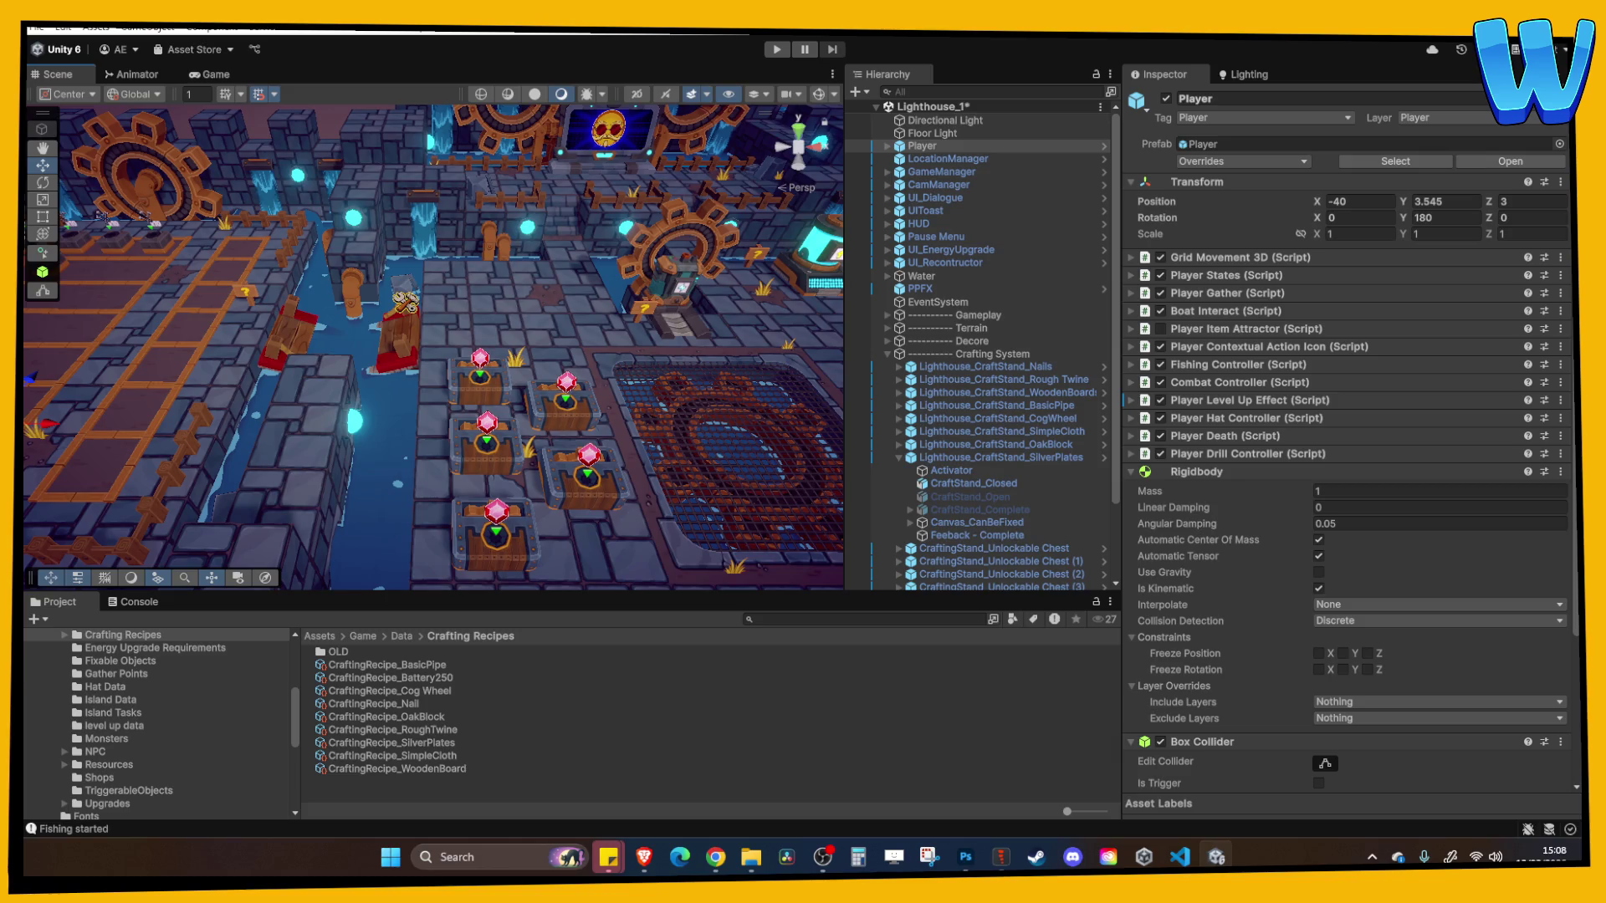
Focus on the Player, run a quick playtest through the opening dialogue, then stop it
{"action": "left_click", "coordinate": [715, 856]}
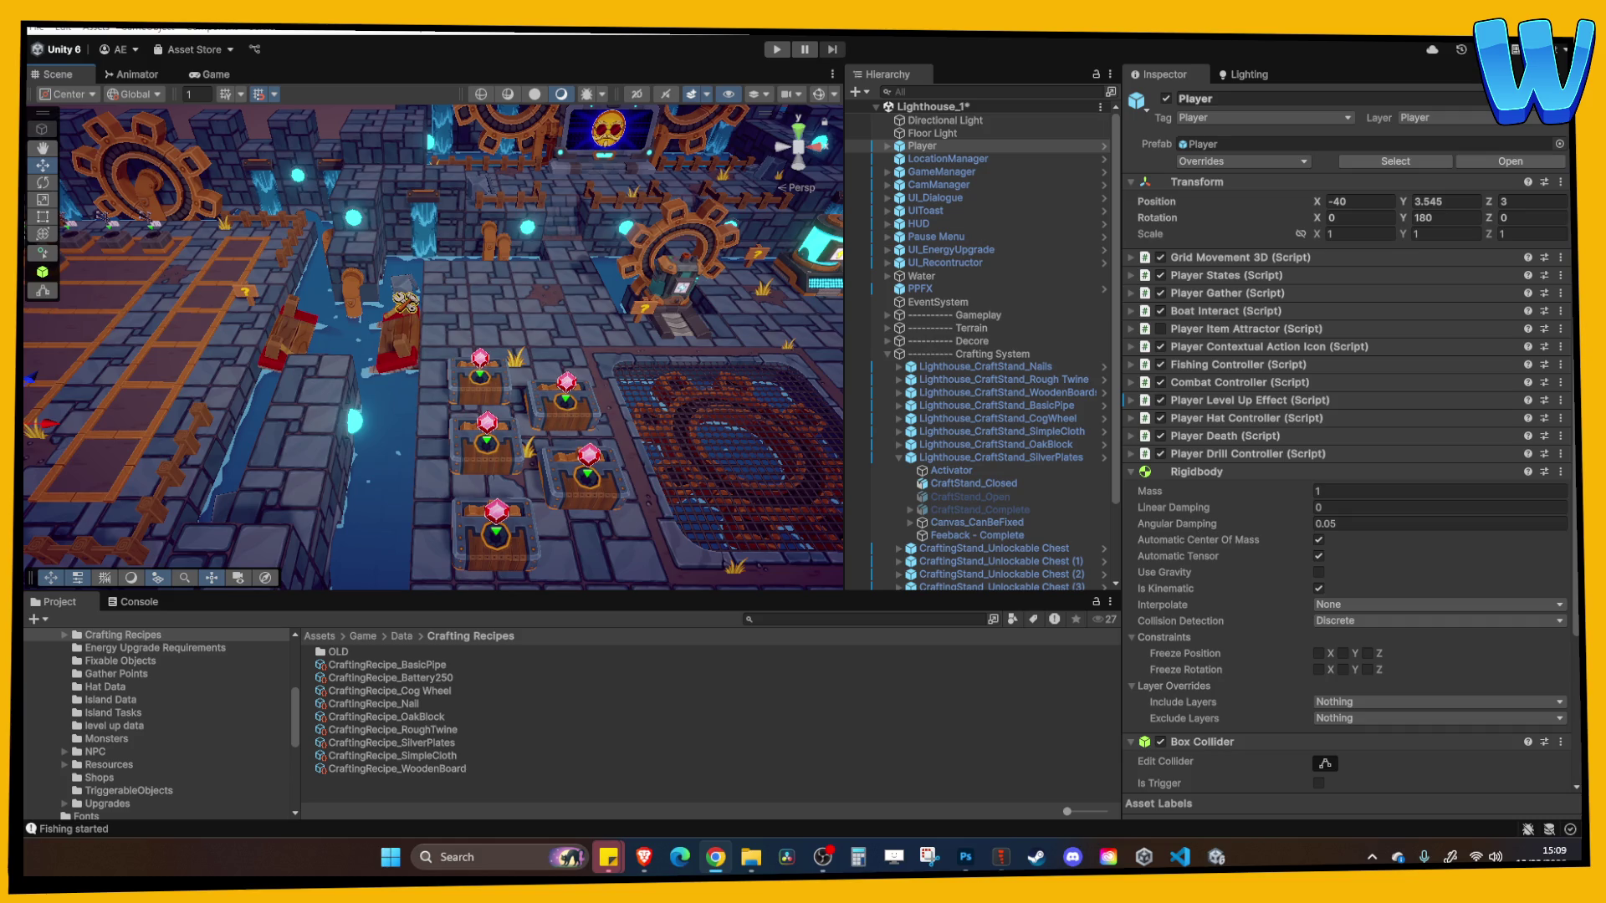
{"action": "key", "text": "f"}
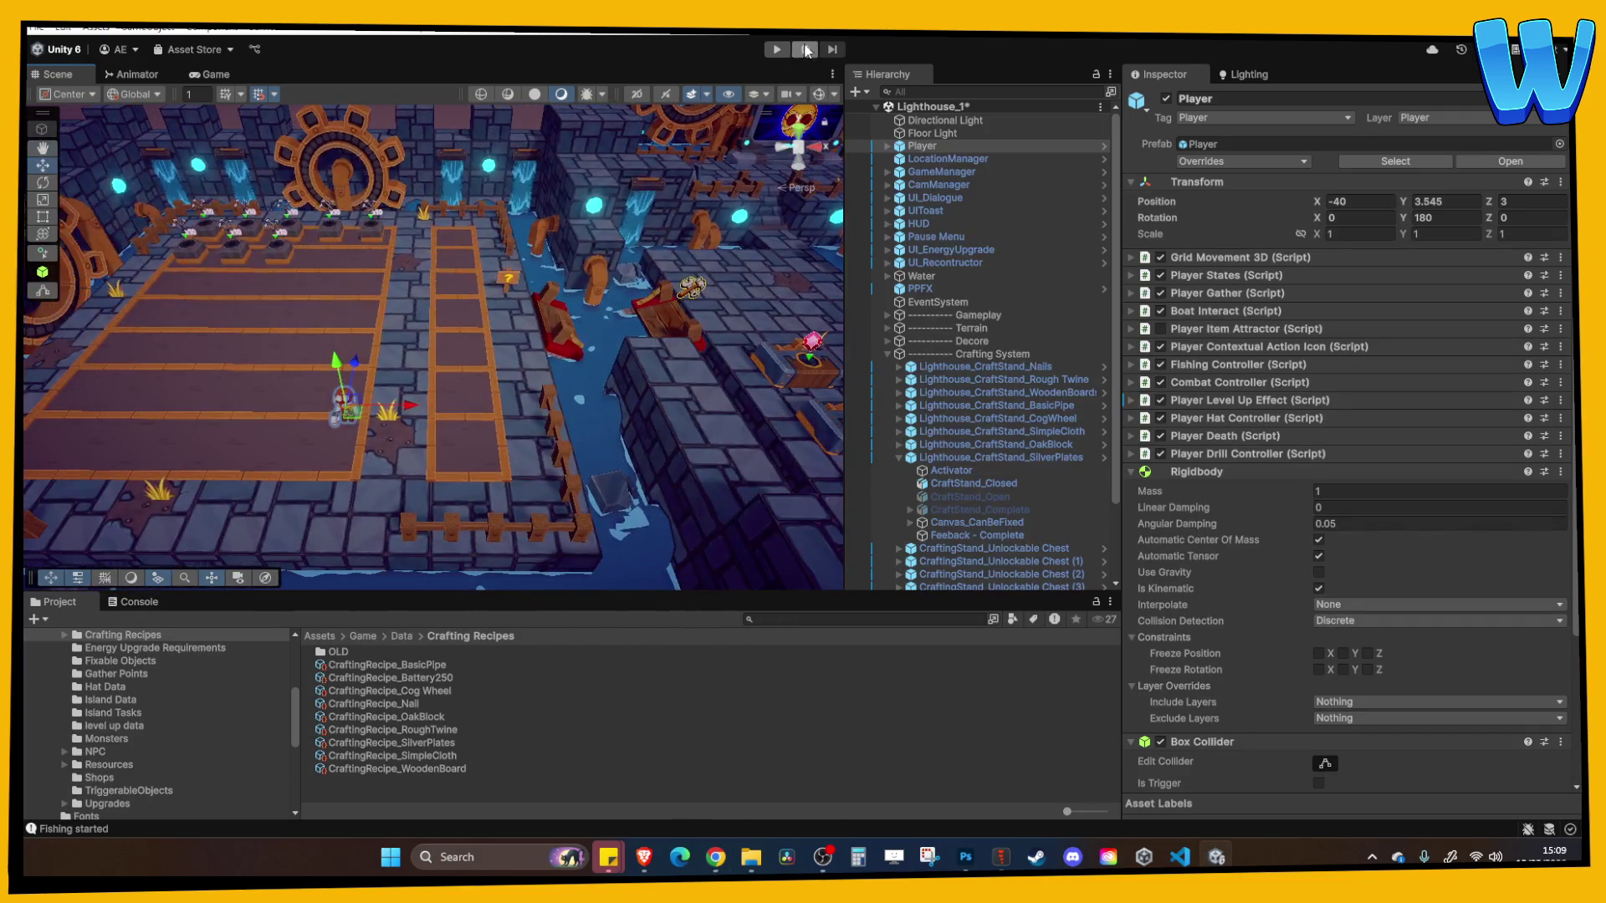
{"action": "left_click", "coordinate": [777, 49]}
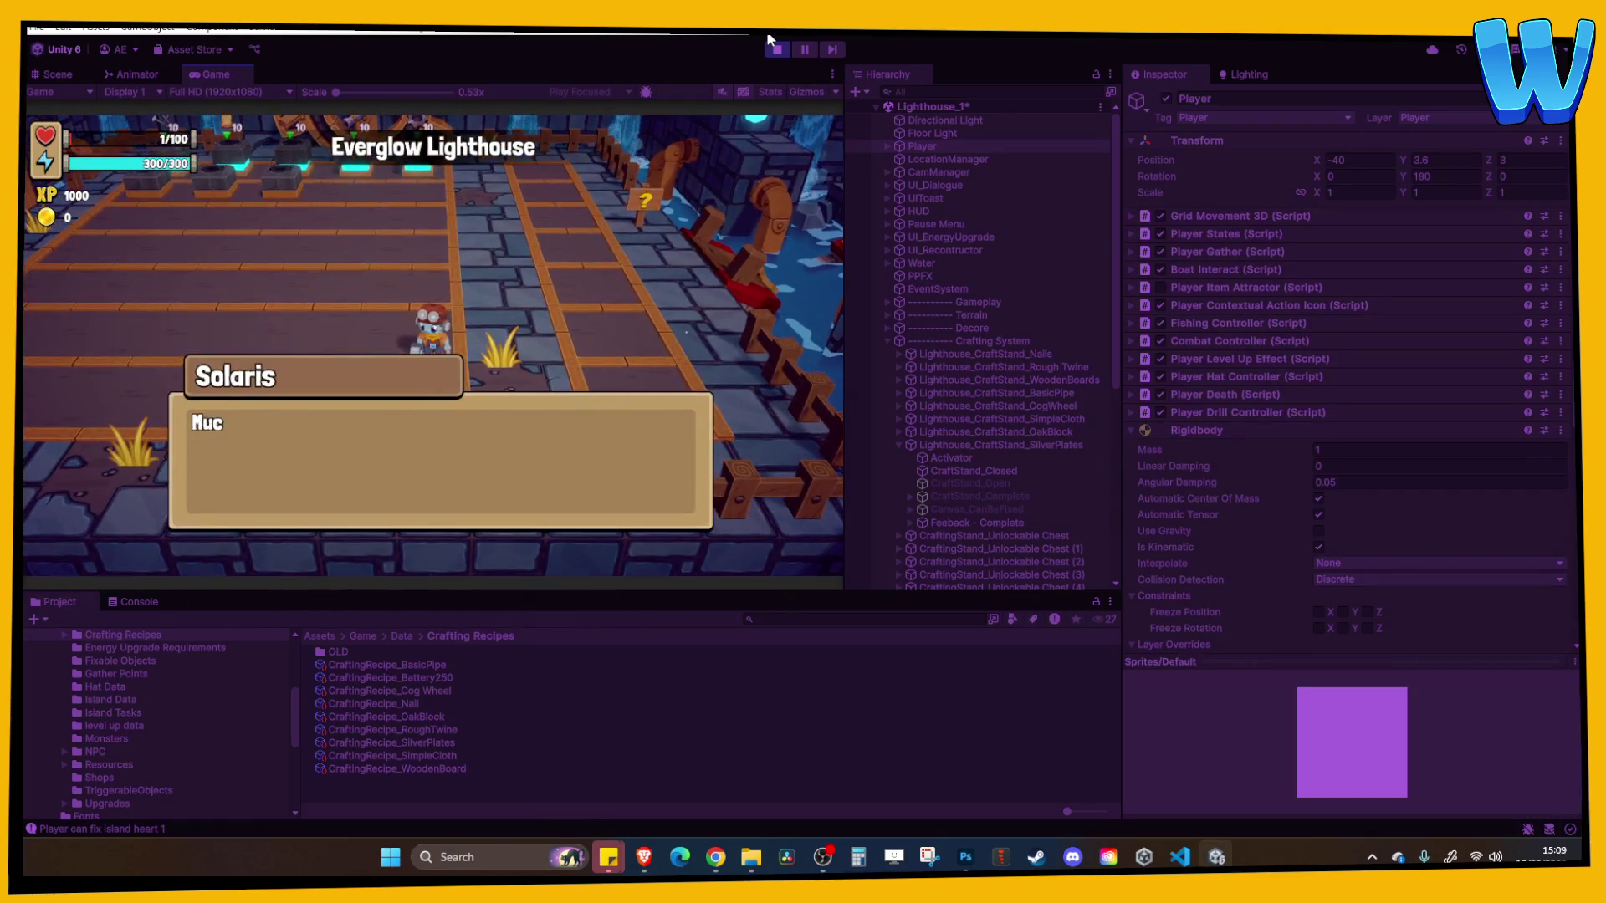
{"action": "key", "text": "space"}
{"action": "key", "text": "space"}
{"action": "key", "text": "w"}
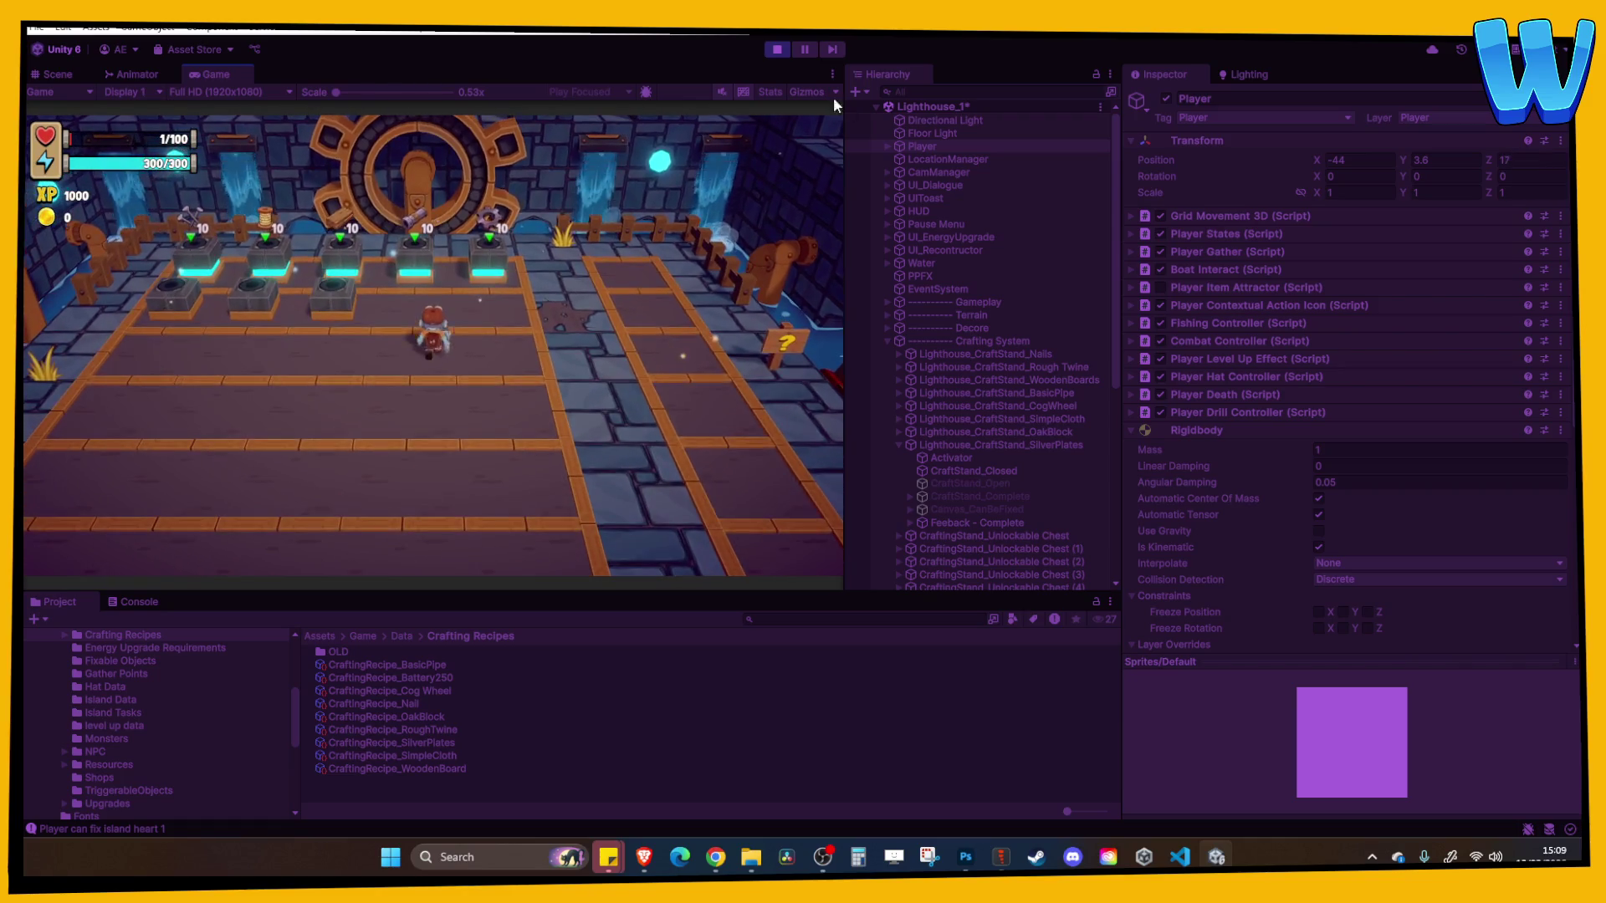
{"action": "left_click", "coordinate": [776, 50]}
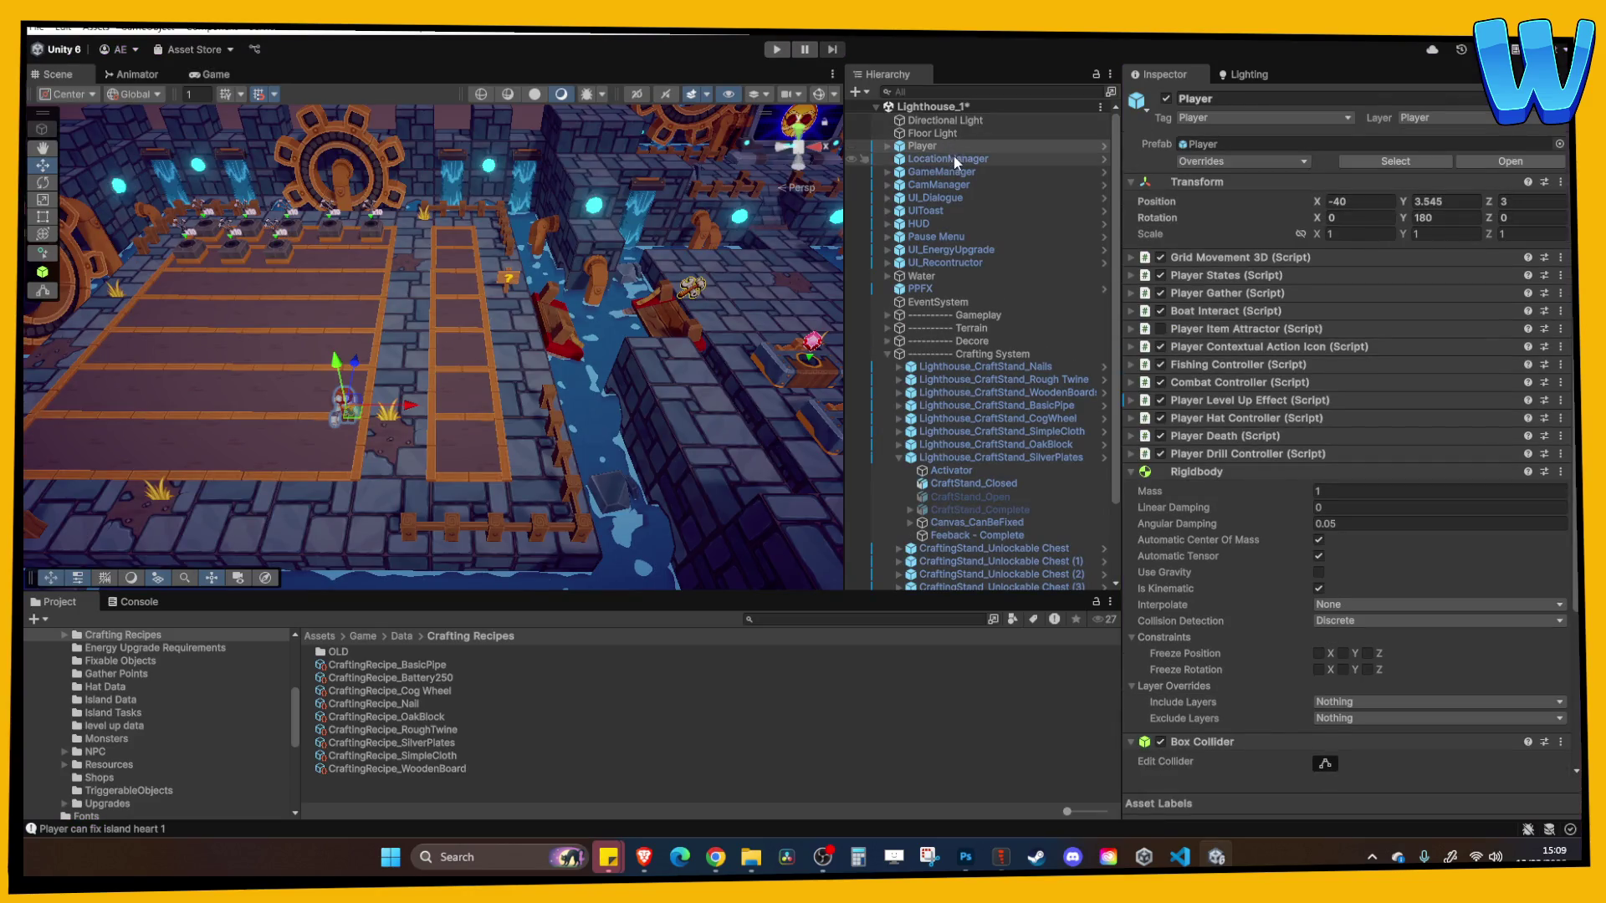
Tick recipe Elements 5, 6 and 7 in GameManager's Crafting Recipe Inventory, then playtest
{"action": "left_click", "coordinate": [940, 173]}
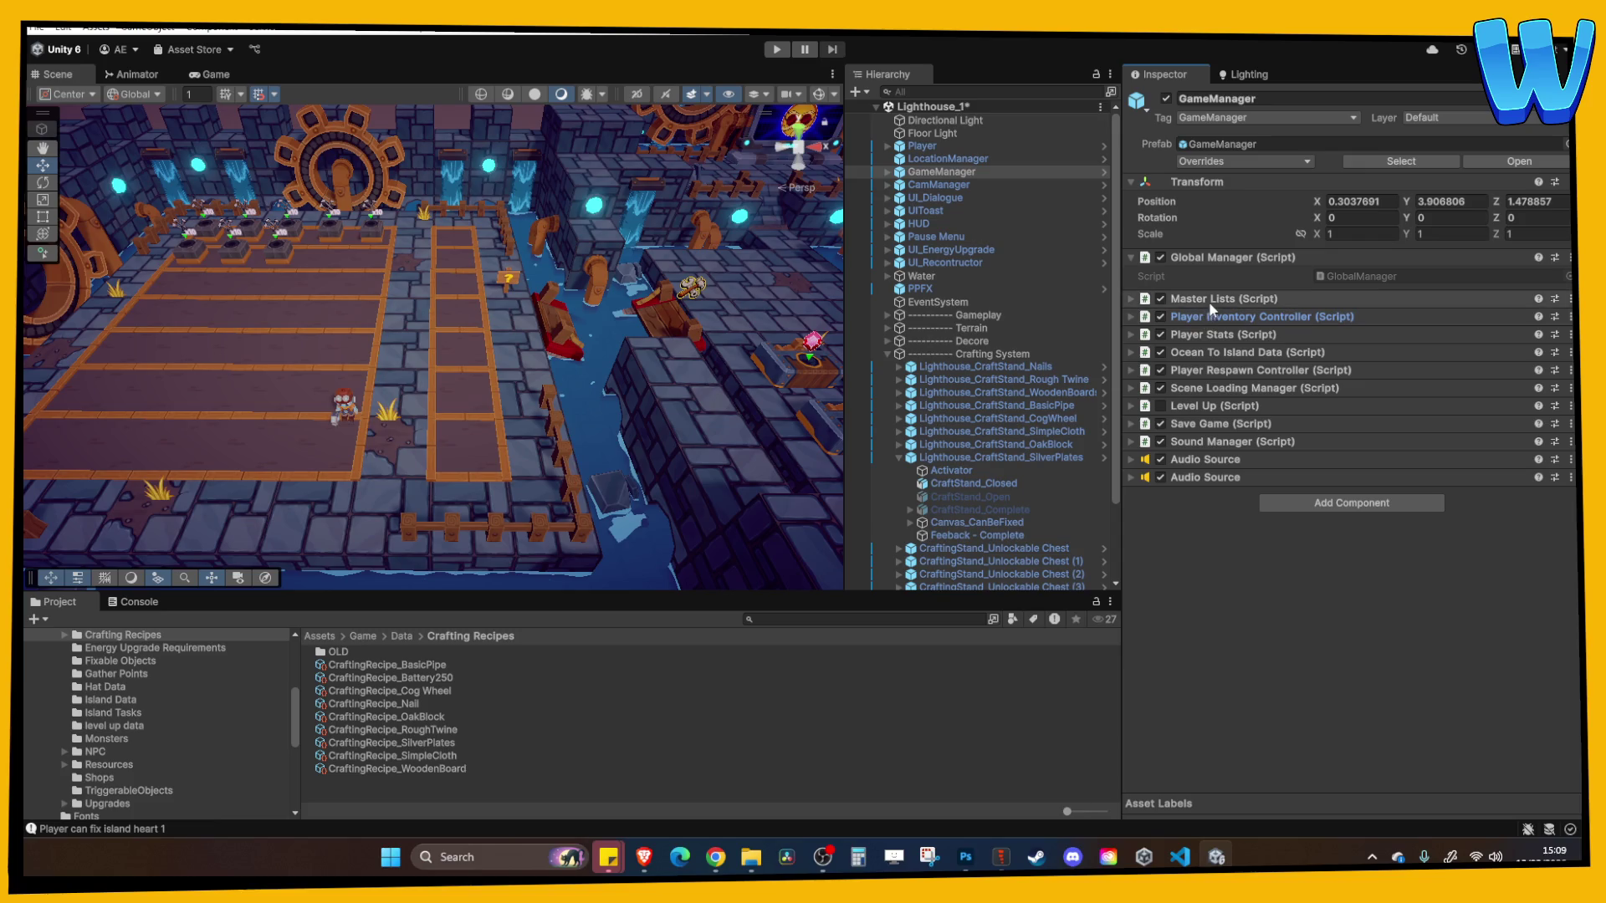
{"action": "left_click", "coordinate": [1208, 299]}
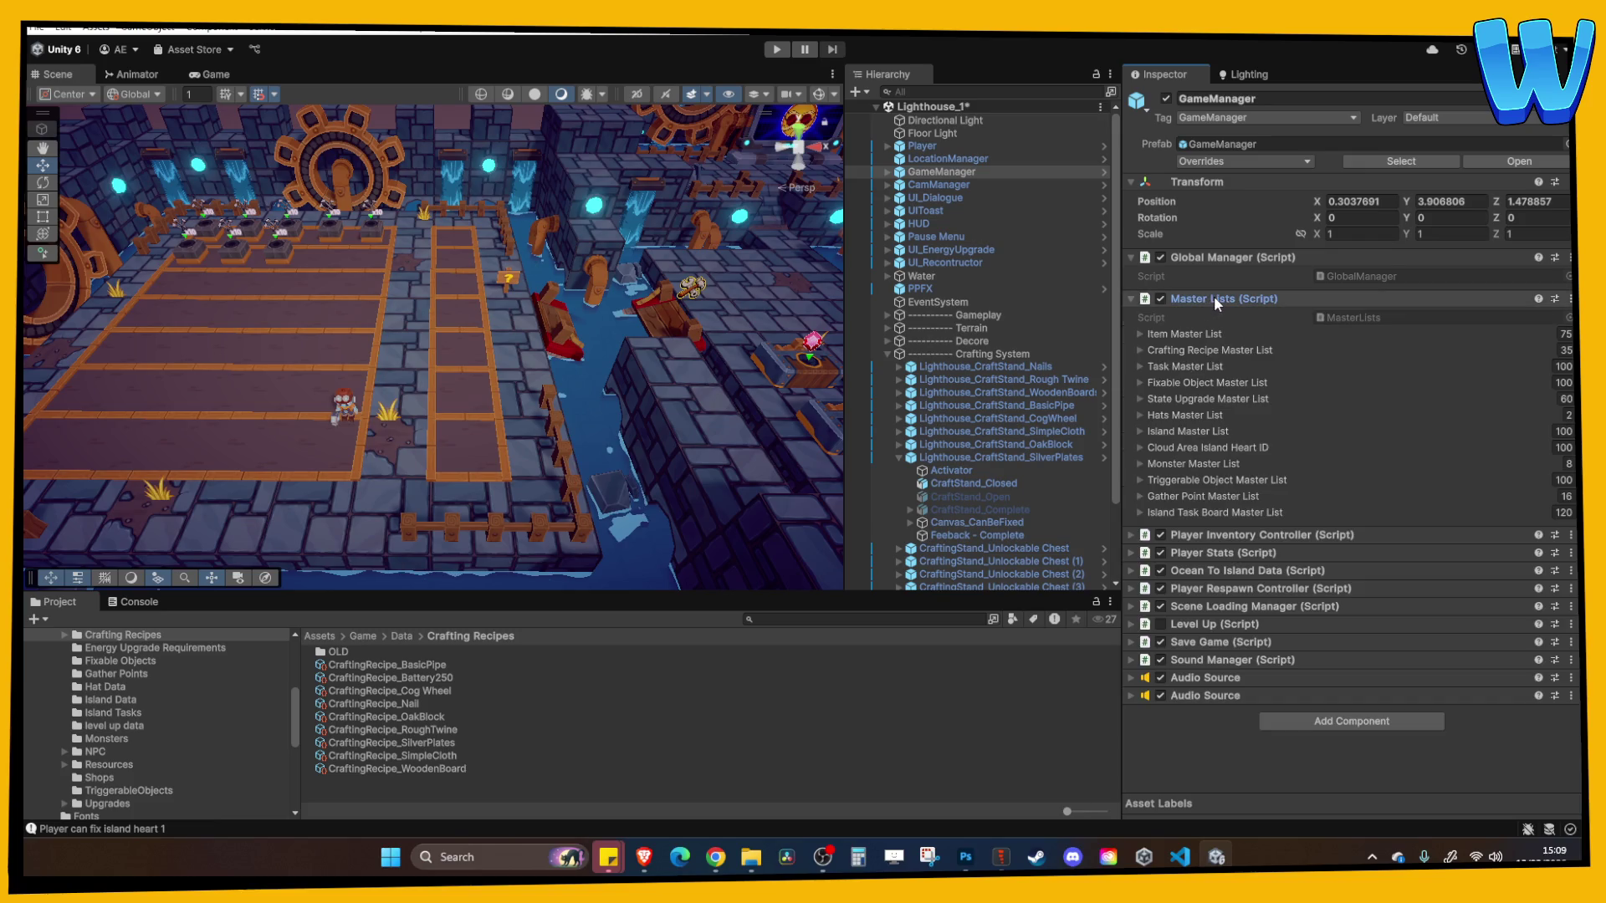
{"action": "left_click", "coordinate": [1213, 299]}
{"action": "left_click", "coordinate": [1213, 316]}
{"action": "left_click", "coordinate": [1210, 426]}
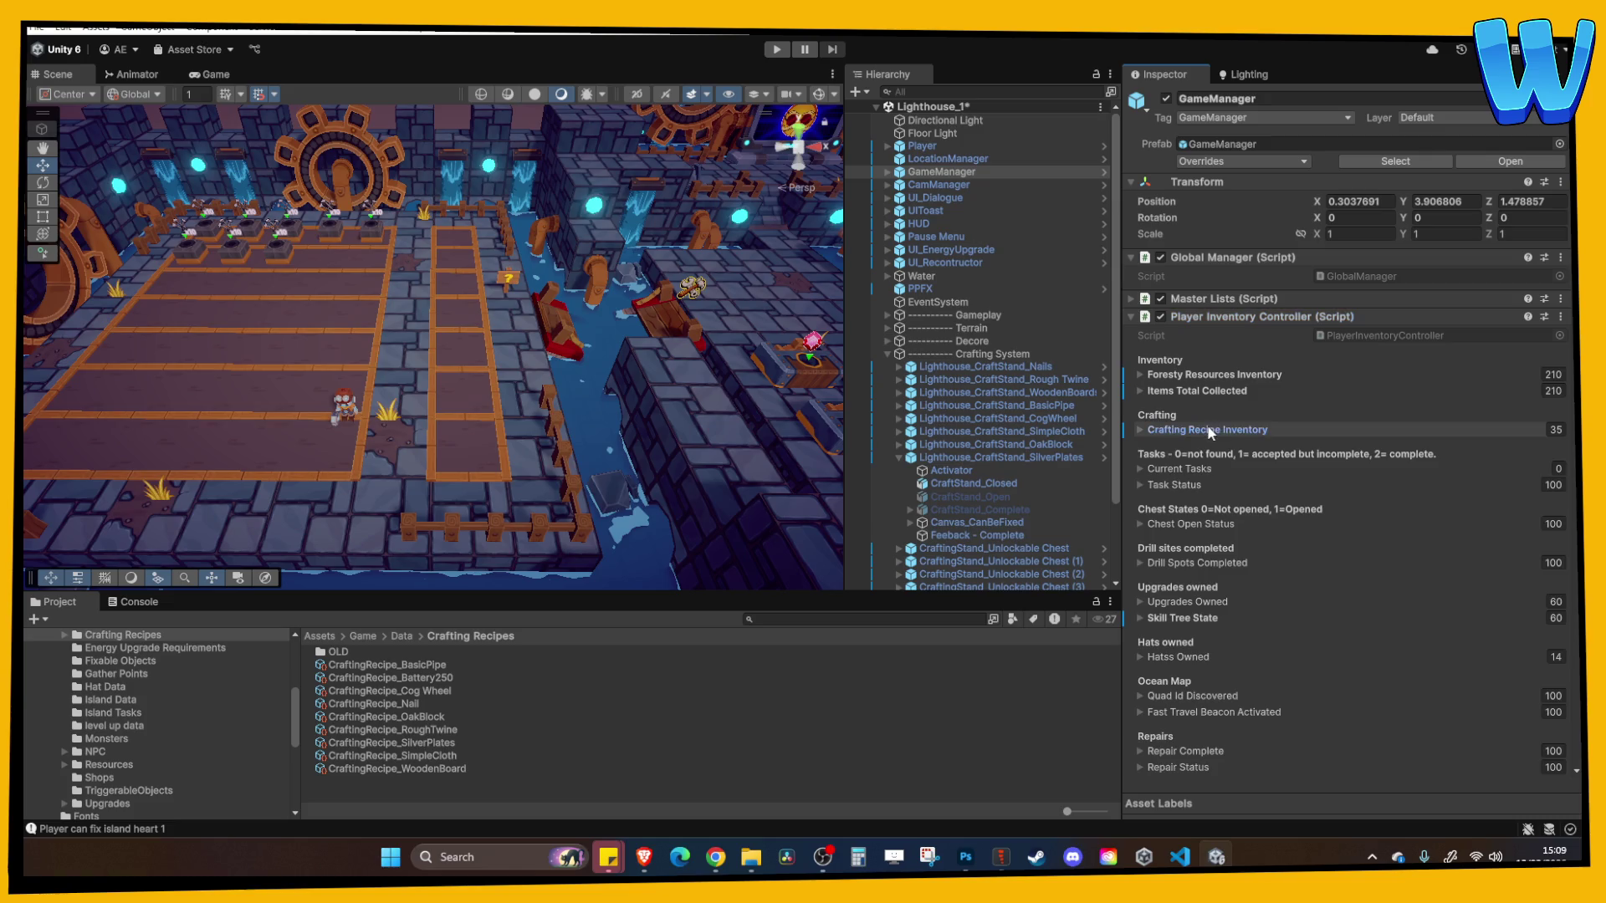
{"action": "left_click", "coordinate": [1318, 532]}
{"action": "left_click", "coordinate": [1319, 549]}
{"action": "left_click", "coordinate": [1323, 571]}
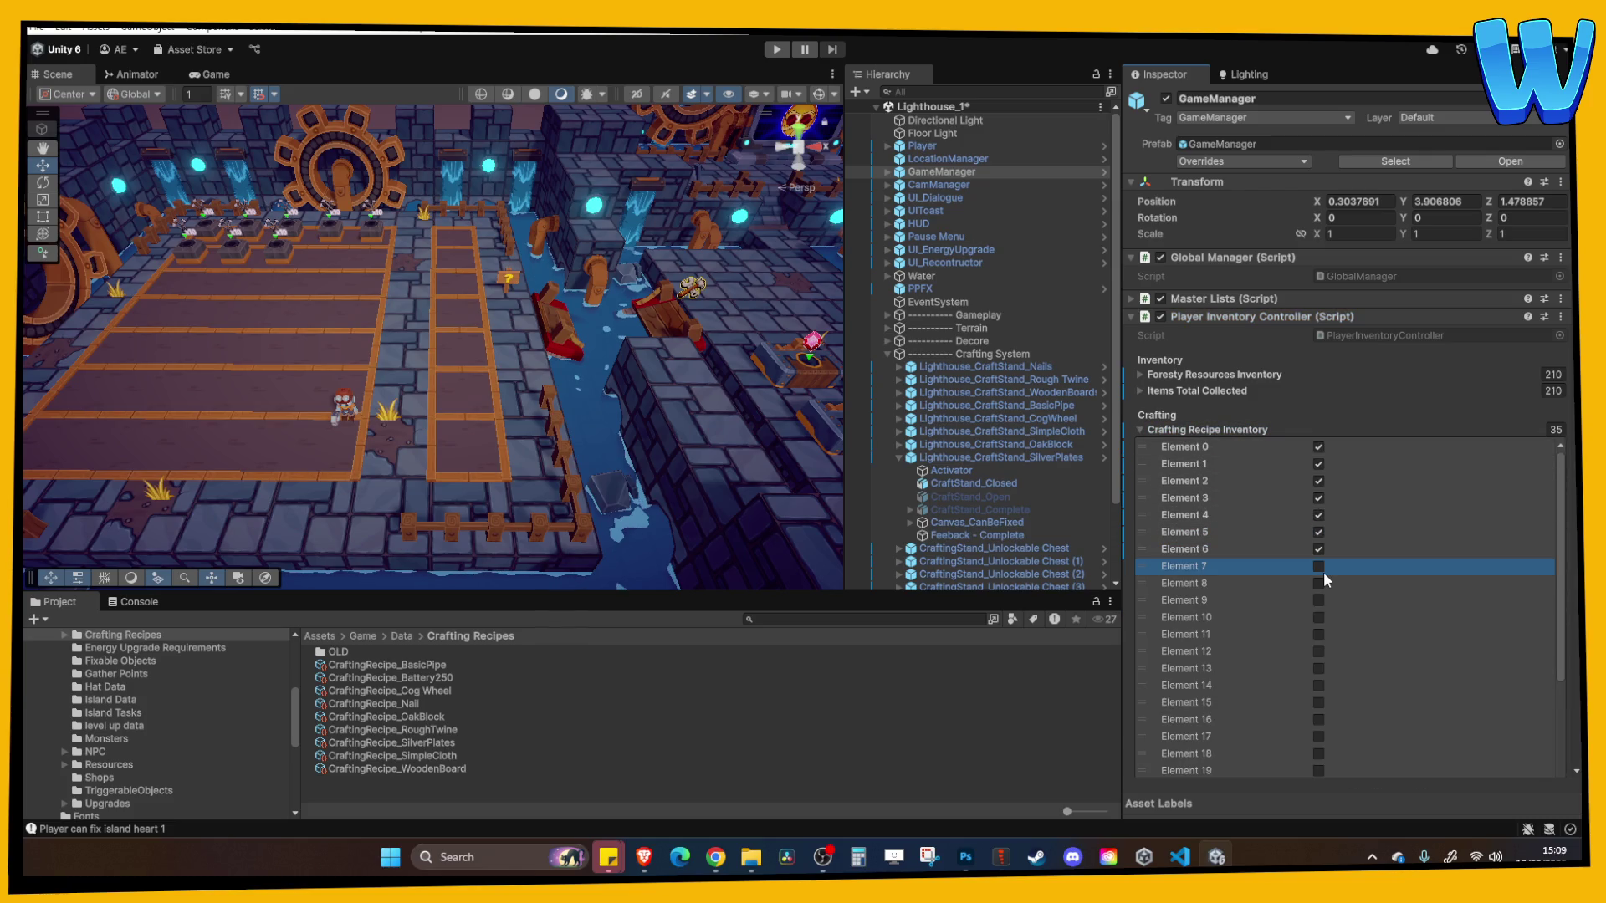
{"action": "left_click", "coordinate": [1319, 566]}
{"action": "left_click", "coordinate": [777, 49]}
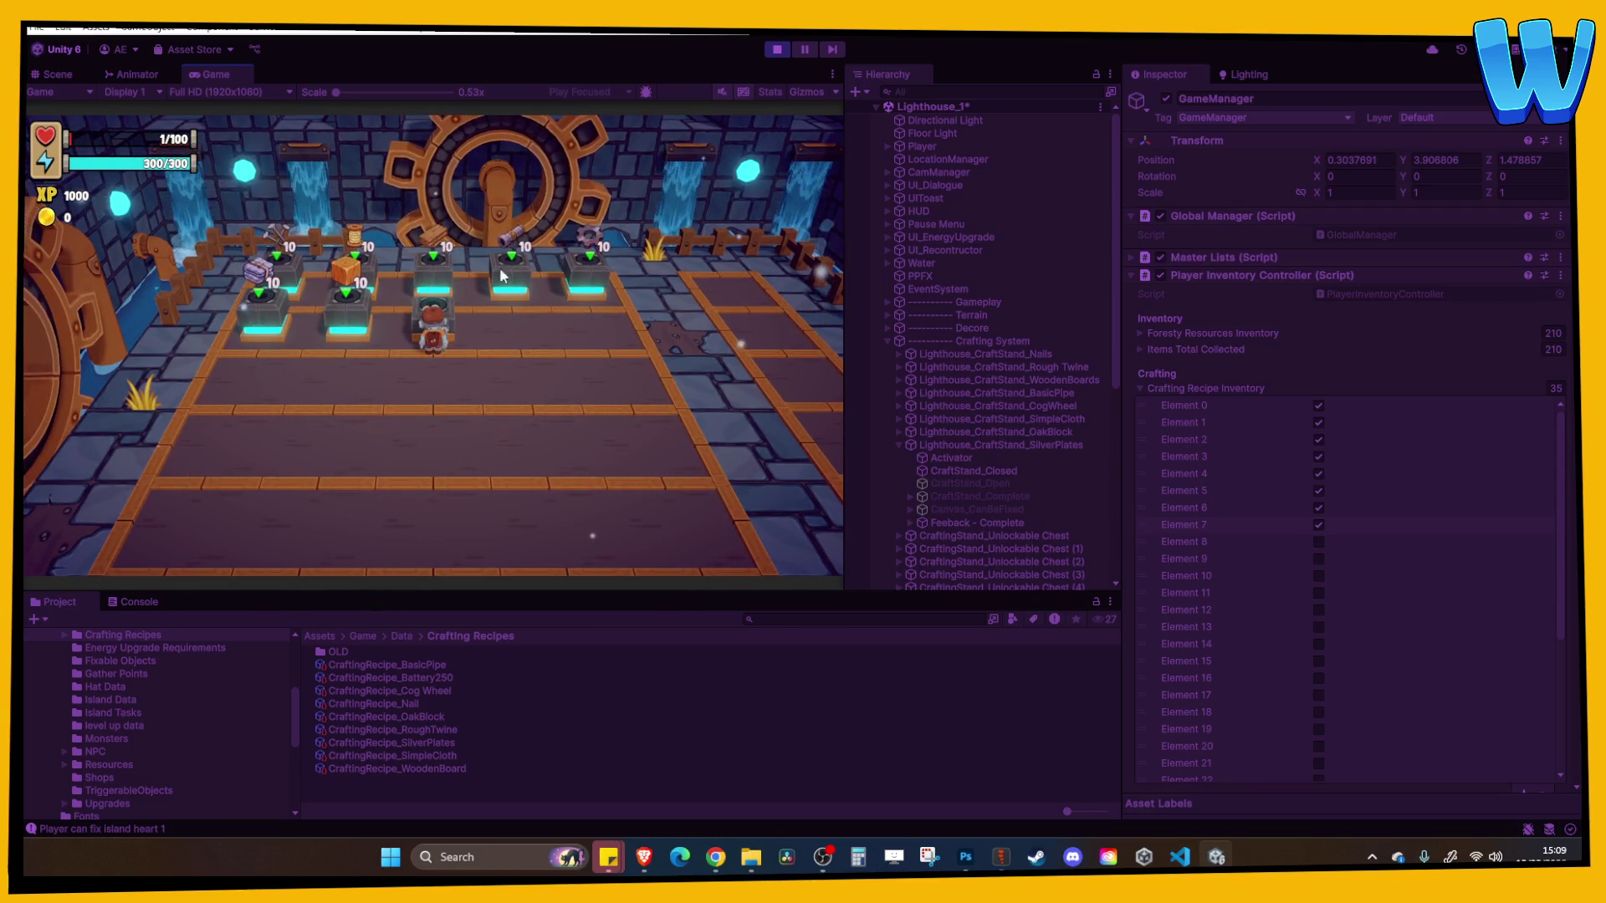
Stop the game, select the SimpleCloth crafting stand, and start a new playtest
{"action": "left_click", "coordinate": [777, 48]}
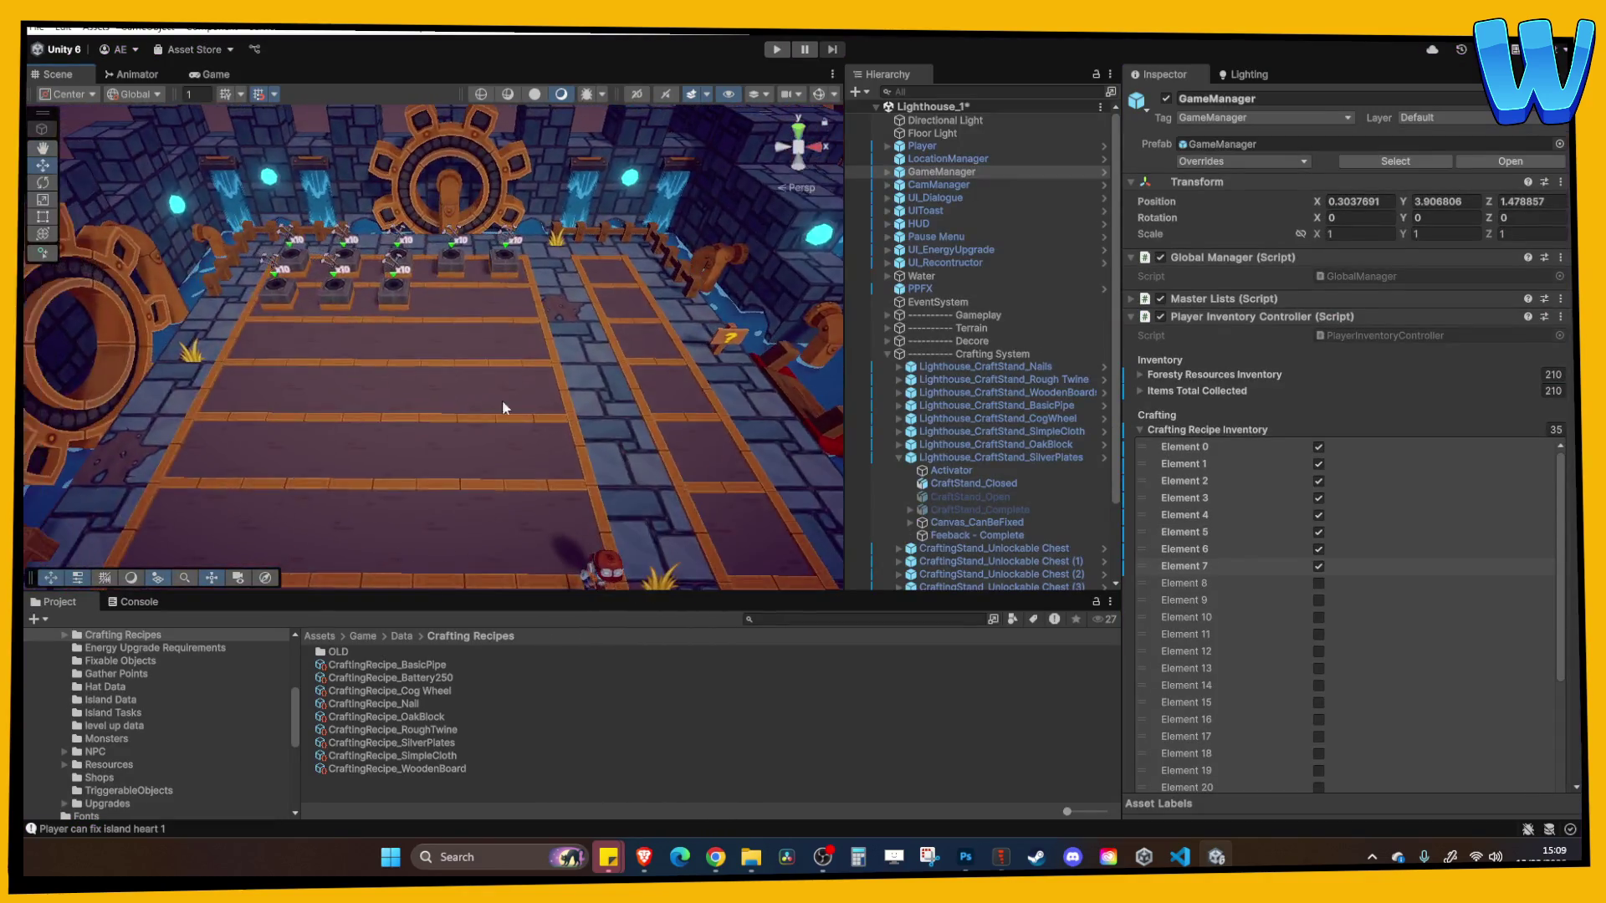
{"action": "left_click", "coordinate": [371, 328]}
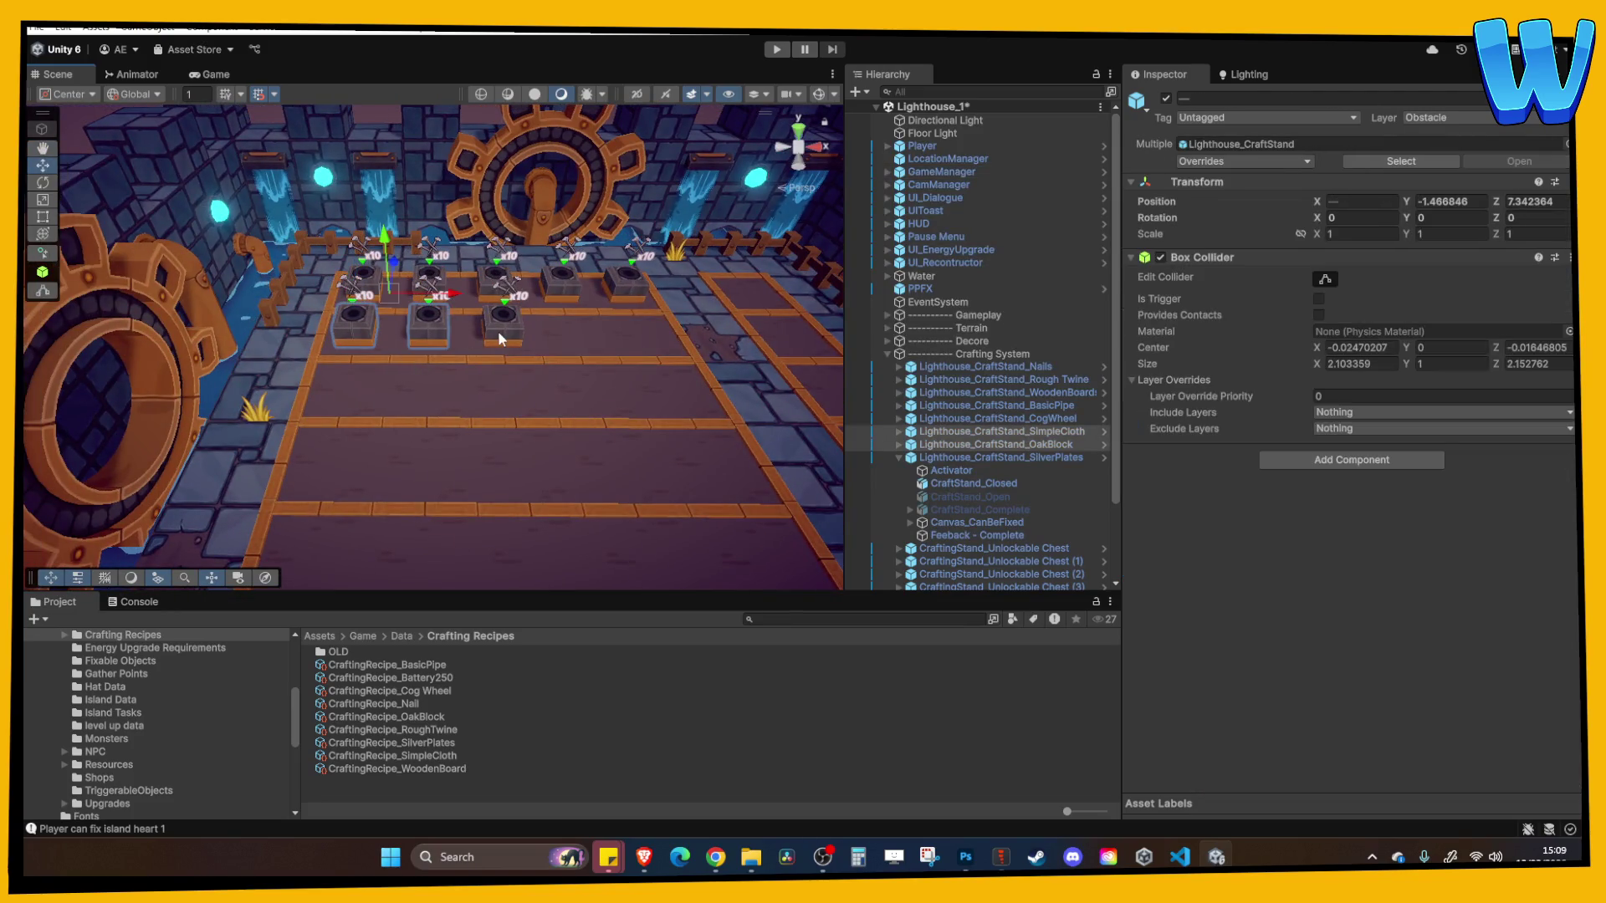
{"action": "left_click", "coordinate": [981, 430]}
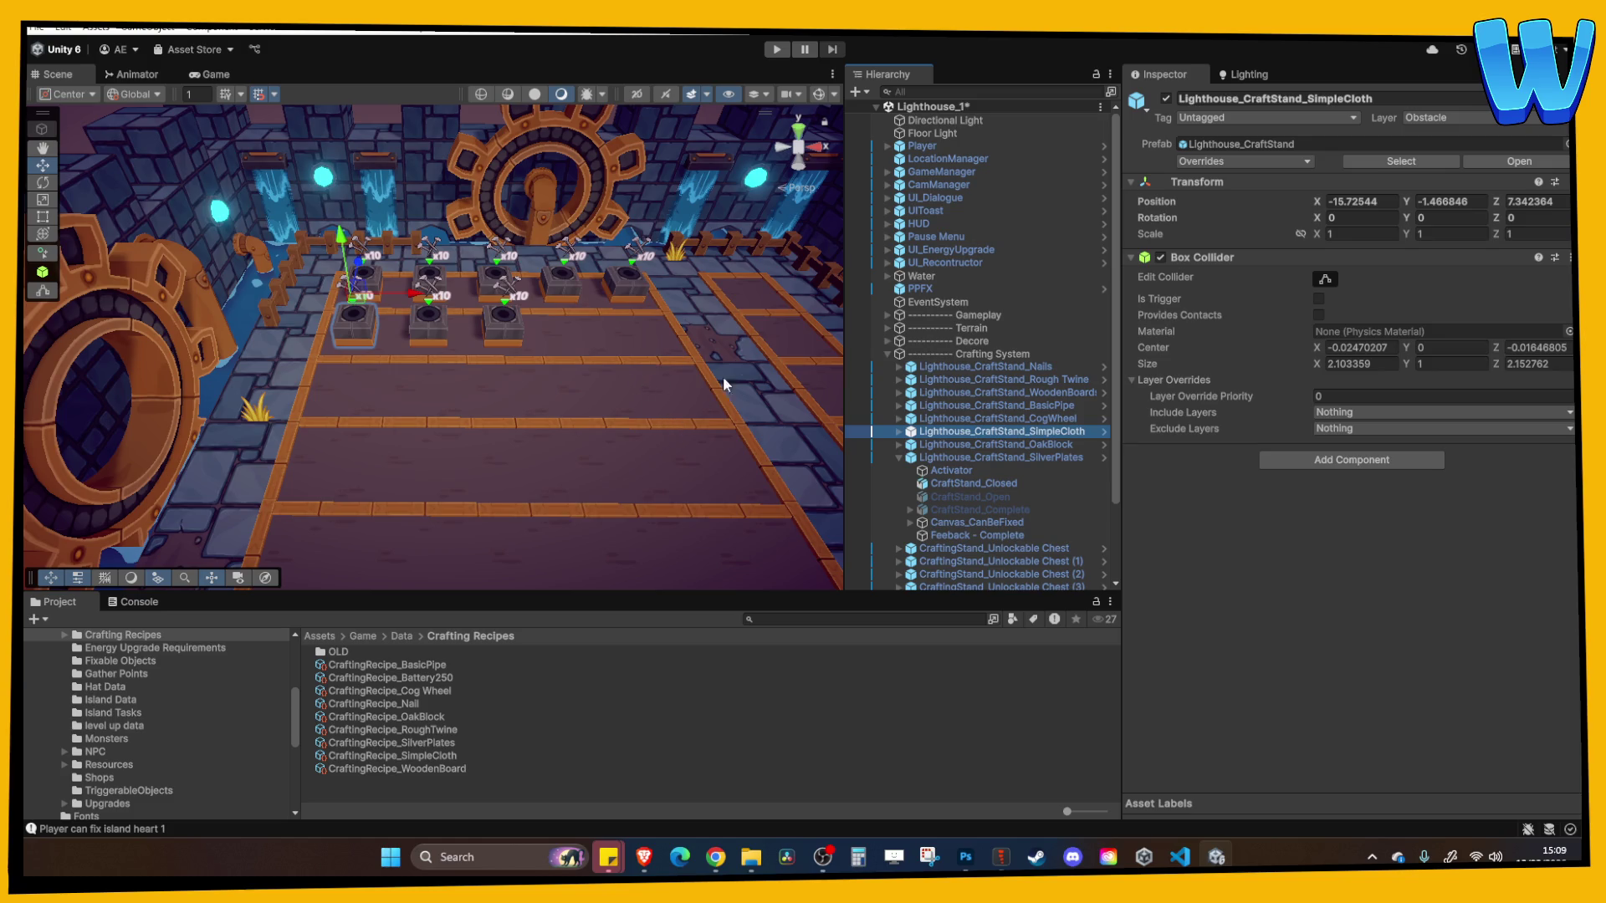
{"action": "left_click", "coordinate": [773, 50]}
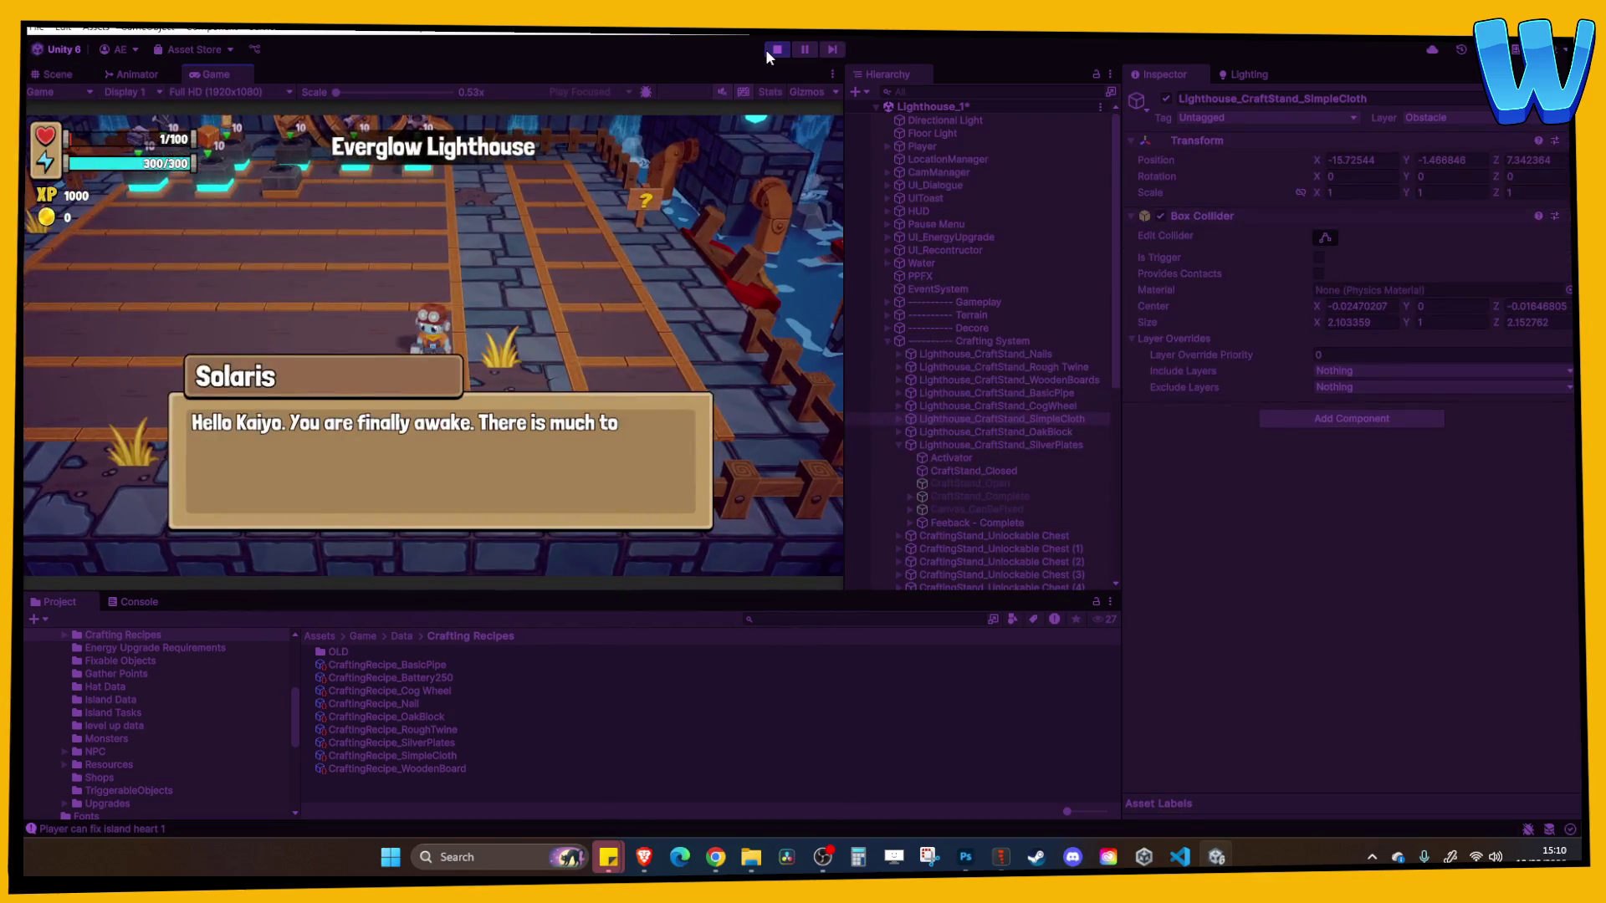
Skip the dialogue, check the eight recipes on the in-game Crafting page, then stop and select GameManager
{"action": "key", "text": "space"}
{"action": "key", "text": "space"}
{"action": "key", "text": "space"}
{"action": "key", "text": "space"}
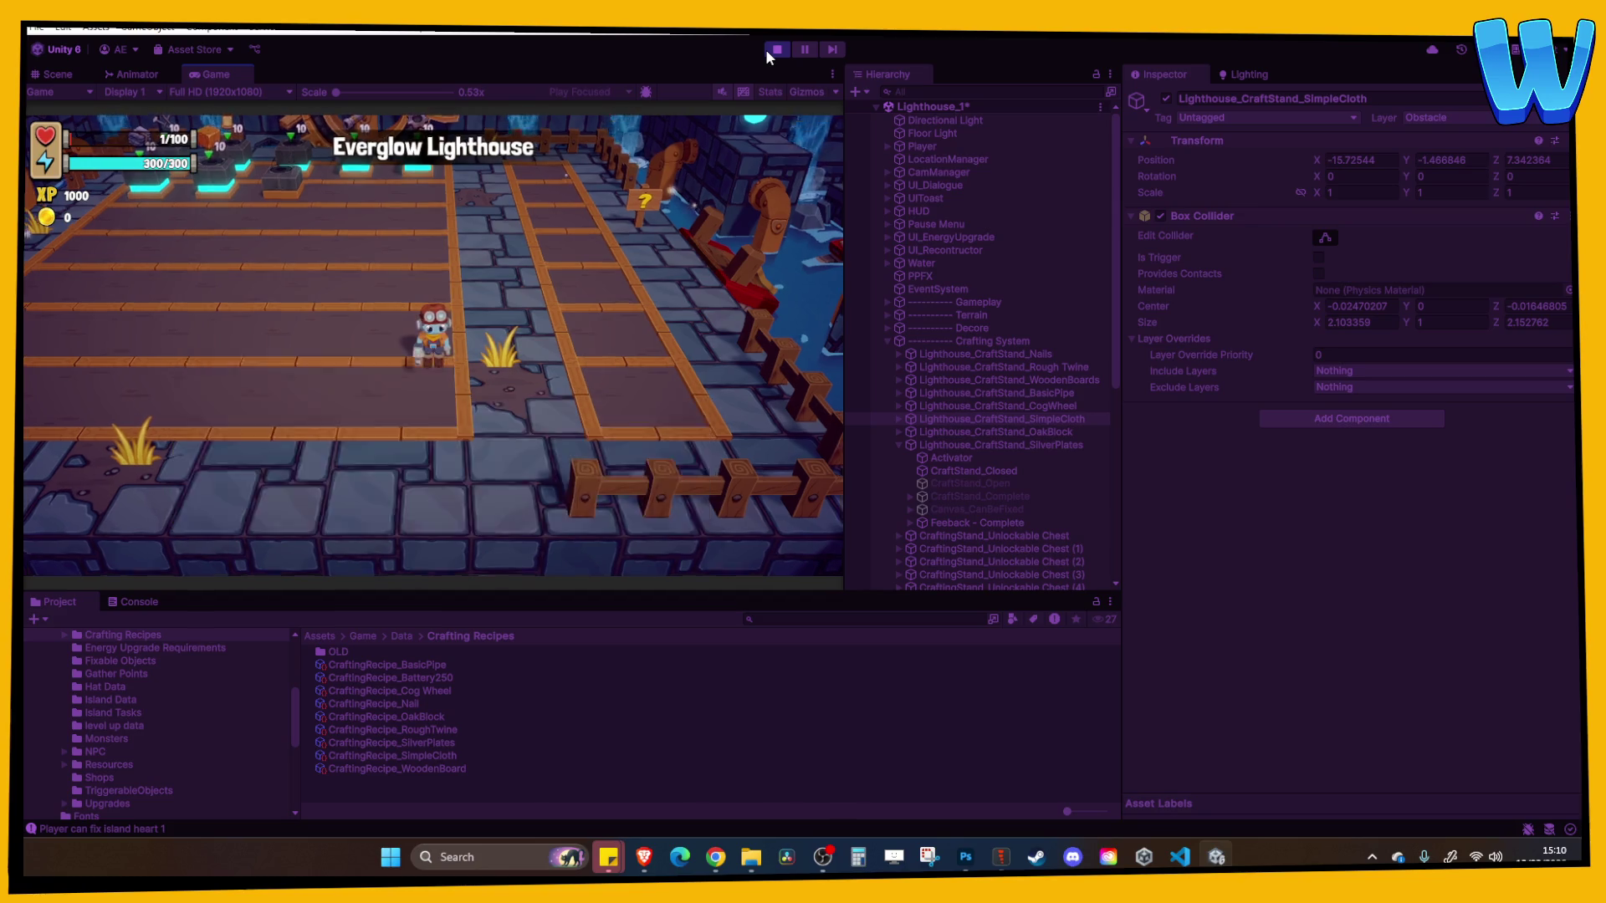
{"action": "key", "text": "e"}
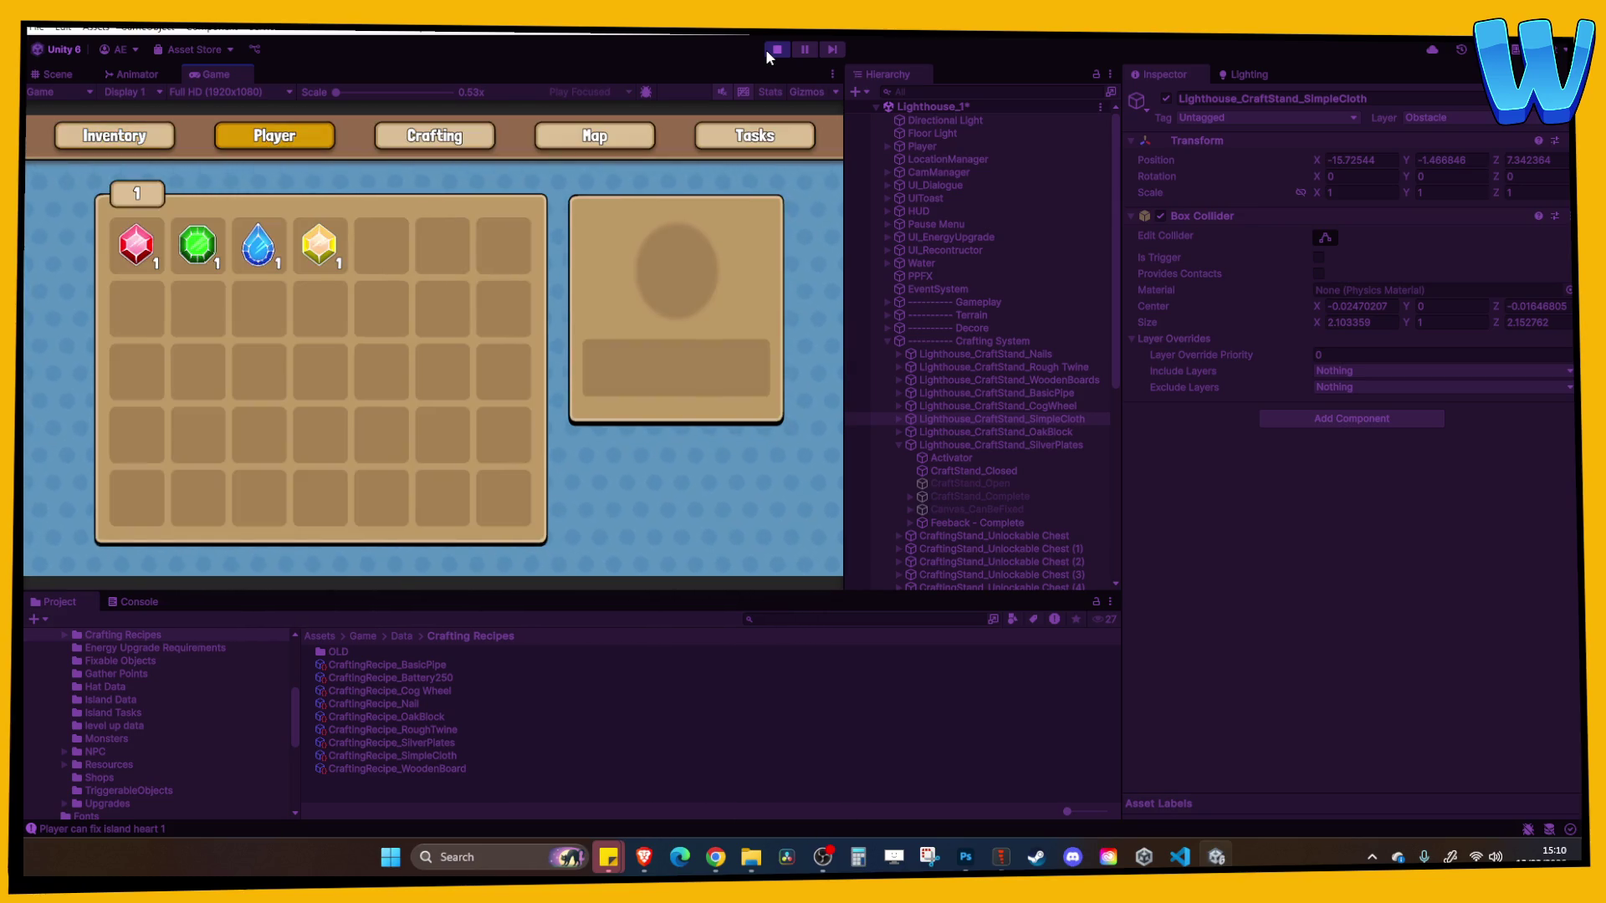
{"action": "key", "text": "e"}
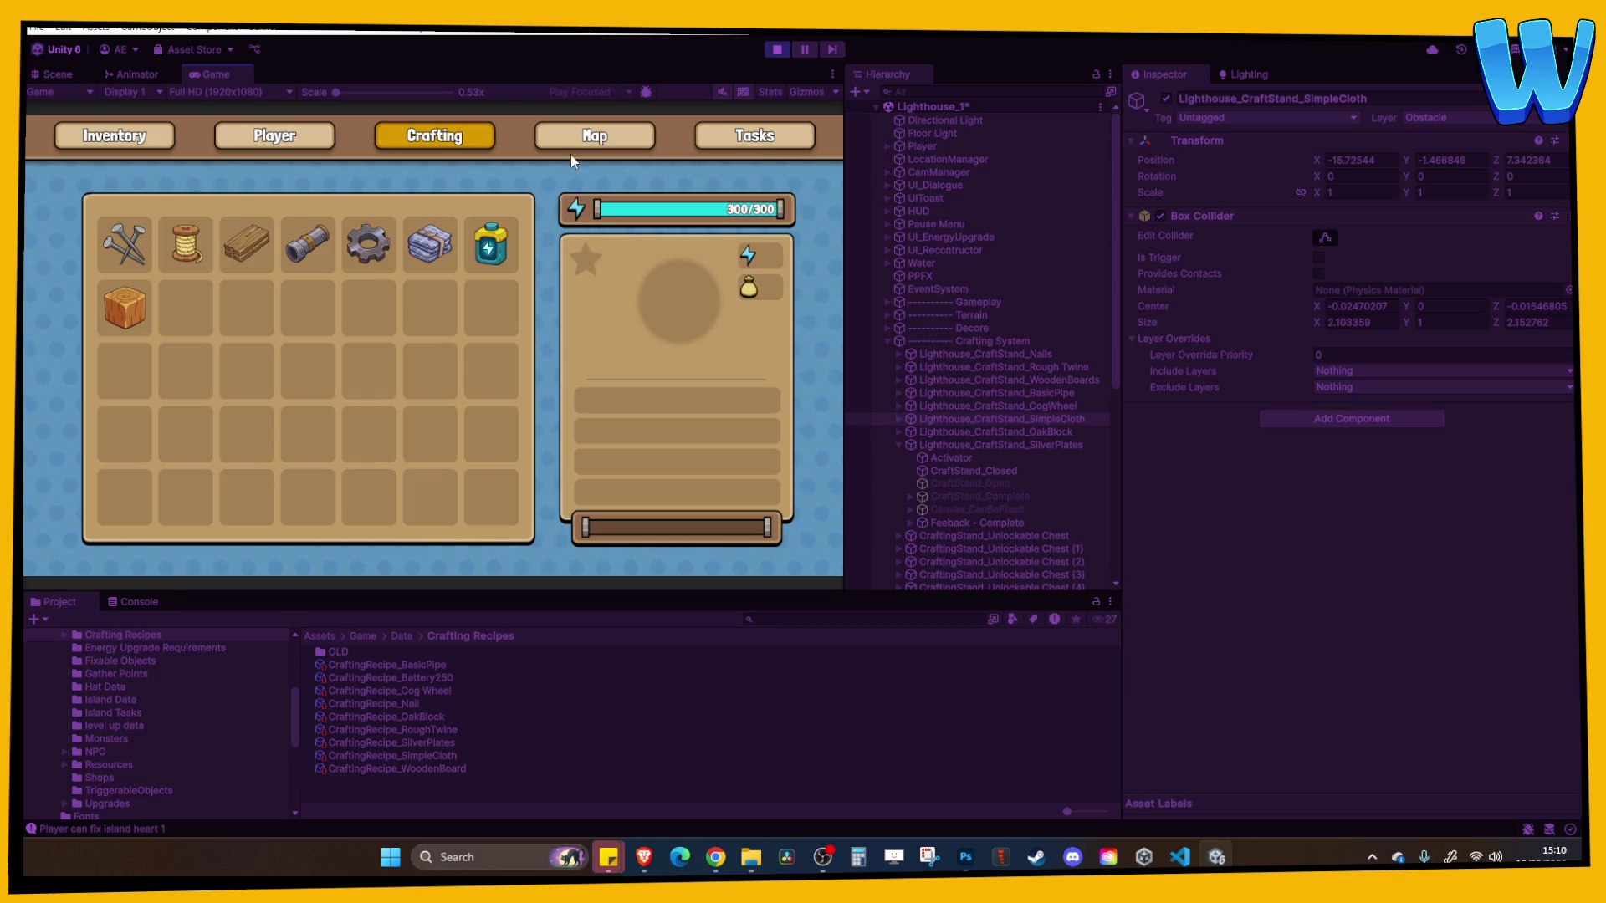
{"action": "key", "text": "ctrl+p"}
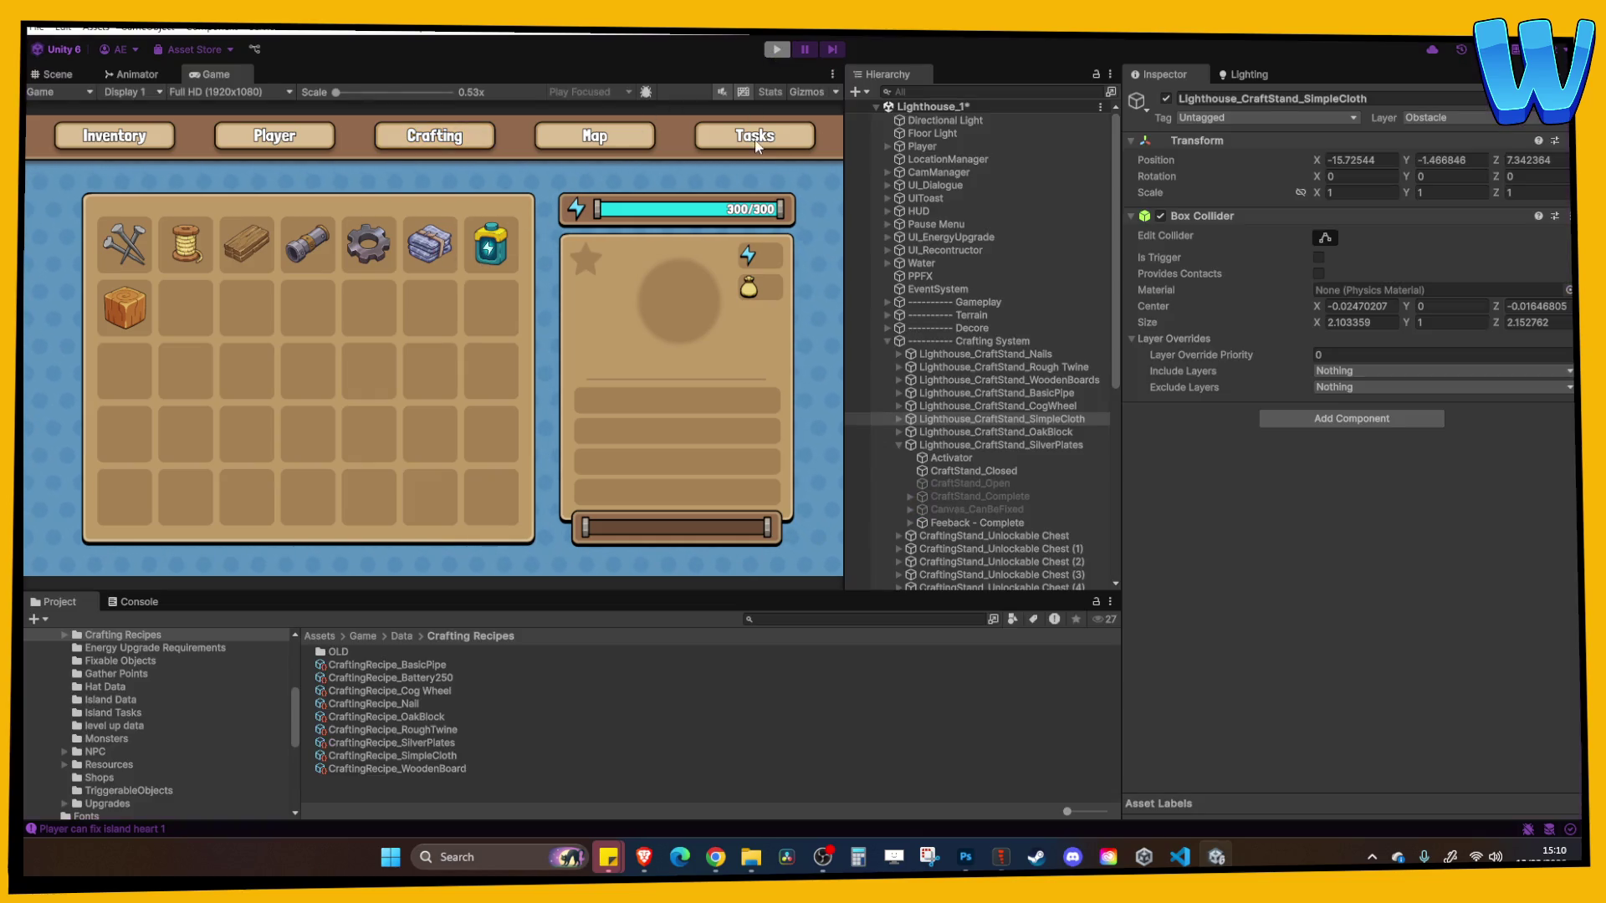
{"action": "left_click", "coordinate": [941, 172]}
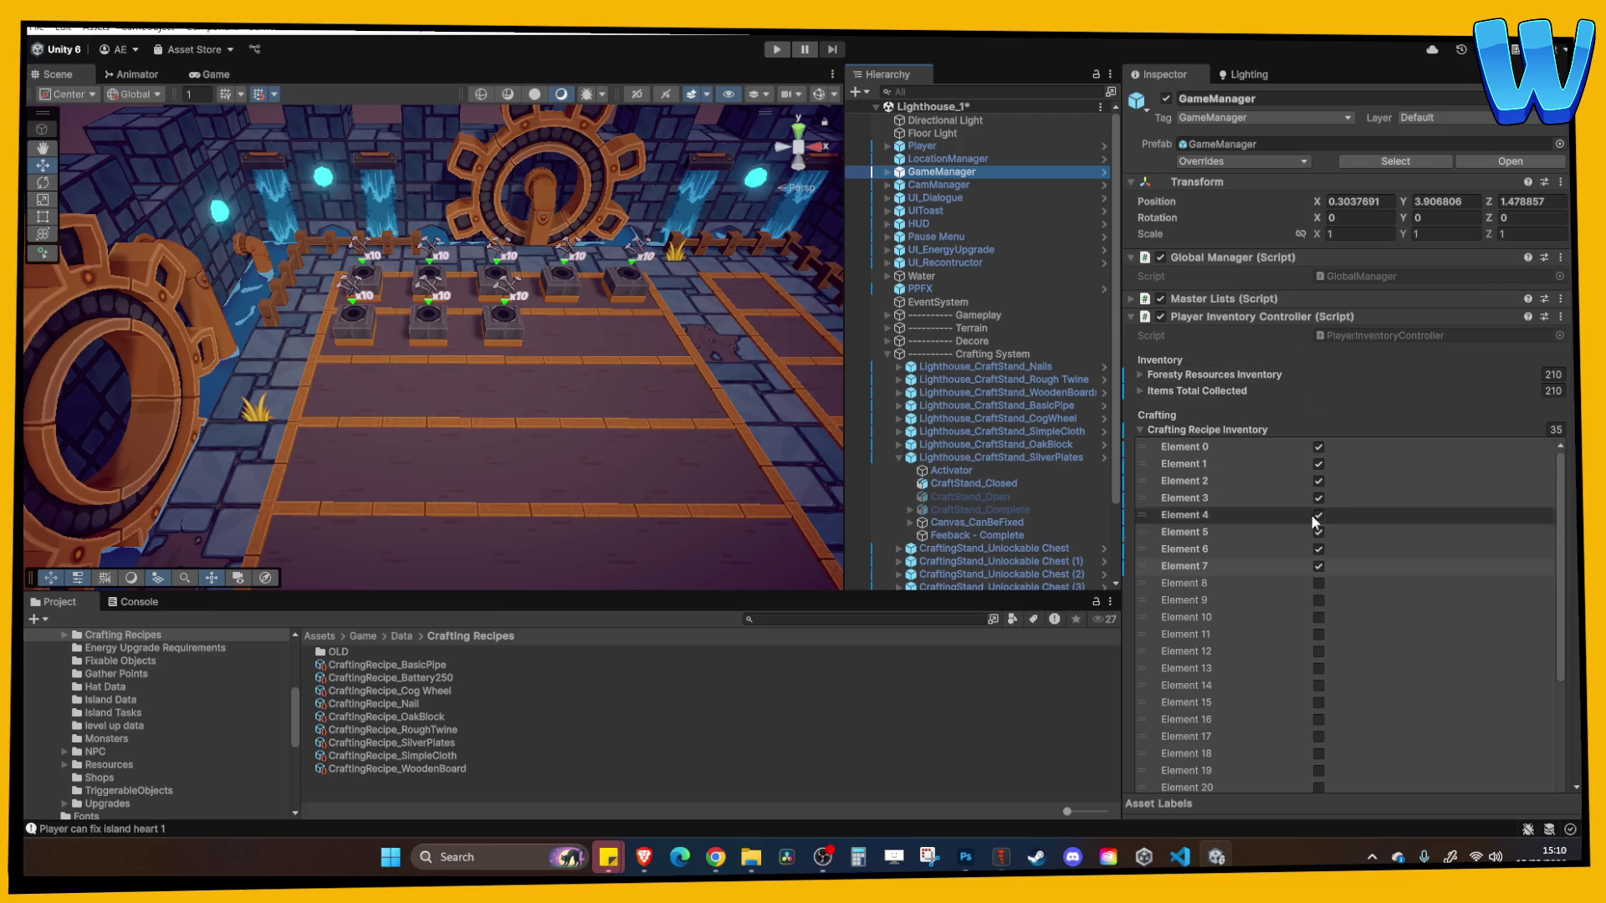
Move the OakBlock and SilverPlates crafting stands one slot to the right
{"action": "left_click", "coordinate": [1355, 566]}
{"action": "left_click", "coordinate": [712, 389]}
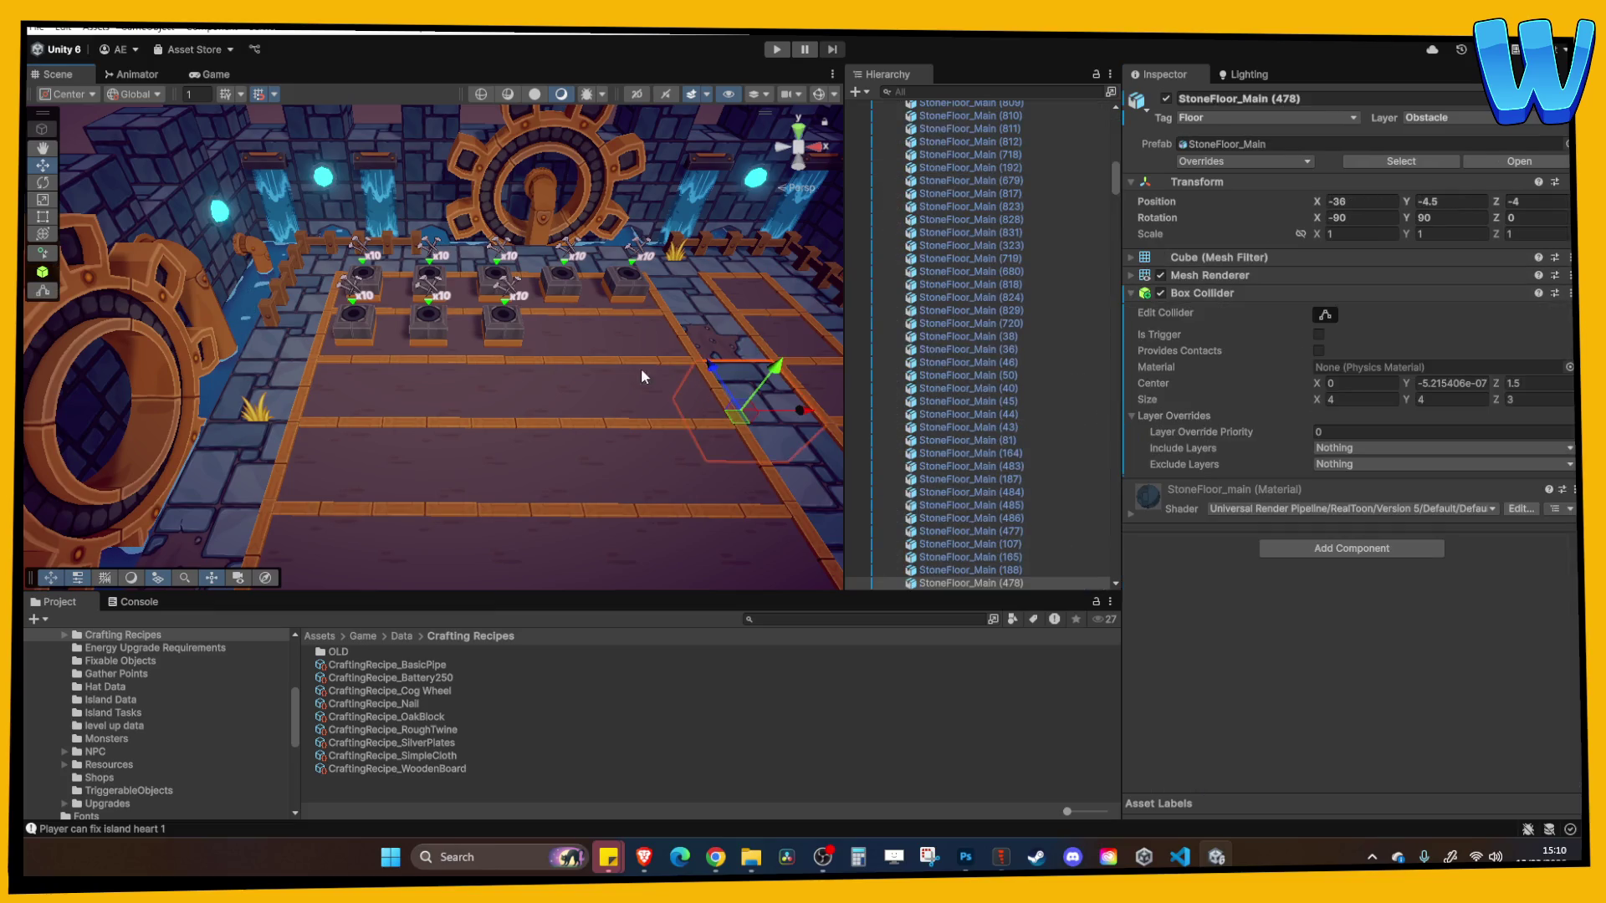
{"action": "scroll", "coordinate": [577, 374], "scroll_direction": "up", "scroll_amount": 2}
{"action": "left_click", "coordinate": [349, 323]}
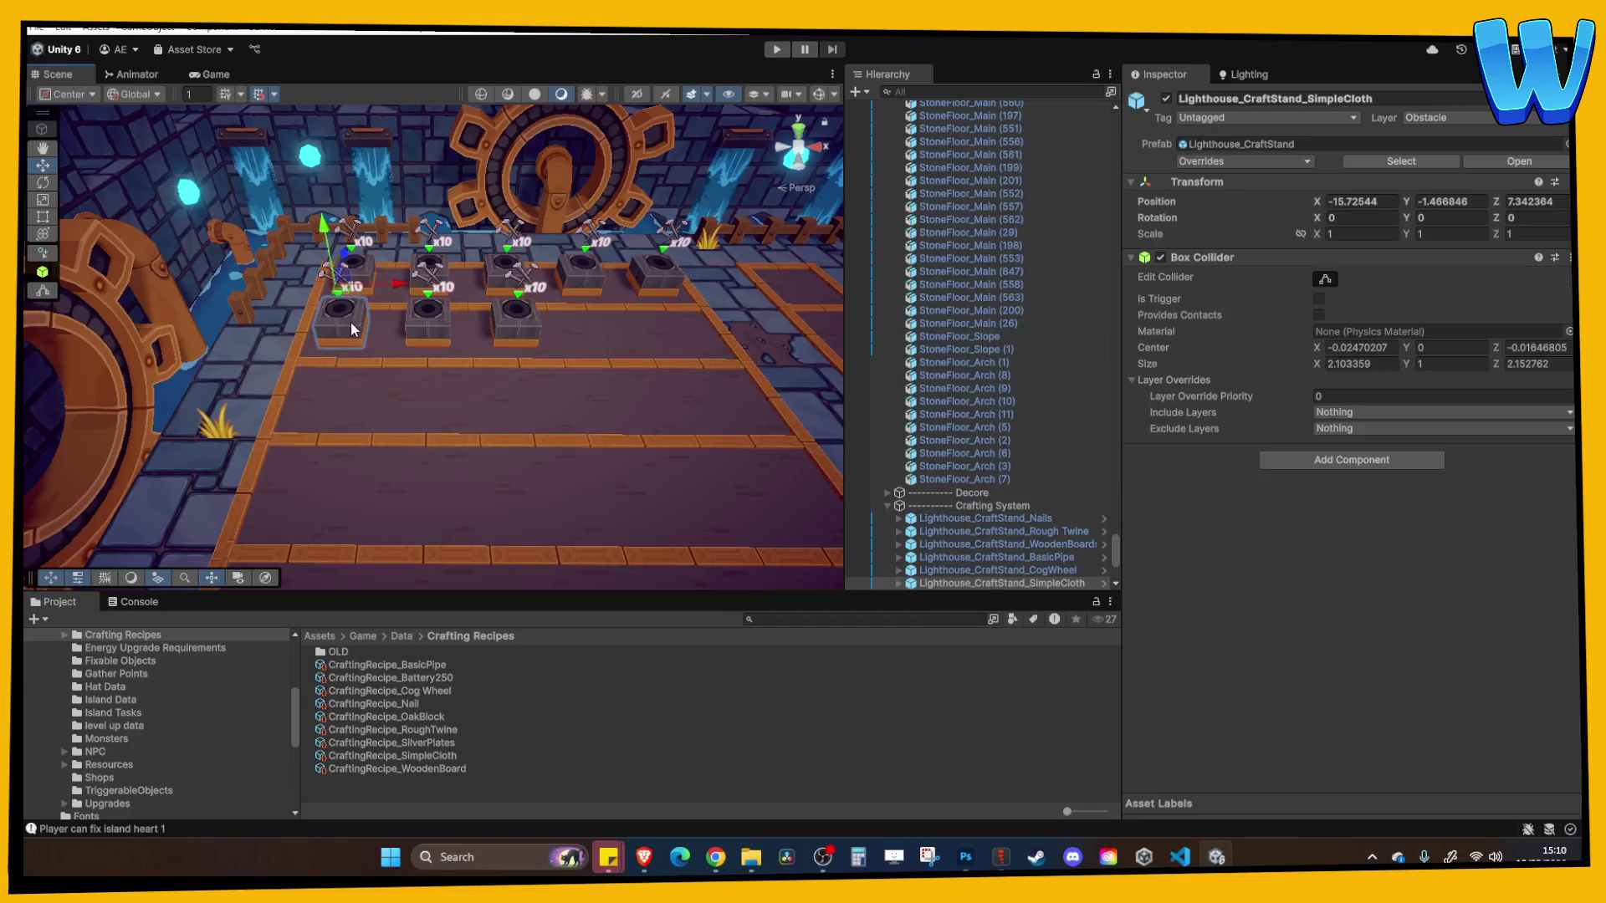
{"action": "left_click", "coordinate": [414, 321]}
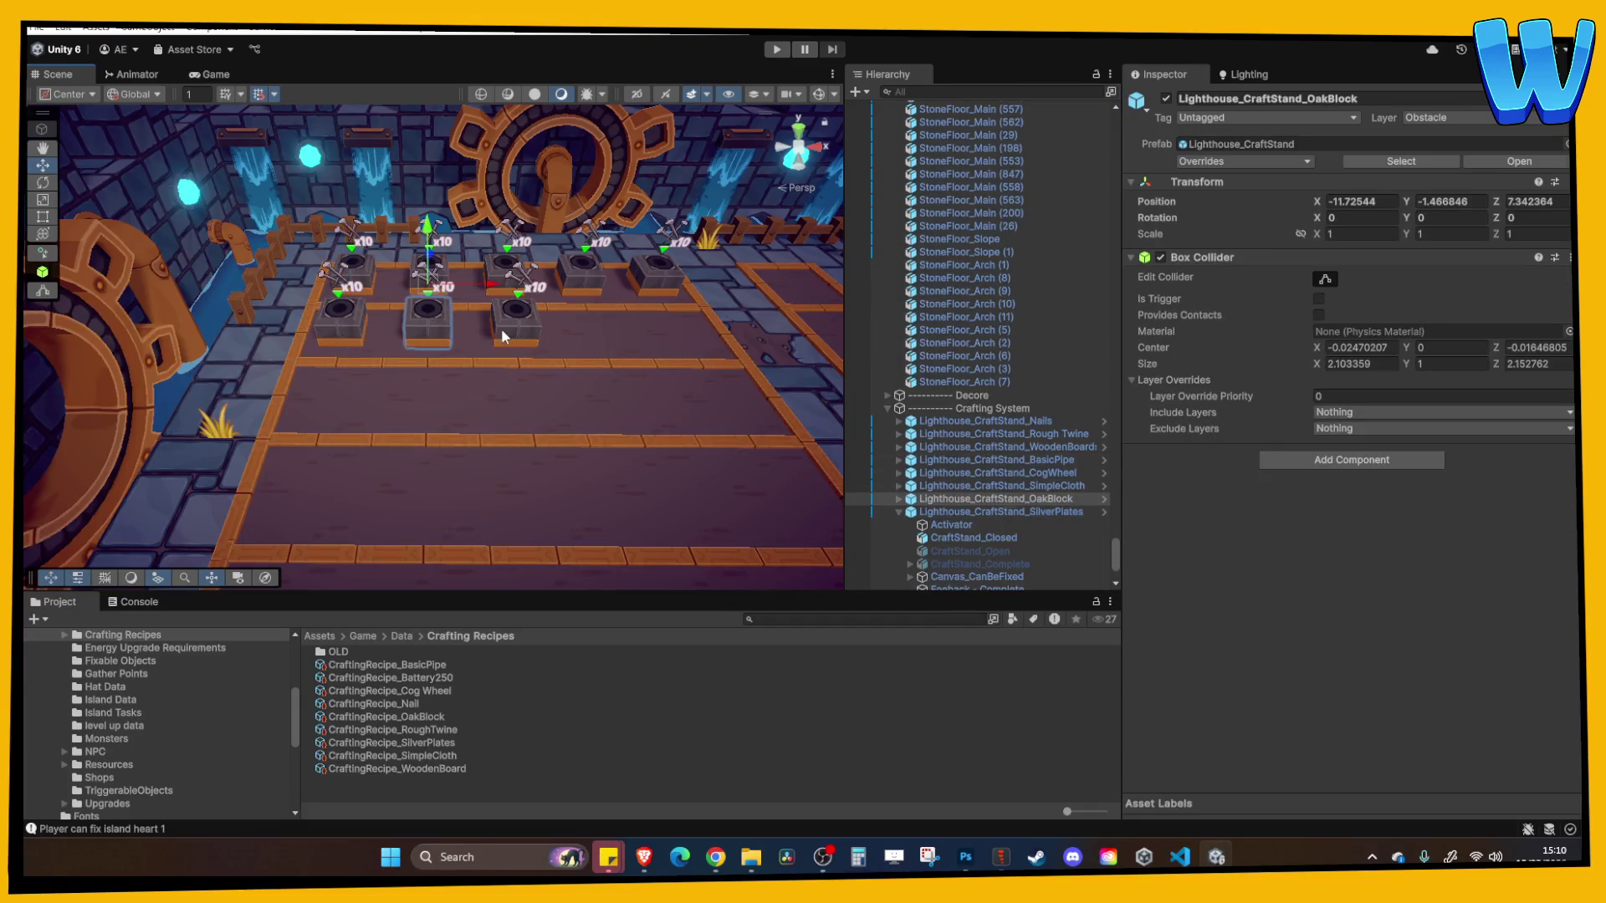
{"action": "left_click", "coordinate": [502, 329], "text": "ctrl"}
{"action": "left_click_drag", "start_coordinate": [545, 301], "coordinate": [633, 303]}
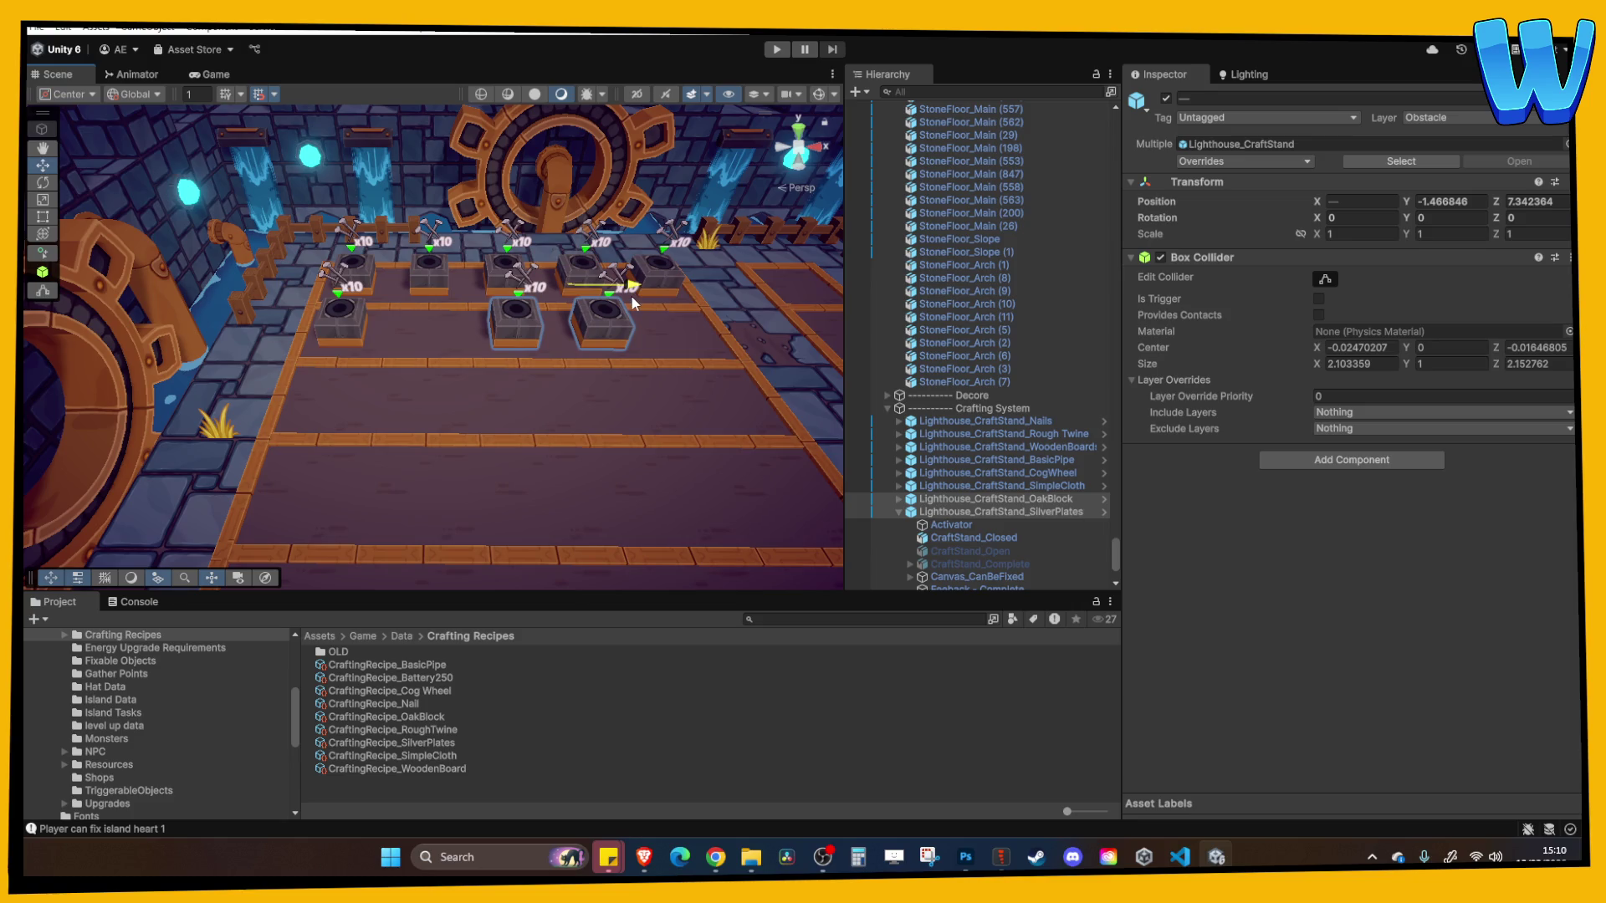
Duplicate the SimpleCloth stand as 'Battery 200' and move it two slots right
{"action": "left_click", "coordinate": [995, 486]}
{"action": "key", "text": "ctrl+d"}
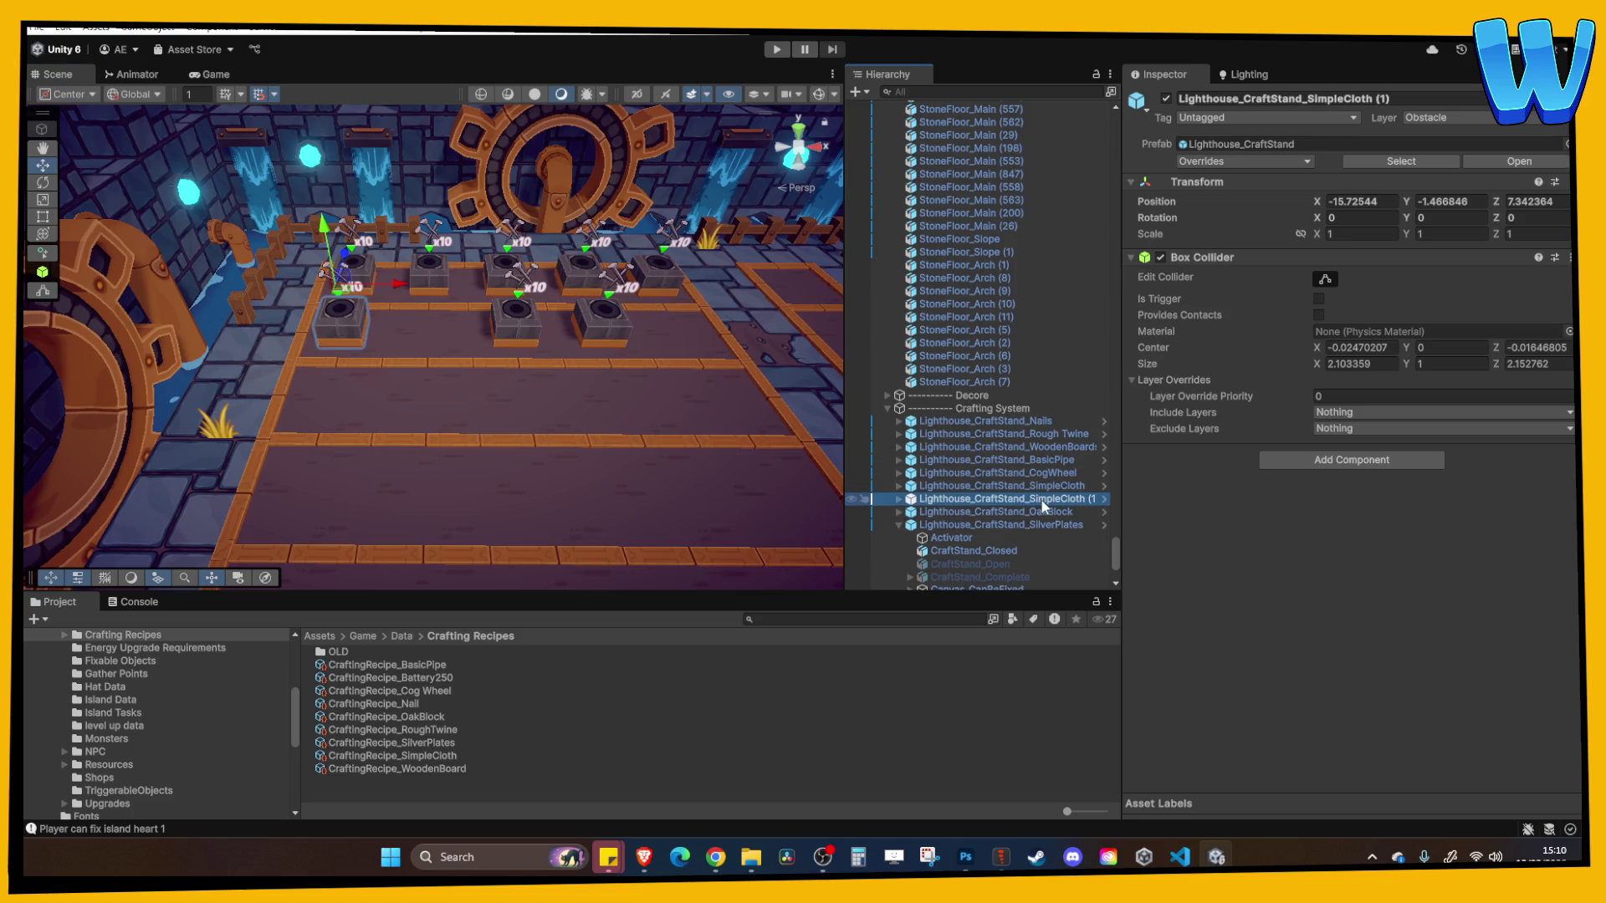
{"action": "left_click", "coordinate": [1042, 500]}
{"action": "key", "text": "BackSpace"}
{"action": "key", "text": "BackSpace"}
{"action": "key", "text": "BackSpace"}
{"action": "type", "text": "Batt"}
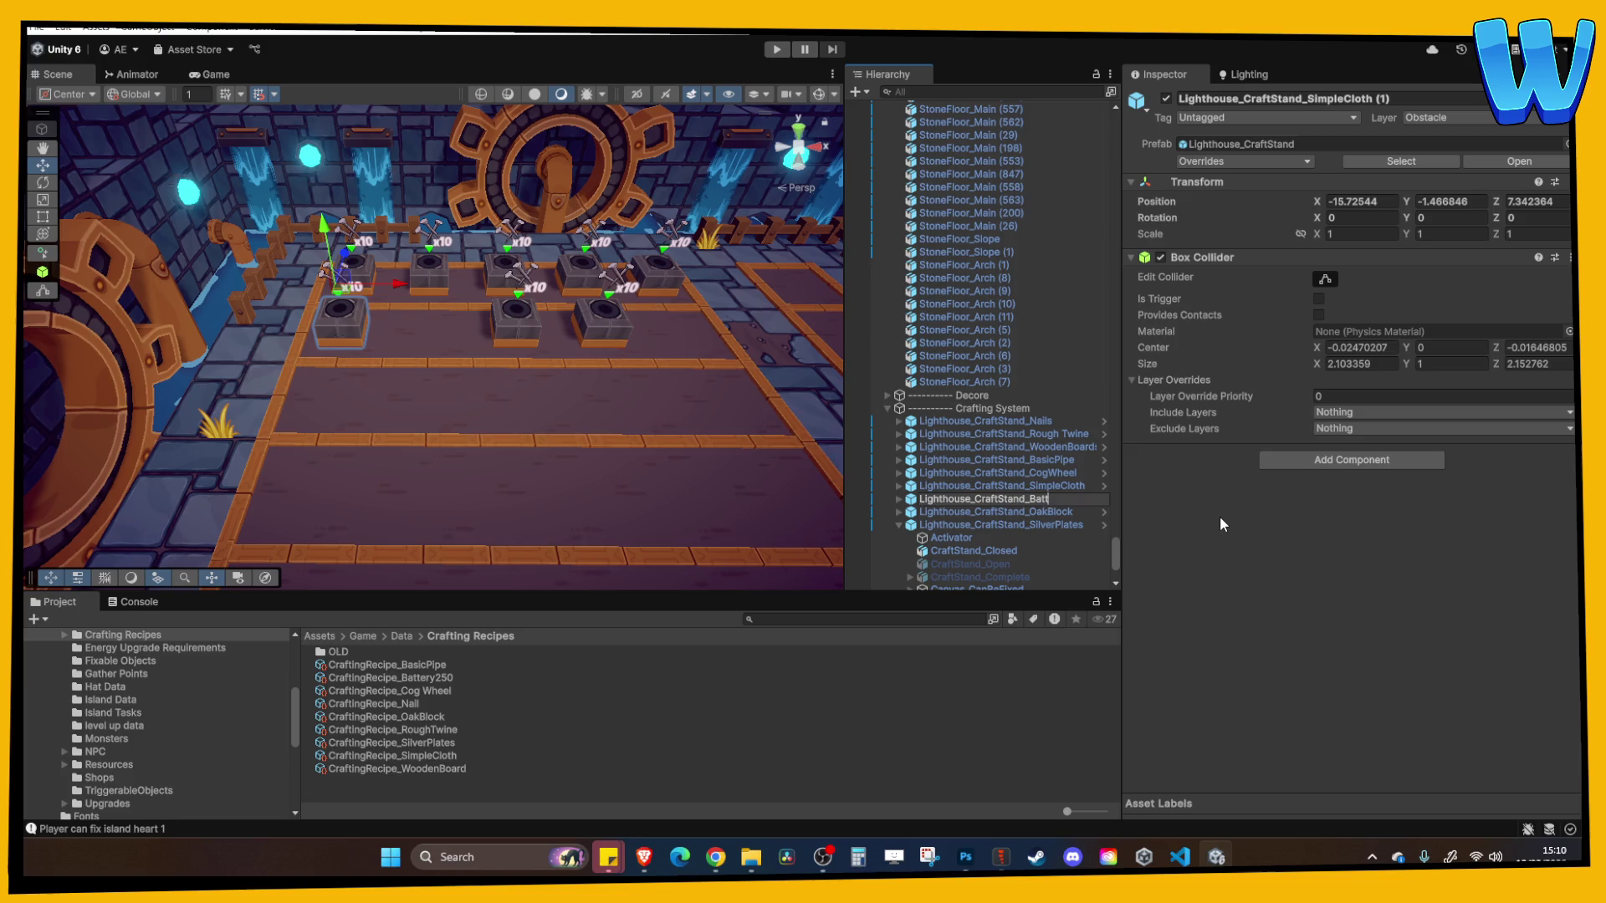
{"action": "type", "text": "ery 200"}
{"action": "key", "text": "Return"}
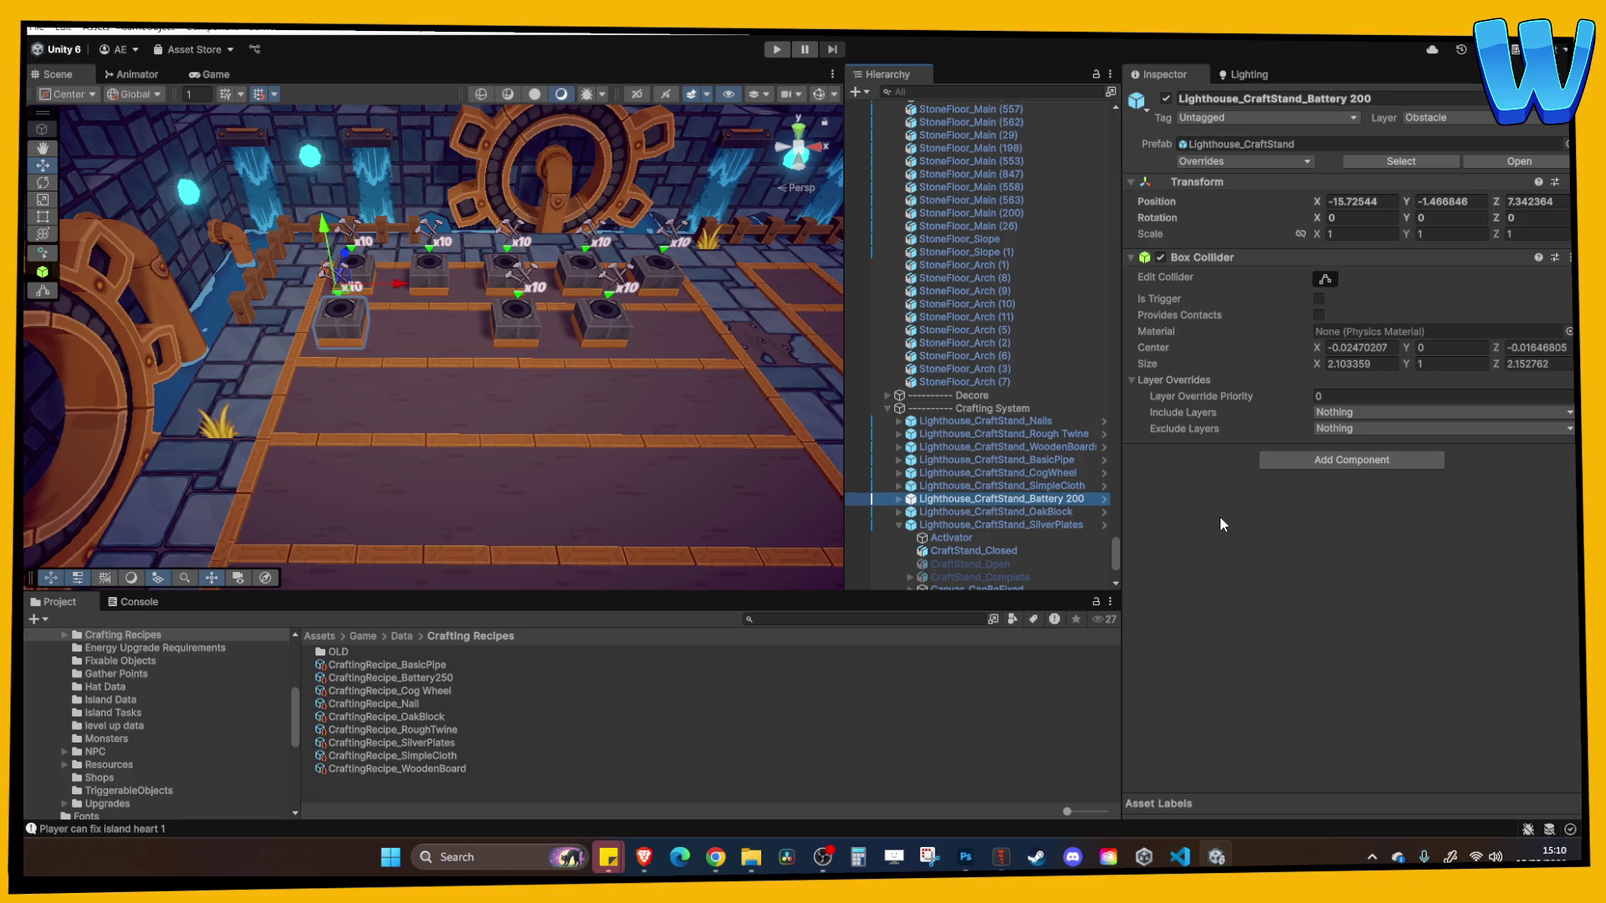
{"action": "left_click", "coordinate": [899, 500]}
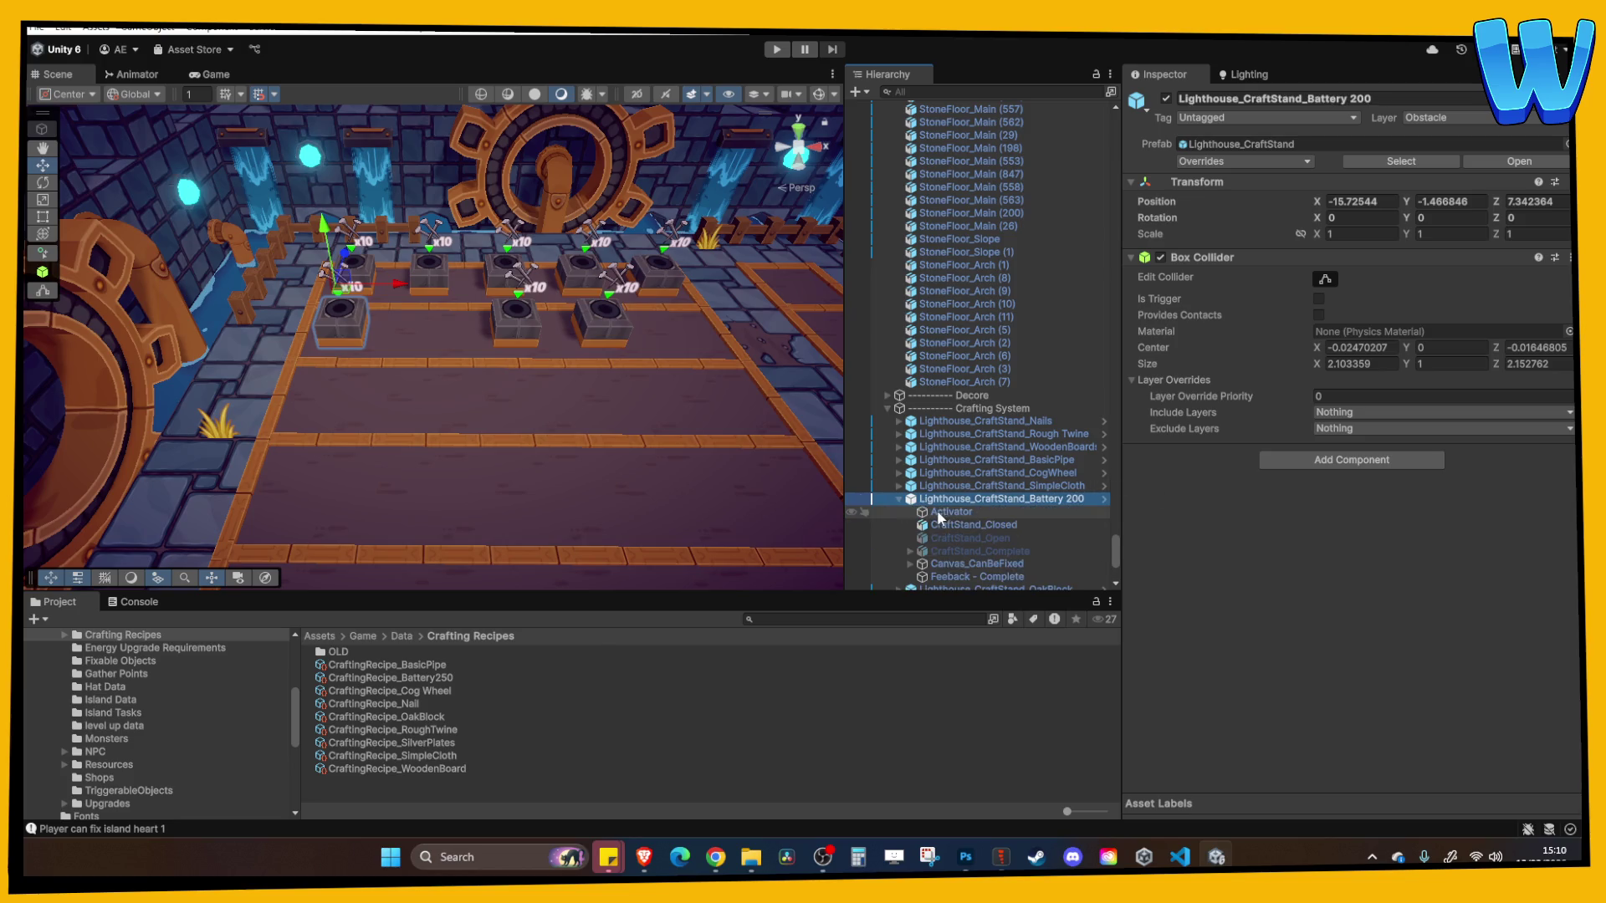
{"action": "left_click_drag", "start_coordinate": [386, 284], "coordinate": [536, 327]}
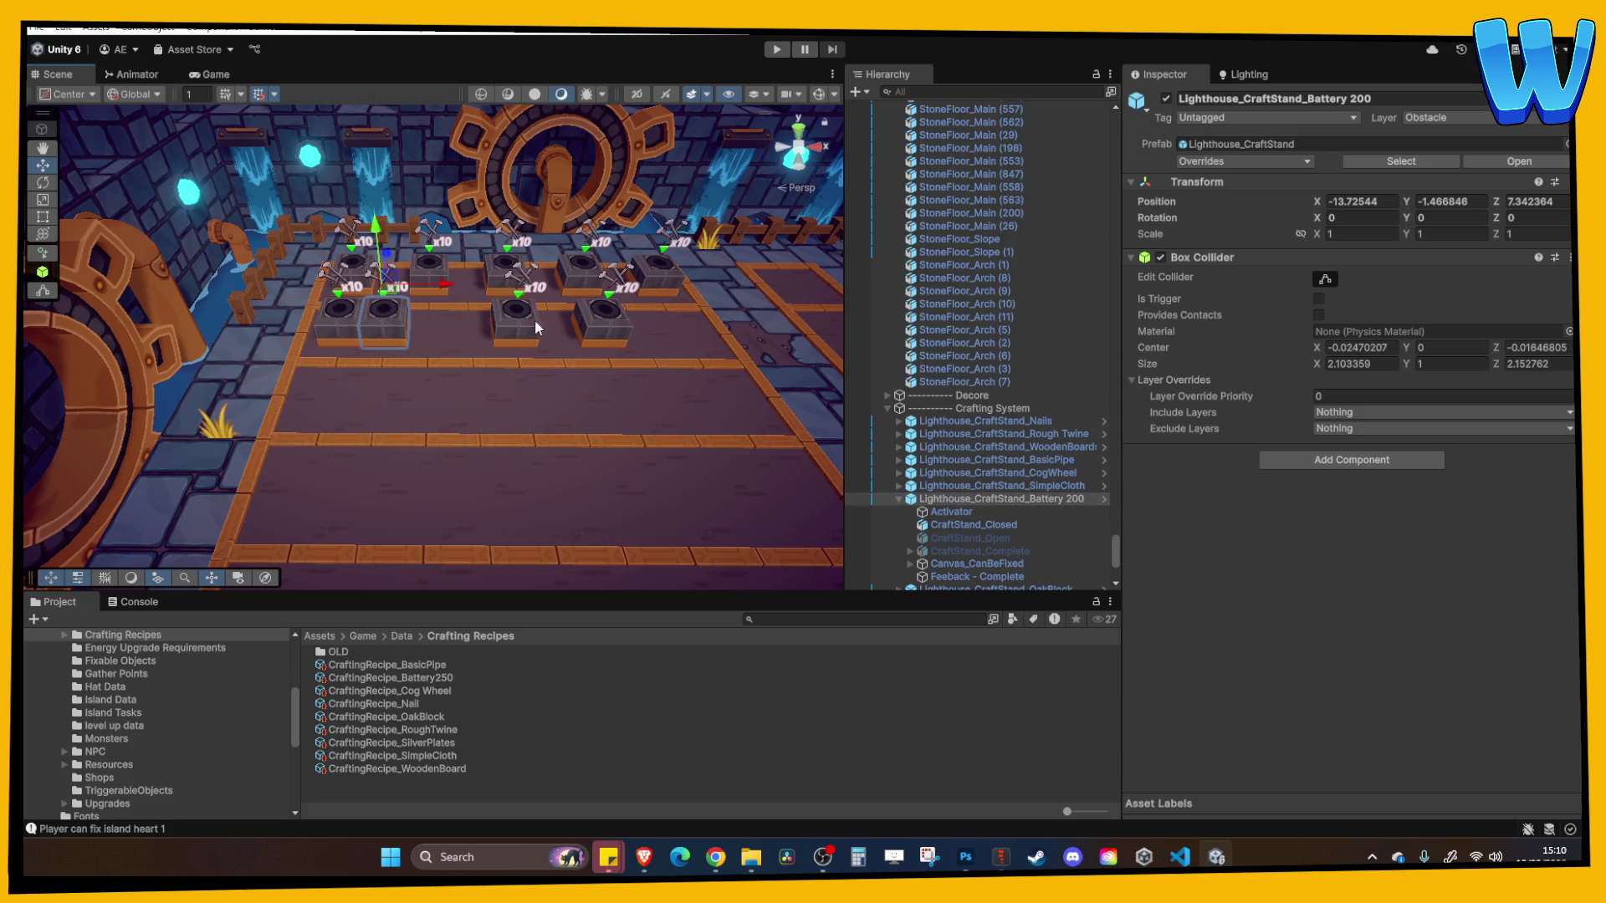
{"action": "left_click_drag", "start_coordinate": [418, 285], "coordinate": [476, 289]}
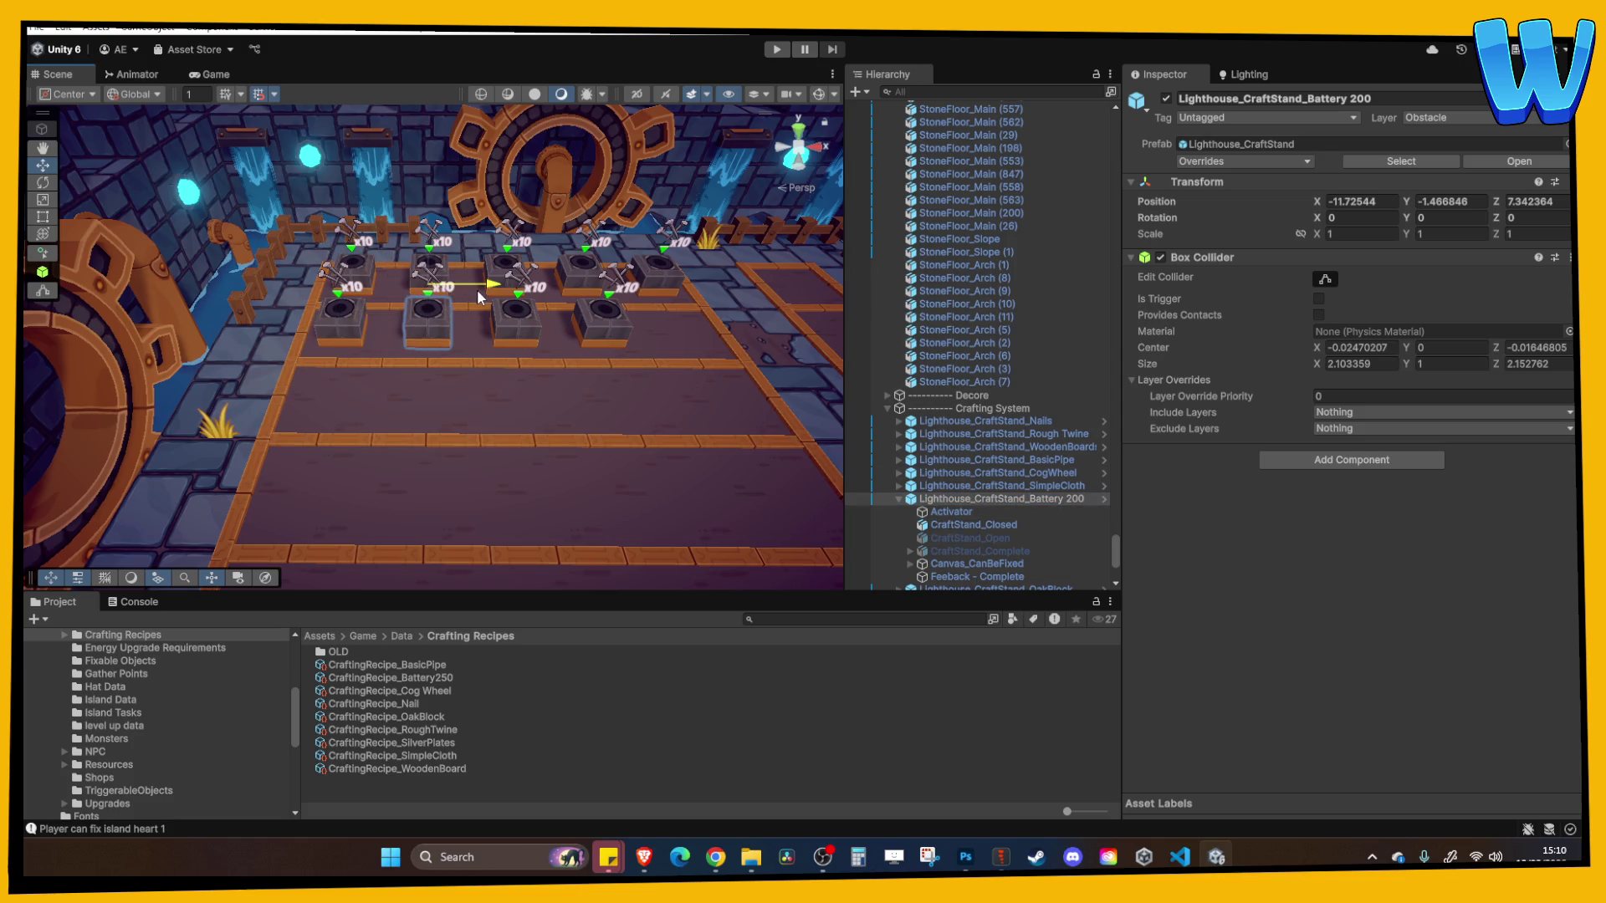
Make the stand's Activator require Food_Battery1_ItemResource and try a different crafting recipe
{"action": "left_click", "coordinate": [927, 511]}
{"action": "left_click", "coordinate": [1422, 526]}
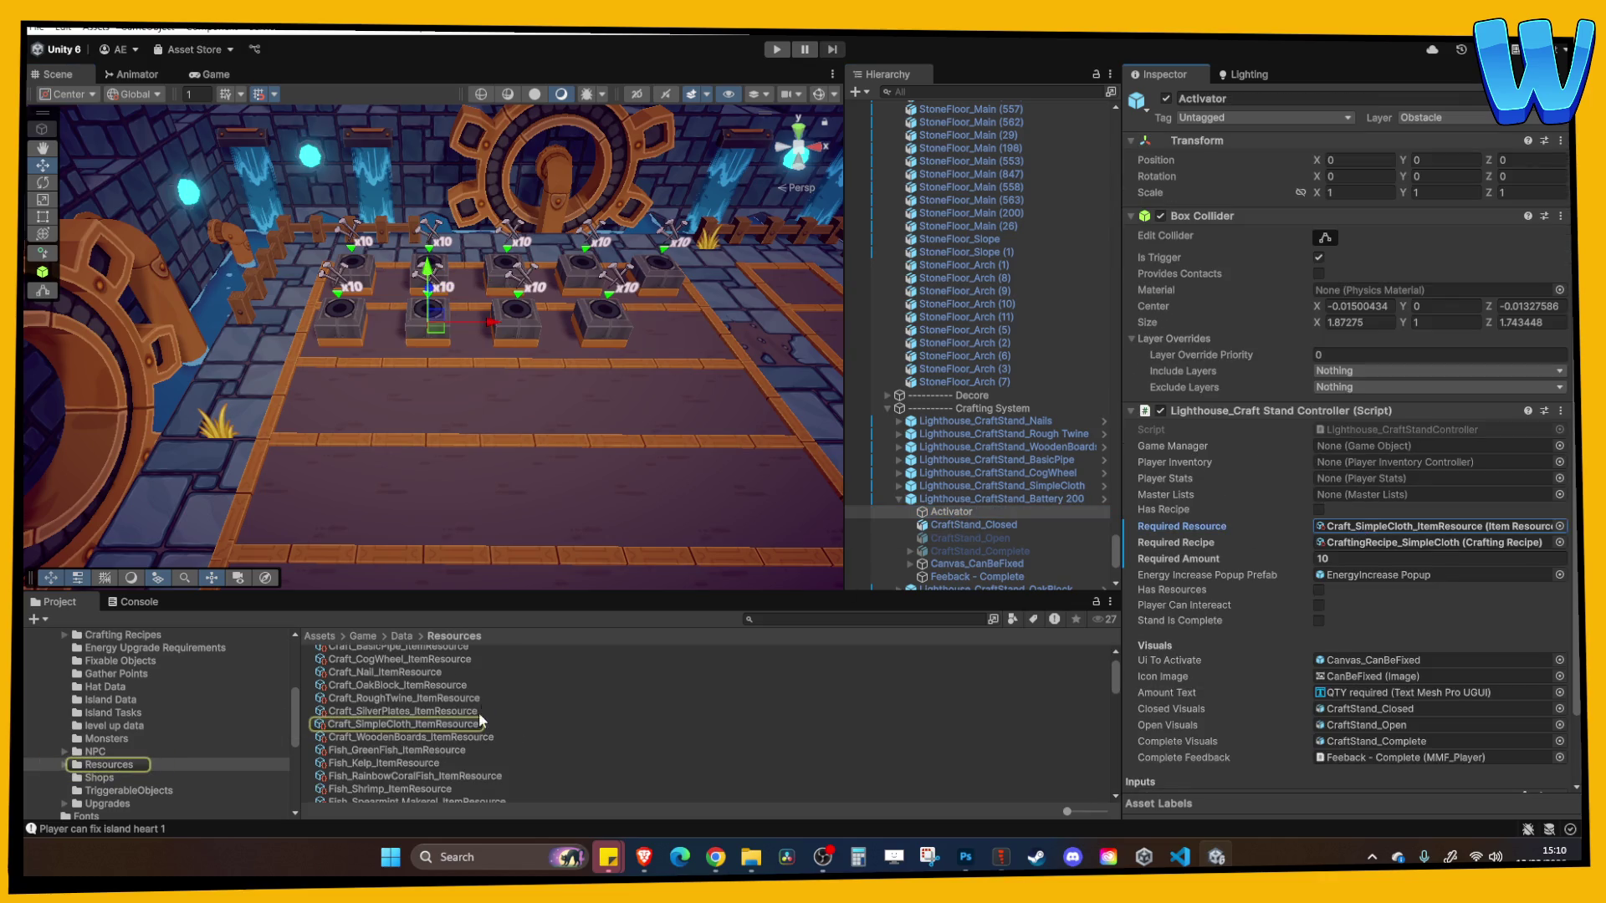
{"action": "scroll", "coordinate": [466, 743], "scroll_direction": "down", "scroll_amount": 5}
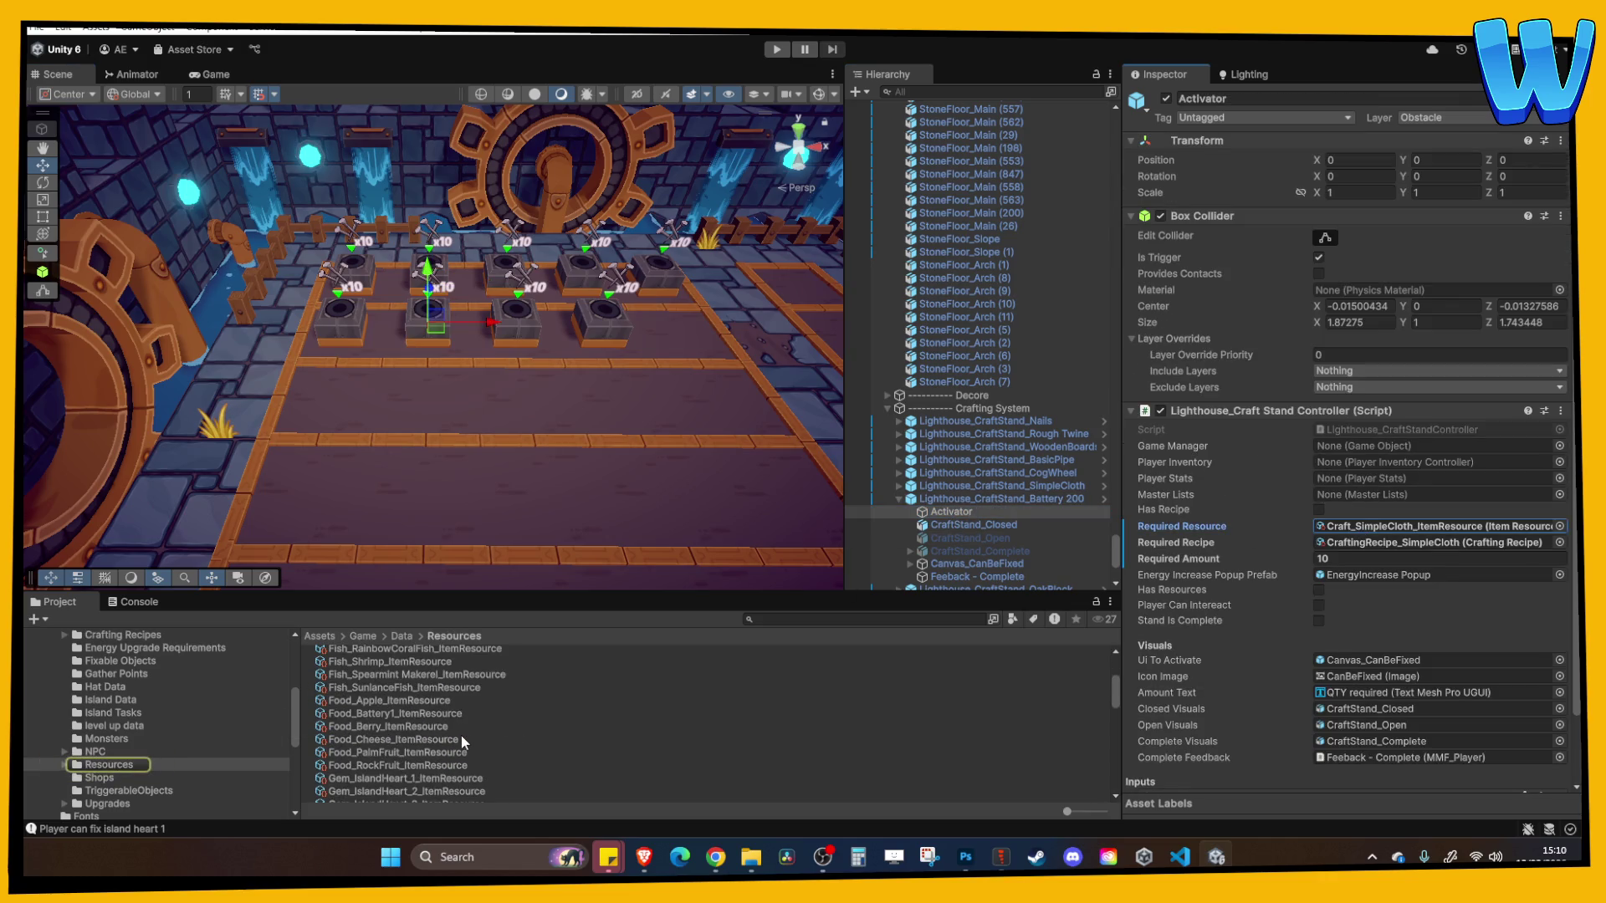
{"action": "mouse_move", "coordinate": [401, 713]}
{"action": "left_mouse_down"}
{"action": "mouse_move", "coordinate": [1039, 701]}
{"action": "mouse_move", "coordinate": [1393, 535]}
{"action": "left_mouse_up"}
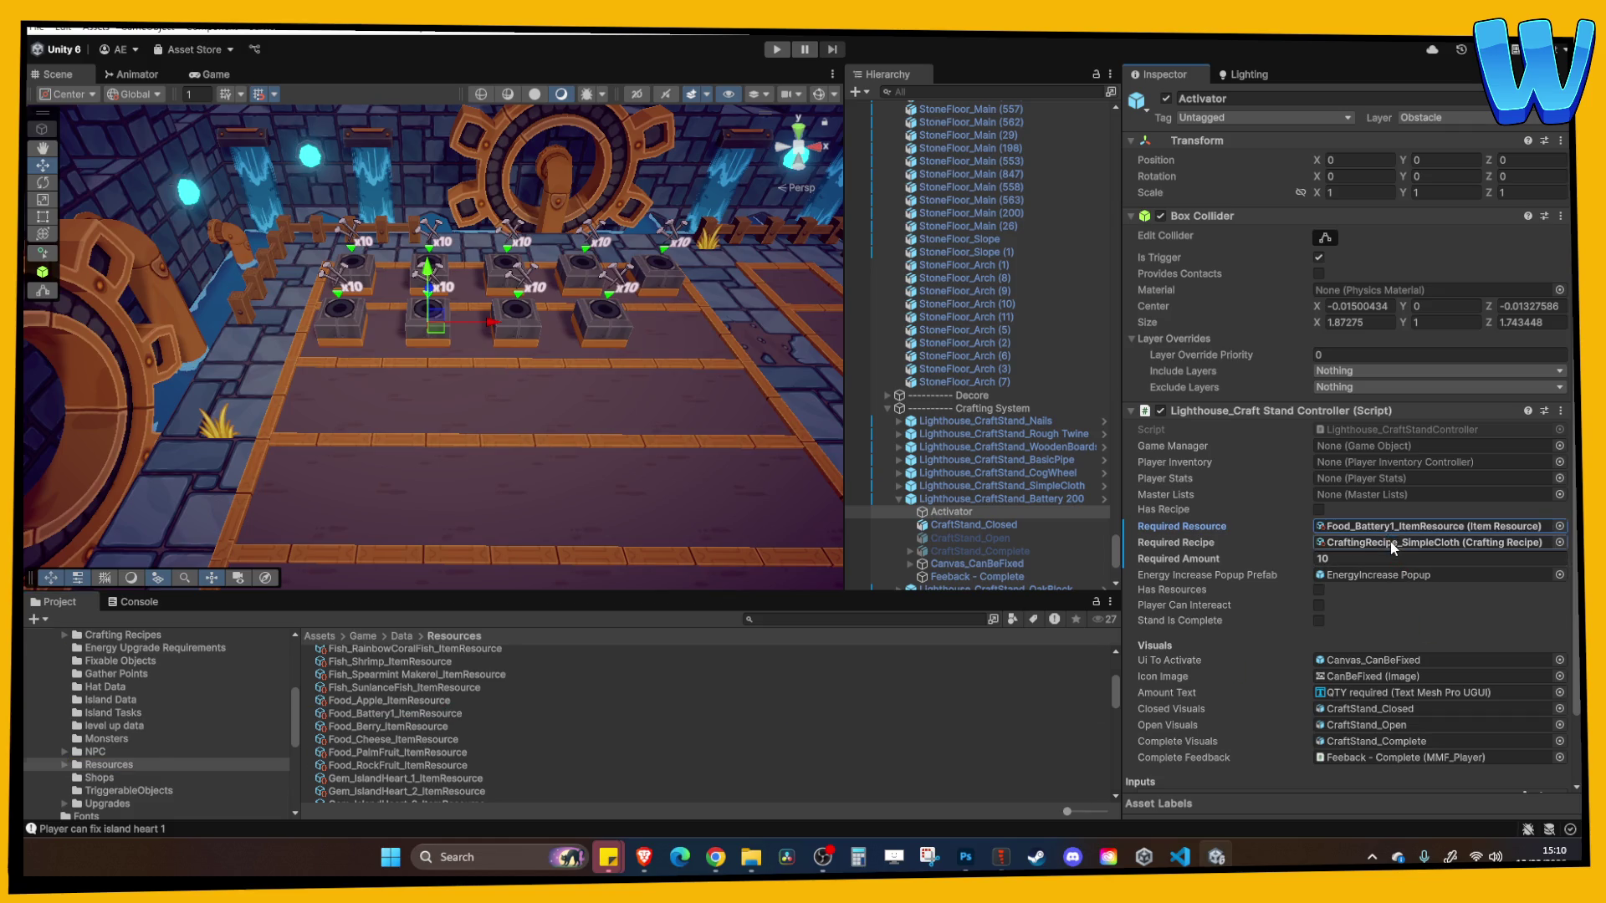
{"action": "left_click", "coordinate": [1393, 542]}
{"action": "left_click_drag", "start_coordinate": [420, 681], "coordinate": [1411, 551]}
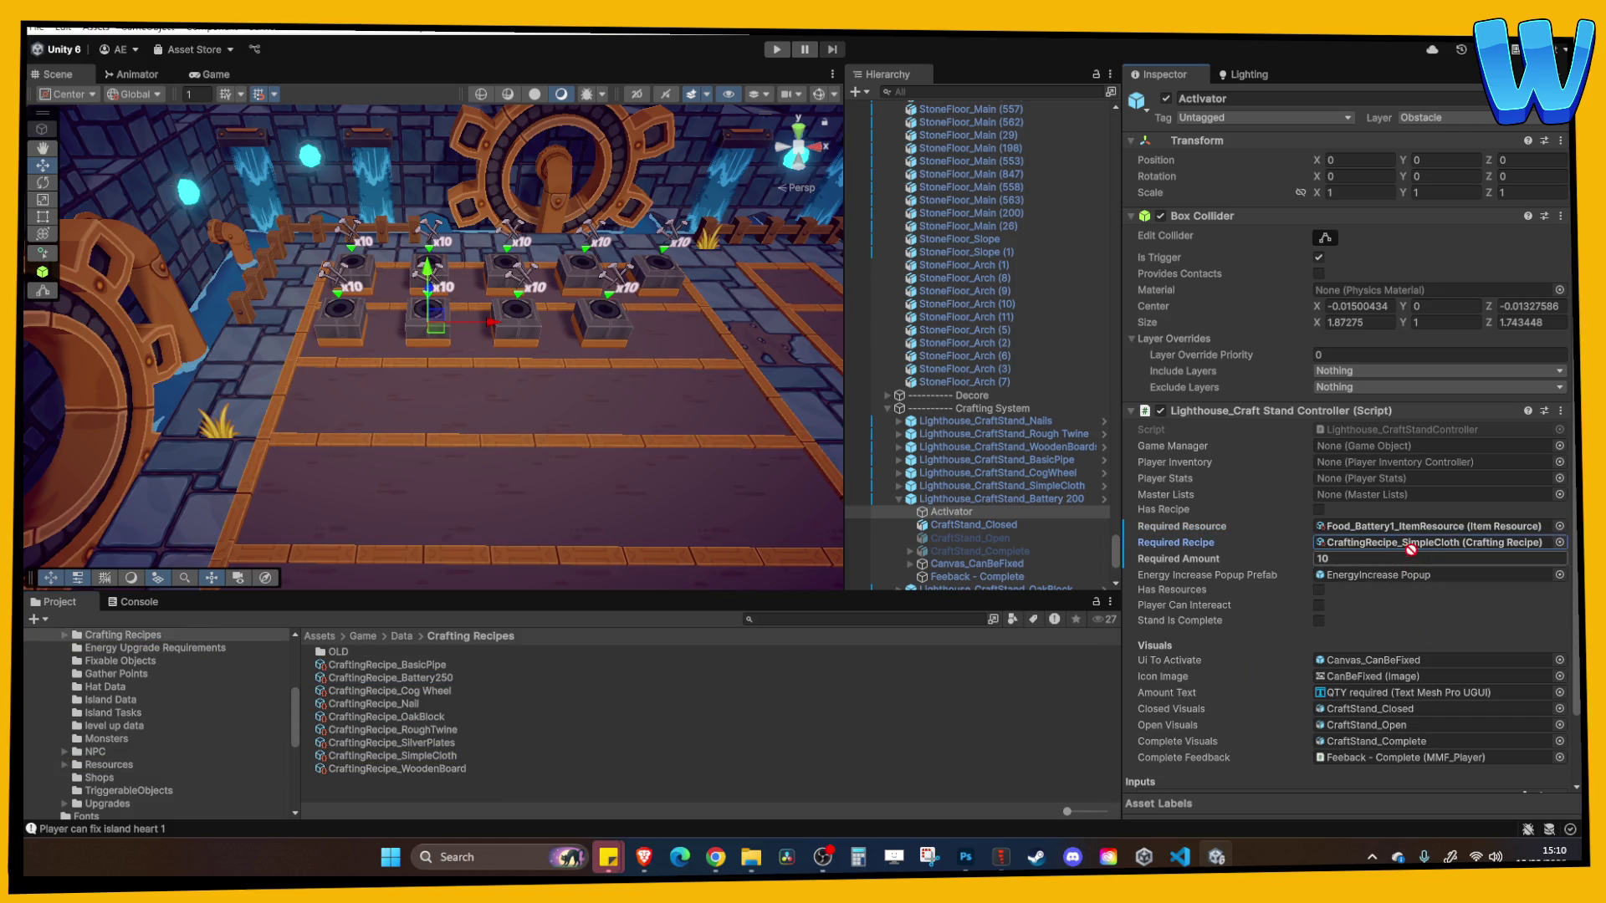
Rename the stand to Lighthouse_CraftStand_Battery 250 and start a playtest
{"action": "left_click", "coordinate": [1074, 502]}
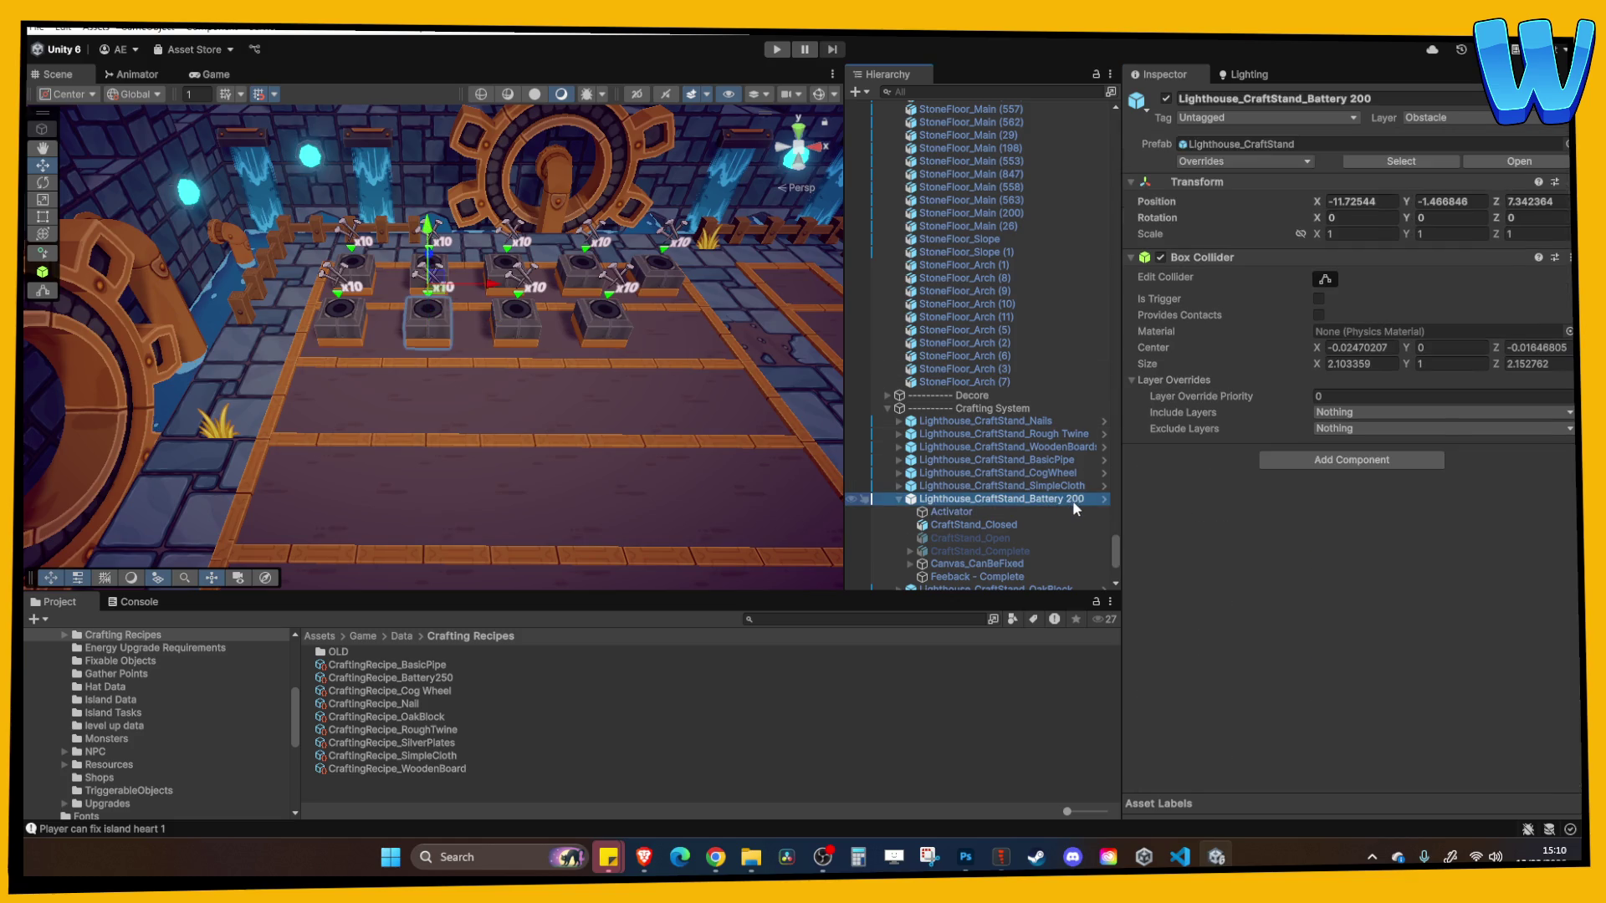
{"action": "left_click", "coordinate": [1076, 500]}
{"action": "double_click", "coordinate": [1076, 500]}
{"action": "type", "text": "250"}
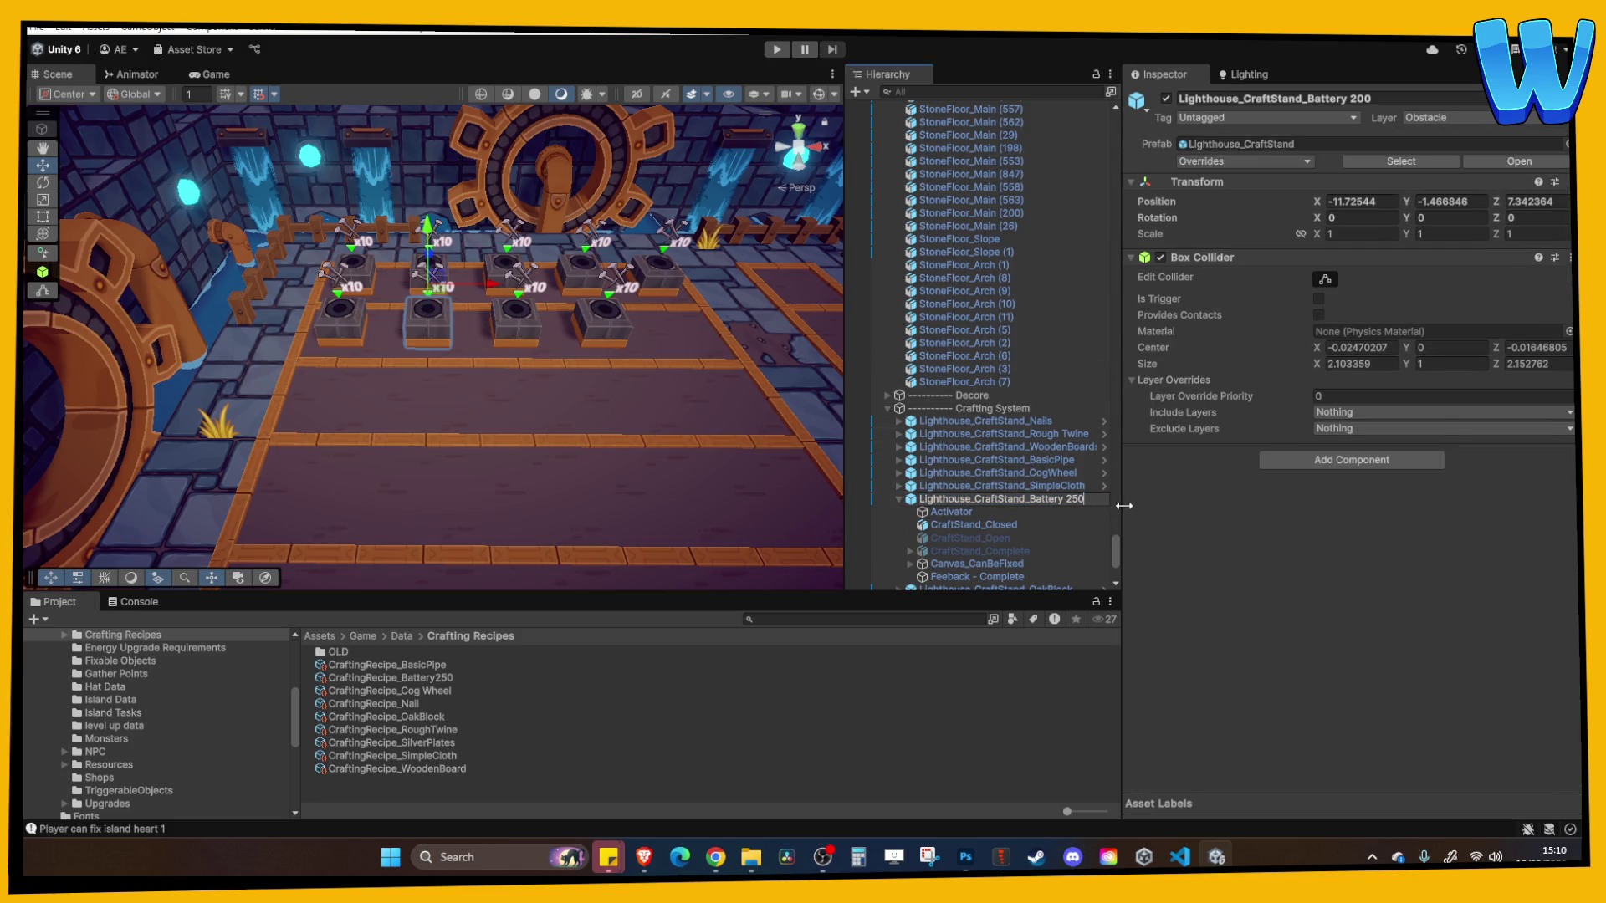
{"action": "key", "text": "Return"}
{"action": "left_click", "coordinate": [779, 50]}
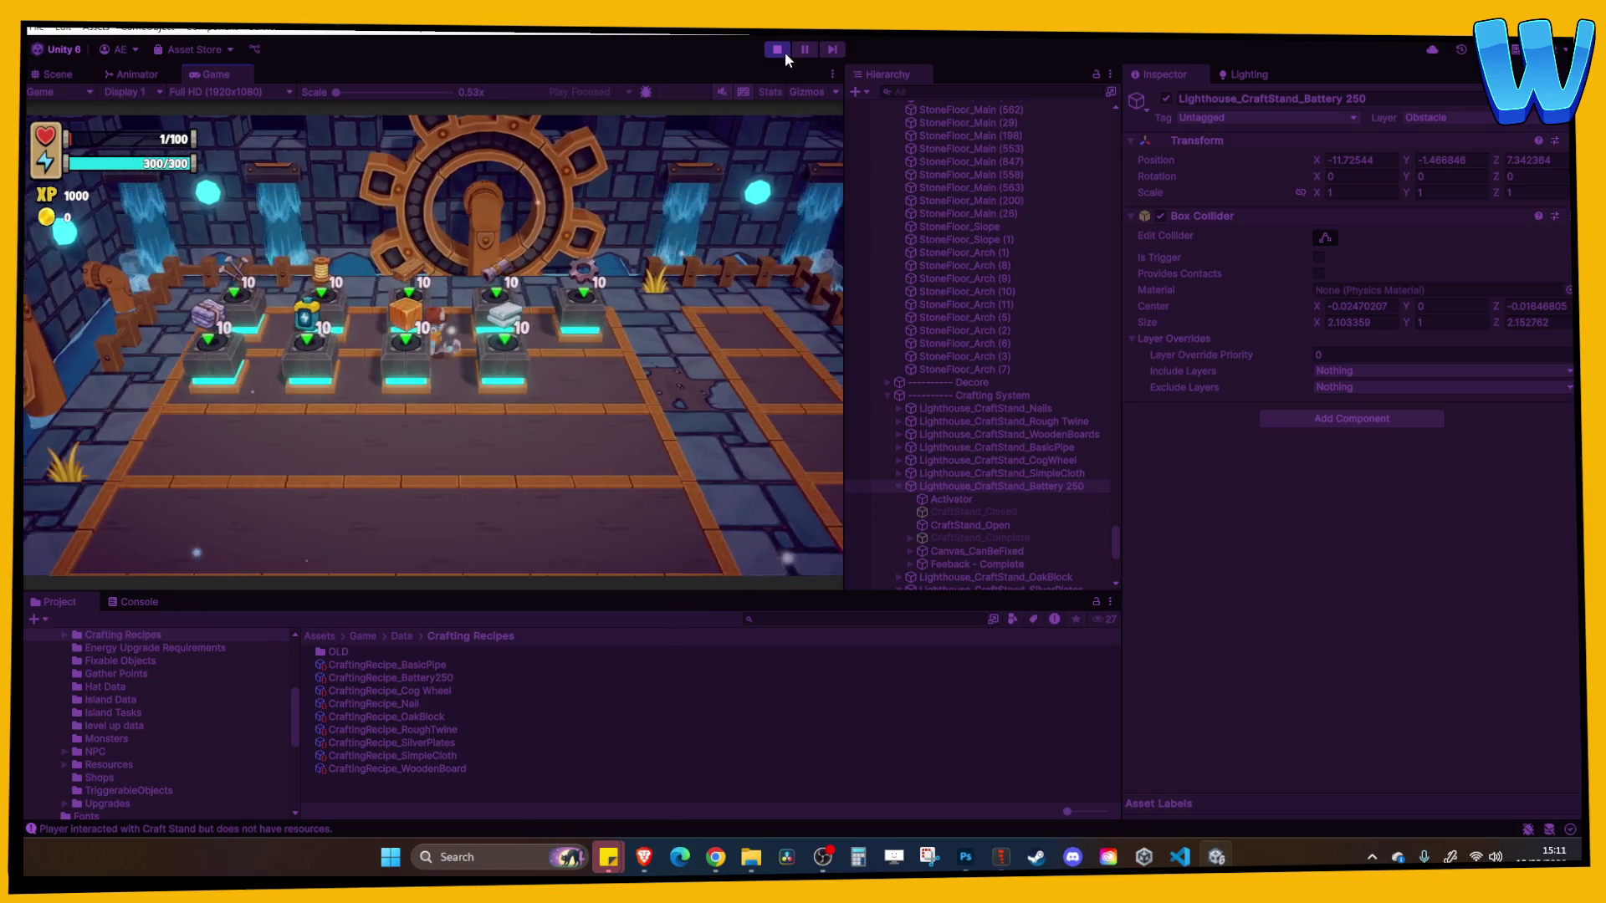
Open the in-game menu to view the Crafting and Inventory pages, then close it
{"action": "key", "text": "Tab"}
{"action": "key", "text": "e"}
{"action": "key", "text": "e"}
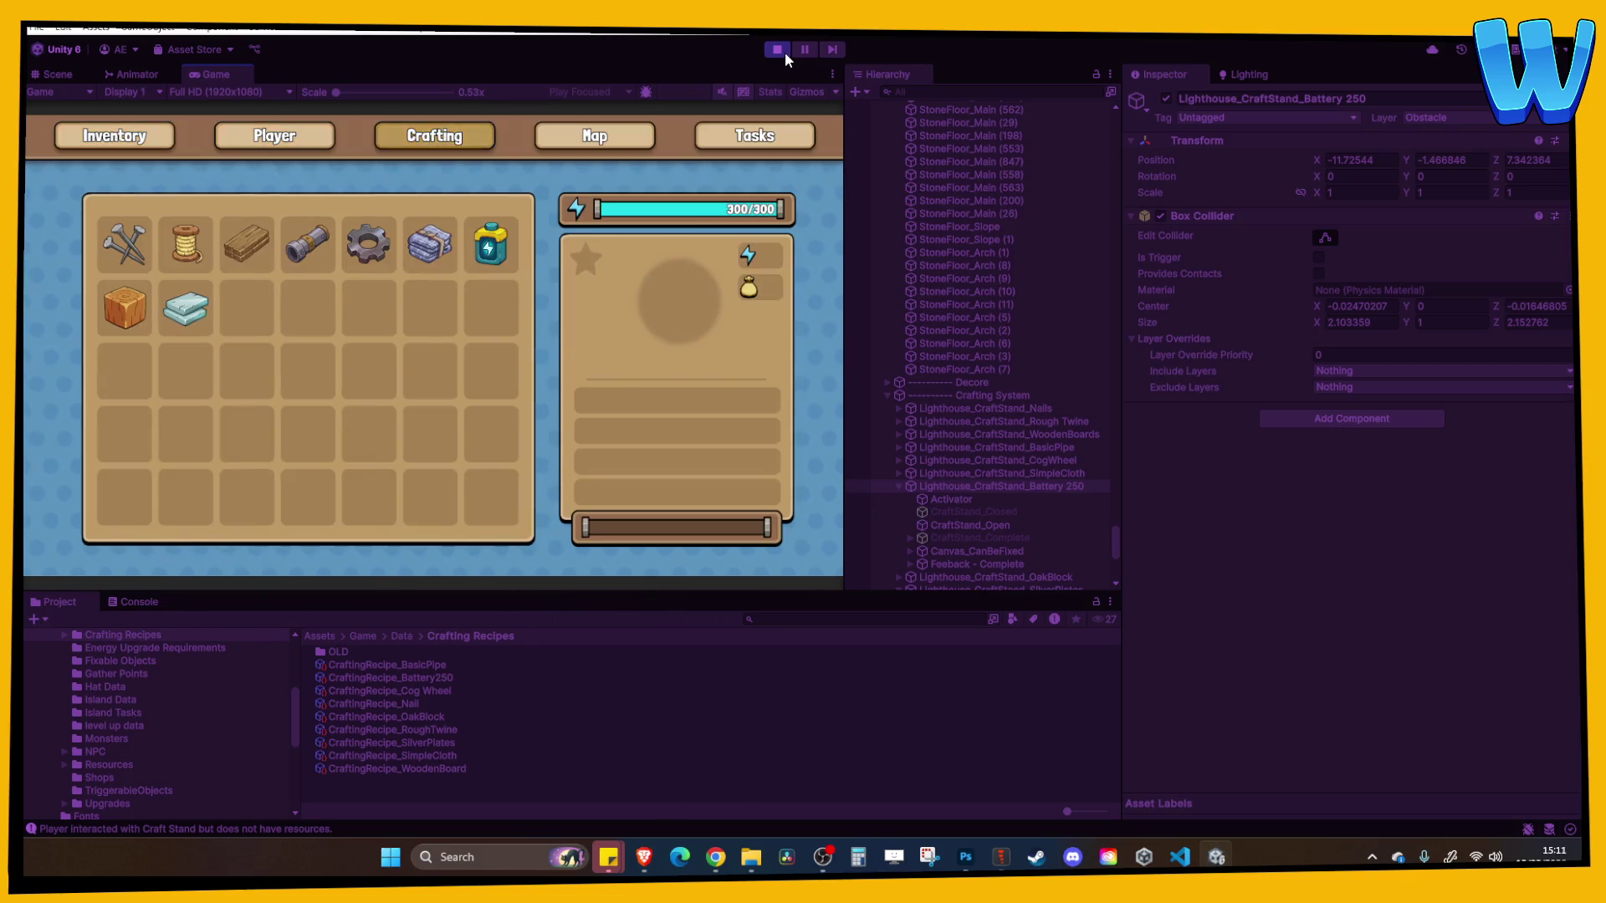
{"action": "key", "text": "Right"}
{"action": "key", "text": "Right"}
{"action": "key", "text": "Right"}
{"action": "key", "text": "q"}
{"action": "key", "text": "q"}
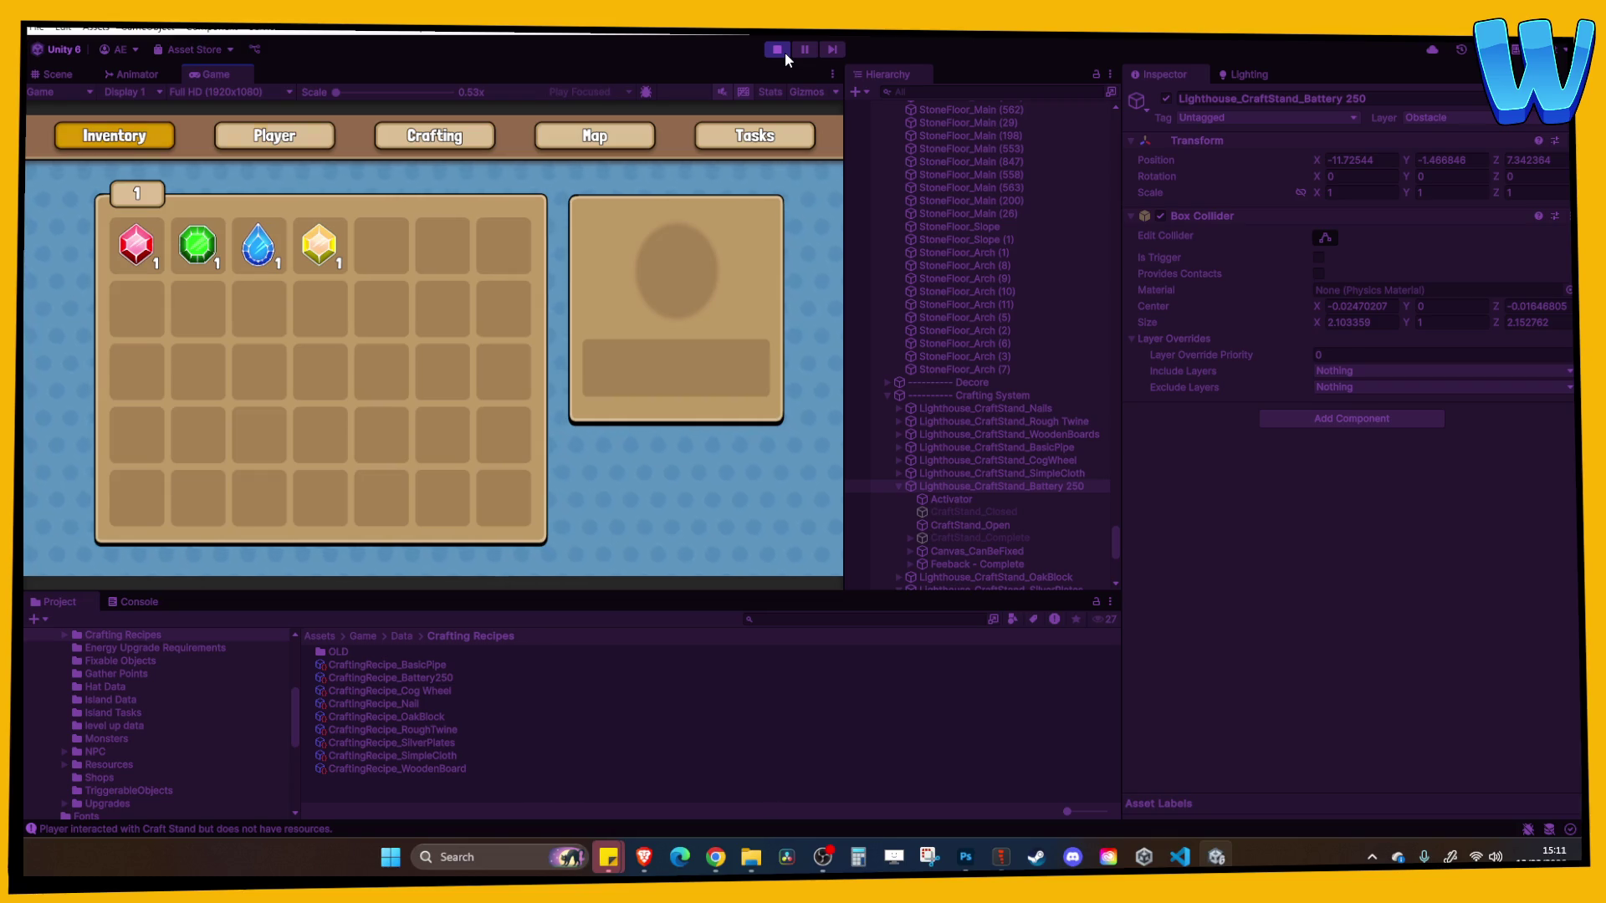
{"action": "key", "text": "e"}
{"action": "key", "text": "e"}
{"action": "key", "text": "Tab"}
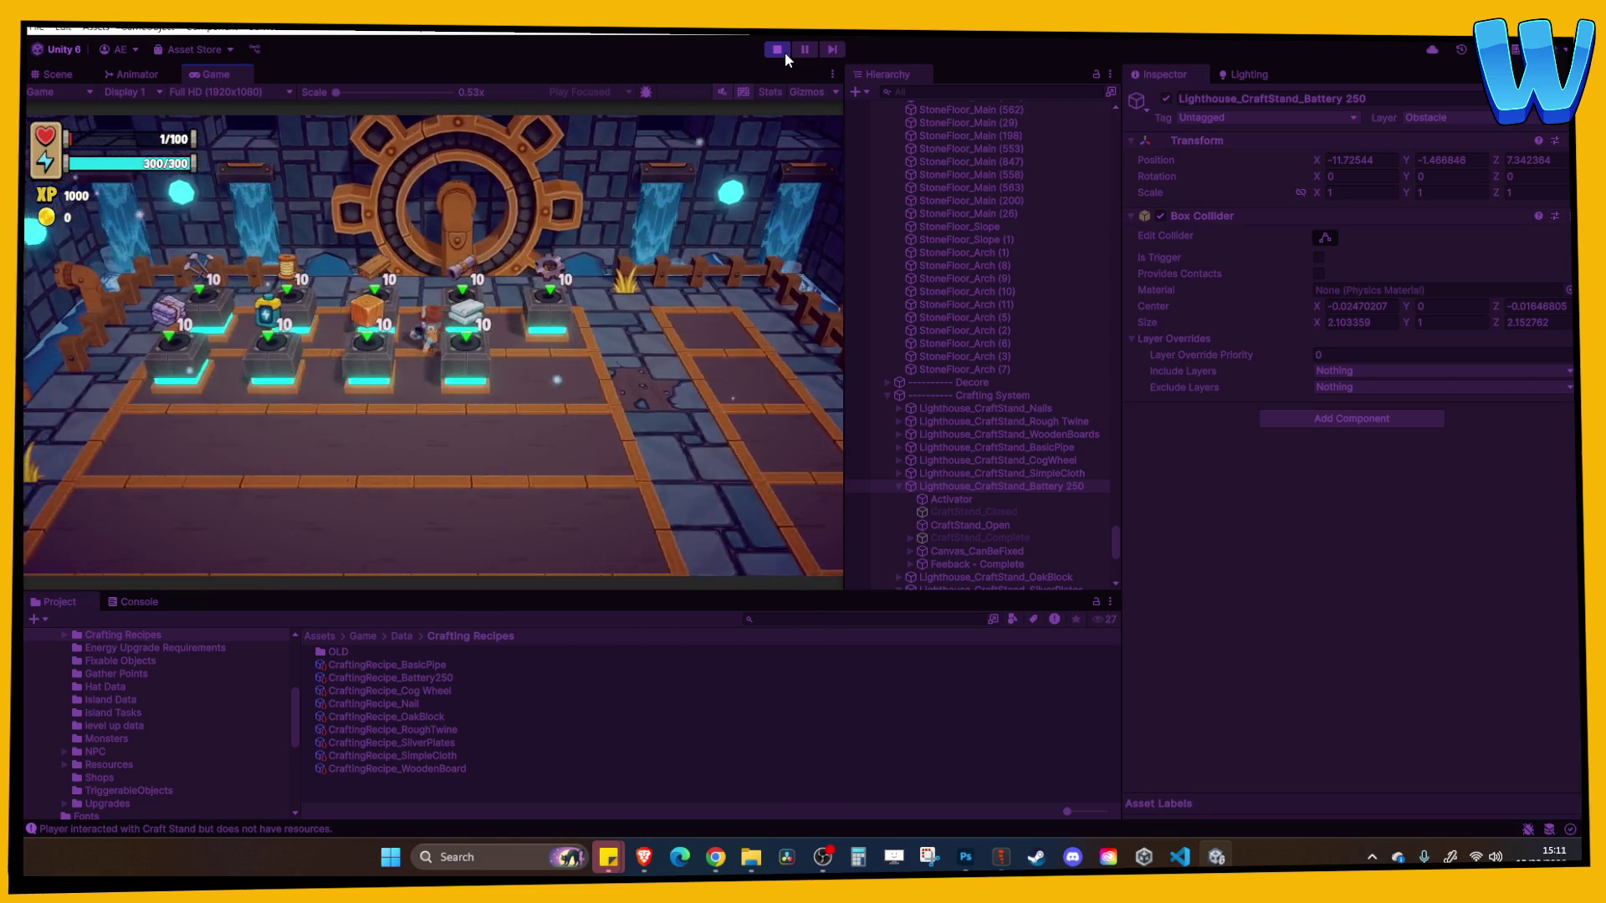
Walk the character around the crafting stands, then stop the playtest
{"action": "key", "text": "a"}
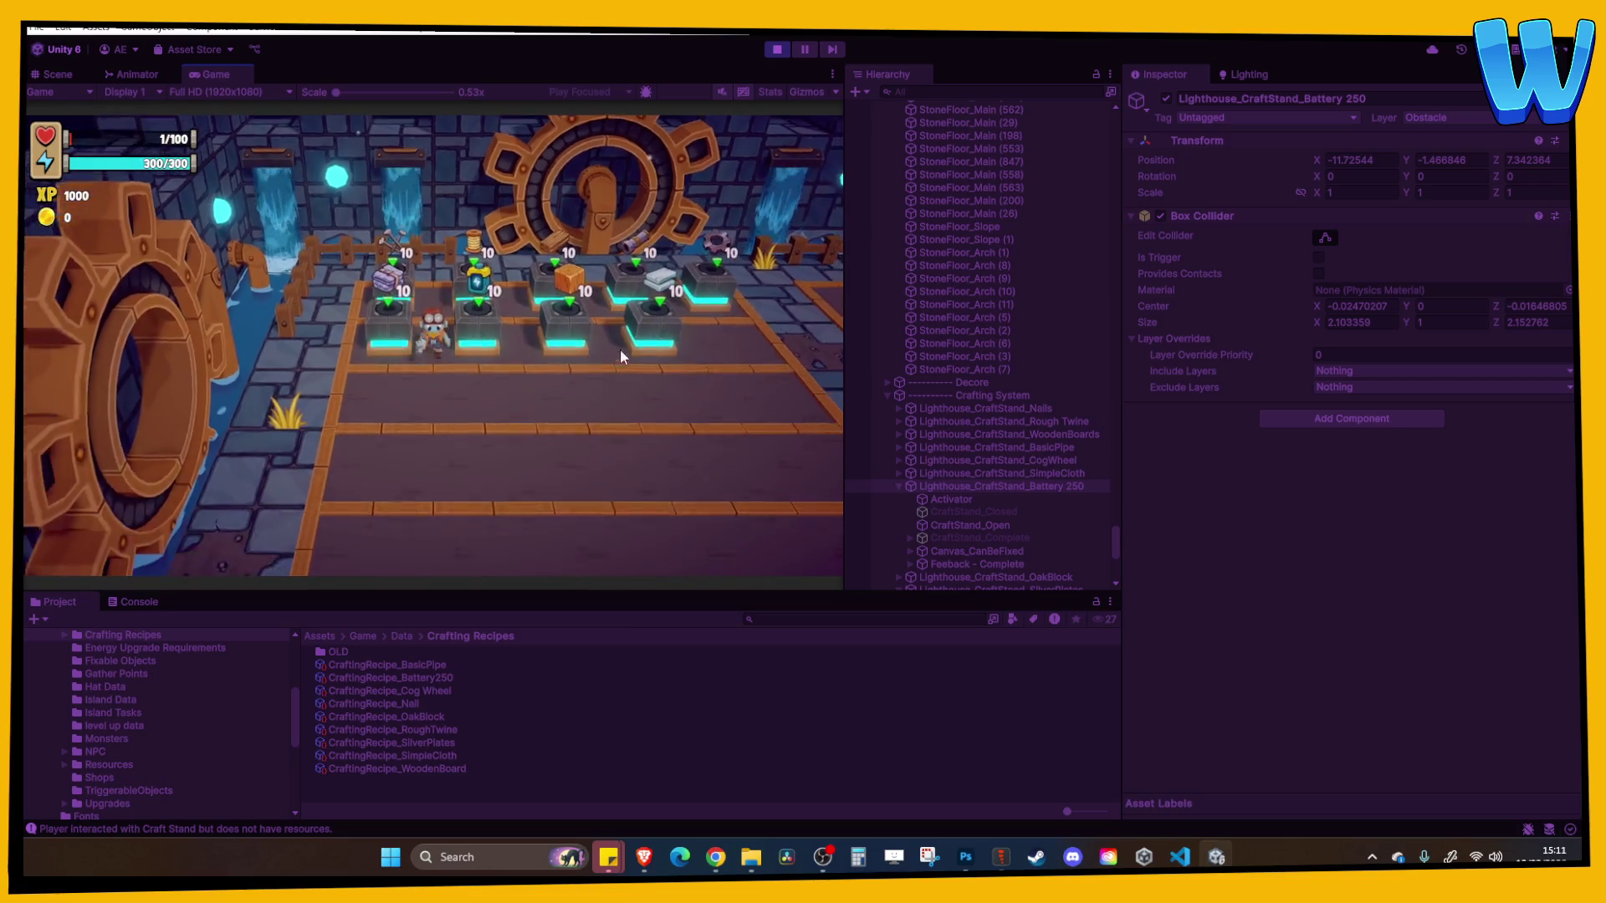
{"action": "key", "text": "s"}
{"action": "key", "text": "d"}
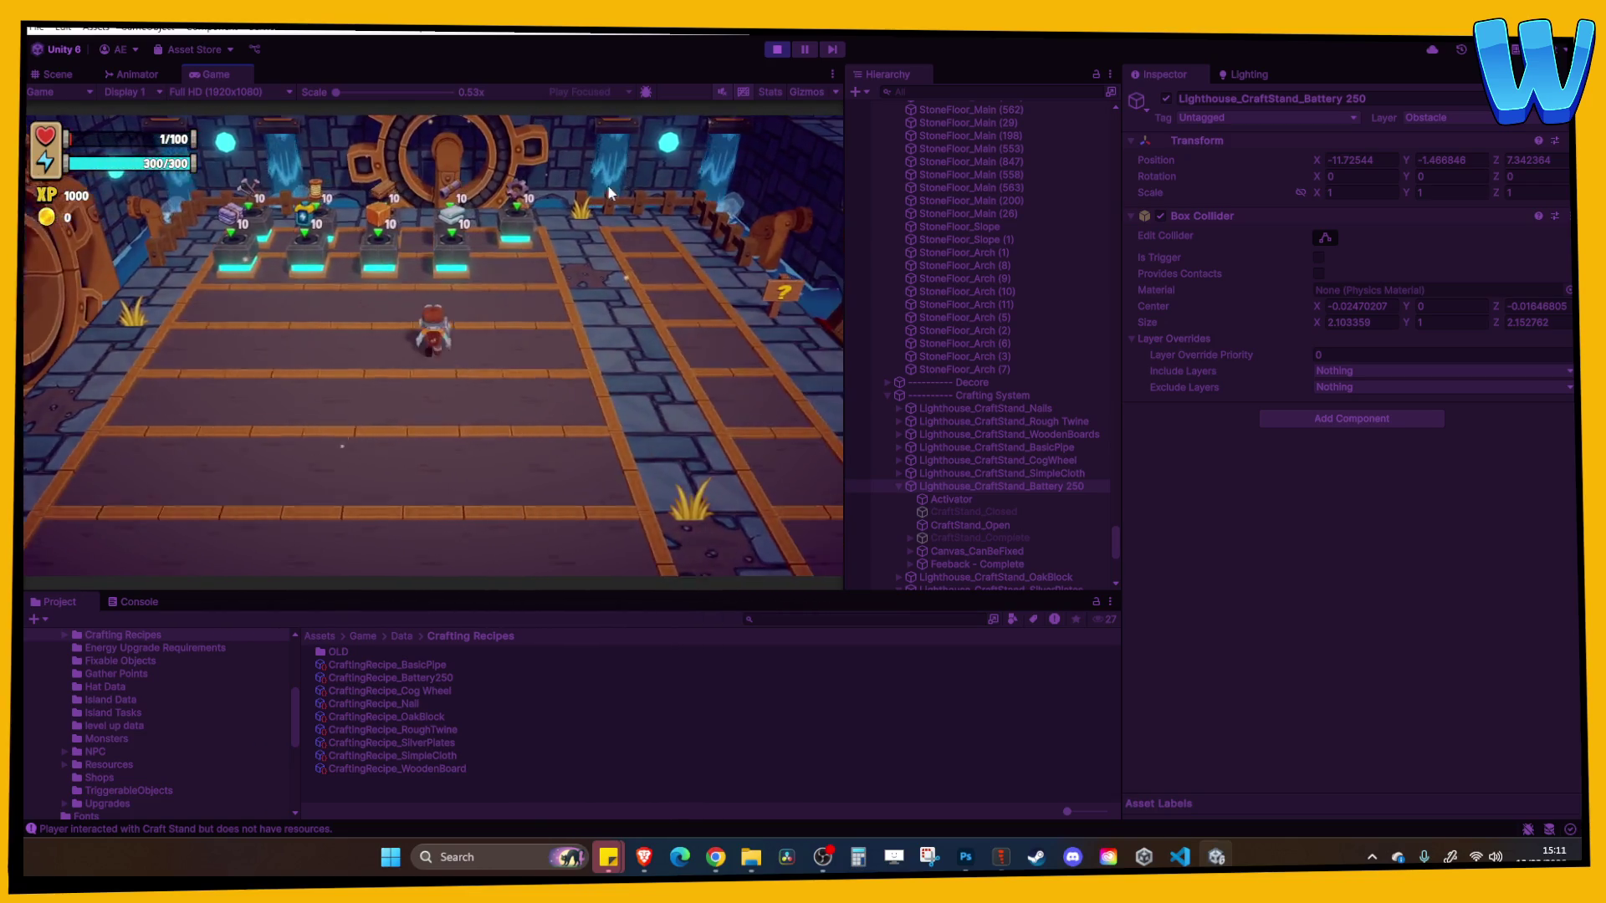
{"action": "left_click", "coordinate": [776, 49]}
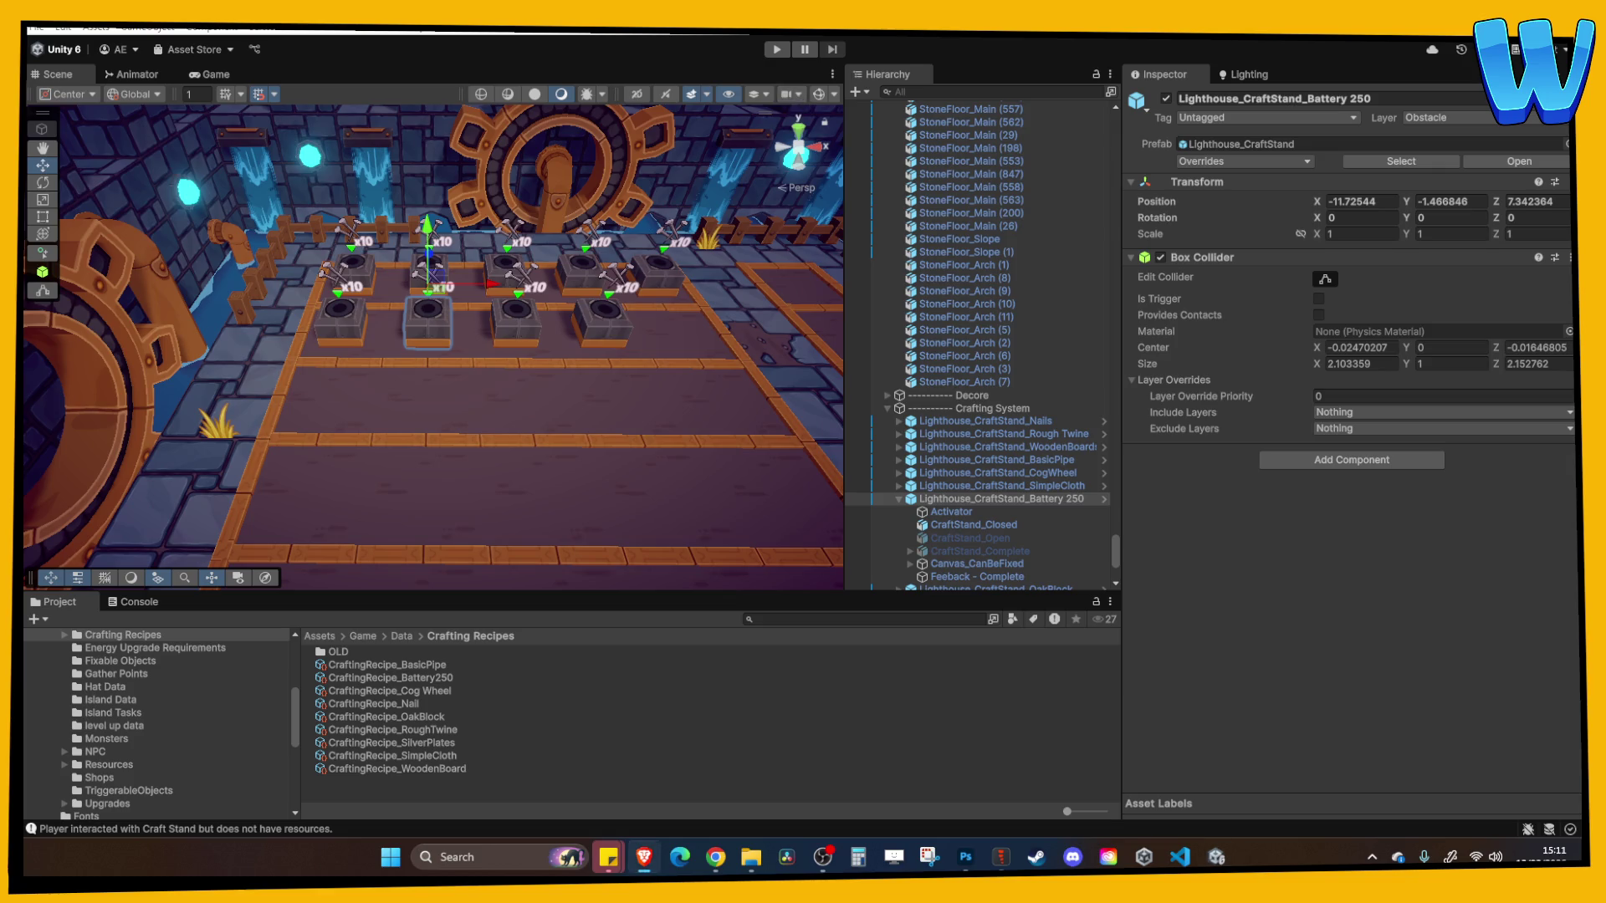
Play from the Game view, advancing the Solaris dialogue and reading the sign post
{"action": "left_click", "coordinate": [832, 74]}
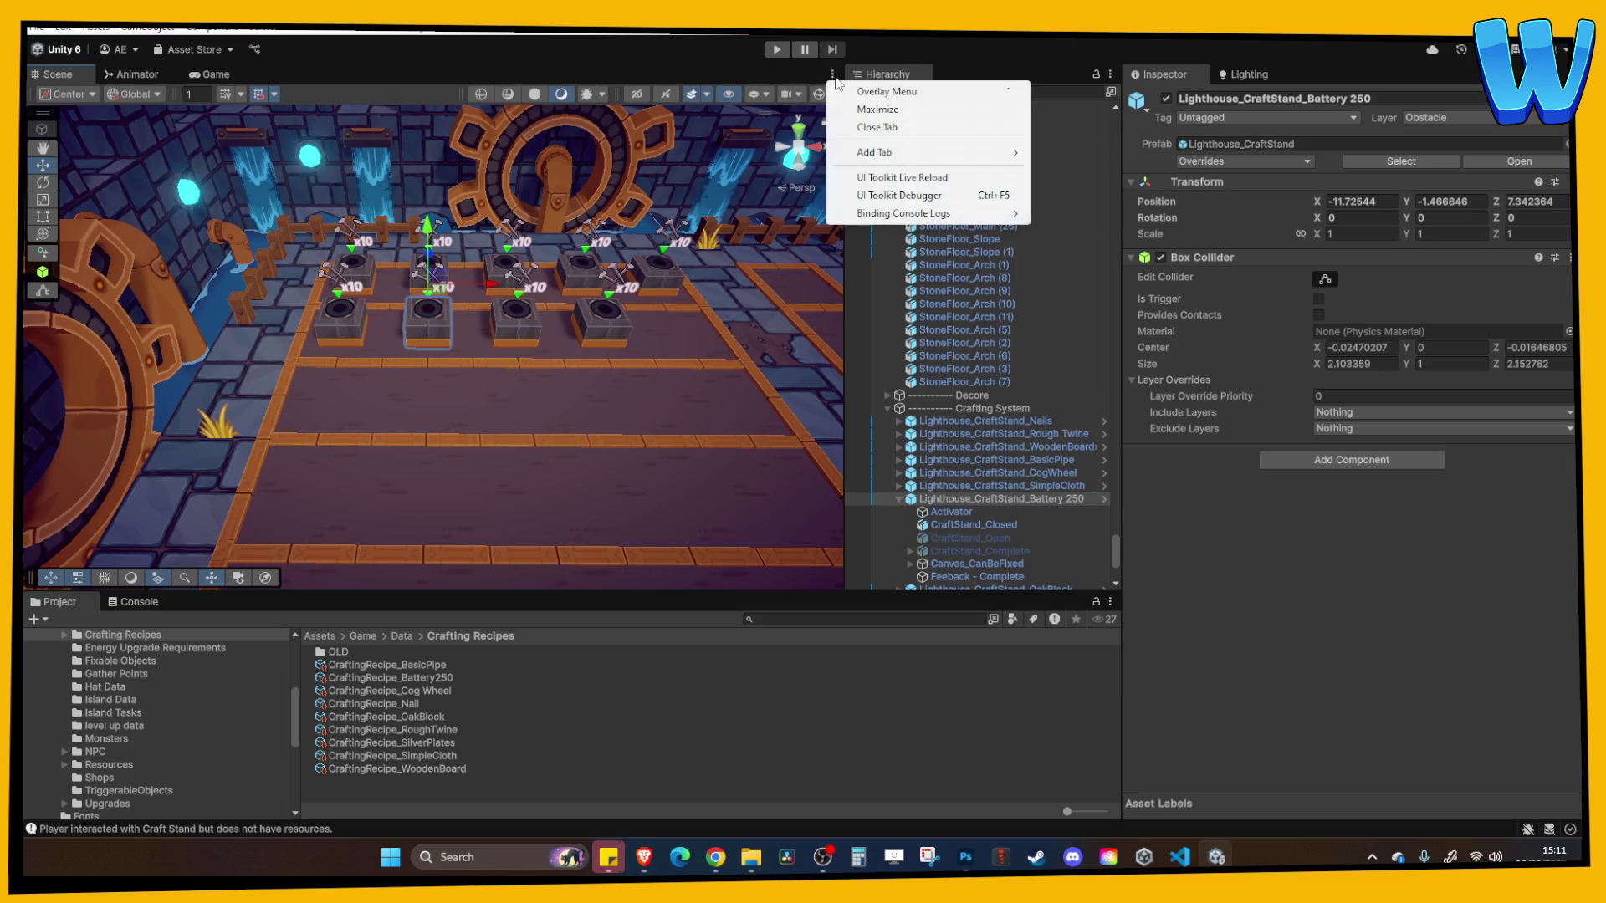
{"action": "left_click", "coordinate": [211, 74]}
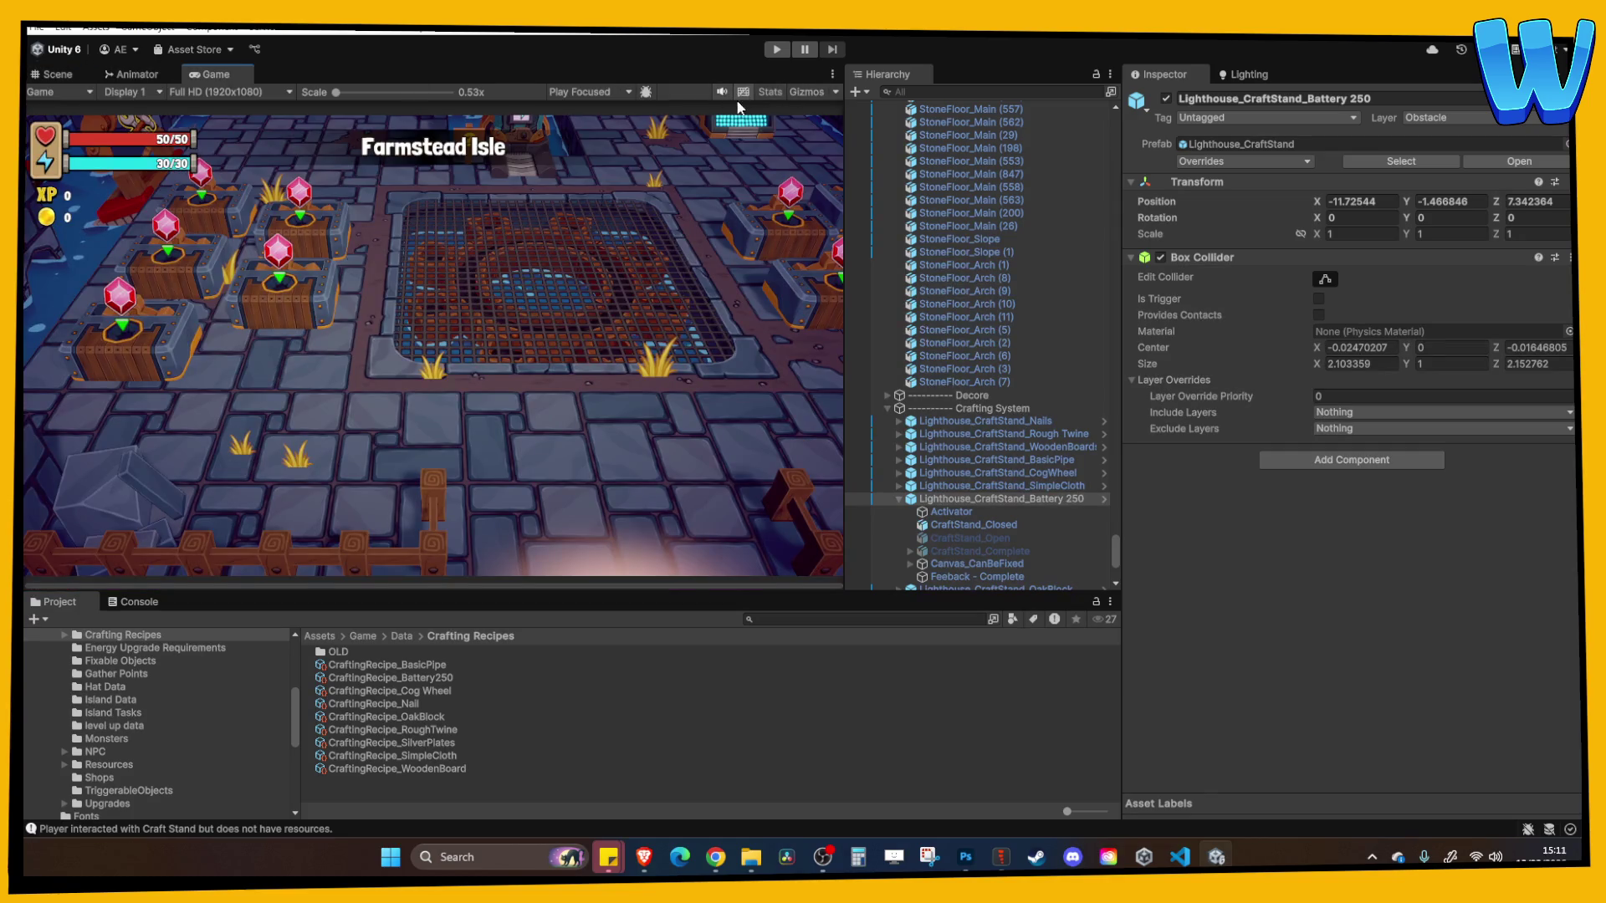
{"action": "left_click", "coordinate": [776, 49]}
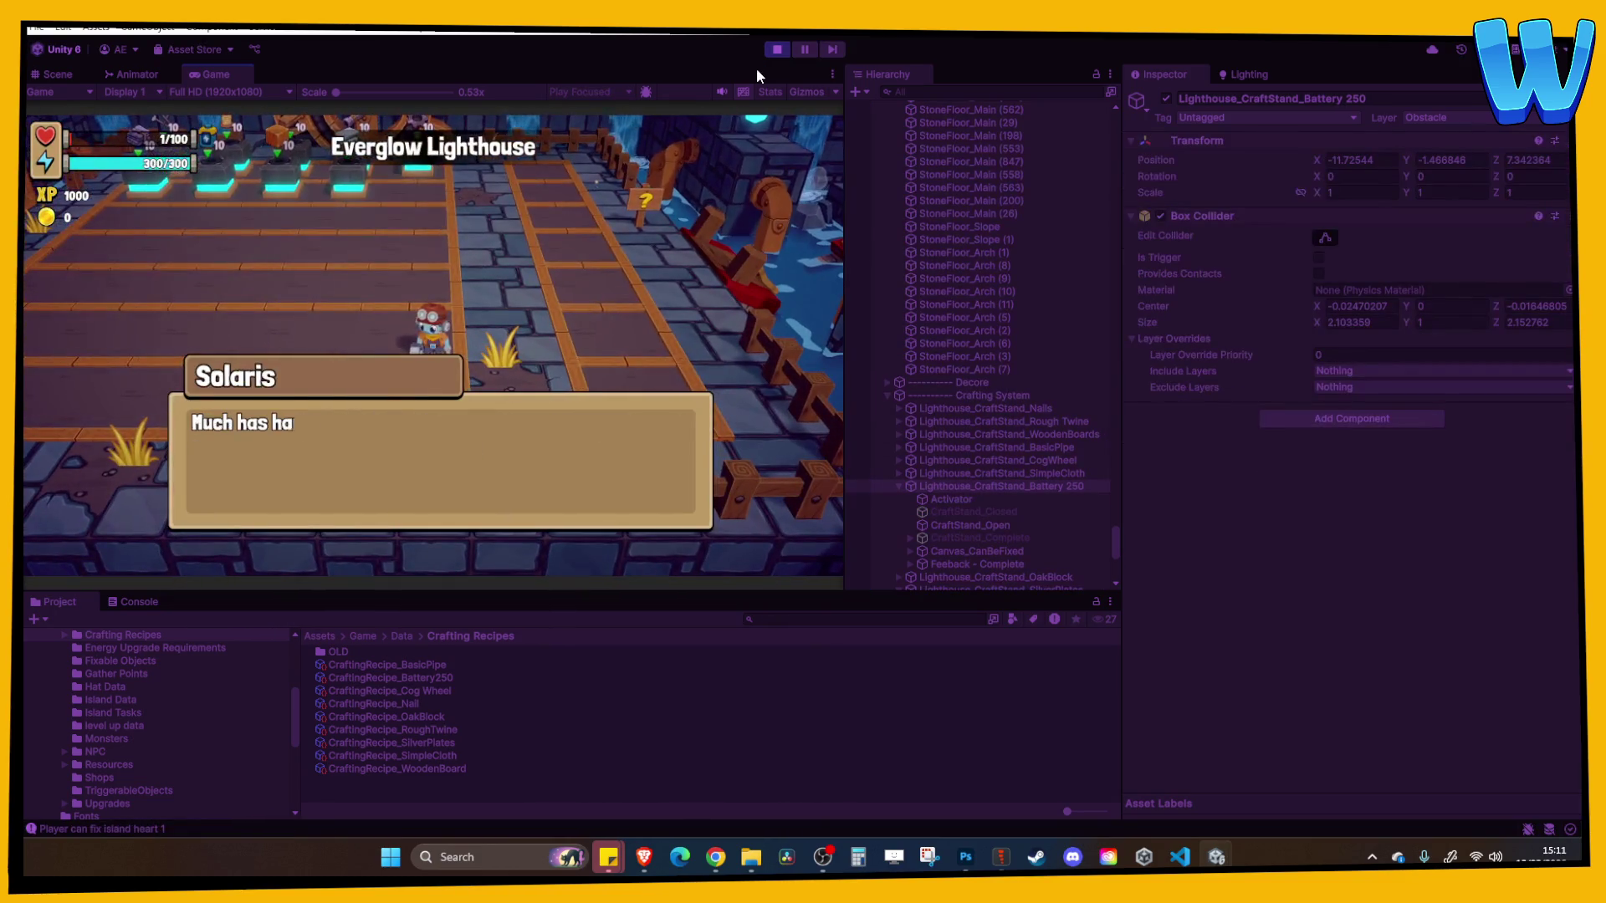
{"action": "key", "text": "space"}
{"action": "key", "text": "space"}
{"action": "key", "text": "space"}
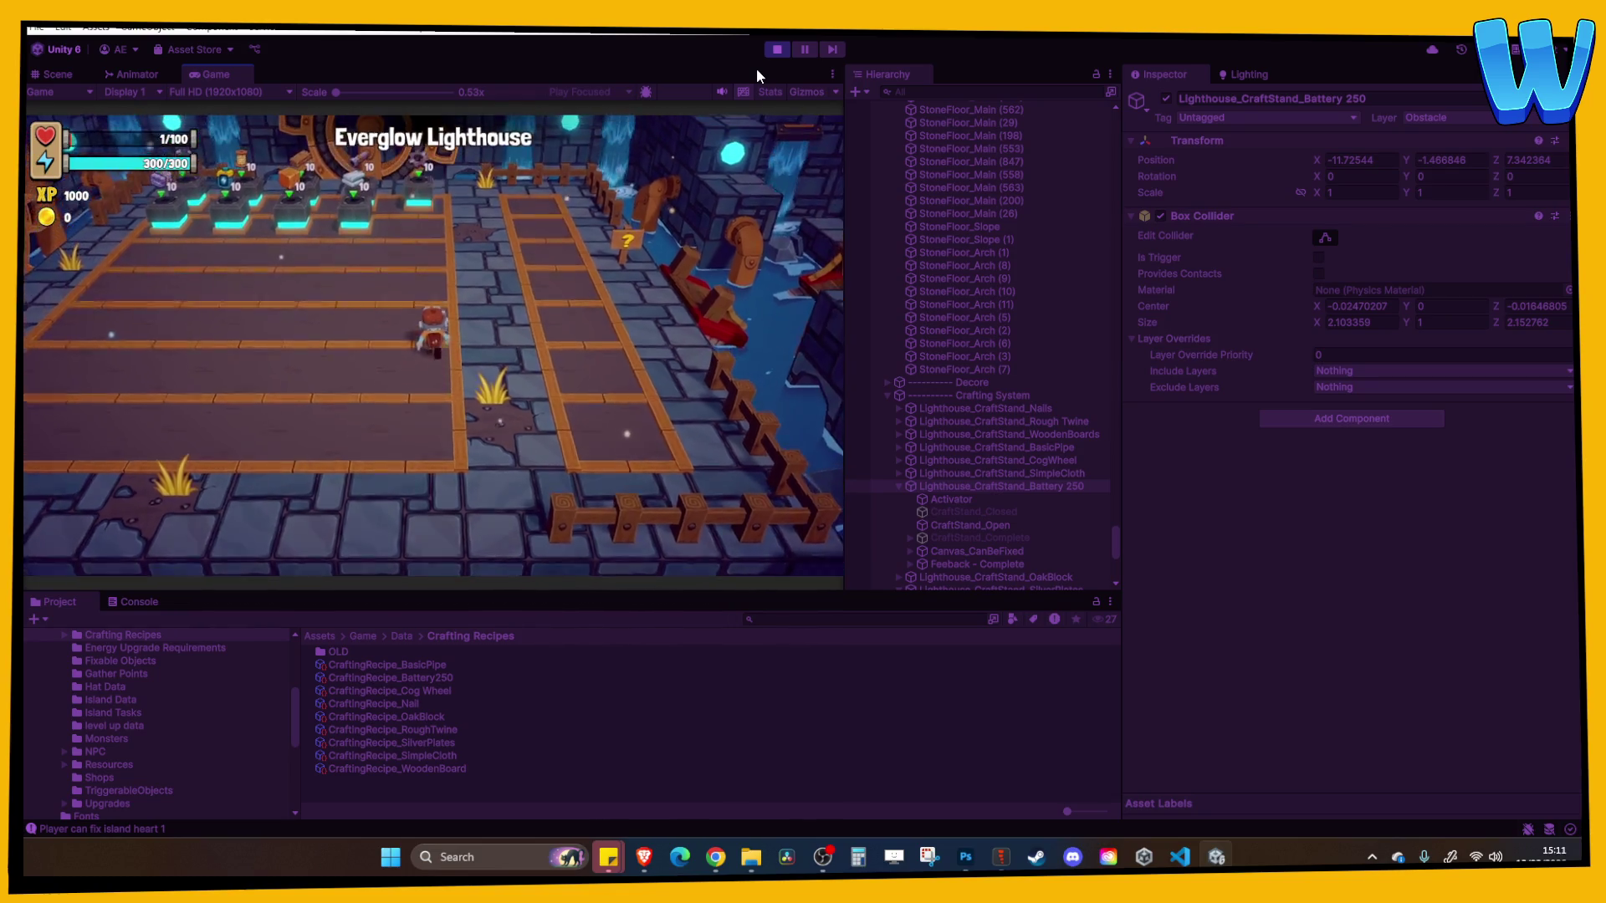
{"action": "key", "text": "d"}
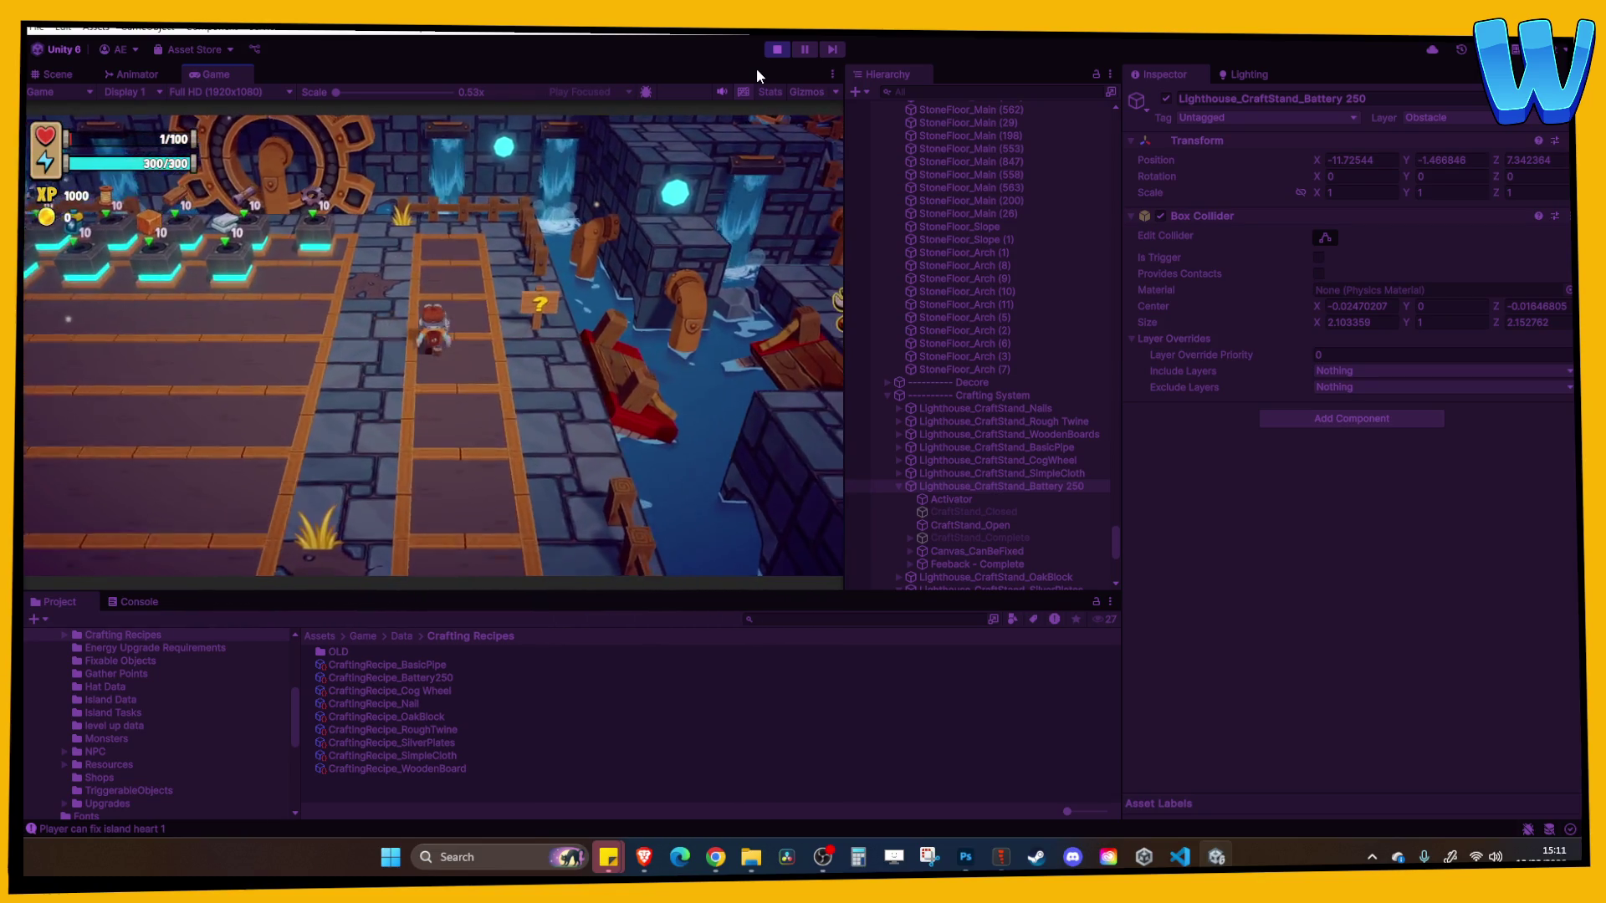
{"action": "key", "text": "space"}
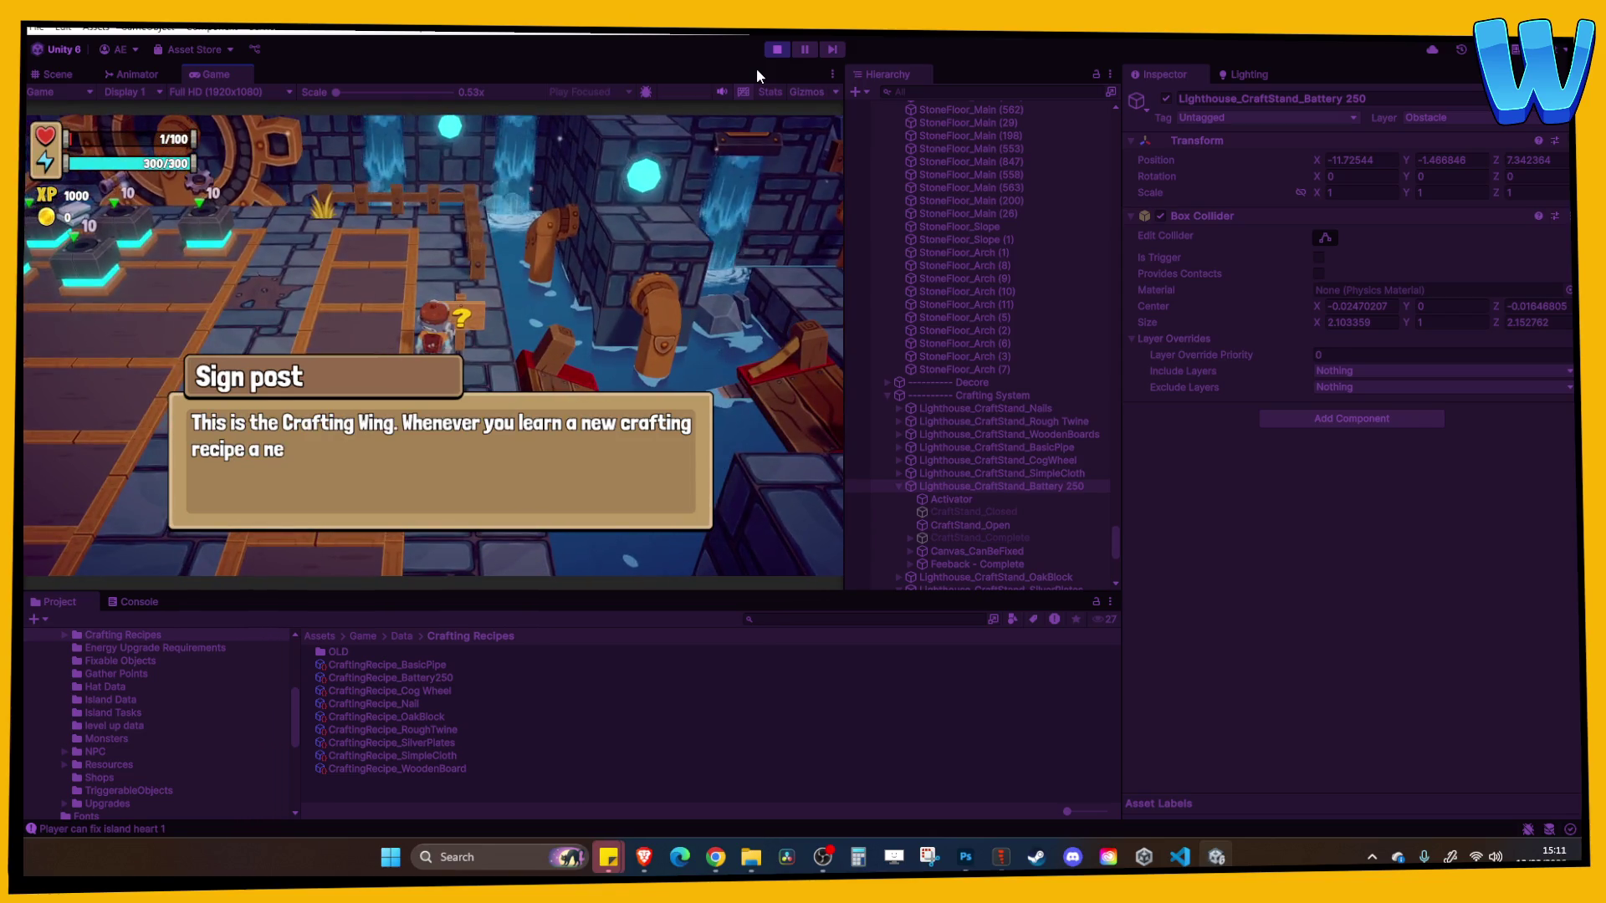
{"action": "key", "text": "space"}
{"action": "key", "text": "space"}
Browse the inventory's Island Heart gems and the crafting recipes, walk to the stands, then stop
{"action": "key", "text": "i"}
{"action": "key", "text": "d"}
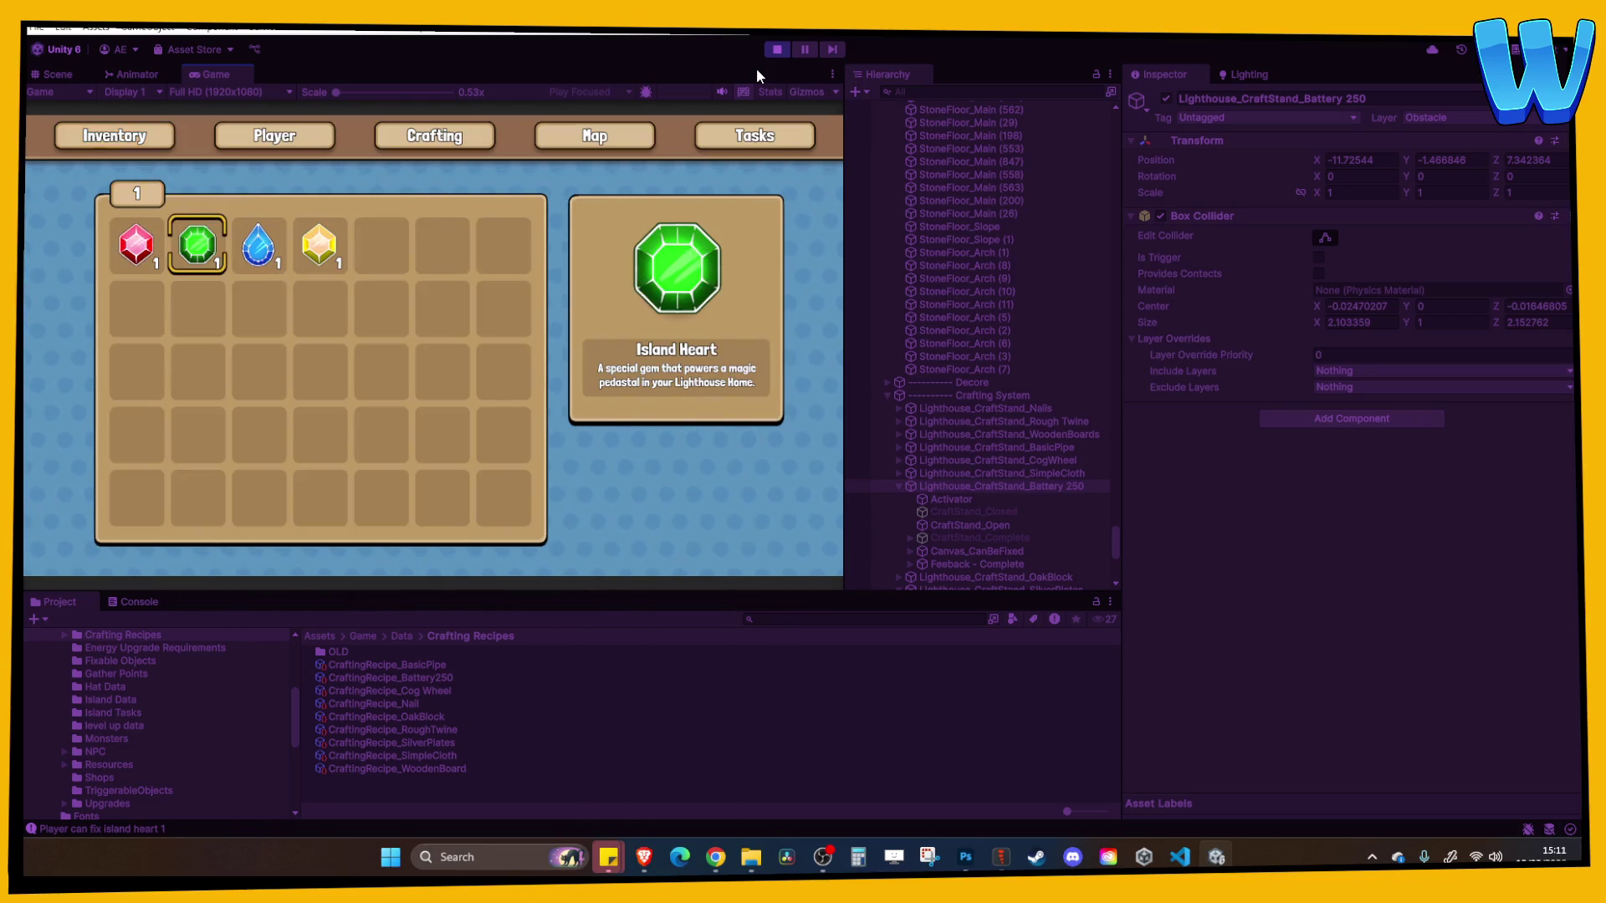
{"action": "key", "text": "d"}
{"action": "key", "text": "e"}
{"action": "key", "text": "e"}
{"action": "key", "text": "e"}
{"action": "key", "text": "q"}
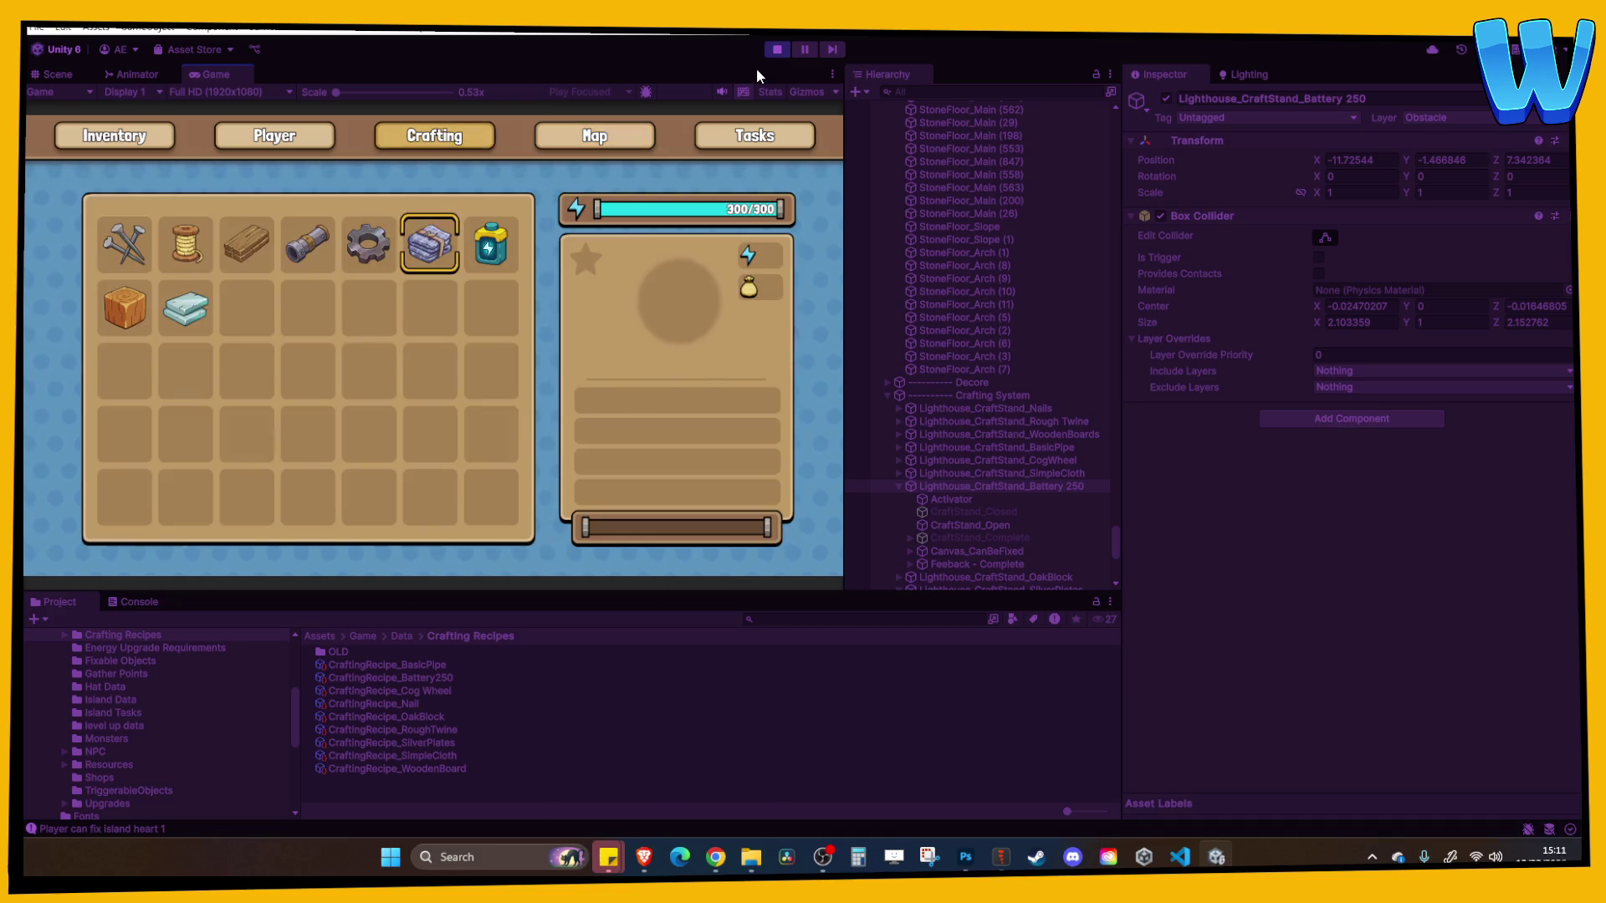
{"action": "key", "text": "Escape"}
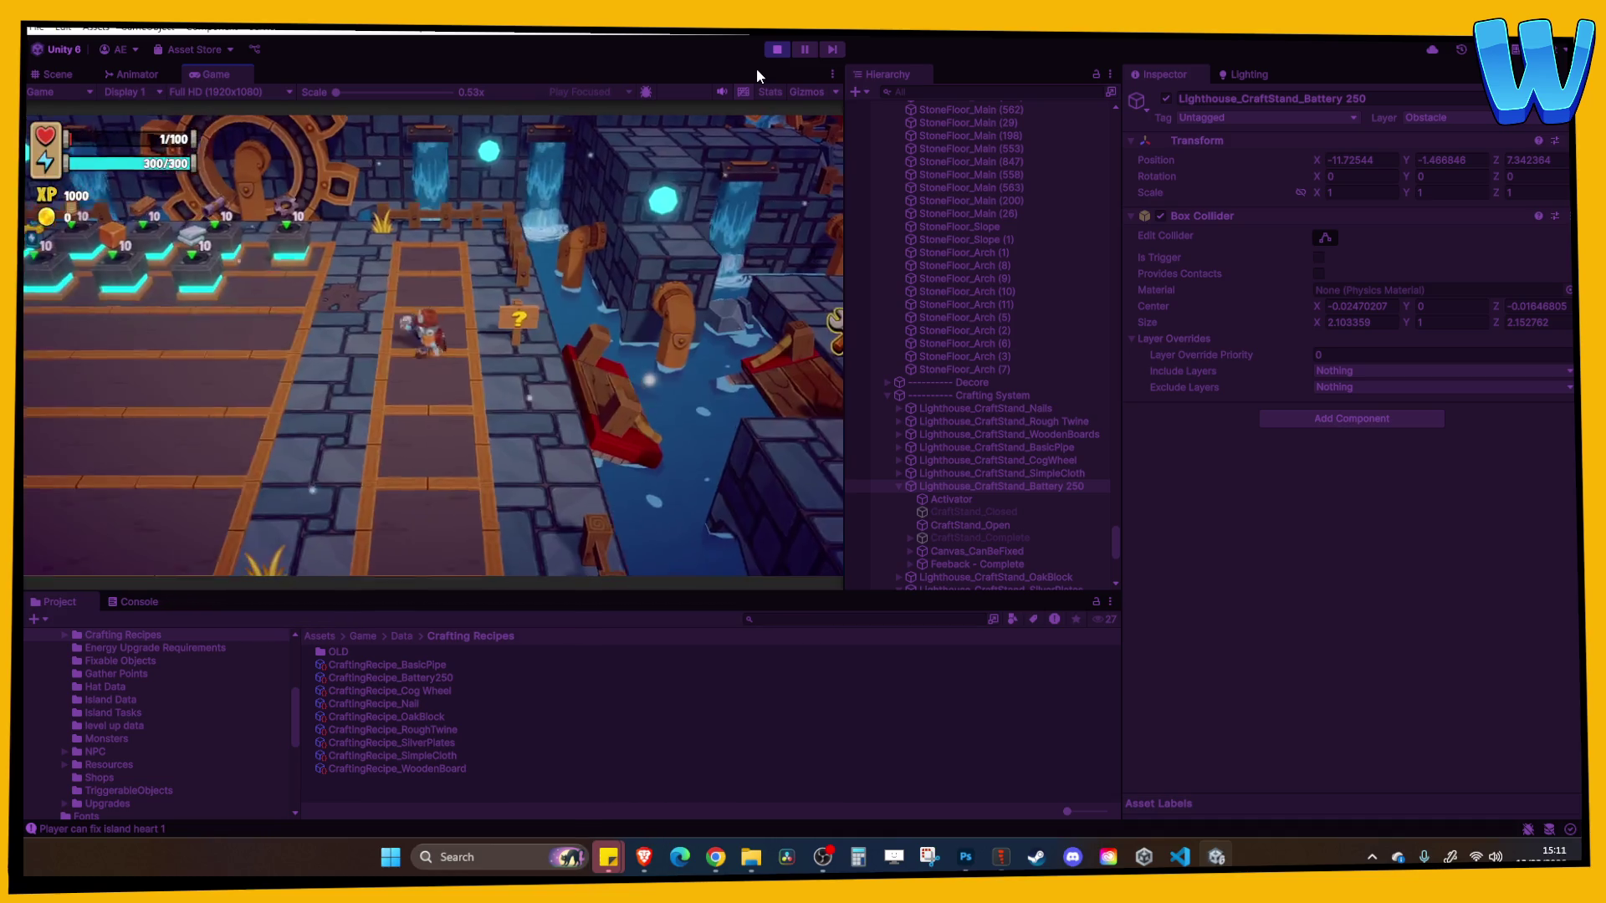
{"action": "key", "text": "p"}
{"action": "key", "text": "w"}
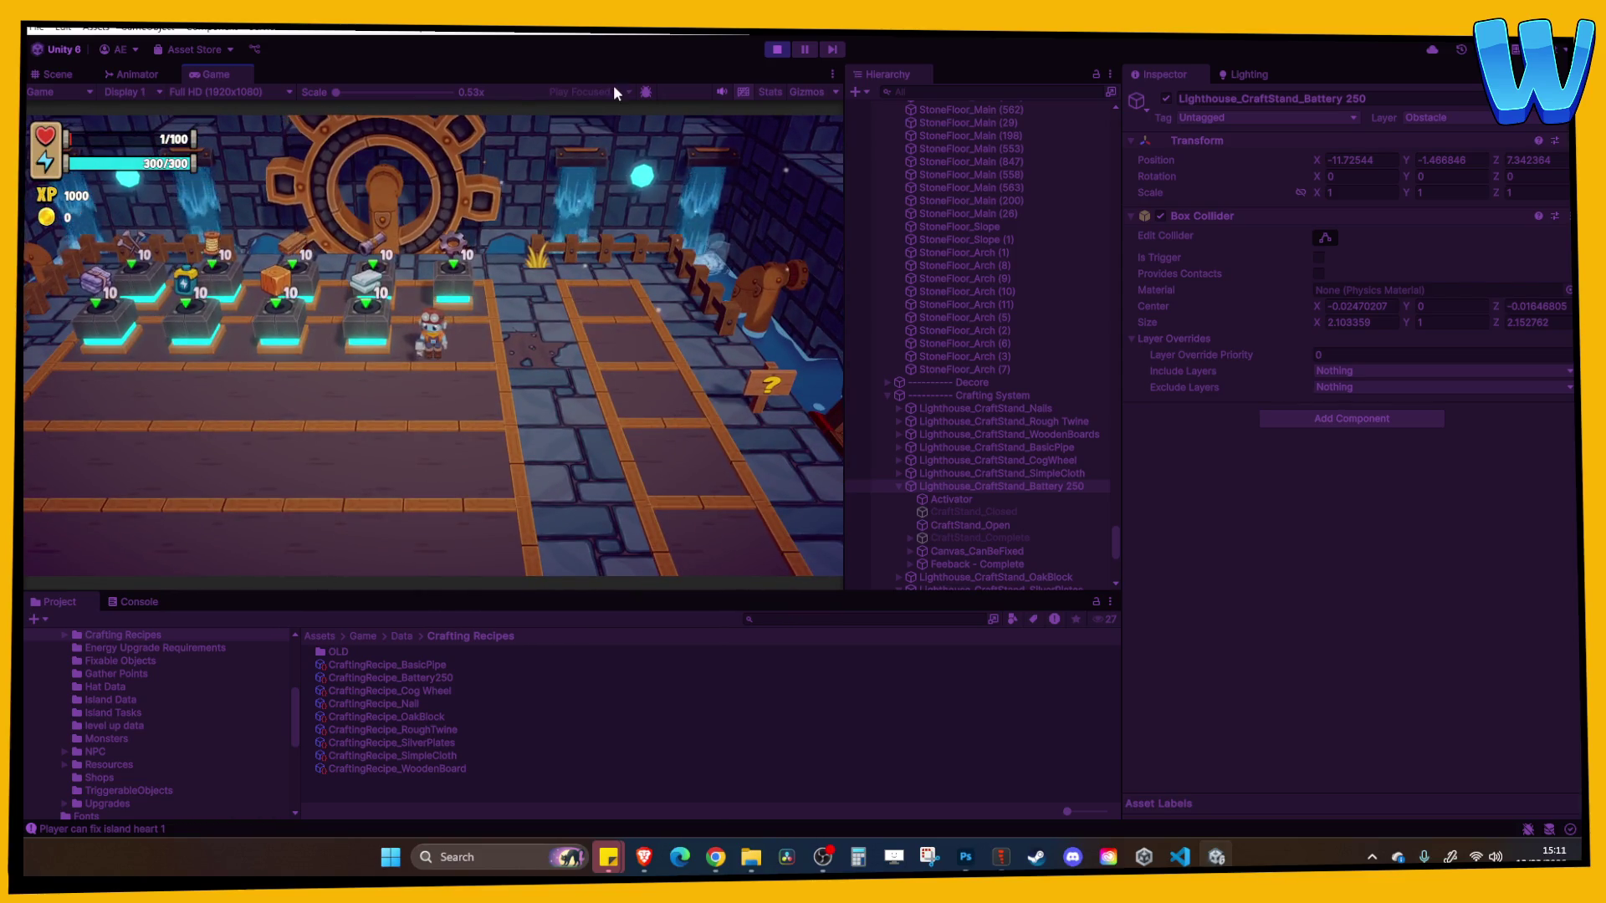
{"action": "left_click", "coordinate": [777, 50]}
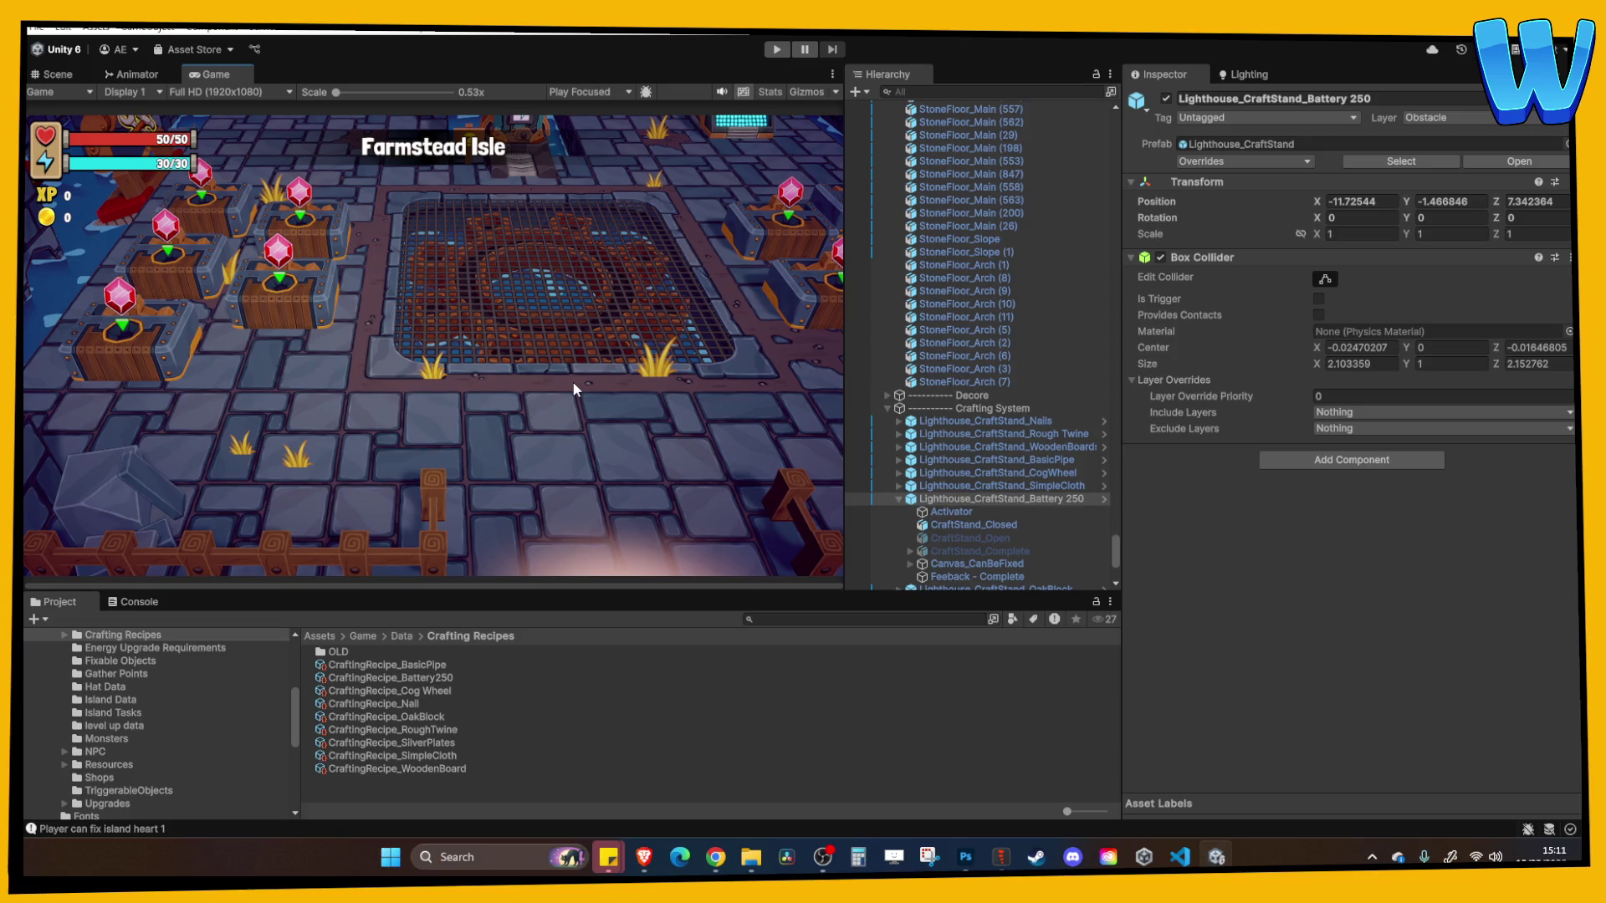
Return to the Scene view and open Island_5_Meva Harbour from the Scenes folder
{"action": "left_click", "coordinate": [55, 73]}
{"action": "left_click", "coordinate": [420, 317]}
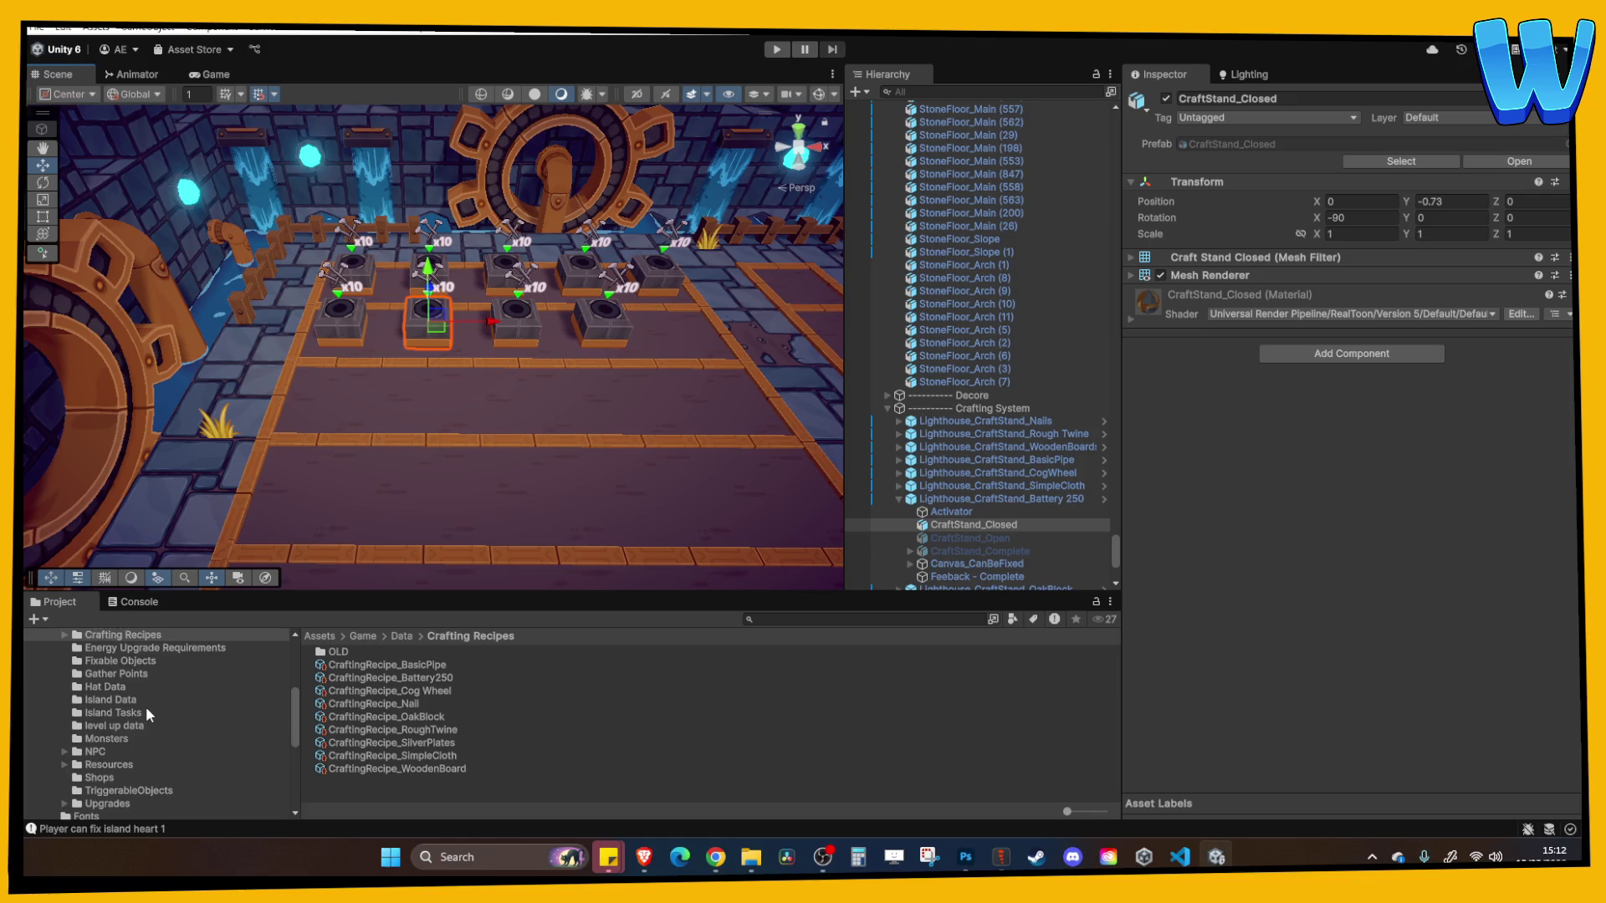
{"action": "scroll", "coordinate": [146, 714], "scroll_direction": "down", "scroll_amount": 4}
{"action": "left_click", "coordinate": [90, 696]}
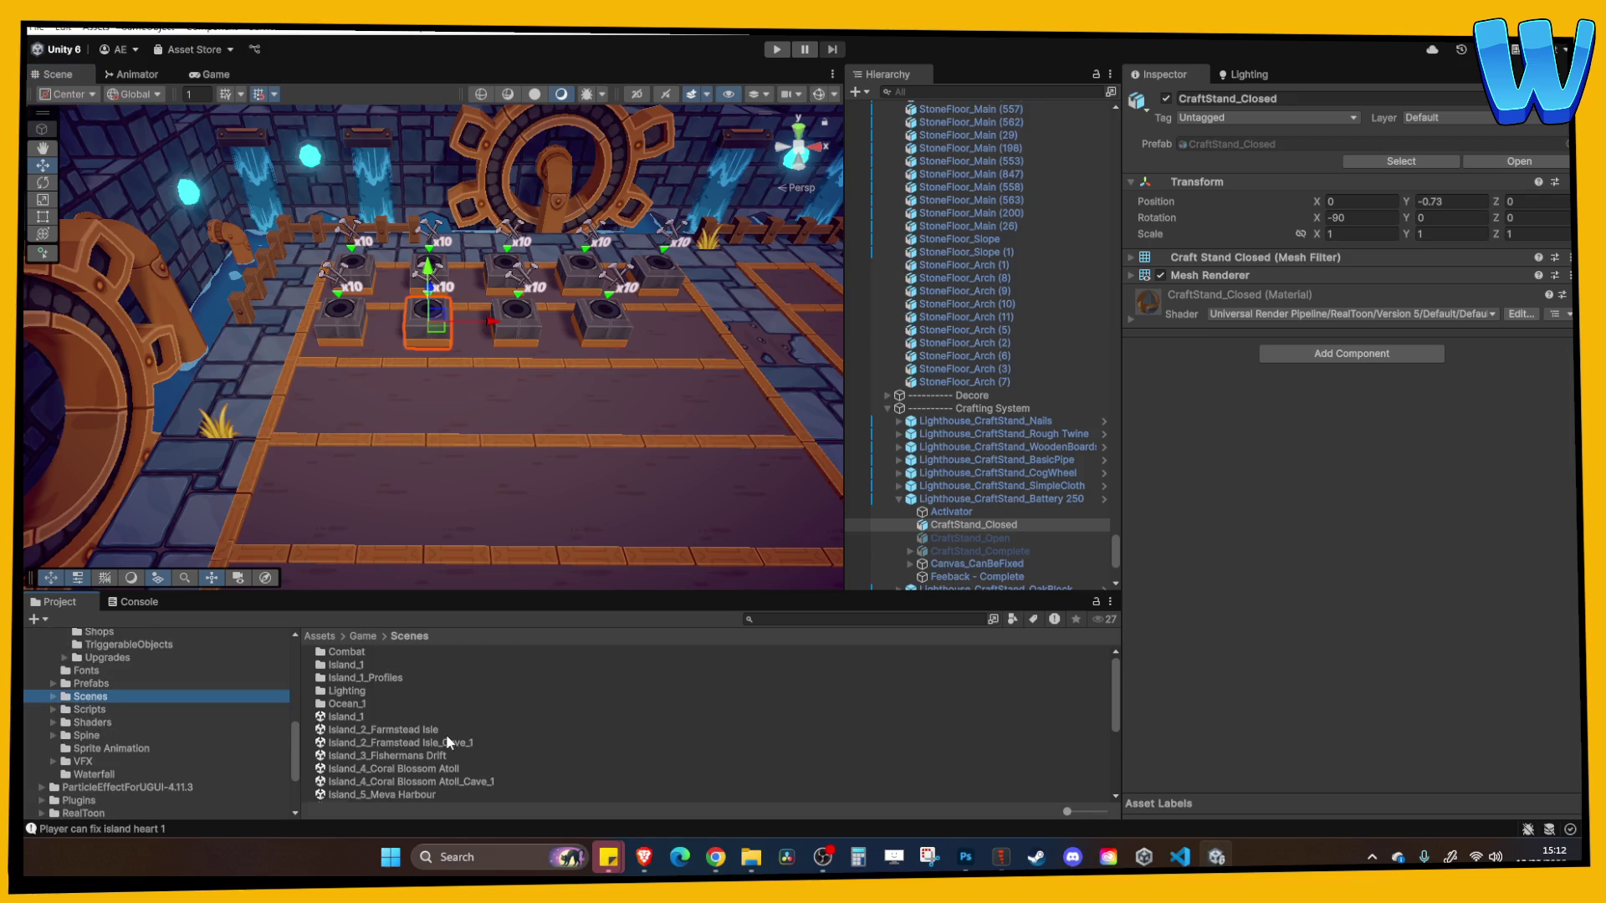
{"action": "scroll", "coordinate": [443, 731], "scroll_direction": "down", "scroll_amount": 3}
{"action": "double_click", "coordinate": [413, 687]}
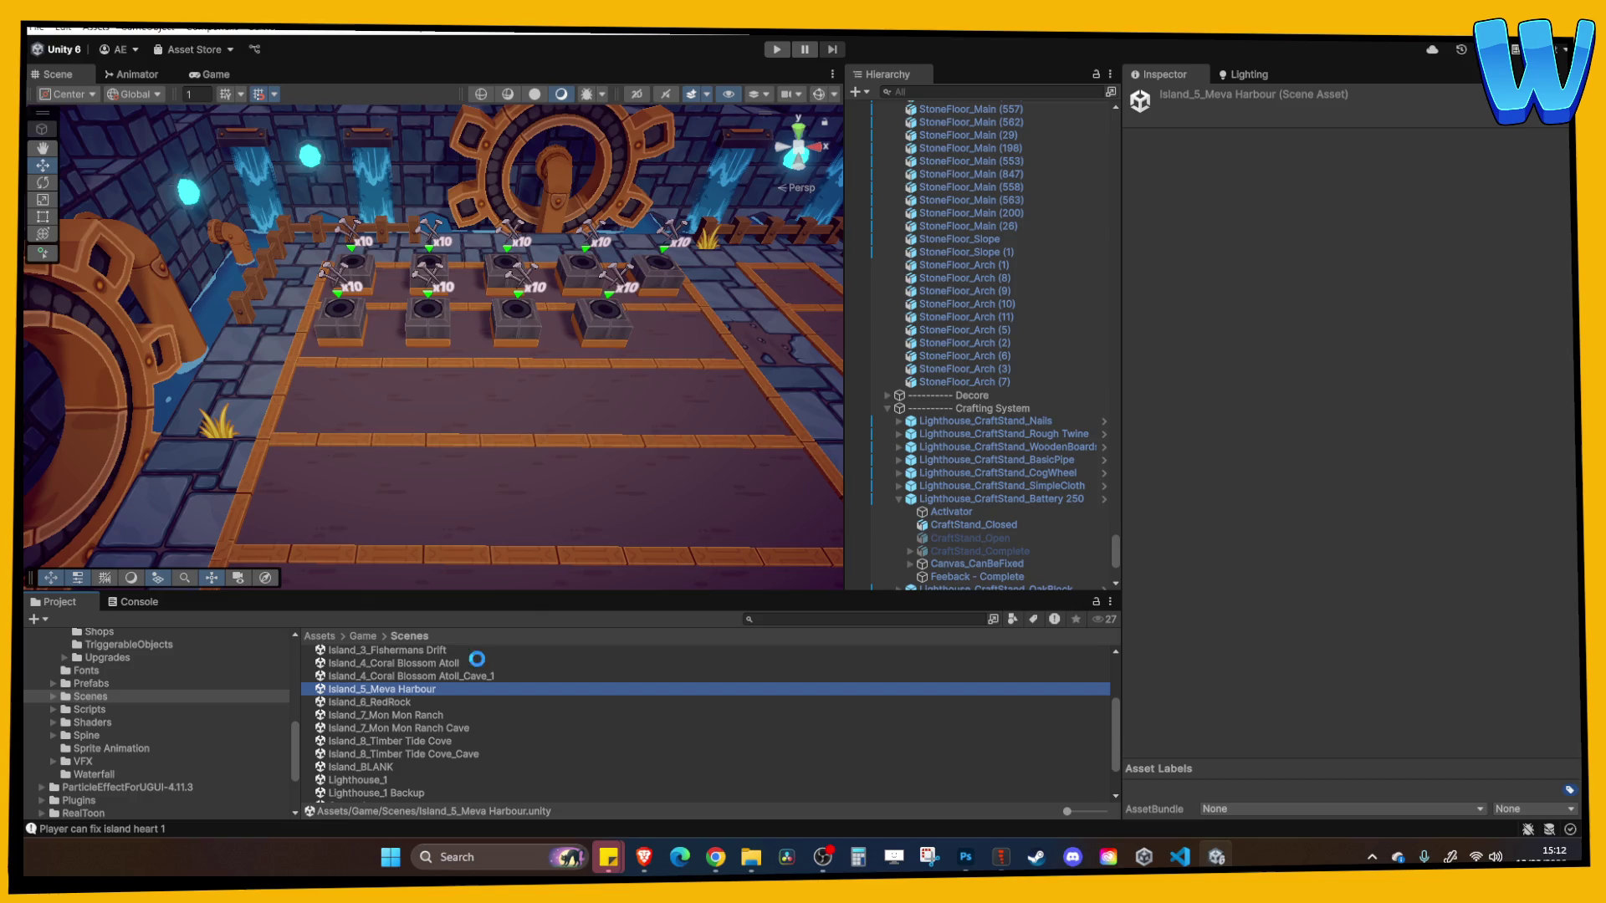
Test-run Meva Harbour, stop it, show the Game view and pick the Lighthouse_1 scene
{"action": "left_click", "coordinate": [776, 50]}
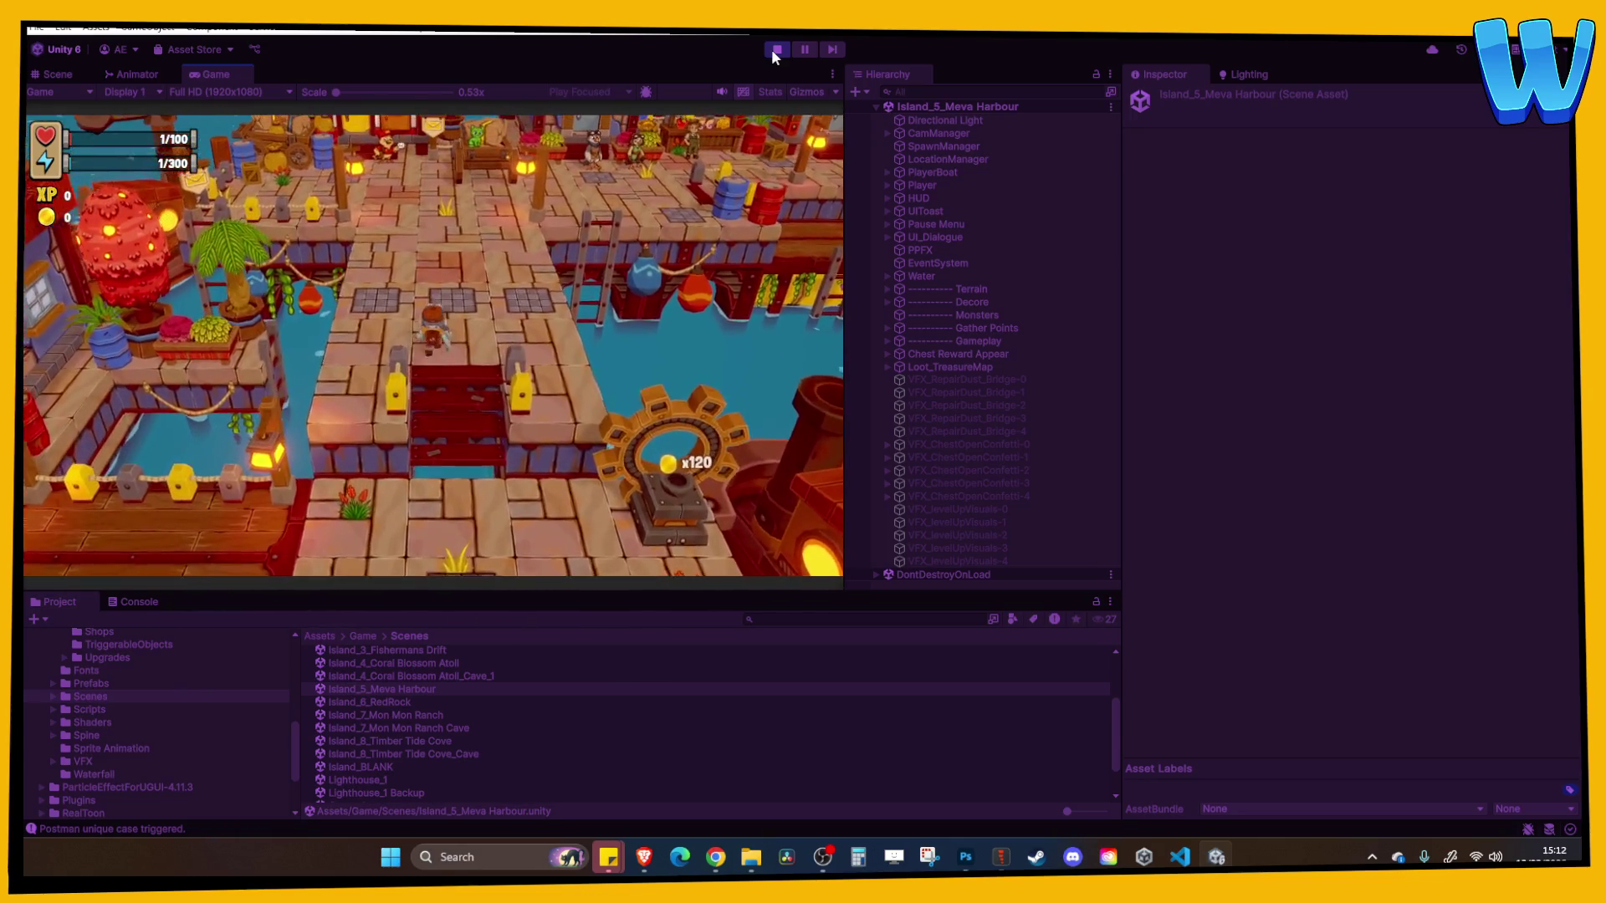
{"action": "left_click", "coordinate": [774, 49]}
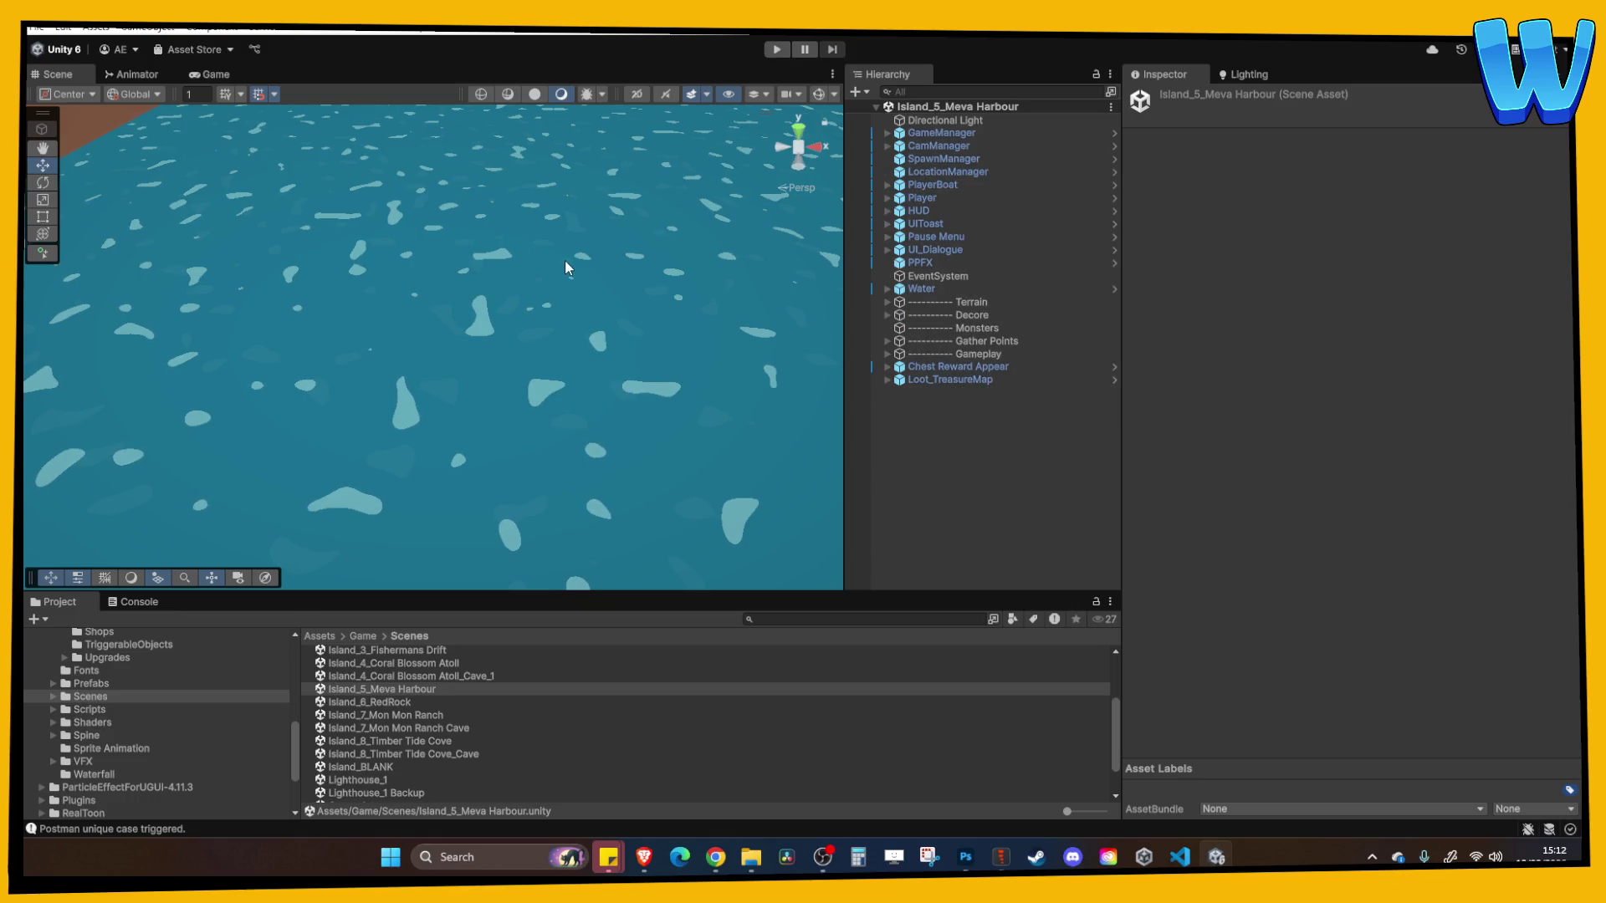
{"action": "left_click", "coordinate": [211, 74]}
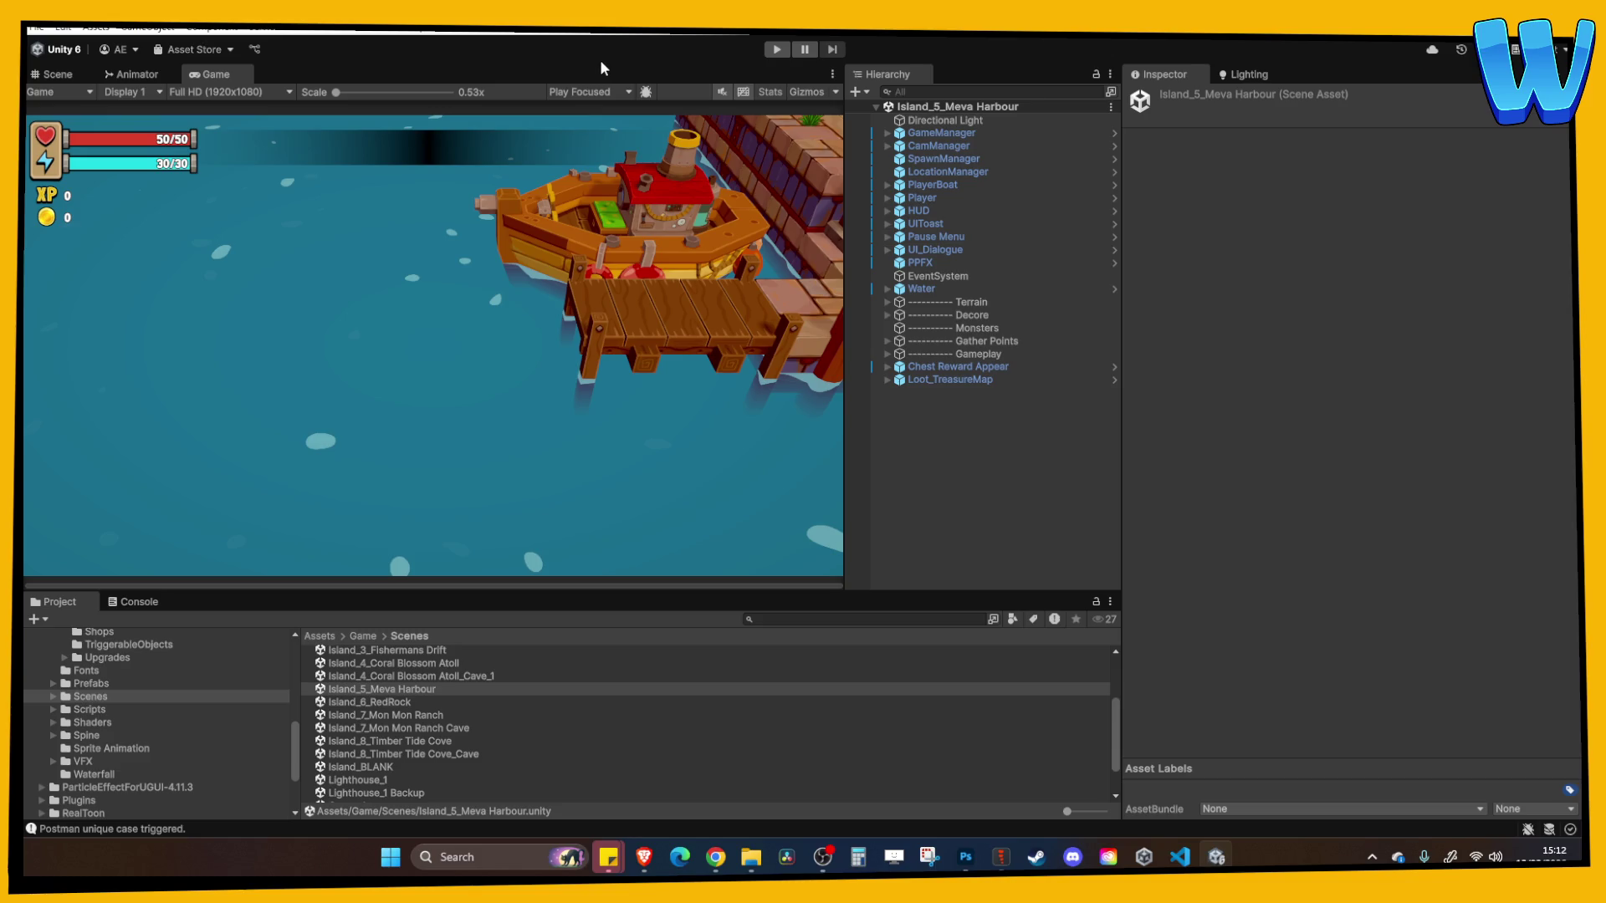
{"action": "left_click", "coordinate": [384, 782]}
Open Lighthouse_1 in the Scene view and select LifeSeedPedestal 1 beside the grate
{"action": "double_click", "coordinate": [384, 782]}
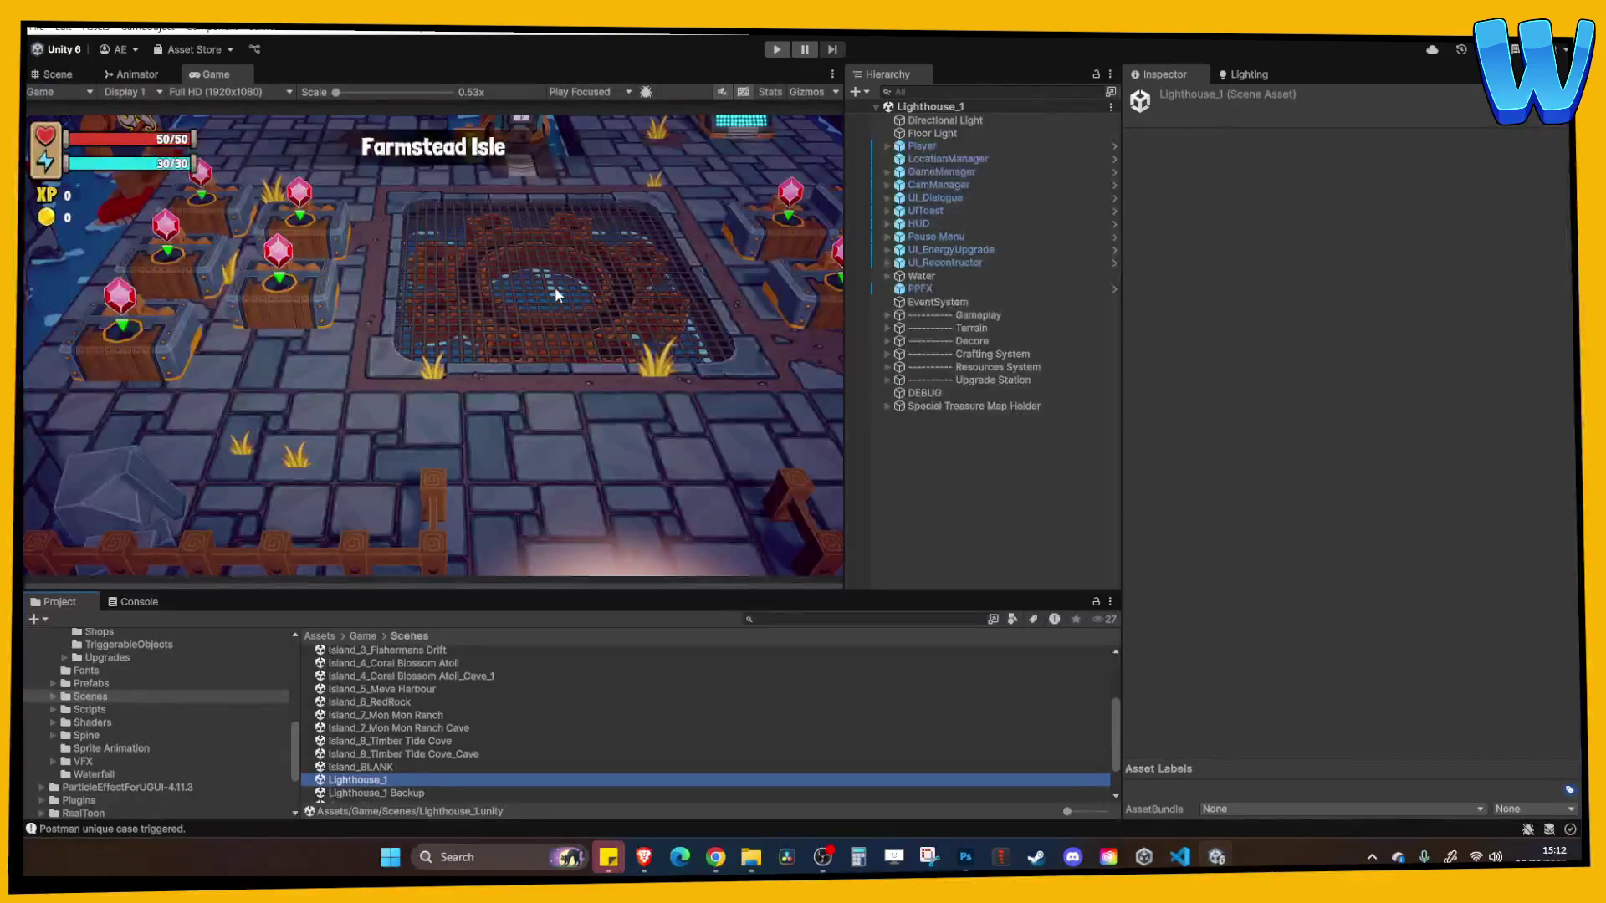
{"action": "left_click", "coordinate": [52, 74]}
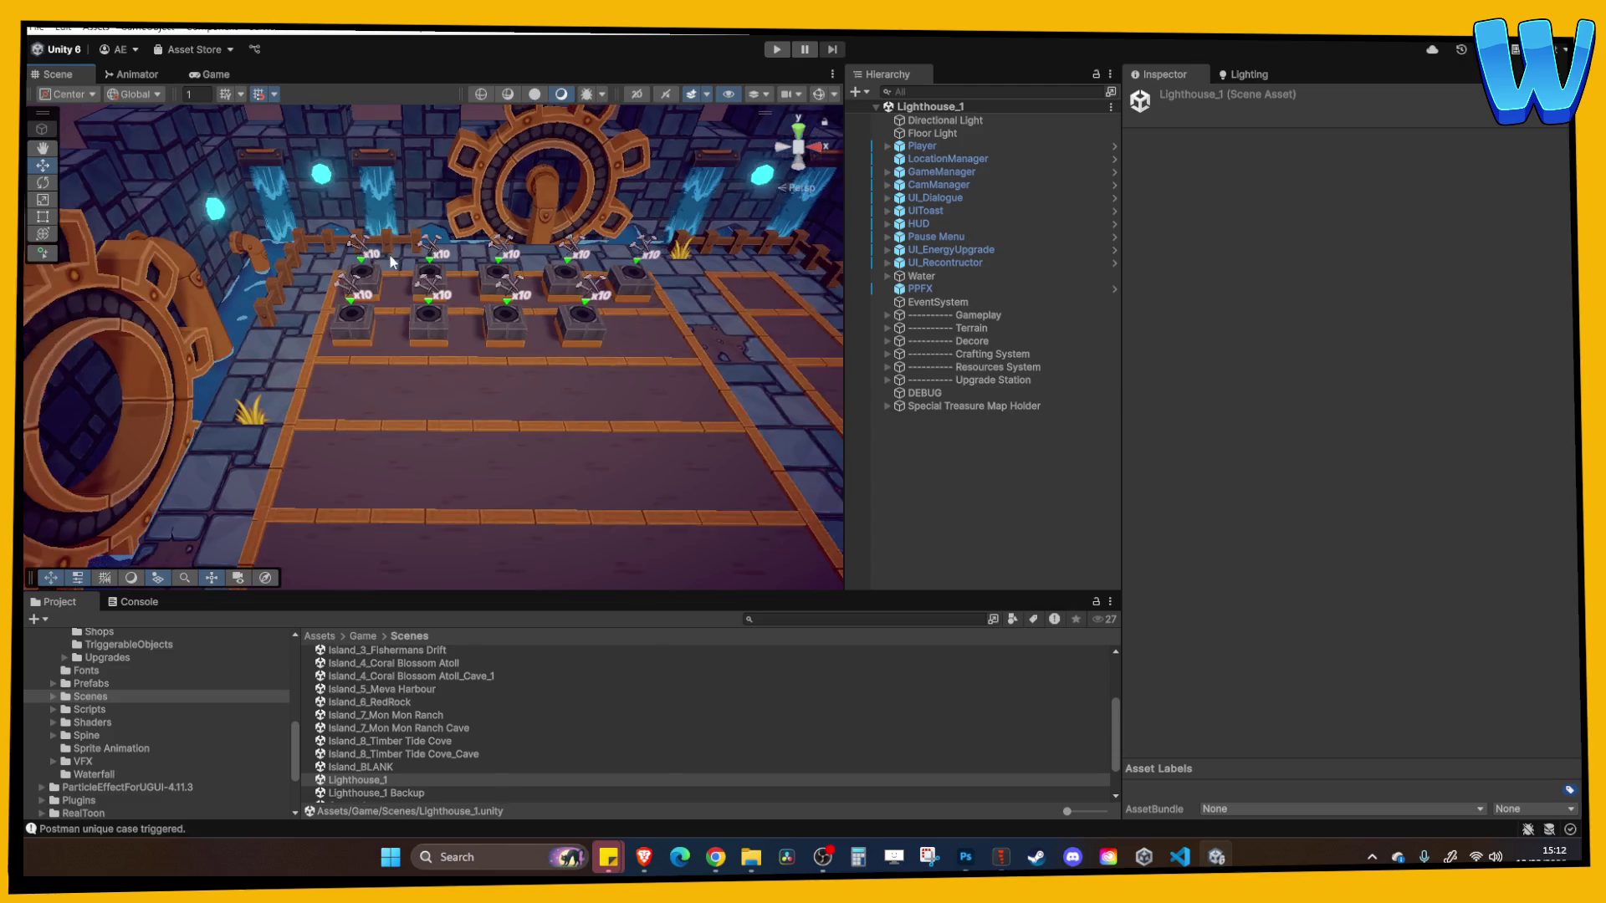
{"action": "scroll", "coordinate": [615, 303], "scroll_direction": "down", "scroll_amount": 5}
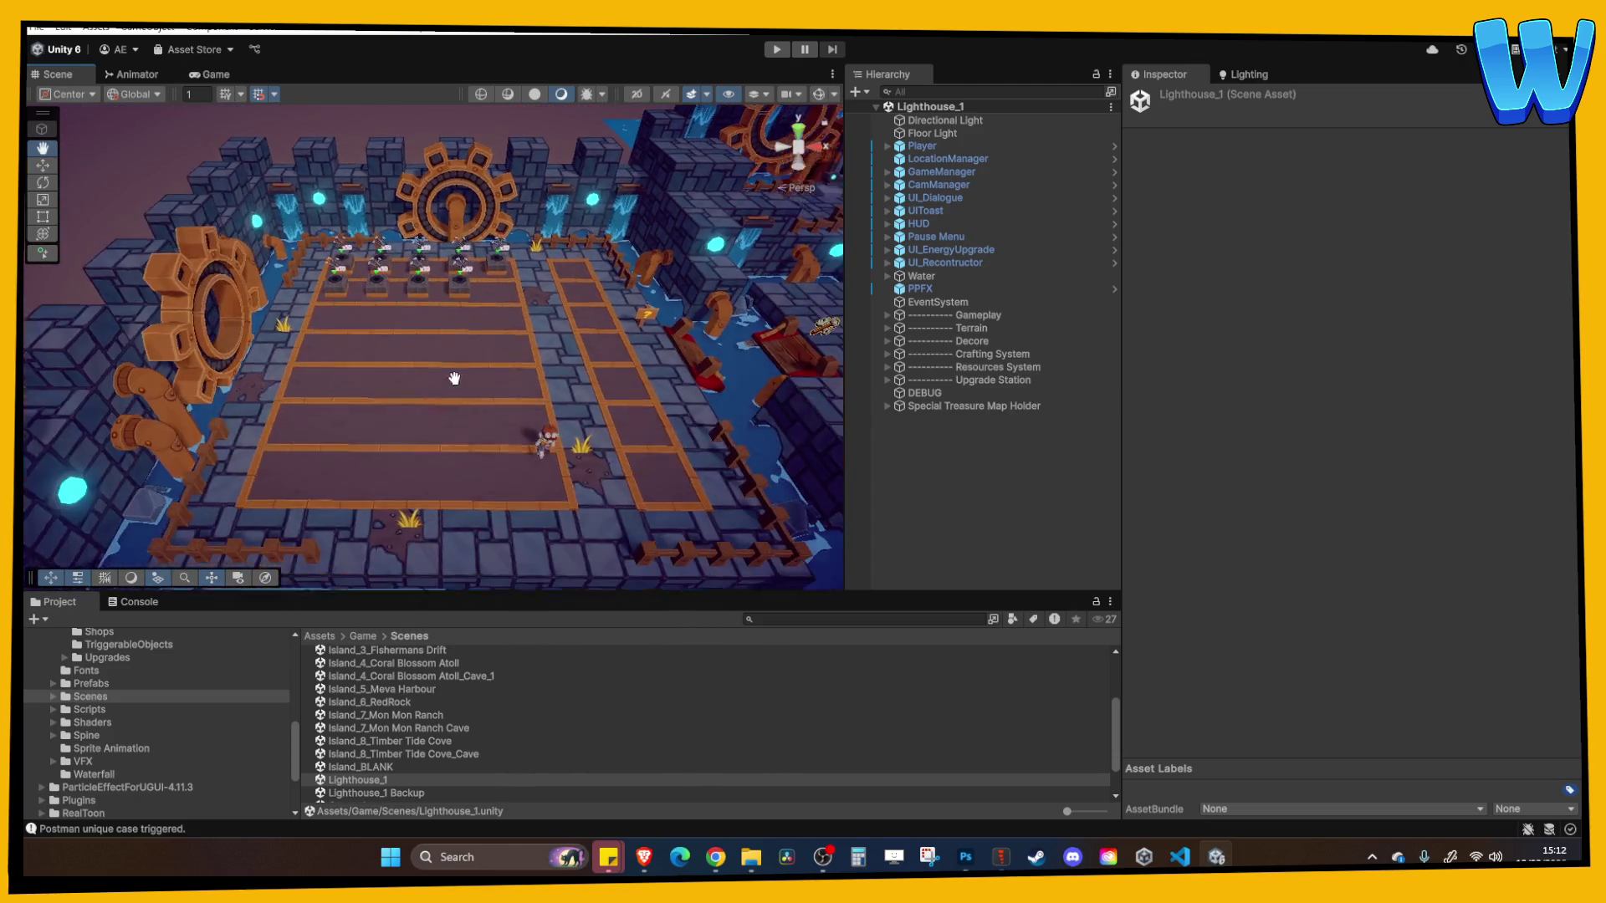
{"action": "left_click_drag", "start_coordinate": [504, 296], "coordinate": [222, 323]}
{"action": "mouse_move", "coordinate": [634, 310]}
{"action": "left_mouse_down"}
{"action": "mouse_move", "coordinate": [410, 261]}
{"action": "mouse_move", "coordinate": [251, 335]}
{"action": "left_mouse_up"}
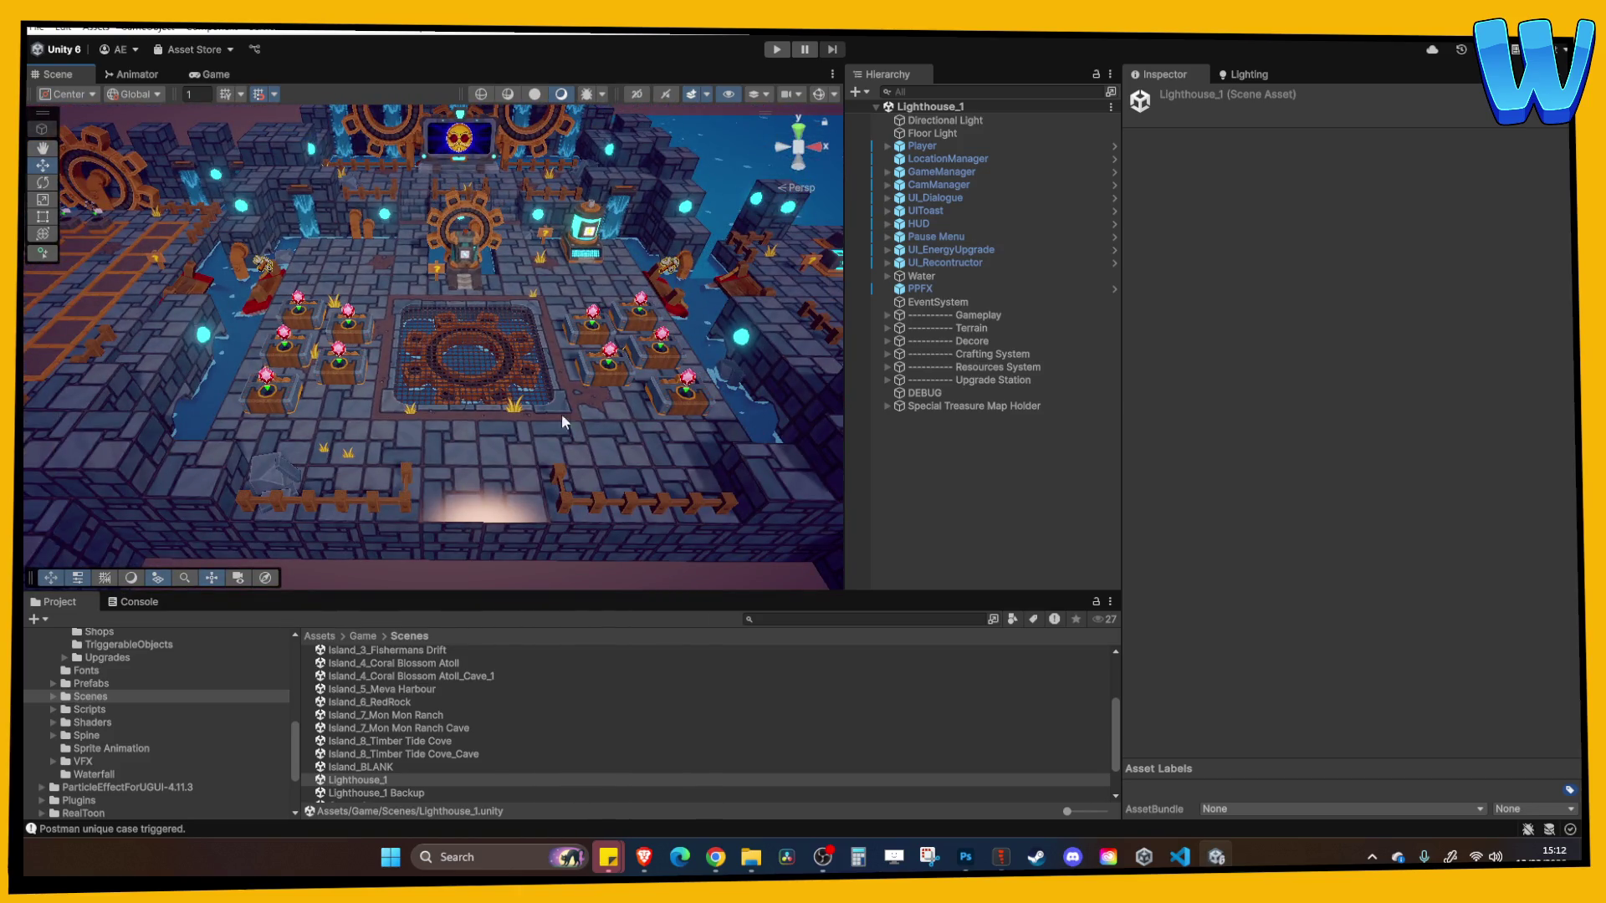
{"action": "left_click_drag", "start_coordinate": [451, 366], "coordinate": [475, 378]}
{"action": "scroll", "coordinate": [475, 378], "scroll_direction": "up", "scroll_amount": 3}
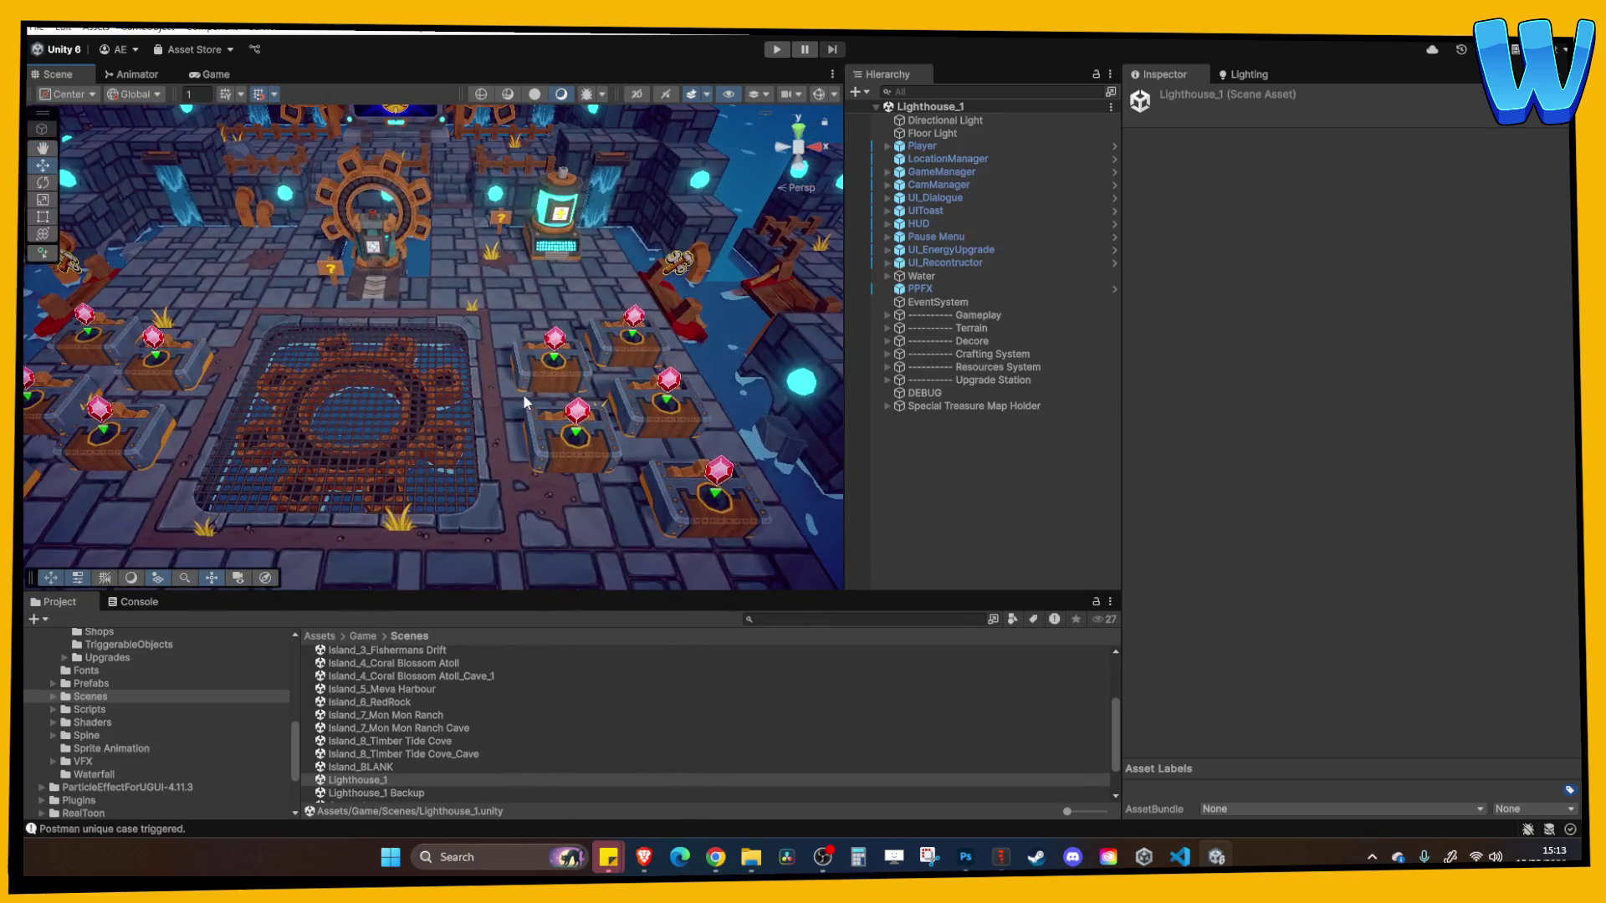
{"action": "left_click", "coordinate": [535, 366]}
{"action": "left_click", "coordinate": [274, 410]}
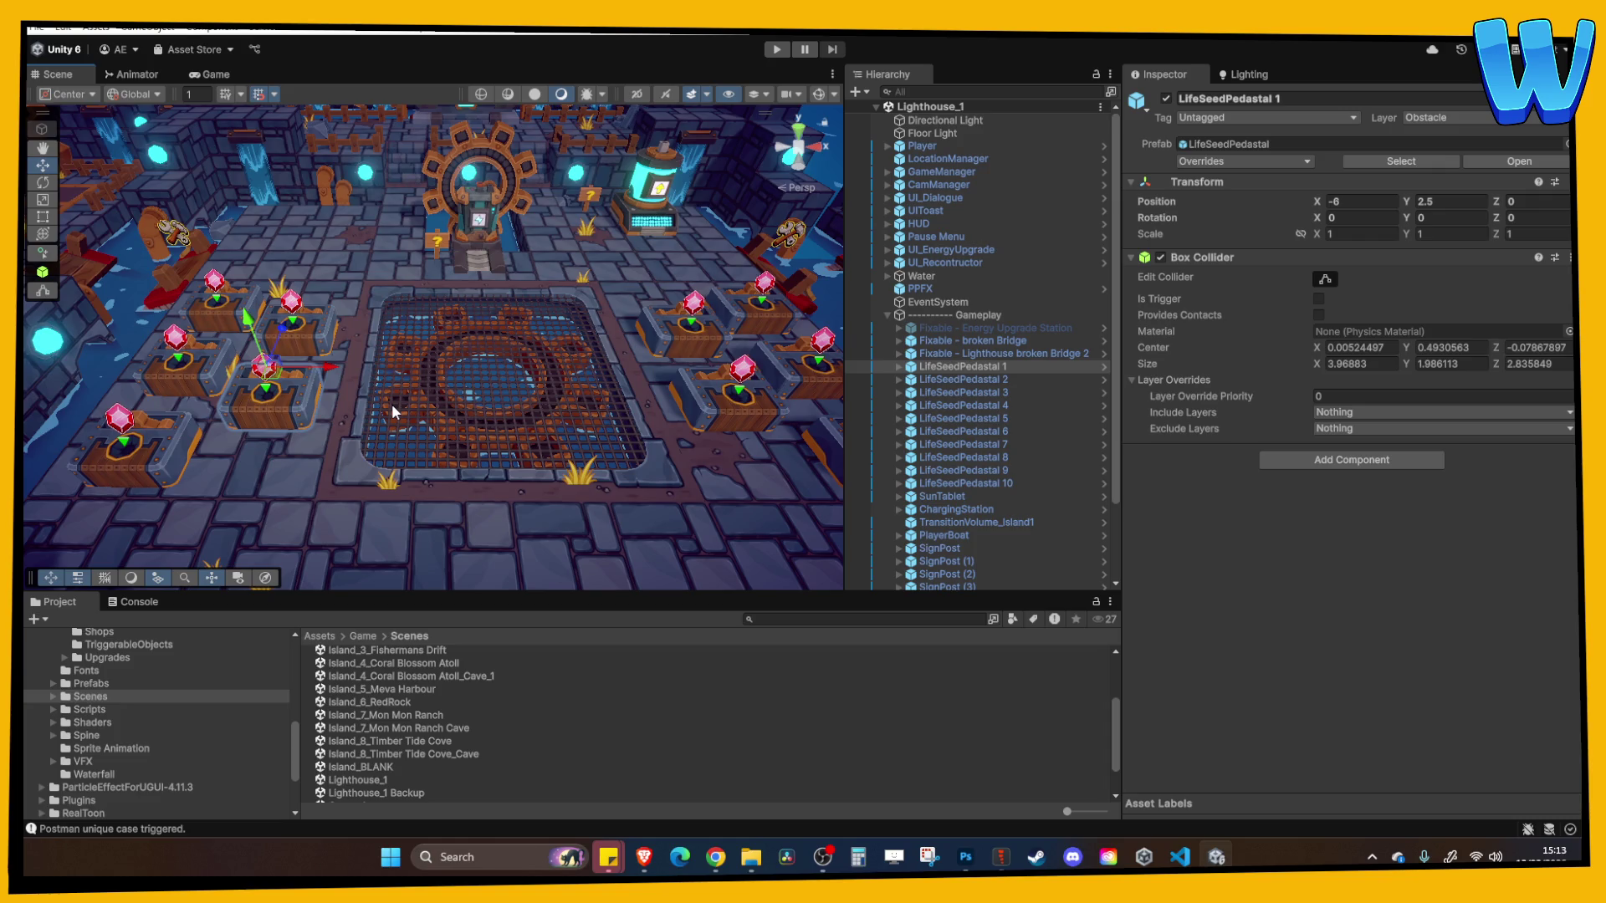
Pan and zoom the view out toward the gear gate and central grate
{"action": "scroll", "coordinate": [391, 403], "scroll_direction": "down", "scroll_amount": 5}
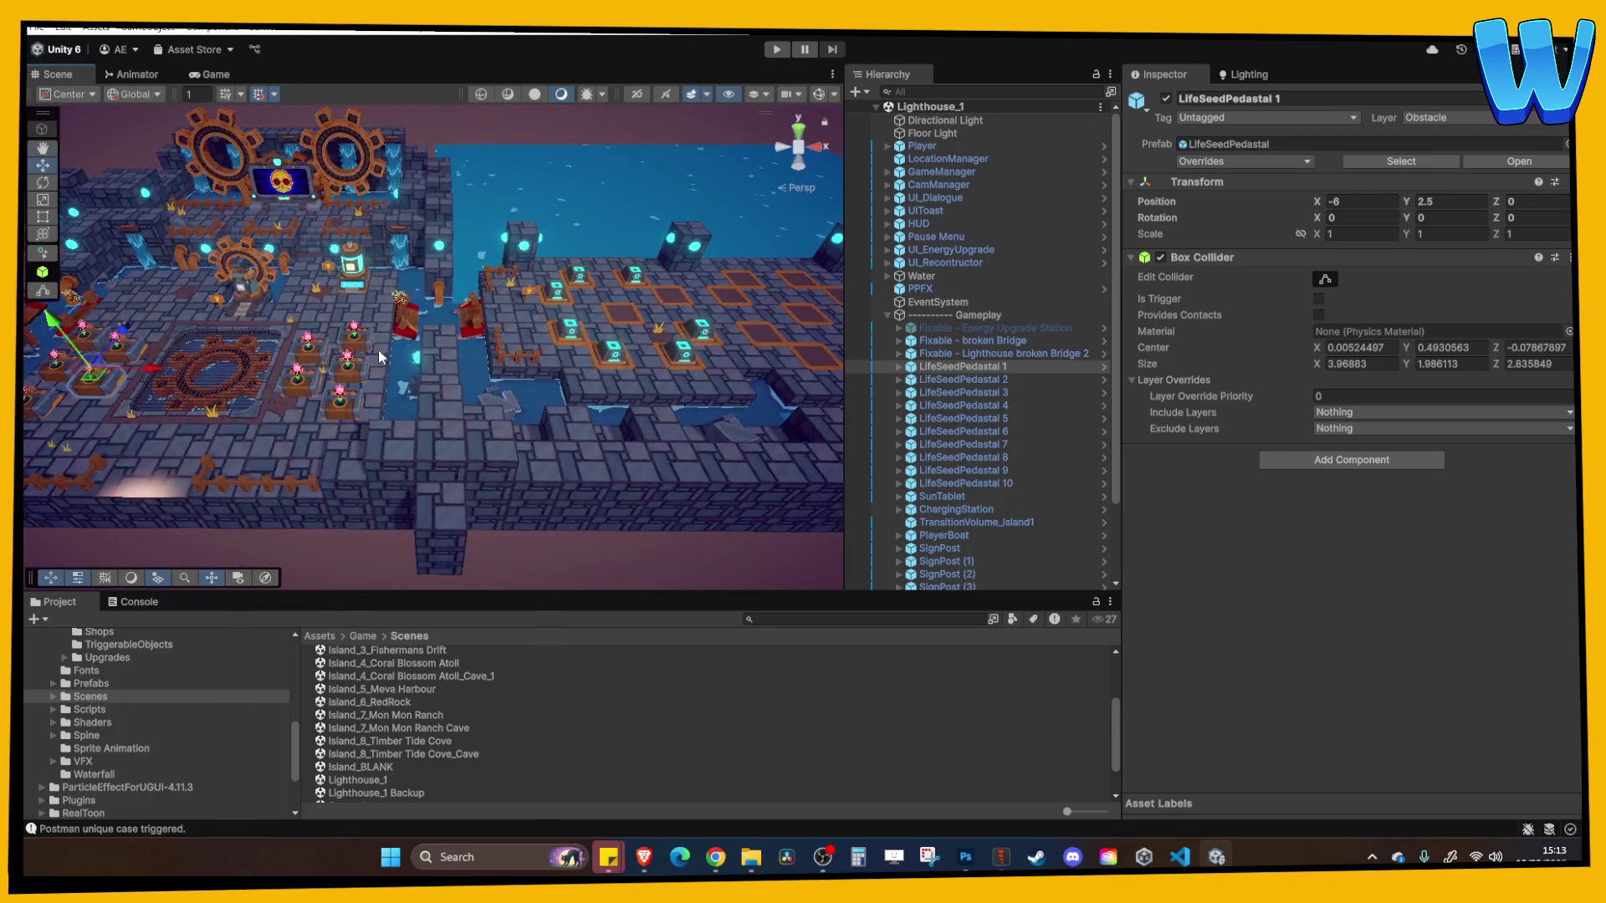
{"action": "scroll", "coordinate": [579, 384], "scroll_direction": "up", "scroll_amount": 5}
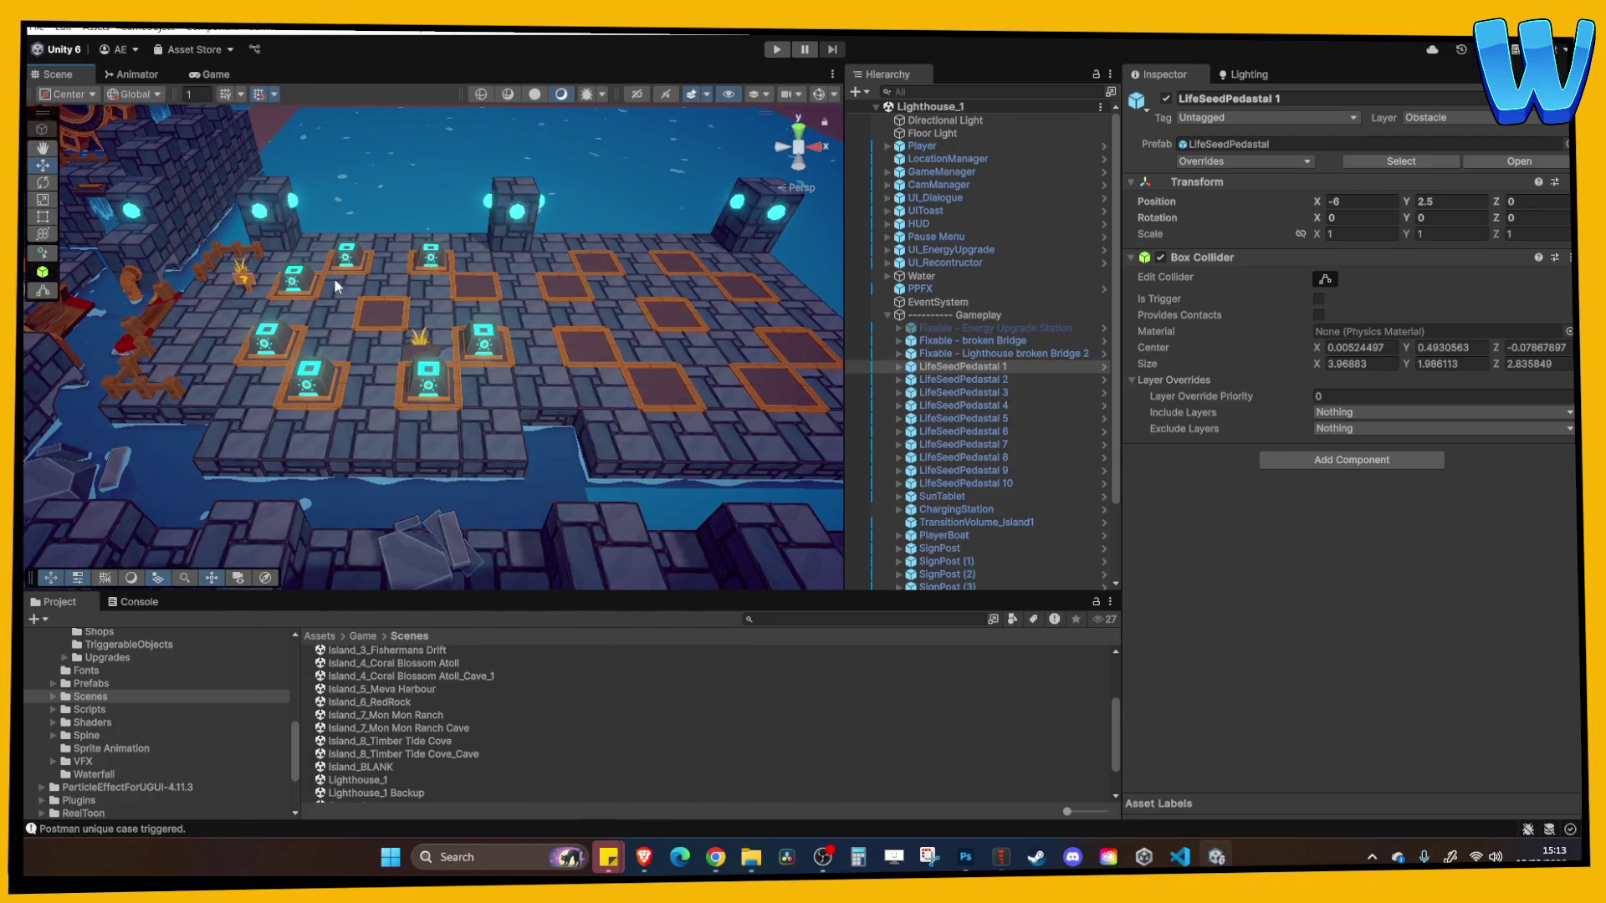
{"action": "left_click_drag", "start_coordinate": [333, 278], "coordinate": [366, 460]}
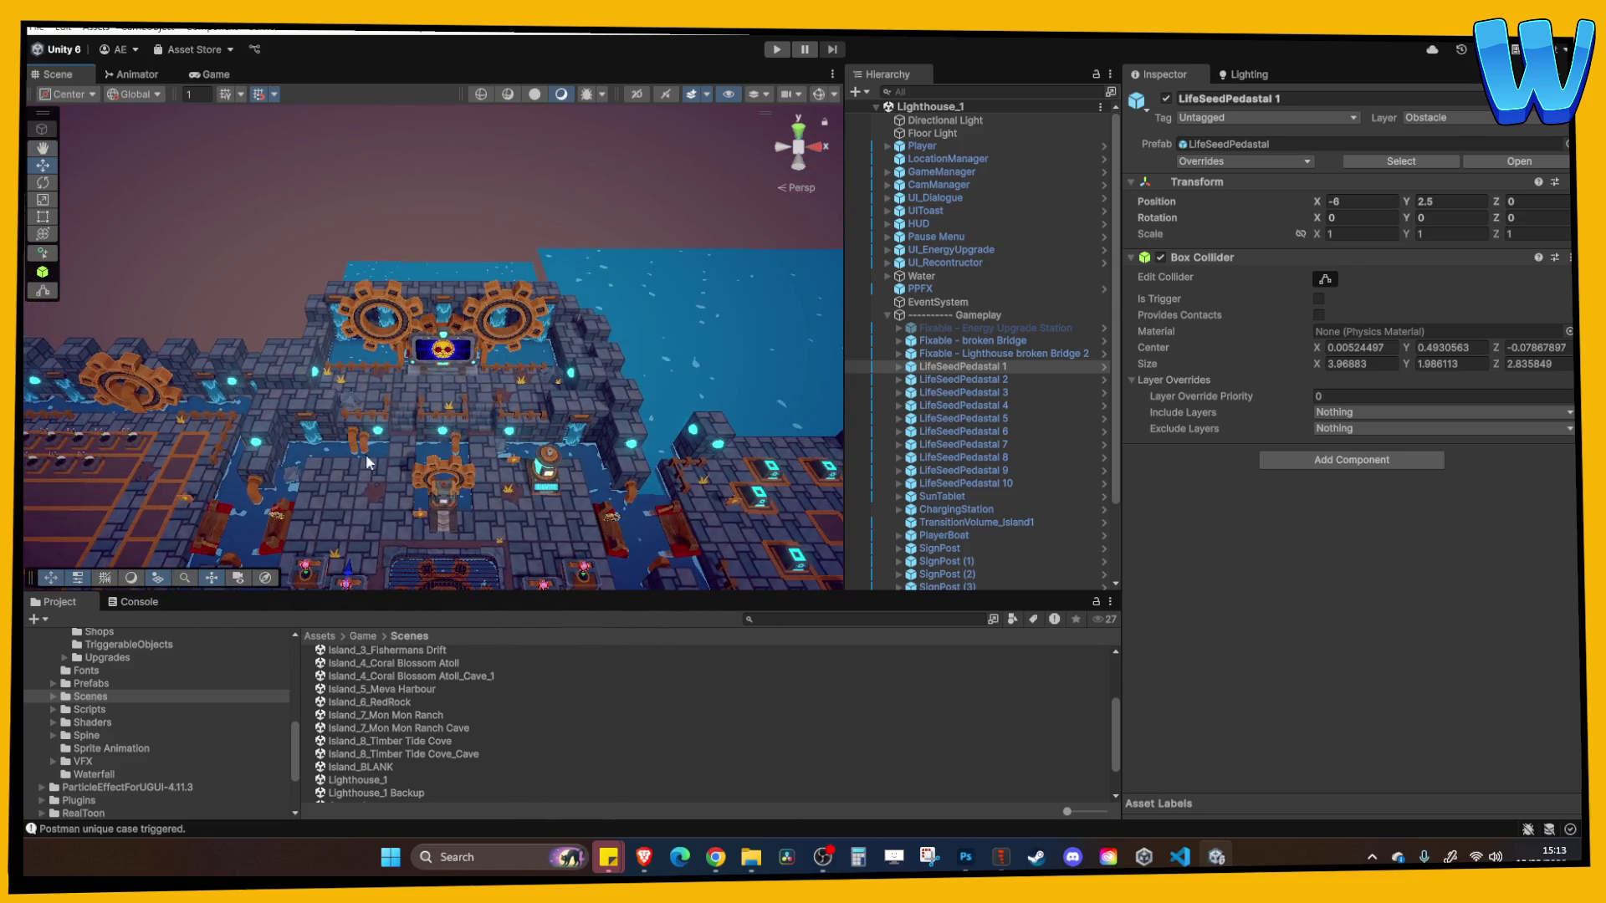
{"action": "scroll", "coordinate": [397, 400], "scroll_direction": "up", "scroll_amount": 5}
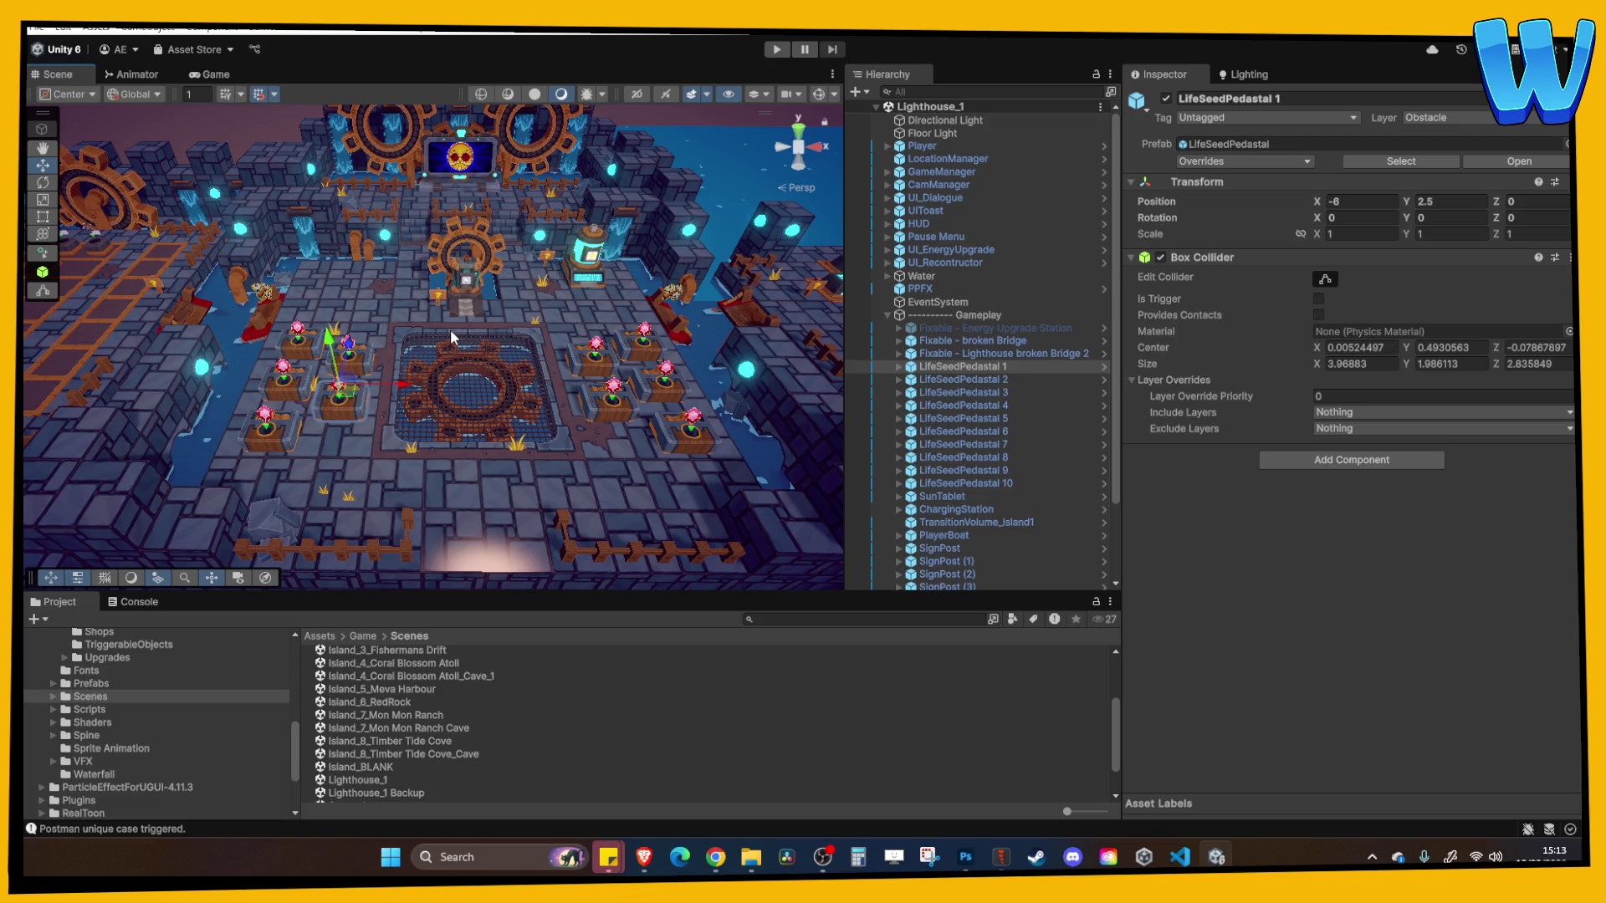
{"action": "scroll", "coordinate": [425, 238], "scroll_direction": "up", "scroll_amount": 2}
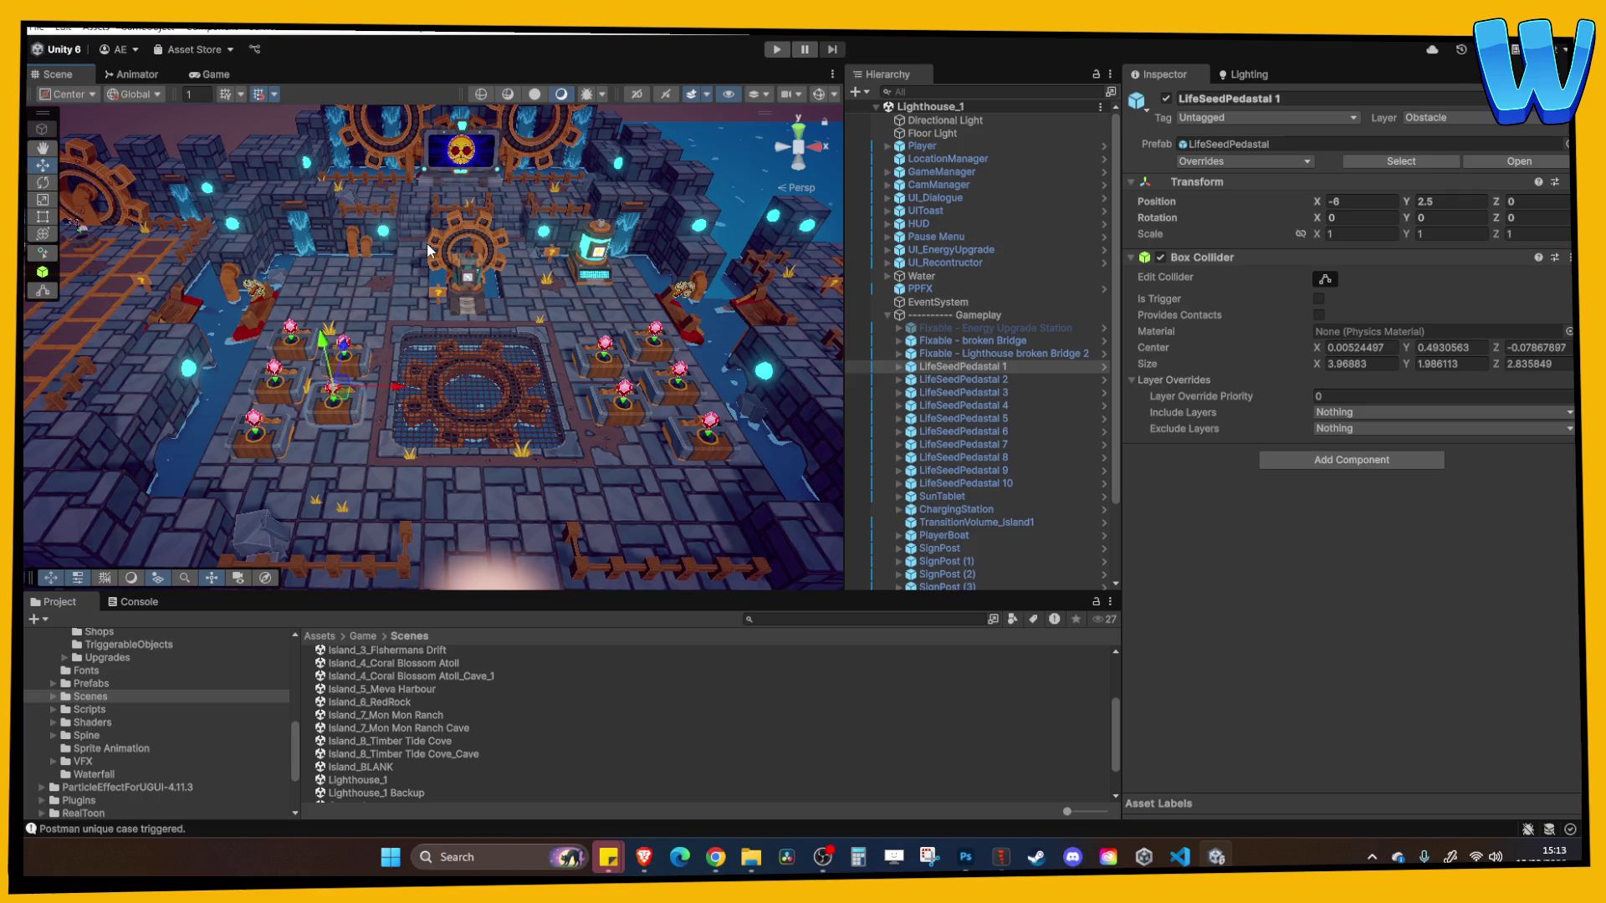
{"action": "scroll", "coordinate": [402, 270], "scroll_direction": "up", "scroll_amount": 5}
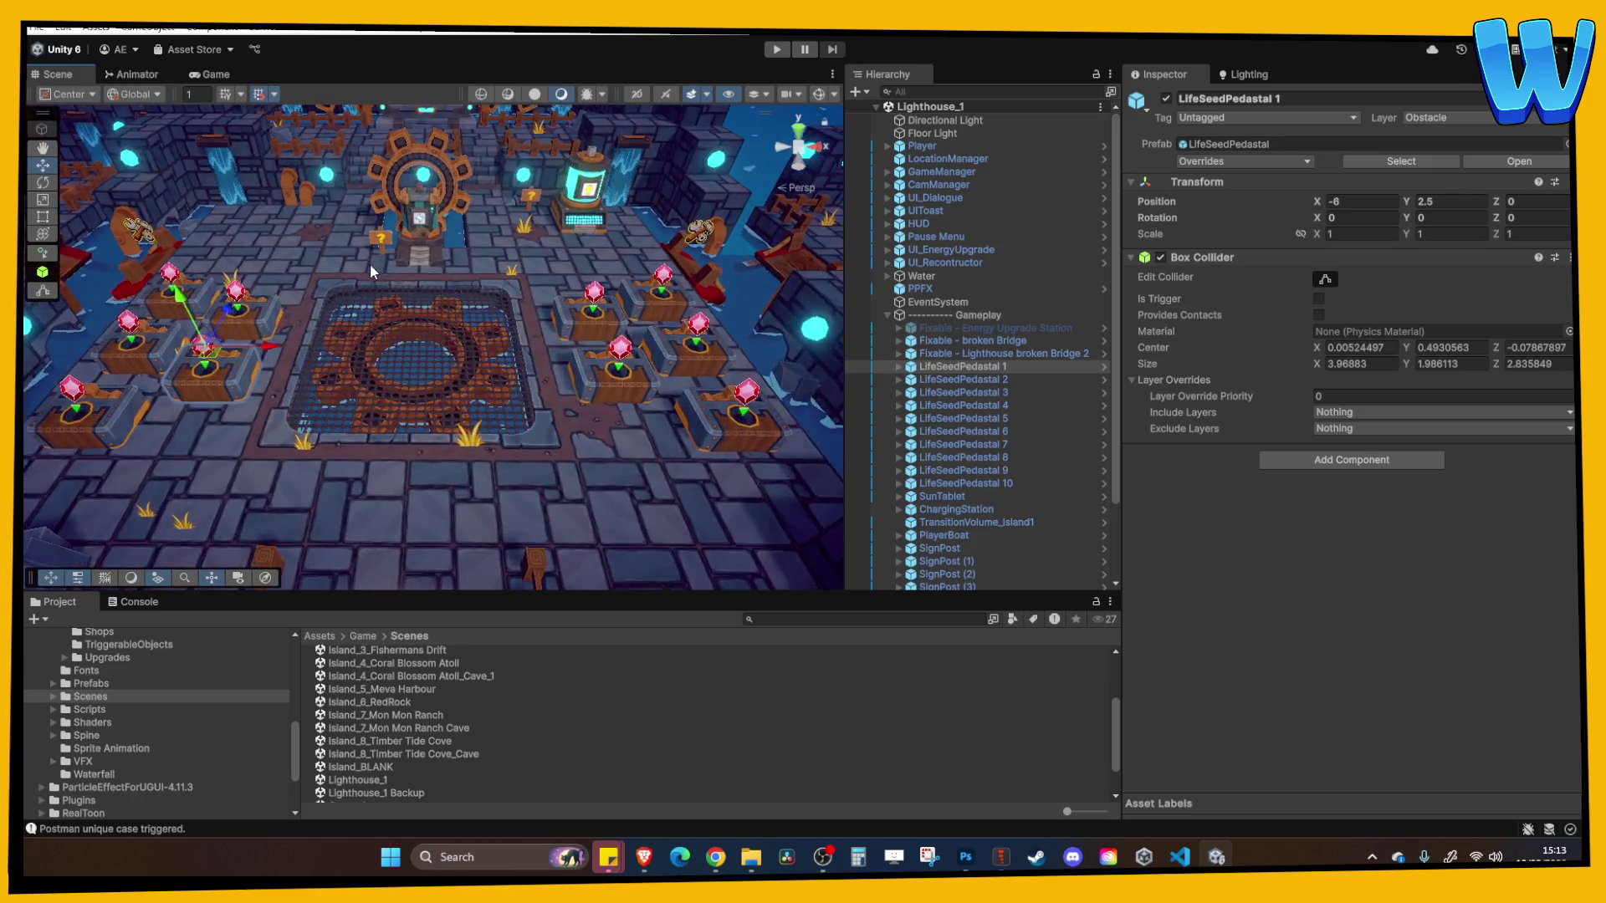
{"action": "left_click_drag", "start_coordinate": [370, 264], "coordinate": [475, 328]}
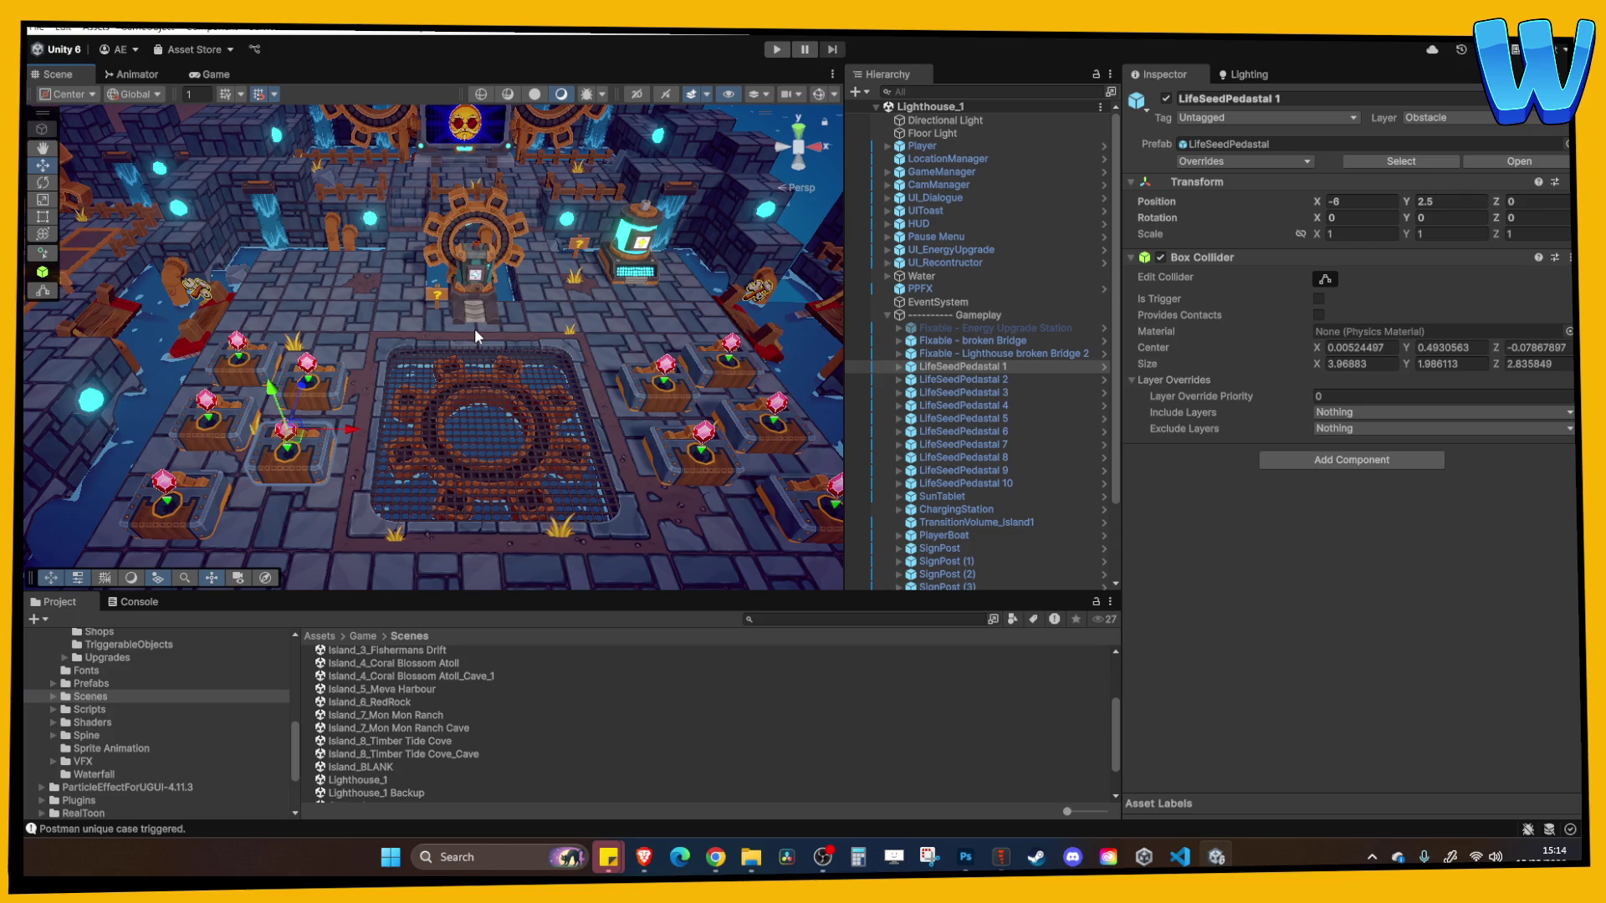
{"action": "scroll", "coordinate": [474, 328], "scroll_direction": "down", "scroll_amount": 10}
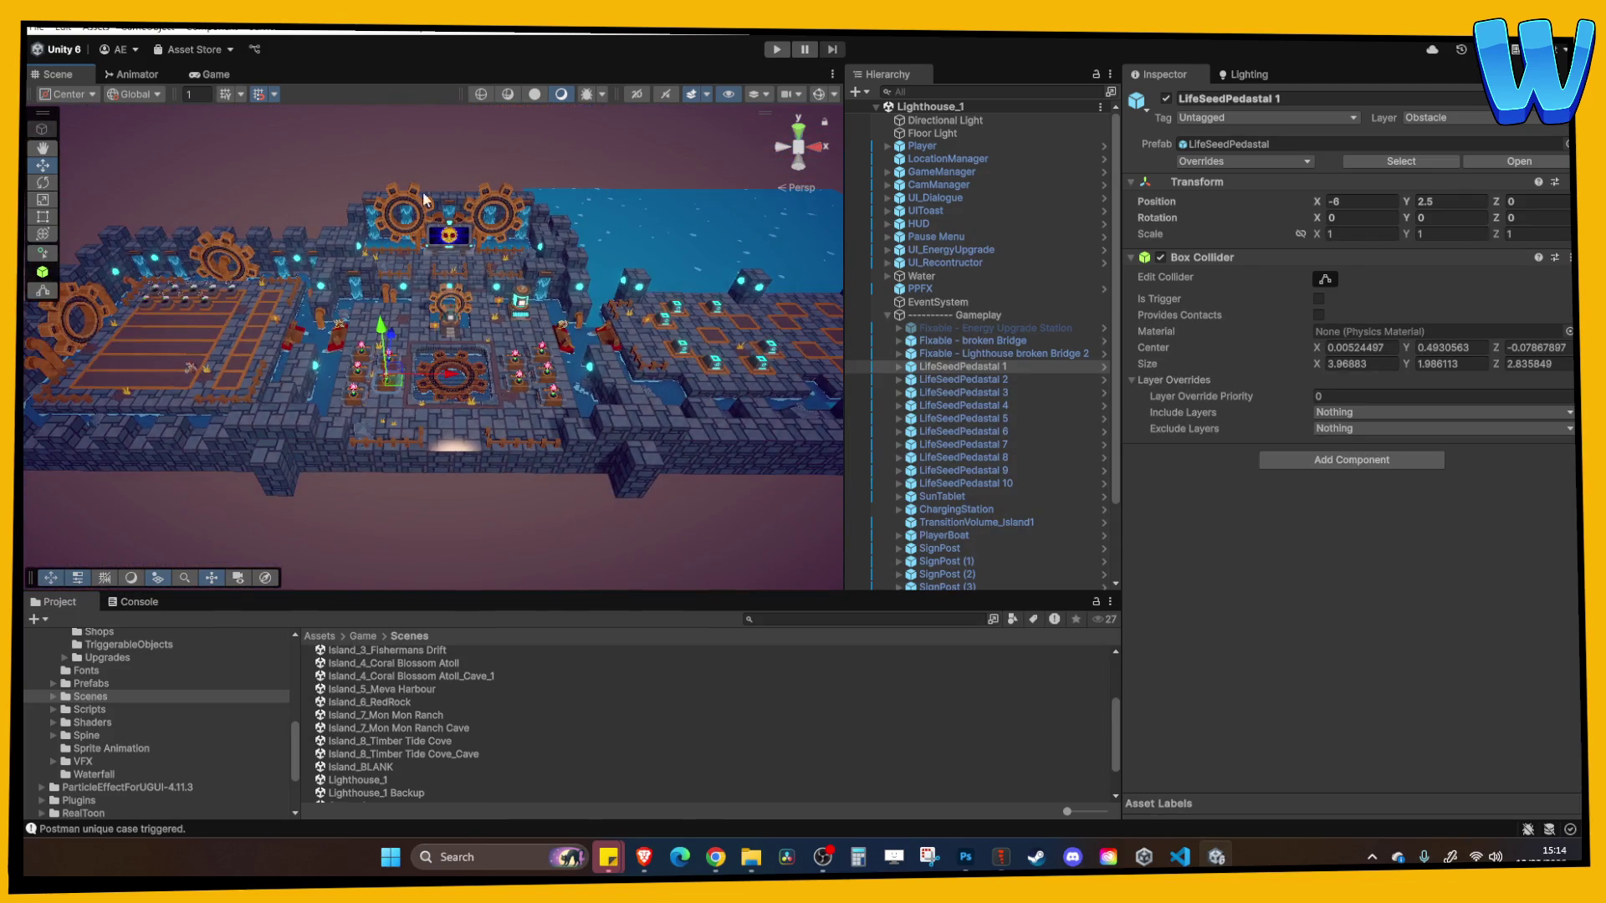
{"action": "scroll", "coordinate": [519, 344], "scroll_direction": "up", "scroll_amount": 5}
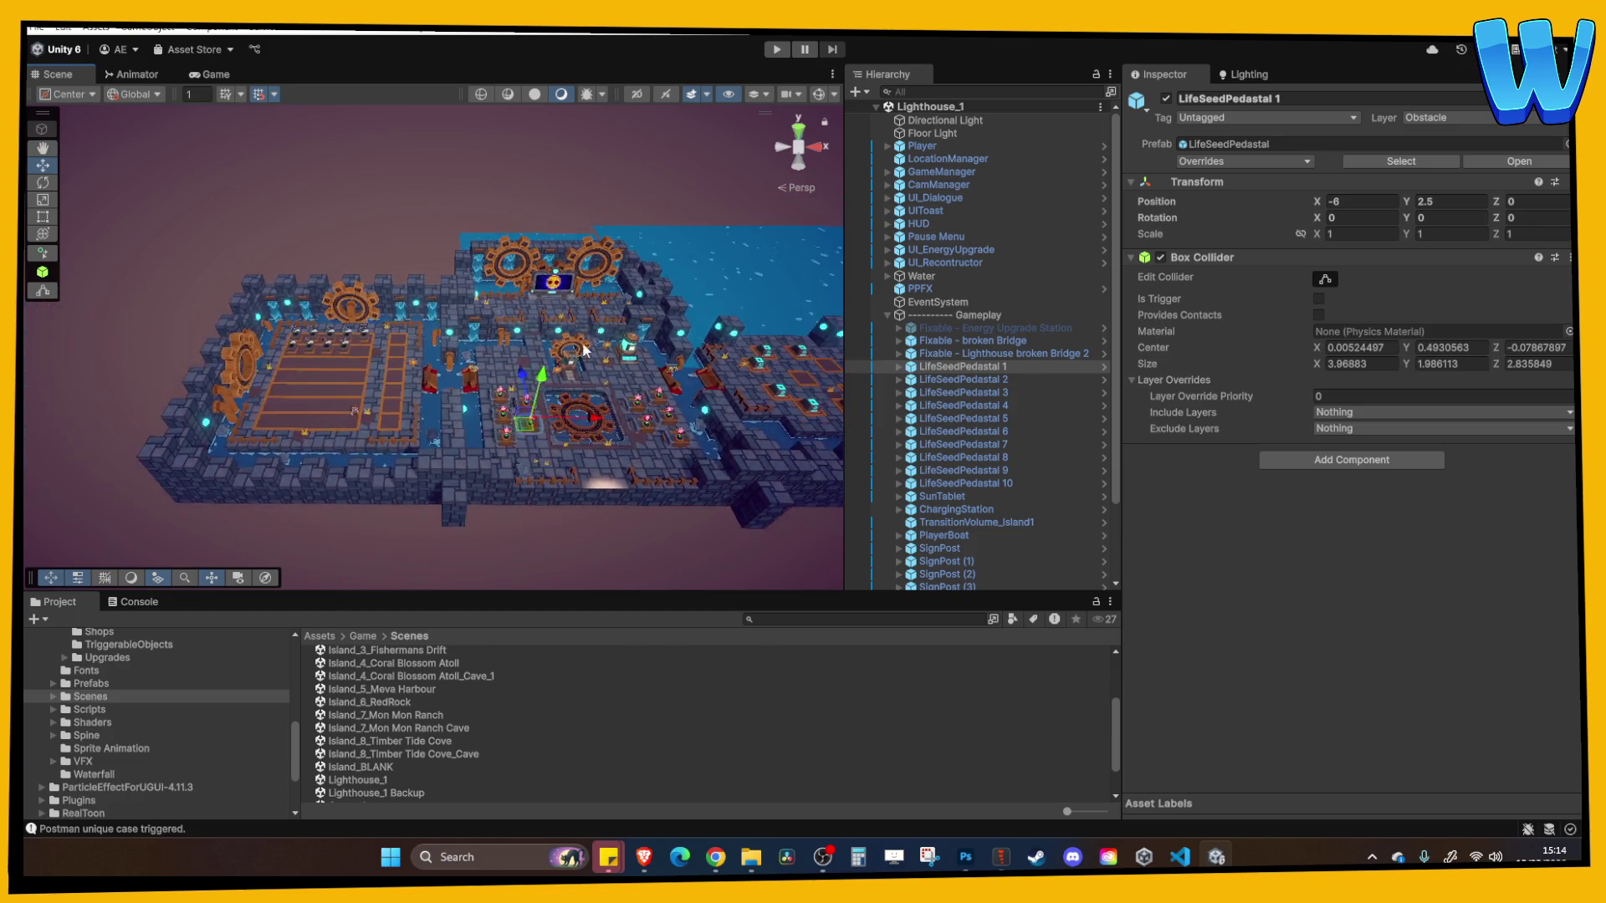
{"action": "scroll", "coordinate": [634, 385], "scroll_direction": "down", "scroll_amount": 2}
{"action": "mouse_move", "coordinate": [650, 229]}
{"action": "left_mouse_down"}
{"action": "mouse_move", "coordinate": [590, 353]}
{"action": "mouse_move", "coordinate": [485, 324]}
{"action": "mouse_move", "coordinate": [528, 388]}
{"action": "left_mouse_up"}
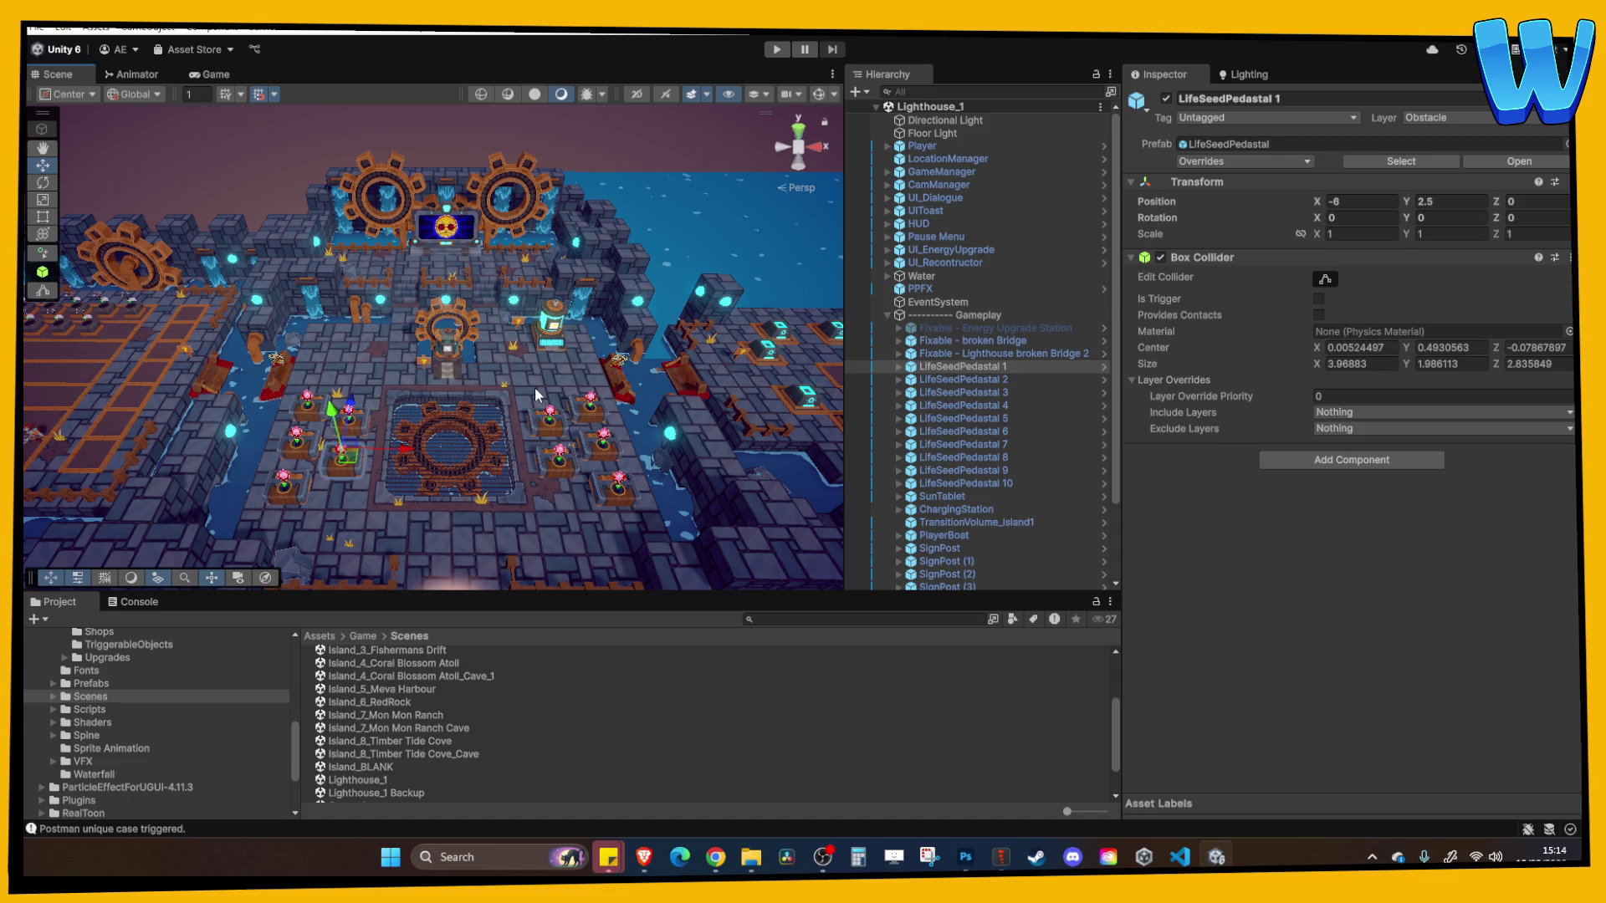
{"action": "scroll", "coordinate": [537, 393], "scroll_direction": "up", "scroll_amount": 5}
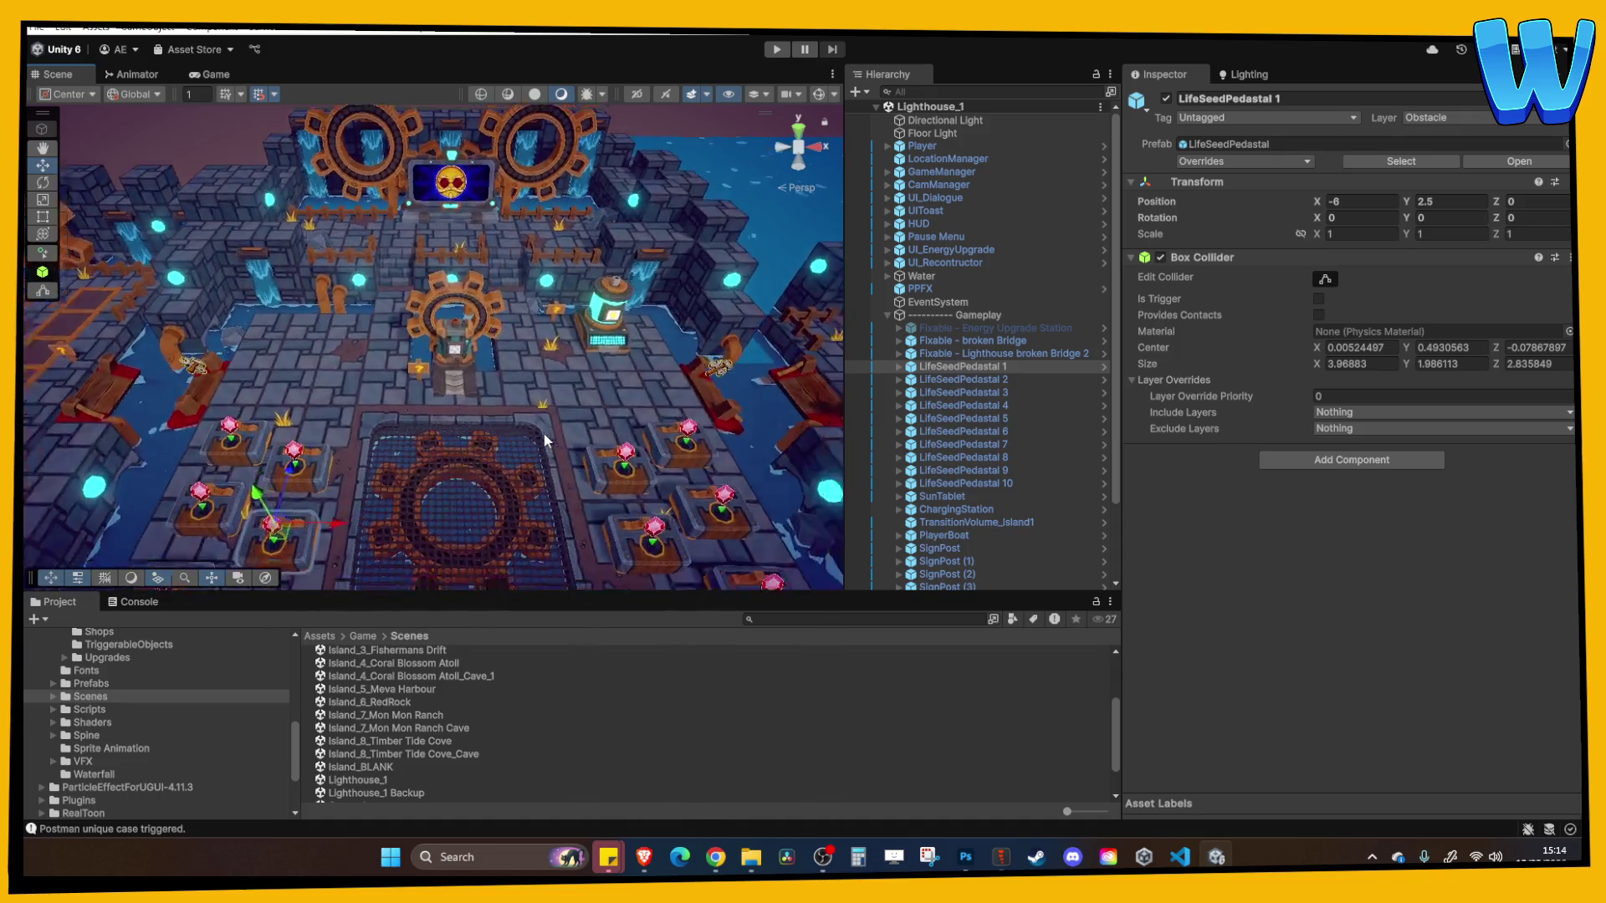
{"action": "scroll", "coordinate": [542, 434], "scroll_direction": "down", "scroll_amount": 5}
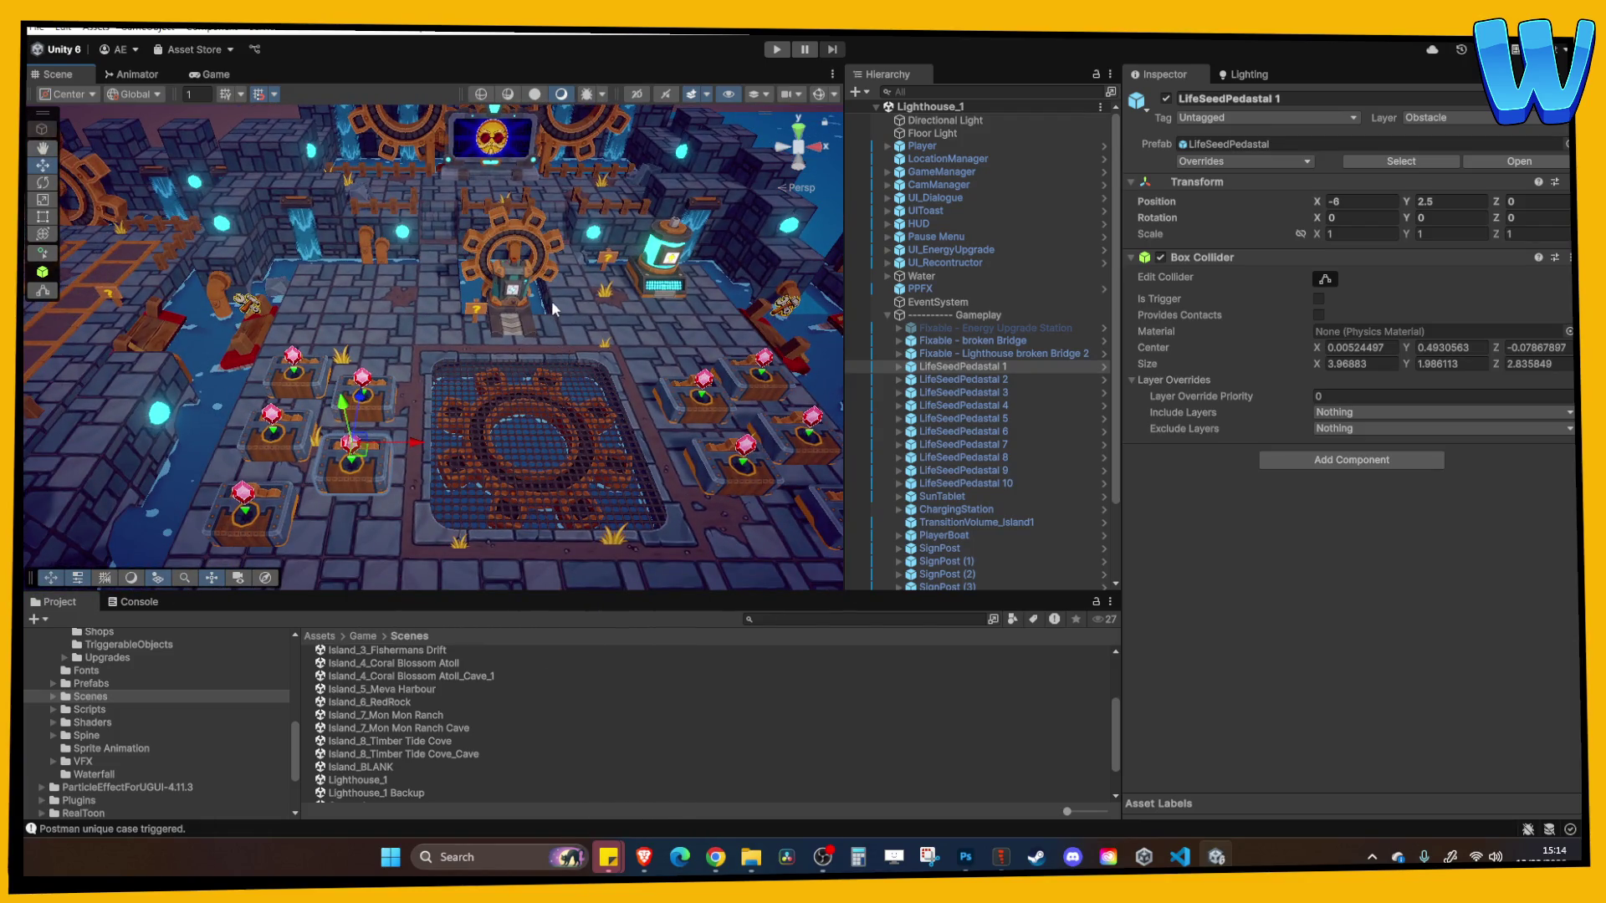
{"action": "scroll", "coordinate": [551, 299], "scroll_direction": "up", "scroll_amount": 2}
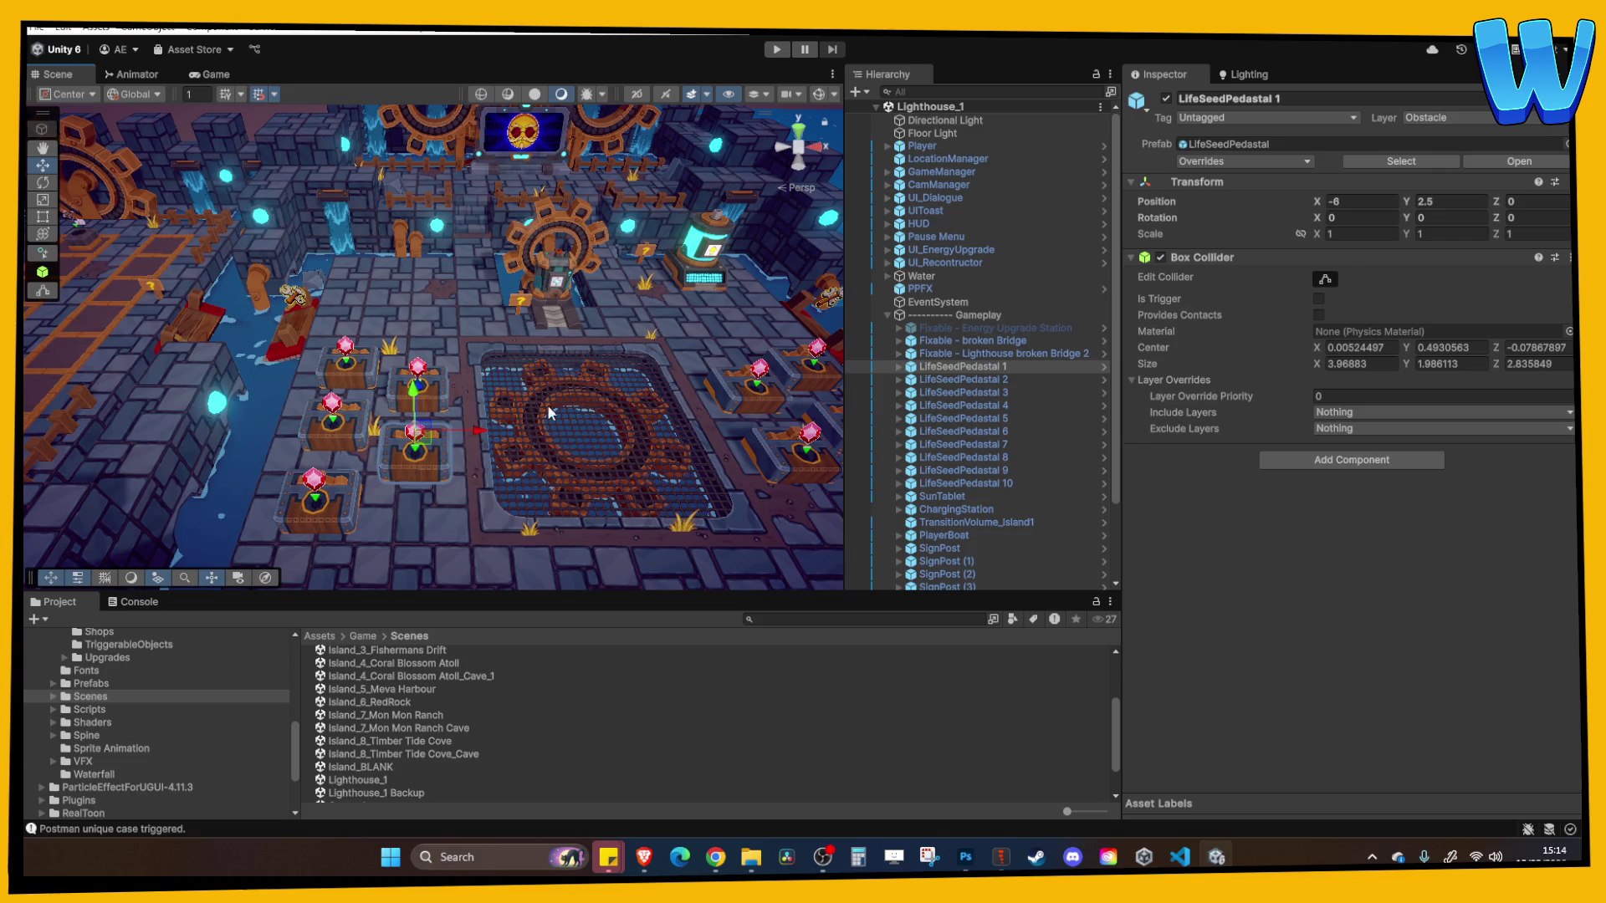
{"action": "scroll", "coordinate": [547, 404], "scroll_direction": "down", "scroll_amount": 5}
{"action": "scroll", "coordinate": [478, 291], "scroll_direction": "up", "scroll_amount": 3}
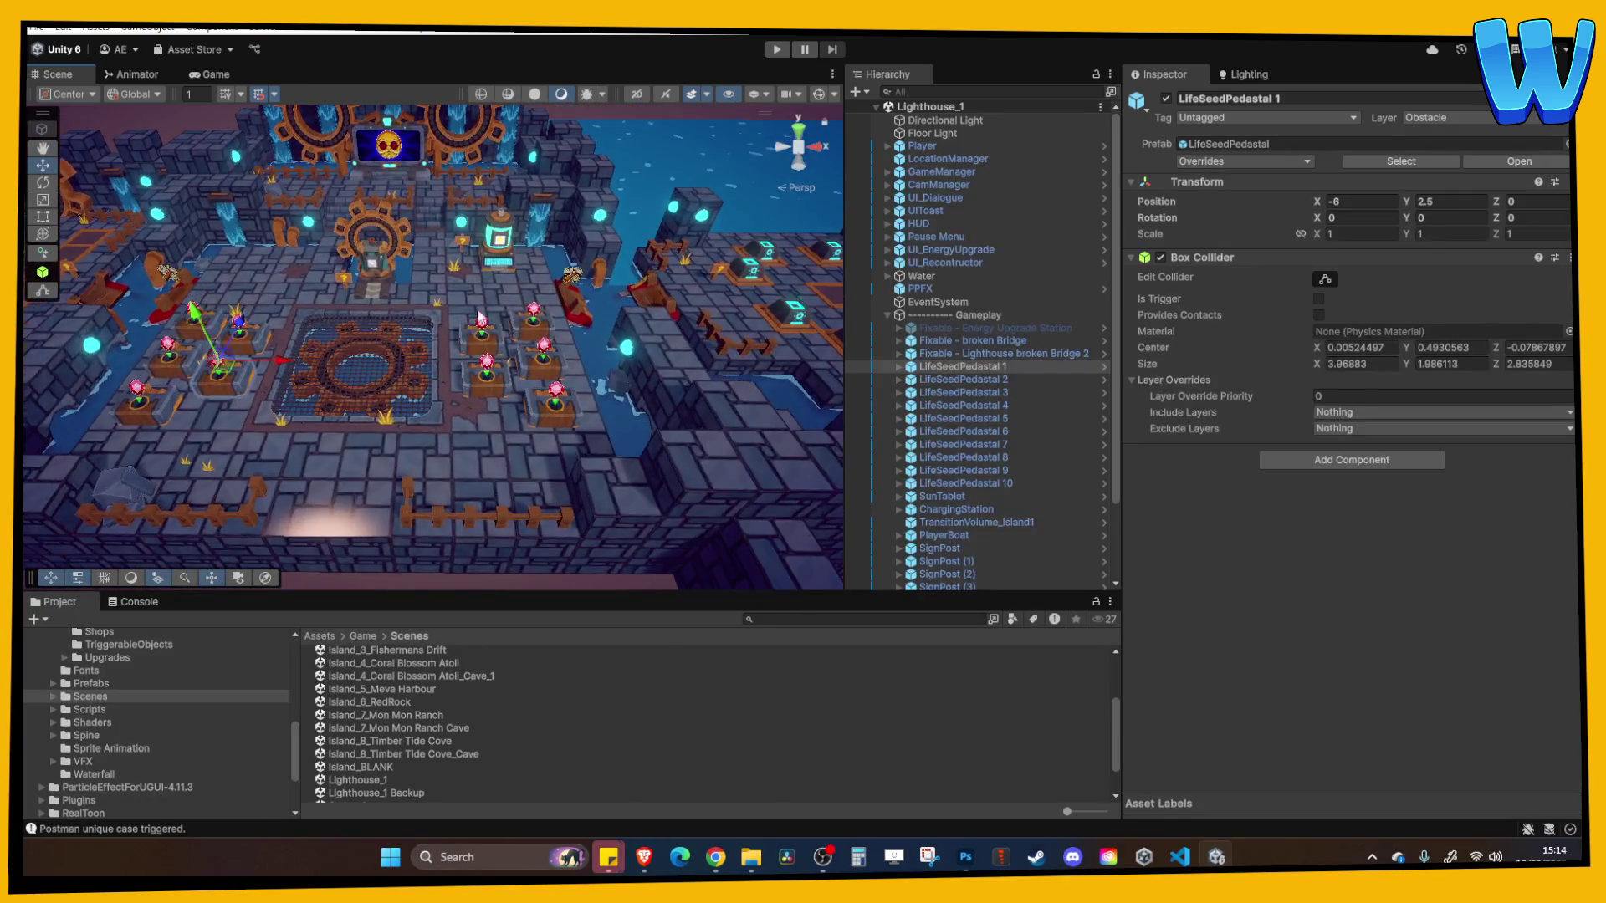
{"action": "scroll", "coordinate": [383, 283], "scroll_direction": "down", "scroll_amount": 3}
{"action": "scroll", "coordinate": [287, 407], "scroll_direction": "down", "scroll_amount": 2}
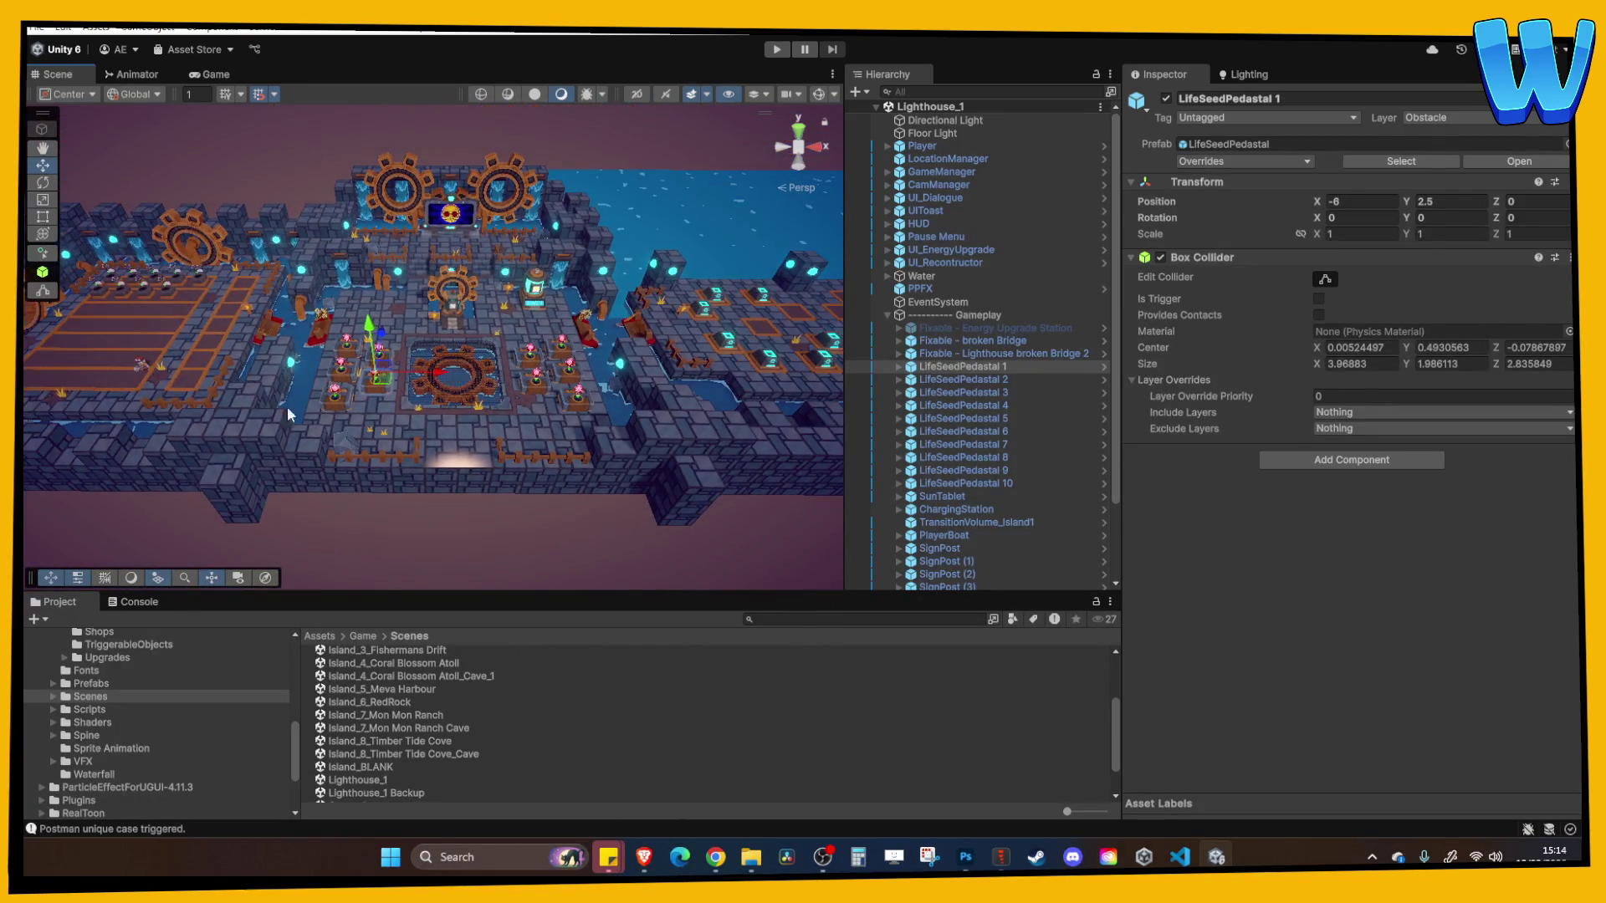
{"action": "scroll", "coordinate": [486, 313], "scroll_direction": "up", "scroll_amount": 2}
{"action": "scroll", "coordinate": [486, 313], "scroll_direction": "up", "scroll_amount": 2}
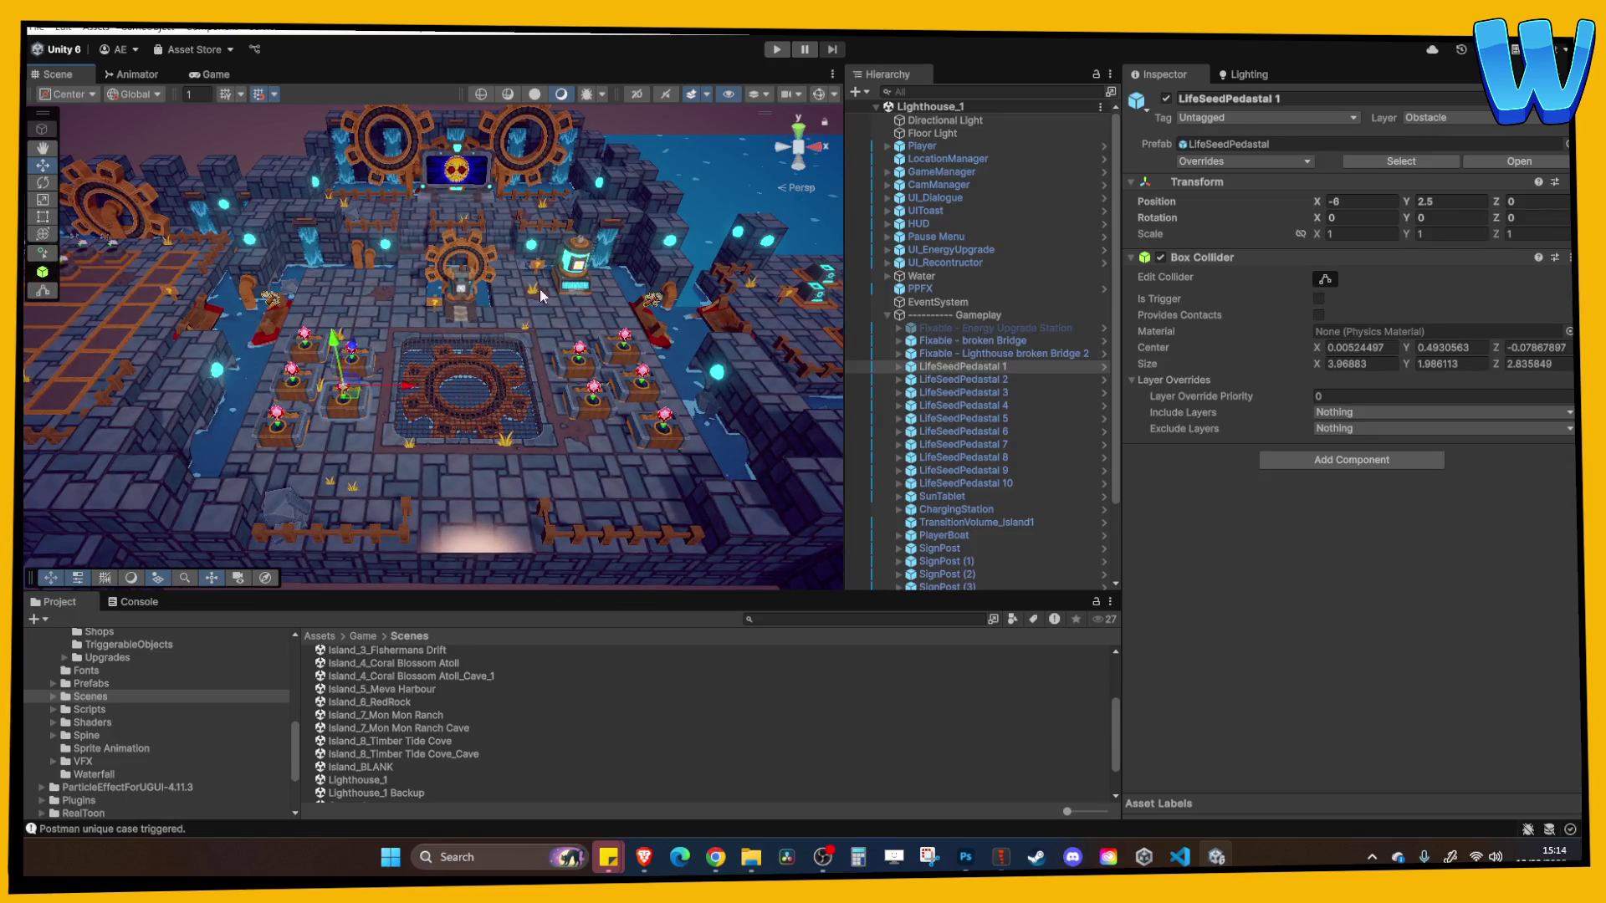
{"action": "scroll", "coordinate": [512, 337], "scroll_direction": "down", "scroll_amount": 3}
{"action": "scroll", "coordinate": [509, 333], "scroll_direction": "up", "scroll_amount": 2}
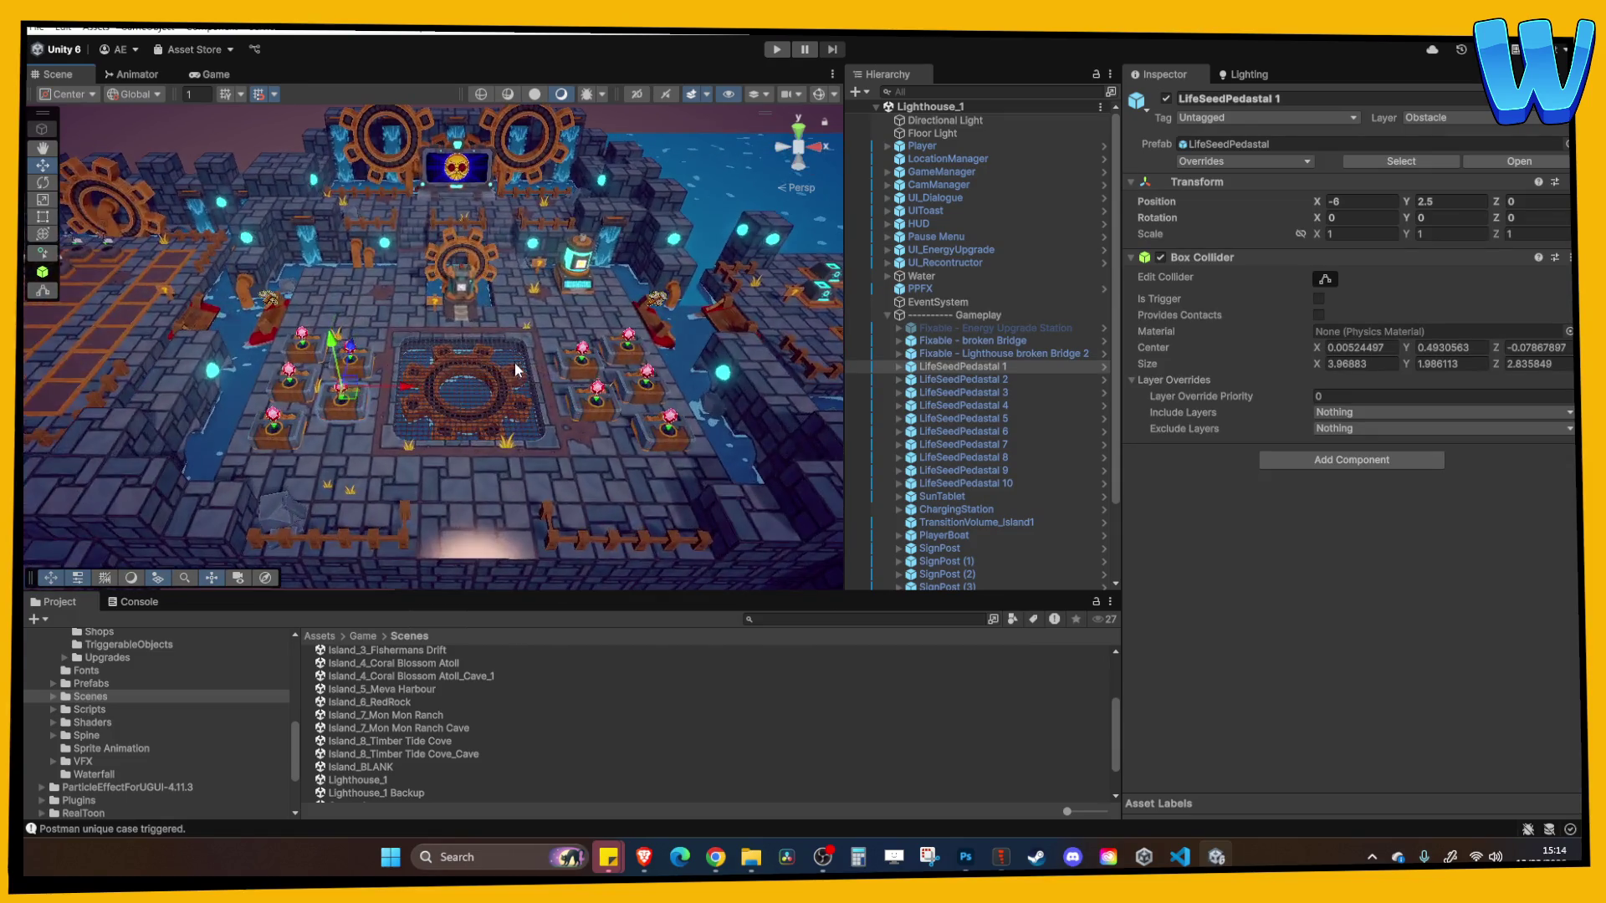
{"action": "scroll", "coordinate": [506, 329], "scroll_direction": "down", "scroll_amount": 2}
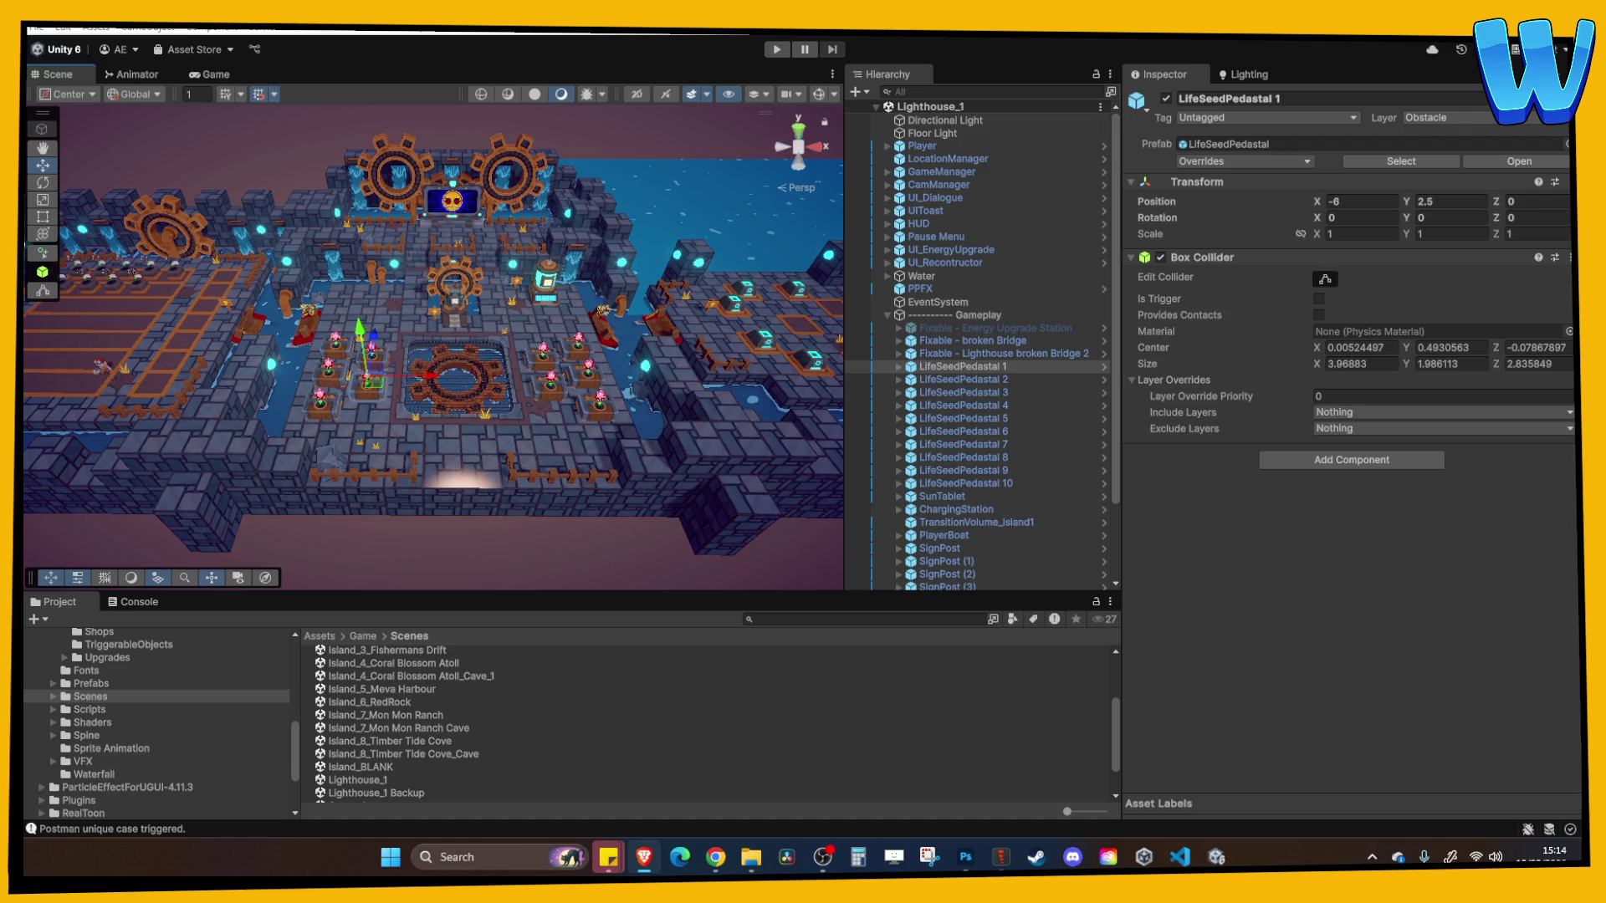
{"action": "scroll", "coordinate": [535, 474], "scroll_direction": "up", "scroll_amount": 5}
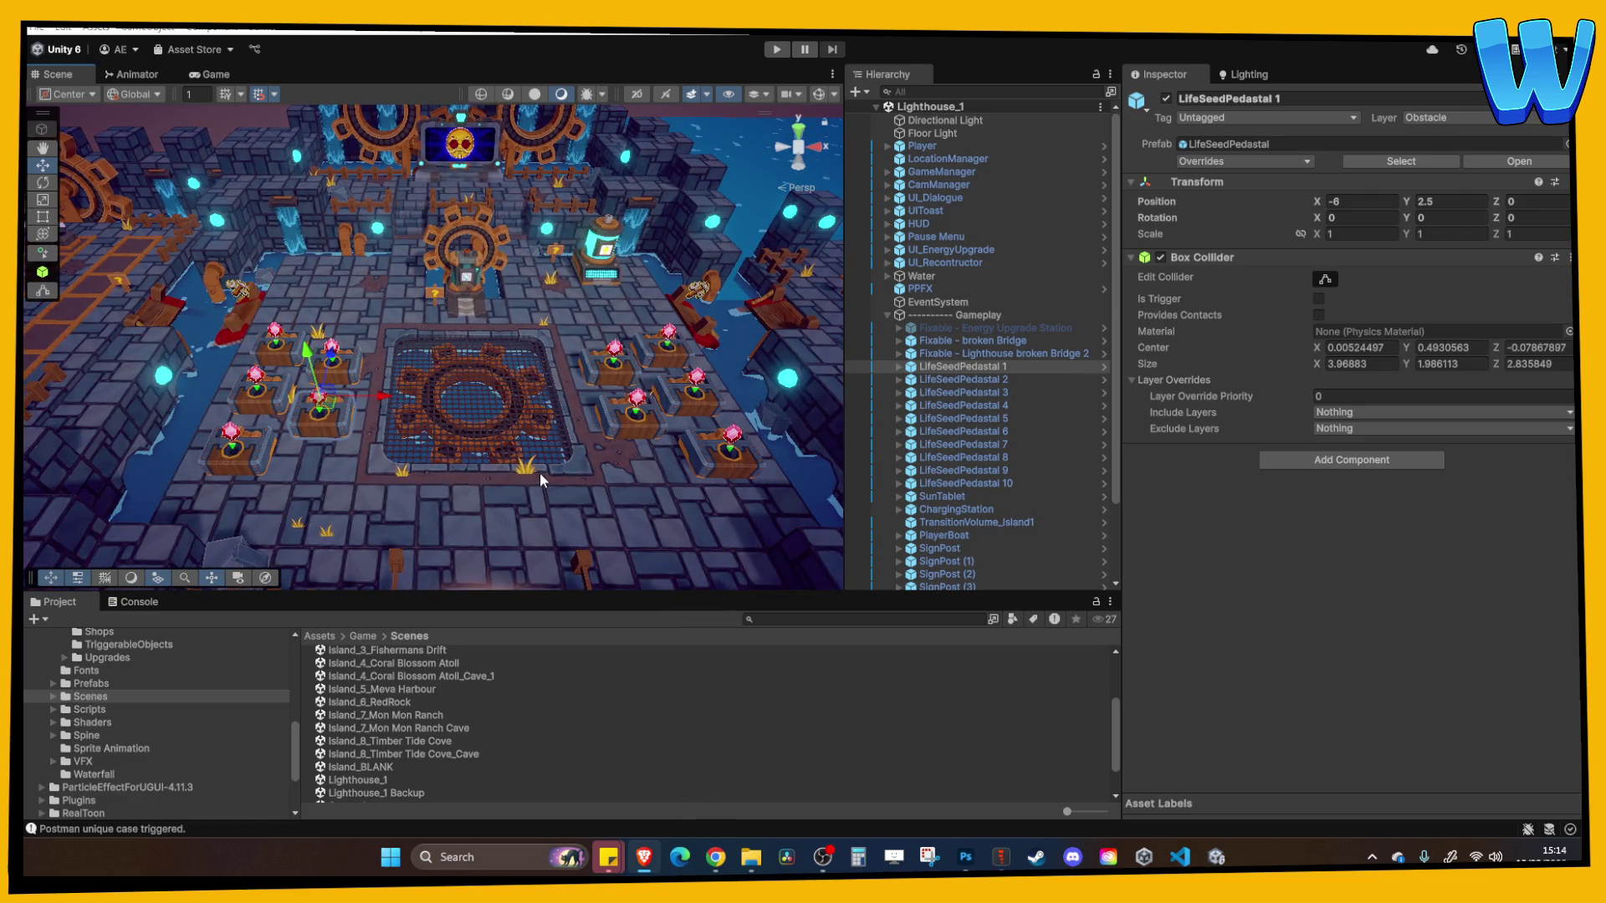
{"action": "scroll", "coordinate": [540, 473], "scroll_direction": "up", "scroll_amount": 4}
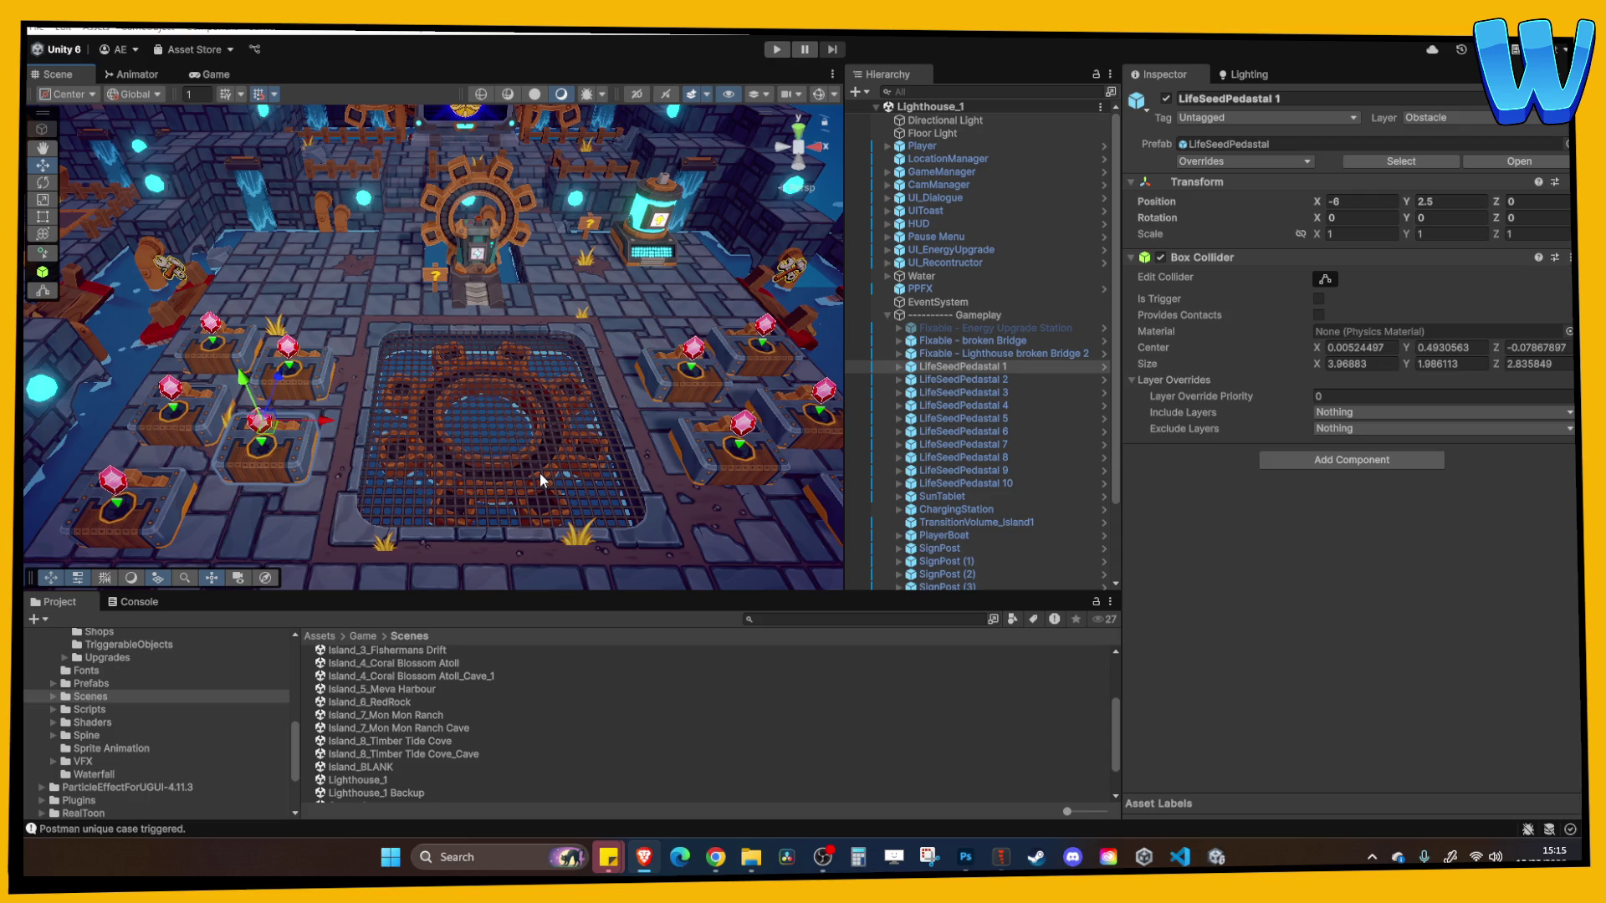
Zoom out and pan across the courtyard to the glowing reconstructor pads
{"action": "scroll", "coordinate": [539, 473], "scroll_direction": "down", "scroll_amount": 5}
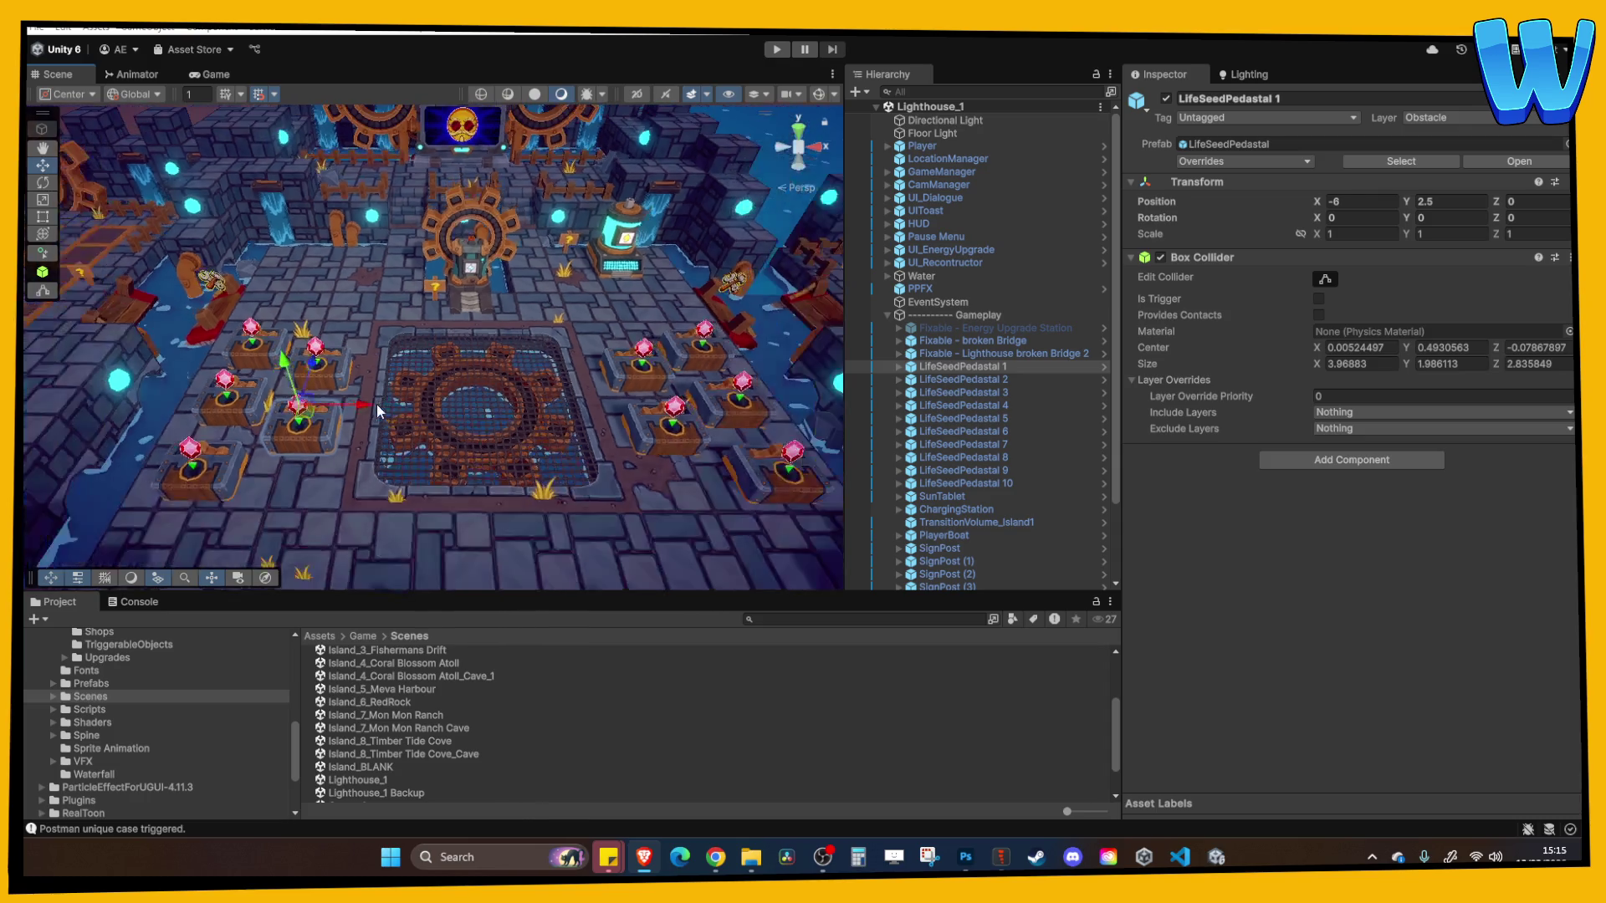
{"action": "mouse_move", "coordinate": [401, 351]}
{"action": "left_mouse_down"}
{"action": "mouse_move", "coordinate": [419, 345]}
{"action": "mouse_move", "coordinate": [451, 389]}
{"action": "mouse_move", "coordinate": [481, 377]}
{"action": "left_mouse_up"}
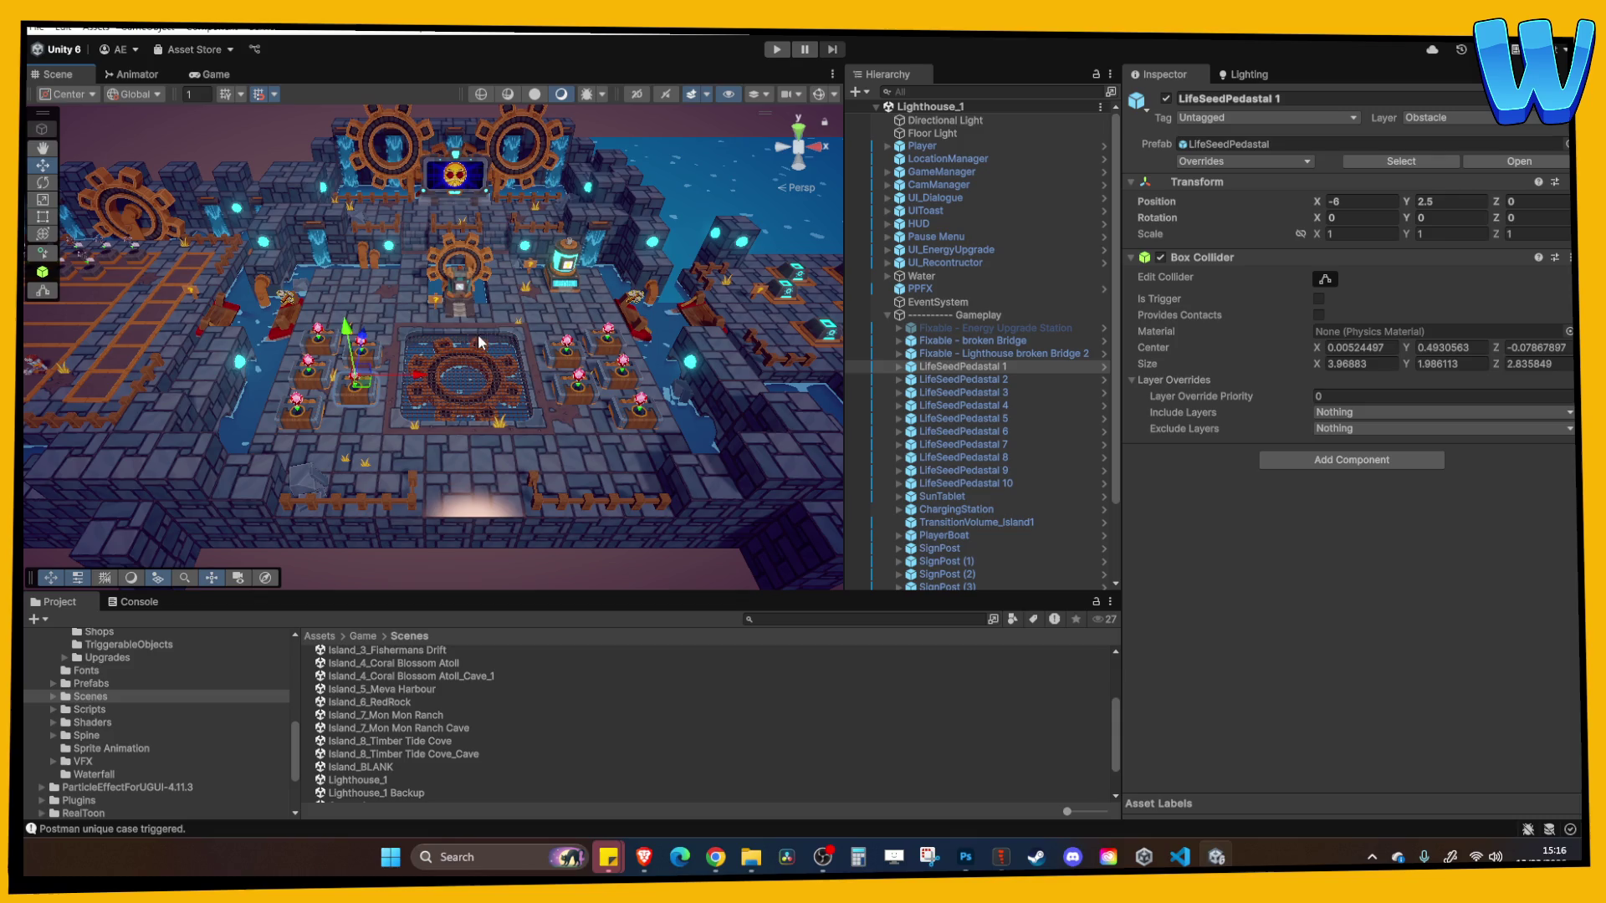
{"action": "scroll", "coordinate": [474, 376], "scroll_direction": "up", "scroll_amount": 3}
{"action": "mouse_move", "coordinate": [474, 375]}
{"action": "left_mouse_down"}
{"action": "mouse_move", "coordinate": [283, 383]}
{"action": "mouse_move", "coordinate": [560, 295]}
{"action": "mouse_move", "coordinate": [420, 308]}
{"action": "mouse_move", "coordinate": [482, 292]}
{"action": "left_mouse_up"}
Inspect the BlossumStump, IslandTree and PalmTree reconstructor pads, ending on BlossumStump
{"action": "left_click", "coordinate": [483, 292]}
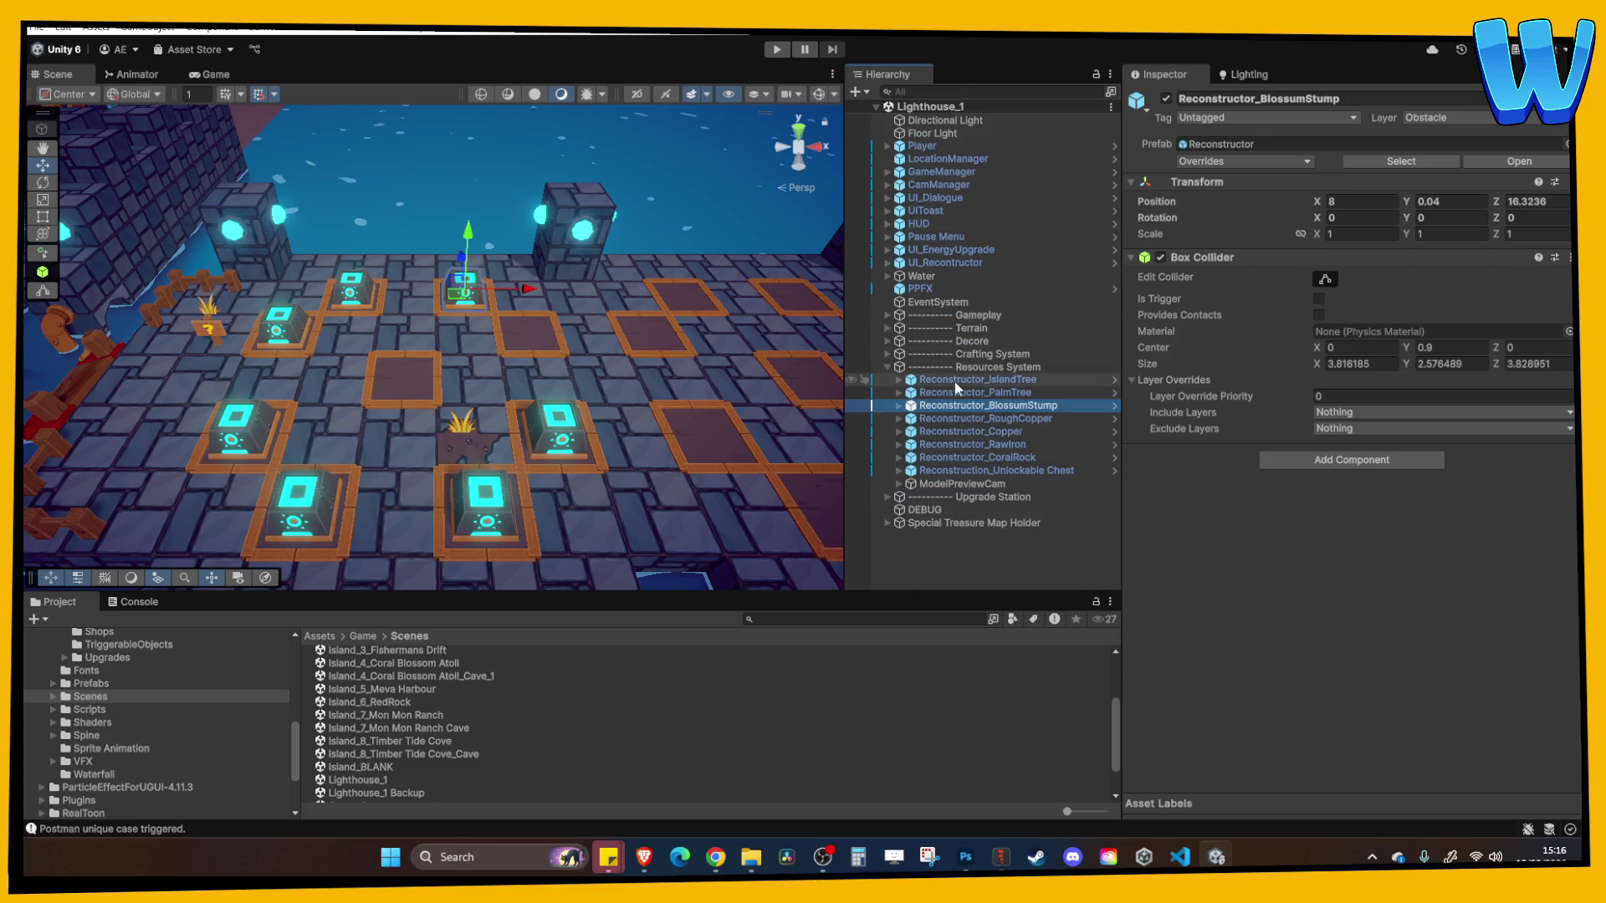
{"action": "left_click", "coordinate": [977, 380]}
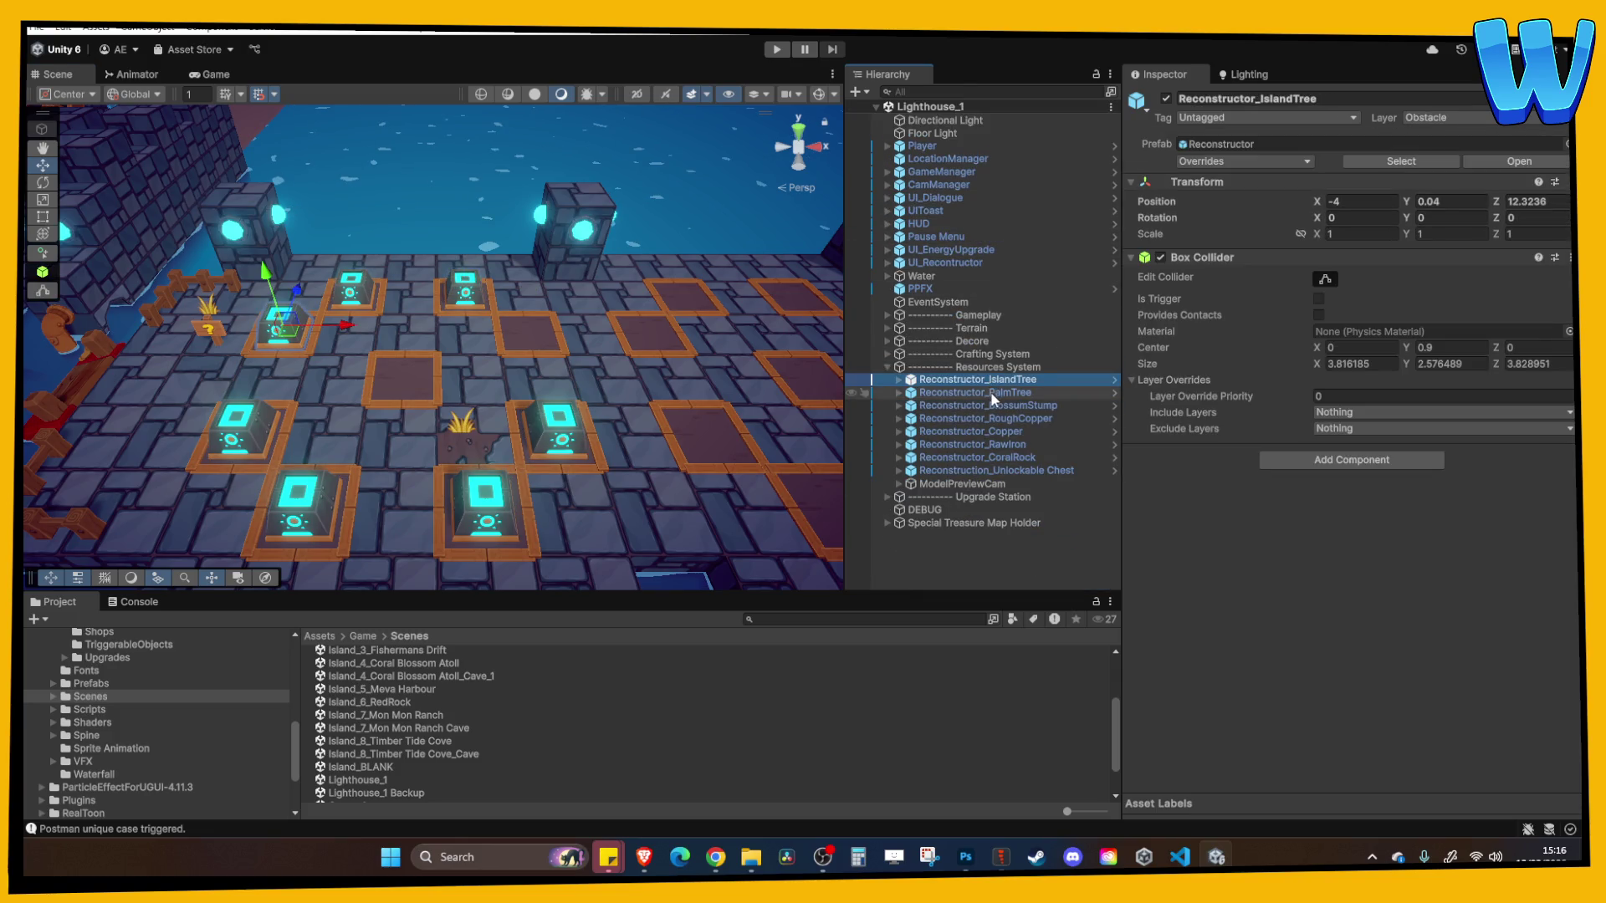
{"action": "left_click", "coordinate": [990, 391]}
{"action": "left_click", "coordinate": [1000, 406]}
Open the Data > Gather Points folder in the Project window
{"action": "scroll", "coordinate": [619, 350], "scroll_direction": "down", "scroll_amount": 5}
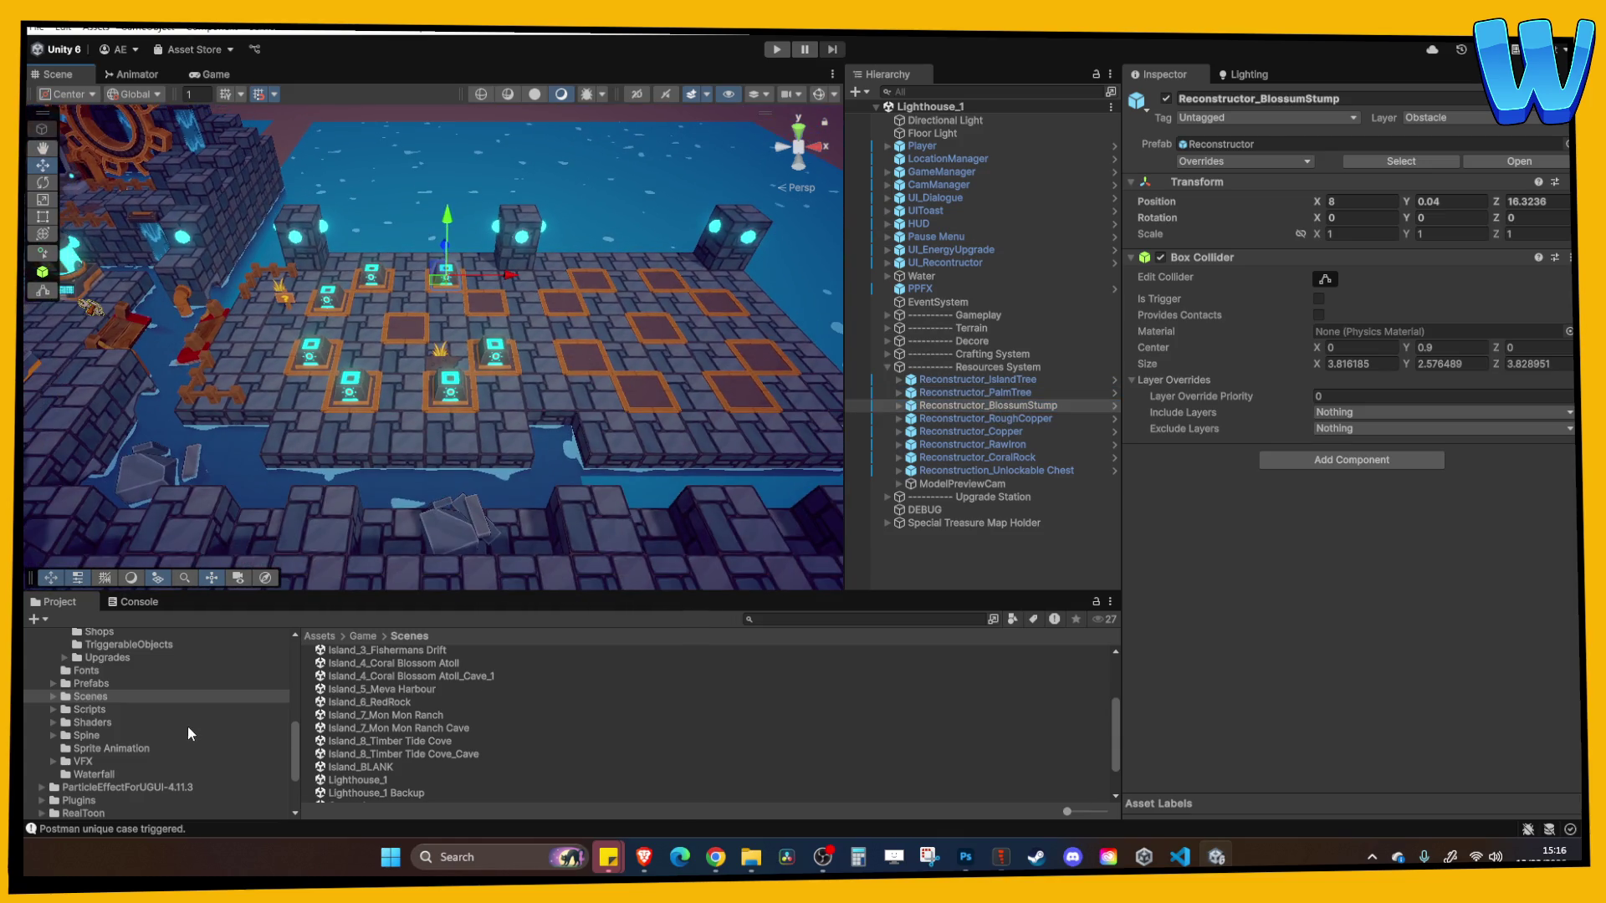
{"action": "scroll", "coordinate": [176, 731], "scroll_direction": "up", "scroll_amount": 3}
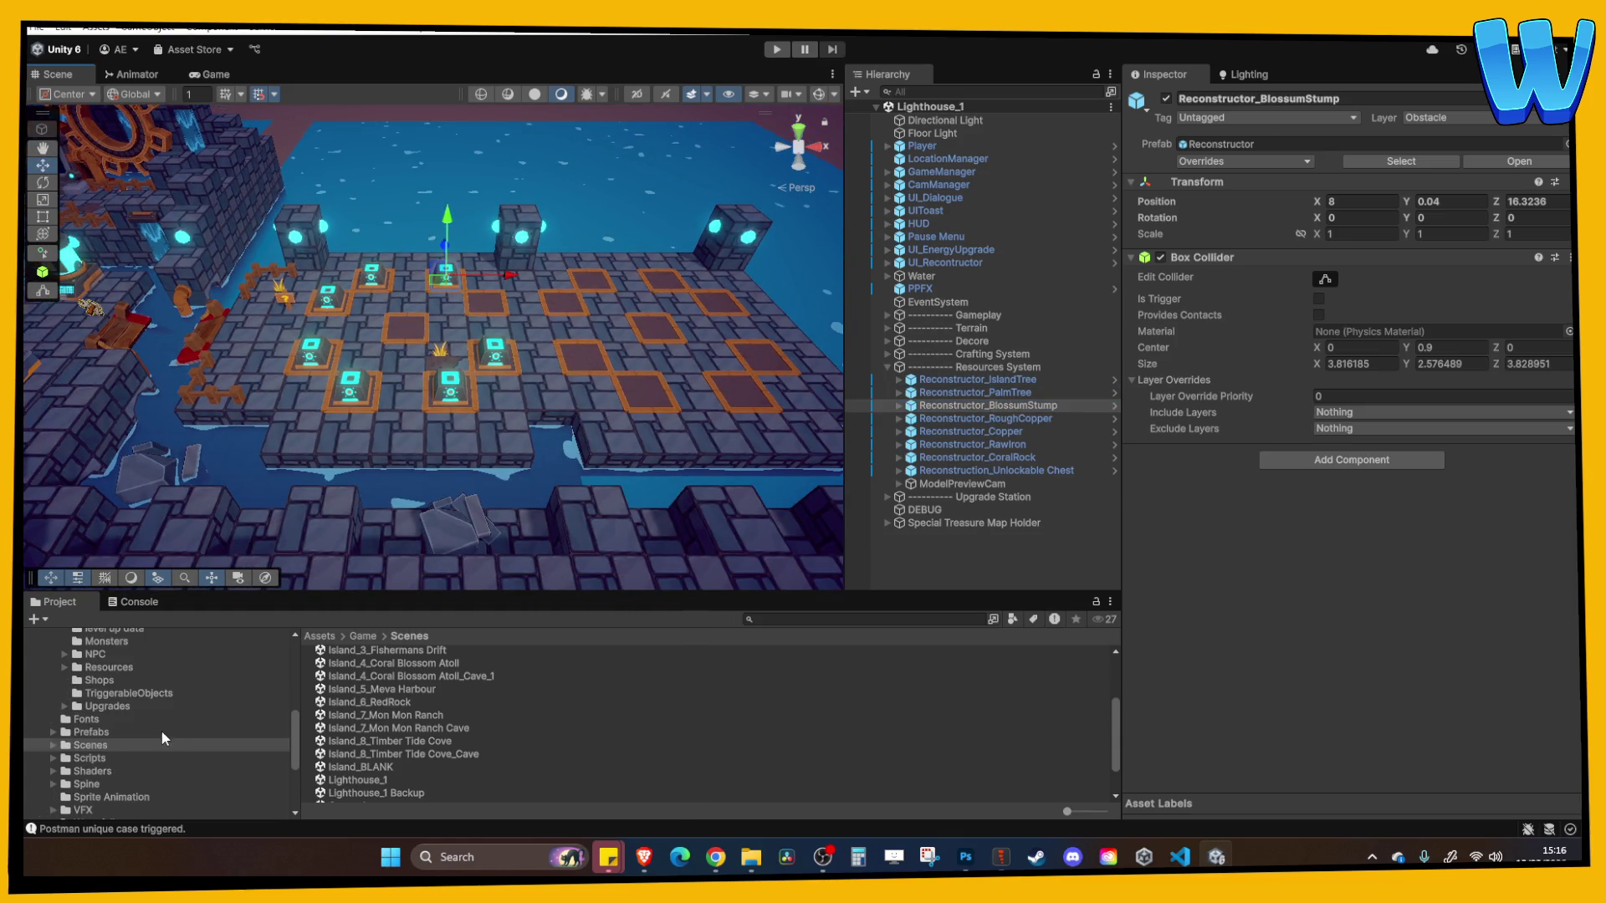
{"action": "scroll", "coordinate": [116, 729], "scroll_direction": "up", "scroll_amount": 6}
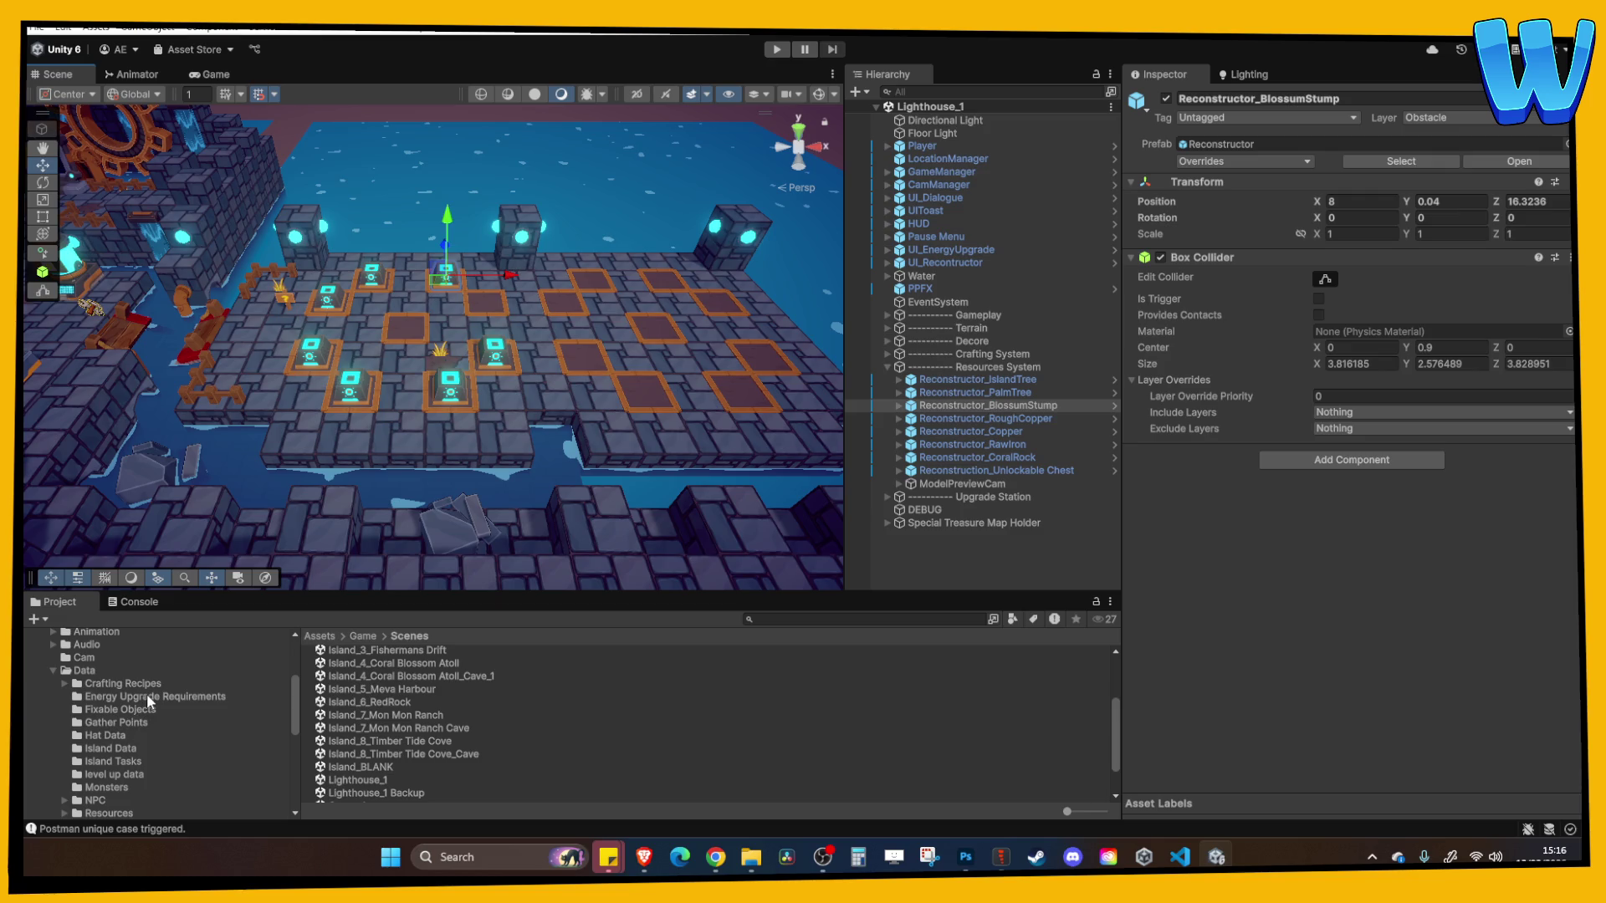
{"action": "left_click", "coordinate": [125, 721]}
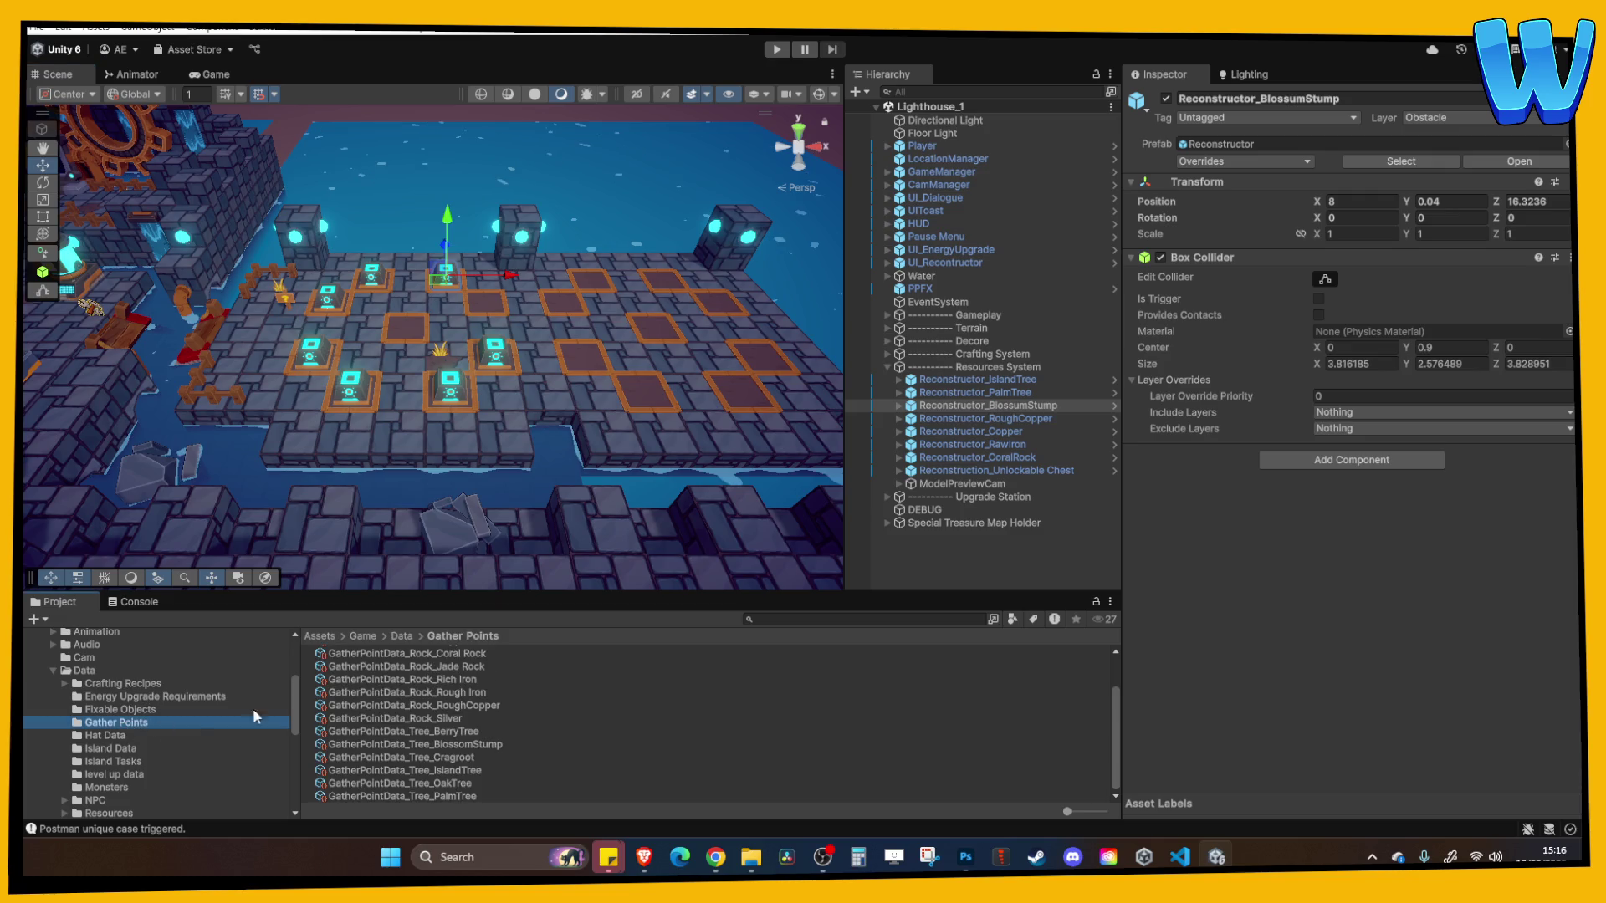
{"action": "scroll", "coordinate": [497, 654], "scroll_direction": "down", "scroll_amount": 2}
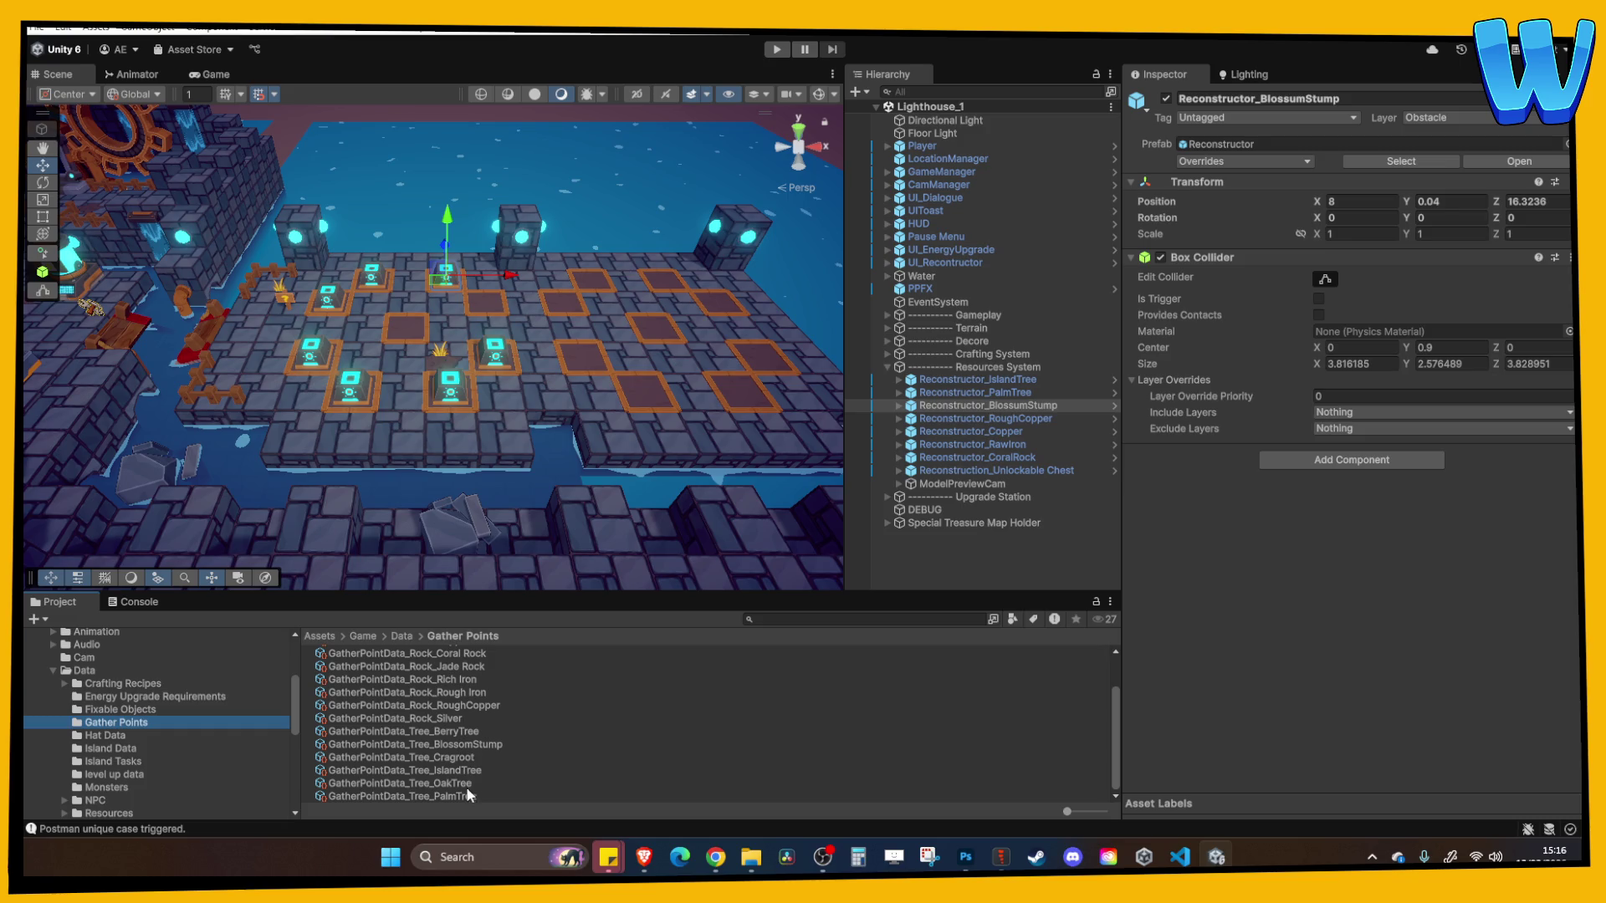
Move the Blossom Stump reconstructor copy to X 12 and Z 12.3236
{"action": "left_click", "coordinate": [470, 744]}
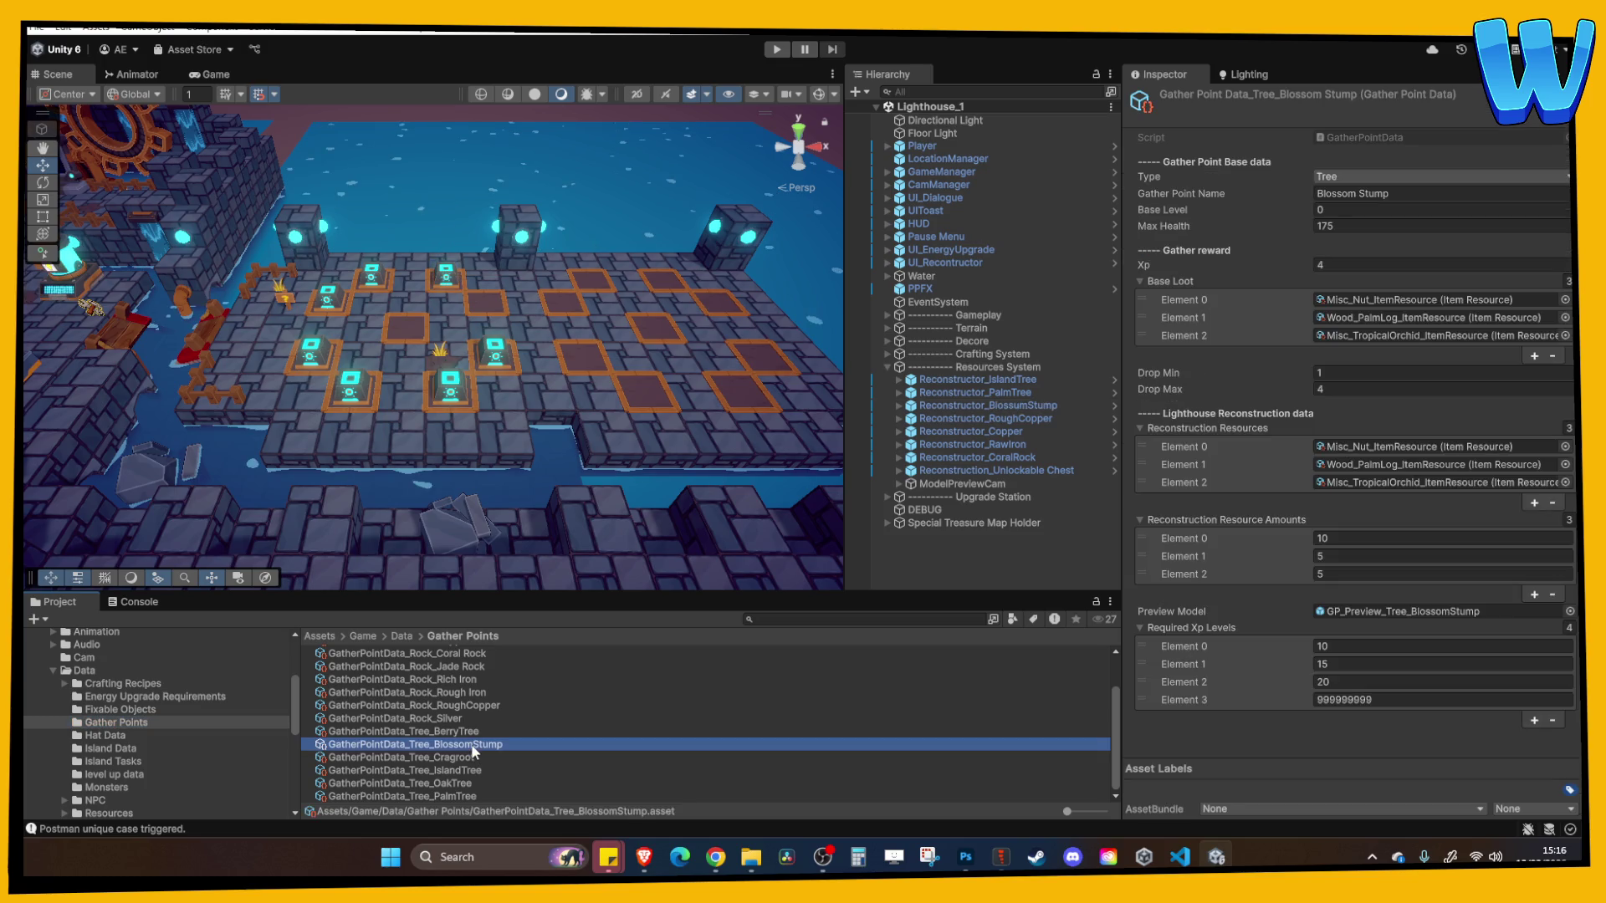
{"action": "left_click", "coordinate": [471, 732]}
{"action": "scroll", "coordinate": [533, 389], "scroll_direction": "up", "scroll_amount": 1}
{"action": "scroll", "coordinate": [505, 269], "scroll_direction": "up", "scroll_amount": 2}
{"action": "left_click", "coordinate": [506, 270]}
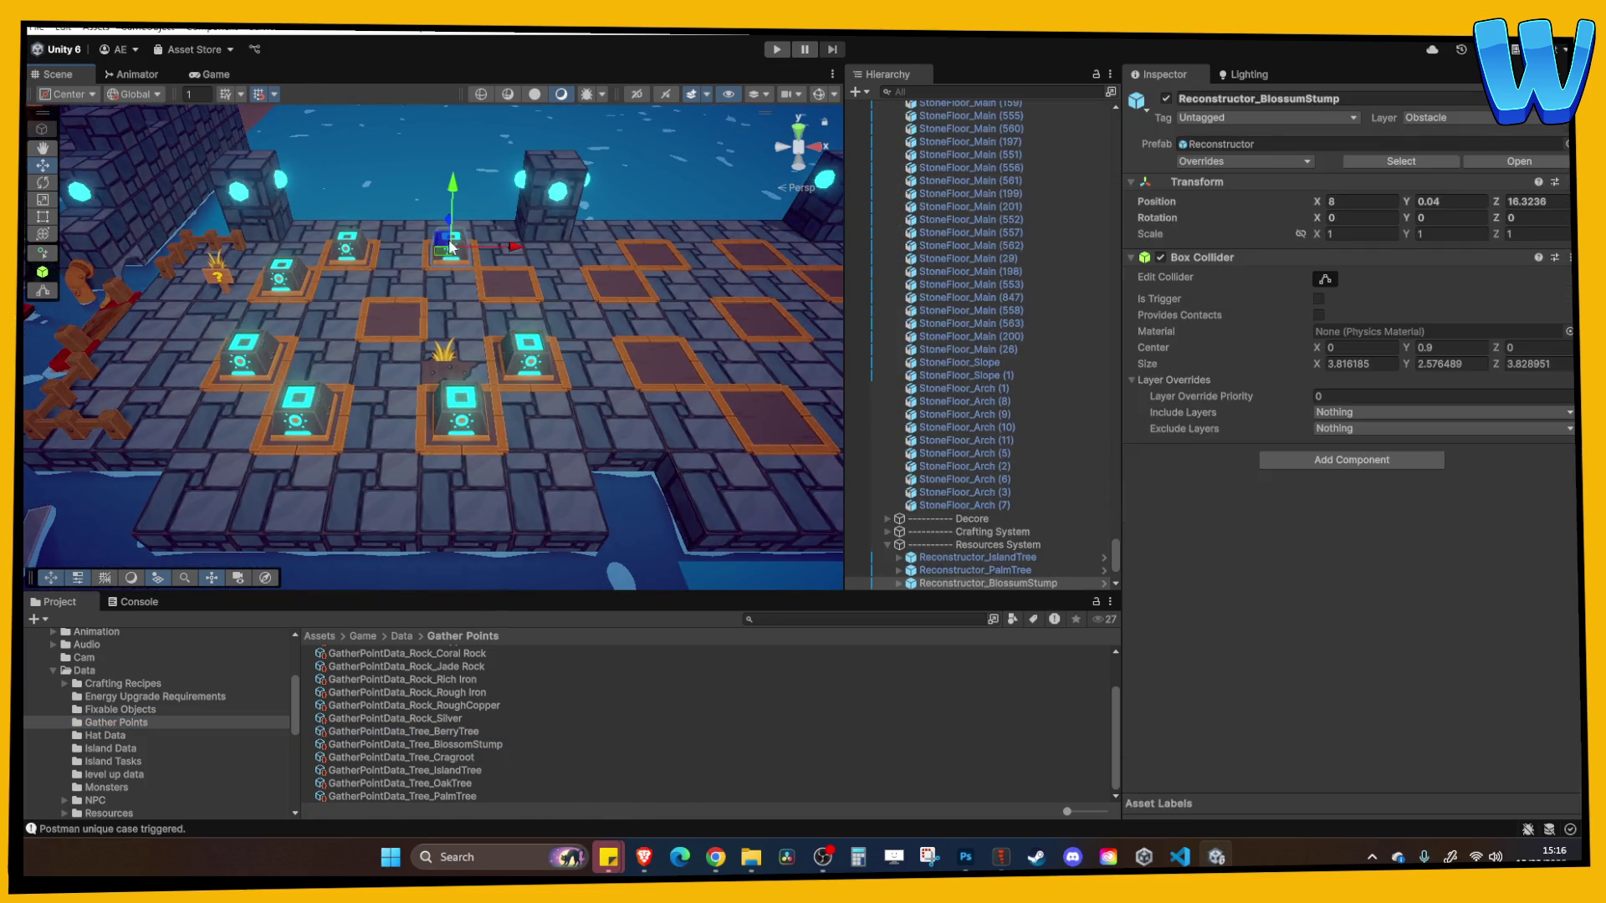
{"action": "left_click_drag", "start_coordinate": [509, 247], "coordinate": [586, 247]}
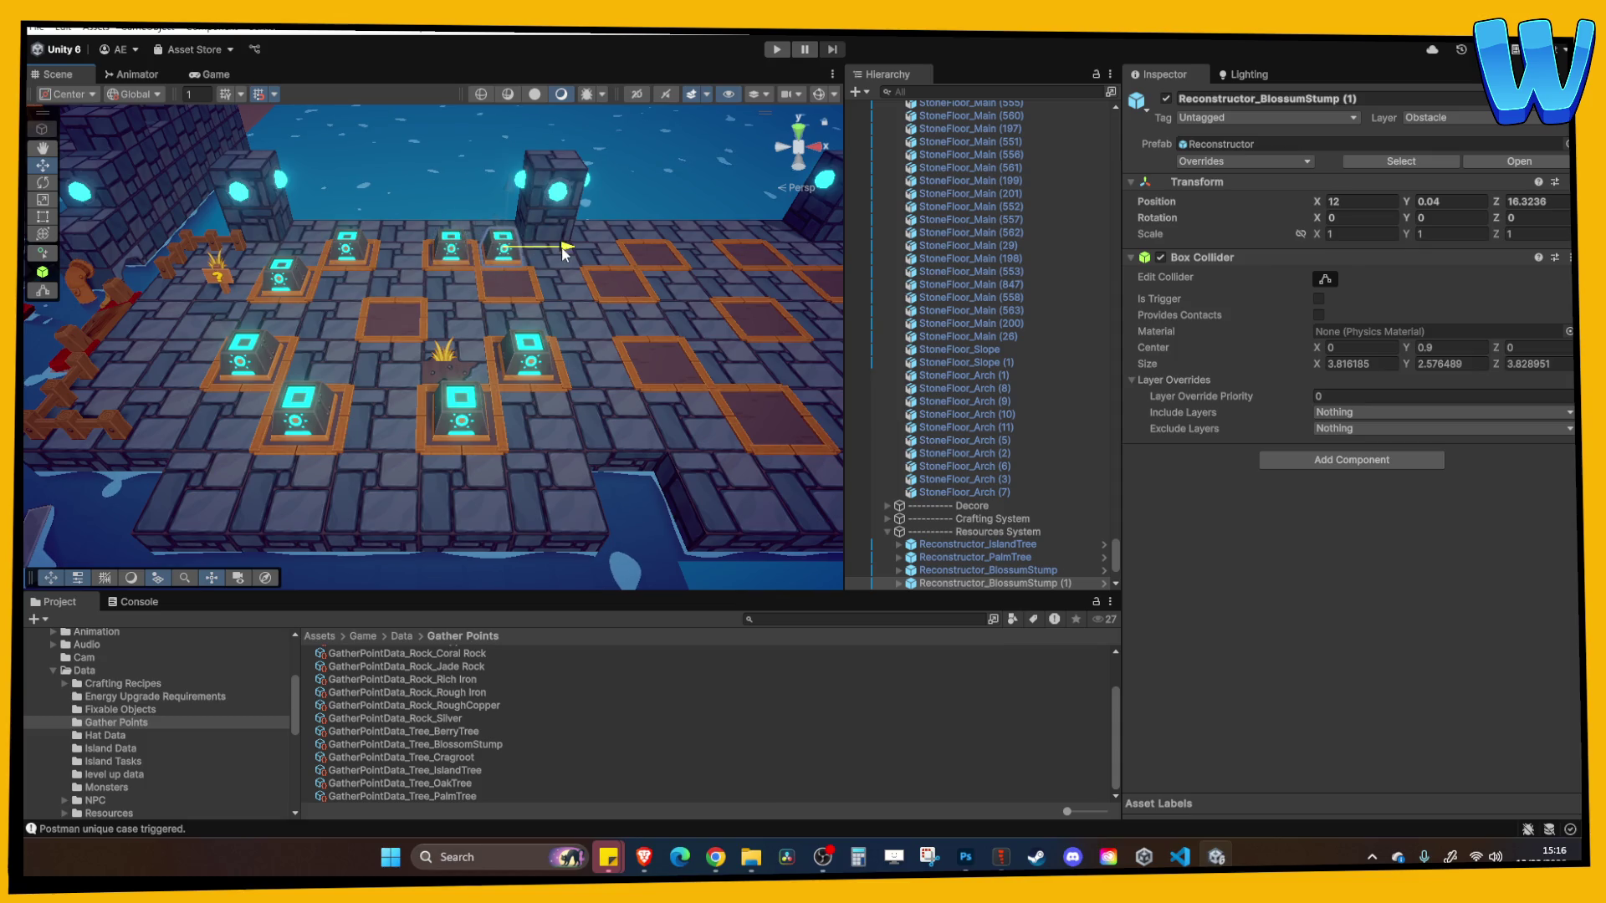
{"action": "scroll", "coordinate": [480, 291], "scroll_direction": "up", "scroll_amount": 2}
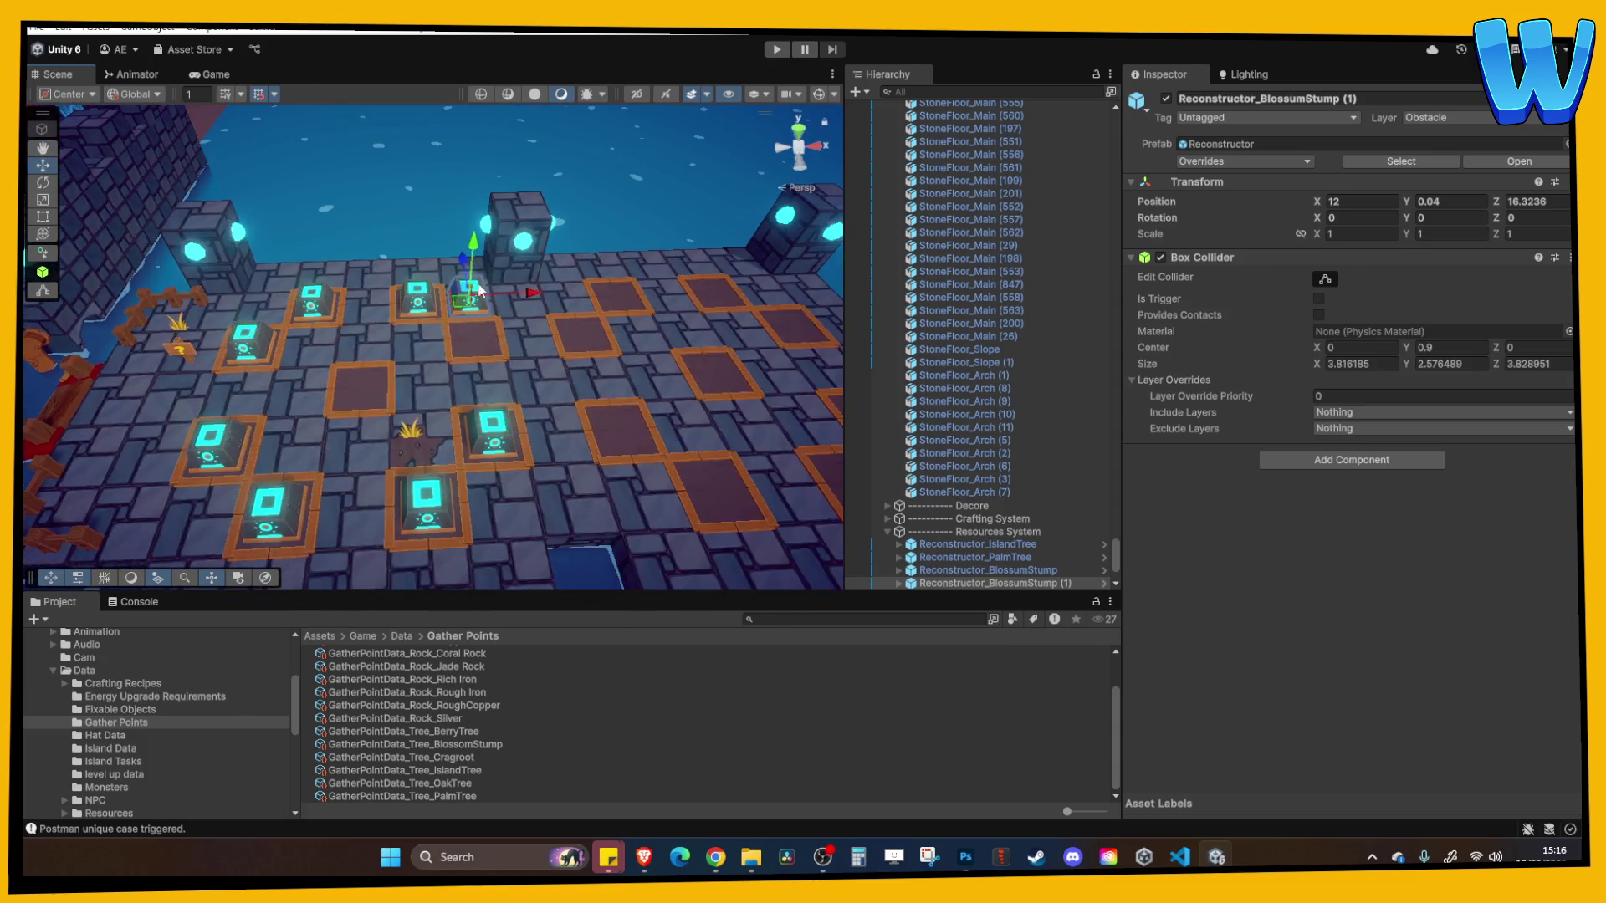
{"action": "left_click_drag", "start_coordinate": [478, 291], "coordinate": [495, 344]}
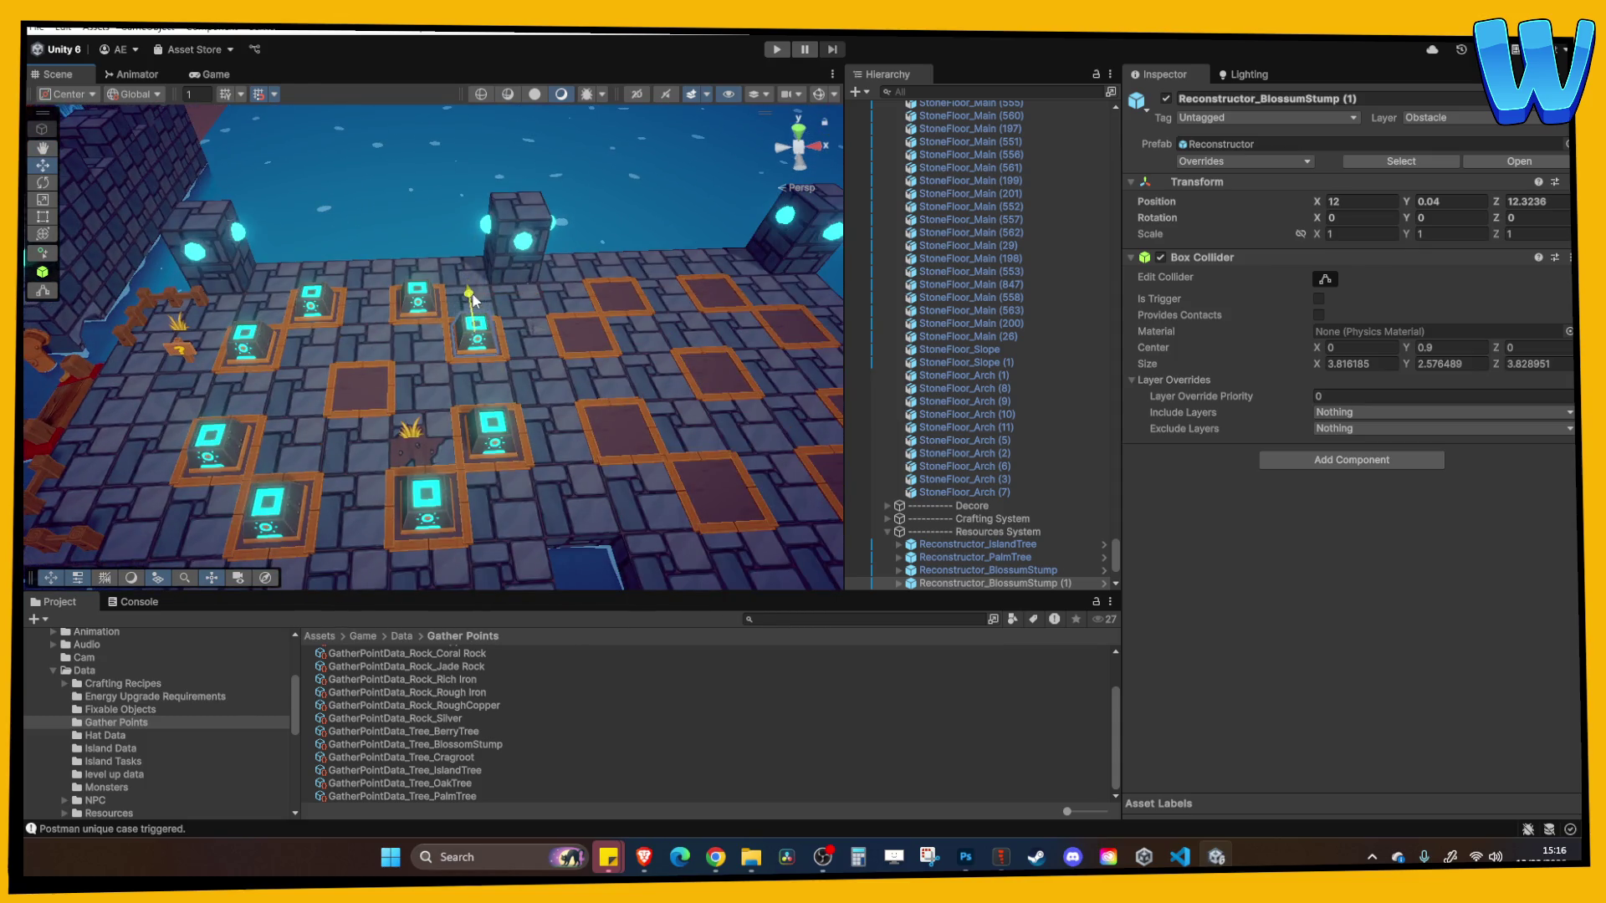
{"action": "scroll", "coordinate": [530, 393], "scroll_direction": "up", "scroll_amount": 3}
{"action": "scroll", "coordinate": [542, 386], "scroll_direction": "down", "scroll_amount": 4}
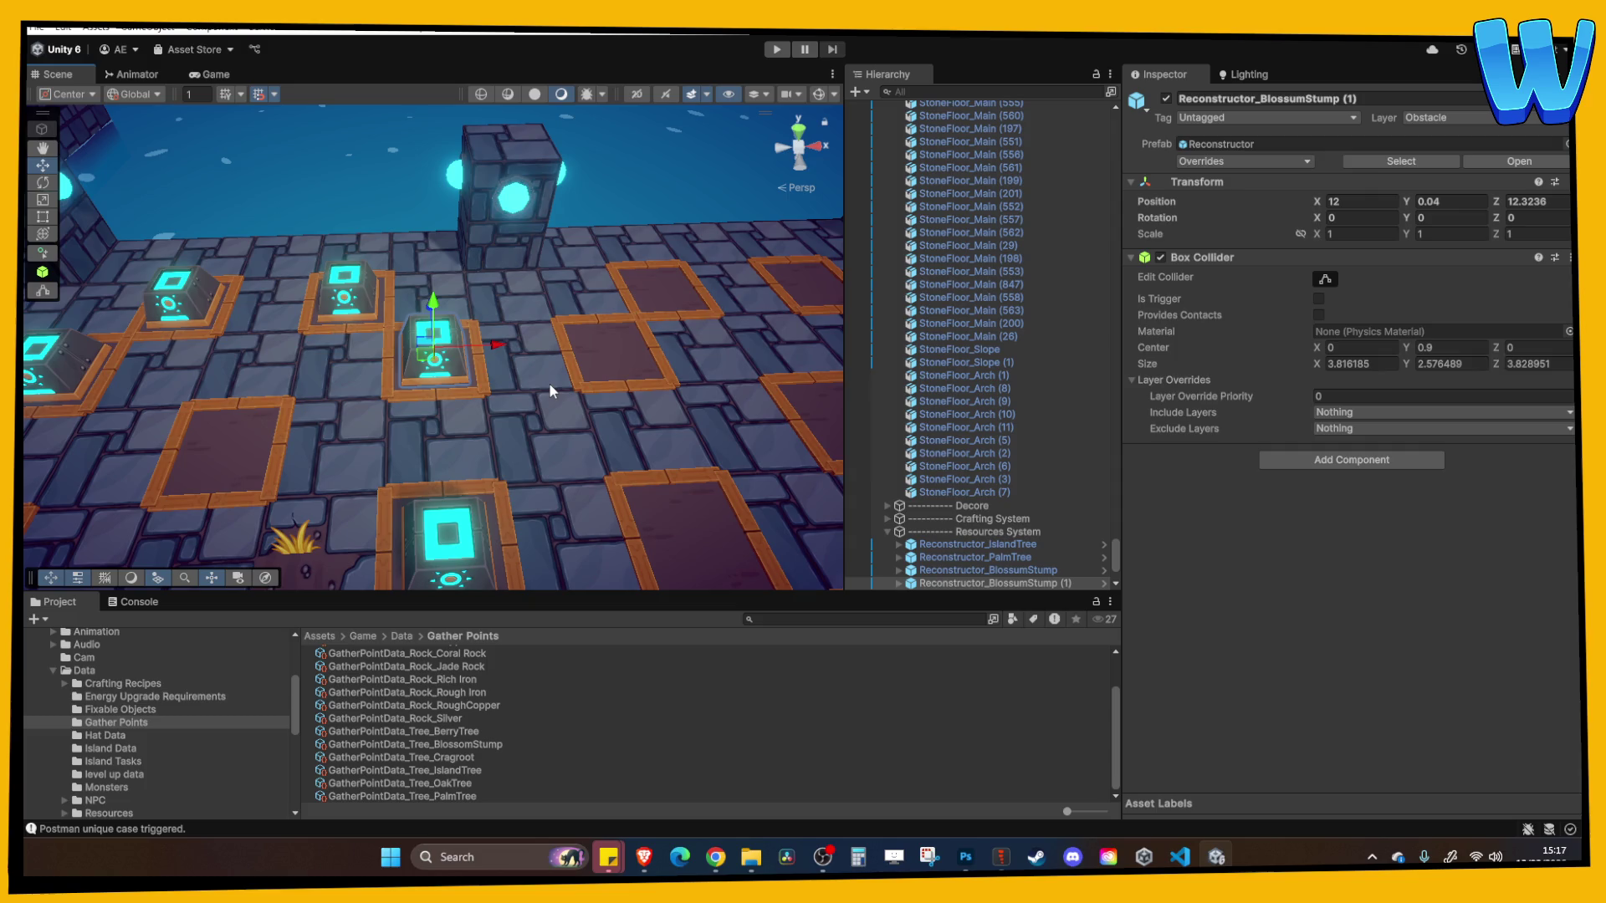
Rename the duplicated reconstructor in the Hierarchy to Reconstructor_BerryTree
{"action": "left_click_drag", "start_coordinate": [549, 383], "coordinate": [463, 278]}
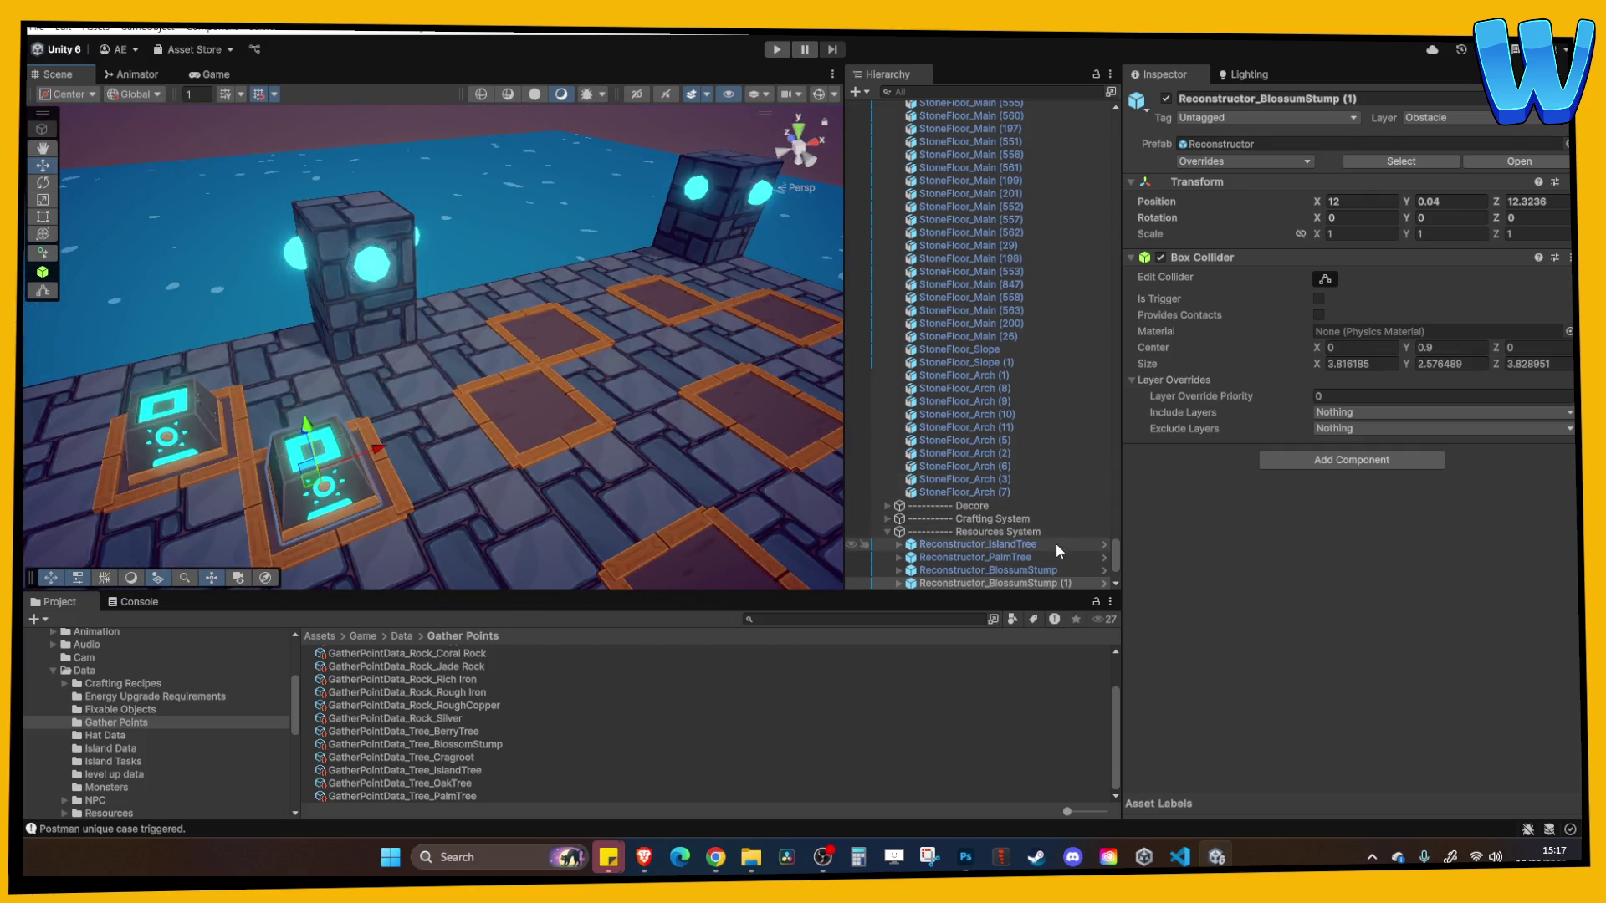
{"action": "scroll", "coordinate": [1056, 543], "scroll_direction": "down", "scroll_amount": 5}
{"action": "left_click", "coordinate": [1017, 468]}
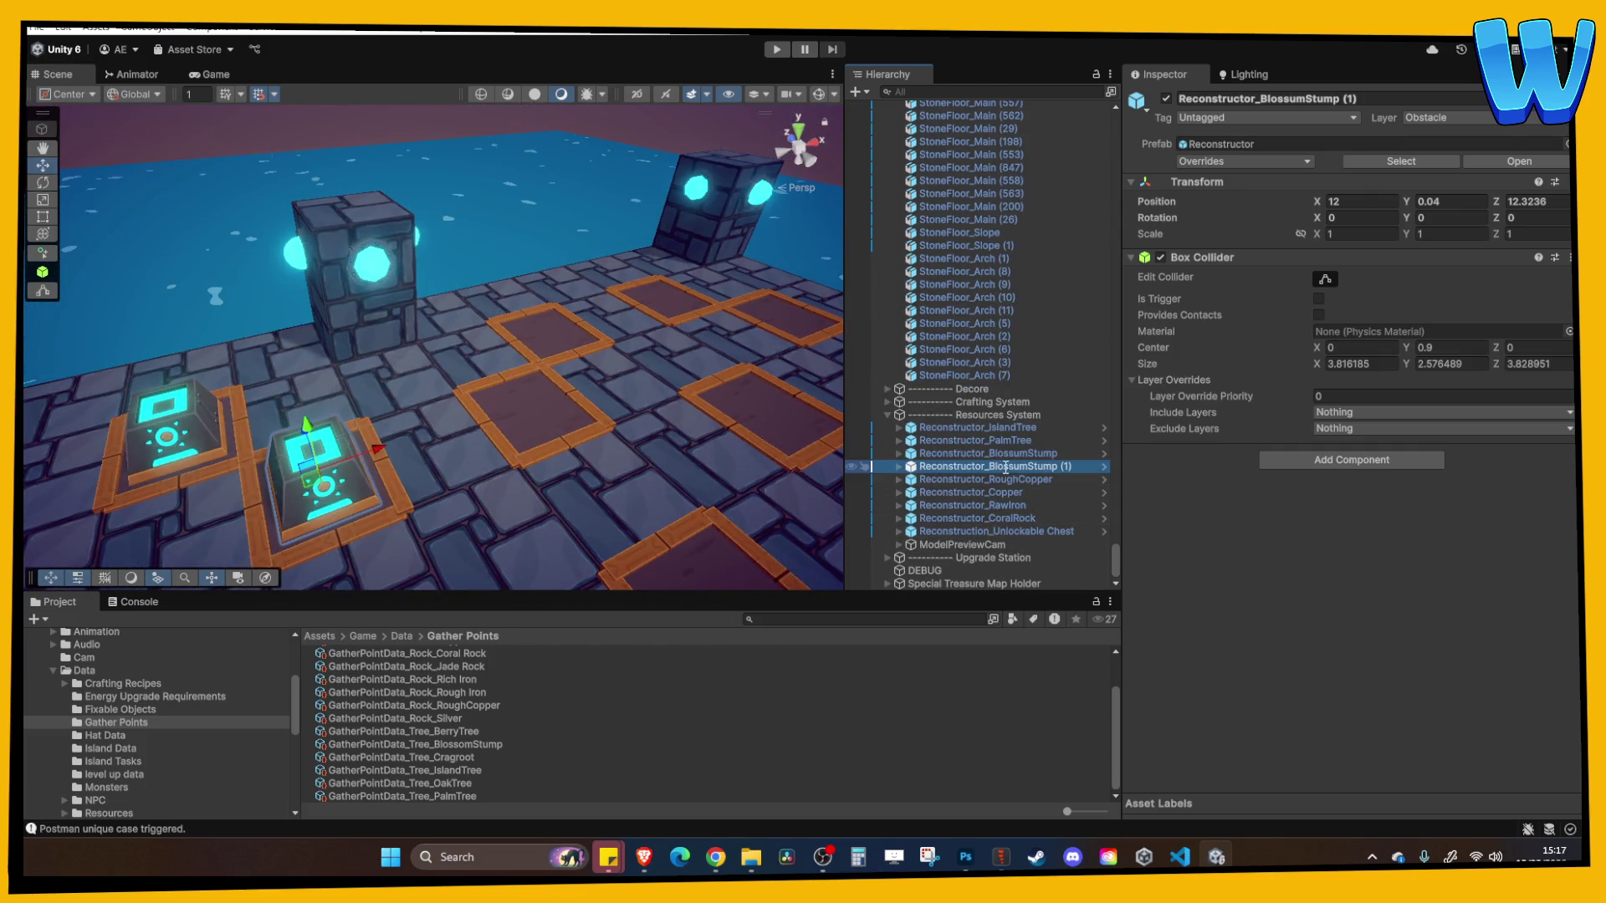
{"action": "left_click", "coordinate": [1006, 468]}
{"action": "left_click_drag", "start_coordinate": [991, 467], "coordinate": [1071, 468]}
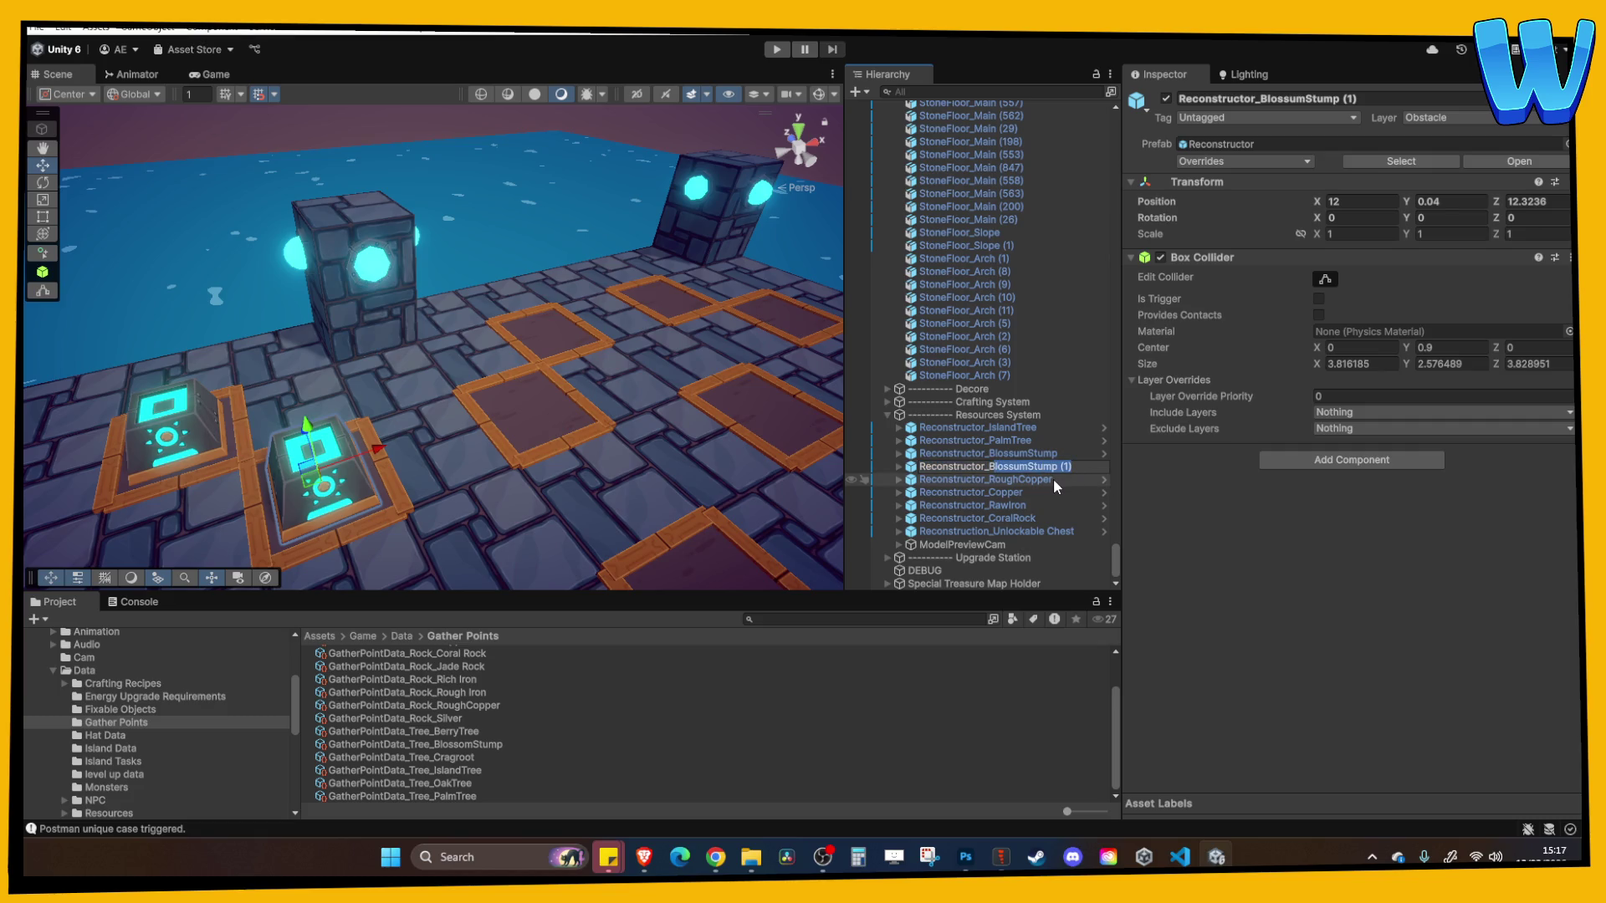
{"action": "key", "text": "BackSpace"}
{"action": "type", "text": "Ber"}
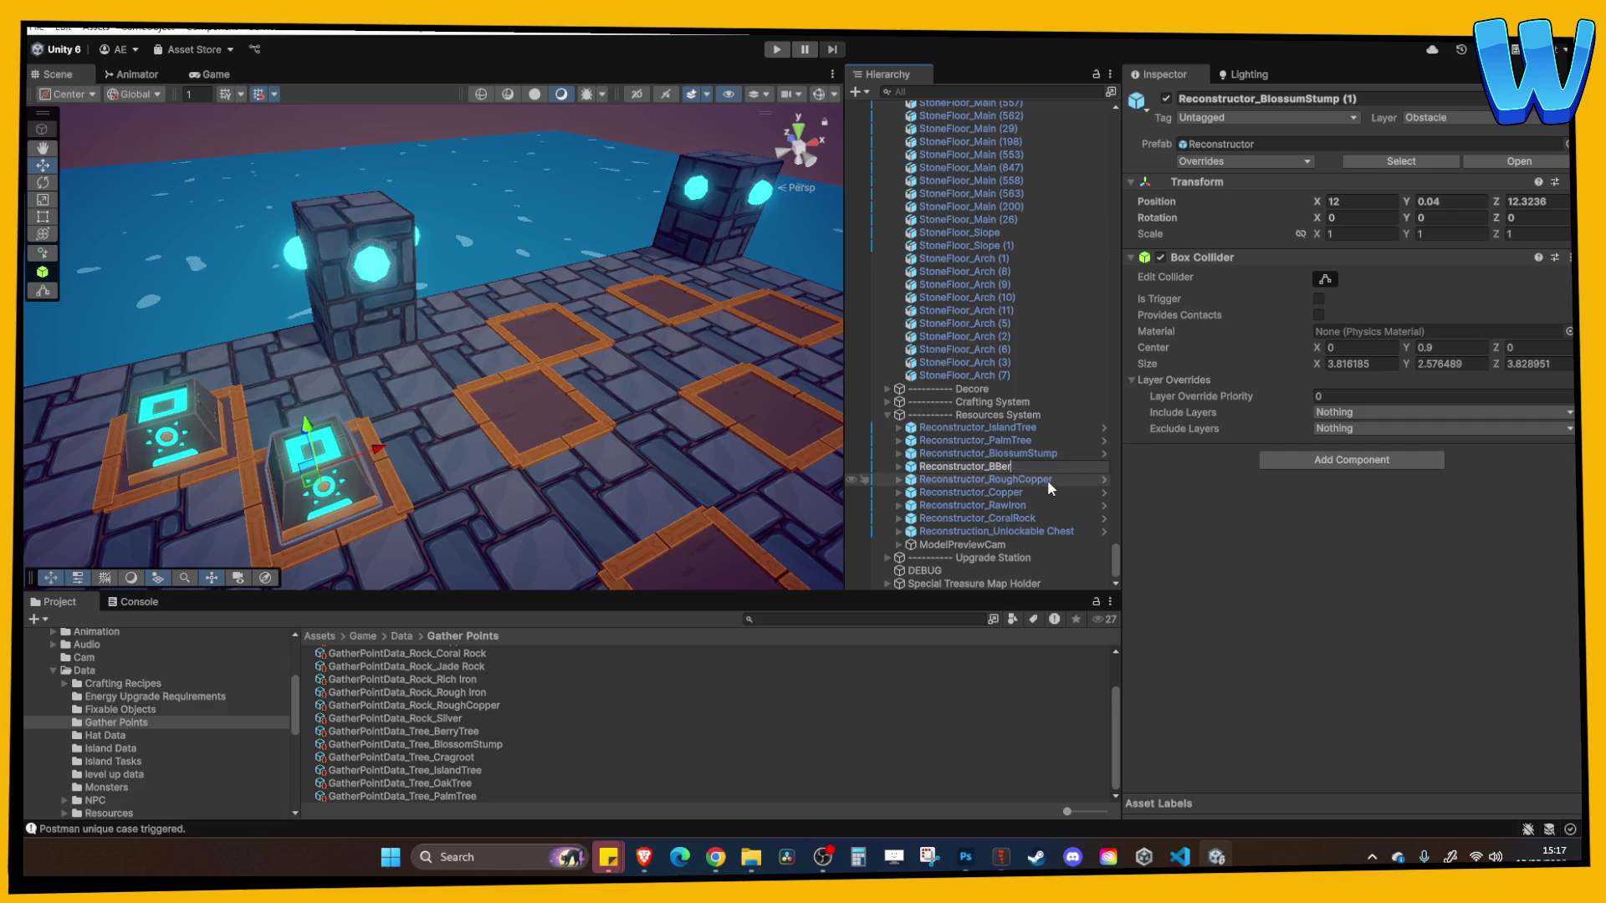
{"action": "key", "text": "BackSpace"}
{"action": "key", "text": "BackSpace"}
{"action": "key", "text": "BackSpace"}
{"action": "key", "text": "BackSpace"}
{"action": "key", "text": "BackSpace"}
{"action": "type", "text": "r"}
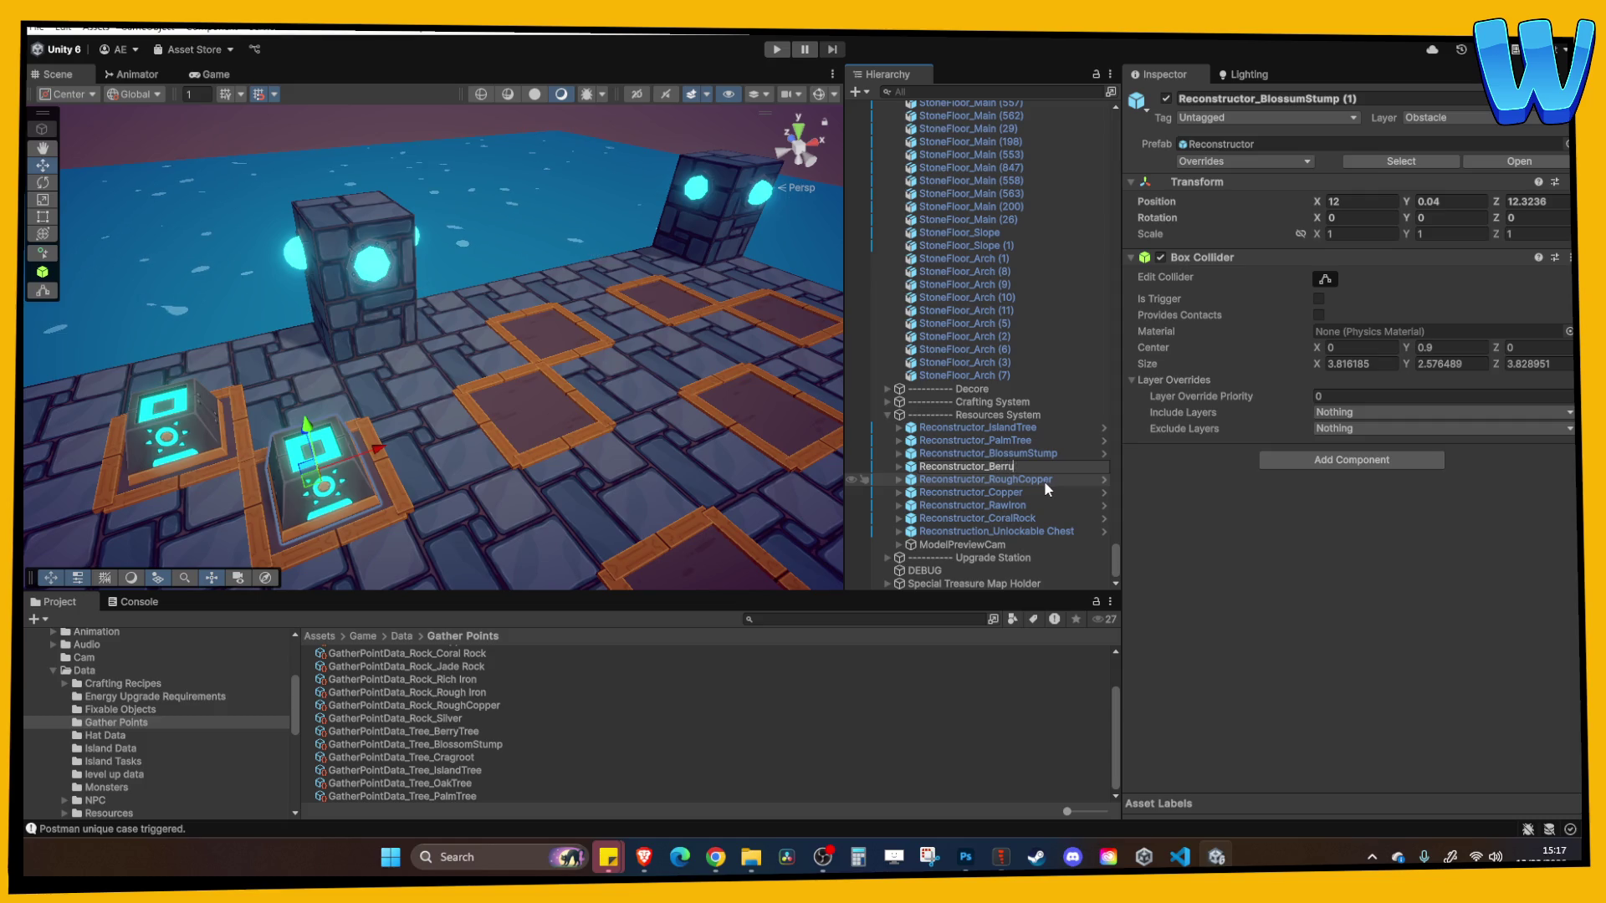
{"action": "type", "text": "yTree"}
{"action": "key", "text": "Return"}
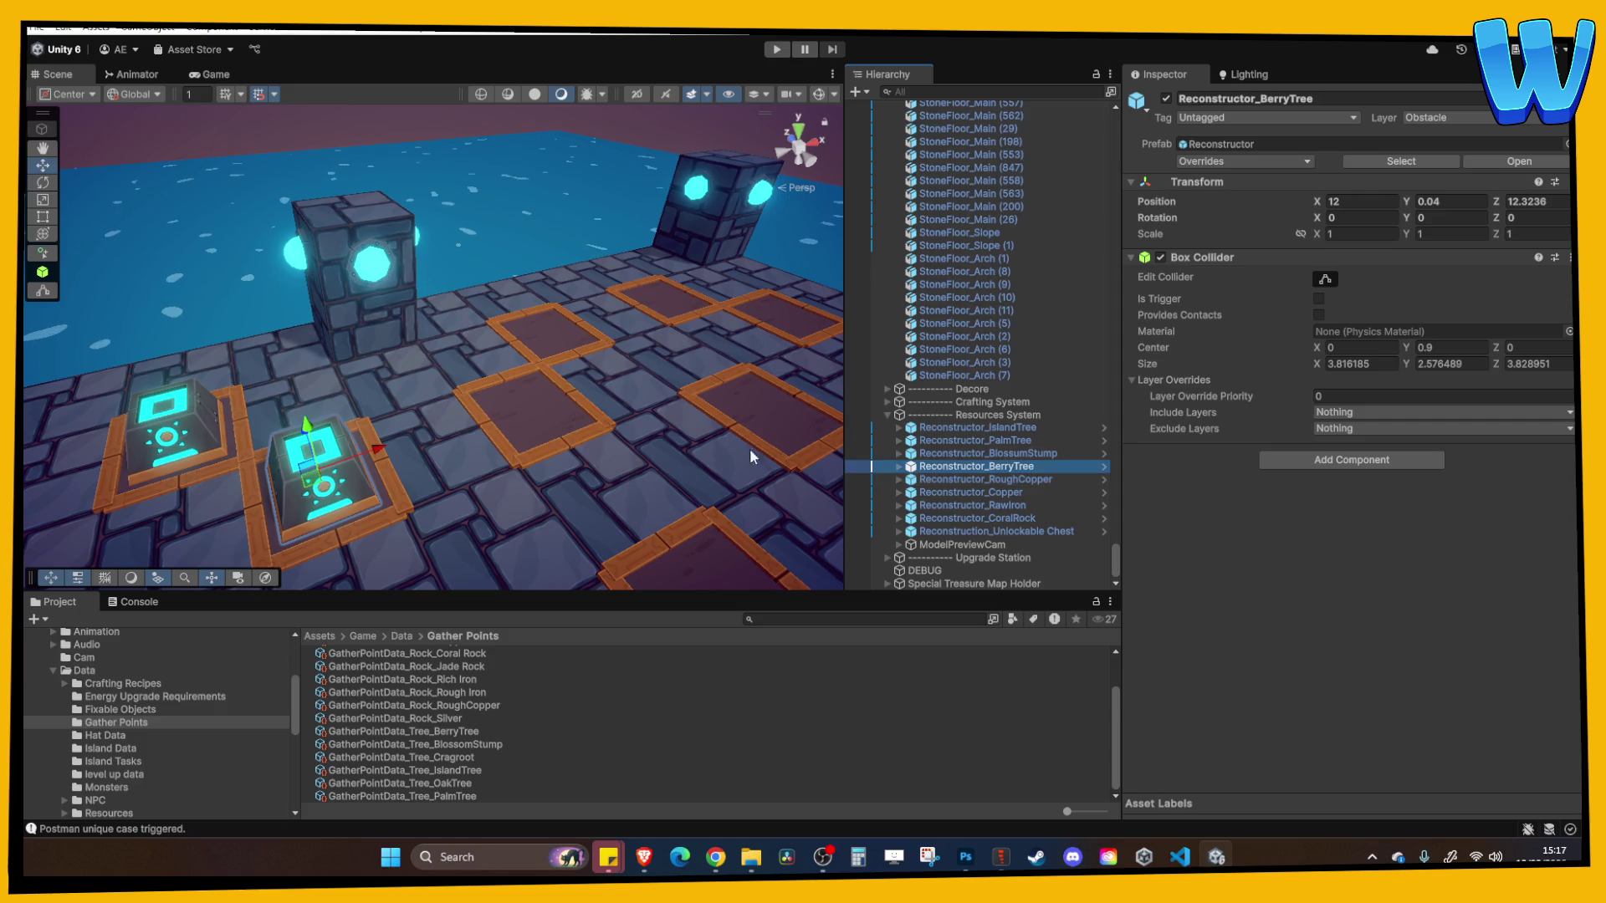
{"action": "left_click", "coordinate": [453, 731]}
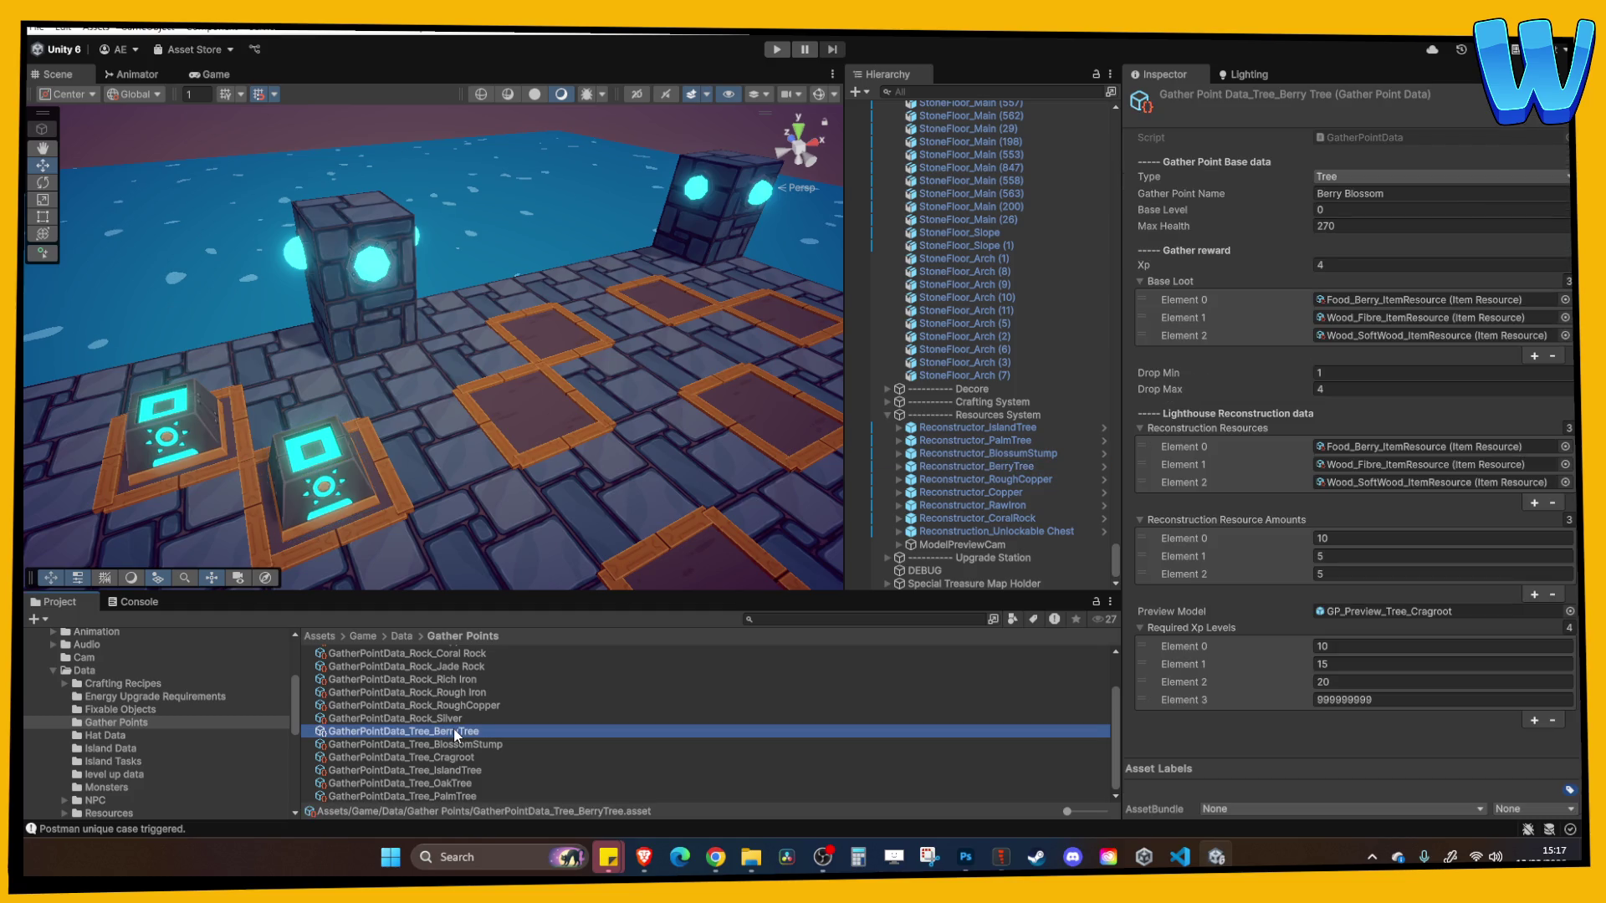
Change GatherPointData_Tree_BerryTree's Gather Point Name from 'Berry Blossom' to 'Berry Tree'
{"action": "left_click", "coordinate": [462, 745]}
{"action": "left_click", "coordinate": [460, 736]}
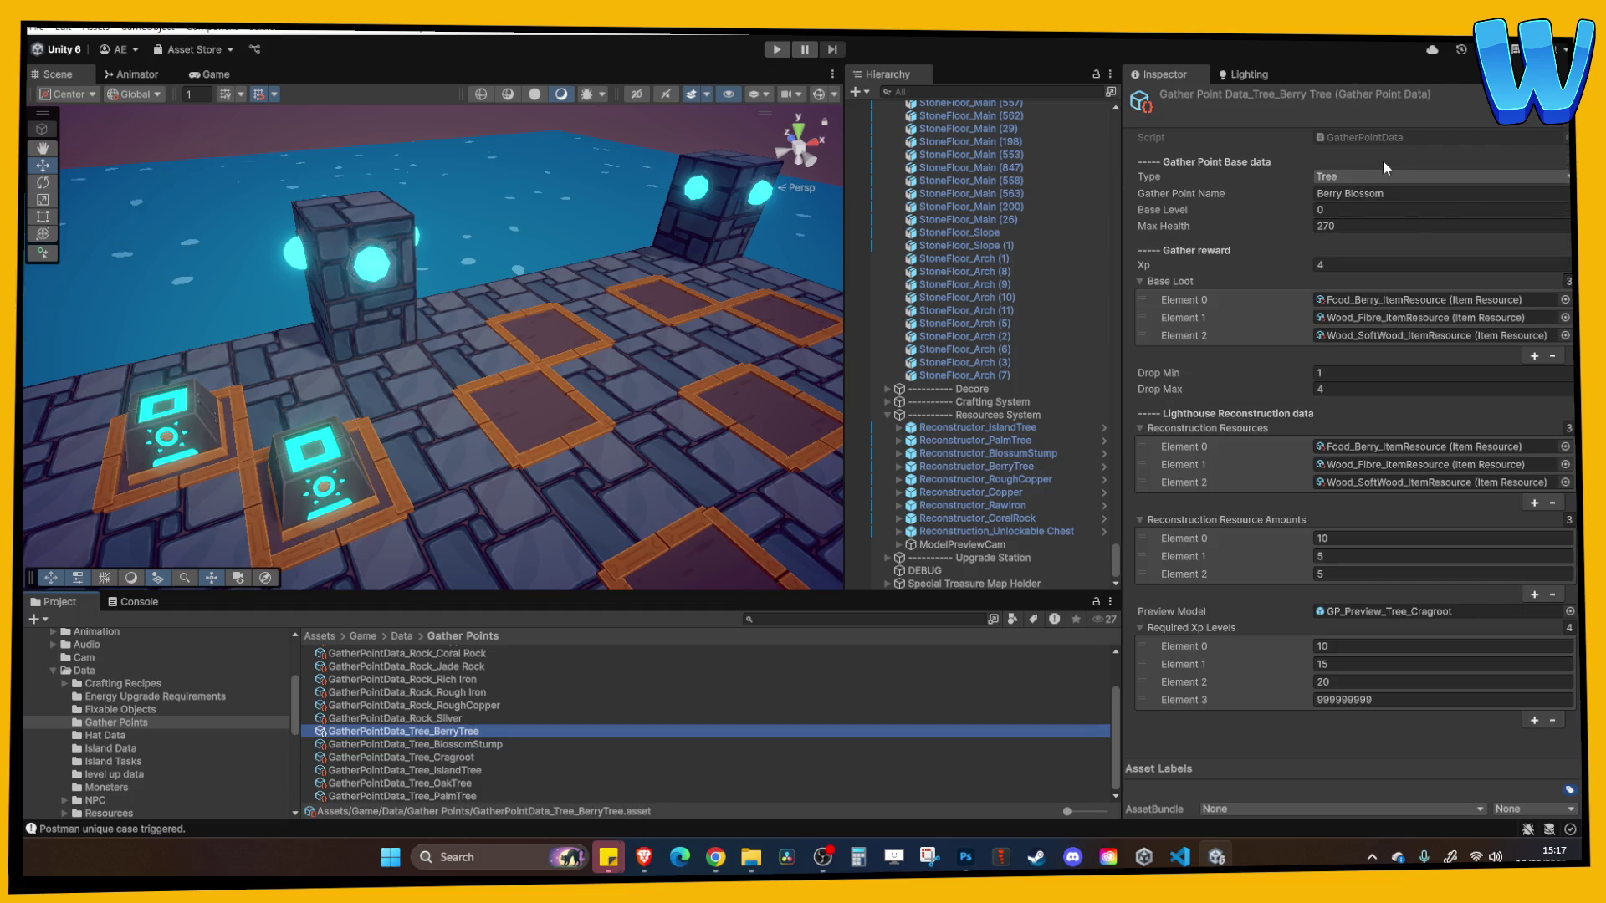
{"action": "left_click", "coordinate": [1355, 194]}
{"action": "double_click", "coordinate": [1359, 194]}
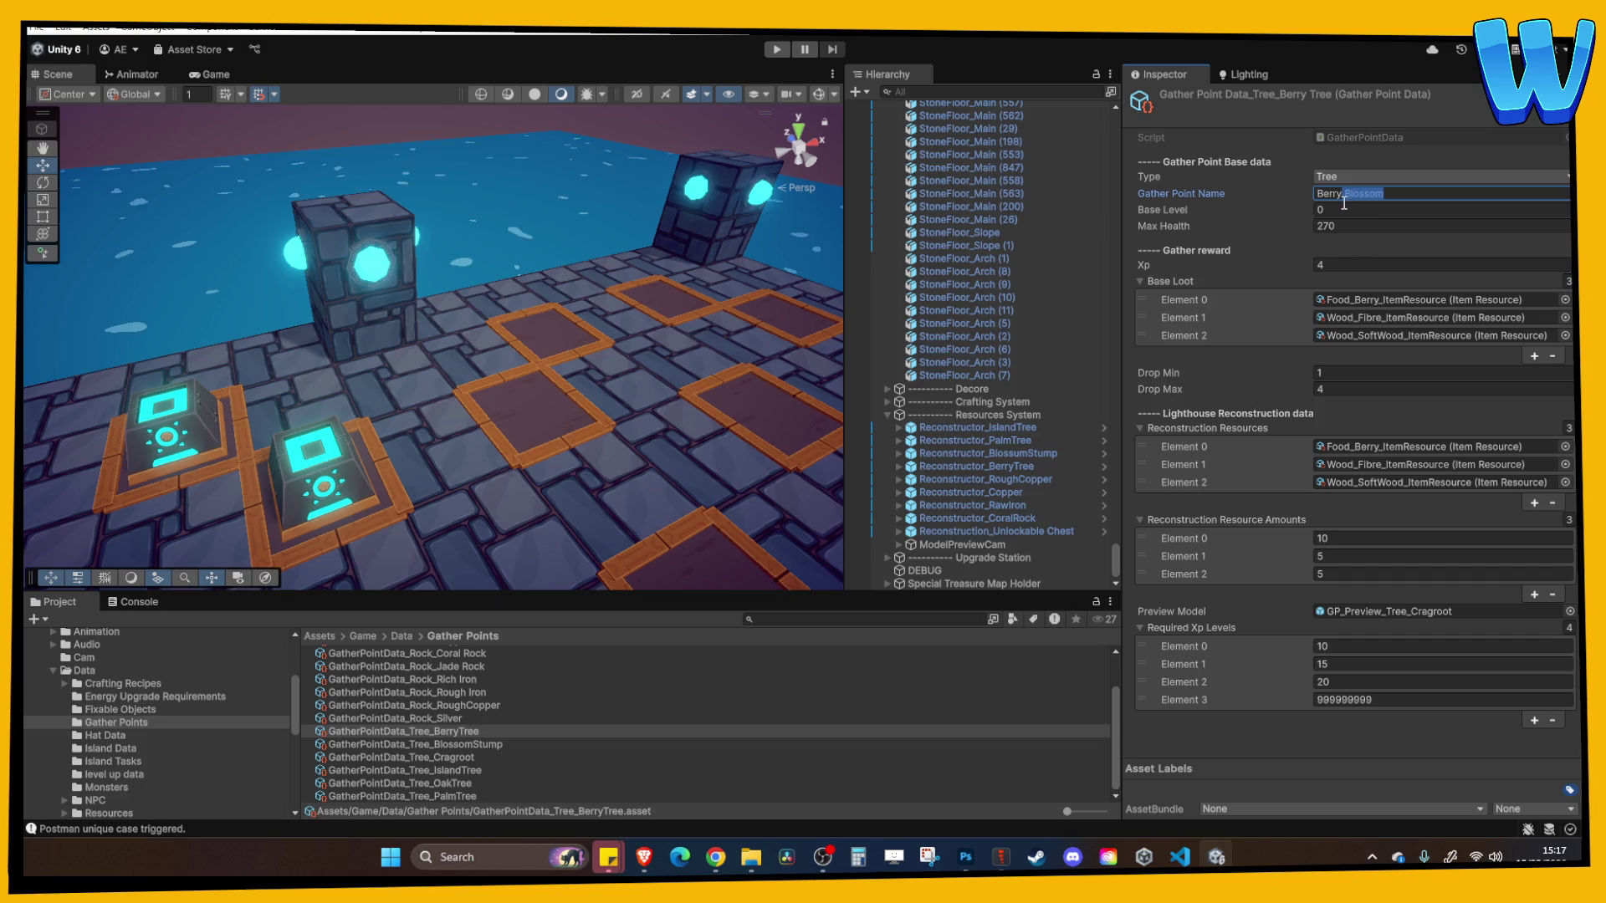
{"action": "key", "text": "BackSpace"}
{"action": "key", "text": "ctrl+a"}
{"action": "type", "text": "e"}
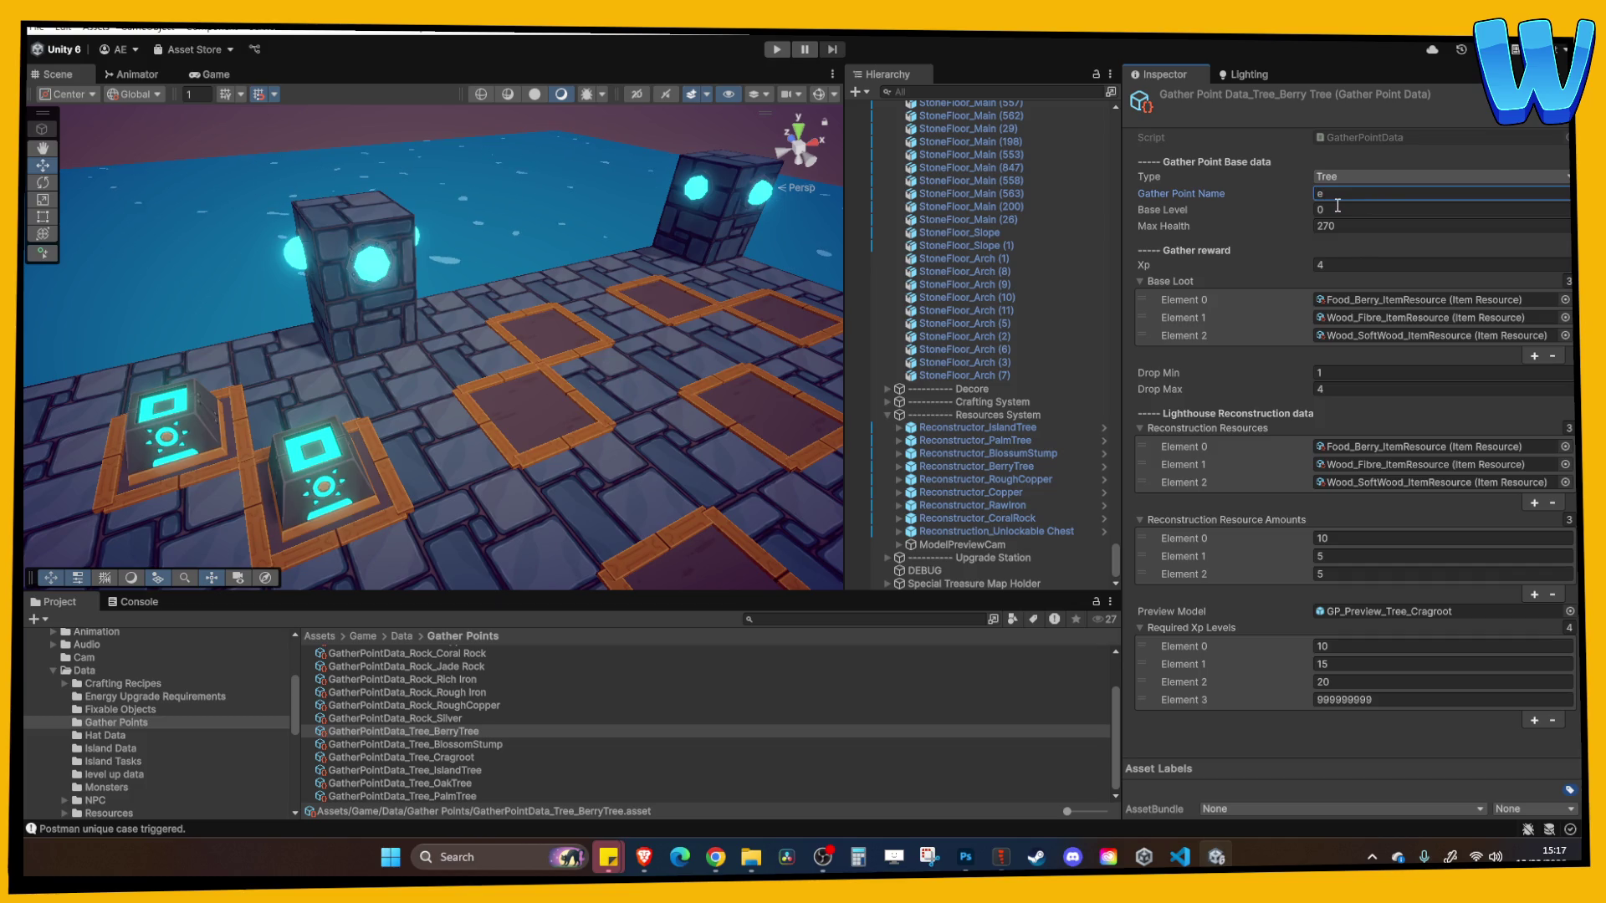
{"action": "key", "text": "ctrl+z"}
{"action": "double_click", "coordinate": [1355, 194]}
{"action": "type", "text": "Tree"}
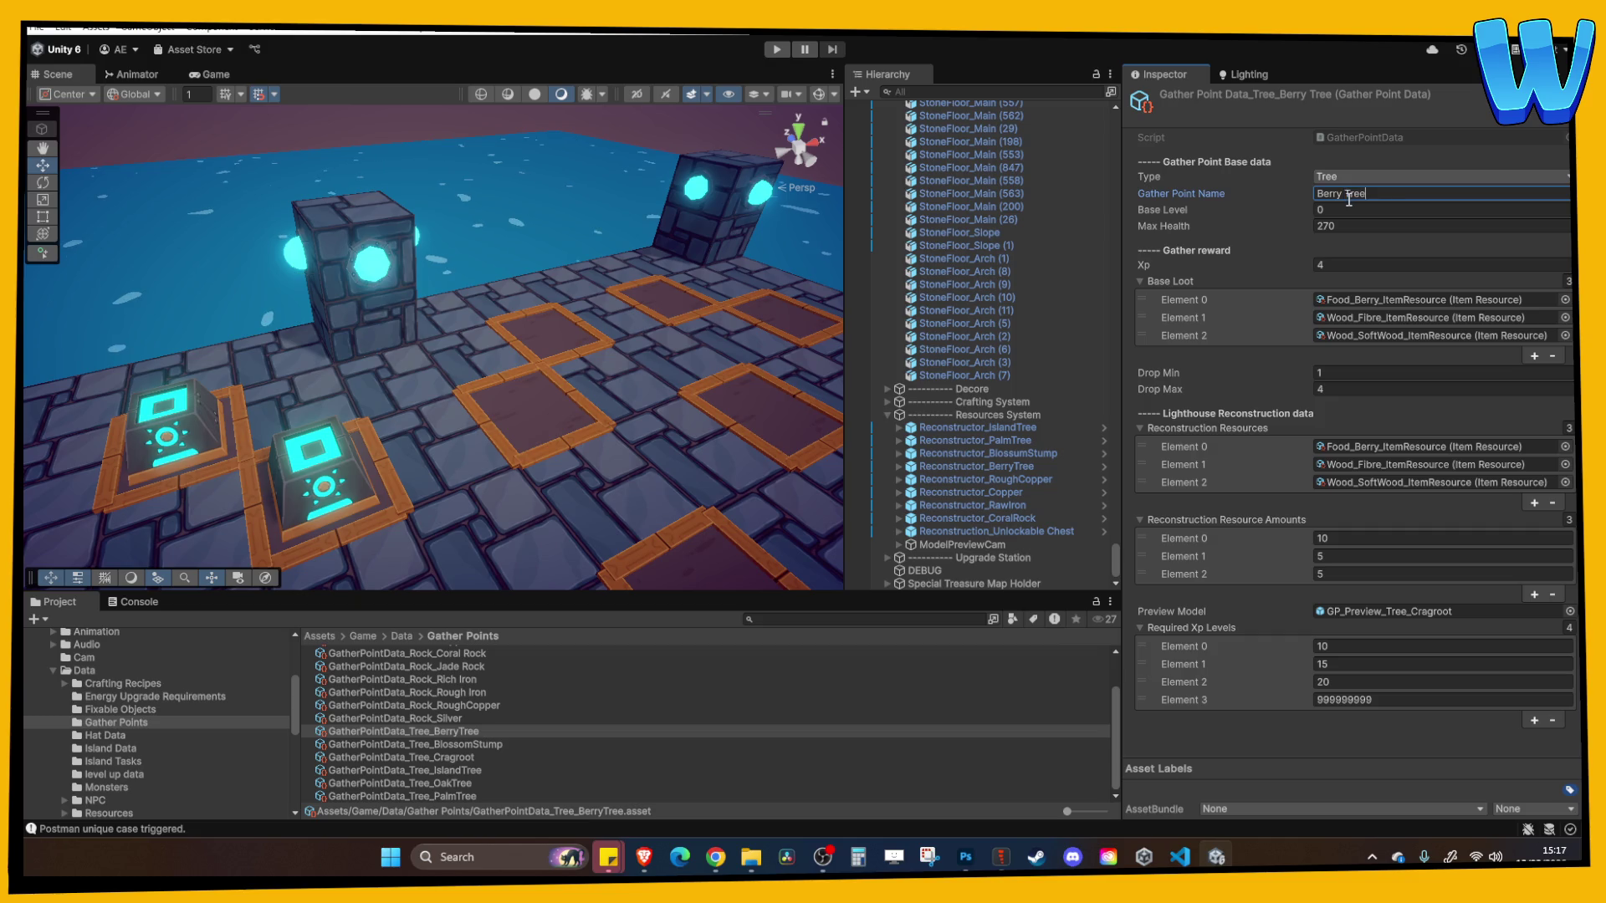
{"action": "left_click", "coordinate": [498, 729]}
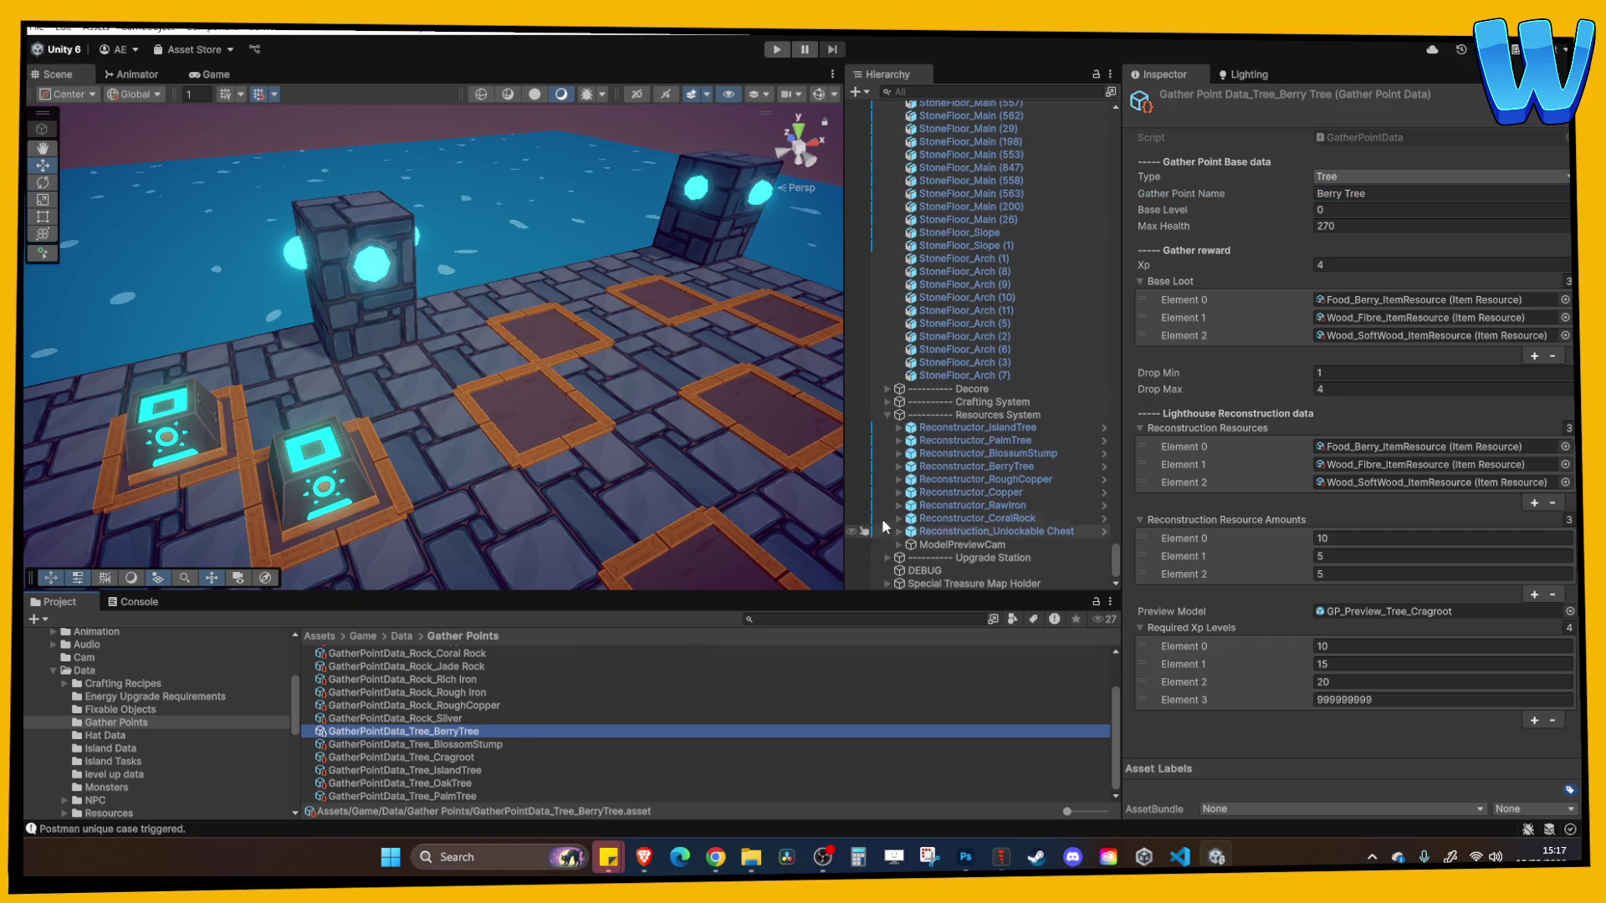
{"action": "left_click", "coordinate": [1005, 454]}
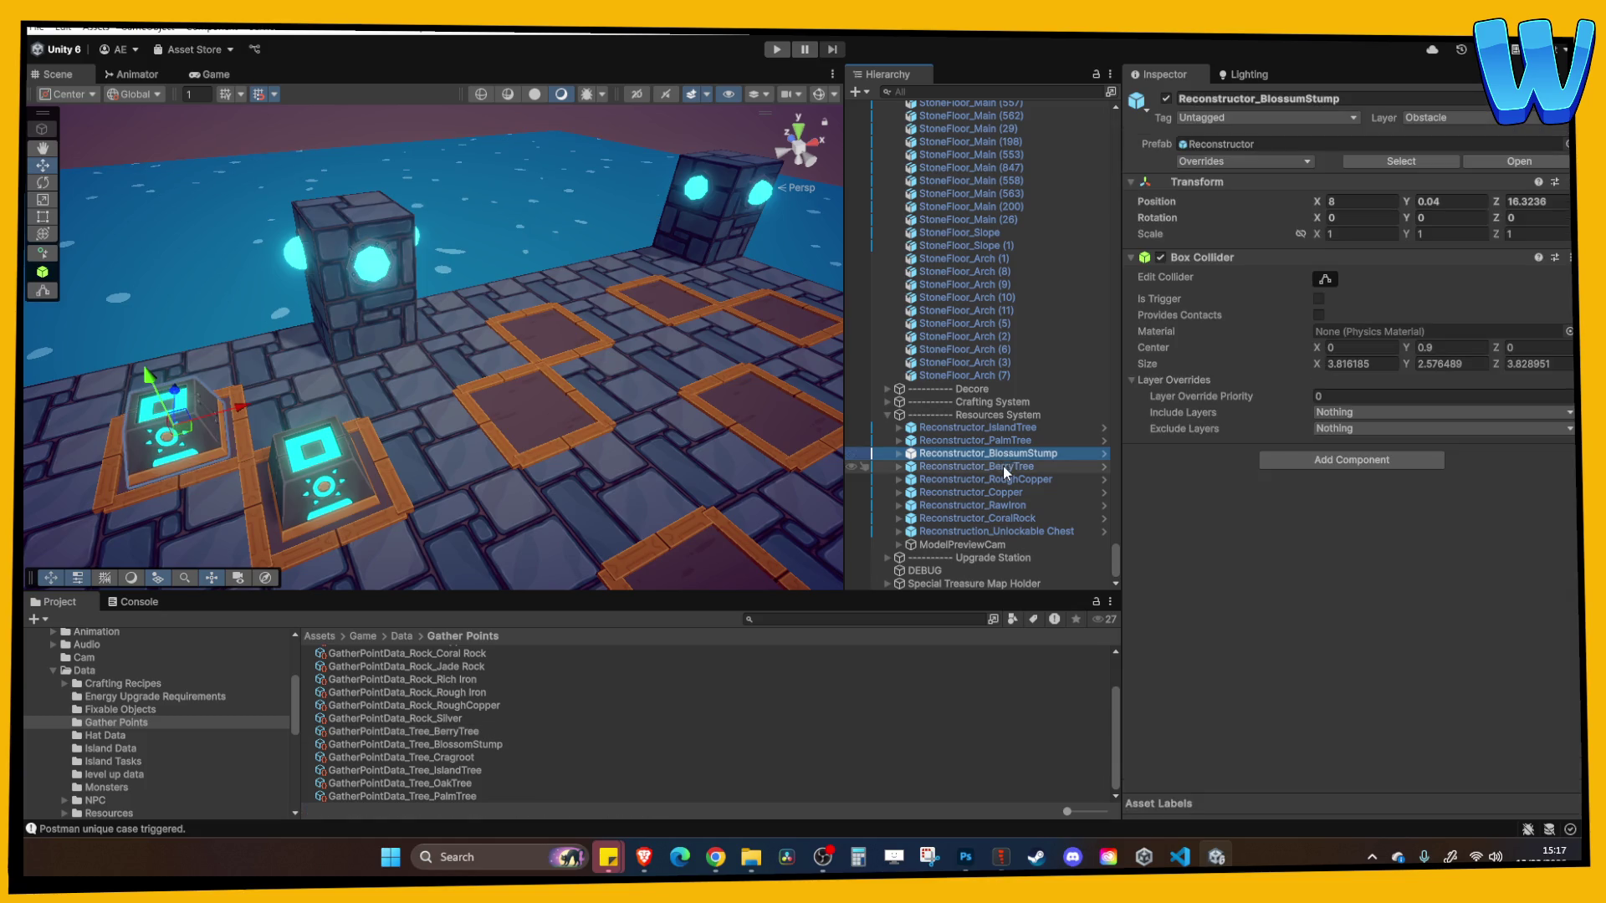
{"action": "double_click", "coordinate": [1004, 466]}
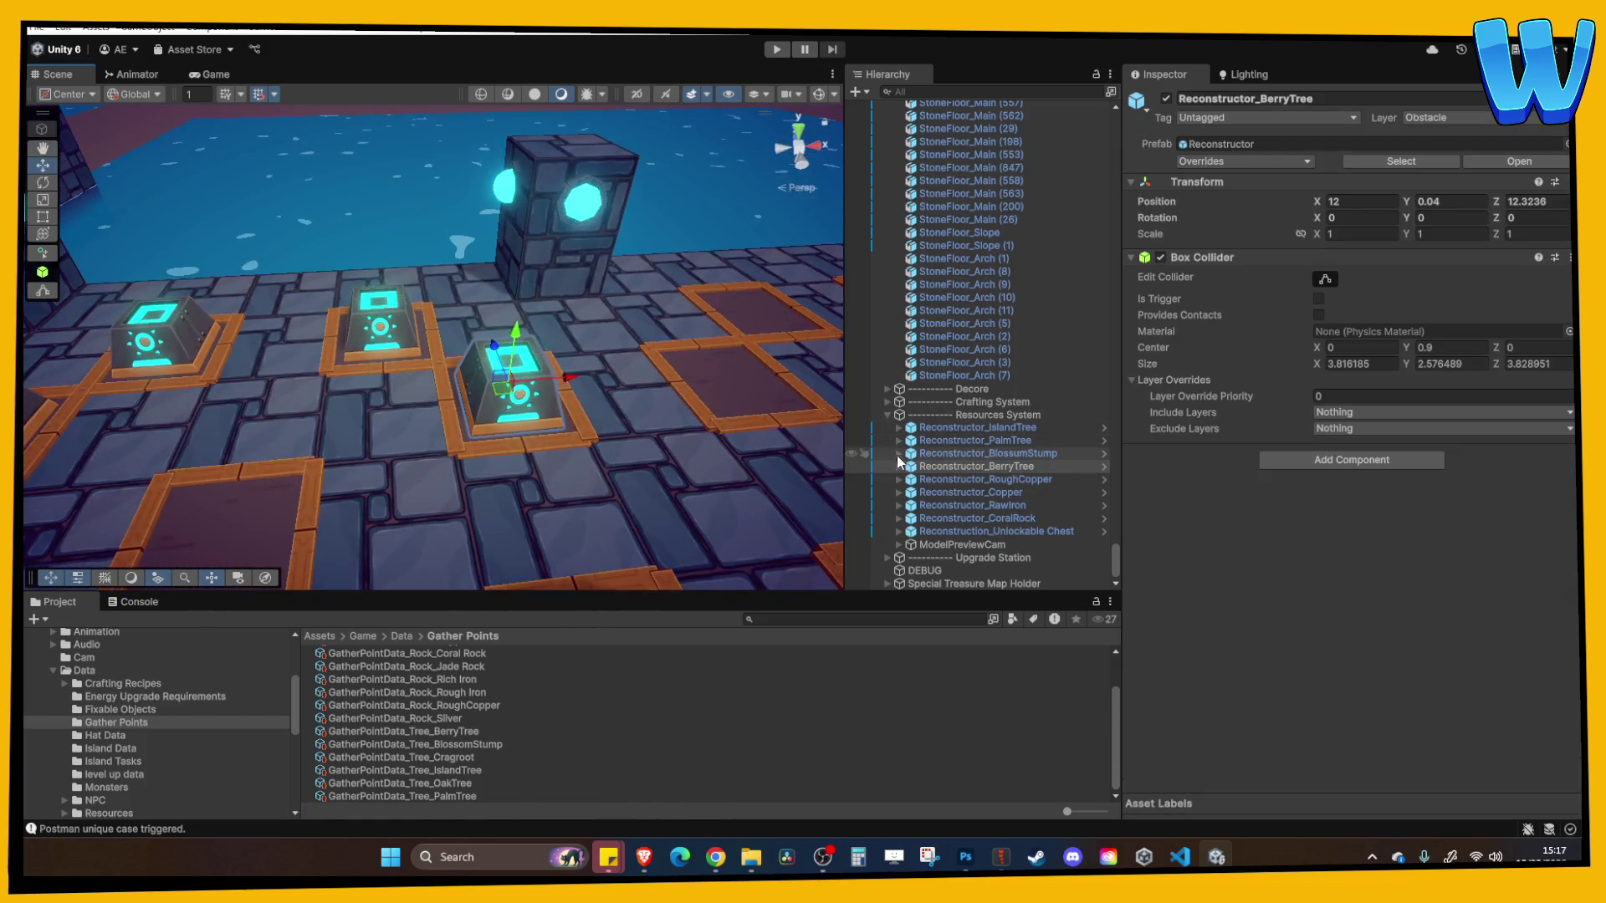
Drop GatherPointData_Tree_BerryTree into the Activator's Gather Point Data slot, replacing BlossomStump
{"action": "left_click", "coordinate": [899, 465]}
{"action": "left_click", "coordinate": [946, 477]}
{"action": "scroll", "coordinate": [1328, 424], "scroll_direction": "down", "scroll_amount": 3}
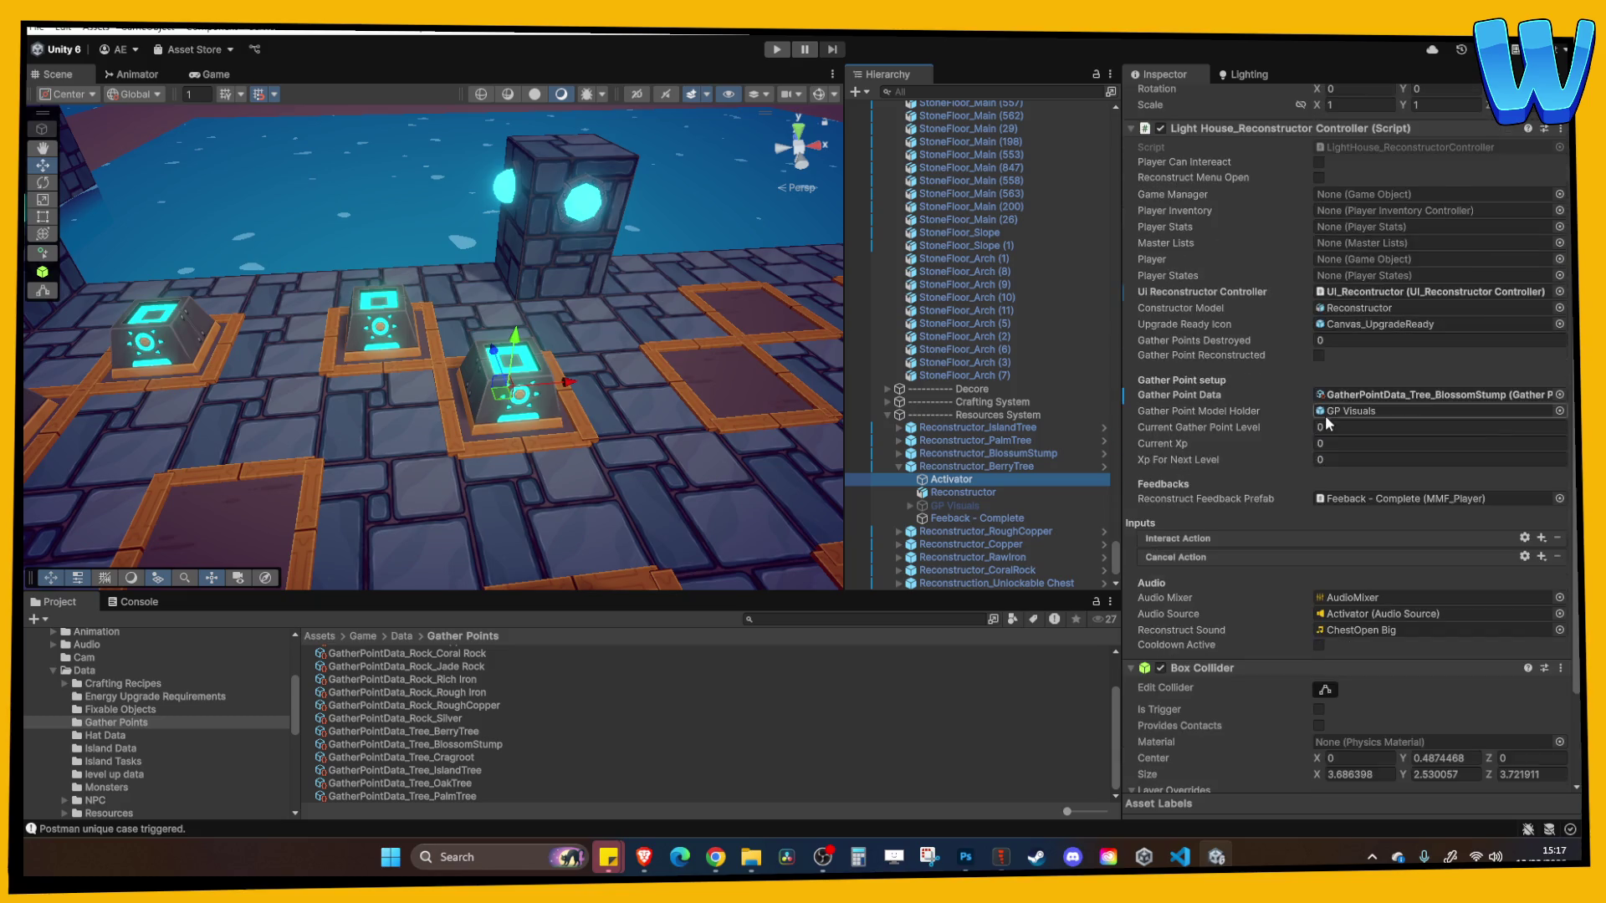
{"action": "scroll", "coordinate": [1329, 424], "scroll_direction": "up", "scroll_amount": 1}
{"action": "left_click", "coordinate": [1422, 441]}
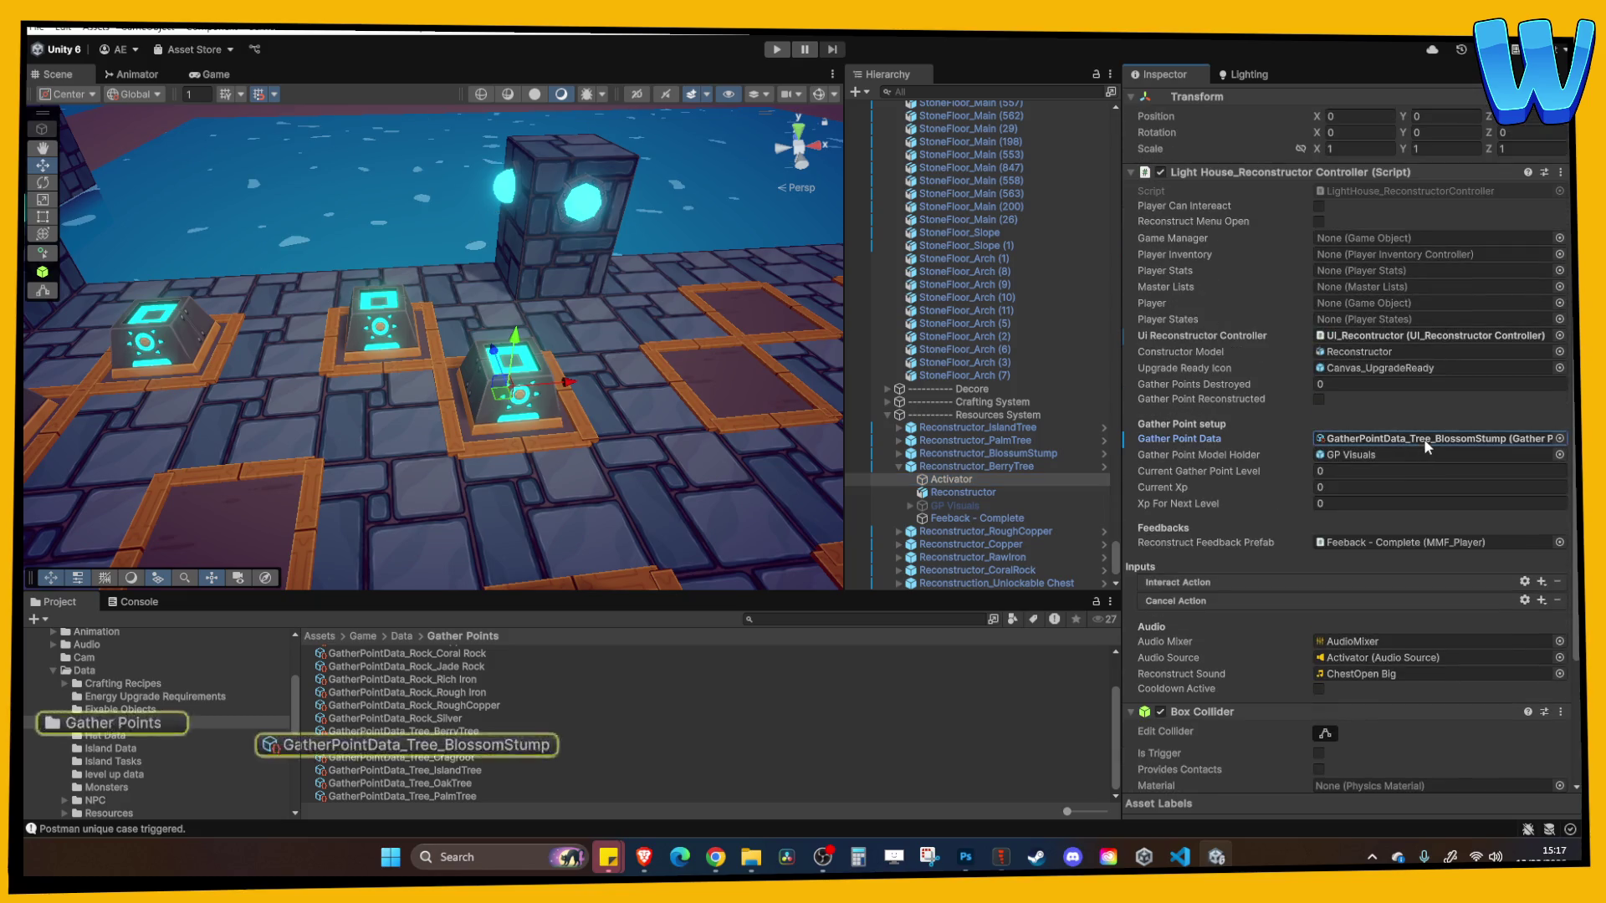
{"action": "left_click_drag", "start_coordinate": [419, 731], "coordinate": [1386, 440]}
{"action": "scroll", "coordinate": [1386, 443], "scroll_direction": "down", "scroll_amount": 3}
{"action": "scroll", "coordinate": [1383, 453], "scroll_direction": "up", "scroll_amount": 2}
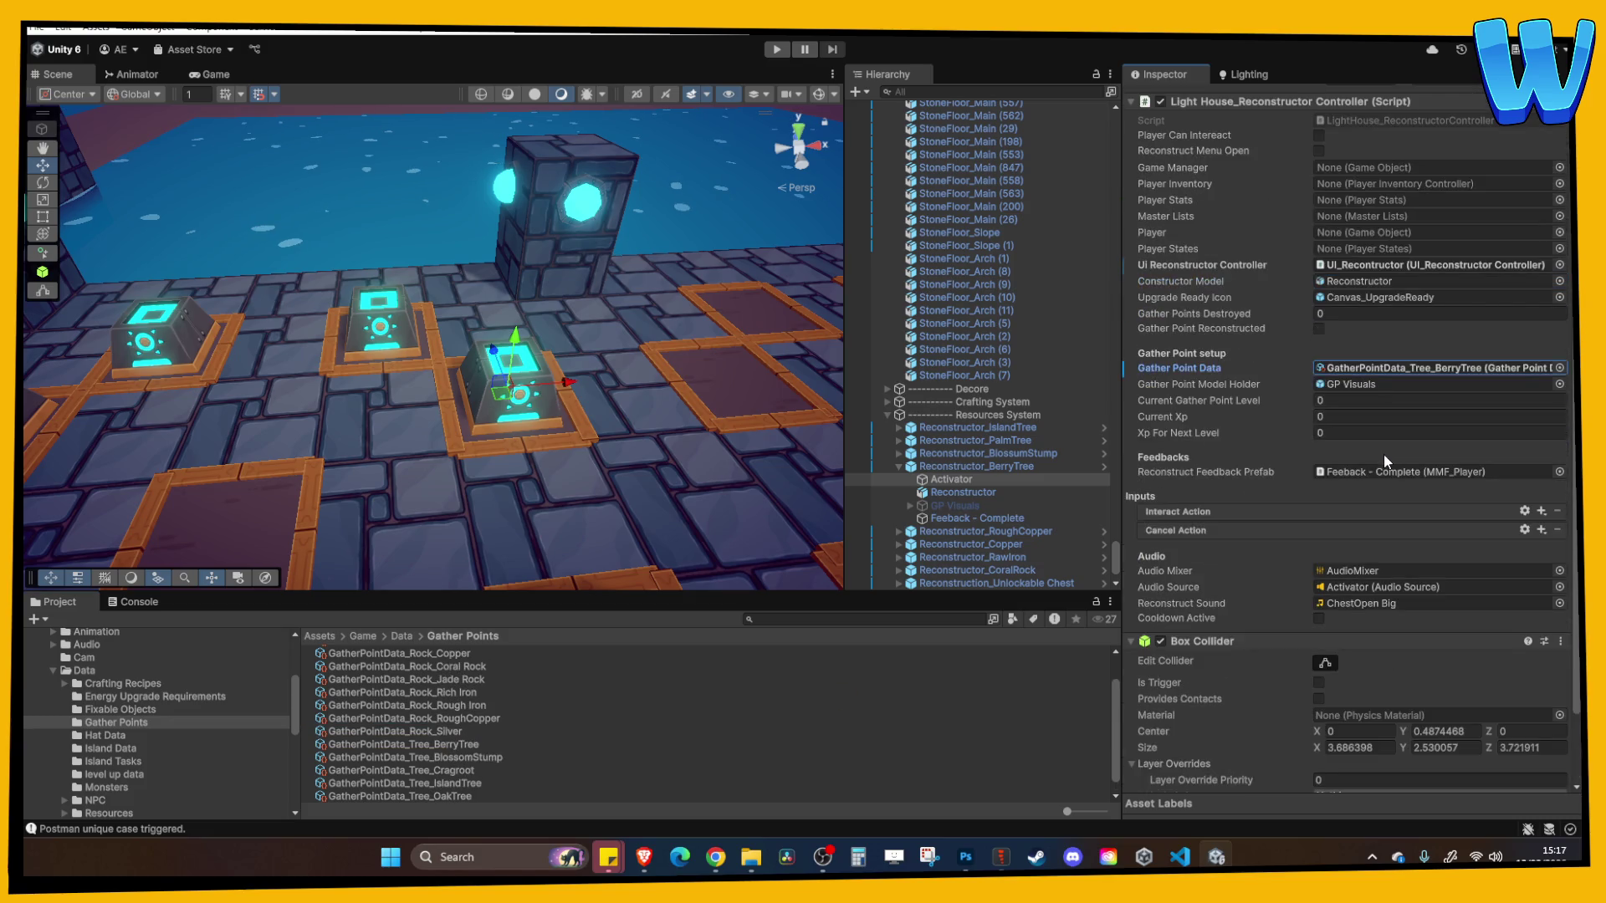
{"action": "scroll", "coordinate": [1370, 478], "scroll_direction": "up", "scroll_amount": 3}
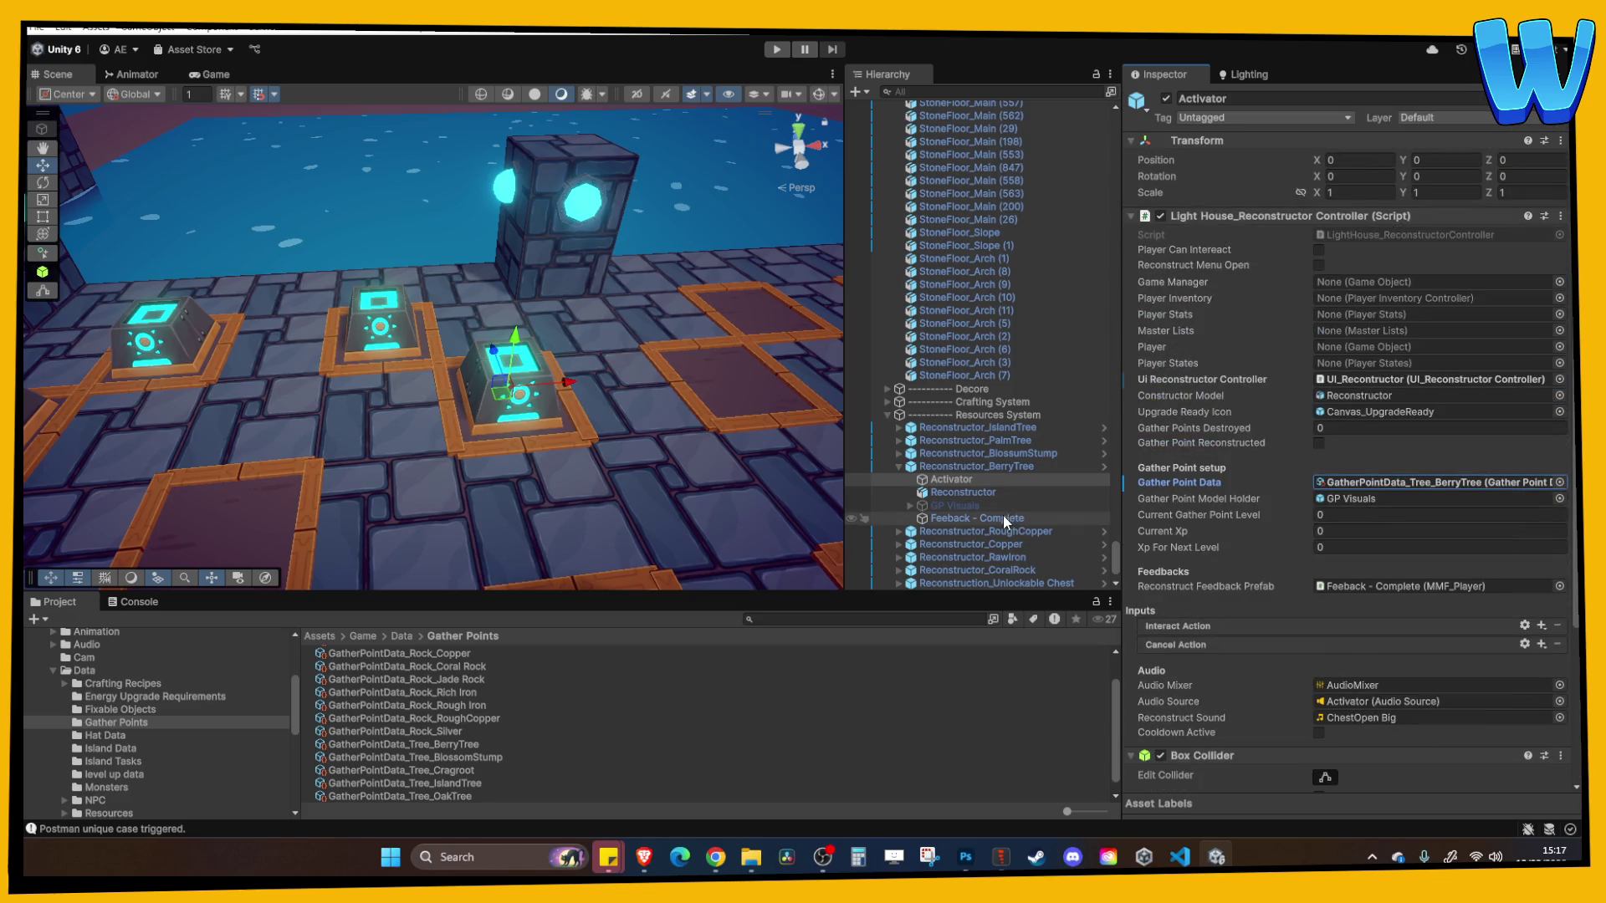
{"action": "left_click", "coordinate": [982, 492]}
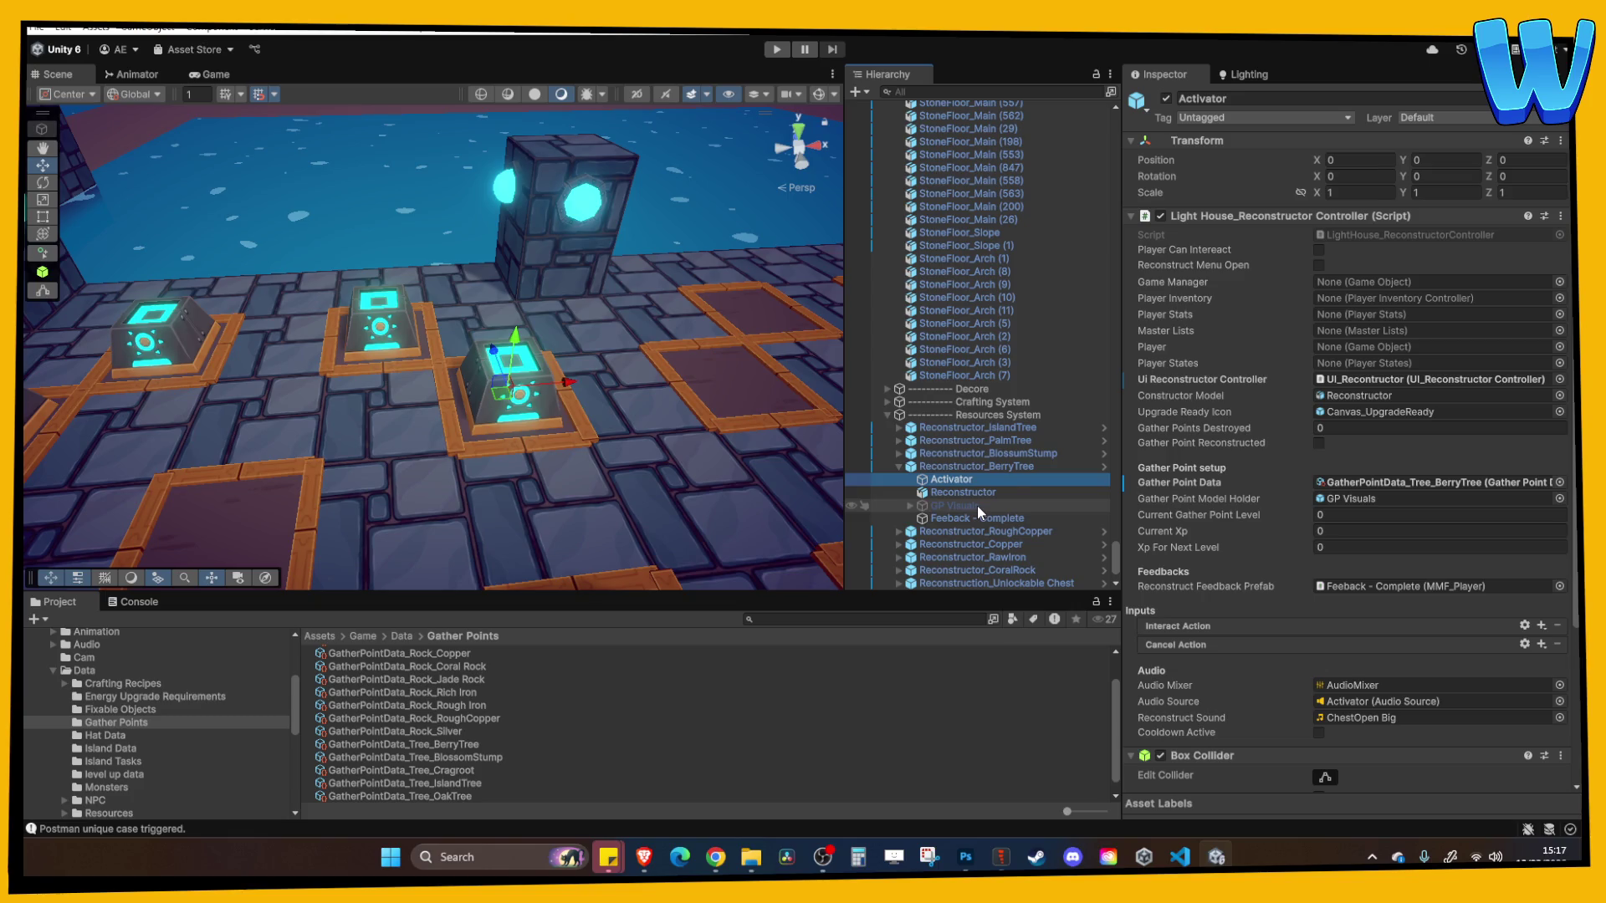
{"action": "left_click", "coordinate": [977, 505]}
{"action": "left_click", "coordinate": [909, 506]}
Select the GP_Preview_Tree_BlossomStump preview under GP Visuals and locate its prefab asset
{"action": "left_click", "coordinate": [968, 518]}
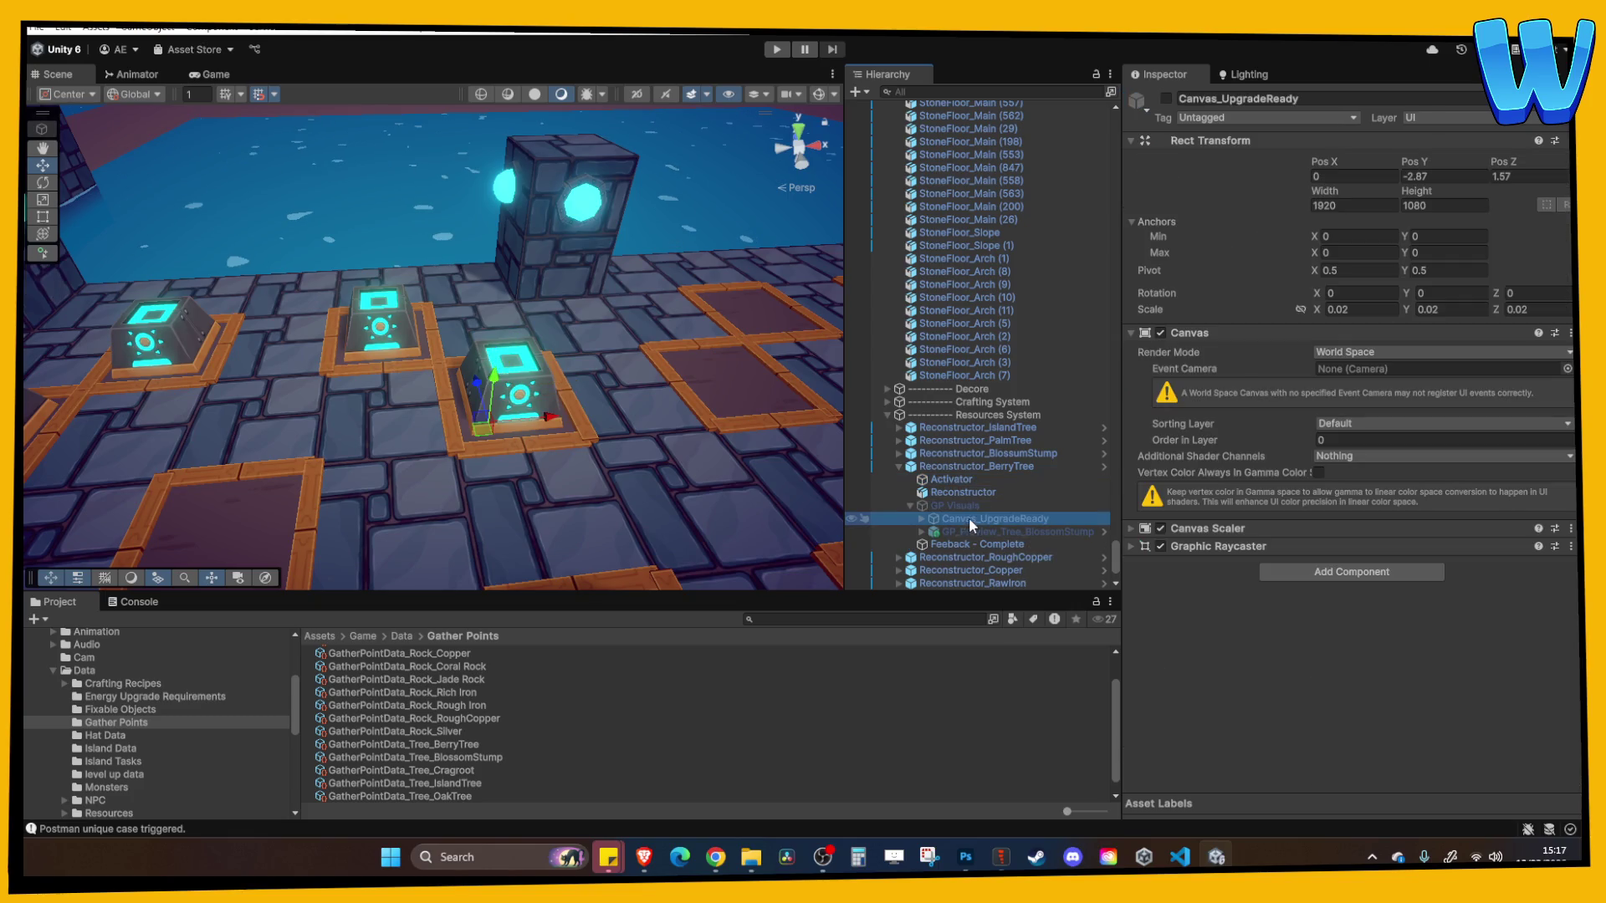
{"action": "left_click", "coordinate": [977, 531]}
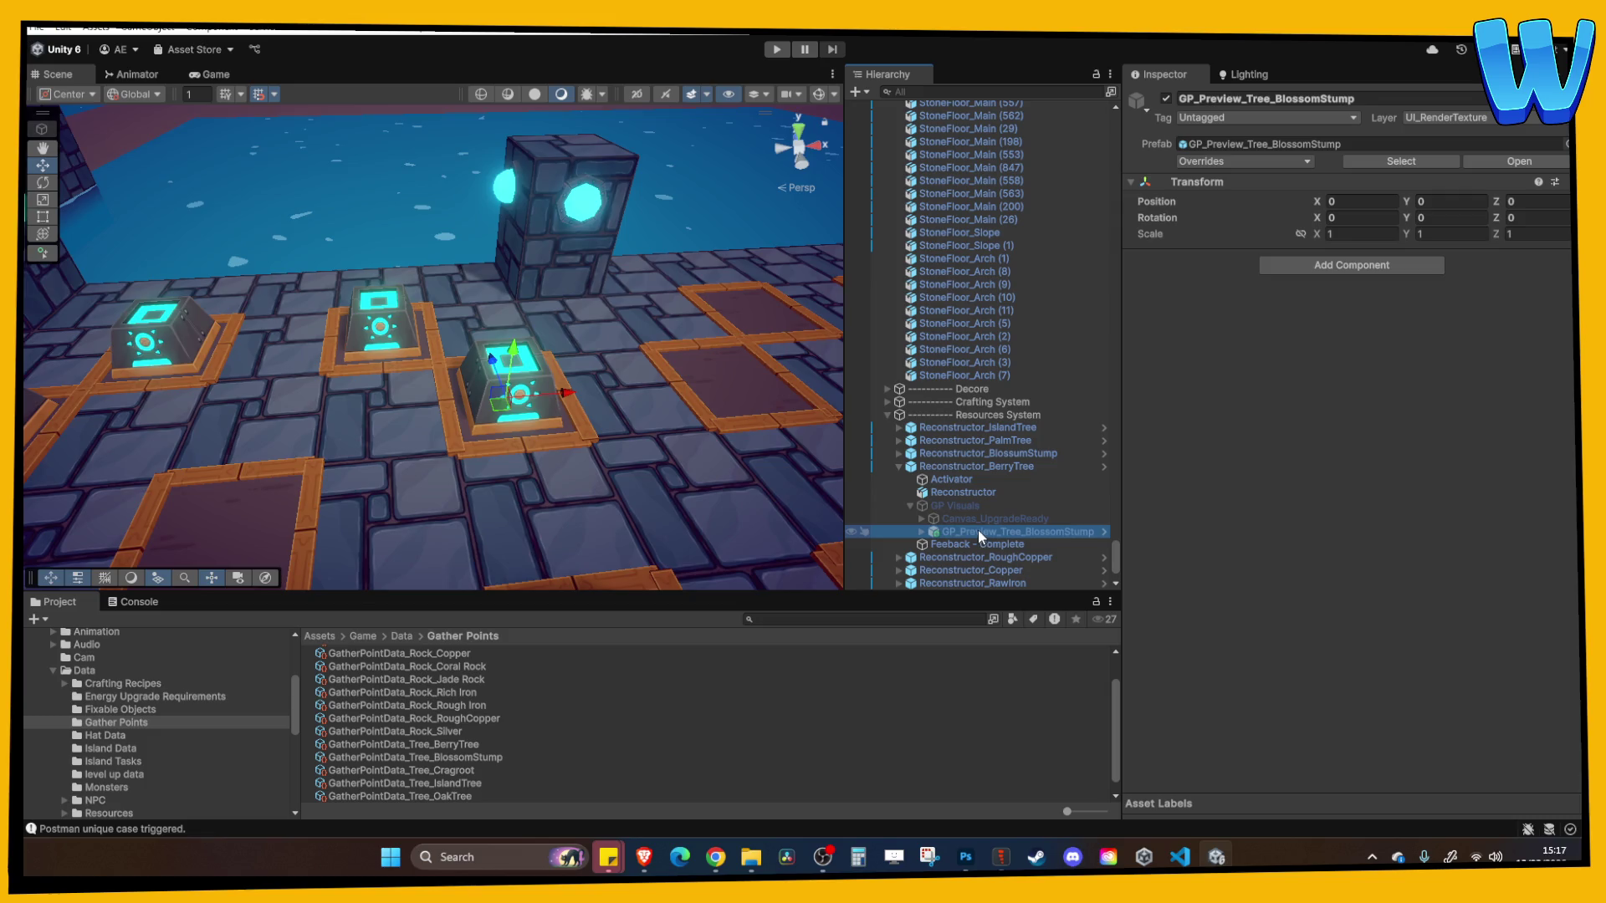
{"action": "double_click", "coordinate": [977, 530]}
{"action": "right_click", "coordinate": [985, 530]}
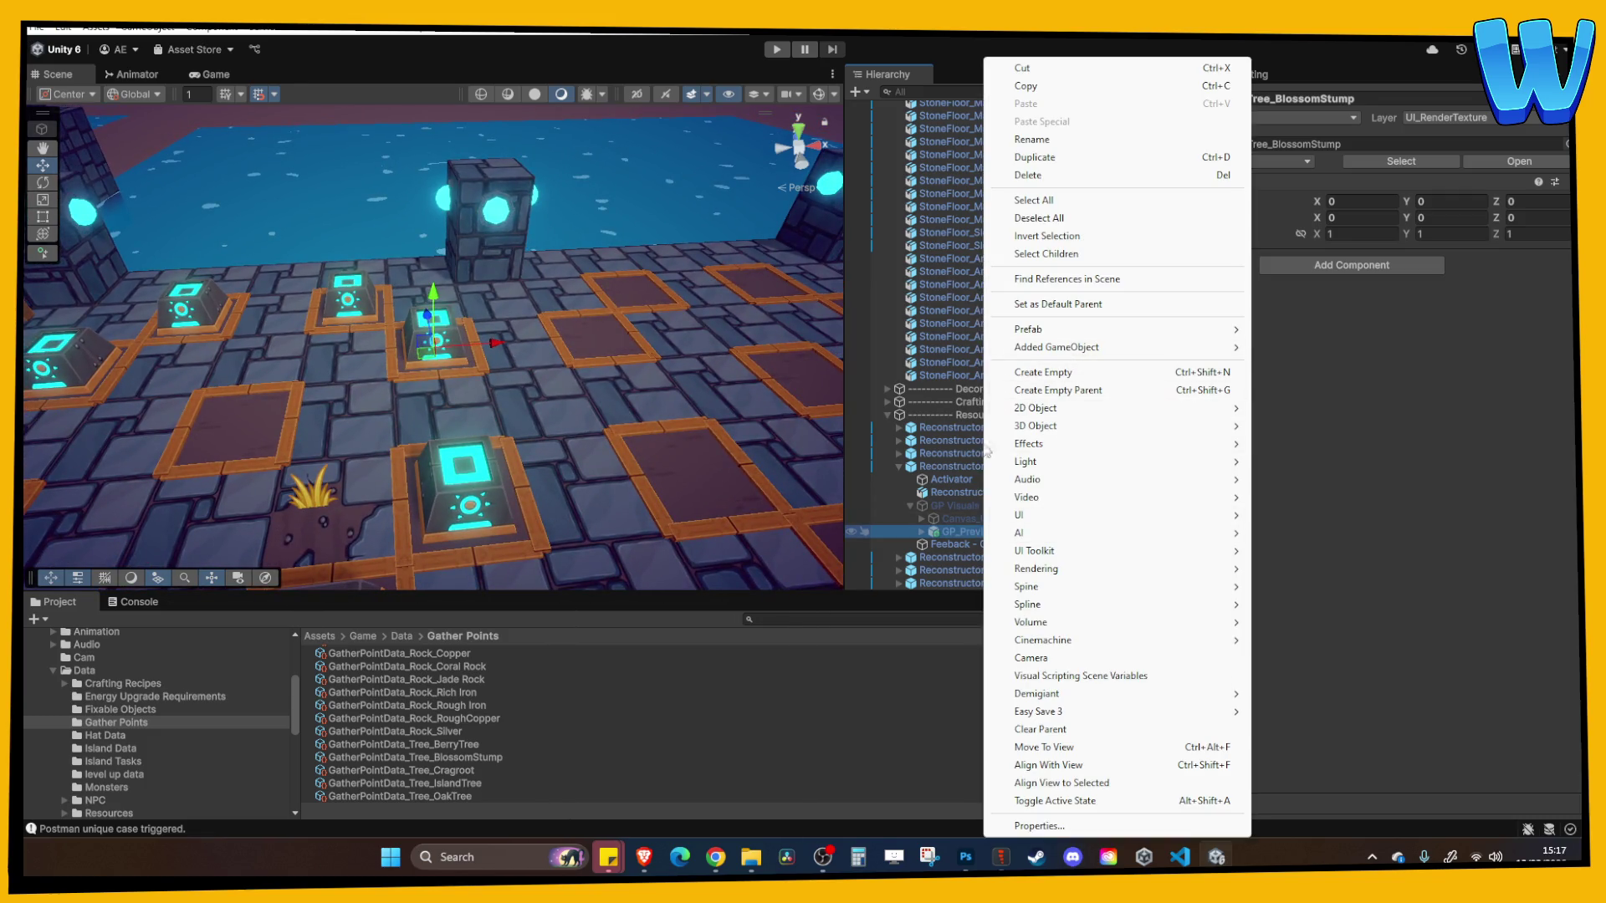
{"action": "left_click", "coordinate": [949, 466]}
{"action": "right_click", "coordinate": [986, 531]}
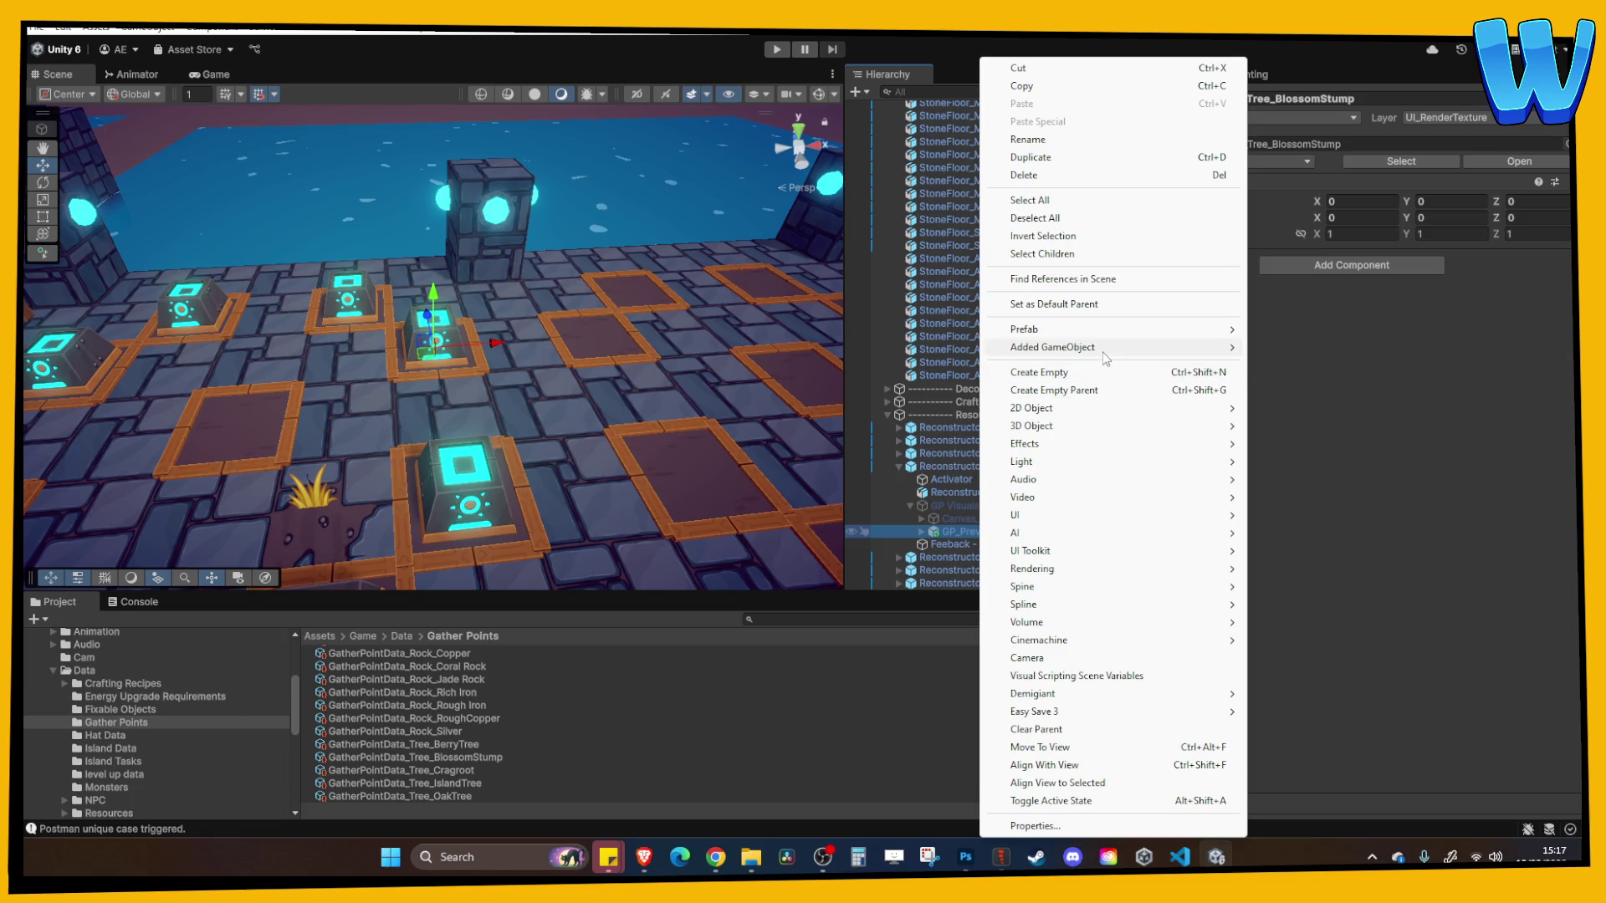
{"action": "key", "text": "Escape"}
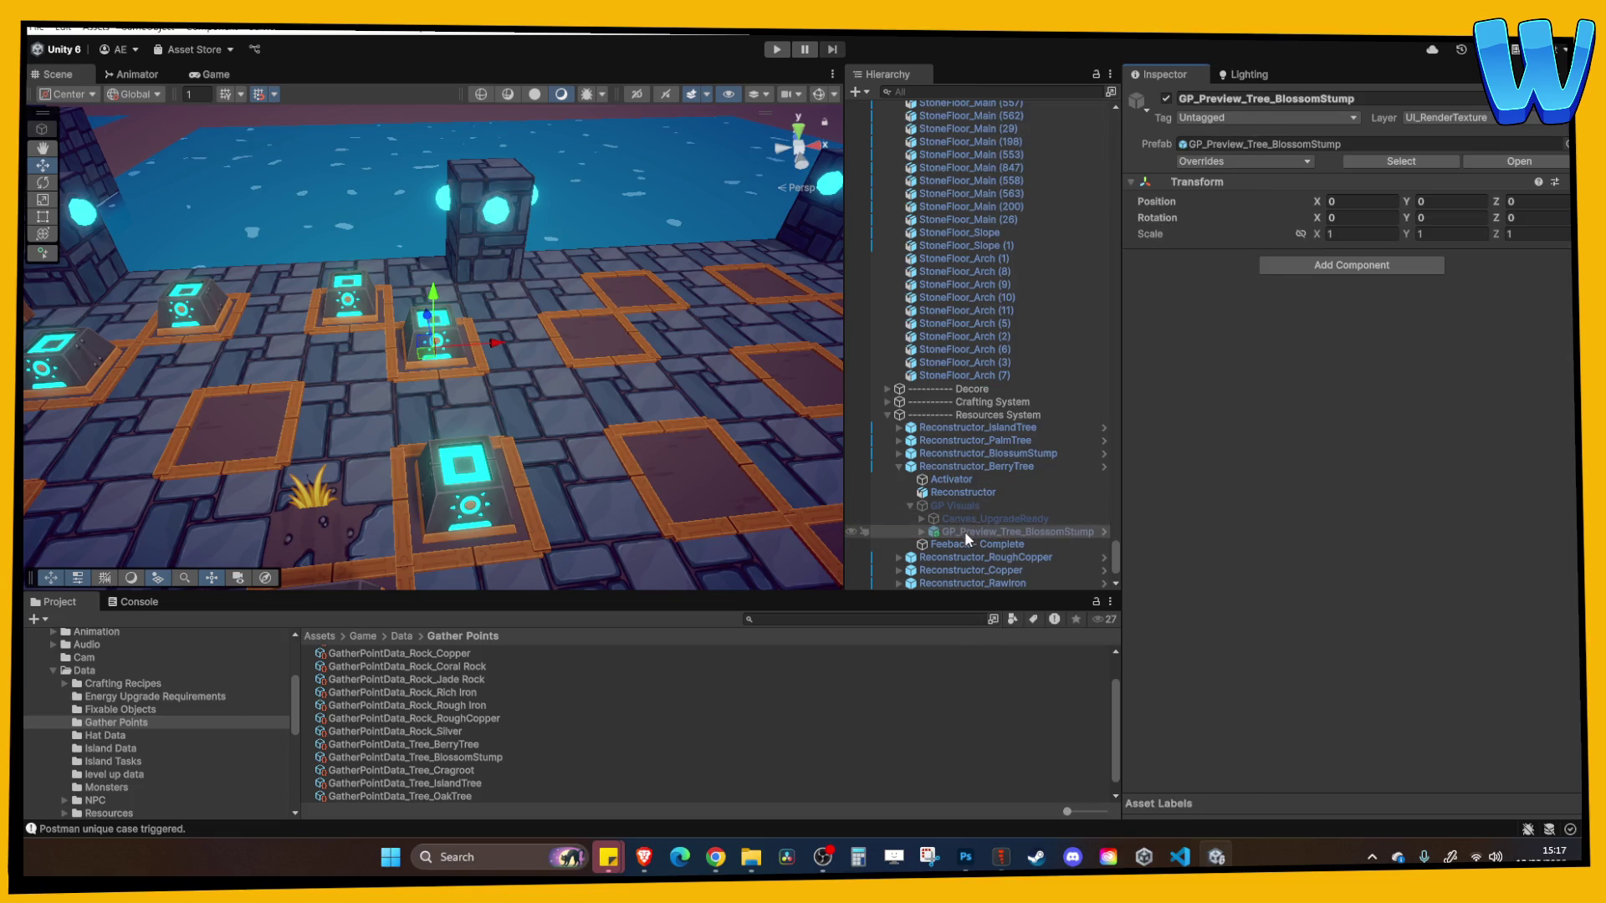
{"action": "right_click", "coordinate": [953, 531]}
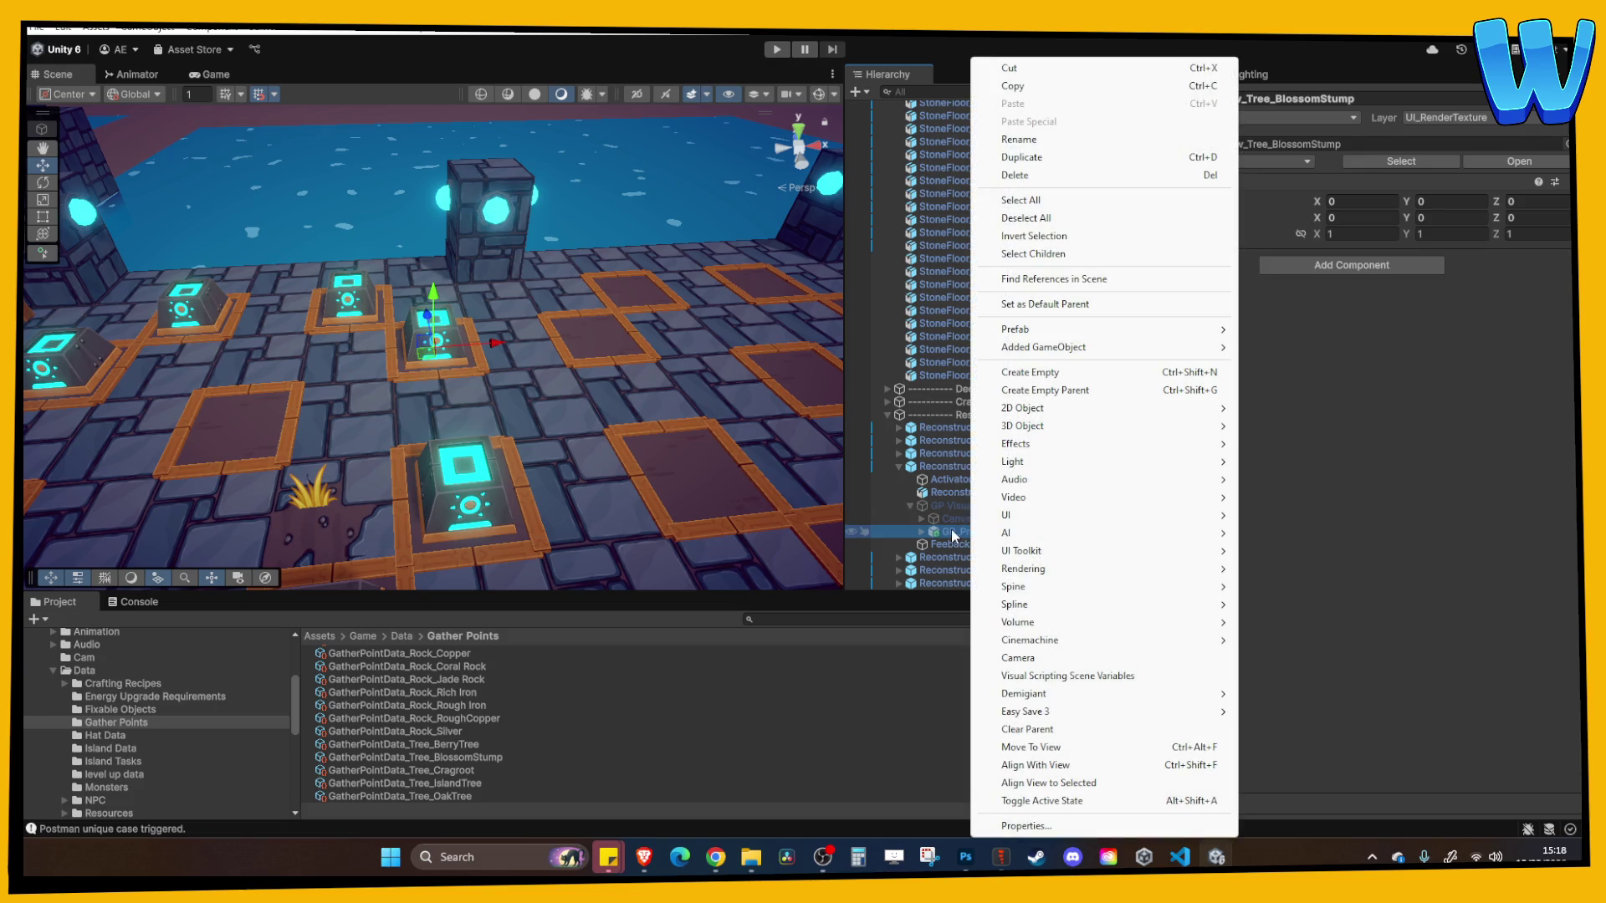
{"action": "mouse_move", "coordinate": [1088, 329]}
{"action": "left_click", "coordinate": [1322, 371]}
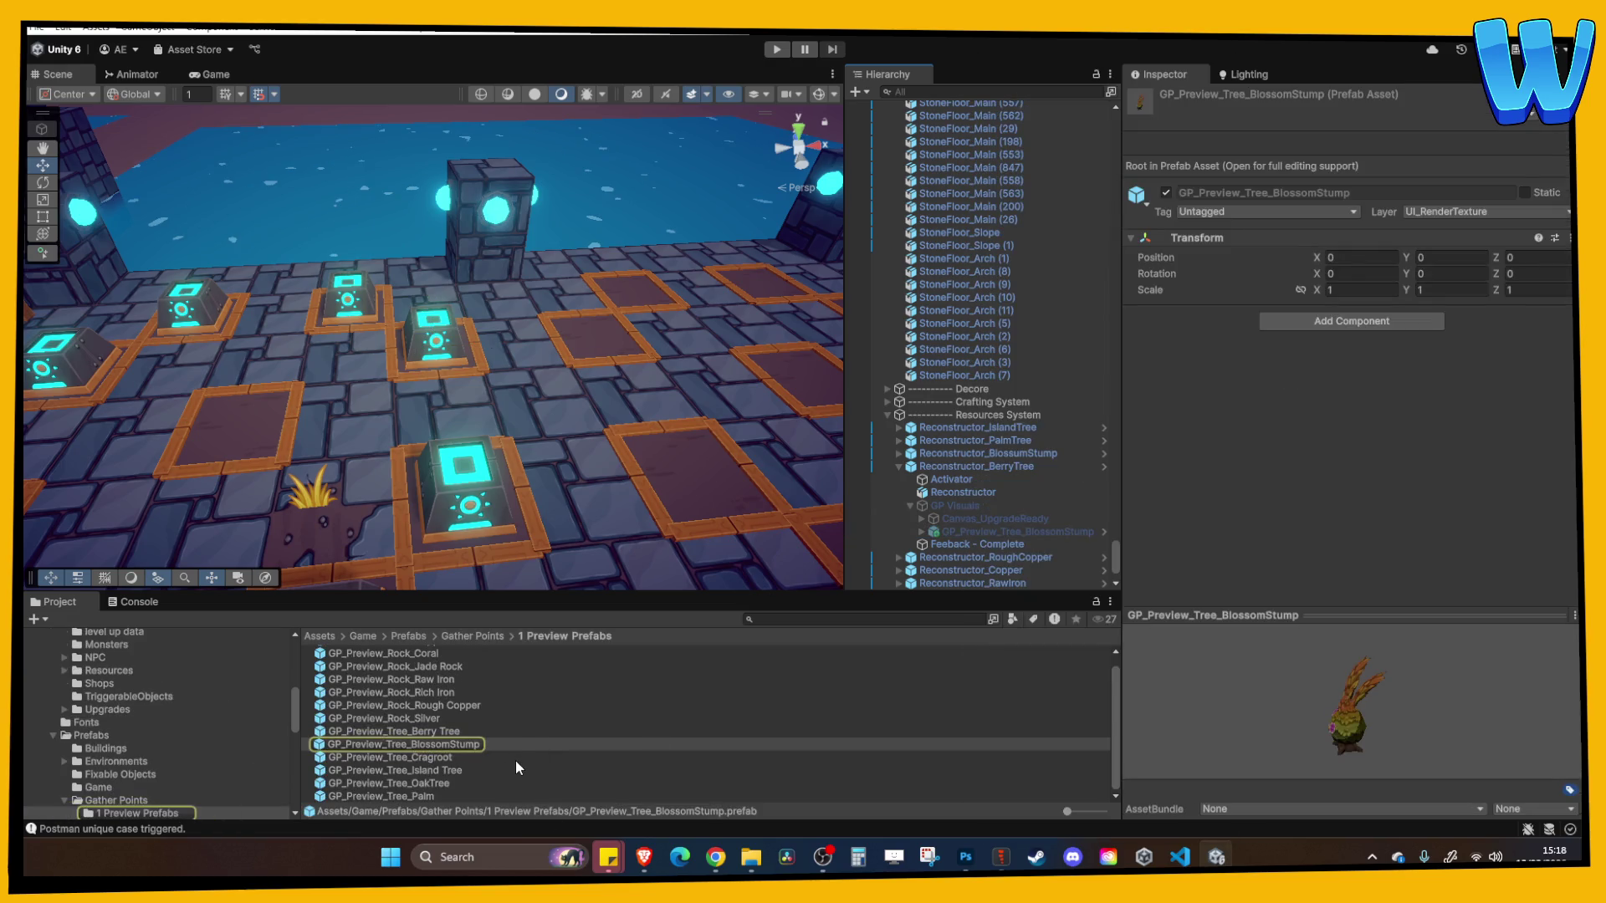
Add the GP_Preview_Tree_Berry Tree prefab under GP Visuals and make GP Visuals active
{"action": "mouse_move", "coordinate": [434, 733]}
{"action": "left_mouse_down"}
{"action": "mouse_move", "coordinate": [1008, 539]}
{"action": "mouse_move", "coordinate": [956, 494]}
{"action": "mouse_move", "coordinate": [974, 513]}
{"action": "left_mouse_up"}
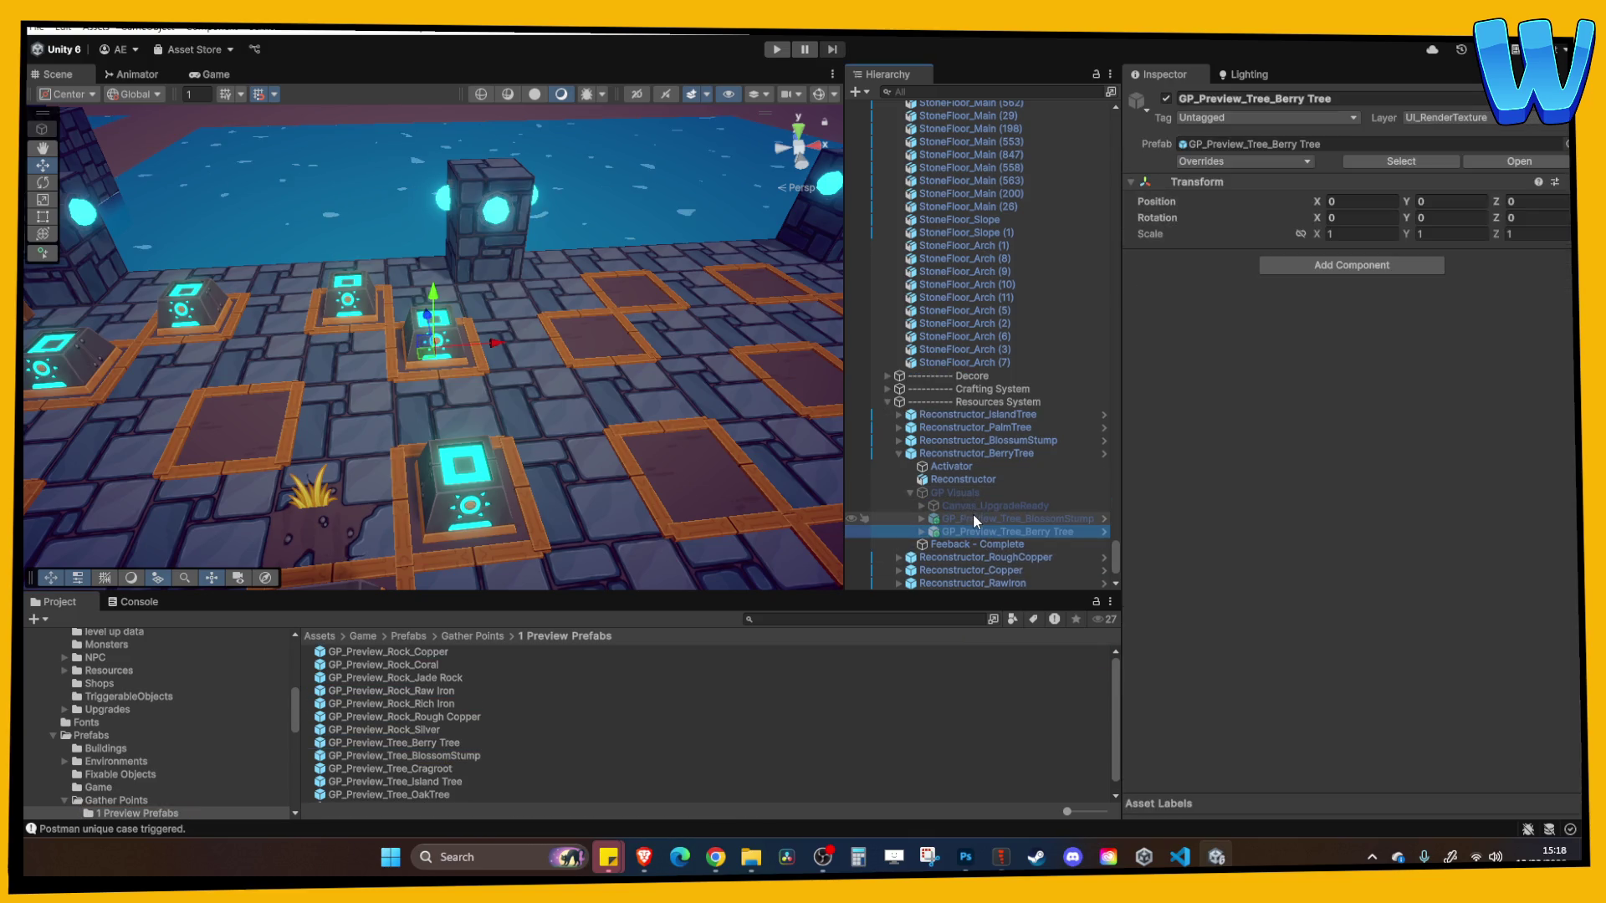
{"action": "left_click", "coordinate": [972, 515]}
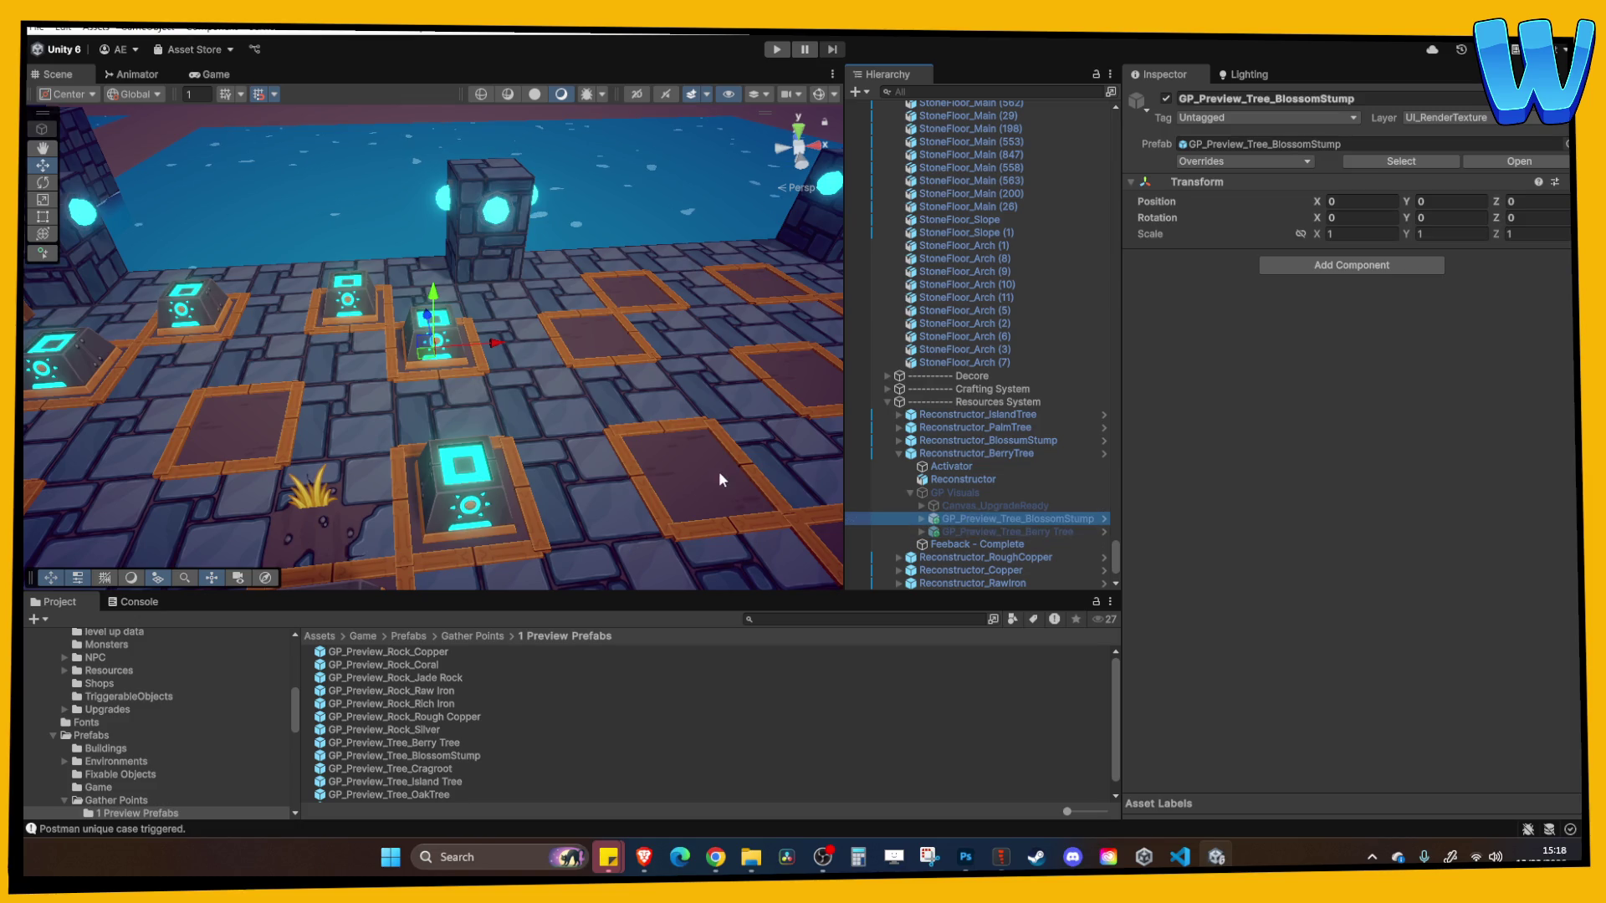
{"action": "left_click", "coordinate": [956, 493]}
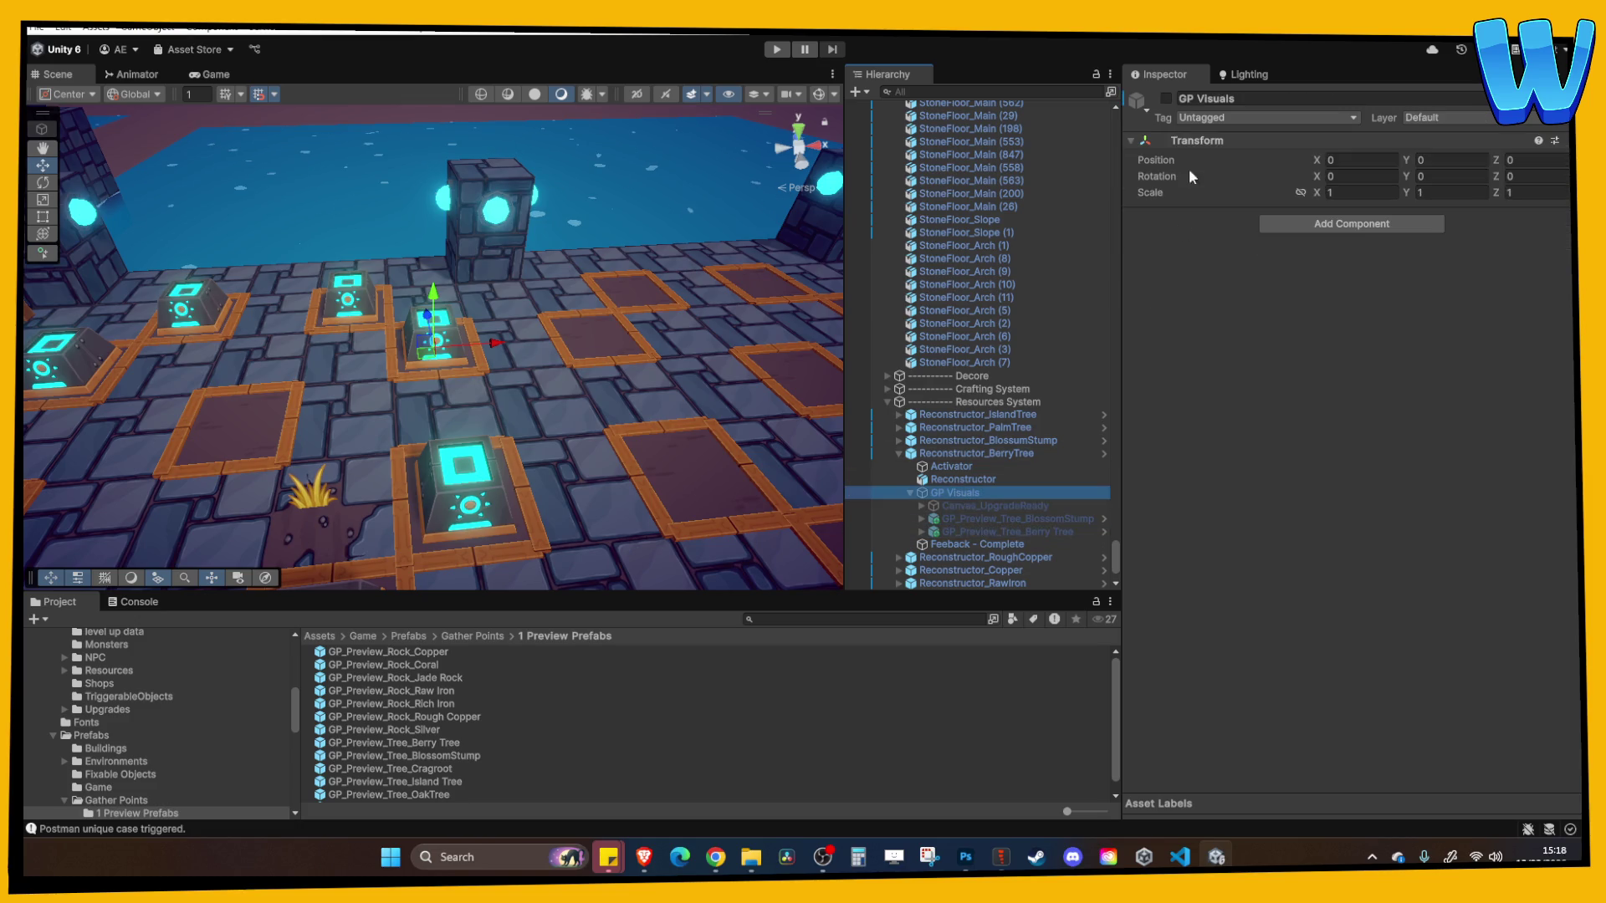
{"action": "left_click", "coordinate": [1168, 99]}
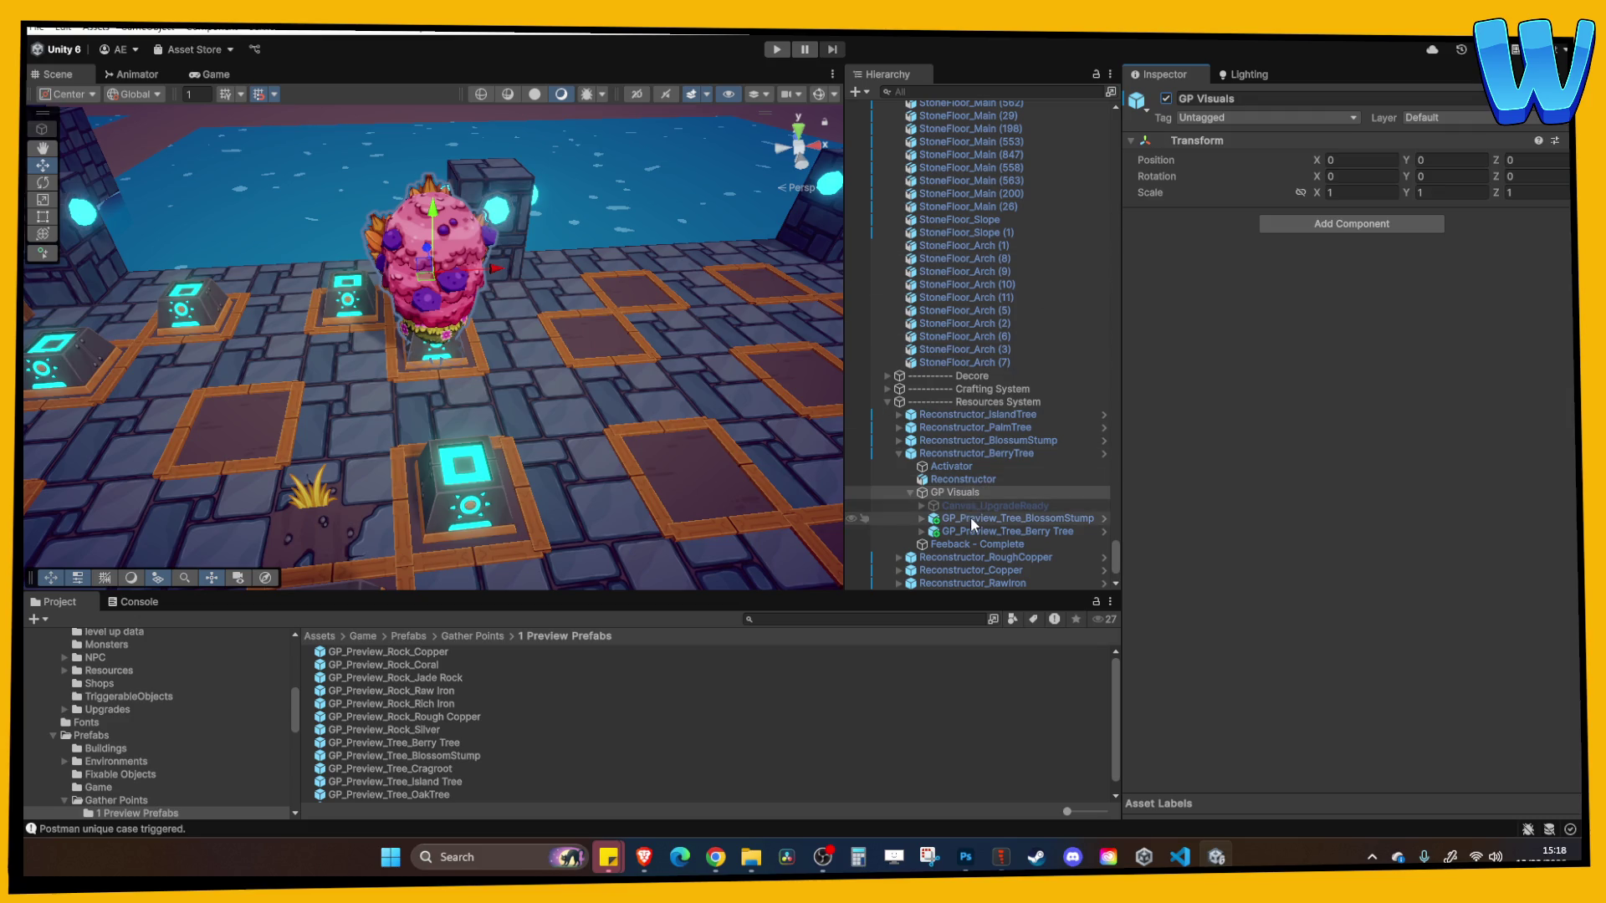
{"action": "mouse_move", "coordinate": [535, 343]}
{"action": "left_mouse_down"}
{"action": "mouse_move", "coordinate": [512, 352]}
{"action": "mouse_move", "coordinate": [480, 425]}
{"action": "mouse_move", "coordinate": [459, 386]}
{"action": "mouse_move", "coordinate": [574, 325]}
{"action": "left_mouse_up"}
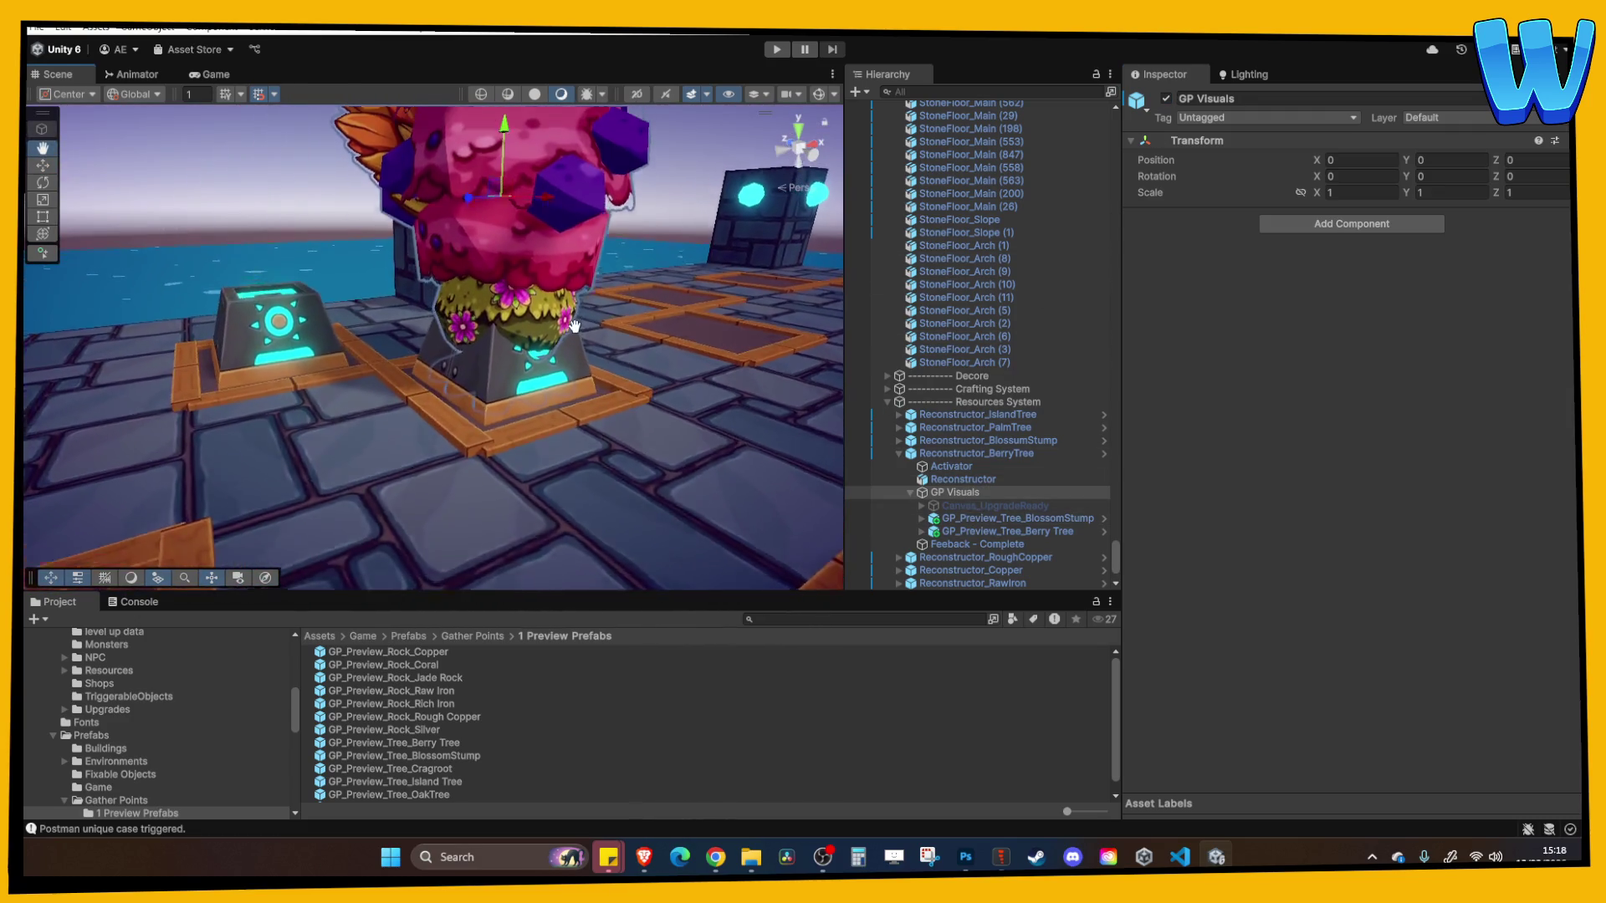
Delete GP_Preview_Tree_BlossomStump from the Hierarchy
{"action": "left_click", "coordinate": [972, 519]}
{"action": "key", "text": "Delete"}
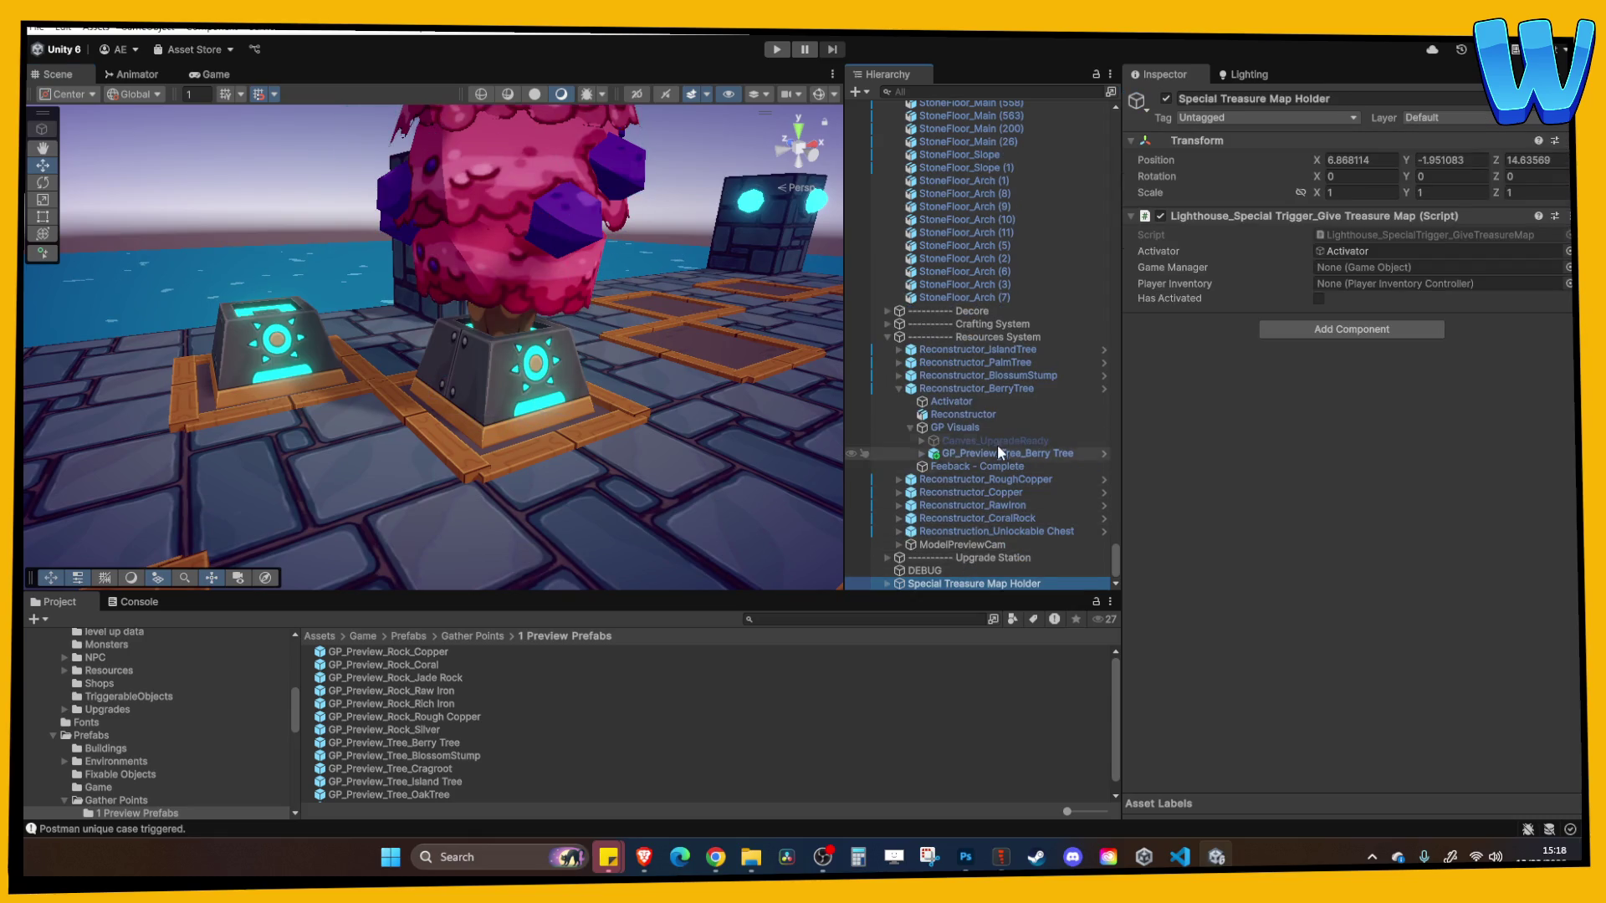
{"action": "key", "text": "ctrl+z"}
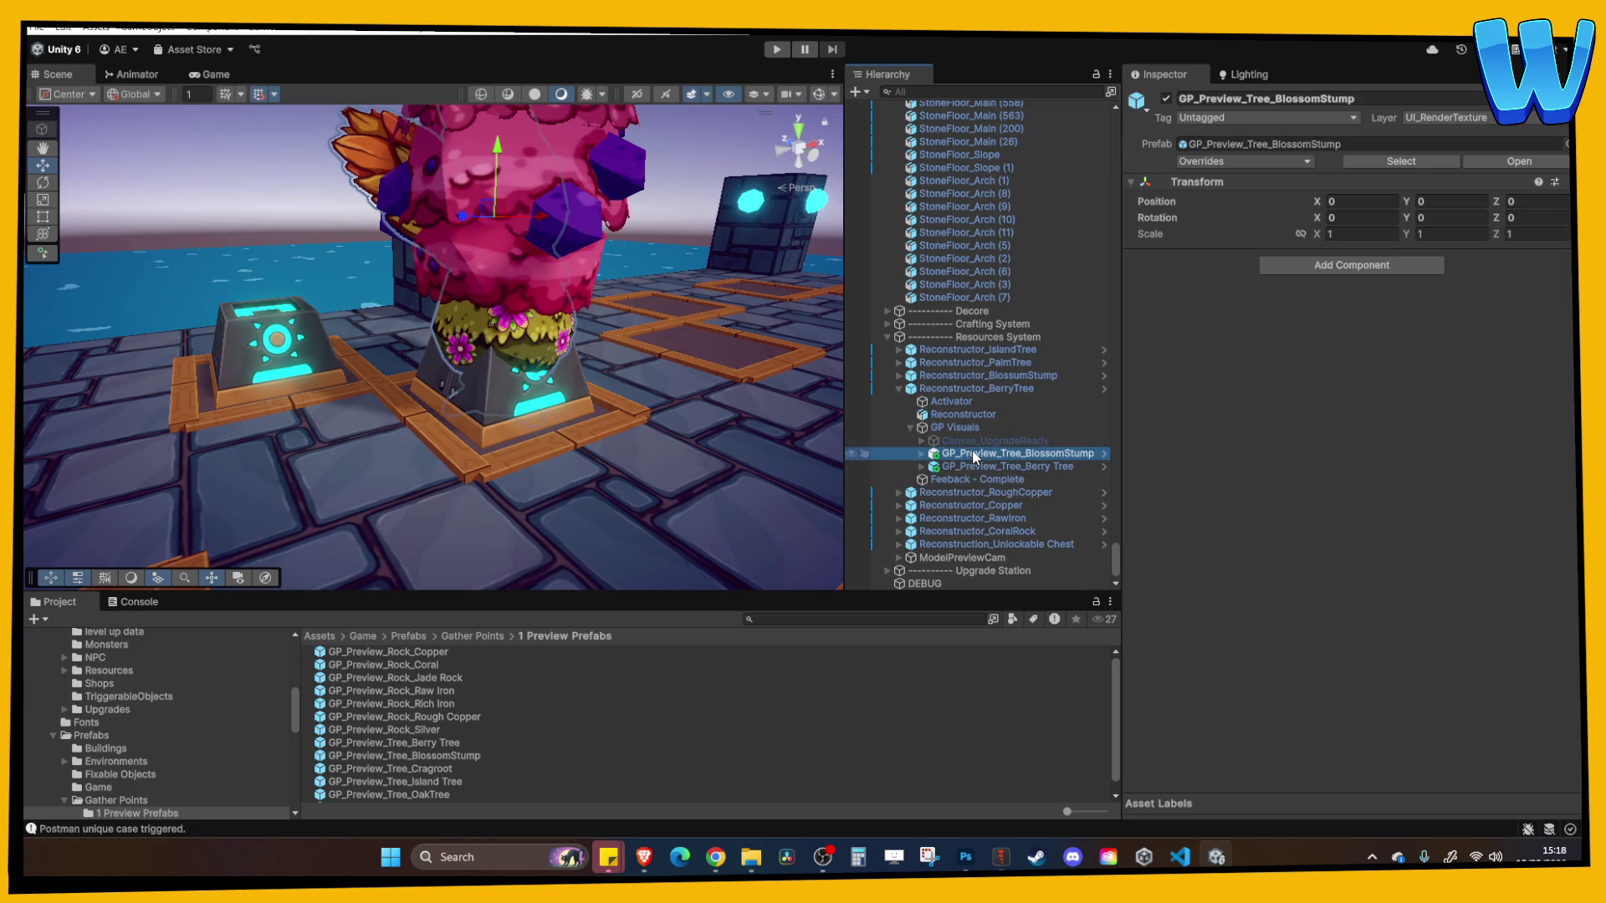
{"action": "key", "text": "Delete"}
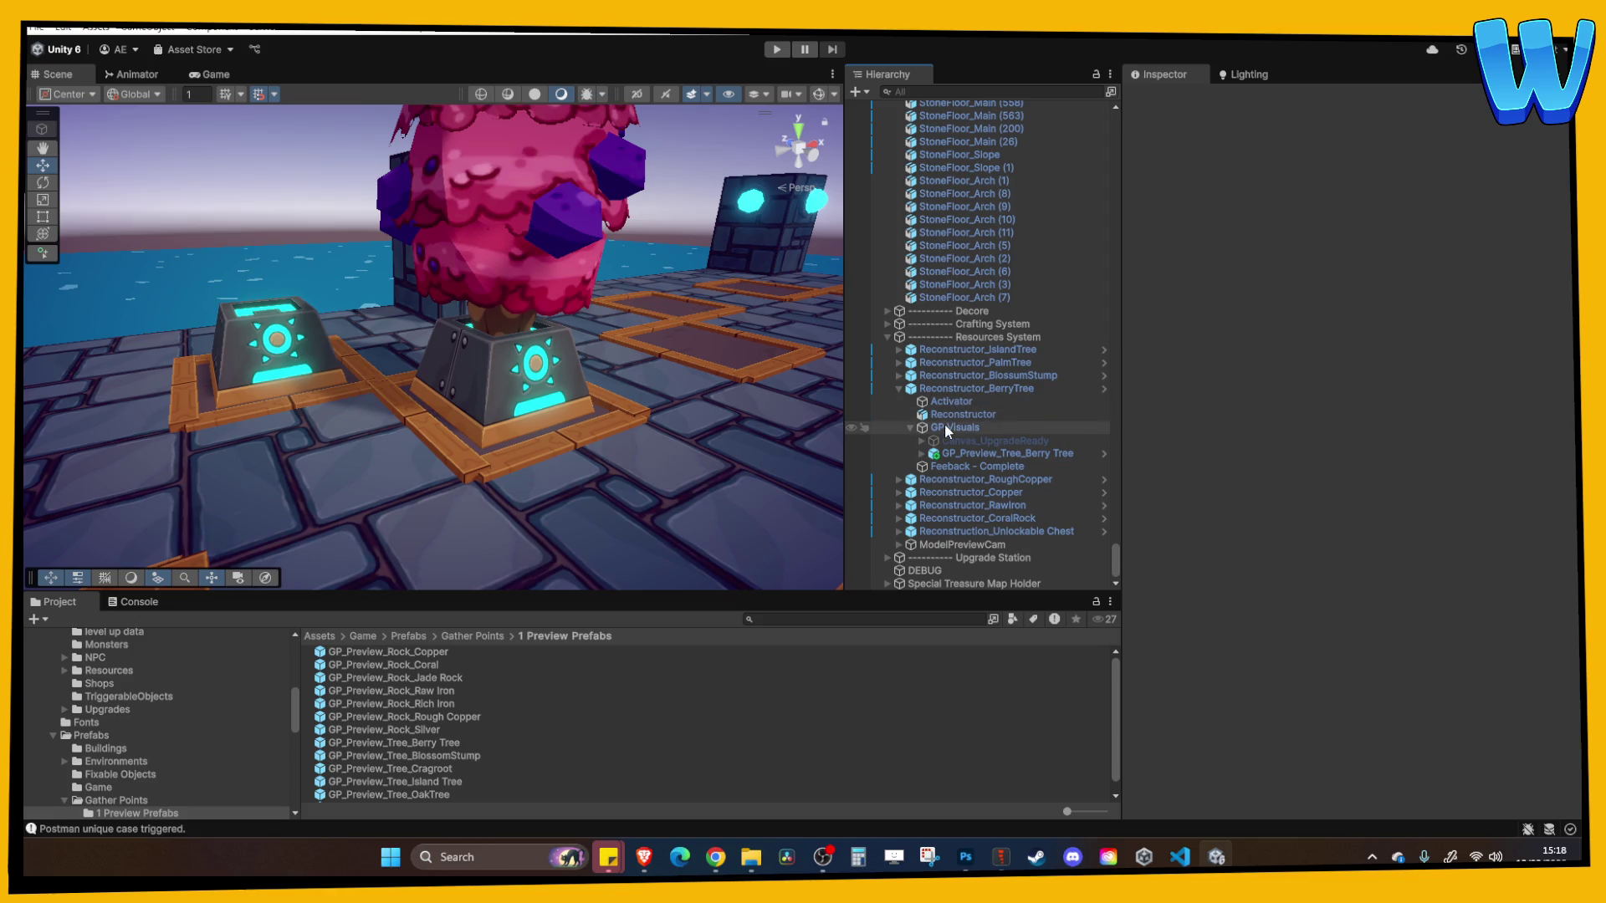
Enable the Berry Tree reconstructor's Activator and keep the Reconstructor pedestal model active
{"action": "scroll", "coordinate": [632, 379], "scroll_direction": "up", "scroll_amount": 3}
{"action": "left_click", "coordinate": [549, 402]}
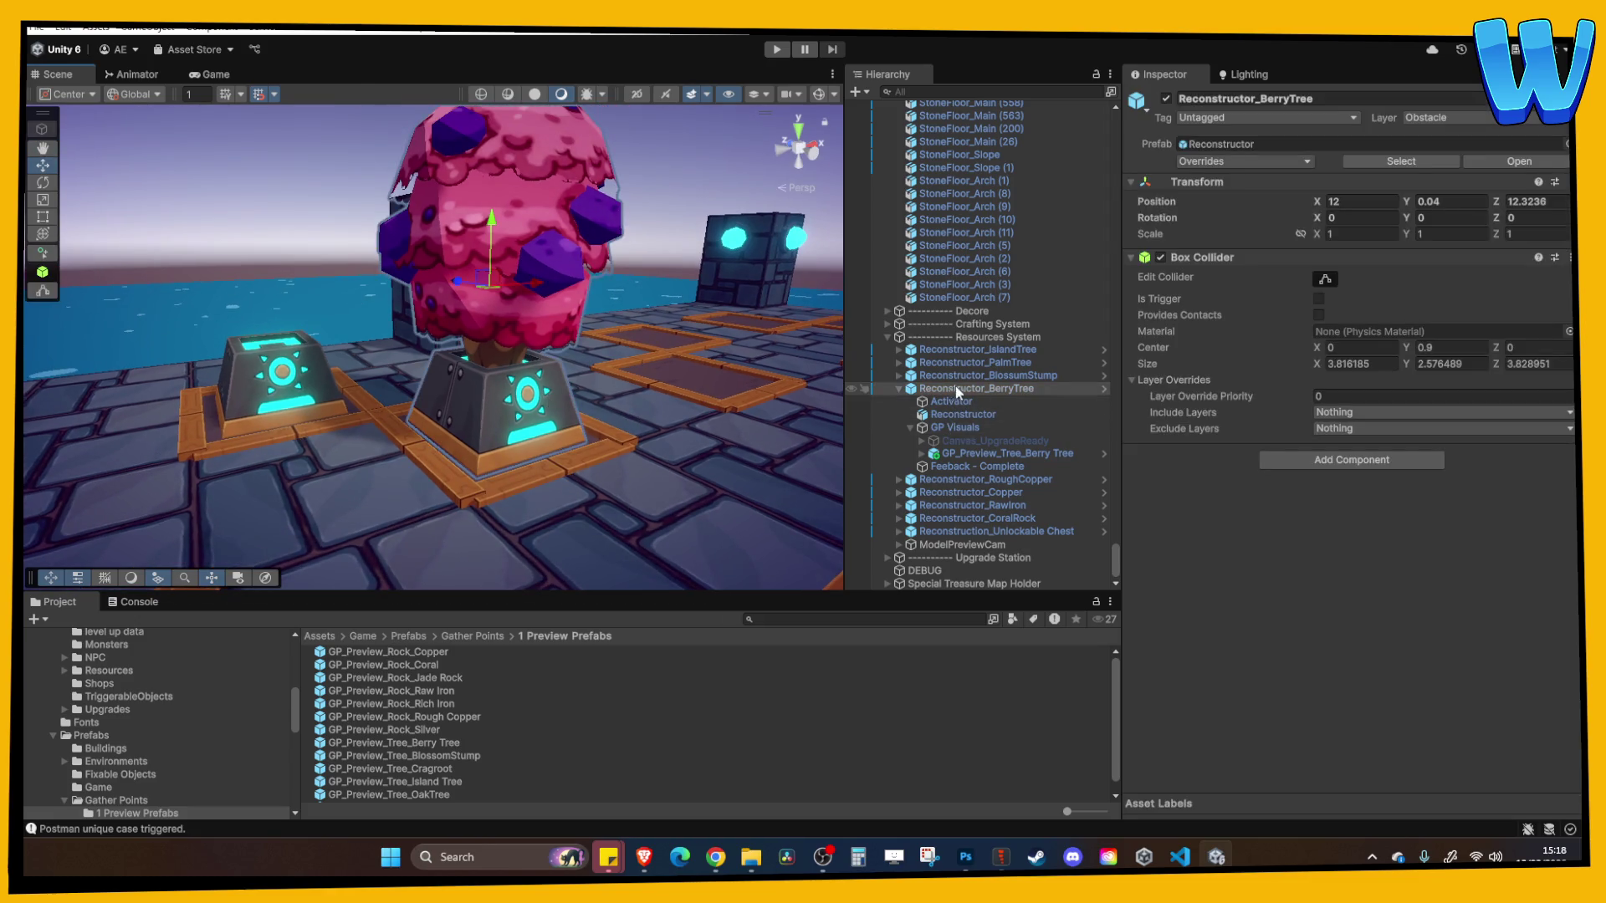
{"action": "left_click", "coordinate": [910, 426]}
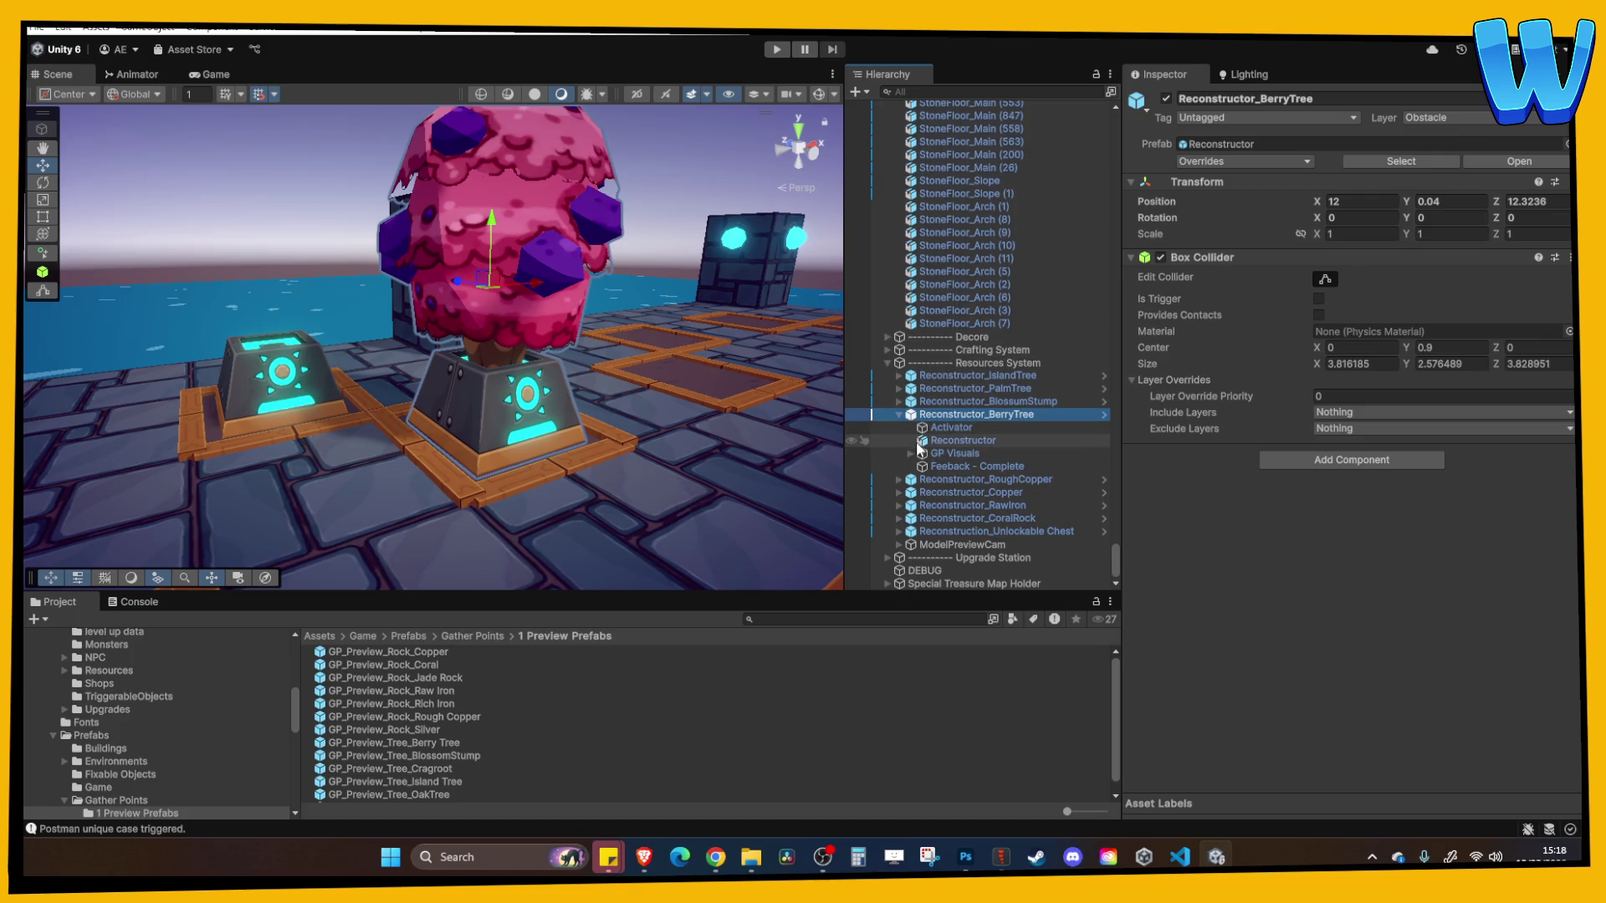
{"action": "left_click", "coordinate": [961, 427]}
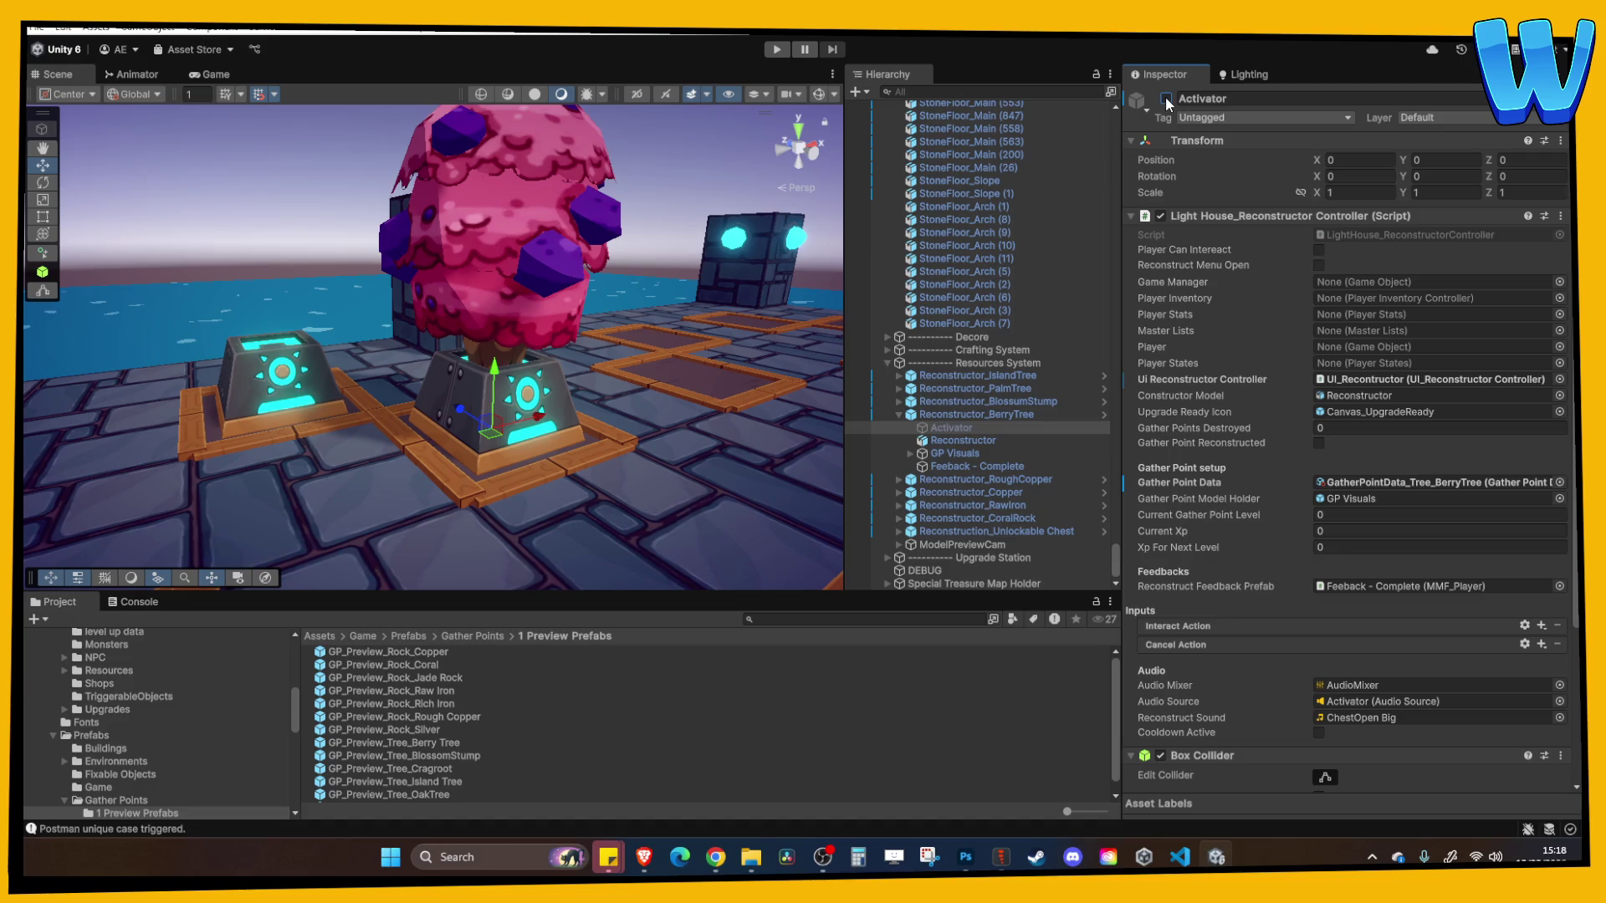
{"action": "left_click", "coordinate": [1166, 99]}
{"action": "left_click", "coordinate": [483, 439]}
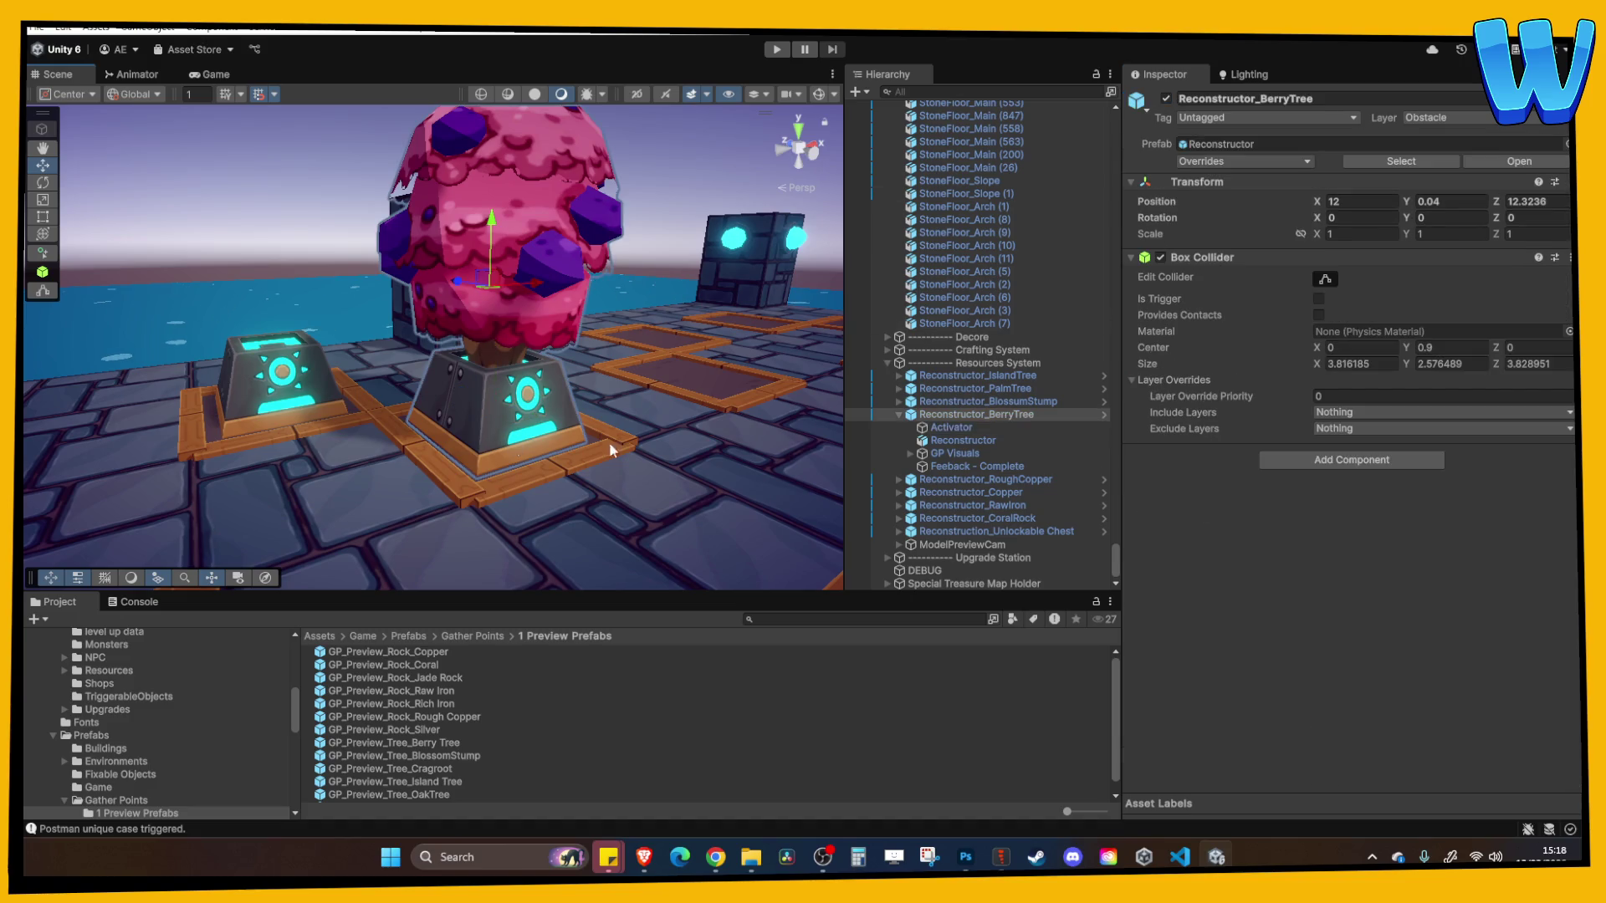
{"action": "left_click", "coordinate": [935, 429]}
{"action": "left_click", "coordinate": [952, 440]}
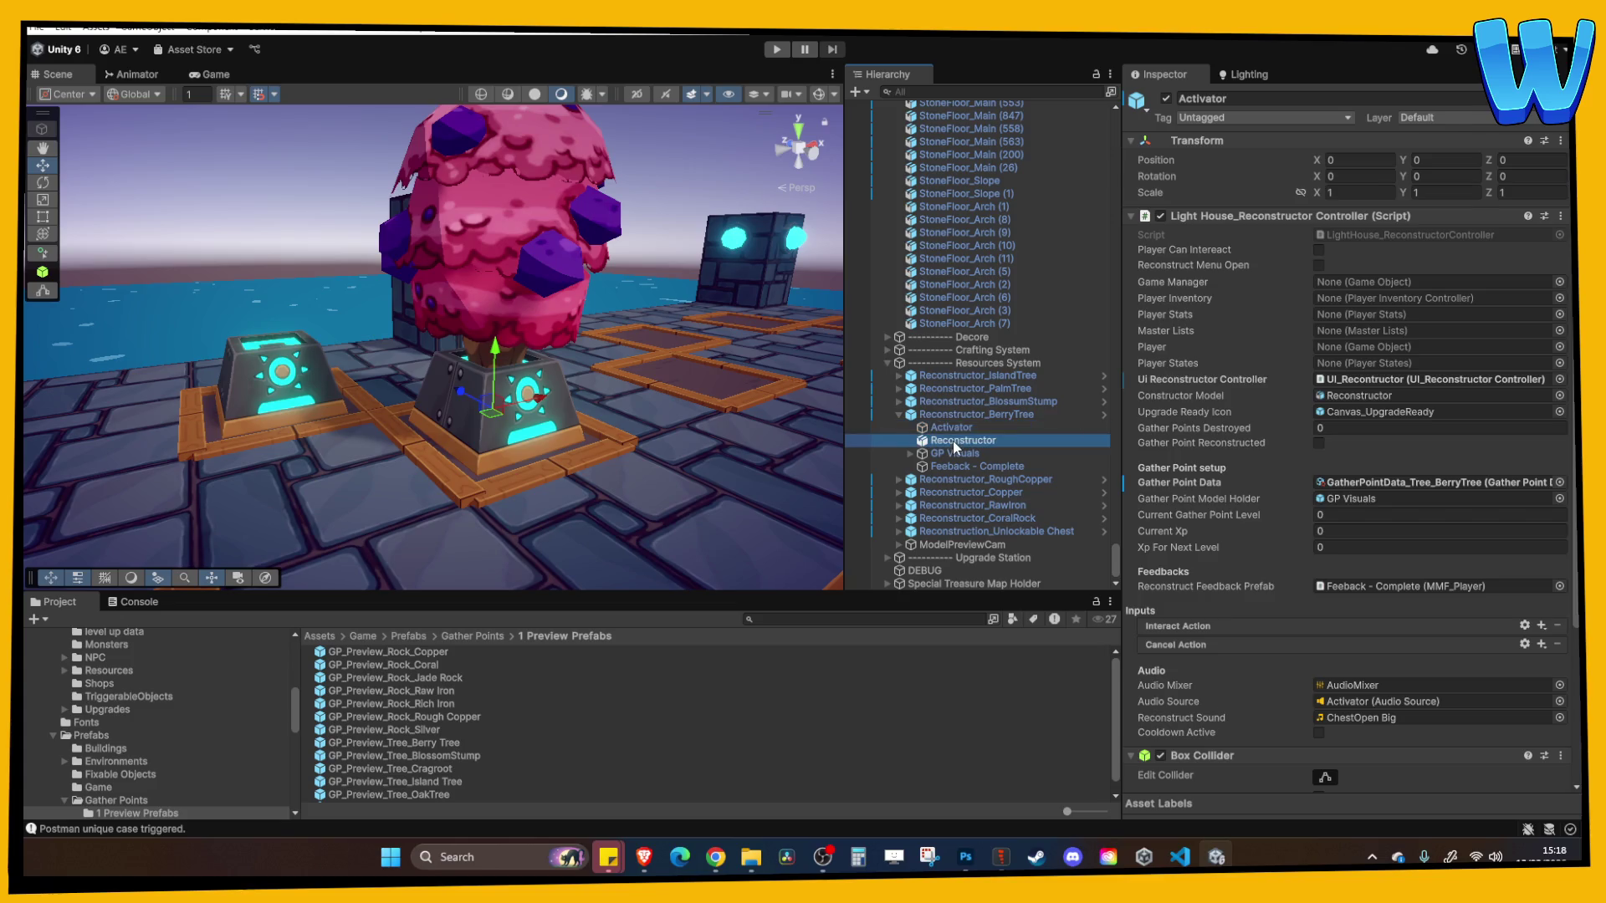
{"action": "left_click", "coordinate": [1167, 99]}
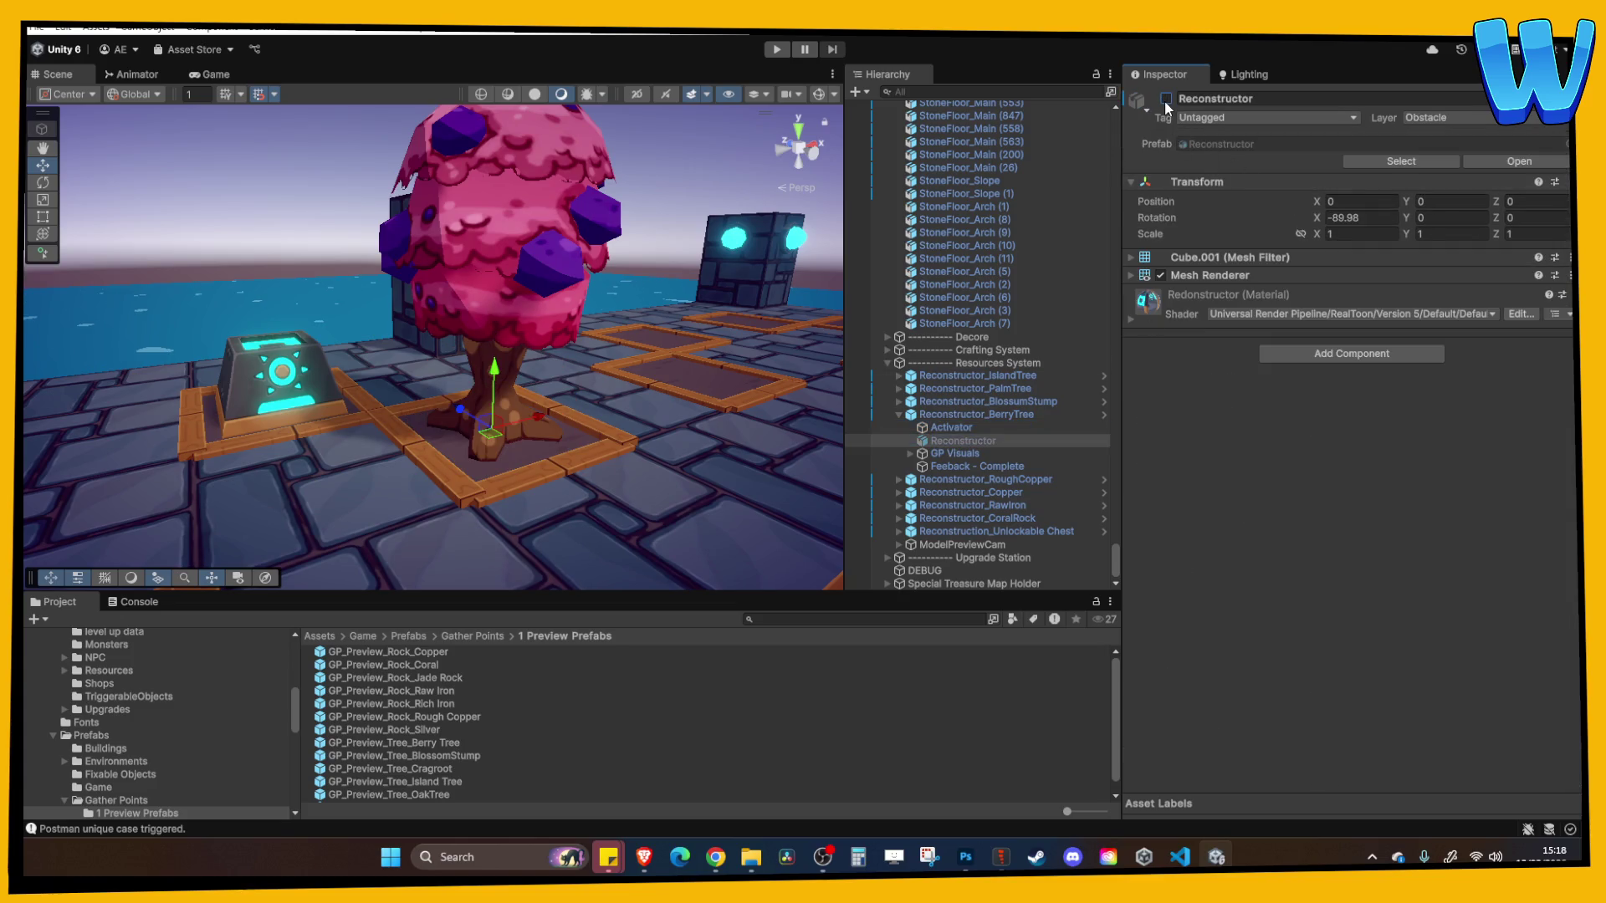
{"action": "left_click", "coordinate": [1167, 100]}
Deactivate GP_Preview_Tree_Berry Tree, then run a brief play test and stop it
{"action": "left_click", "coordinate": [941, 453]}
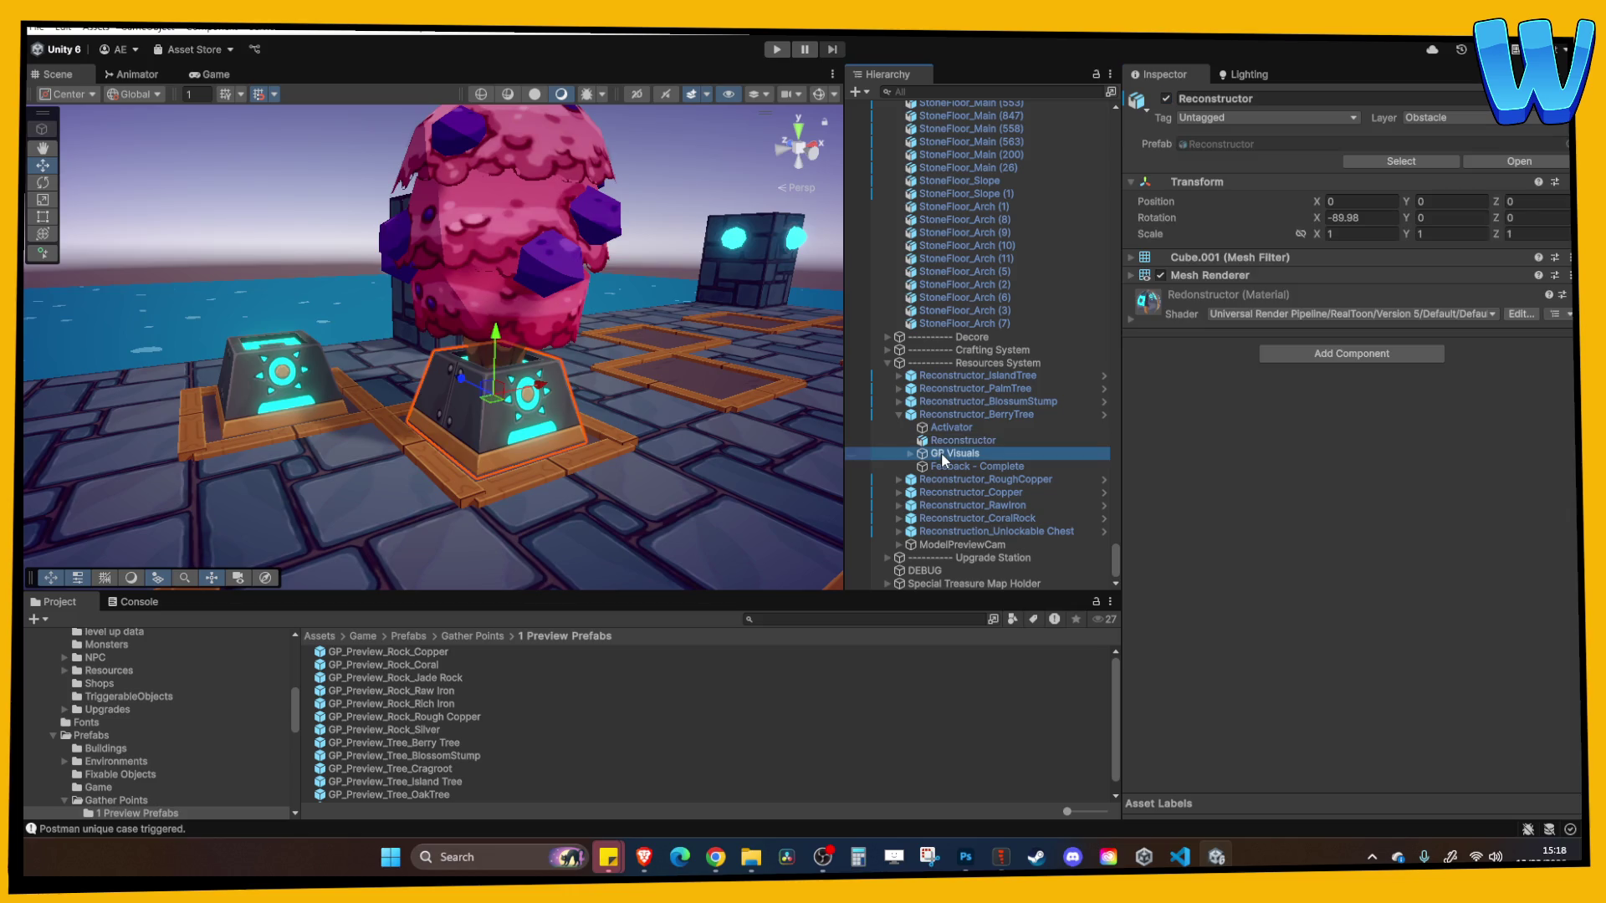
{"action": "left_click", "coordinate": [909, 454]}
{"action": "left_click", "coordinate": [1004, 480]}
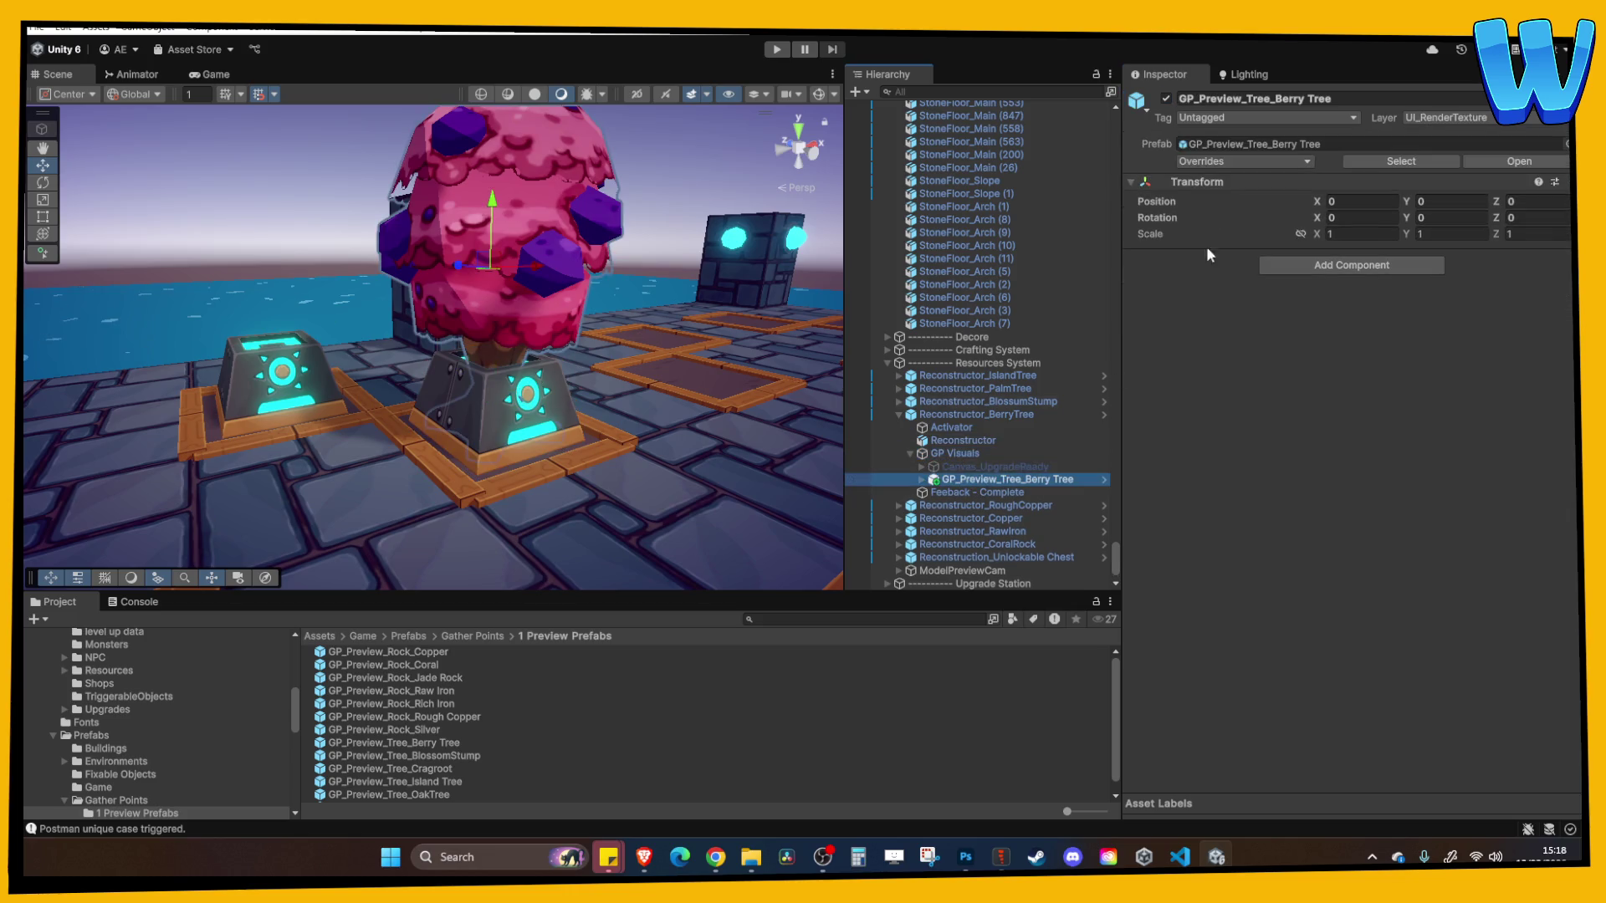
{"action": "left_click", "coordinate": [1166, 98]}
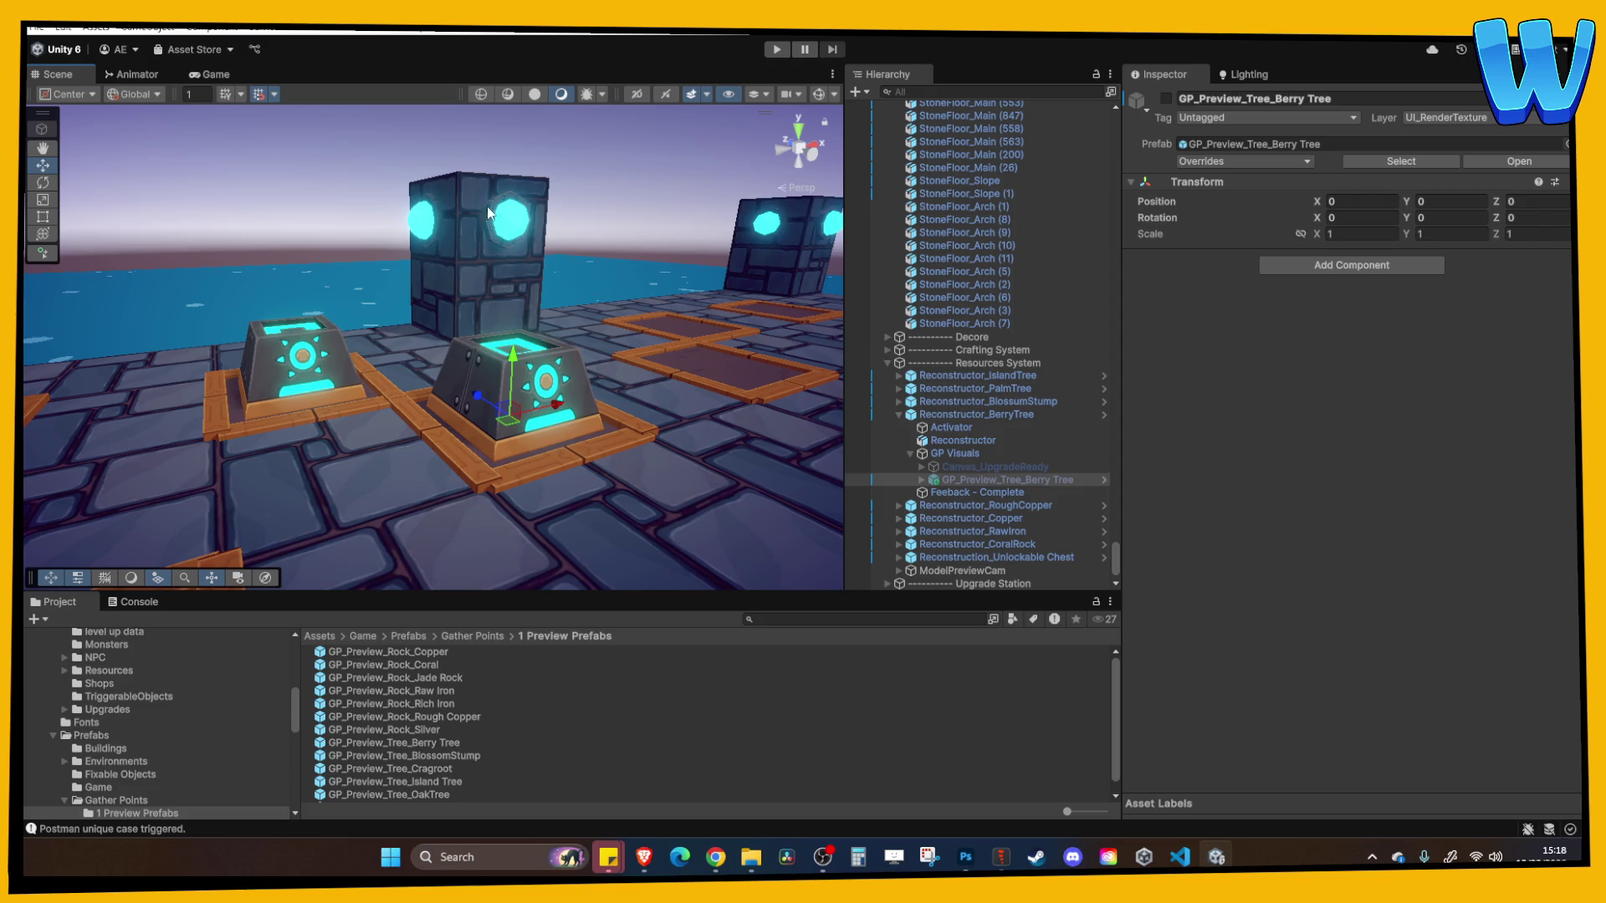
{"action": "left_click", "coordinate": [777, 49]}
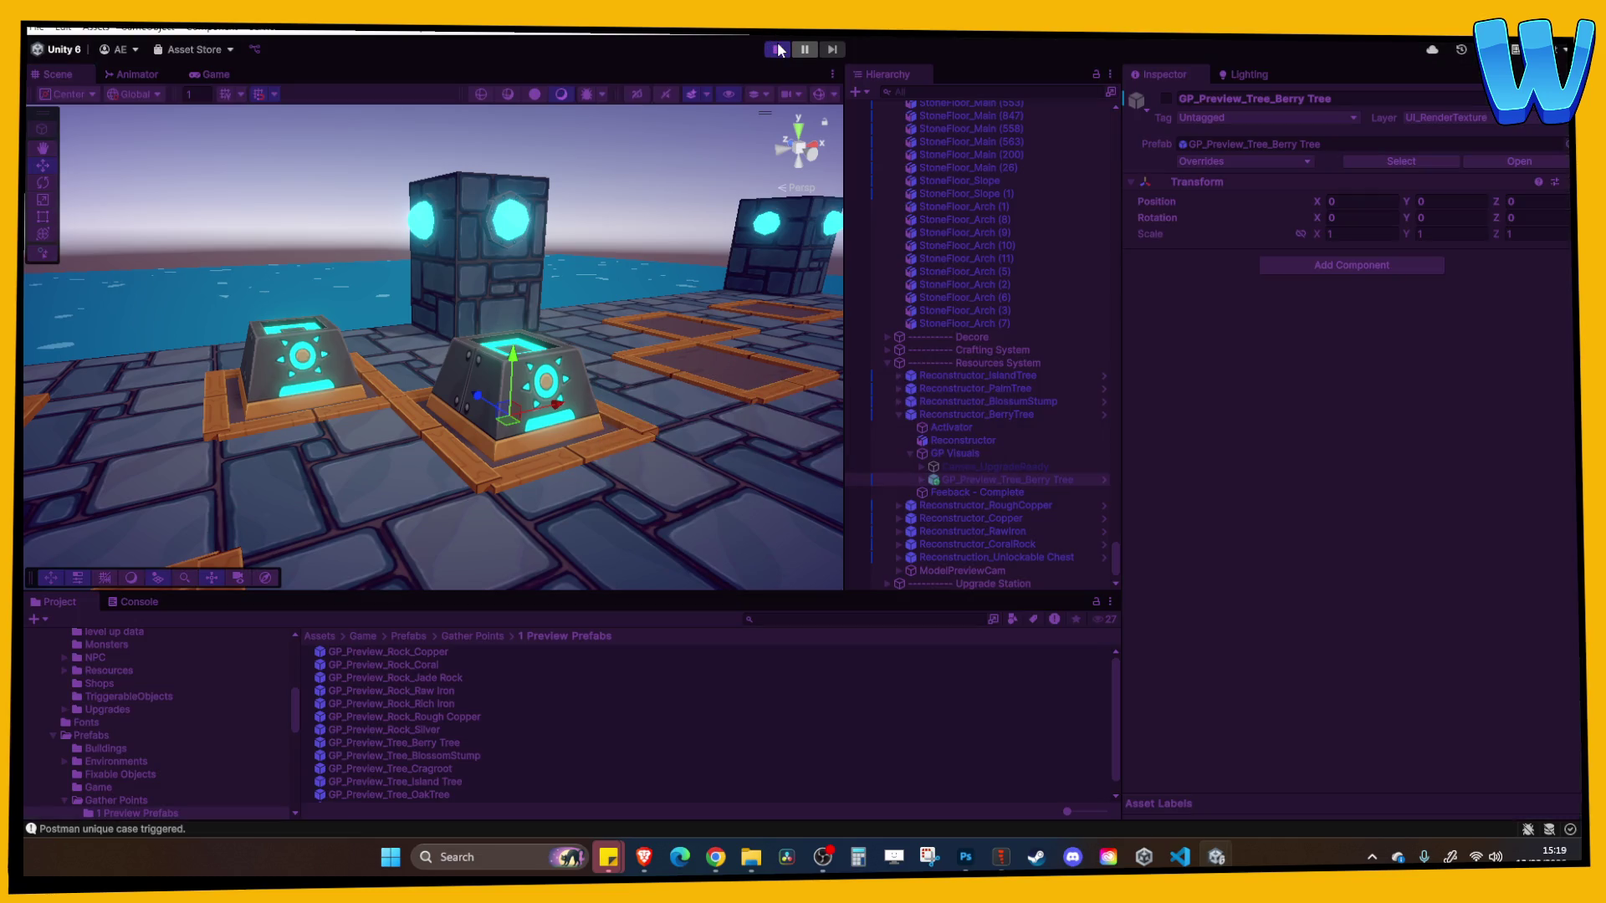
{"action": "left_click", "coordinate": [780, 48]}
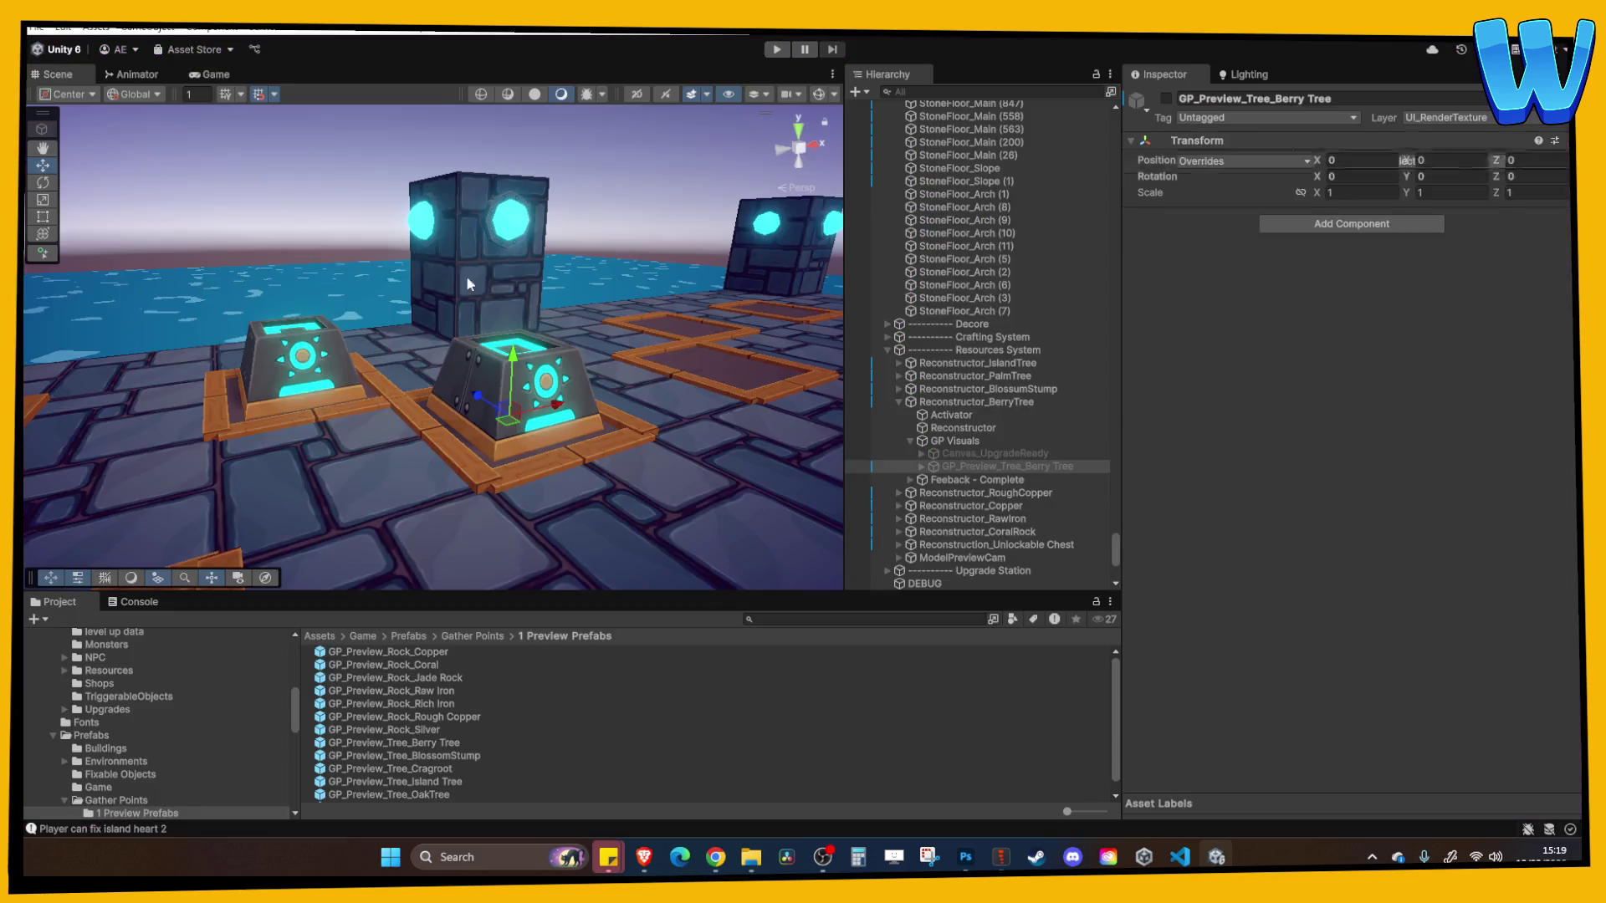
Move the Player onto the reconstructor platforms and frame it among the glowing pads
{"action": "left_click", "coordinate": [951, 222]}
{"action": "key", "text": "Left"}
{"action": "key", "text": "Left"}
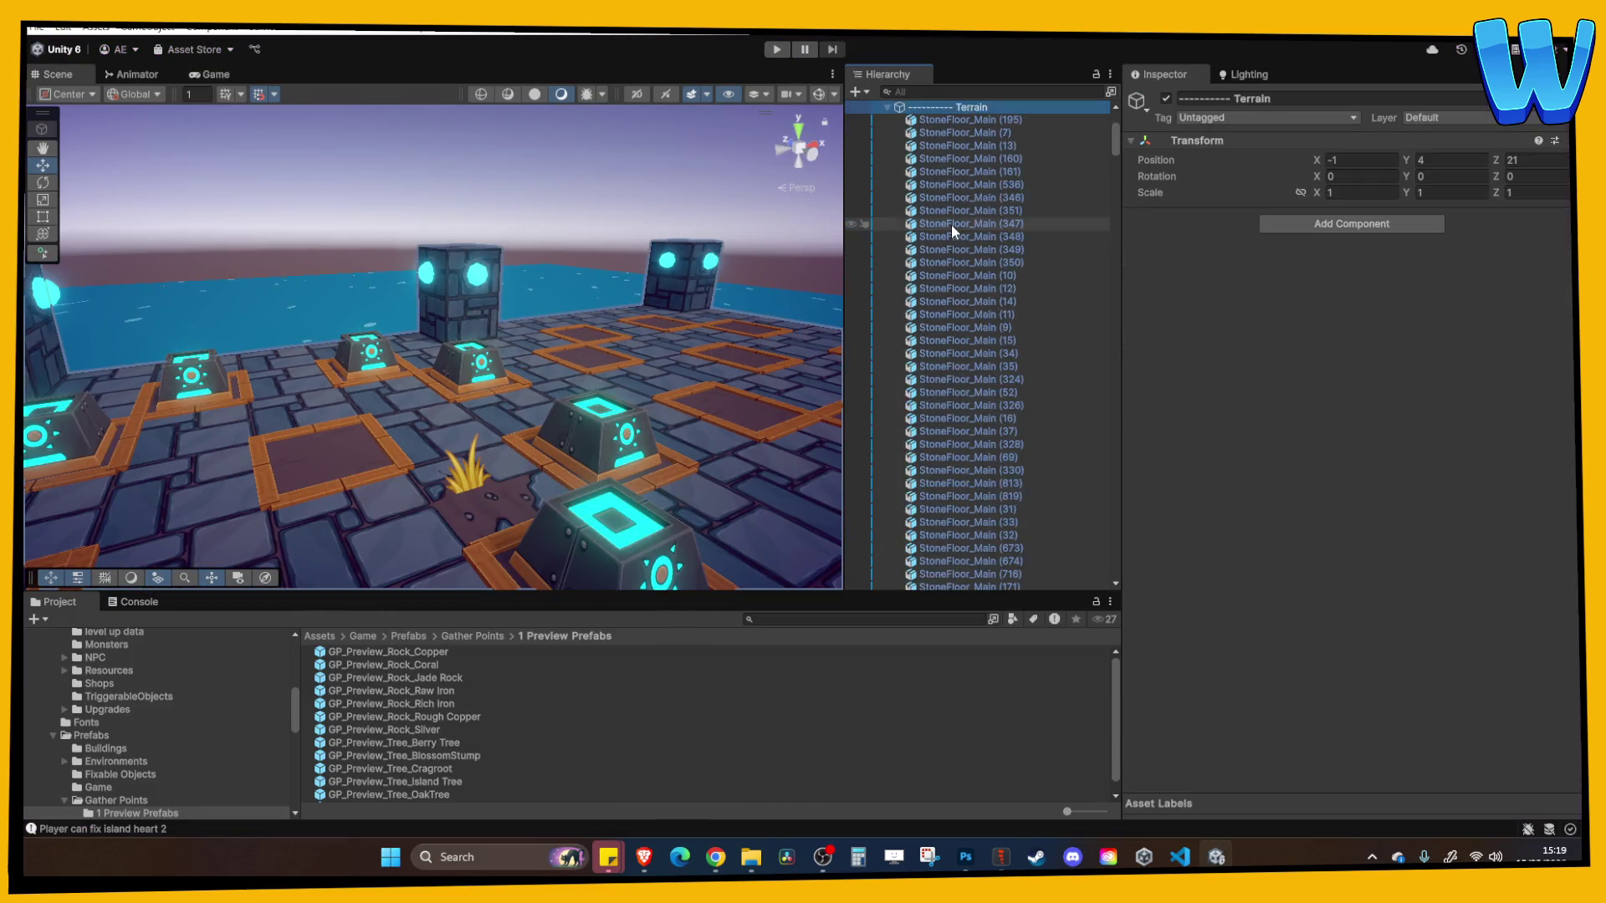
{"action": "double_click", "coordinate": [930, 116]}
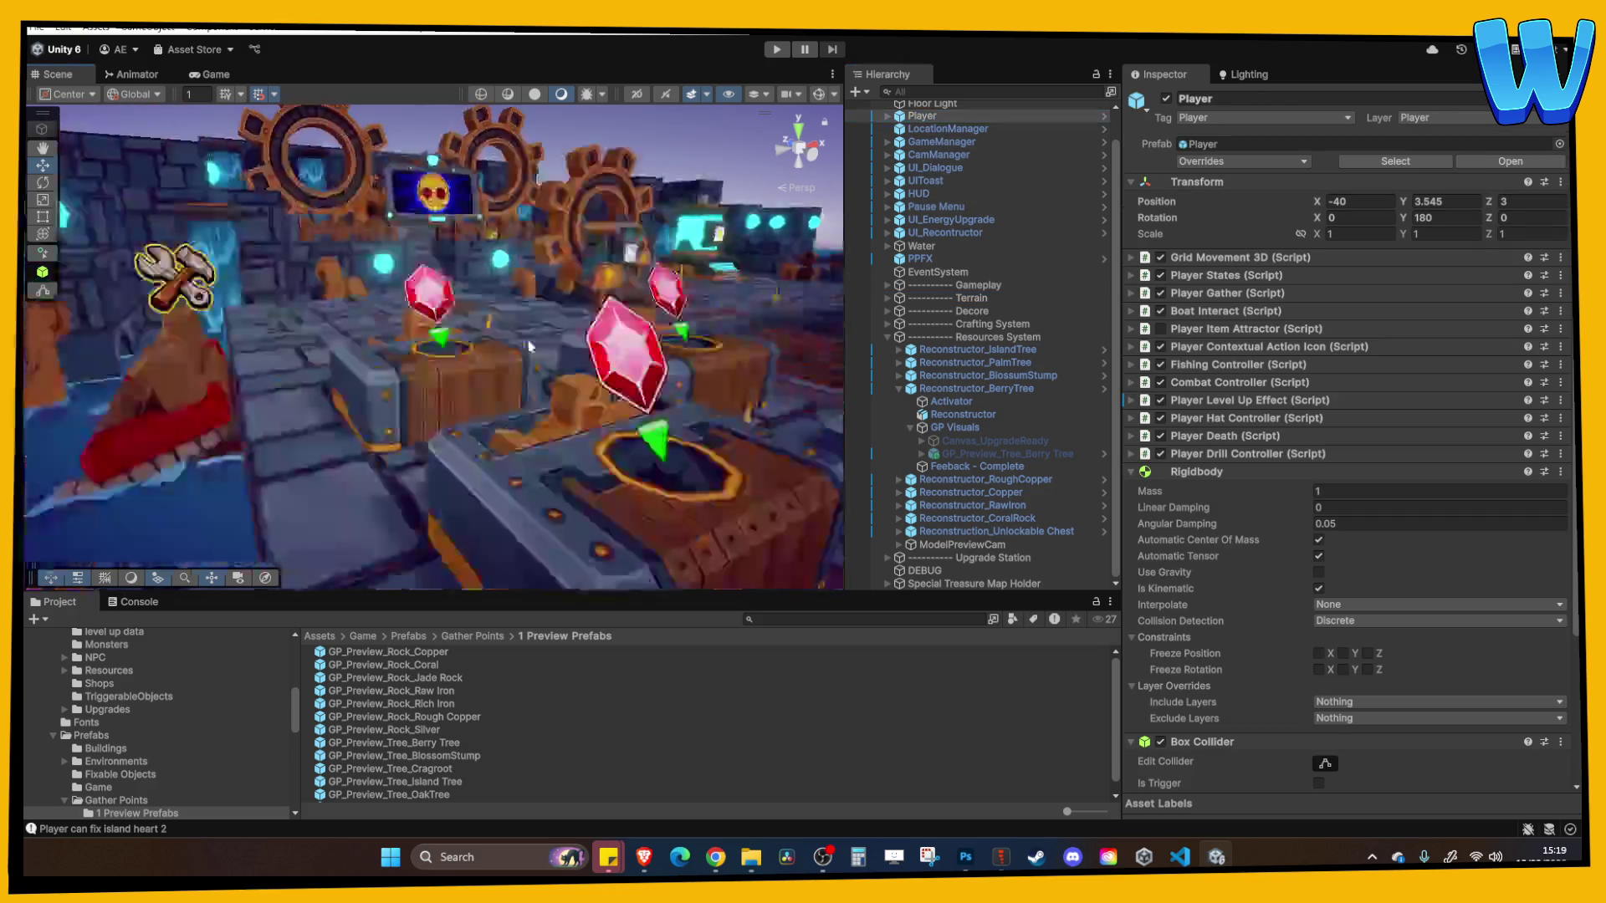
{"action": "scroll", "coordinate": [530, 361], "scroll_direction": "down", "scroll_amount": 10}
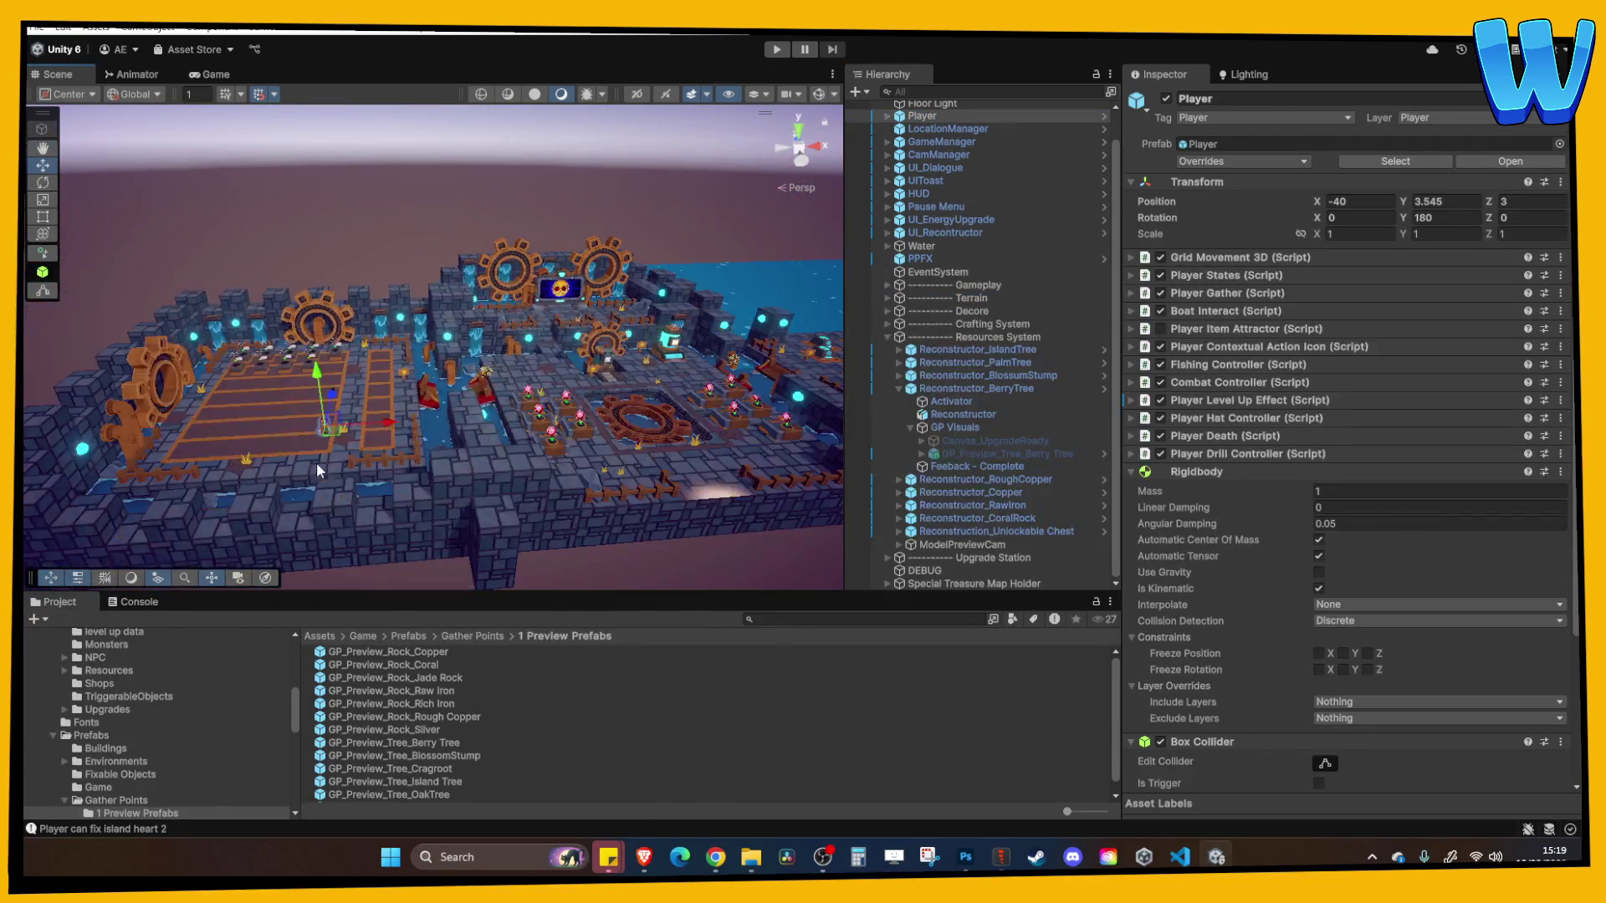
{"action": "left_click_drag", "start_coordinate": [606, 414], "coordinate": [692, 421]}
{"action": "left_click", "coordinate": [681, 416]}
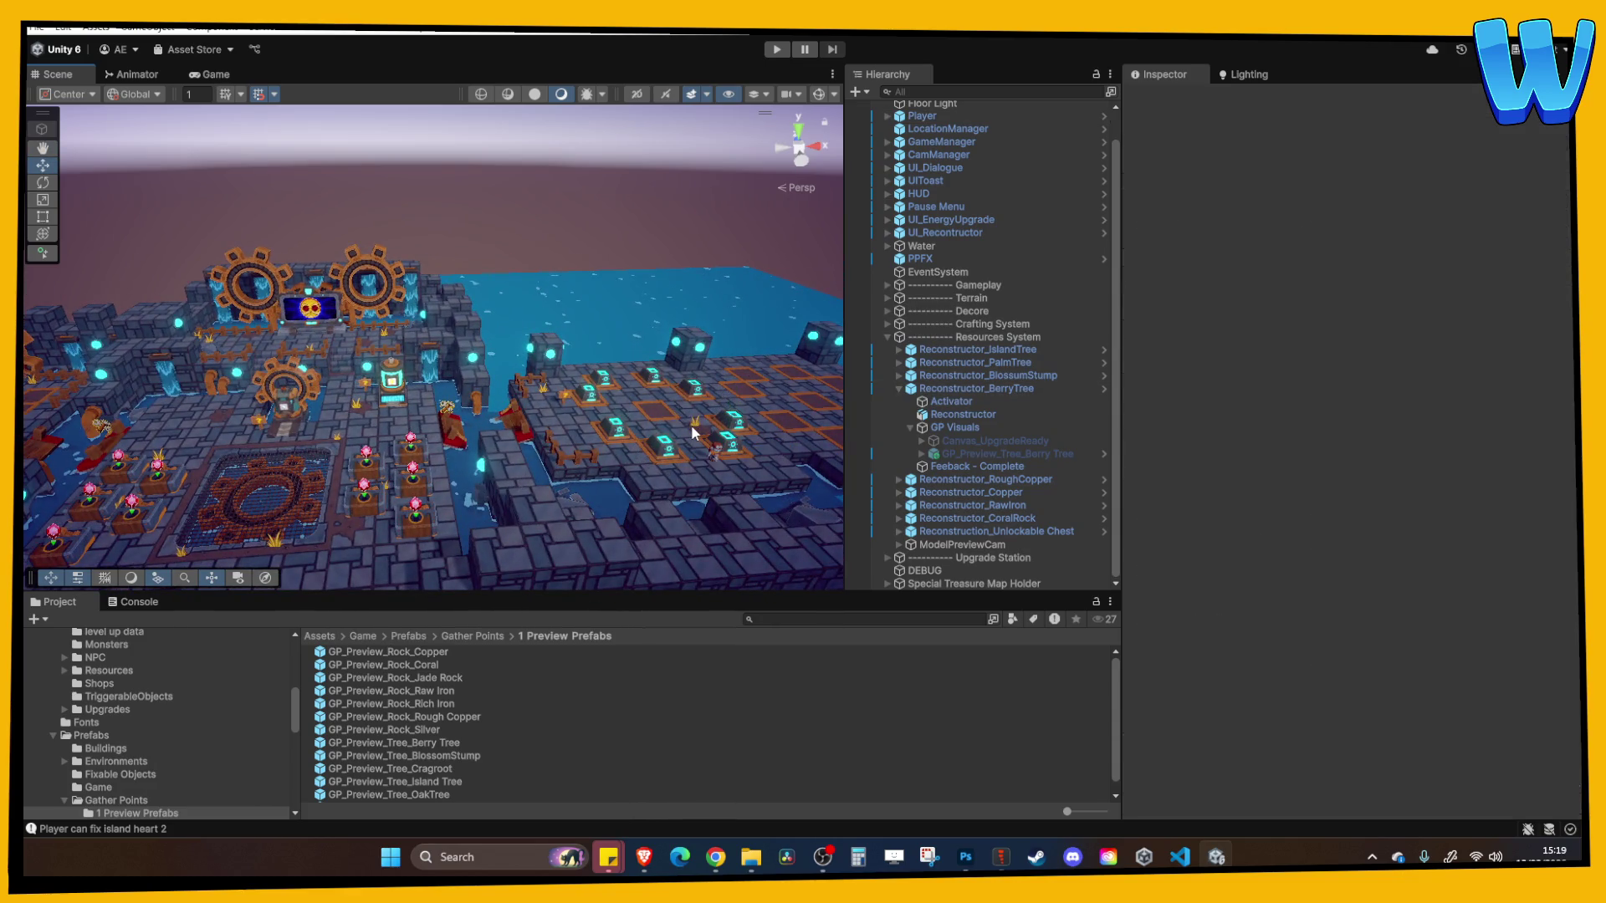
{"action": "left_click", "coordinate": [692, 432]}
{"action": "key", "text": "f"}
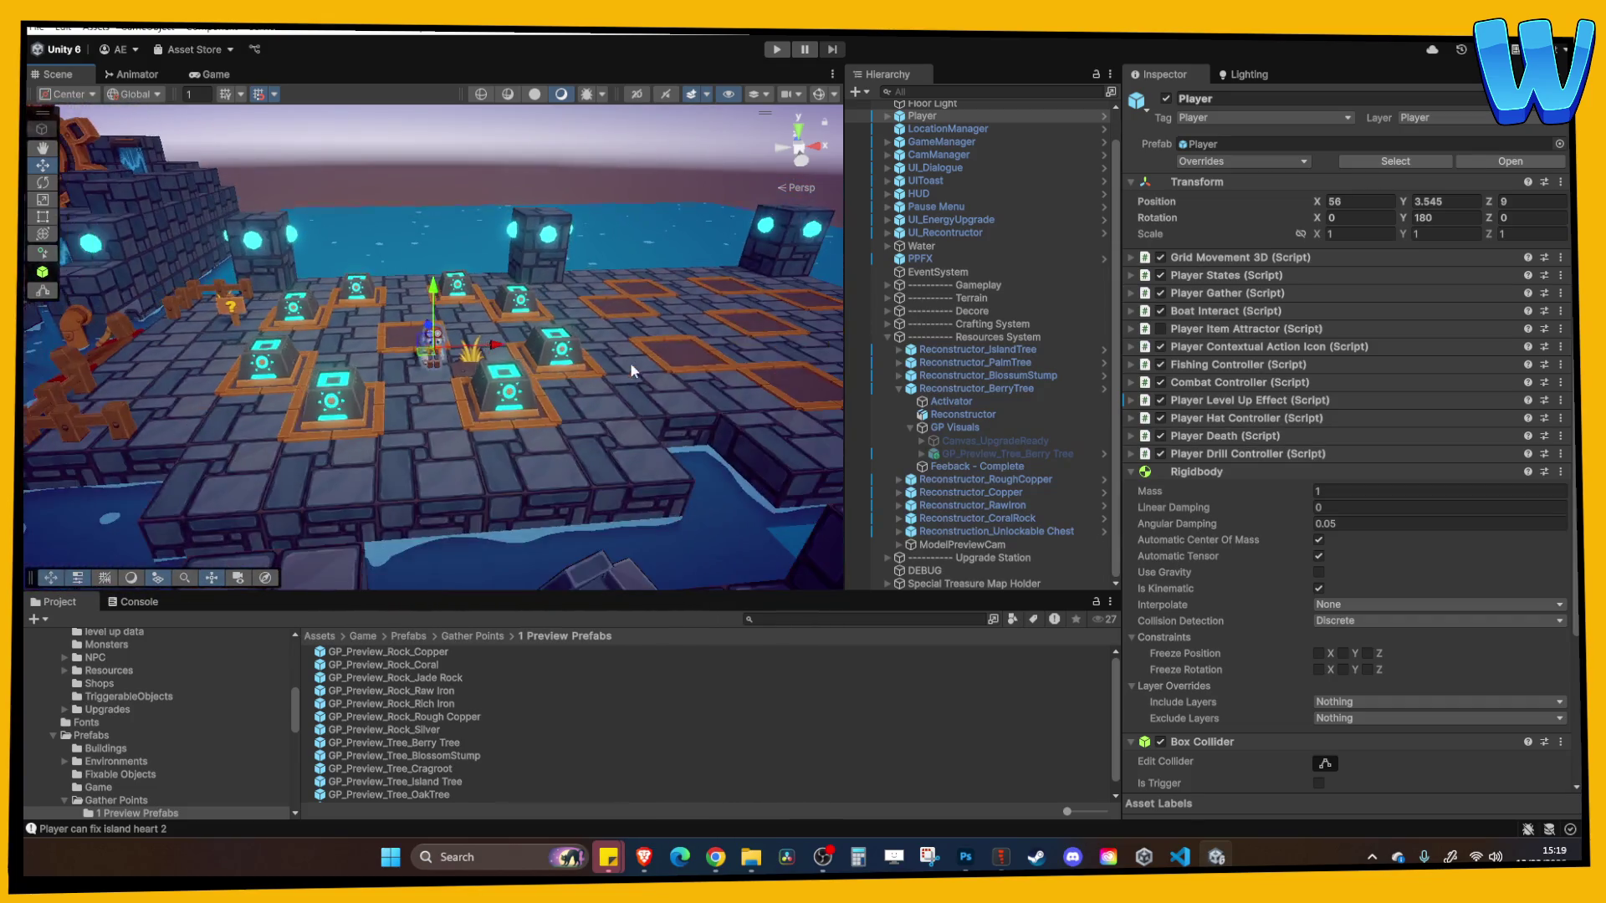
{"action": "mouse_move", "coordinate": [629, 363]}
{"action": "left_mouse_down"}
{"action": "mouse_move", "coordinate": [549, 418]}
{"action": "mouse_move", "coordinate": [539, 500]}
{"action": "mouse_move", "coordinate": [535, 387]}
{"action": "left_mouse_up"}
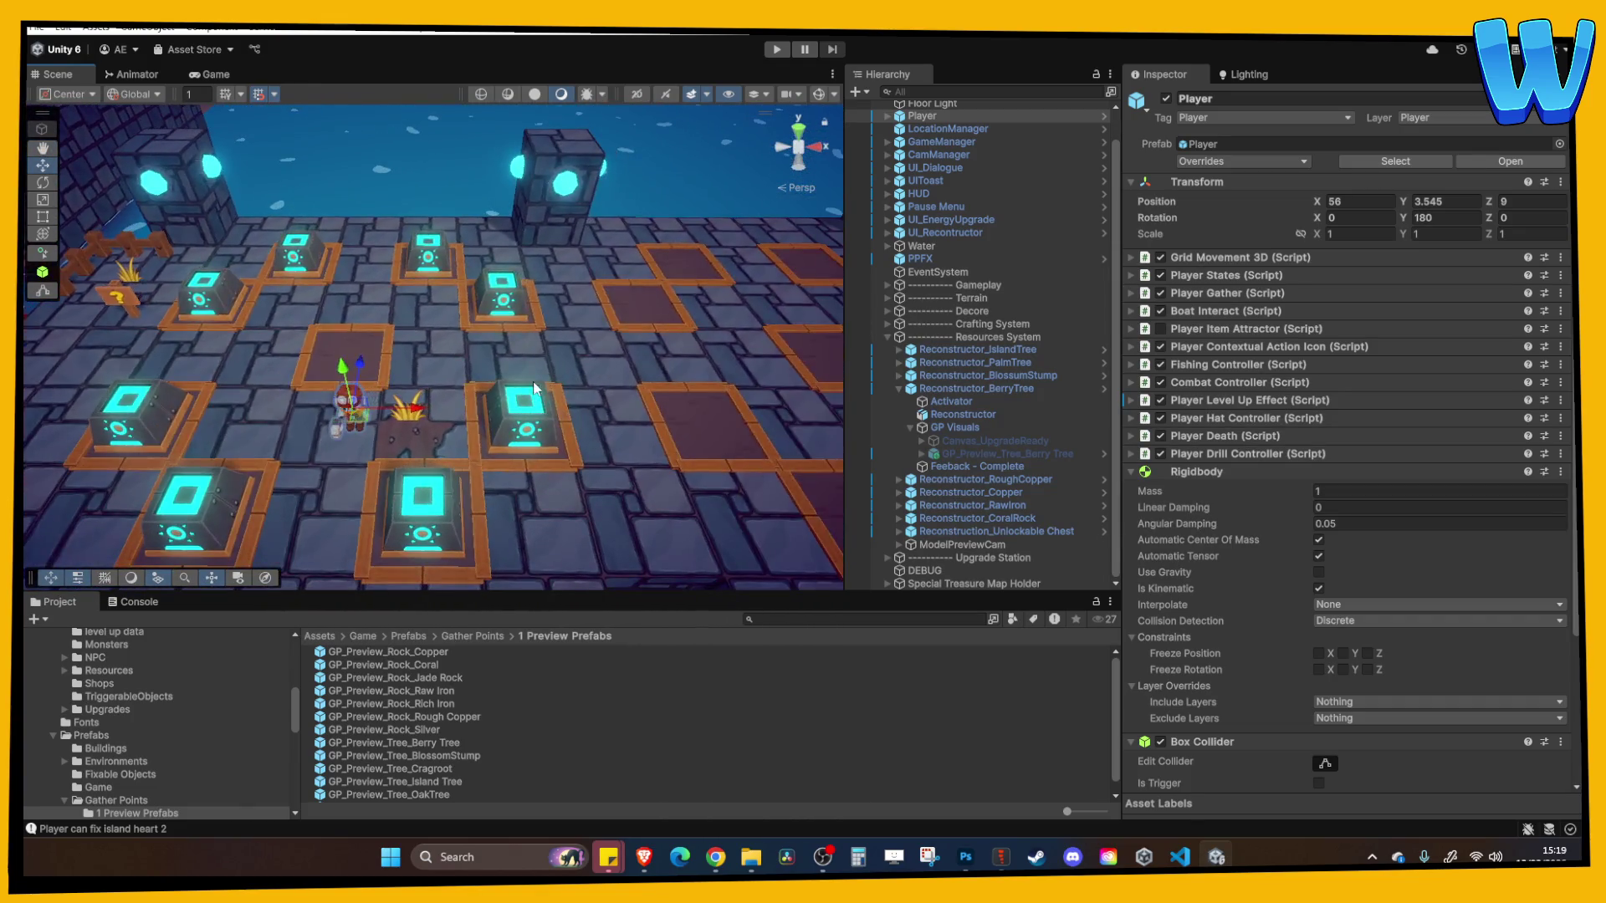
{"action": "left_click_drag", "start_coordinate": [299, 374], "coordinate": [379, 535]}
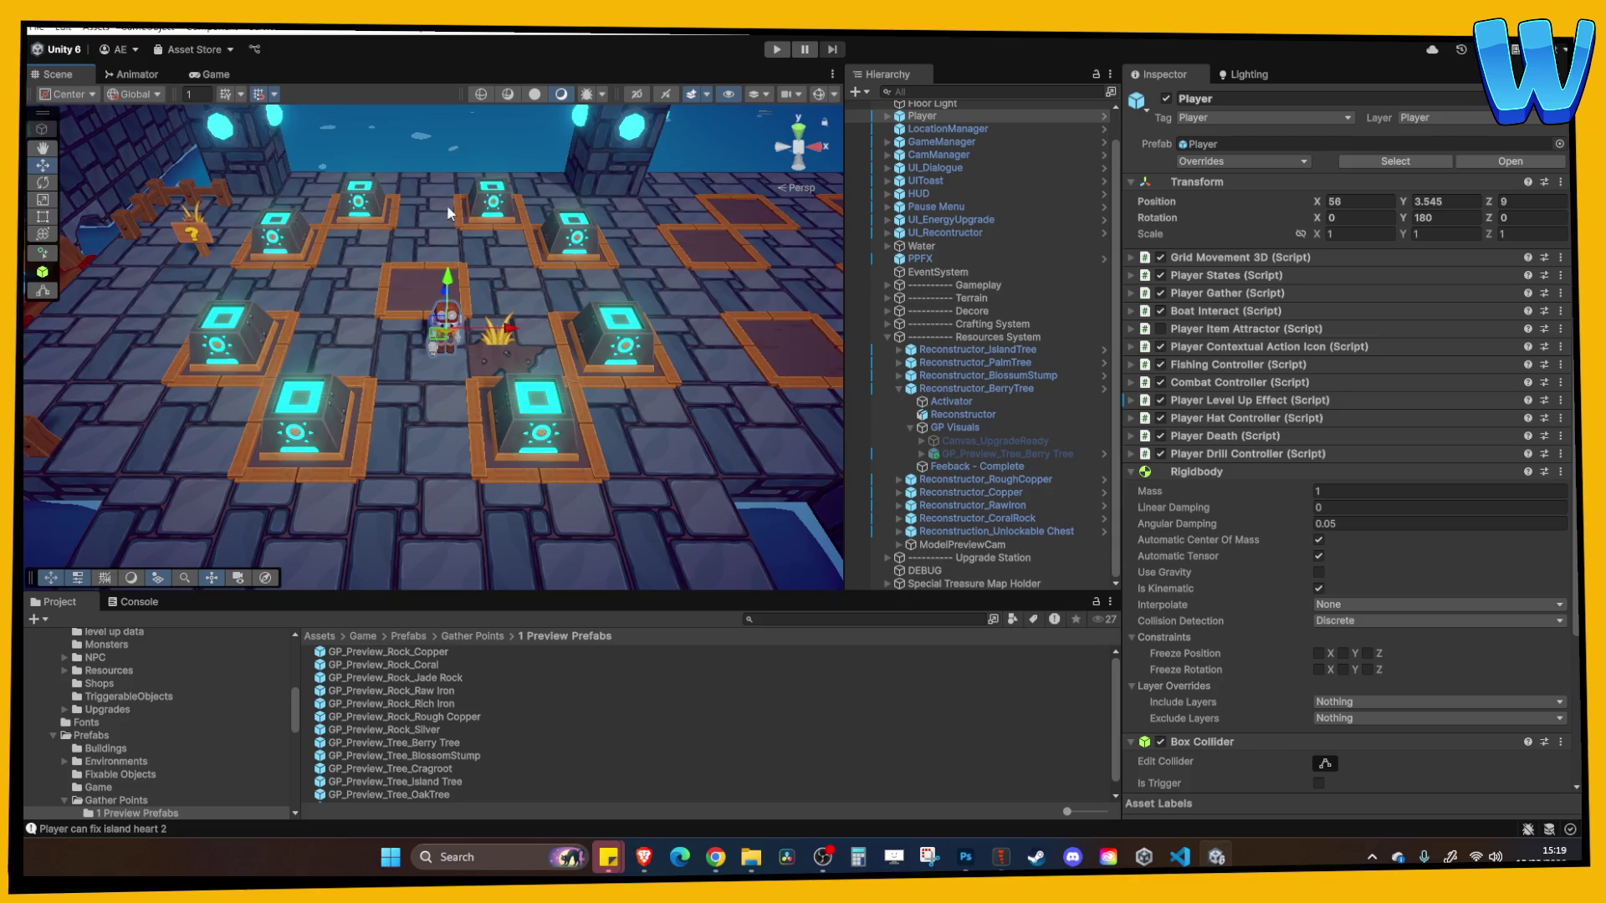
{"action": "left_click_drag", "start_coordinate": [449, 311], "coordinate": [661, 184]}
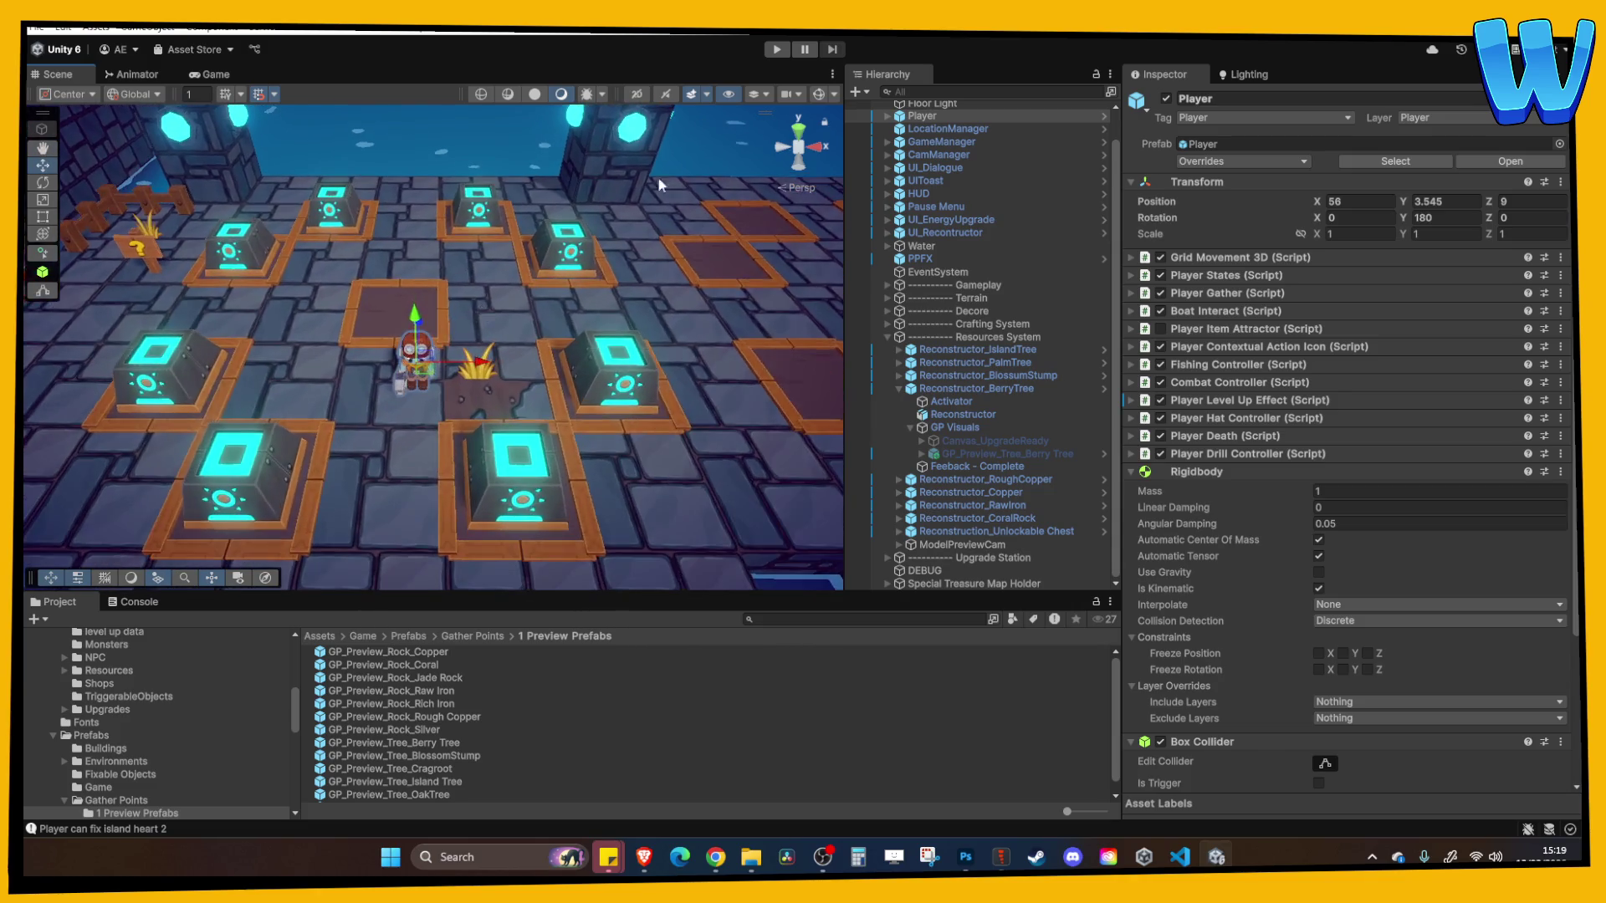
Play to the Berry Tree pad's panel showing Berries x10, Fibres x5, Soft Wood x5, then stop
{"action": "left_click", "coordinate": [776, 50]}
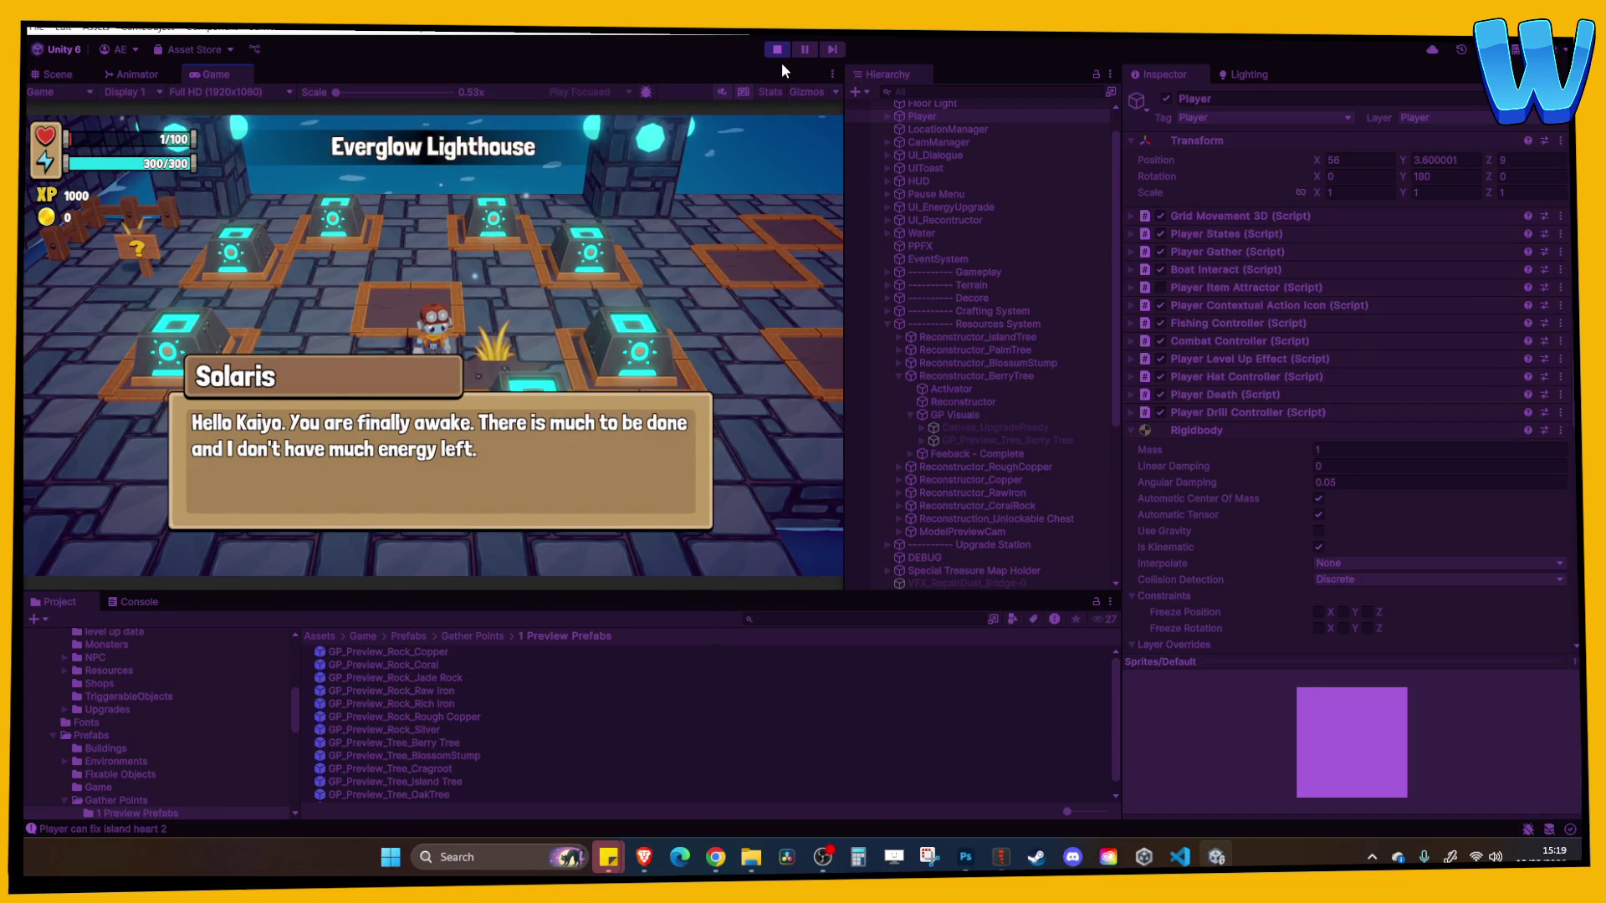
{"action": "key", "text": "space"}
{"action": "key", "text": "space"}
{"action": "key", "text": "space"}
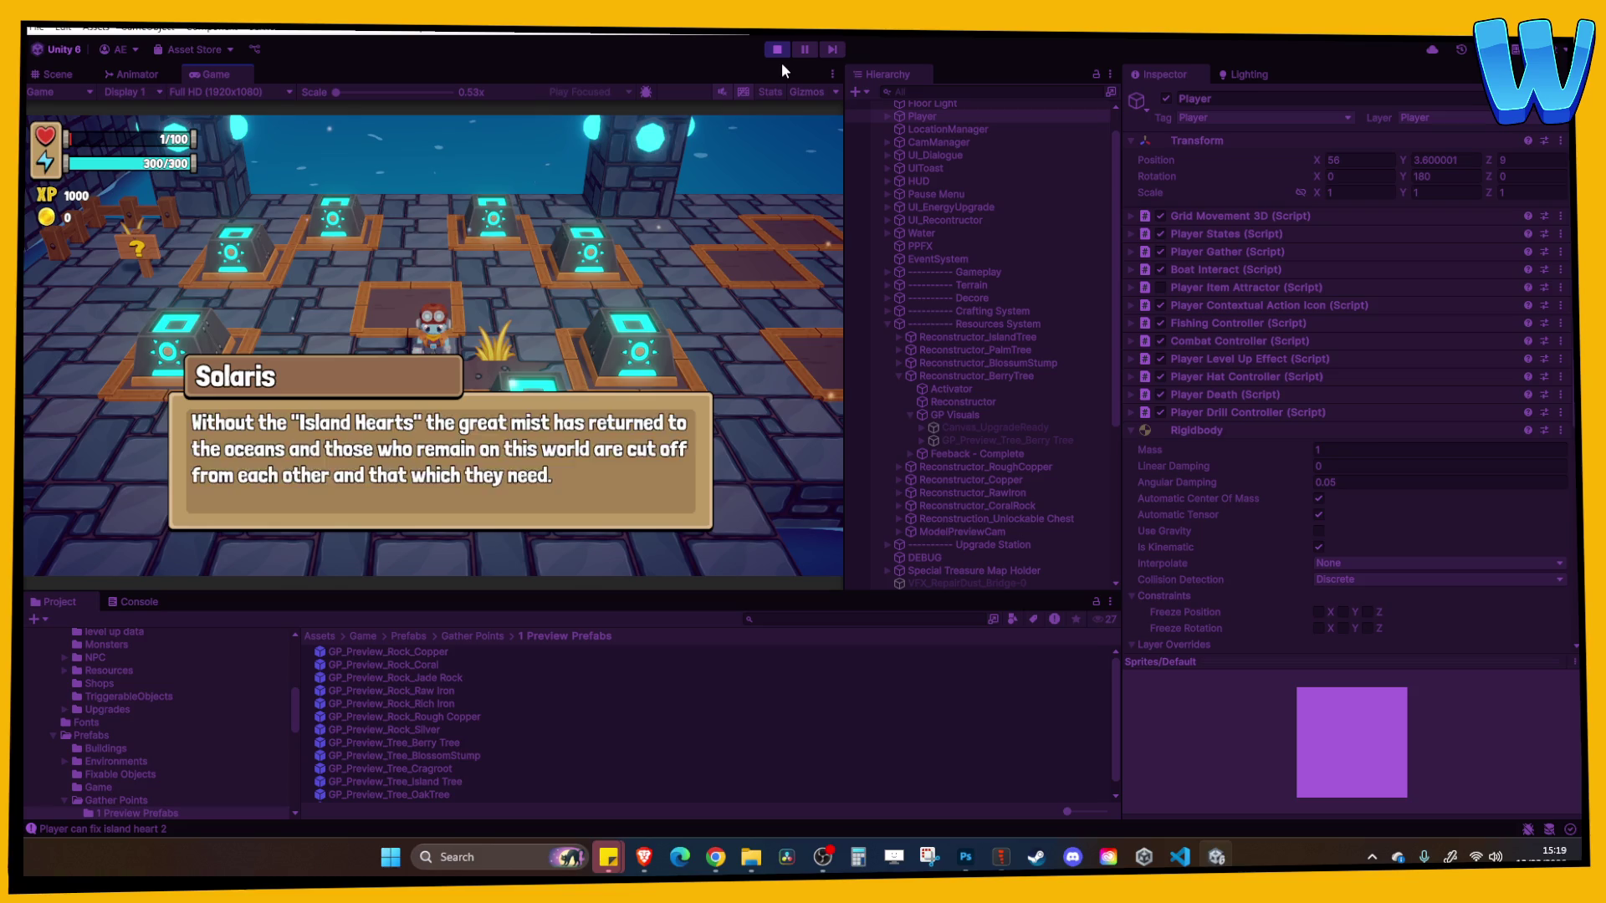
{"action": "key", "text": "space"}
{"action": "key", "text": "w"}
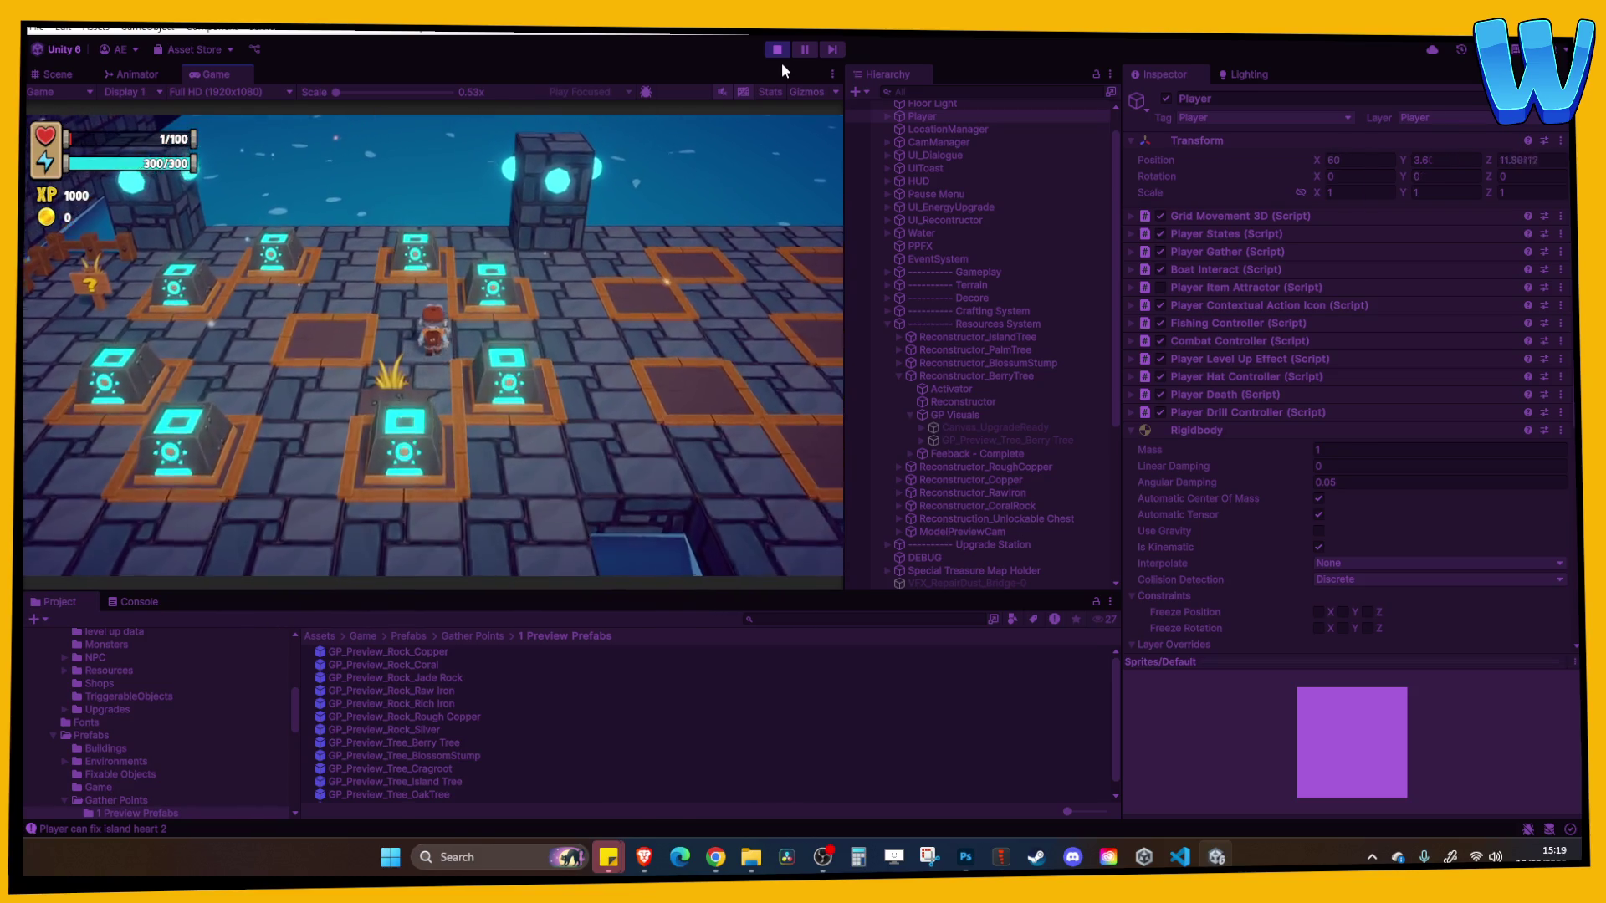
{"action": "key", "text": "space"}
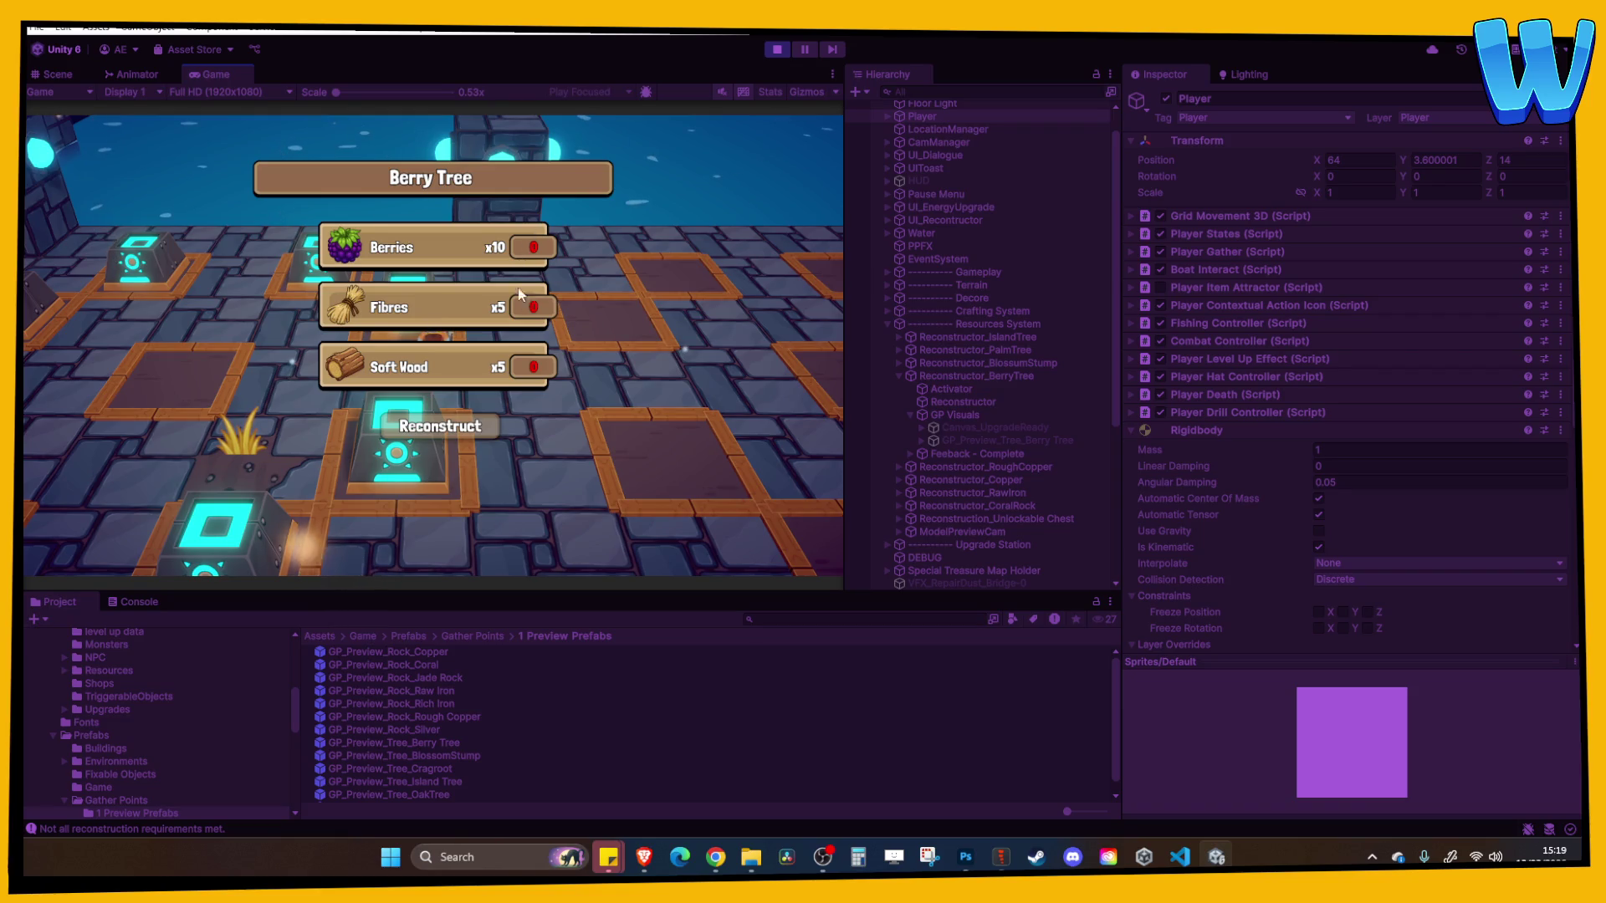
{"action": "left_click", "coordinate": [777, 50]}
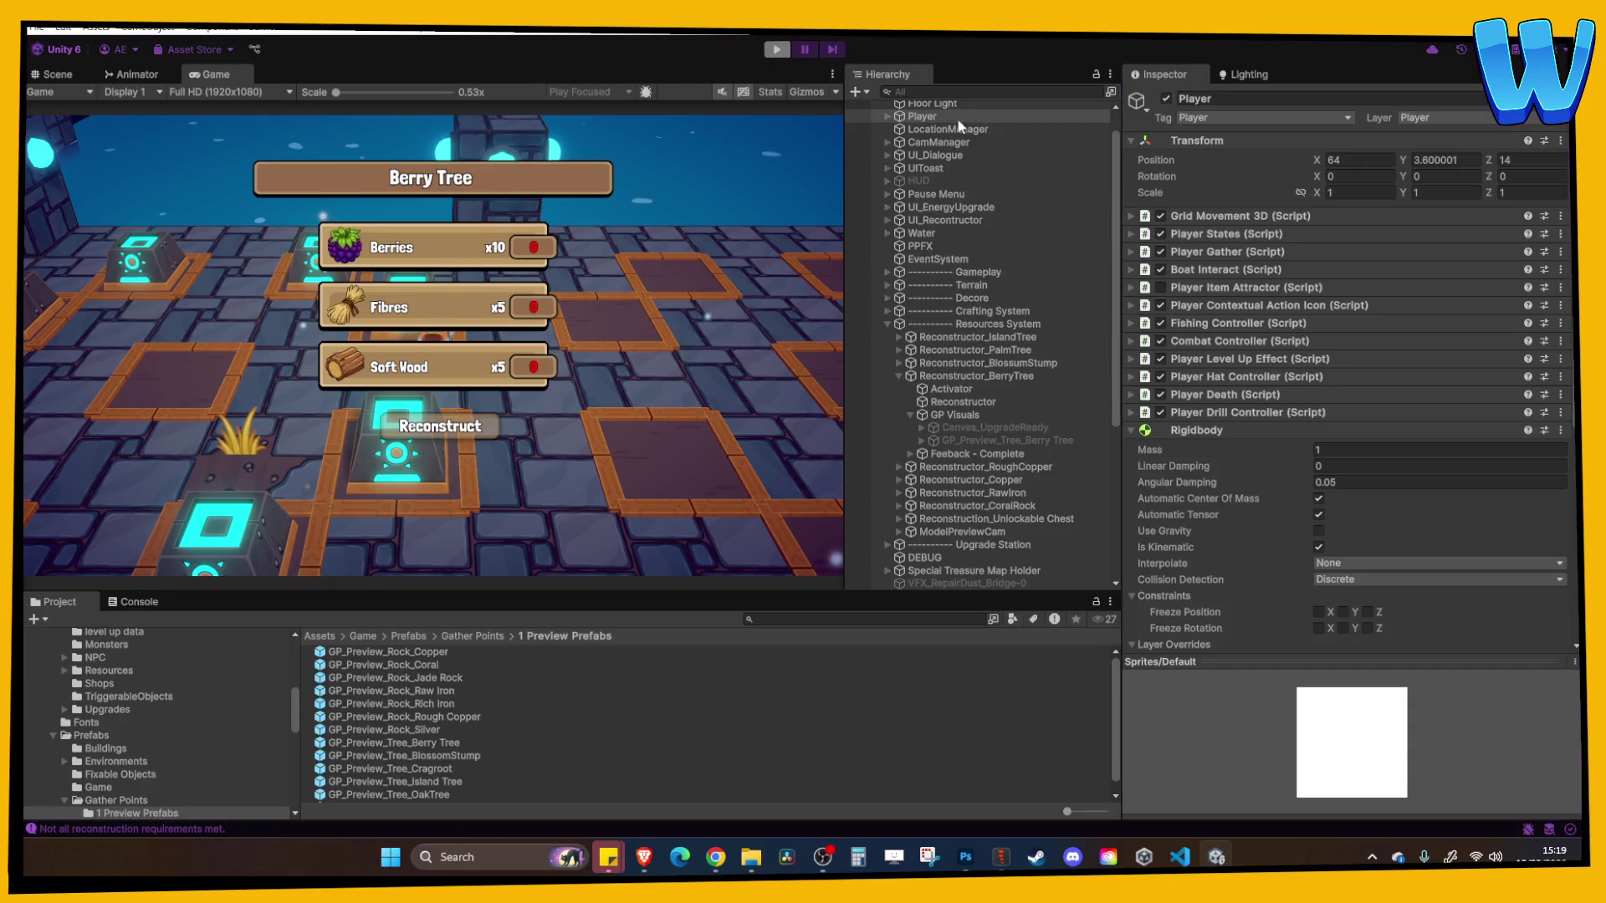
Select GameManager and review item indices in the Master Lists' Item Master List
{"action": "left_click", "coordinate": [941, 171]}
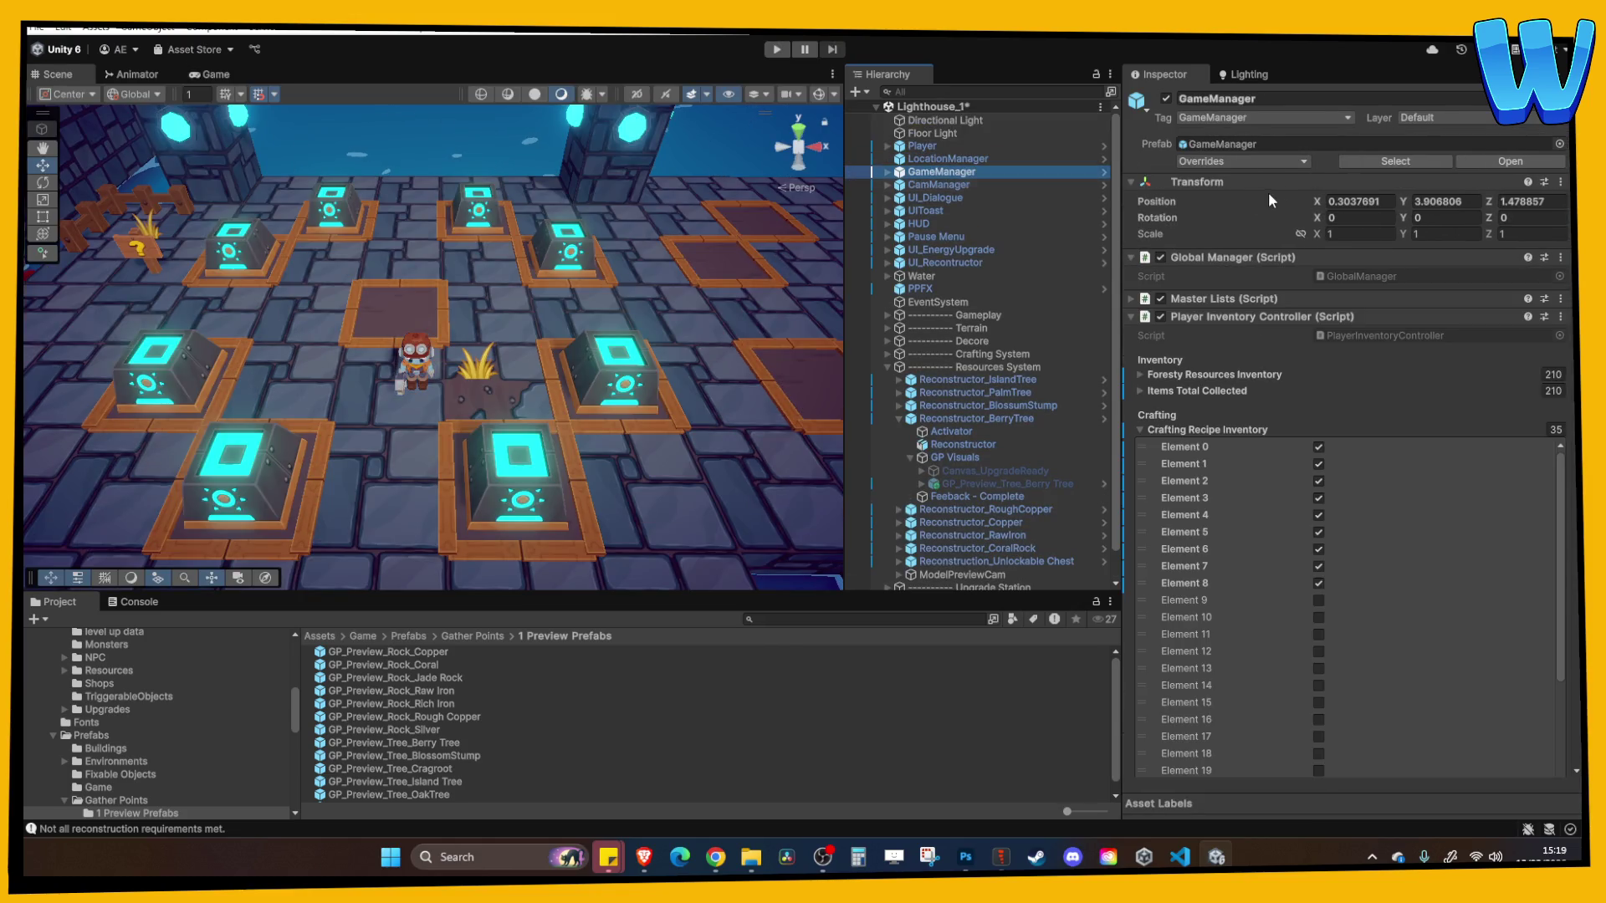
{"action": "left_click", "coordinate": [1219, 301]}
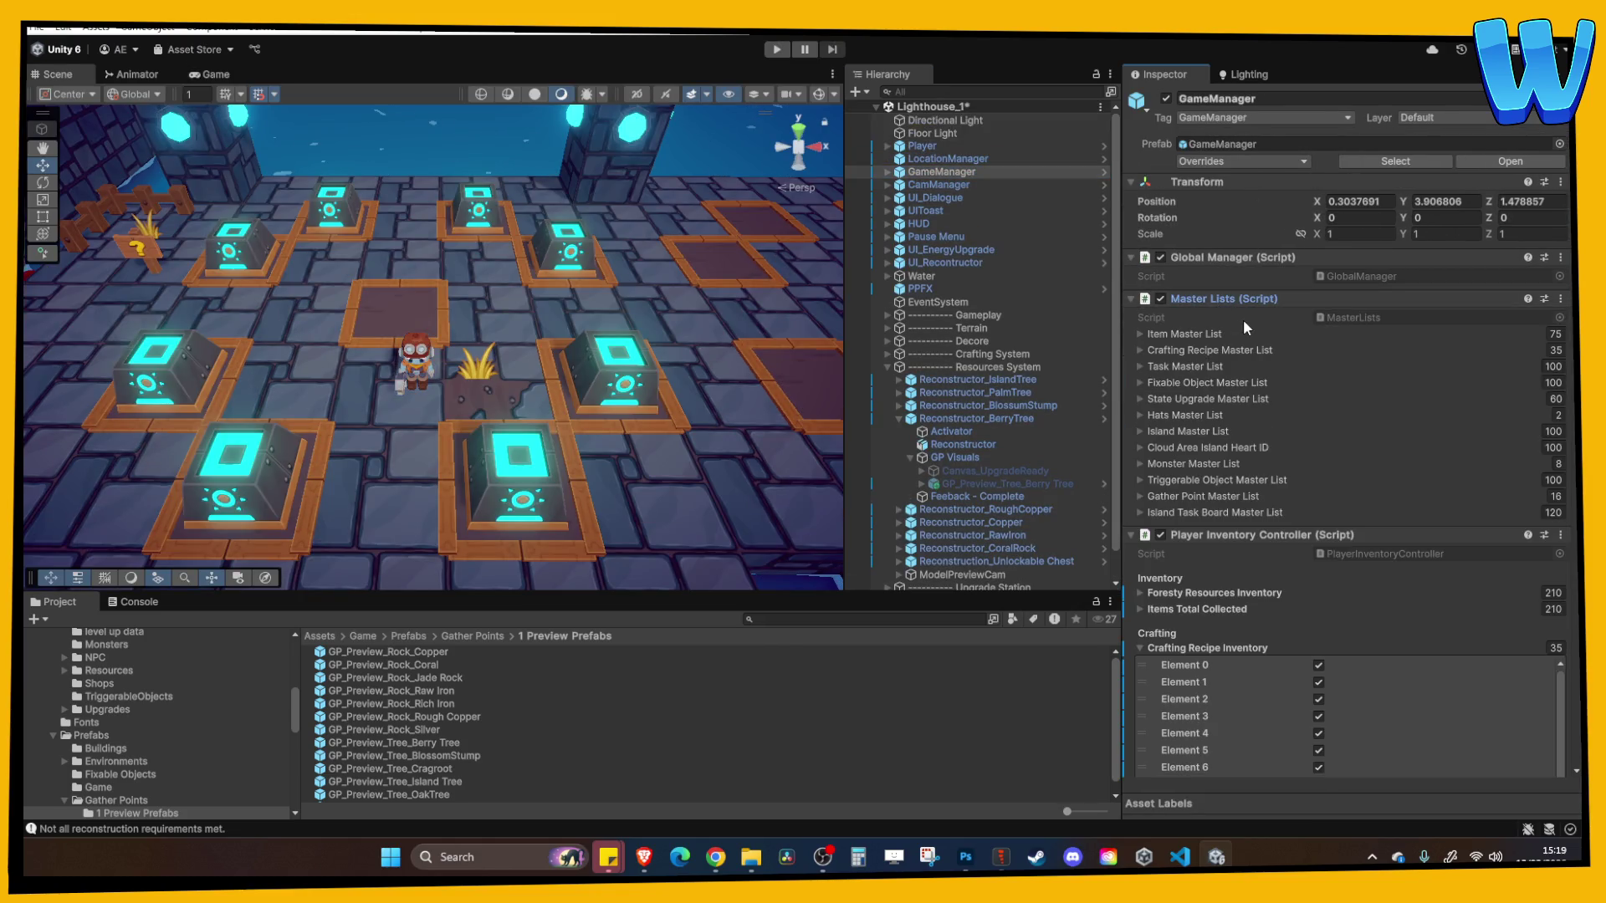
{"action": "left_click", "coordinate": [1225, 334]}
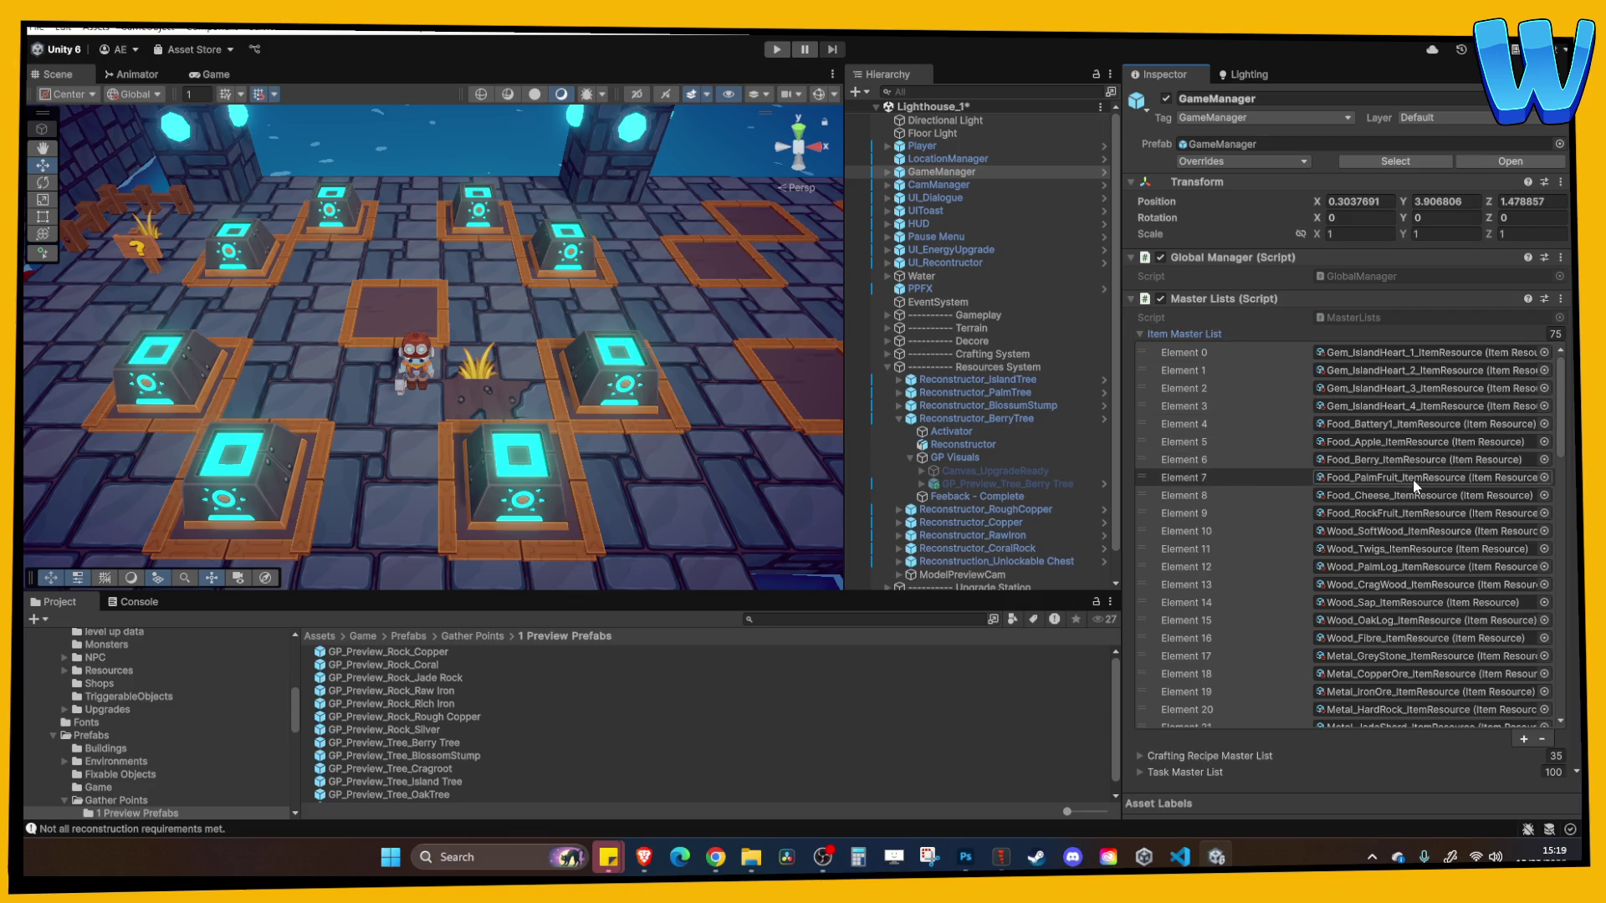
{"action": "scroll", "coordinate": [1405, 464], "scroll_direction": "down", "scroll_amount": 5}
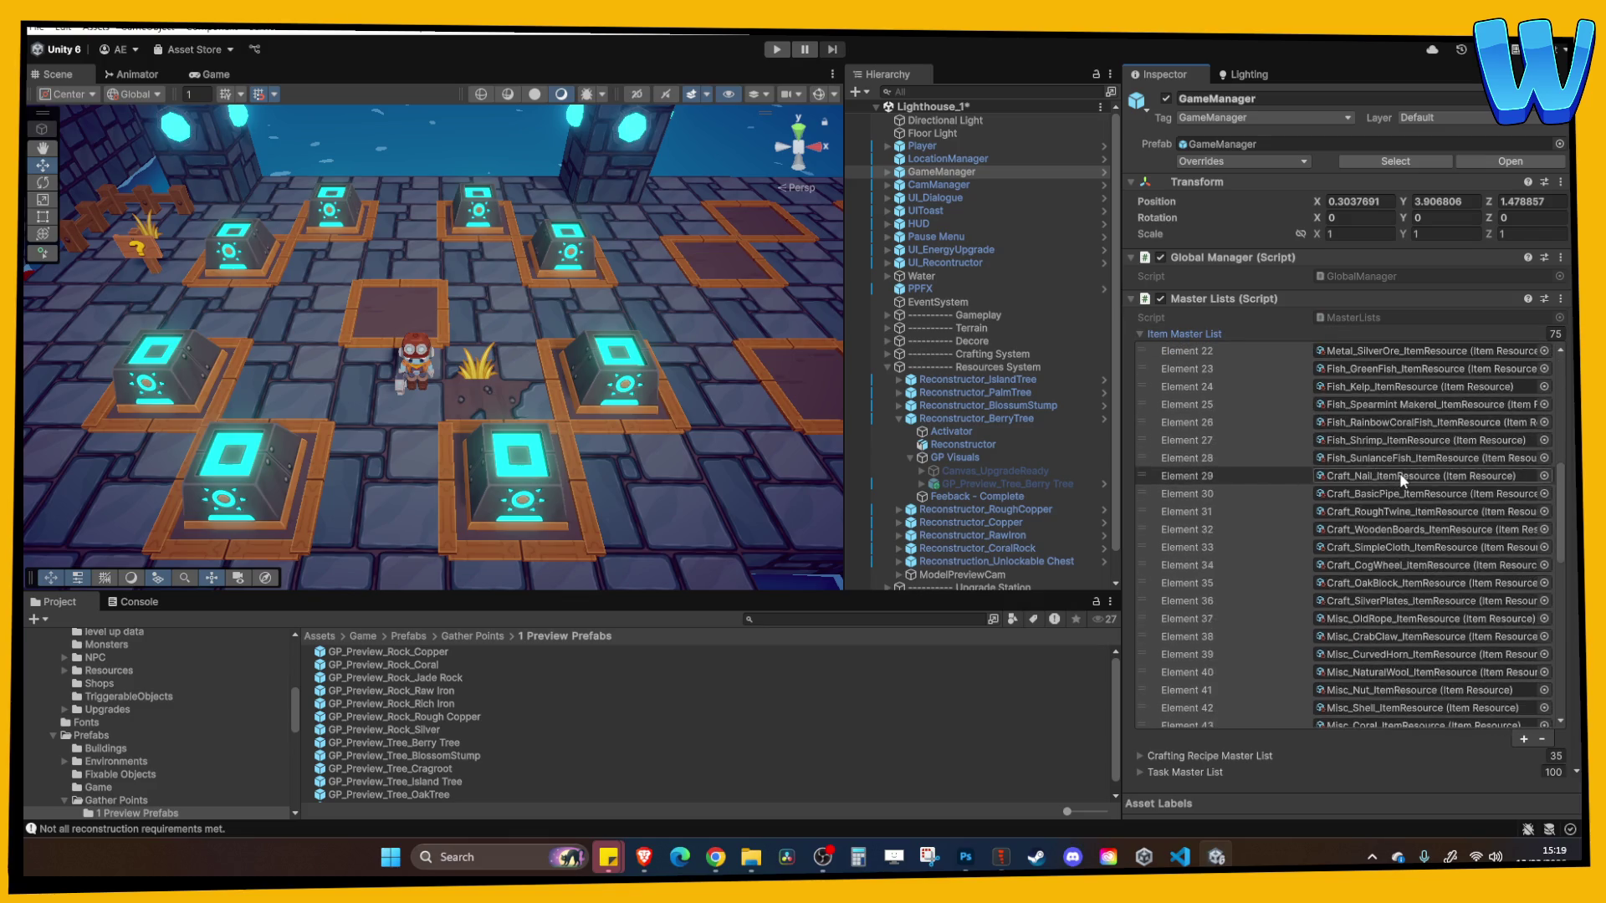
{"action": "scroll", "coordinate": [1398, 473], "scroll_direction": "up", "scroll_amount": 5}
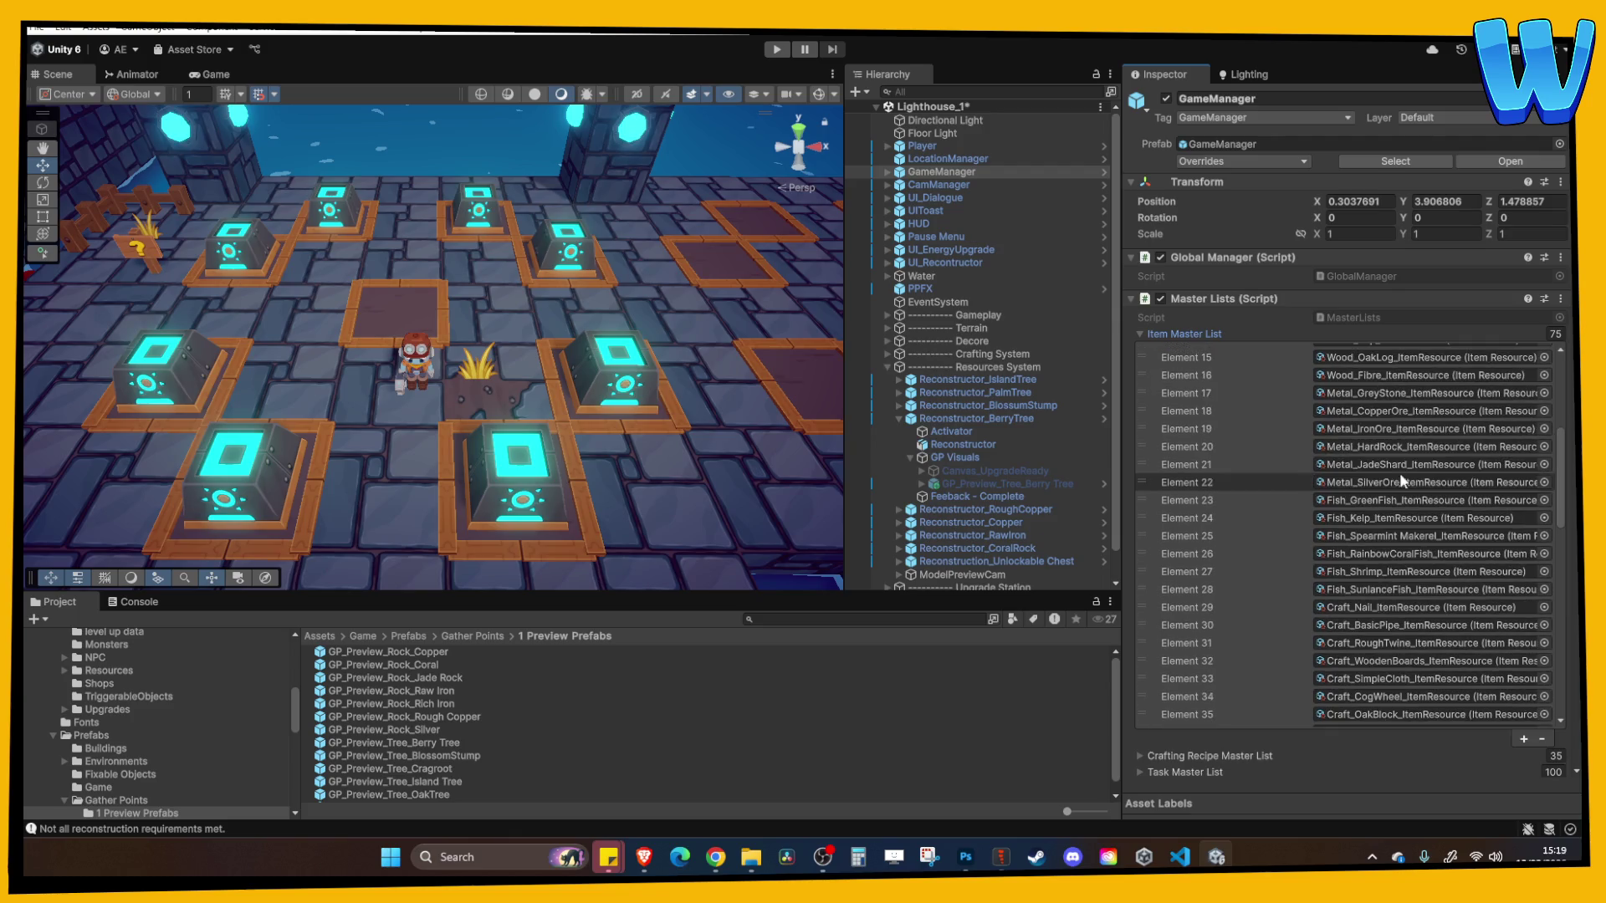
{"action": "left_click", "coordinate": [1220, 333]}
Revert the GameManager's Crafting Recipe Inventory to its prefab values
{"action": "scroll", "coordinate": [1279, 649], "scroll_direction": "down", "scroll_amount": 1}
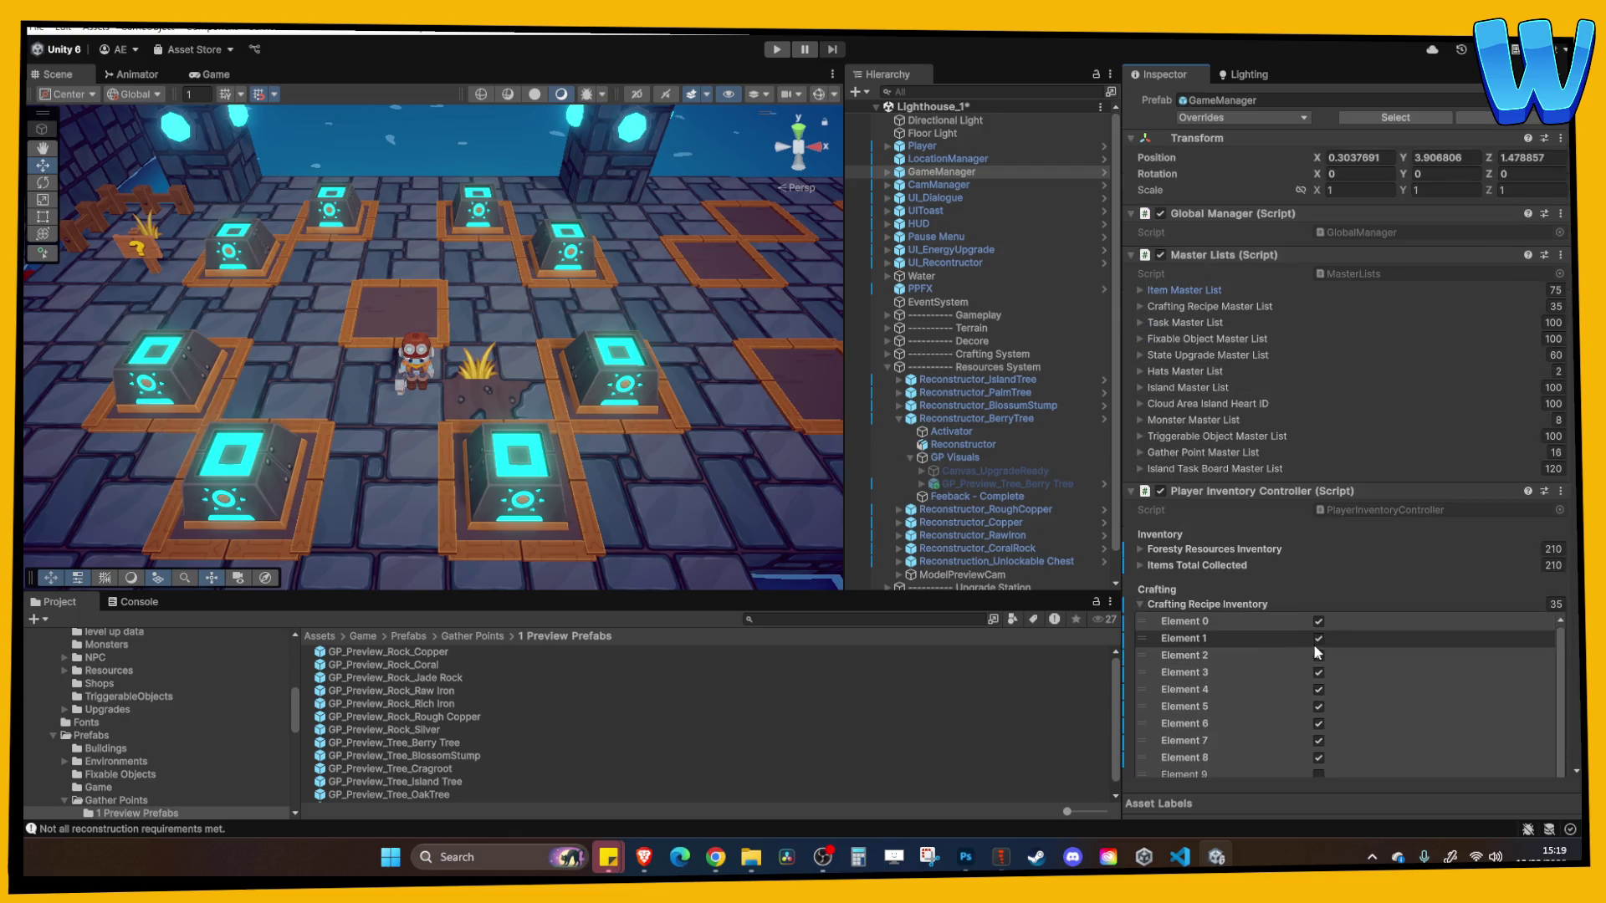
{"action": "left_click", "coordinate": [1319, 623]}
{"action": "left_click", "coordinate": [1319, 638]}
{"action": "left_click", "coordinate": [1319, 656]}
{"action": "left_click", "coordinate": [1319, 672]}
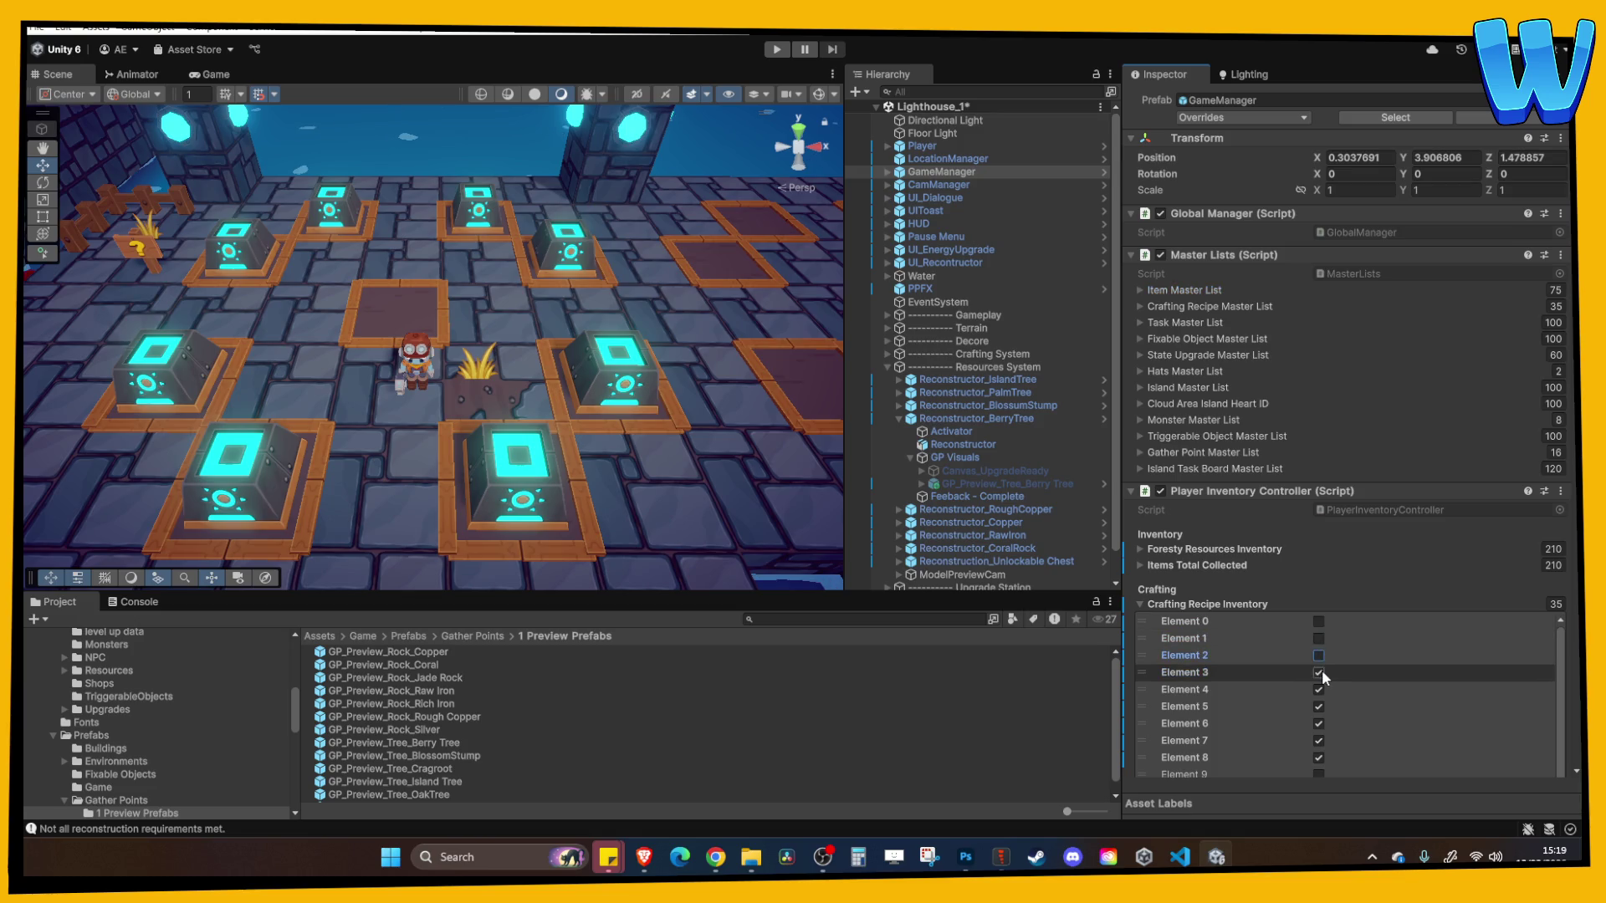
{"action": "left_click", "coordinate": [1319, 690]}
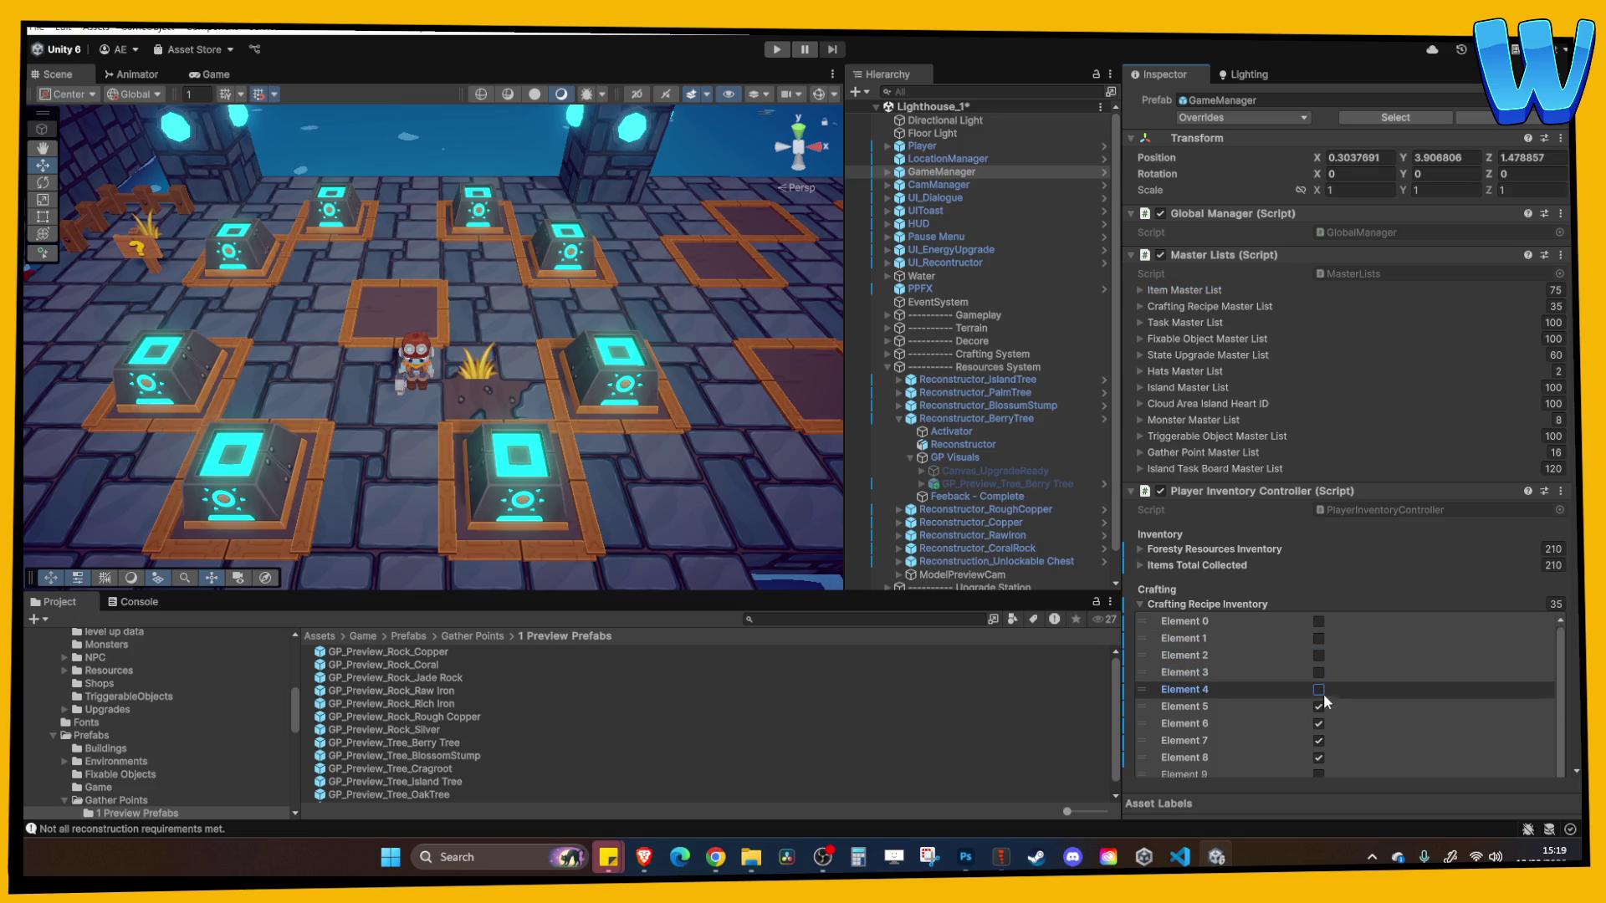
{"action": "right_click", "coordinate": [1212, 606]}
{"action": "left_click", "coordinate": [1272, 657]}
{"action": "left_click", "coordinate": [1197, 603]}
Set Foresty Resources Inventory Element 6 (Food_Berry) to 20
{"action": "left_click", "coordinate": [1214, 548]}
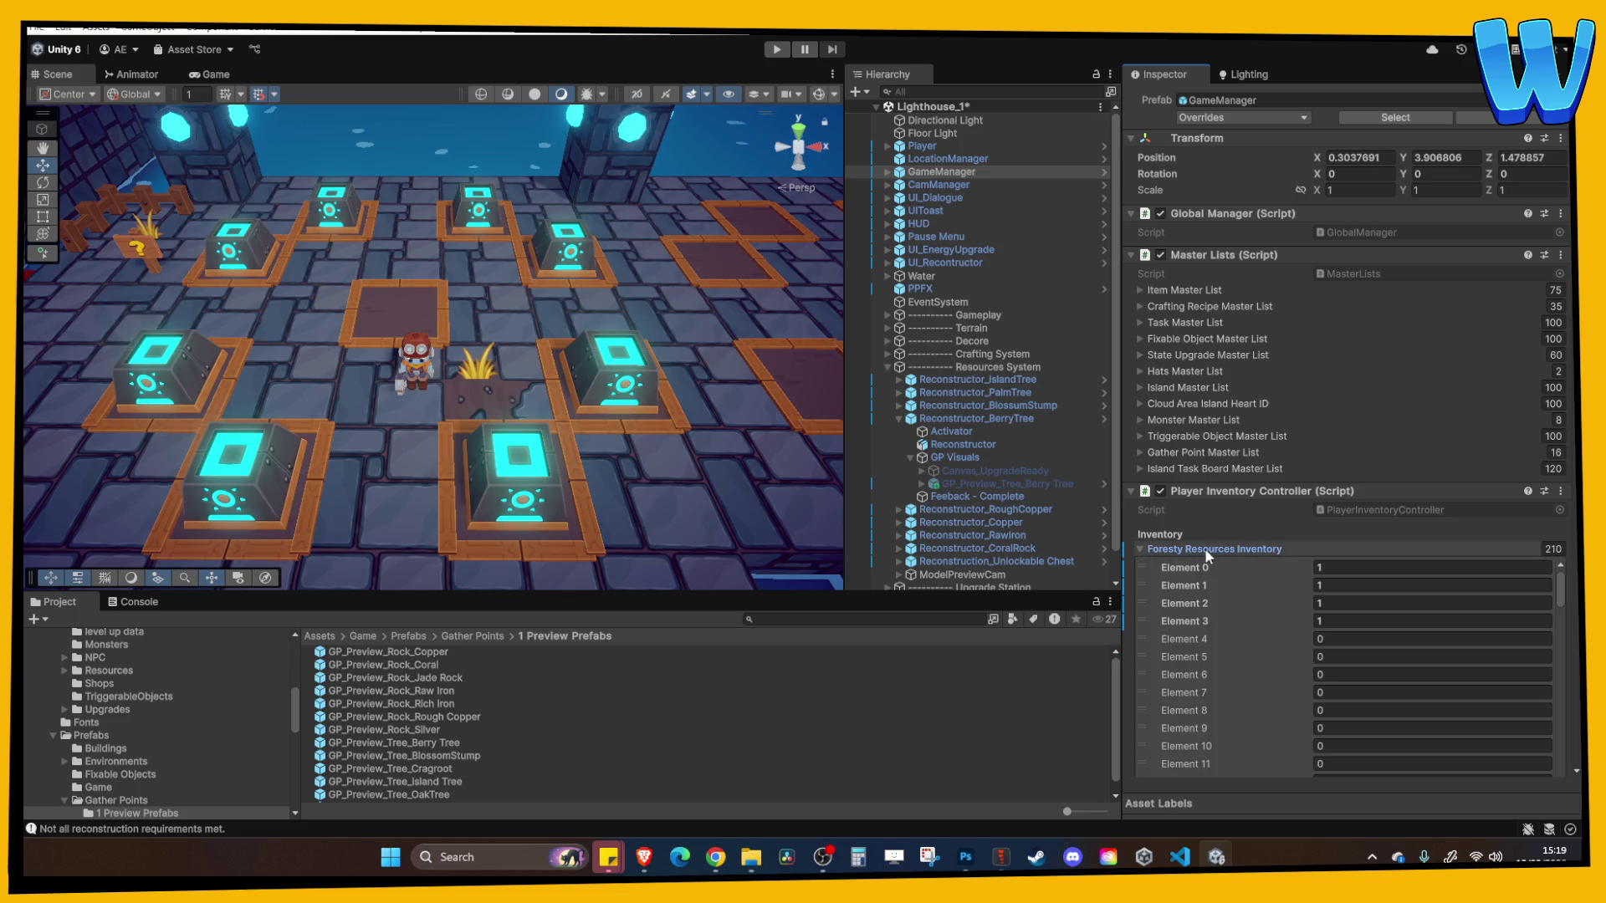
{"action": "left_click", "coordinate": [1329, 620]}
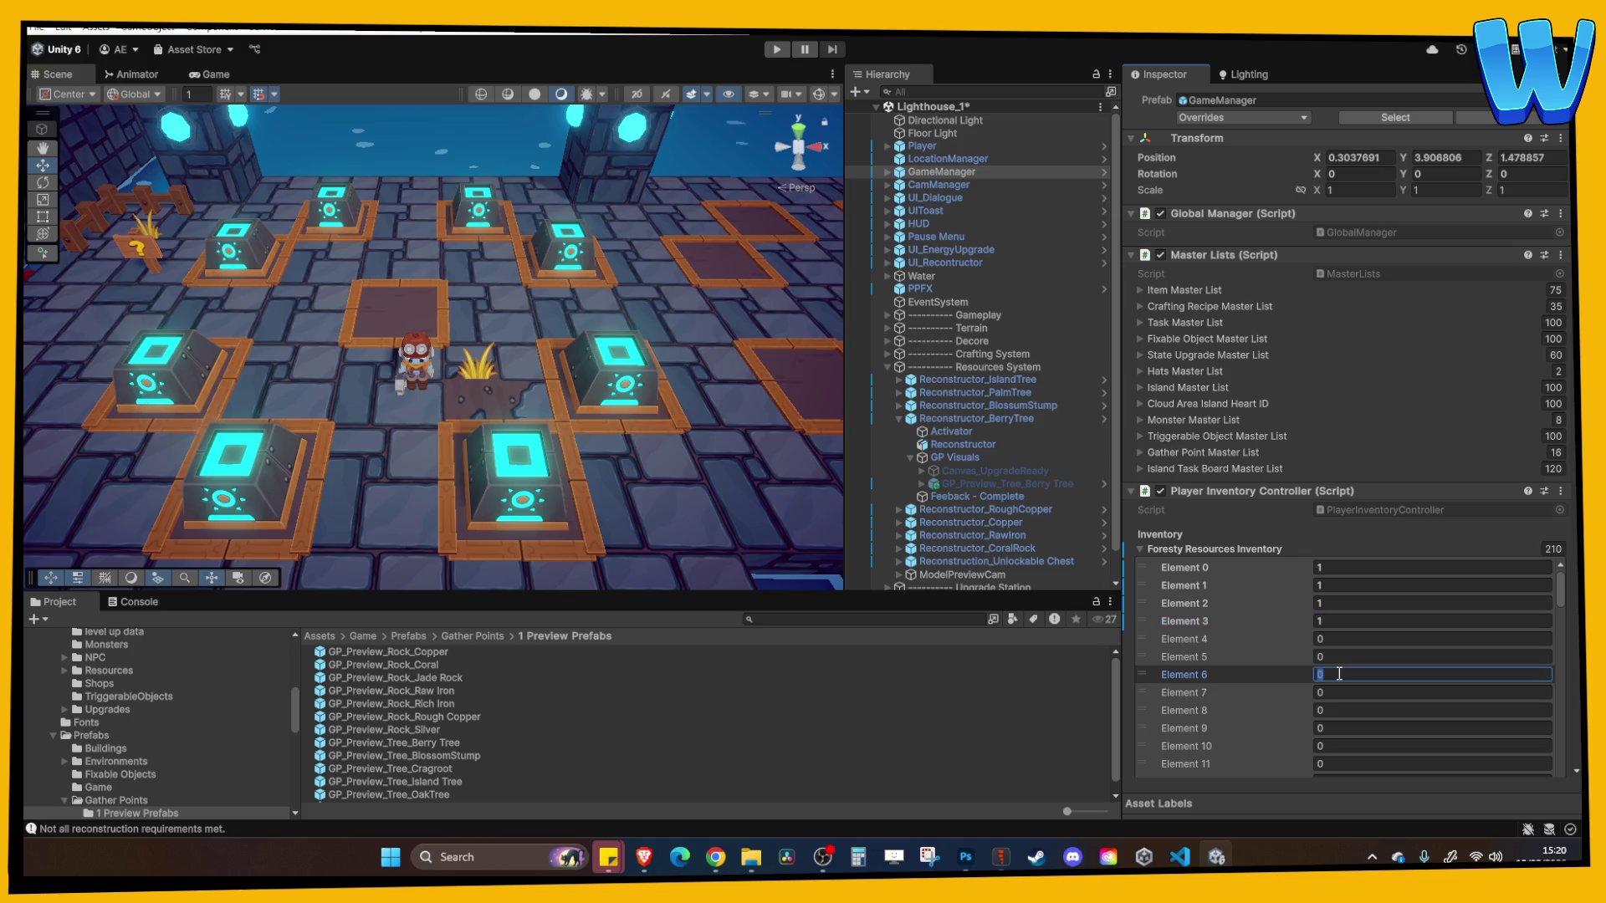
{"action": "left_click", "coordinate": [1208, 289]}
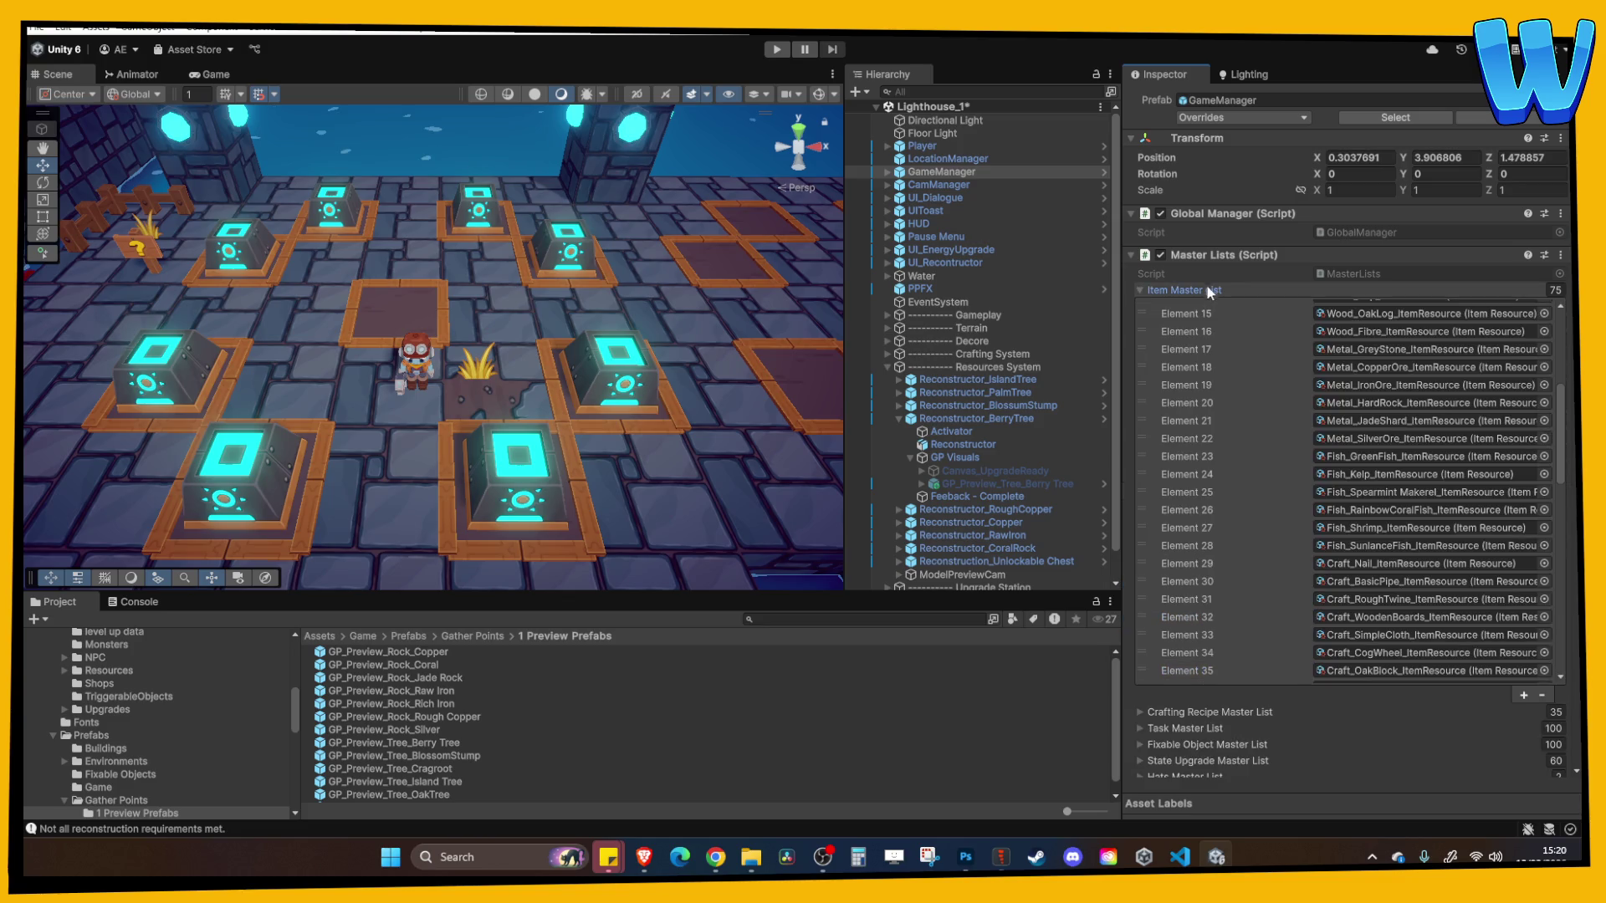
{"action": "scroll", "coordinate": [1247, 420], "scroll_direction": "up", "scroll_amount": 5}
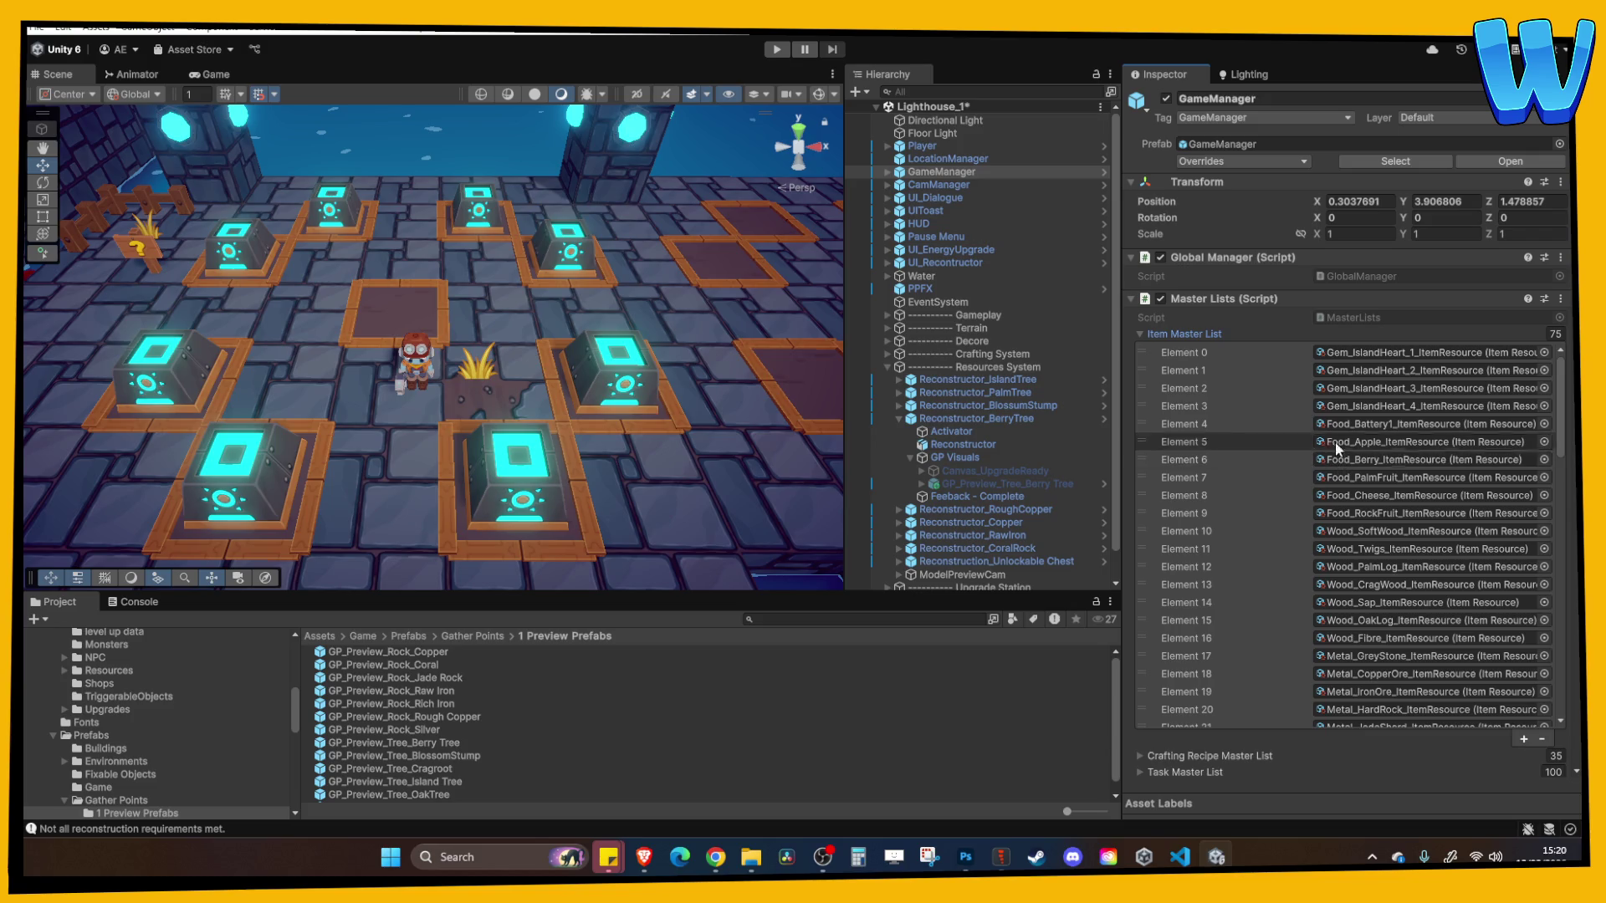
{"action": "left_click", "coordinate": [1227, 334]}
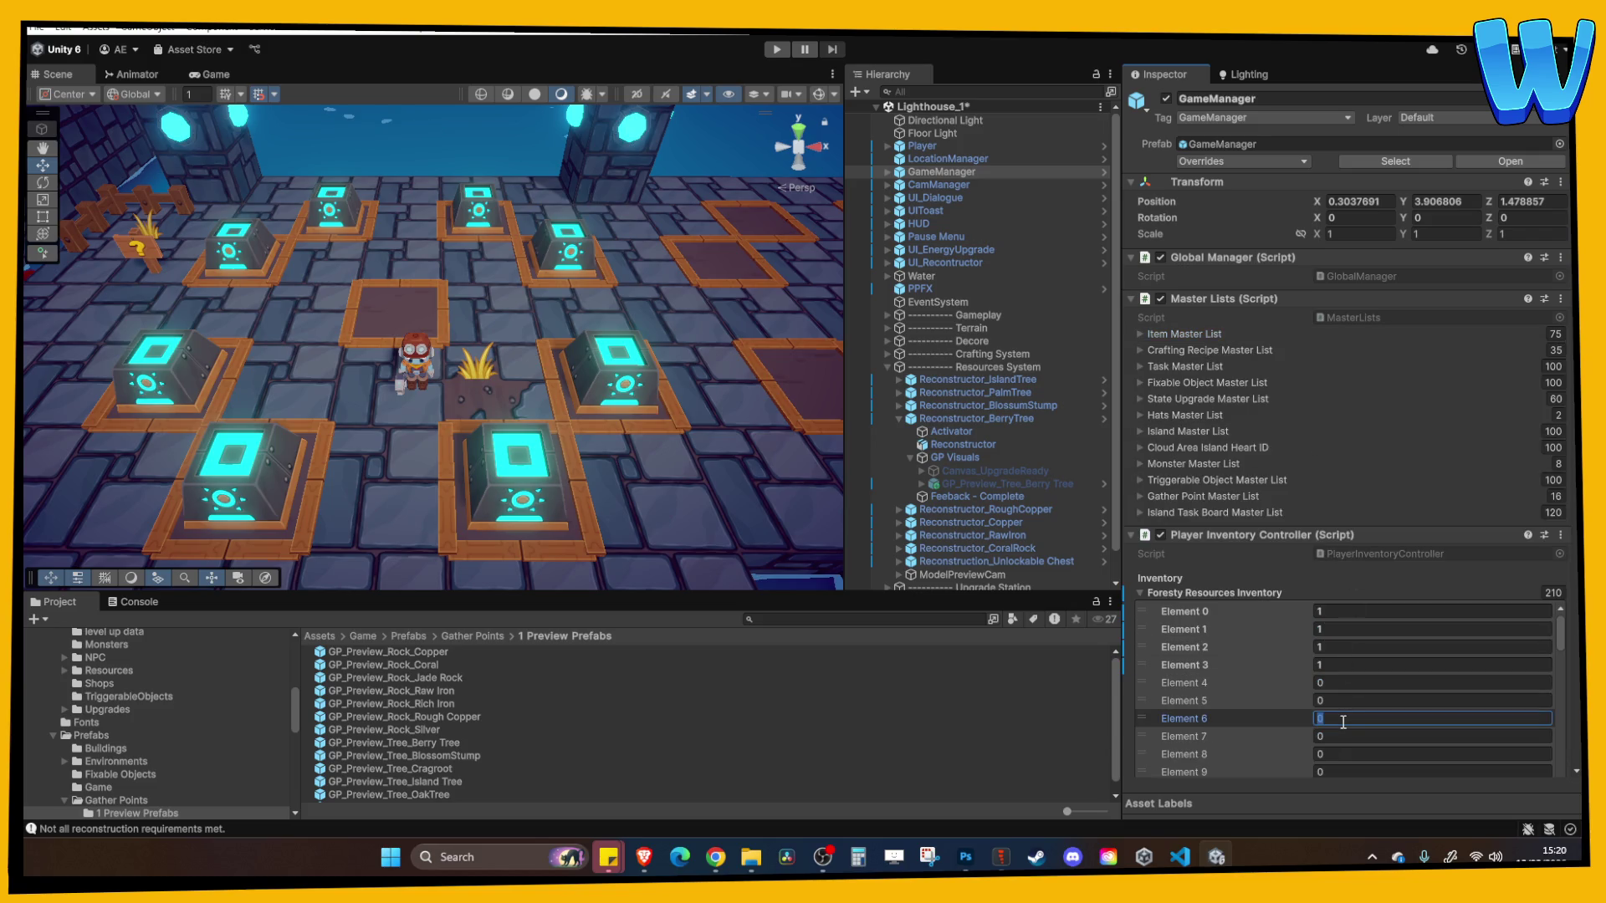
{"action": "type", "text": "20"}
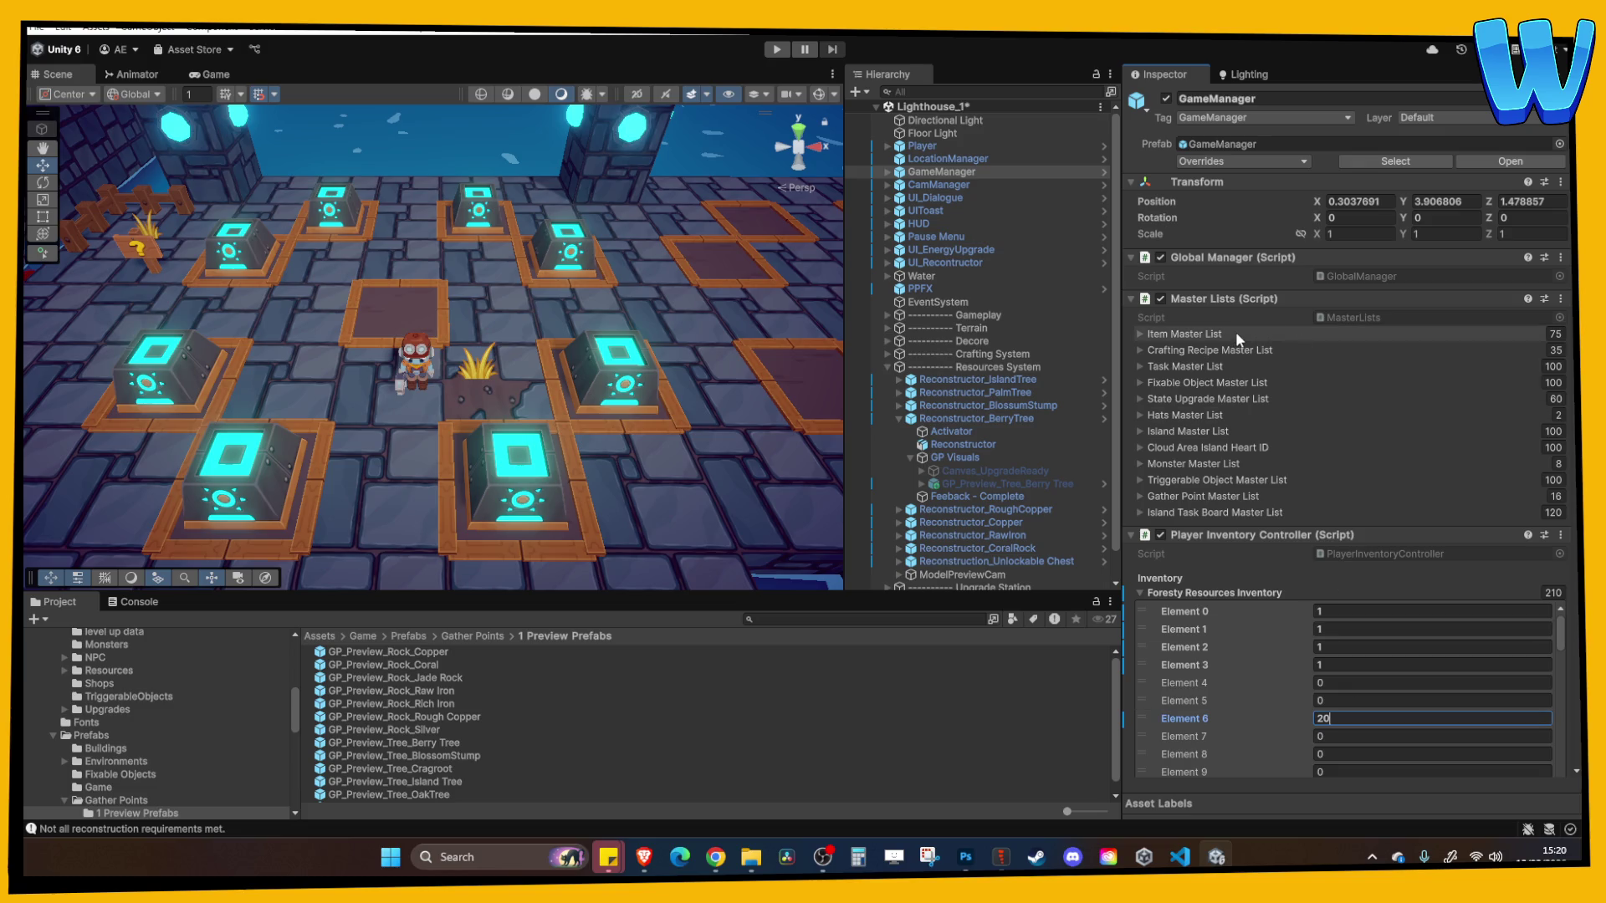
Play test to see the Berry Tree panel count 20 berries against 10 needed, then stop
{"action": "left_click", "coordinate": [777, 50]}
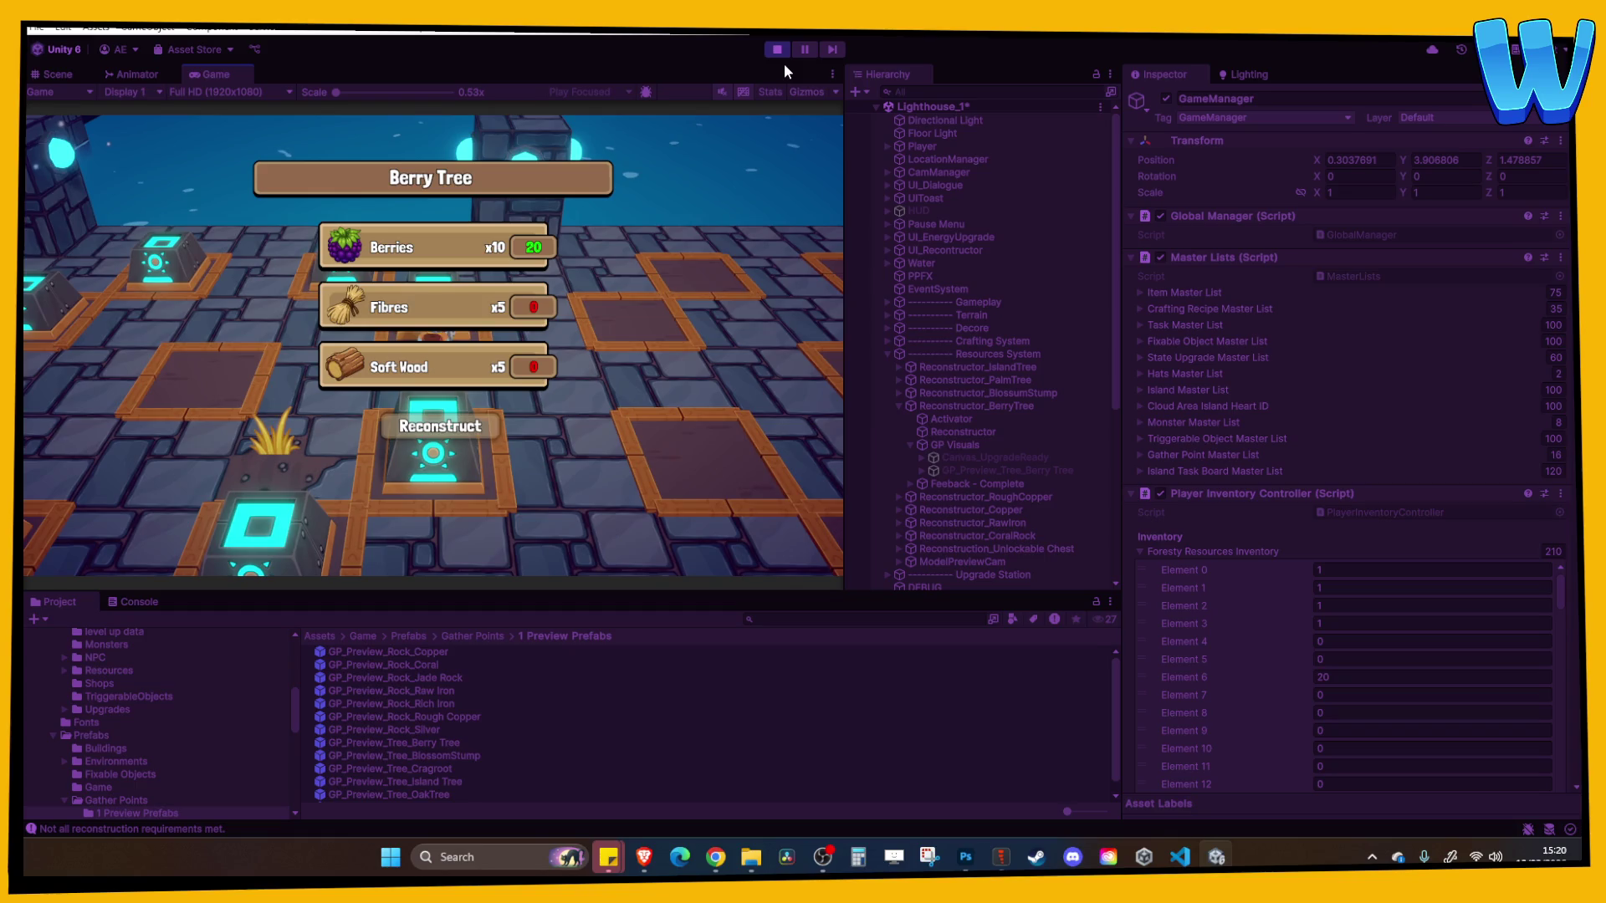
{"action": "left_click", "coordinate": [777, 50]}
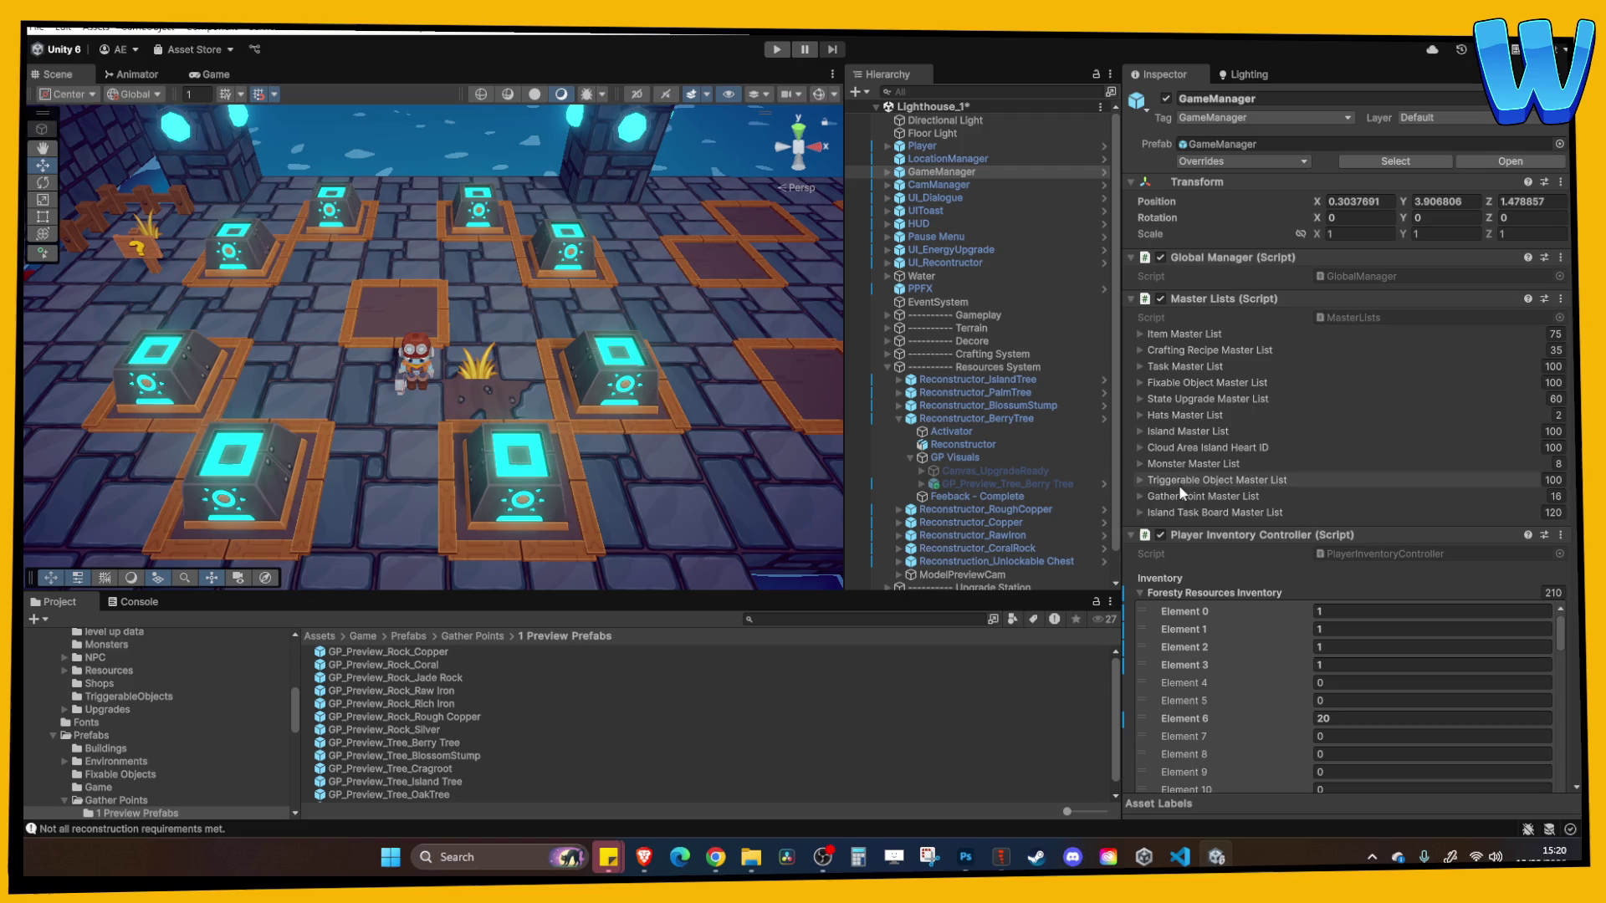
Set Foresty Resources Inventory Element 10 (Wood_SoftWood) and Element 16 (fibres) to 20
{"action": "left_click", "coordinate": [1226, 330]}
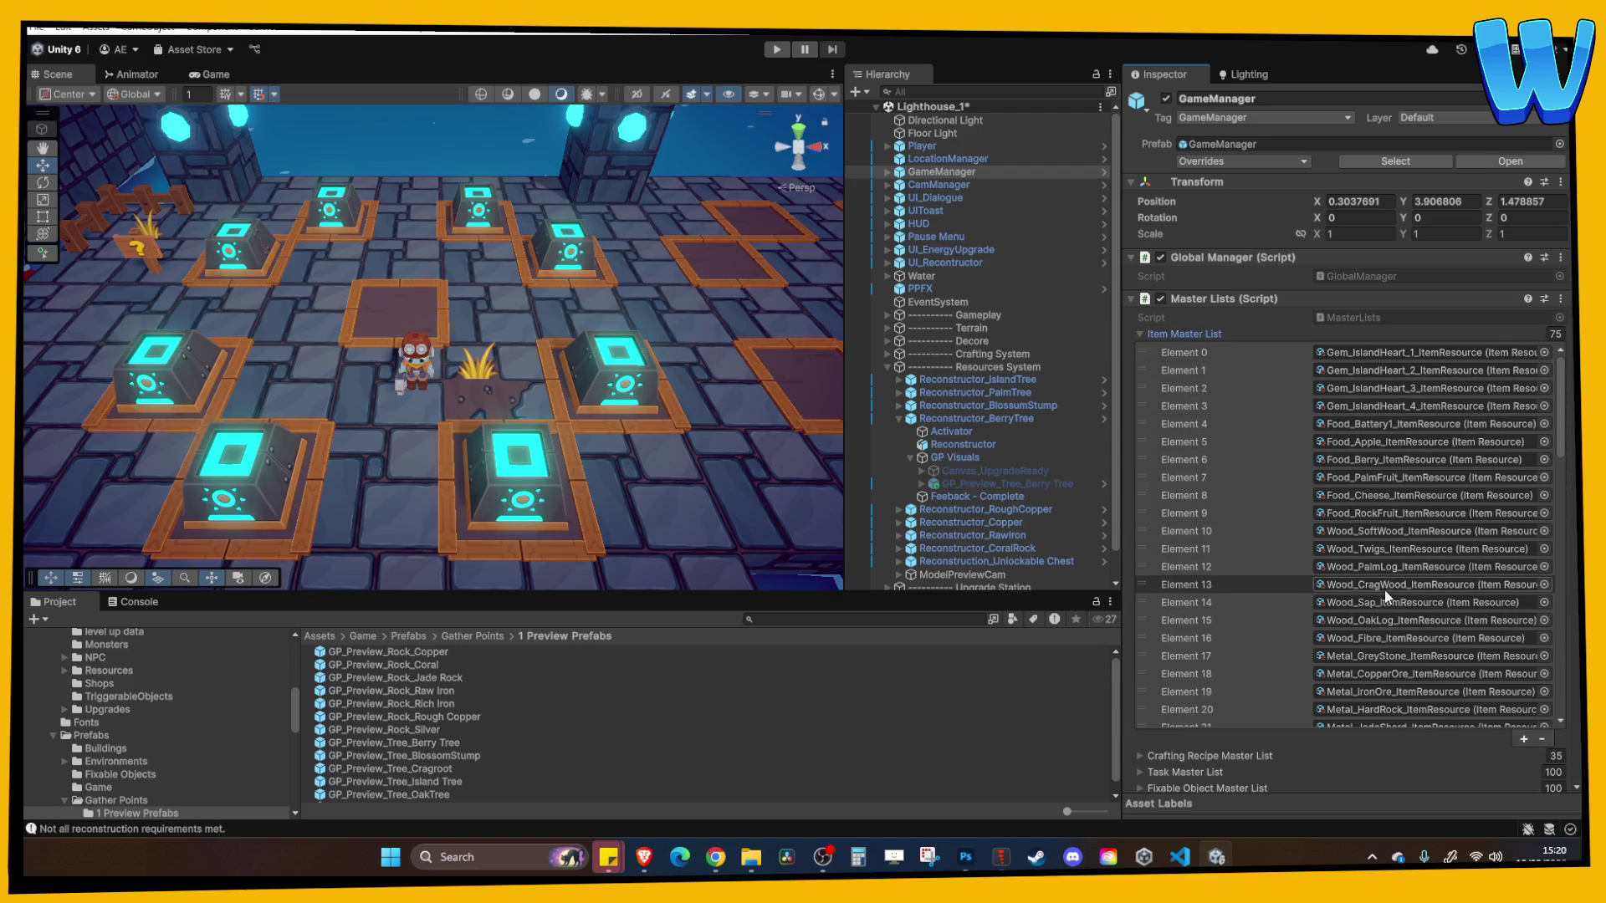
{"action": "left_click", "coordinate": [1226, 332]}
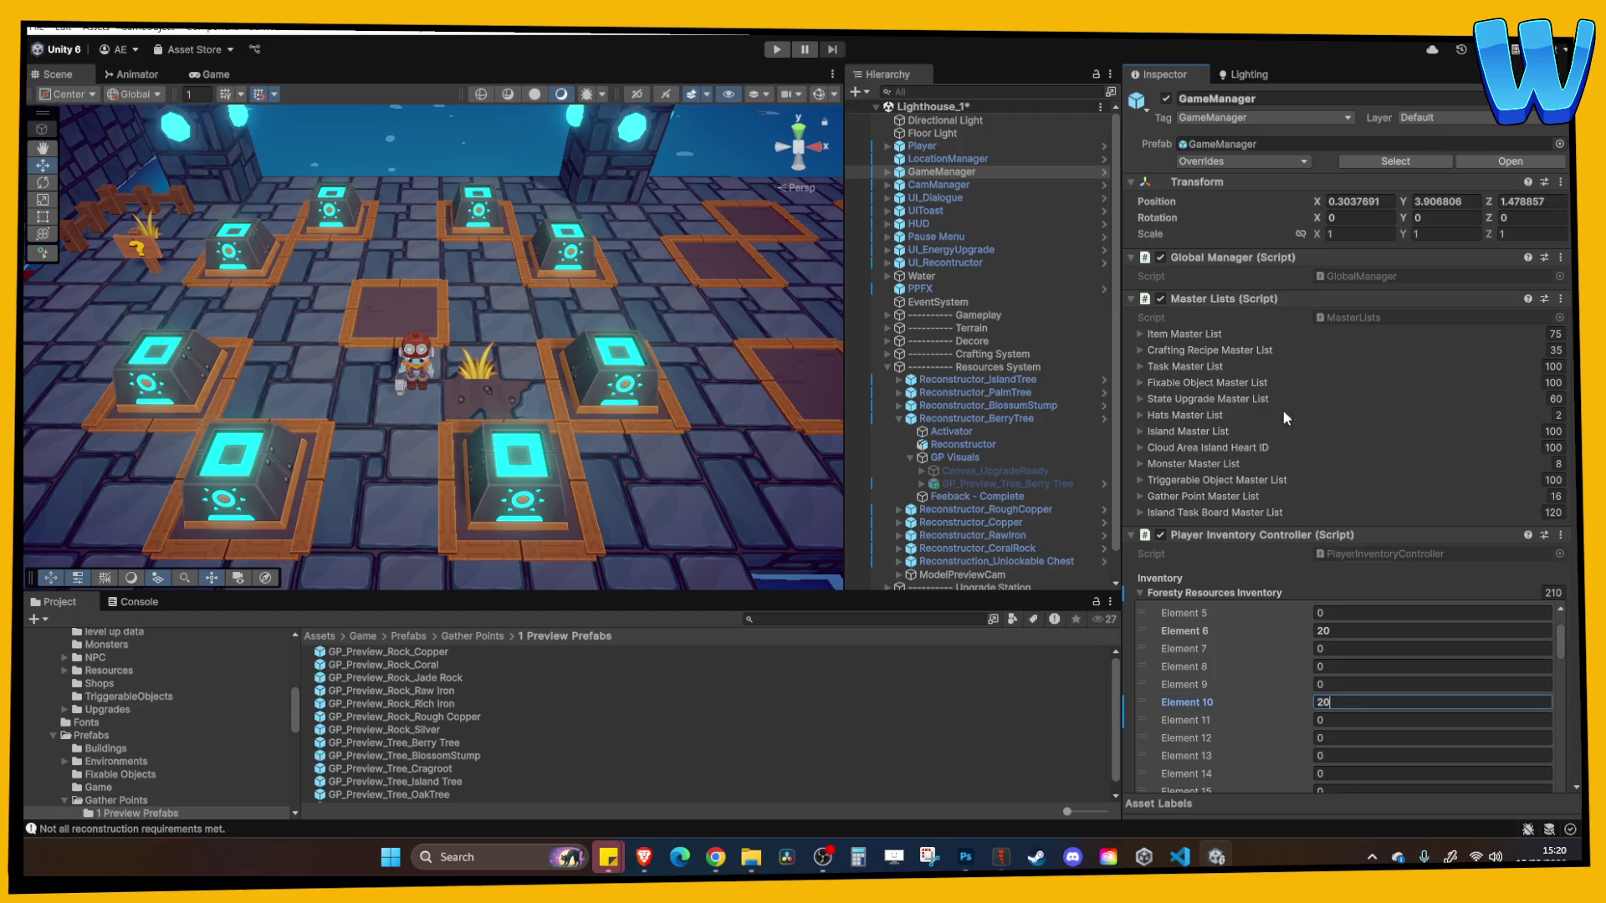
{"action": "left_click", "coordinate": [1204, 333]}
{"action": "scroll", "coordinate": [1299, 569], "scroll_direction": "down", "scroll_amount": 5}
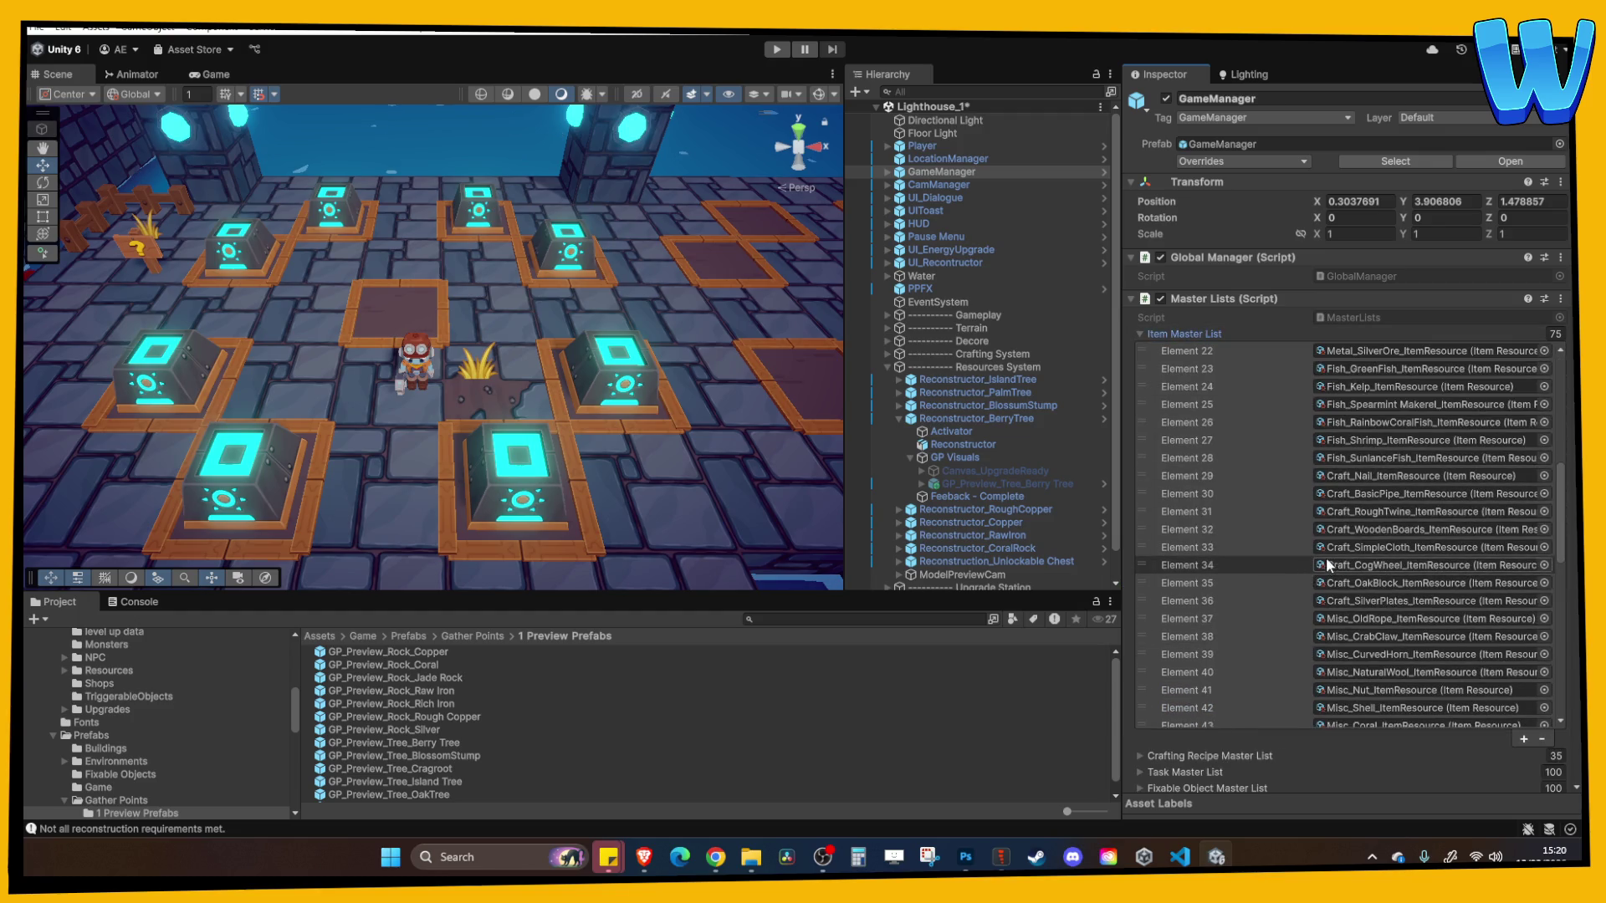
{"action": "scroll", "coordinate": [1330, 569], "scroll_direction": "down", "scroll_amount": 5}
{"action": "scroll", "coordinate": [1381, 591], "scroll_direction": "up", "scroll_amount": 9}
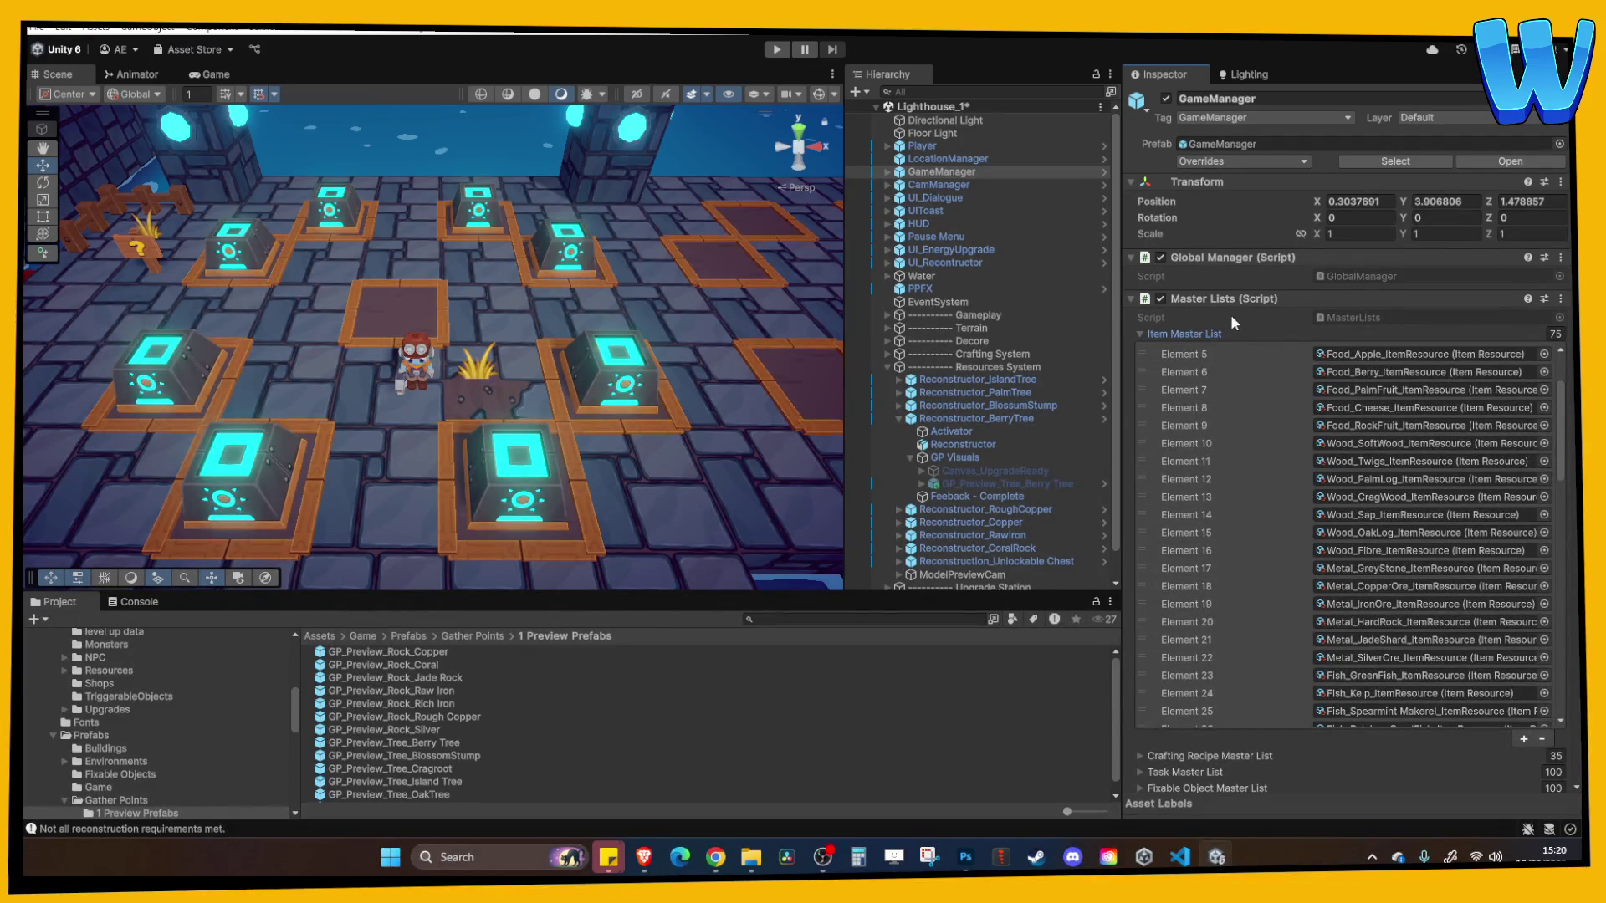
{"action": "left_click", "coordinate": [1196, 334]}
{"action": "left_click", "coordinate": [1345, 708]}
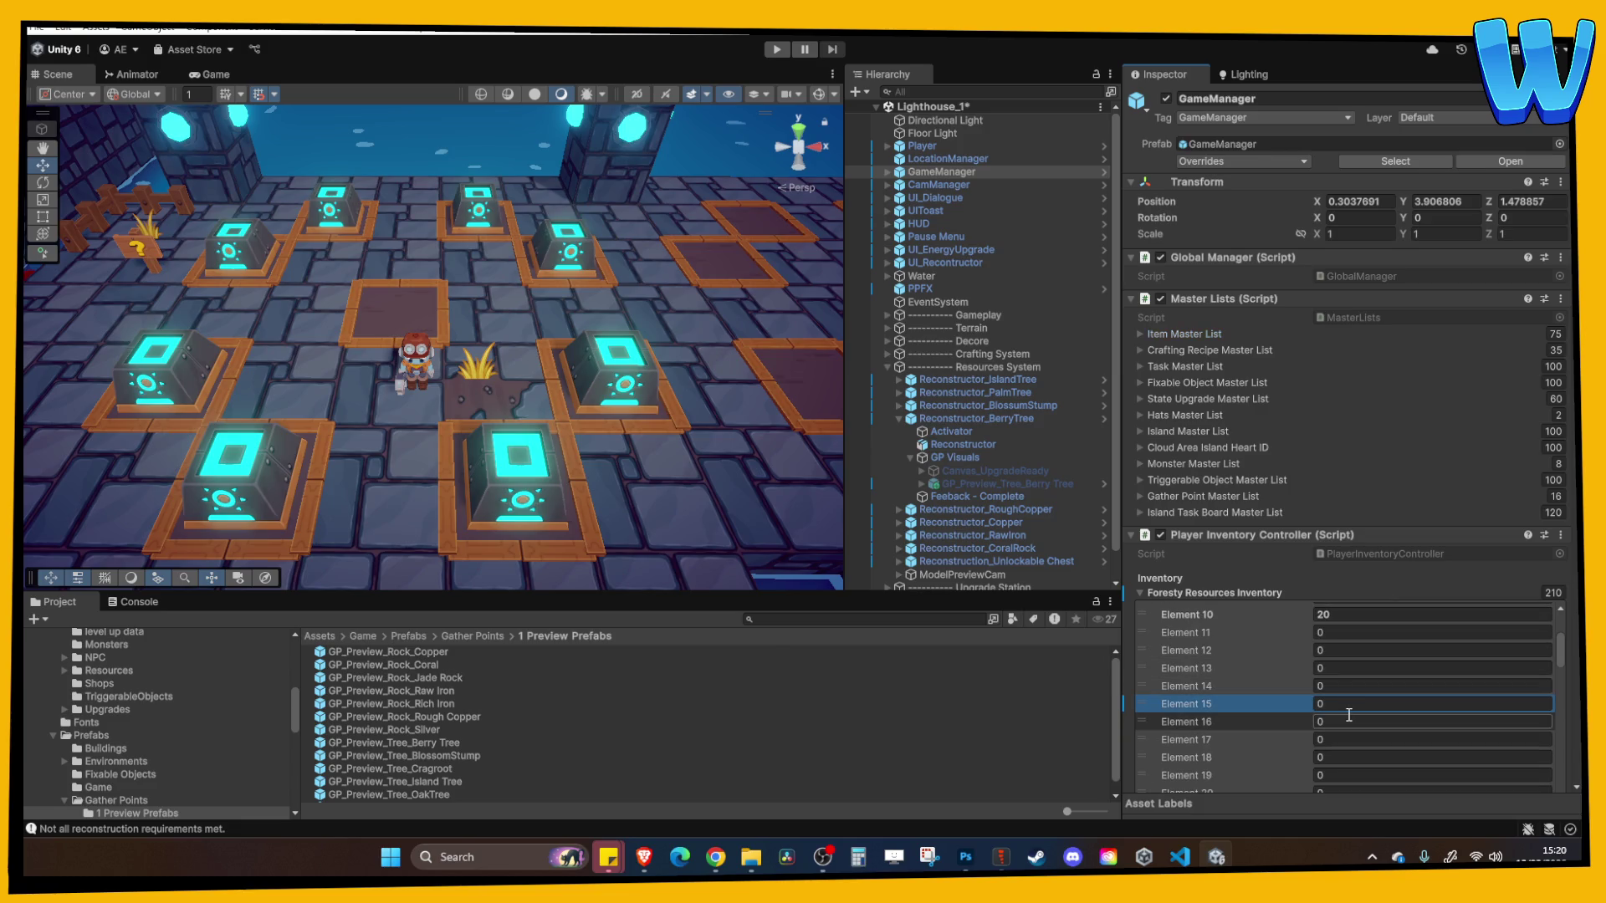
Play-test the scene, reconstruct the Berry Tree for Max Energy +5 with the E key, then stop
{"action": "type", "text": "20"}
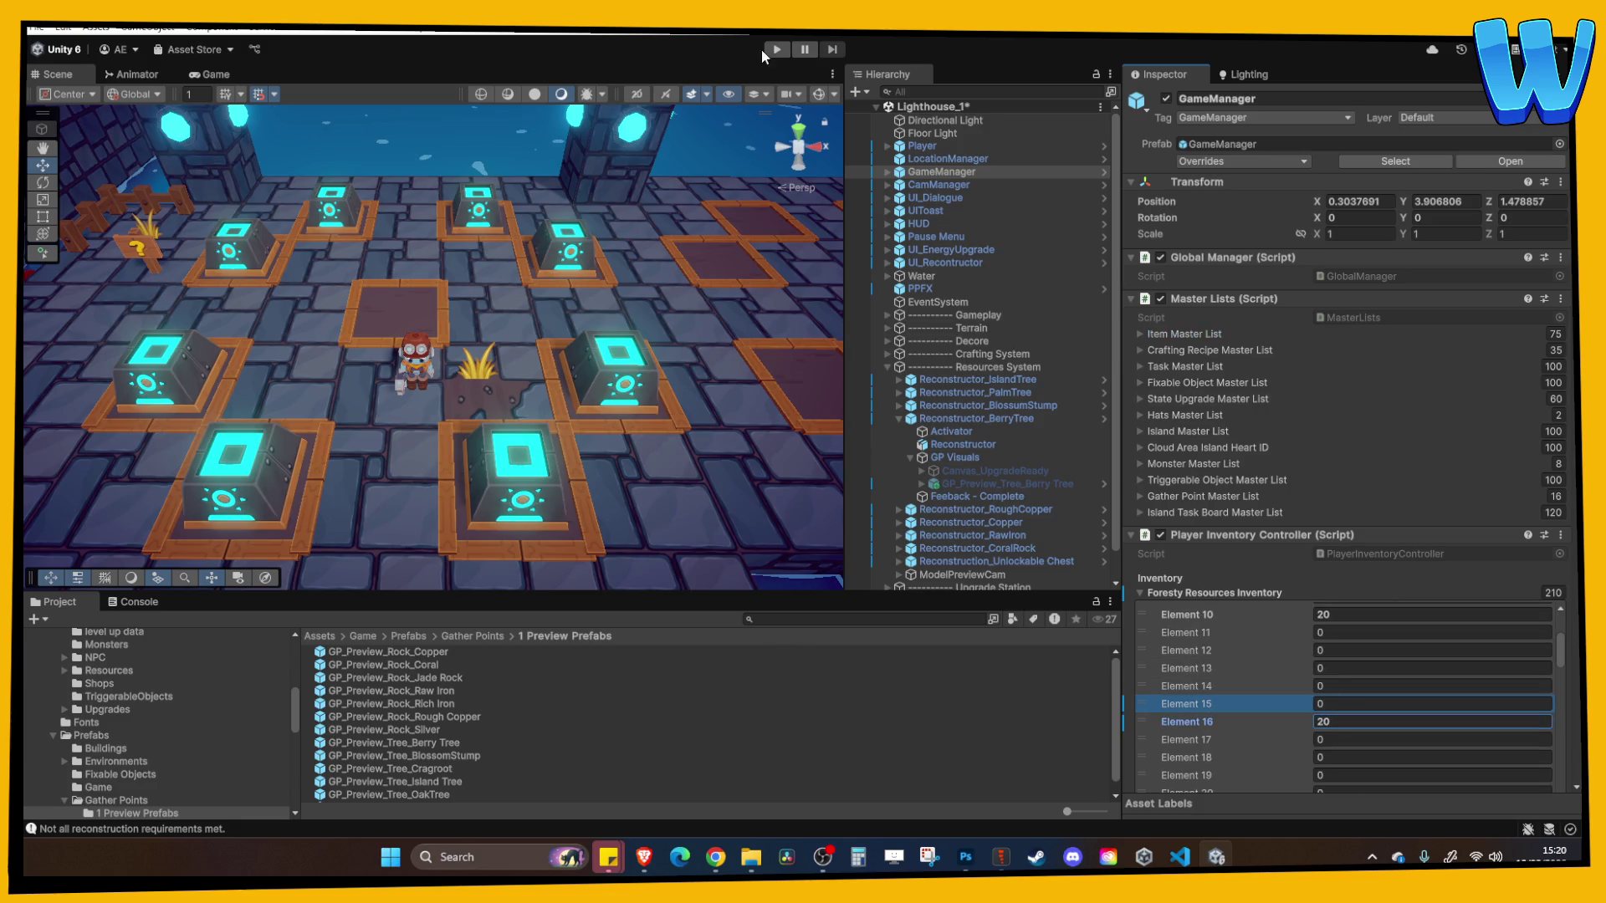
{"action": "left_click", "coordinate": [789, 49]}
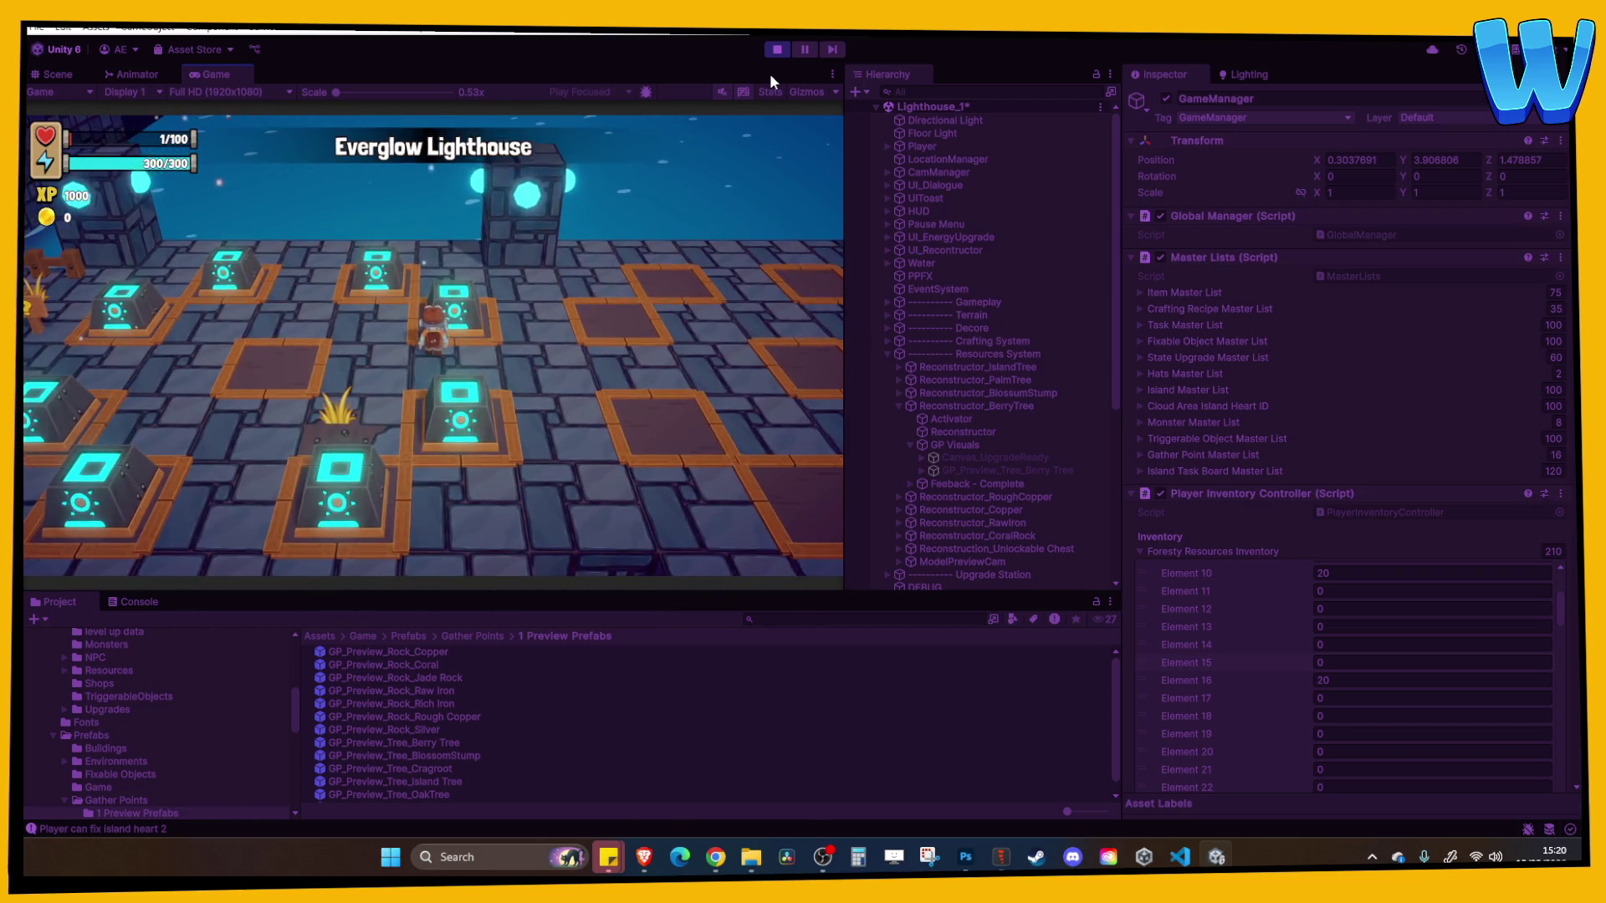
{"action": "key", "text": "e"}
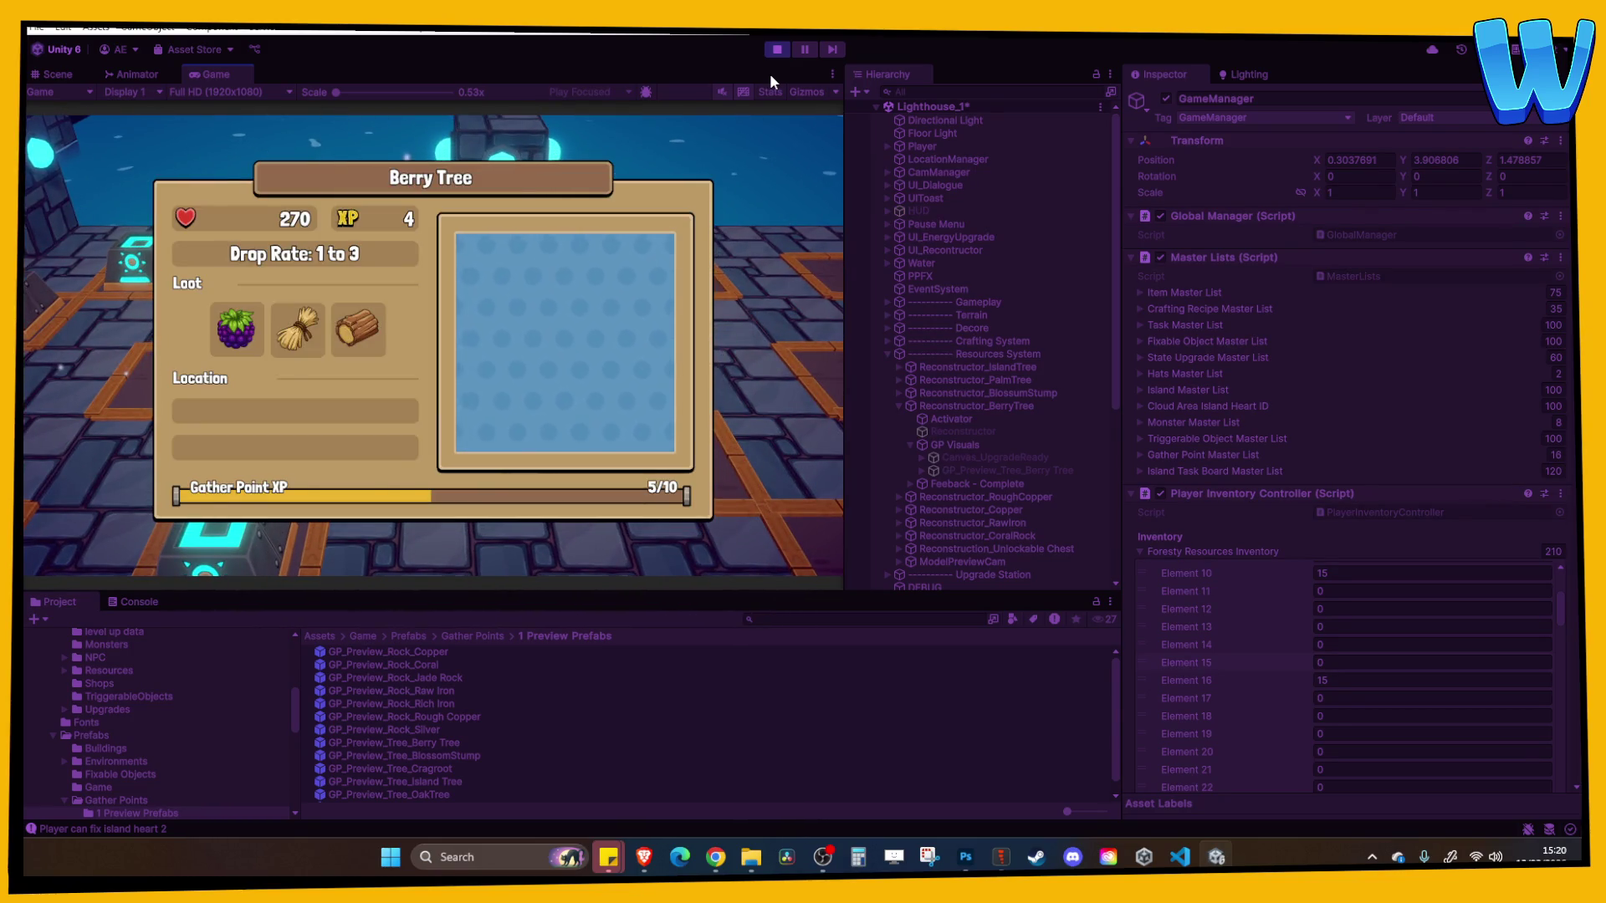
{"action": "left_click", "coordinate": [774, 50]}
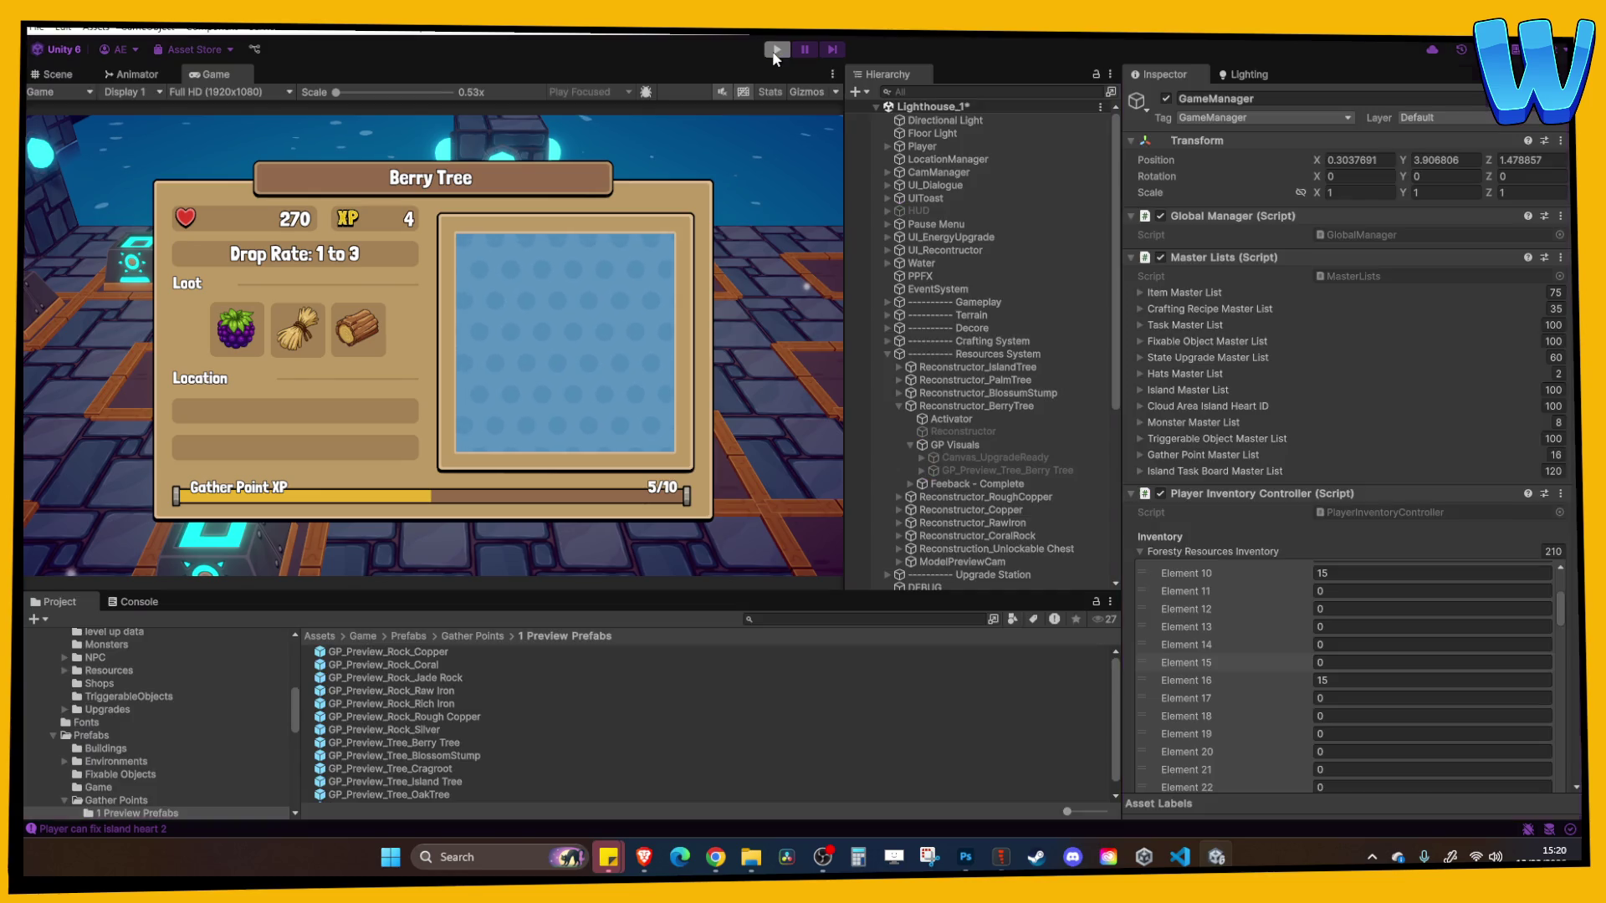
Inspect the Berry Tree Activator's linked Gather Point Data and Model Holder fields
{"action": "left_click", "coordinate": [994, 418]}
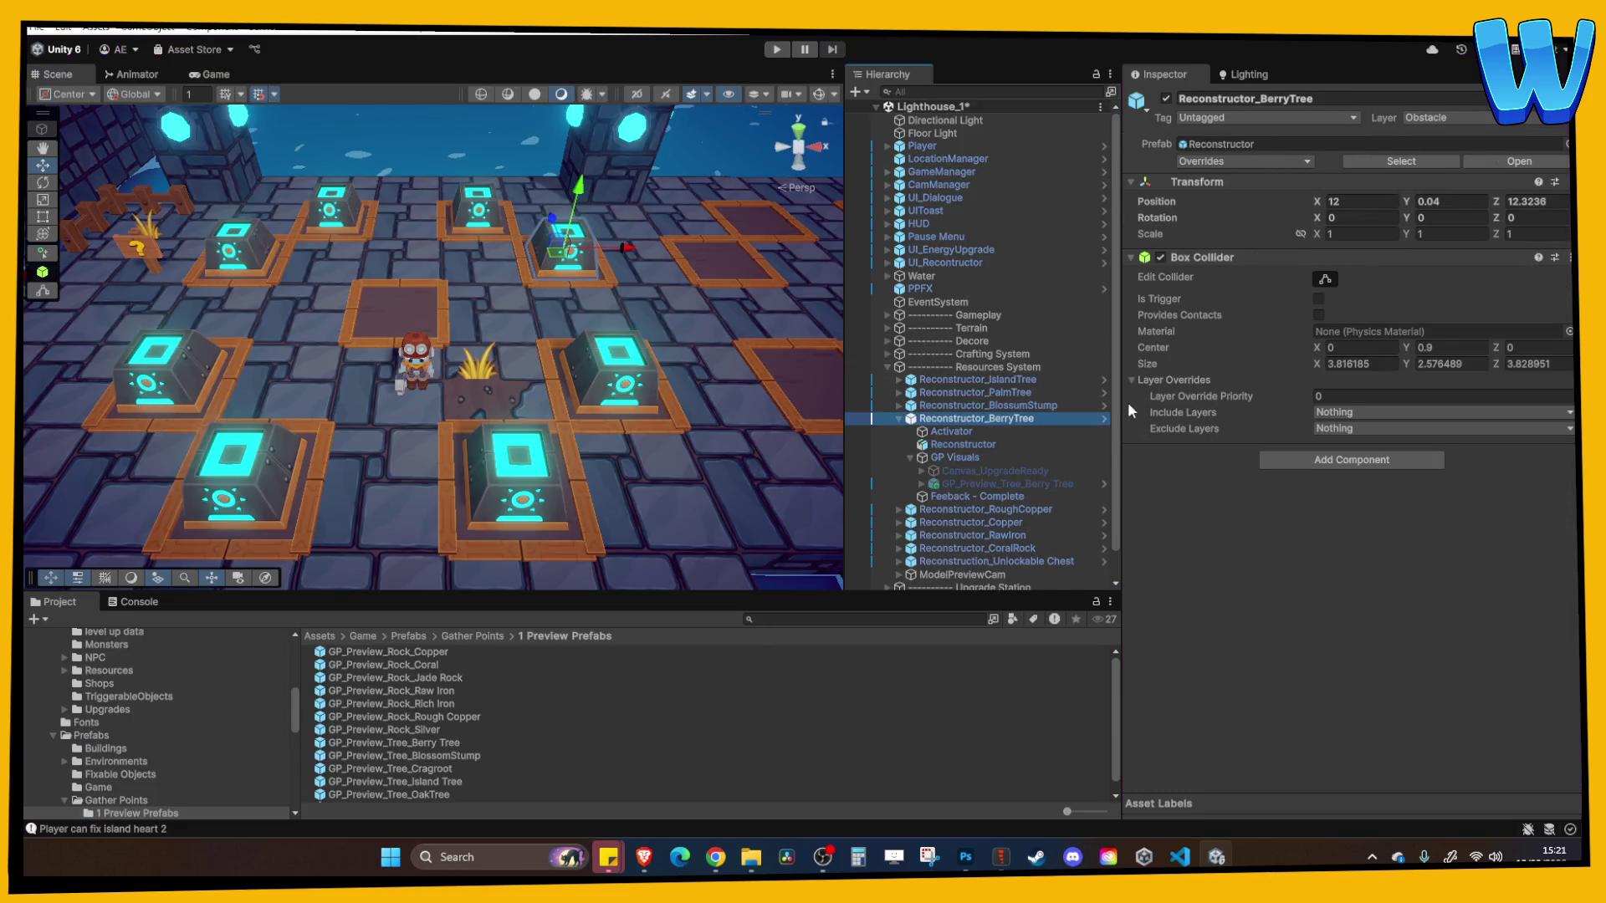
{"action": "left_click", "coordinate": [952, 432]}
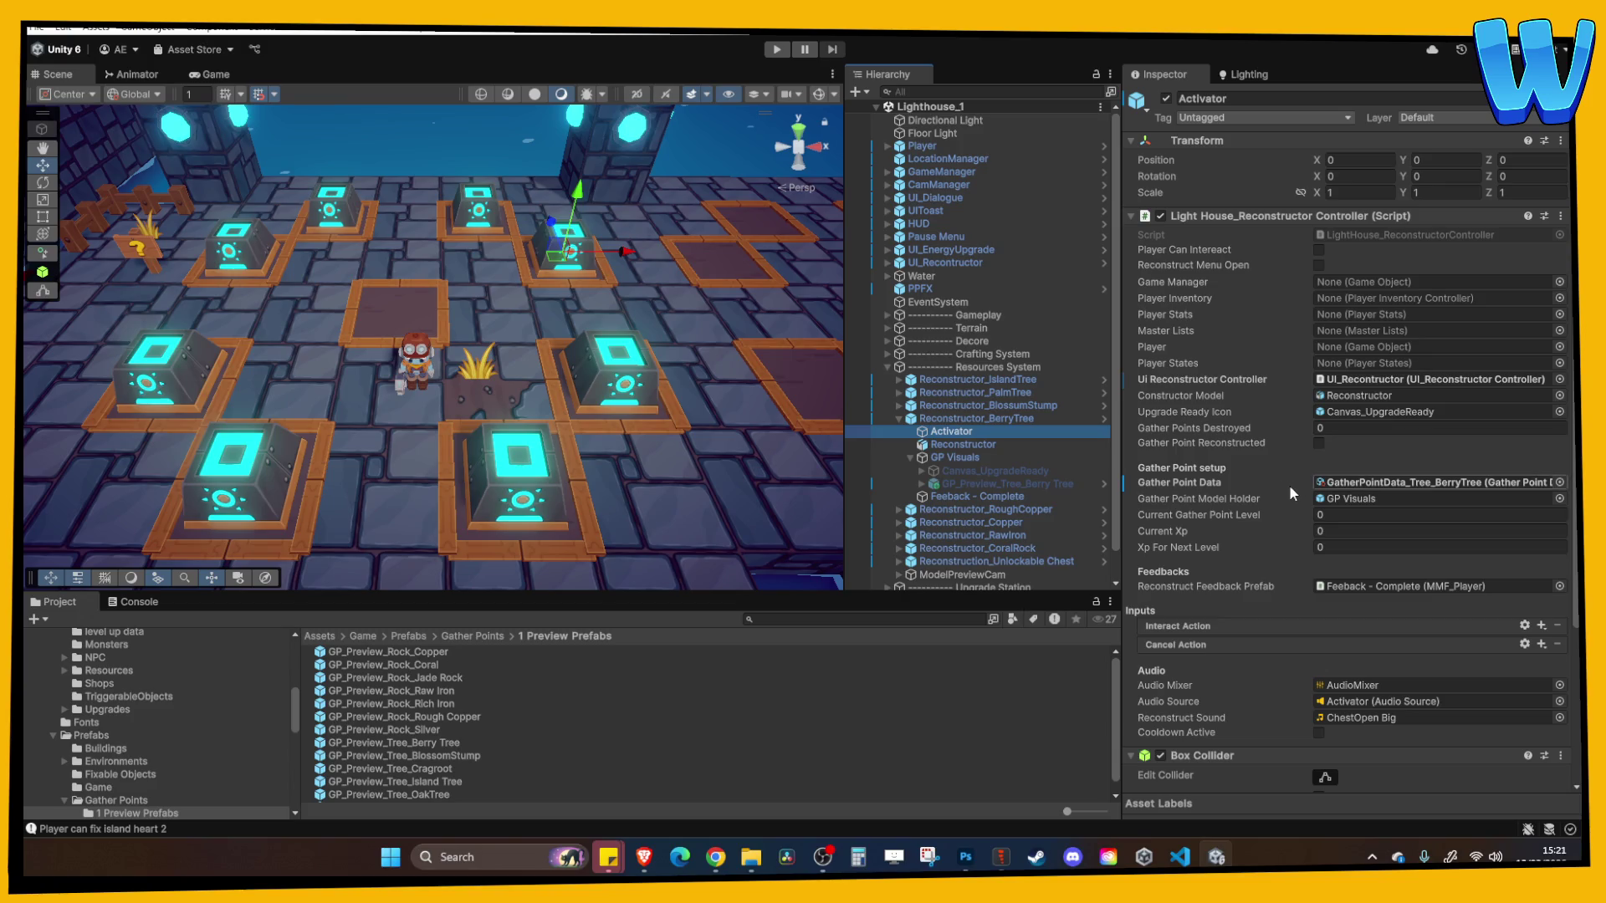
{"action": "left_click", "coordinate": [1395, 484]}
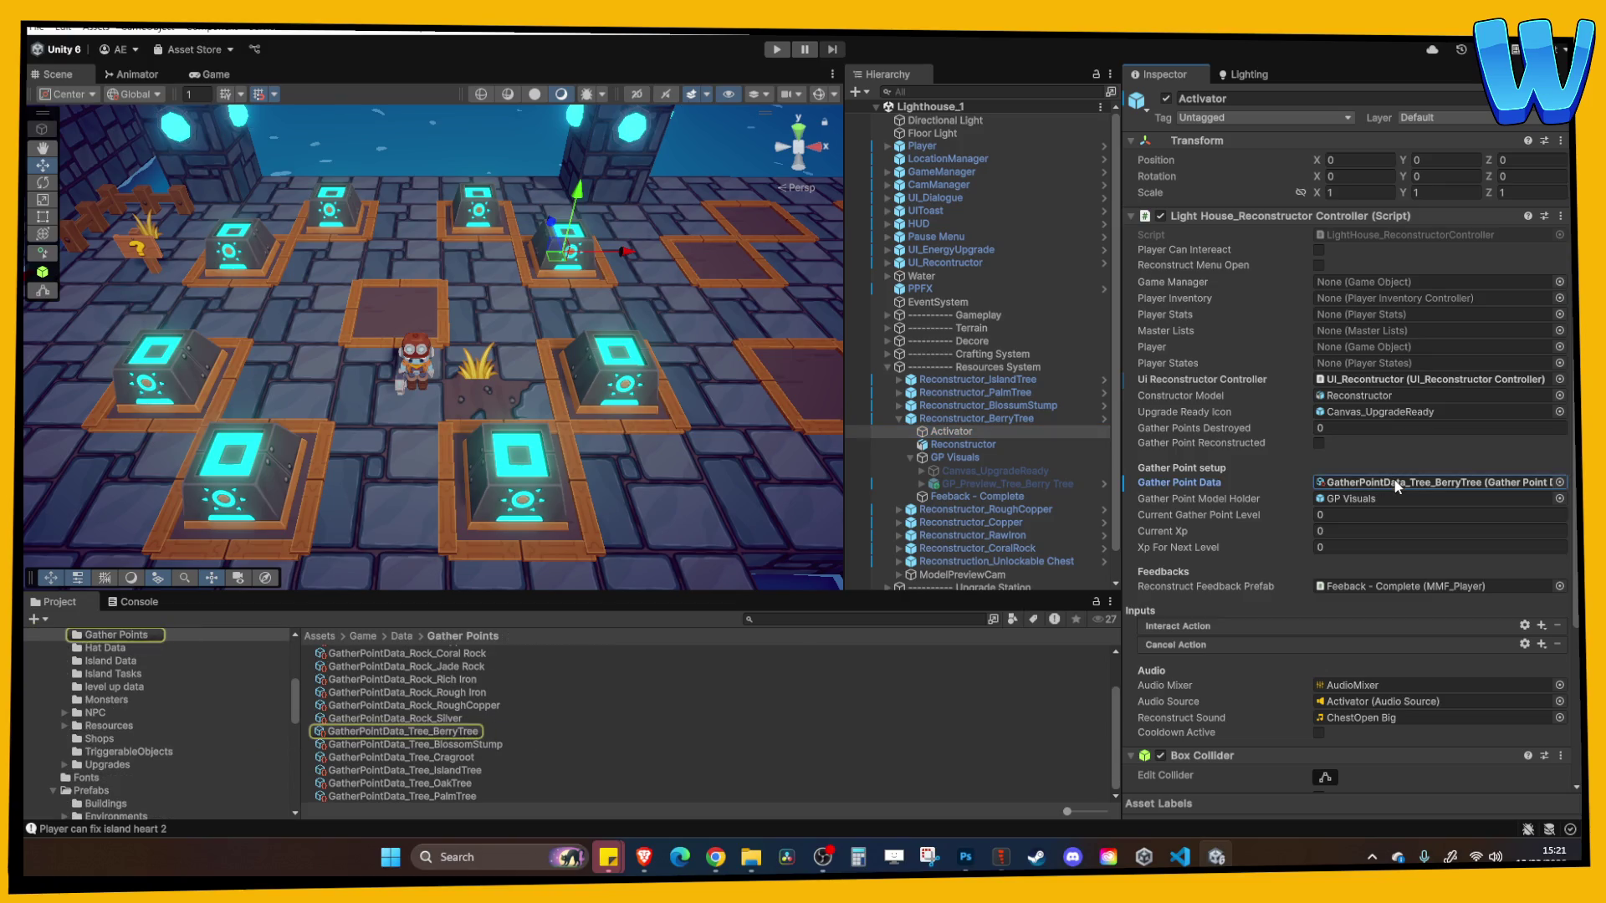
{"action": "left_click", "coordinate": [1373, 498]}
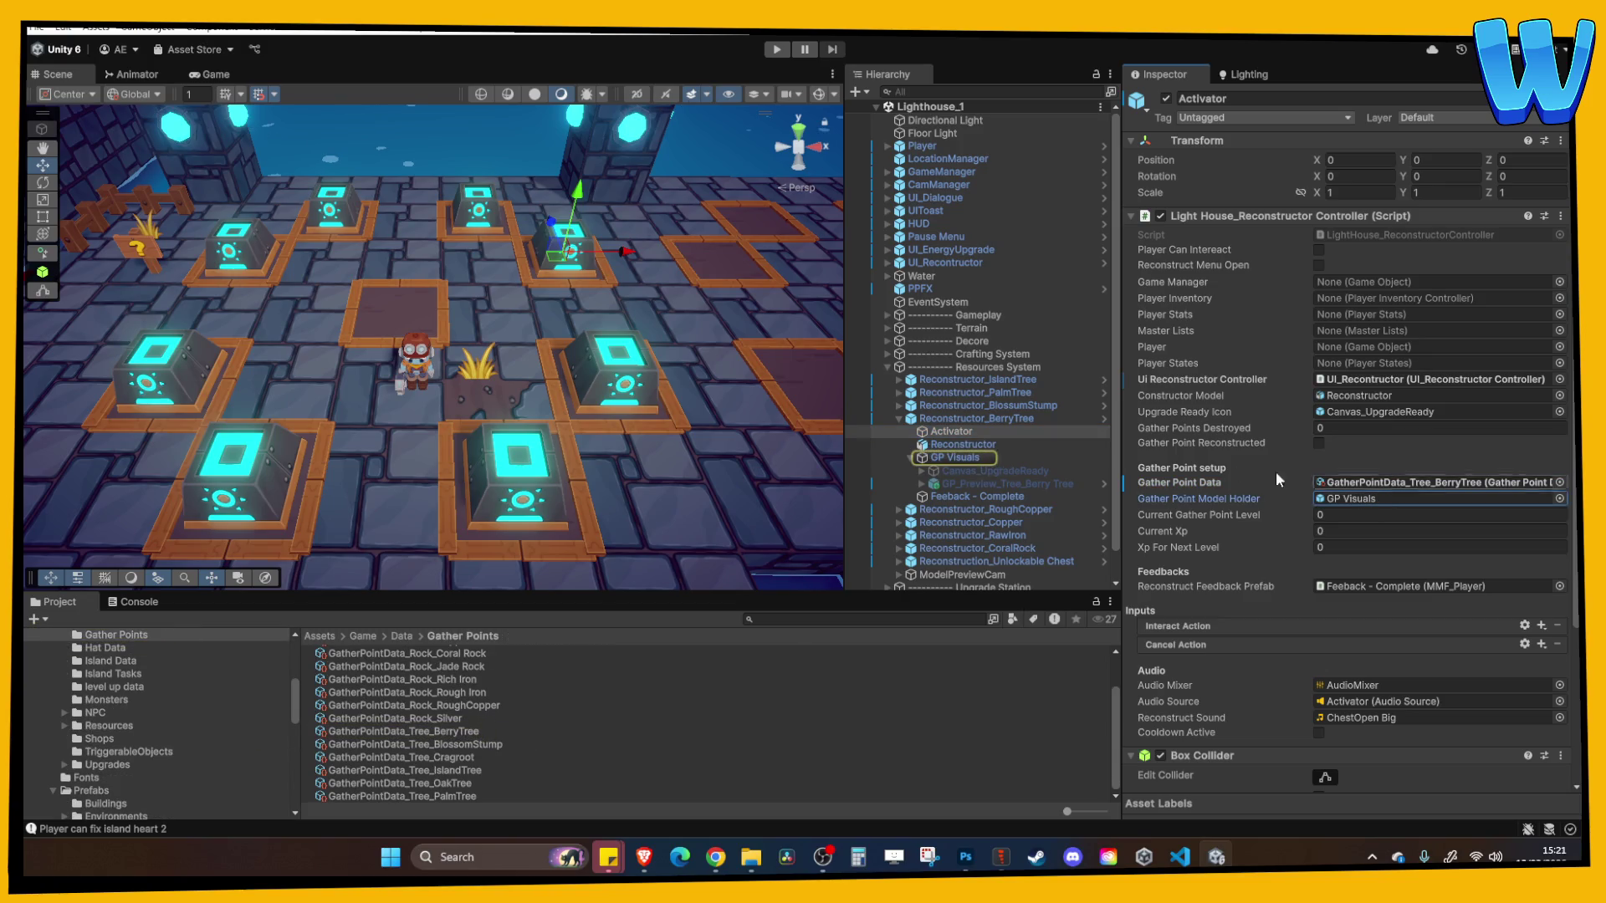
Examine GP Visuals' children: the GP_Preview_Tree_Berry Tree model and the upgrade-ready canvas
{"action": "left_click", "coordinate": [976, 458]}
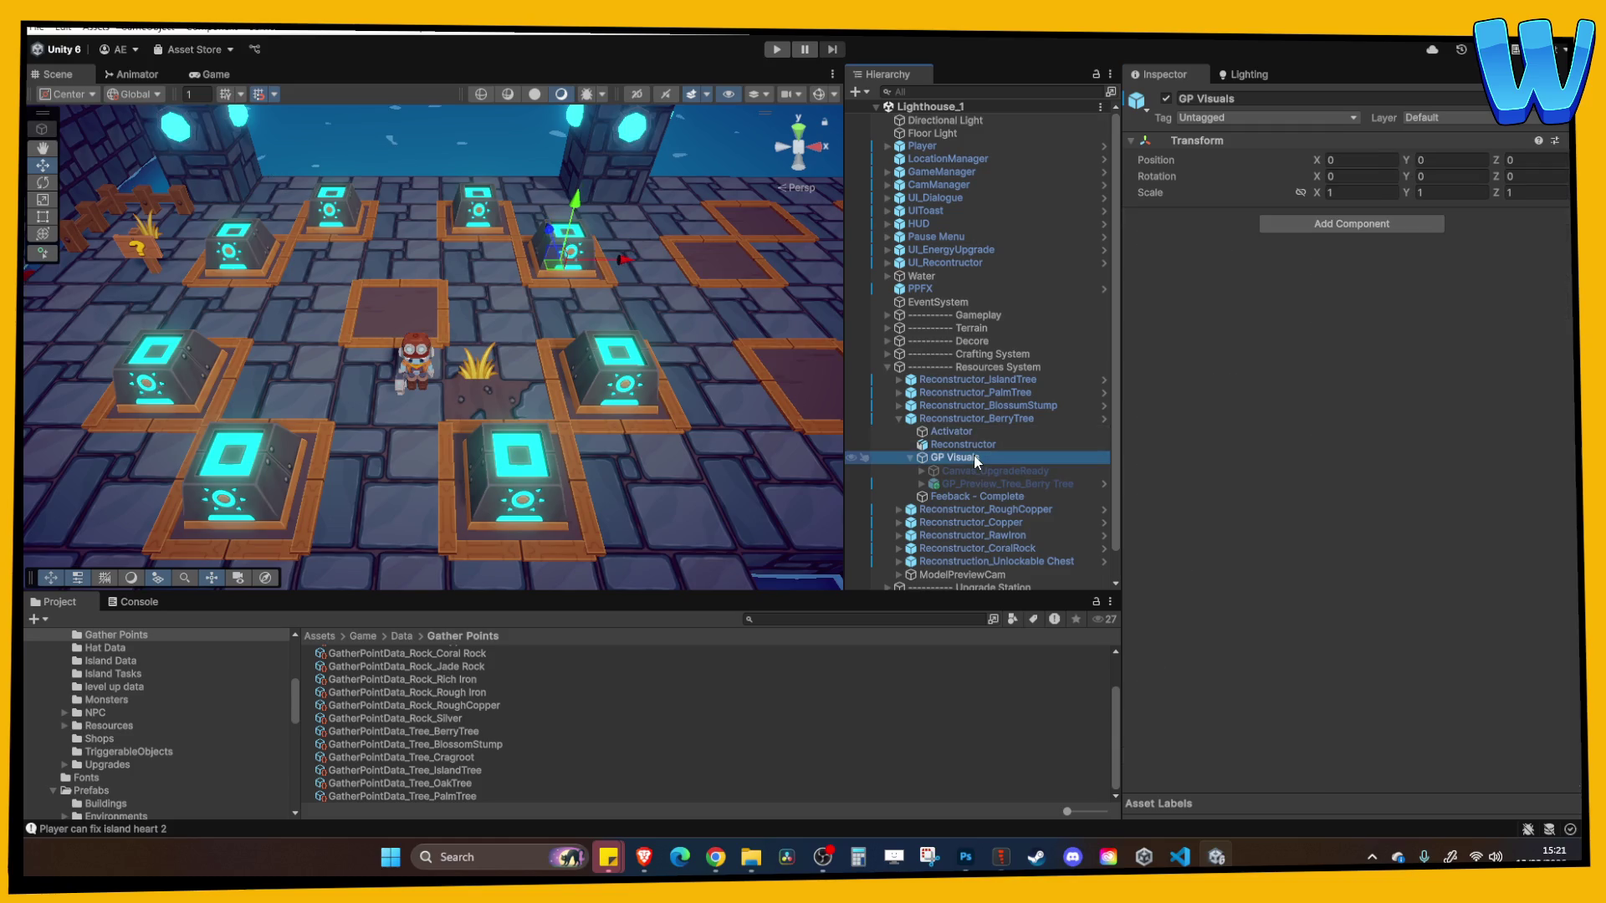
{"action": "left_click", "coordinate": [970, 420]}
{"action": "left_click", "coordinate": [972, 431]}
{"action": "left_click", "coordinate": [974, 457]}
{"action": "left_click", "coordinate": [986, 484]}
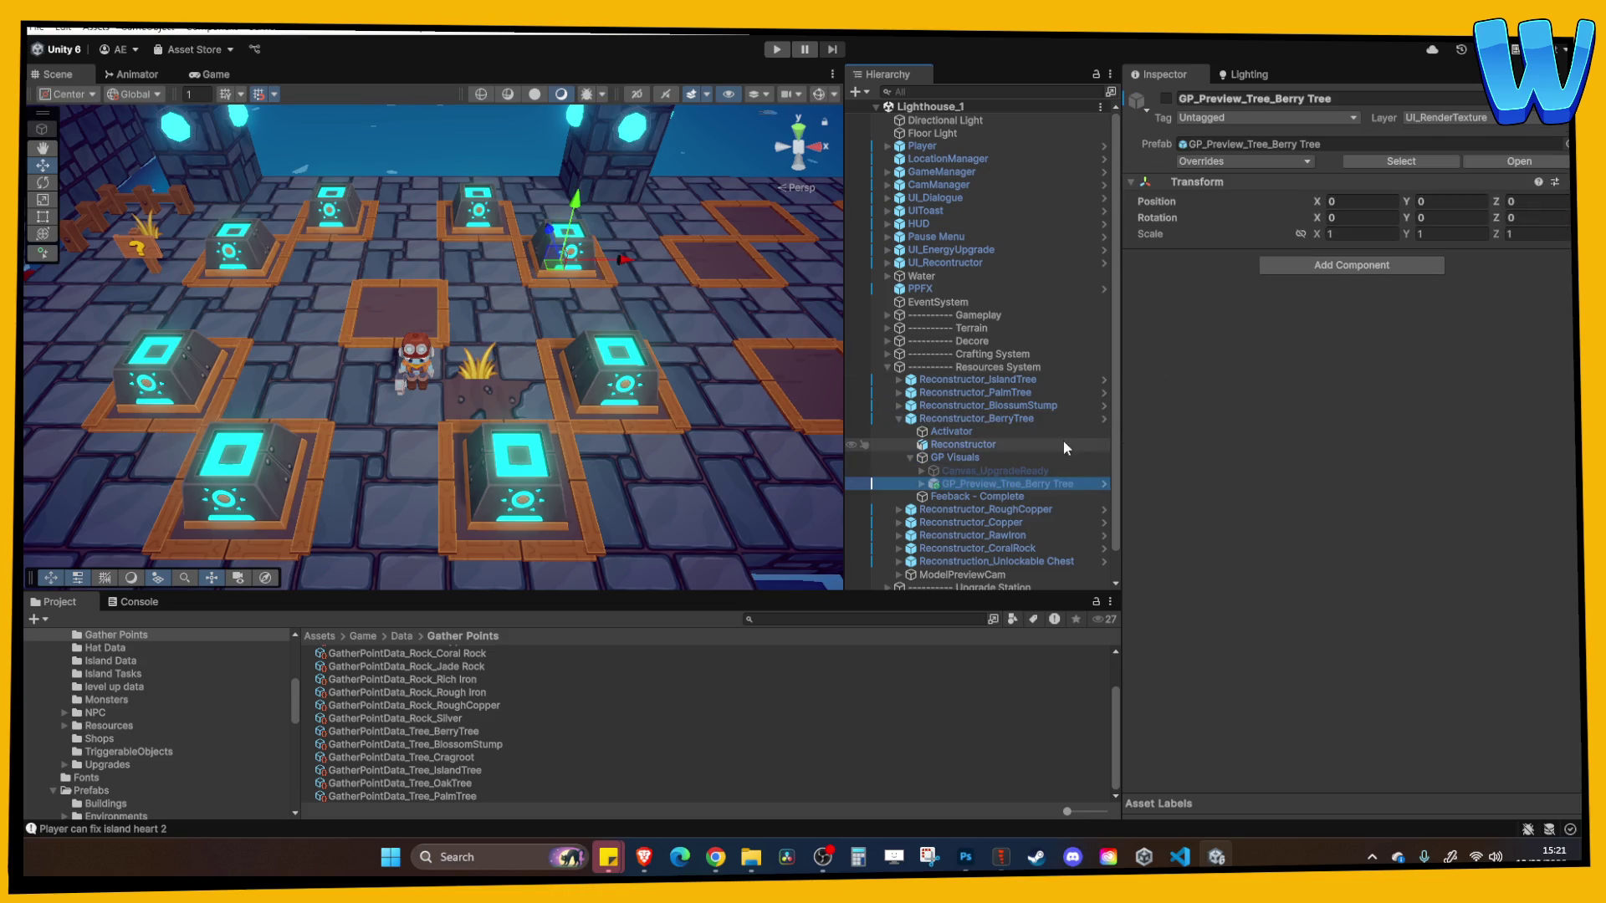
{"action": "left_click", "coordinate": [967, 470]}
Compare the Berry Tree's GP Visuals with Reconstructor_BlossumStump's GP Visuals contents
{"action": "left_click", "coordinate": [972, 483]}
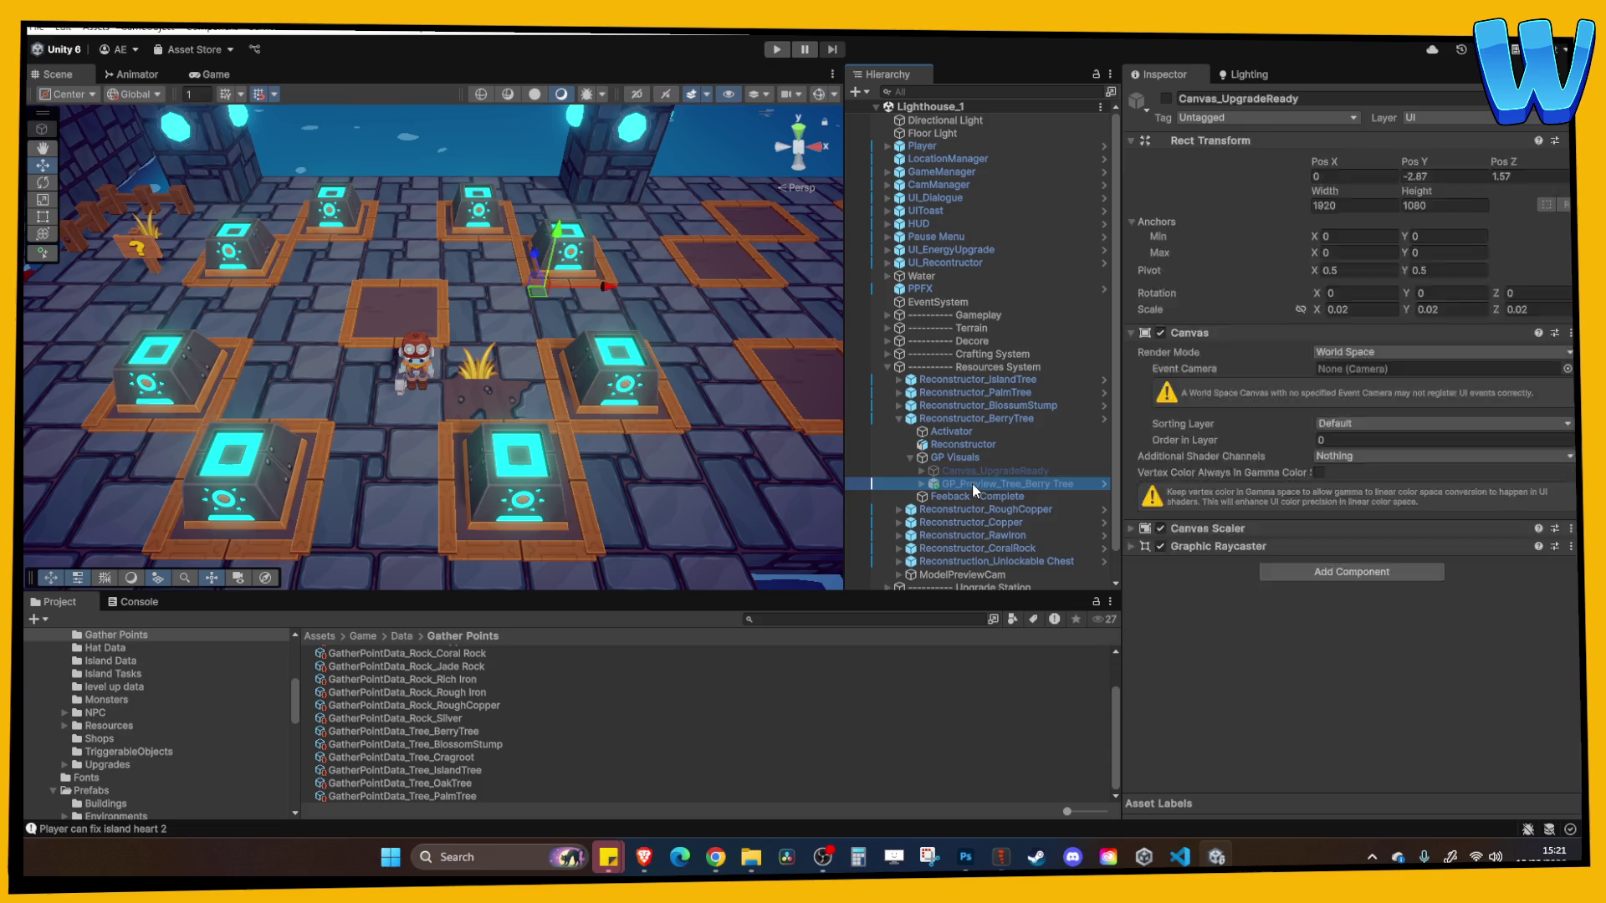
{"action": "left_click", "coordinate": [962, 457]}
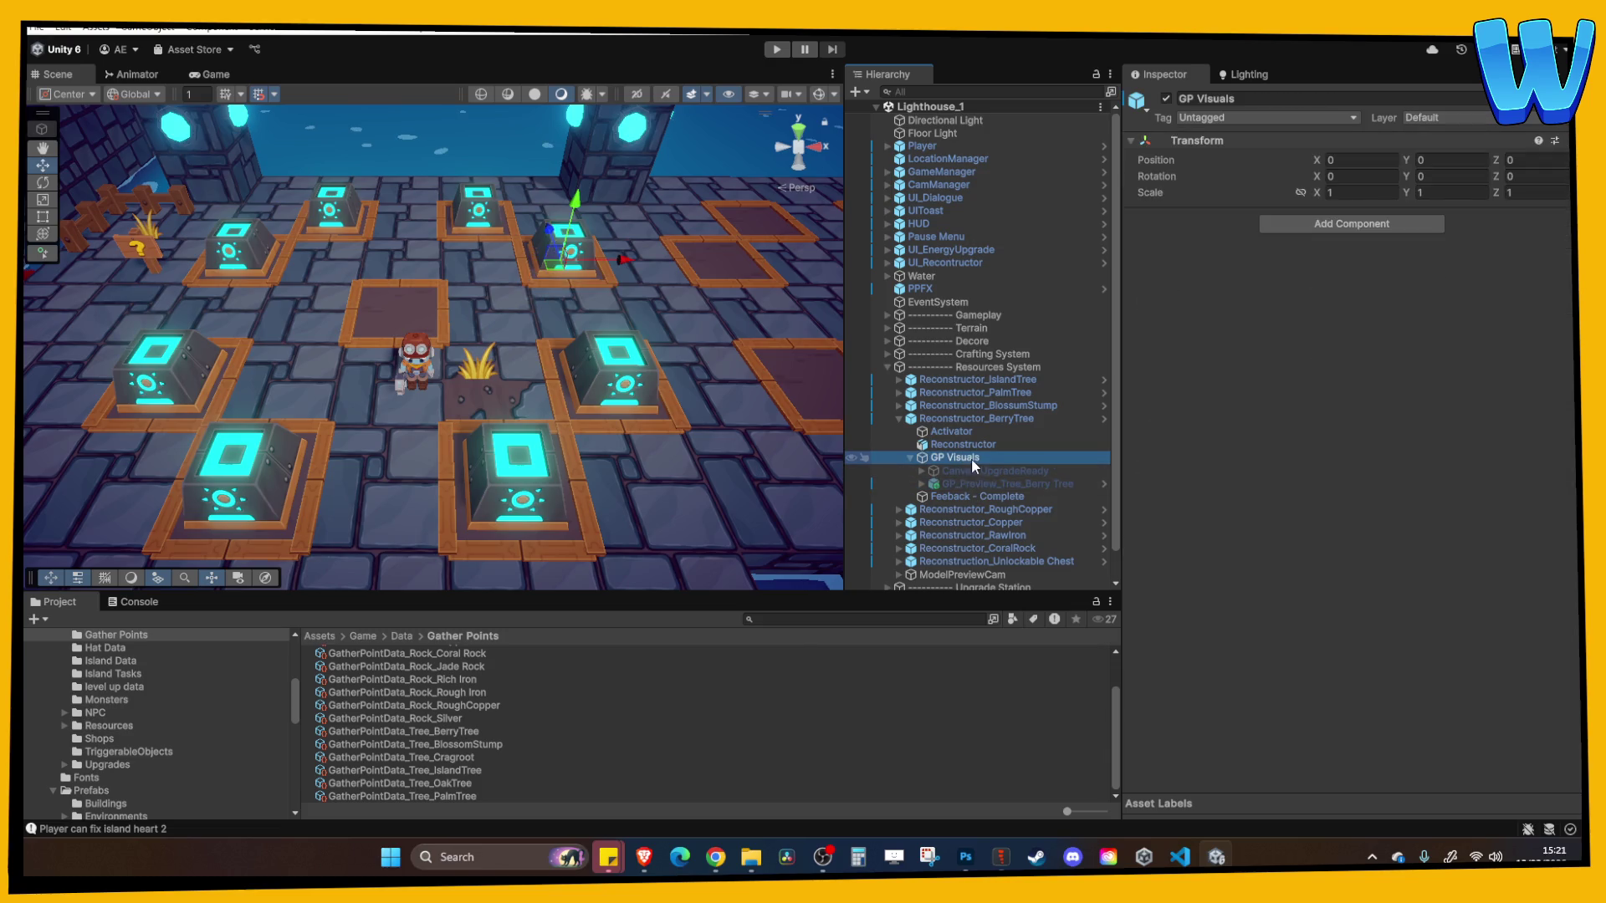
{"action": "left_click", "coordinate": [936, 407]}
{"action": "left_click", "coordinate": [894, 405]}
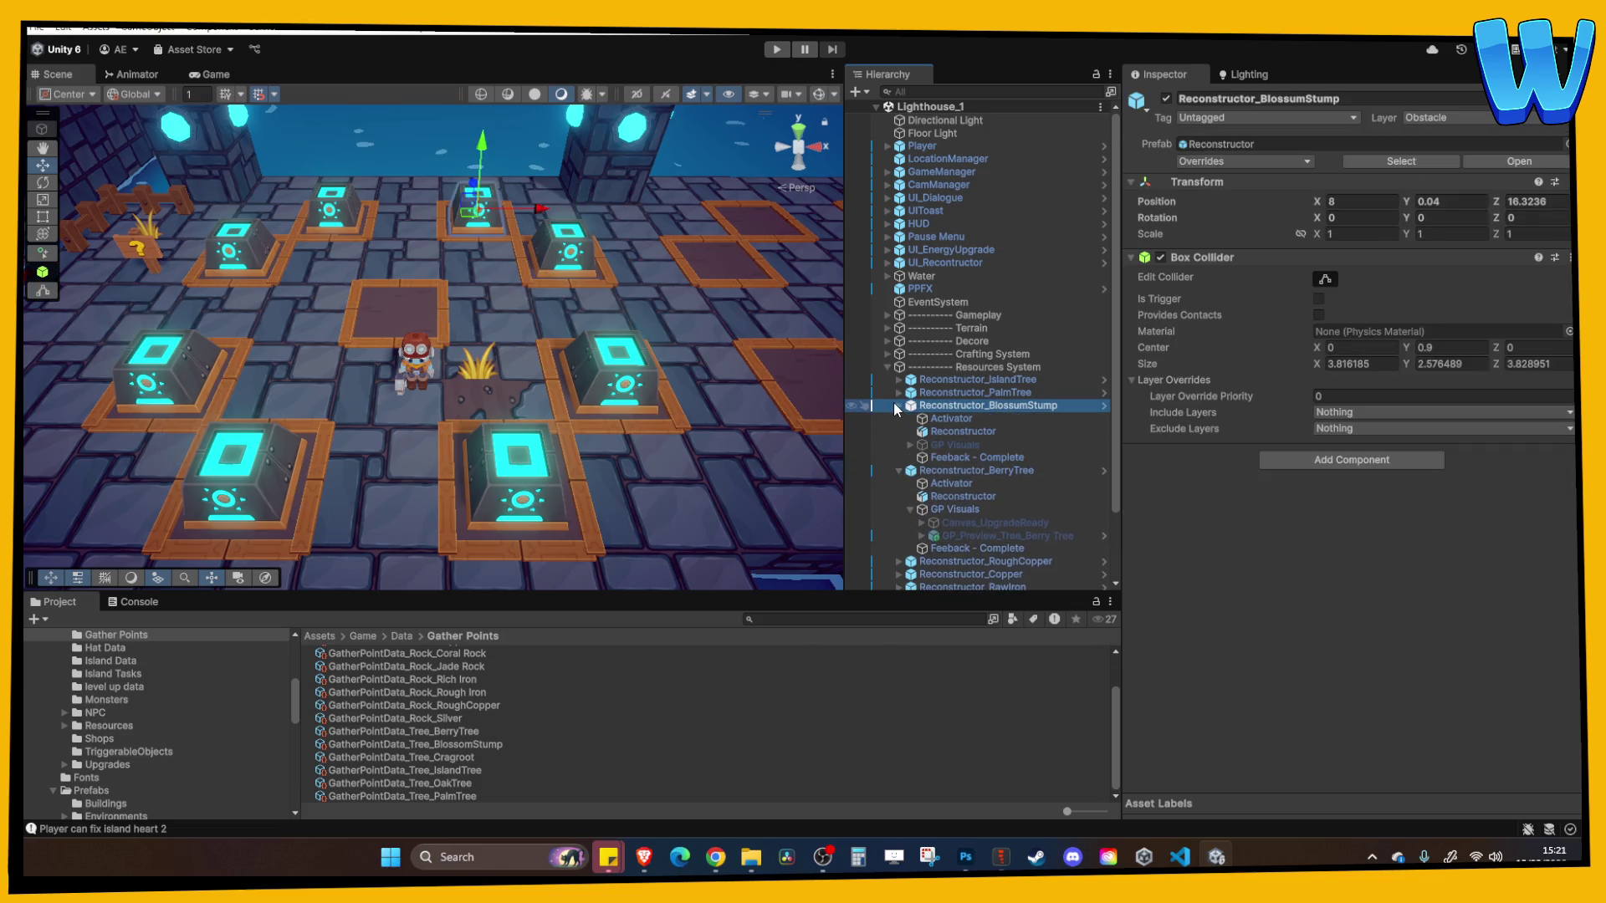
{"action": "left_click", "coordinate": [966, 535]}
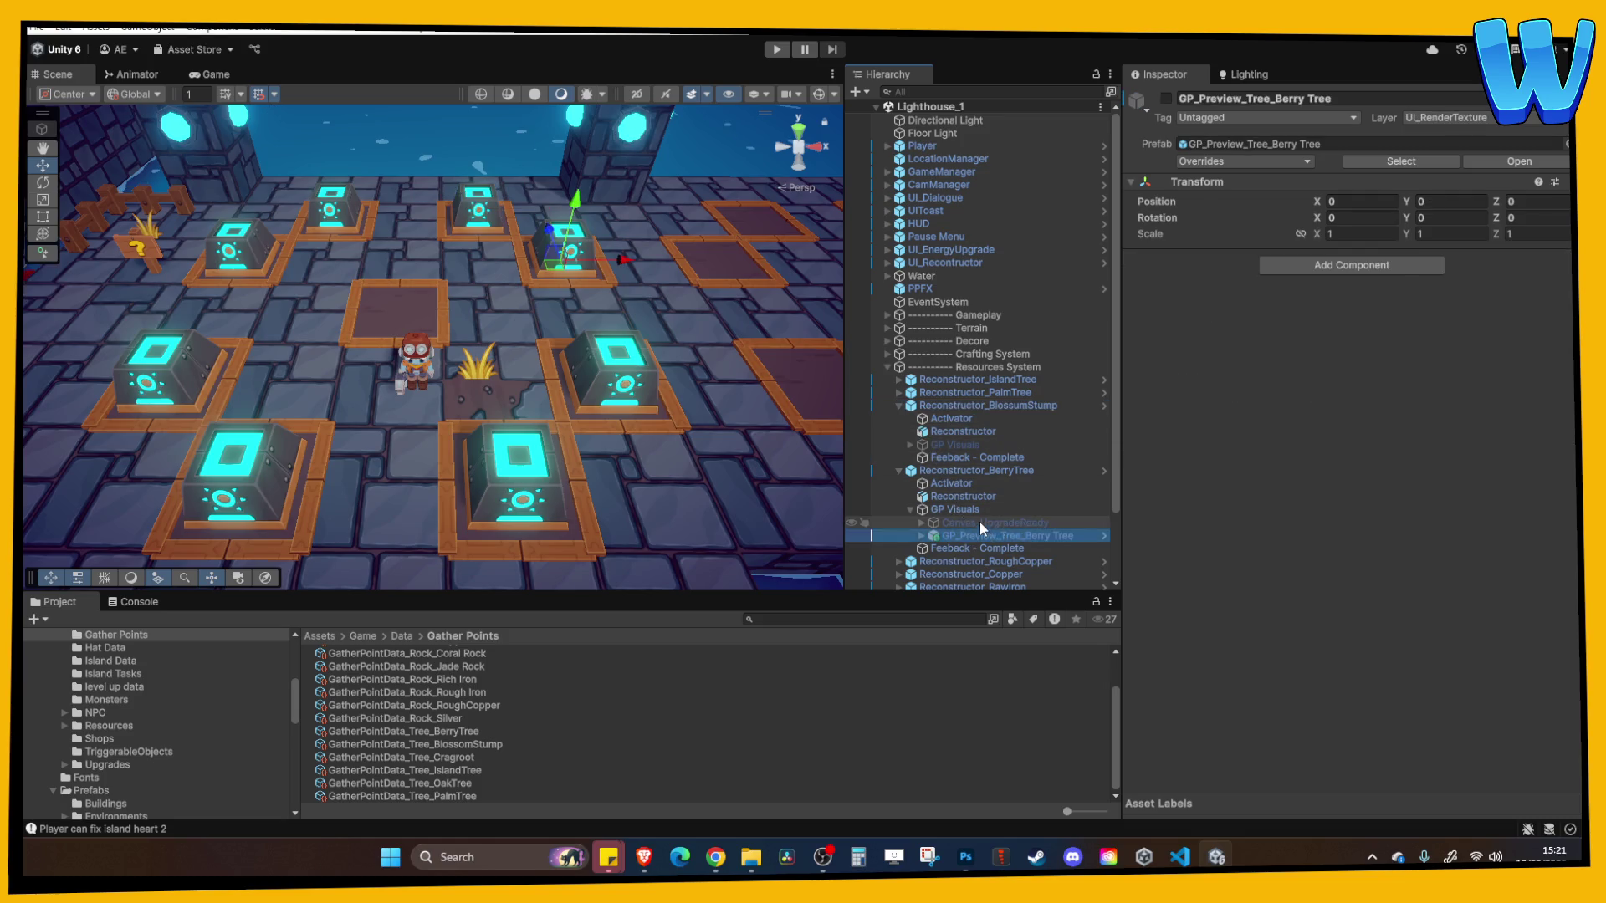
{"action": "left_click", "coordinate": [980, 522]}
{"action": "left_click", "coordinate": [910, 444]}
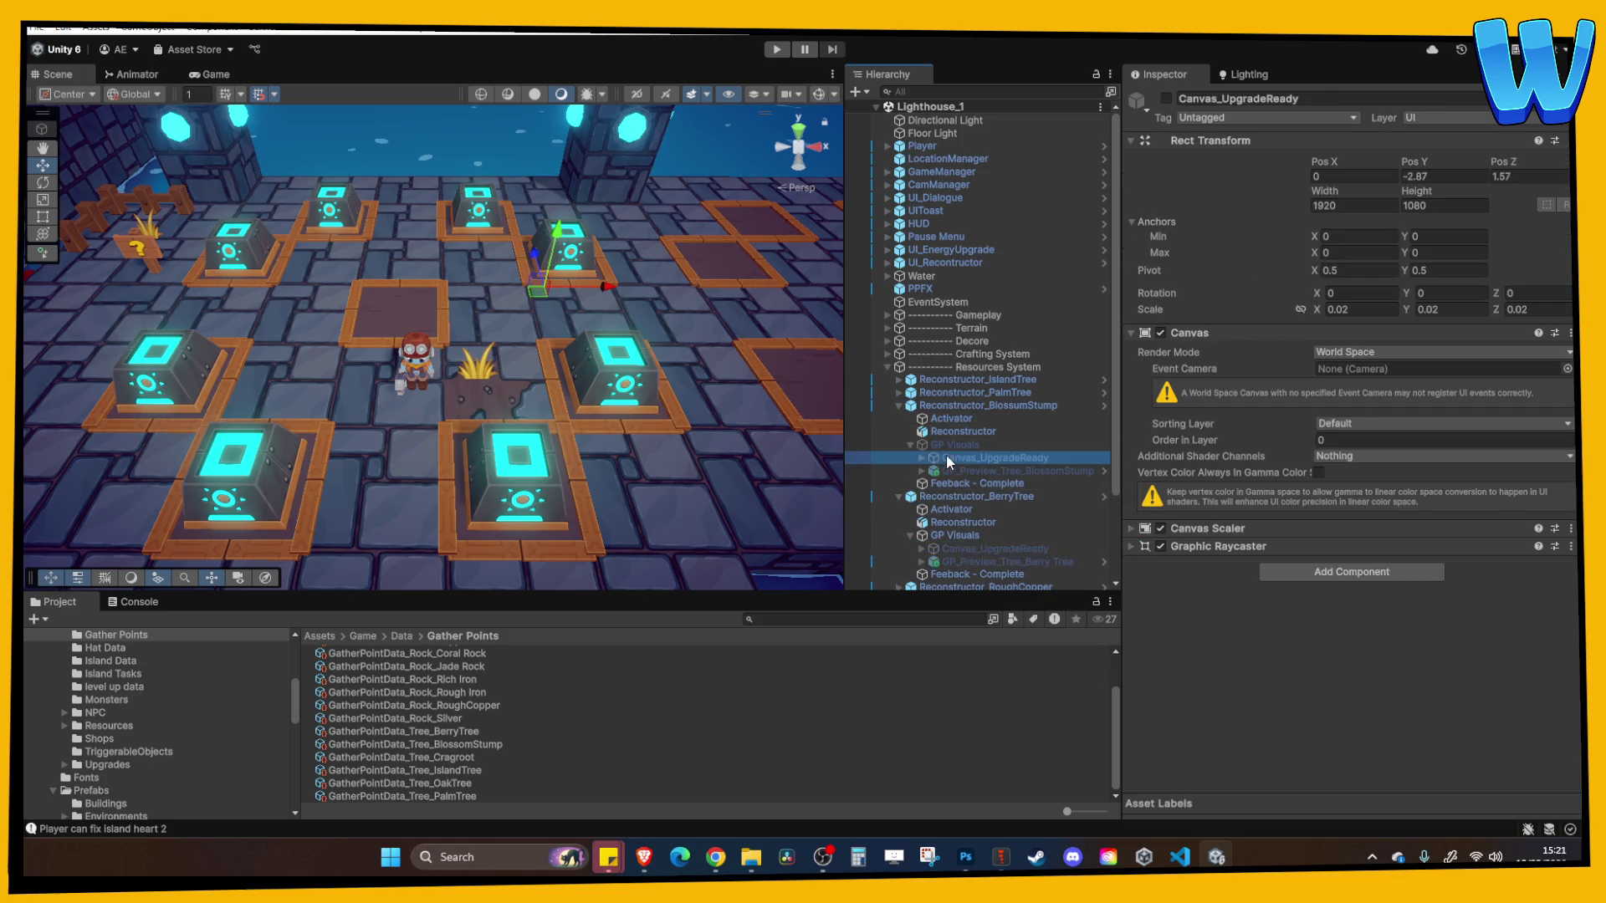
{"action": "left_click", "coordinate": [956, 469]}
{"action": "left_click", "coordinate": [959, 460]}
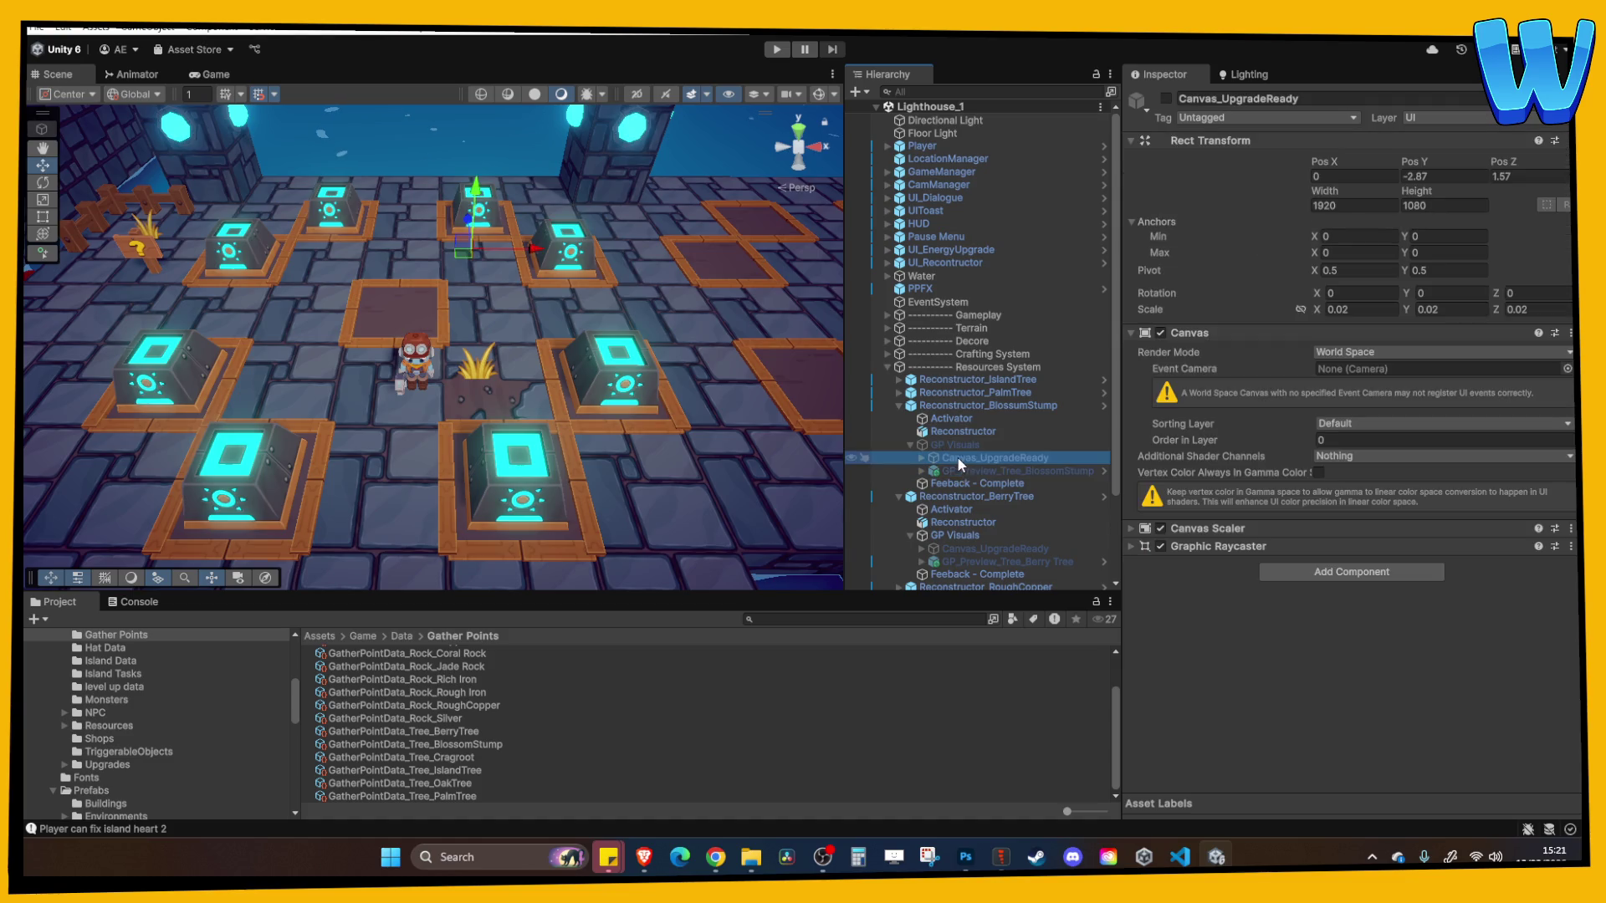
Make GP_Preview_Tree_Berry Tree active and set its GP Visuals holder inactive
{"action": "left_click", "coordinate": [974, 561]}
{"action": "left_click", "coordinate": [1165, 98]}
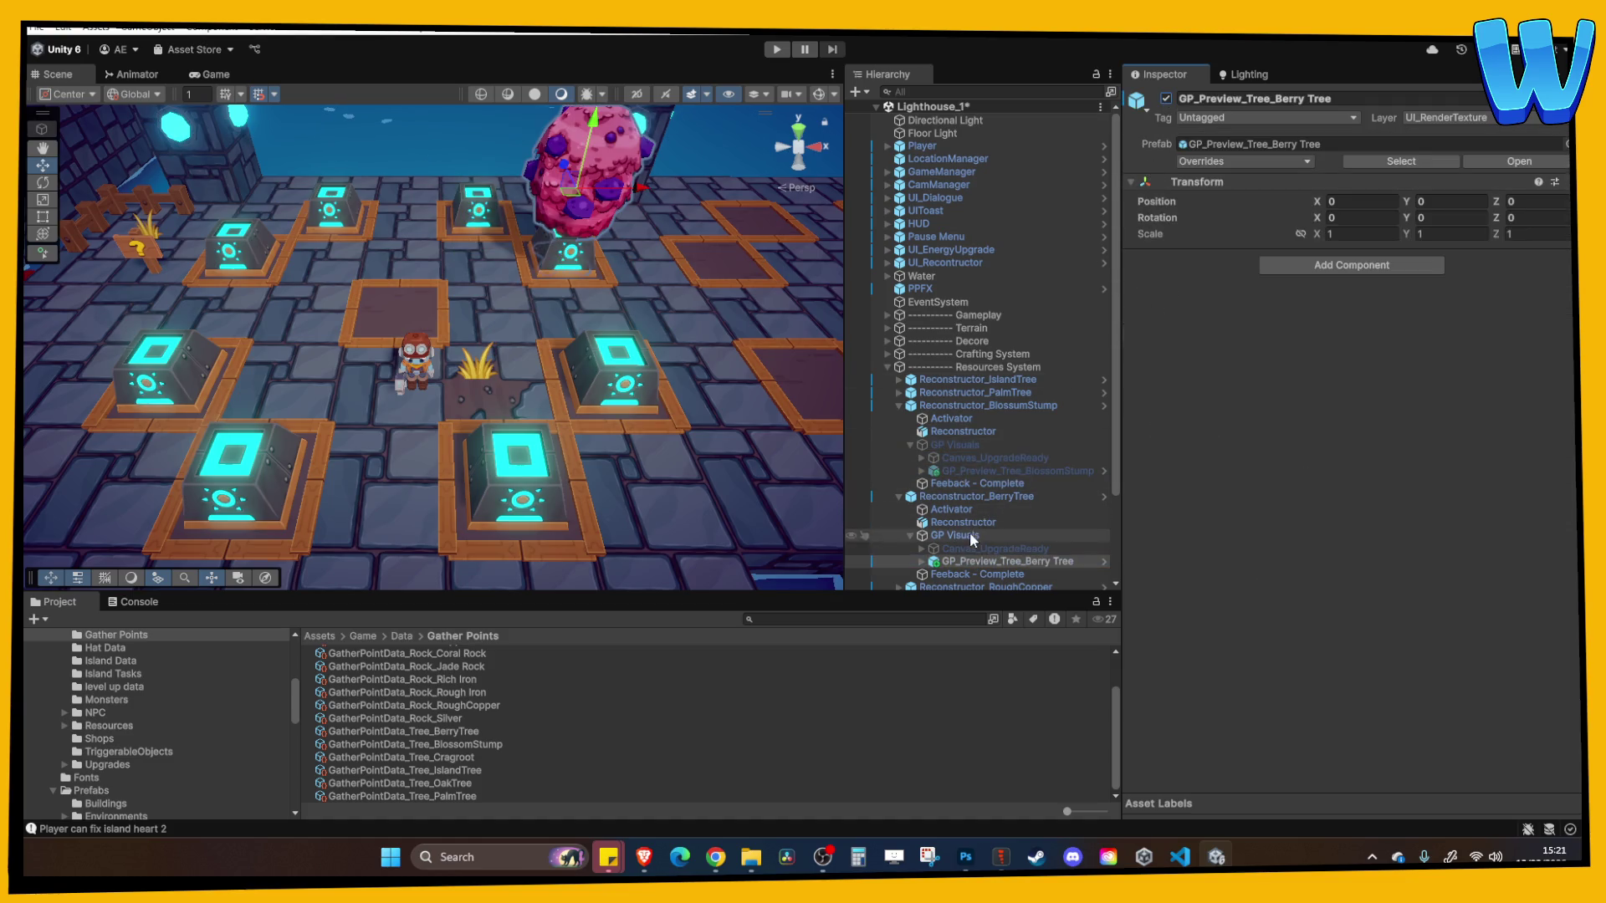
{"action": "left_click", "coordinate": [970, 535]}
{"action": "left_click", "coordinate": [1165, 97]}
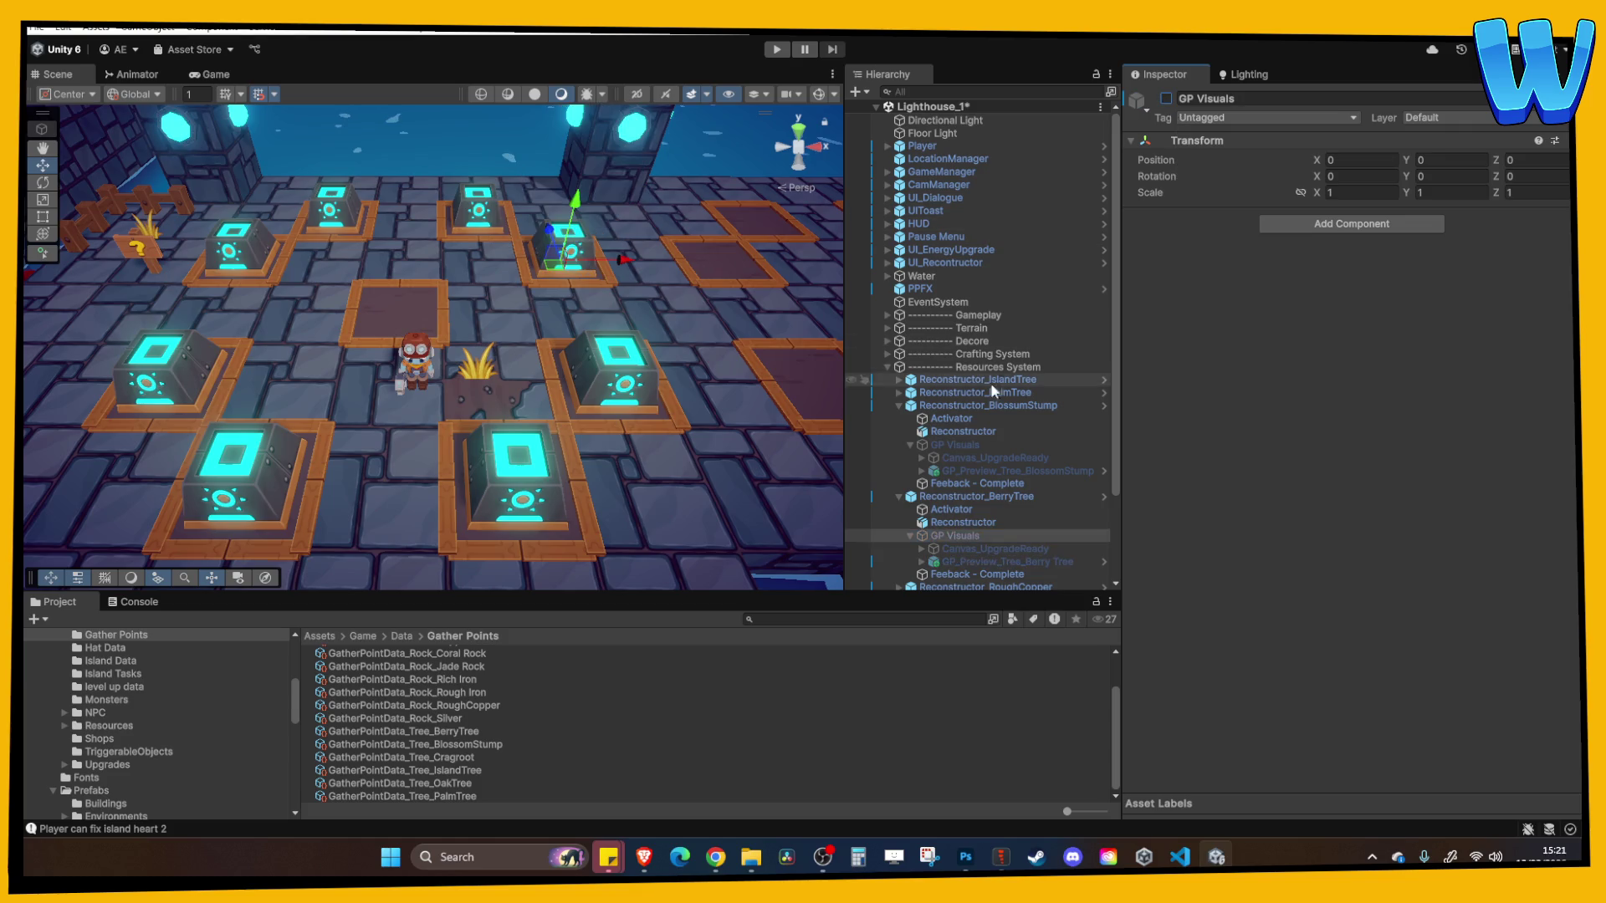
{"action": "left_click", "coordinate": [899, 406]}
{"action": "left_click", "coordinate": [899, 419]}
{"action": "left_click", "coordinate": [777, 49]}
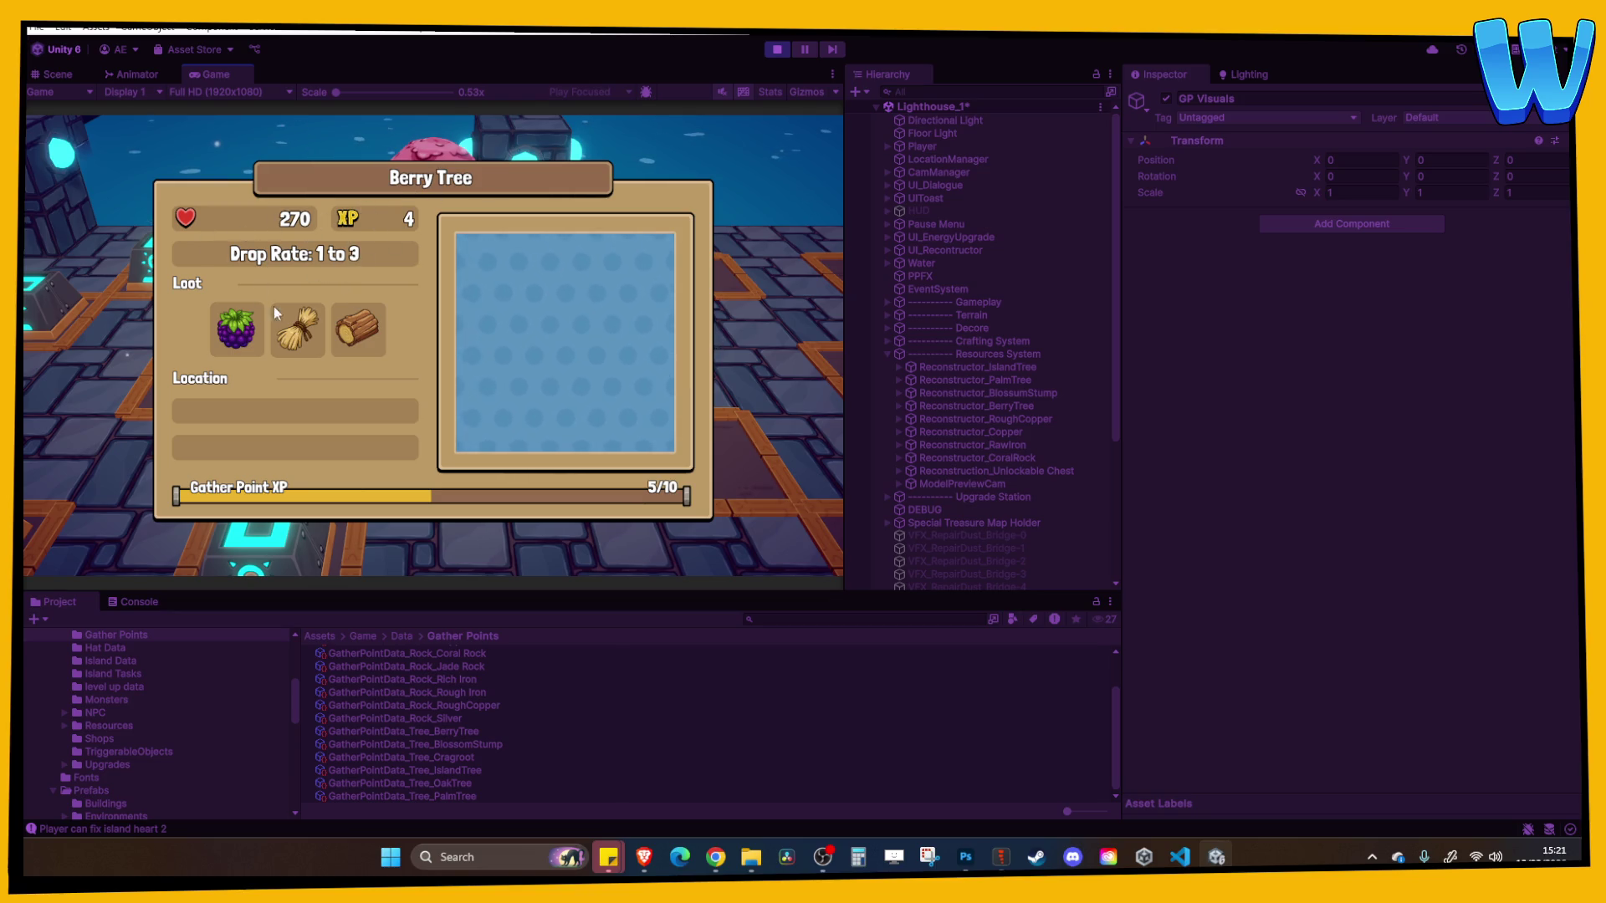
{"action": "left_click", "coordinate": [778, 49]}
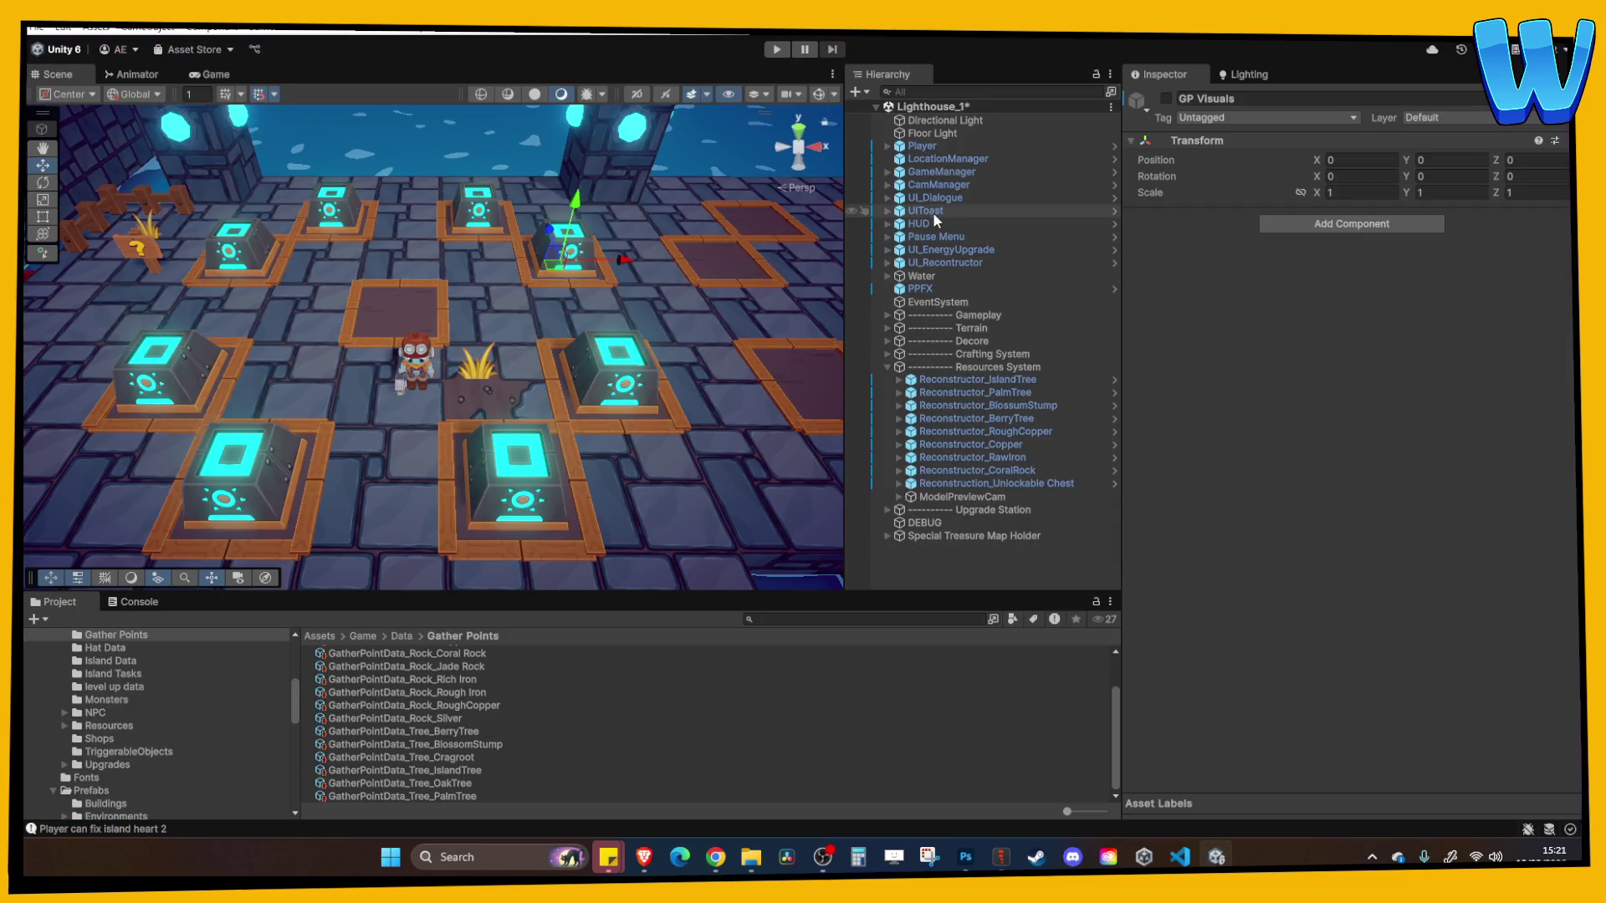
Expand Reconstructor_RawIron in the Hierarchy and select its GP Visuals holder
{"action": "left_click", "coordinate": [941, 172]}
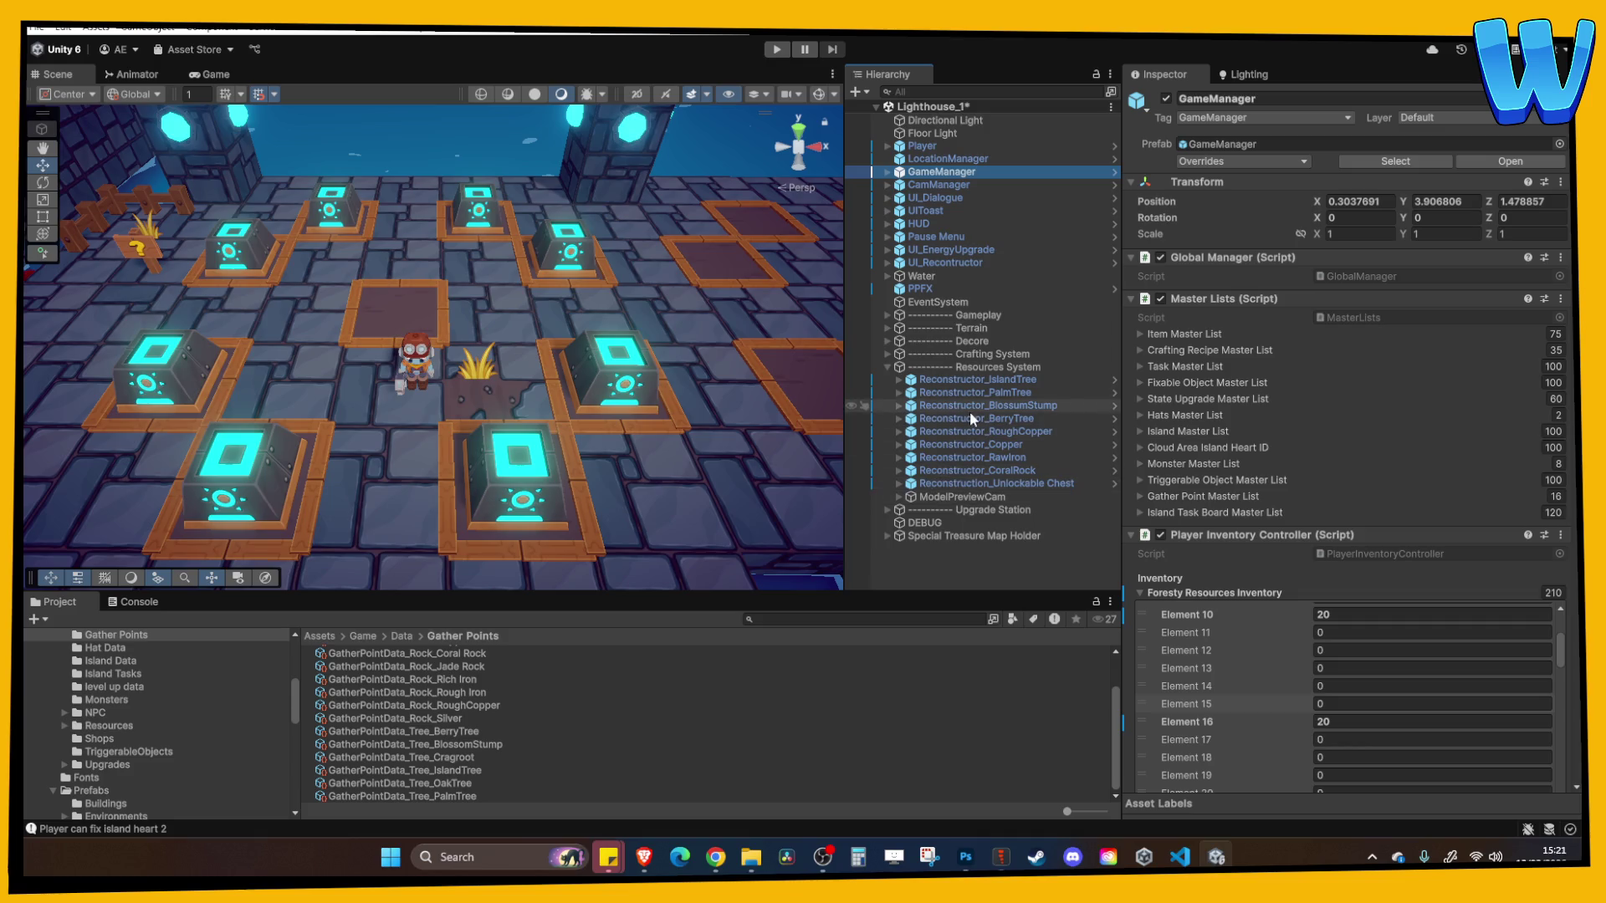
{"action": "left_click", "coordinate": [982, 444]}
{"action": "left_click", "coordinate": [942, 456]}
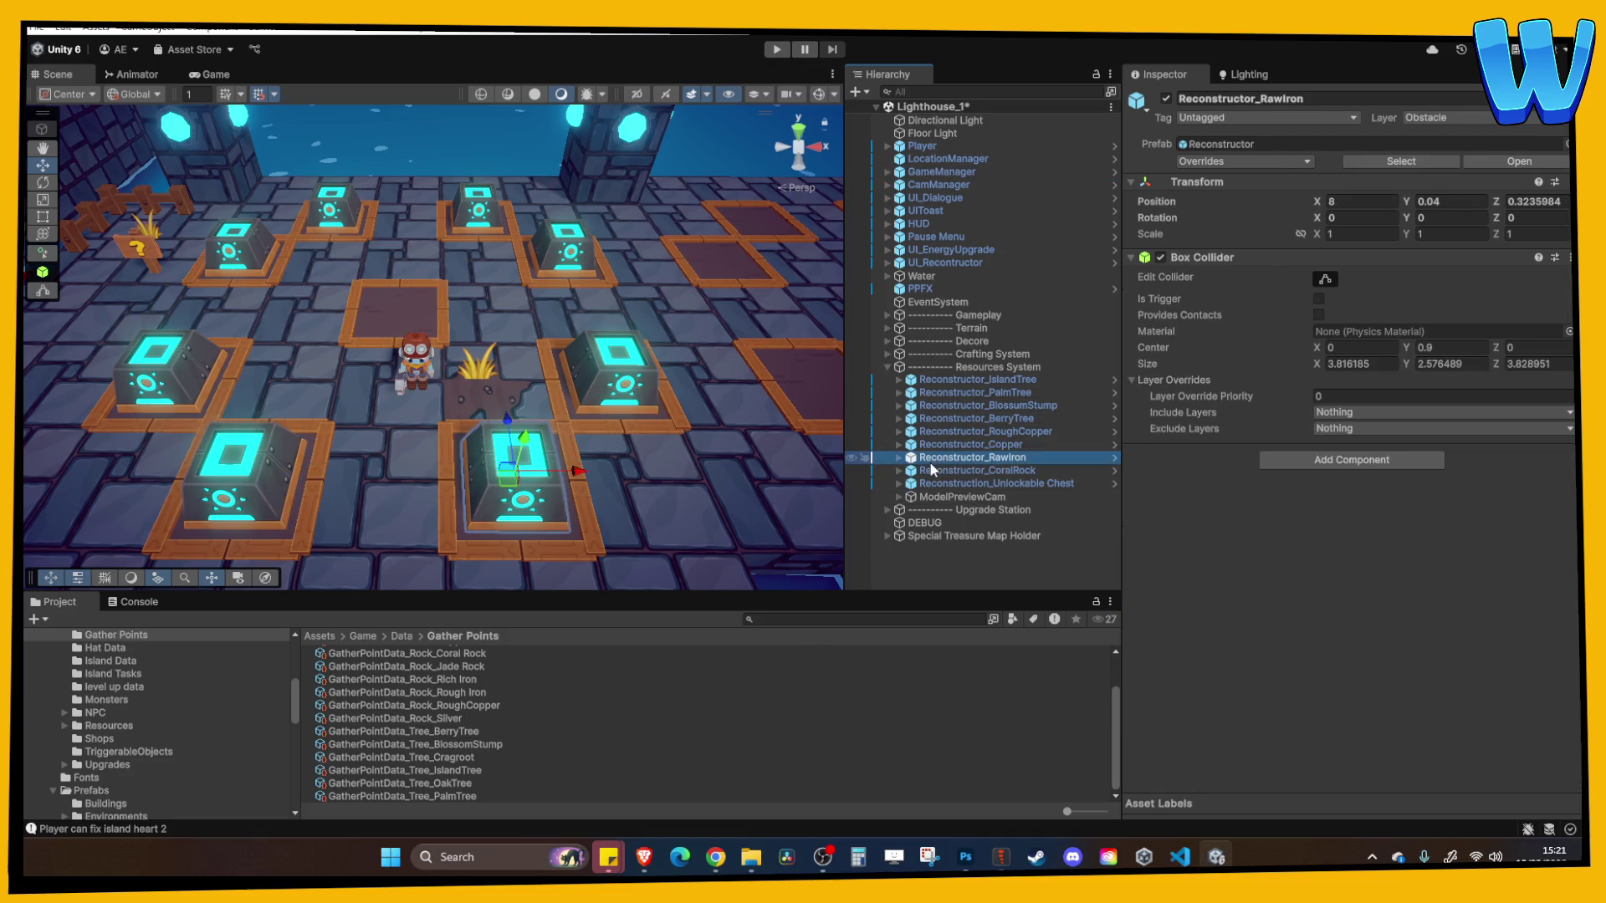
{"action": "left_click", "coordinate": [898, 457]}
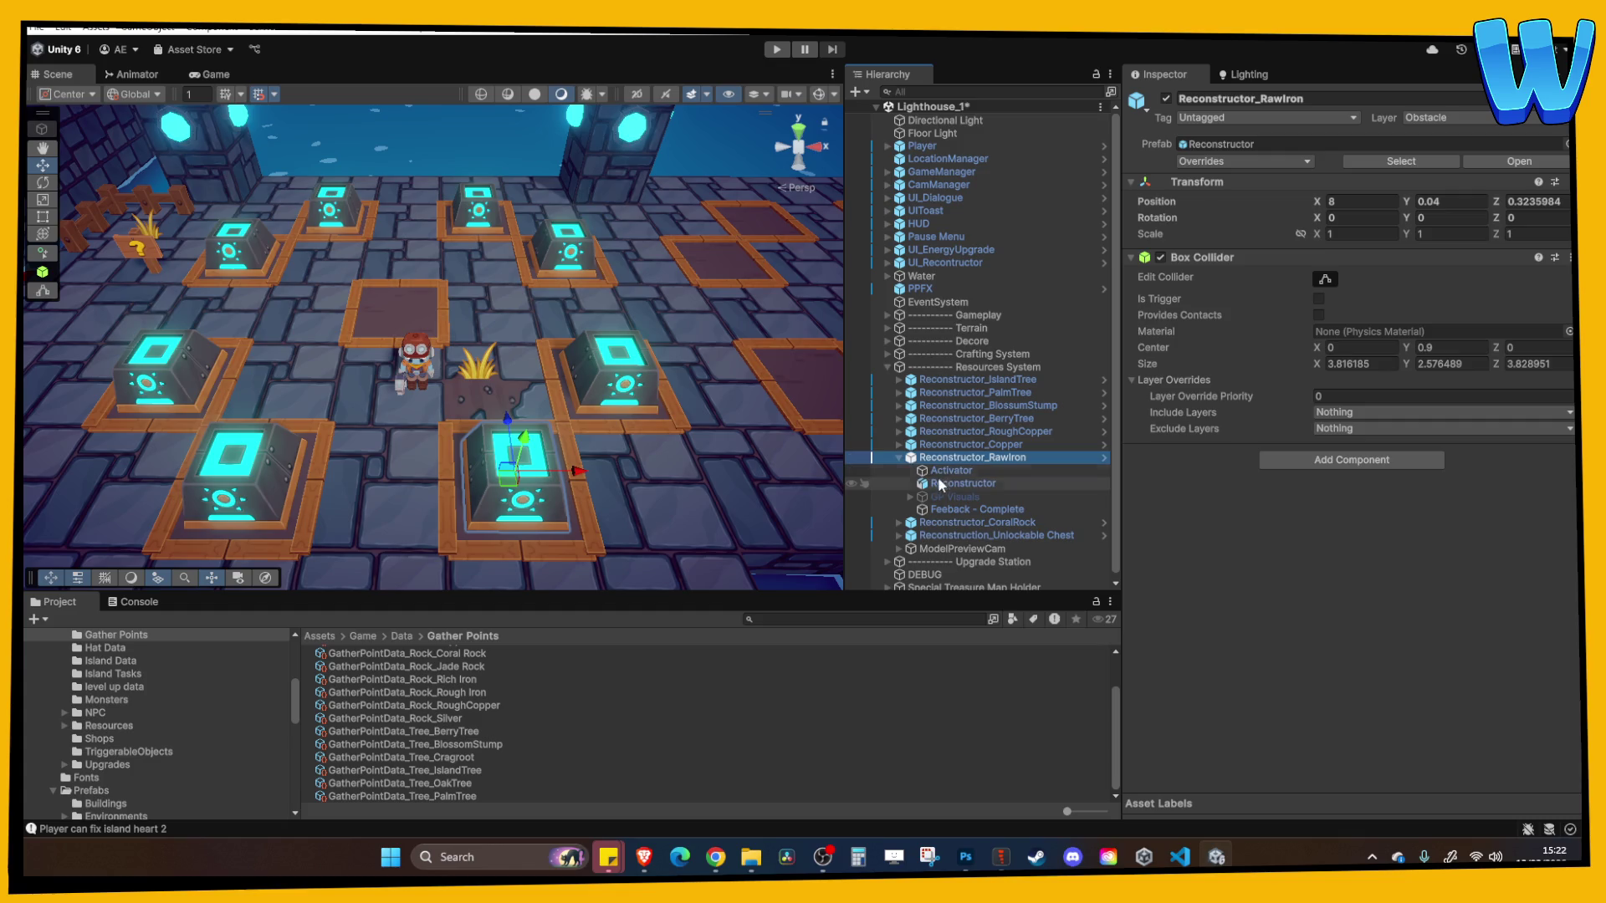
{"action": "left_click", "coordinate": [941, 483]}
{"action": "left_click", "coordinate": [962, 497]}
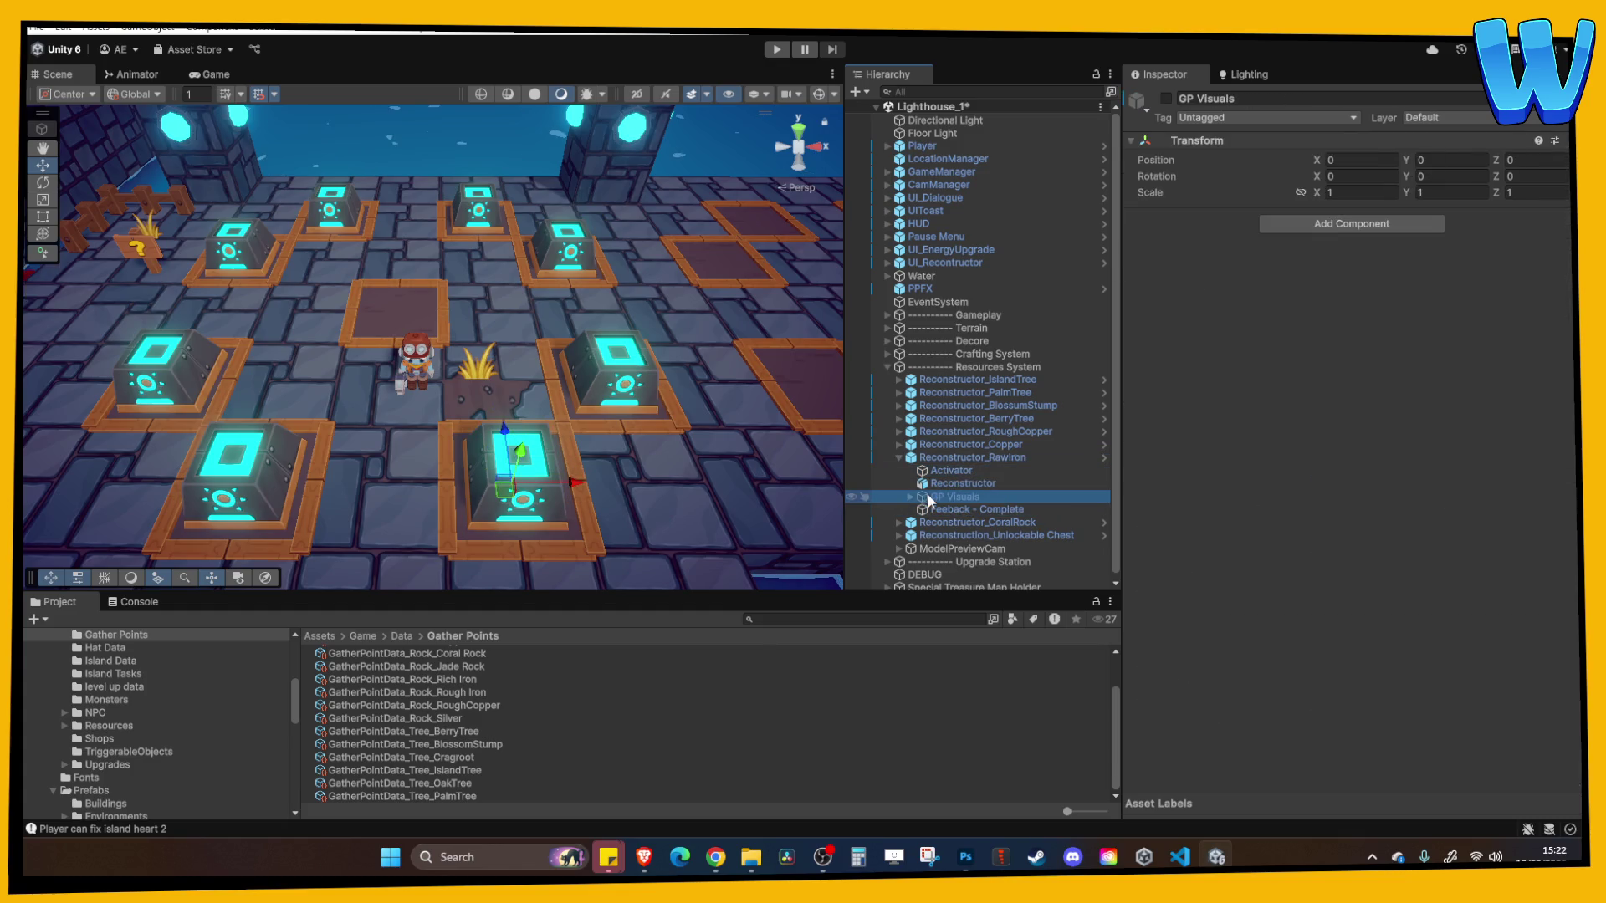
Check Canvas_UpgradeReady's arrow image, then frame GP_Preview_Rock_Raw Iron in the Scene view
{"action": "left_click", "coordinate": [910, 497]}
{"action": "left_click", "coordinate": [950, 508]}
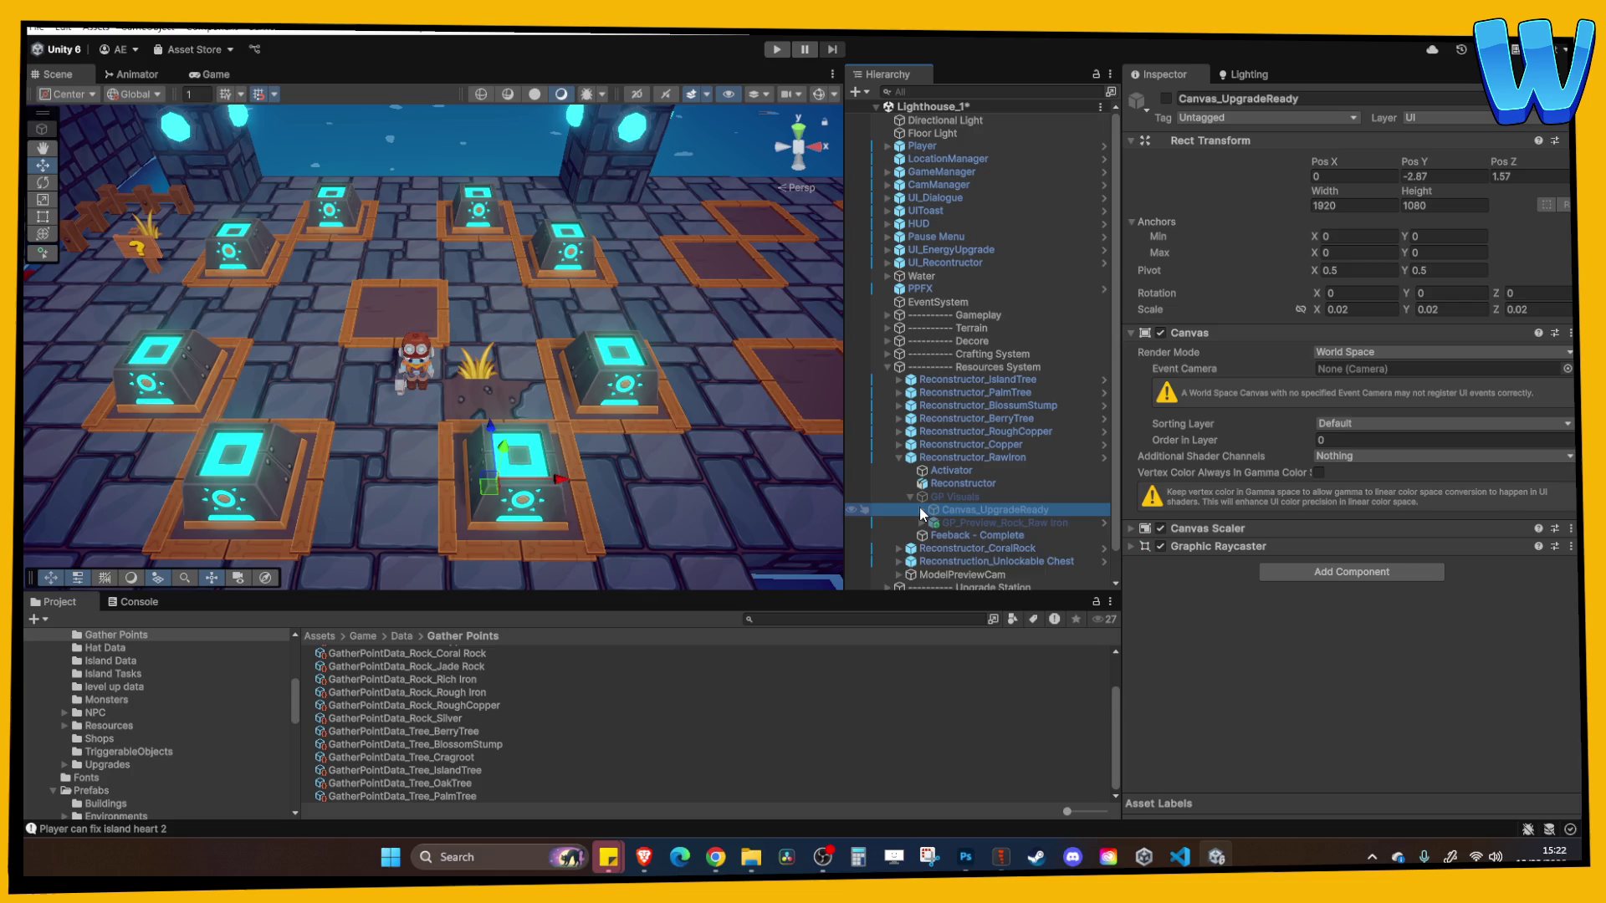
{"action": "left_click", "coordinate": [922, 509]}
{"action": "left_click", "coordinate": [961, 523]}
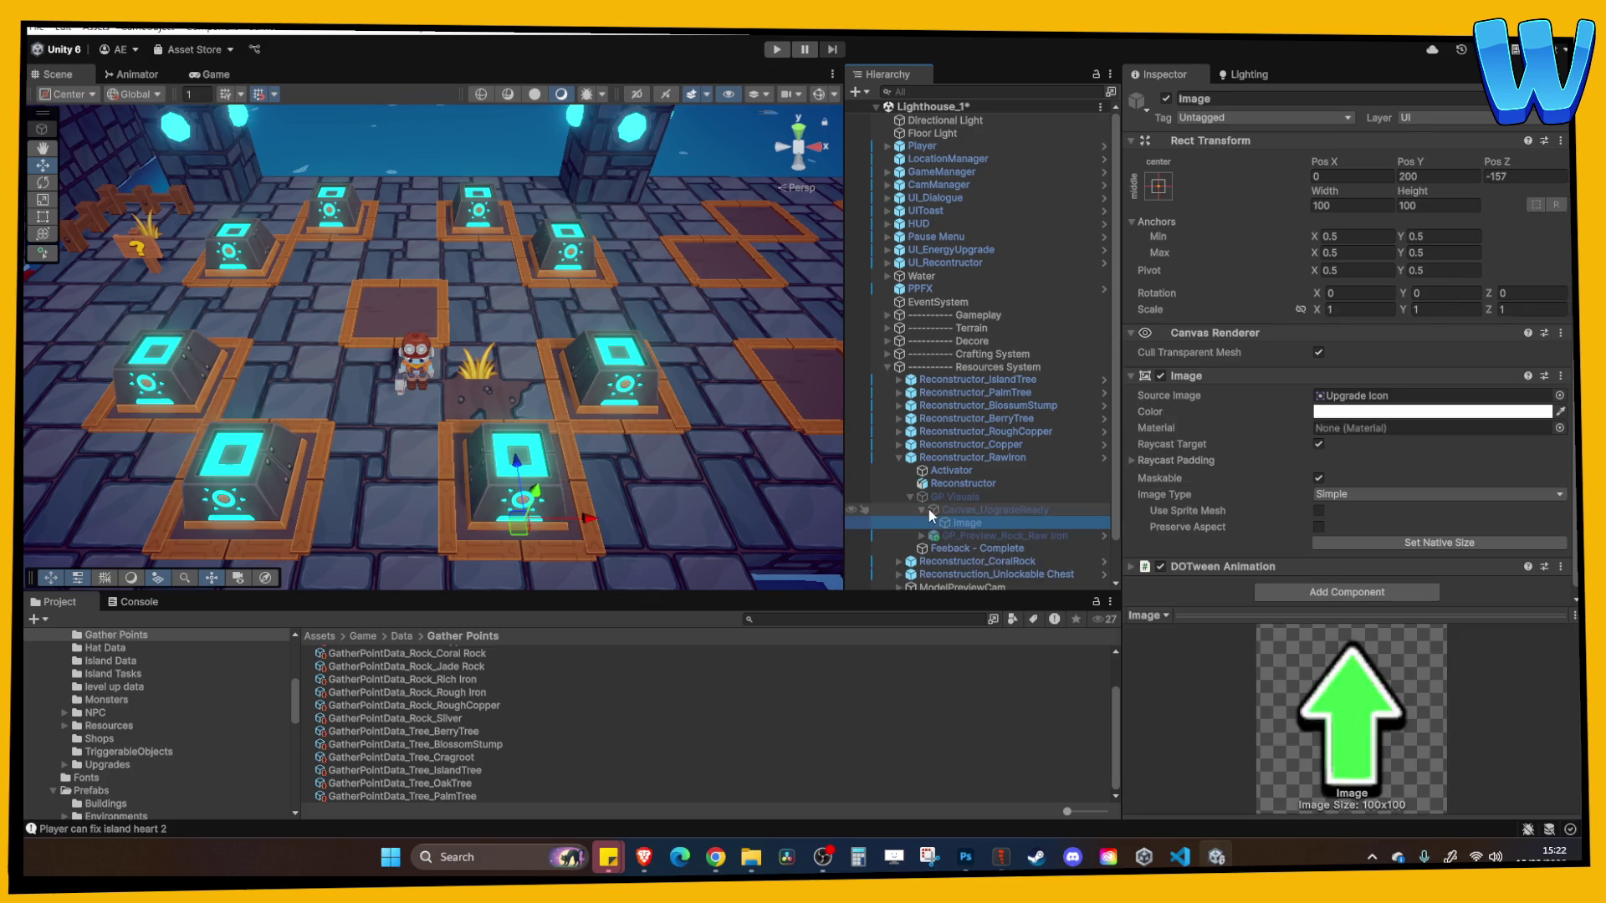
{"action": "left_click", "coordinate": [923, 509]}
{"action": "left_click", "coordinate": [950, 523]}
{"action": "key", "text": "f"}
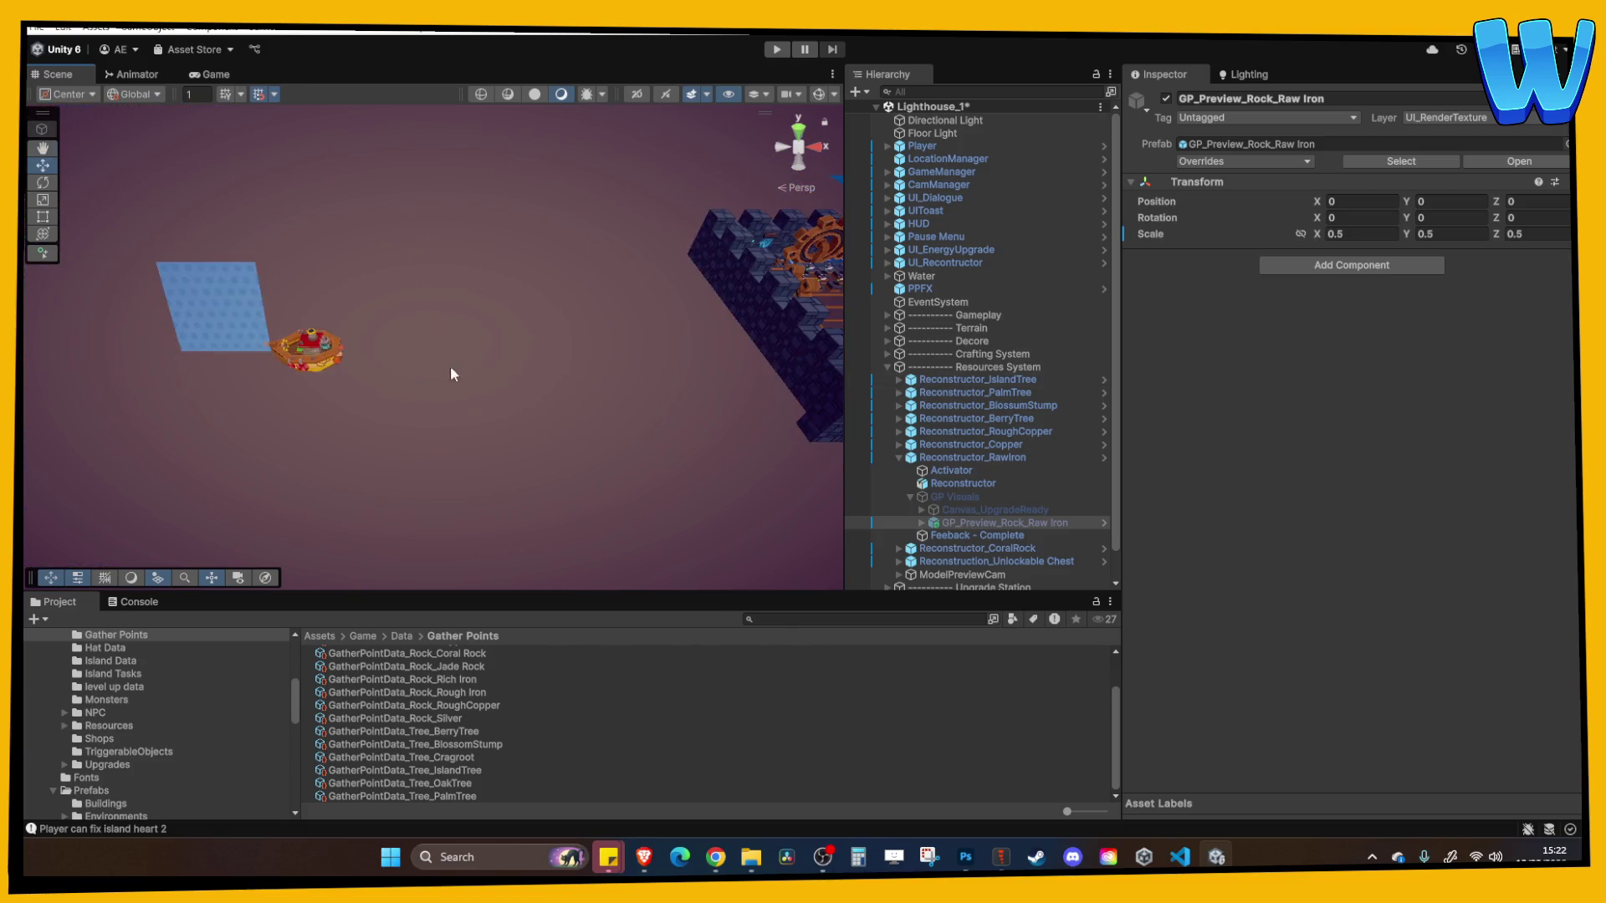
Compare the Raw Iron preview with the Copper reconstructor's GP Visuals holder, then select ModelPreviewCam
{"action": "left_click", "coordinate": [955, 524]}
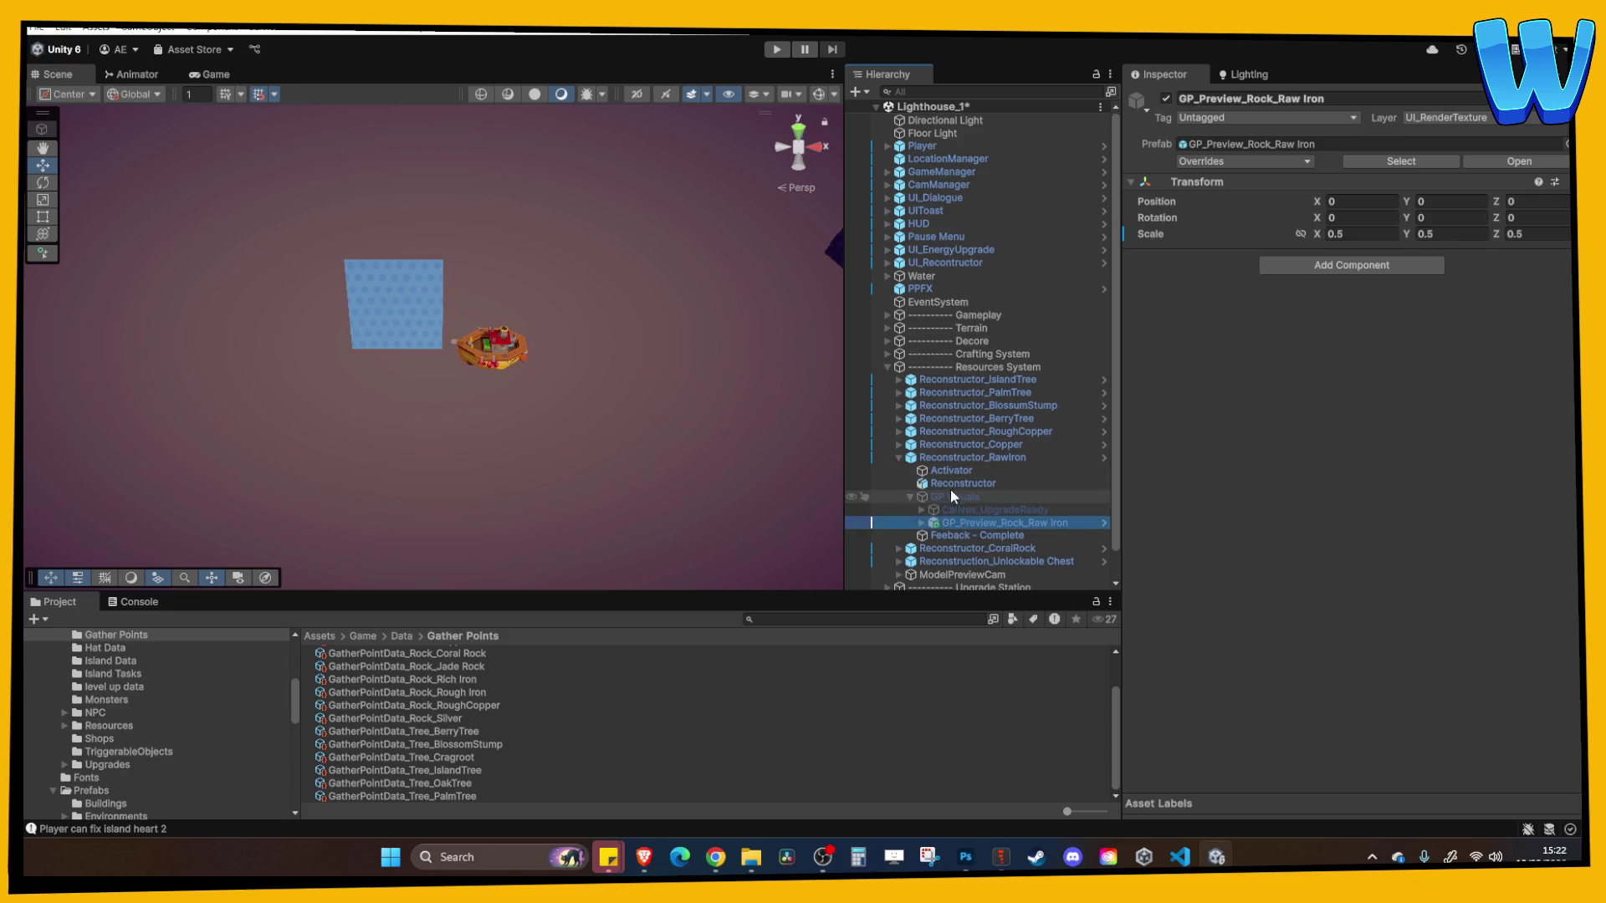
{"action": "left_click", "coordinate": [900, 445]}
{"action": "left_click", "coordinate": [961, 497]}
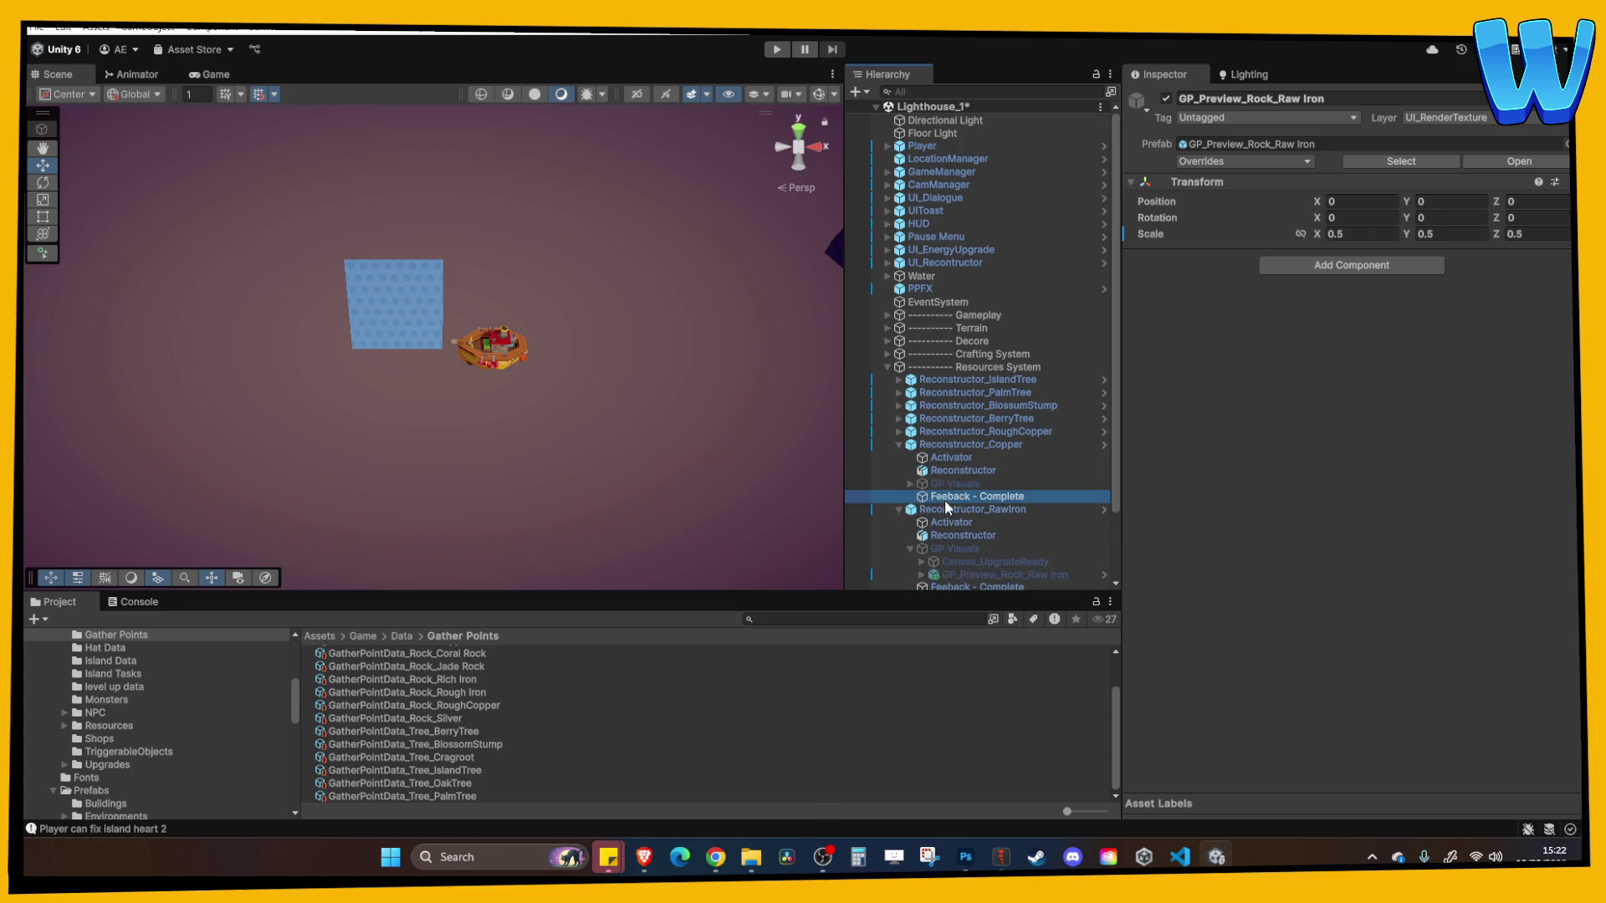
{"action": "left_click", "coordinate": [912, 484]}
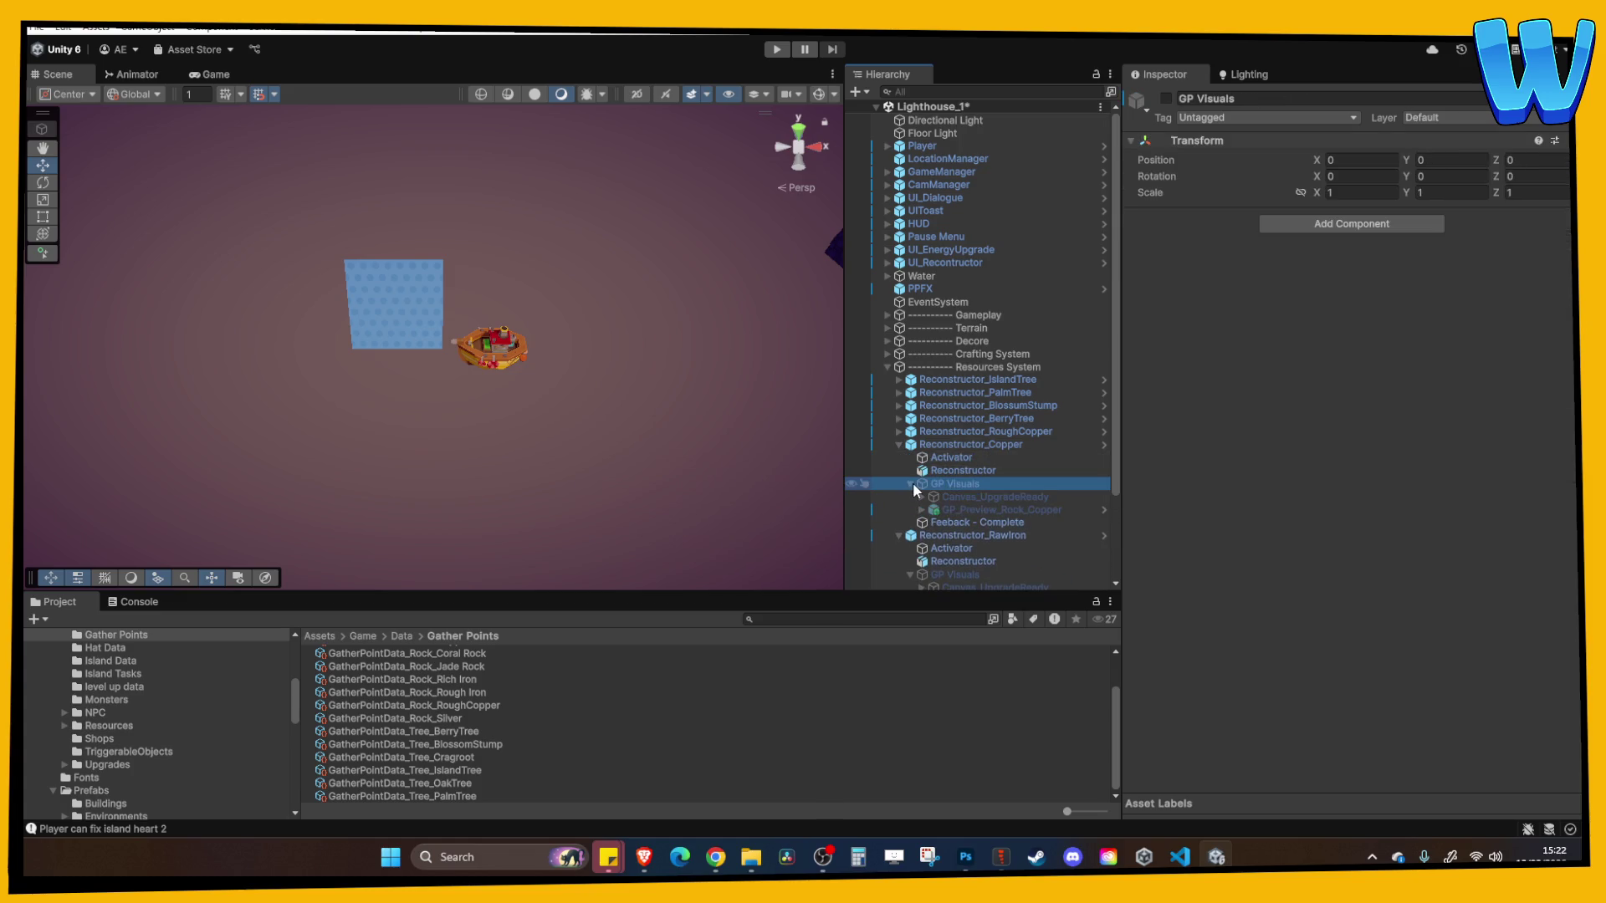
{"action": "left_click", "coordinate": [899, 445]}
{"action": "left_click", "coordinate": [900, 457]}
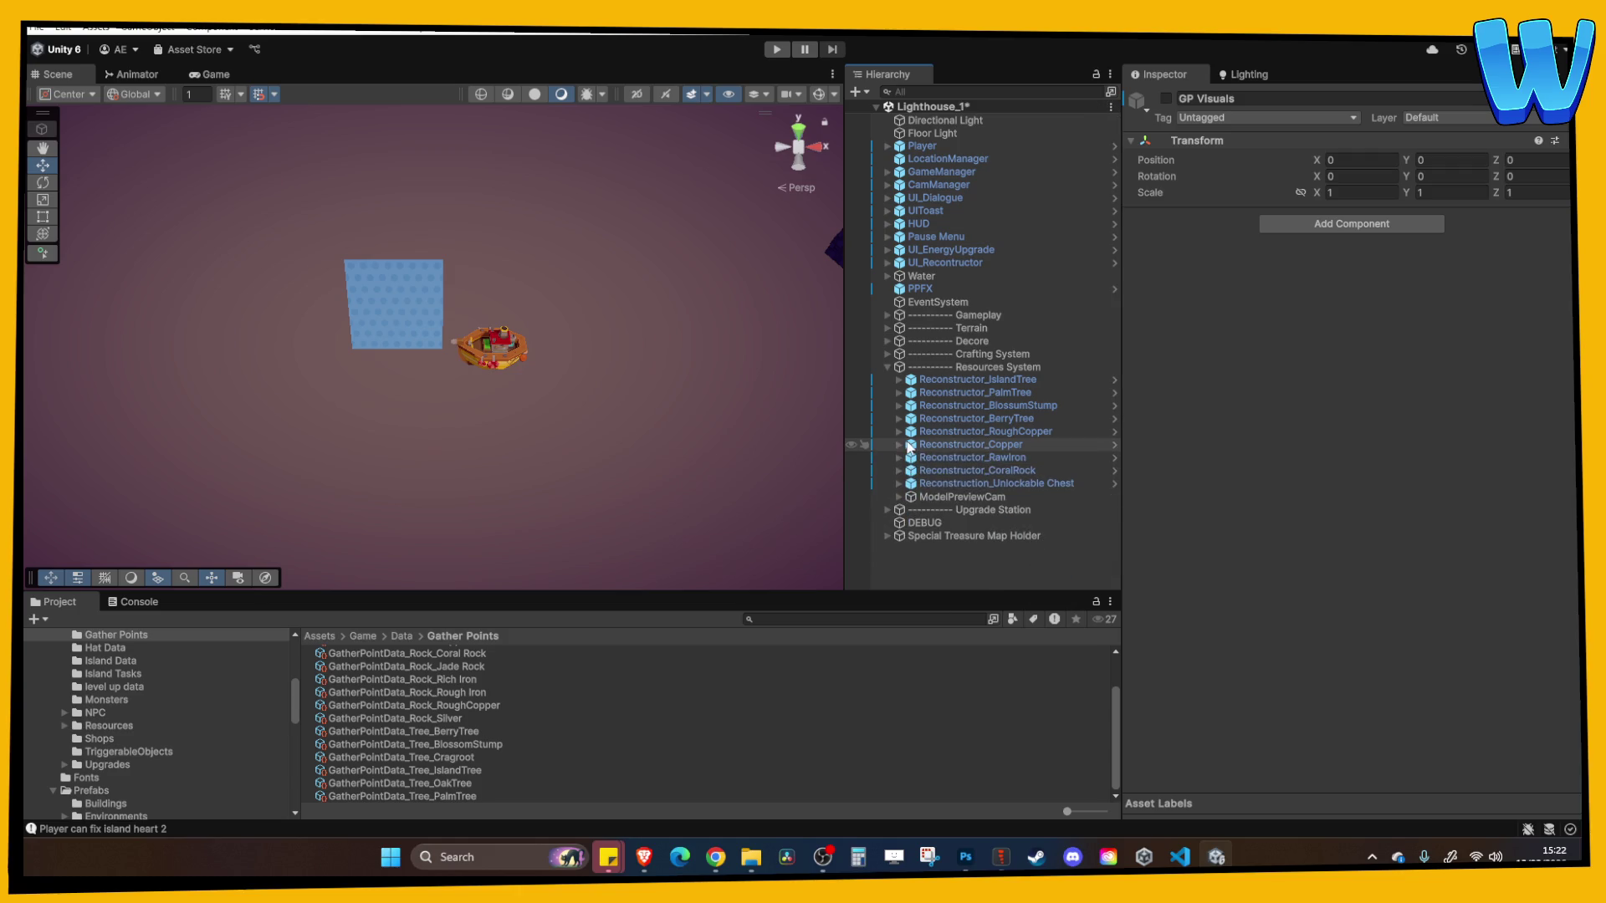
{"action": "left_click", "coordinate": [917, 499]}
Inspect ModelPreviewCam's rotating holder and scrolling background quad, then Reconstructor_RawIron's Activator
{"action": "left_click", "coordinate": [898, 496]}
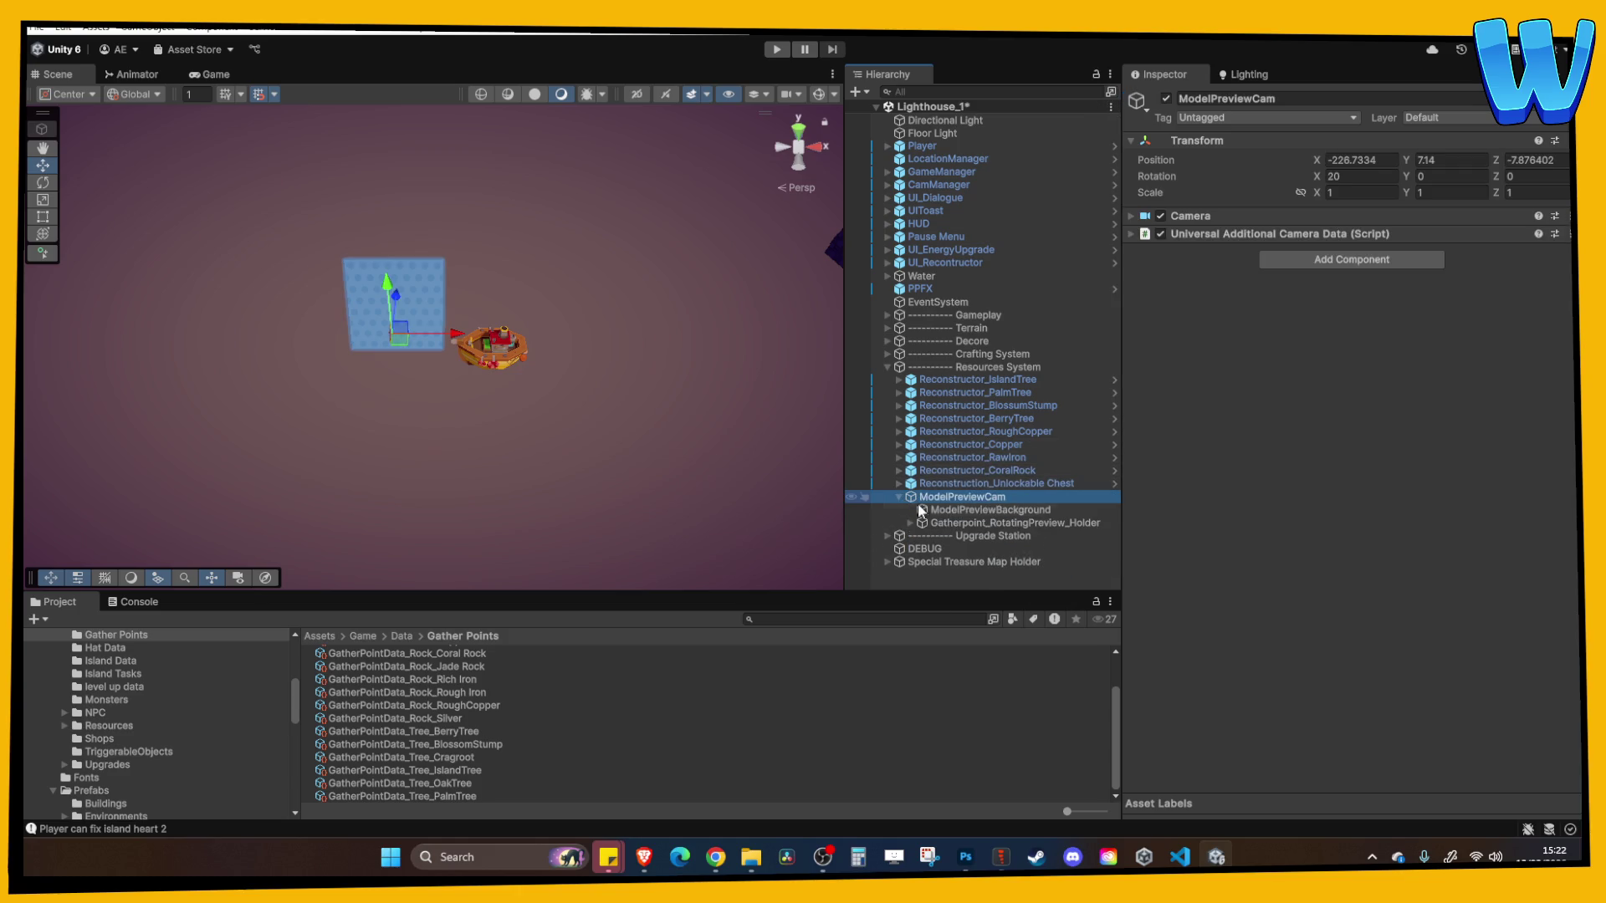
{"action": "left_click", "coordinate": [909, 522]}
{"action": "left_click", "coordinate": [954, 523]}
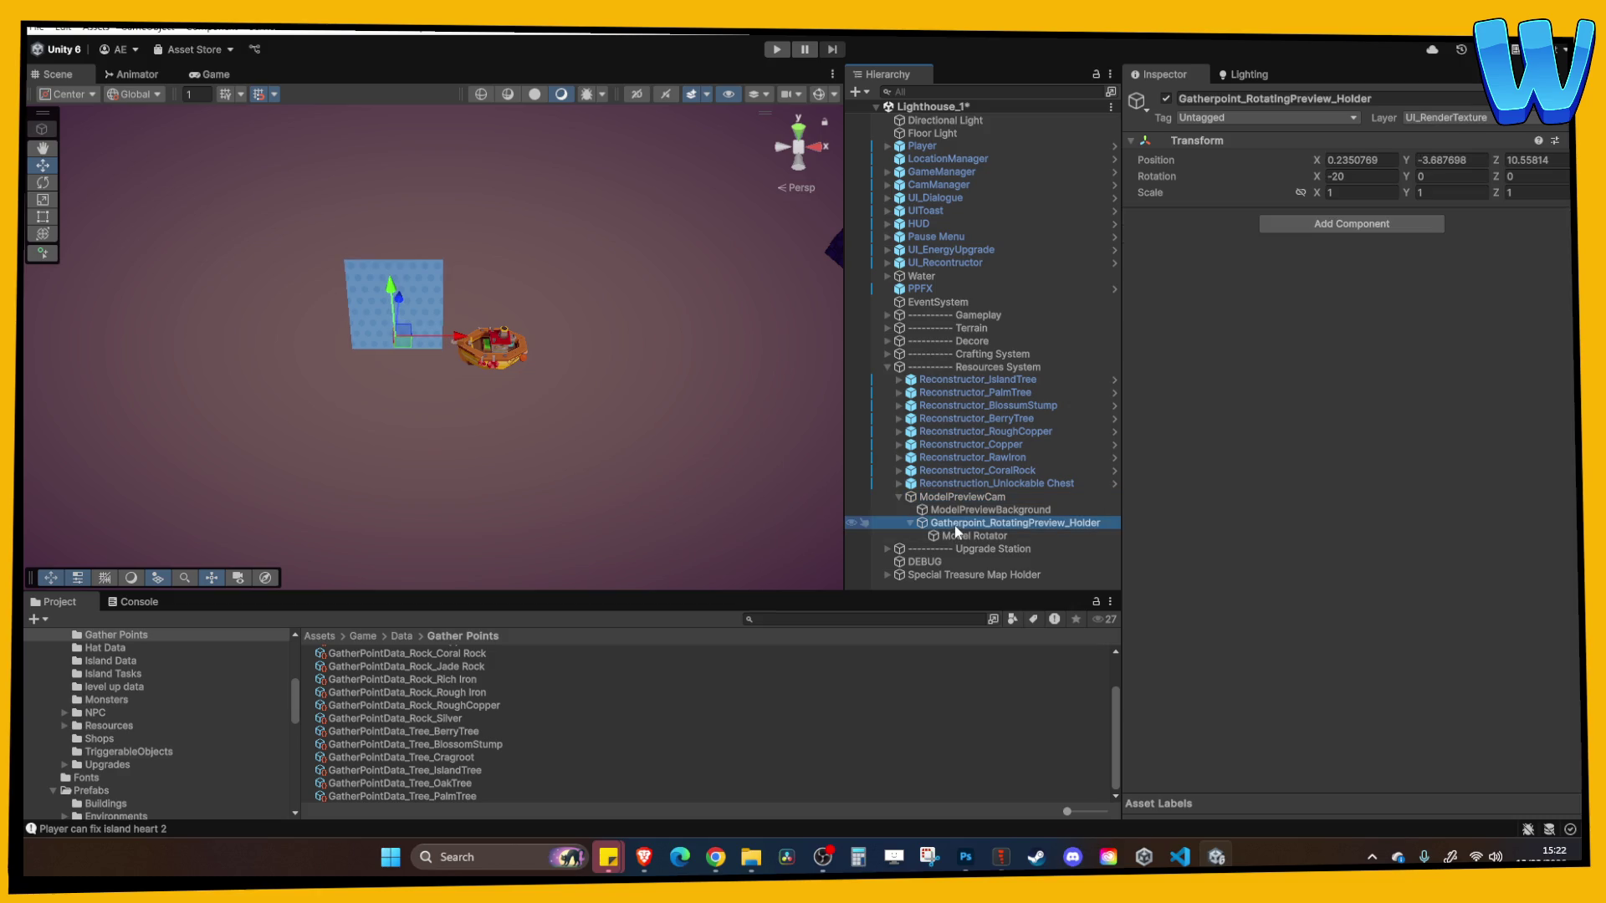
{"action": "left_click", "coordinate": [958, 512]}
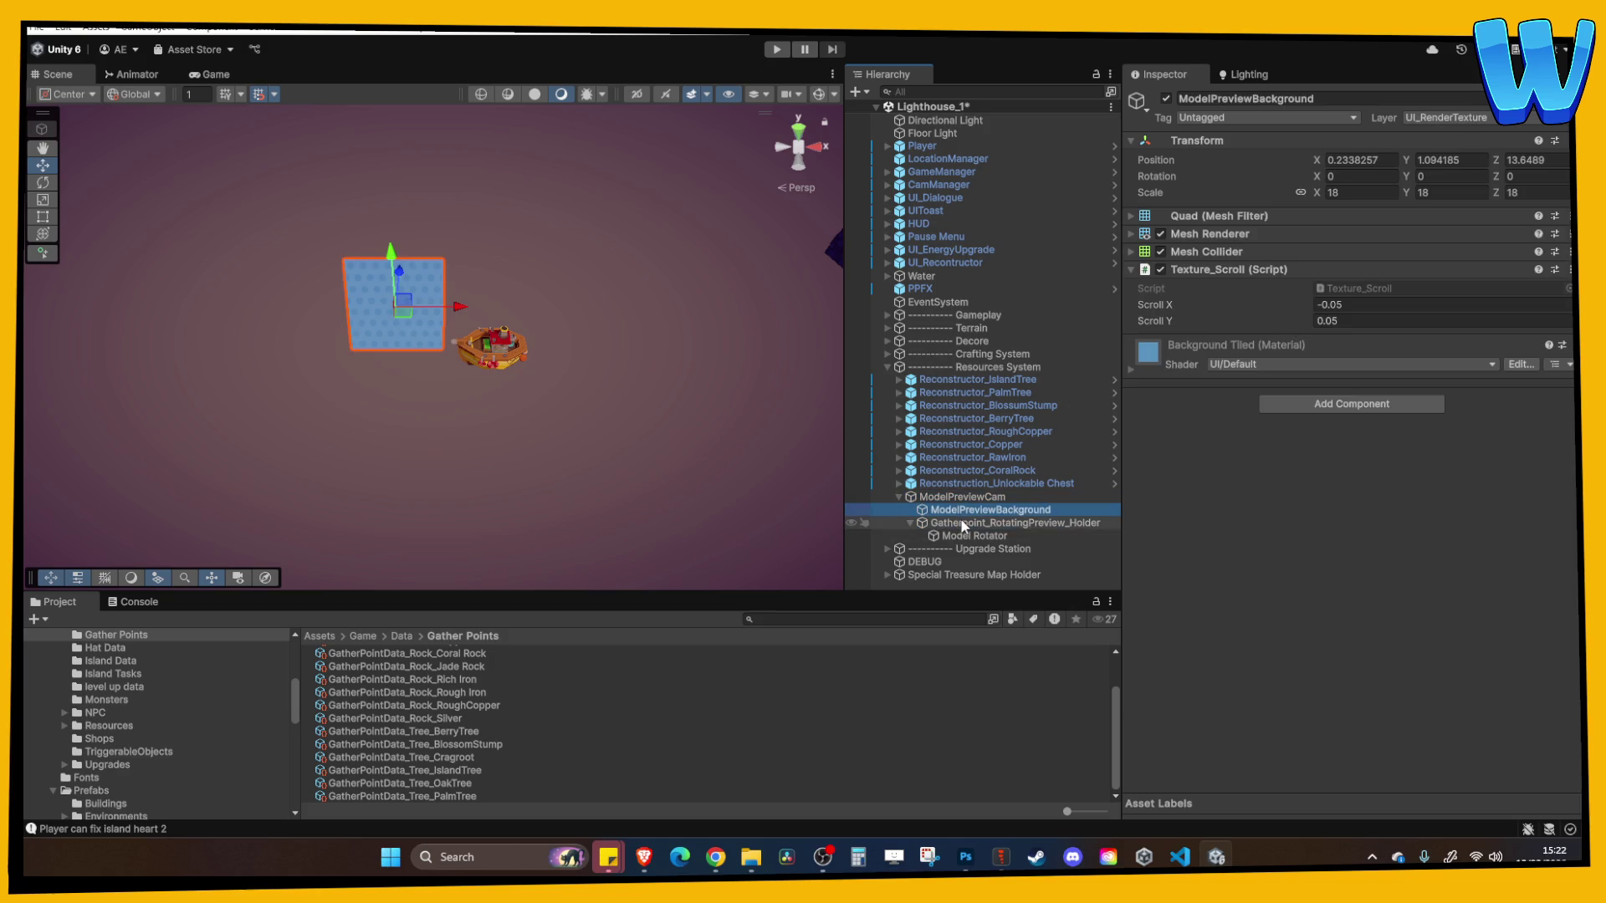
{"action": "left_click_drag", "start_coordinate": [669, 393], "coordinate": [348, 336], "text": "alt"}
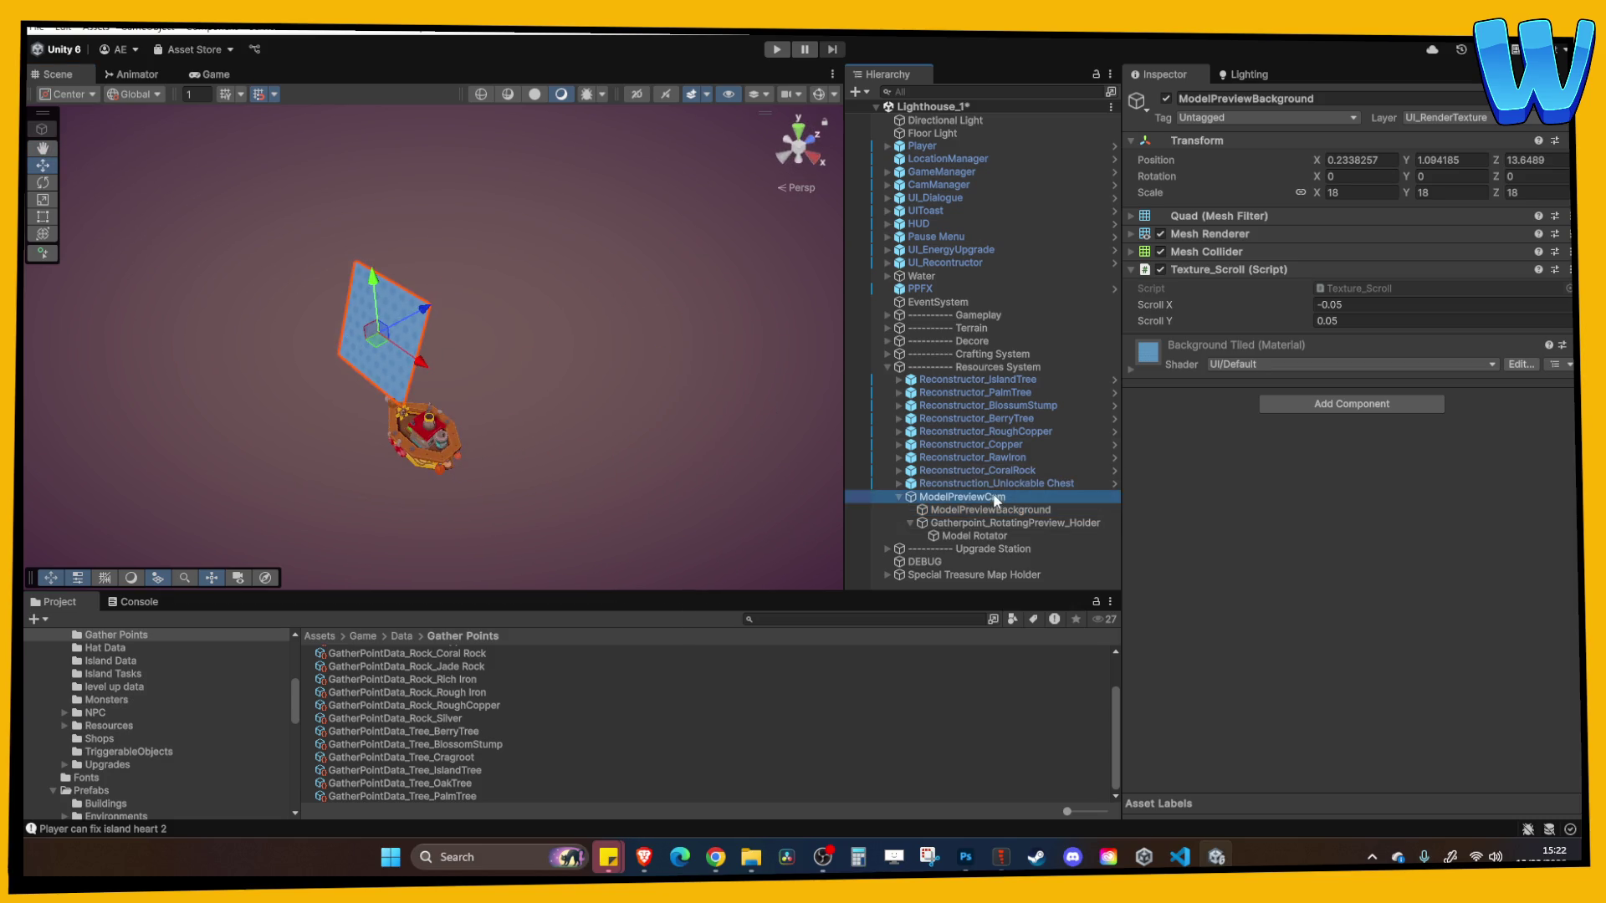
{"action": "left_click", "coordinate": [977, 470]}
{"action": "left_click", "coordinate": [899, 457]}
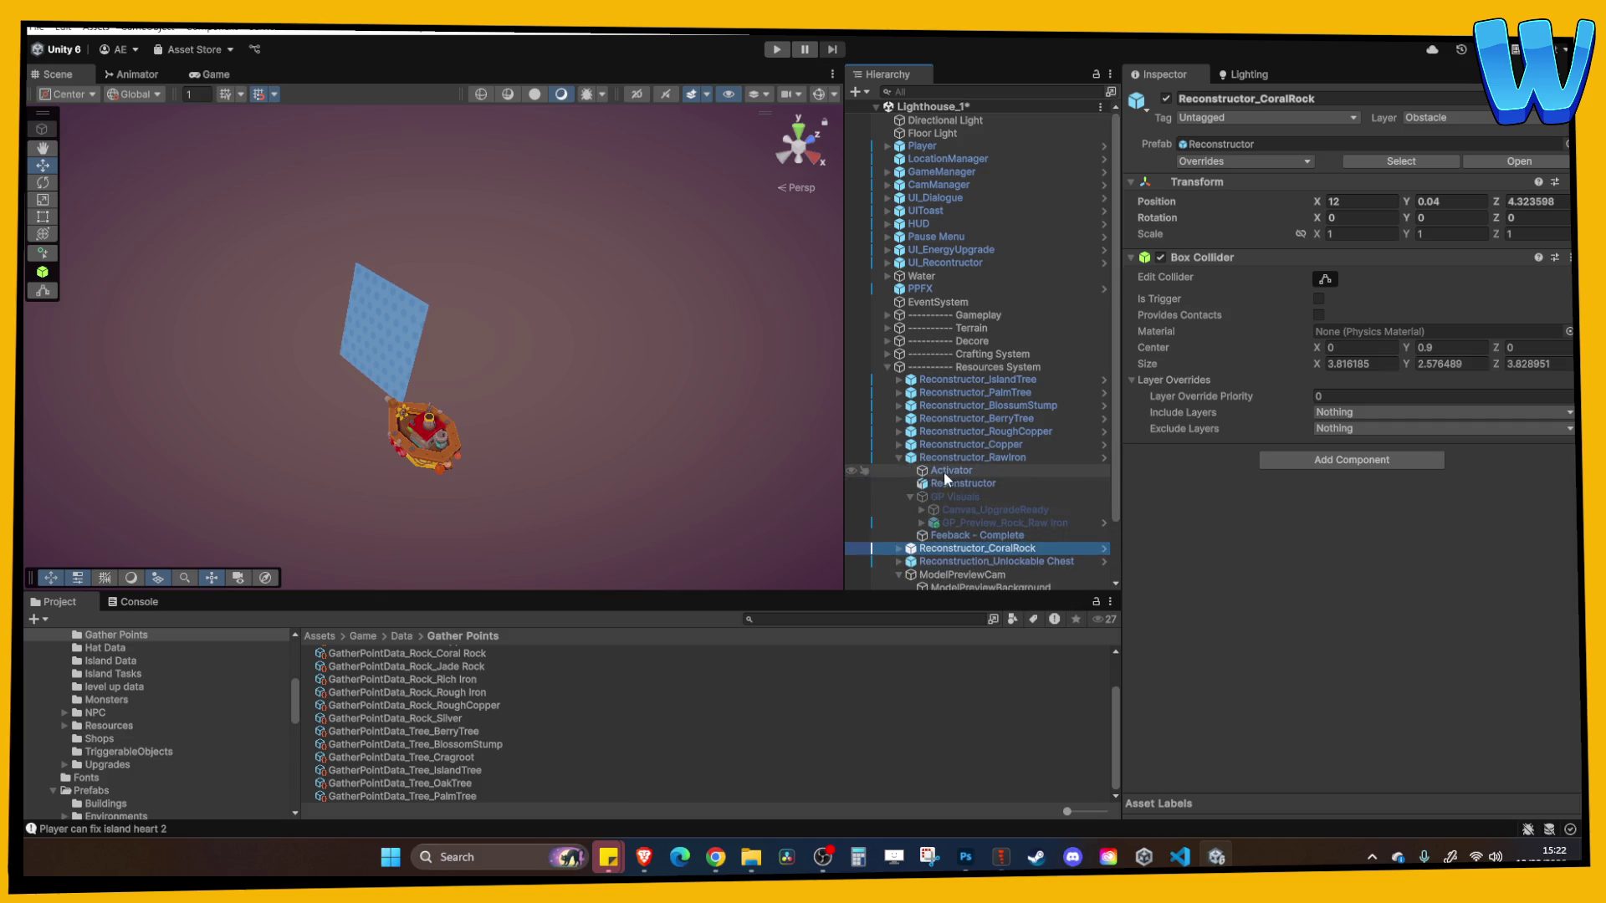
{"action": "left_click", "coordinate": [945, 470]}
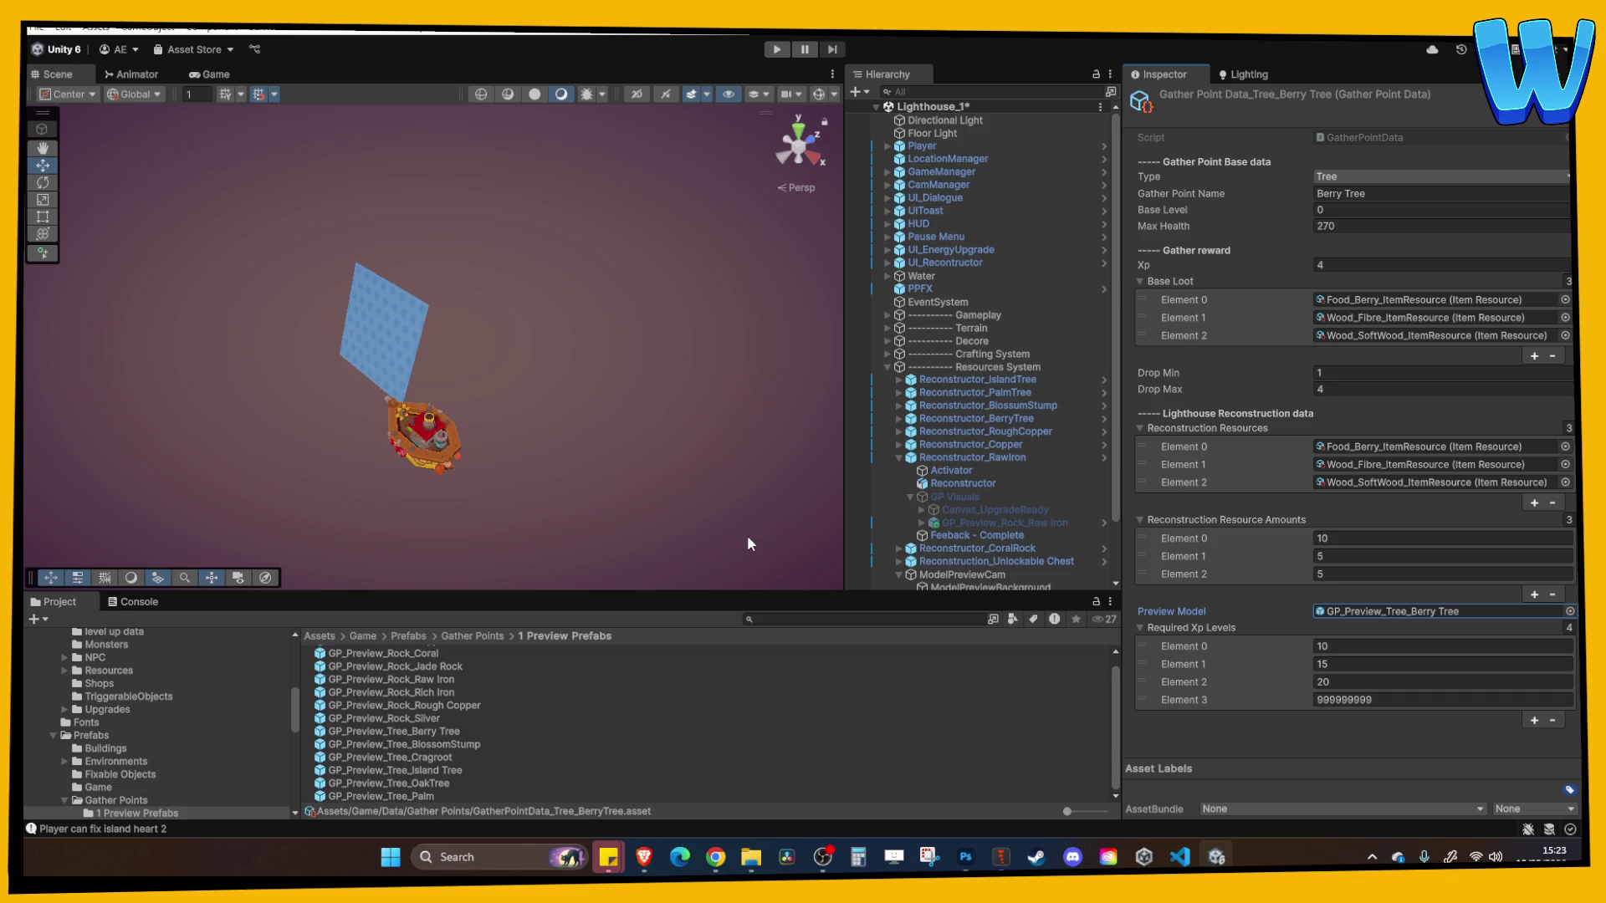
Orbit the Scene view toward the boat and run the game to see the Berry Tree panel
{"action": "left_click_drag", "start_coordinate": [493, 493], "coordinate": [619, 393]}
{"action": "left_click", "coordinate": [779, 50]}
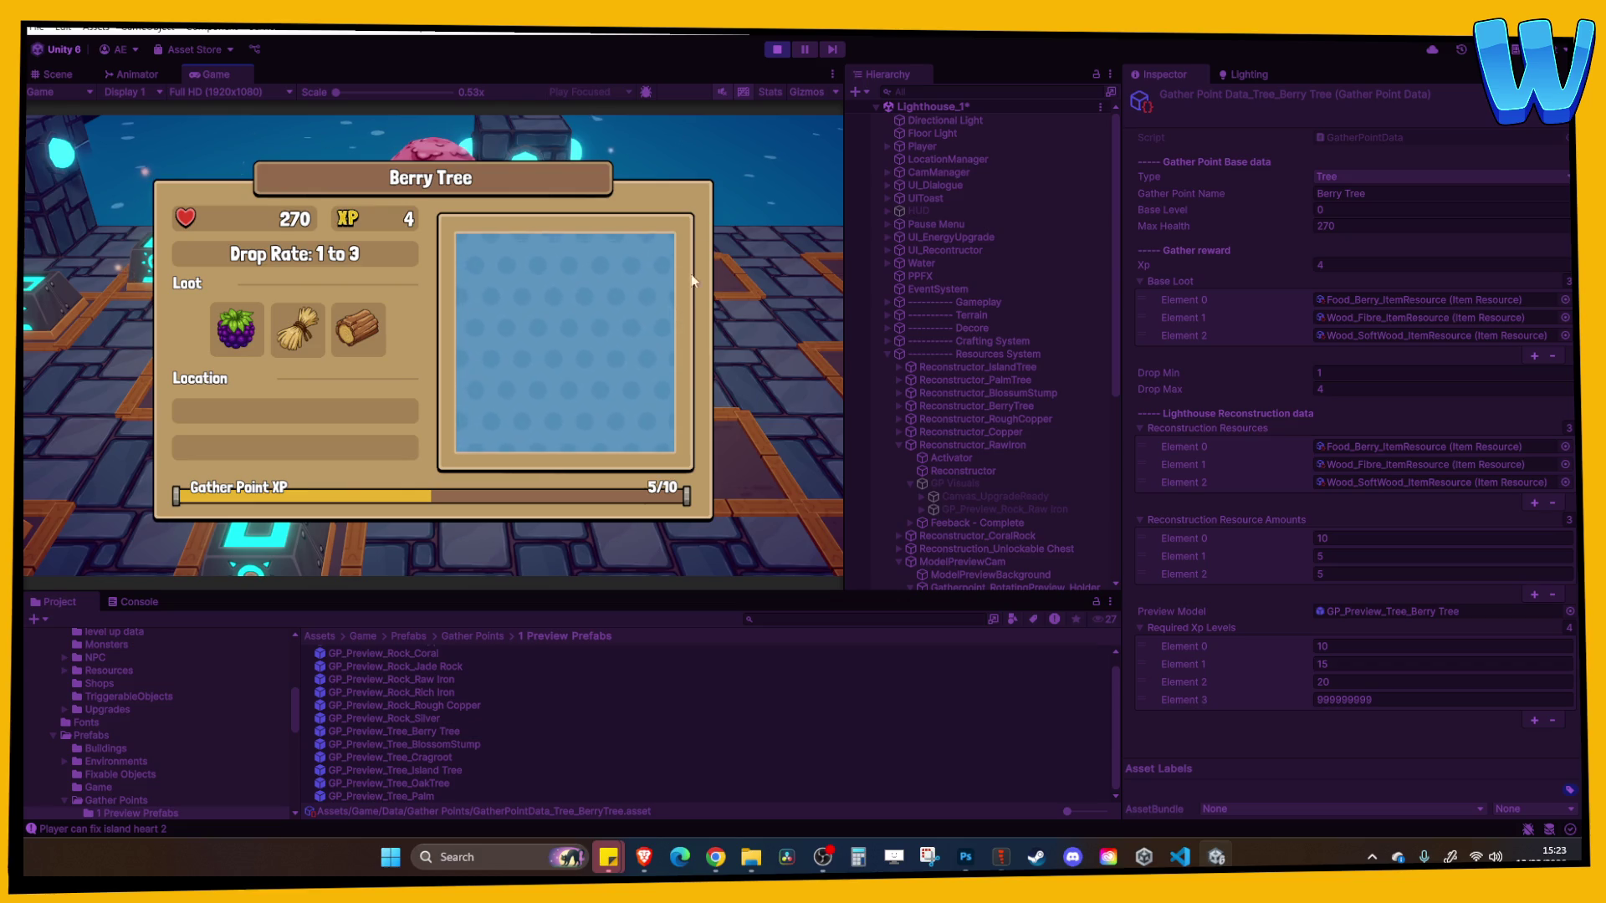
Stop the game and open the GP_Preview_Tree_Berry Tree prefab to inspect its Model container
{"action": "left_click", "coordinate": [775, 48]}
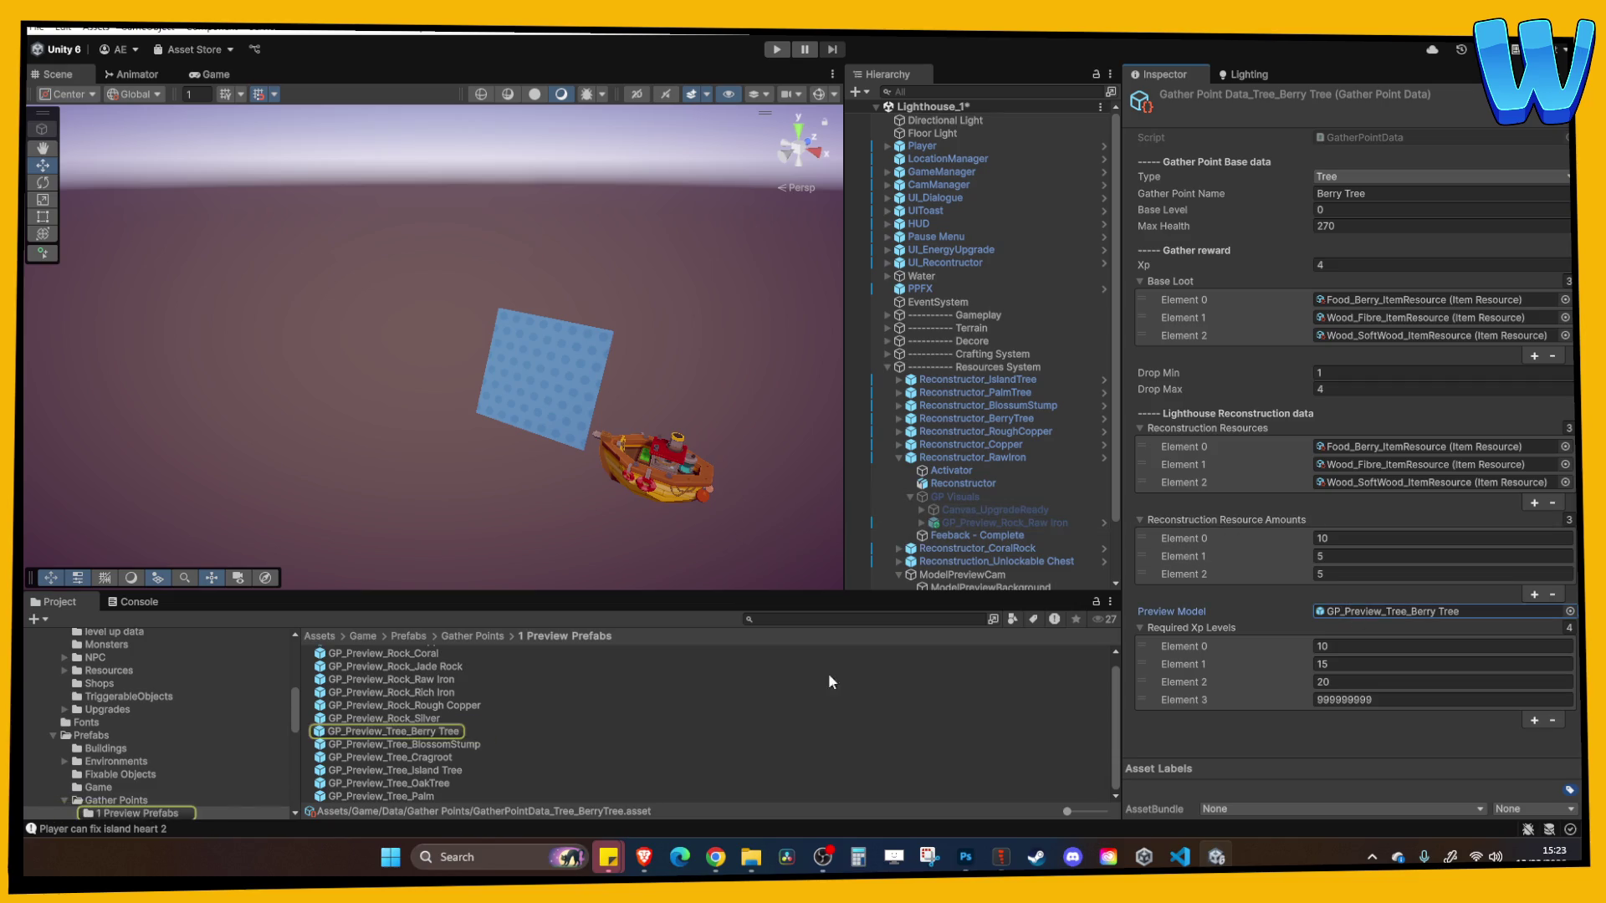
{"action": "double_click", "coordinate": [419, 732]}
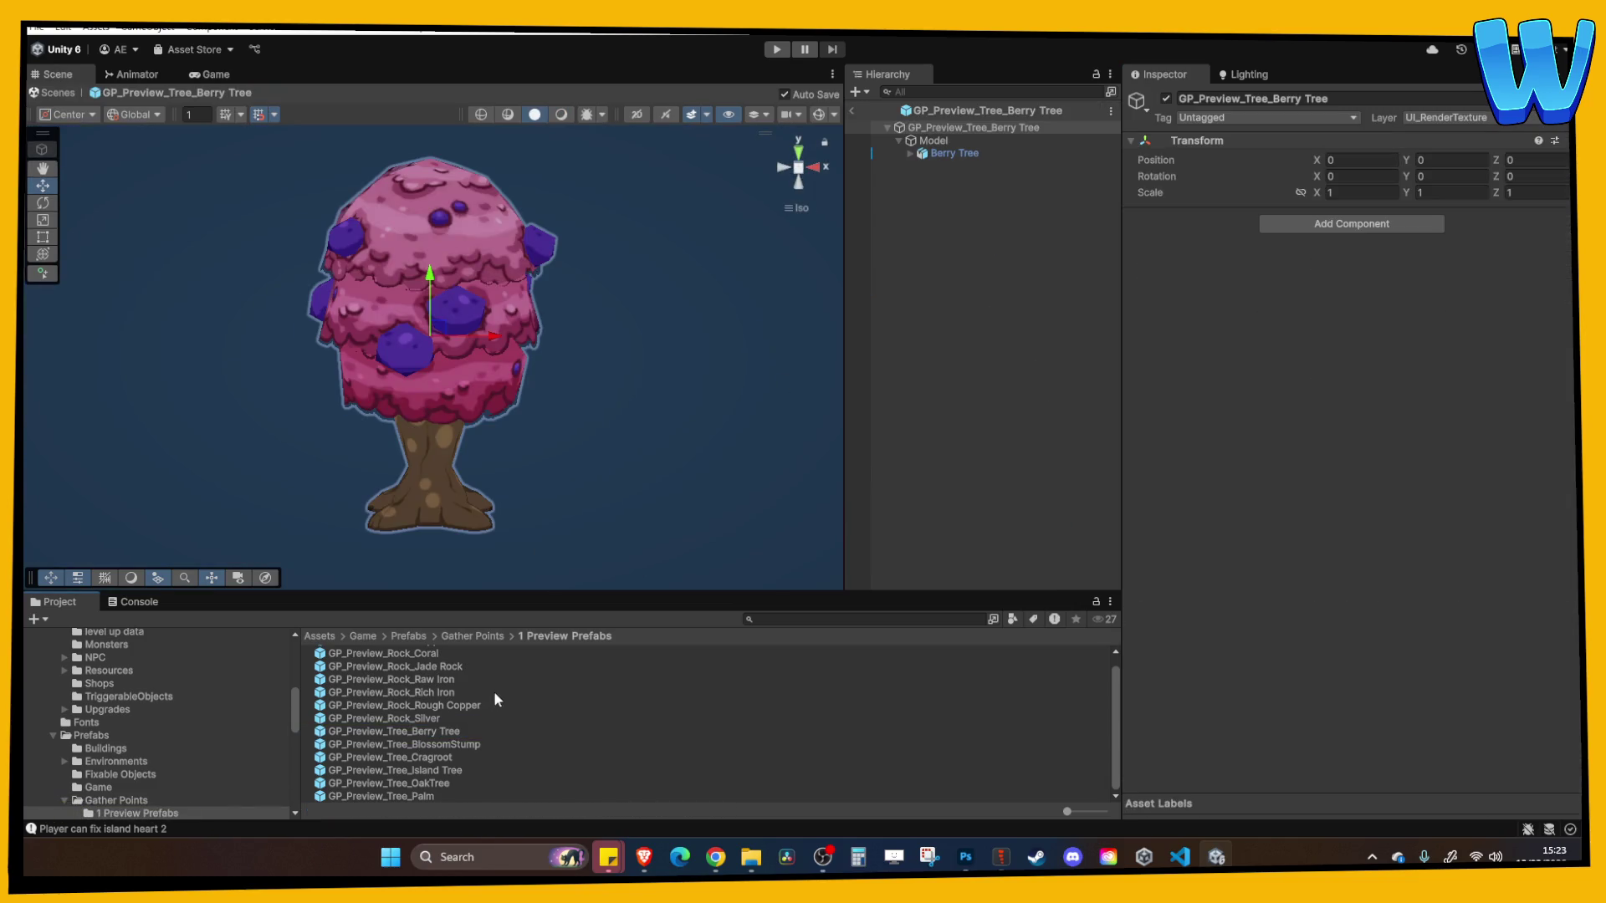
{"action": "left_click", "coordinate": [950, 154]}
{"action": "left_click", "coordinate": [938, 142]}
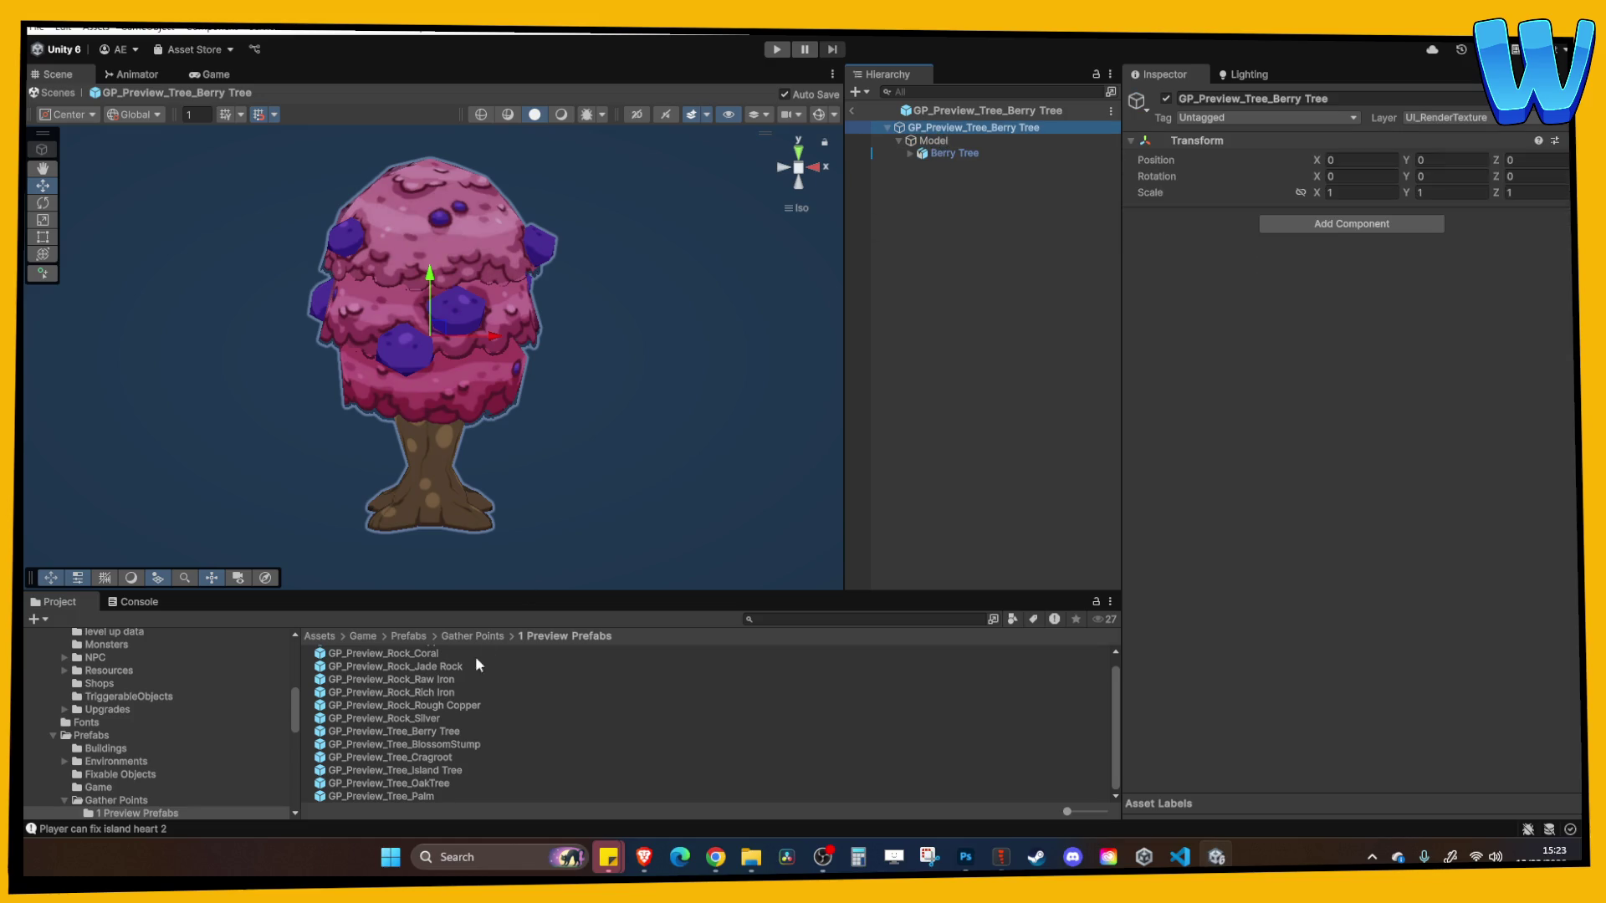
{"action": "scroll", "coordinate": [673, 388], "scroll_direction": "down", "scroll_amount": 2}
{"action": "scroll", "coordinate": [673, 390], "scroll_direction": "down", "scroll_amount": 1}
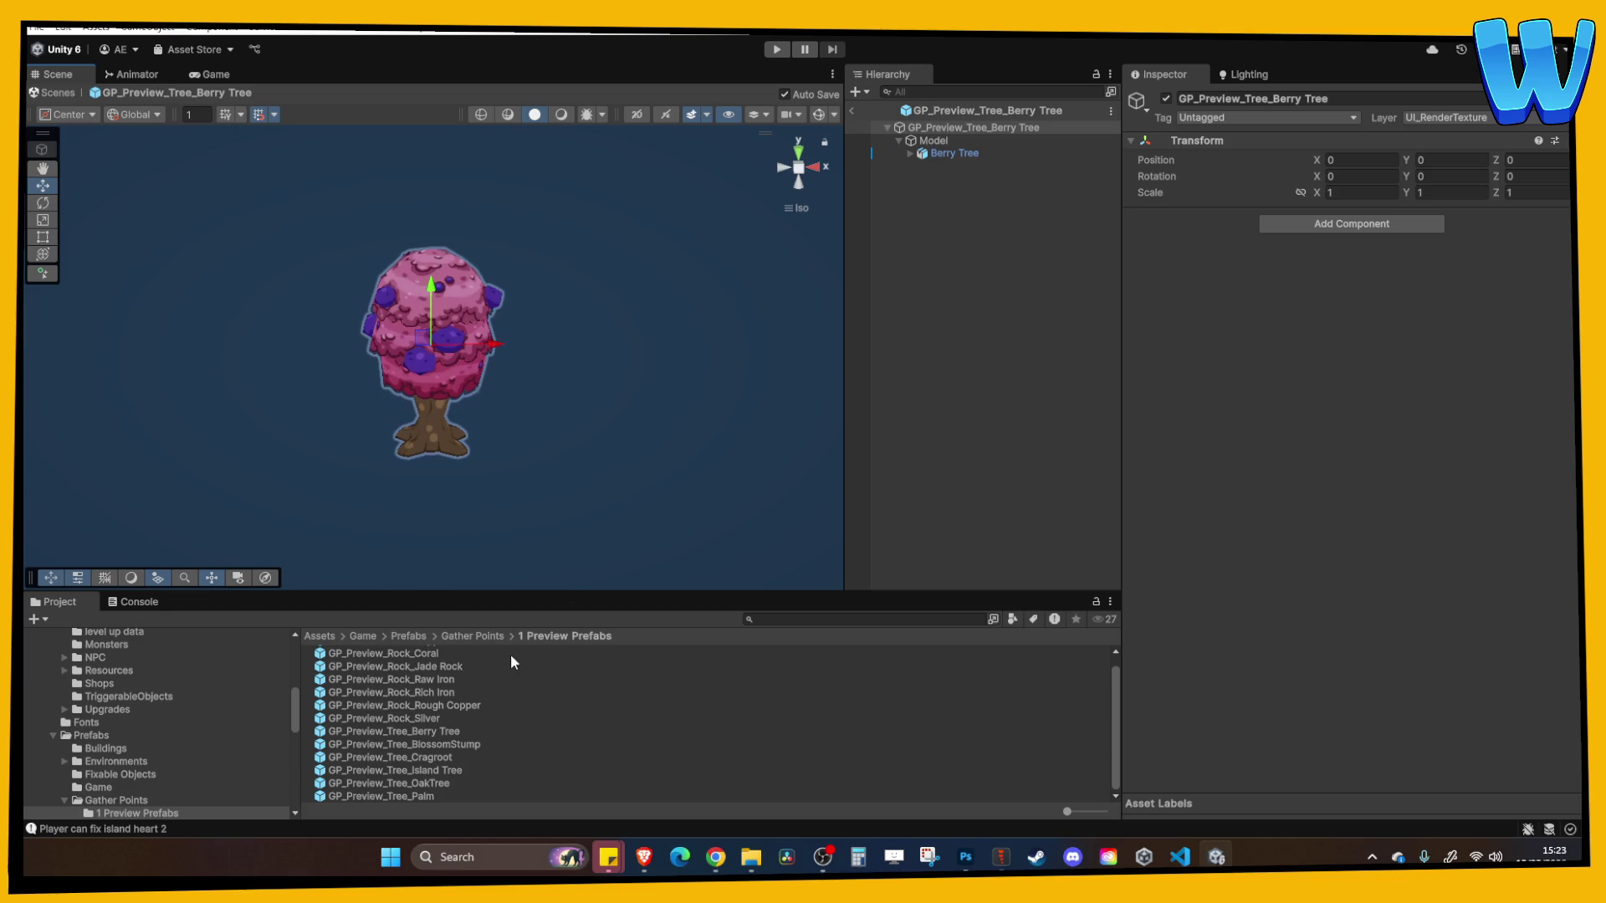
Open GP_Preview_Rock_Rough Copper and inspect its Rough Copper Node and prefab root
{"action": "double_click", "coordinate": [440, 706]}
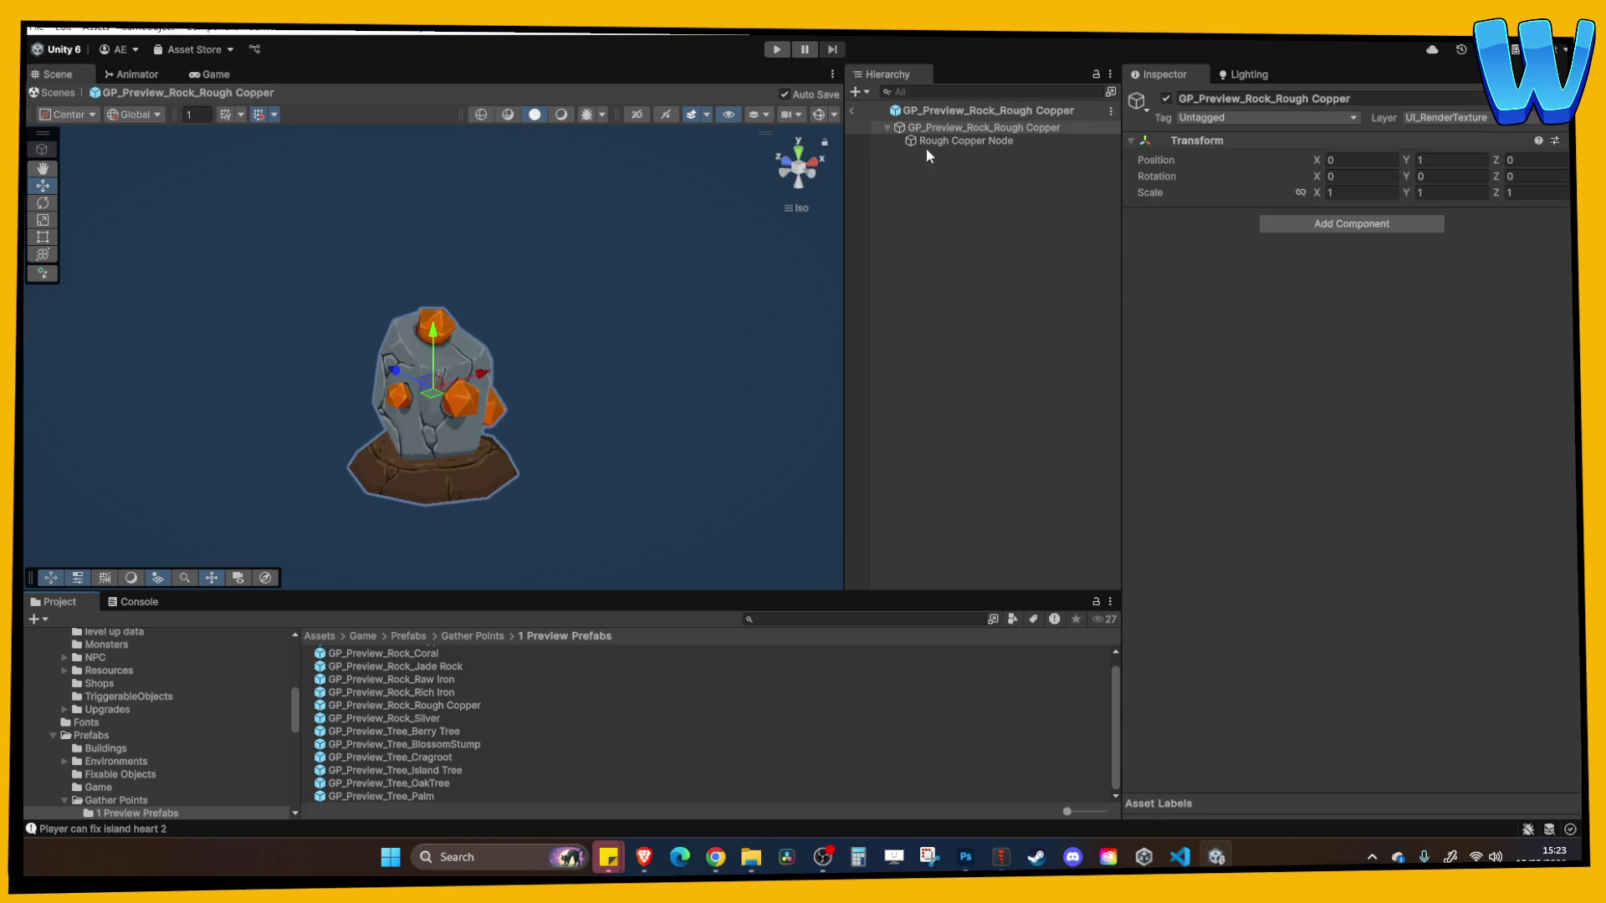
{"action": "left_click", "coordinate": [927, 142]}
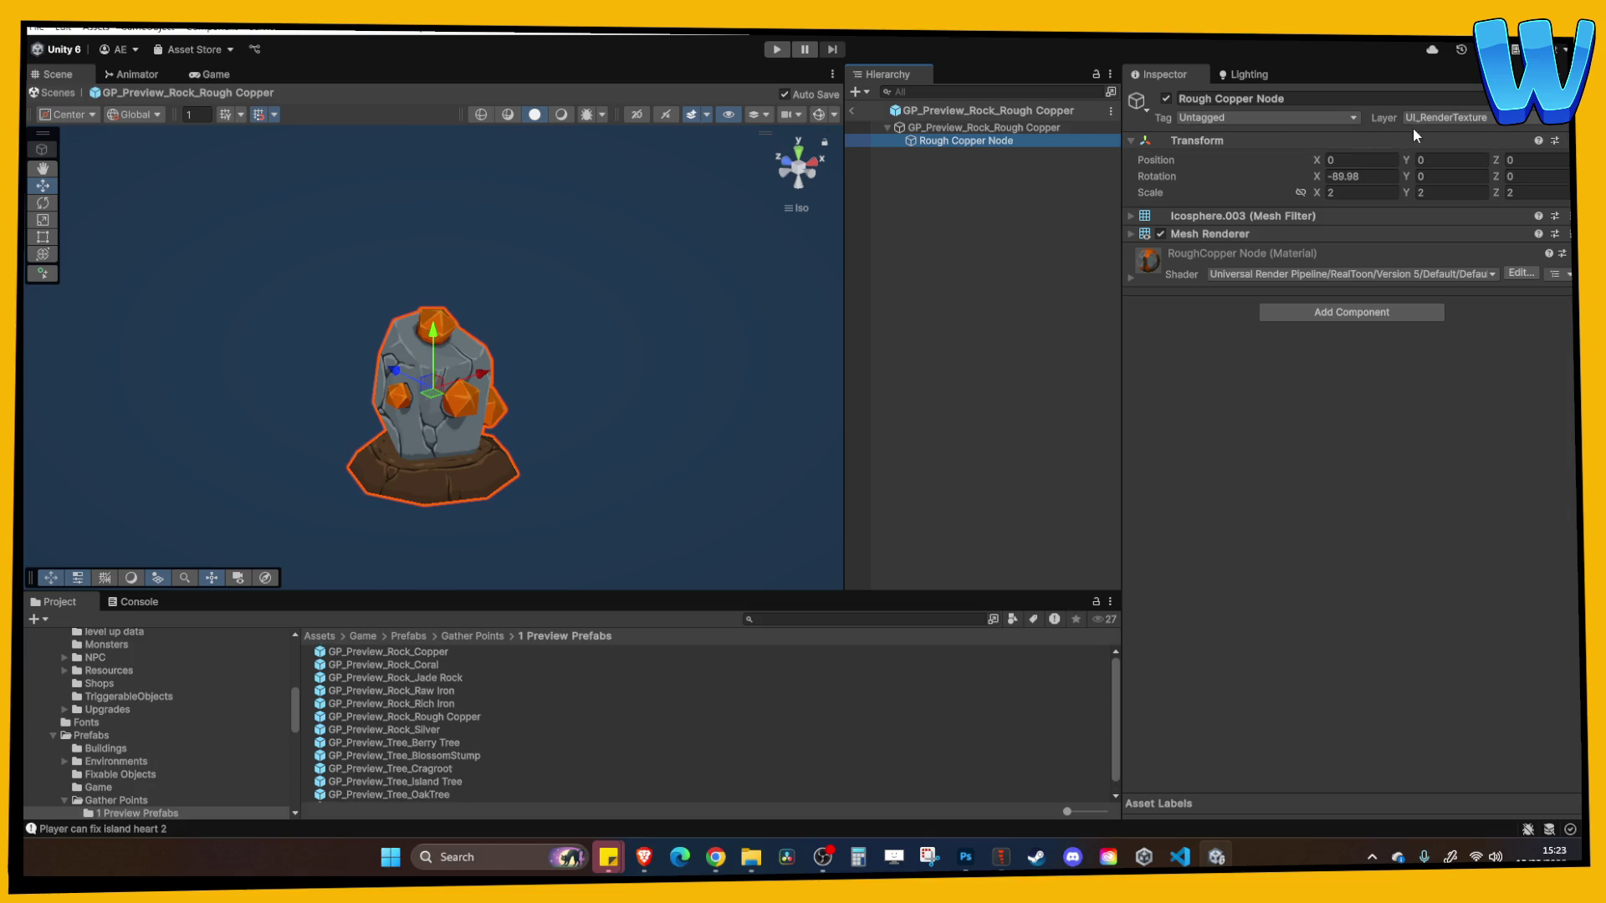
{"action": "left_click", "coordinate": [975, 128]}
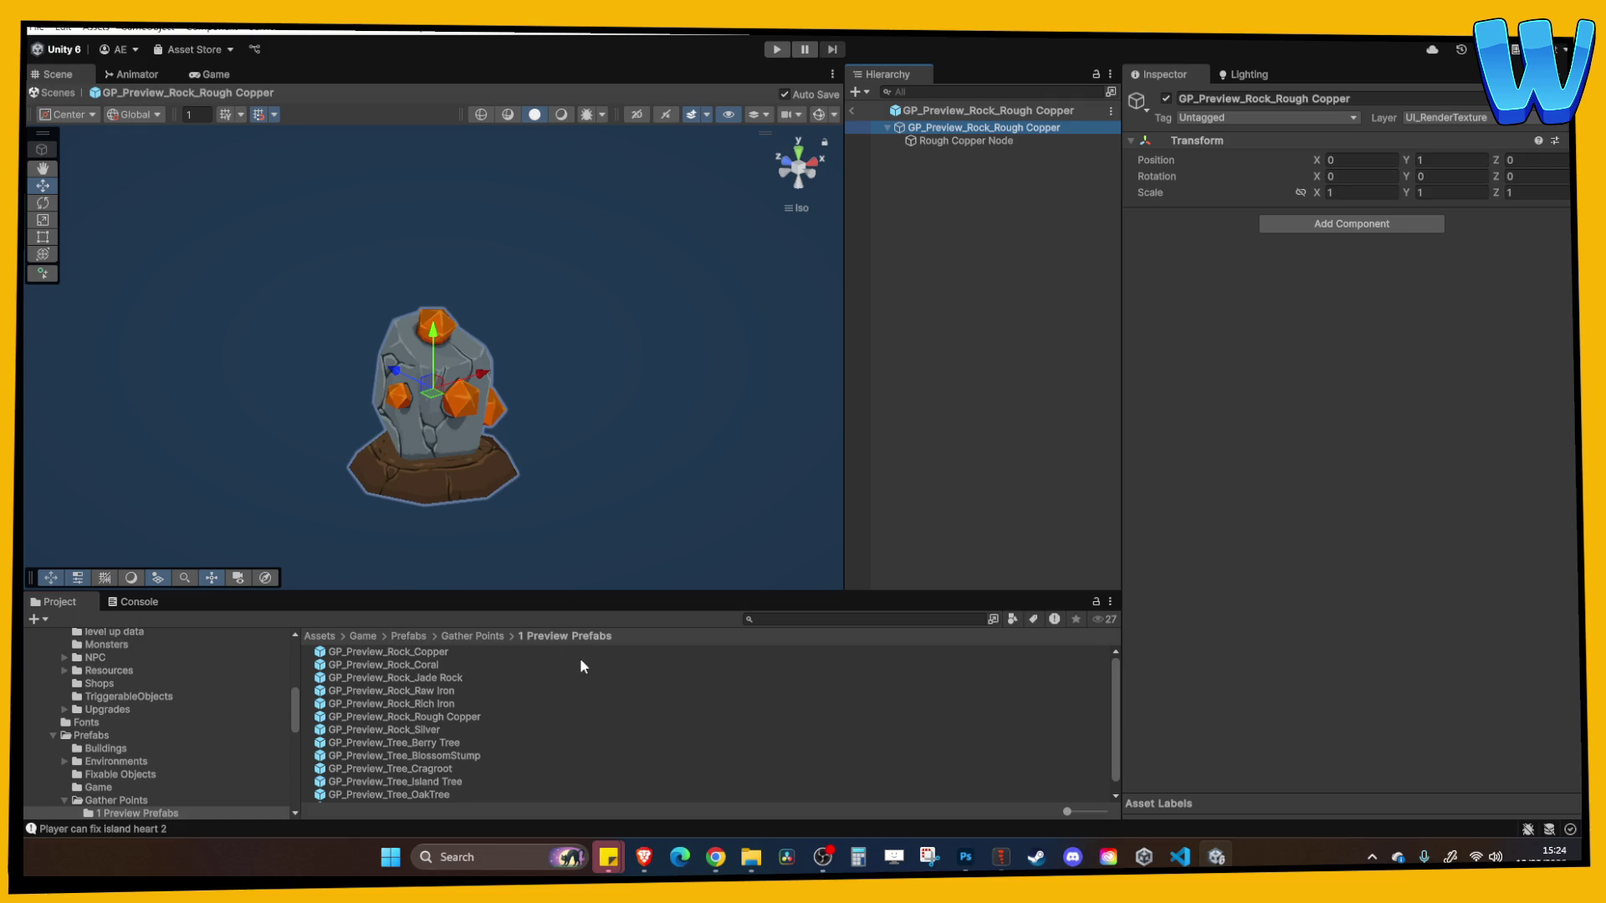
{"action": "scroll", "coordinate": [485, 721], "scroll_direction": "down", "scroll_amount": 1}
Reopen the Berry Tree preview prefab and review the Model group and Berry Tree transforms
{"action": "double_click", "coordinate": [453, 731]}
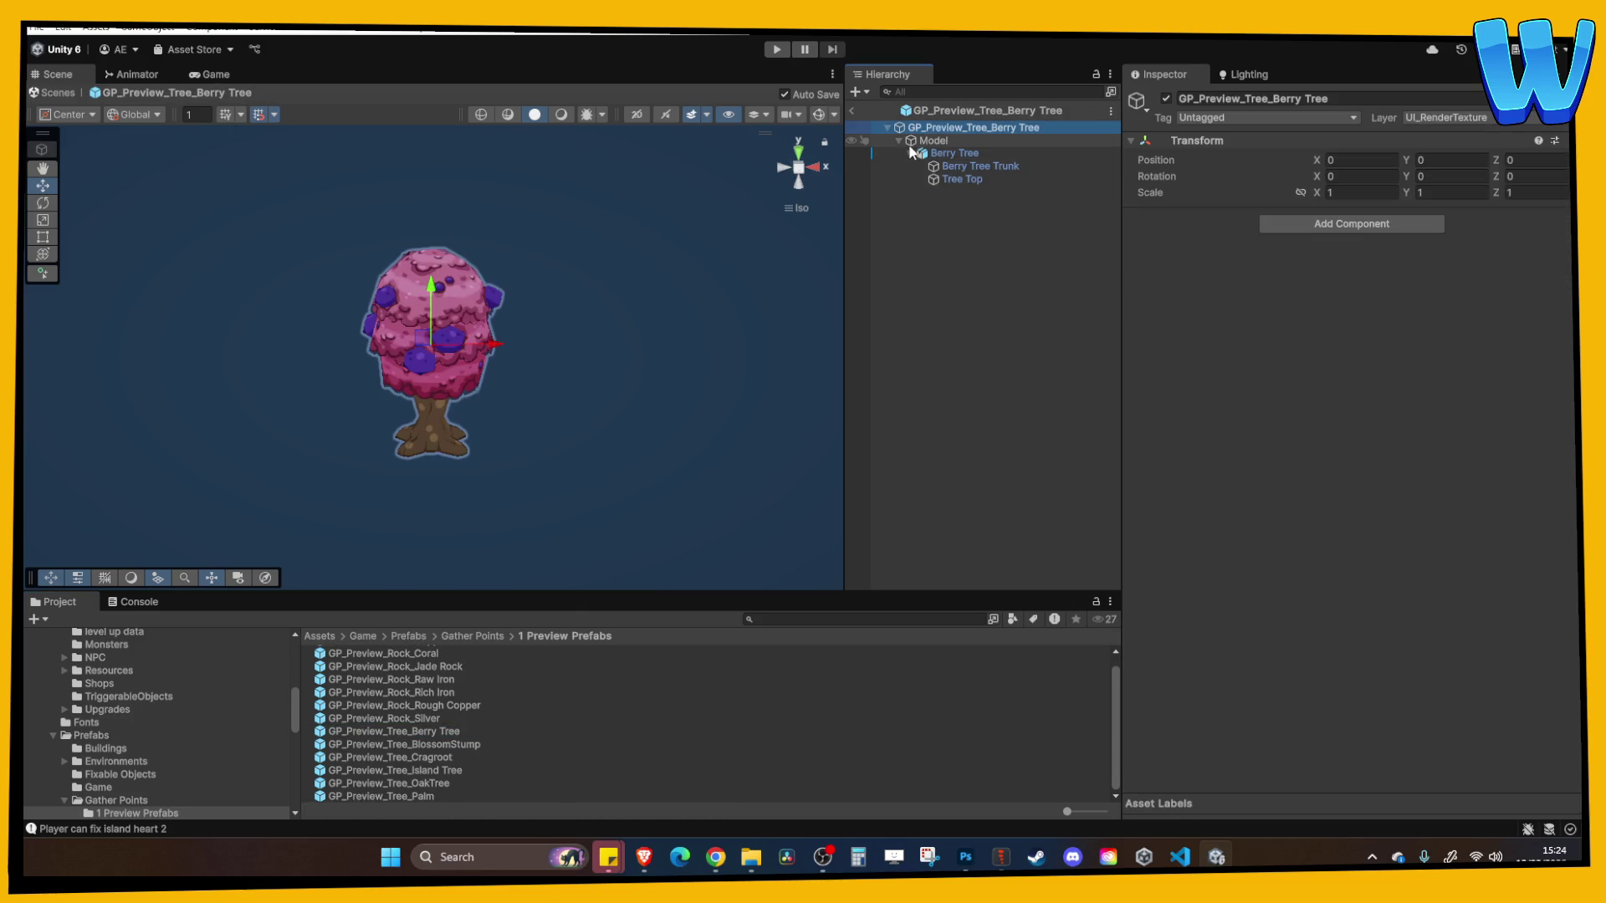
{"action": "left_click", "coordinate": [946, 154]}
{"action": "left_click", "coordinate": [937, 142]}
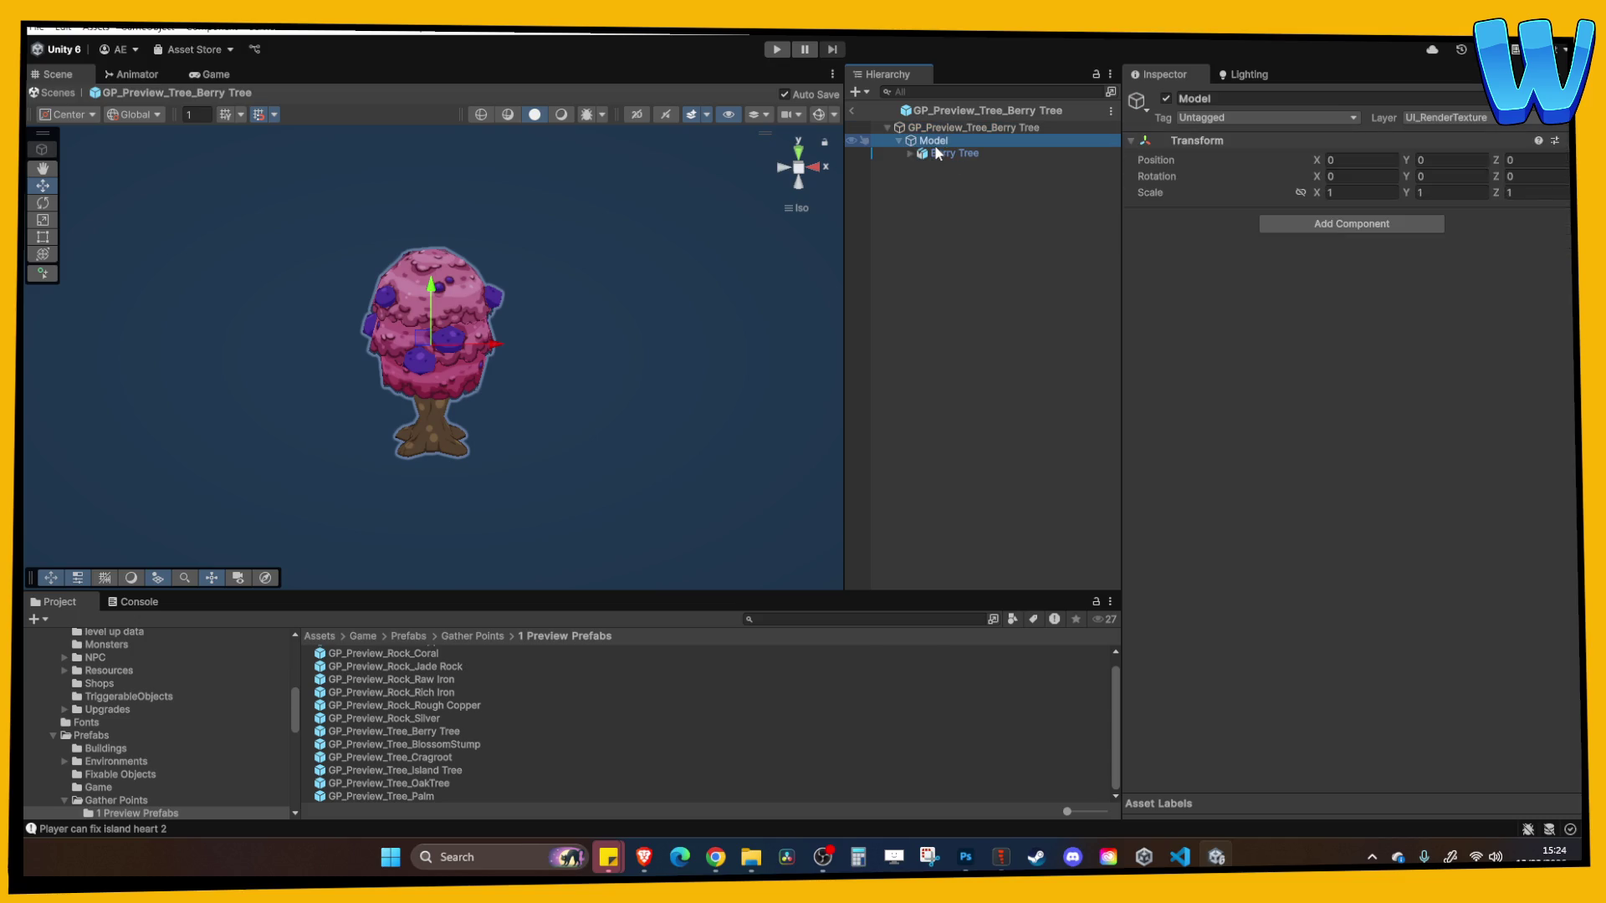
{"action": "left_click", "coordinate": [936, 132]}
{"action": "left_click", "coordinate": [899, 141]}
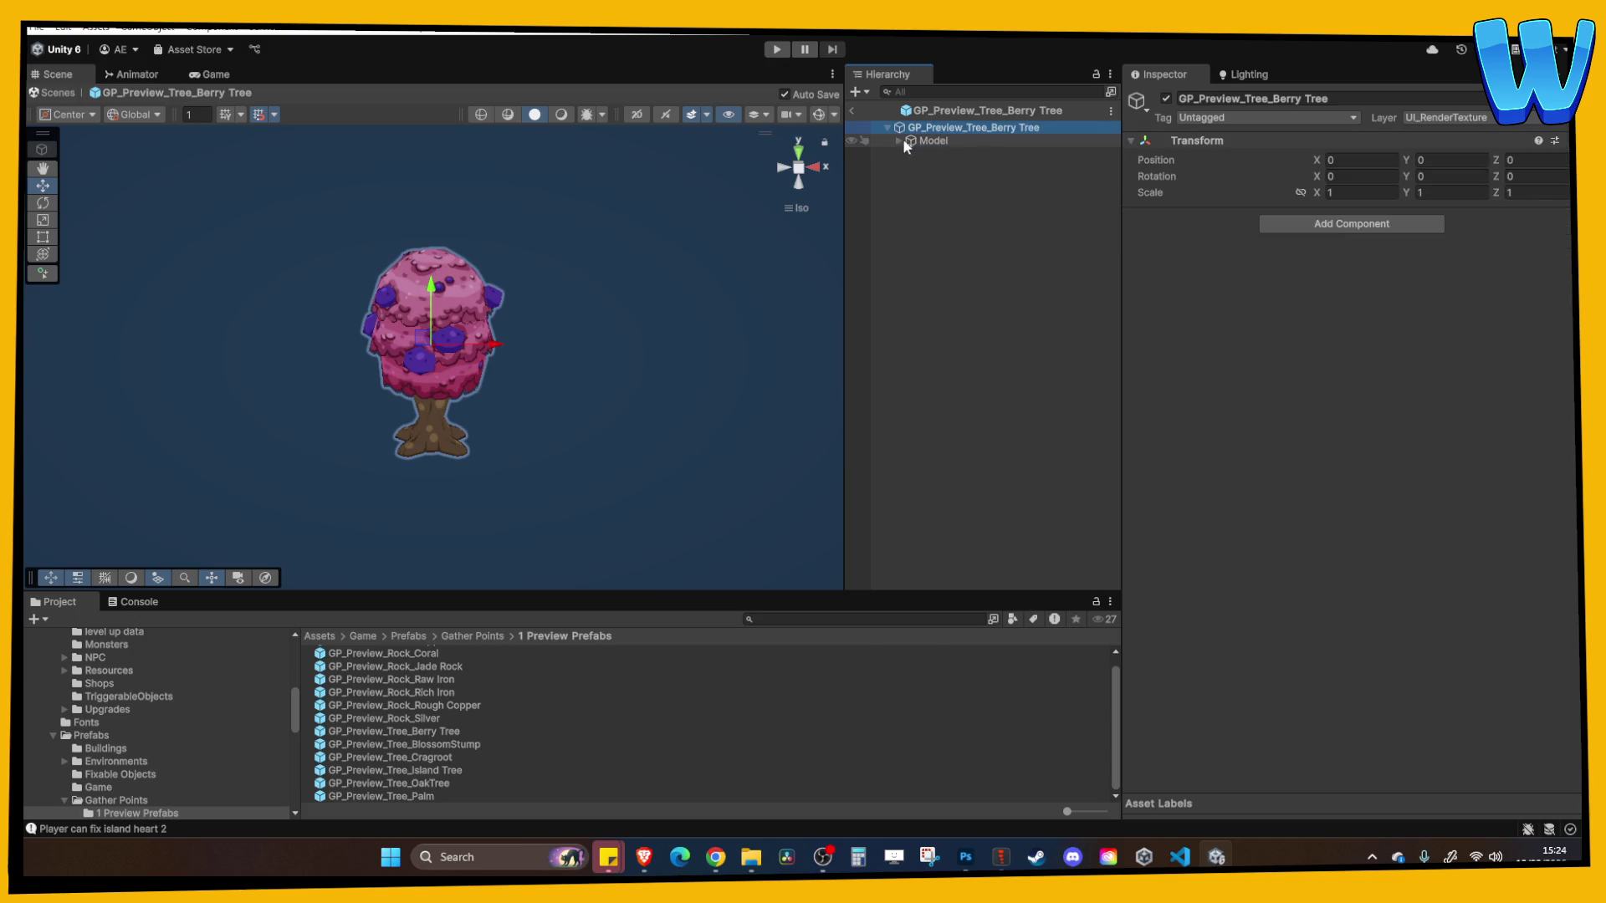
{"action": "left_click", "coordinate": [920, 140]}
{"action": "left_click", "coordinate": [940, 157]}
{"action": "left_click", "coordinate": [940, 131]}
{"action": "left_click", "coordinate": [904, 141]}
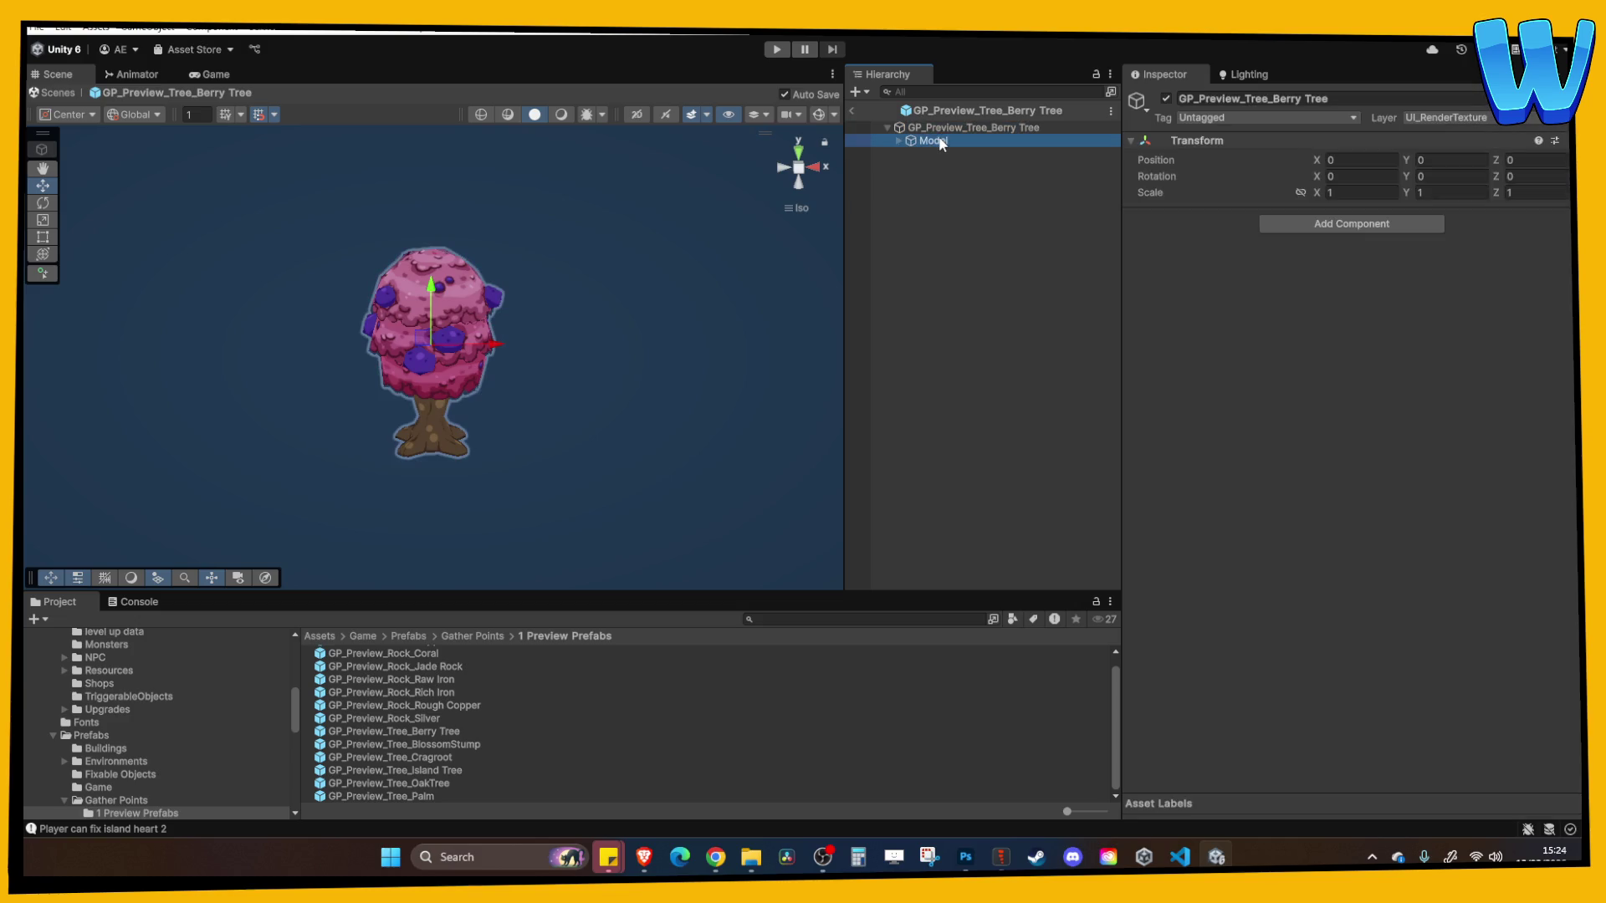
{"action": "key", "text": "Right"}
{"action": "left_click", "coordinate": [937, 153]}
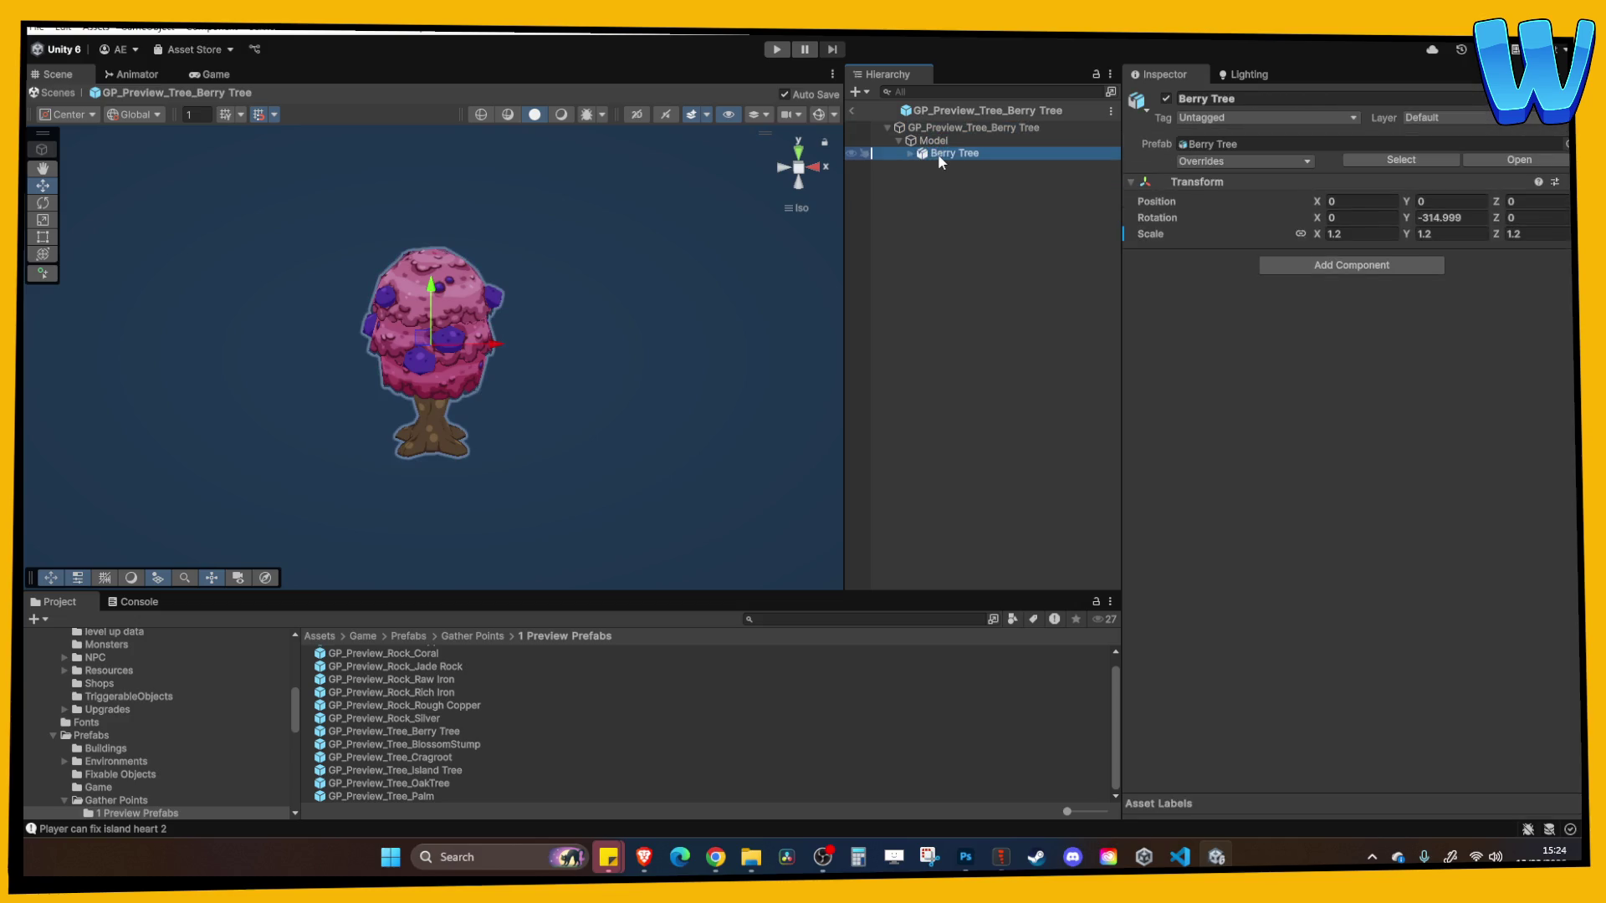
{"action": "left_click", "coordinate": [925, 143]}
{"action": "left_click", "coordinate": [932, 157]}
Open the Silver rock and BlossomStump preview prefabs to compare the MiningNode_Silver transform
{"action": "left_click", "coordinate": [434, 718]}
{"action": "double_click", "coordinate": [433, 720]}
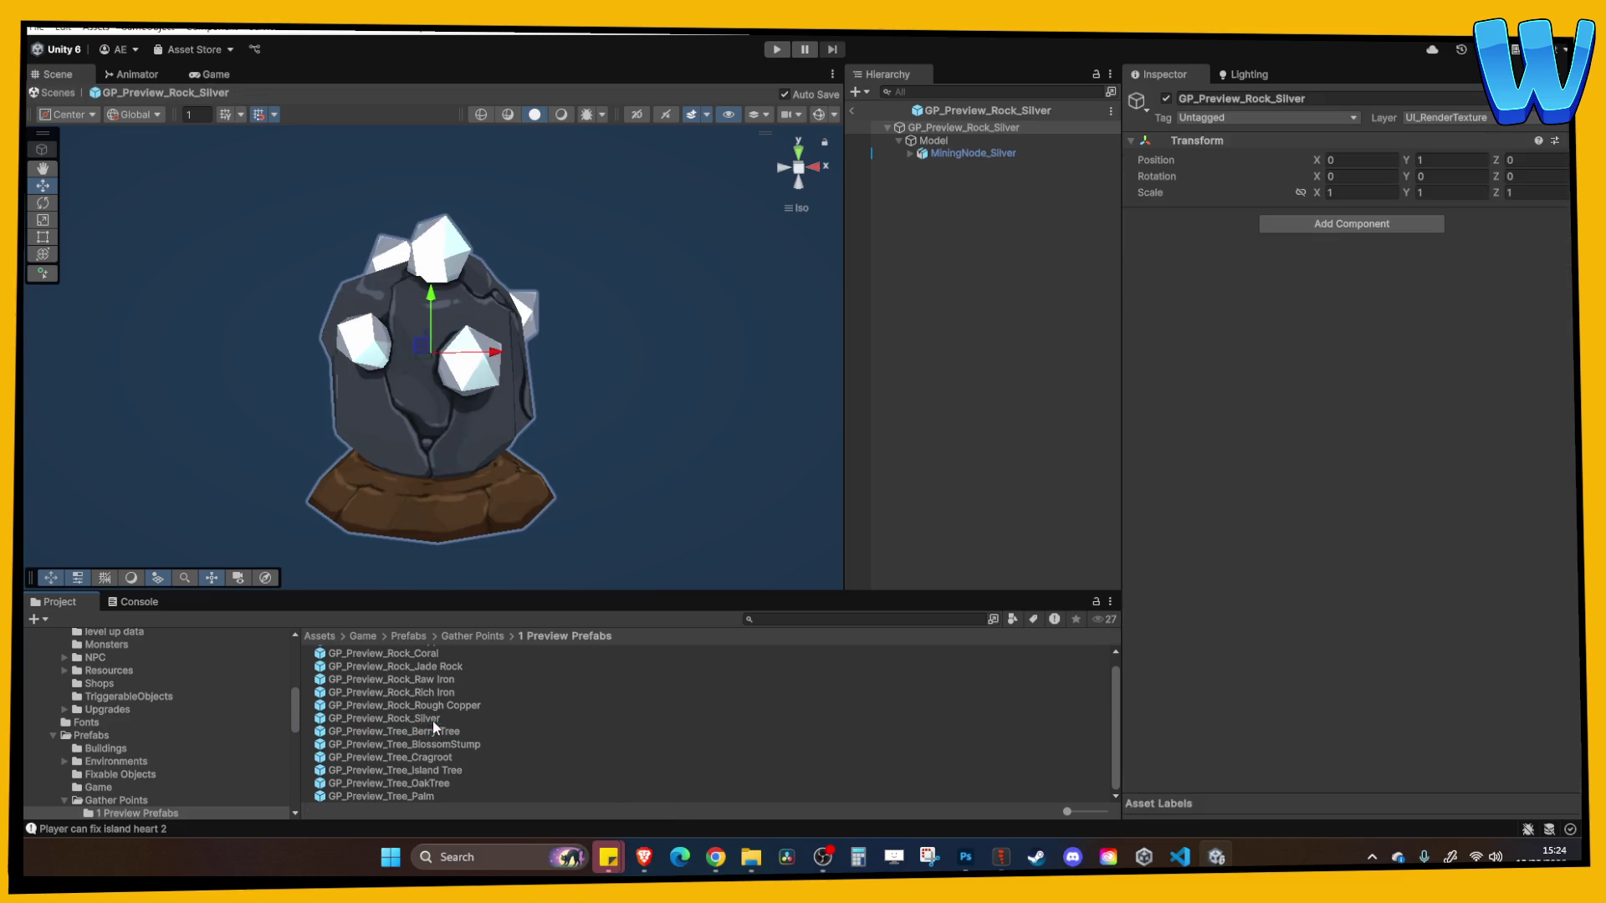
{"action": "left_click", "coordinate": [945, 143]}
{"action": "left_click", "coordinate": [946, 153]}
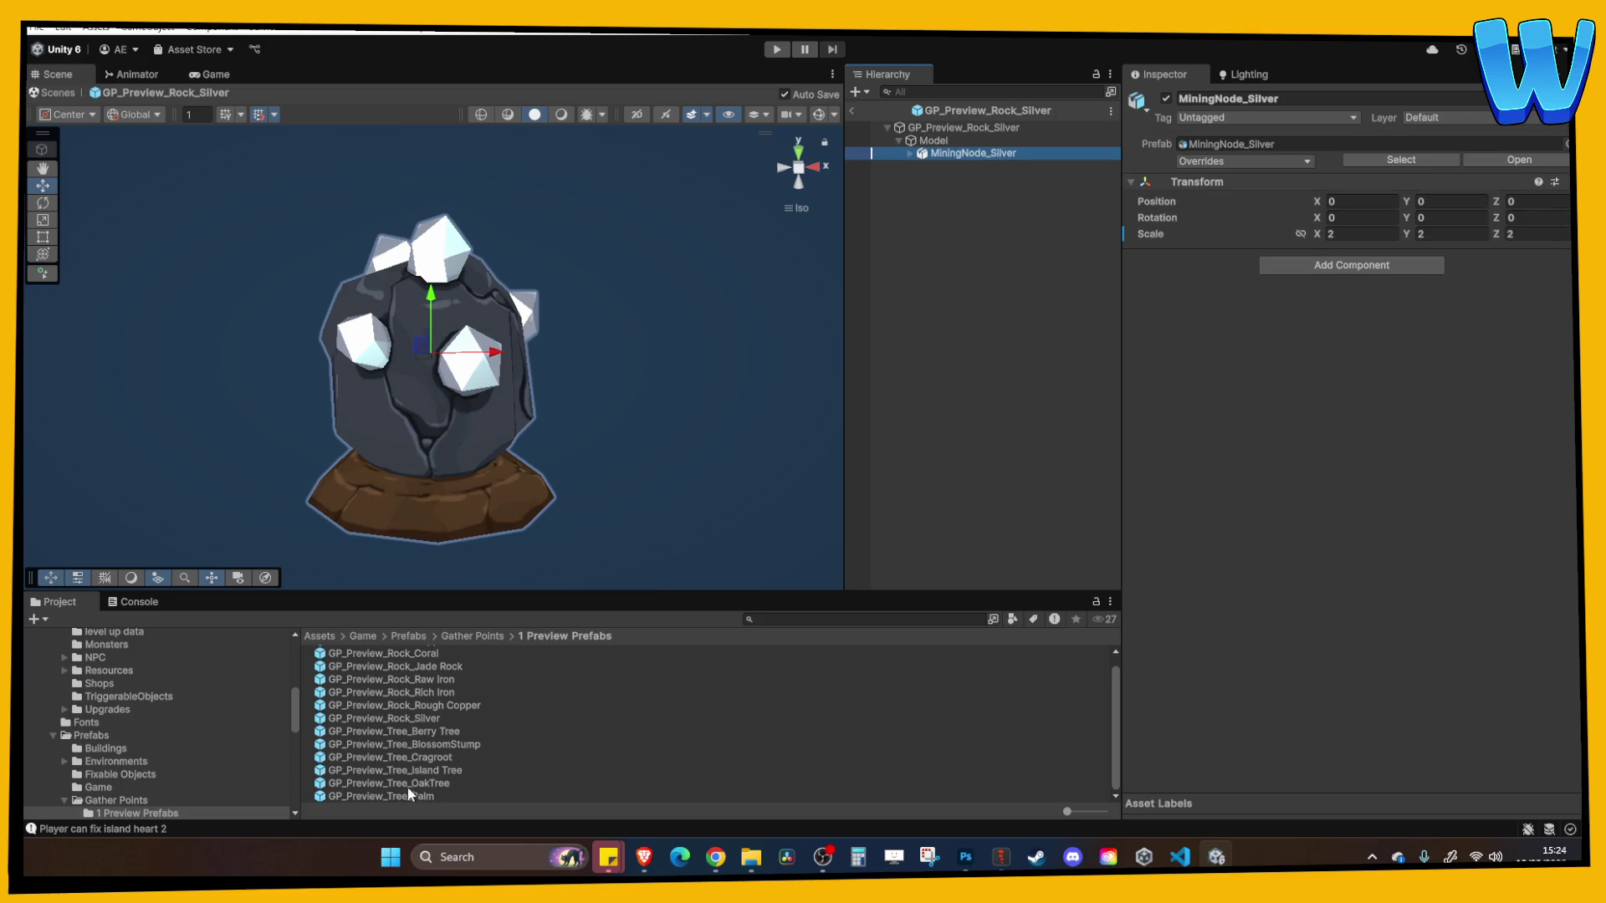
{"action": "double_click", "coordinate": [436, 746]}
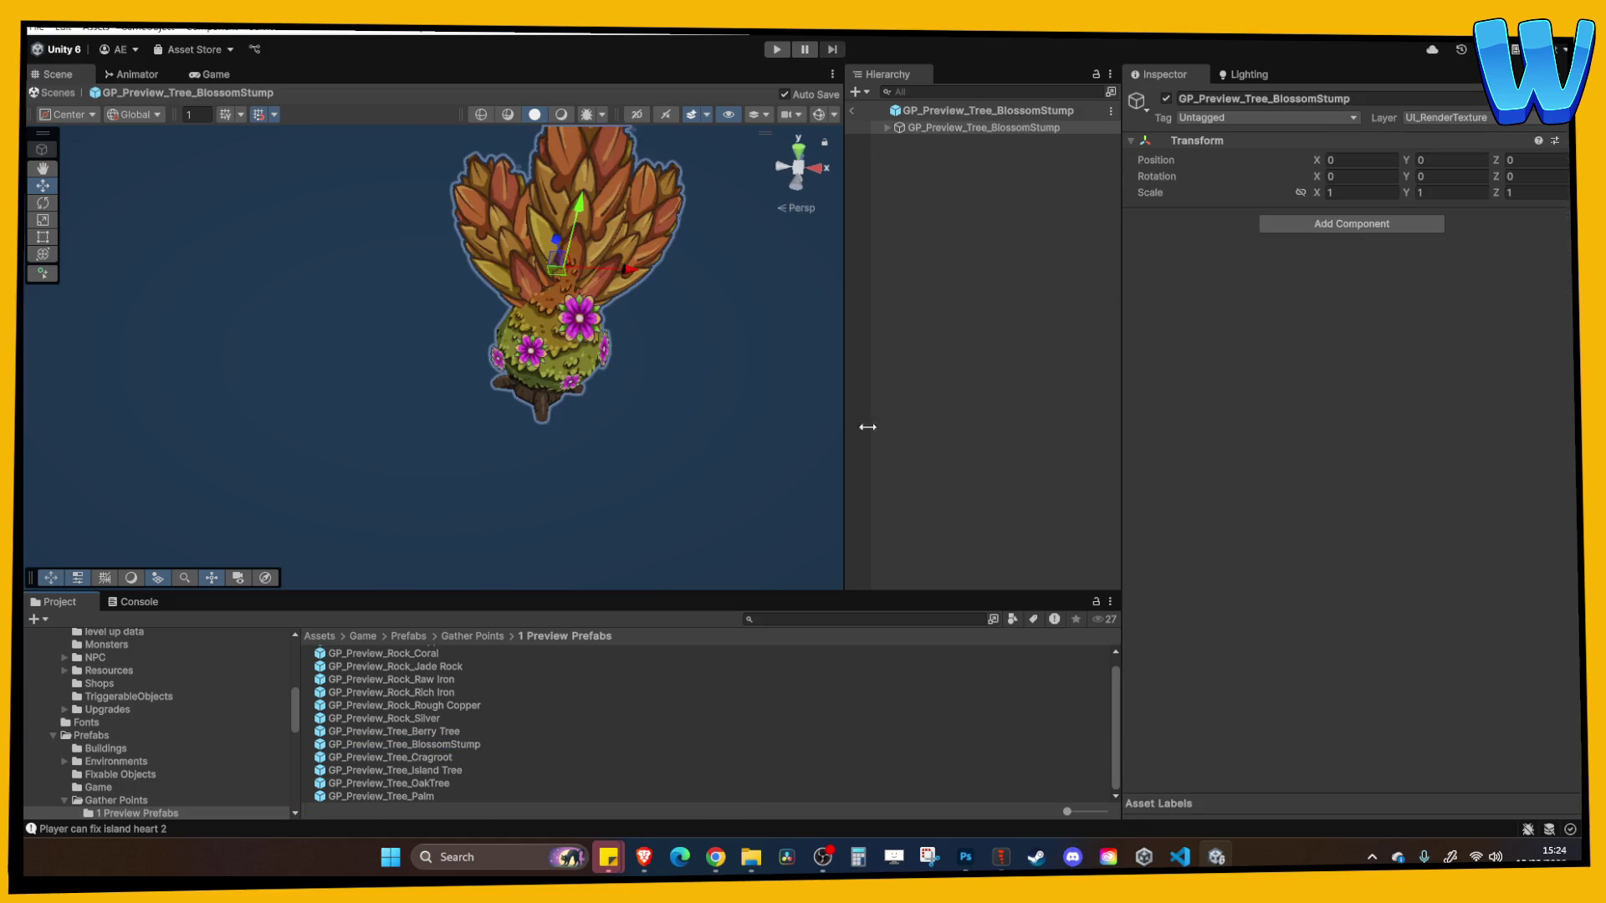
Recheck the Berry Tree prefab's transform, return to the Lighthouse_1 scene and run the game
{"action": "double_click", "coordinate": [435, 731]}
{"action": "left_click", "coordinate": [937, 155]}
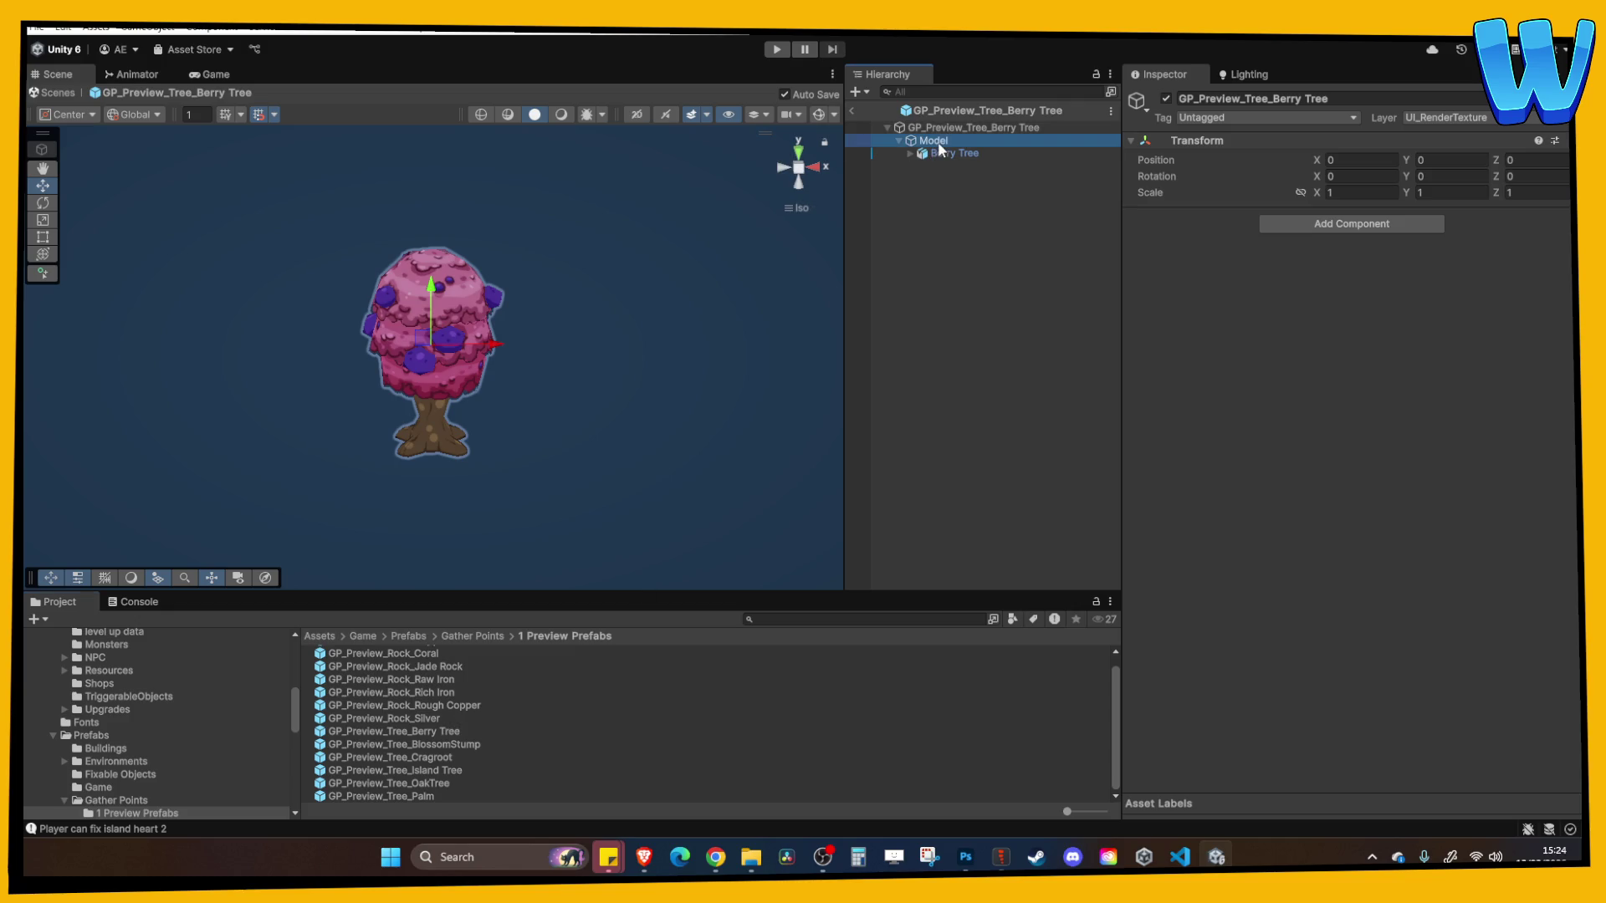
{"action": "left_click", "coordinate": [949, 157]}
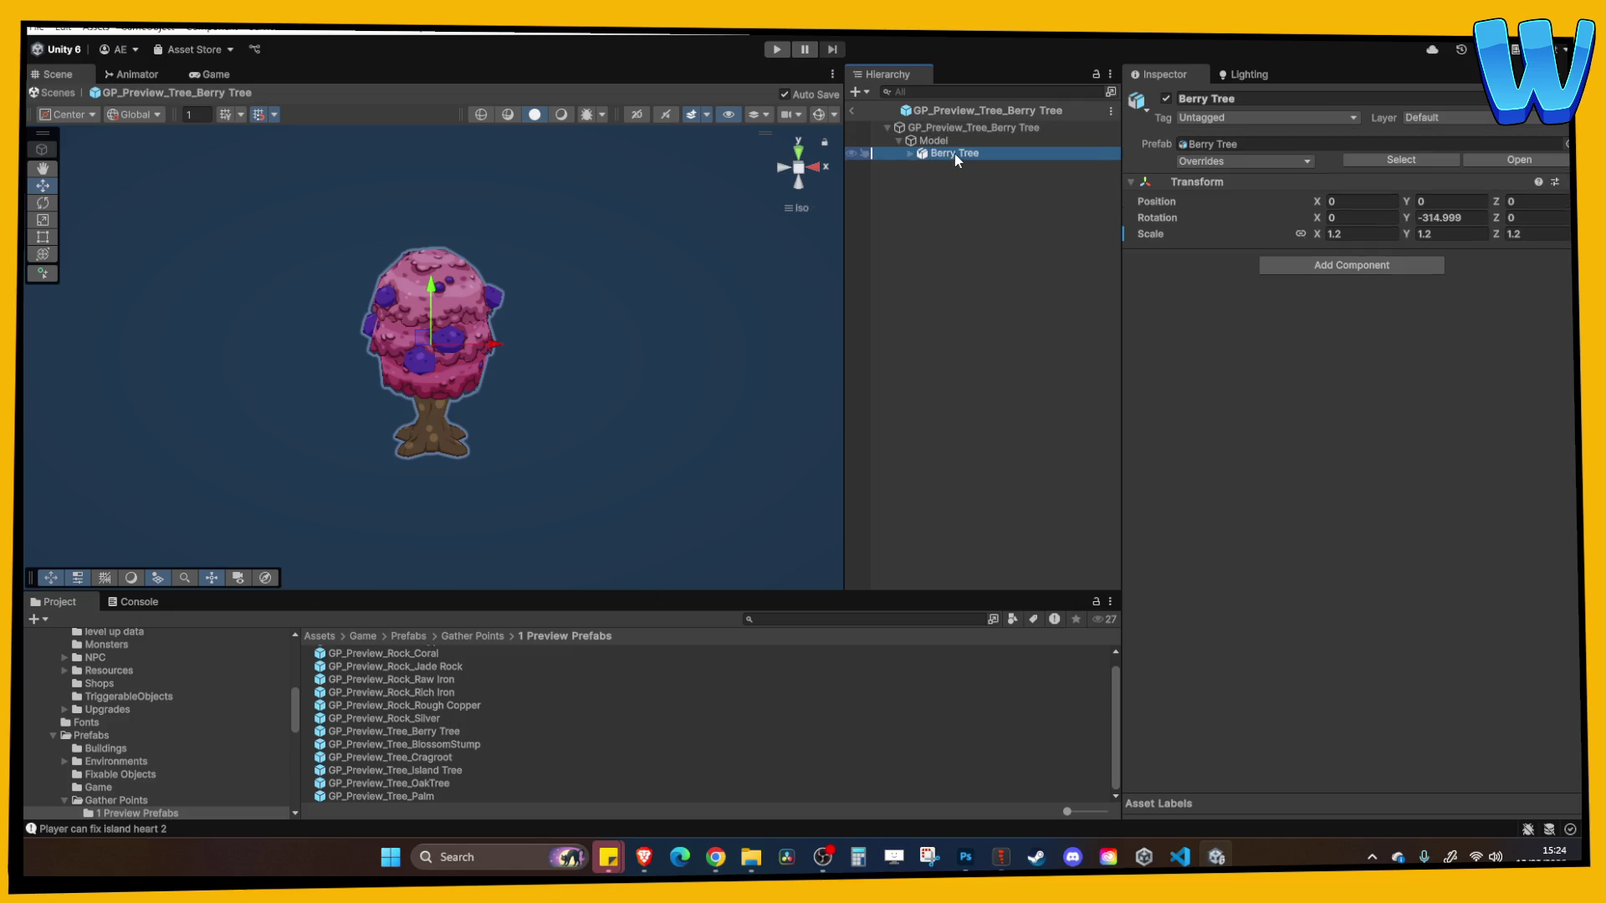
{"action": "mouse_move", "coordinate": [736, 352]}
{"action": "left_mouse_down", "text": "alt"}
{"action": "mouse_move", "coordinate": [667, 419]}
{"action": "mouse_move", "coordinate": [788, 348]}
{"action": "left_mouse_up", "text": "alt"}
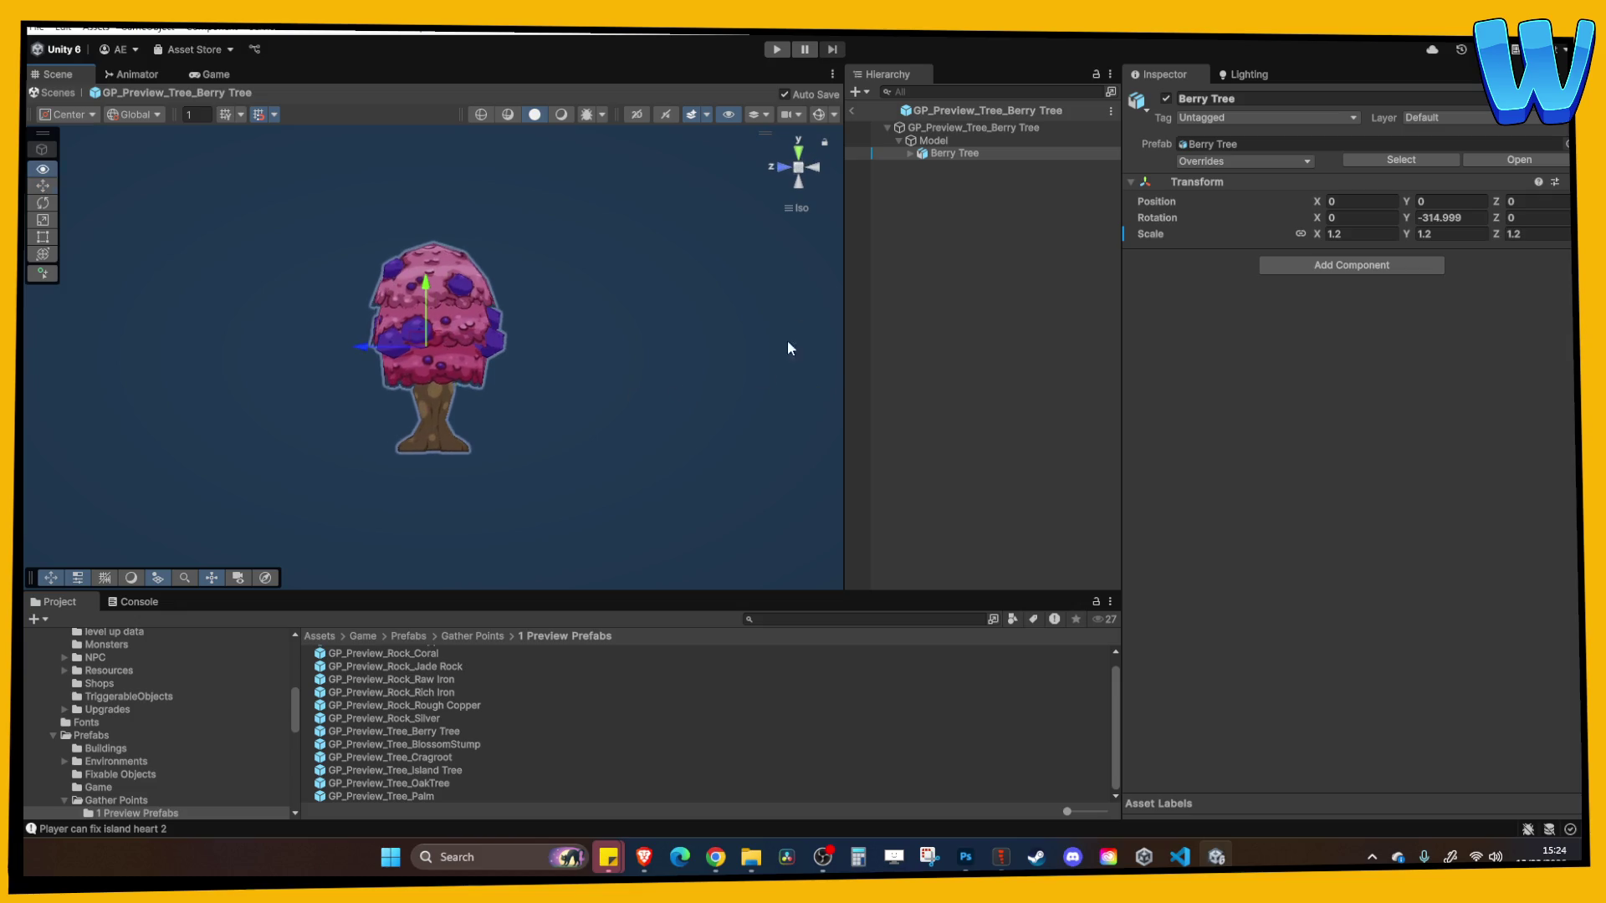
{"action": "left_click", "coordinate": [851, 110]}
{"action": "left_click", "coordinate": [777, 50]}
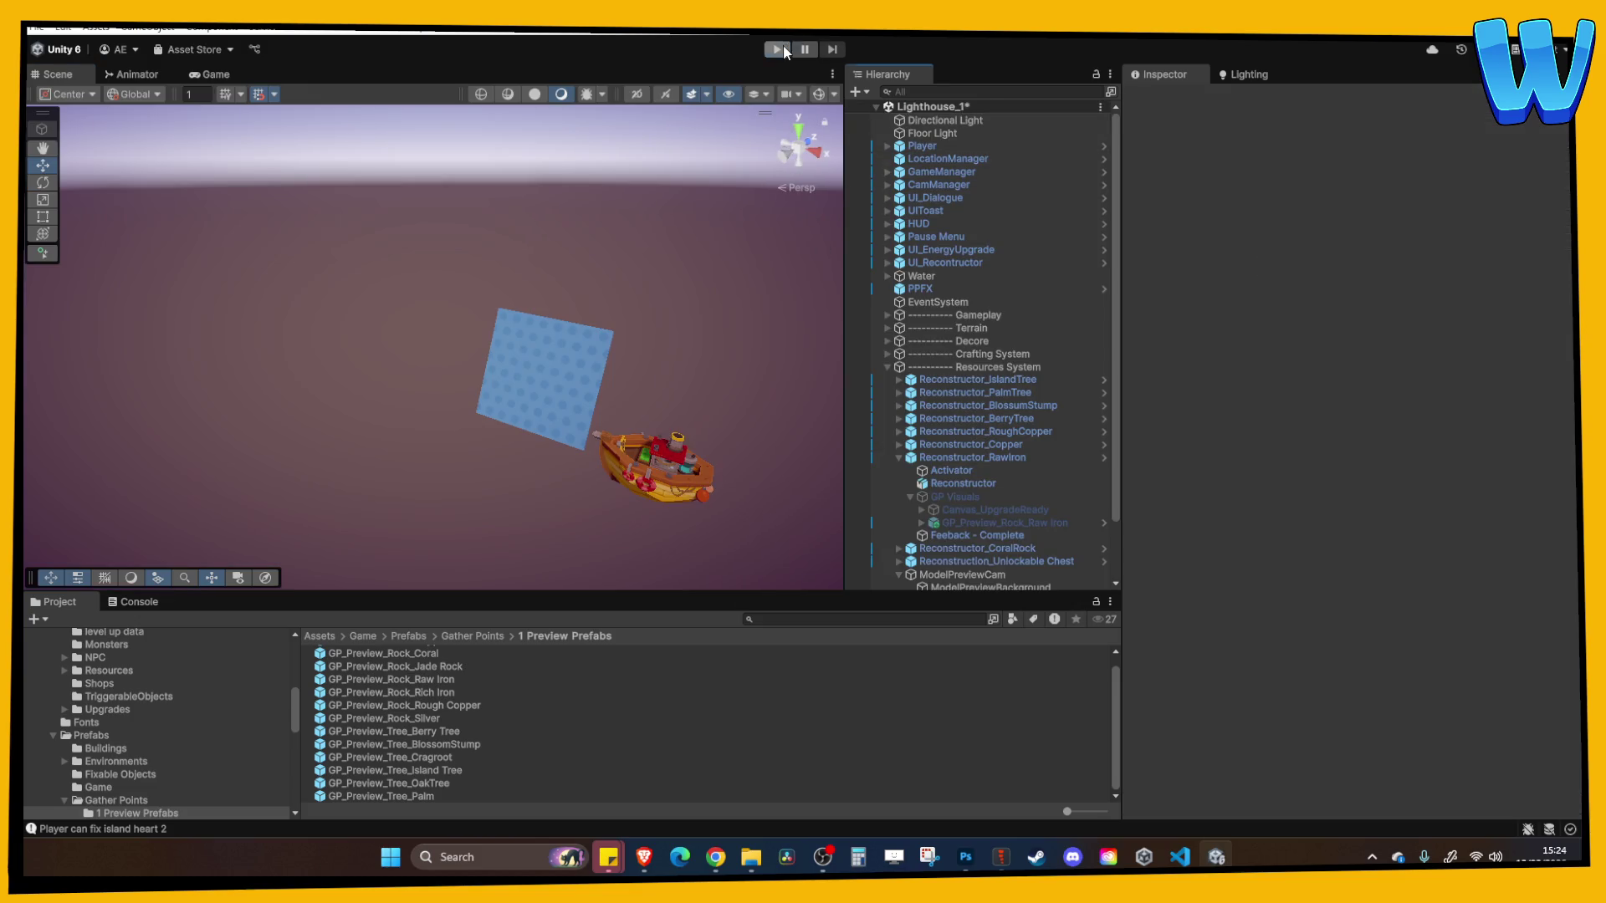
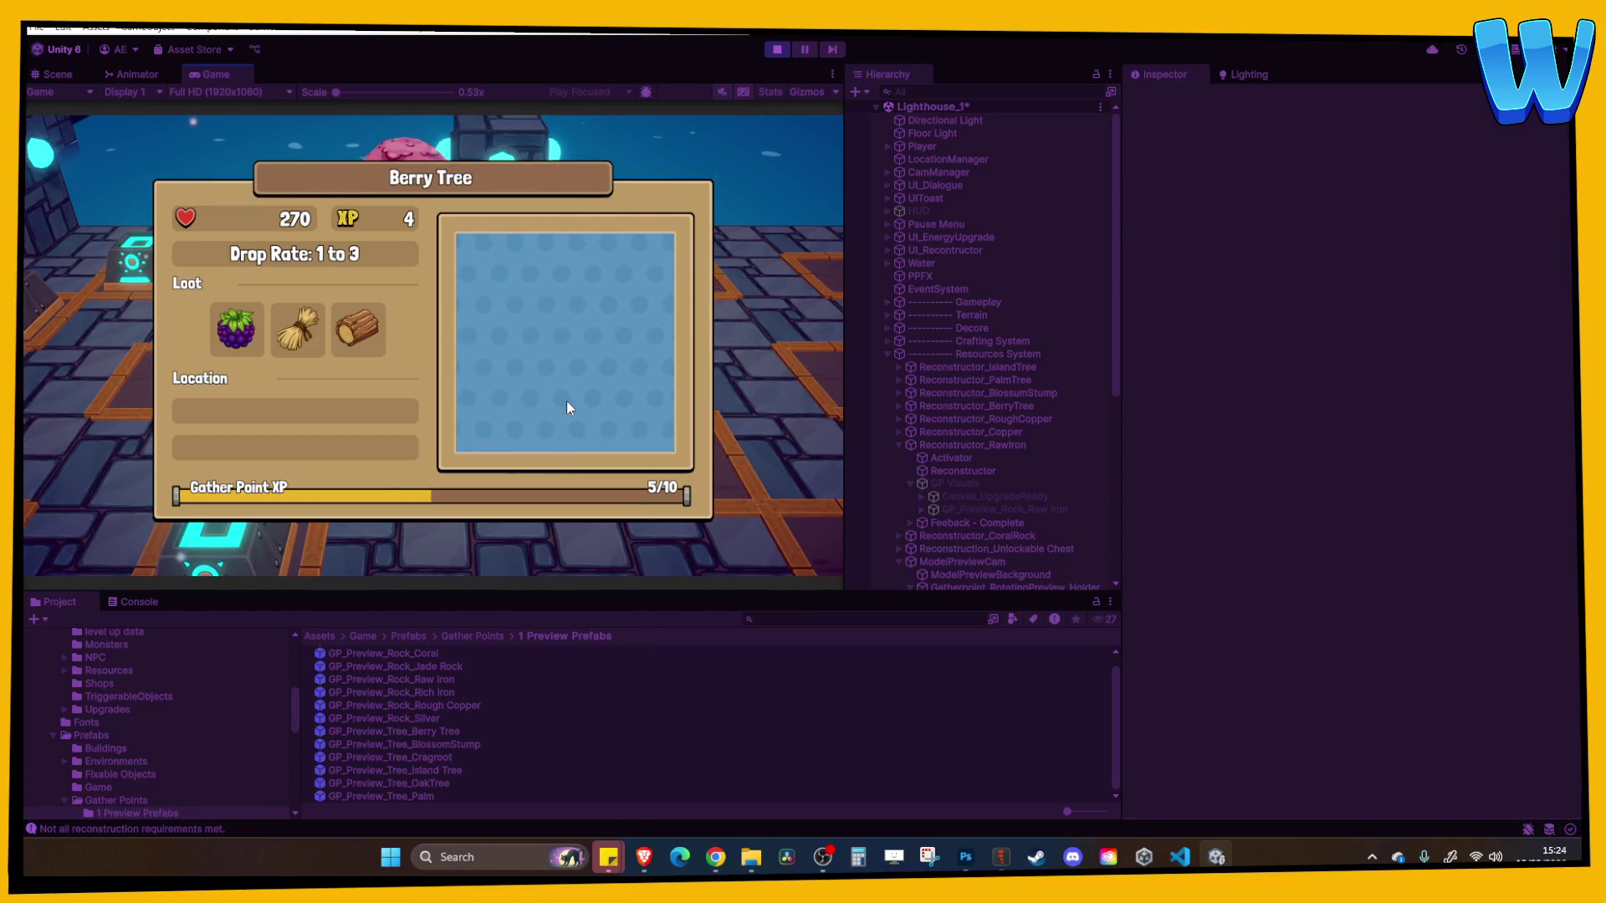
Stop the playtest, collapse Reconstructor_RawIron, and view Reconstructor_BerryTree's Activator
{"action": "left_click", "coordinate": [773, 49]}
{"action": "left_click", "coordinate": [995, 459]}
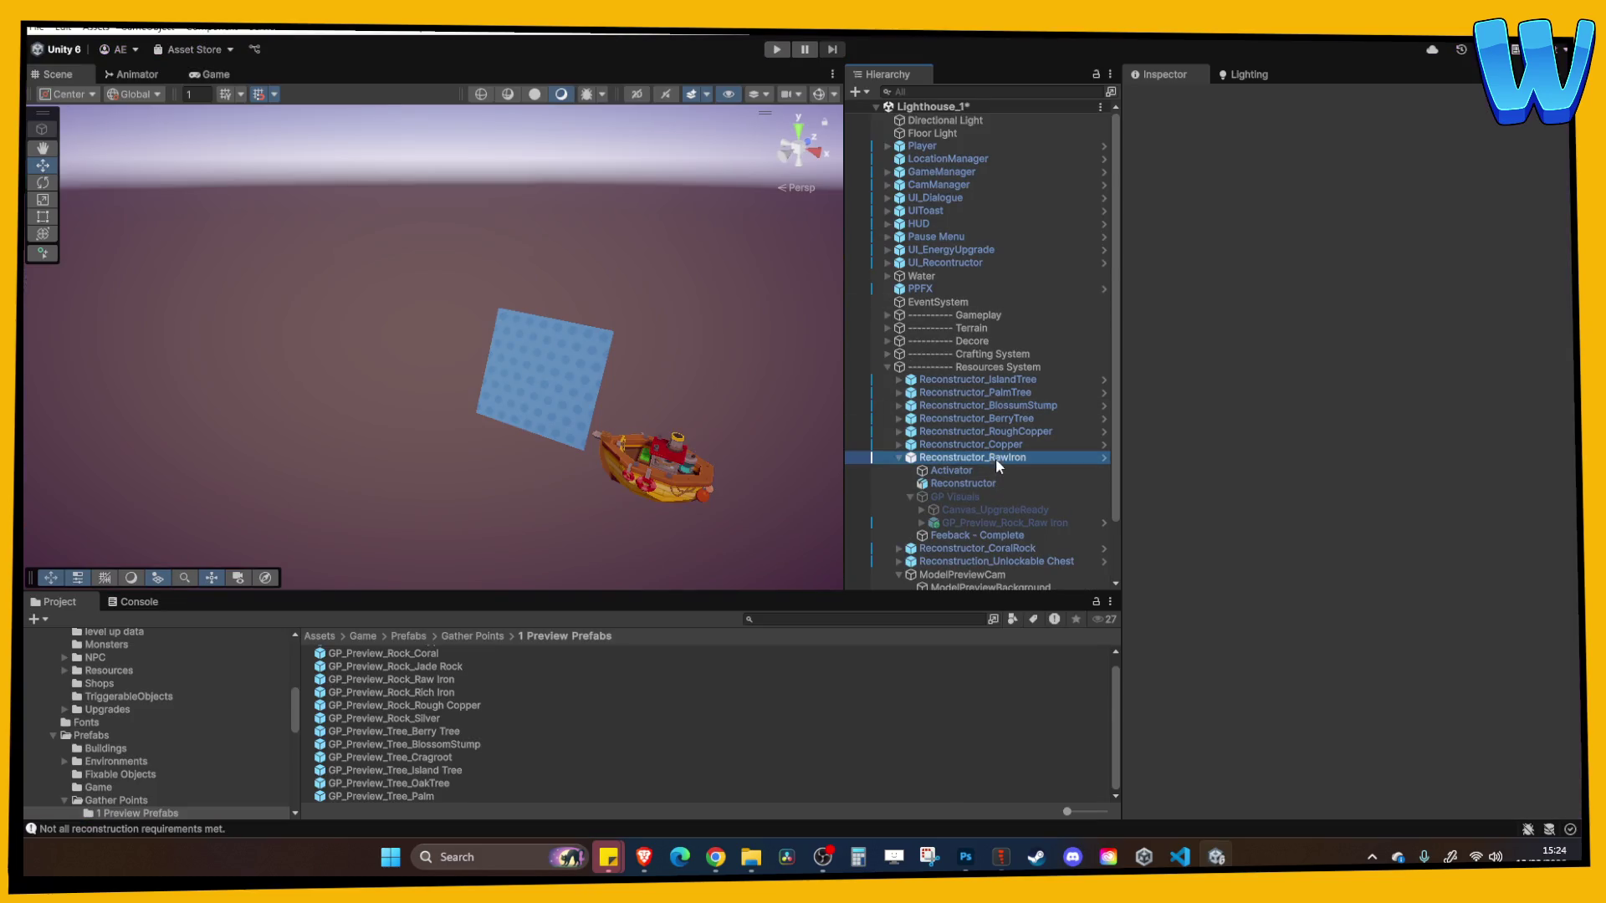
{"action": "left_click", "coordinate": [898, 458]}
{"action": "left_click", "coordinate": [890, 419]}
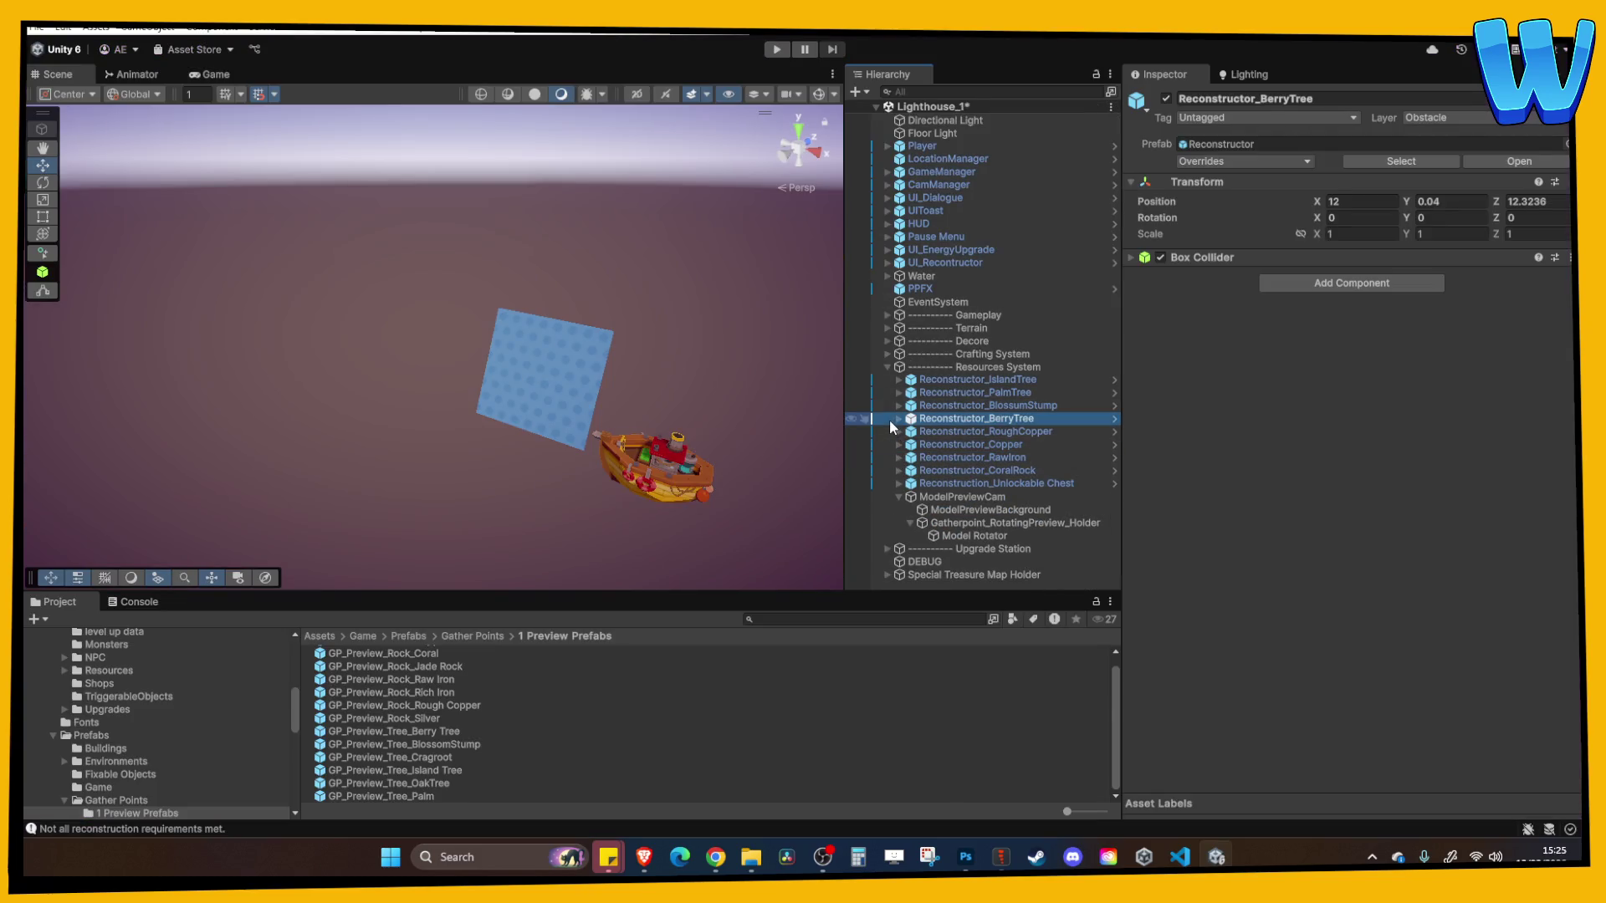
{"action": "left_click", "coordinate": [899, 419]}
{"action": "left_click", "coordinate": [962, 433]}
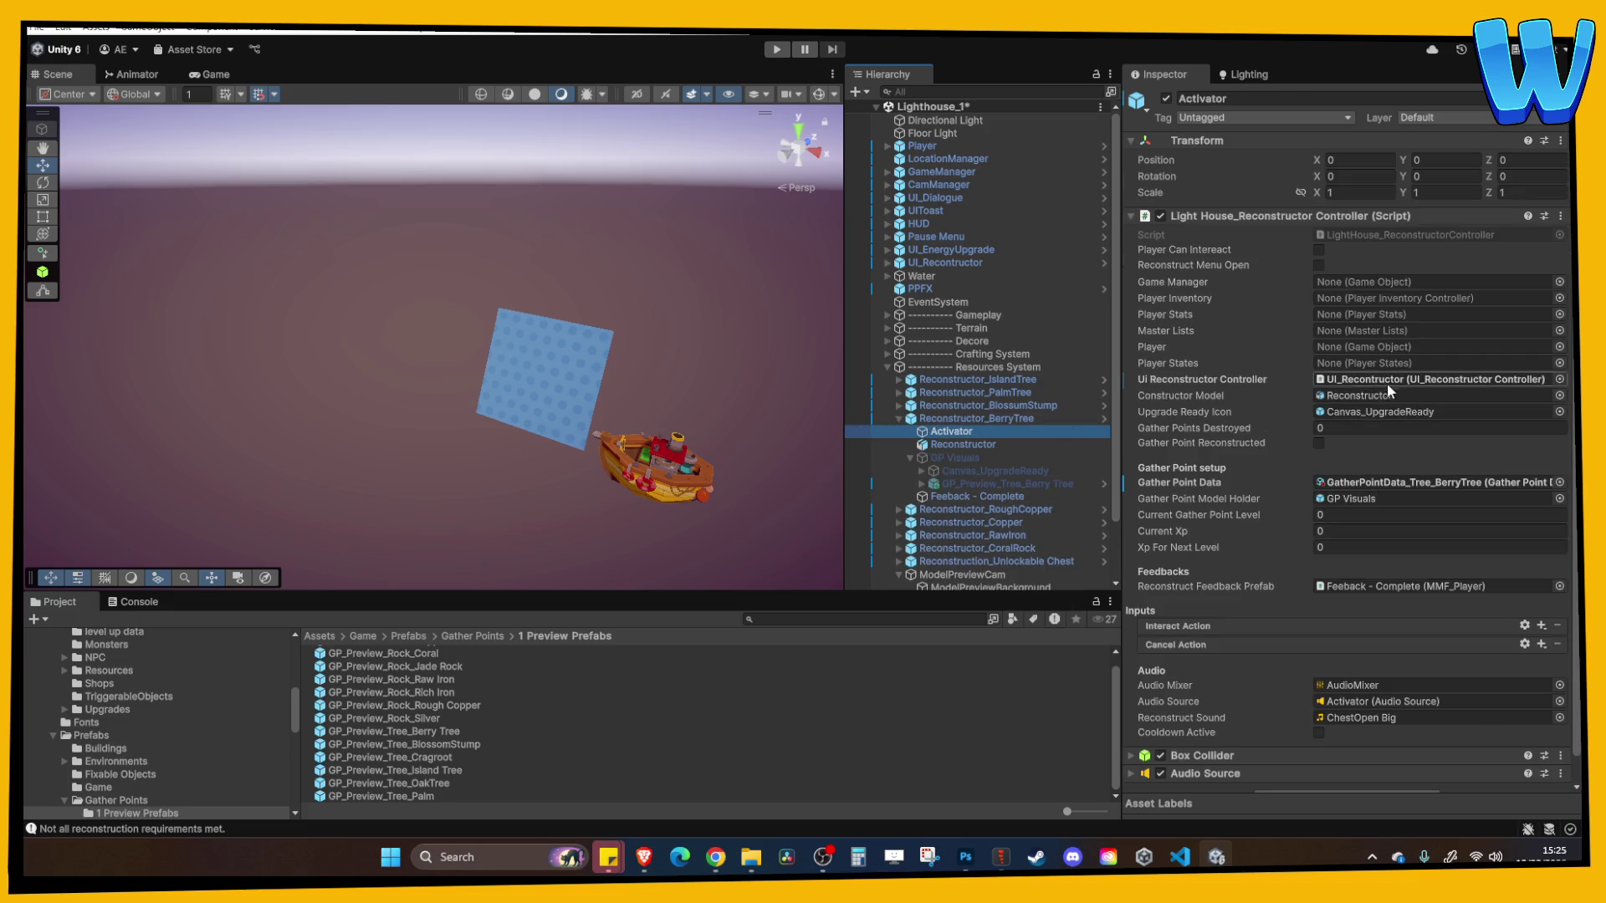
Expand Reconstructor_BlossomStump and compare its Activator with the Berry Tree's Activator
{"action": "left_click", "coordinate": [900, 406]}
{"action": "left_click", "coordinate": [941, 418]}
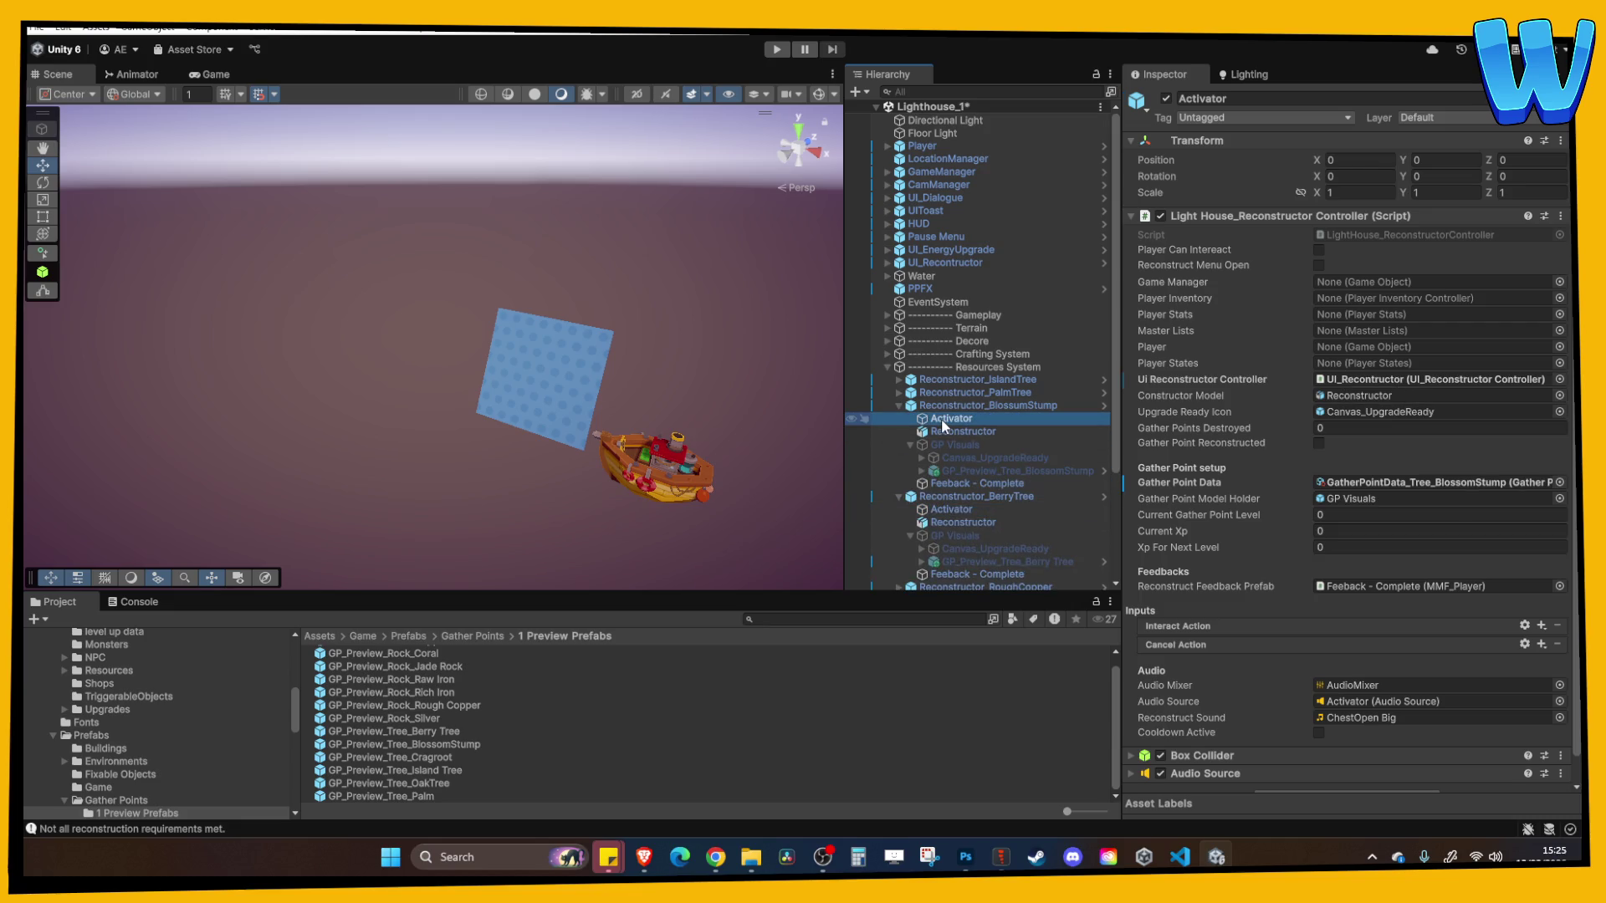
{"action": "left_click", "coordinate": [961, 513]}
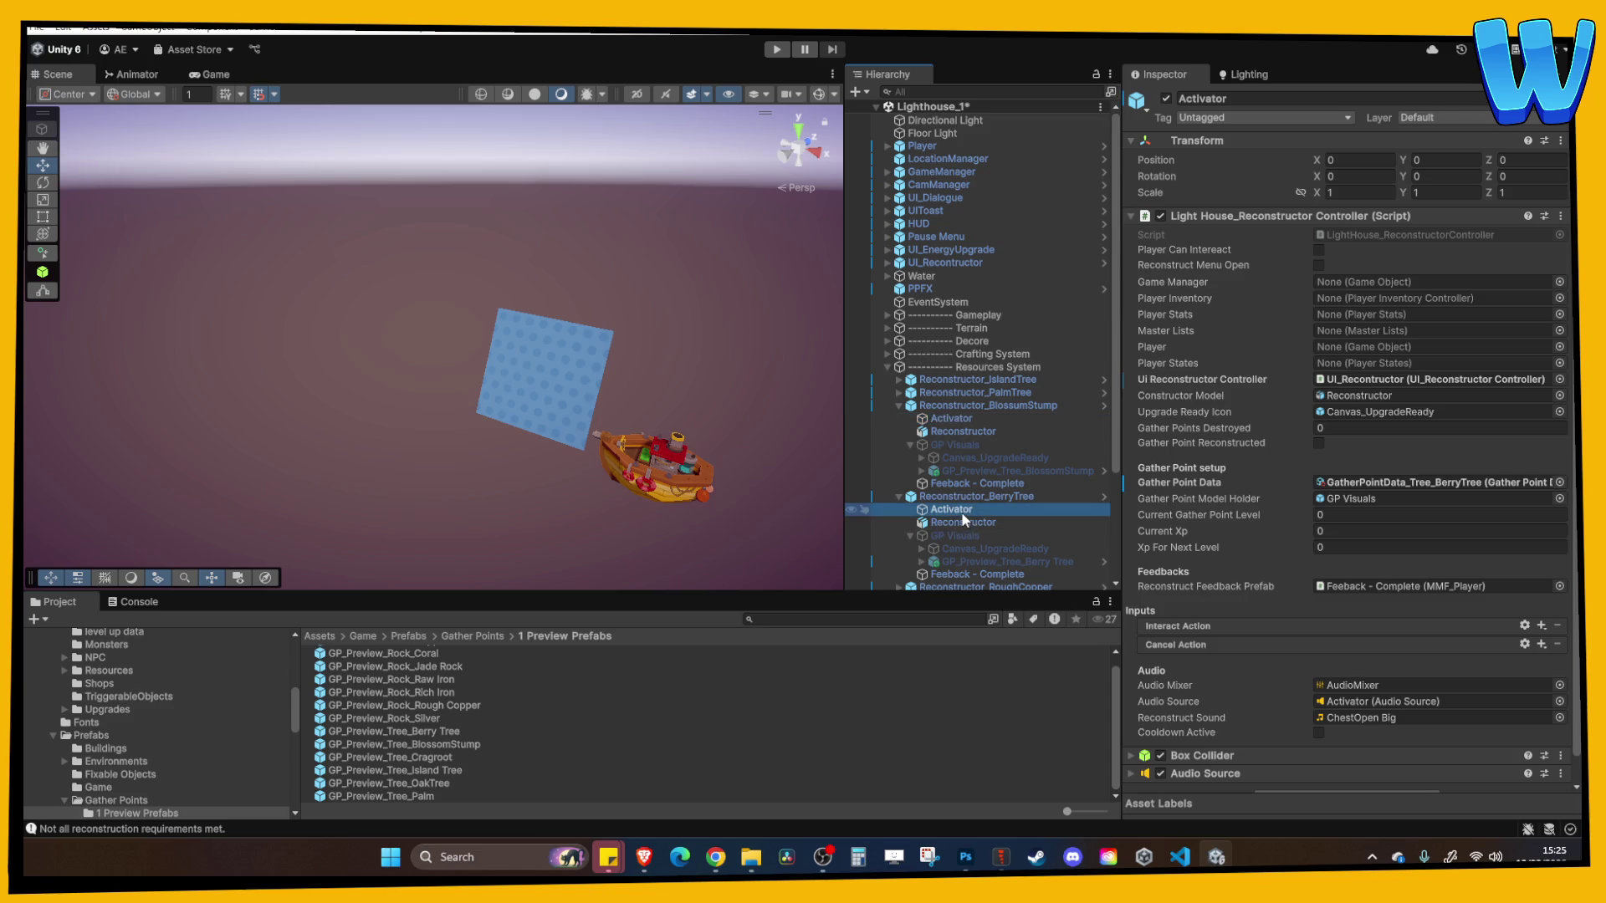
{"action": "left_click", "coordinate": [966, 419]}
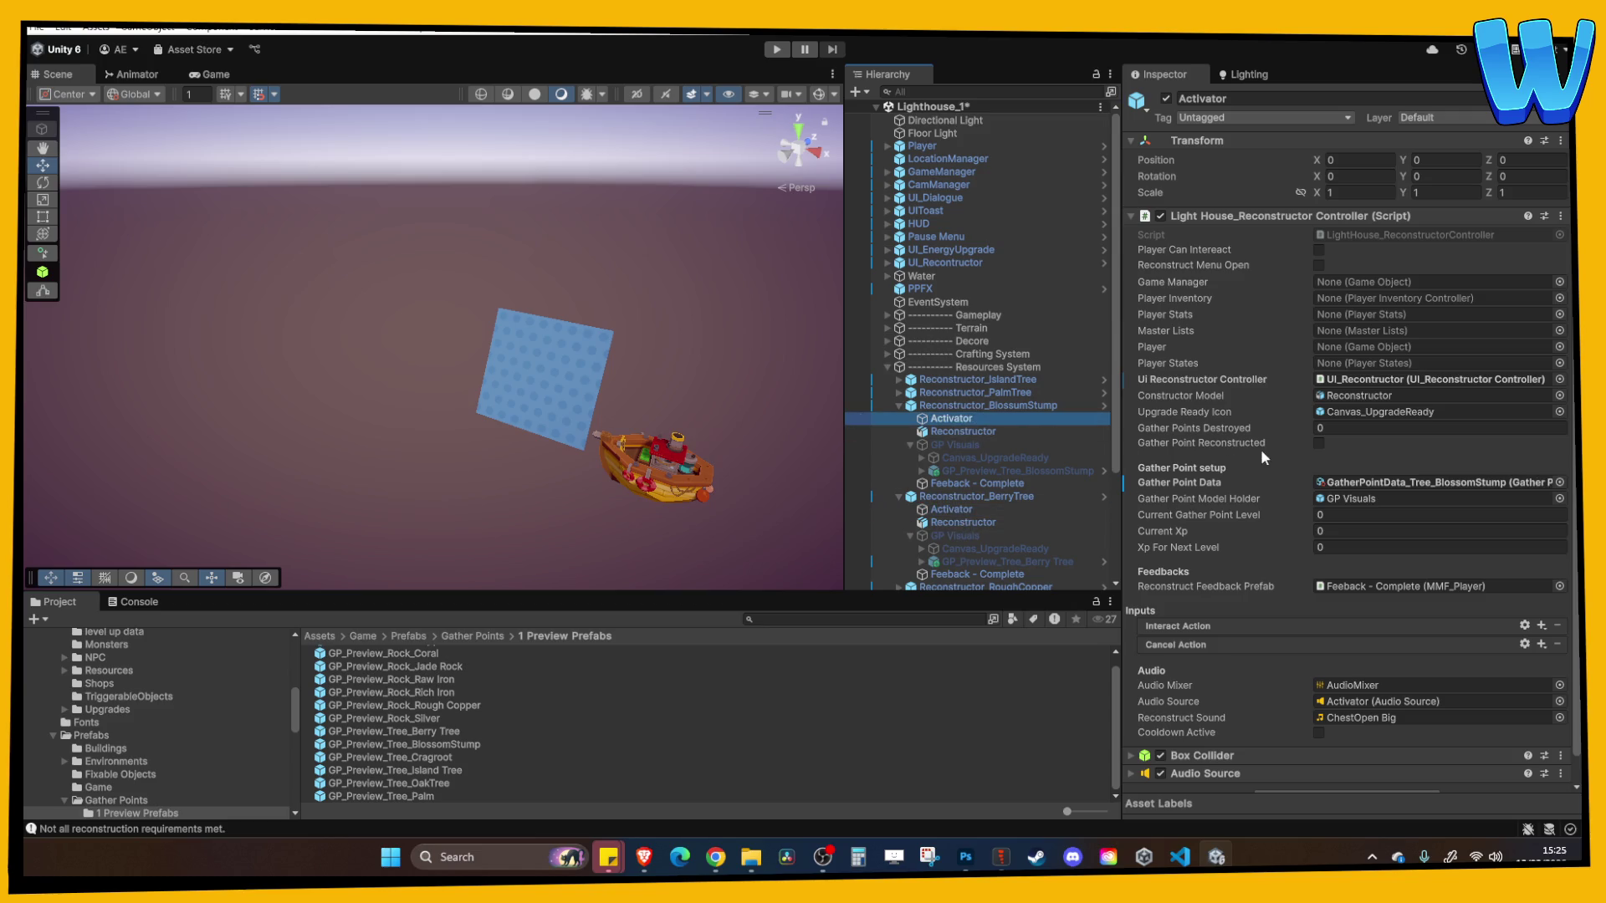
Inspect Blossom Stump's Reconstructor, GP Visuals, Canvas_UpgradeReady Image and GP_Preview_Tree_BlossomStump preview
{"action": "left_click", "coordinate": [970, 432]}
{"action": "left_click", "coordinate": [963, 443]}
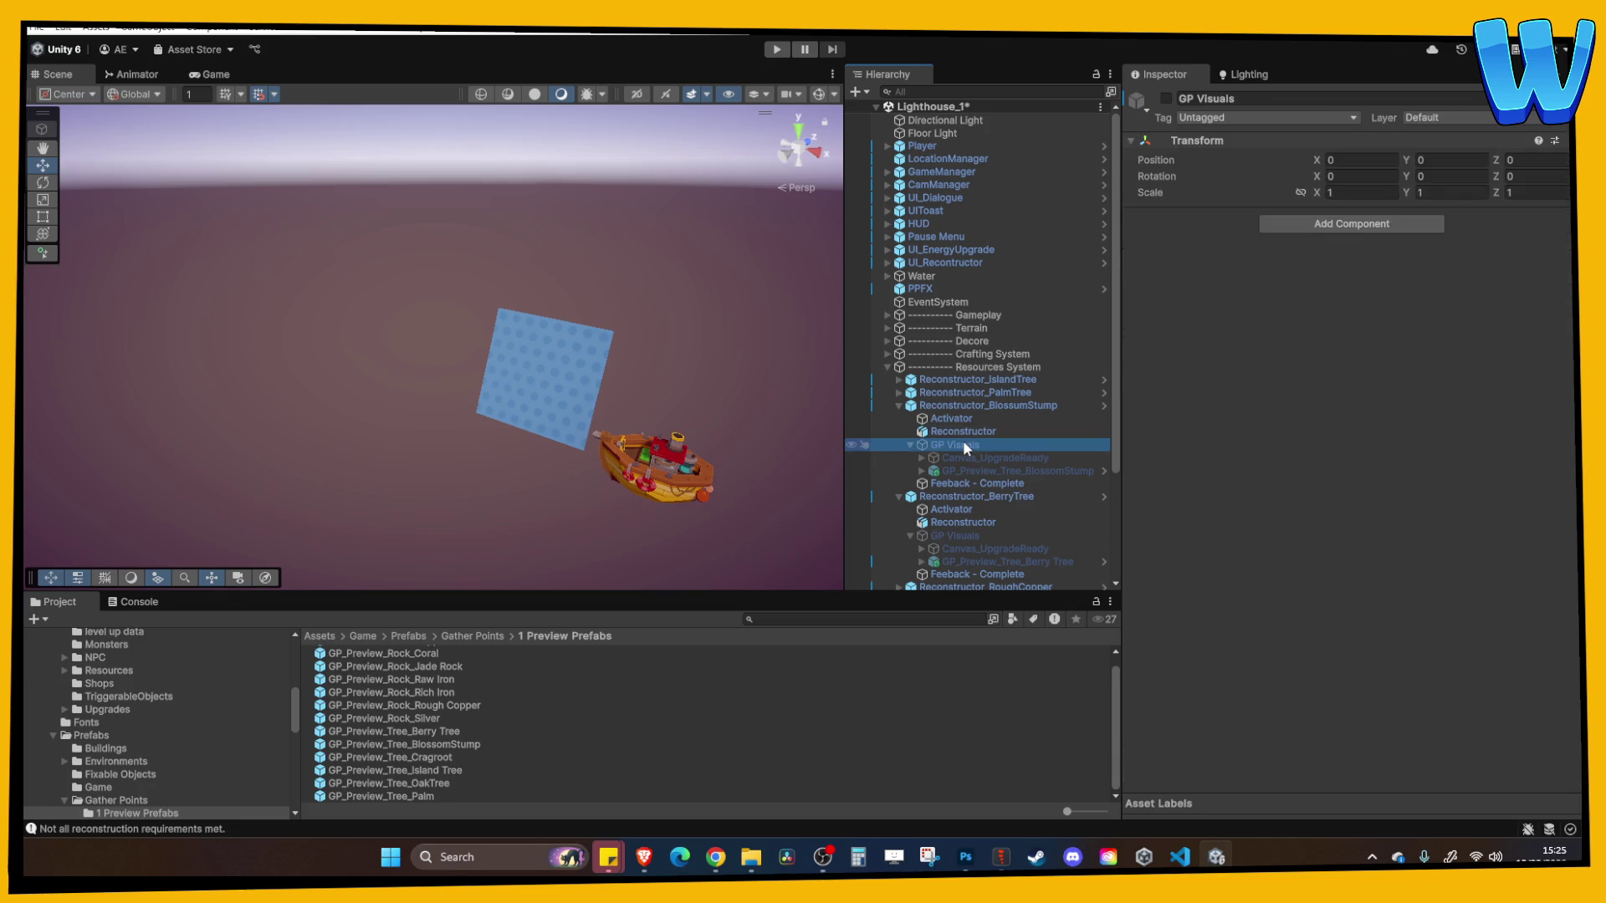
{"action": "left_click", "coordinate": [965, 456]}
{"action": "left_click", "coordinate": [969, 470]}
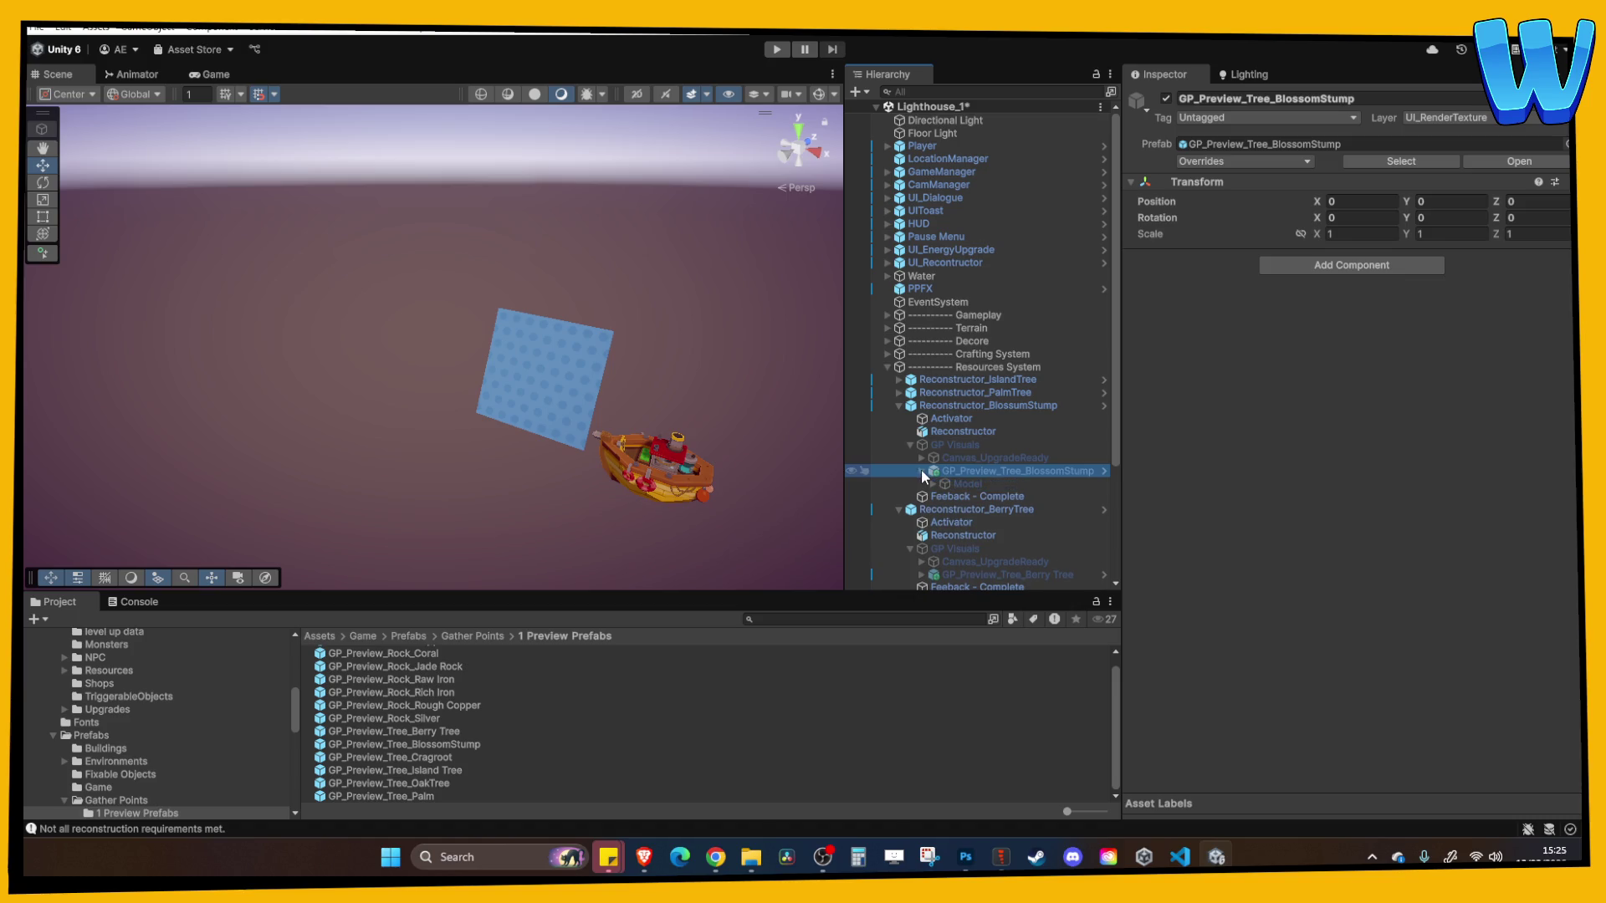
{"action": "left_click", "coordinate": [923, 457]}
{"action": "left_click", "coordinate": [959, 470]}
{"action": "left_click", "coordinate": [932, 457]}
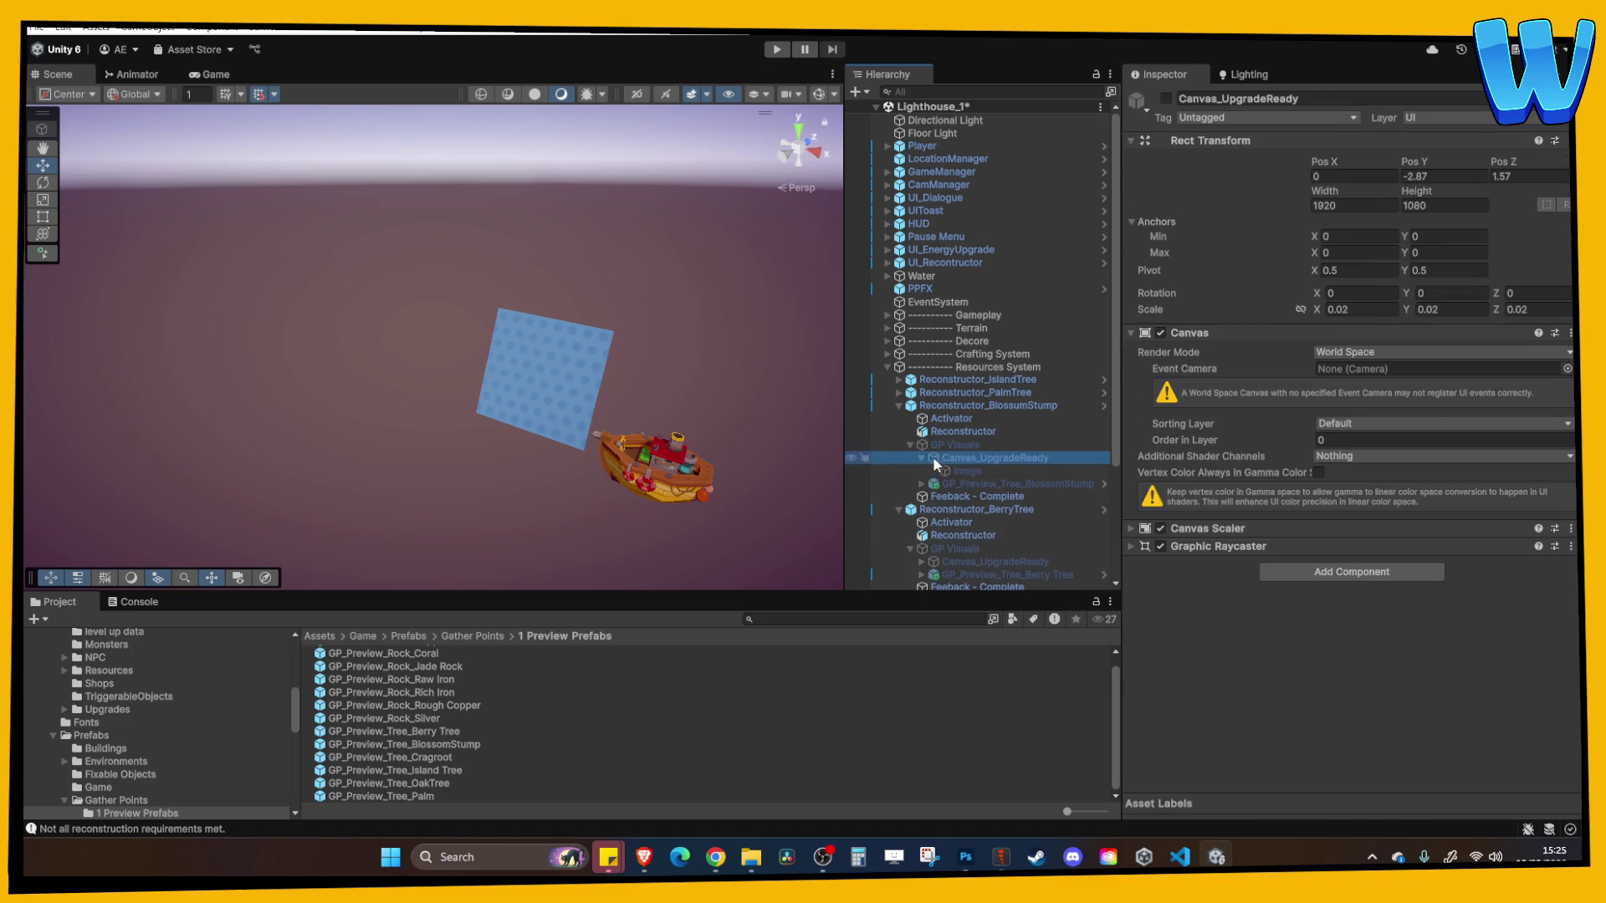
{"action": "left_click", "coordinate": [923, 458]}
{"action": "left_click", "coordinate": [906, 441]}
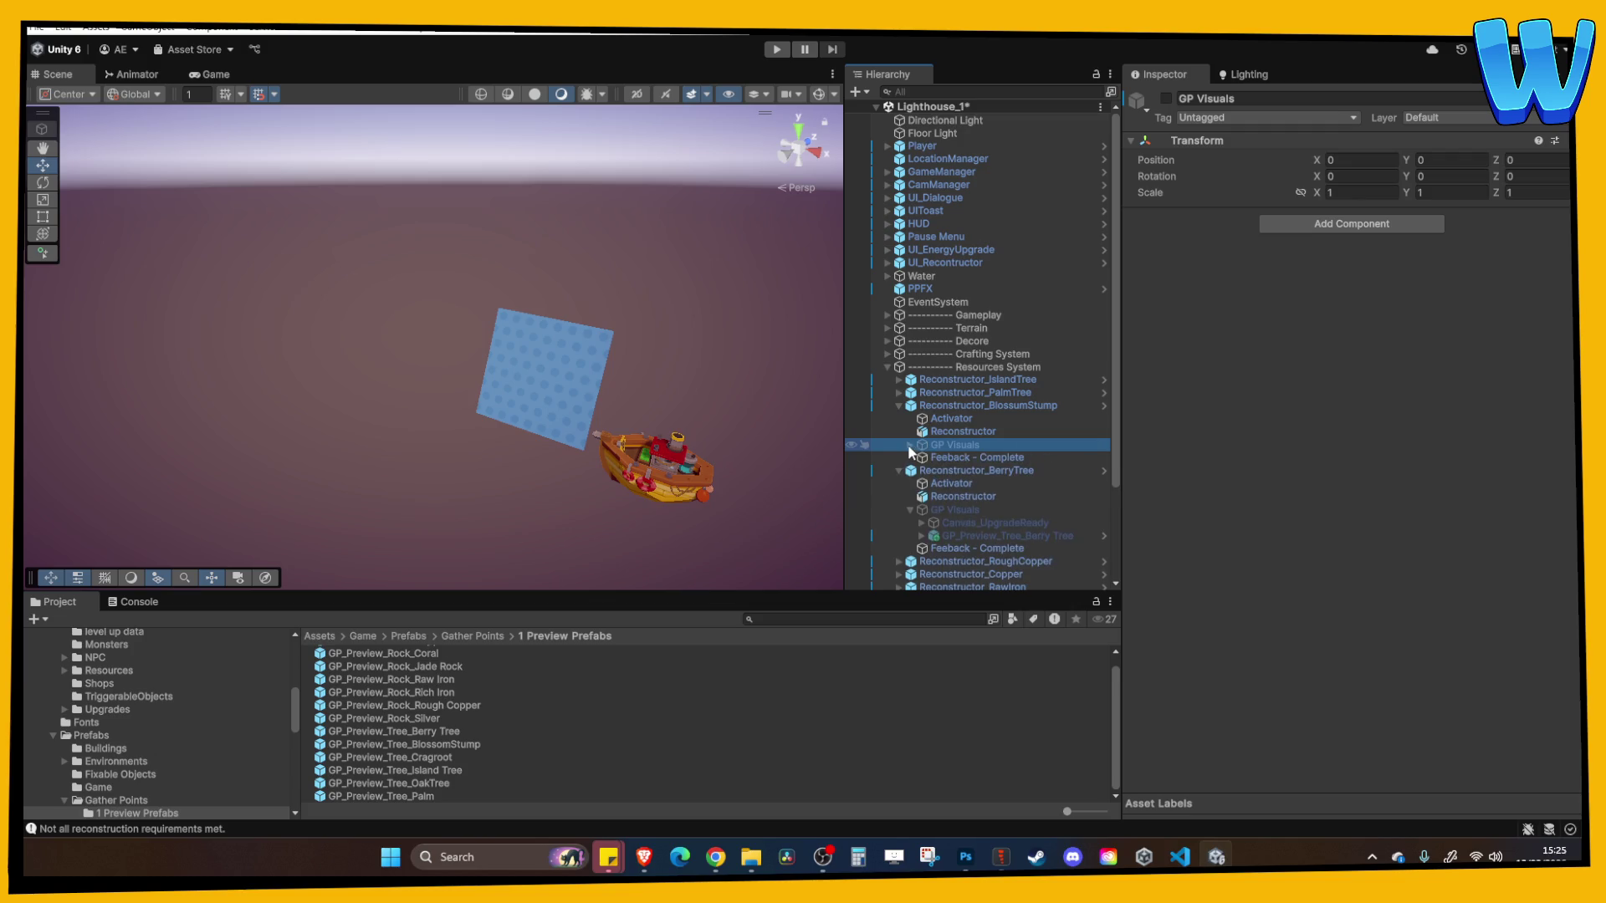
{"action": "left_click", "coordinate": [948, 473]}
{"action": "left_click", "coordinate": [910, 444]}
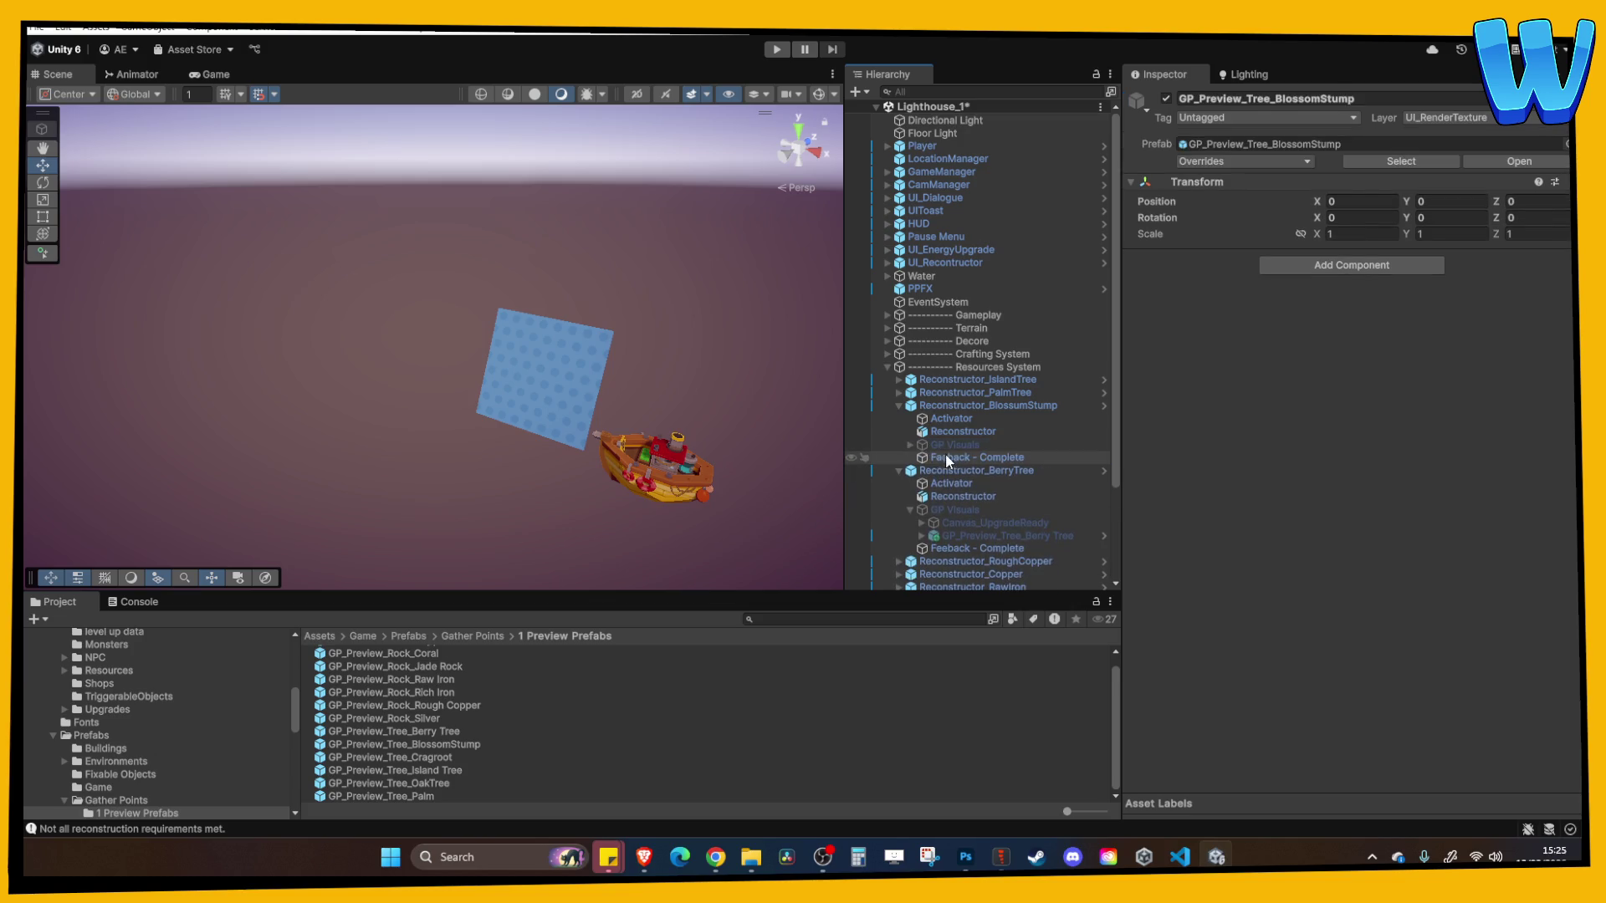
{"action": "left_click", "coordinate": [947, 454]}
Recheck the Blossom Stump Activator, collapse both nodes, and select Reconstructor_BerryTree
{"action": "left_click", "coordinate": [951, 418]}
{"action": "left_click", "coordinate": [955, 405]}
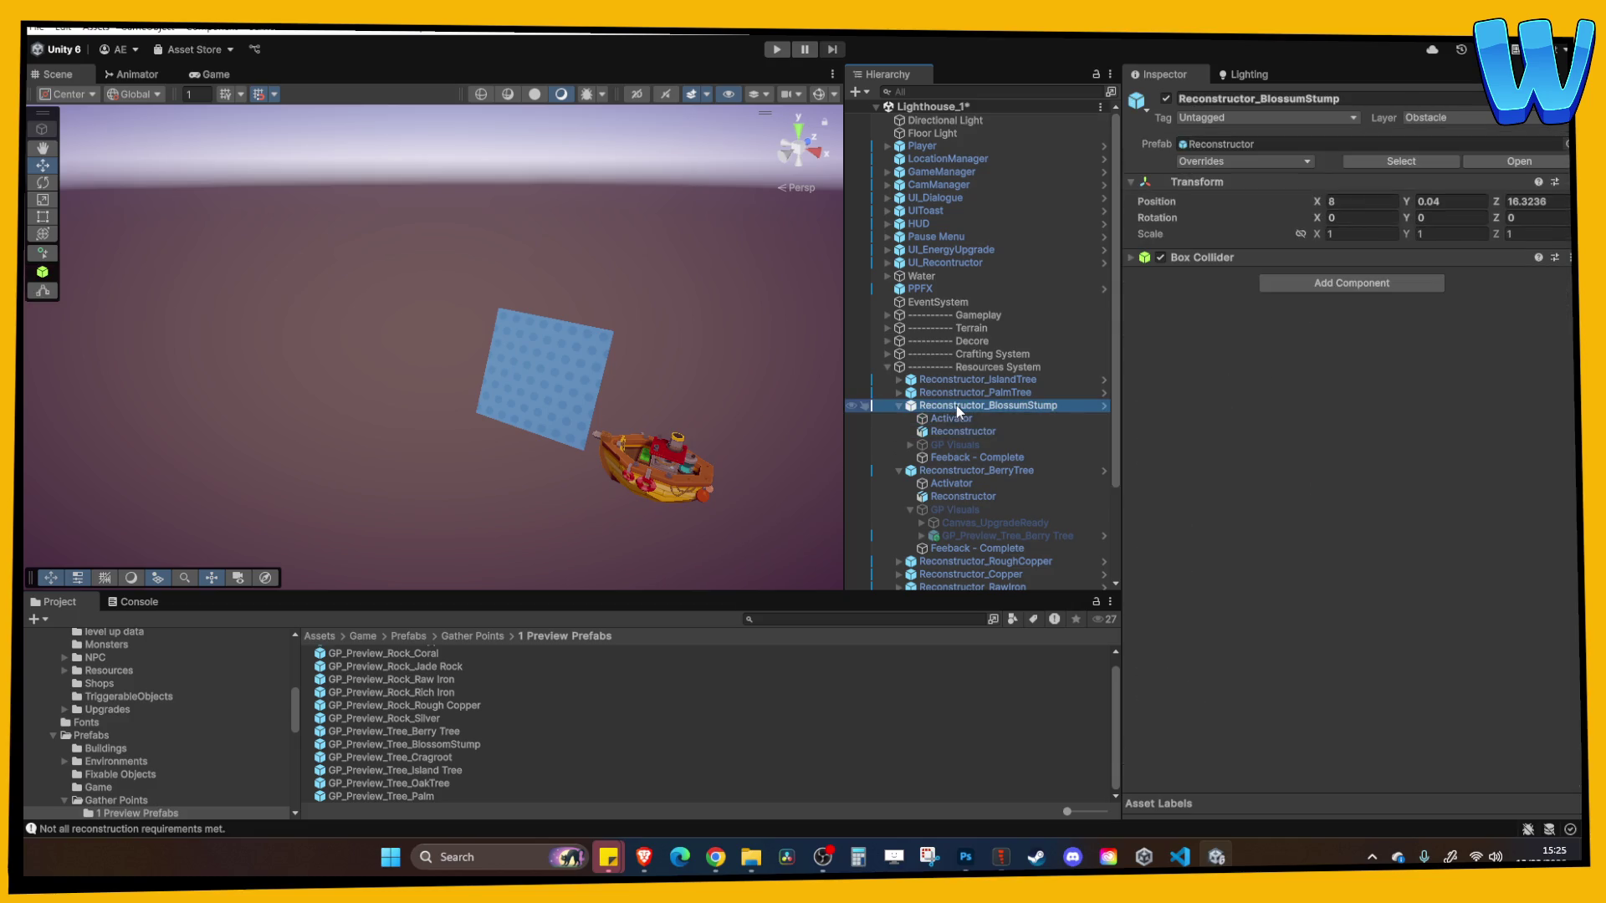
{"action": "left_click", "coordinate": [954, 418]}
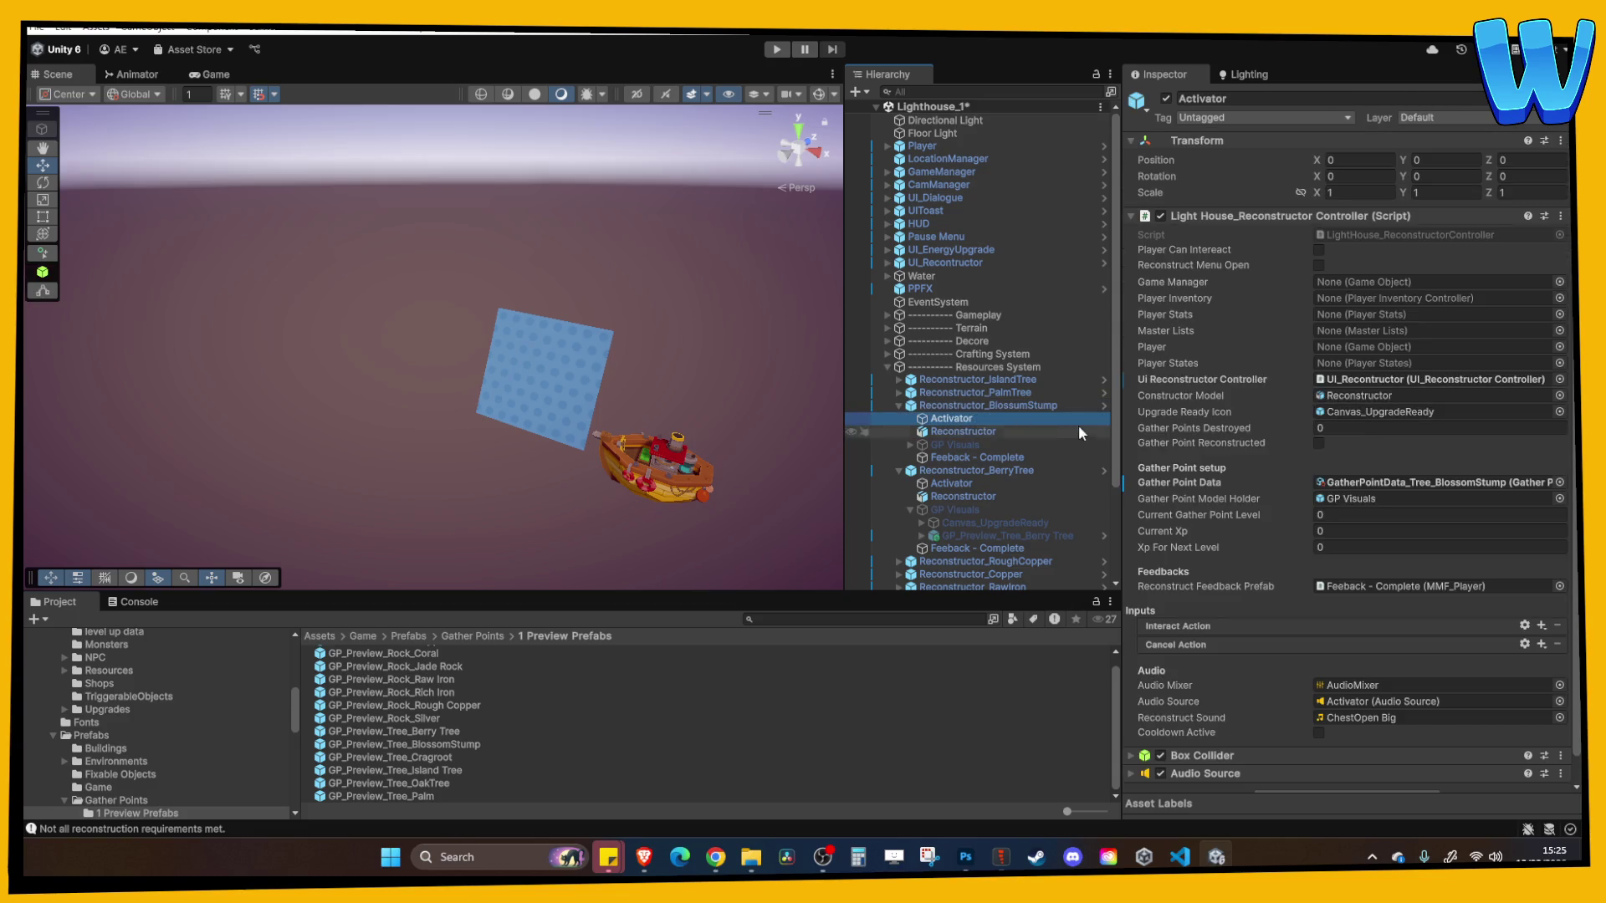
{"action": "scroll", "coordinate": [1333, 490], "scroll_direction": "down", "scroll_amount": 1}
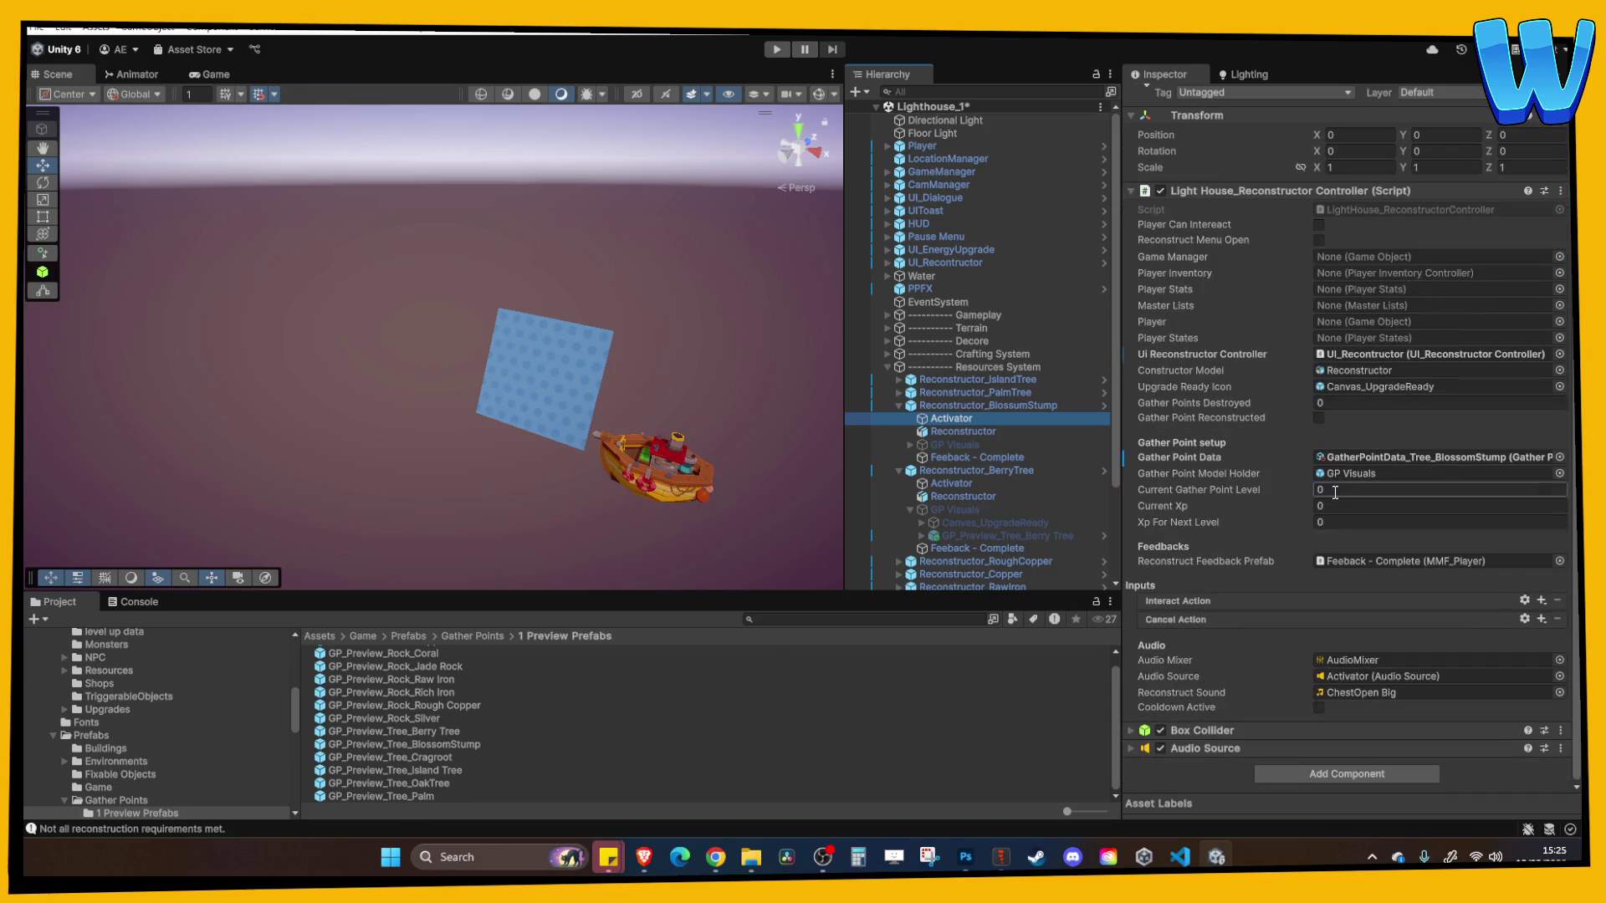
{"action": "left_click", "coordinate": [900, 405]}
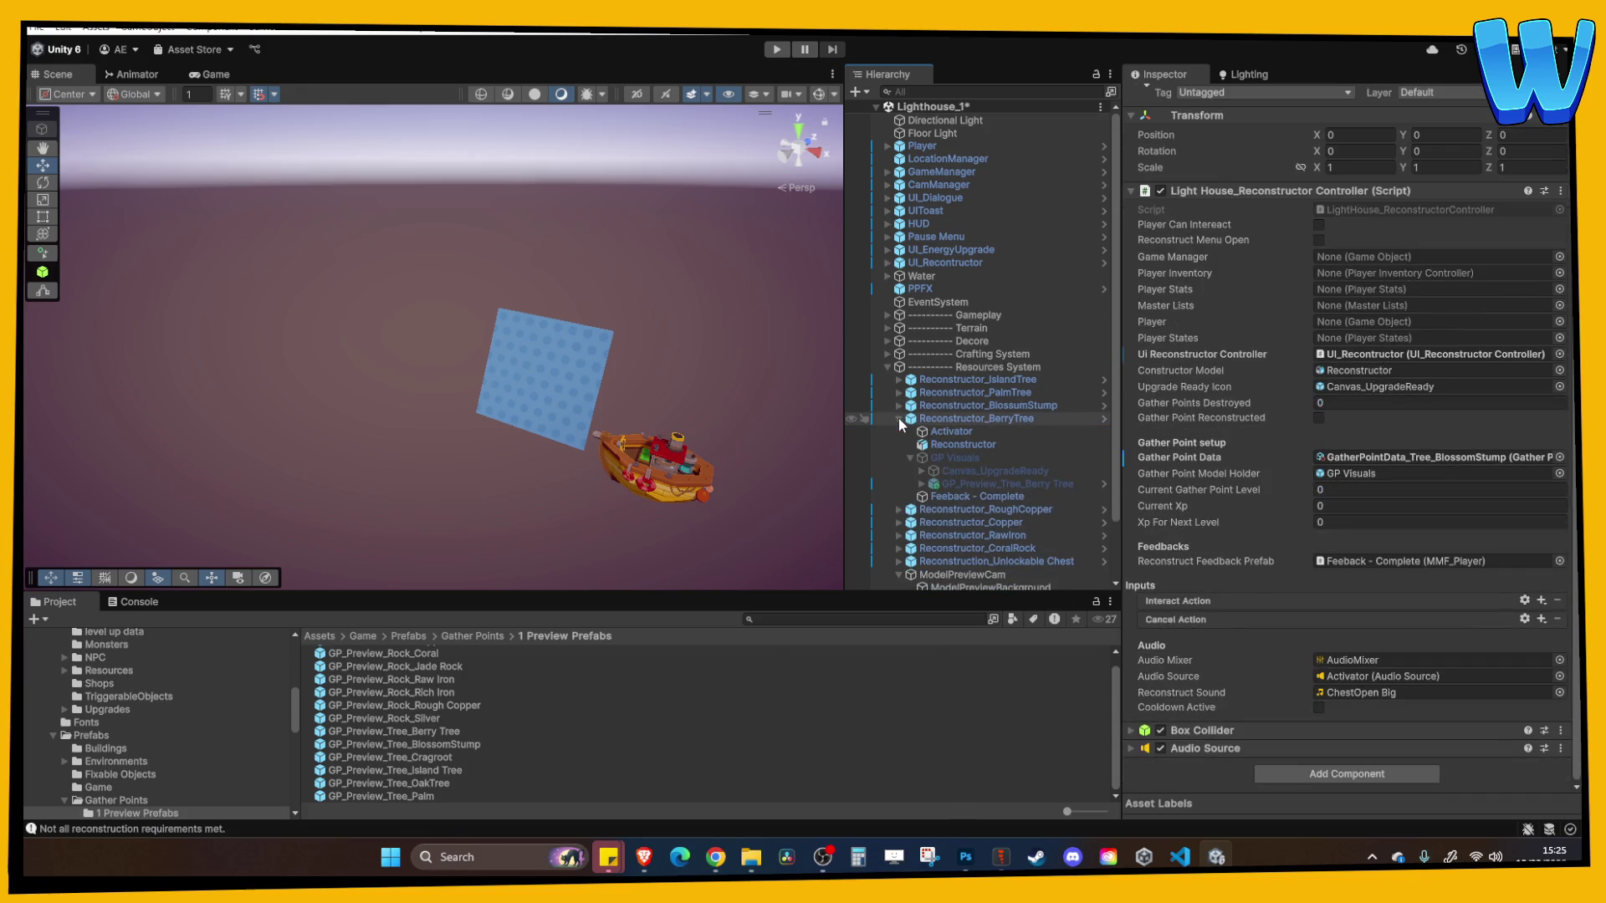
{"action": "left_click", "coordinate": [898, 418]}
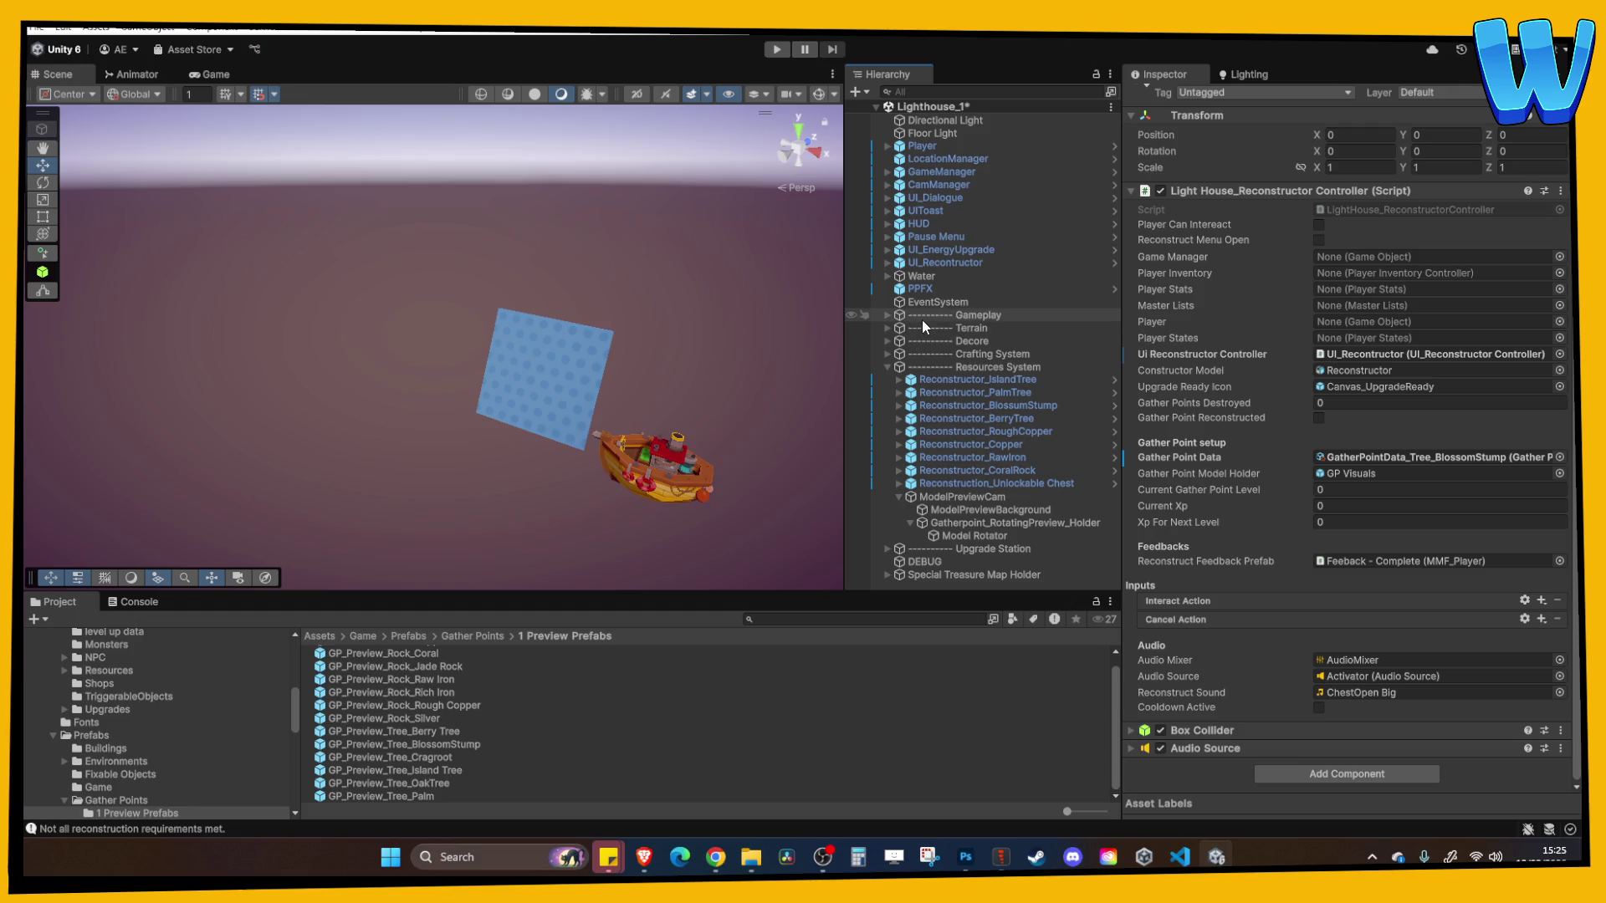
{"action": "left_click", "coordinate": [984, 418]}
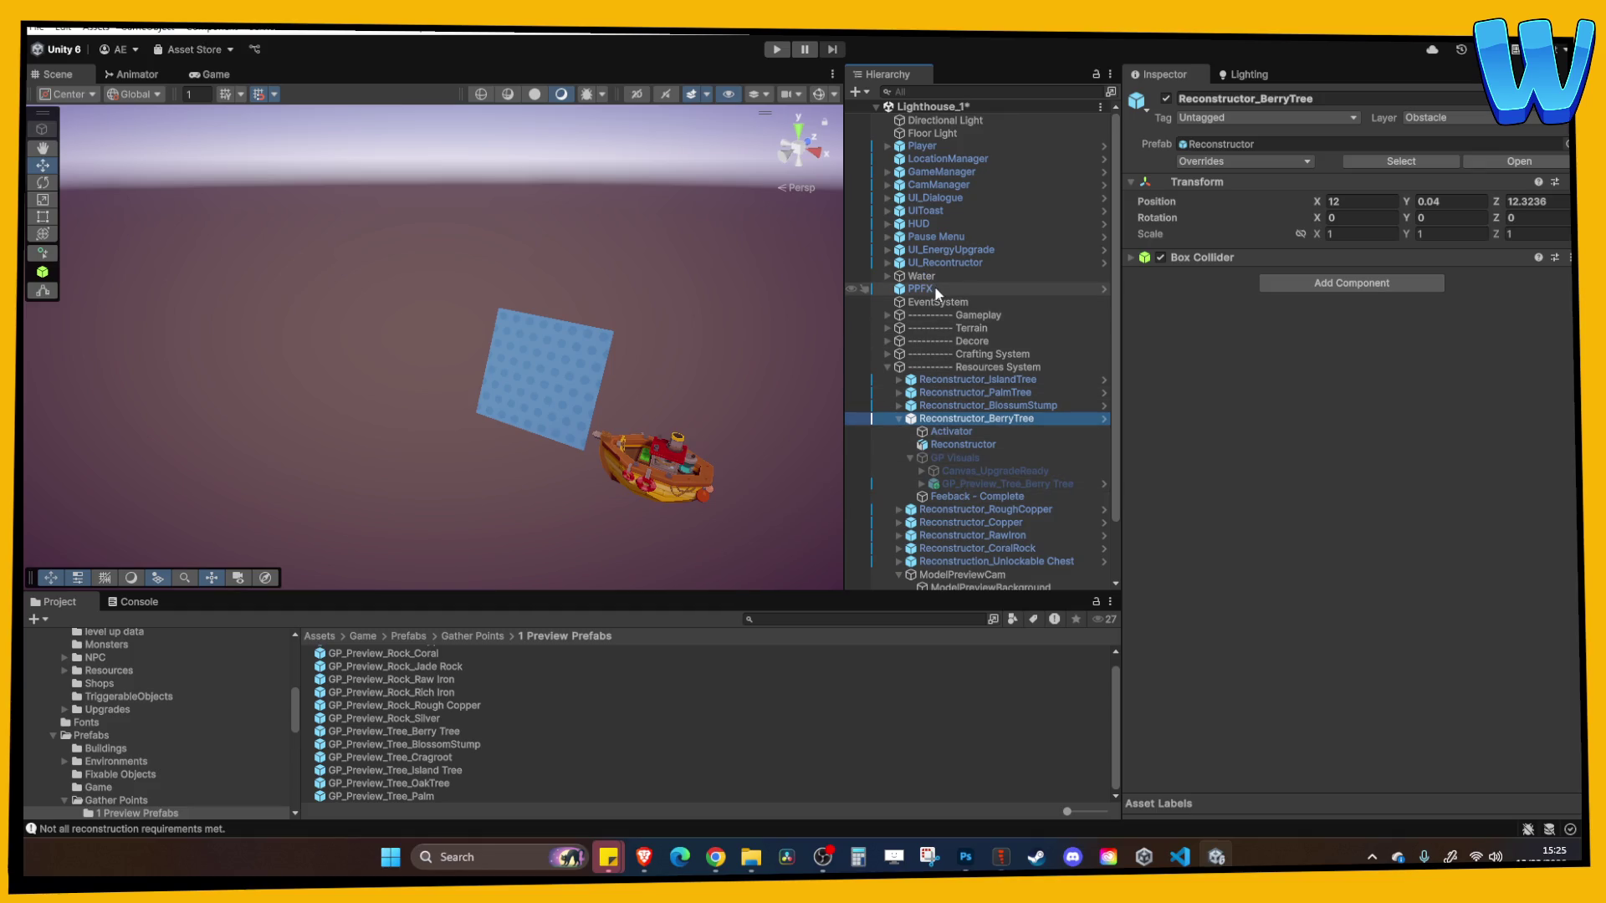
Expand UI_Reconstructor and its Activator to view the reconstruction UI panels
{"action": "left_click", "coordinate": [932, 264]}
{"action": "key", "text": "Right"}
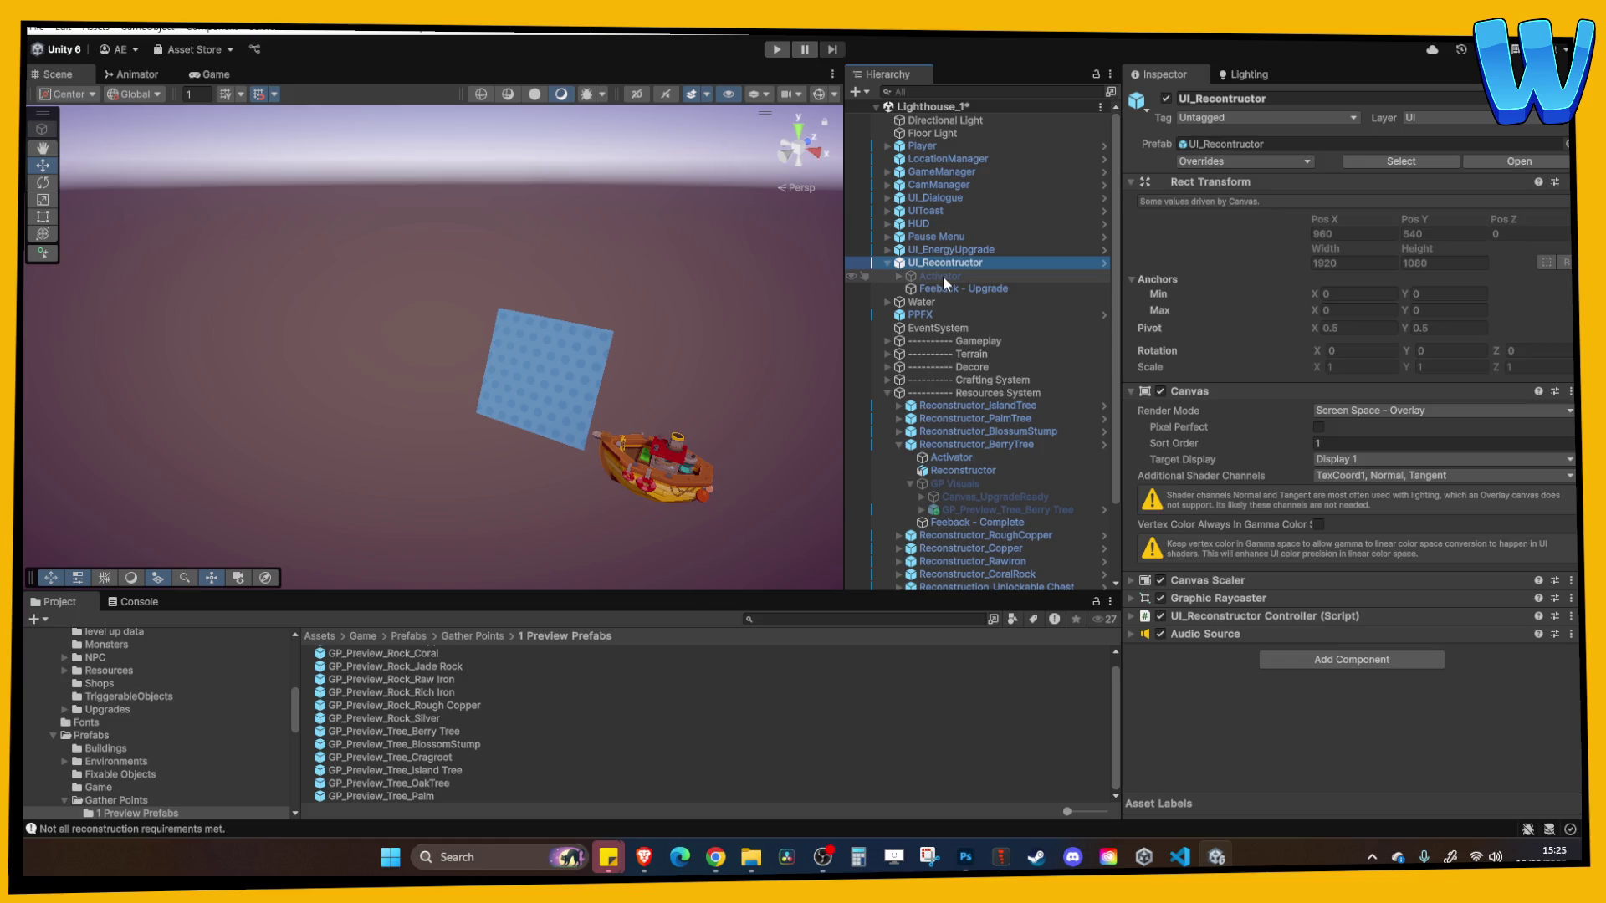
{"action": "left_click", "coordinate": [941, 277]}
{"action": "left_click", "coordinate": [899, 276]}
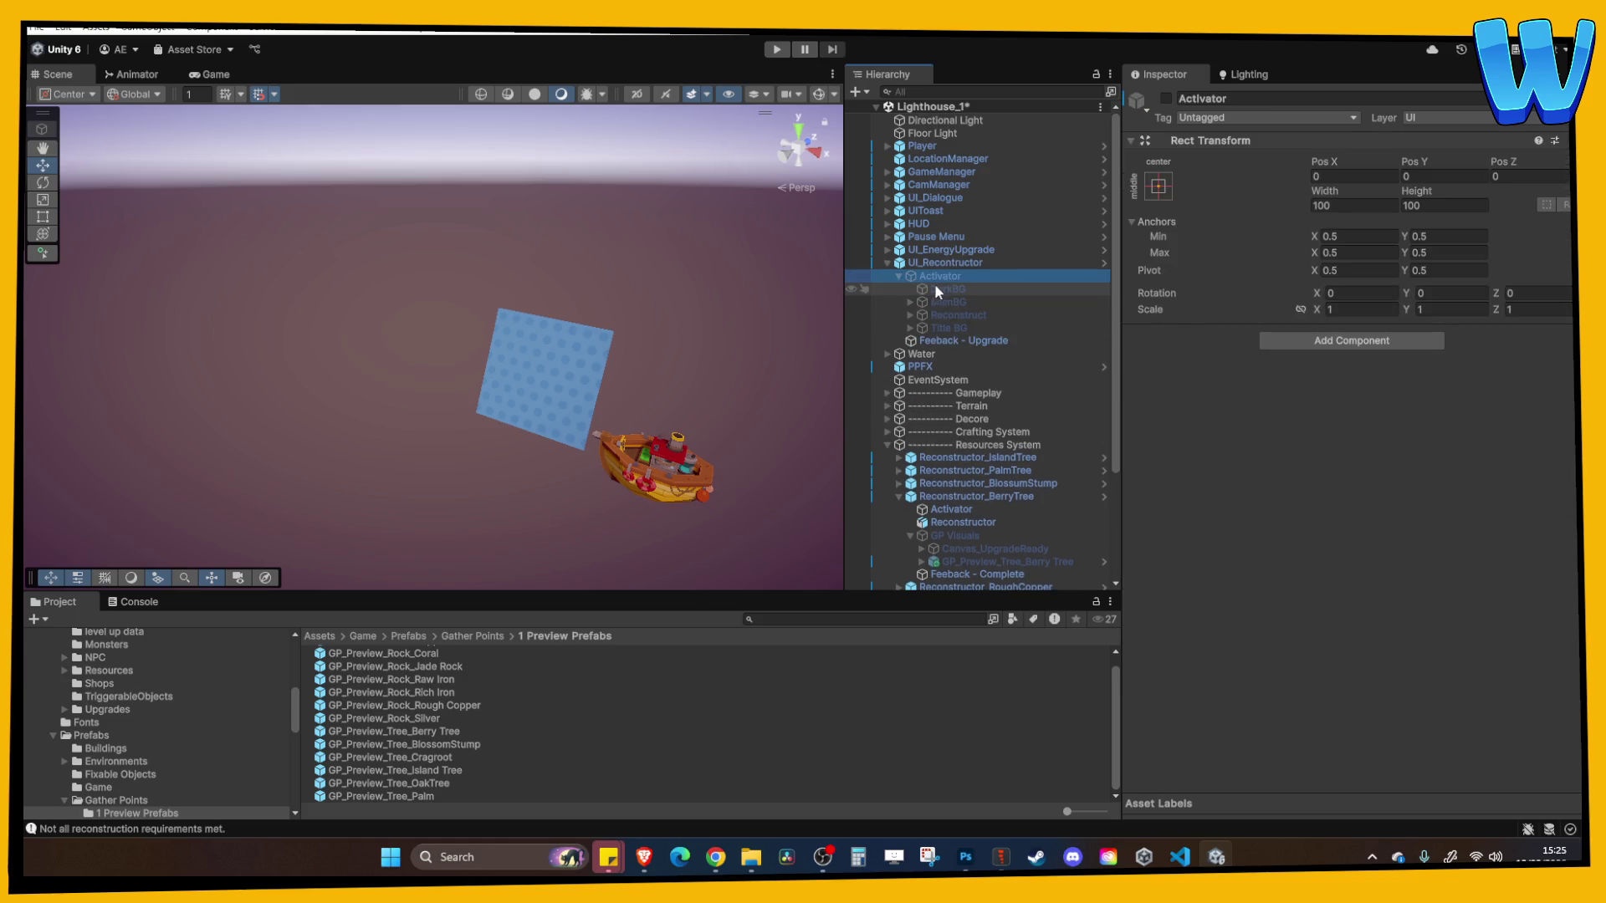
{"action": "left_click", "coordinate": [943, 262]}
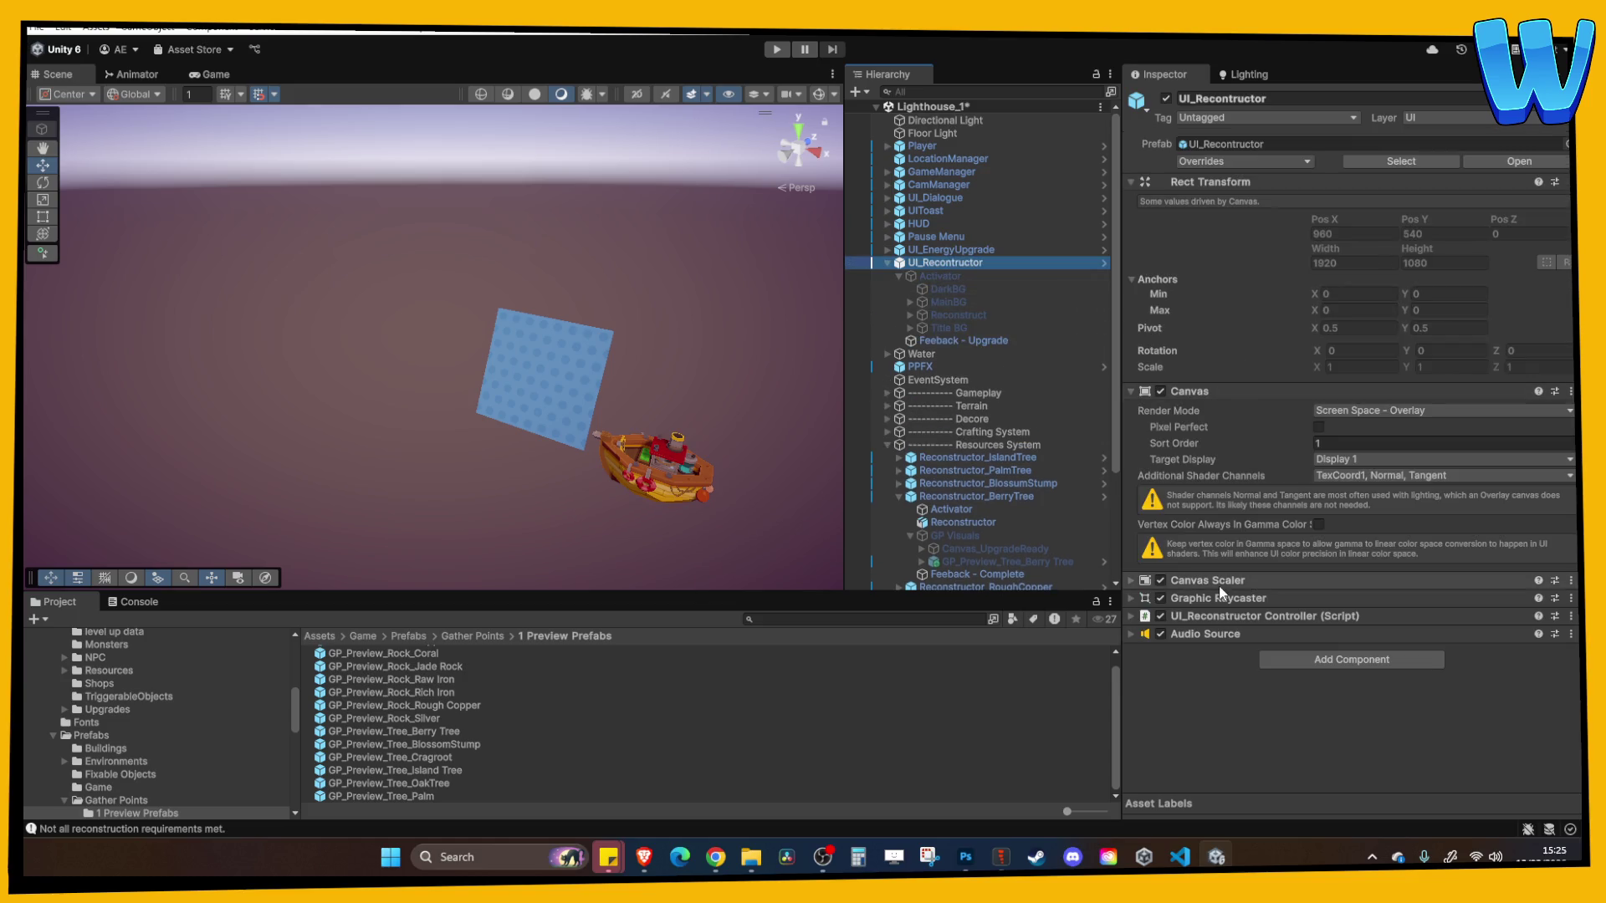
Review the UI_Reconstructor Controller script's references, then start a playtest
{"action": "left_click", "coordinate": [1223, 615]}
{"action": "scroll", "coordinate": [1263, 544], "scroll_direction": "down", "scroll_amount": 5}
{"action": "scroll", "coordinate": [1243, 510], "scroll_direction": "down", "scroll_amount": 3}
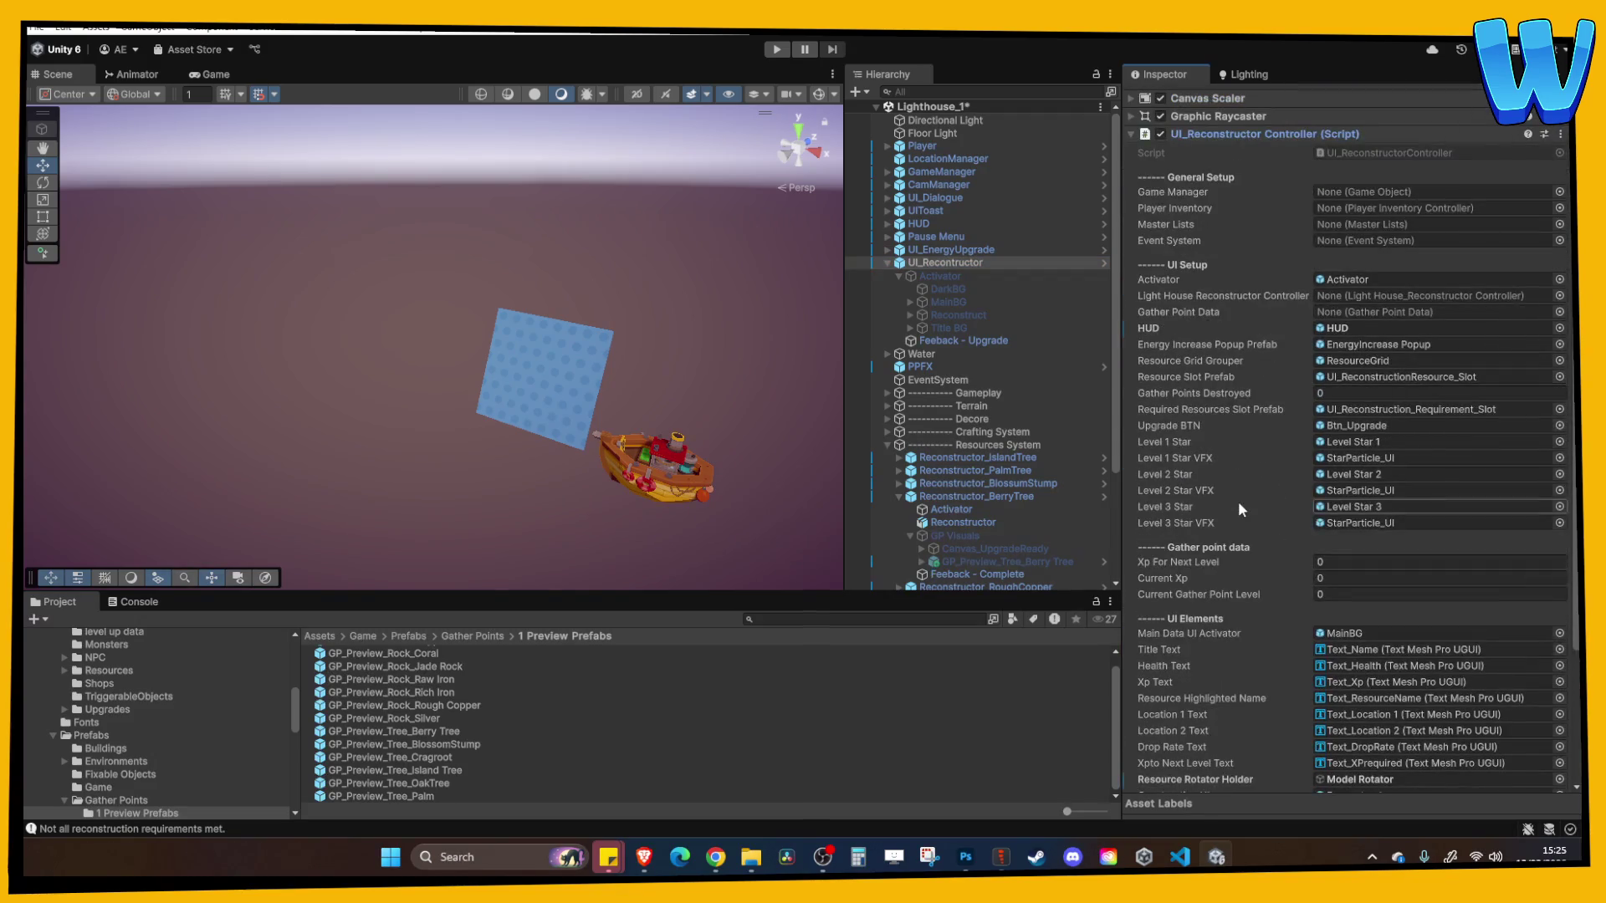
{"action": "scroll", "coordinate": [1239, 505], "scroll_direction": "down", "scroll_amount": 6}
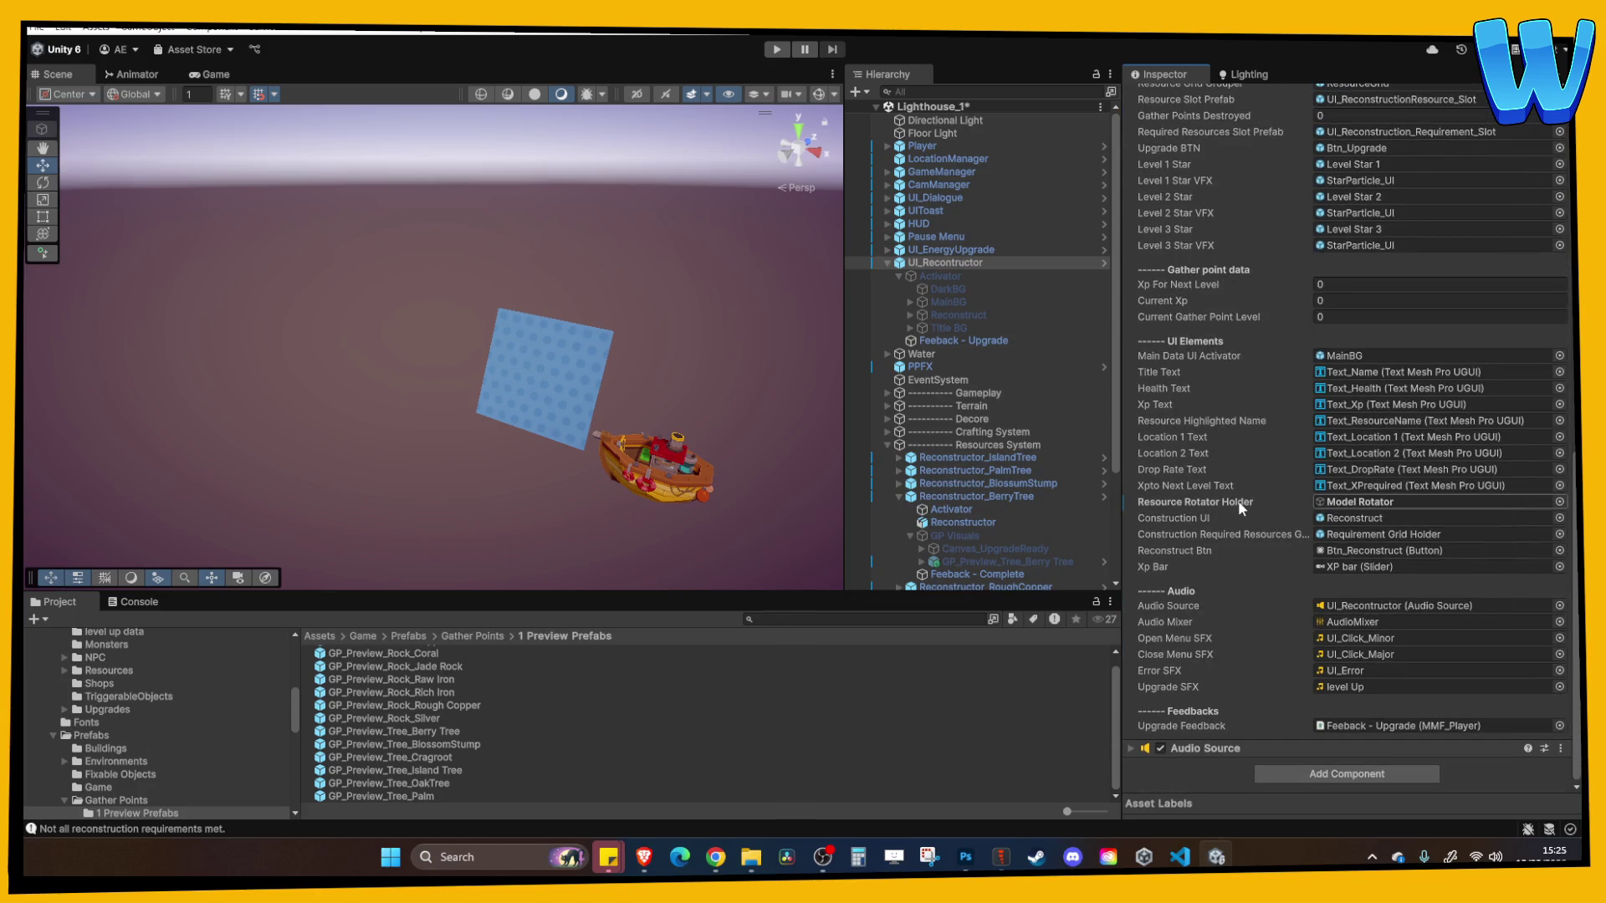
{"action": "left_click", "coordinate": [777, 50]}
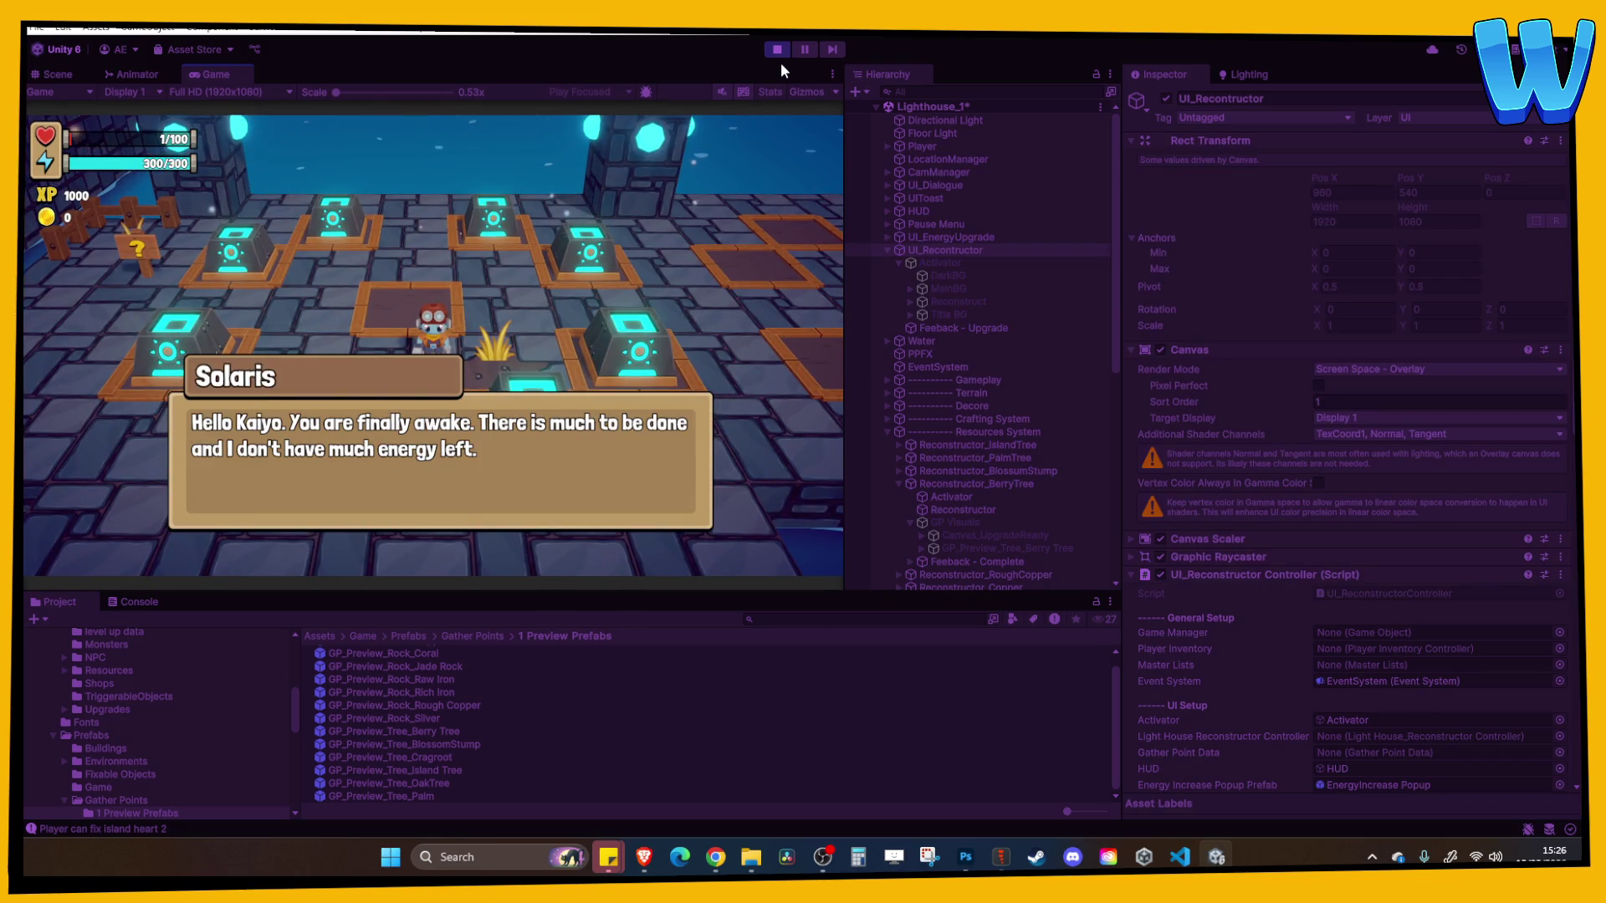
Skip the opening dialogue, walk to the Rough Copper node, then stop and select GameManager
{"action": "key", "text": "space"}
{"action": "key", "text": "space"}
{"action": "key", "text": "space"}
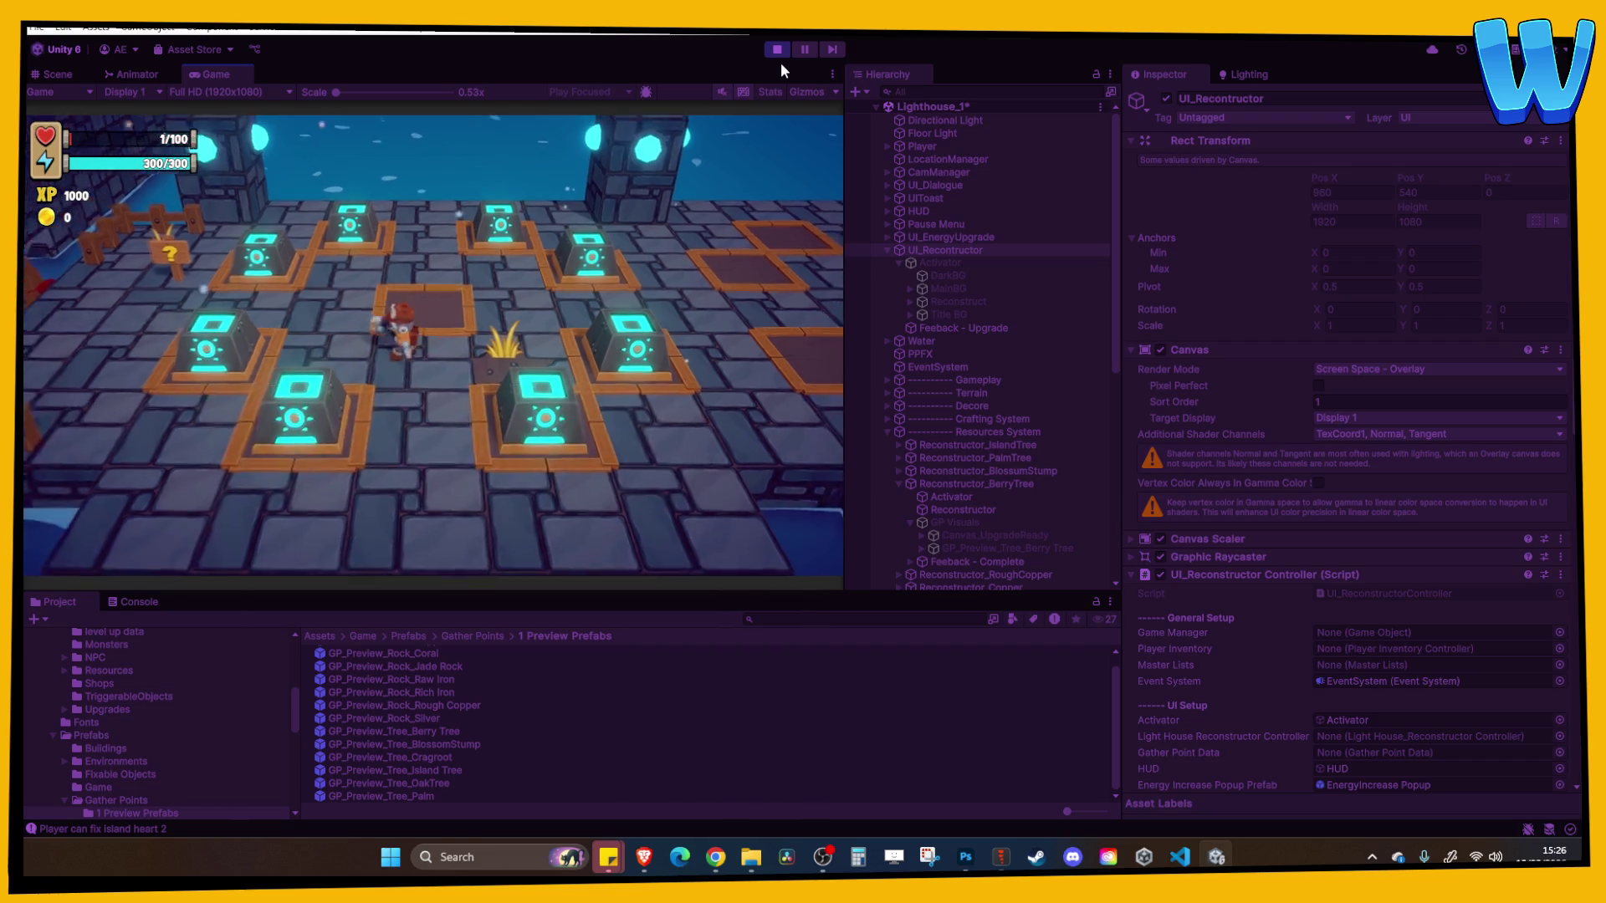
{"action": "key", "text": "a"}
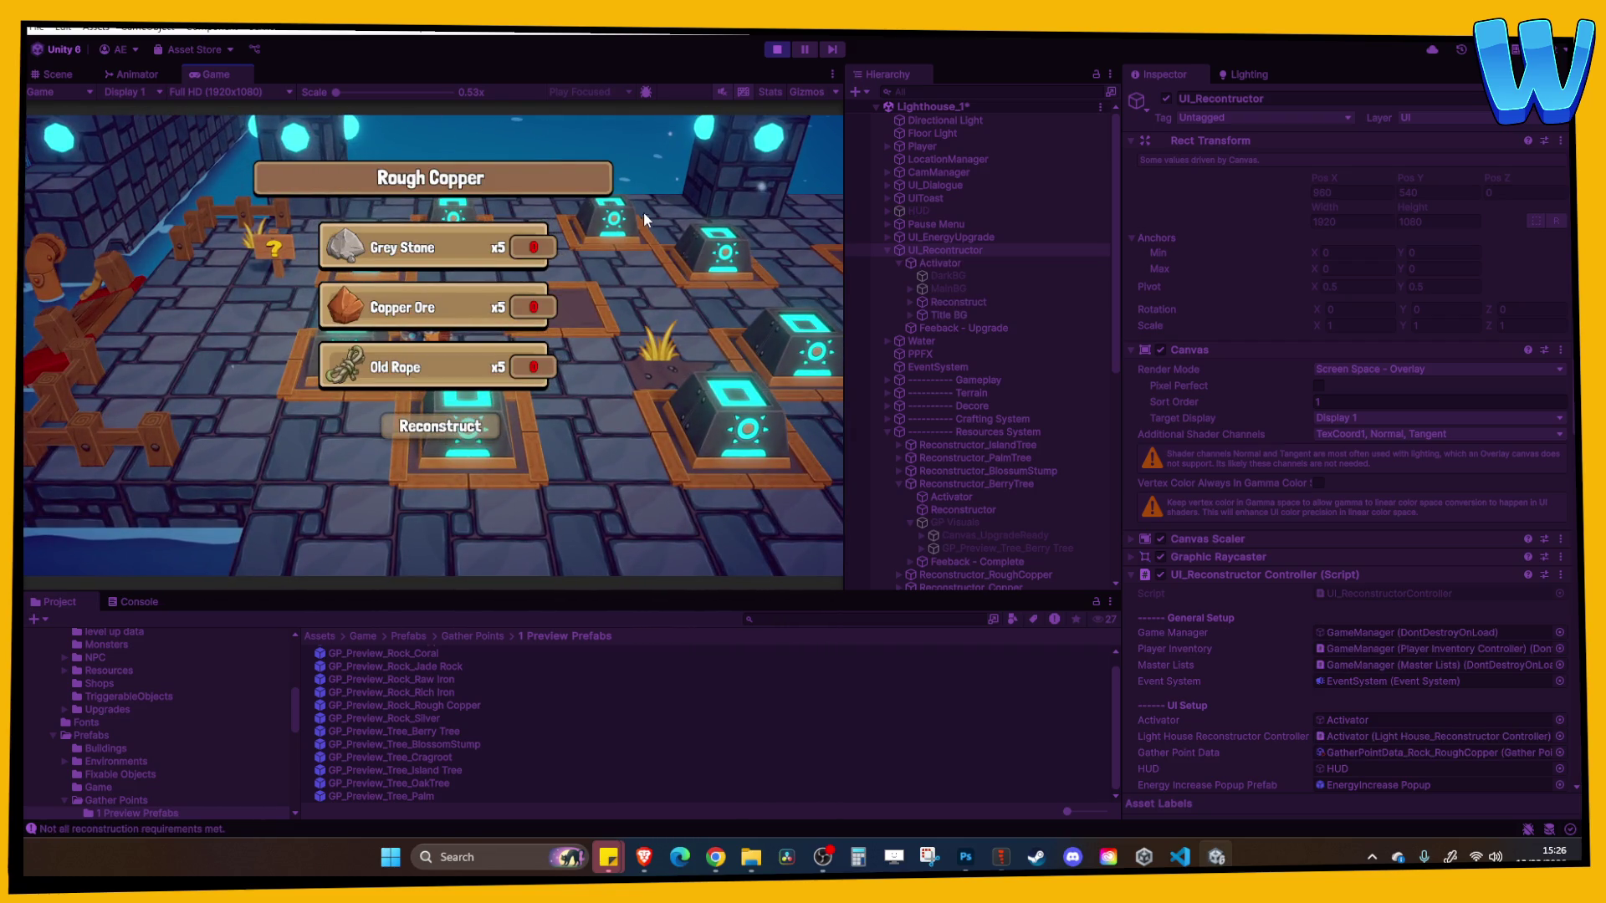
{"action": "left_click", "coordinate": [776, 49]}
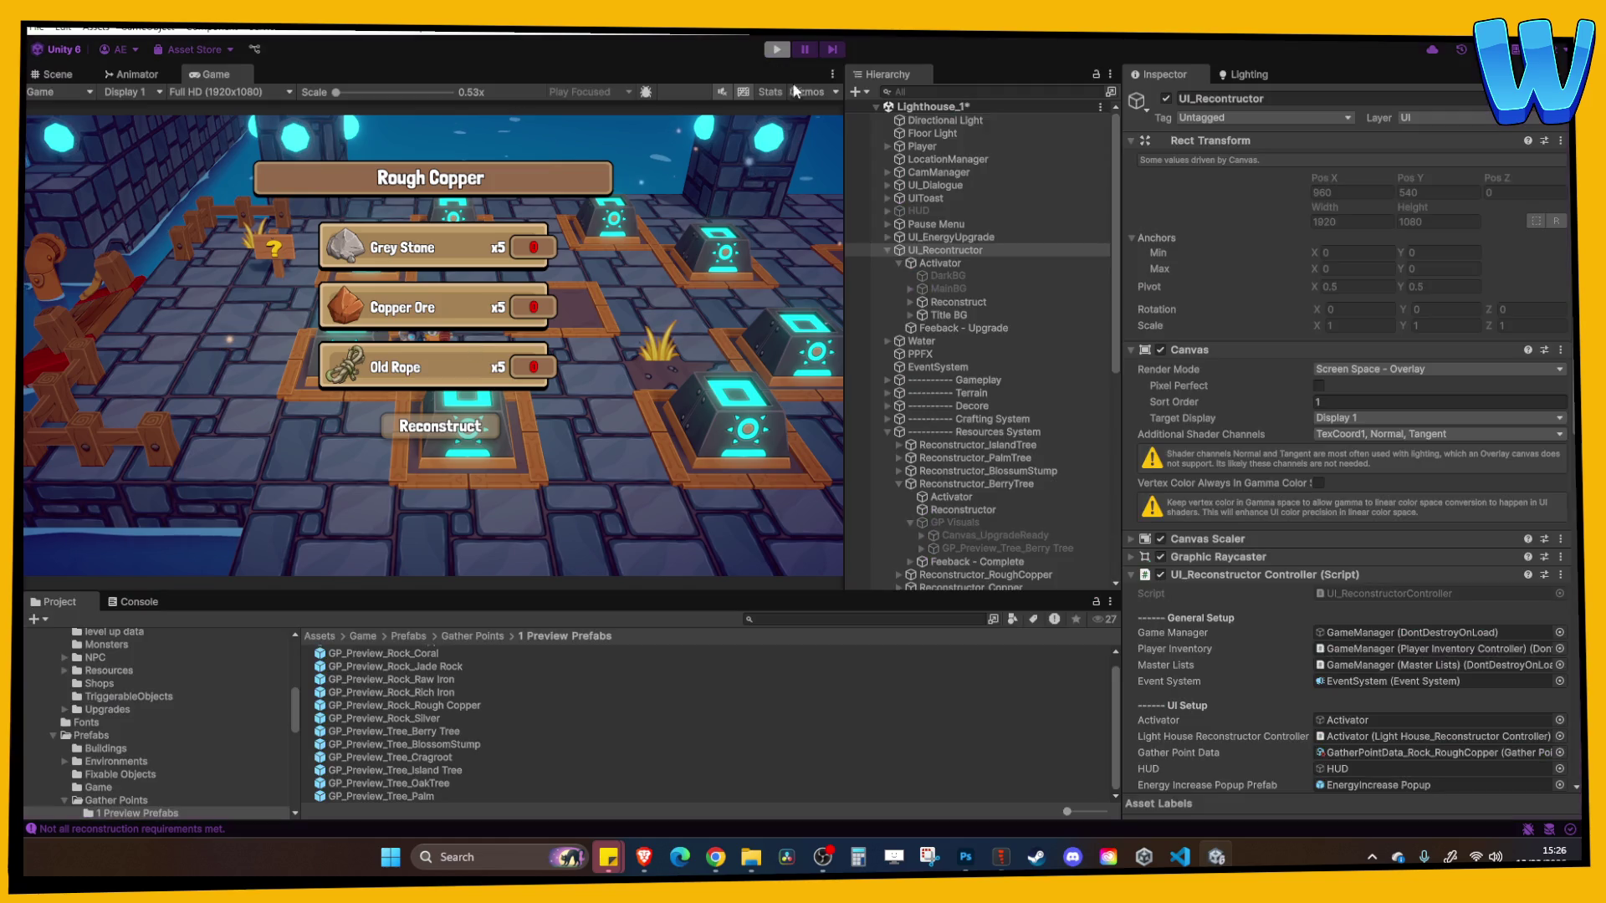
{"action": "left_click", "coordinate": [945, 172]}
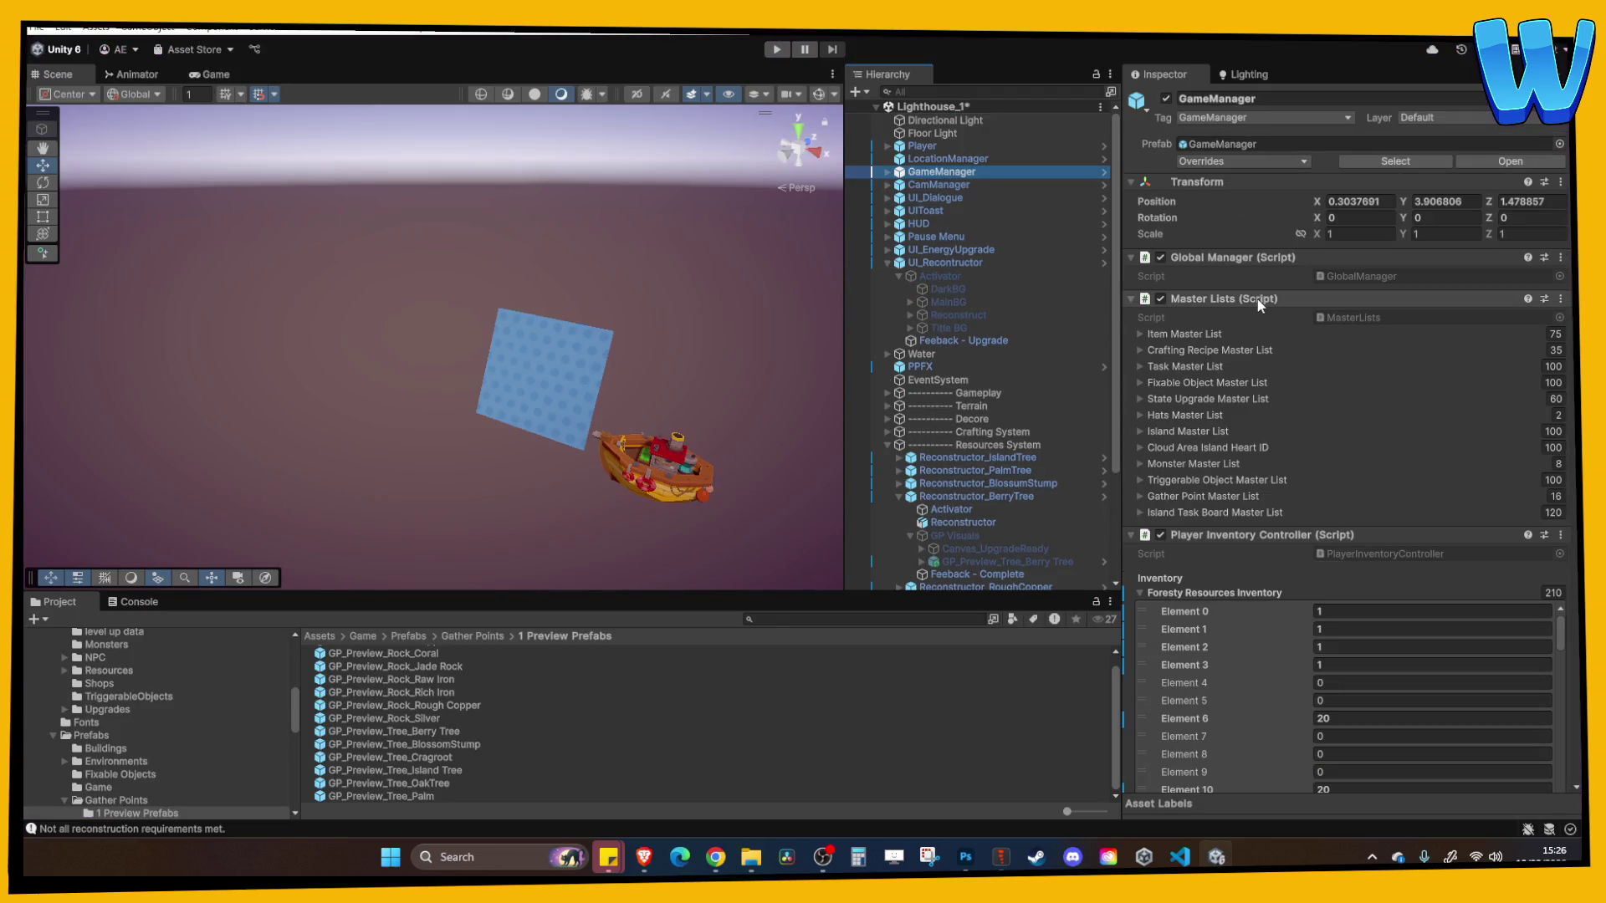
Browse the Item Master List entries, then collapse the master lists
{"action": "left_click", "coordinate": [1192, 334]}
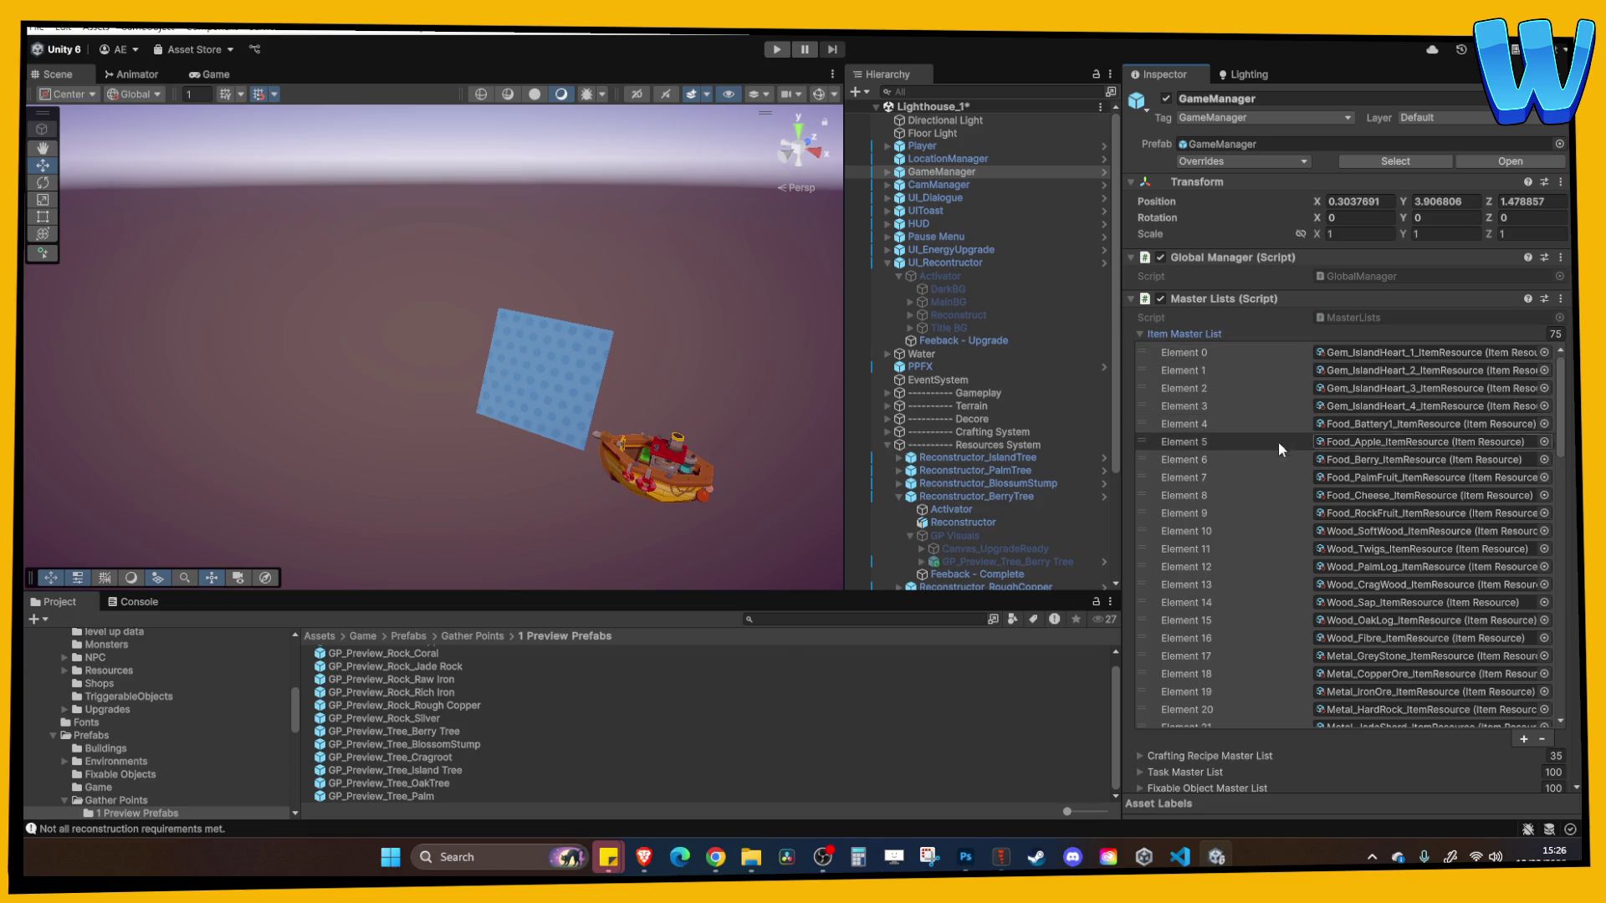
{"action": "scroll", "coordinate": [1273, 475], "scroll_direction": "down", "scroll_amount": 10}
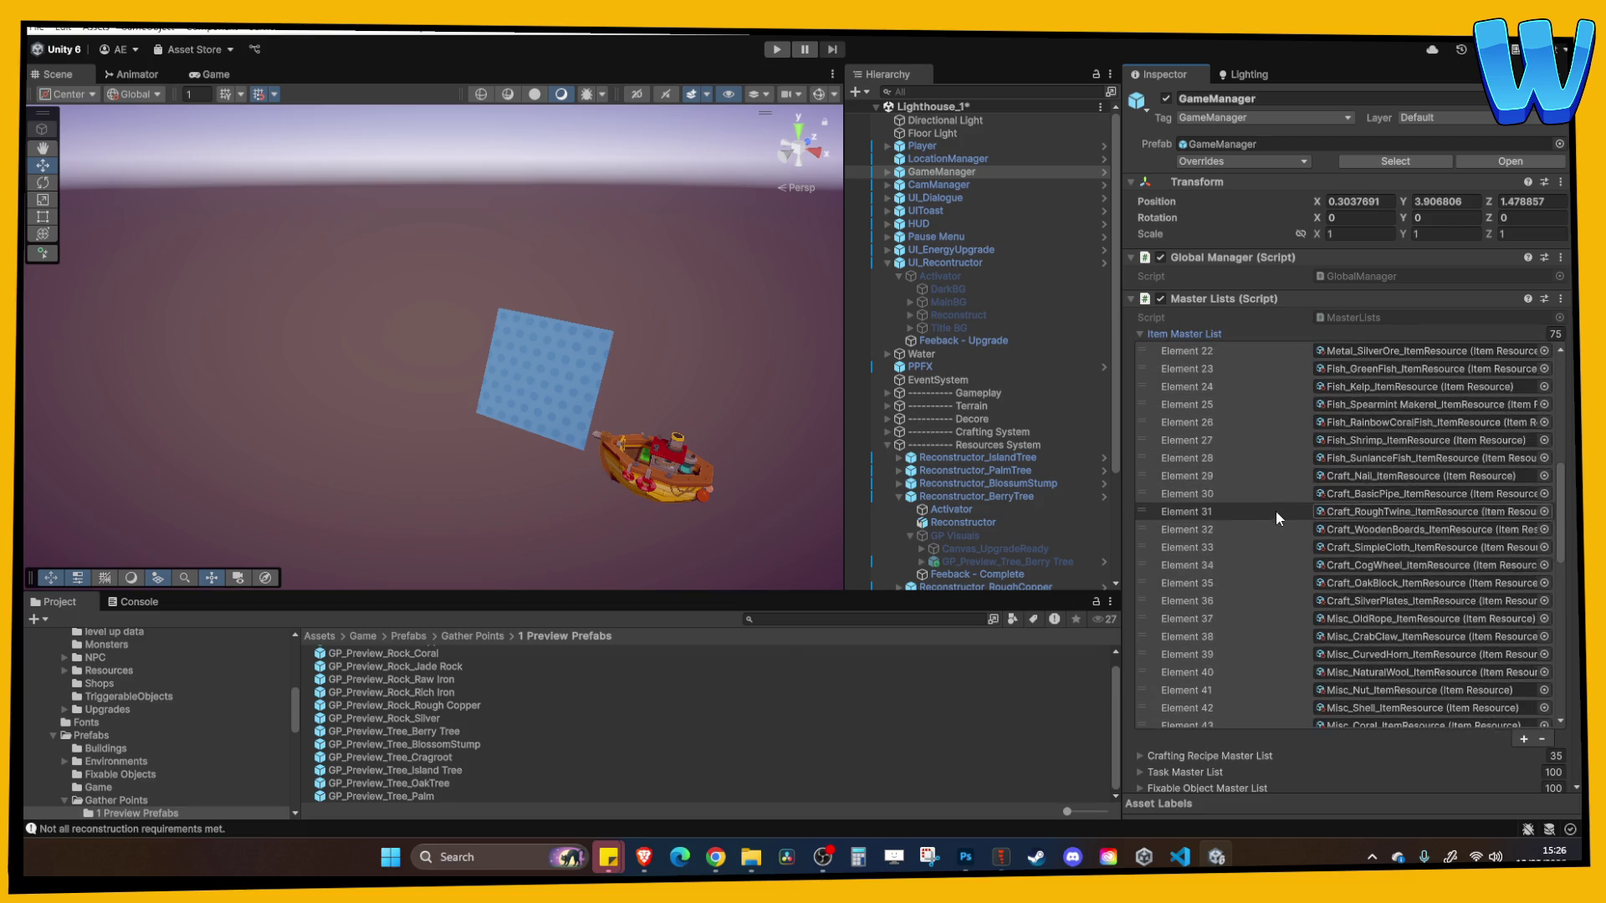
{"action": "scroll", "coordinate": [1277, 515], "scroll_direction": "up", "scroll_amount": 5}
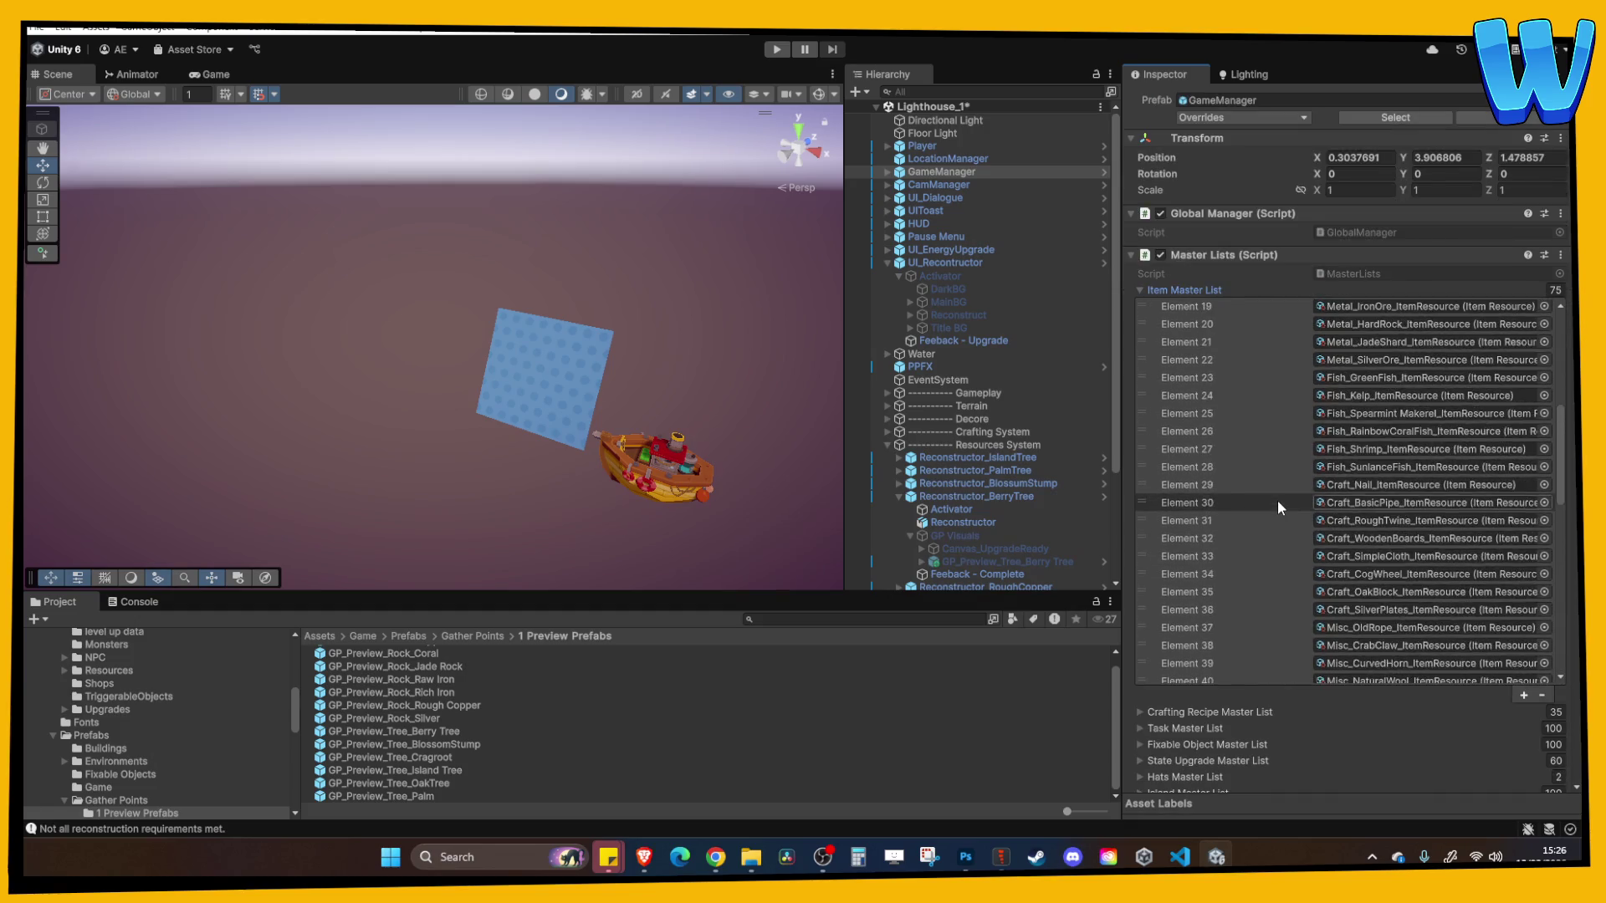
{"action": "scroll", "coordinate": [1277, 500], "scroll_direction": "up", "scroll_amount": 2}
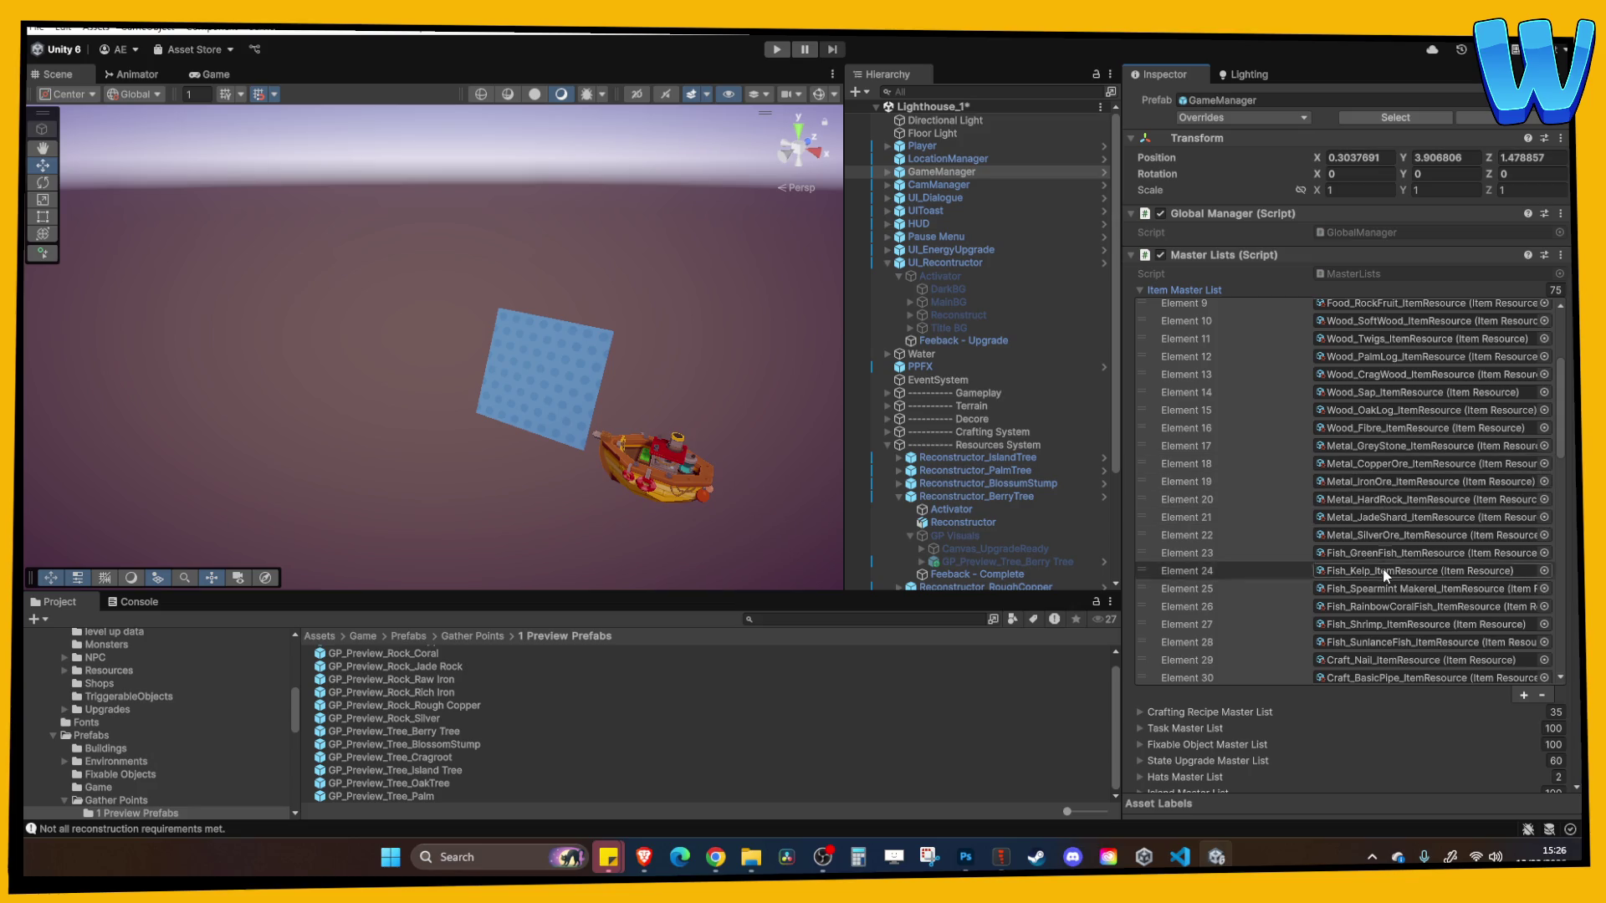
{"action": "scroll", "coordinate": [1388, 577], "scroll_direction": "down", "scroll_amount": 4}
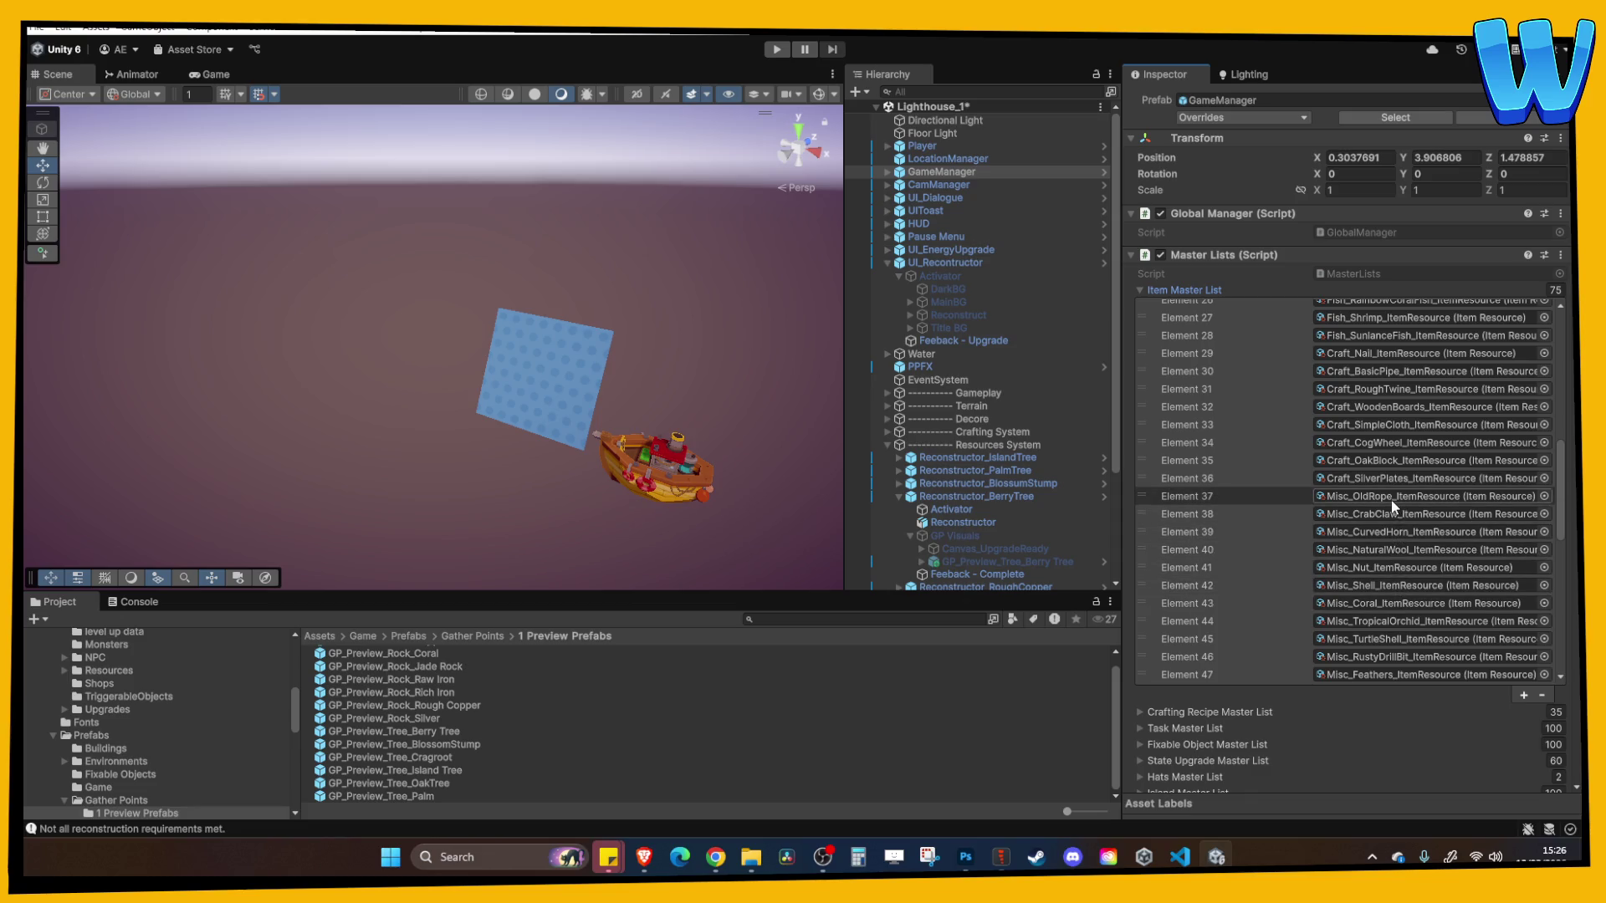
{"action": "scroll", "coordinate": [1305, 356], "scroll_direction": "up", "scroll_amount": 8}
{"action": "left_click", "coordinate": [1265, 298]}
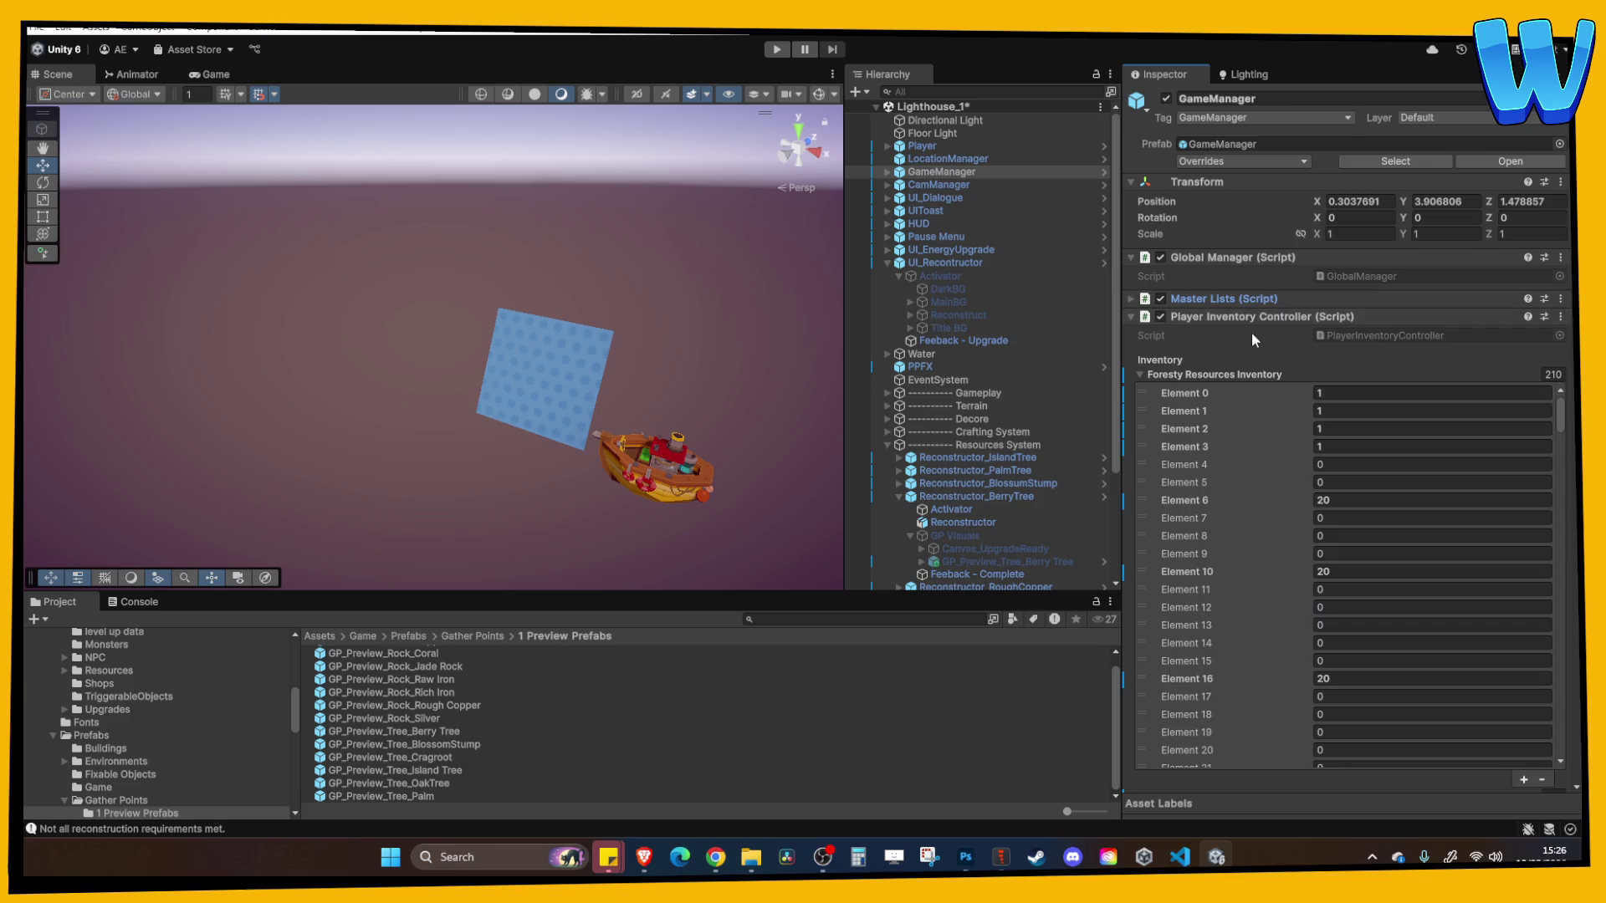
Set inventory Element 17 and Element 37 amounts to 20, then start a playtest
{"action": "left_click", "coordinate": [1342, 696]}
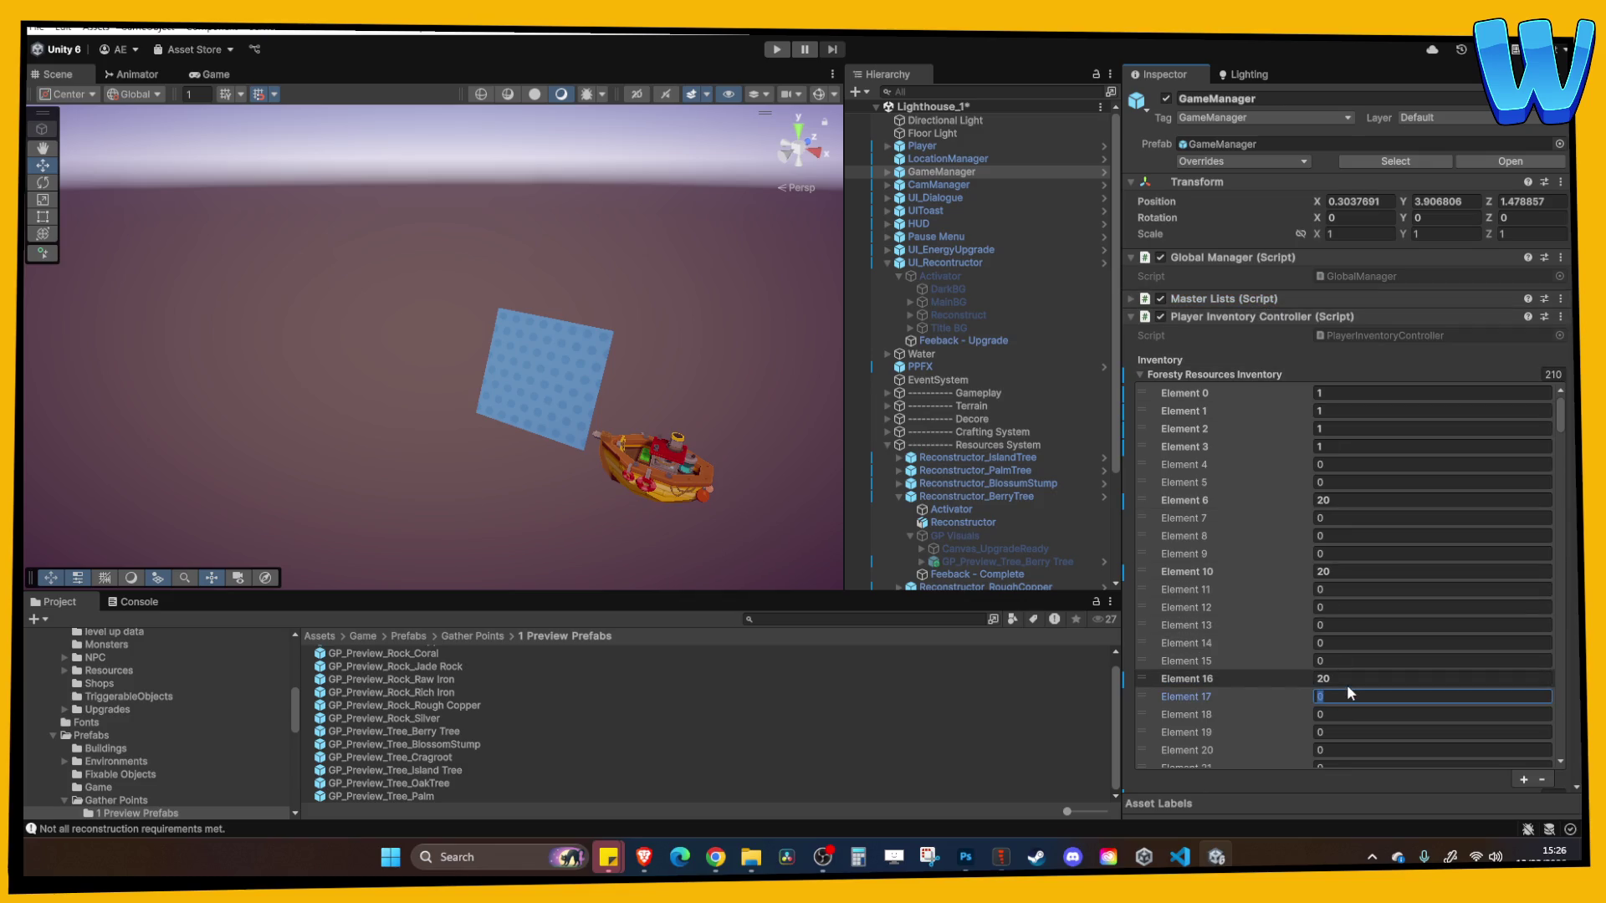
{"action": "type", "text": "20"}
{"action": "key", "text": "Tab"}
{"action": "type", "text": "20"}
{"action": "scroll", "coordinate": [1310, 705], "scroll_direction": "down", "scroll_amount": 2}
{"action": "scroll", "coordinate": [1311, 705], "scroll_direction": "down", "scroll_amount": 6}
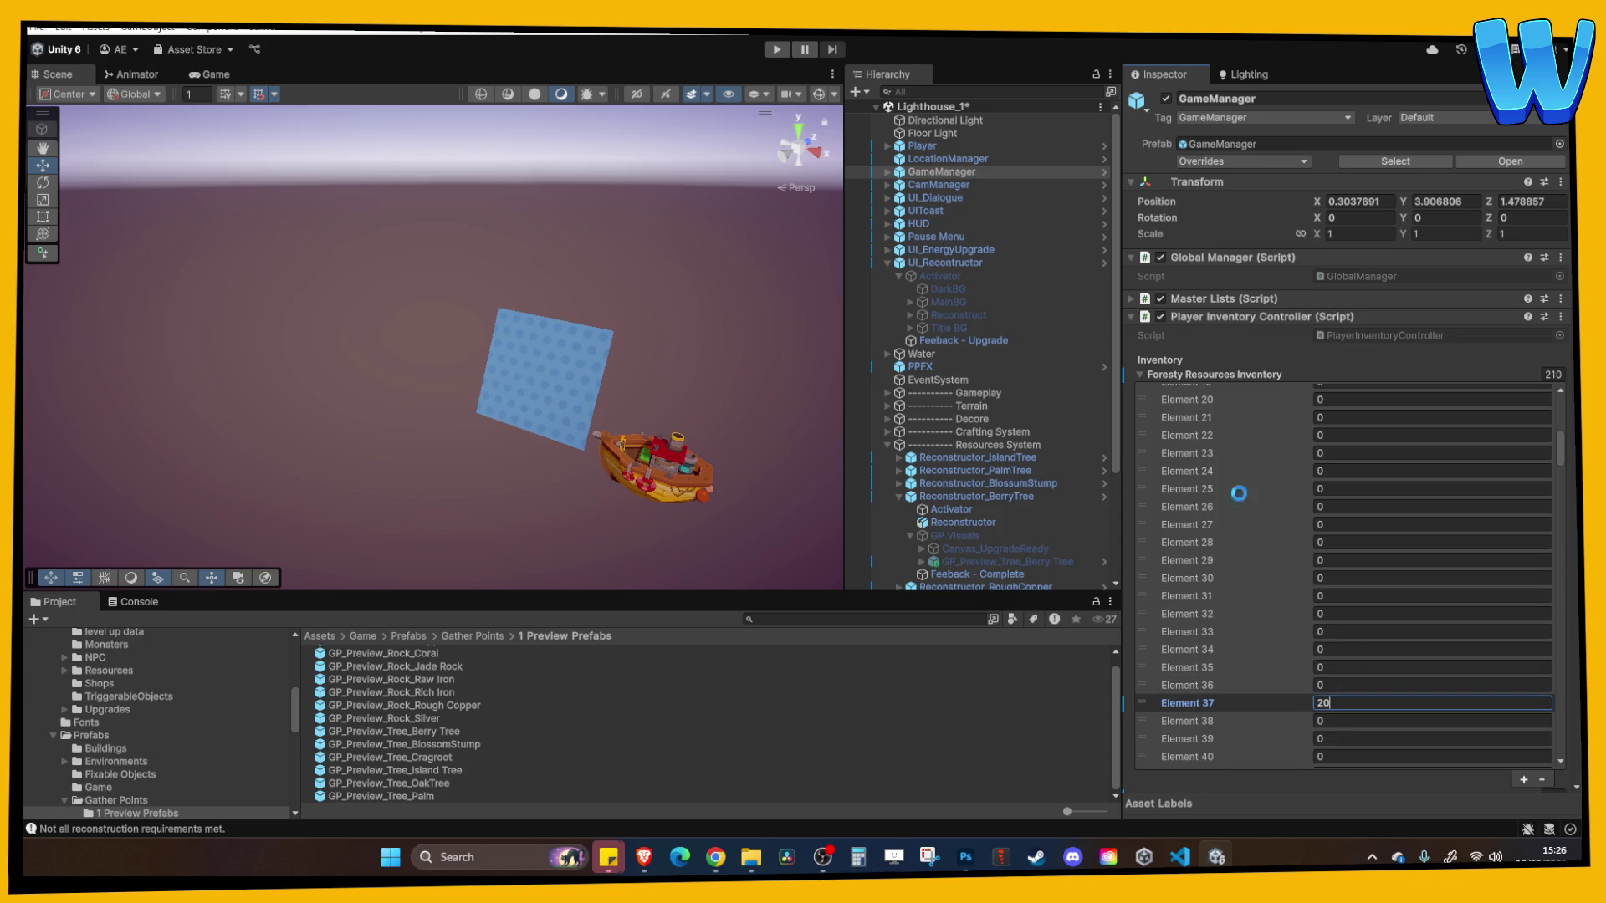
{"action": "left_click", "coordinate": [777, 50]}
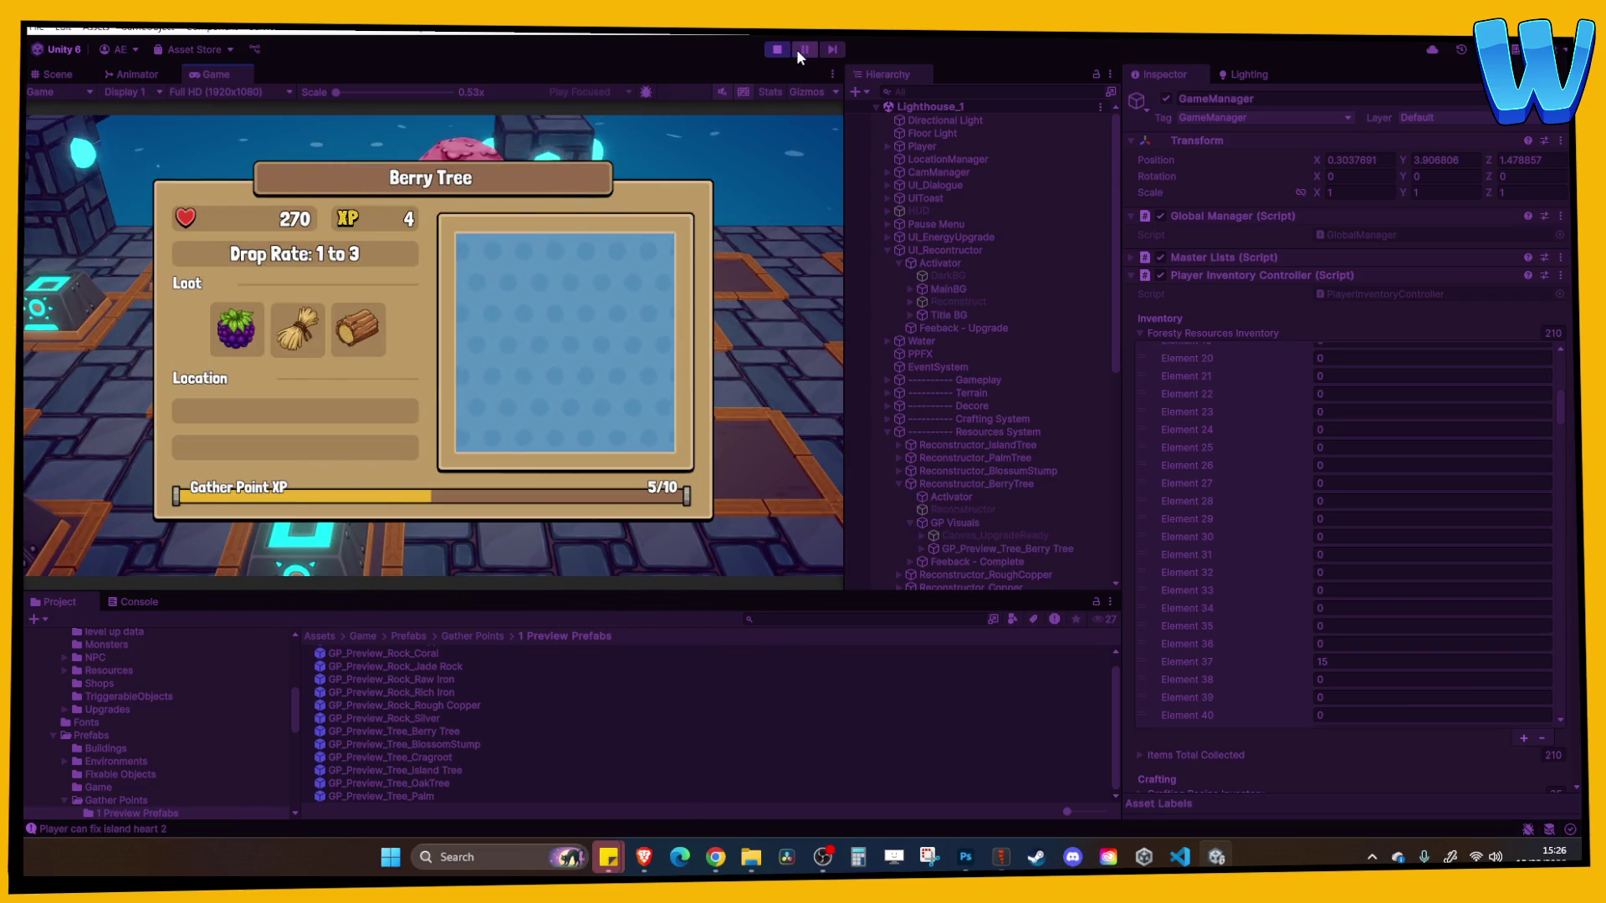
Pause to view the Berry Tree preview, stop the playtest, and collapse UI_Reconstructor
{"action": "left_click", "coordinate": [802, 52]}
{"action": "mouse_move", "coordinate": [655, 218]}
{"action": "left_mouse_down"}
{"action": "mouse_move", "coordinate": [502, 387]}
{"action": "mouse_move", "coordinate": [501, 351]}
{"action": "mouse_move", "coordinate": [394, 327]}
{"action": "mouse_move", "coordinate": [321, 334]}
{"action": "mouse_move", "coordinate": [744, 92]}
{"action": "left_mouse_up"}
{"action": "left_click", "coordinate": [778, 49]}
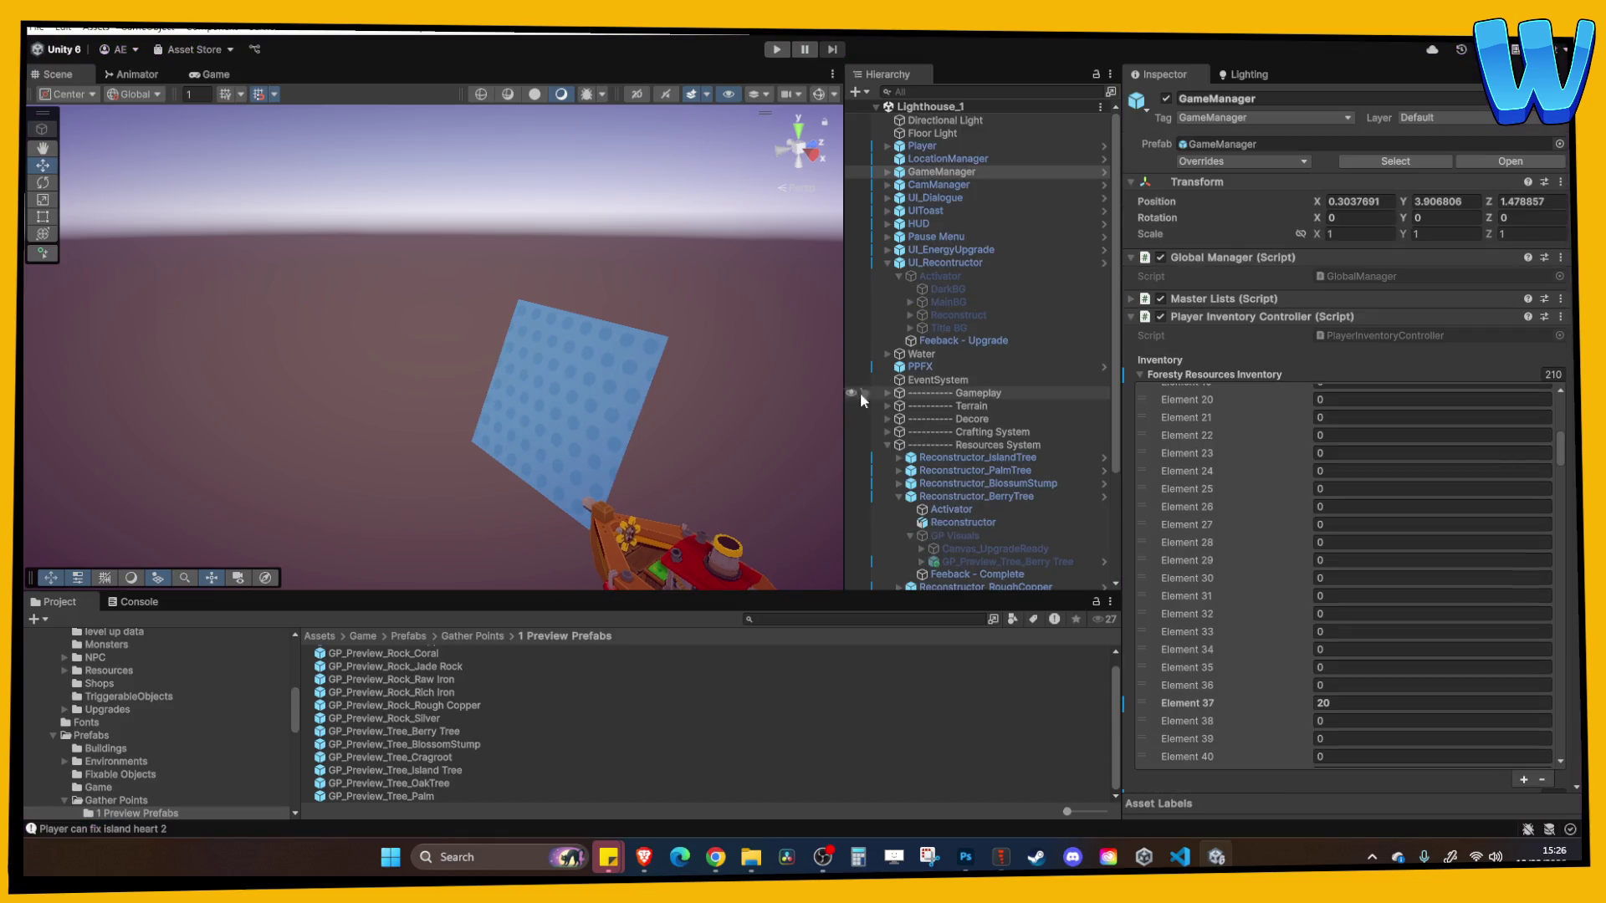
{"action": "mouse_move", "coordinate": [753, 402]}
{"action": "left_mouse_down"}
{"action": "mouse_move", "coordinate": [550, 445]}
{"action": "mouse_move", "coordinate": [778, 368]}
{"action": "mouse_move", "coordinate": [711, 352]}
{"action": "left_mouse_up"}
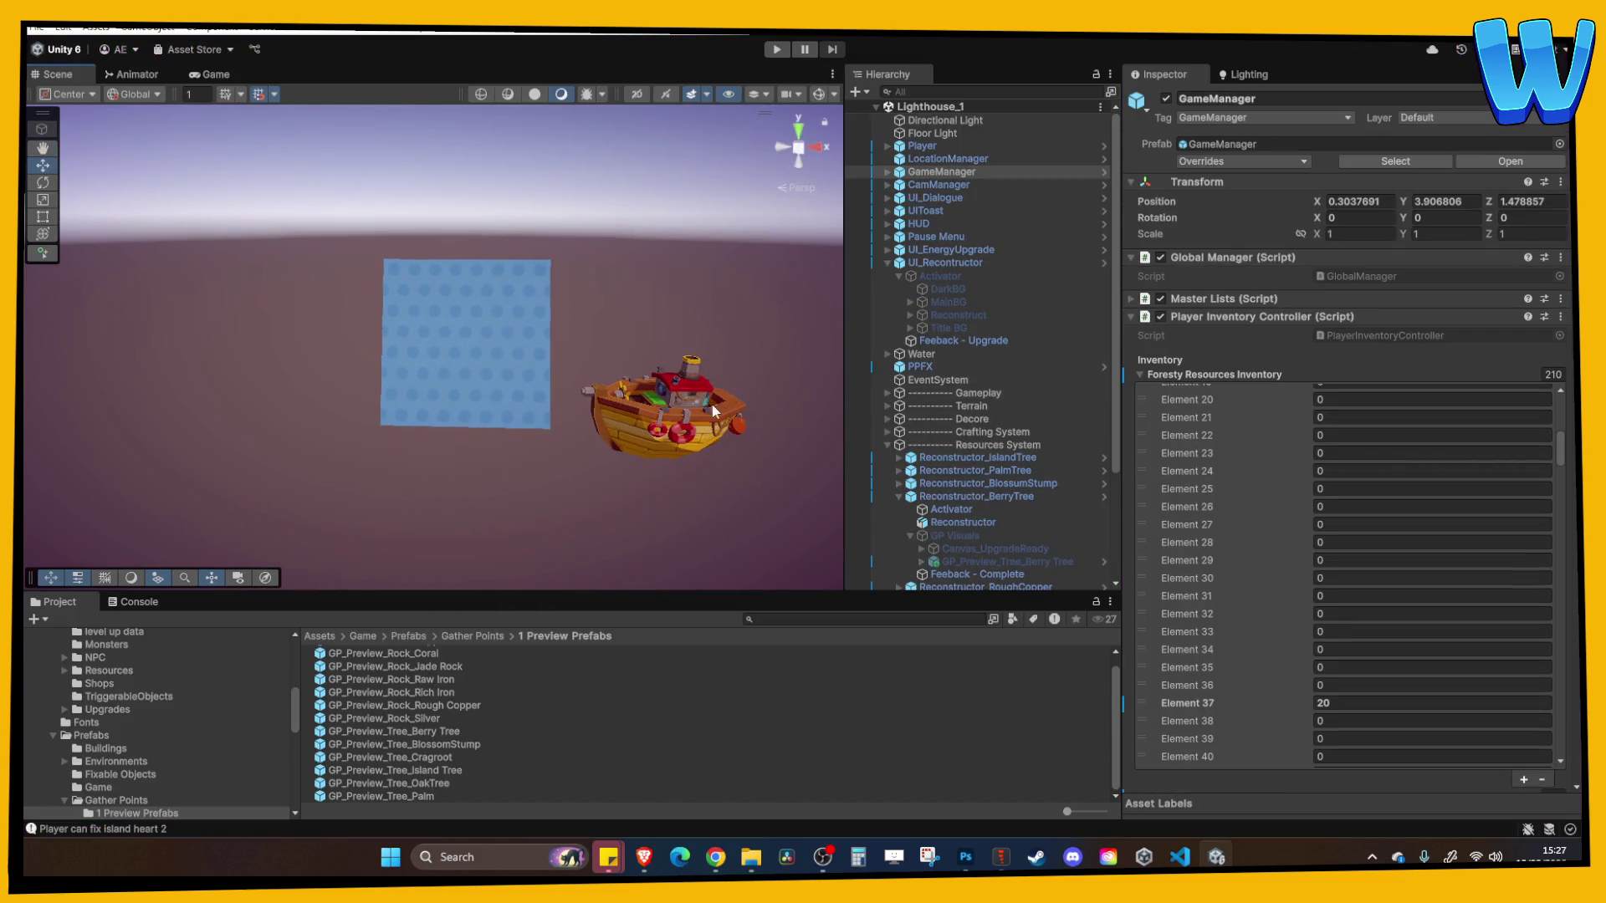
{"action": "left_click", "coordinate": [887, 263]}
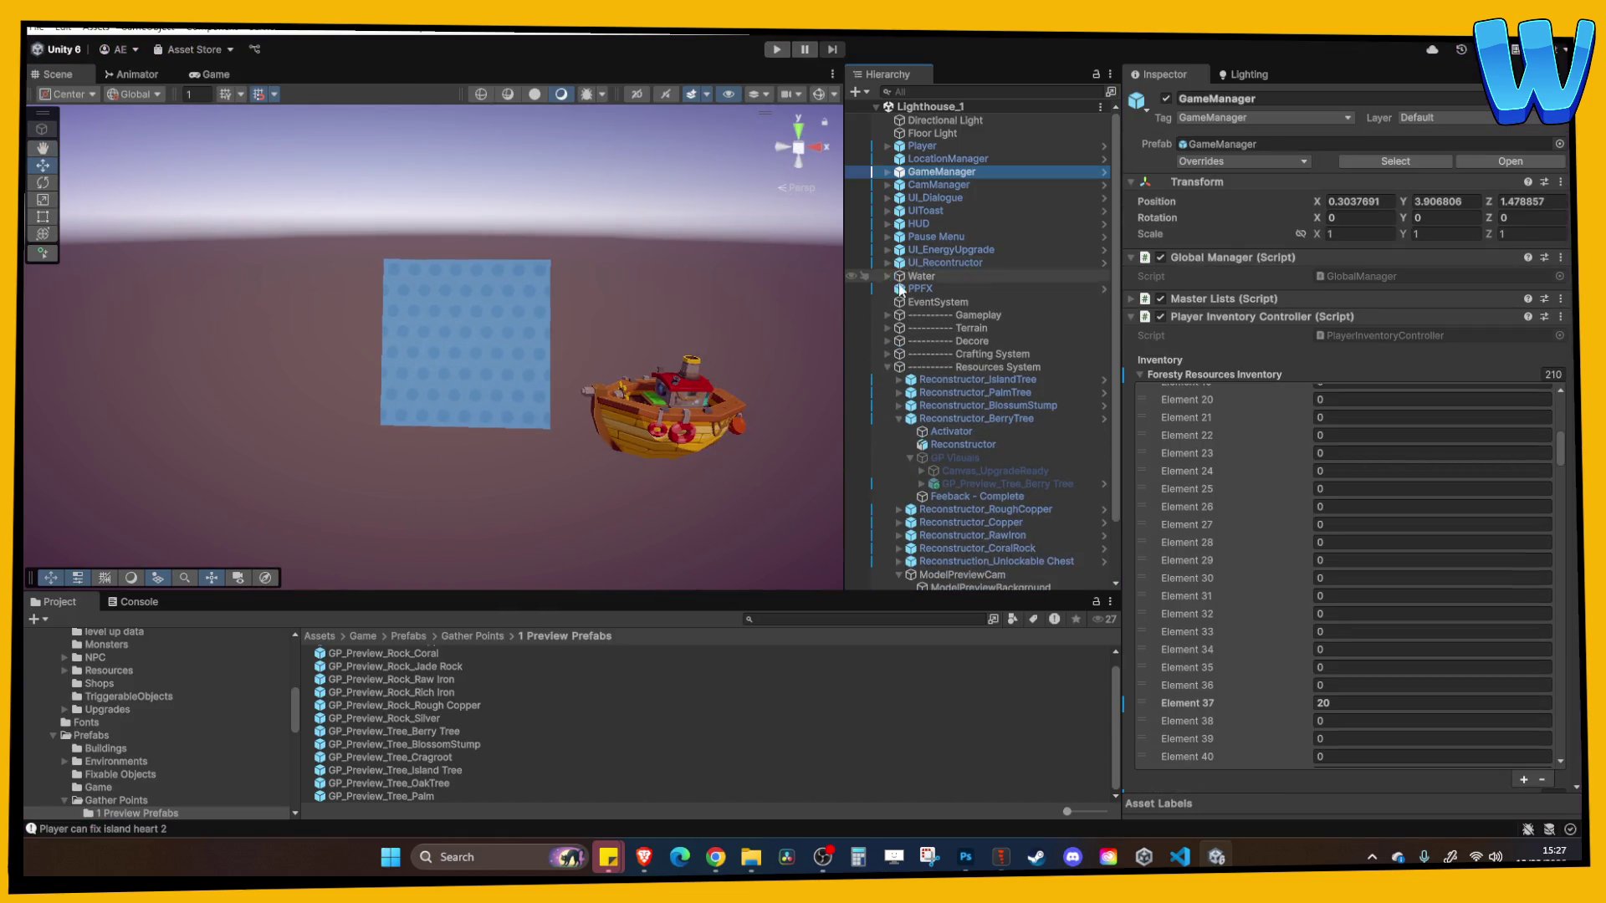
From the Berry Tree Activator, locate GatherPointData_Tree_BerryTree and the GP_Preview_Tree_Berry Tree prefab
{"action": "left_click", "coordinate": [947, 430]}
{"action": "left_click", "coordinate": [953, 444]}
{"action": "left_click", "coordinate": [953, 434]}
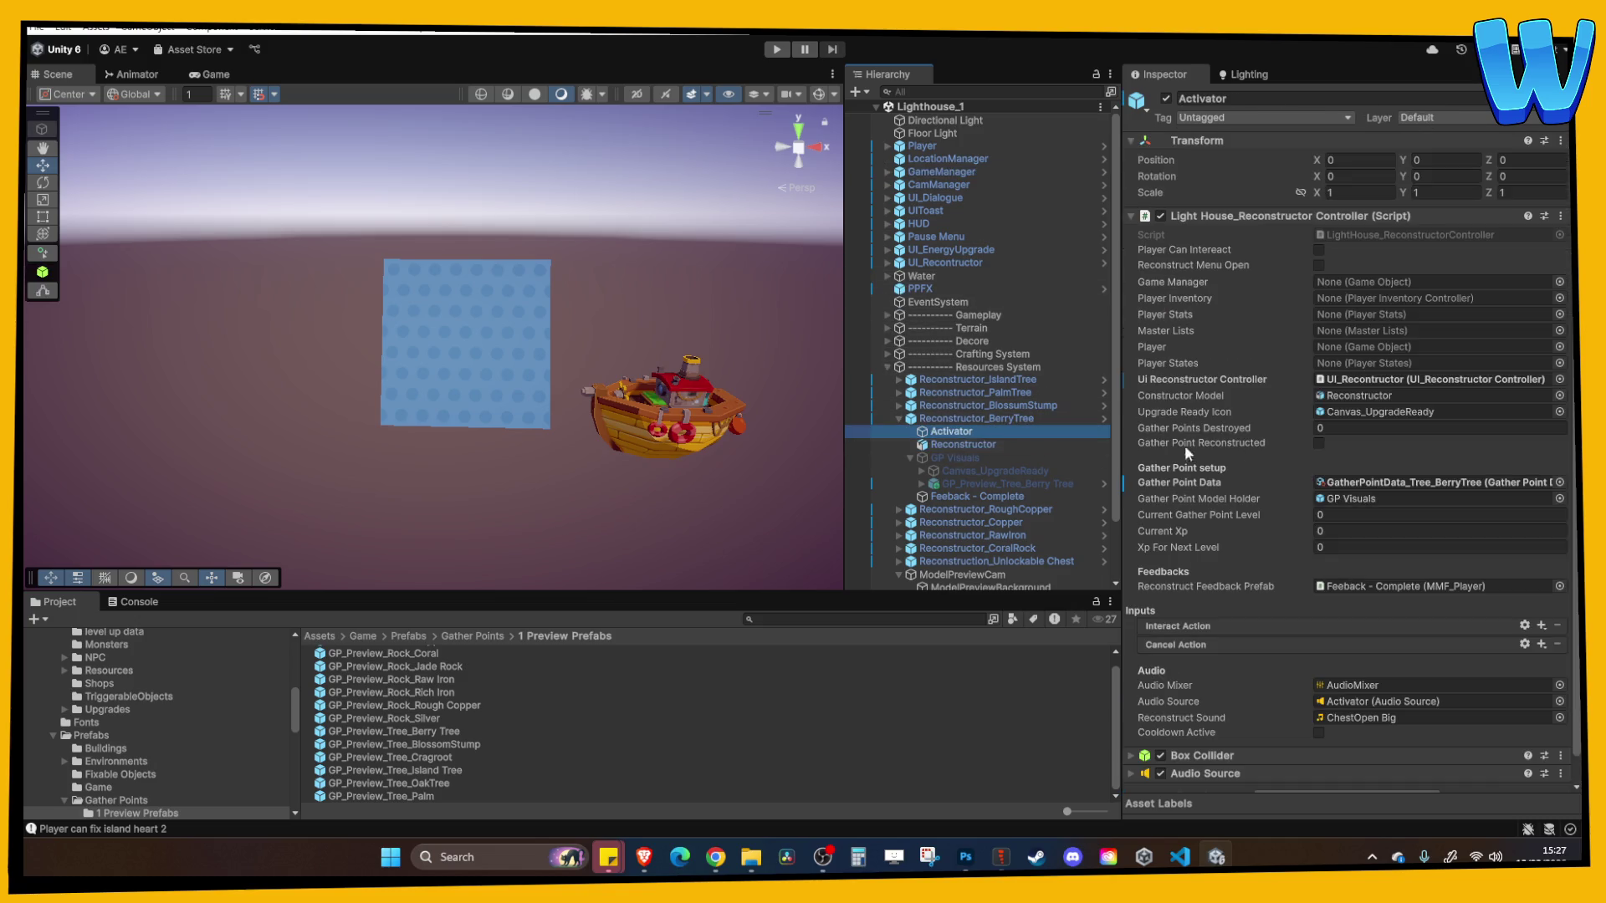
{"action": "left_click", "coordinate": [1356, 485]}
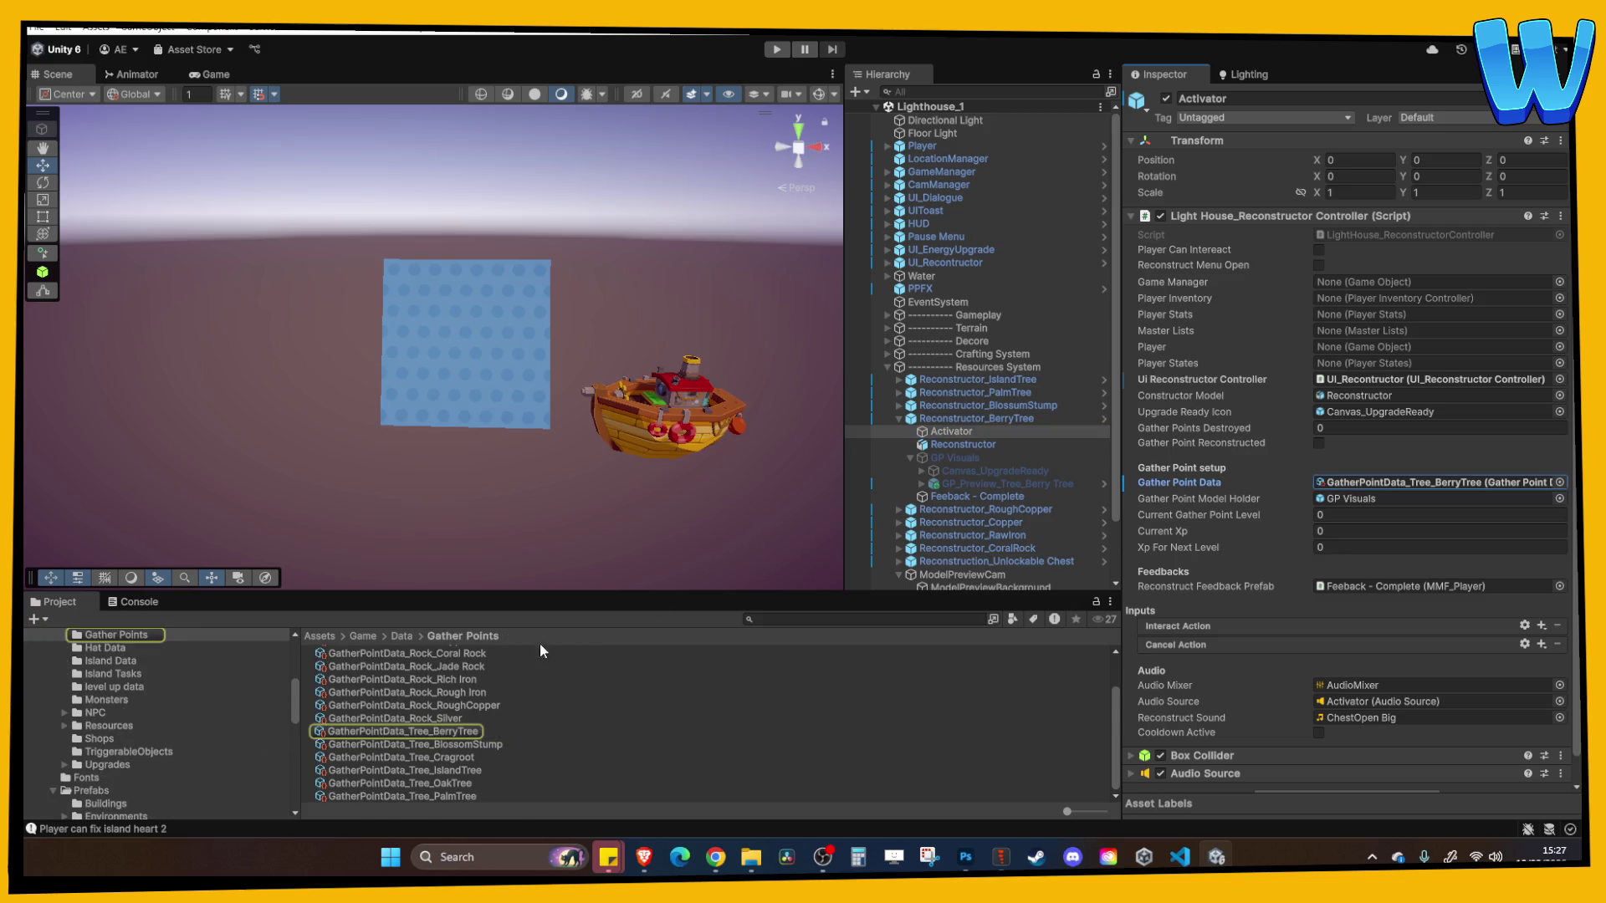
{"action": "left_click", "coordinate": [463, 731]}
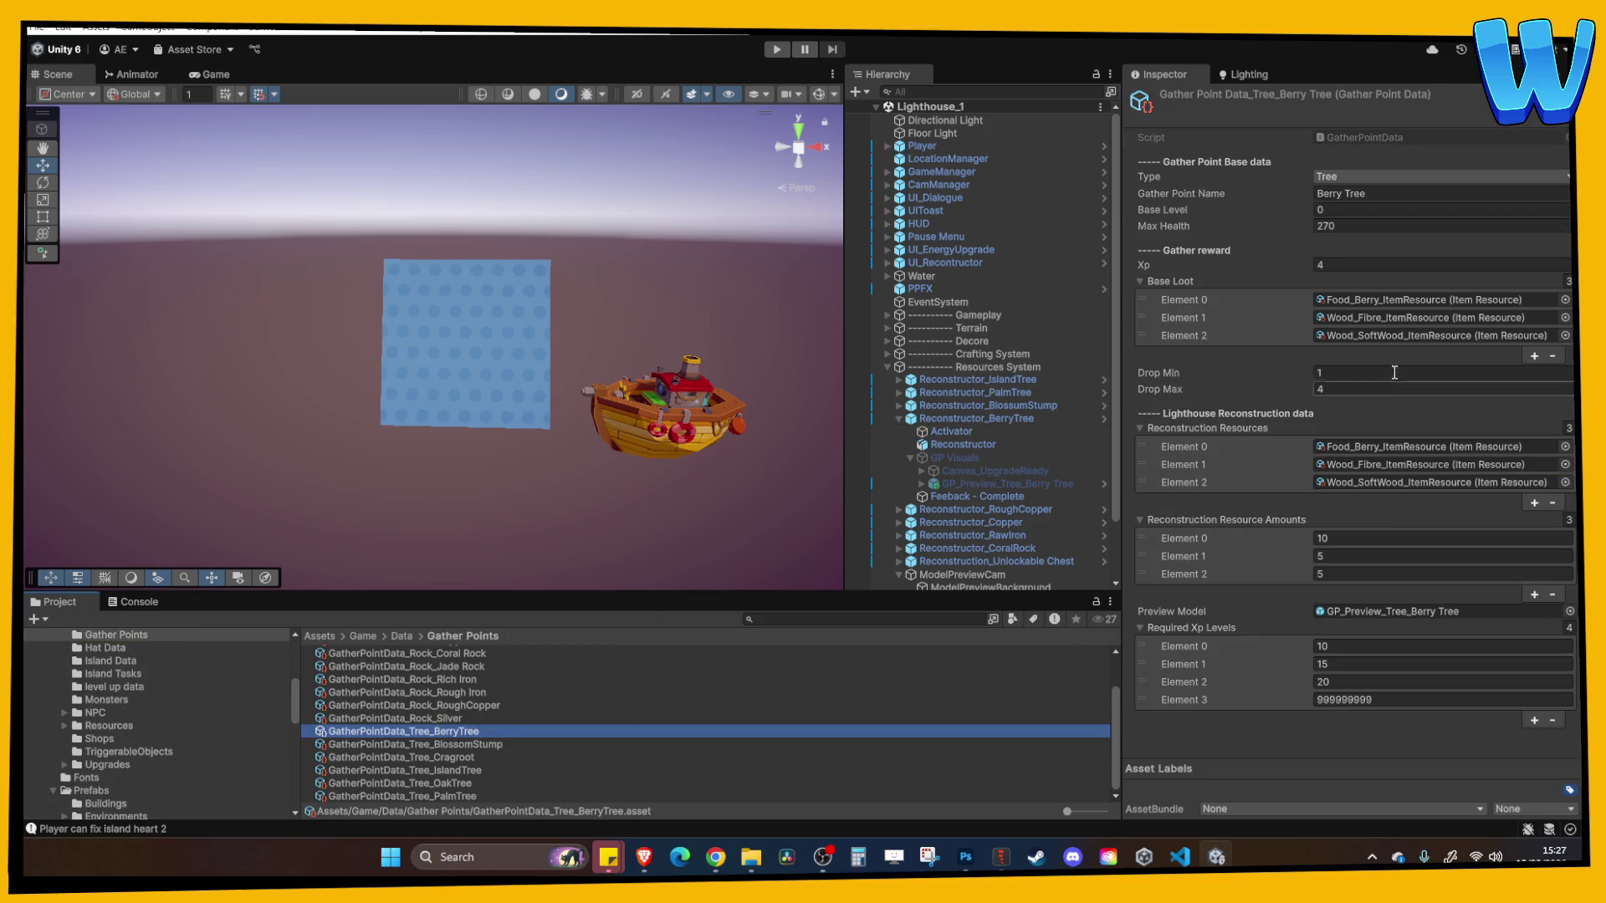
{"action": "left_click", "coordinate": [1412, 614]}
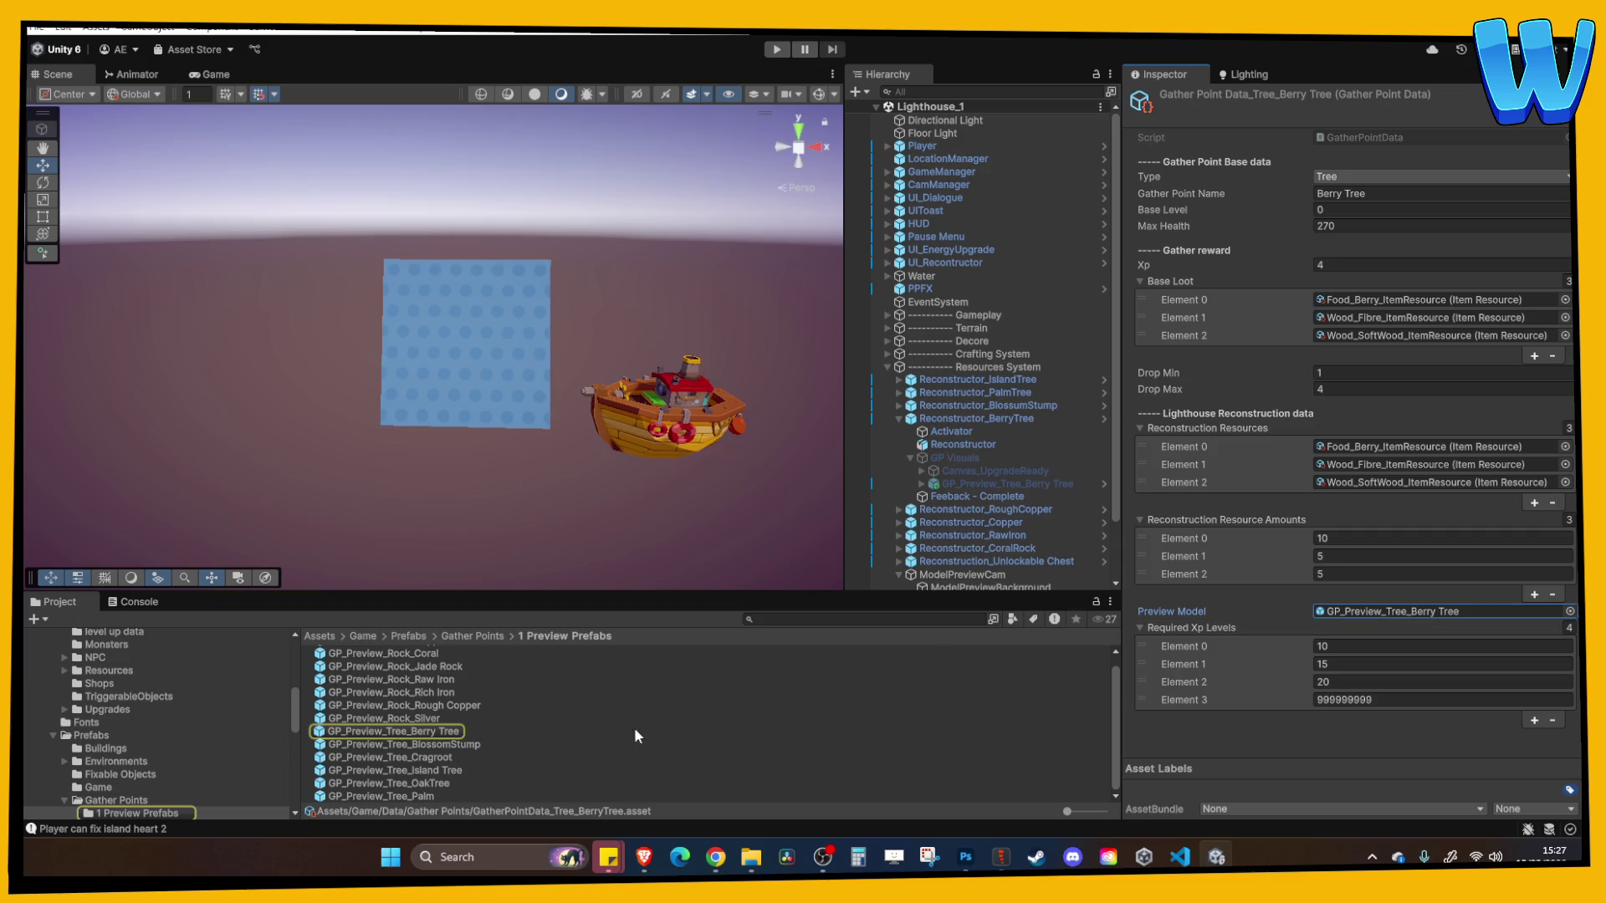
{"action": "left_click", "coordinate": [453, 731]}
Open GP_Preview_Tree_Berry Tree and inspect its root, Model container and Berry Tree transforms
{"action": "double_click", "coordinate": [420, 732]}
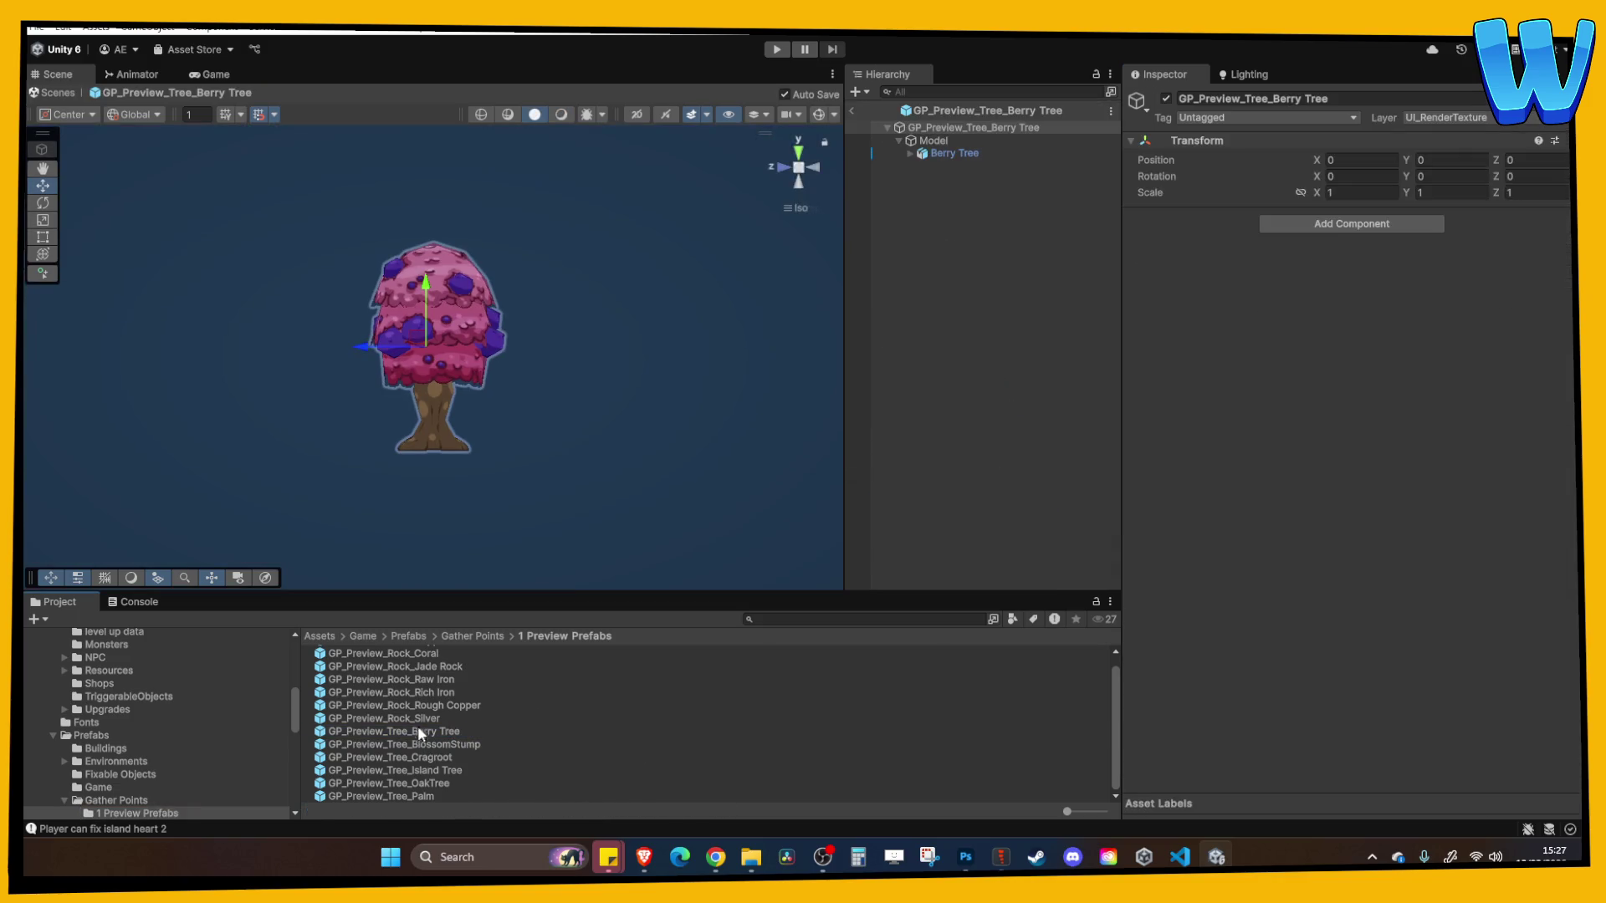
{"action": "double_click", "coordinate": [414, 716]}
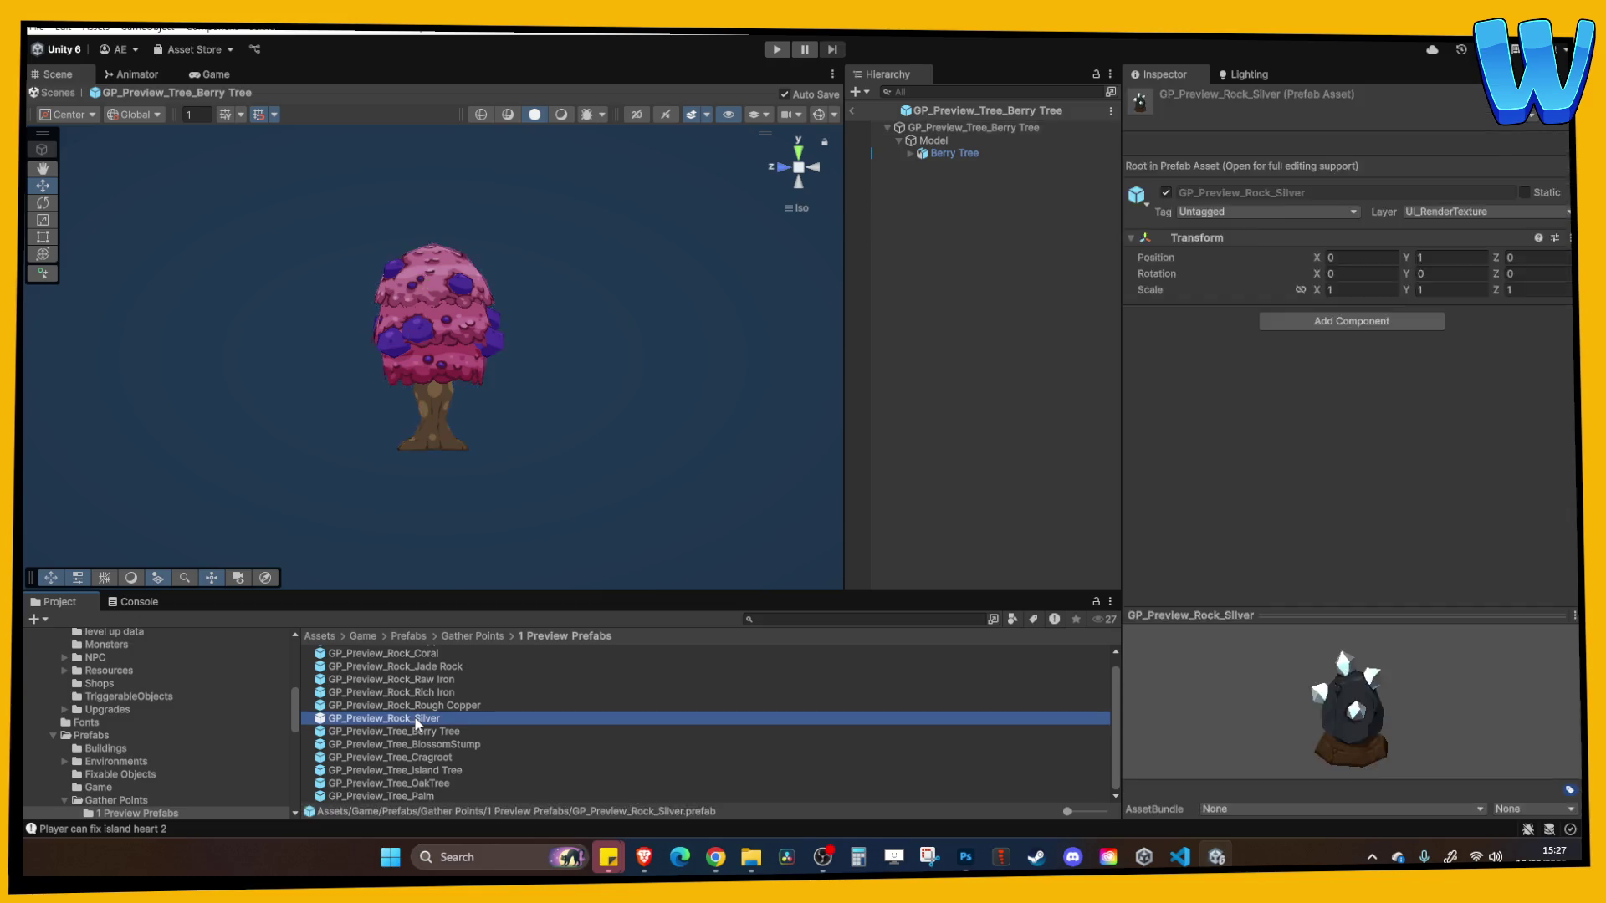
{"action": "double_click", "coordinate": [417, 733]}
{"action": "left_click", "coordinate": [927, 153]}
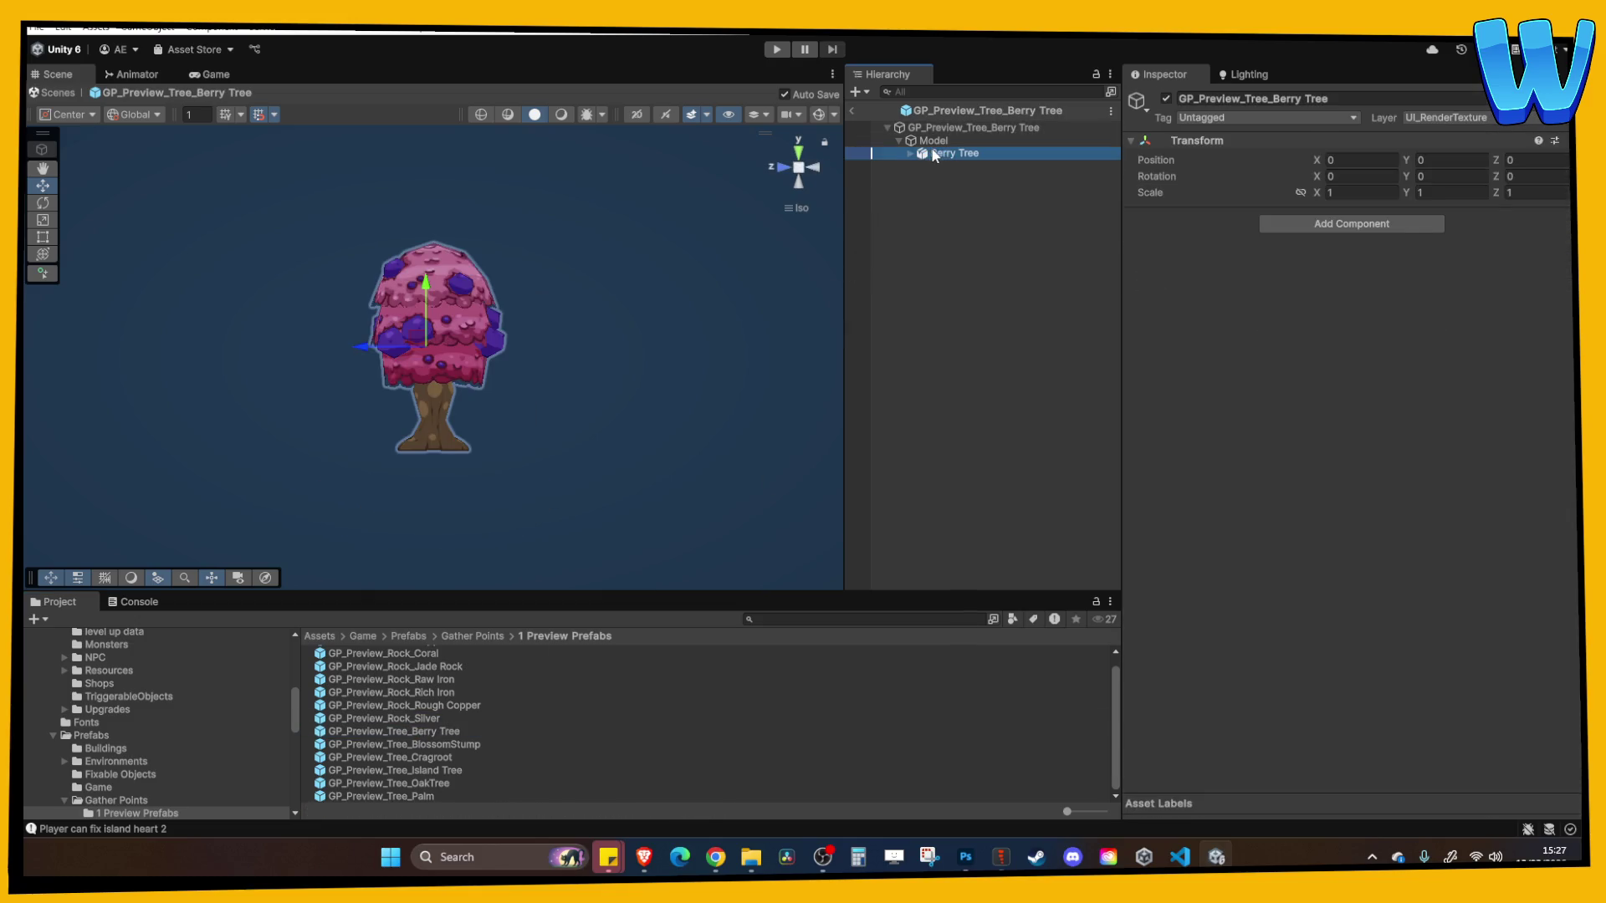
{"action": "left_click", "coordinate": [931, 141]}
{"action": "left_click", "coordinate": [924, 129]}
{"action": "left_click", "coordinate": [937, 141]}
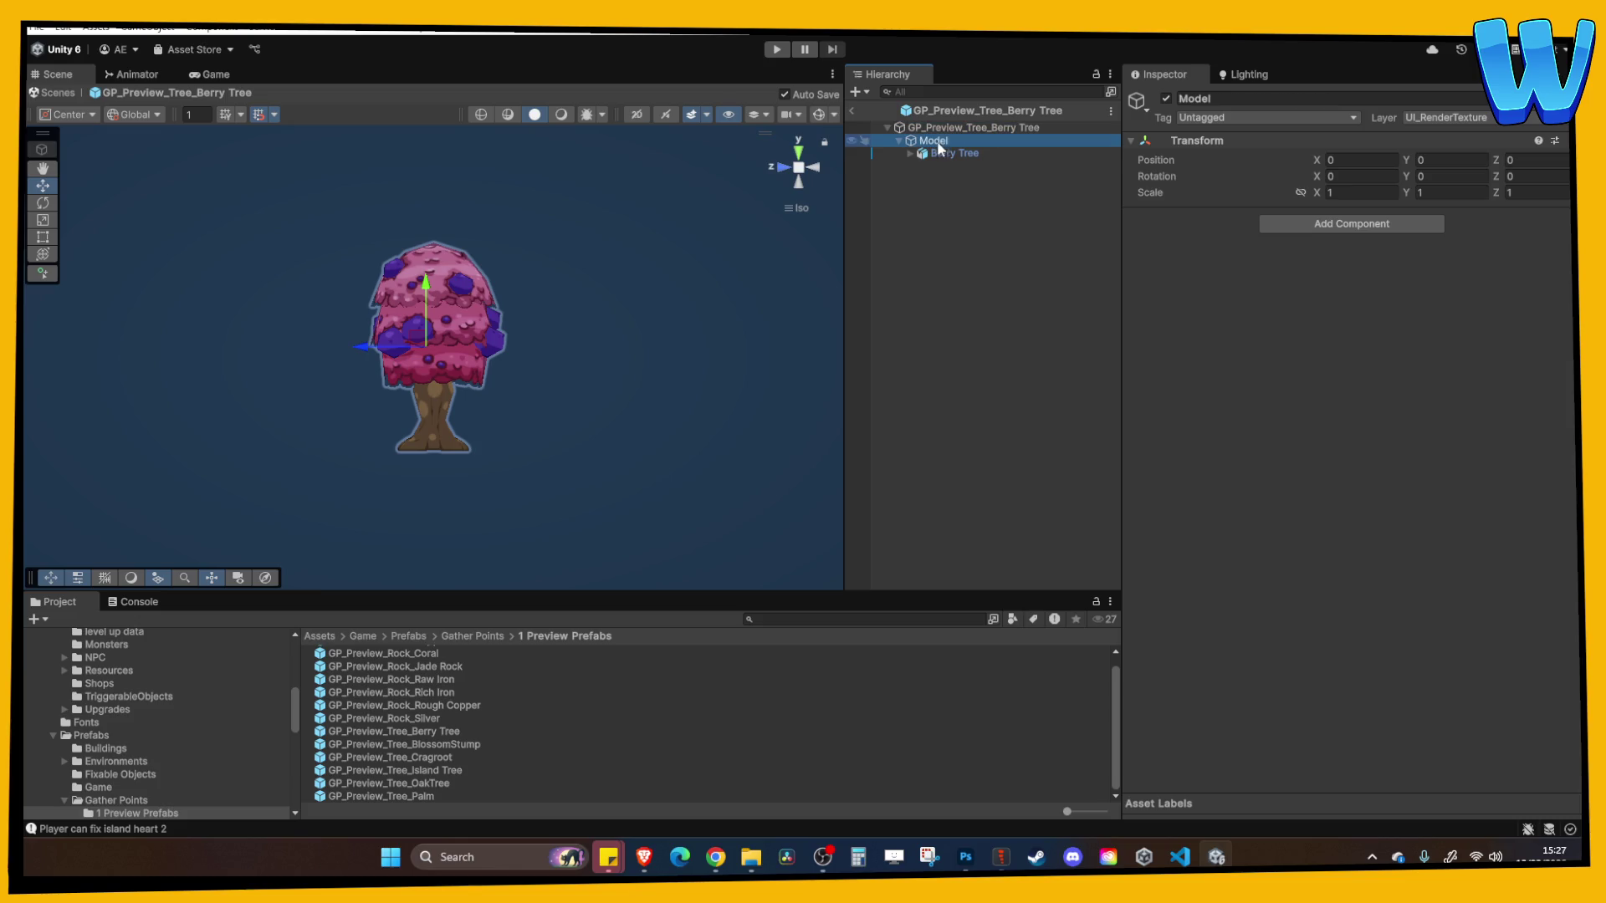
{"action": "left_click", "coordinate": [945, 153]}
{"action": "left_click", "coordinate": [935, 138]}
{"action": "left_click", "coordinate": [935, 130]}
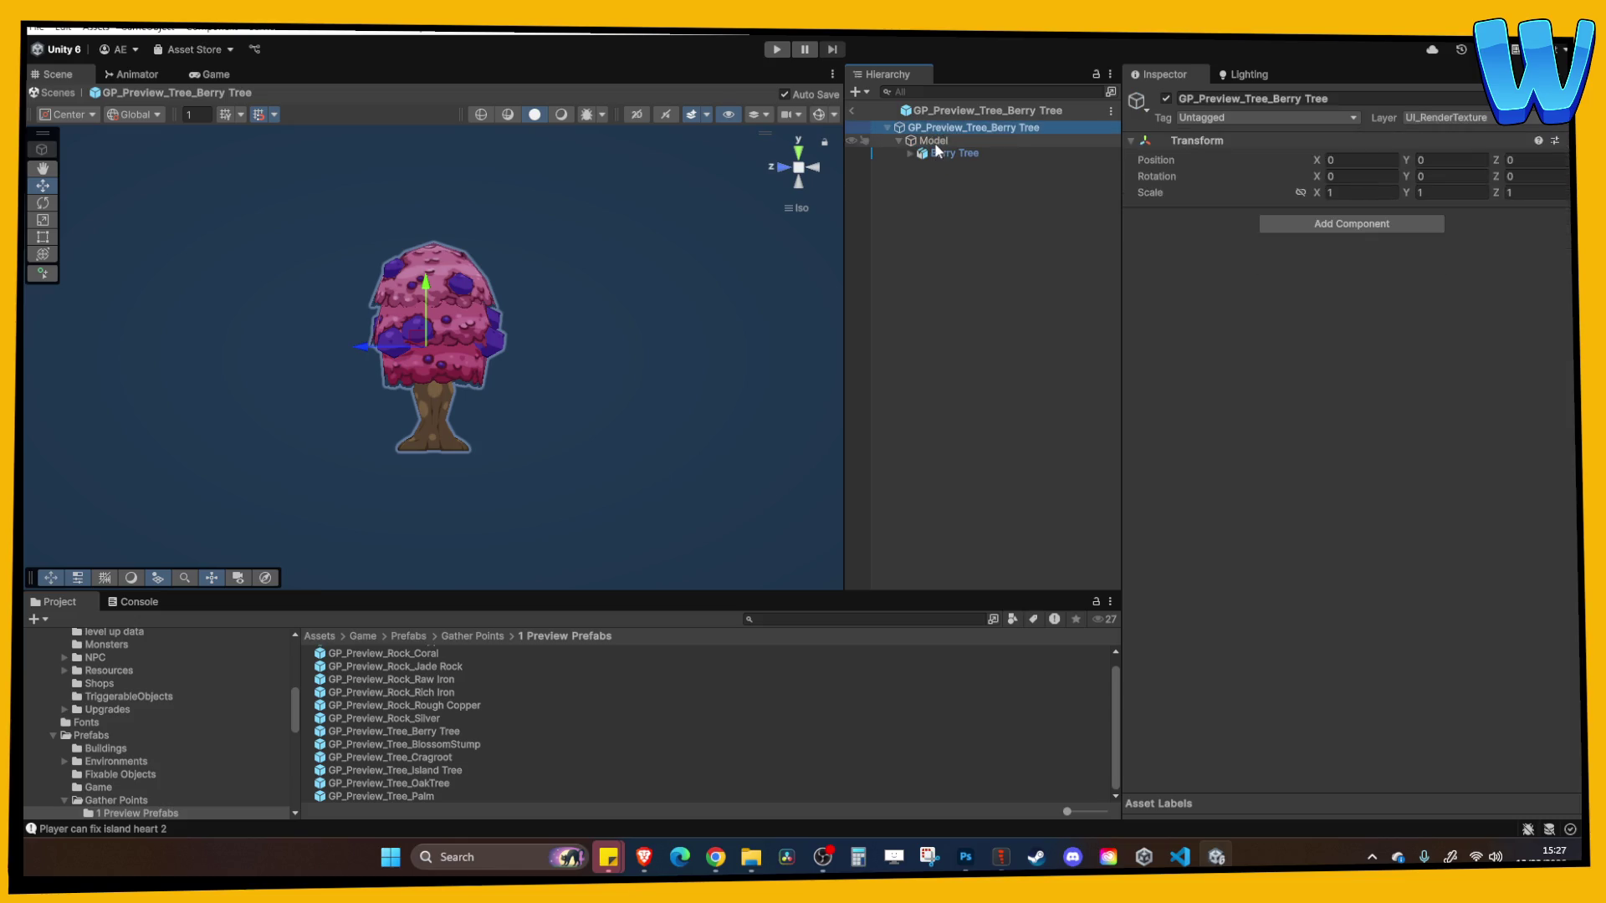
{"action": "left_click", "coordinate": [948, 154]}
Inspect the Silver and Rough Copper preview prefabs' models and their layer options
{"action": "double_click", "coordinate": [432, 718]}
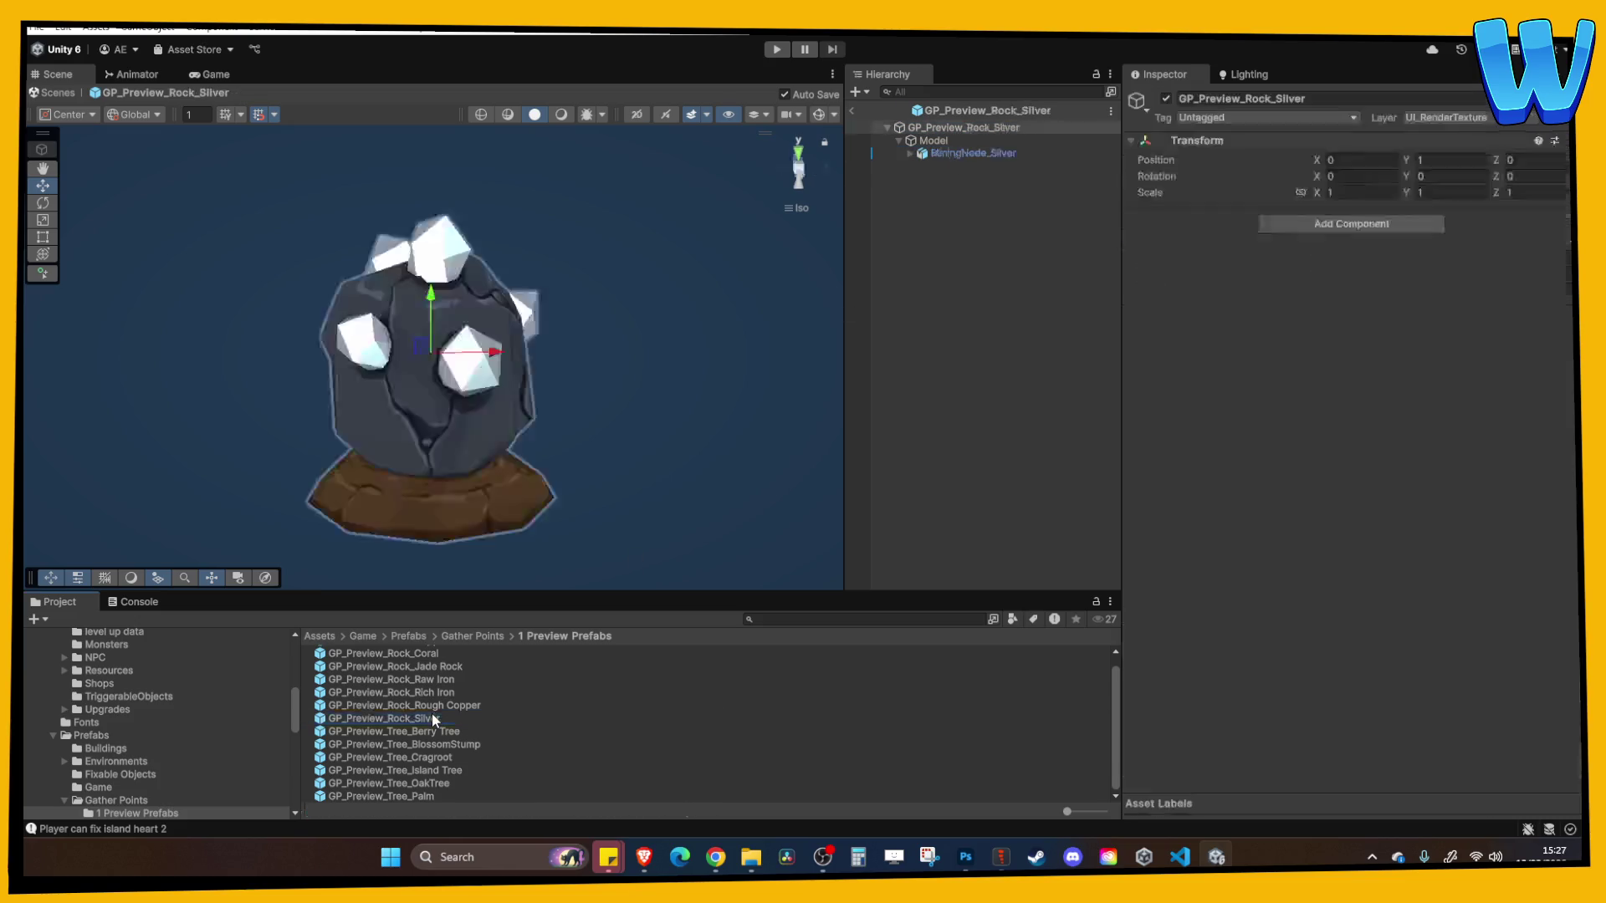
{"action": "left_click", "coordinate": [978, 151]}
{"action": "left_click", "coordinate": [945, 138]}
{"action": "left_click", "coordinate": [943, 128]}
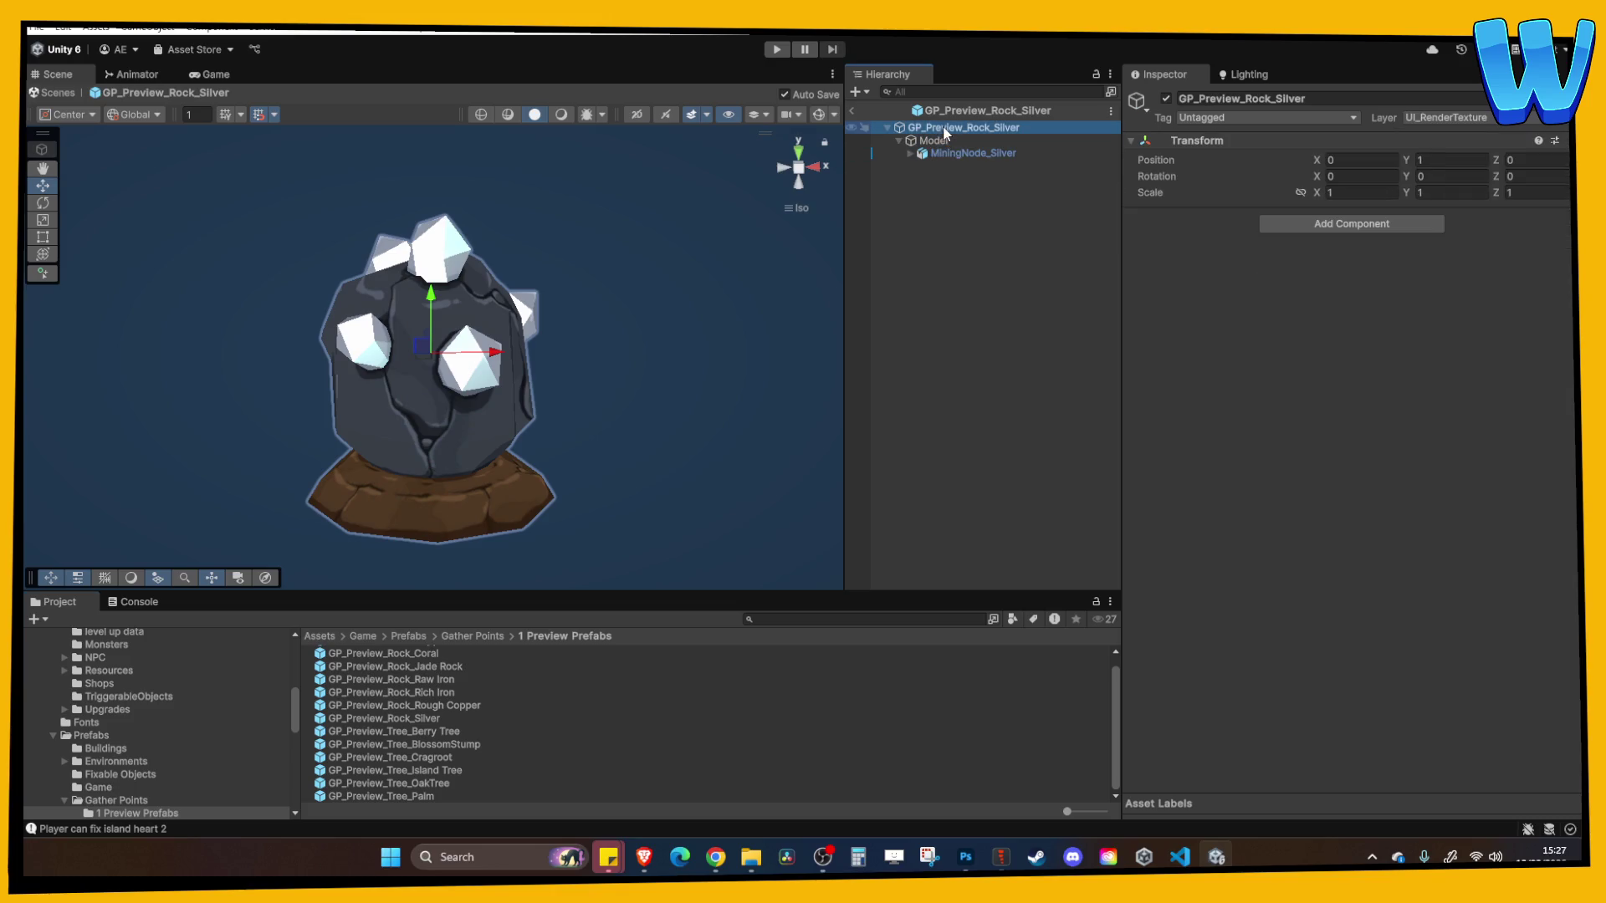
{"action": "left_click", "coordinate": [945, 152]}
{"action": "double_click", "coordinate": [439, 707]}
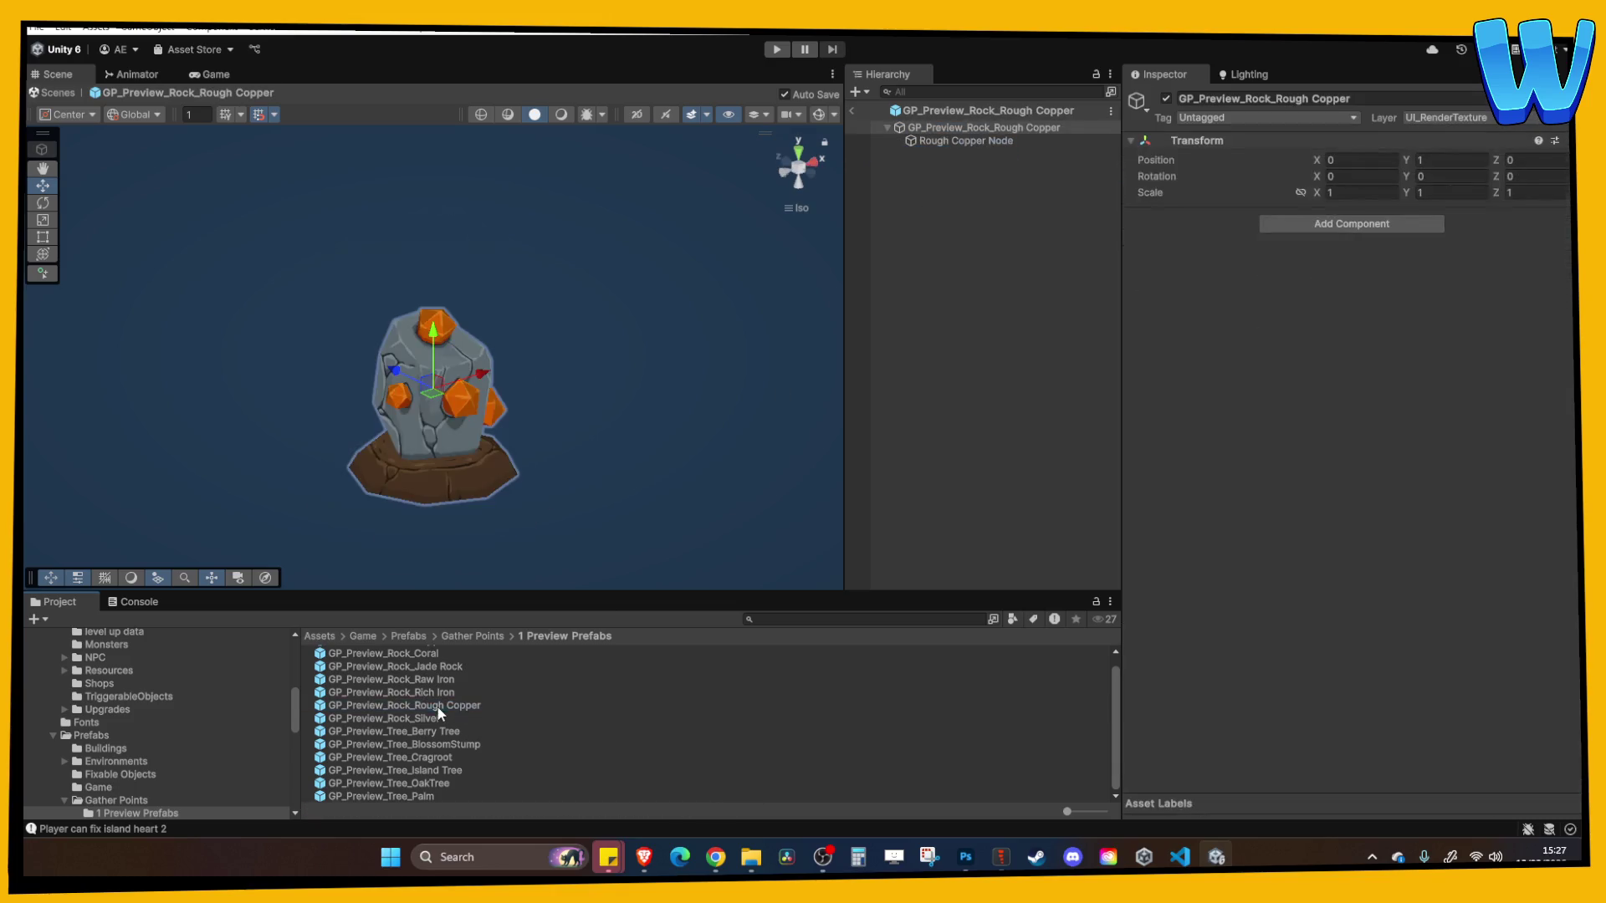
{"action": "left_click", "coordinate": [955, 138]}
{"action": "left_click", "coordinate": [955, 128]}
{"action": "right_click", "coordinate": [1406, 123]}
Try putting MiningNode_Silver on UI_RenderTexture for the object only, then undo and recheck its layer
{"action": "double_click", "coordinate": [393, 719]}
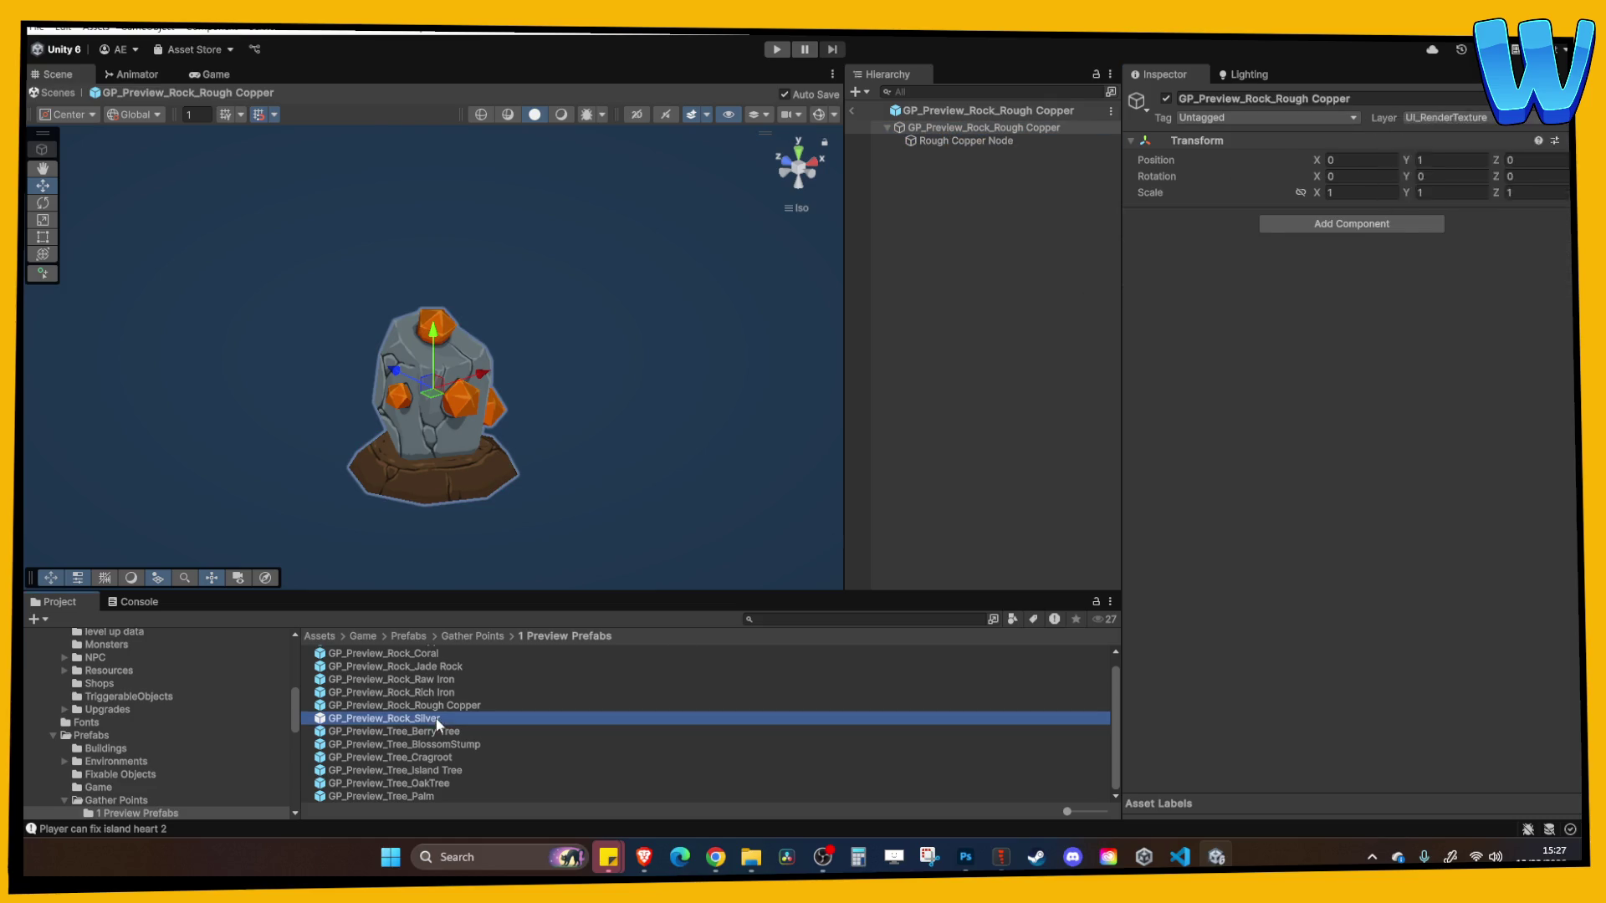
{"action": "left_click", "coordinate": [996, 154]}
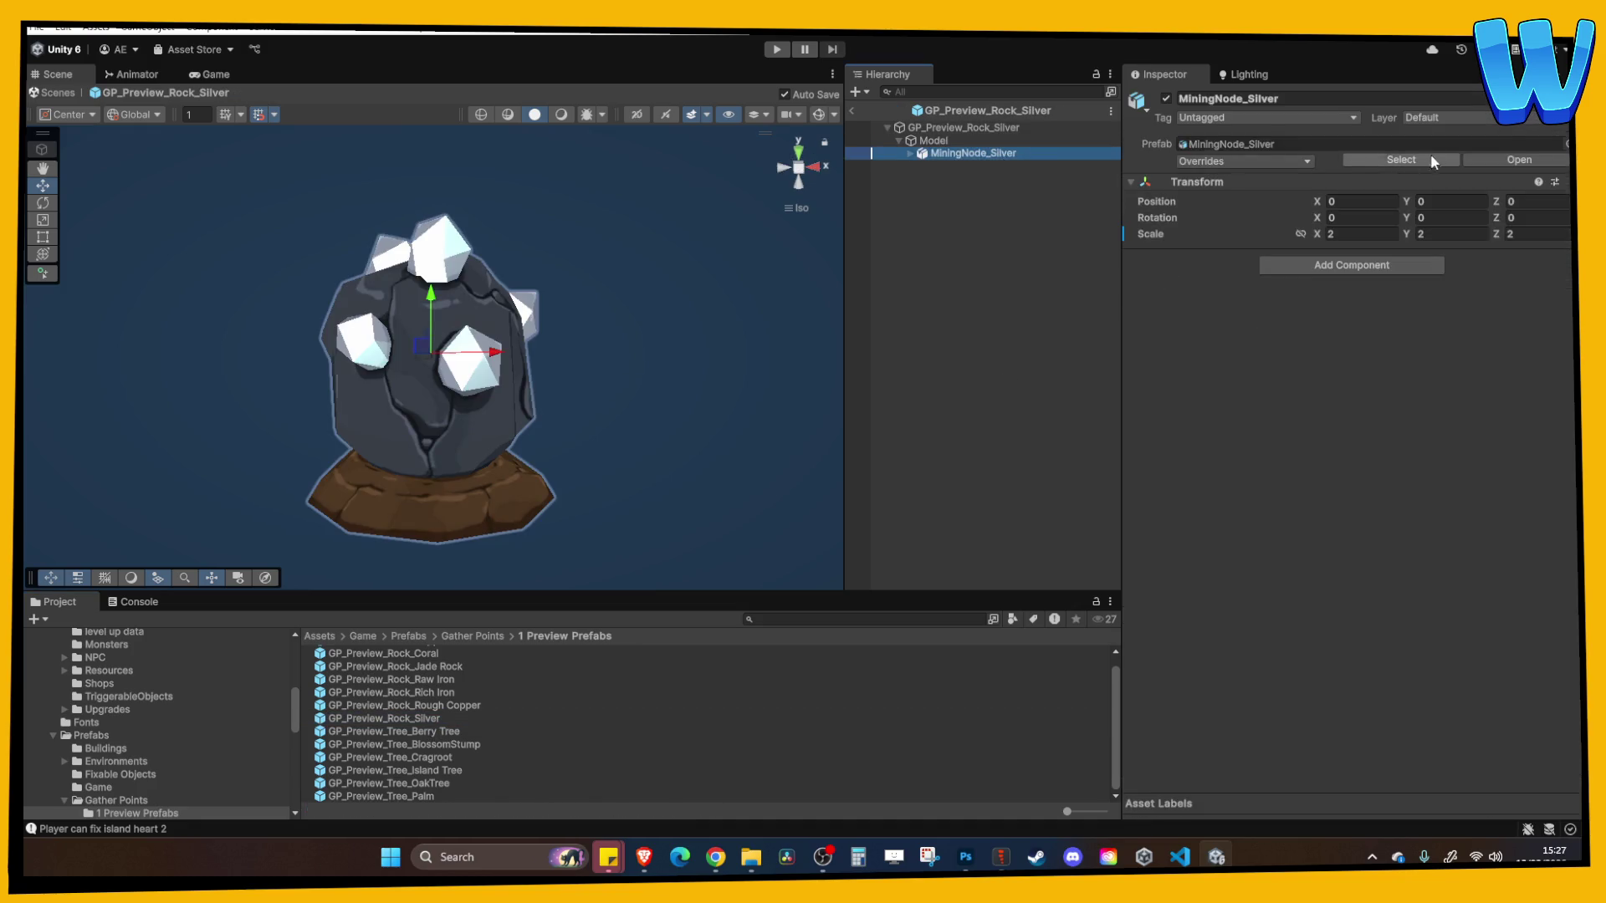
{"action": "left_click", "coordinate": [1450, 120]}
{"action": "left_click", "coordinate": [1477, 332]}
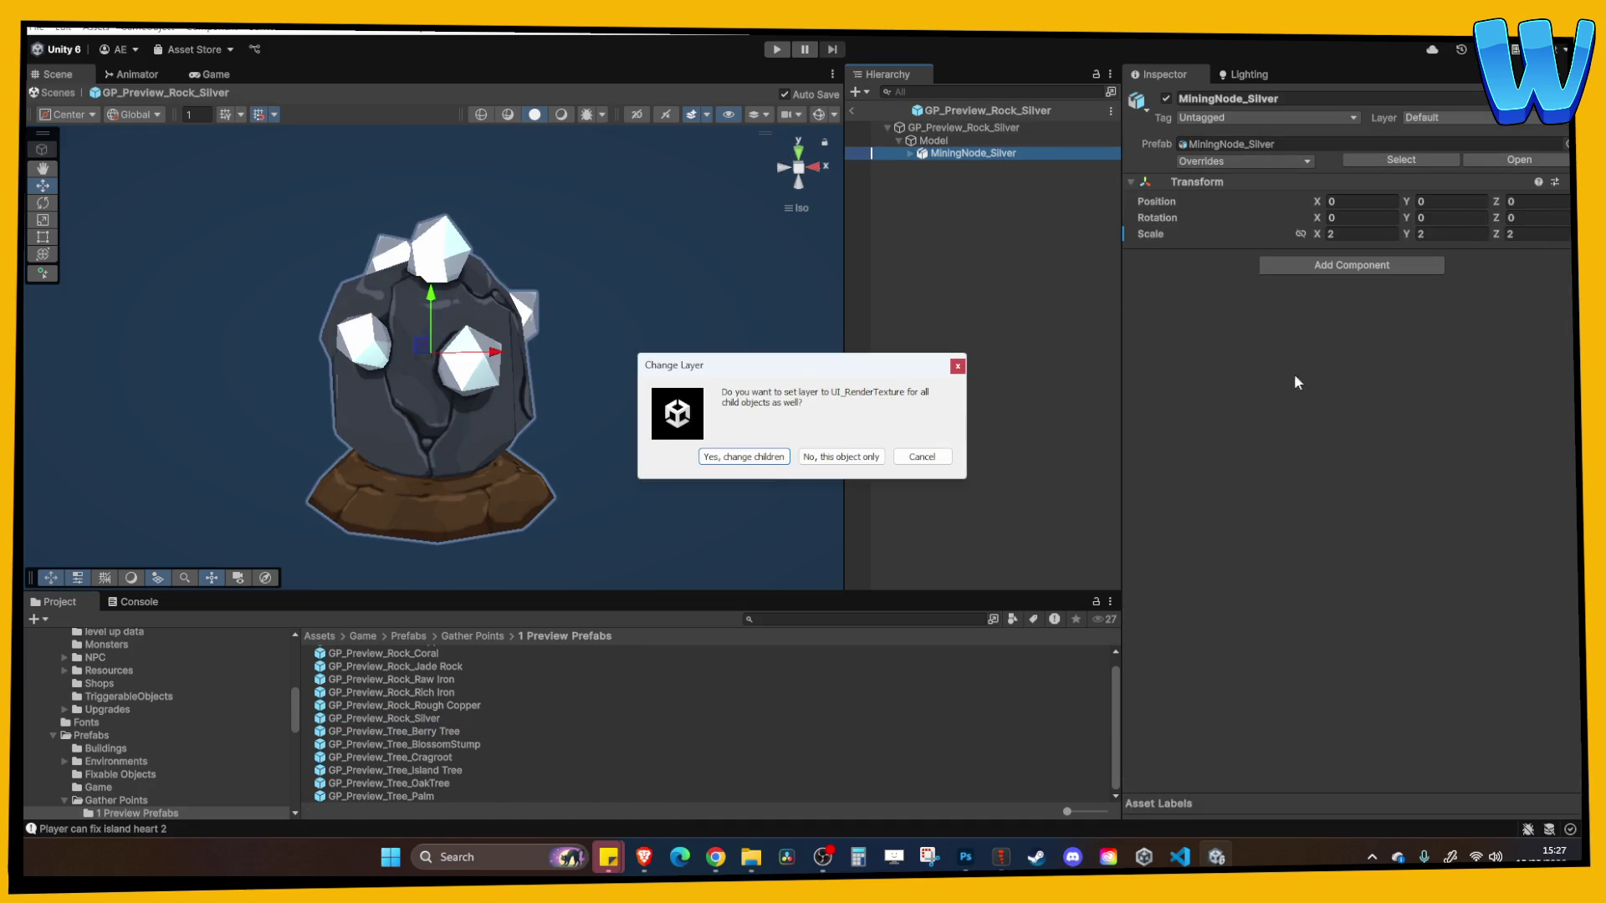
{"action": "left_click", "coordinate": [827, 462]}
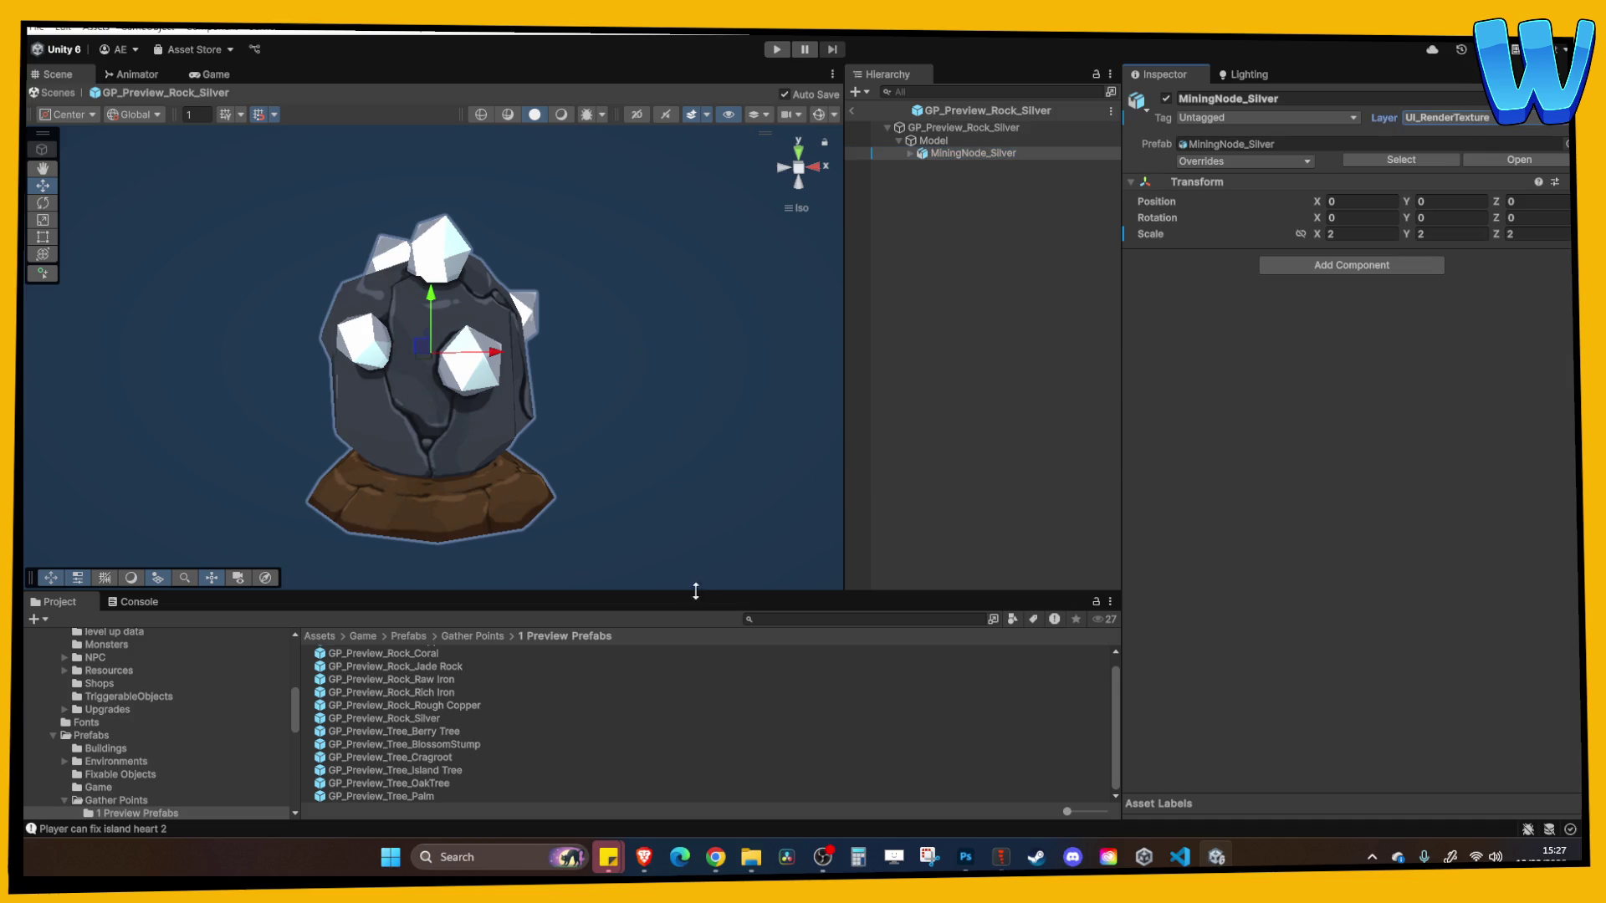
{"action": "left_click", "coordinate": [442, 743]}
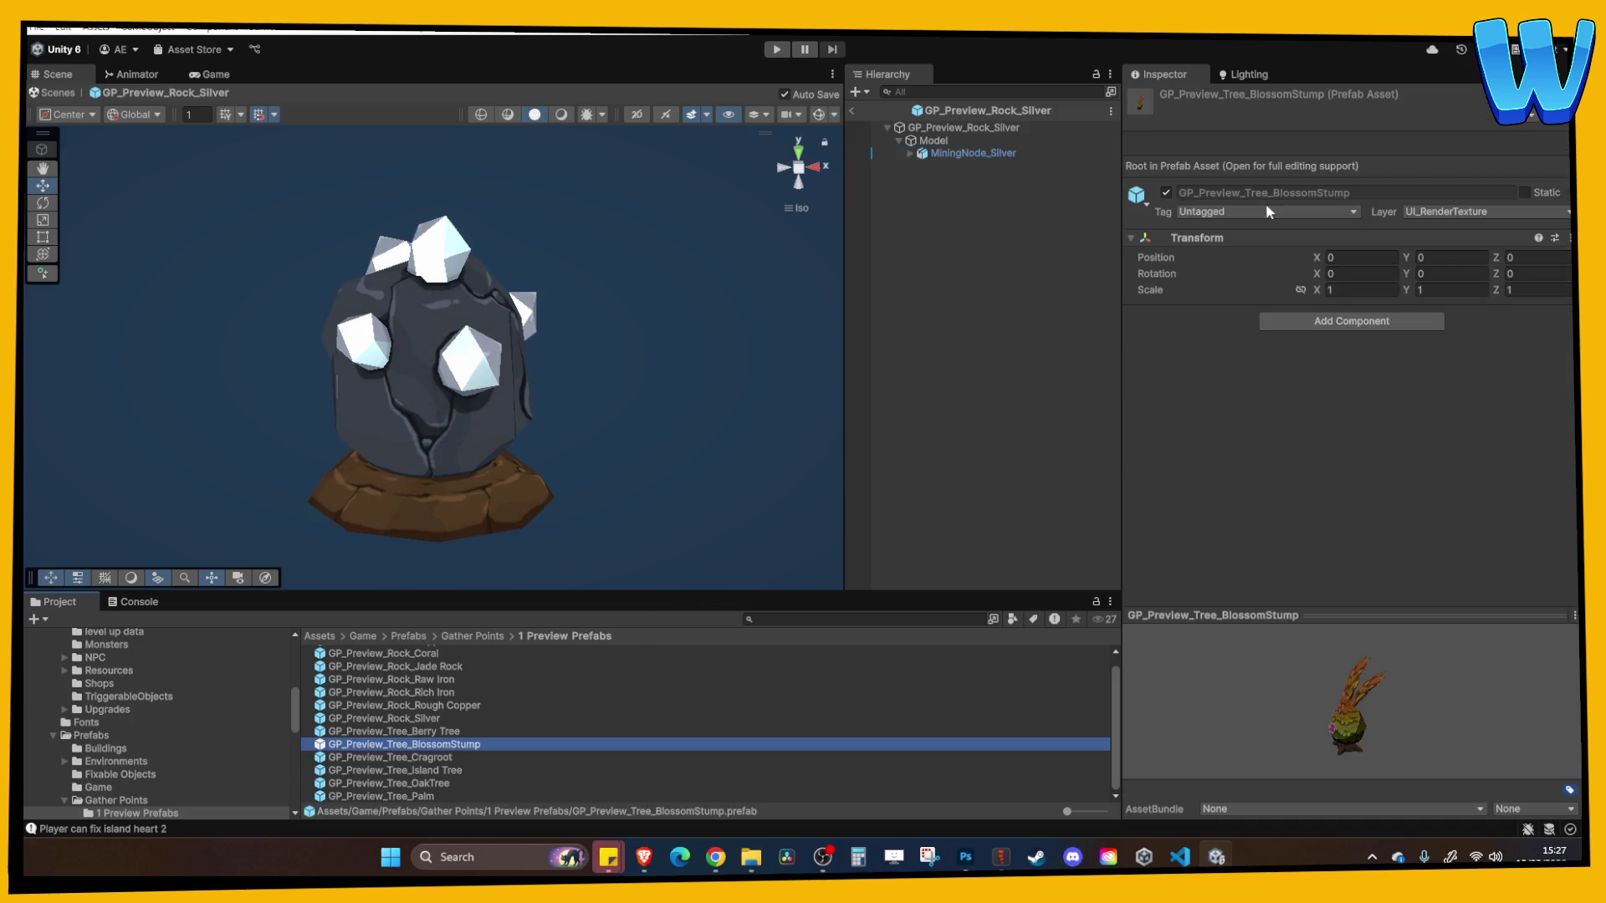
{"action": "left_click", "coordinate": [1445, 213]}
{"action": "key", "text": "ctrl+z"}
{"action": "left_click", "coordinate": [1469, 136]}
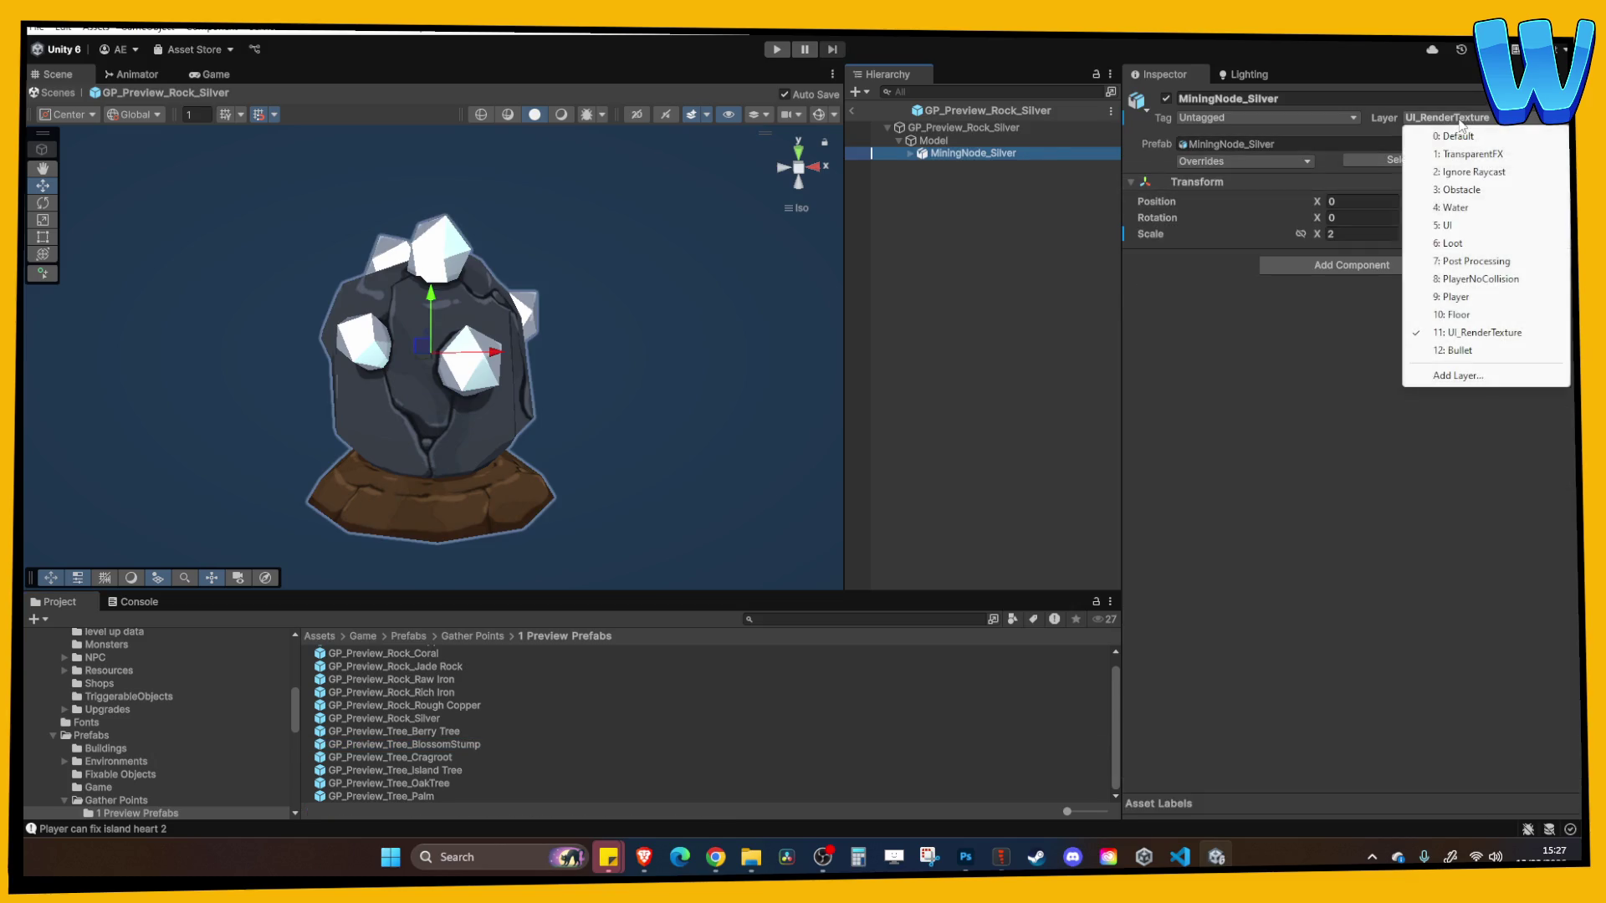
{"action": "left_click", "coordinate": [942, 143]}
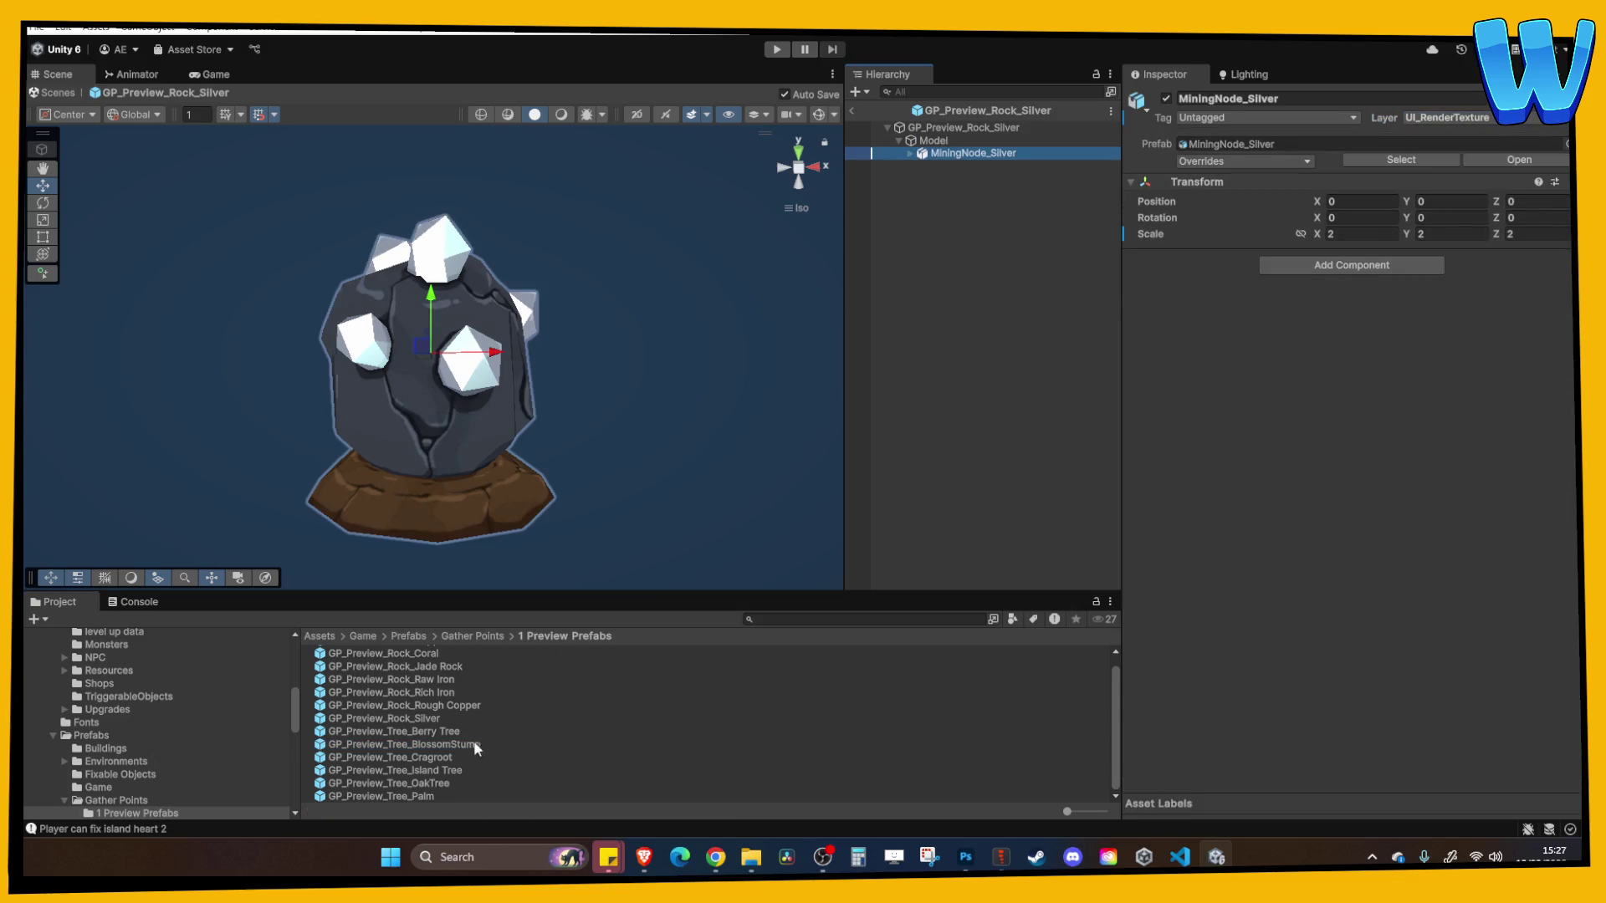
Set Berry Tree and its children to the UI_RenderTexture layer, then start a playtest
{"action": "double_click", "coordinate": [436, 732]}
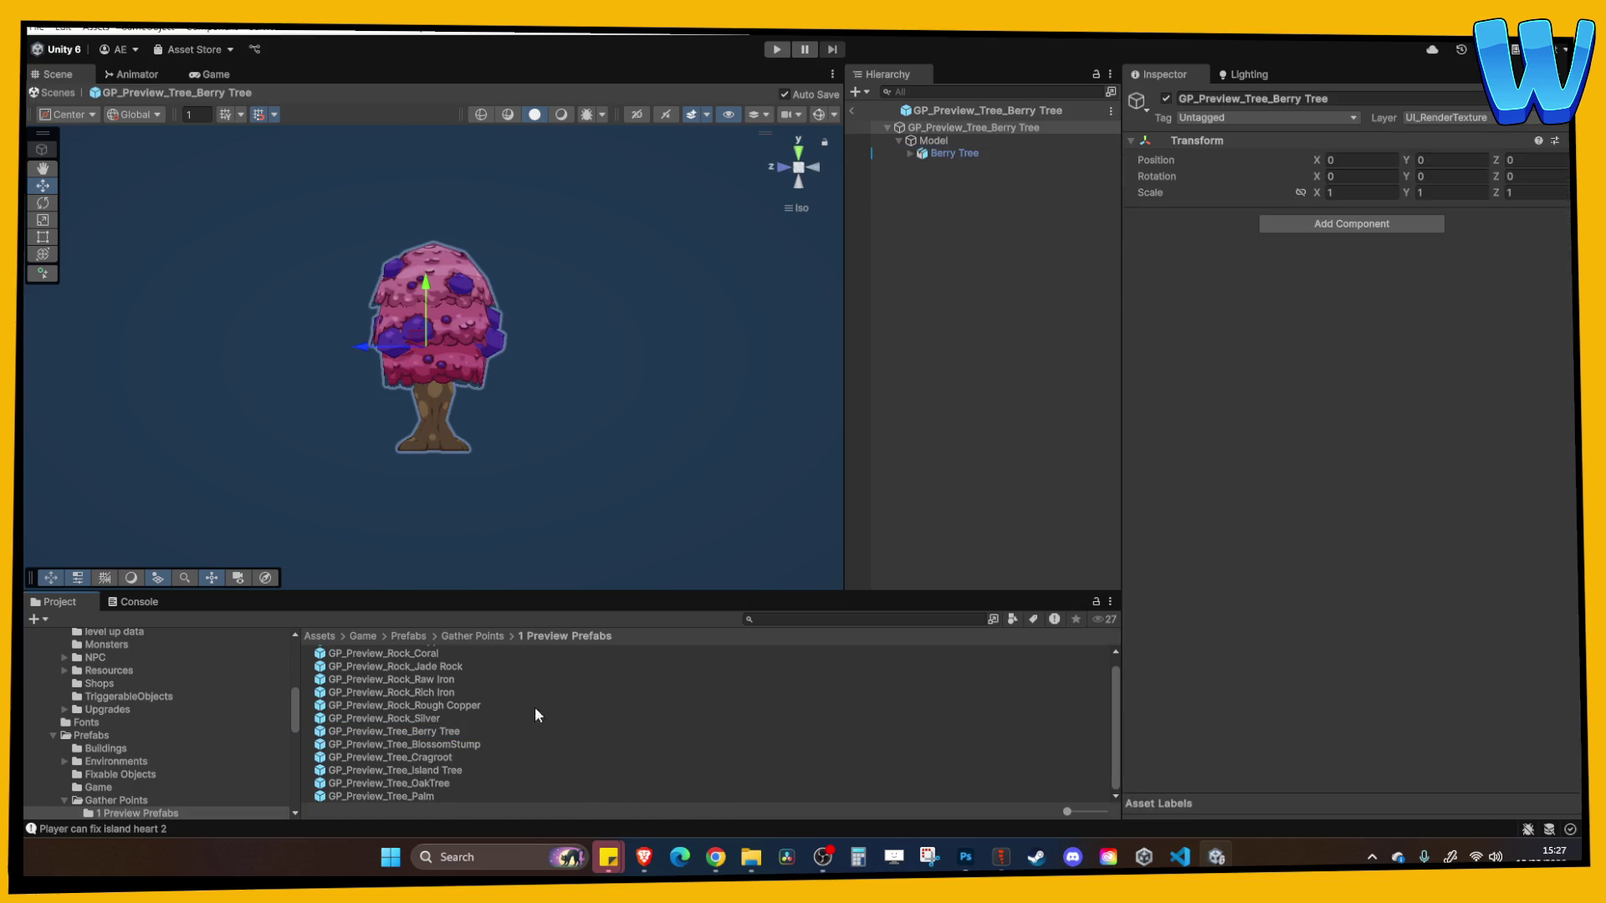
{"action": "left_click", "coordinate": [1010, 154]}
{"action": "left_click", "coordinate": [1456, 117]}
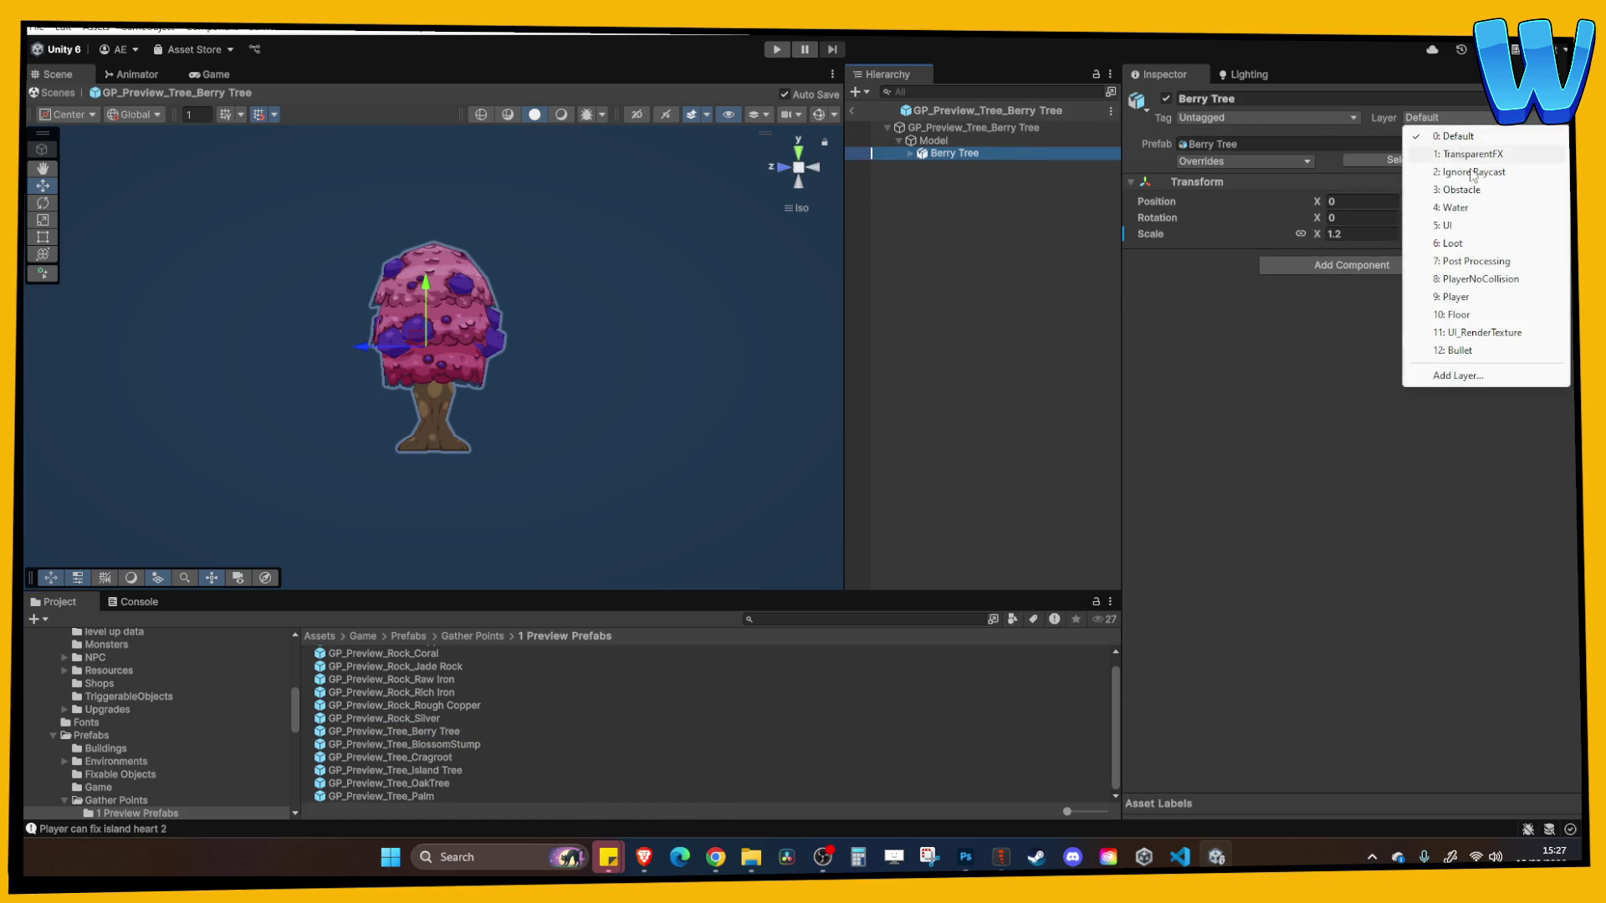
{"action": "left_click", "coordinate": [1470, 333]}
{"action": "left_click", "coordinate": [743, 456]}
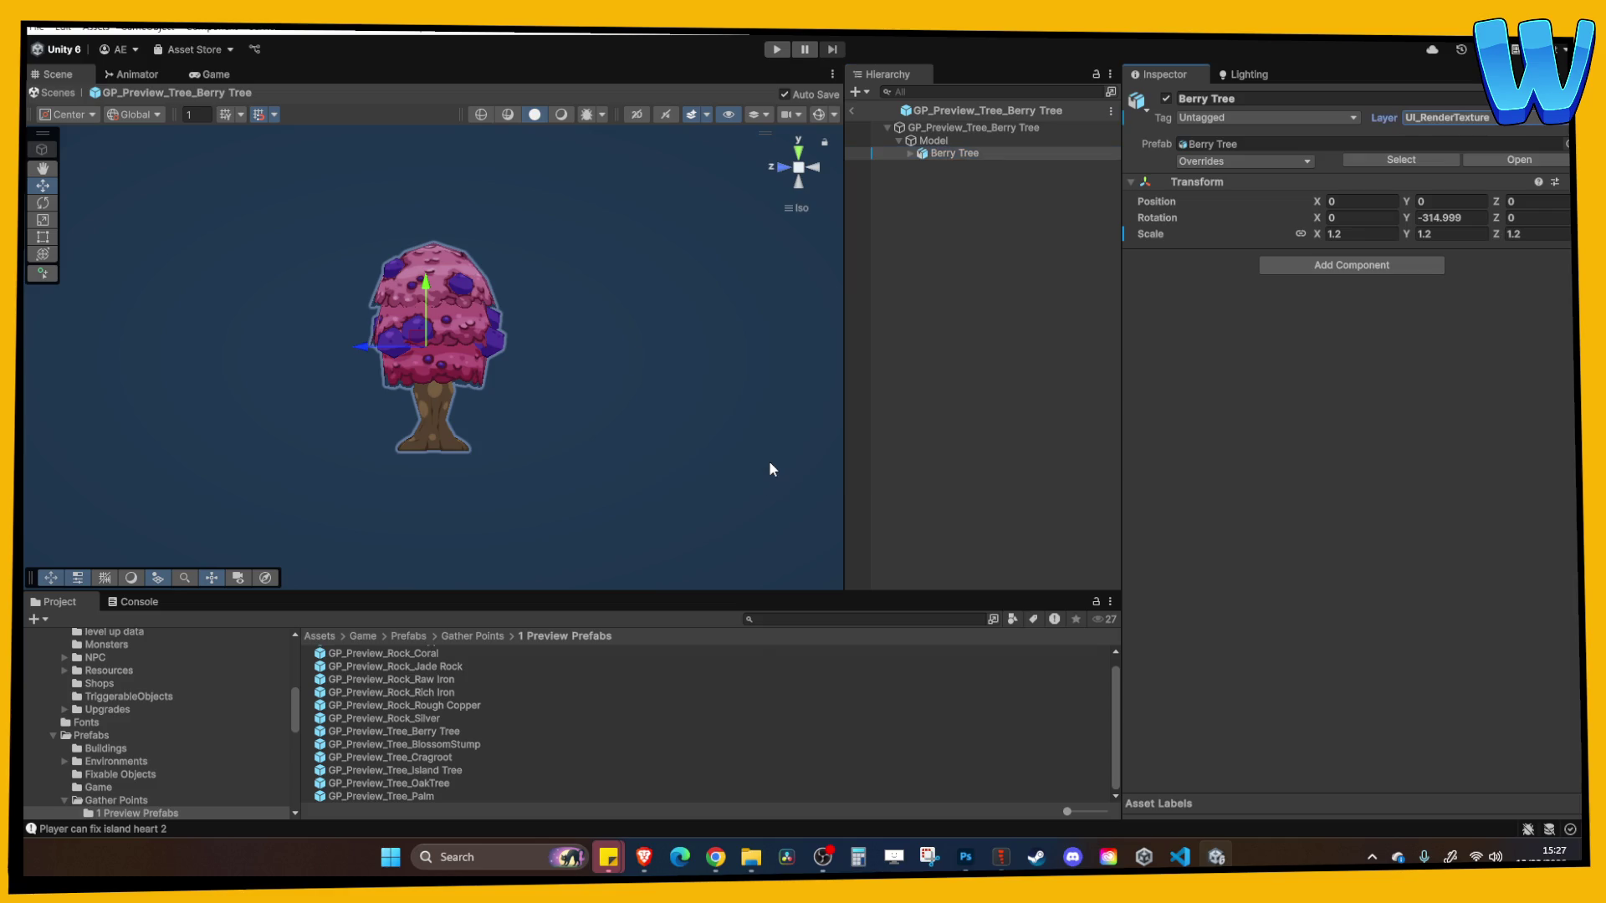
{"action": "left_click", "coordinate": [911, 153]}
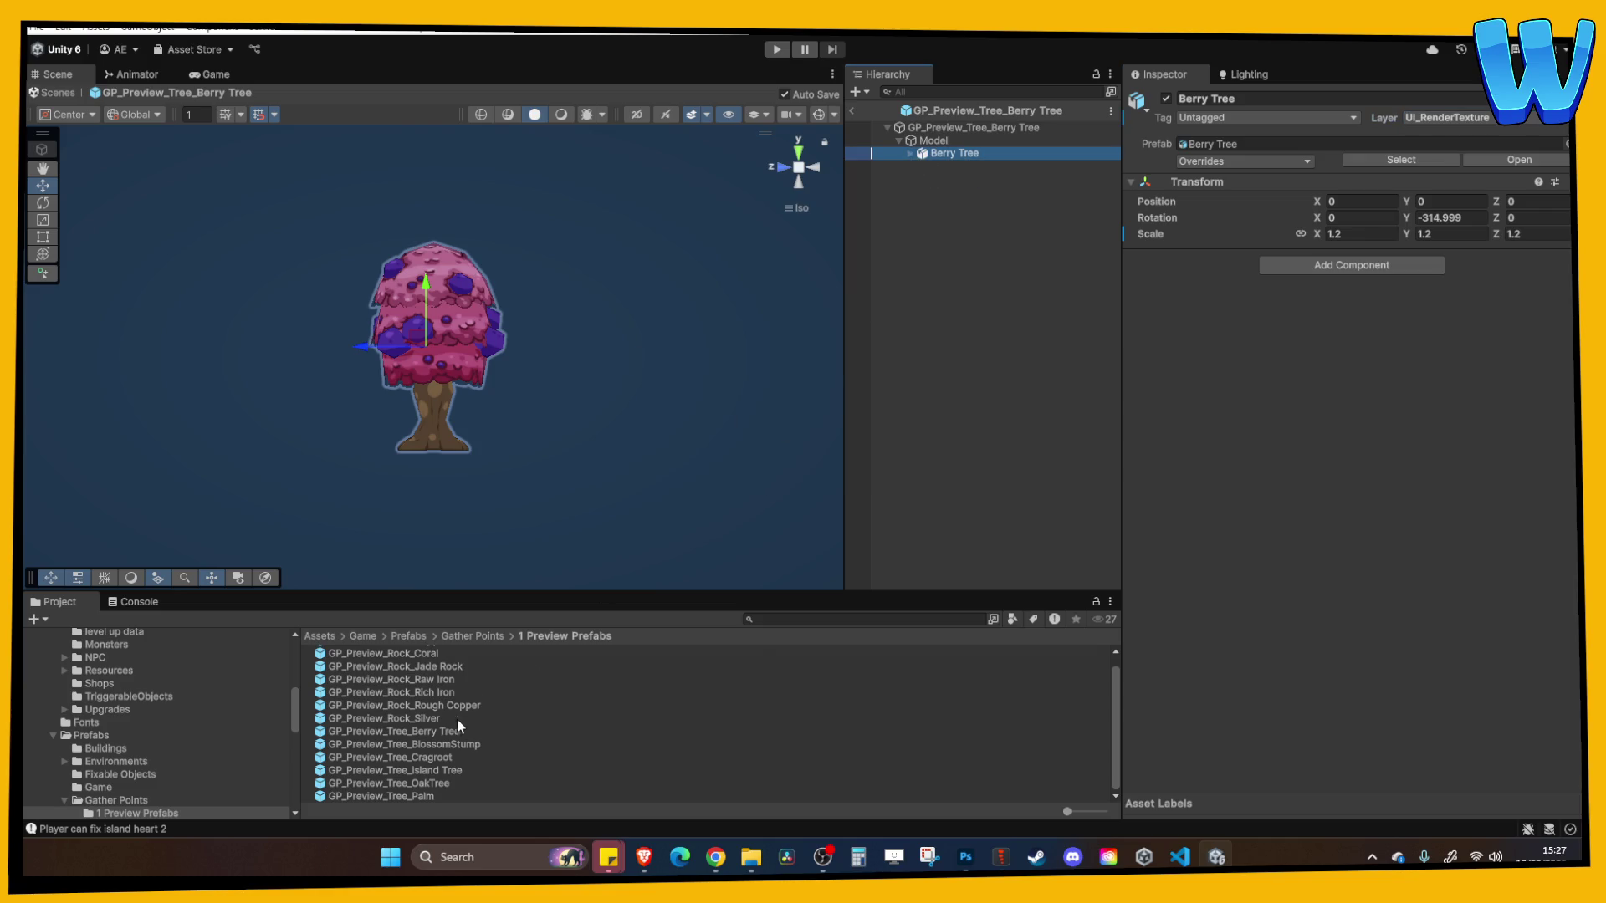
{"action": "left_click", "coordinate": [777, 50]}
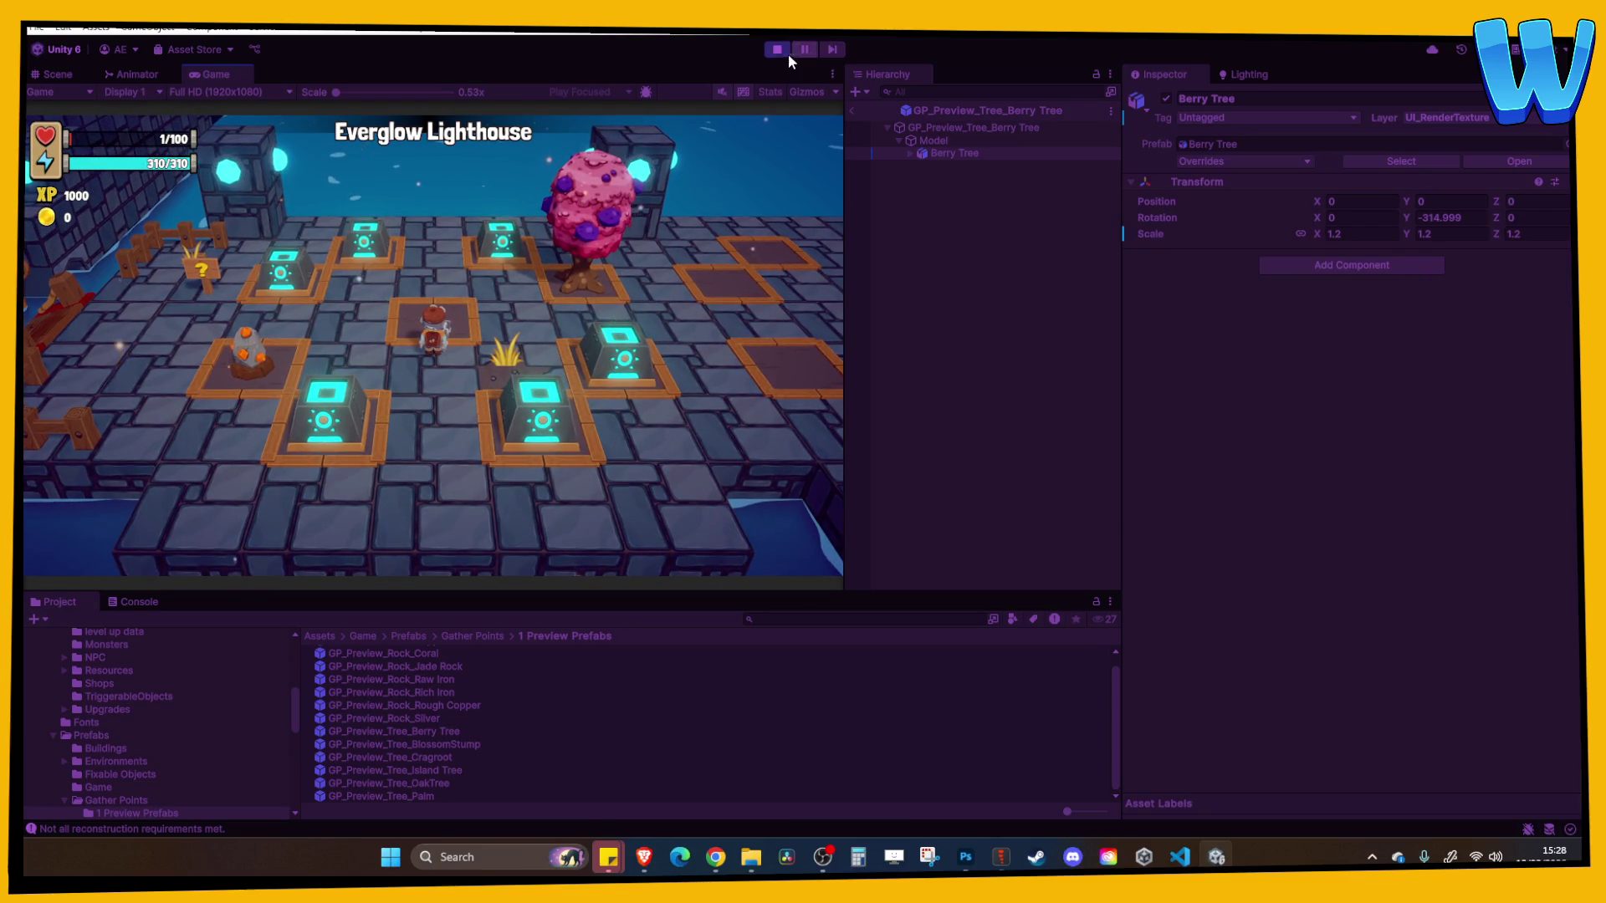
Stop the Everglow Lighthouse playtest after checking the berry tree on its gather point
{"action": "left_click", "coordinate": [777, 50]}
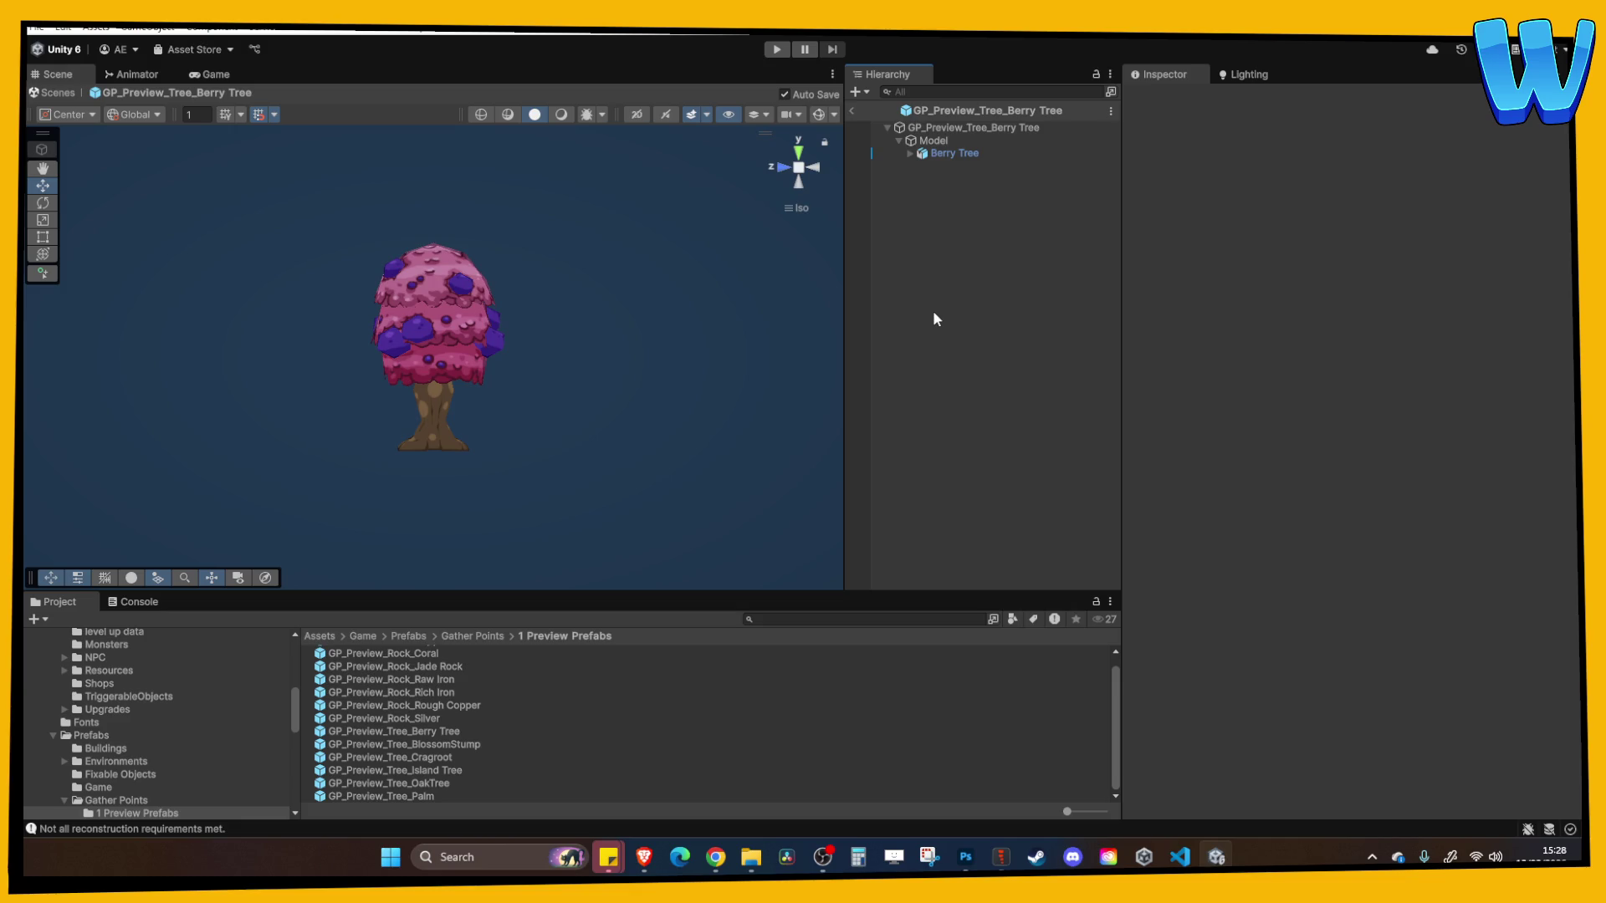
Zoom and orbit around the berry tree, select Berry Tree, then exit the prefab to Lighthouse_1
{"action": "scroll", "coordinate": [538, 405], "scroll_direction": "down", "scroll_amount": 3}
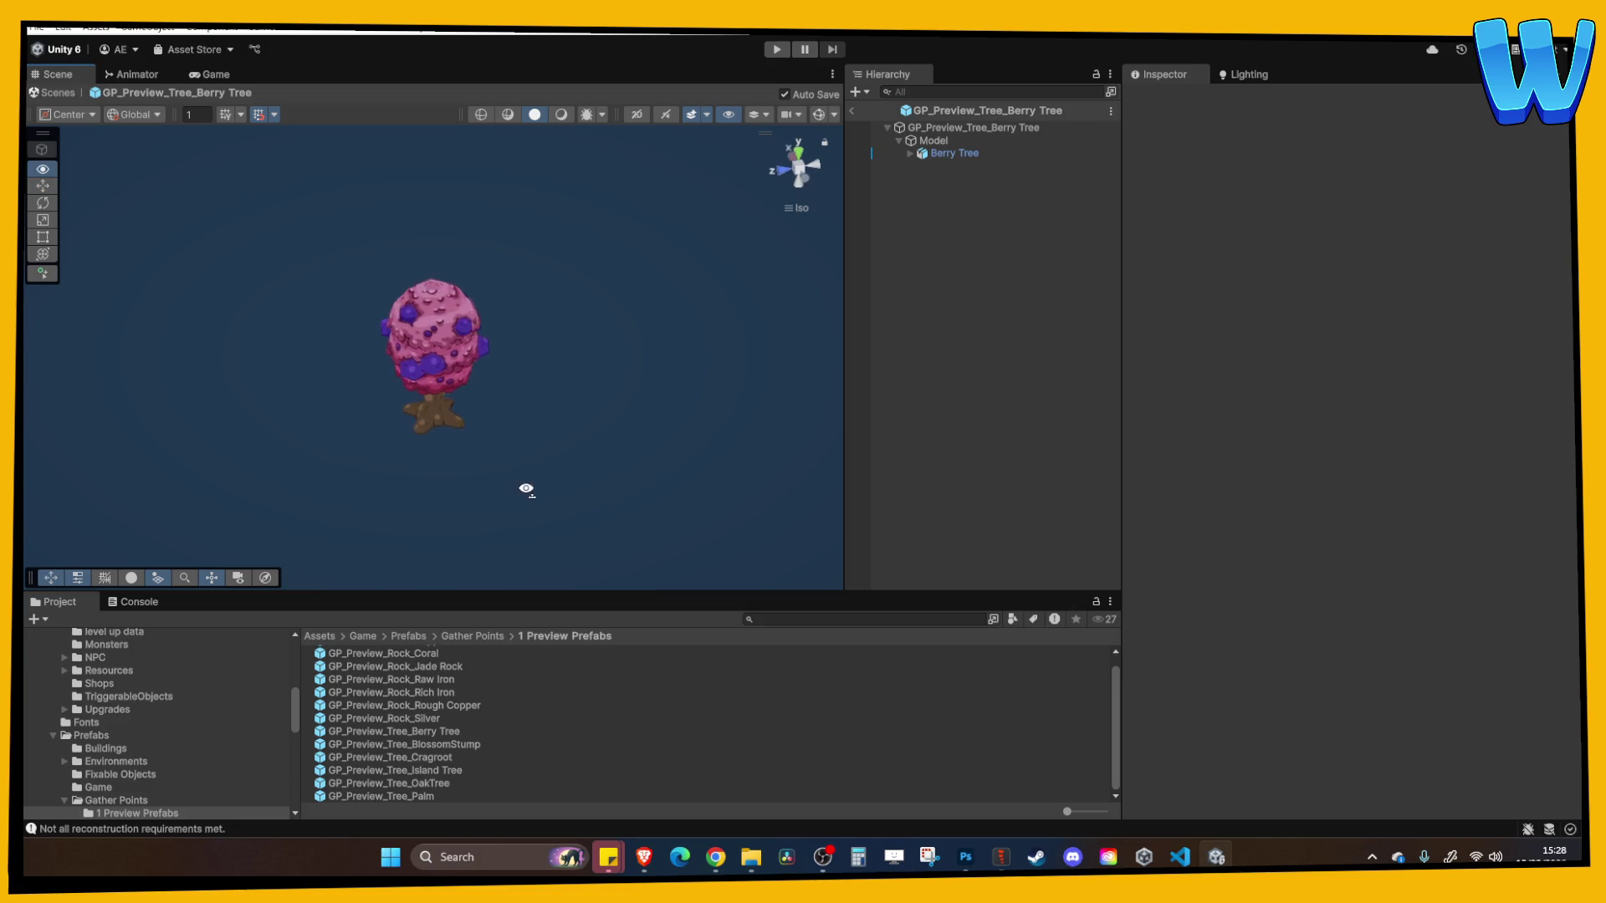
{"action": "scroll", "coordinate": [586, 456], "scroll_direction": "down", "scroll_amount": 3}
{"action": "mouse_move", "coordinate": [637, 425]}
{"action": "left_mouse_down"}
{"action": "mouse_move", "coordinate": [624, 409]}
{"action": "mouse_move", "coordinate": [566, 443]}
{"action": "mouse_move", "coordinate": [646, 425]}
{"action": "mouse_move", "coordinate": [394, 441]}
{"action": "mouse_move", "coordinate": [731, 398]}
{"action": "mouse_move", "coordinate": [413, 418]}
{"action": "mouse_move", "coordinate": [691, 399]}
{"action": "mouse_move", "coordinate": [505, 465]}
{"action": "left_mouse_up"}
{"action": "scroll", "coordinate": [544, 505], "scroll_direction": "up", "scroll_amount": 5}
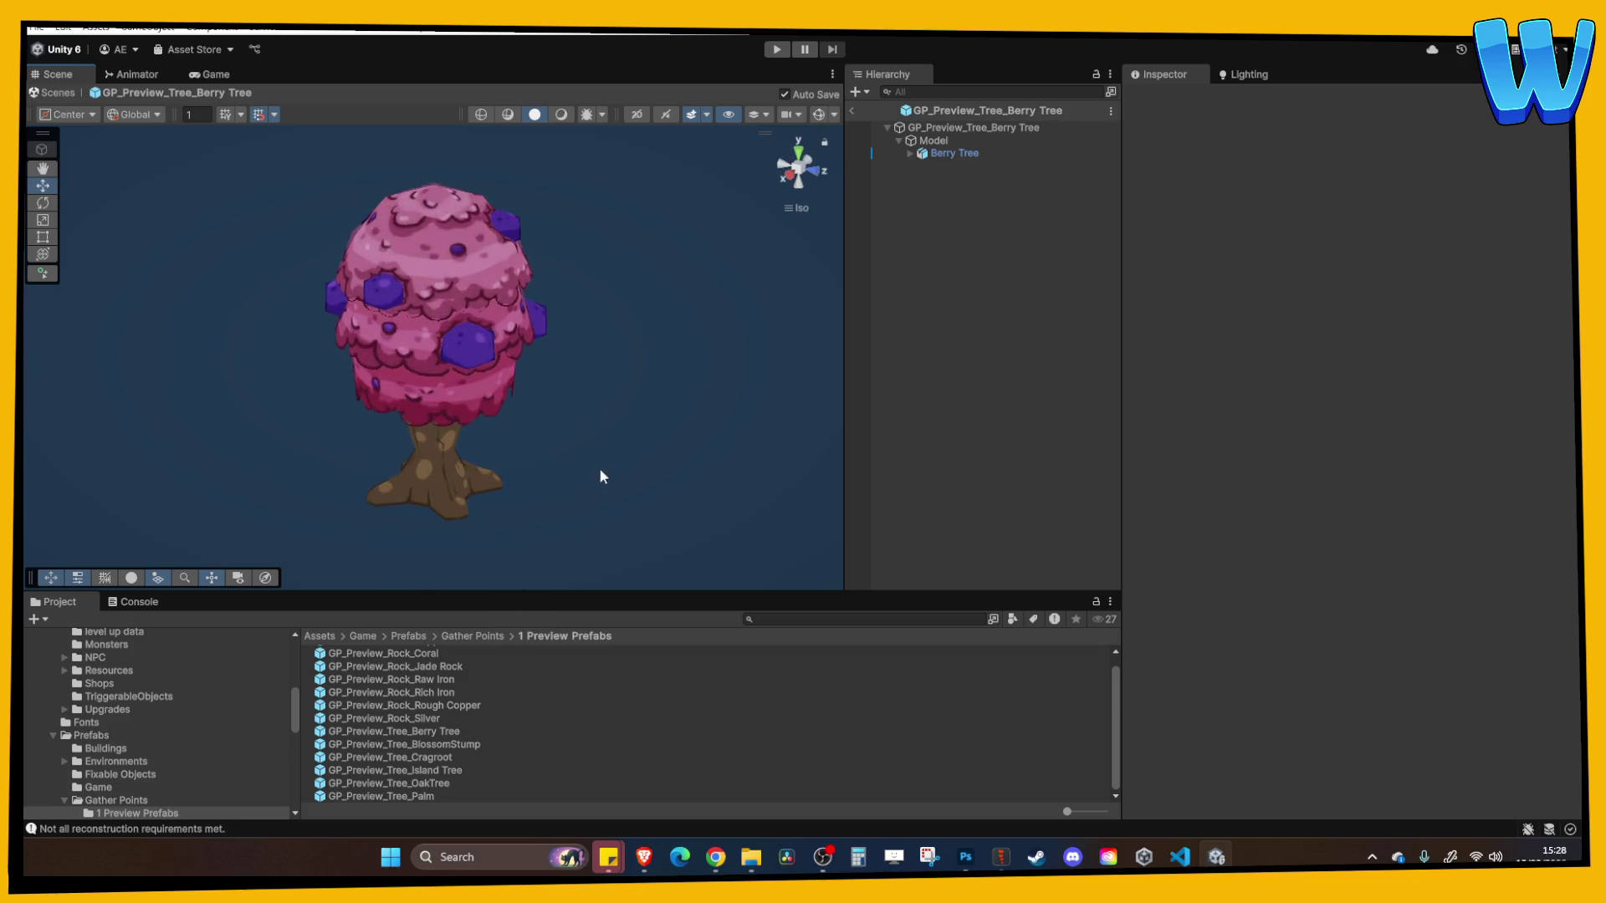
{"action": "scroll", "coordinate": [545, 455], "scroll_direction": "up", "scroll_amount": 4}
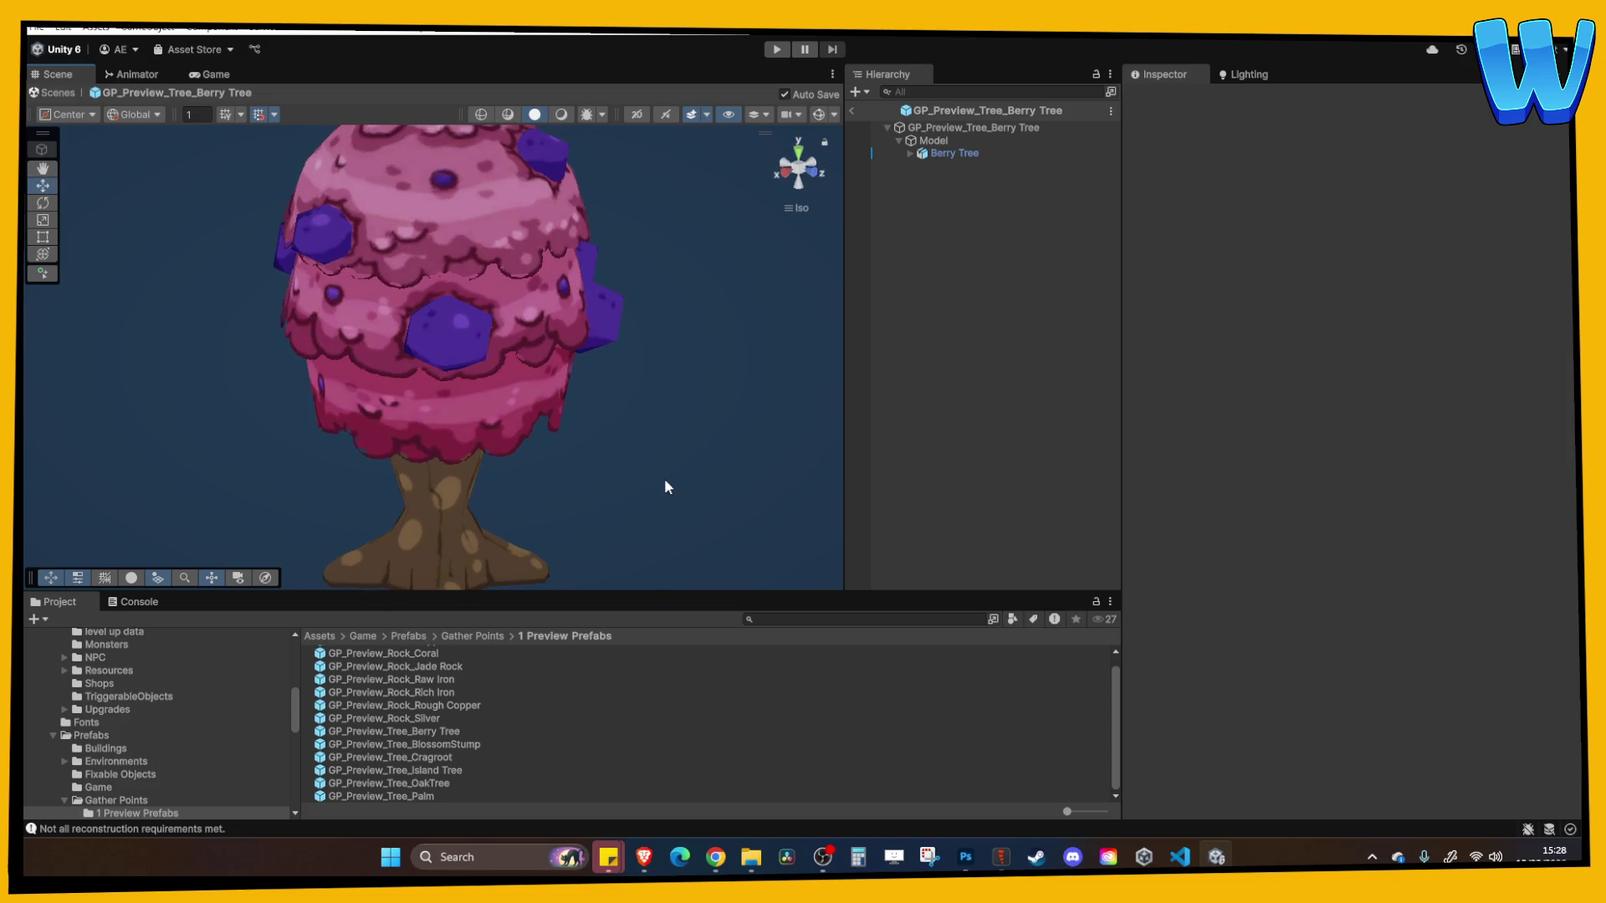
{"action": "mouse_move", "coordinate": [663, 485]}
{"action": "left_mouse_down"}
{"action": "mouse_move", "coordinate": [468, 440]}
{"action": "mouse_move", "coordinate": [681, 410]}
{"action": "mouse_move", "coordinate": [323, 356]}
{"action": "mouse_move", "coordinate": [528, 422]}
{"action": "left_mouse_up"}
{"action": "scroll", "coordinate": [539, 416], "scroll_direction": "up", "scroll_amount": 6}
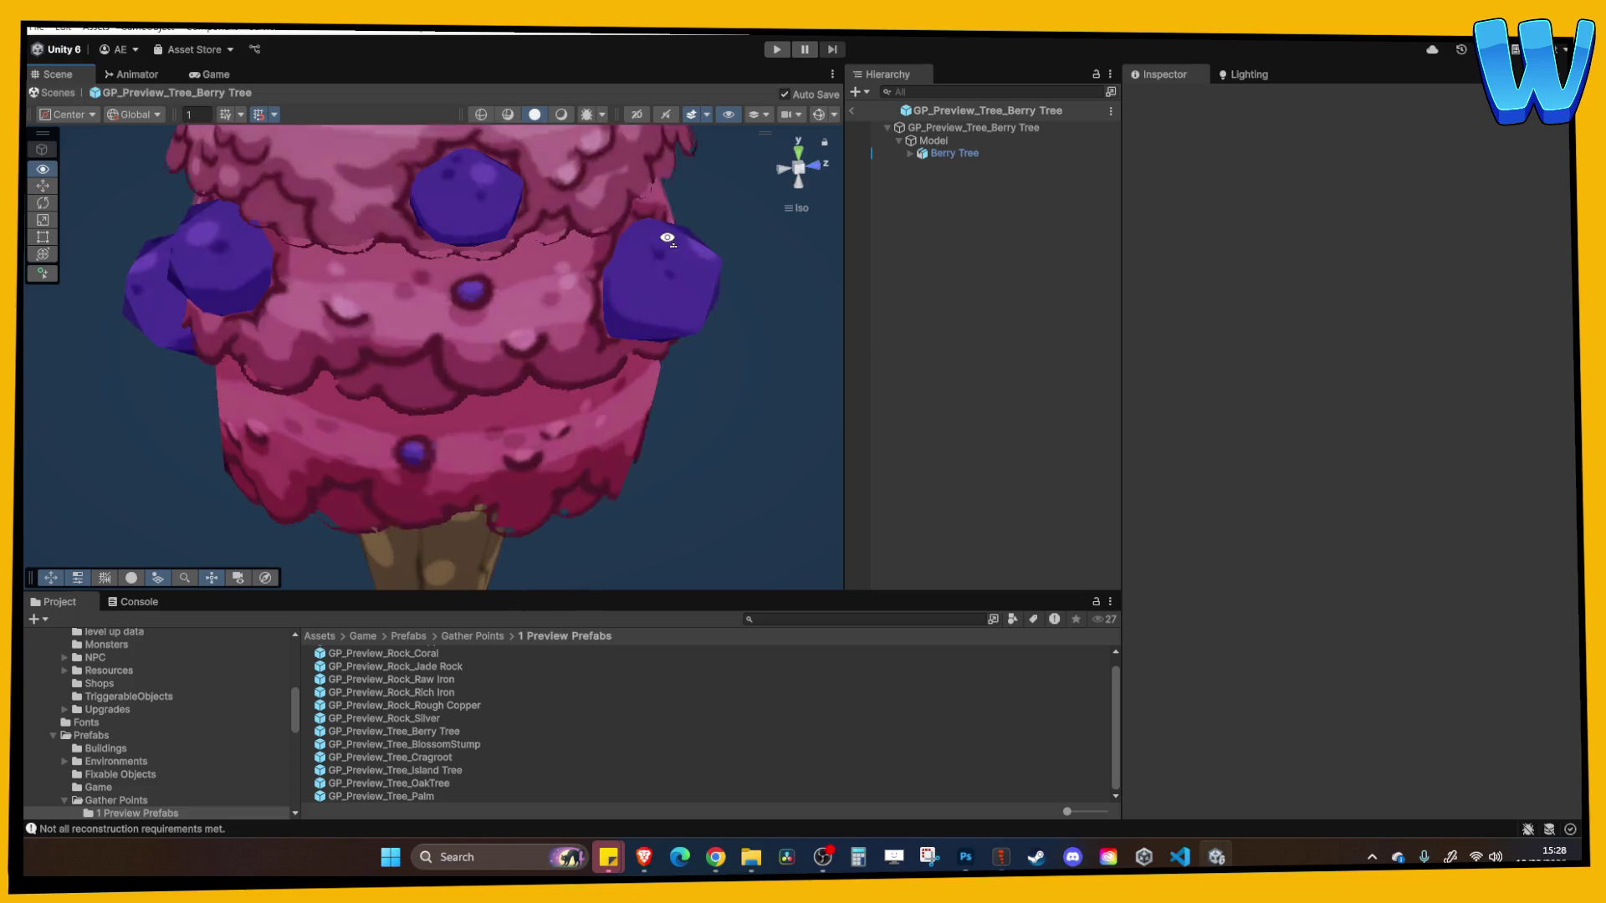
{"action": "scroll", "coordinate": [535, 264], "scroll_direction": "down", "scroll_amount": 3}
{"action": "left_click", "coordinate": [450, 242]}
{"action": "scroll", "coordinate": [654, 254], "scroll_direction": "down", "scroll_amount": 2}
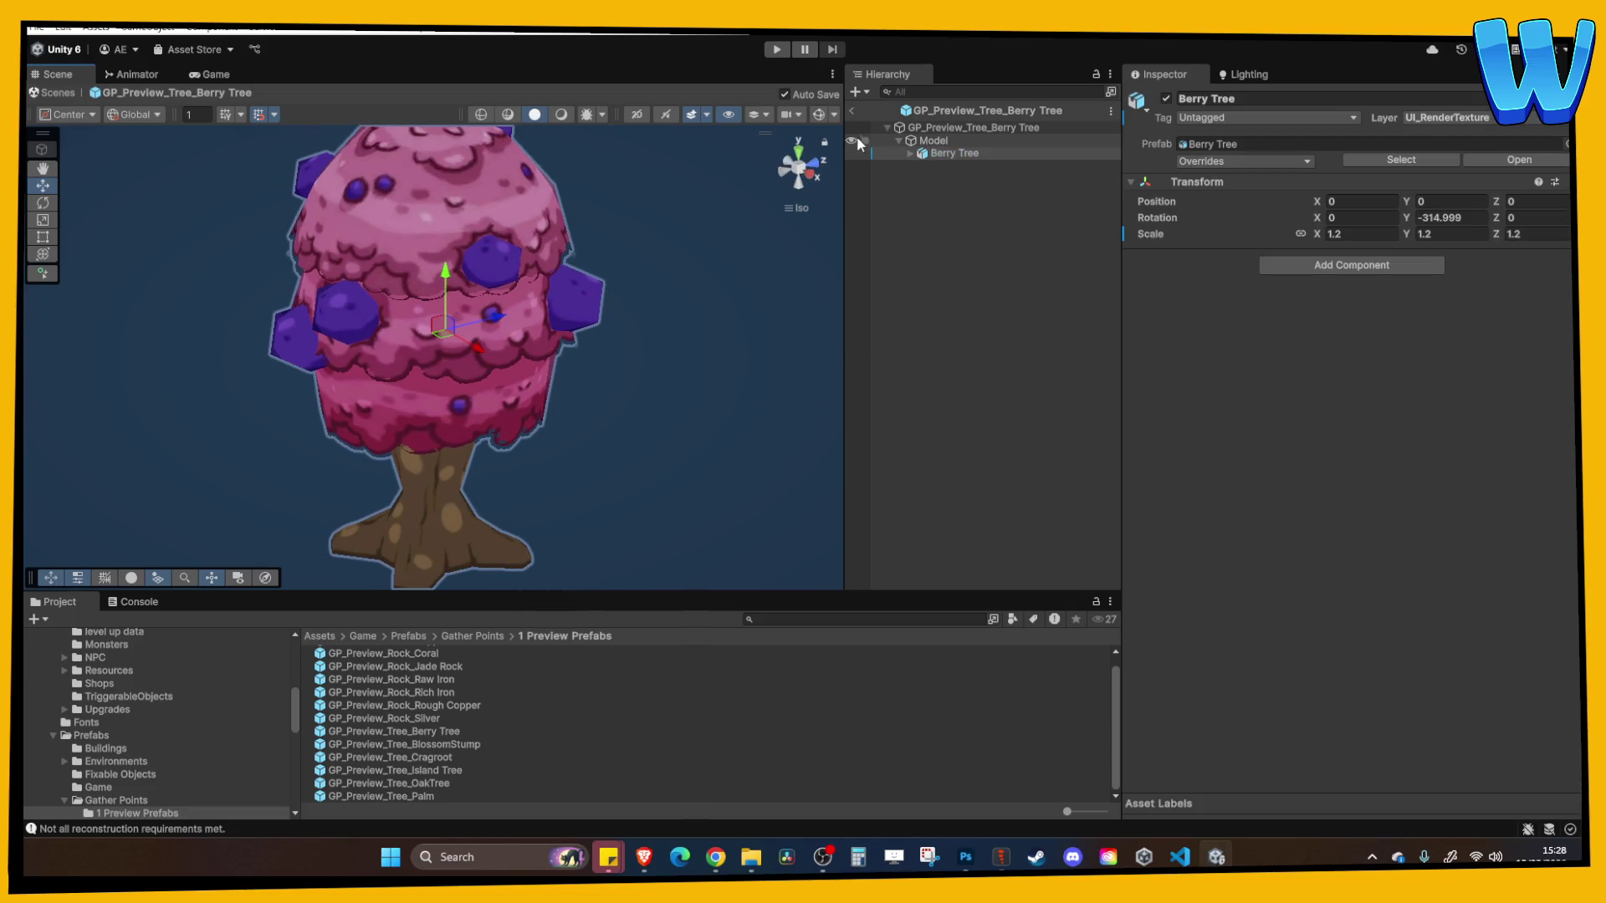
{"action": "left_click", "coordinate": [851, 110]}
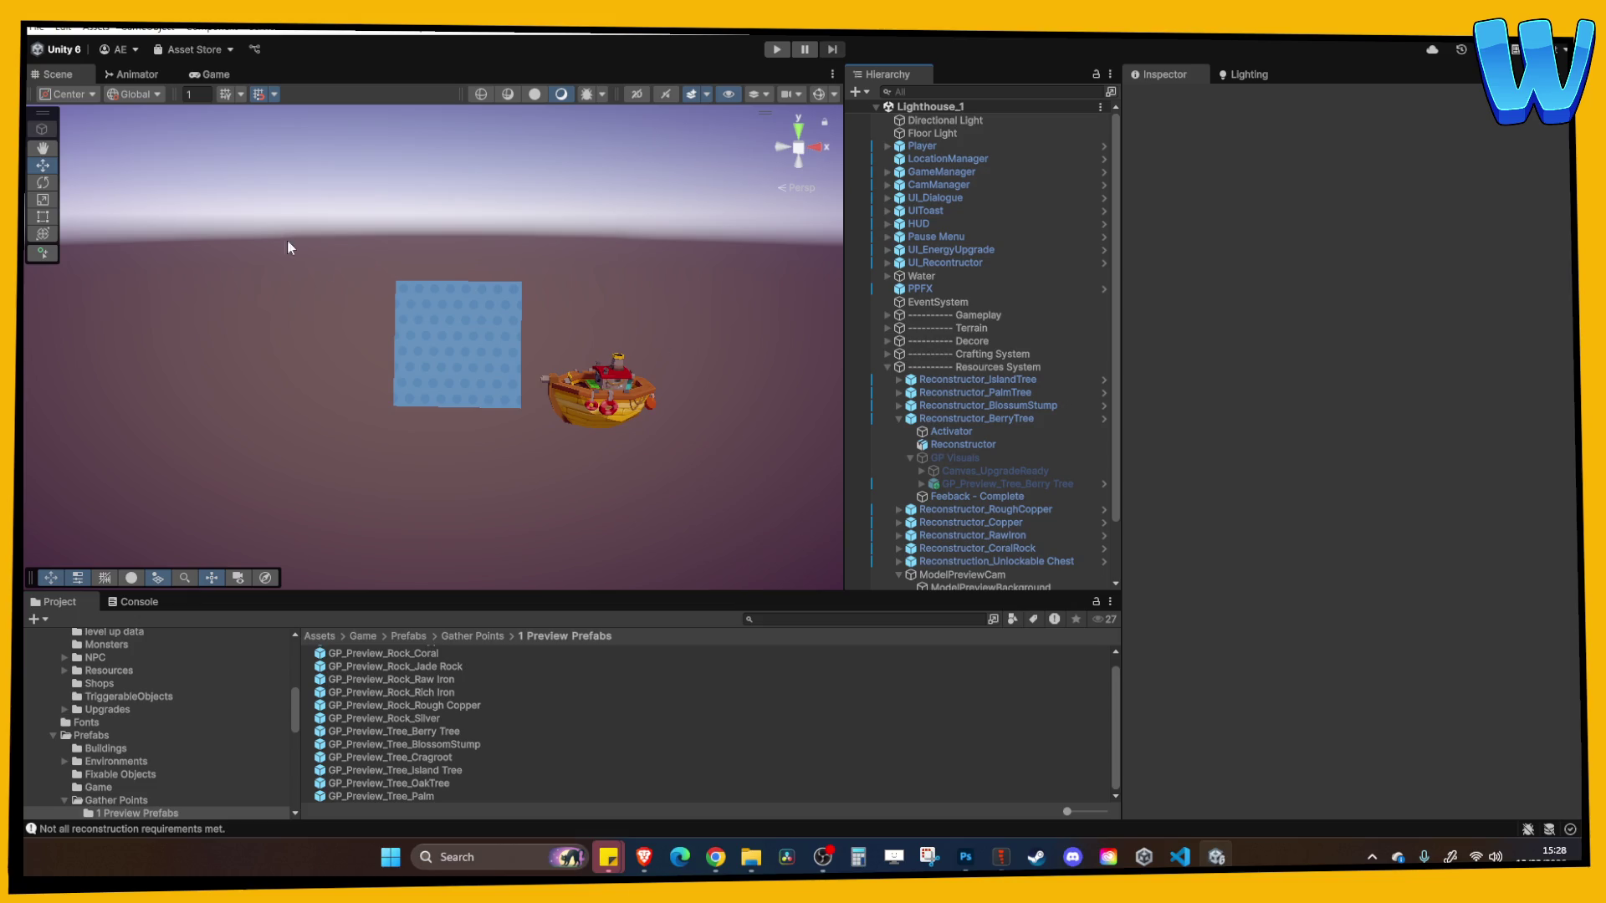
Duplicate Reconstructor_BerryTree onto the next tile along X and rename the copy Reconstructor_Cragroot
{"action": "scroll", "coordinate": [563, 337], "scroll_direction": "down", "scroll_amount": 5}
{"action": "left_click", "coordinate": [893, 420]}
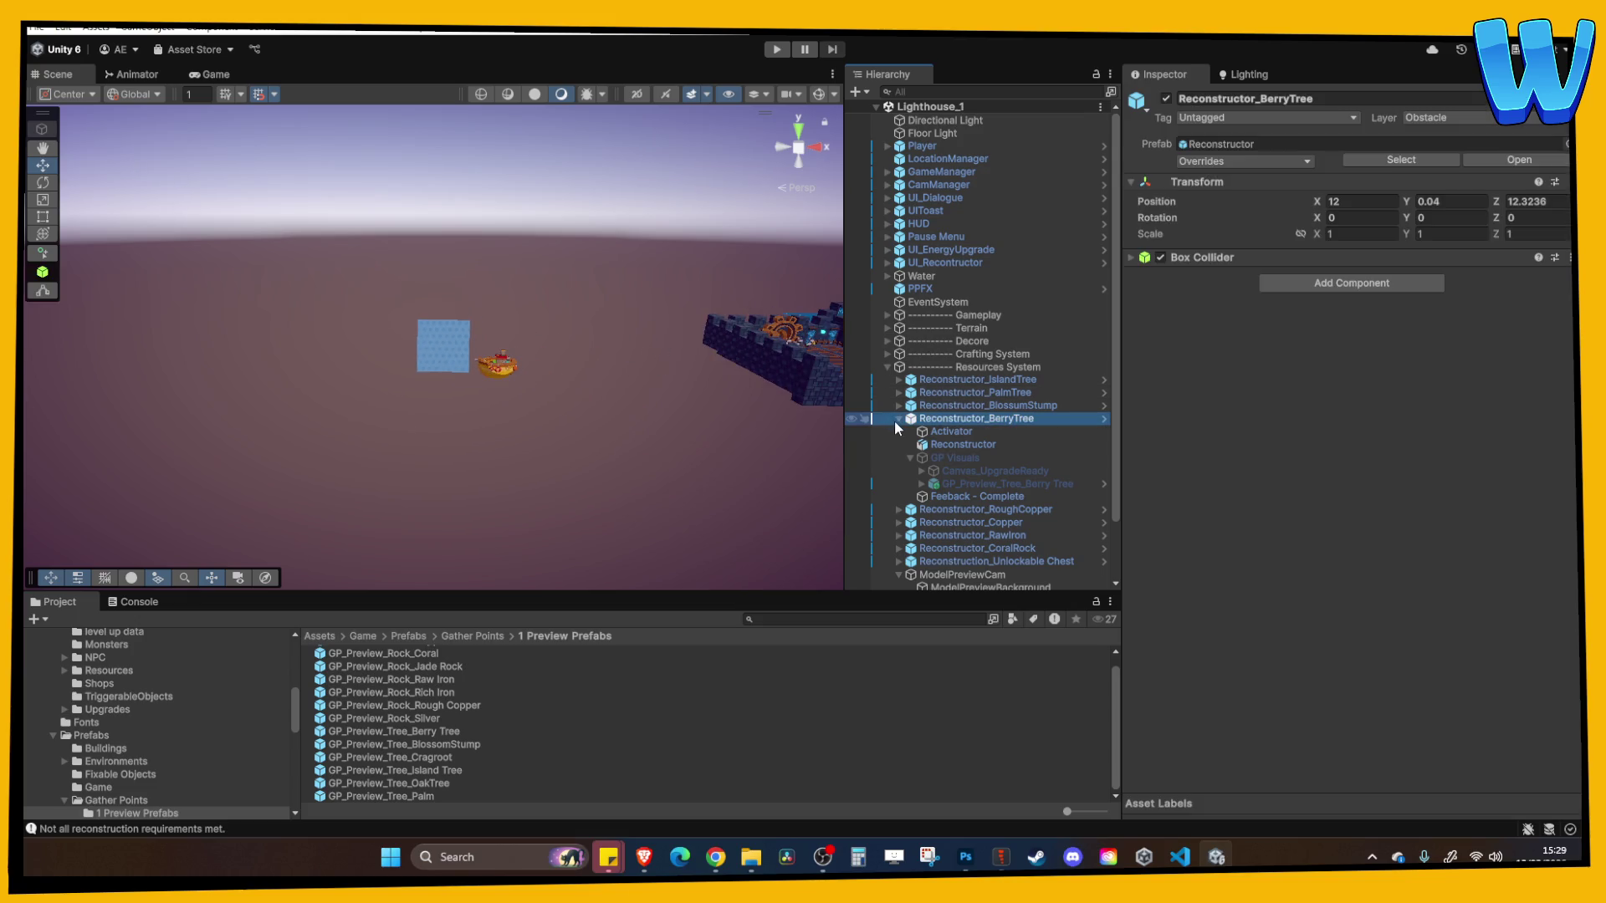
{"action": "left_click", "coordinate": [898, 418]}
{"action": "key", "text": "f"}
{"action": "mouse_move", "coordinate": [546, 334]}
{"action": "left_mouse_down"}
{"action": "mouse_move", "coordinate": [549, 320]}
{"action": "mouse_move", "coordinate": [487, 315]}
{"action": "mouse_move", "coordinate": [481, 448]}
{"action": "left_mouse_up"}
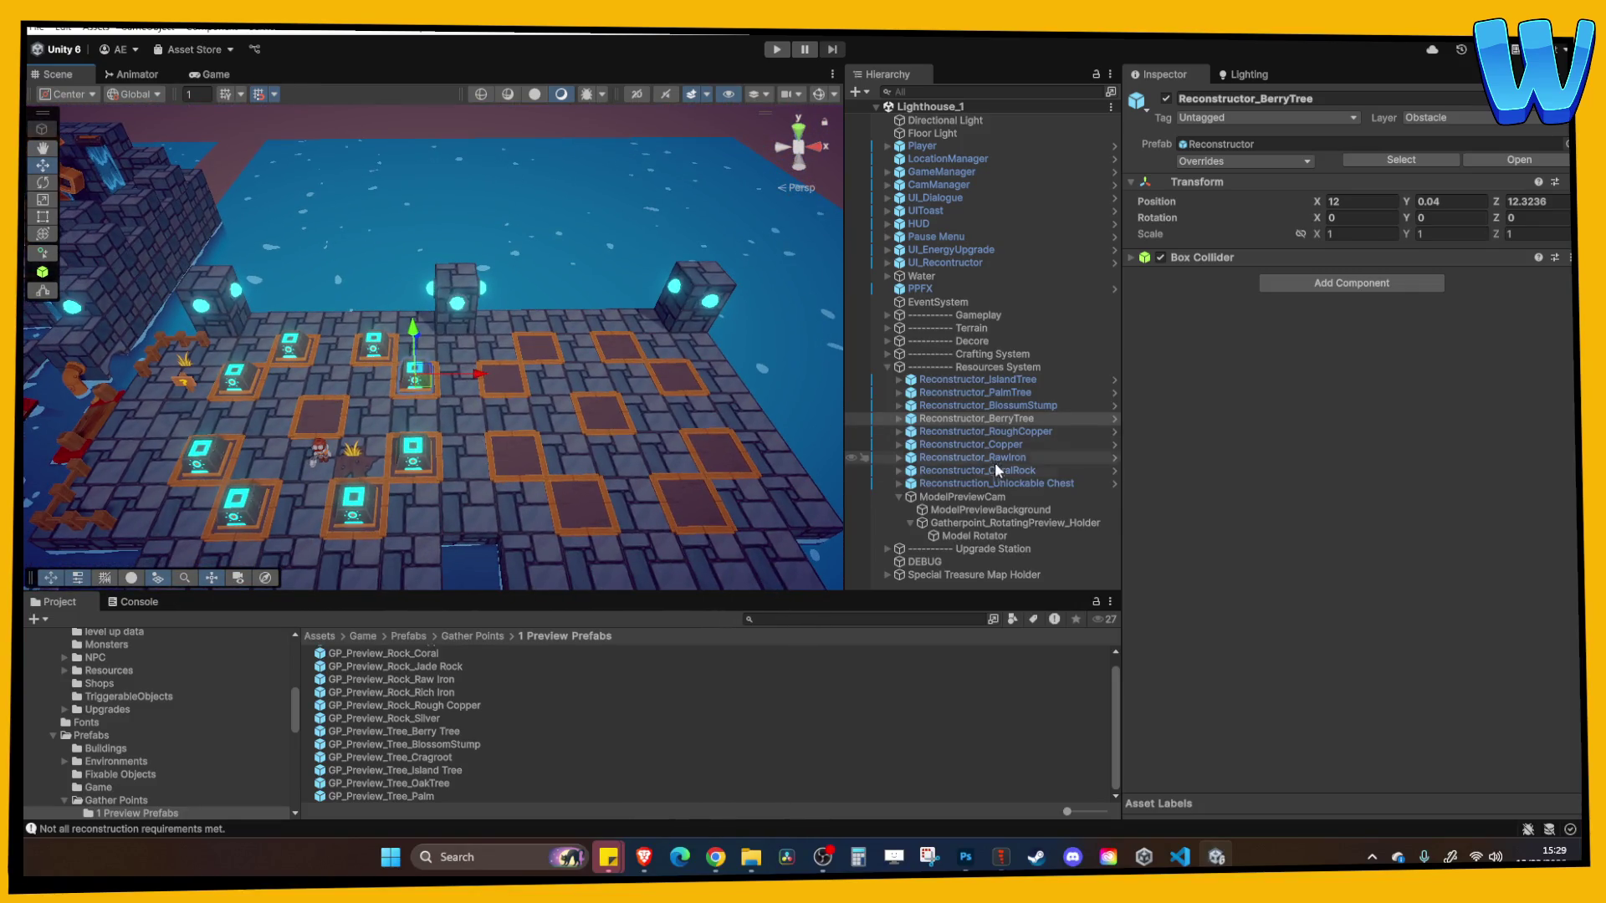
{"action": "left_click", "coordinate": [1006, 415]}
{"action": "key", "text": "ctrl+d"}
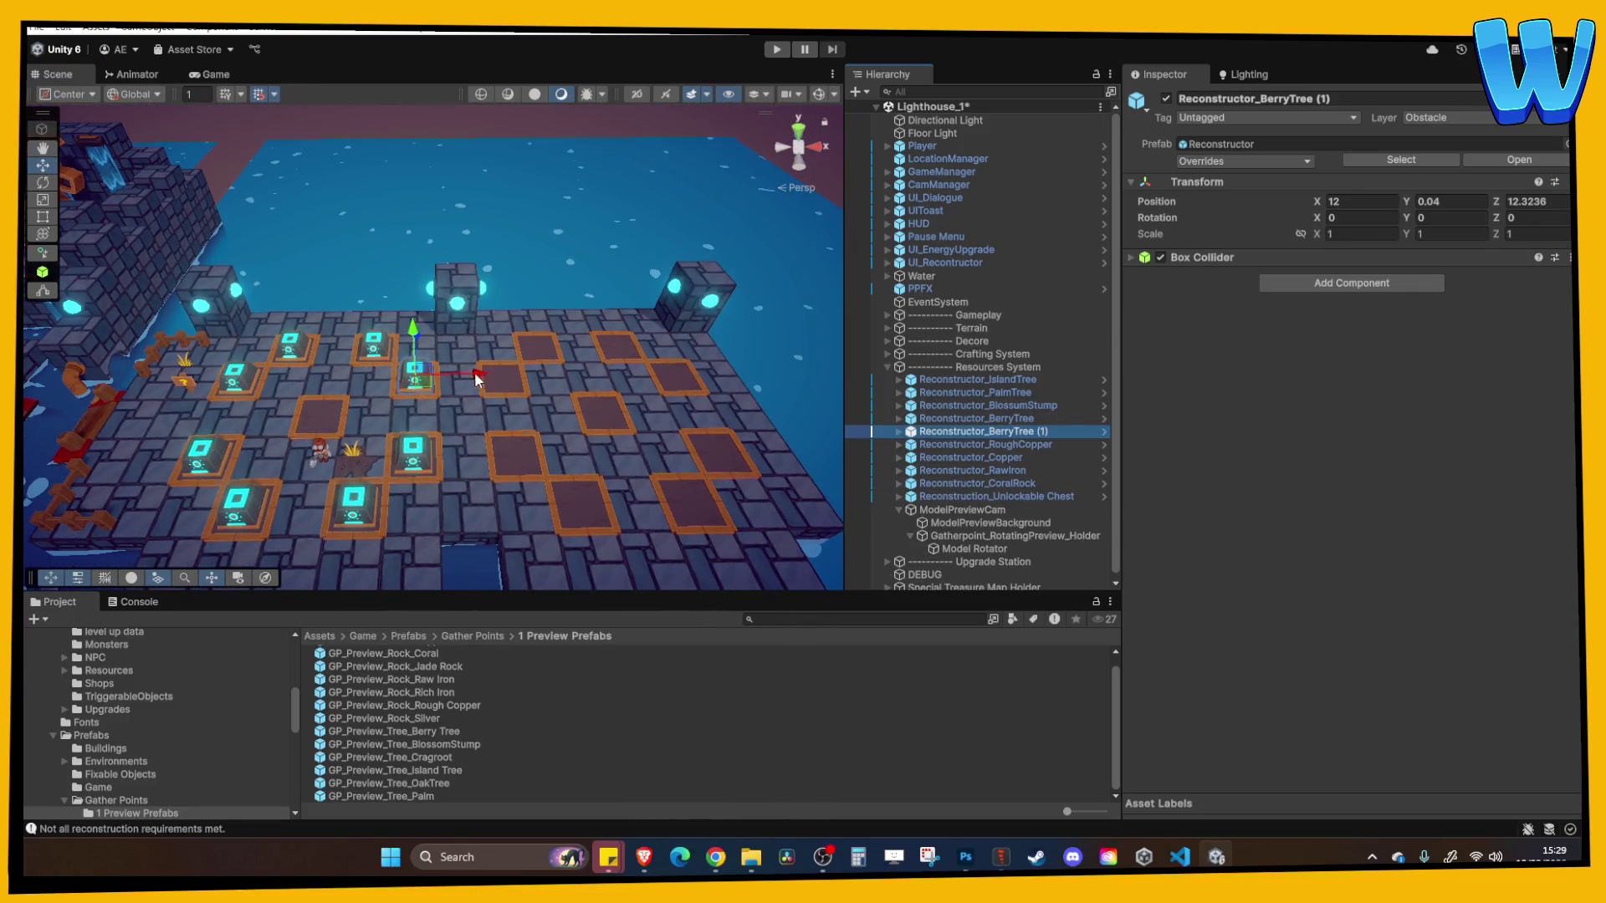
{"action": "mouse_move", "coordinate": [474, 373]}
{"action": "left_mouse_down"}
{"action": "mouse_move", "coordinate": [564, 386]}
{"action": "mouse_move", "coordinate": [497, 453]}
{"action": "left_mouse_up"}
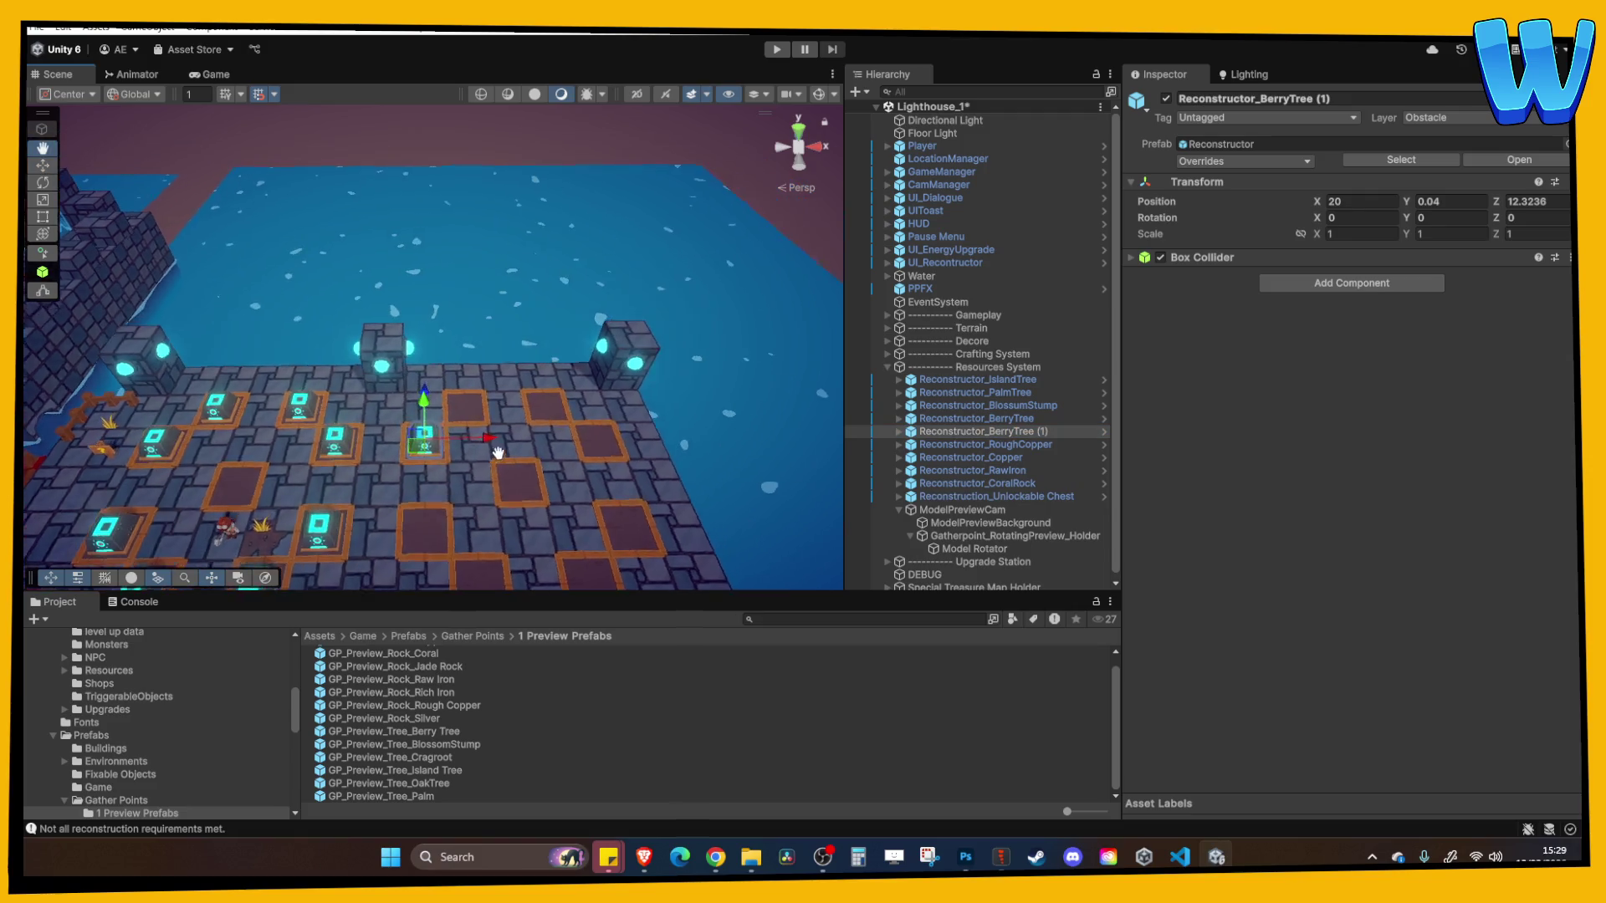
{"action": "left_click", "coordinate": [1005, 435]}
{"action": "key", "text": "F2"}
{"action": "type", "text": "Reconstructor_Cragroot"}
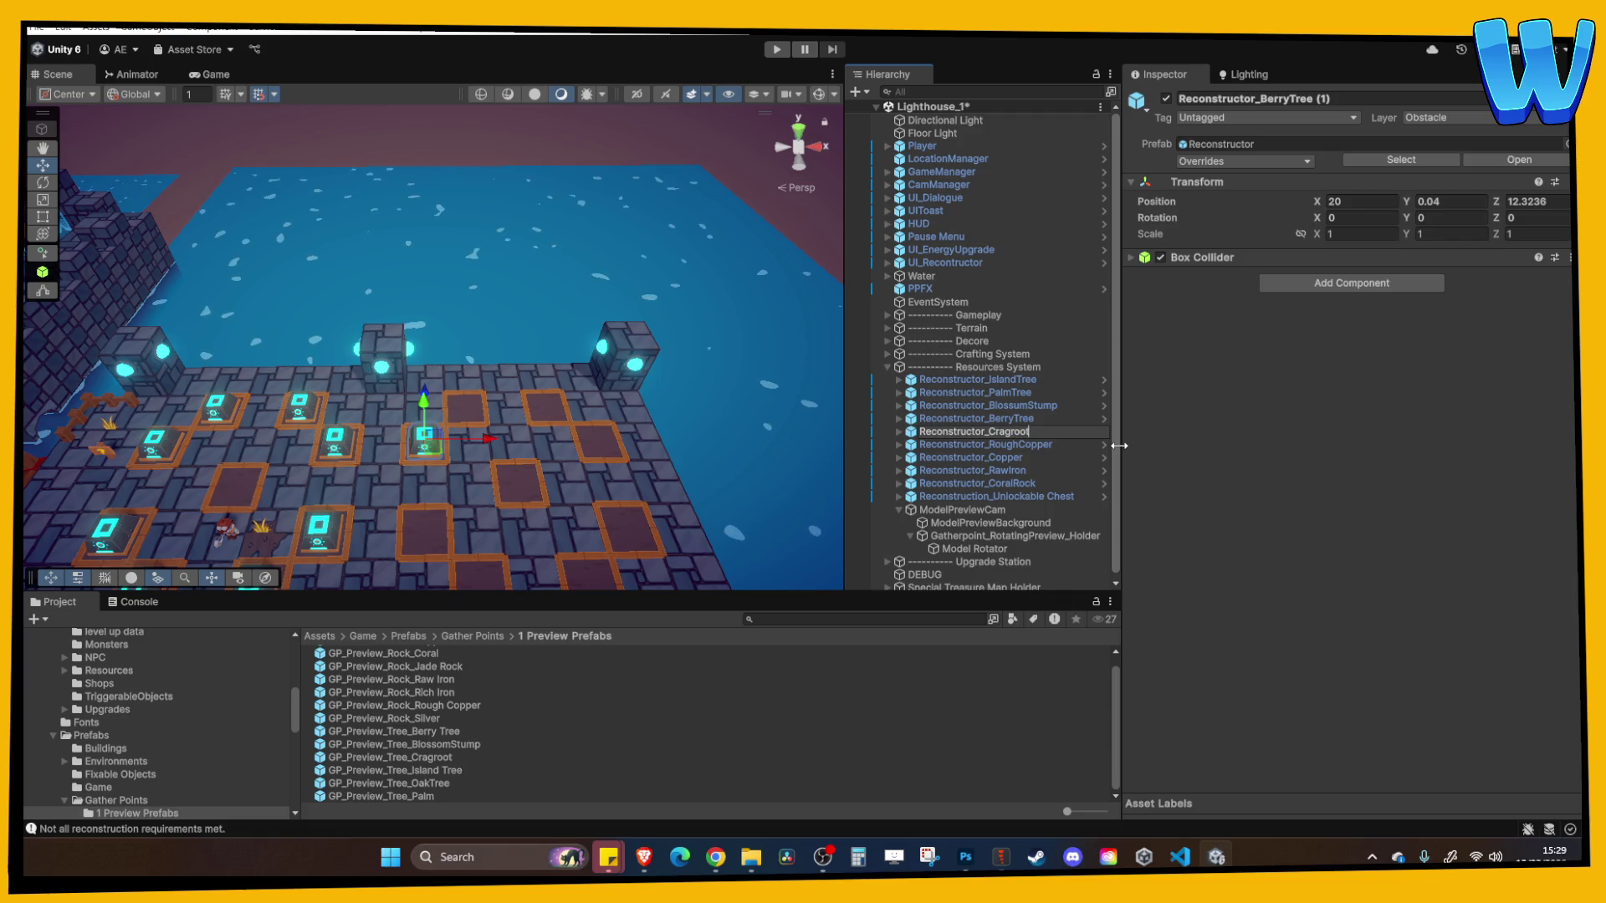
{"action": "key", "text": "Return"}
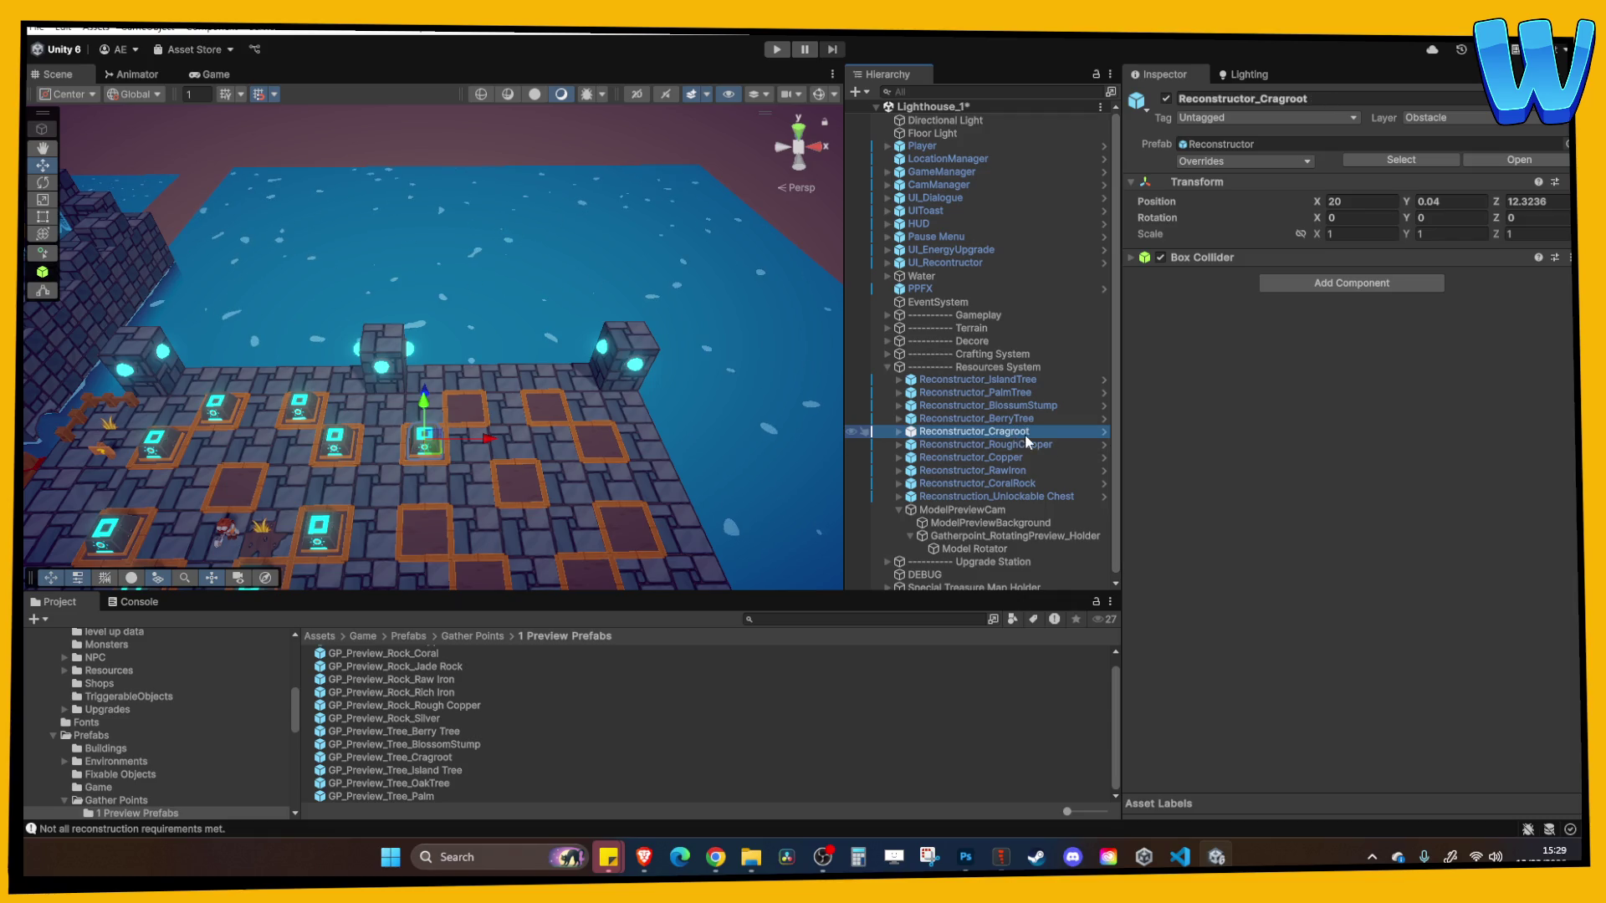
Duplicate the Cragroot node as Reconstructor_OakTree and move that copy to X 24
{"action": "key", "text": "ctrl+d"}
{"action": "key", "text": "F2"}
{"action": "type", "text": "Reconstructor_Oak Tr"}
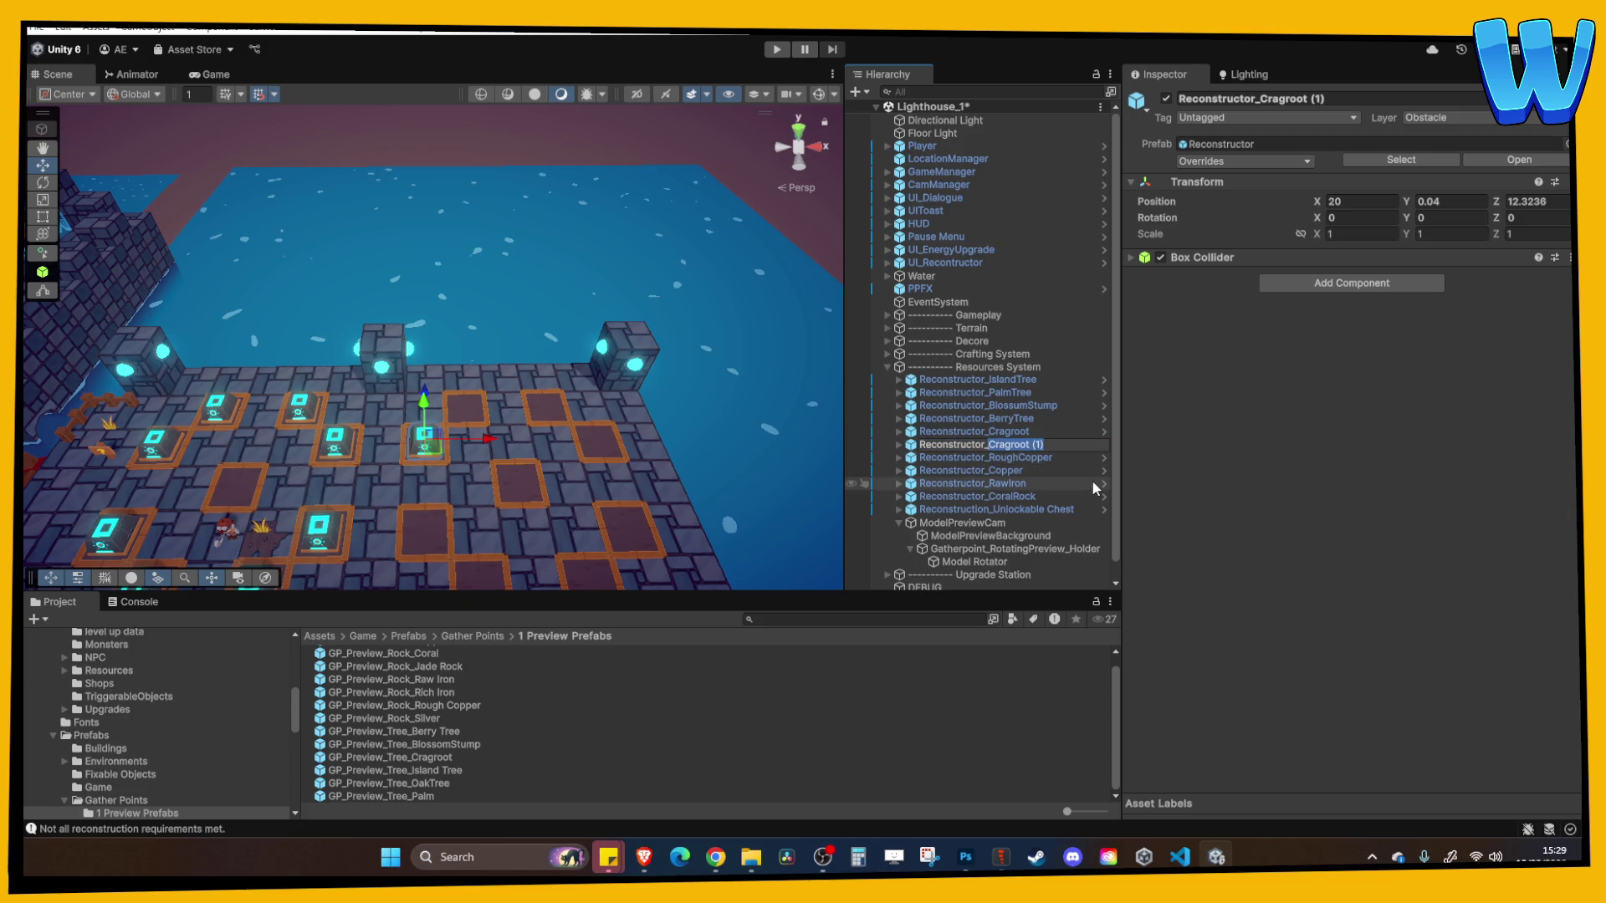
{"action": "type", "text": "ee"}
{"action": "key", "text": "Return"}
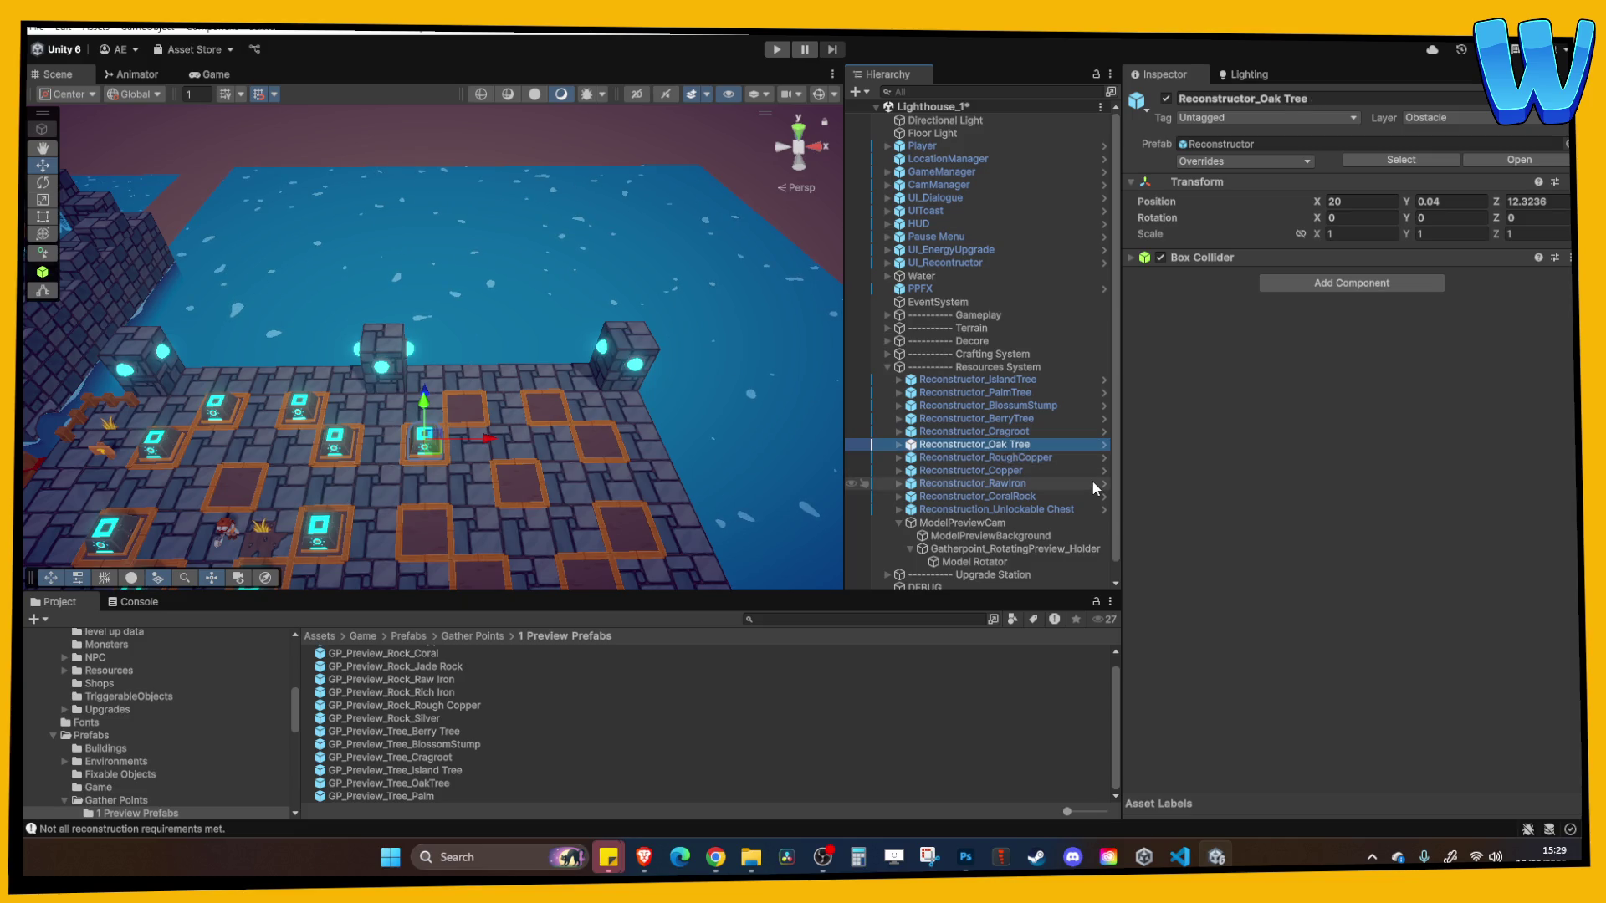
{"action": "left_click", "coordinate": [1016, 450]}
{"action": "left_click", "coordinate": [1010, 445]}
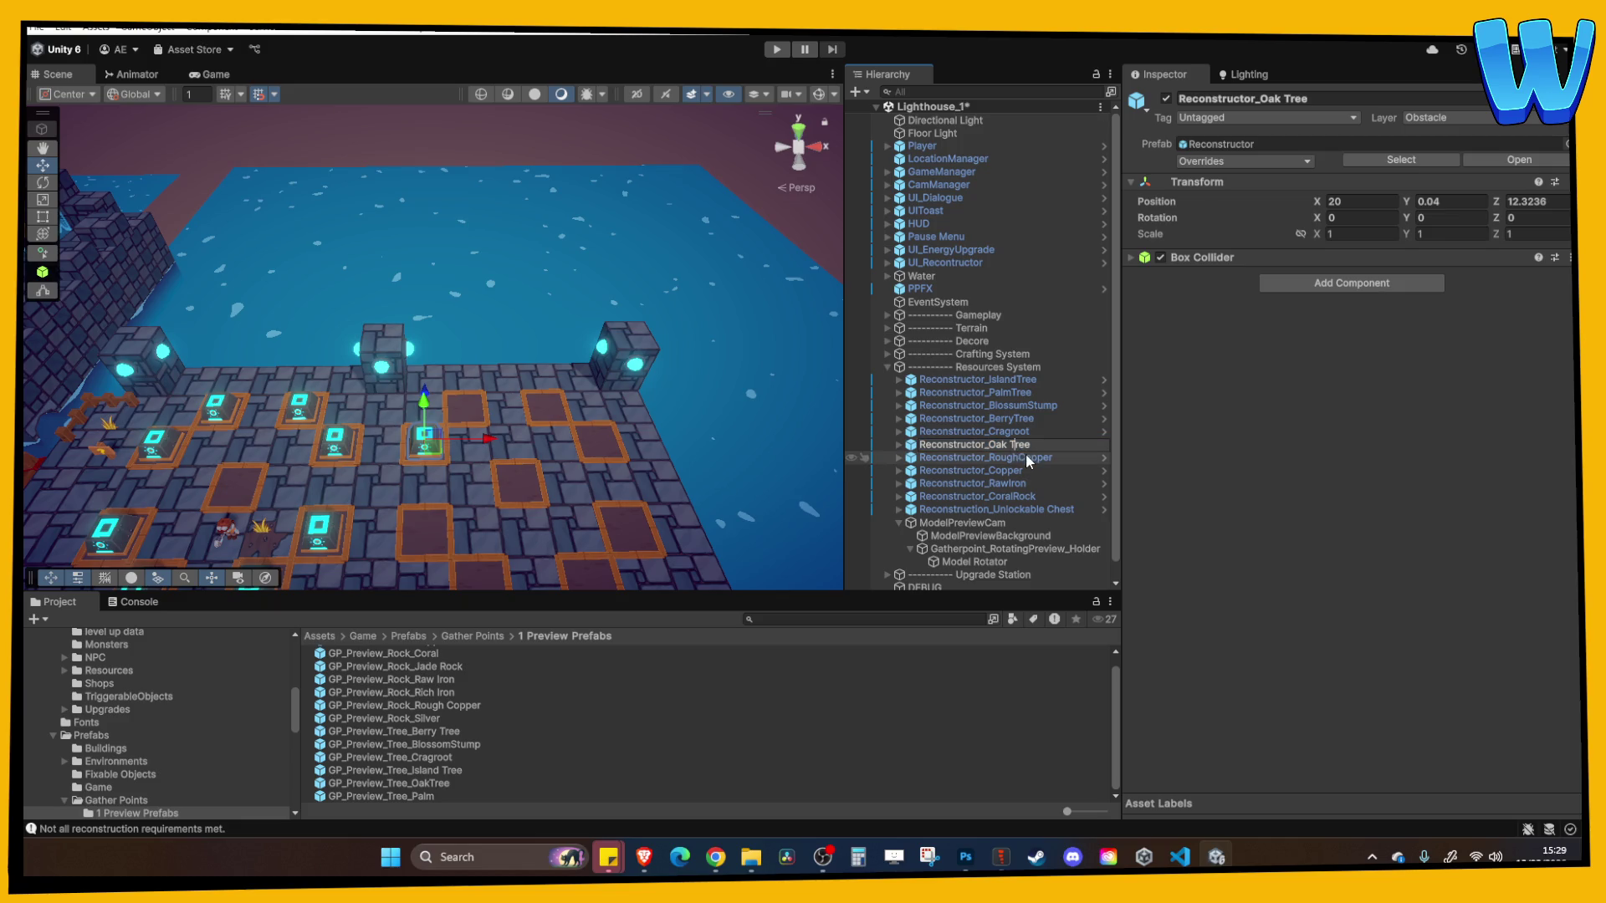
{"action": "key", "text": "BackSpace"}
{"action": "key", "text": "Return"}
{"action": "double_click", "coordinate": [975, 432]}
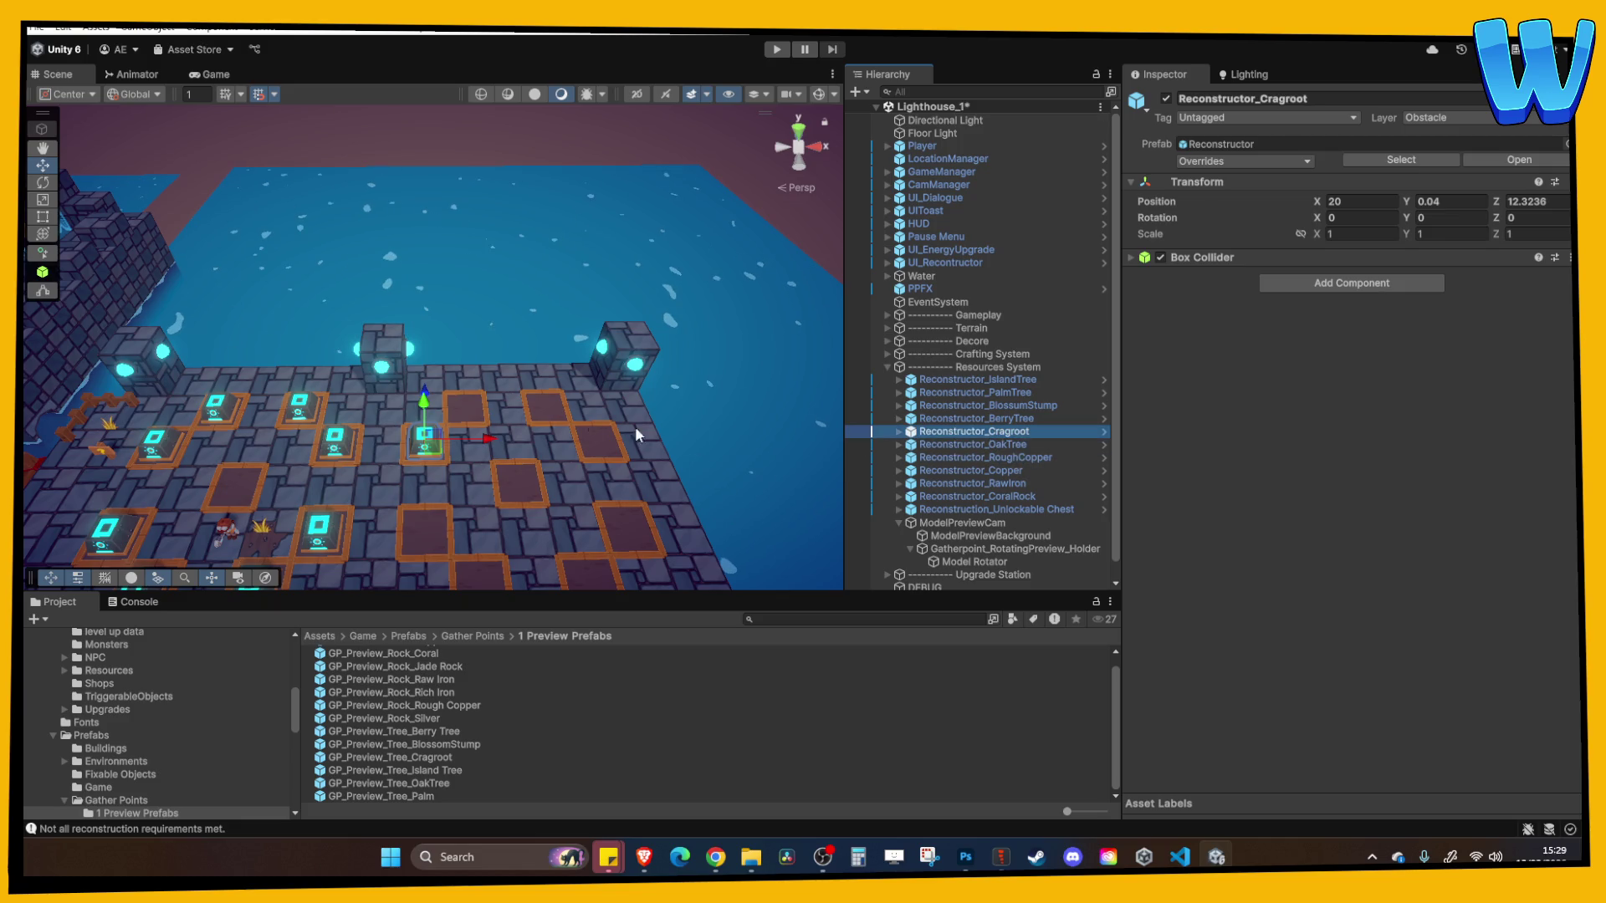
{"action": "left_click", "coordinate": [987, 441]}
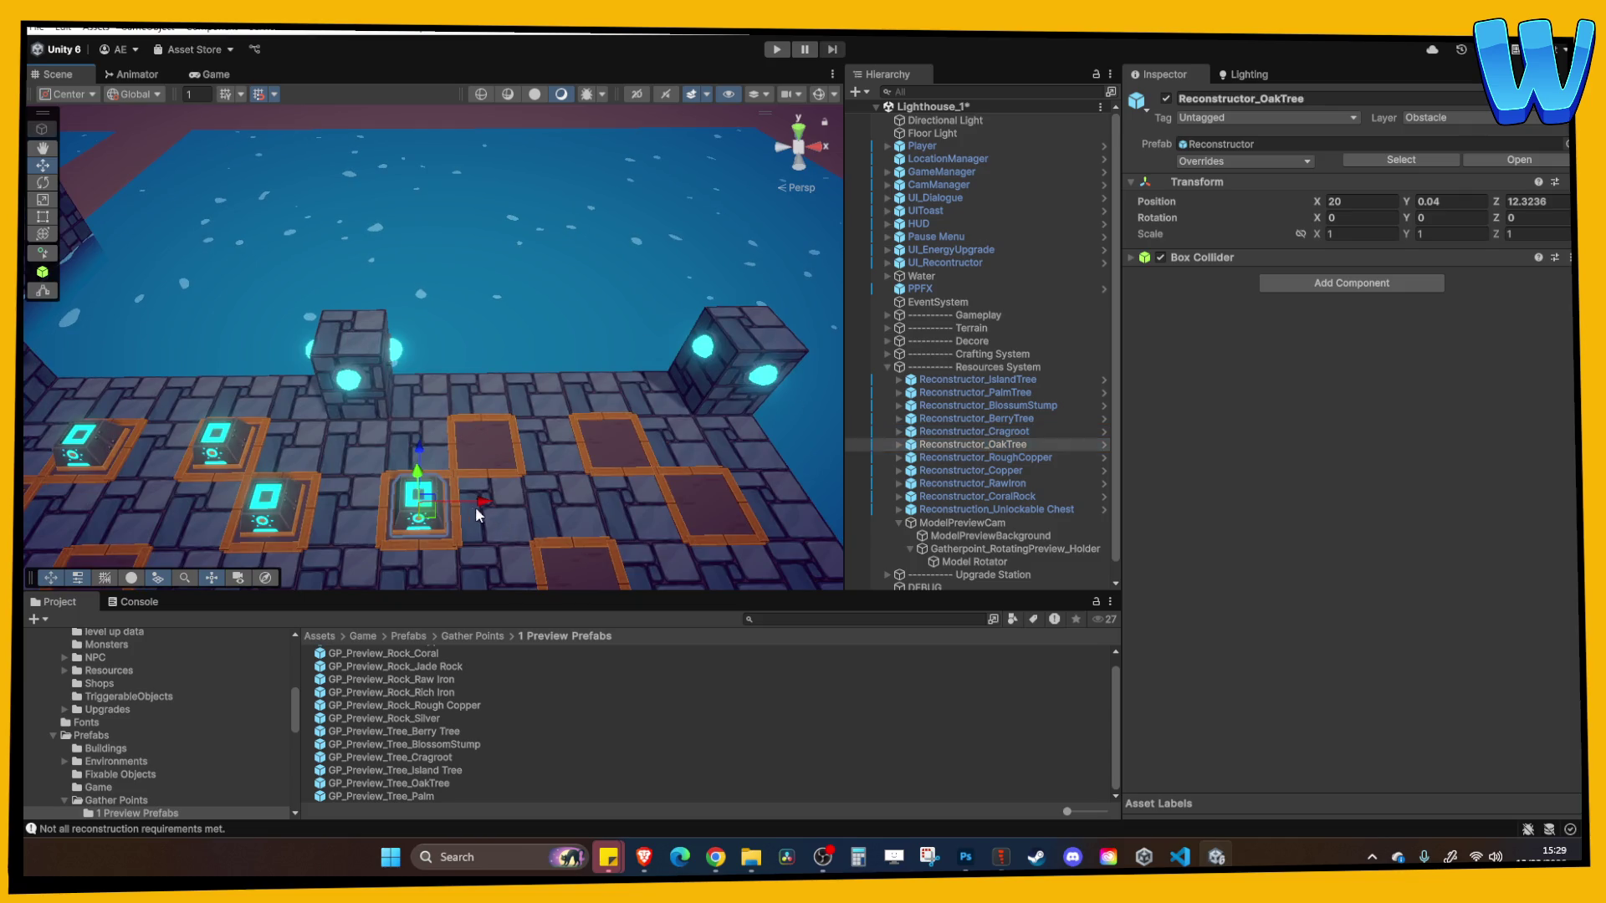
{"action": "left_click_drag", "start_coordinate": [490, 494], "coordinate": [556, 503]}
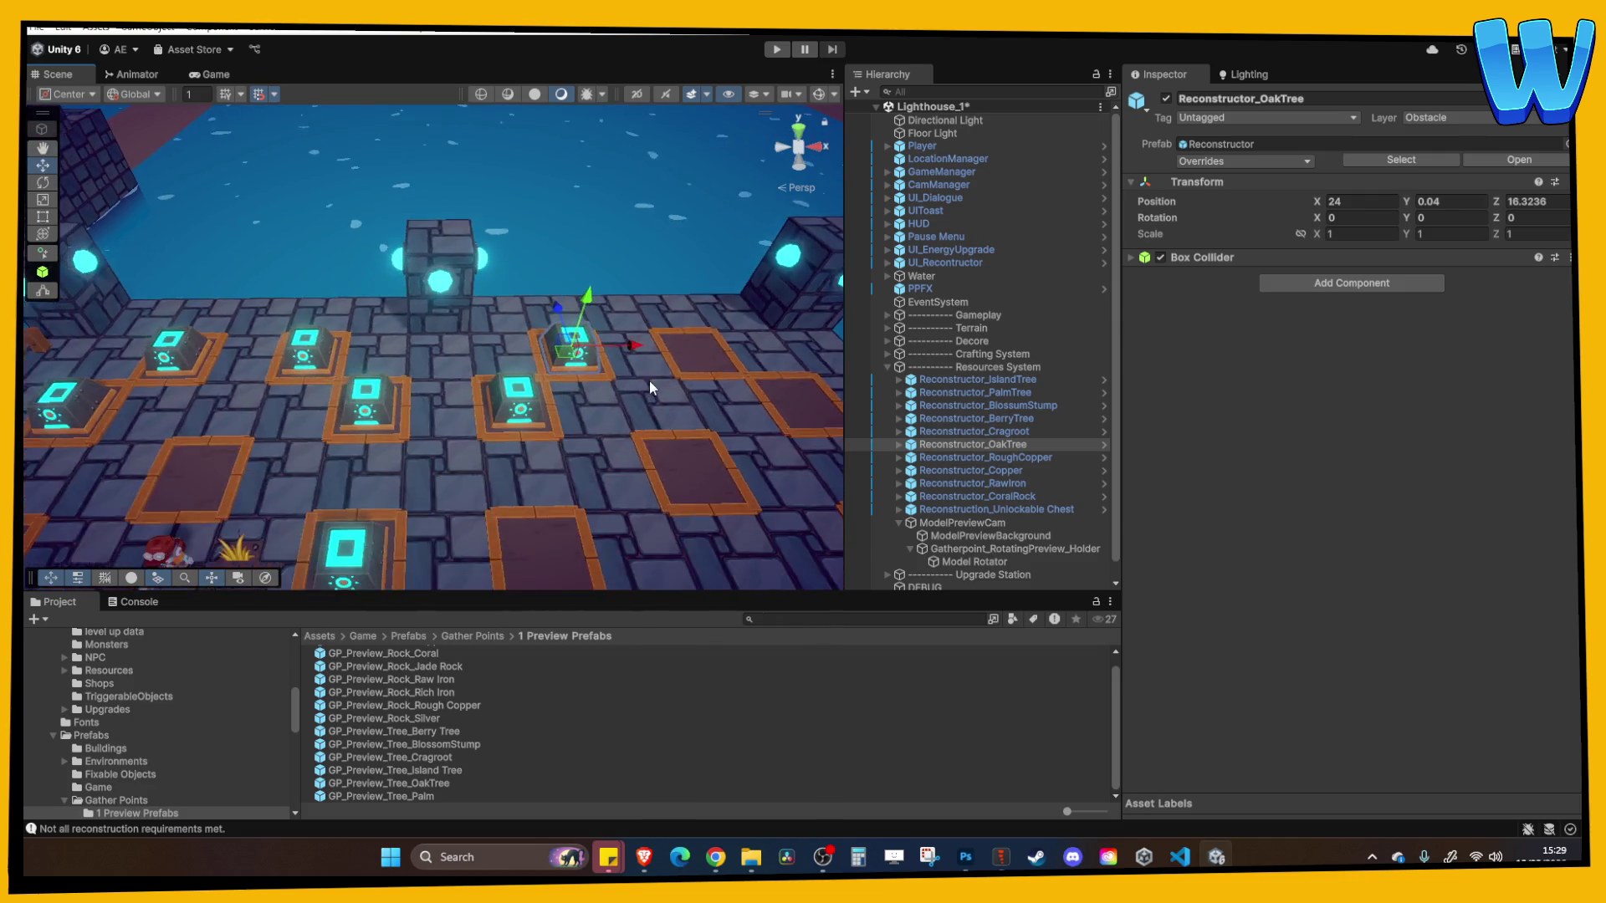
Check which gather point data the RoughCopper reconstructor's Activator uses
{"action": "left_click", "coordinate": [953, 458]}
{"action": "left_click", "coordinate": [899, 458]}
{"action": "left_click", "coordinate": [952, 470]}
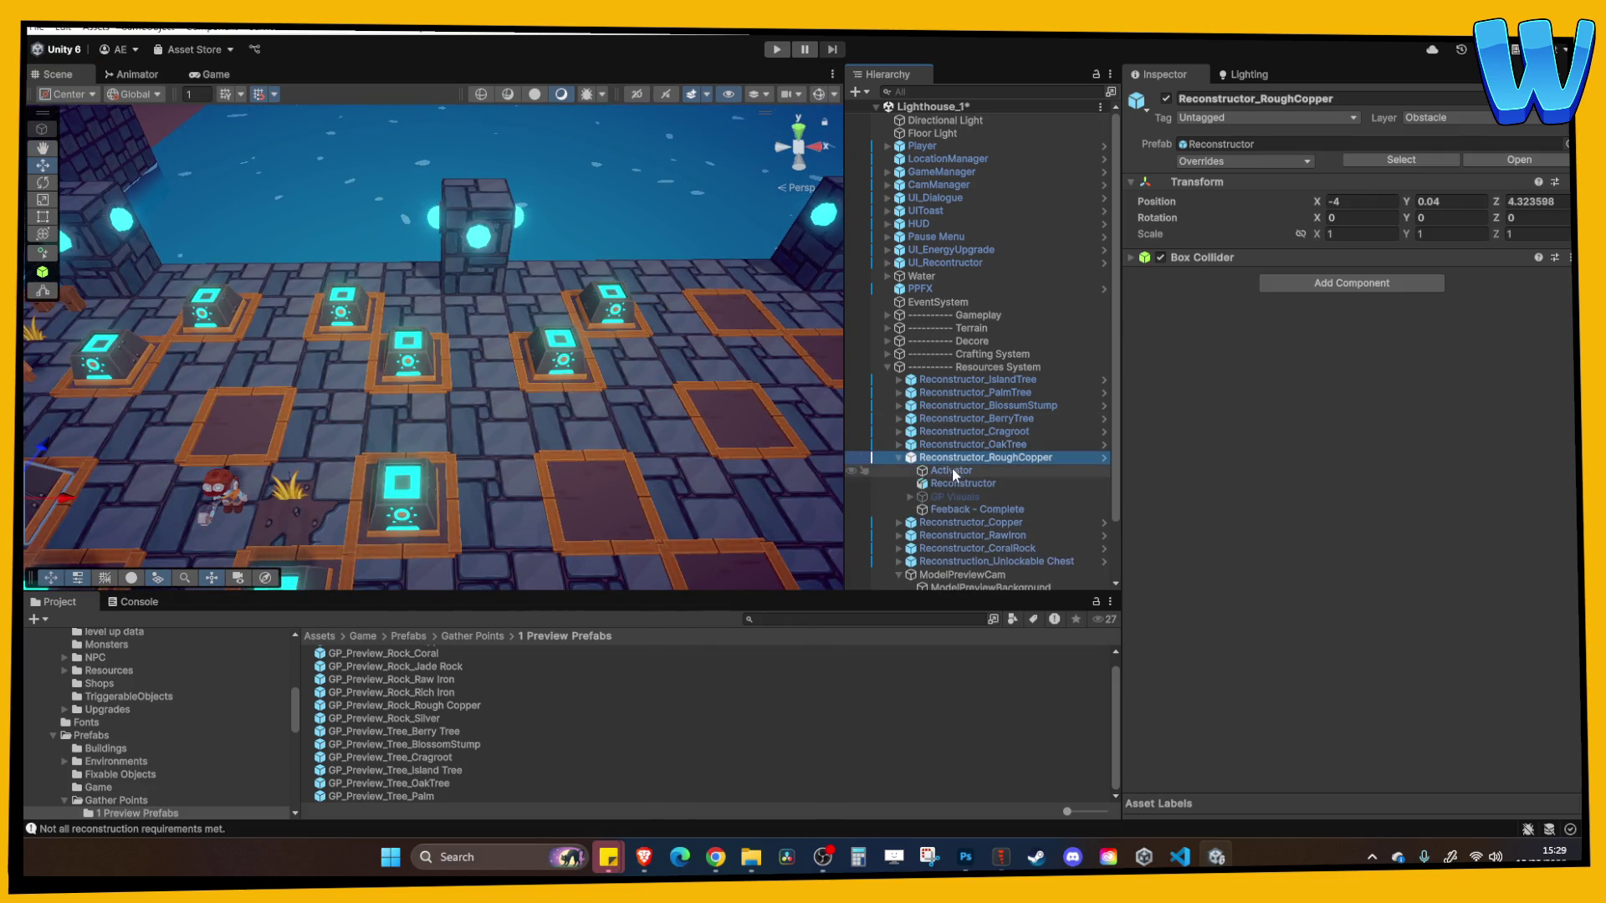
{"action": "left_click", "coordinate": [1399, 485]}
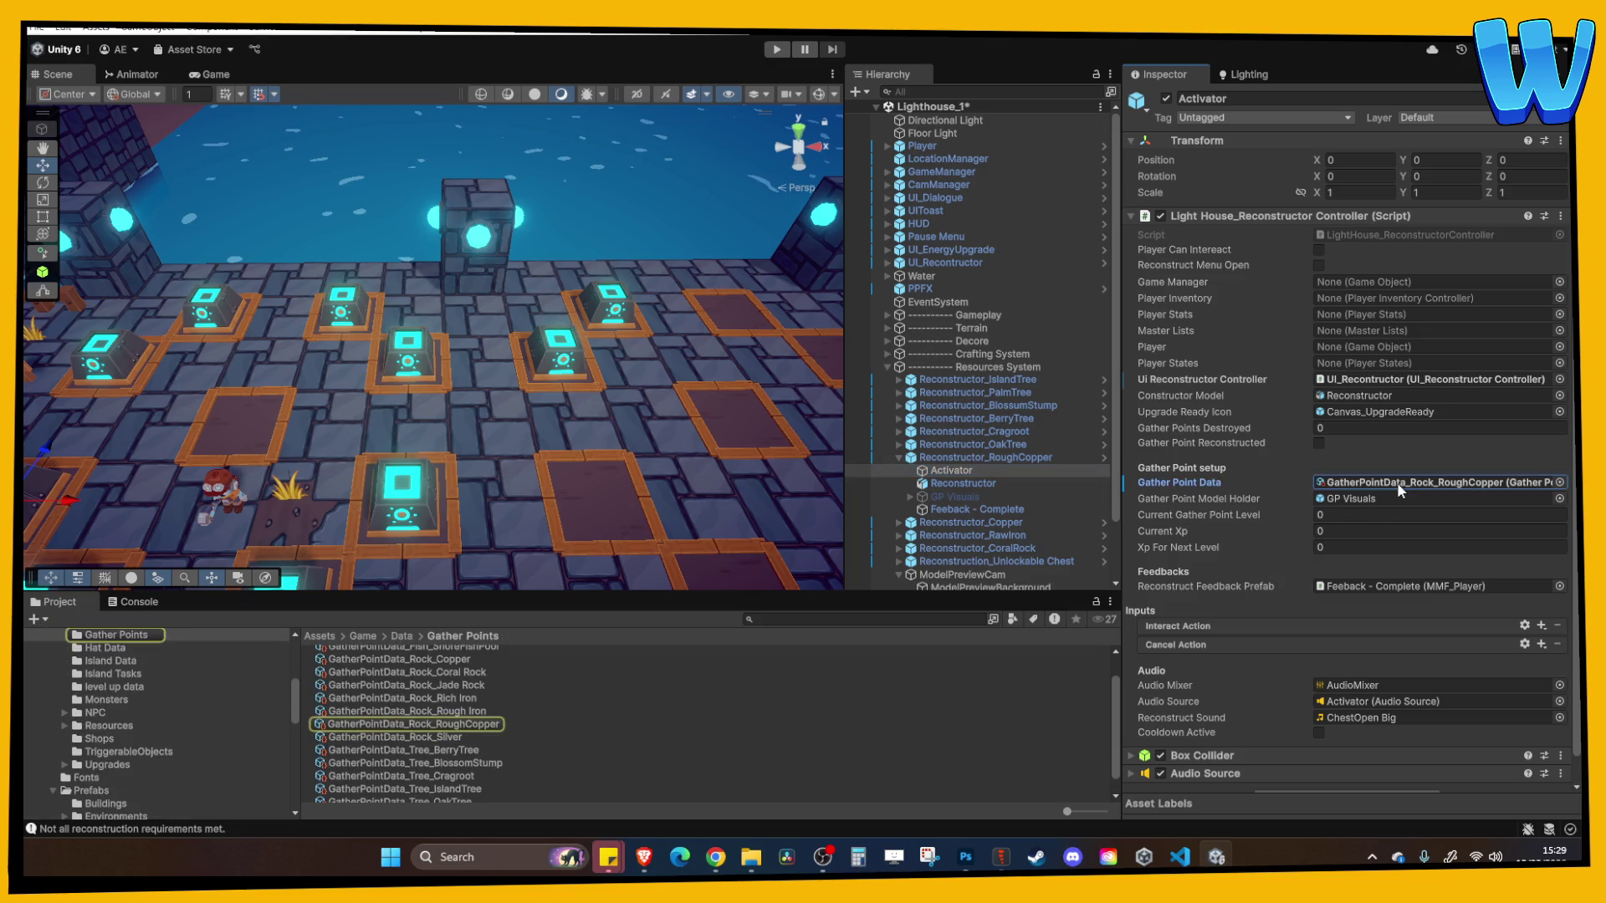
{"action": "left_click", "coordinate": [899, 457]}
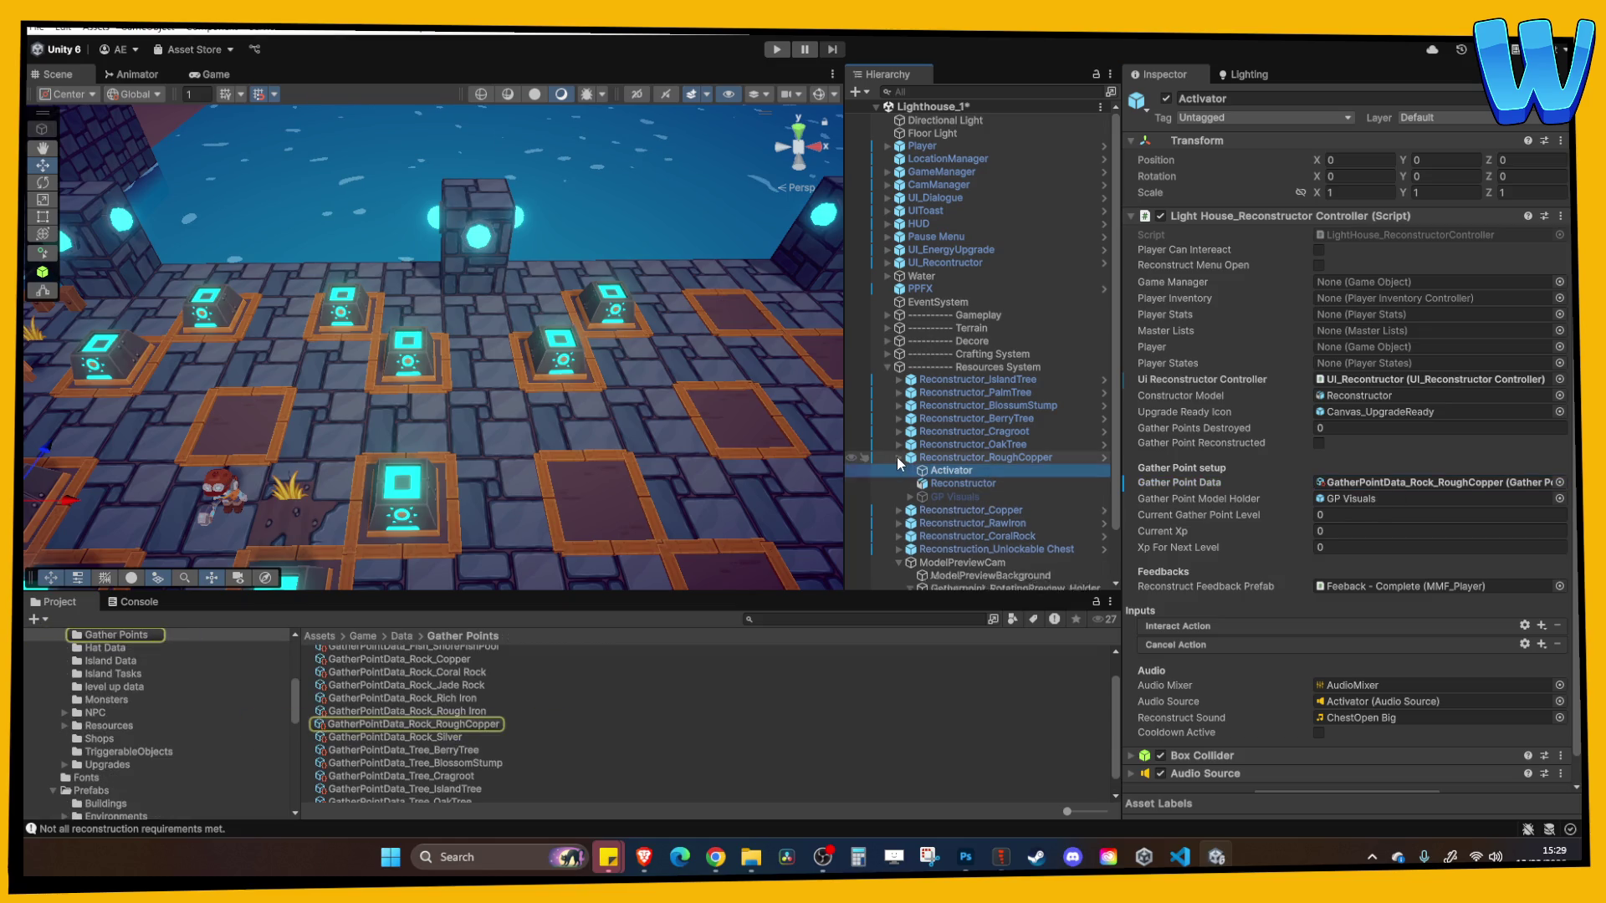
Assign GatherPointData_Tree_Cragroot to the Cragroot Activator and locate its preview model prefab
{"action": "left_click", "coordinate": [891, 430]}
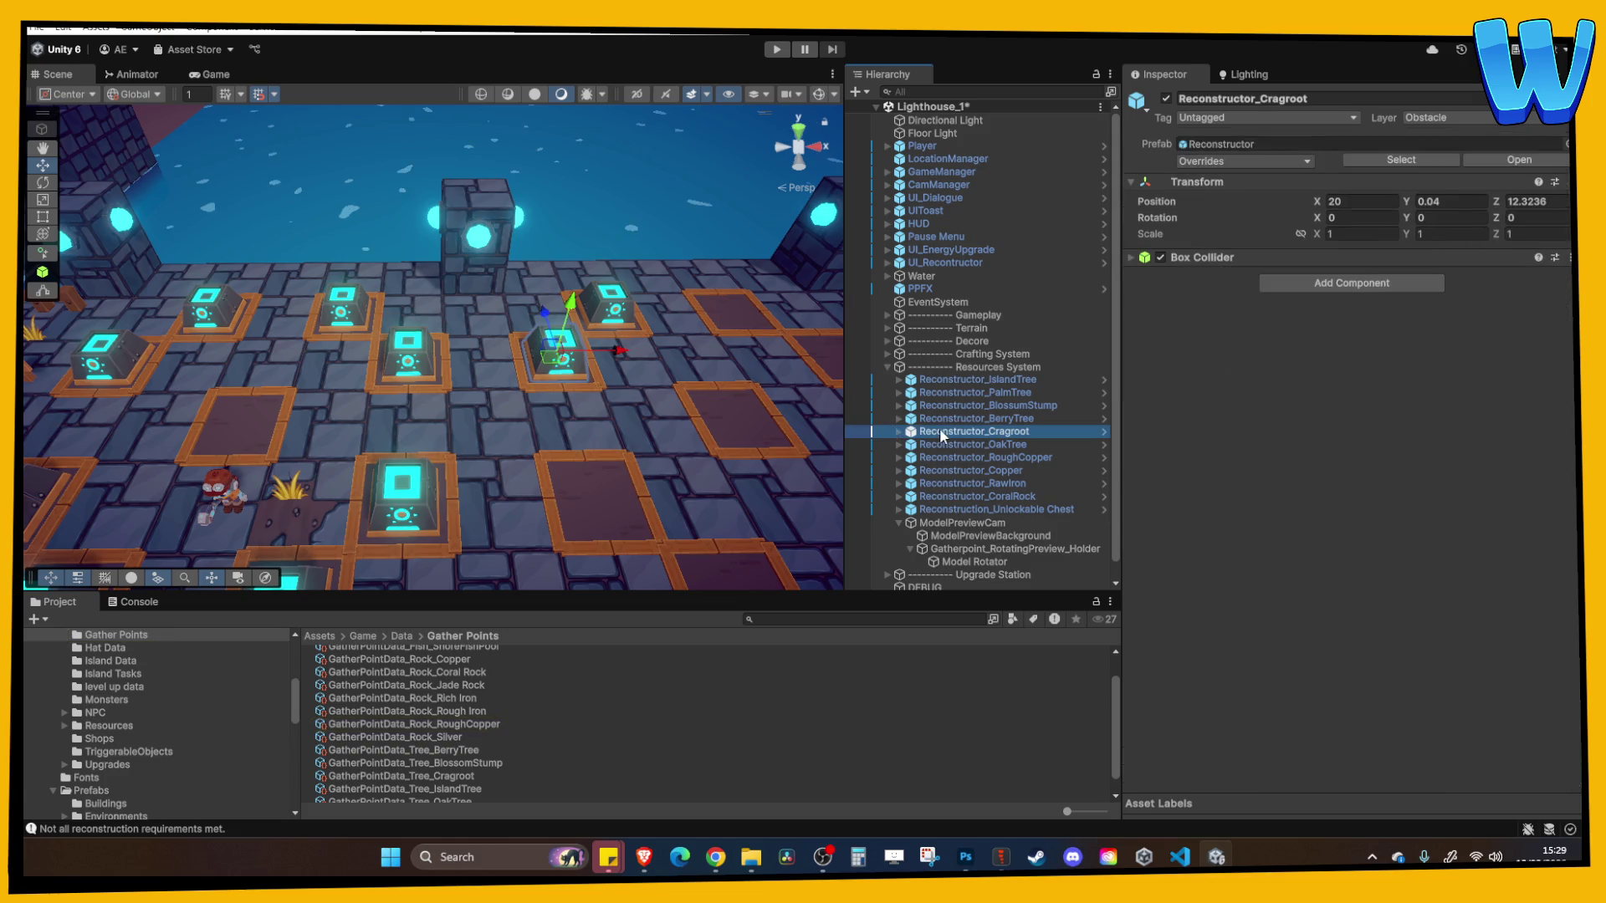
{"action": "left_click", "coordinate": [898, 431]}
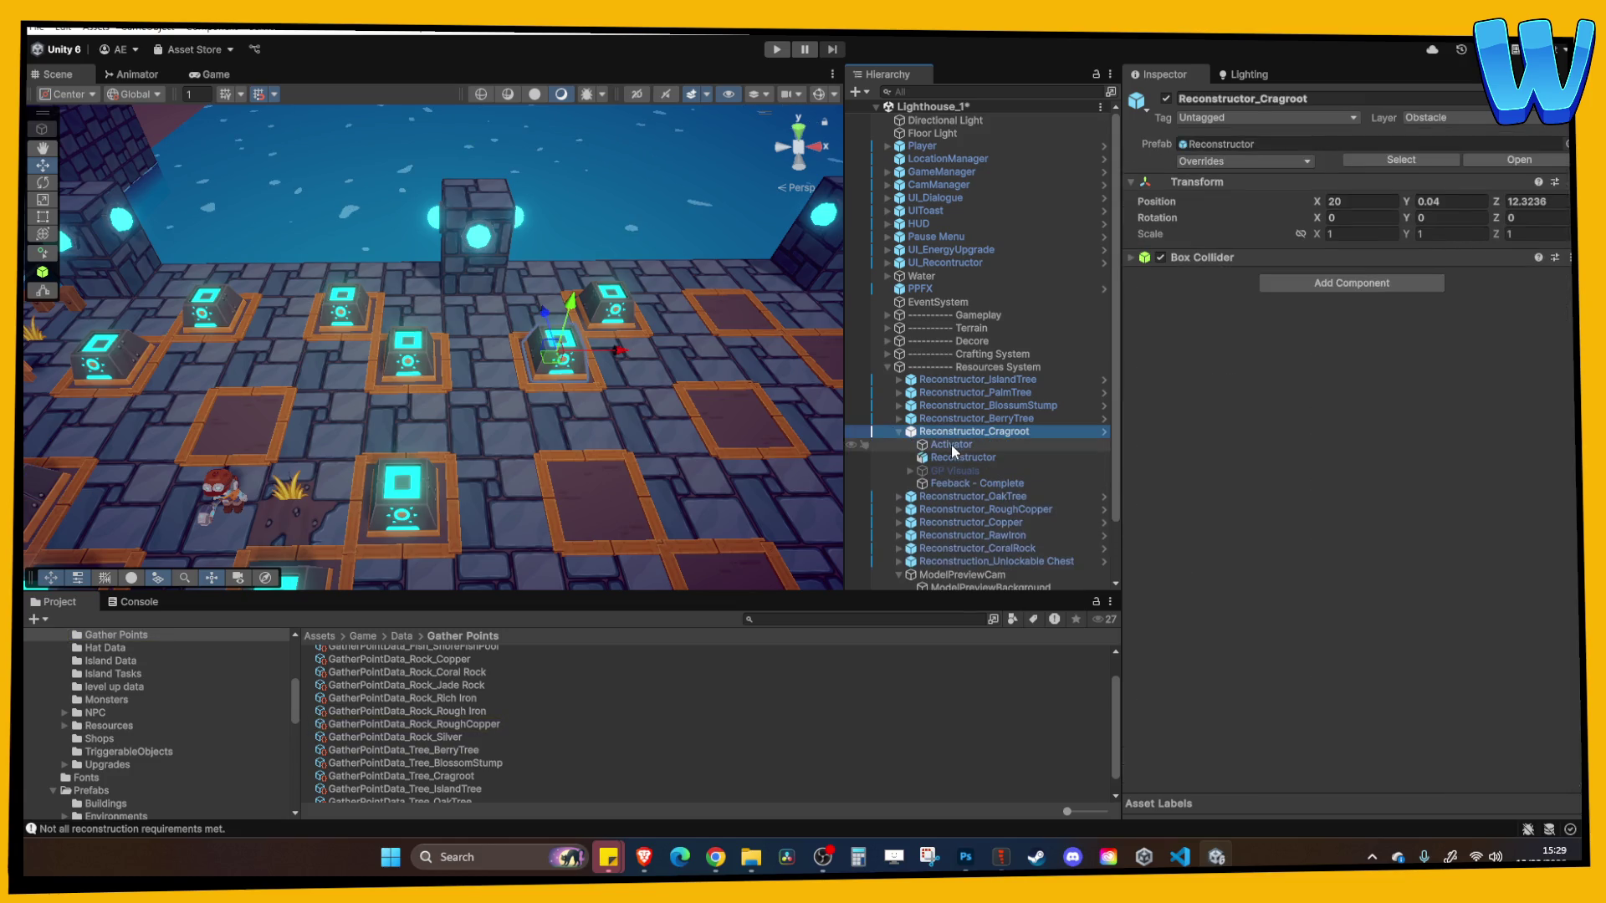
{"action": "left_click", "coordinate": [951, 445]}
{"action": "left_click", "coordinate": [1372, 483]}
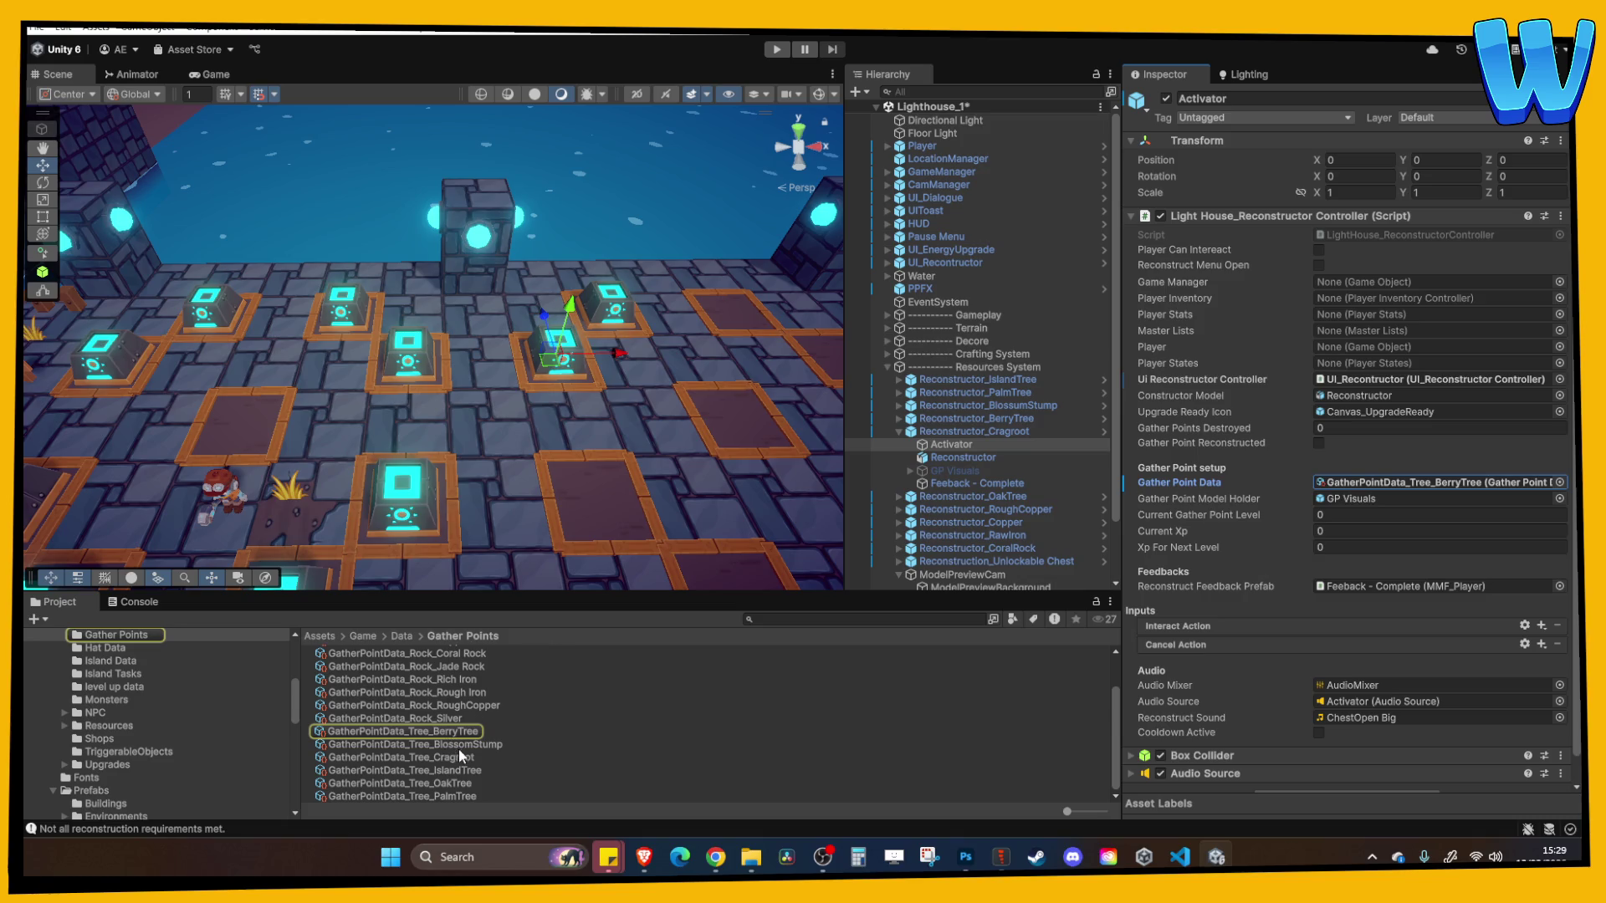
{"action": "scroll", "coordinate": [475, 771], "scroll_direction": "up", "scroll_amount": 1}
{"action": "mouse_move", "coordinate": [475, 769]}
{"action": "left_mouse_down"}
{"action": "mouse_move", "coordinate": [459, 756]}
{"action": "mouse_move", "coordinate": [1395, 489]}
{"action": "left_mouse_up"}
{"action": "left_click", "coordinate": [1394, 489]}
{"action": "left_click", "coordinate": [459, 757]}
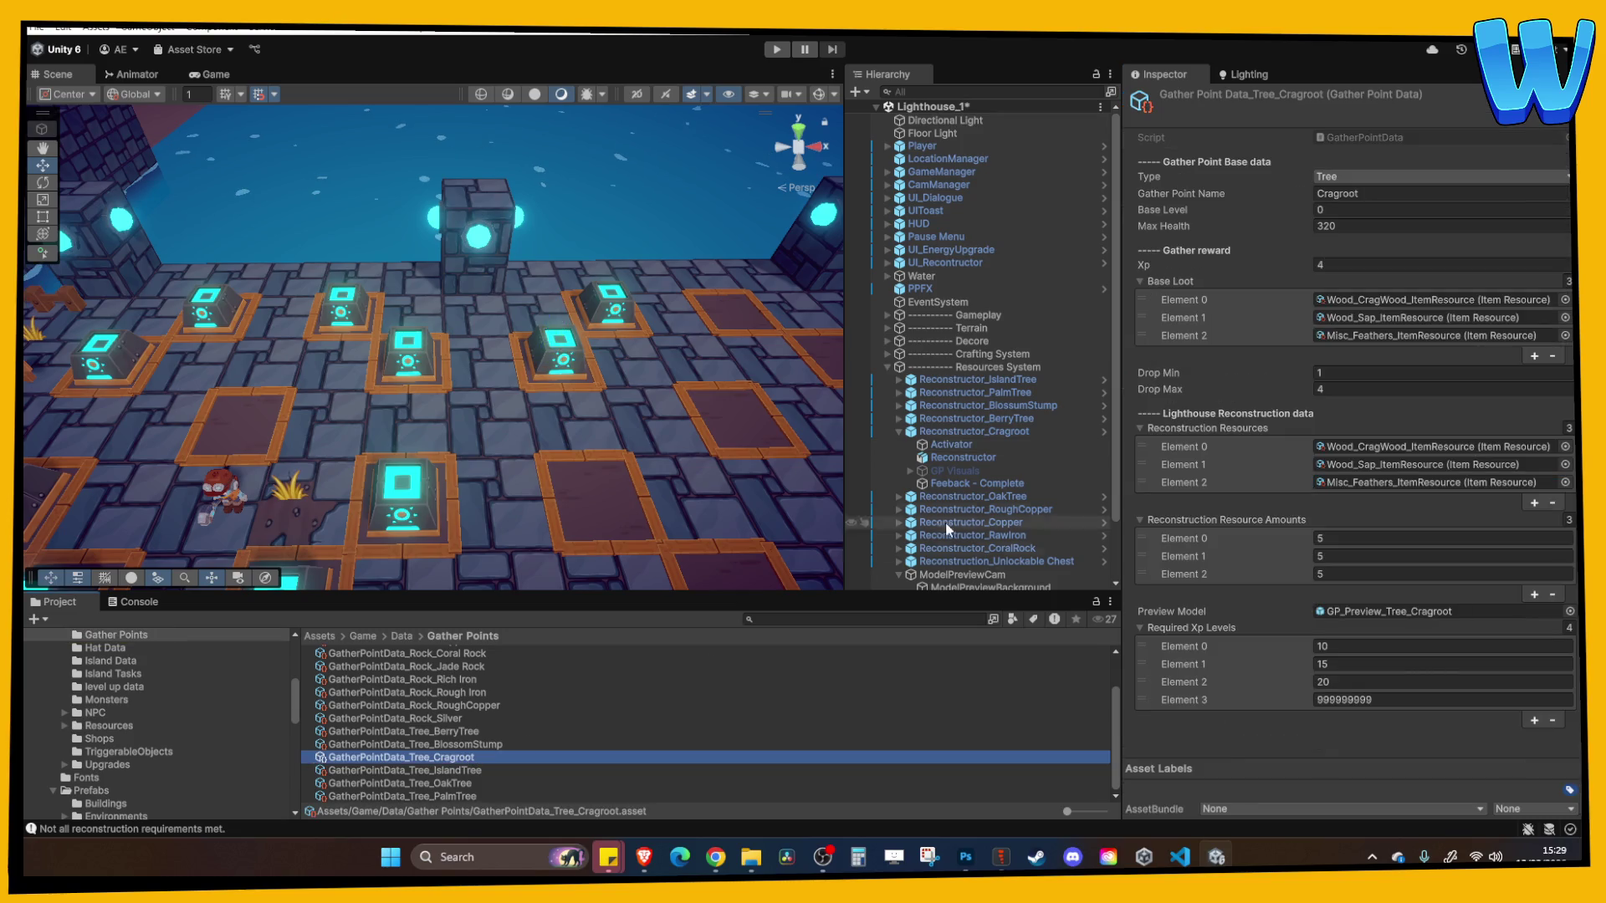
{"action": "left_click", "coordinate": [1333, 616]}
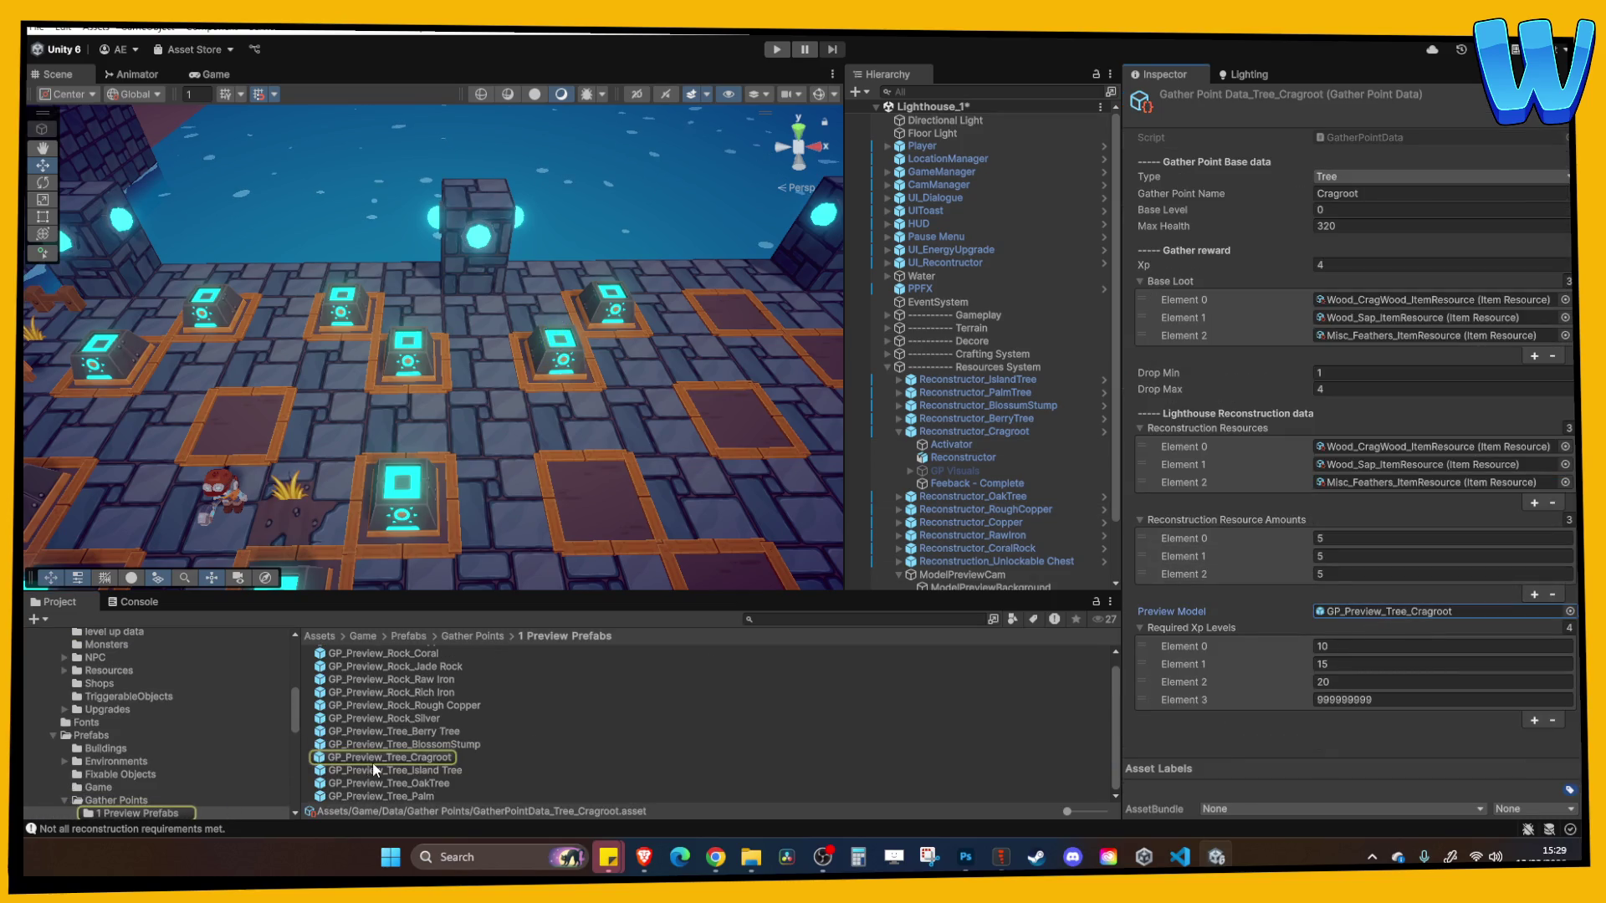
Set Tree_4 in GP_Preview_Tree_Cragroot to the UI_RenderTexture layer (this object only) and return to Lighthouse_1
{"action": "double_click", "coordinate": [373, 759]}
{"action": "left_click", "coordinate": [962, 154]}
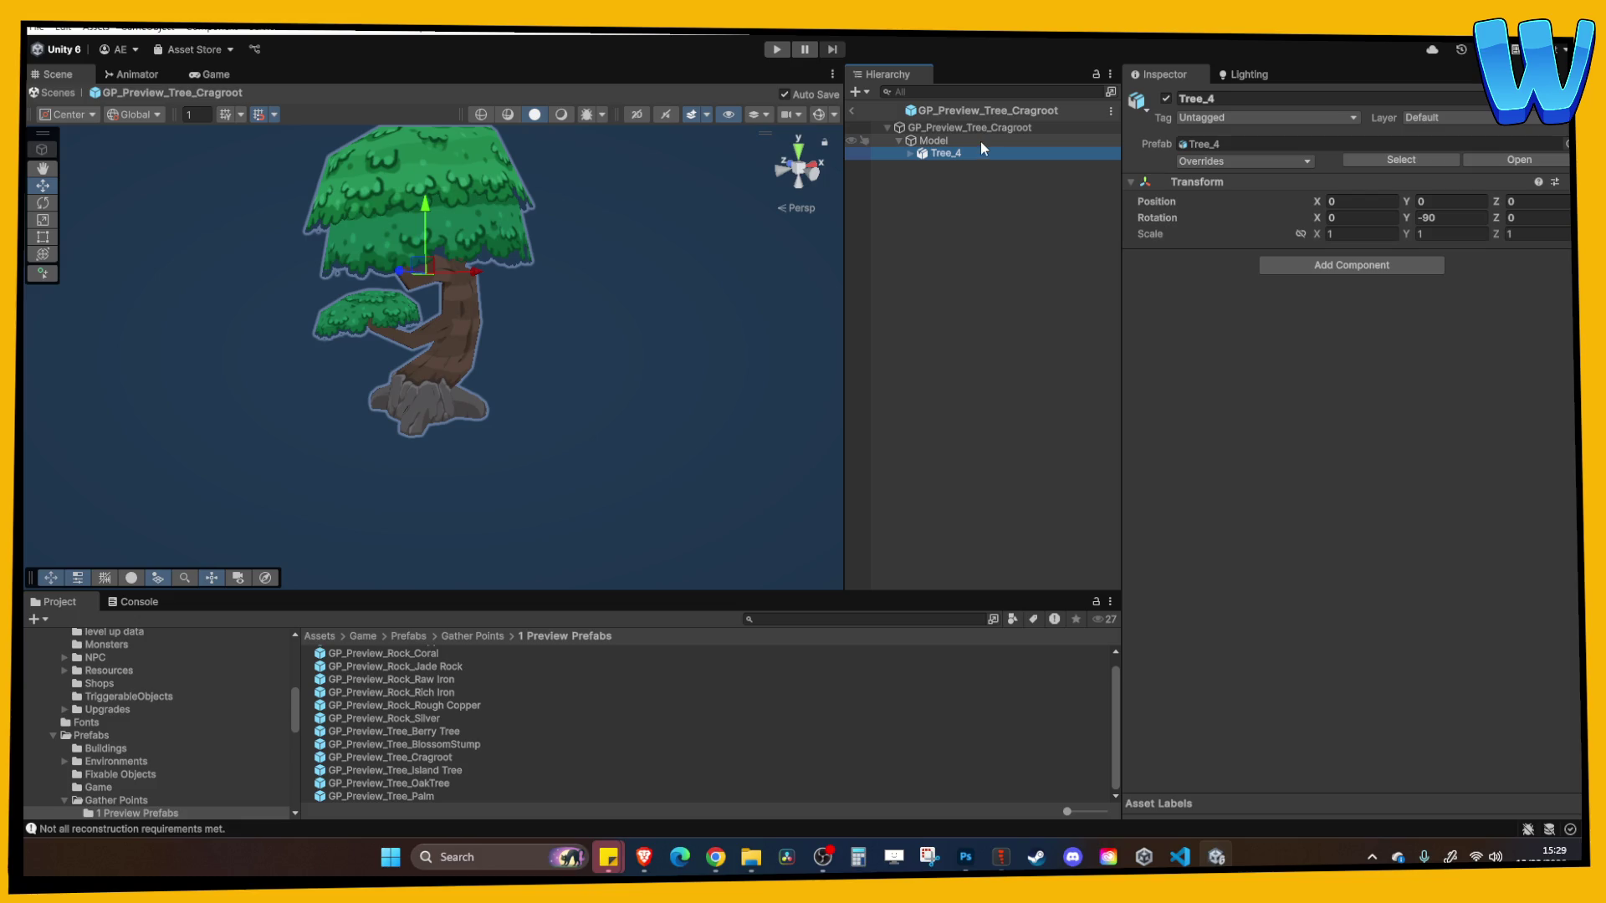
{"action": "left_click", "coordinate": [1455, 118]}
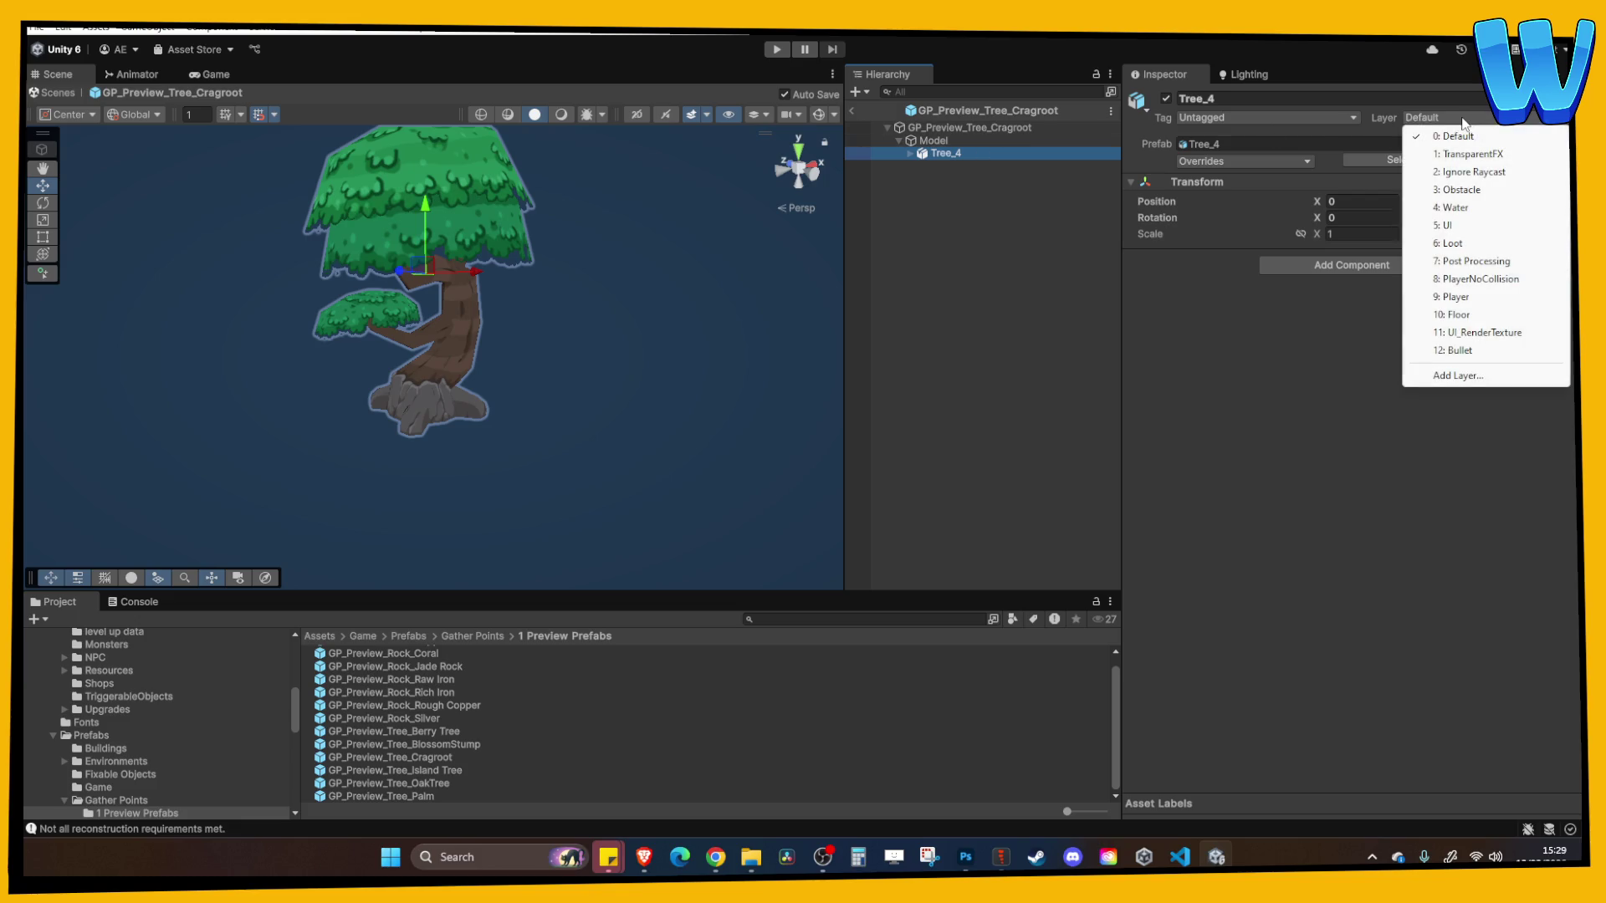
{"action": "left_click", "coordinate": [1477, 332]}
{"action": "left_click", "coordinate": [857, 457]}
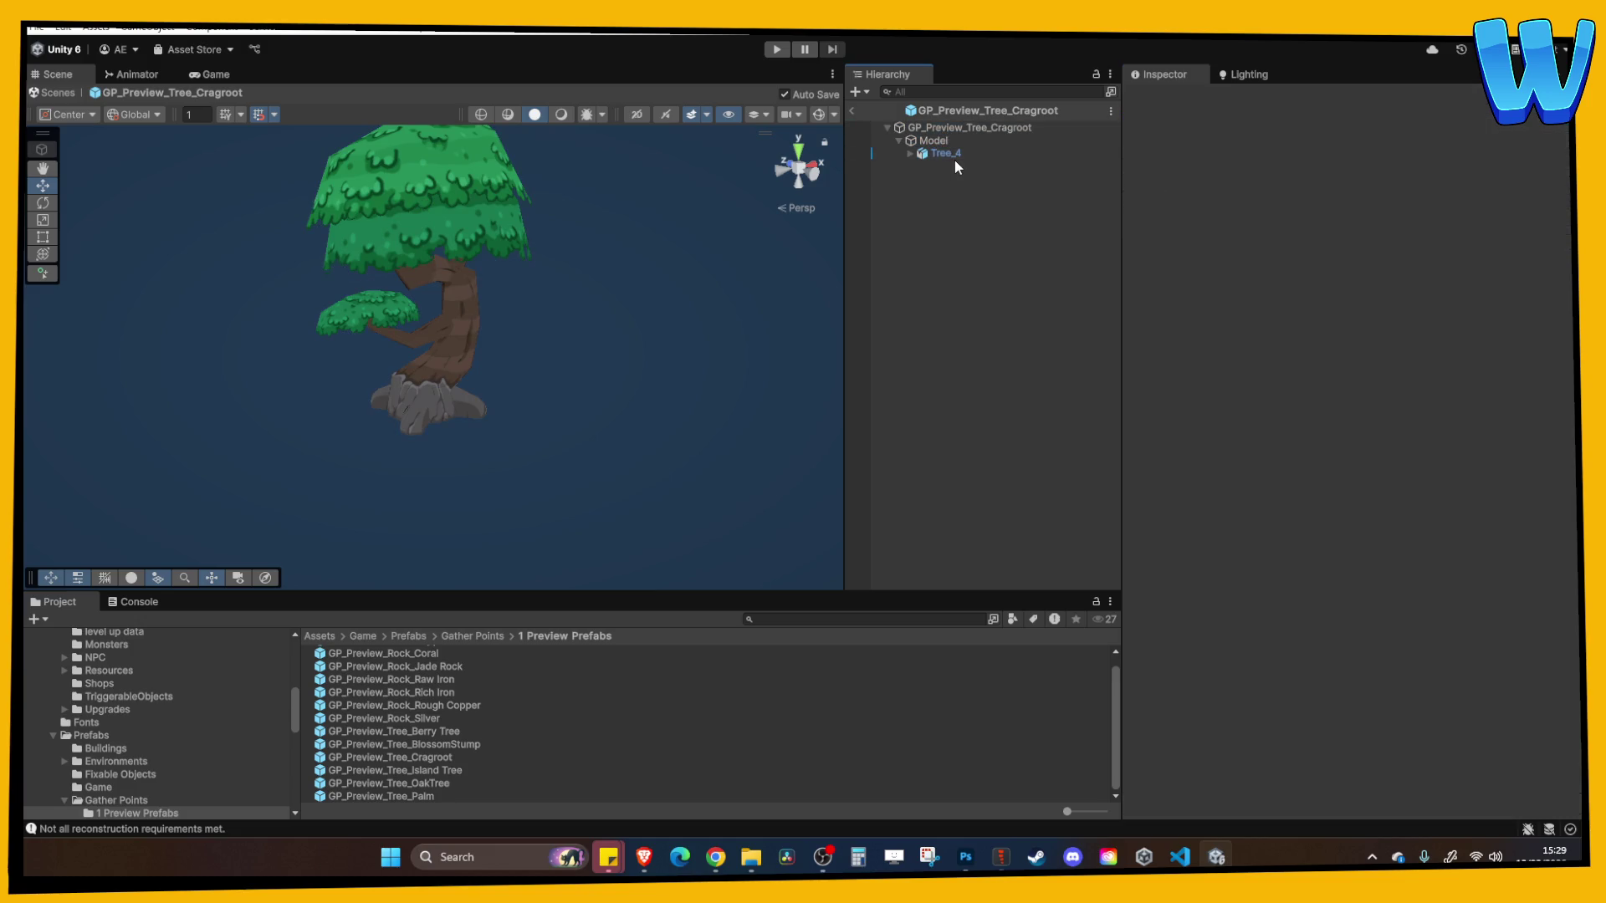
{"action": "left_click", "coordinate": [945, 159]}
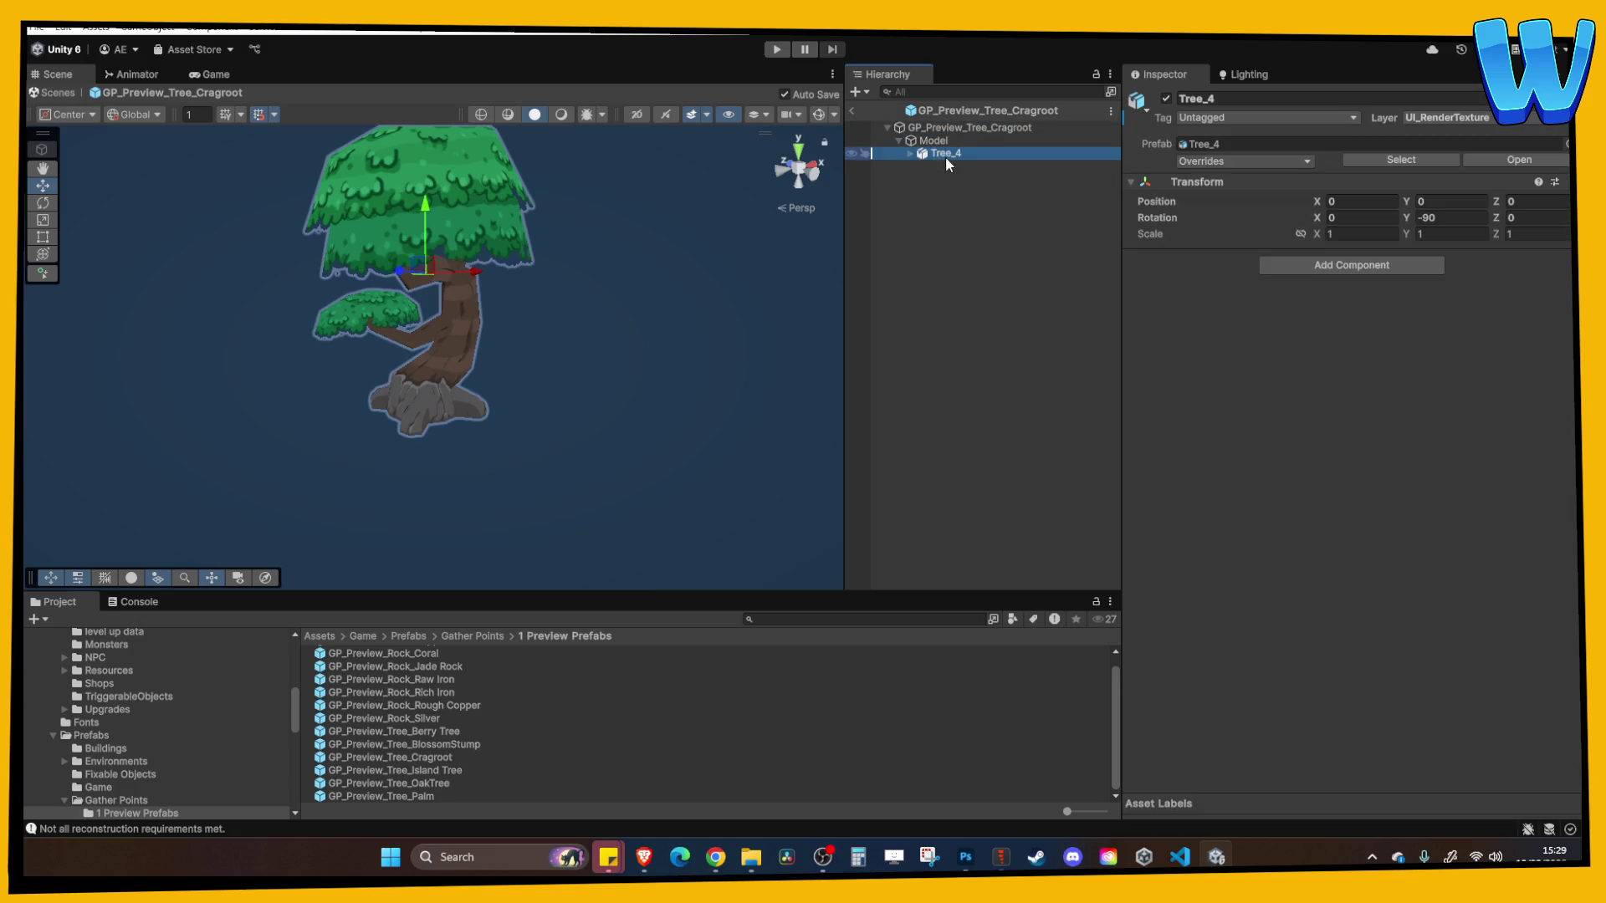
{"action": "left_click", "coordinate": [852, 109]}
{"action": "left_click", "coordinate": [575, 365]}
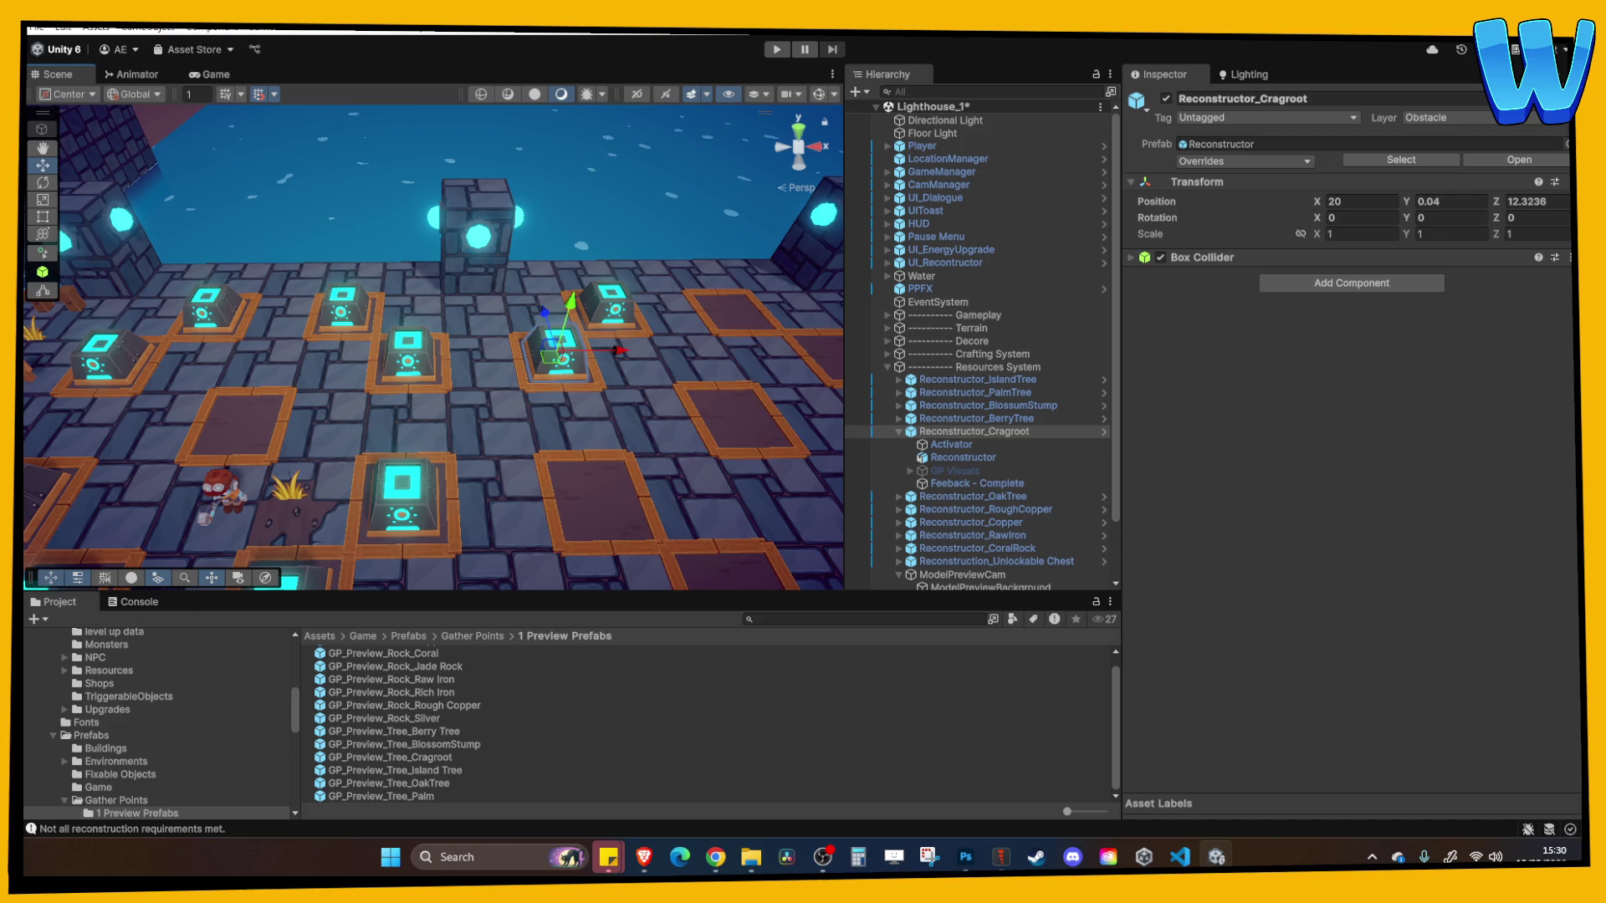
Select the Cragroot reconstructor and inspect its Activator's reconstructor controller settings
{"action": "left_click", "coordinate": [715, 857]}
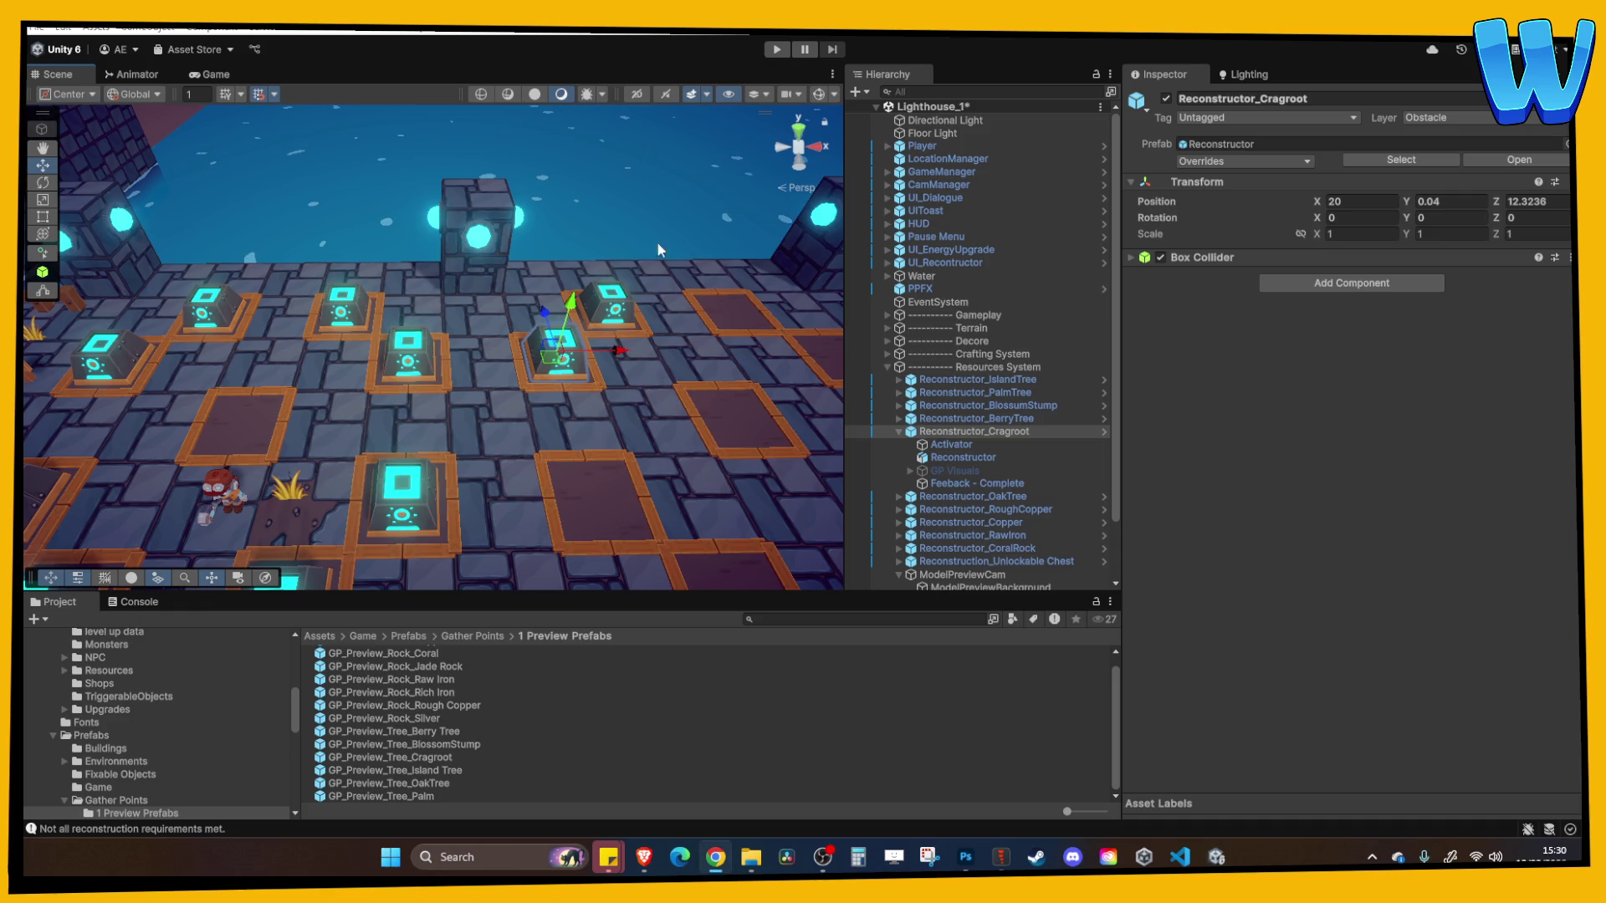
{"action": "scroll", "coordinate": [643, 349], "scroll_direction": "up", "scroll_amount": 5}
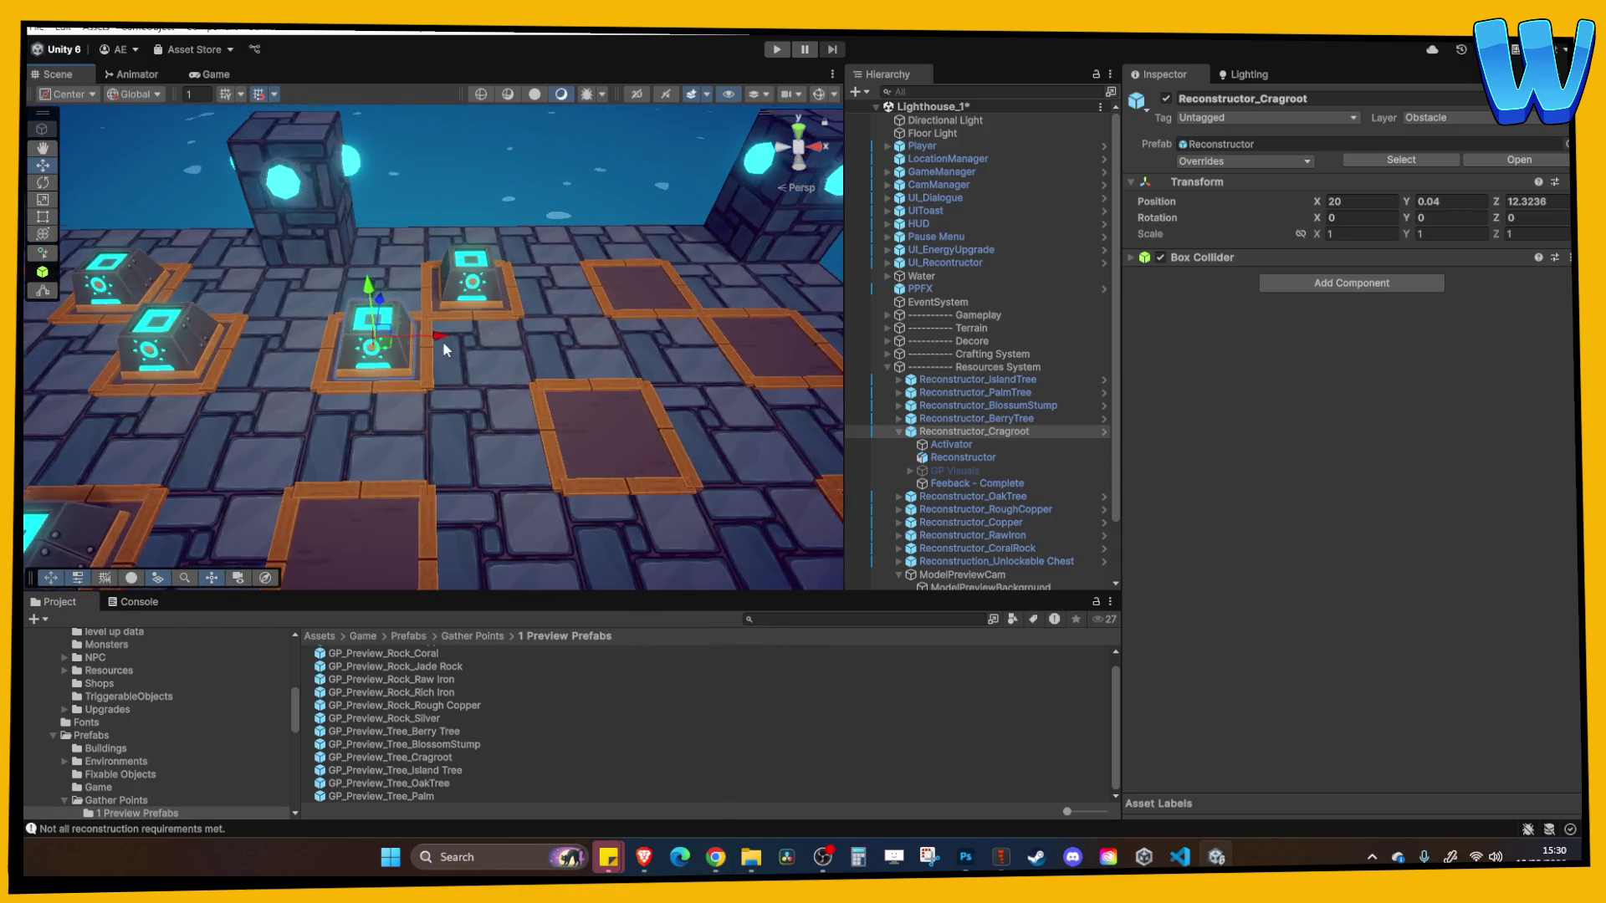
{"action": "scroll", "coordinate": [579, 393], "scroll_direction": "up", "scroll_amount": 2}
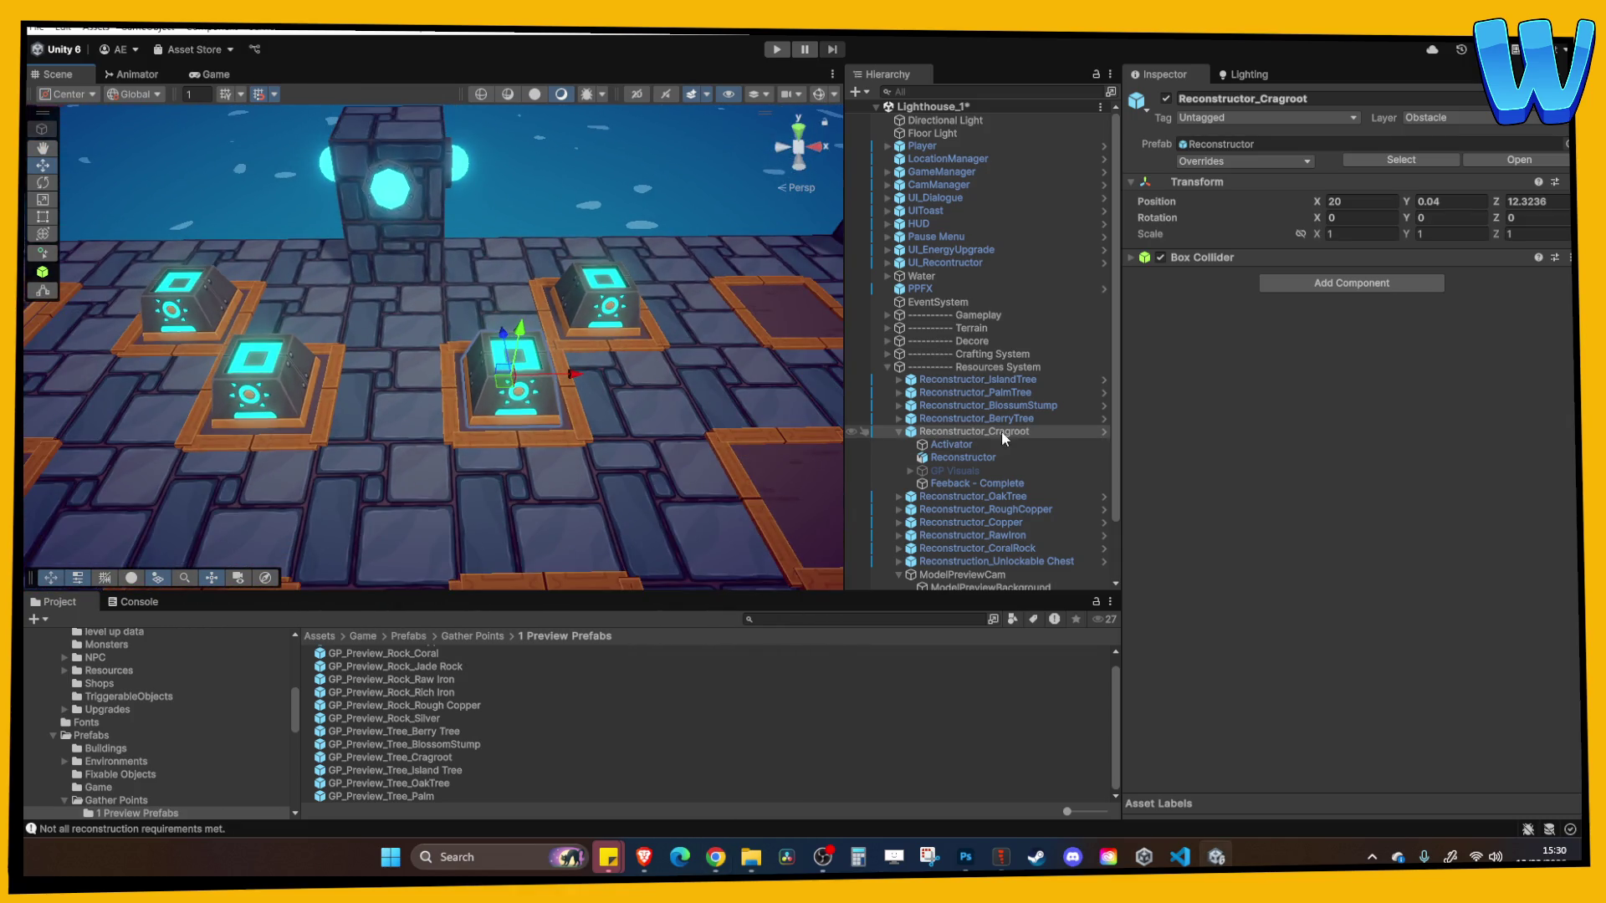
{"action": "left_click", "coordinate": [966, 444]}
{"action": "left_click", "coordinate": [961, 456]}
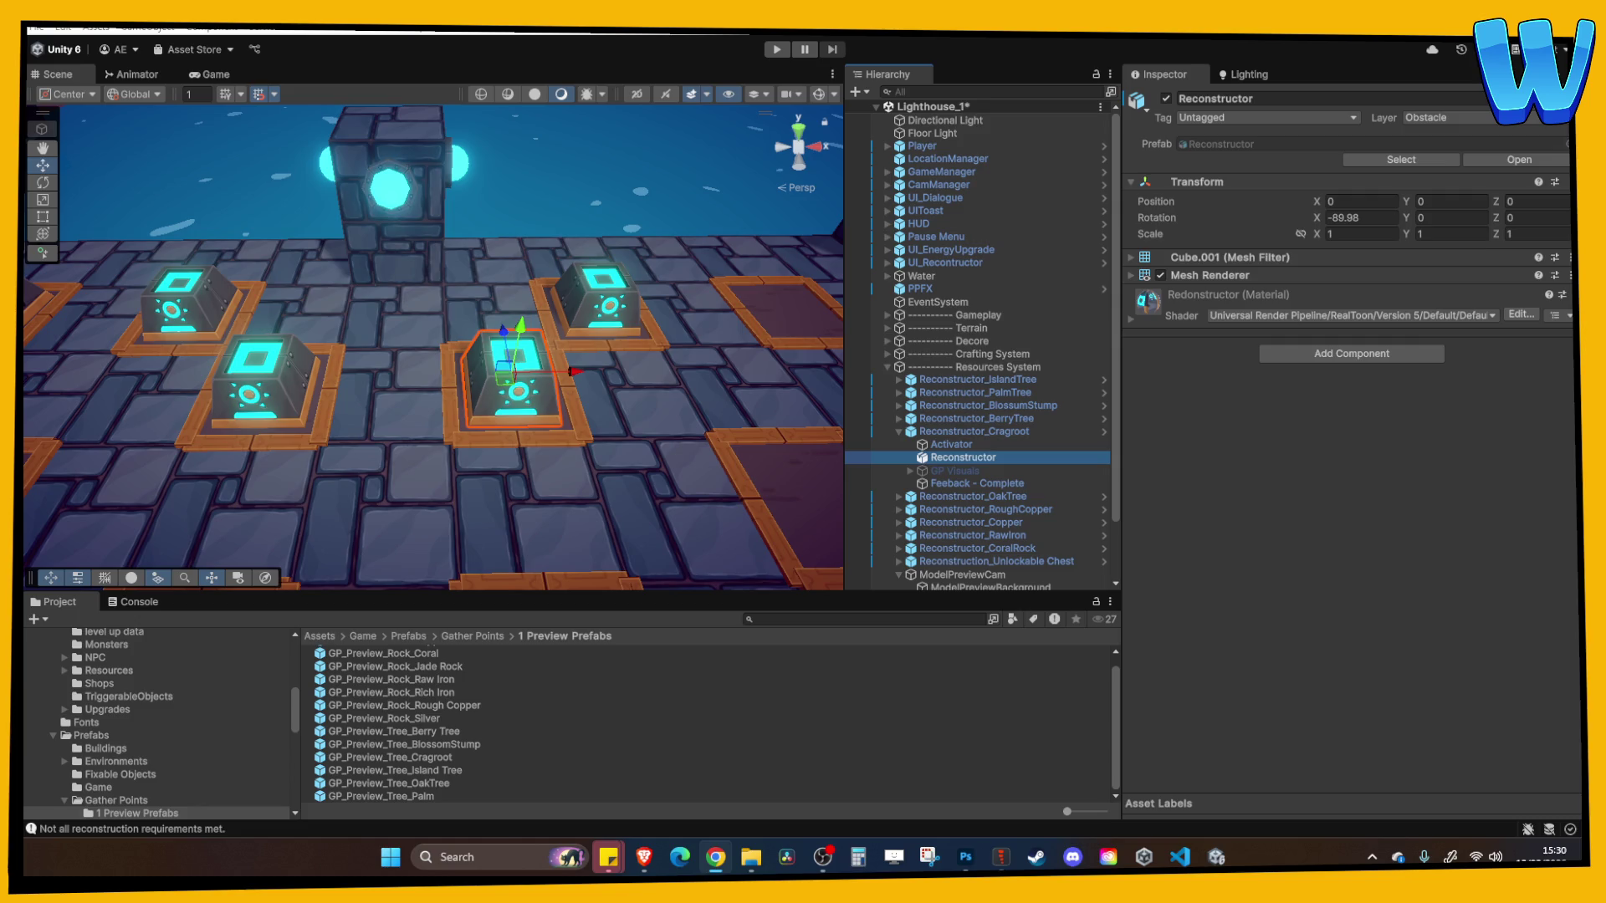
{"action": "mouse_move", "coordinate": [816, 320]}
{"action": "left_mouse_down"}
{"action": "mouse_move", "coordinate": [519, 363]}
{"action": "mouse_move", "coordinate": [520, 377]}
{"action": "mouse_move", "coordinate": [559, 369]}
{"action": "left_mouse_up"}
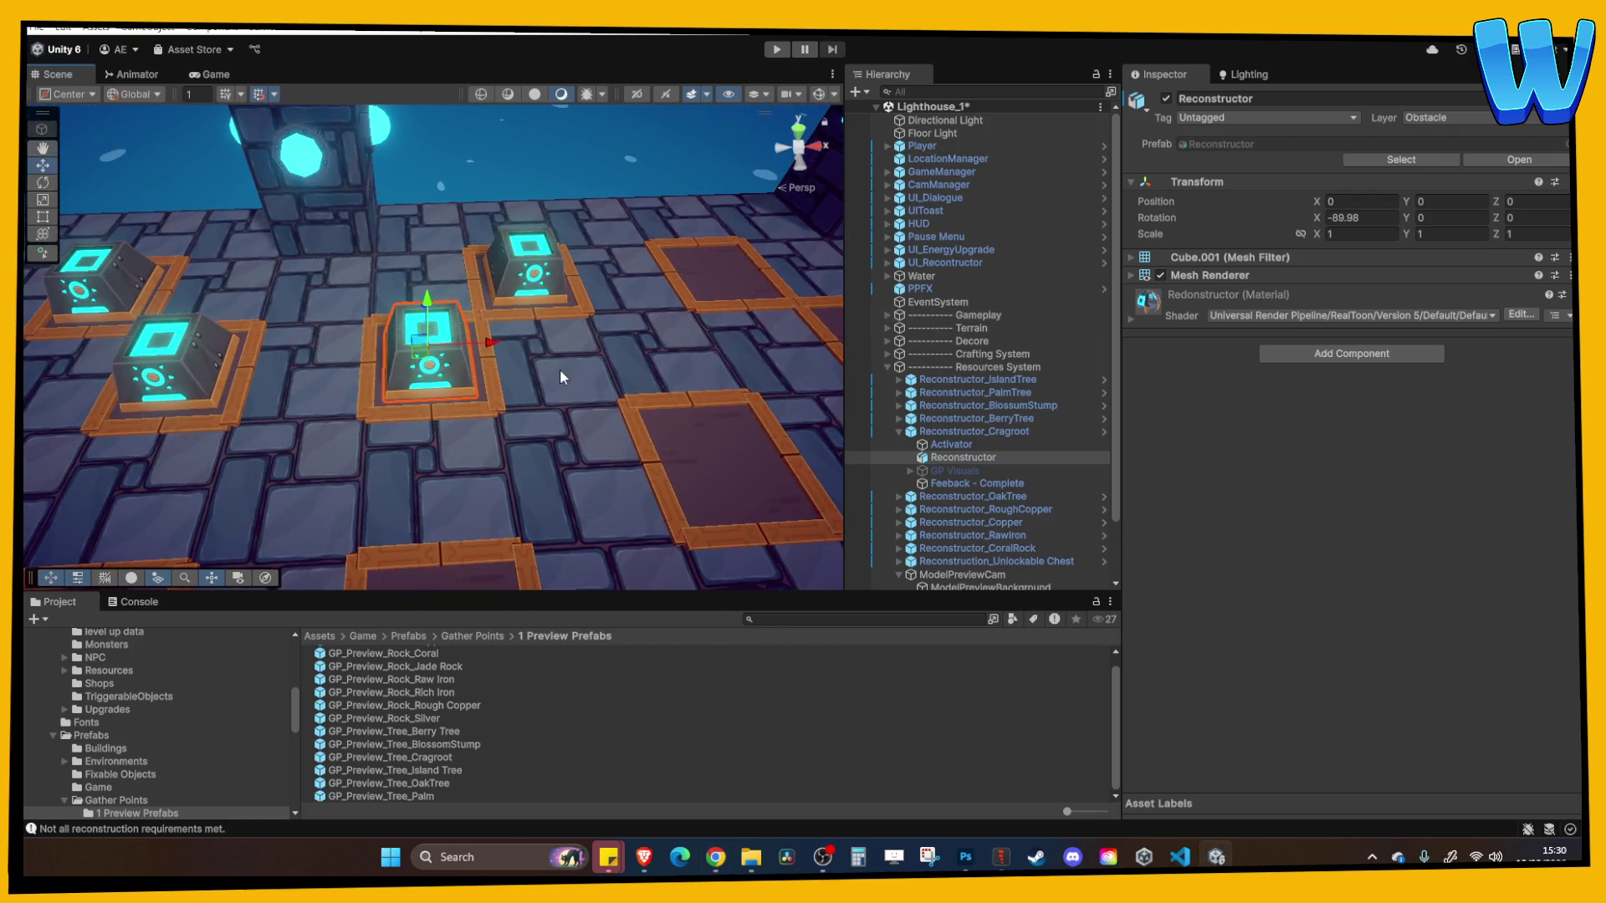
{"action": "left_click", "coordinate": [947, 457]}
{"action": "left_click", "coordinate": [953, 444]}
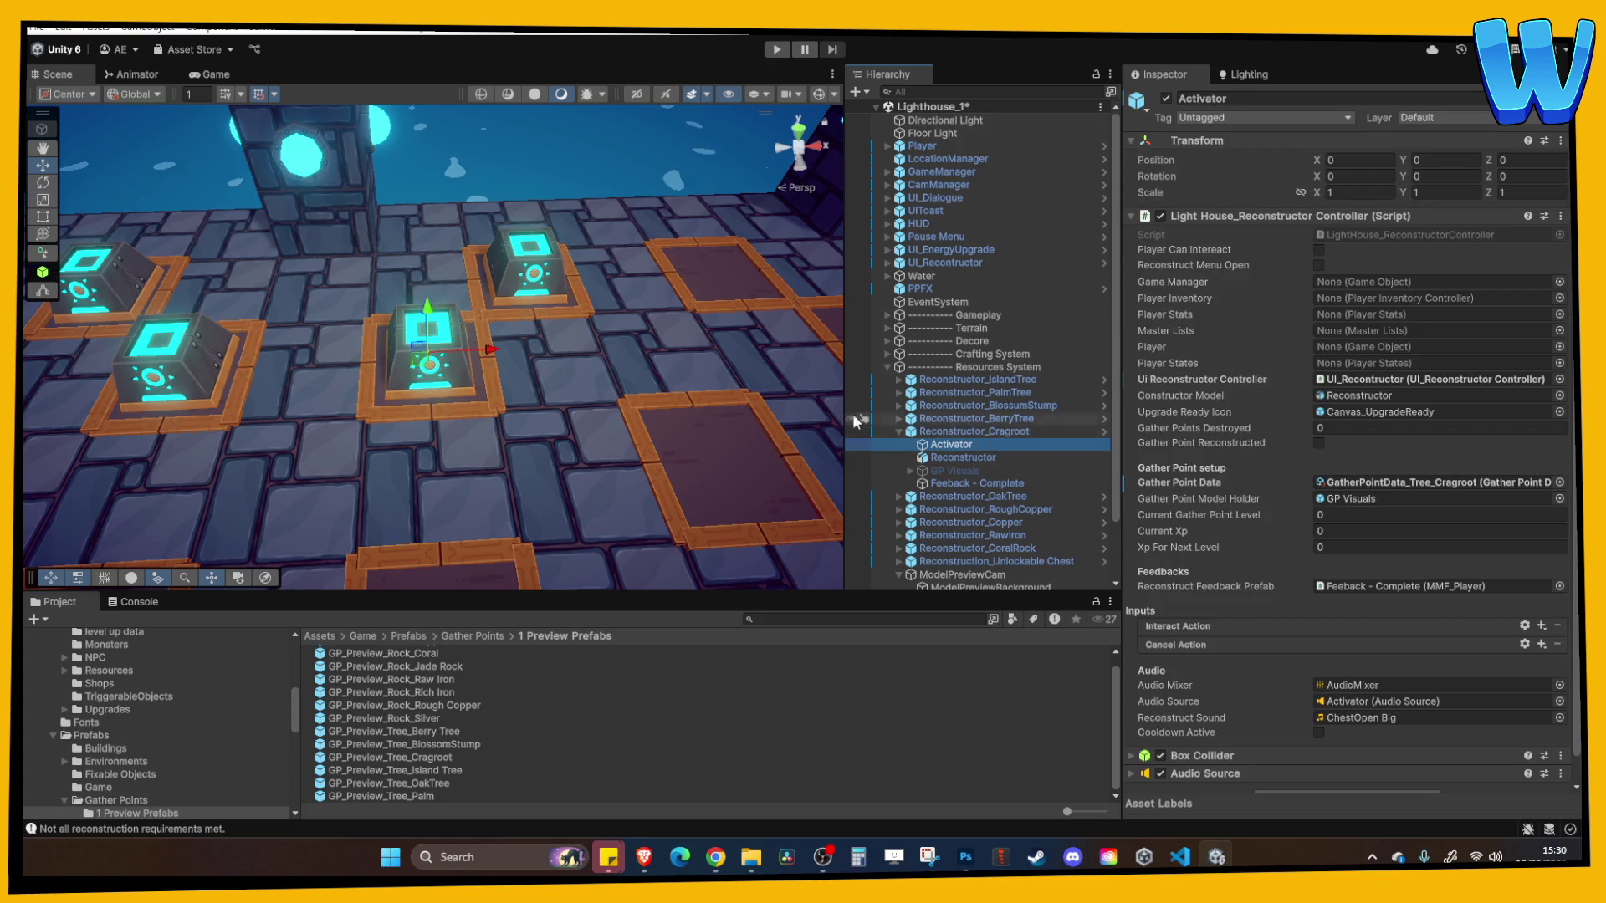
{"action": "left_click_drag", "start_coordinate": [652, 410], "coordinate": [667, 404]}
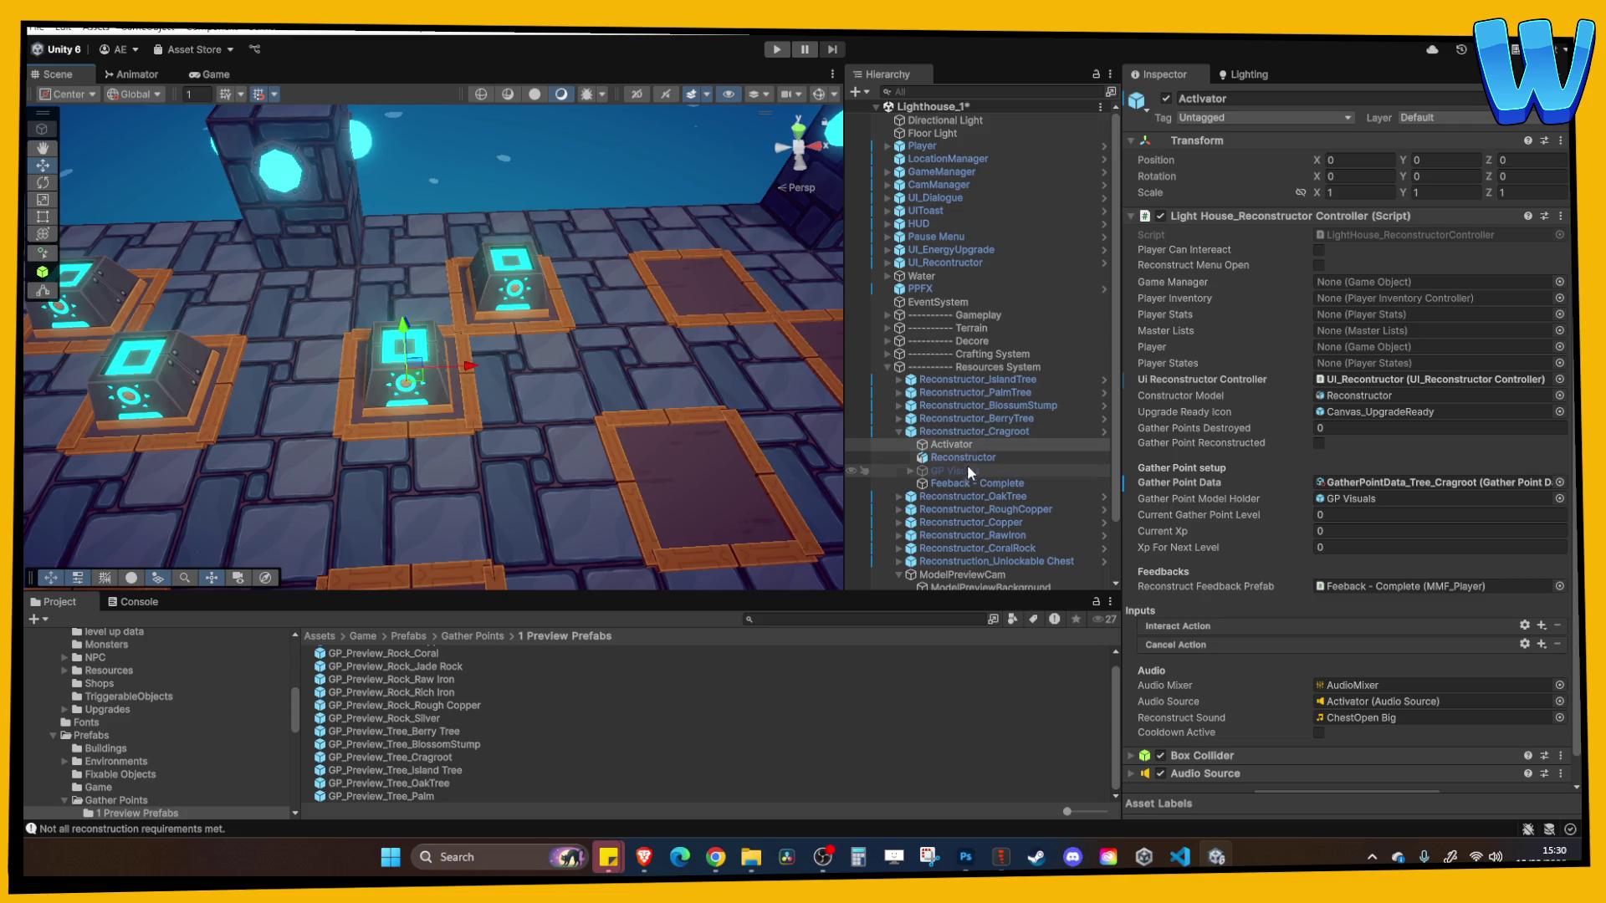
Expand GP Visuals and locate the Berry Tree preview prefab it currently holds
{"action": "left_click", "coordinate": [928, 471]}
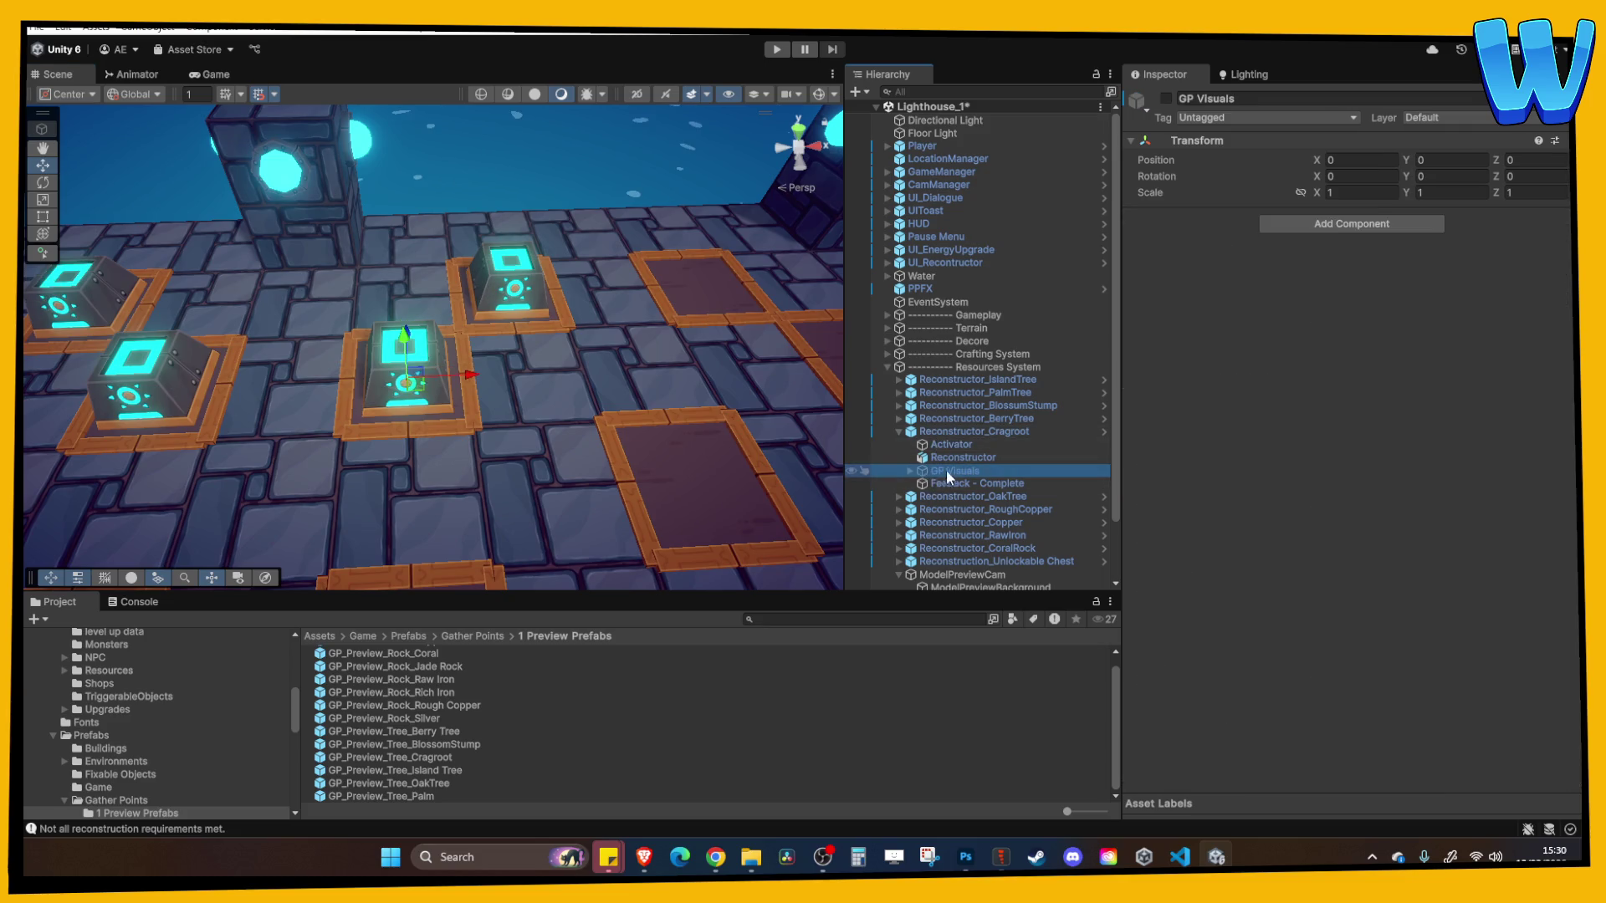
{"action": "left_click", "coordinate": [910, 471]}
{"action": "left_click", "coordinate": [999, 497]}
{"action": "right_click", "coordinate": [1001, 500]}
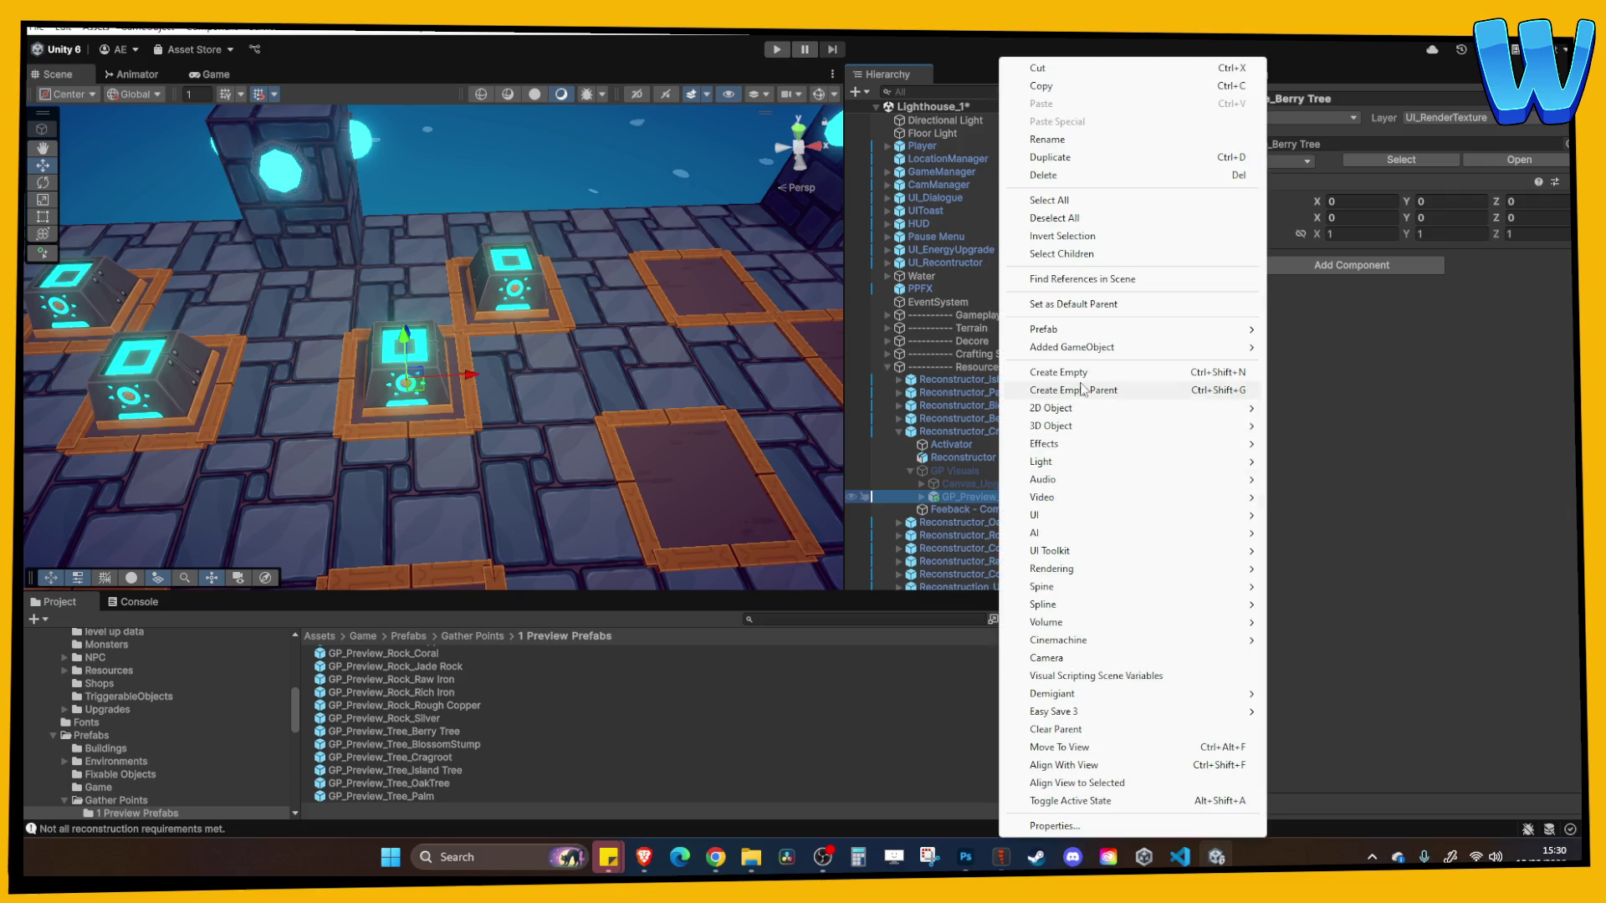
{"action": "mouse_move", "coordinate": [1118, 339]}
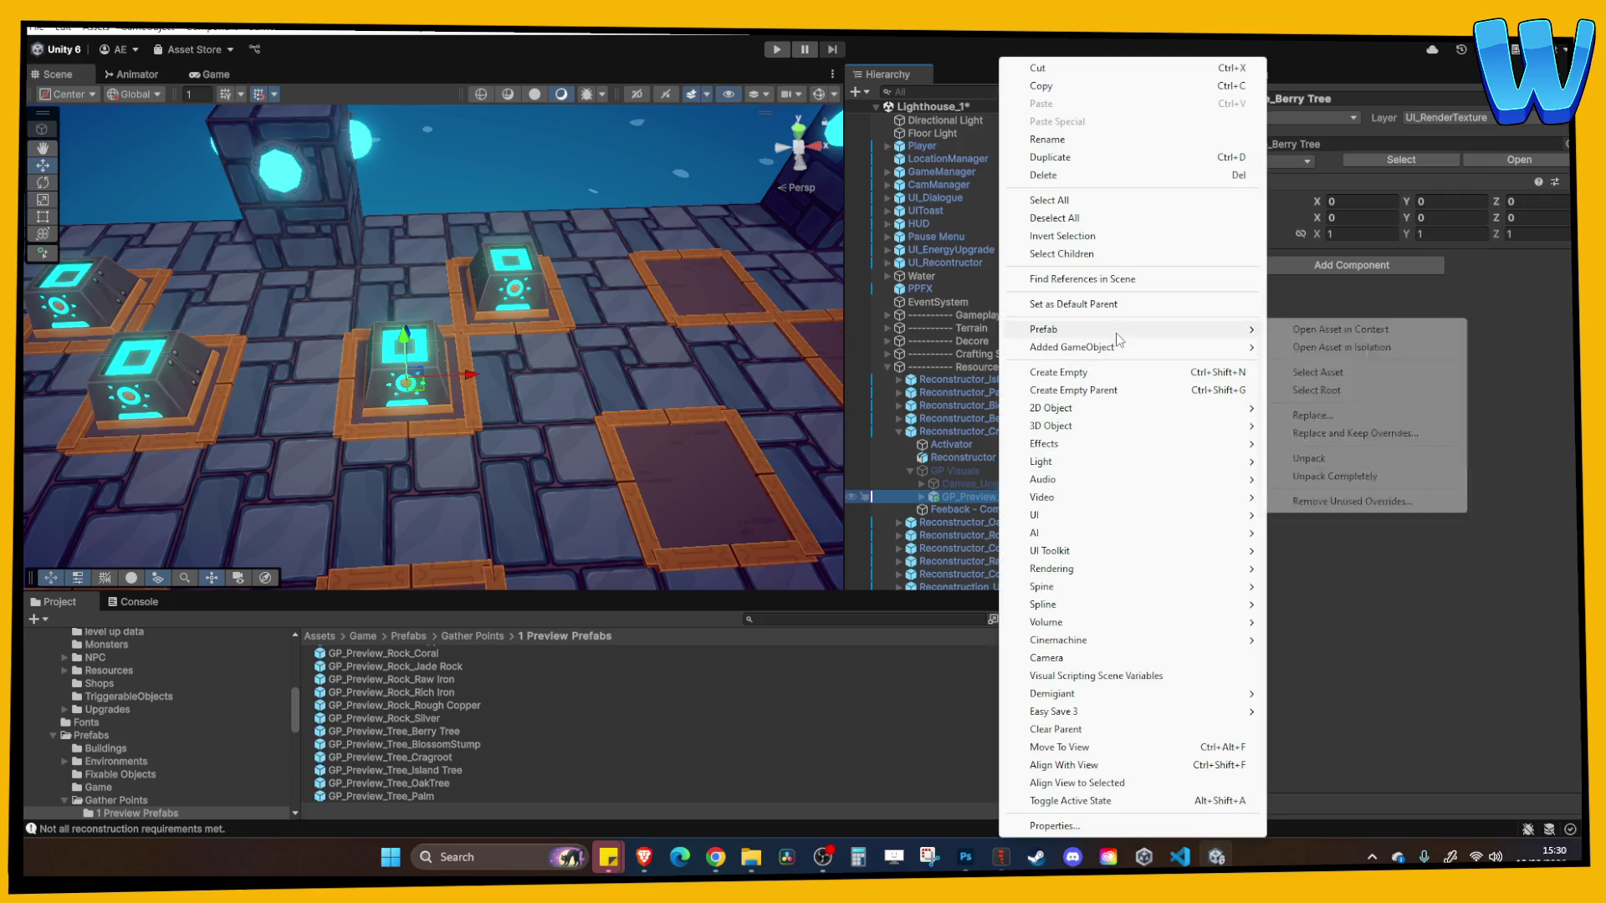
{"action": "left_click", "coordinate": [1341, 347]}
{"action": "left_click", "coordinate": [852, 110]}
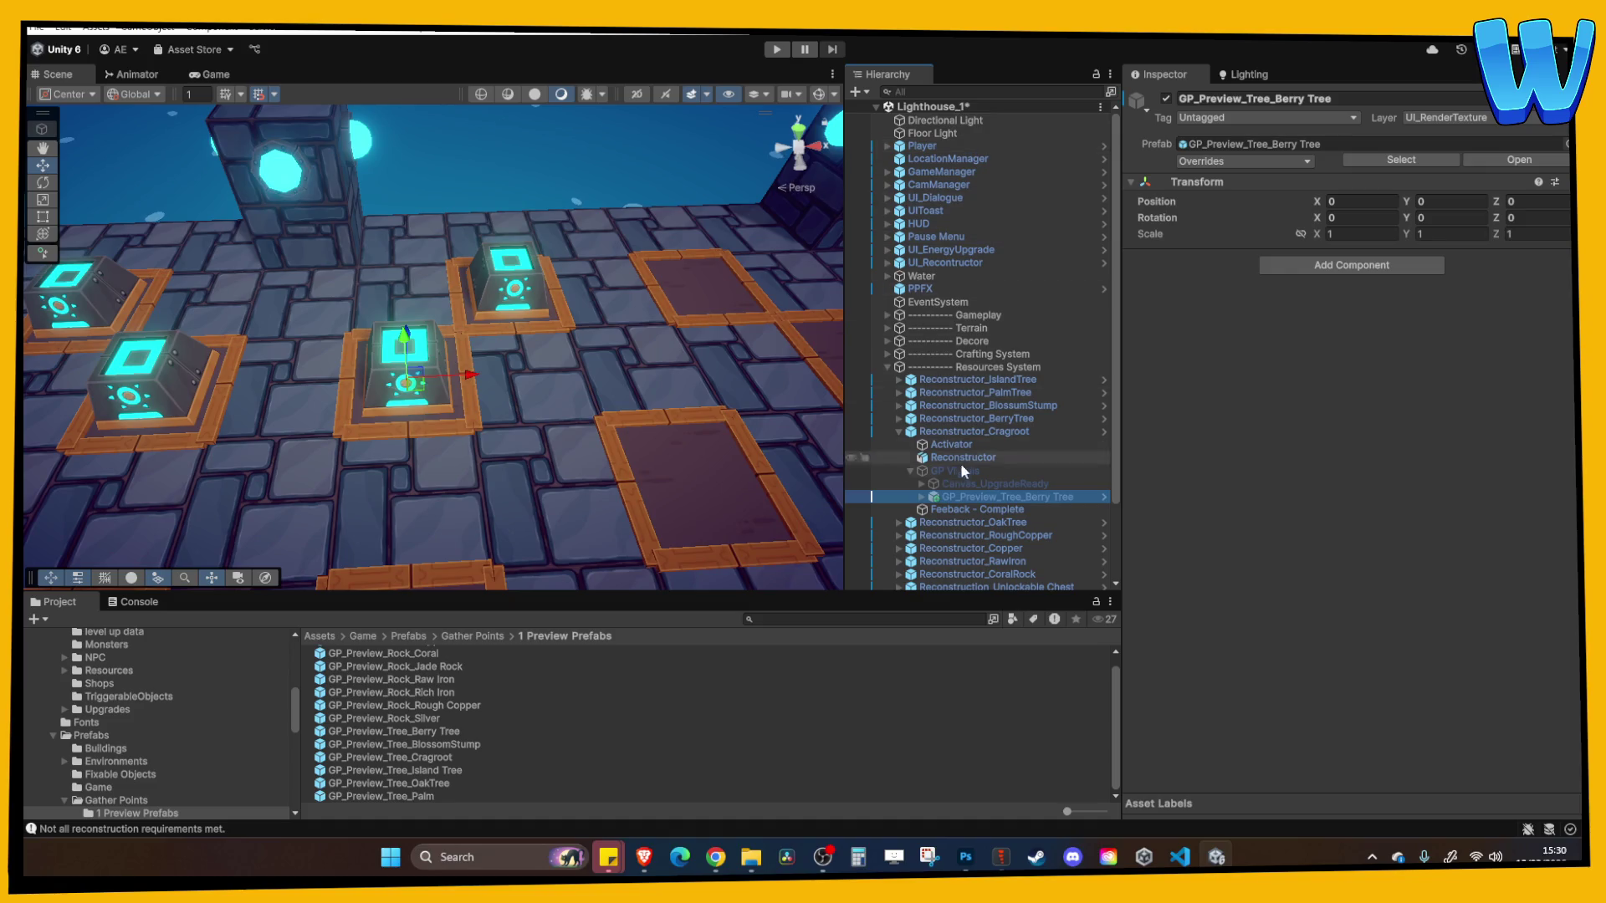
{"action": "right_click", "coordinate": [960, 497]}
{"action": "mouse_move", "coordinate": [1095, 329]}
{"action": "left_click", "coordinate": [1325, 373]}
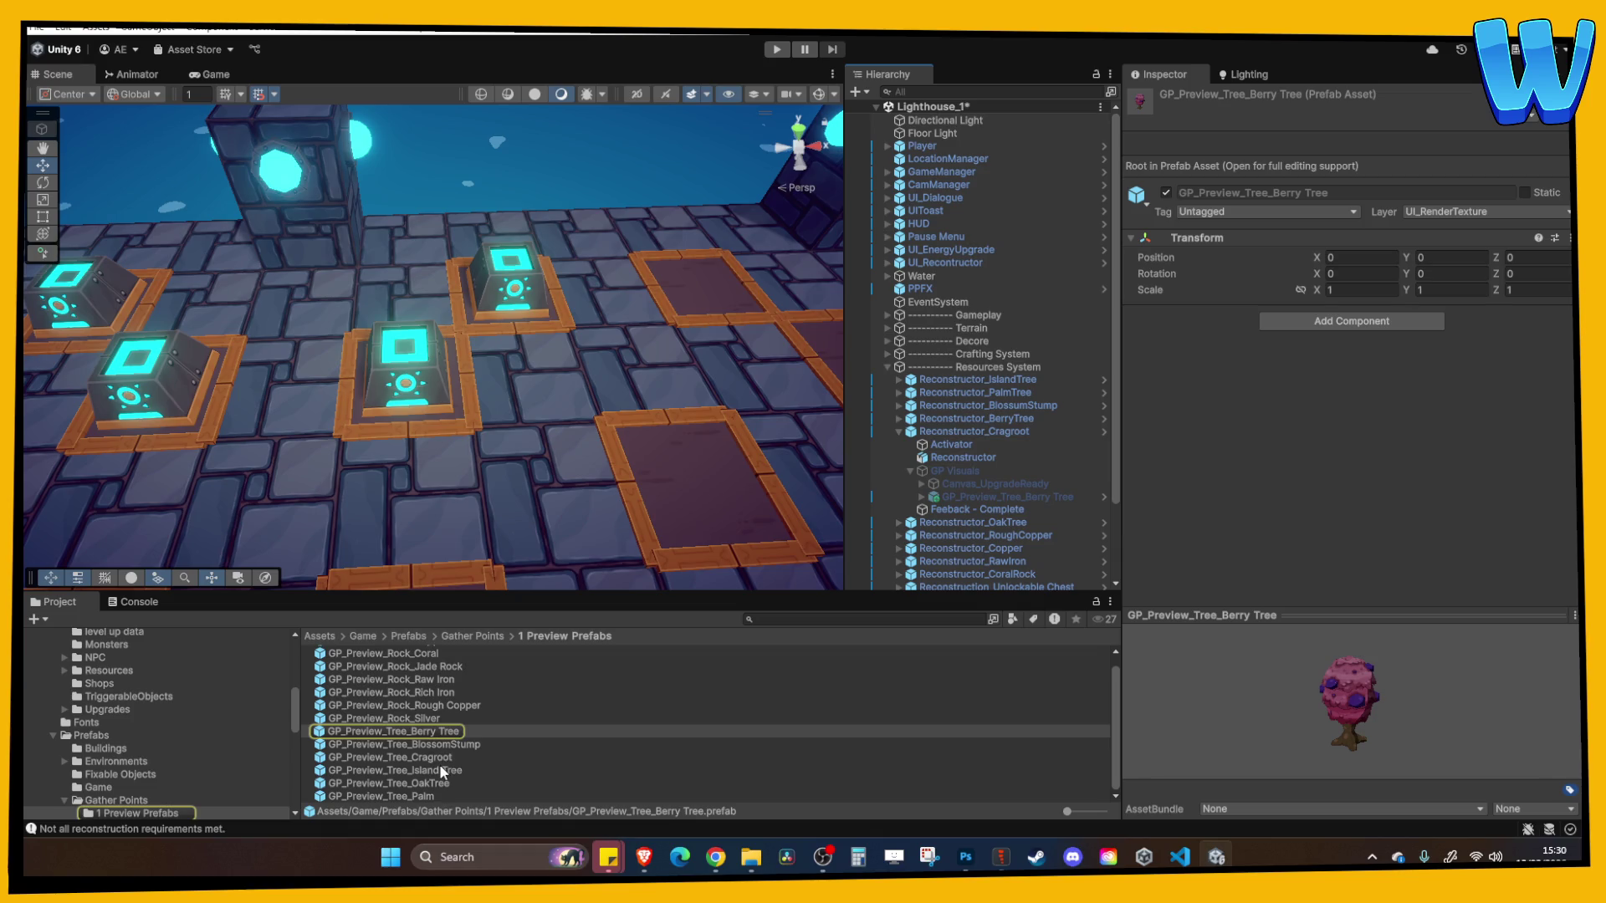
Put GP_Preview_Tree_Cragroot under GP Visuals, delete the Berry Tree preview, and check it with GP Visuals briefly enabled
{"action": "mouse_move", "coordinate": [430, 759]}
{"action": "left_mouse_down"}
{"action": "mouse_move", "coordinate": [993, 481]}
{"action": "mouse_move", "coordinate": [967, 457]}
{"action": "left_mouse_up"}
{"action": "left_click", "coordinate": [962, 485]}
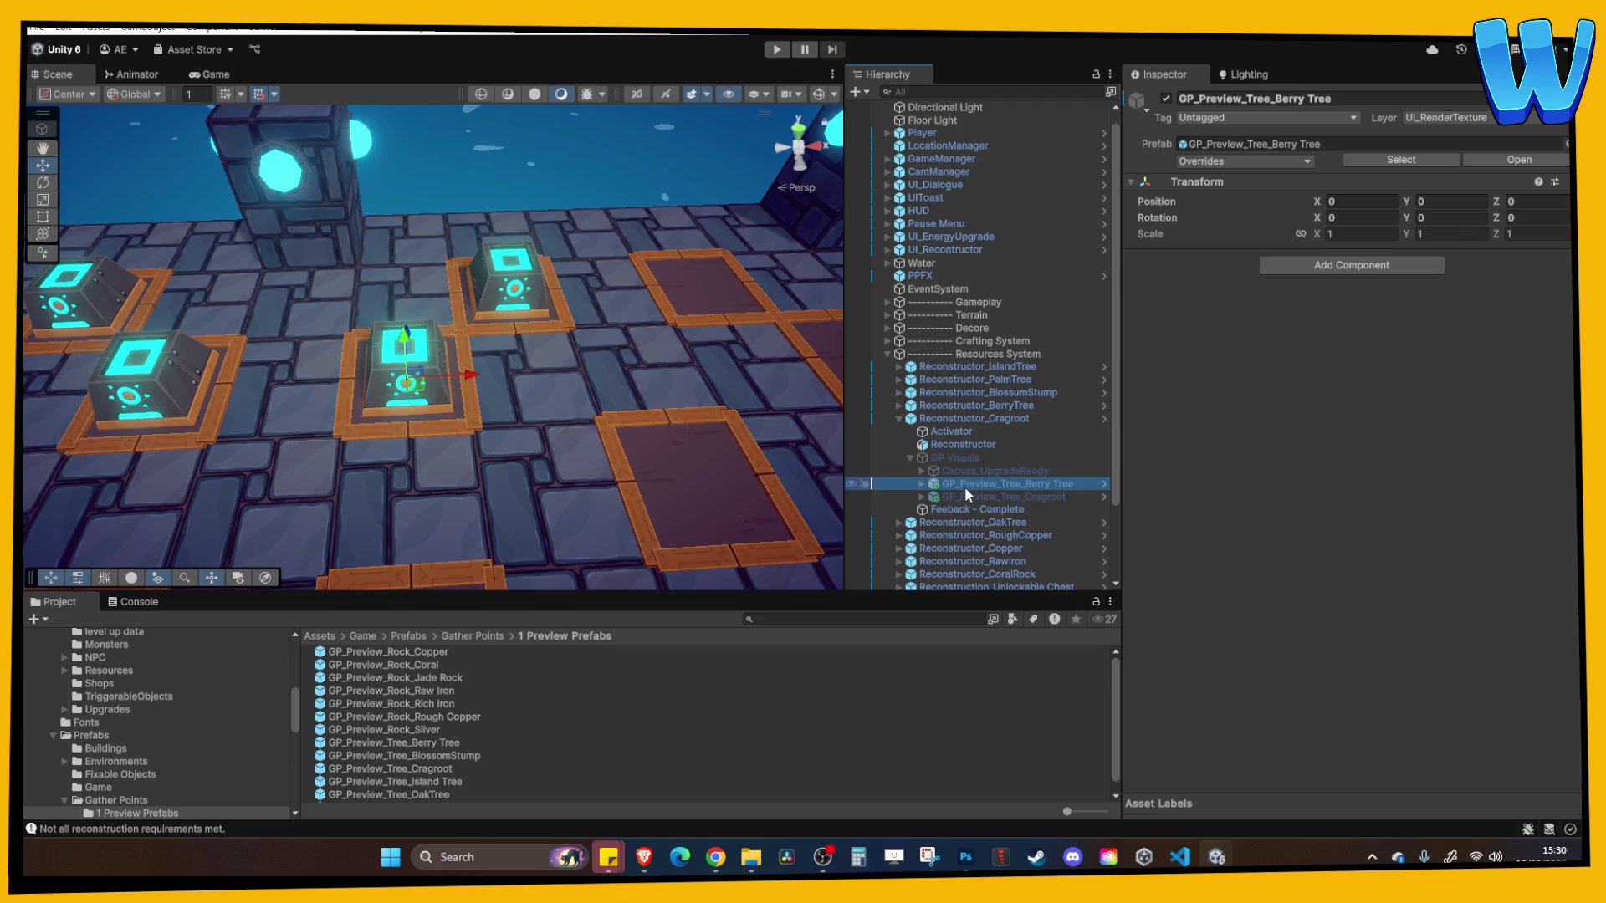
{"action": "key", "text": "Delete"}
{"action": "left_click", "coordinate": [976, 485]}
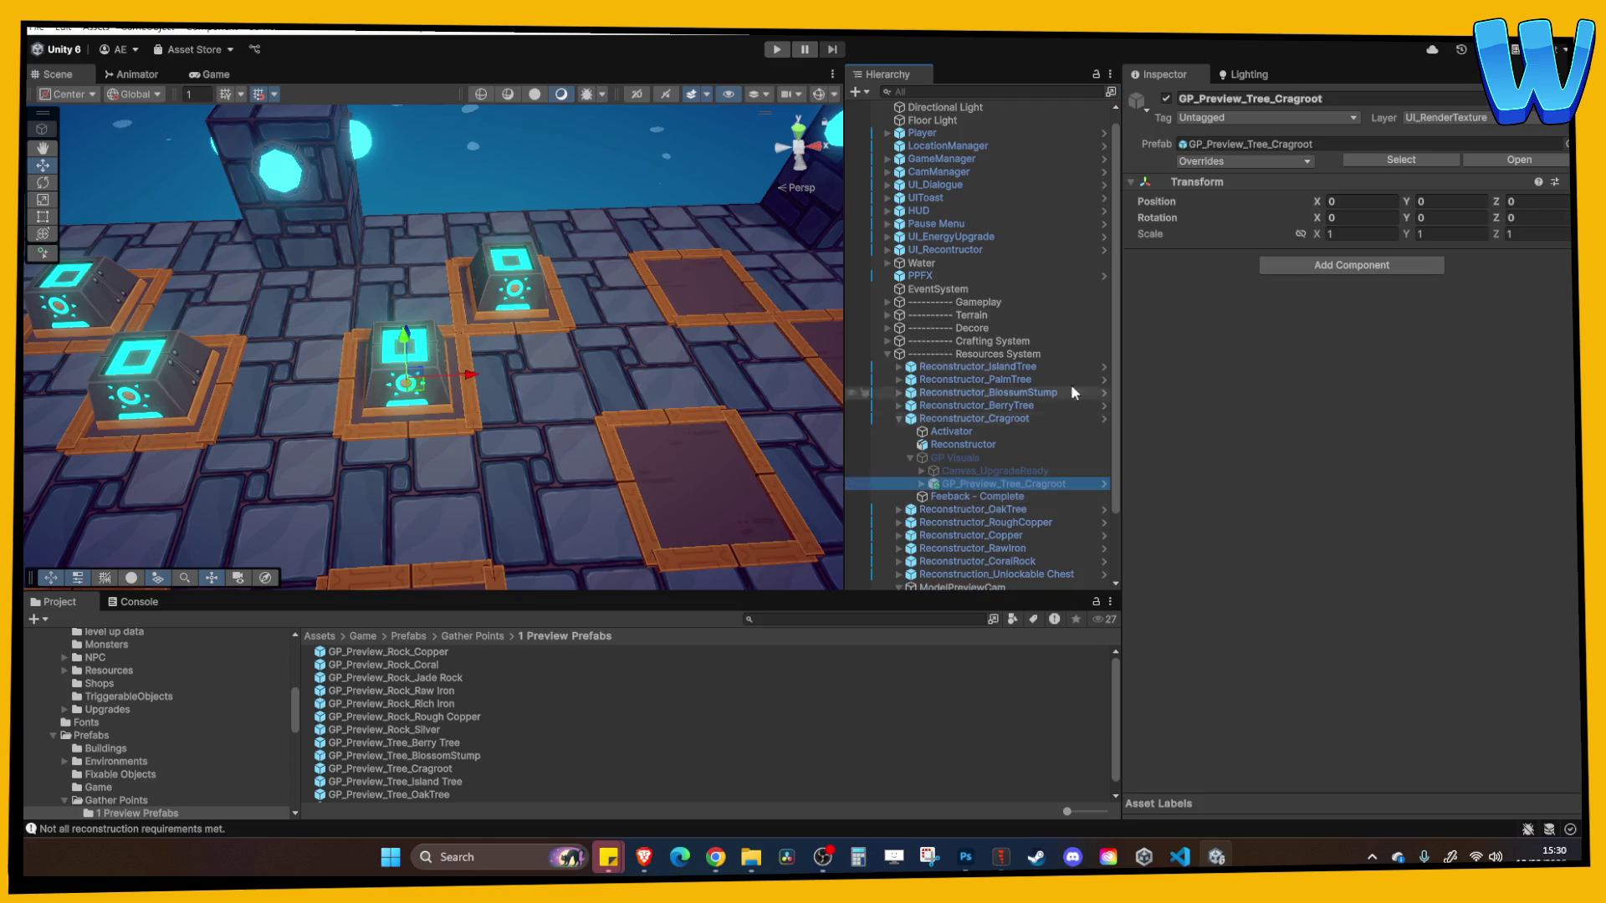
{"action": "left_click", "coordinate": [946, 458]}
{"action": "left_click", "coordinate": [1165, 99]}
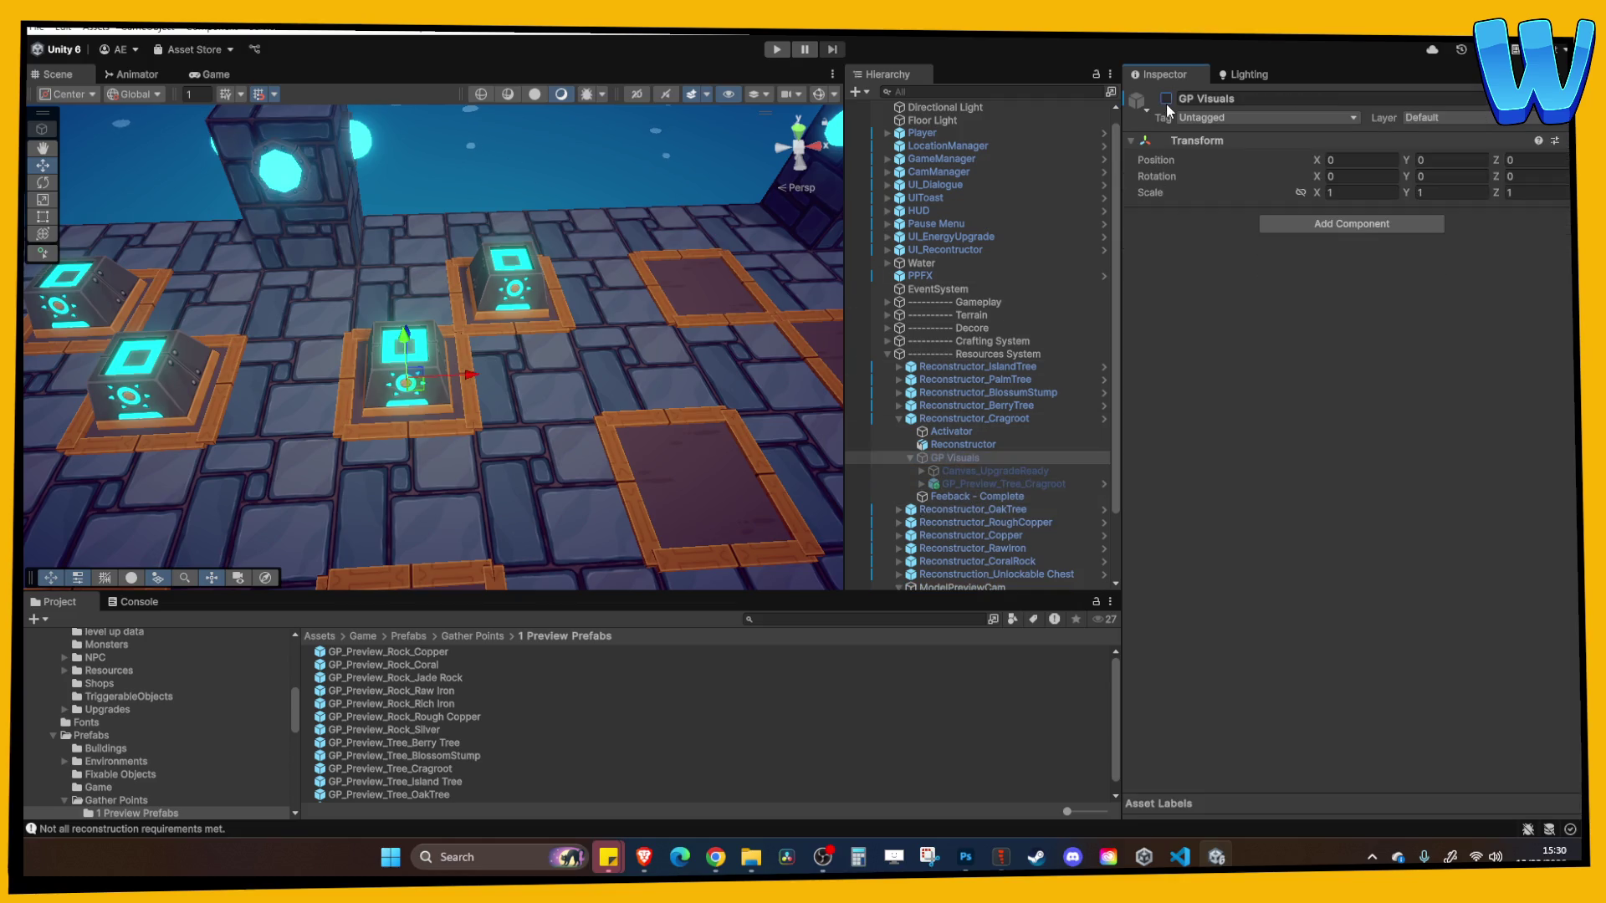
{"action": "left_click", "coordinate": [1165, 98]}
Frame and re-angle the view to inspect the new Cragroot preview instance
{"action": "key", "text": "f"}
{"action": "left_click_drag", "start_coordinate": [460, 387], "coordinate": [581, 394]}
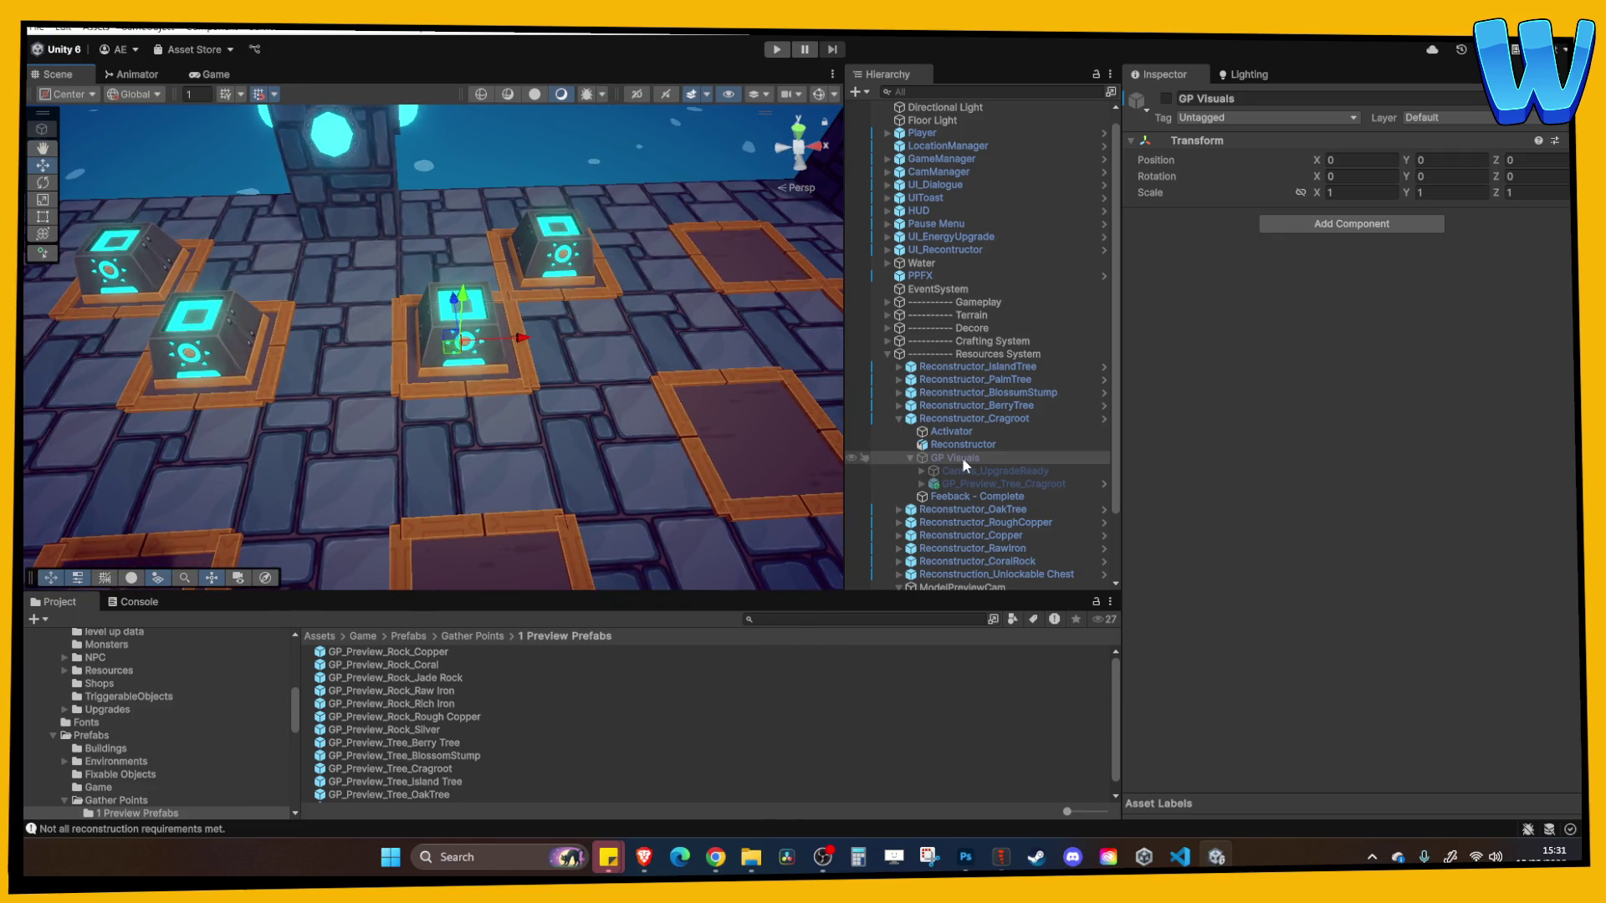
{"action": "left_click", "coordinate": [972, 483]}
{"action": "left_click", "coordinate": [965, 457]}
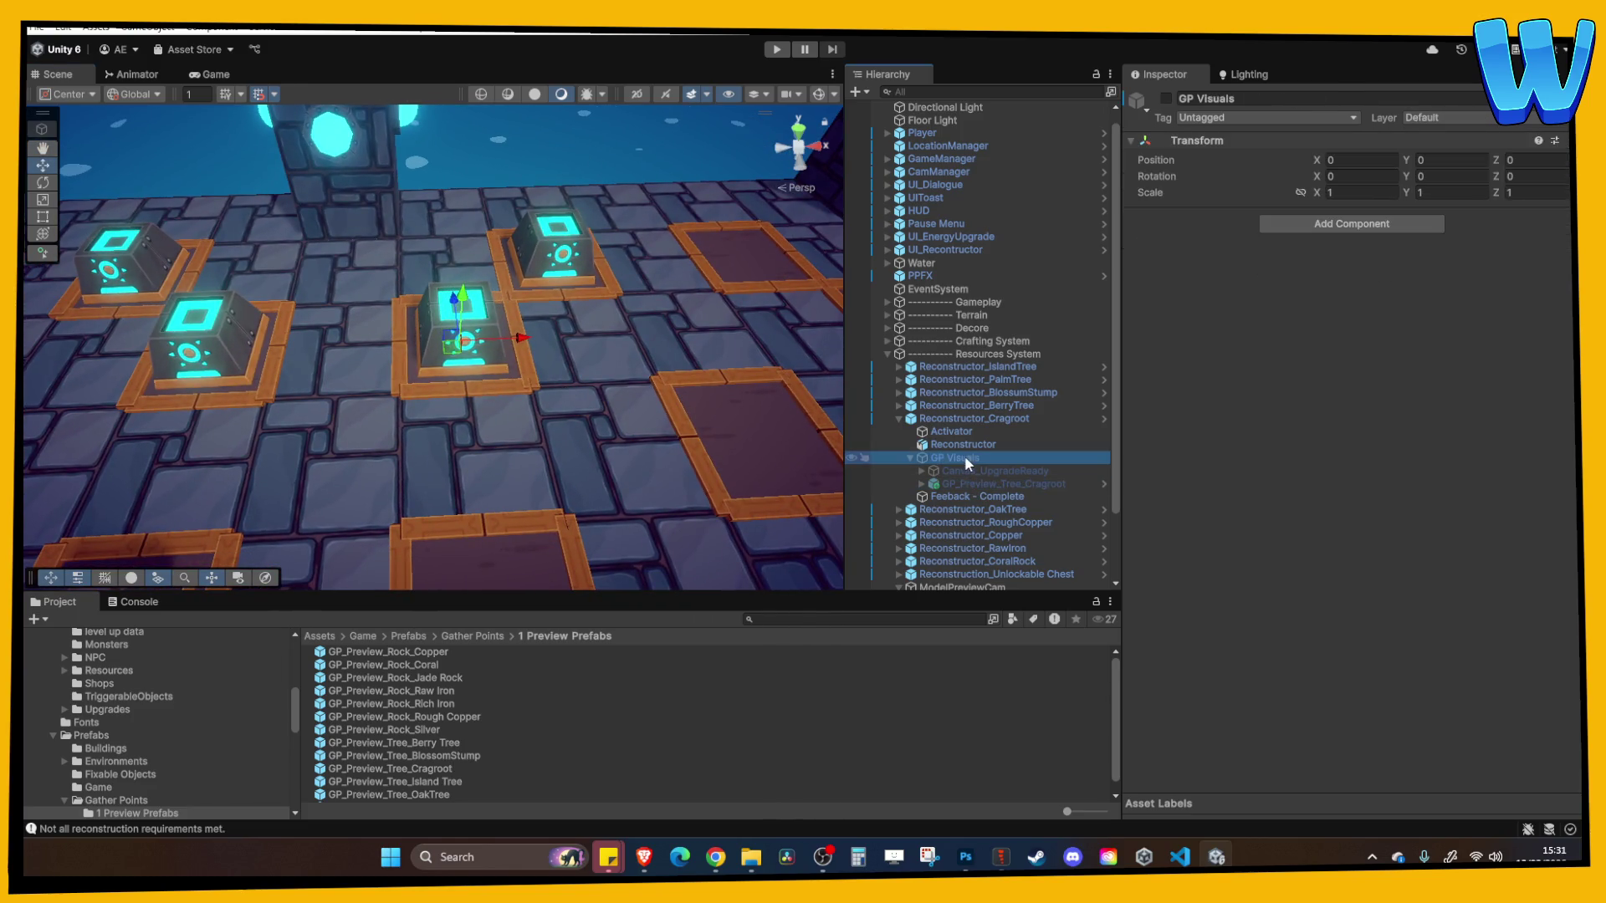
{"action": "mouse_move", "coordinate": [659, 376]}
{"action": "left_mouse_down"}
{"action": "mouse_move", "coordinate": [646, 381]}
{"action": "mouse_move", "coordinate": [675, 394]}
{"action": "left_mouse_up"}
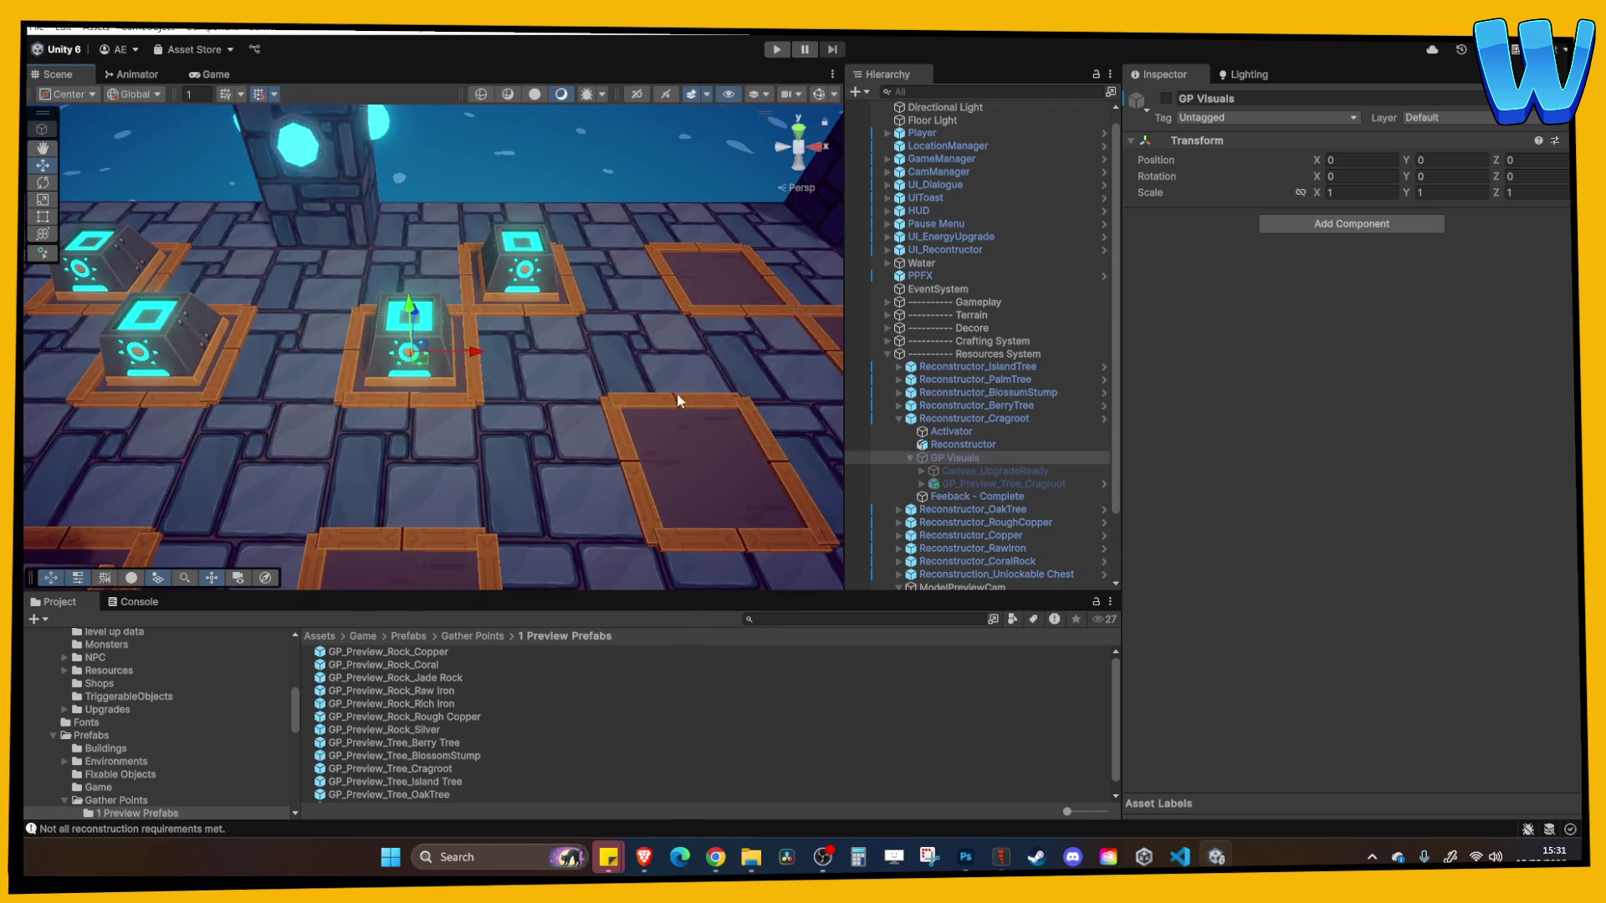
Link GatherPointData_Tree_OakTree to the OakTree Activator and locate its preview model asset
{"action": "left_click", "coordinate": [962, 420]}
{"action": "left_click", "coordinate": [899, 418]}
{"action": "left_click", "coordinate": [488, 269]}
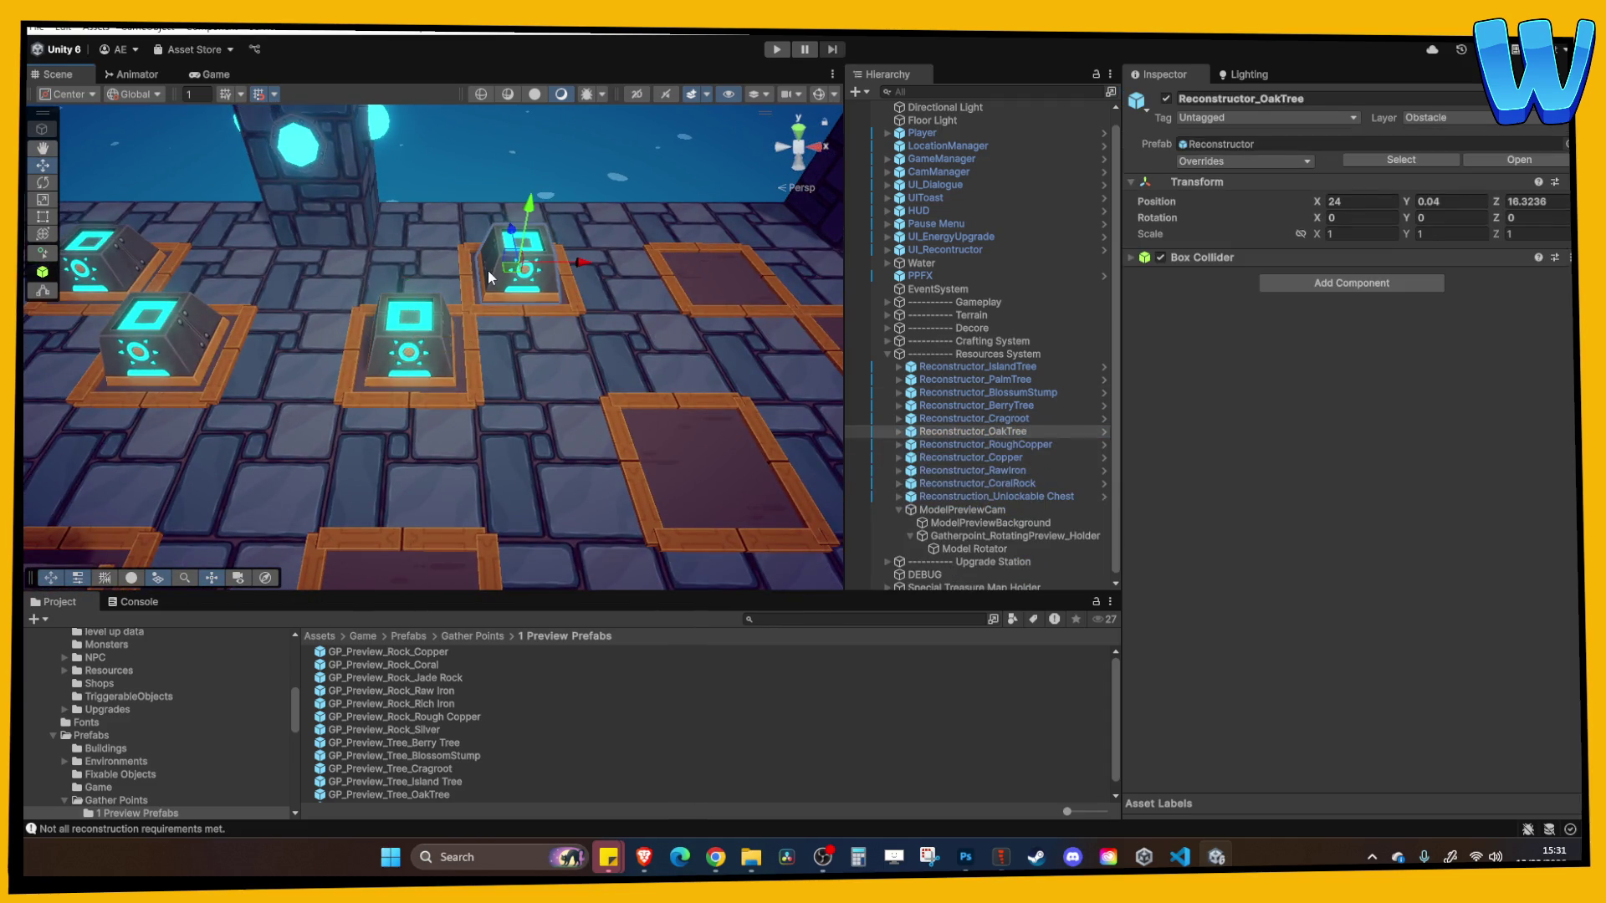
{"action": "left_click", "coordinate": [898, 432]}
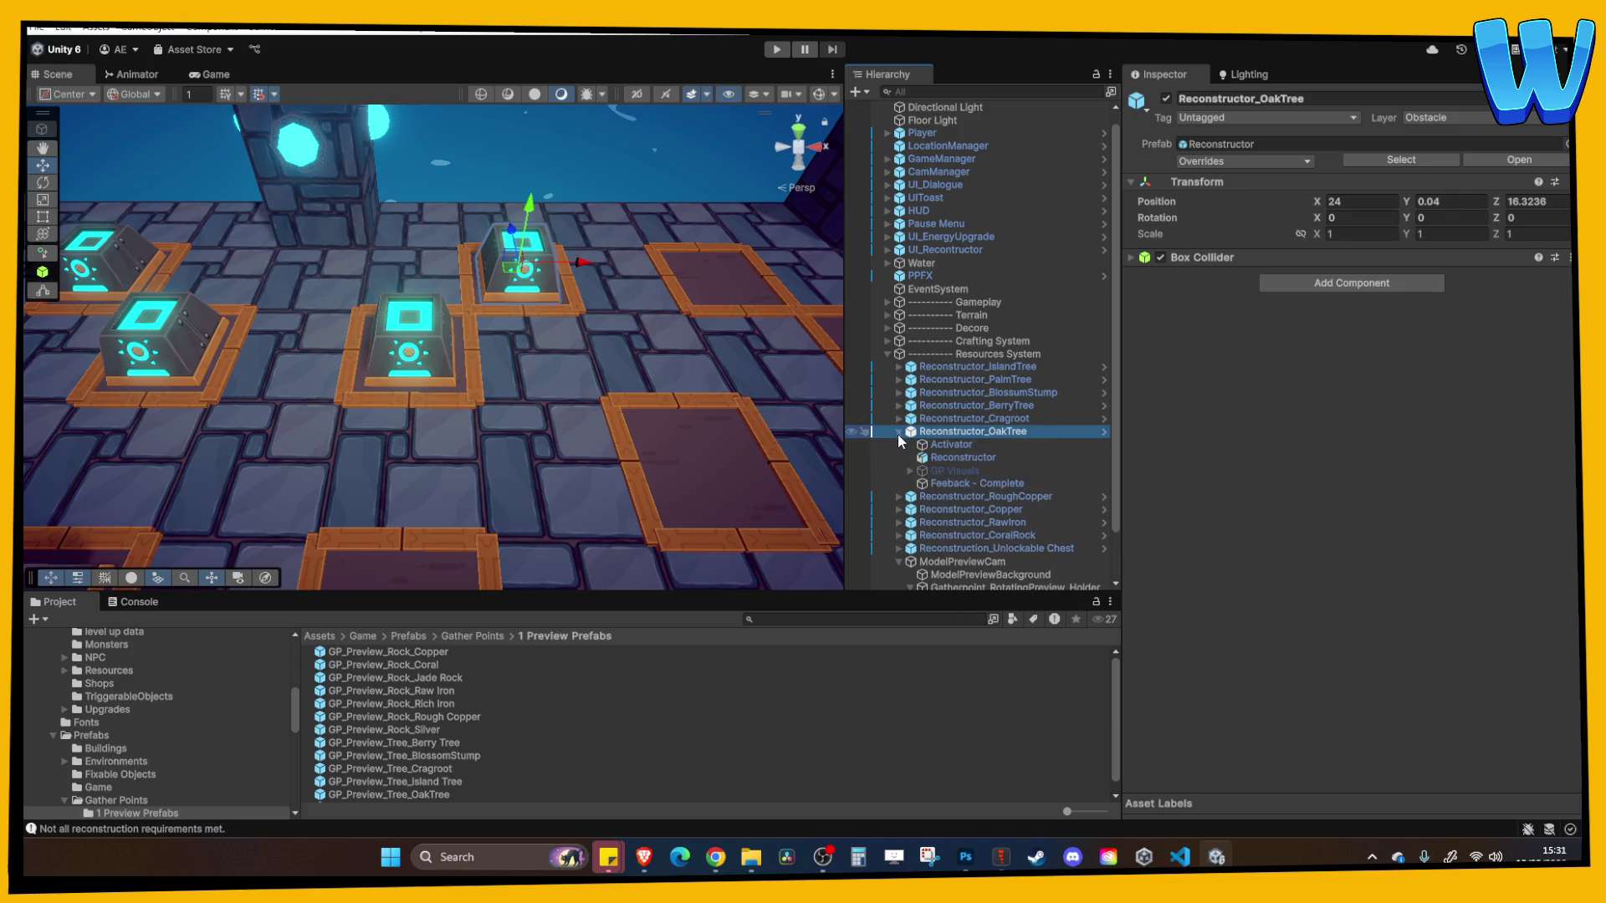
{"action": "left_click", "coordinate": [946, 444]}
{"action": "left_click", "coordinate": [1377, 483]}
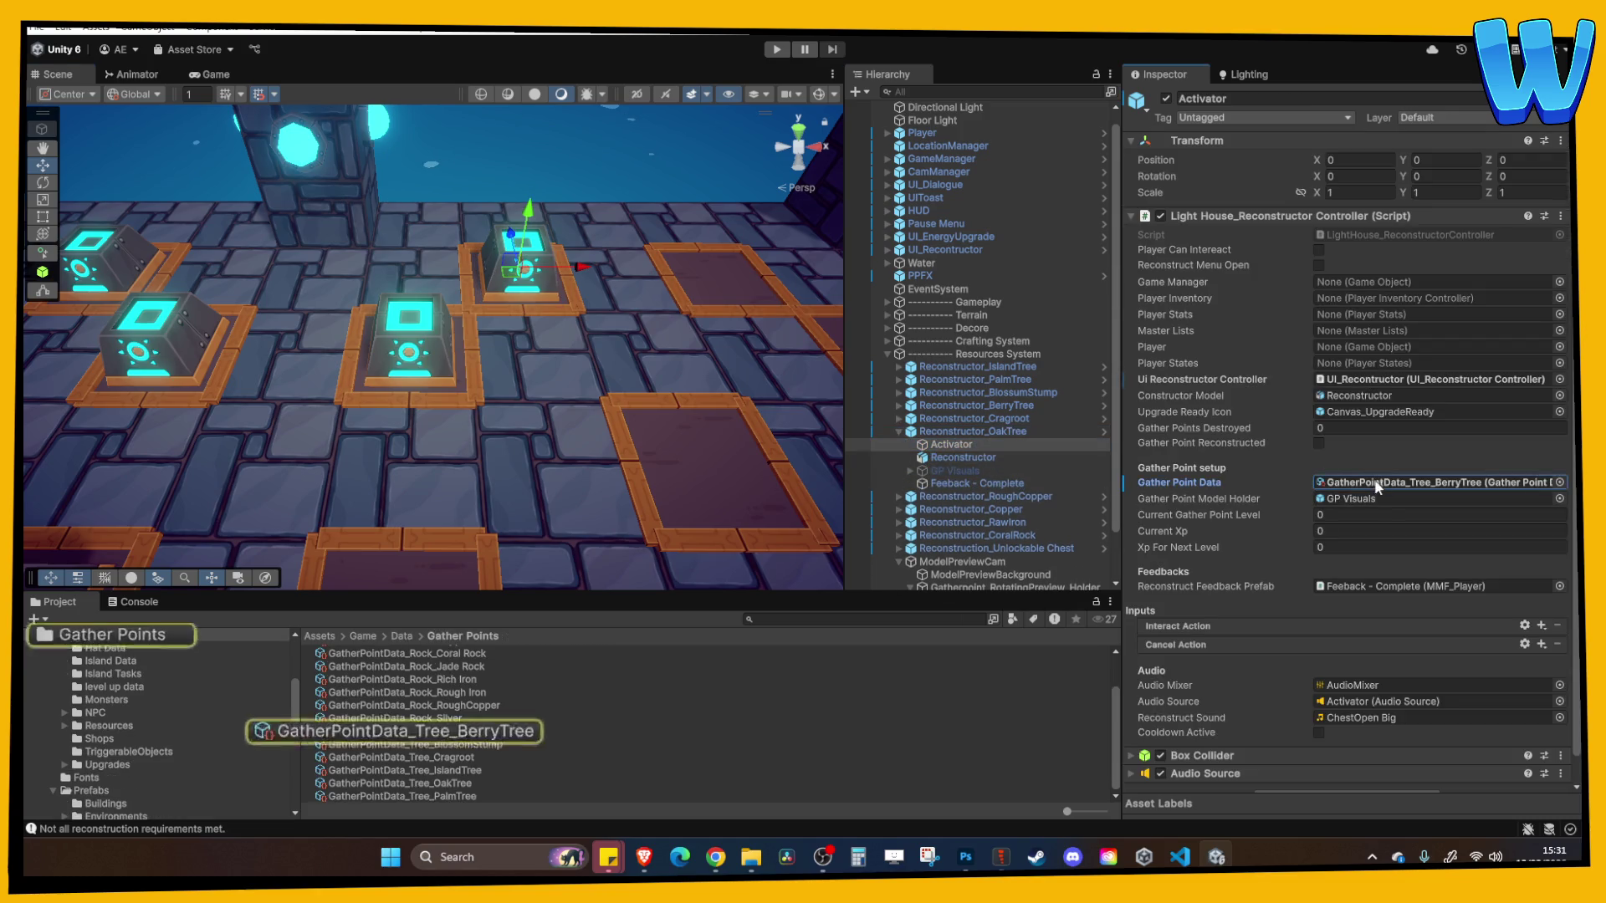
{"action": "mouse_move", "coordinate": [472, 783]}
{"action": "left_mouse_down"}
{"action": "mouse_move", "coordinate": [1004, 636]}
{"action": "mouse_move", "coordinate": [1413, 485]}
{"action": "left_mouse_up"}
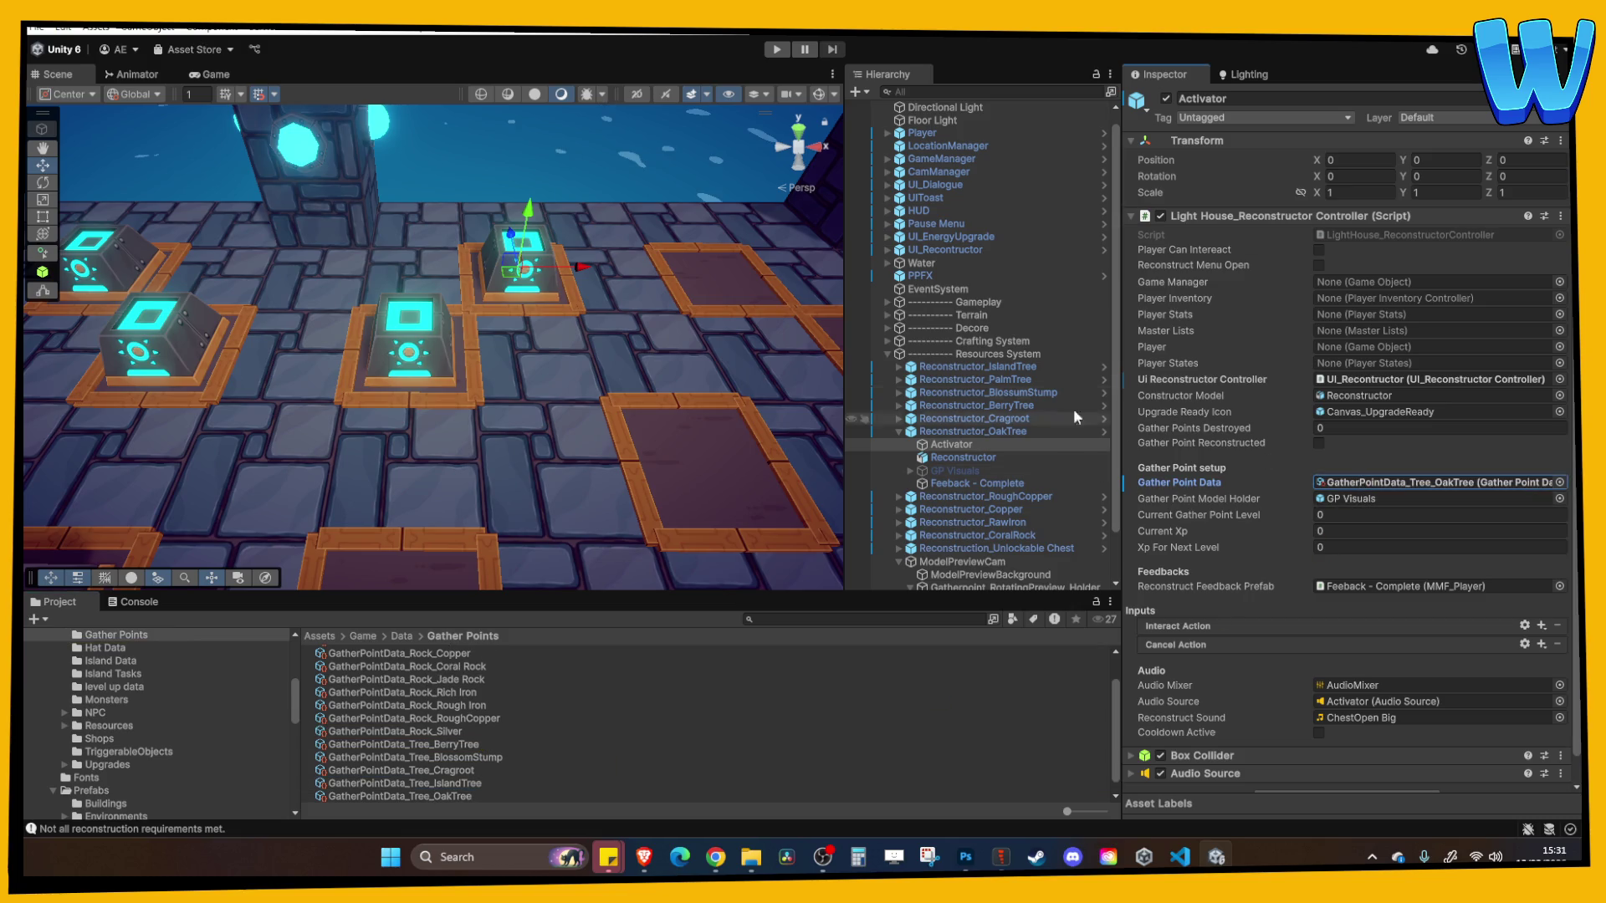
{"action": "left_click", "coordinate": [1385, 483]}
{"action": "left_click", "coordinate": [401, 783]}
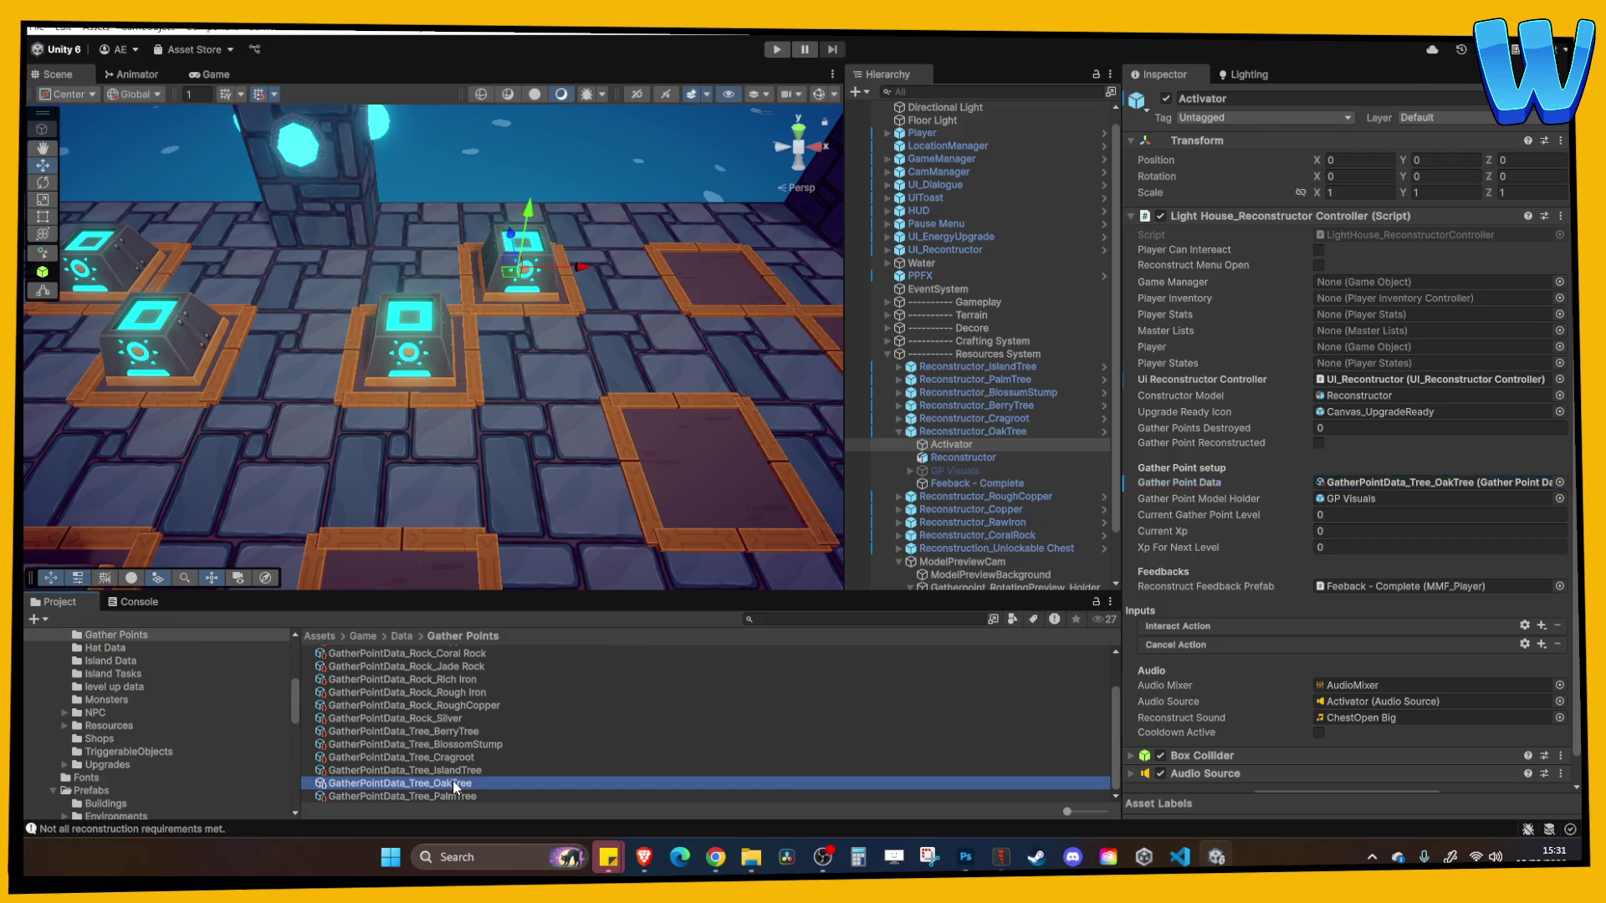
{"action": "left_click", "coordinate": [1338, 612]}
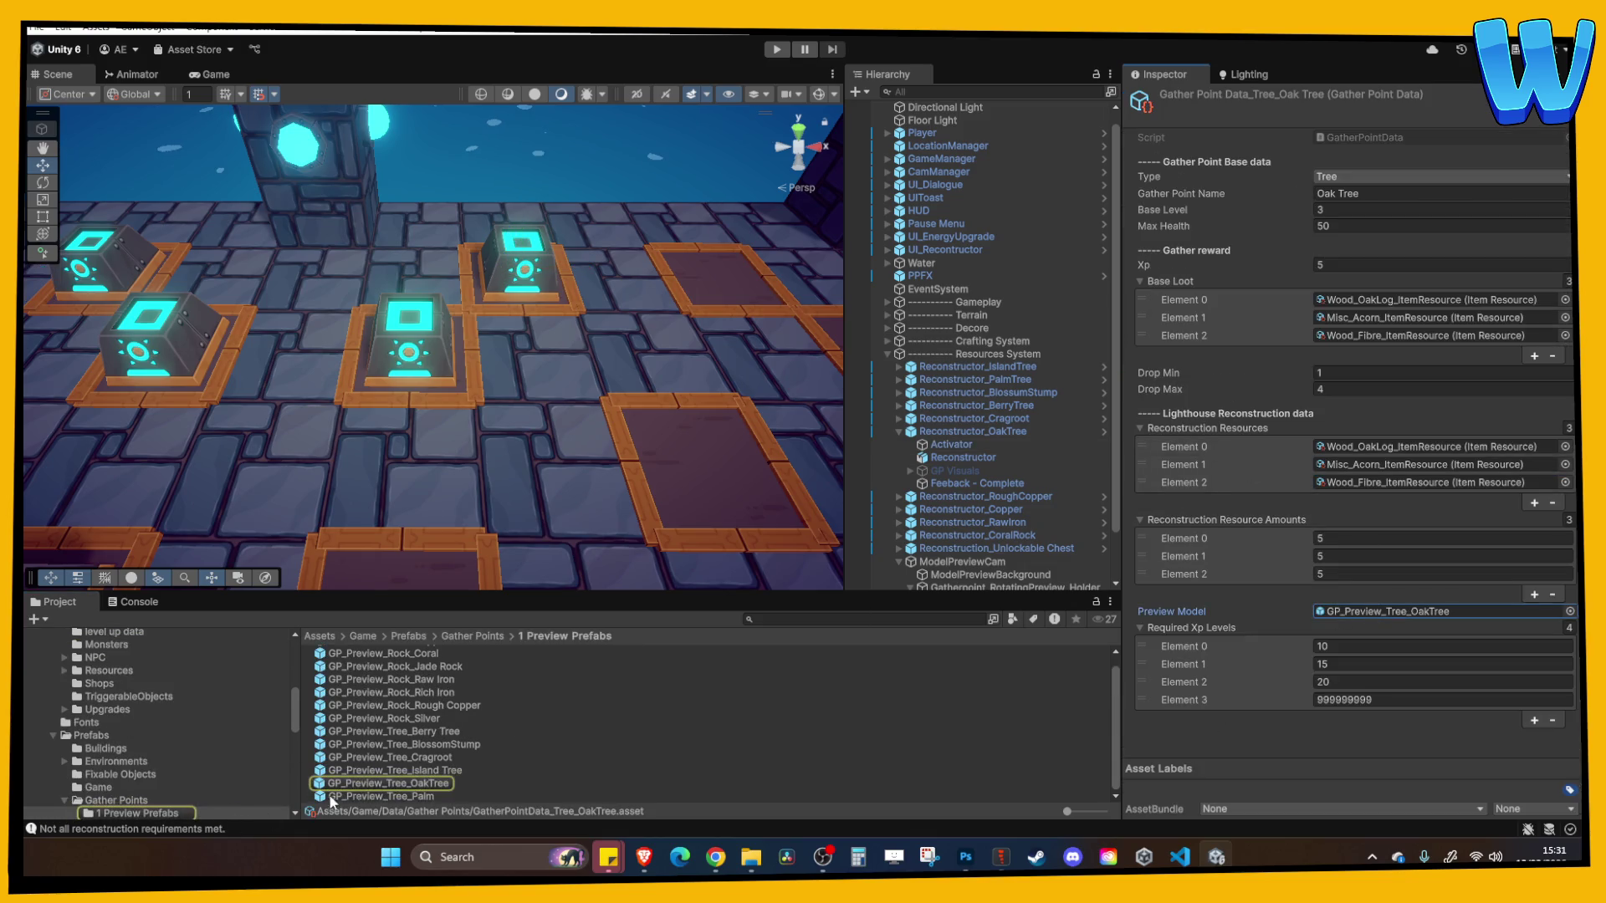
Put the oak tree preview model and its children on the UI_RenderTexture layer
{"action": "double_click", "coordinate": [1335, 614]}
{"action": "left_click", "coordinate": [953, 140]}
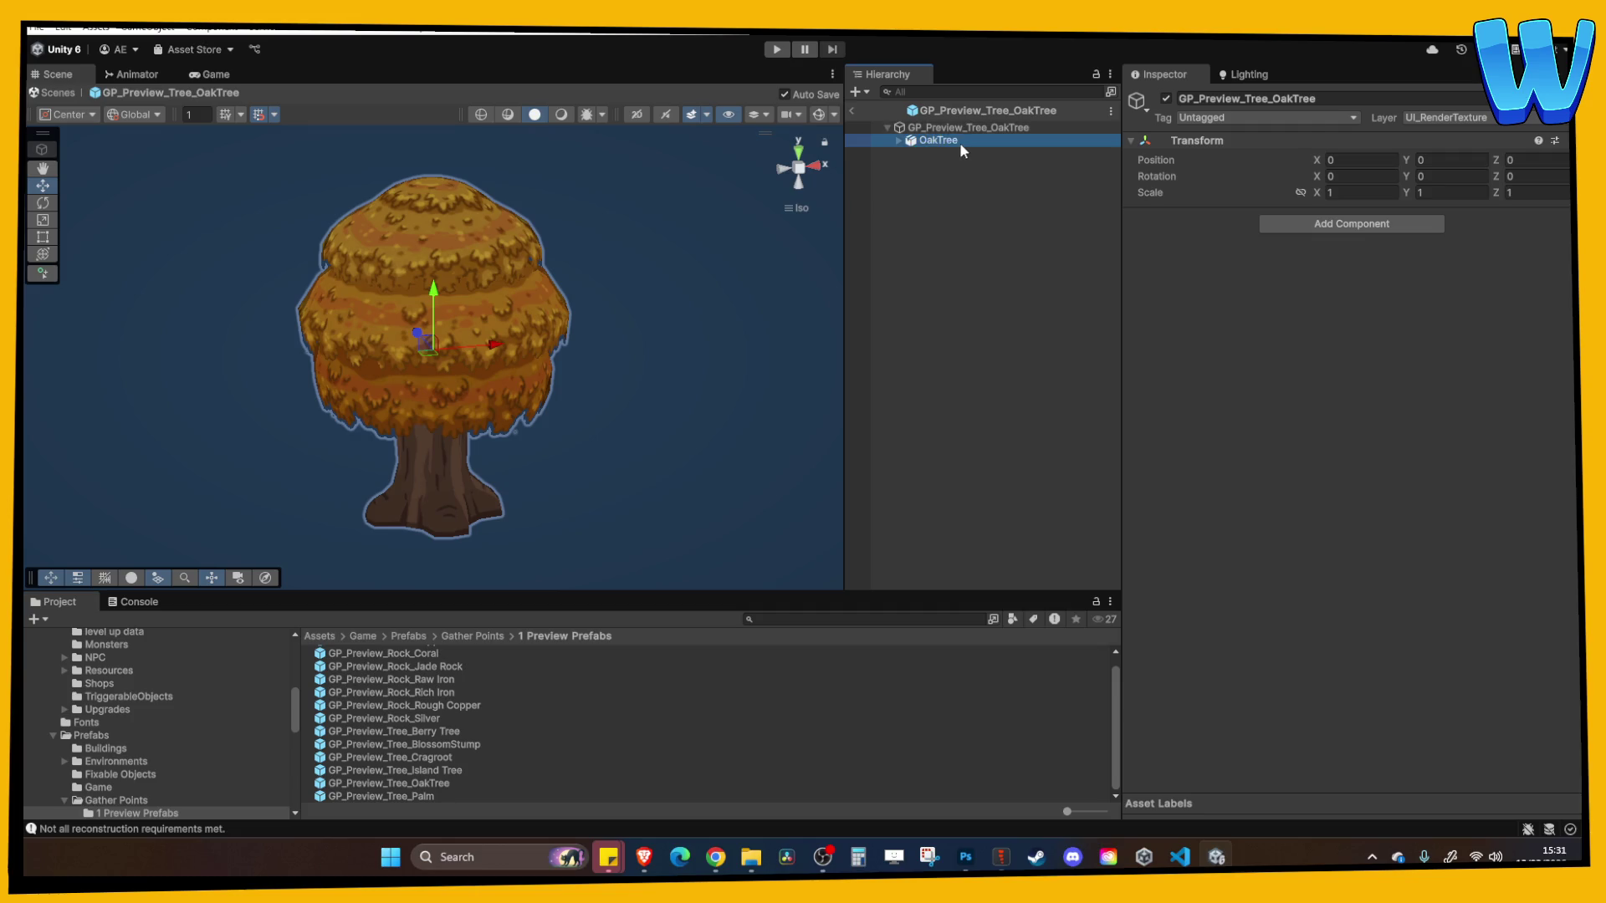
{"action": "left_click", "coordinate": [1455, 118]}
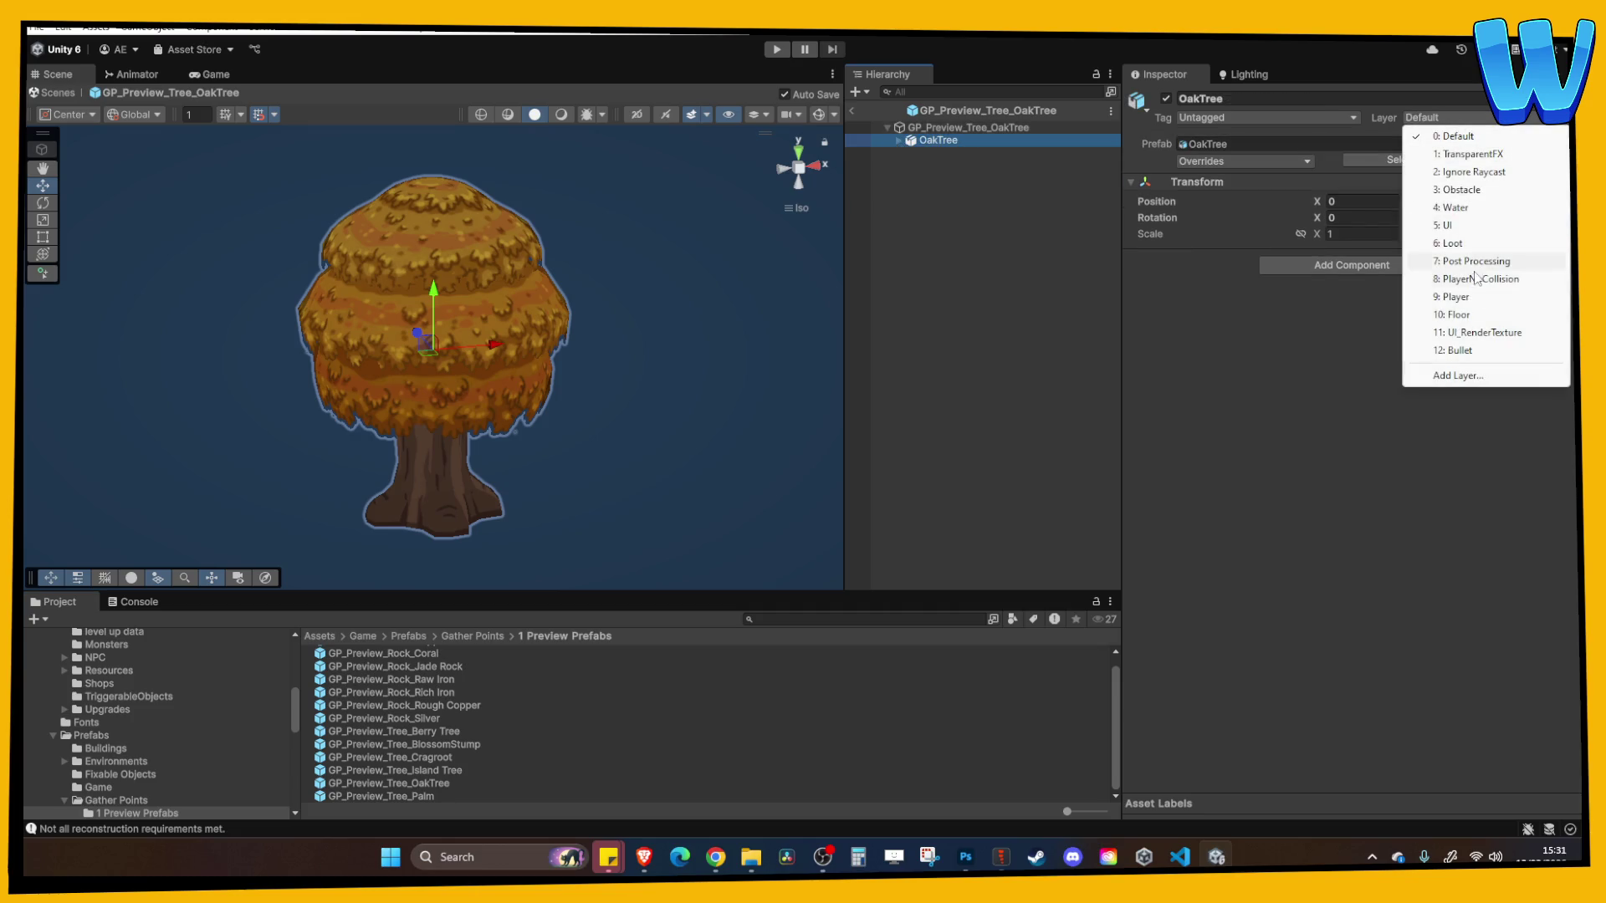
{"action": "left_click", "coordinate": [1477, 332]}
{"action": "left_click", "coordinate": [745, 457]}
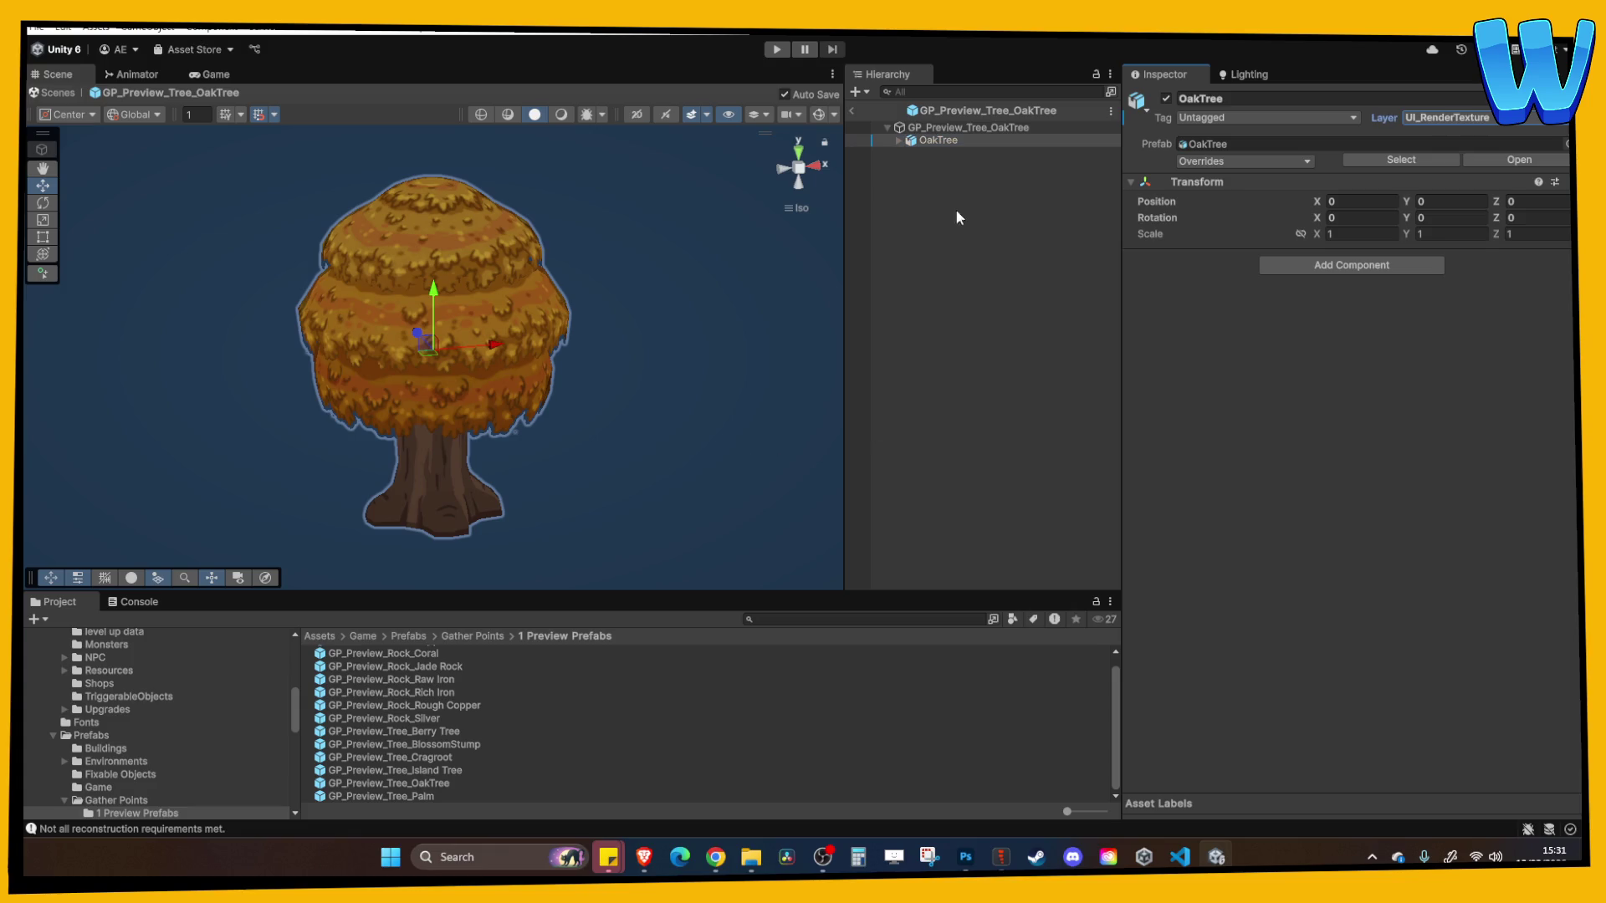
{"action": "left_click", "coordinate": [853, 110]}
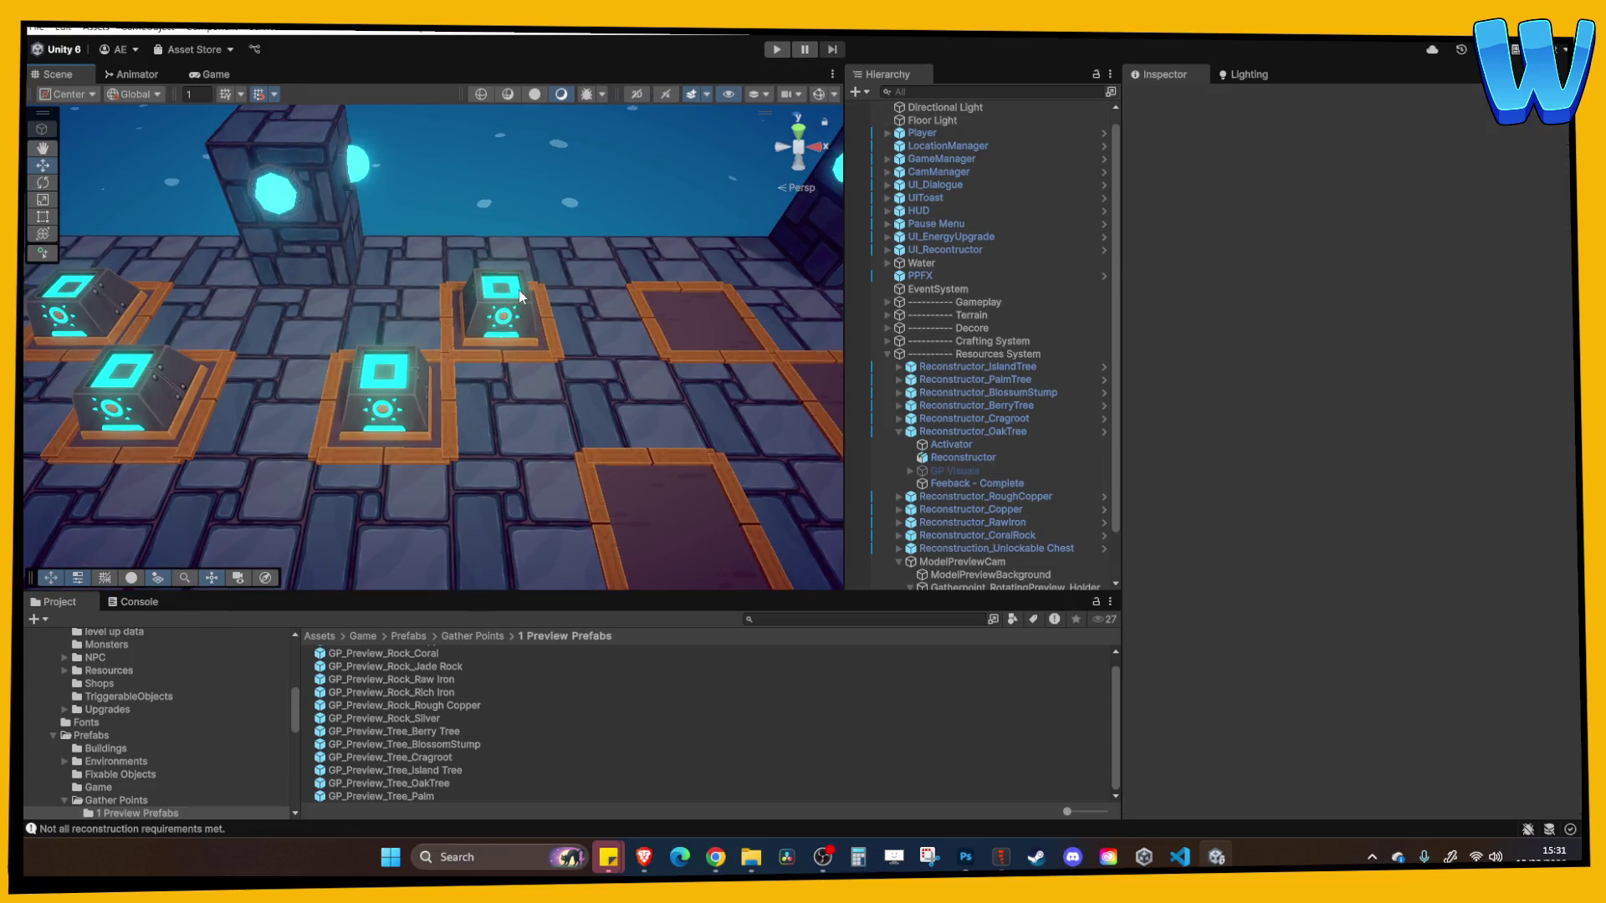
Replace the Berry Tree preview under GP Visuals with GP_Preview_Tree_OakTree, leaving GP Visuals hidden
{"action": "left_click", "coordinate": [518, 289]}
{"action": "left_click", "coordinate": [949, 444]}
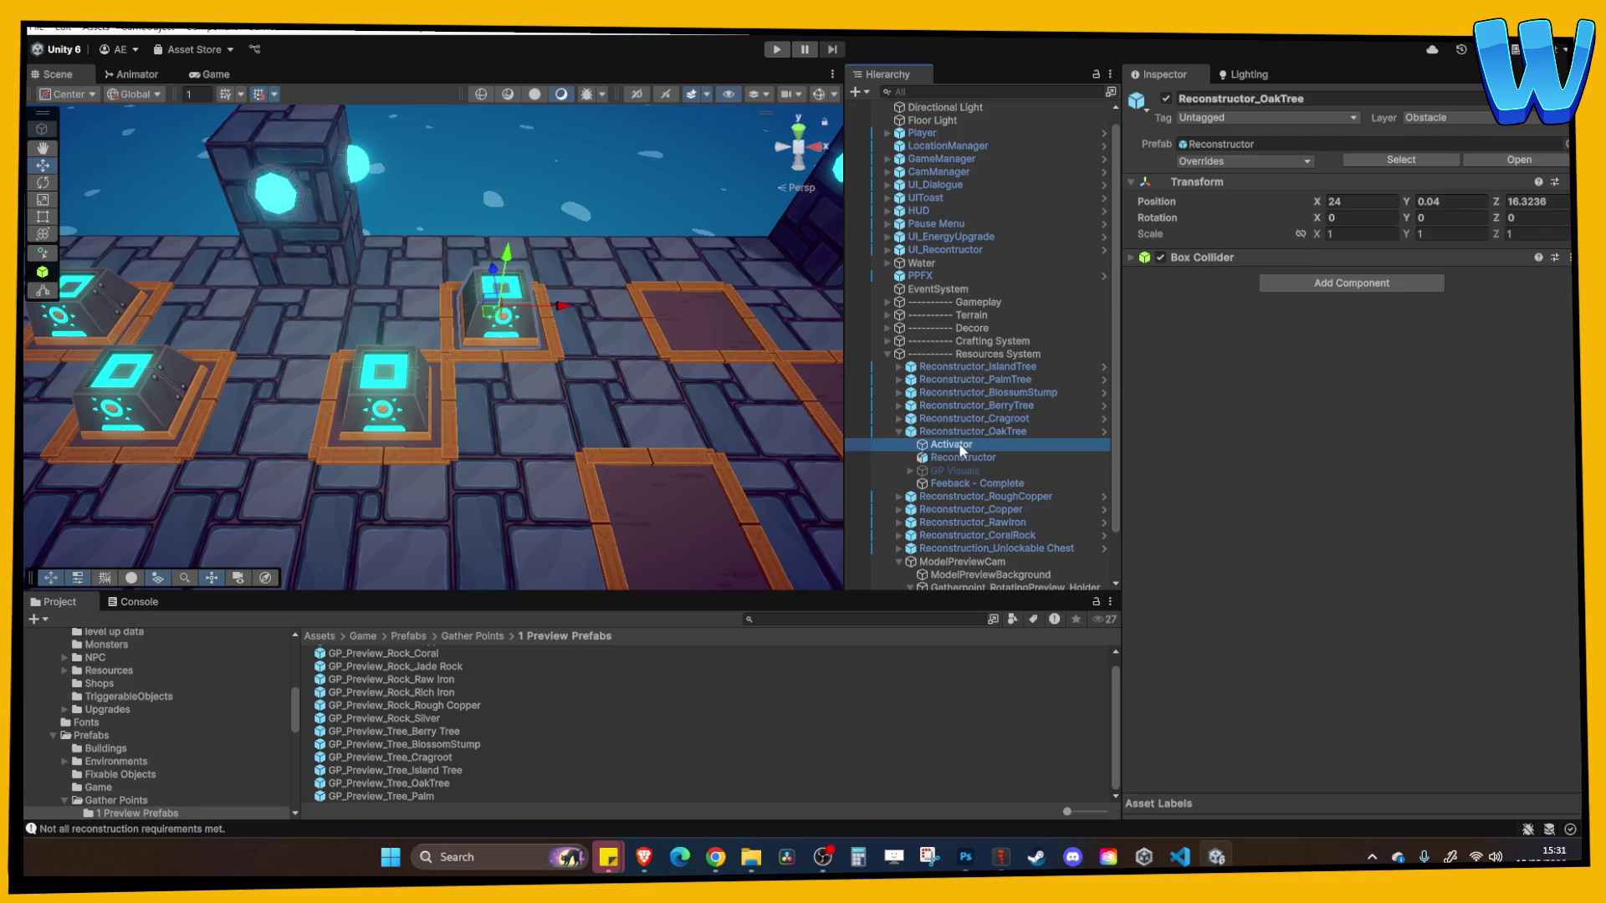
{"action": "left_click", "coordinate": [911, 471]}
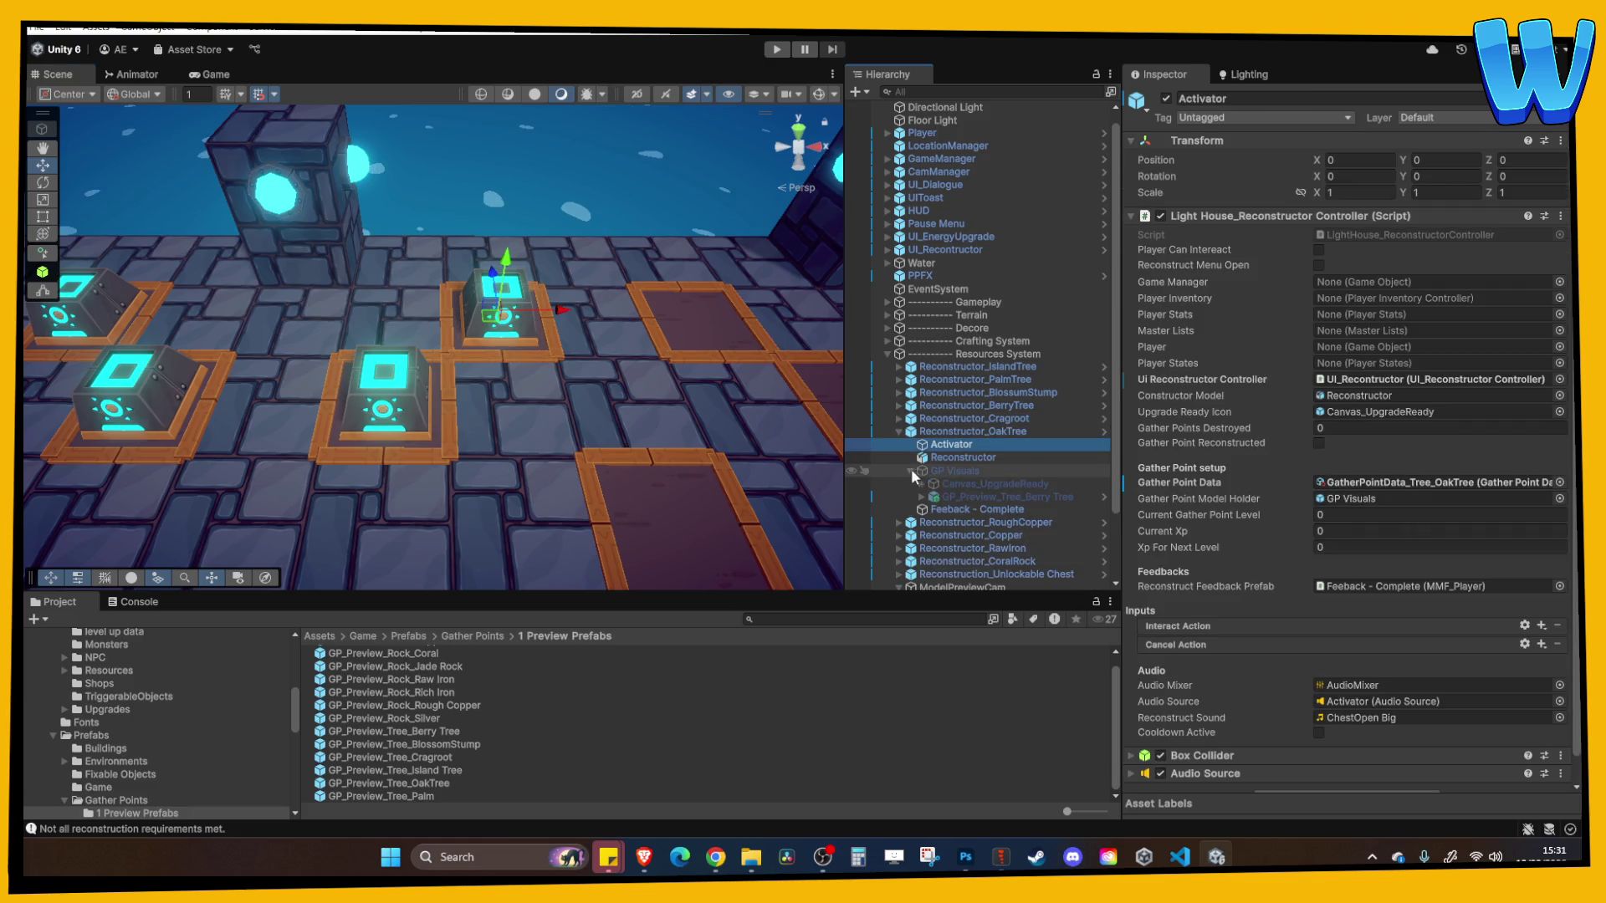
{"action": "left_click", "coordinate": [995, 498]}
{"action": "right_click", "coordinate": [994, 498]}
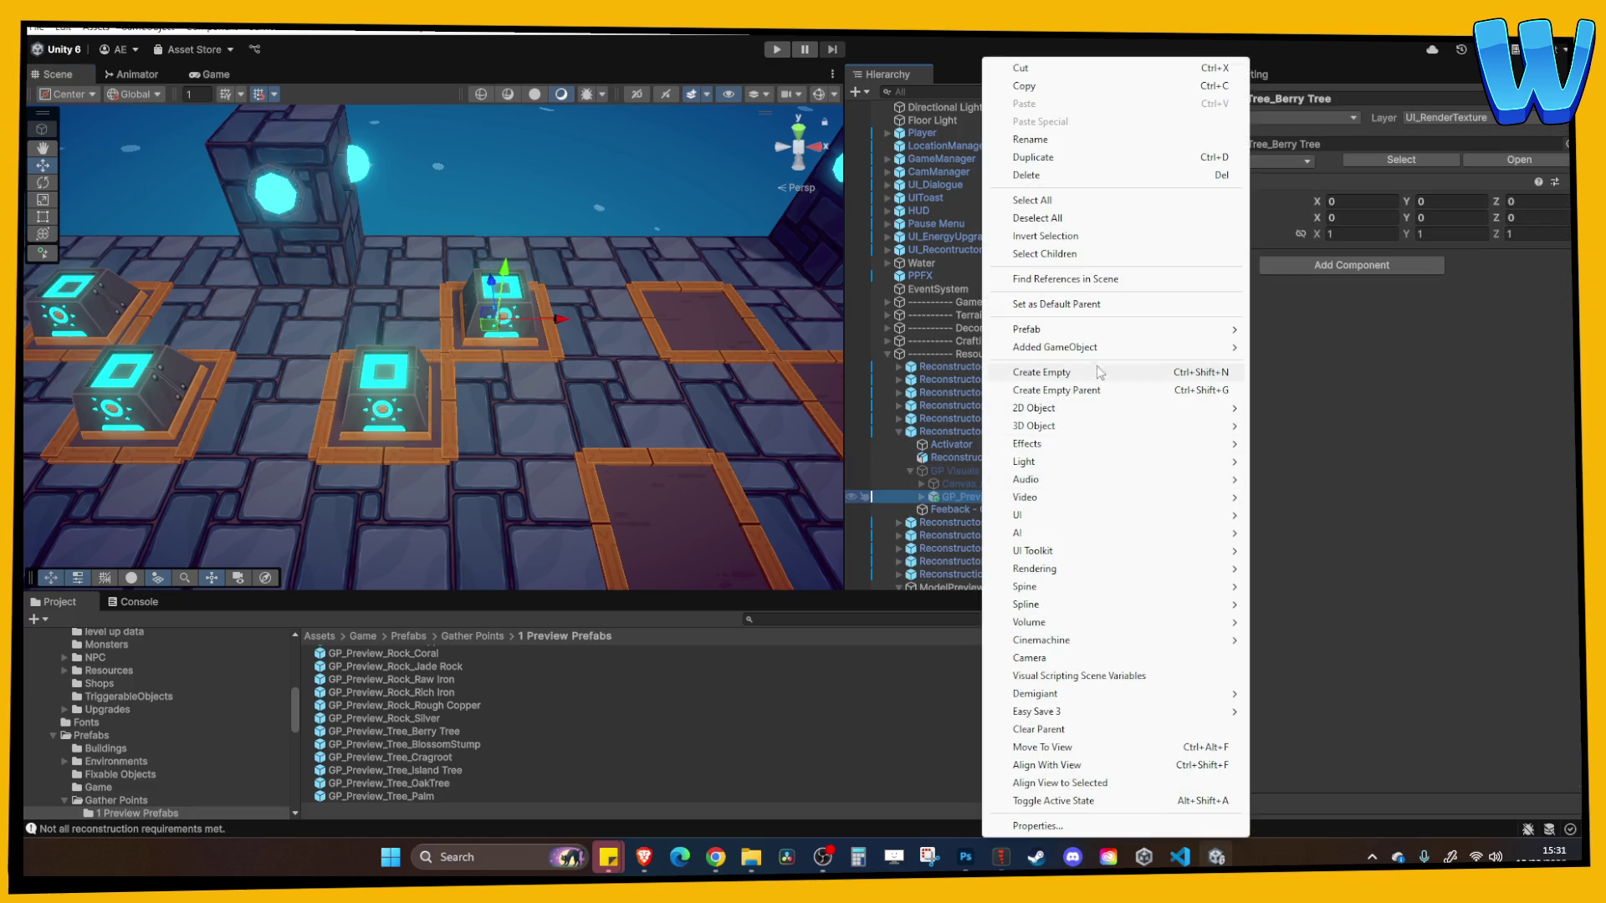
{"action": "mouse_move", "coordinate": [1087, 329]}
{"action": "left_click", "coordinate": [1336, 372]}
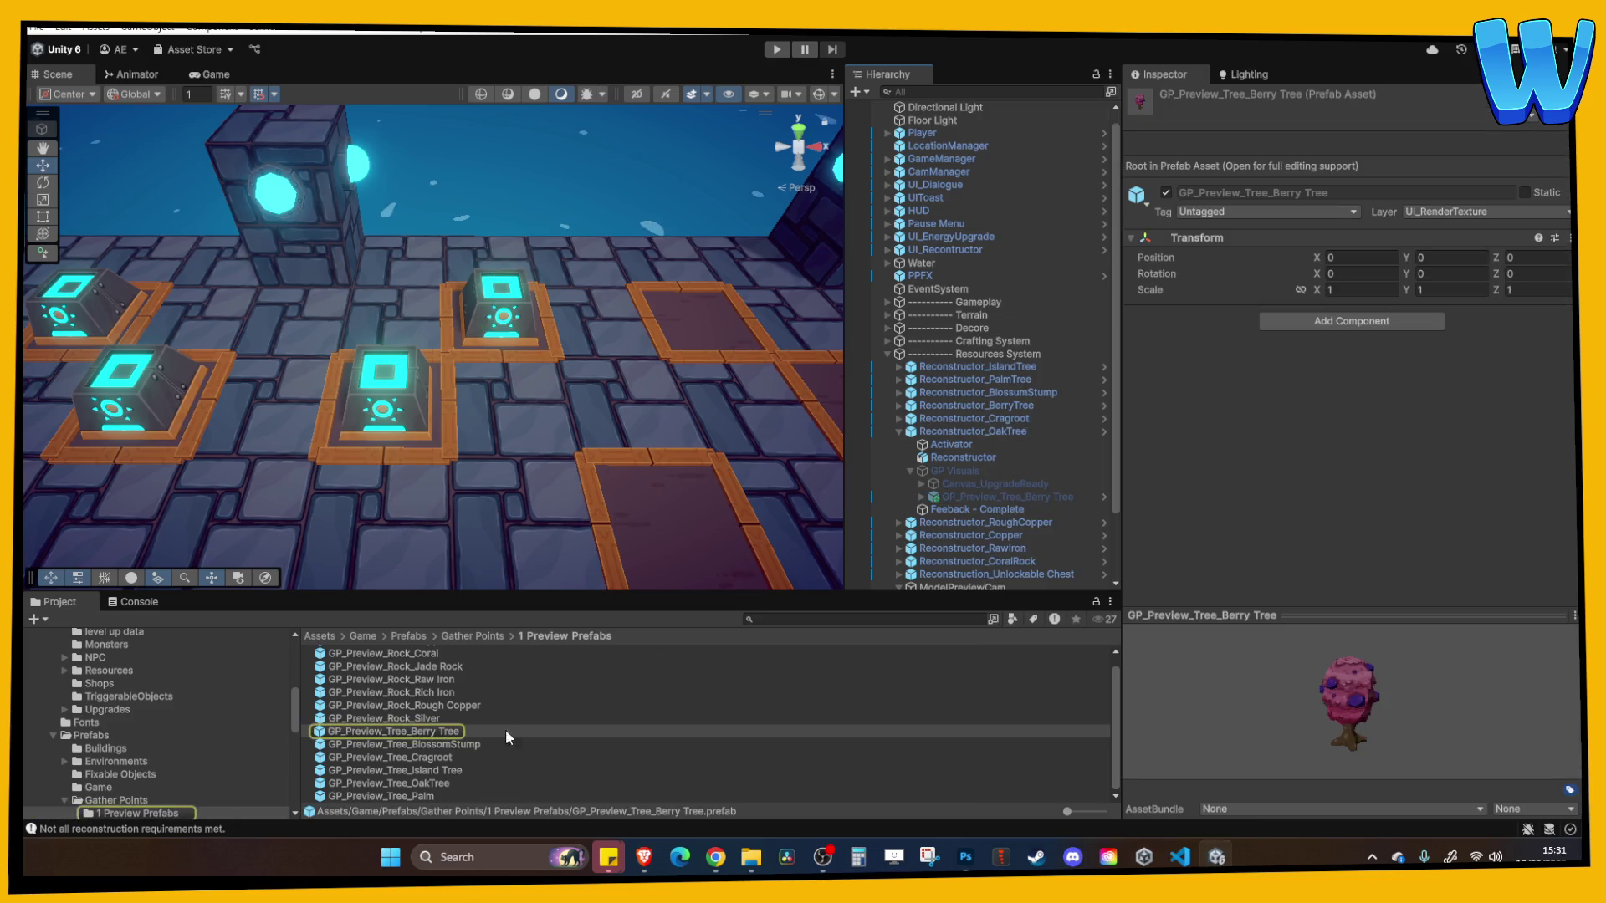
{"action": "mouse_move", "coordinate": [418, 782]}
{"action": "left_mouse_down"}
{"action": "mouse_move", "coordinate": [987, 502]}
{"action": "mouse_move", "coordinate": [965, 458]}
{"action": "left_mouse_up"}
{"action": "left_click", "coordinate": [978, 487]}
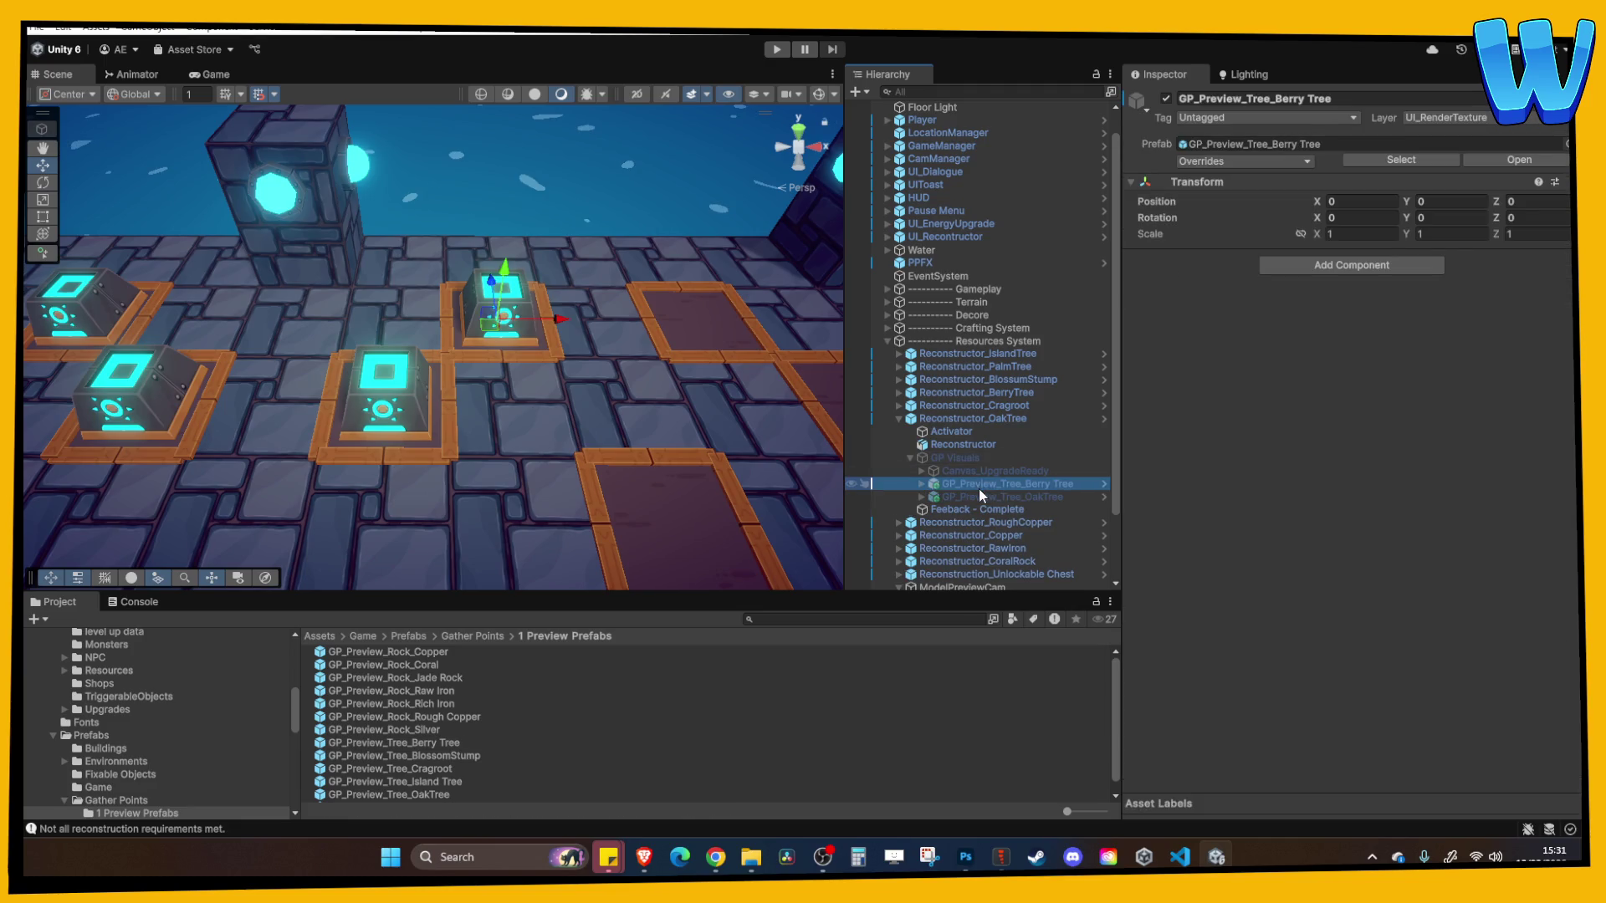
{"action": "key", "text": "Delete"}
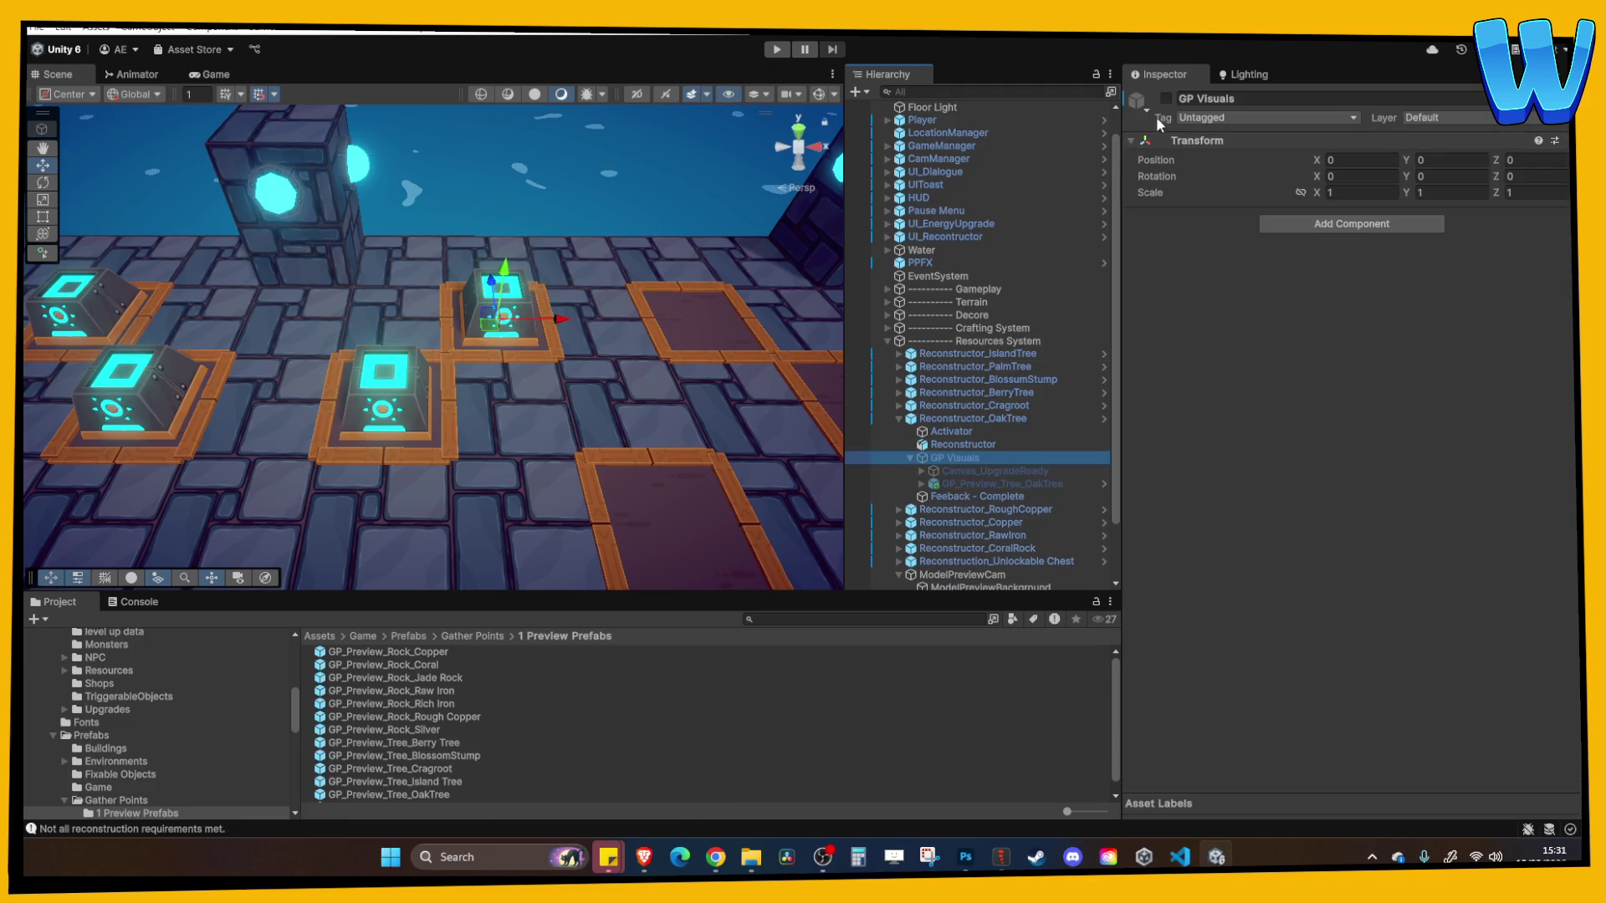
{"action": "left_click", "coordinate": [1165, 99]}
{"action": "left_click", "coordinate": [1165, 99]}
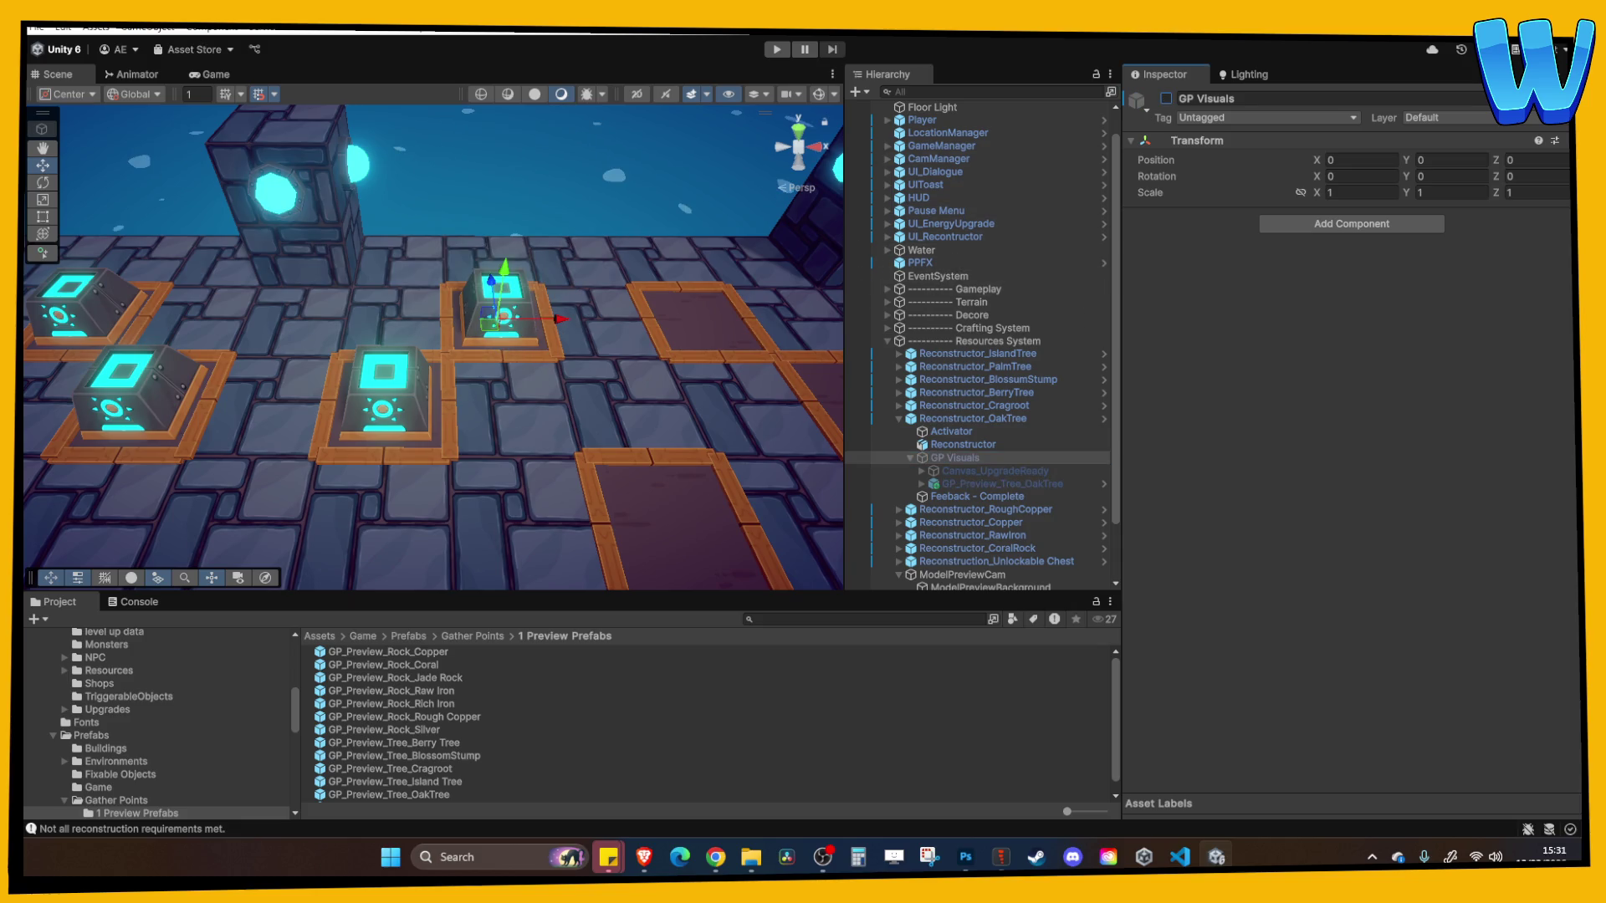
Glance at the web browser, then collapse the Oak Tree reconstructor in the Hierarchy
{"action": "left_click", "coordinate": [715, 857]}
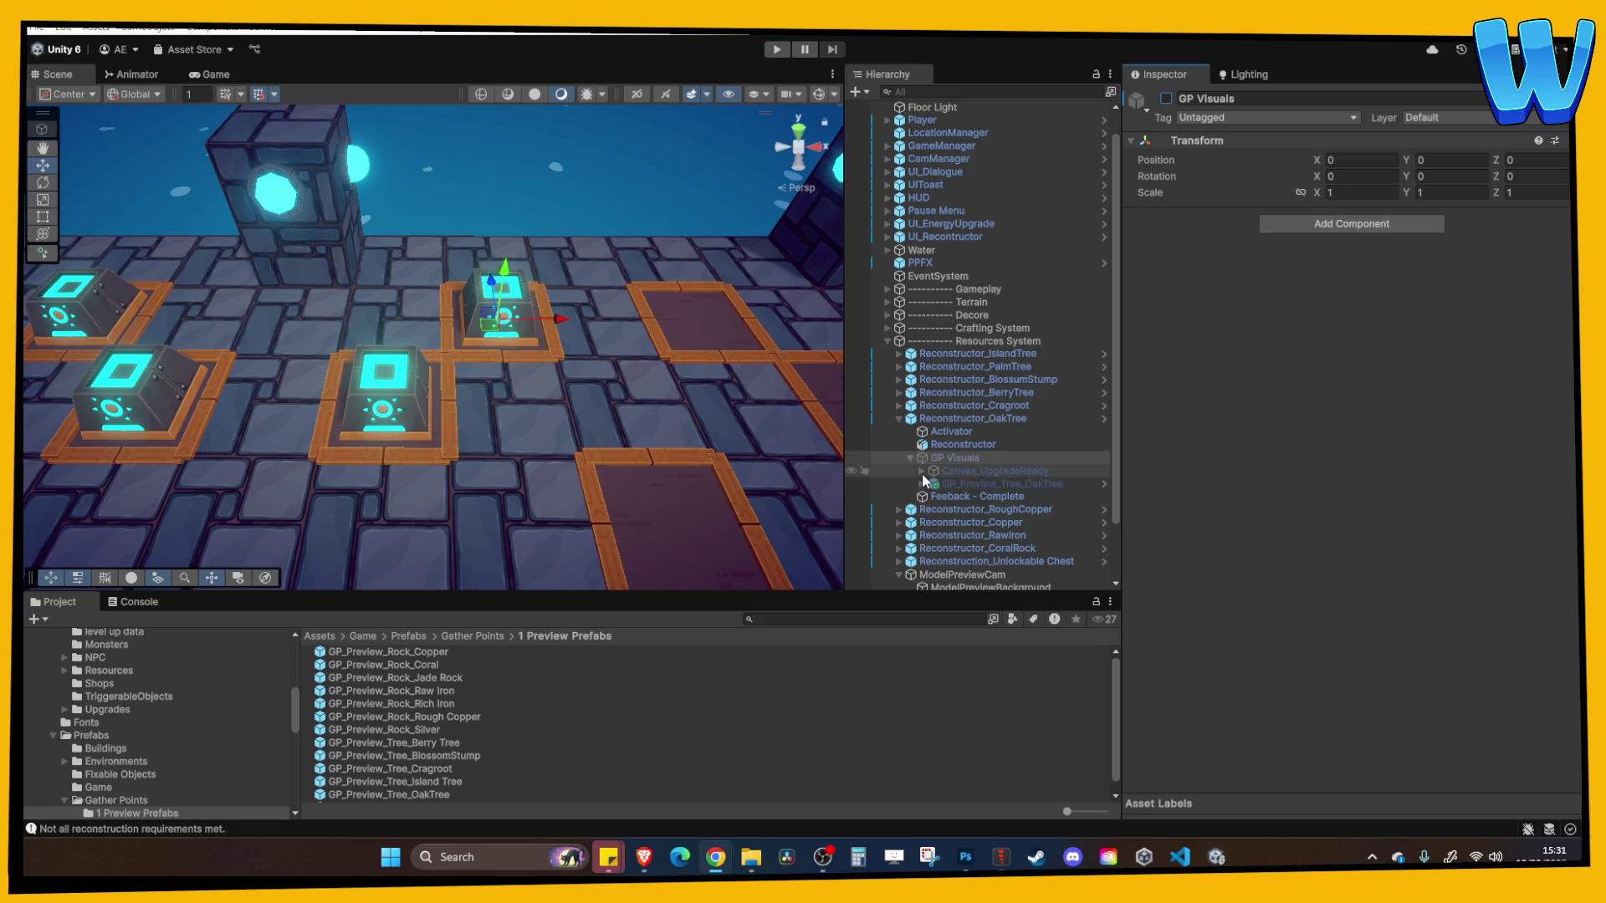
{"action": "left_click", "coordinate": [1531, 552]}
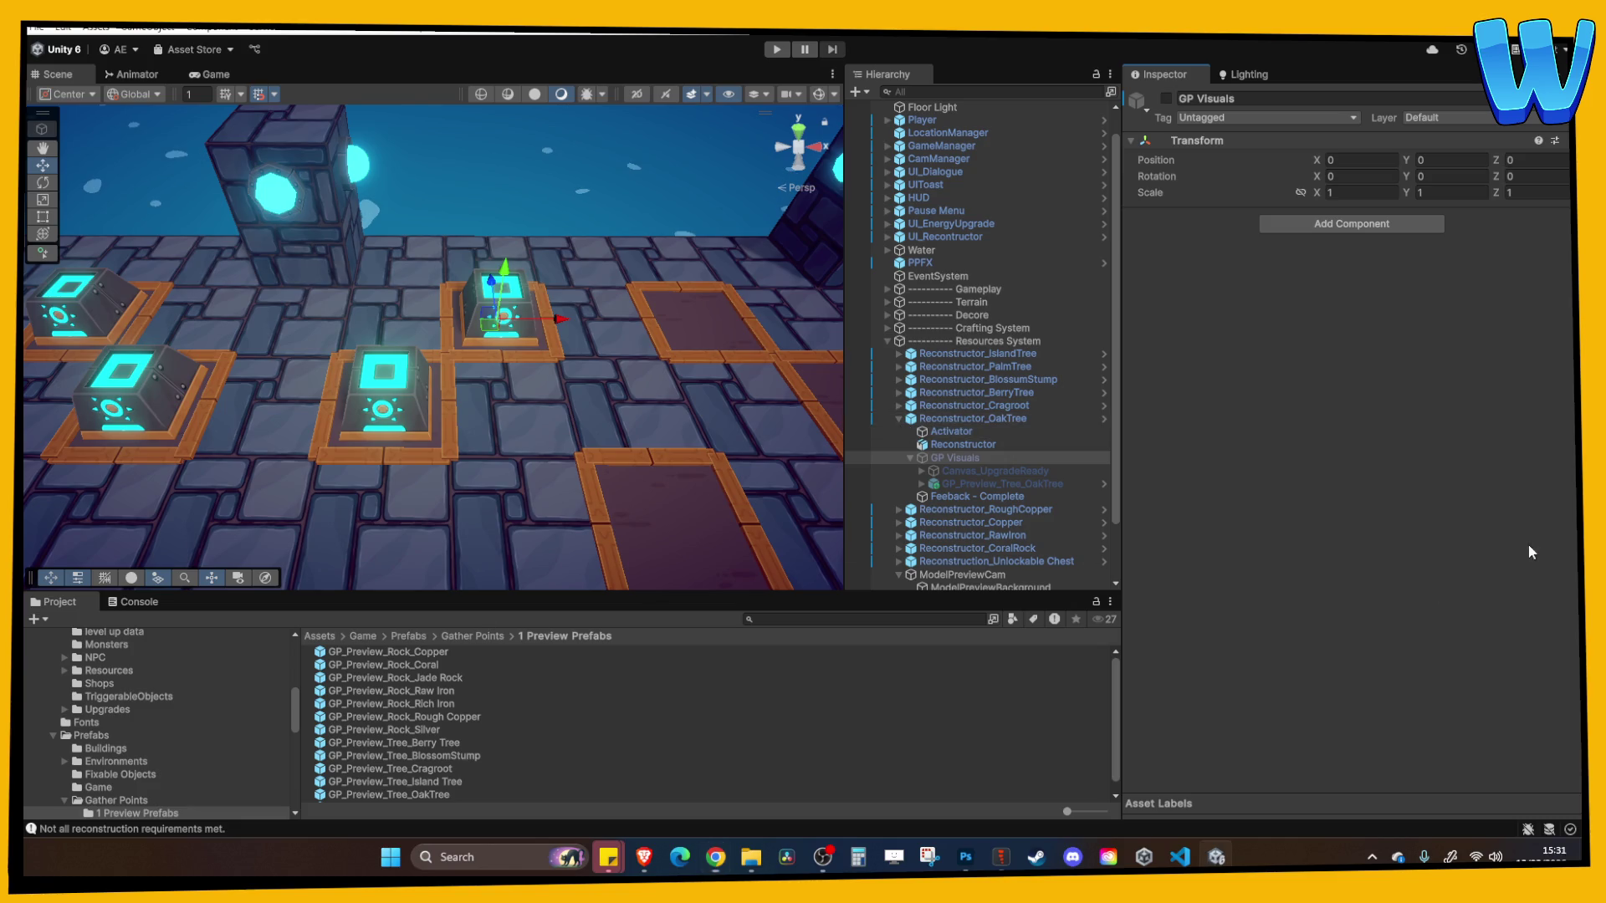
{"action": "left_click", "coordinate": [898, 418]}
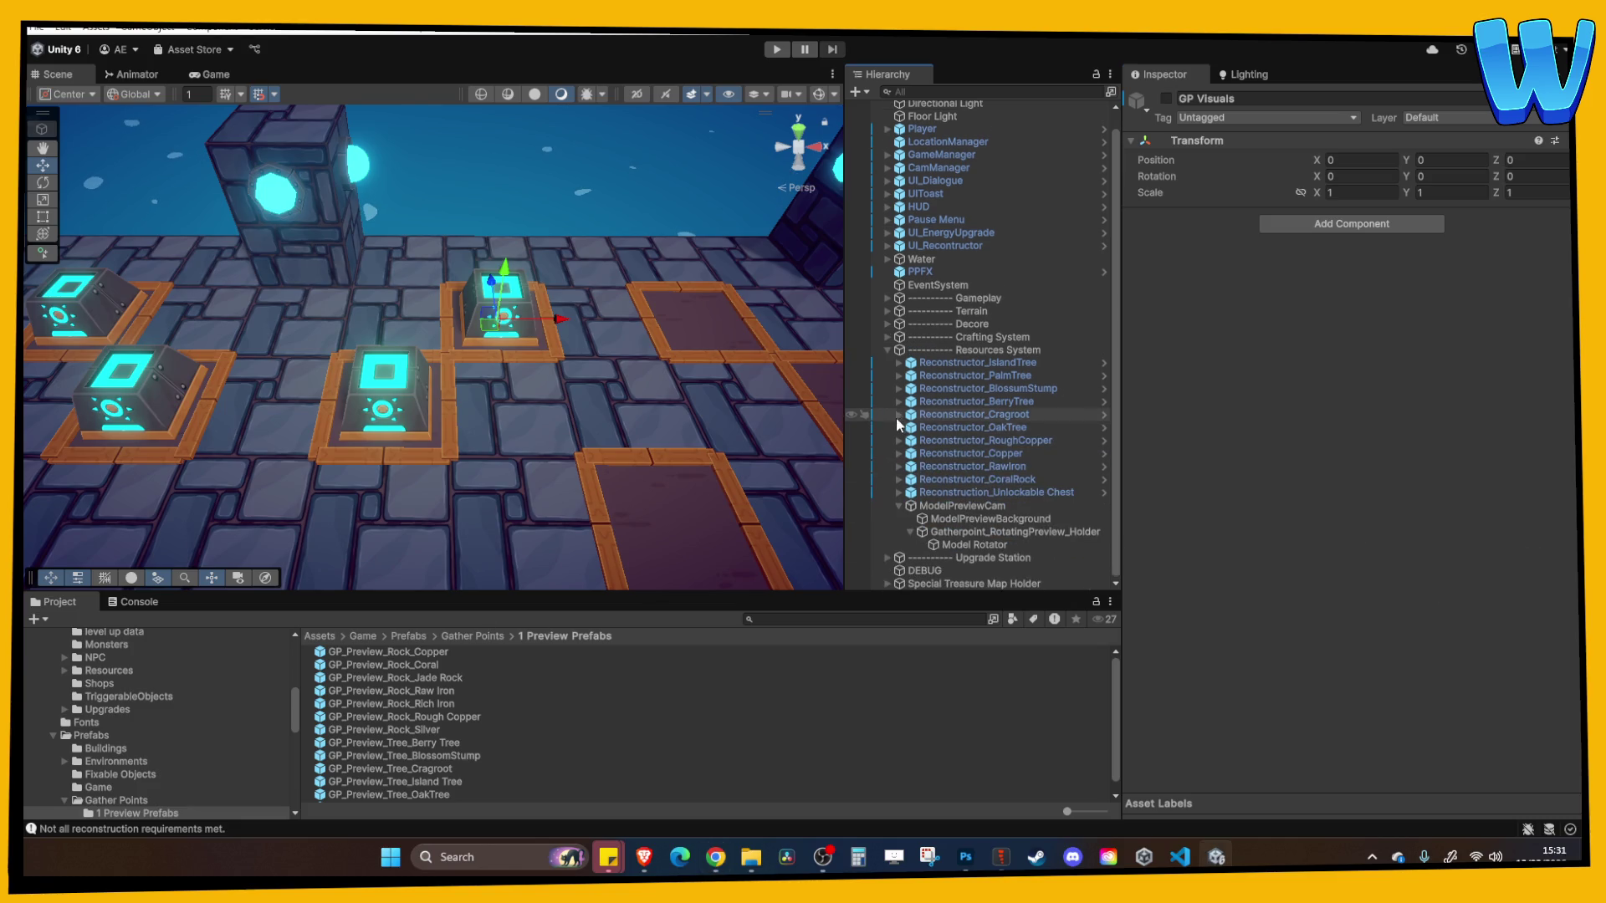
{"action": "scroll", "coordinate": [517, 433], "scroll_direction": "down", "scroll_amount": 10}
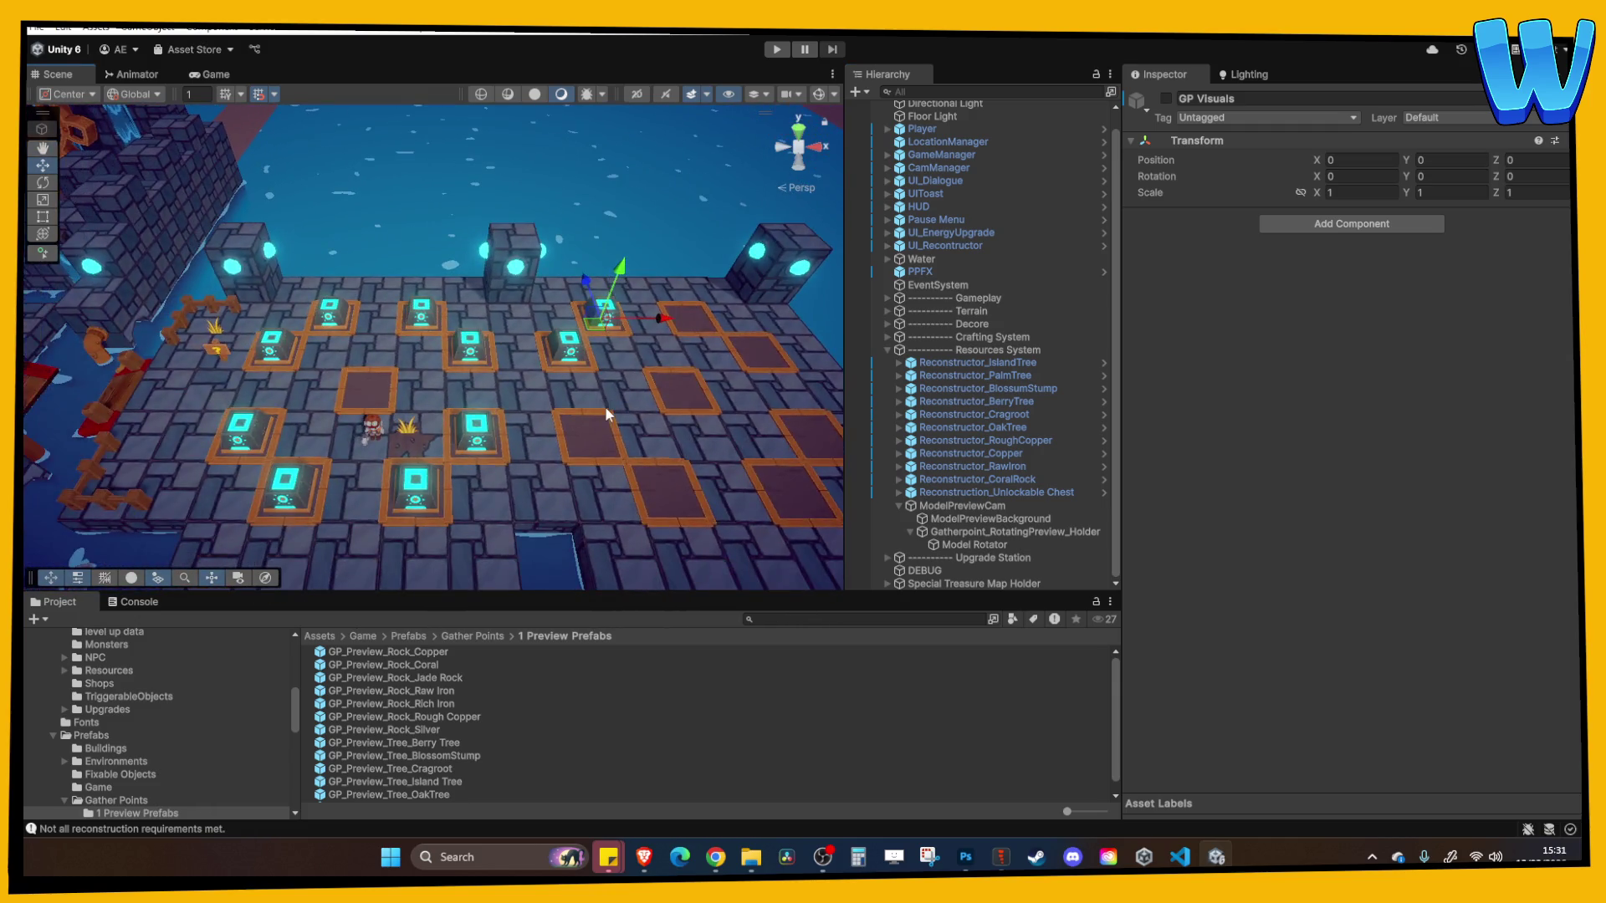
{"action": "scroll", "coordinate": [577, 405], "scroll_direction": "down", "scroll_amount": 2}
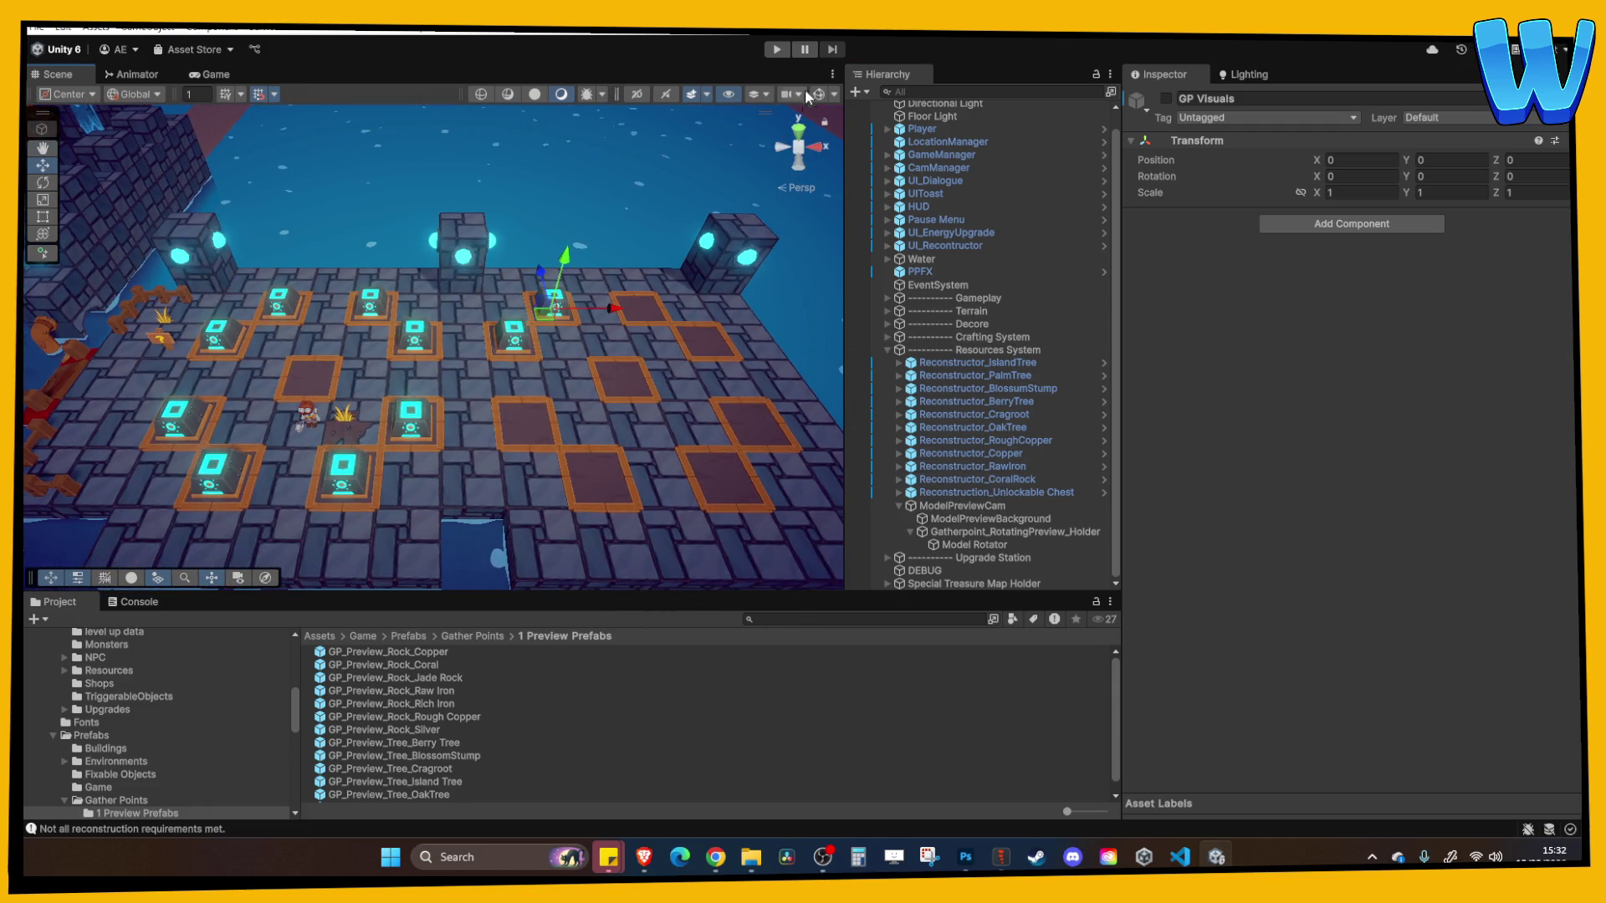
{"action": "left_click", "coordinate": [777, 50]}
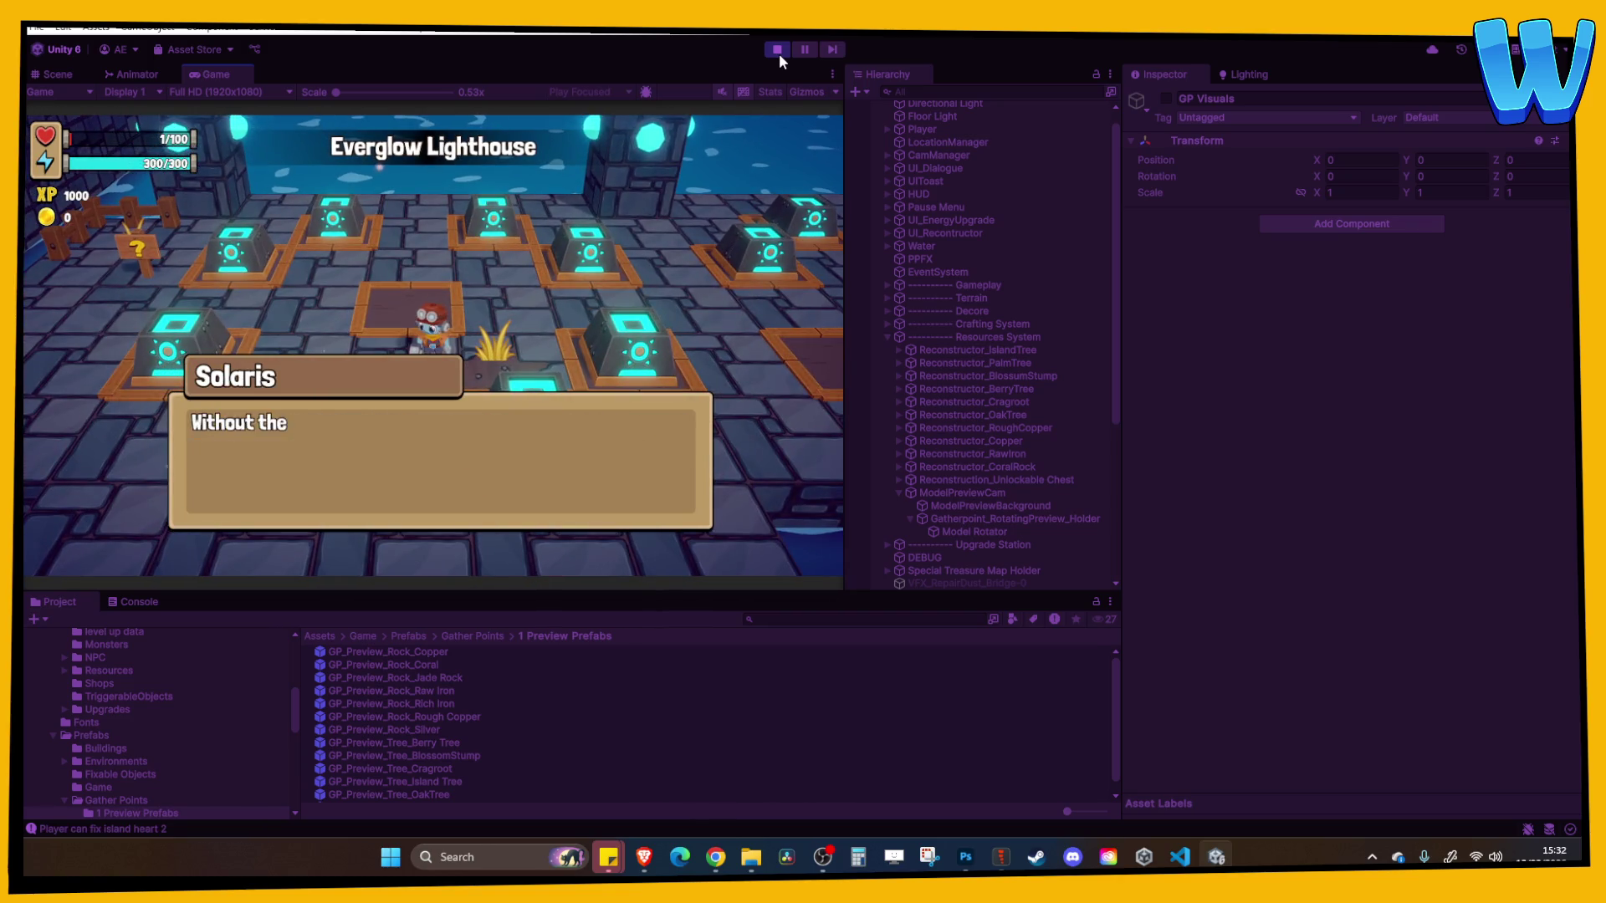
{"action": "key", "text": "w"}
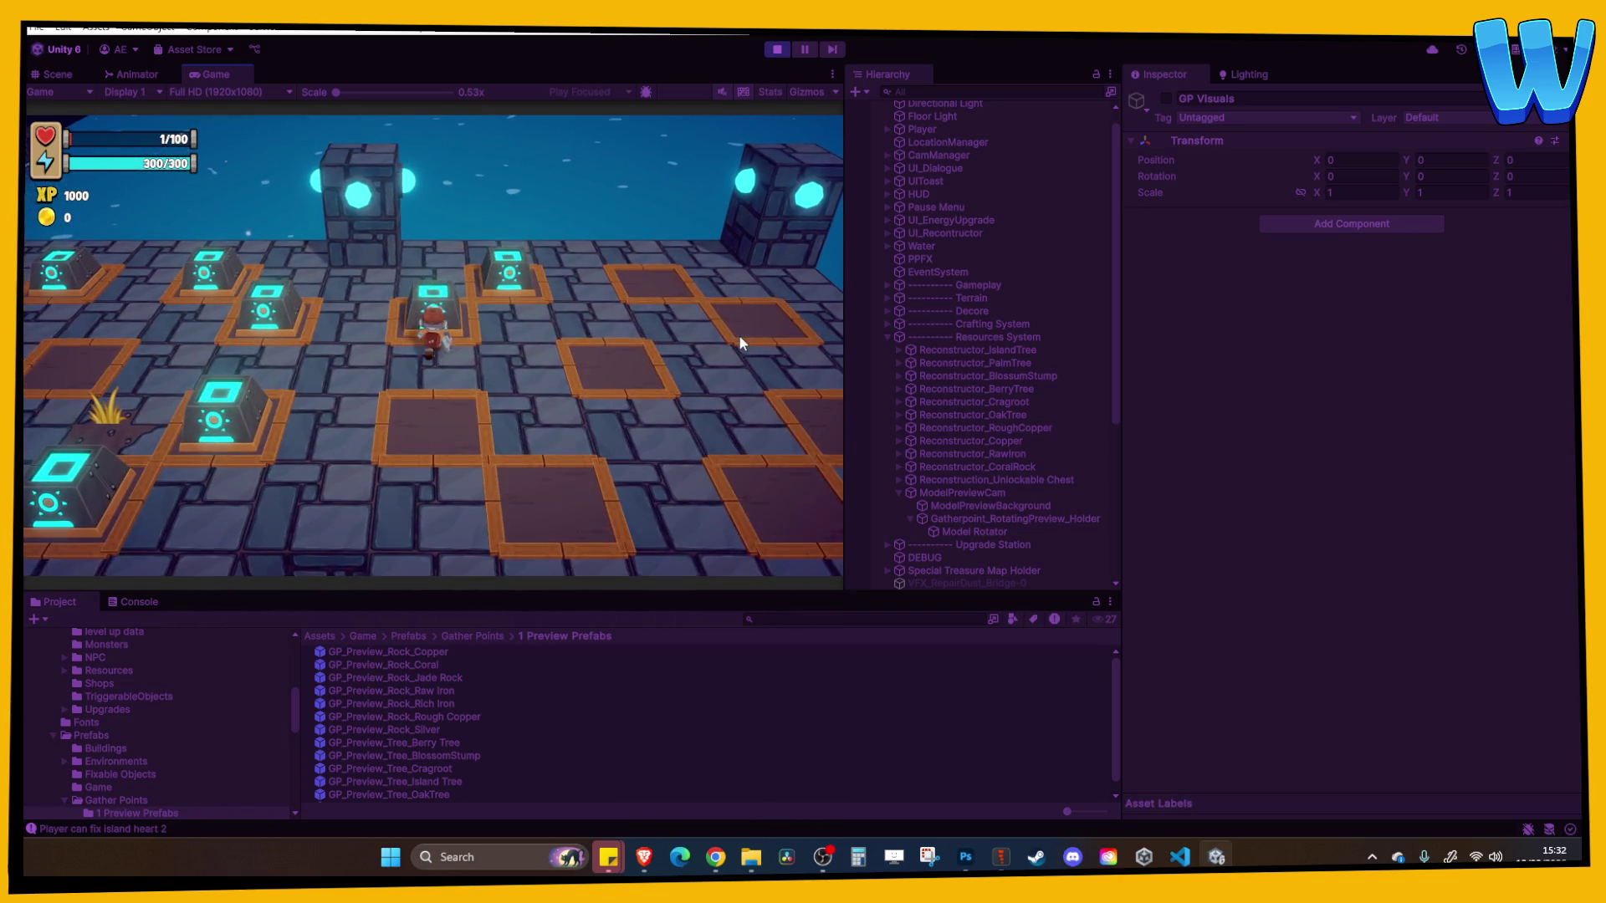
{"action": "key", "text": "d"}
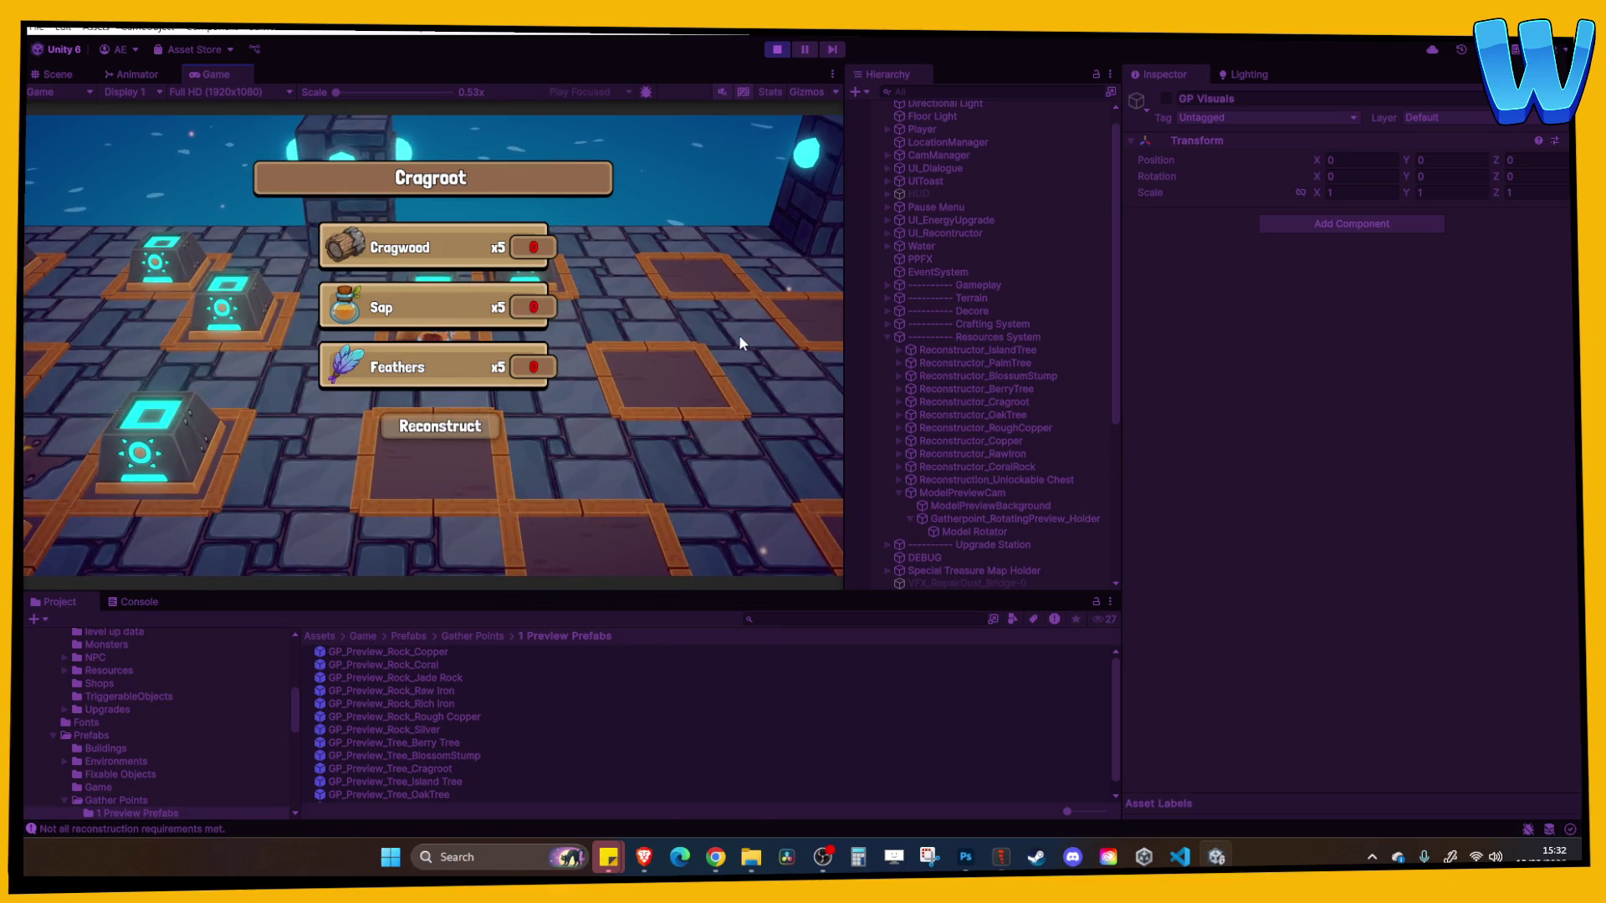
{"action": "key", "text": "d"}
{"action": "key", "text": "a"}
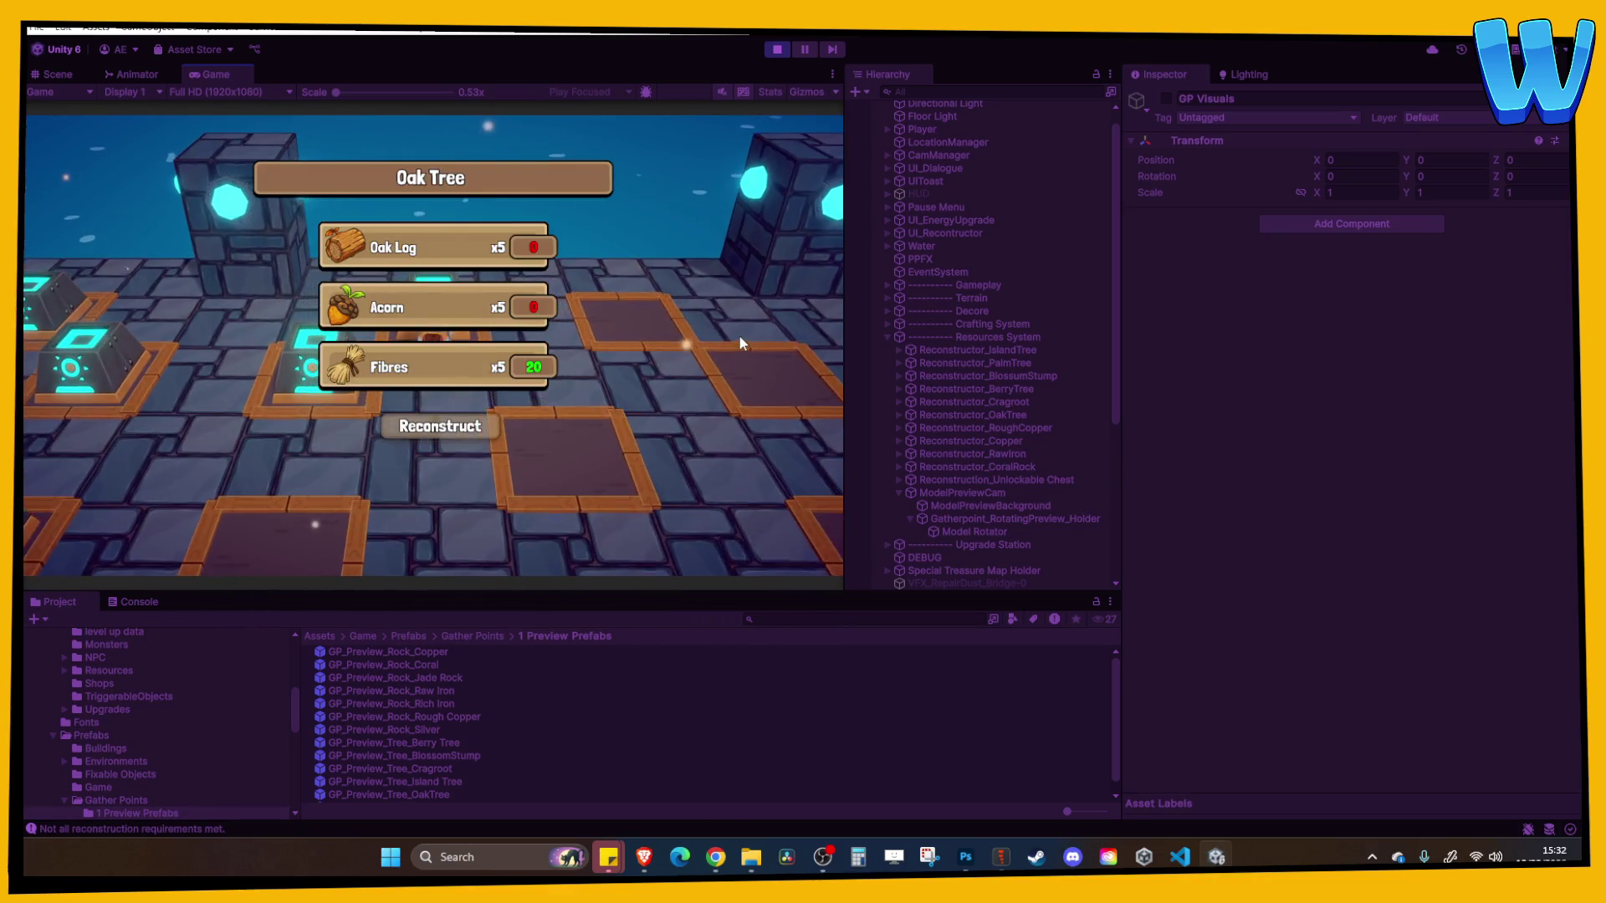
{"action": "key", "text": "a"}
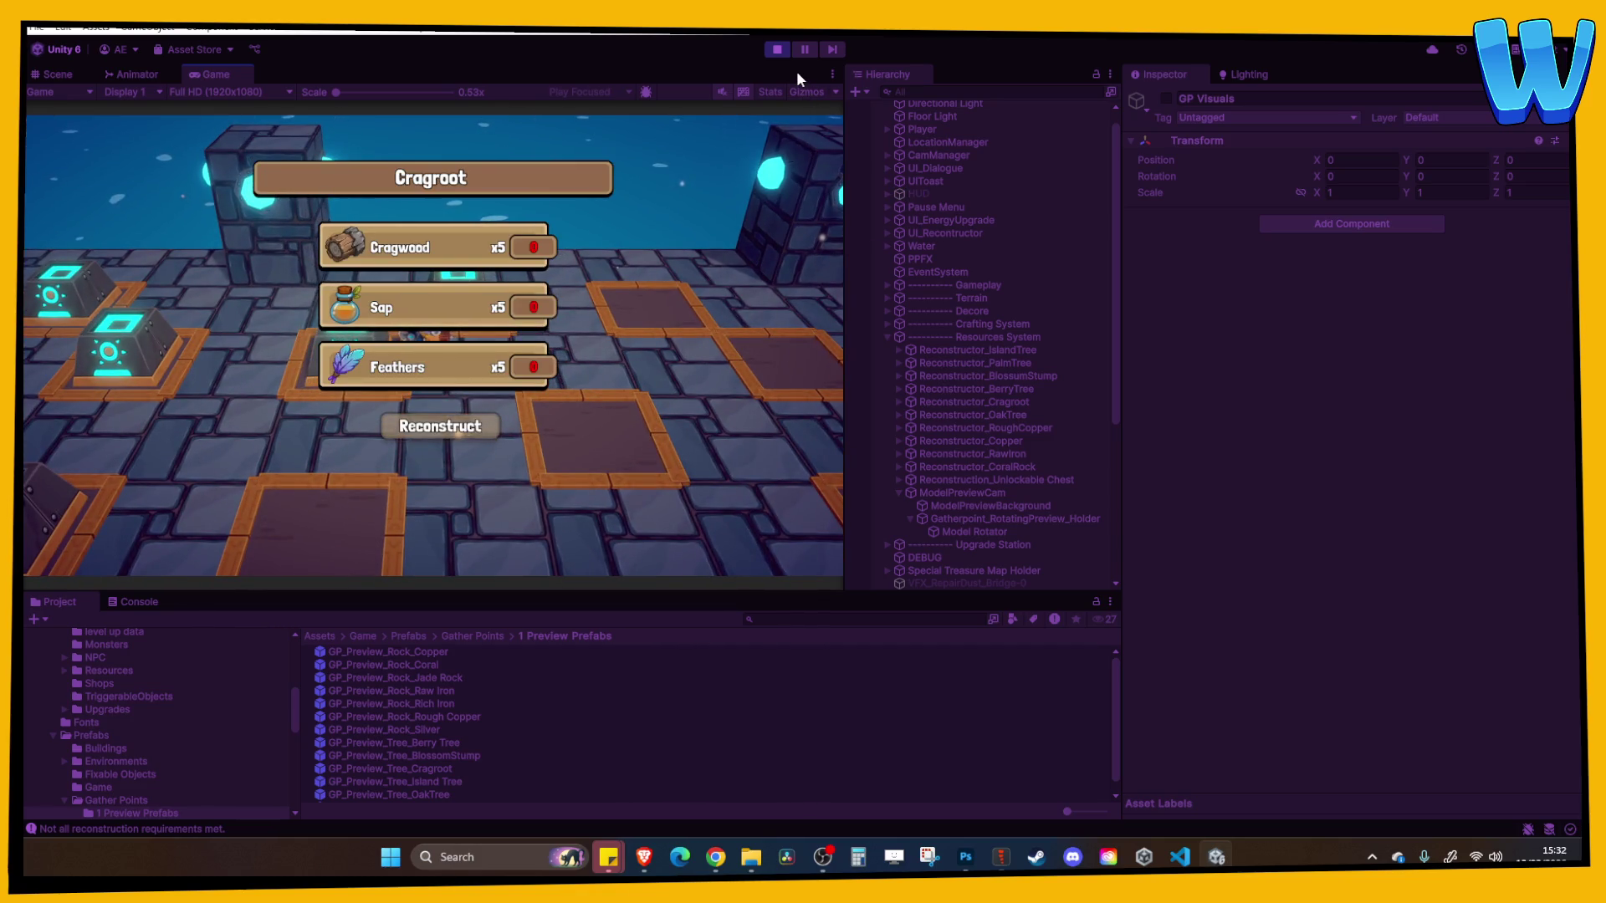
{"action": "left_click", "coordinate": [777, 49]}
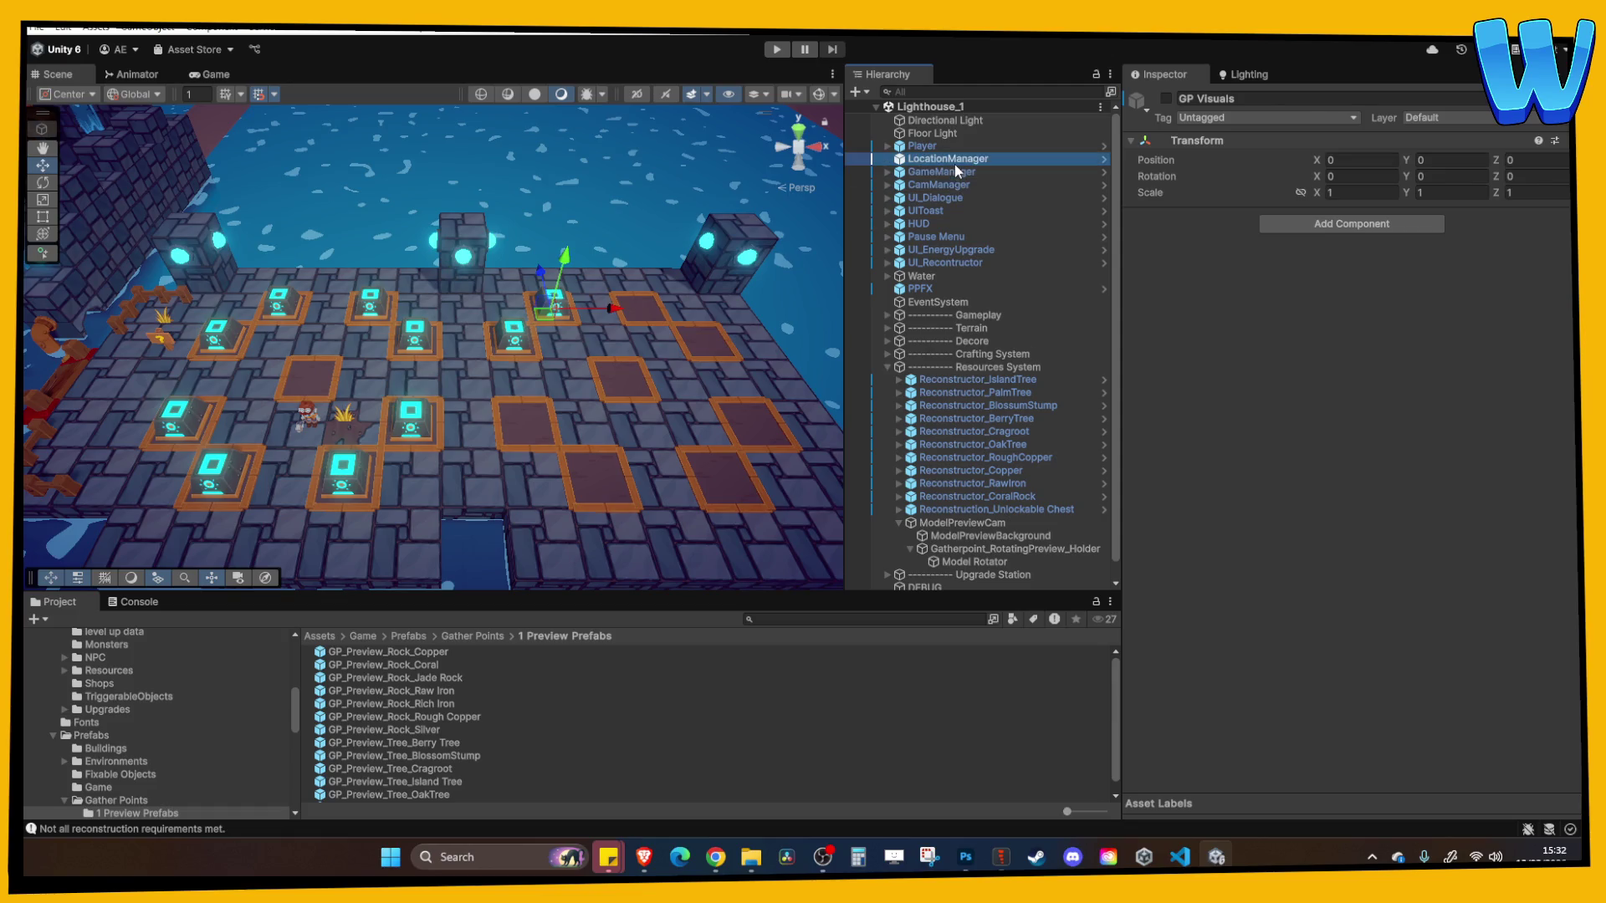
On GameManager, set Foresty Resources Inventory Element 13 to 20
{"action": "left_click", "coordinate": [955, 171]}
{"action": "left_click", "coordinate": [1212, 300]}
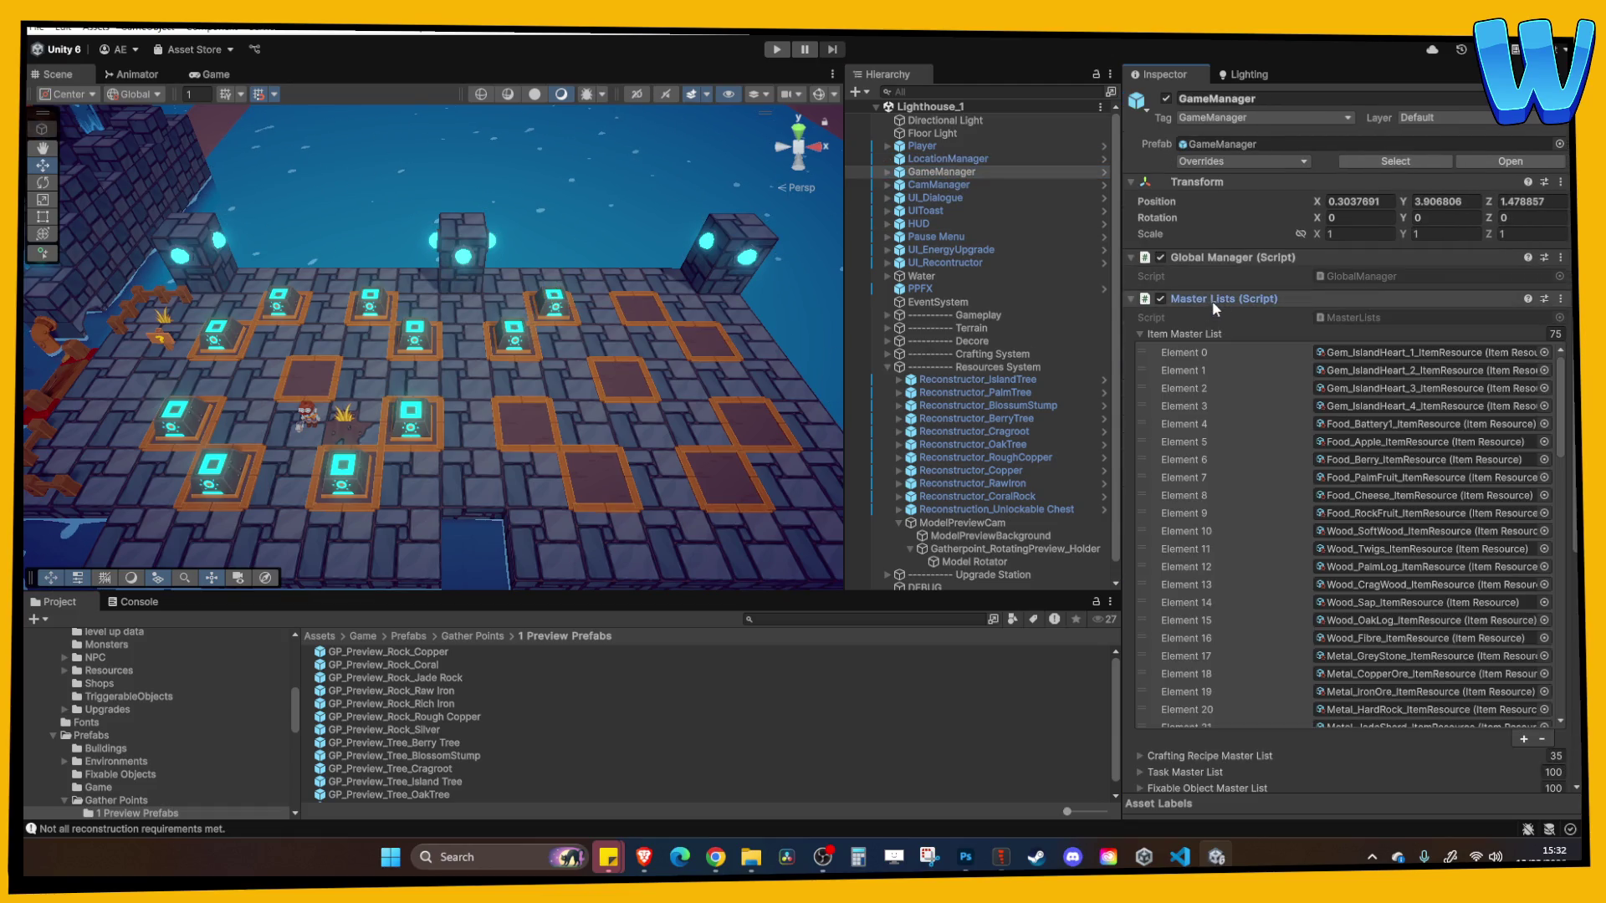
{"action": "scroll", "coordinate": [1271, 435], "scroll_direction": "down", "scroll_amount": 2}
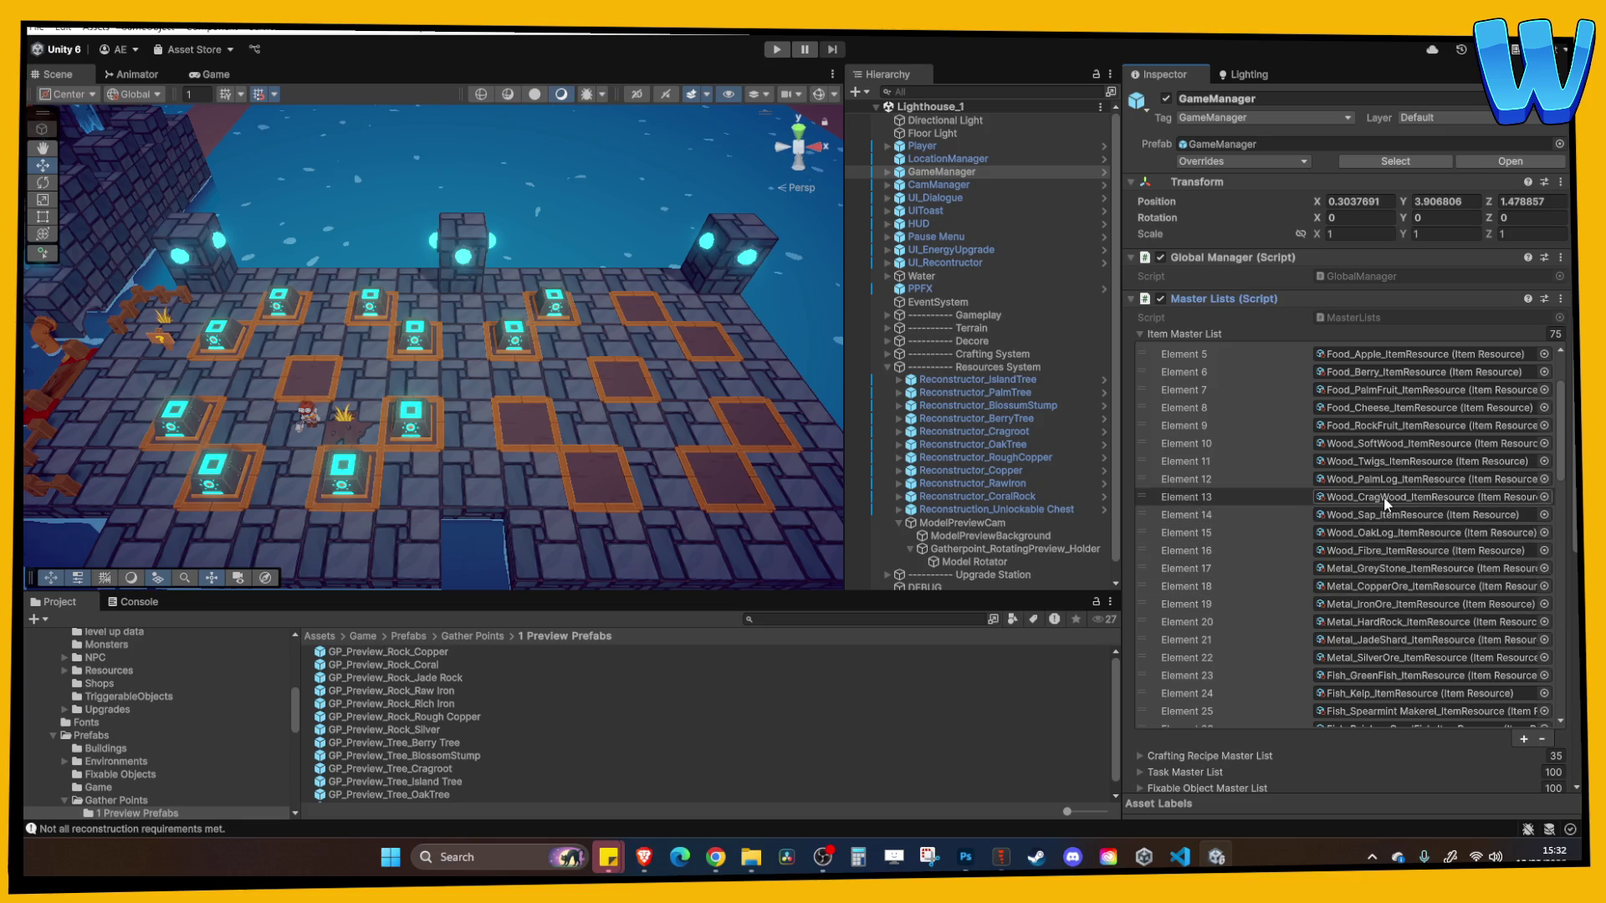
{"action": "left_click", "coordinate": [1223, 333]}
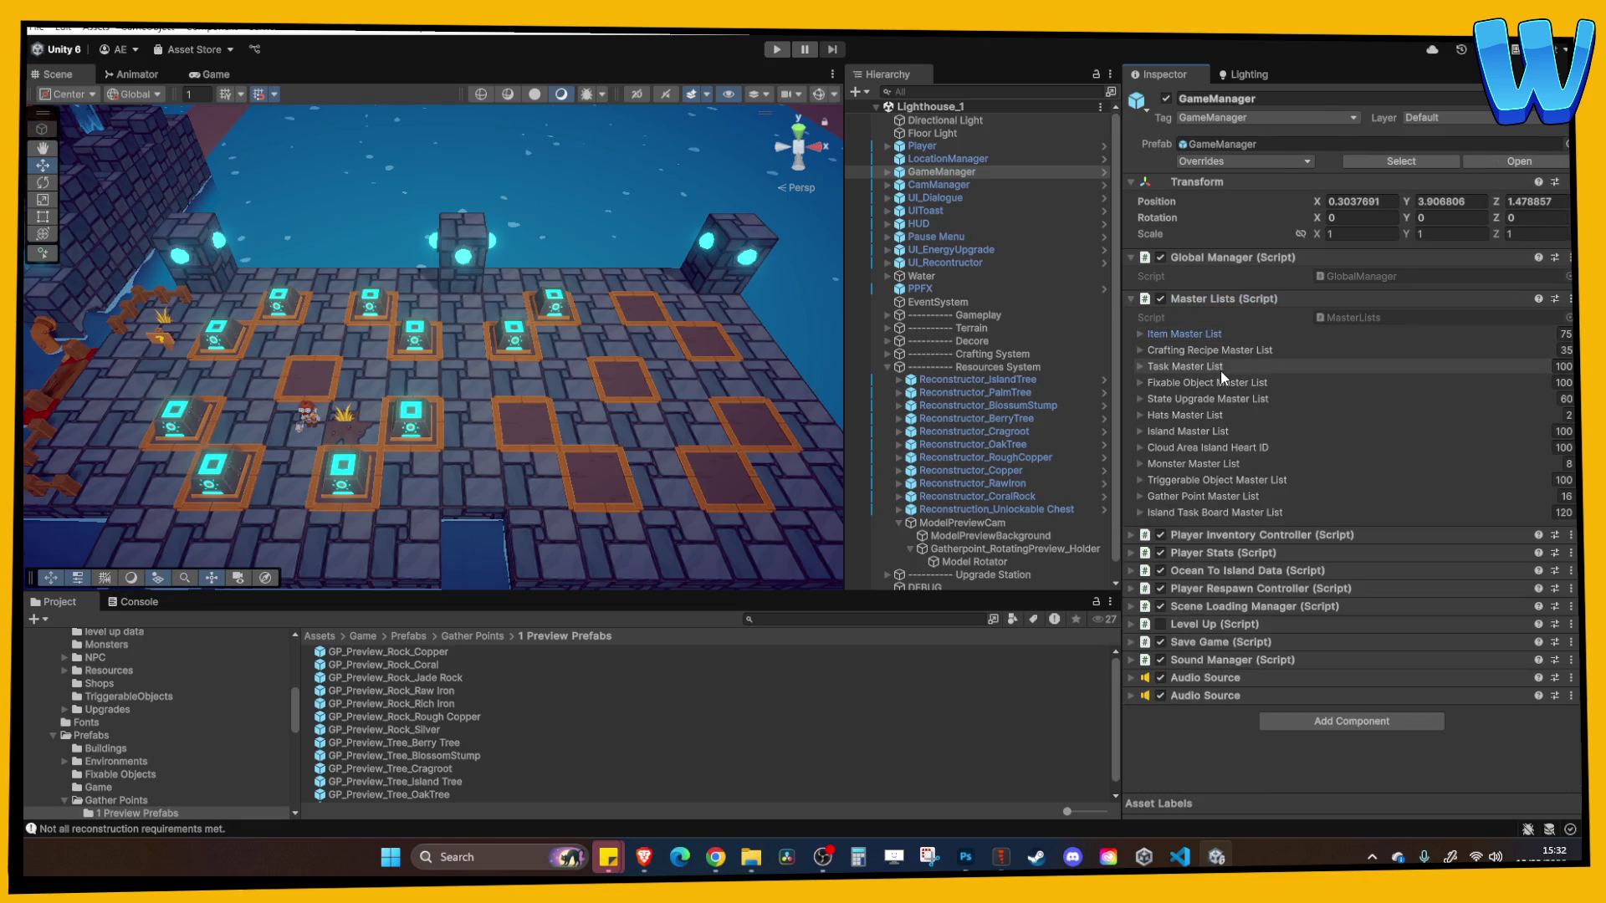
{"action": "left_click", "coordinate": [1237, 535]}
{"action": "scroll", "coordinate": [1322, 652], "scroll_direction": "down", "scroll_amount": 5}
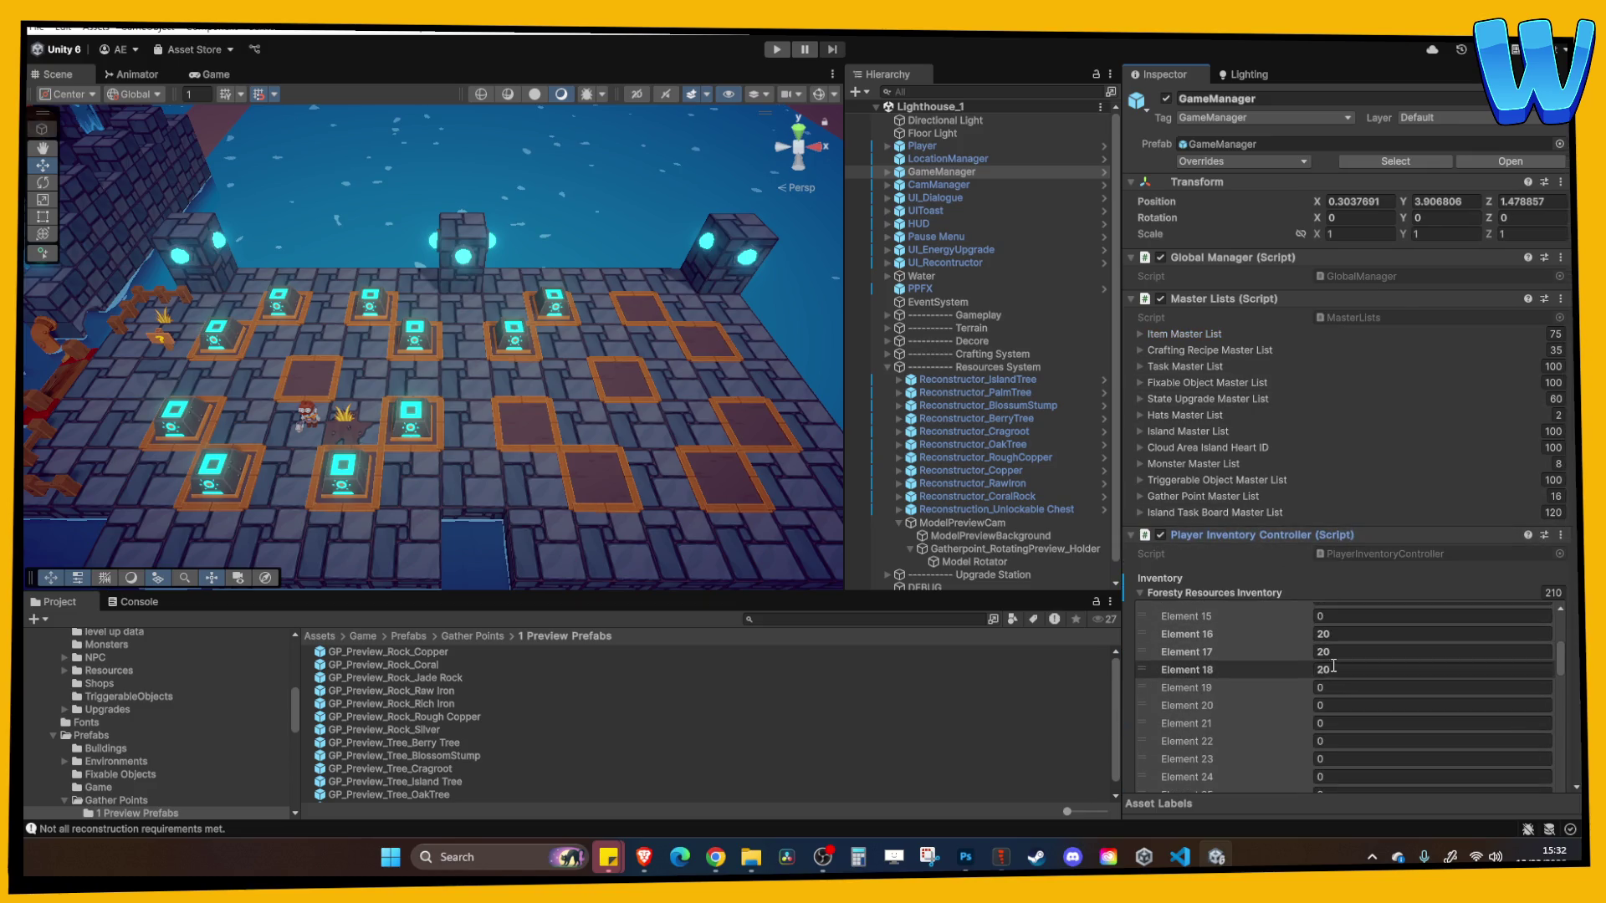
{"action": "scroll", "coordinate": [1331, 667], "scroll_direction": "up", "scroll_amount": 3}
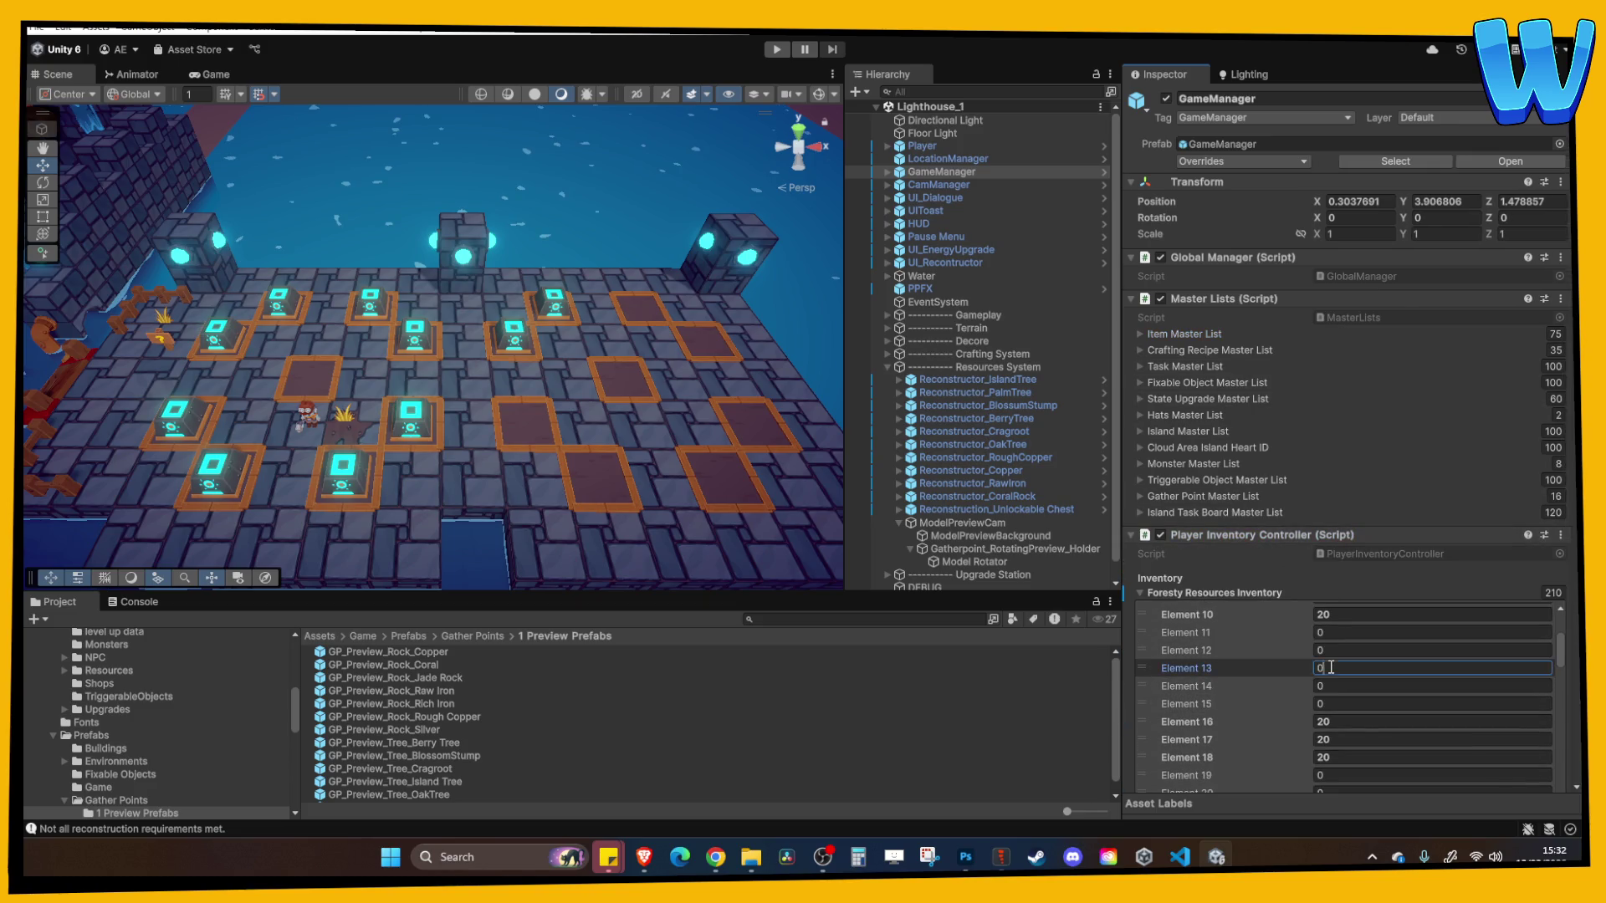
{"action": "type", "text": "20"}
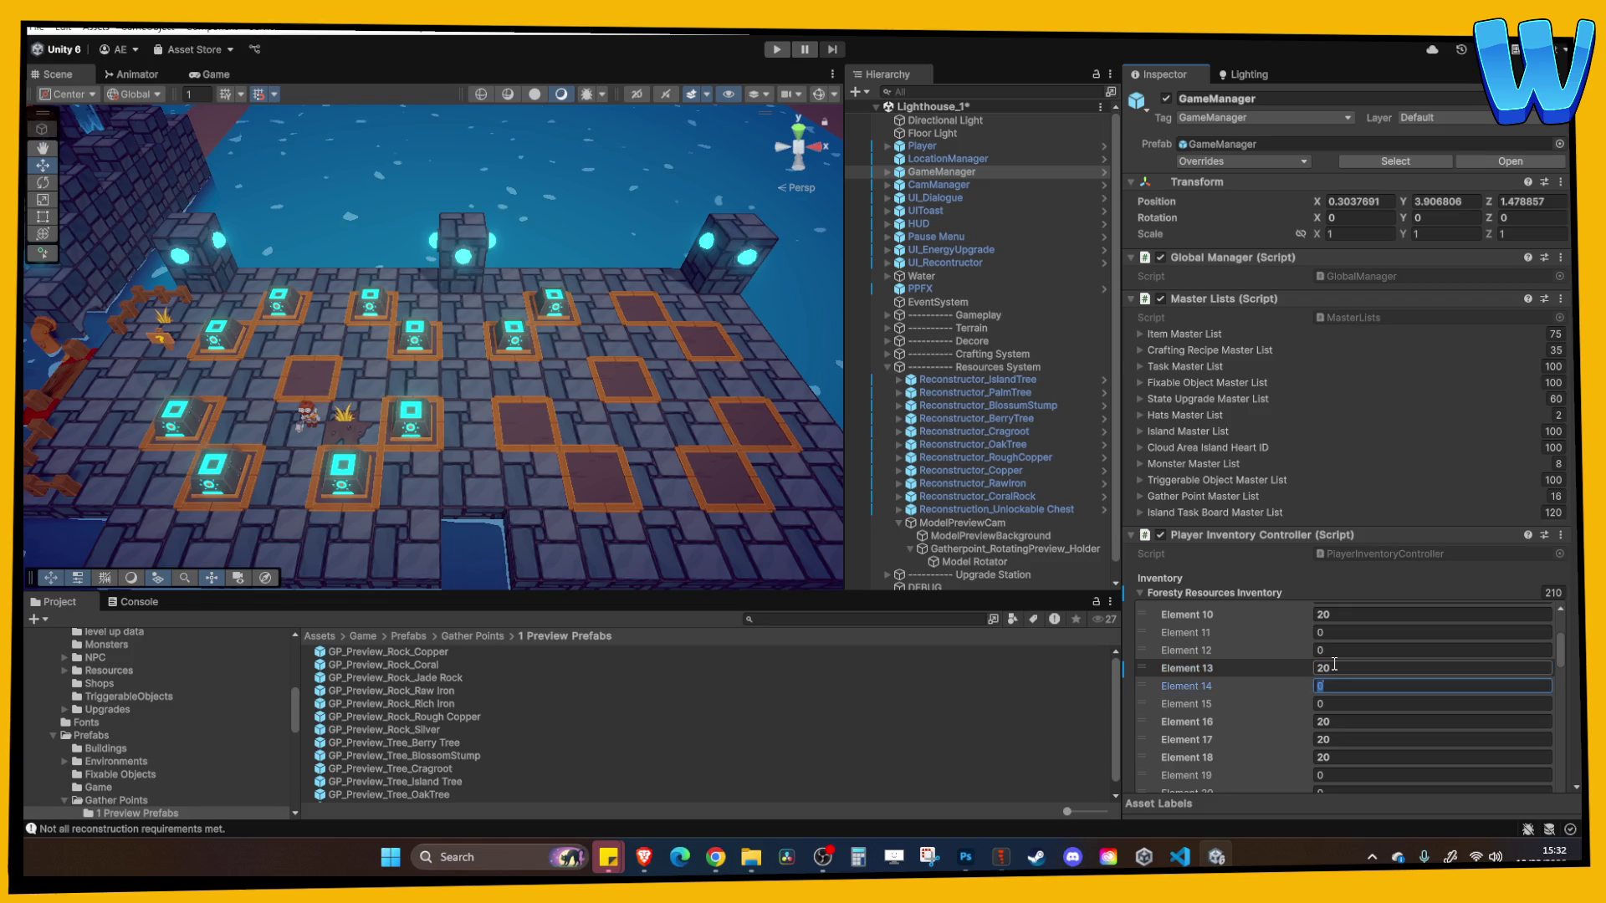
Set inventory Element 47 to 30 and save the scene
{"action": "left_click", "coordinate": [1209, 334]}
{"action": "scroll", "coordinate": [1357, 599], "scroll_direction": "down", "scroll_amount": 10}
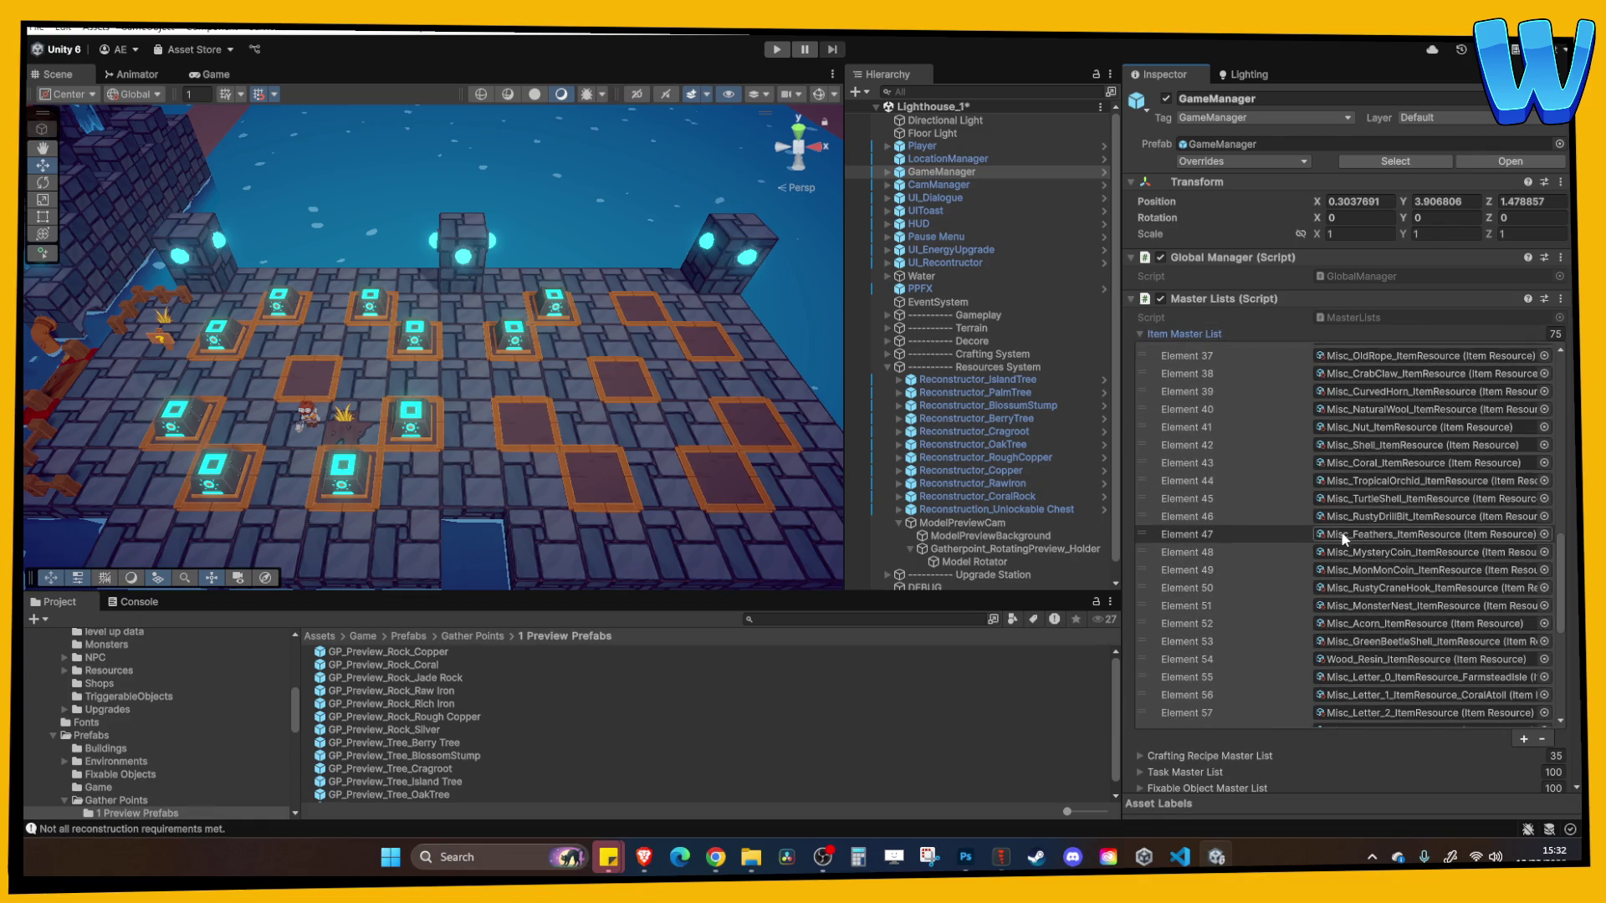
{"action": "left_click", "coordinate": [1184, 333]}
{"action": "scroll", "coordinate": [1336, 711], "scroll_direction": "up", "scroll_amount": 3}
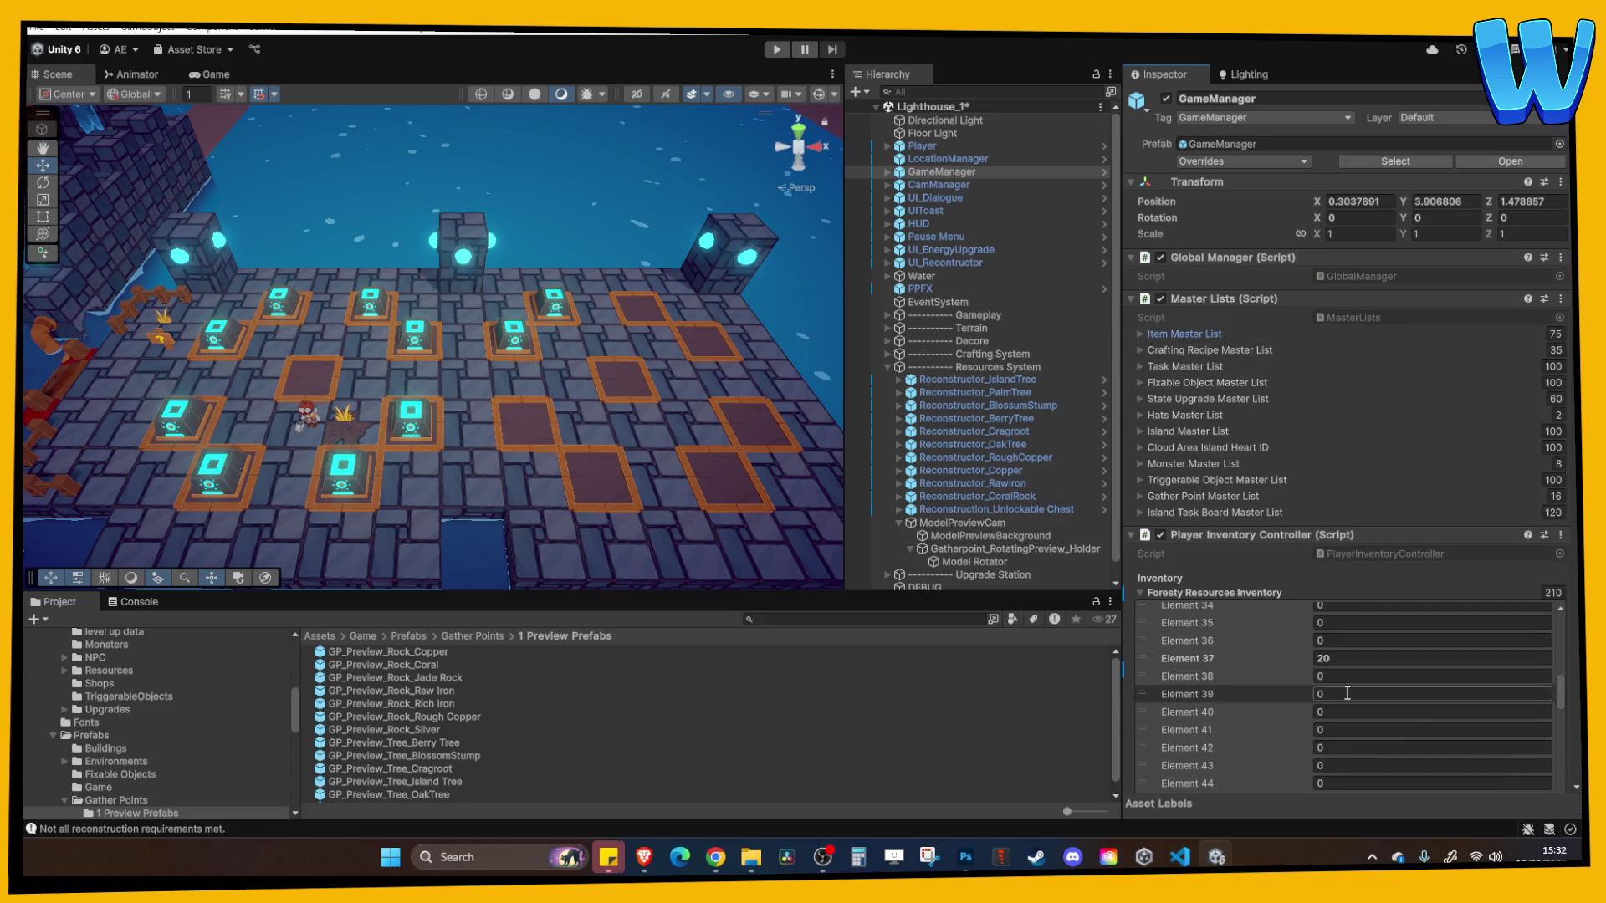
{"action": "scroll", "coordinate": [1337, 712], "scroll_direction": "down", "scroll_amount": 1}
{"action": "left_click", "coordinate": [1337, 705]}
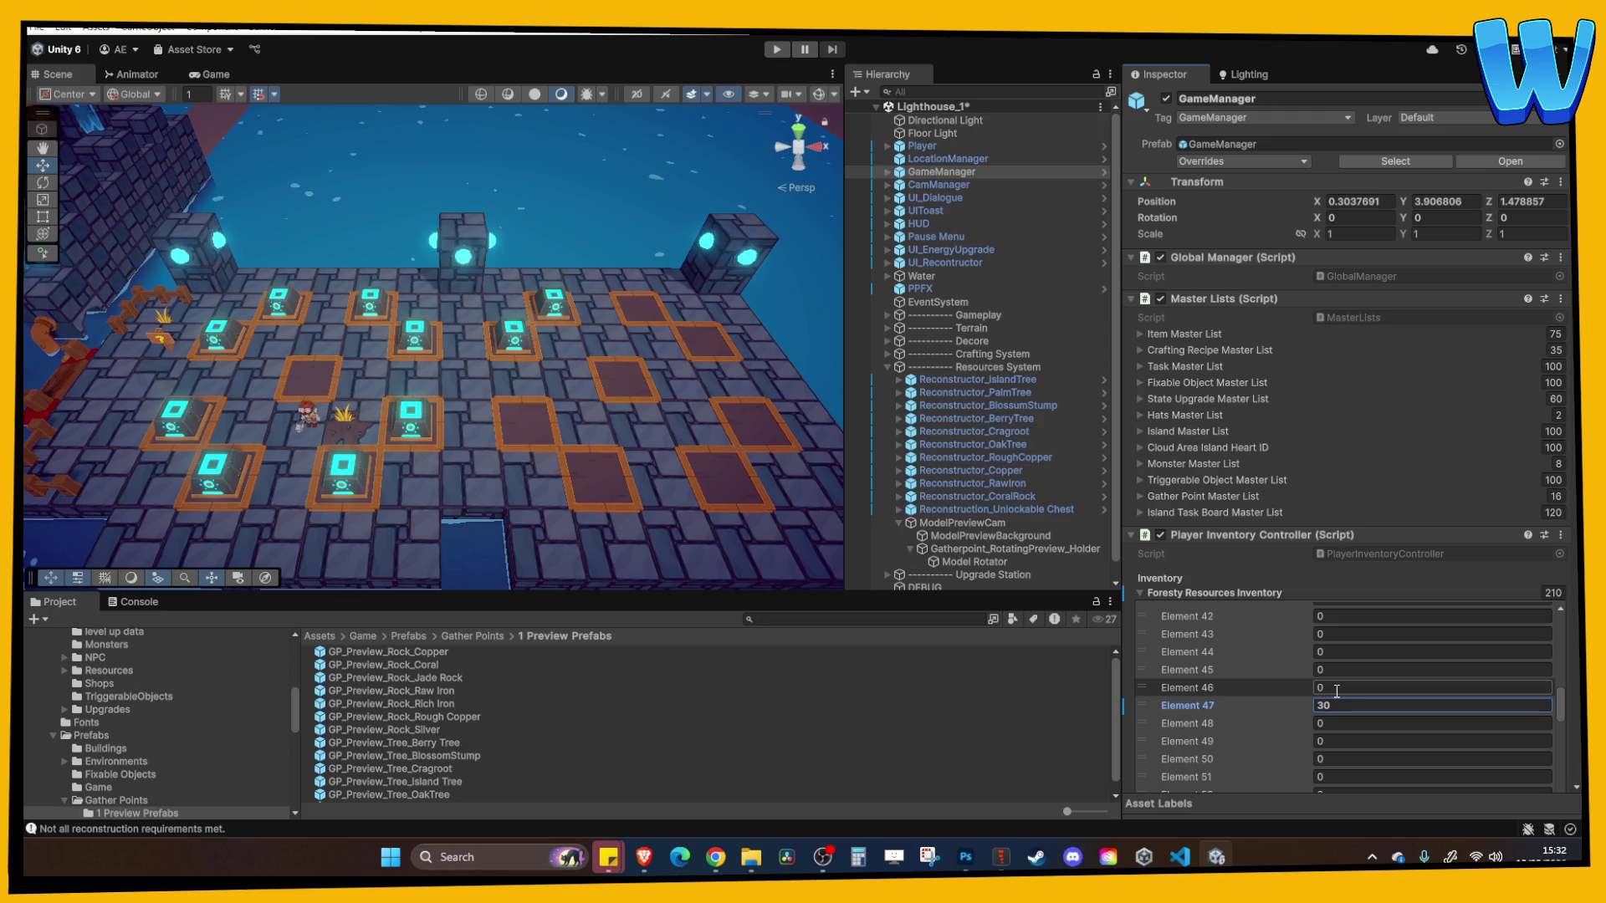
{"action": "scroll", "coordinate": [1337, 691], "scroll_direction": "down", "scroll_amount": 20}
{"action": "key", "text": "ctrl+s"}
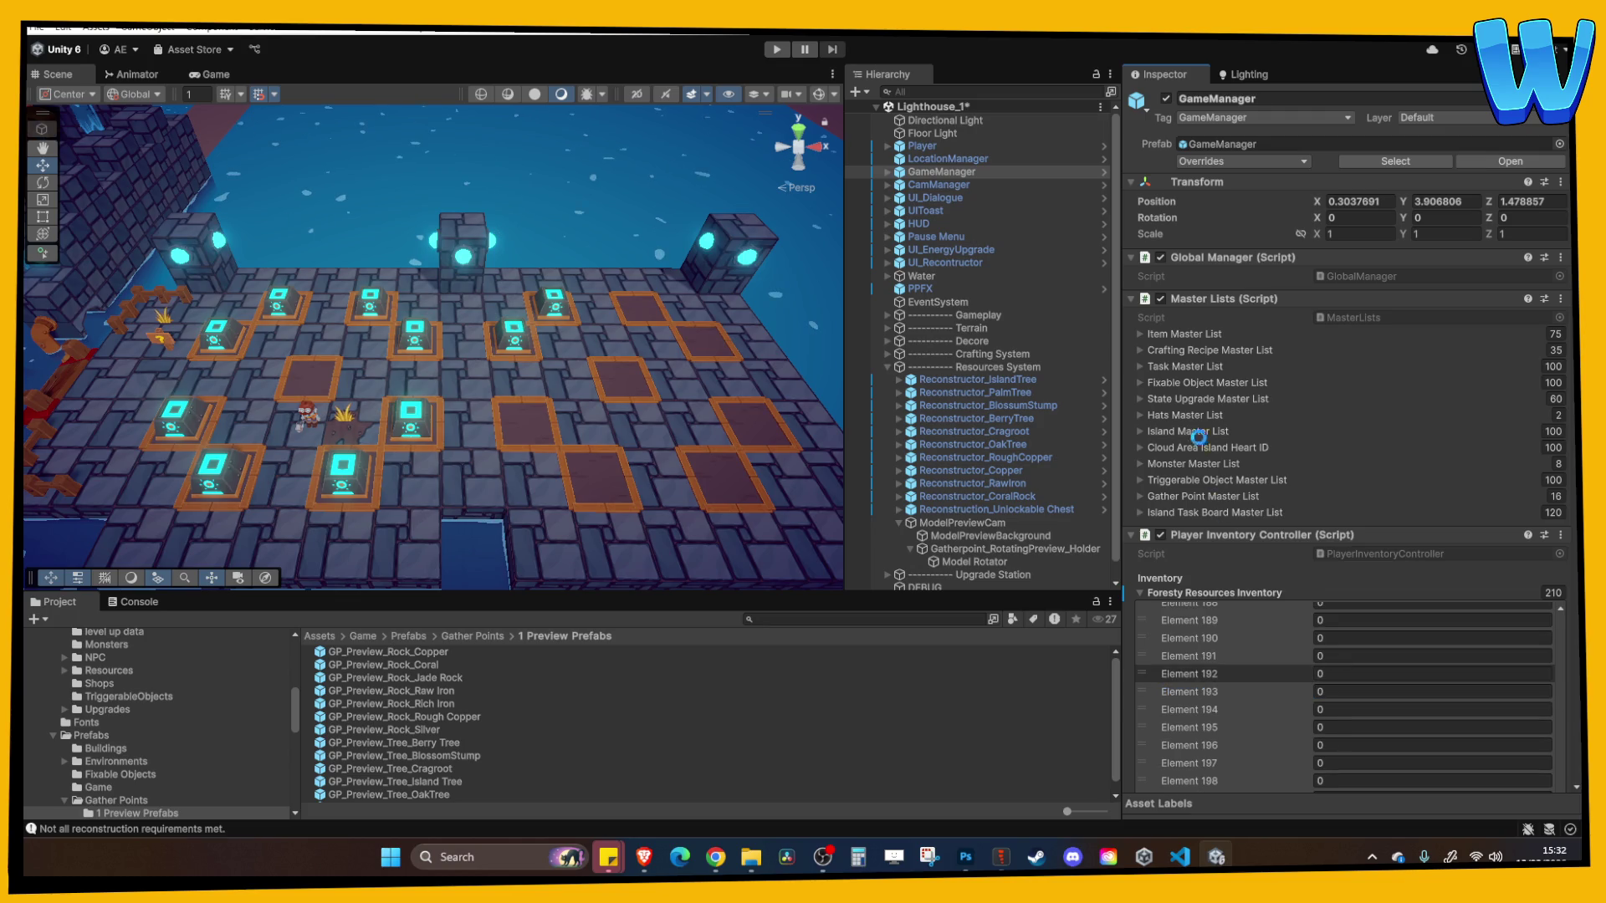
Collapse the inventory and Island Heart Fixed lists and expand Gather Points Destroyed Total
{"action": "left_click", "coordinate": [1196, 592]}
{"action": "scroll", "coordinate": [1223, 610], "scroll_direction": "down", "scroll_amount": 10}
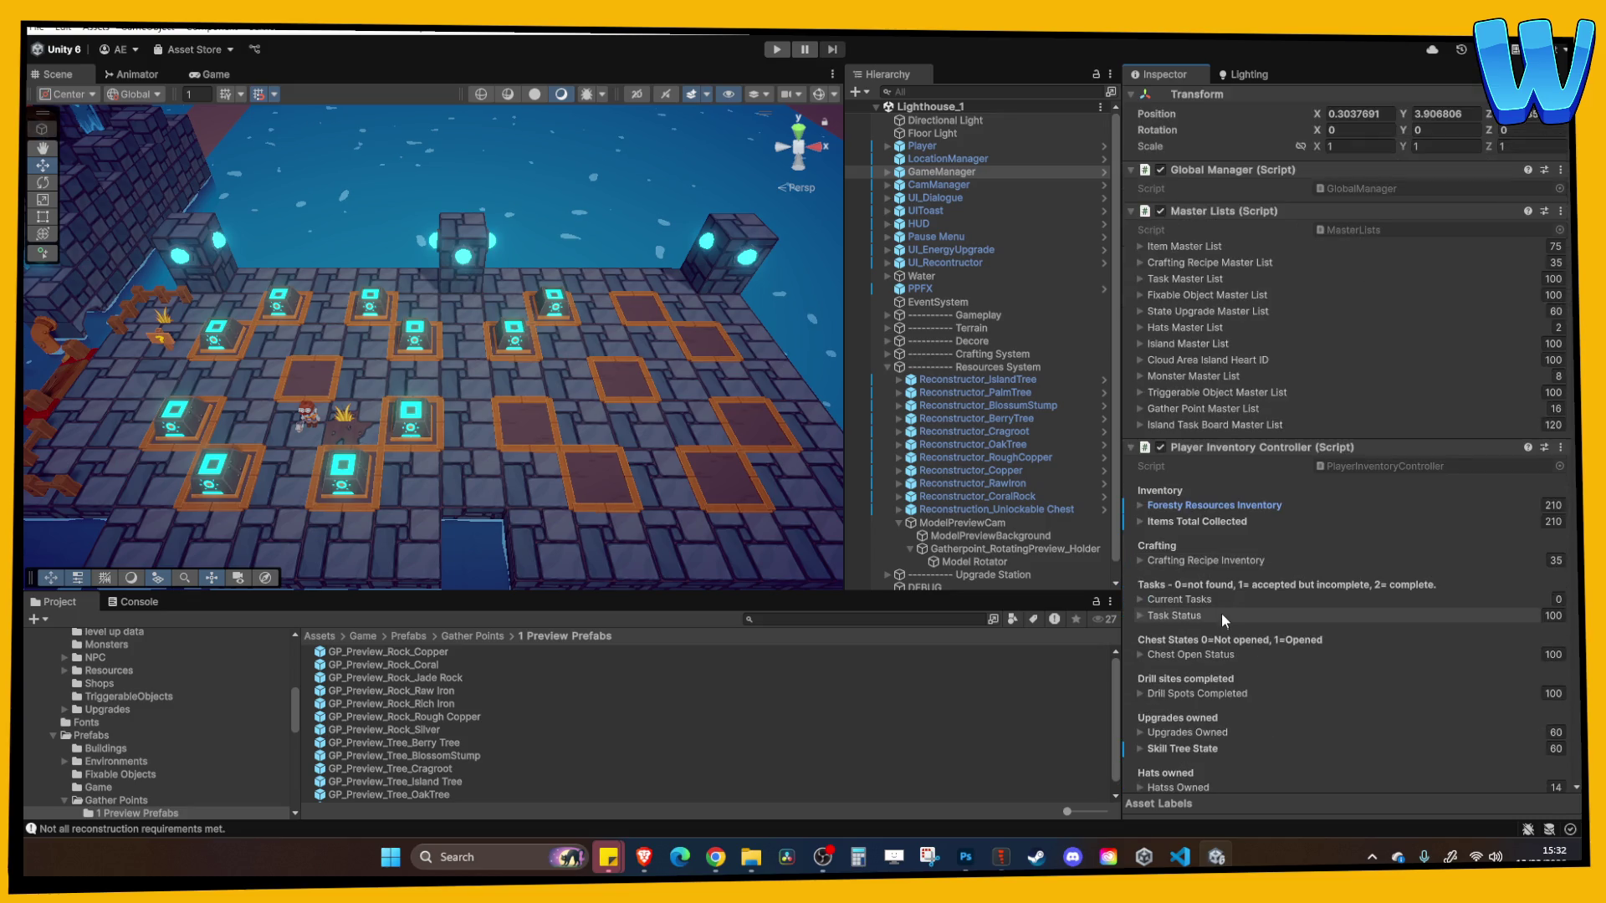
{"action": "scroll", "coordinate": [1290, 593], "scroll_direction": "down", "scroll_amount": 2}
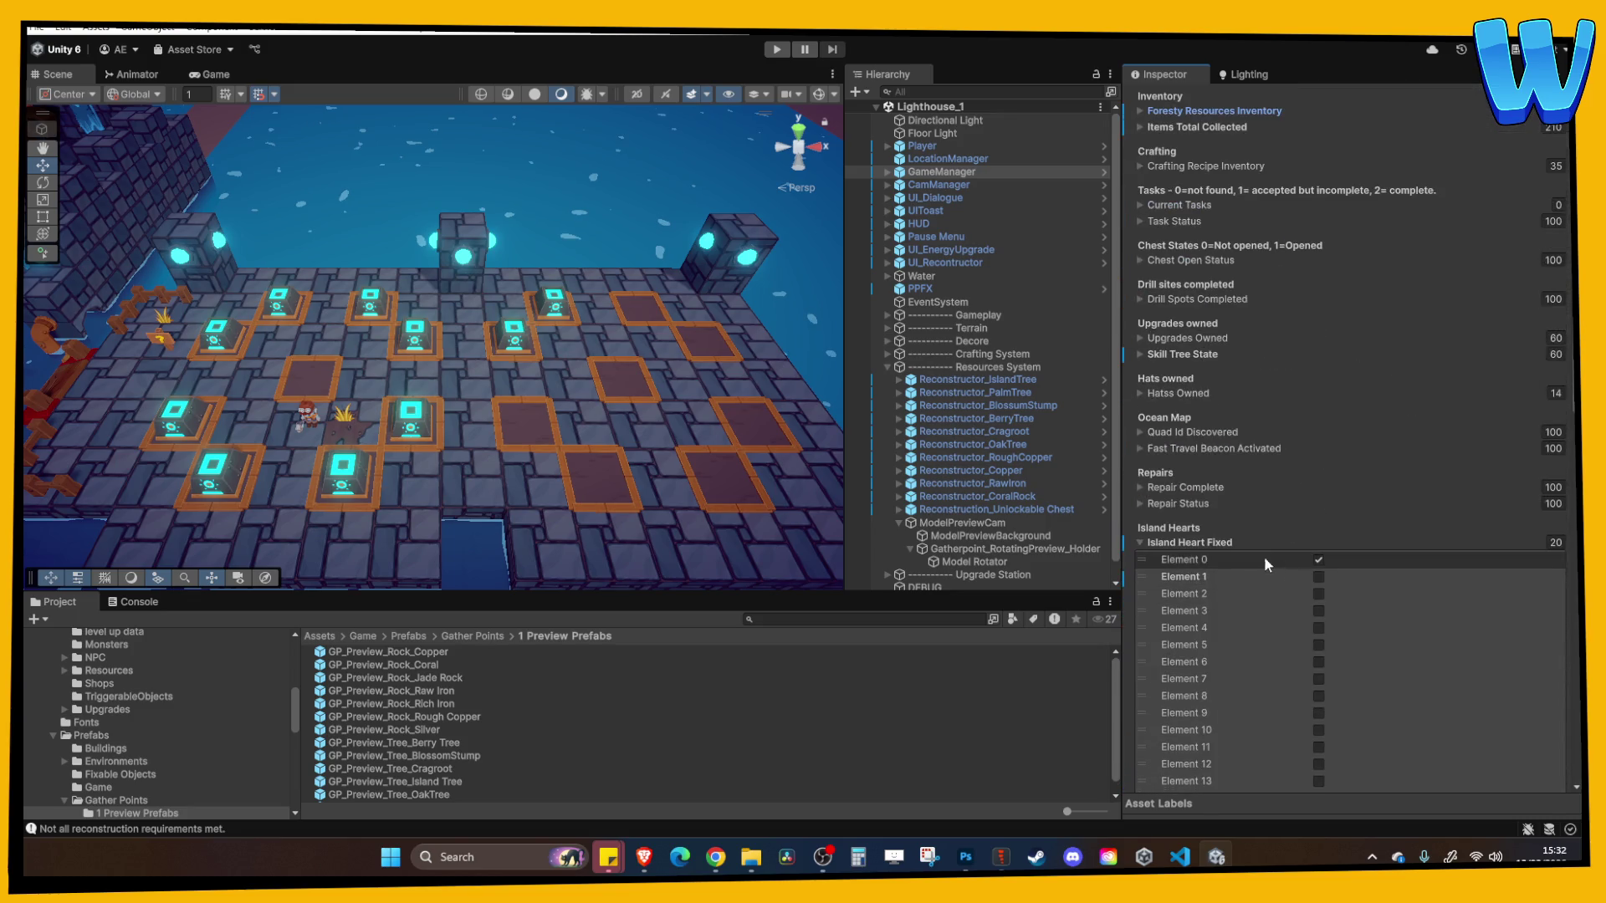
{"action": "left_click", "coordinate": [1222, 547]}
{"action": "scroll", "coordinate": [1230, 539], "scroll_direction": "down", "scroll_amount": 5}
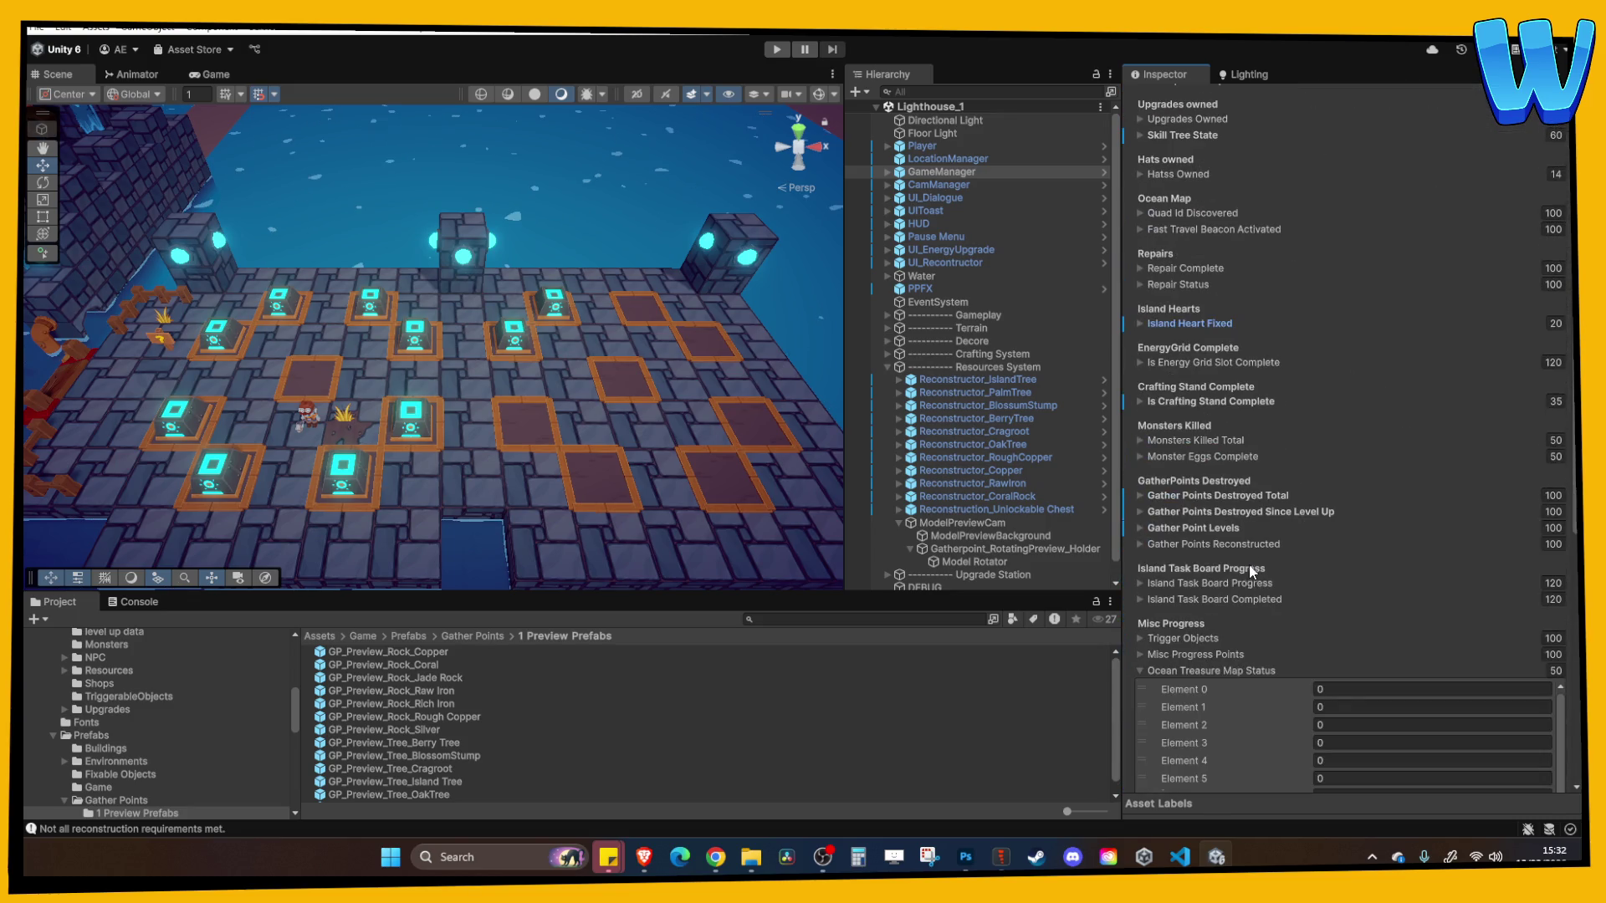
{"action": "left_click", "coordinate": [1212, 495]}
{"action": "scroll", "coordinate": [1318, 597], "scroll_direction": "up", "scroll_amount": 3}
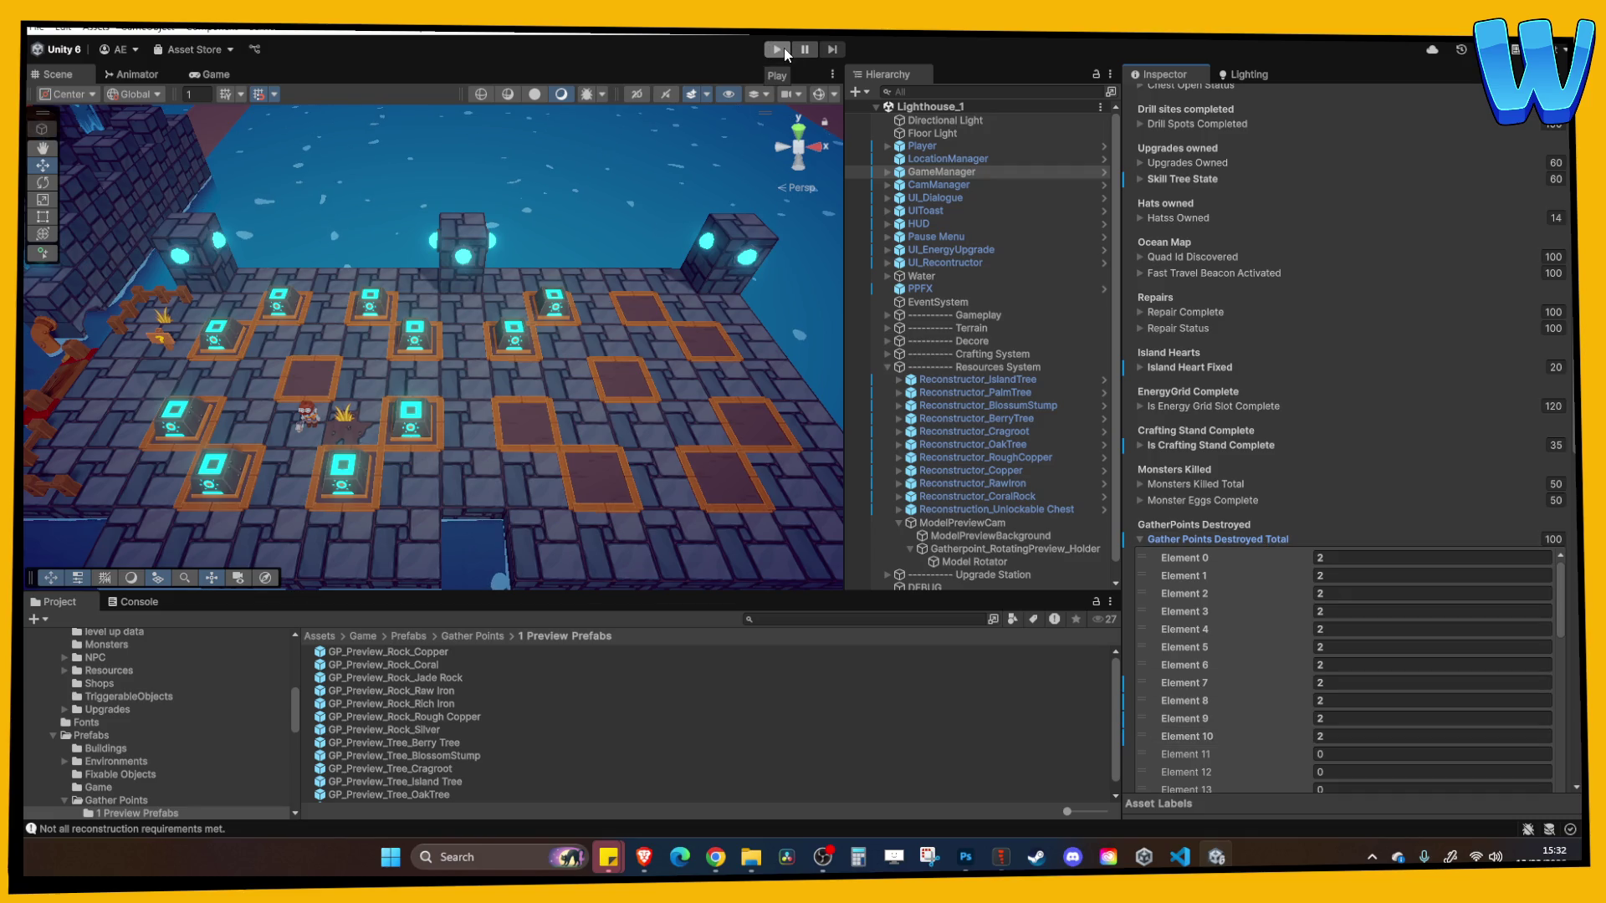
Review the gather point lists, then playtest upgrading Cragroot to level 3, reaching 310 max energy
{"action": "left_click", "coordinate": [1190, 540]}
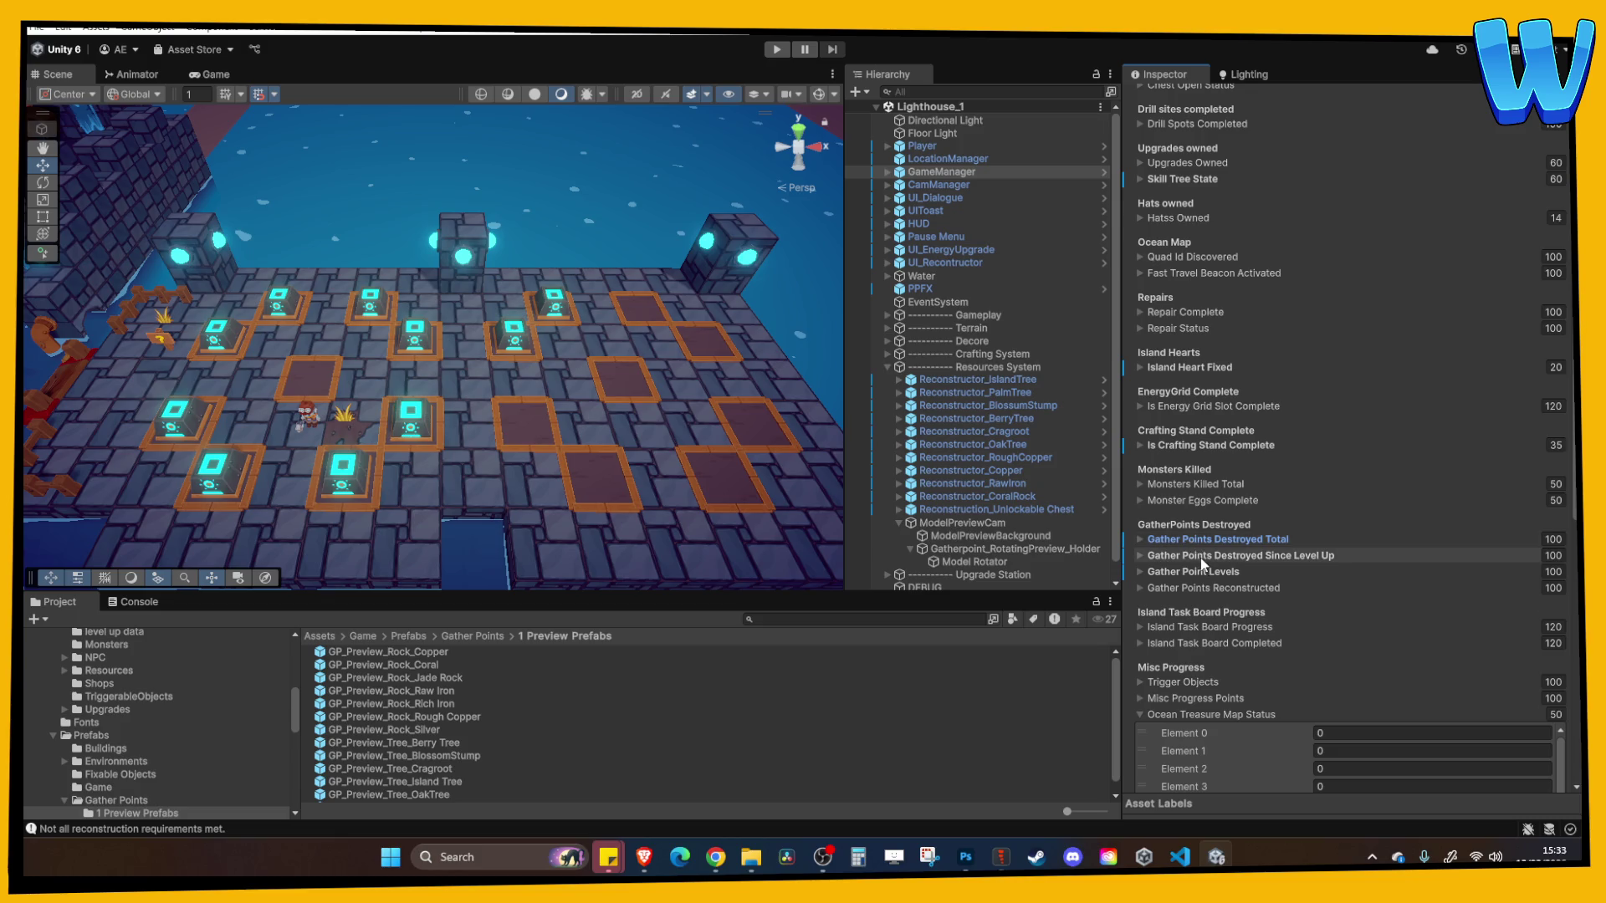
{"action": "left_click", "coordinate": [1201, 557]}
{"action": "left_click", "coordinate": [1199, 557]}
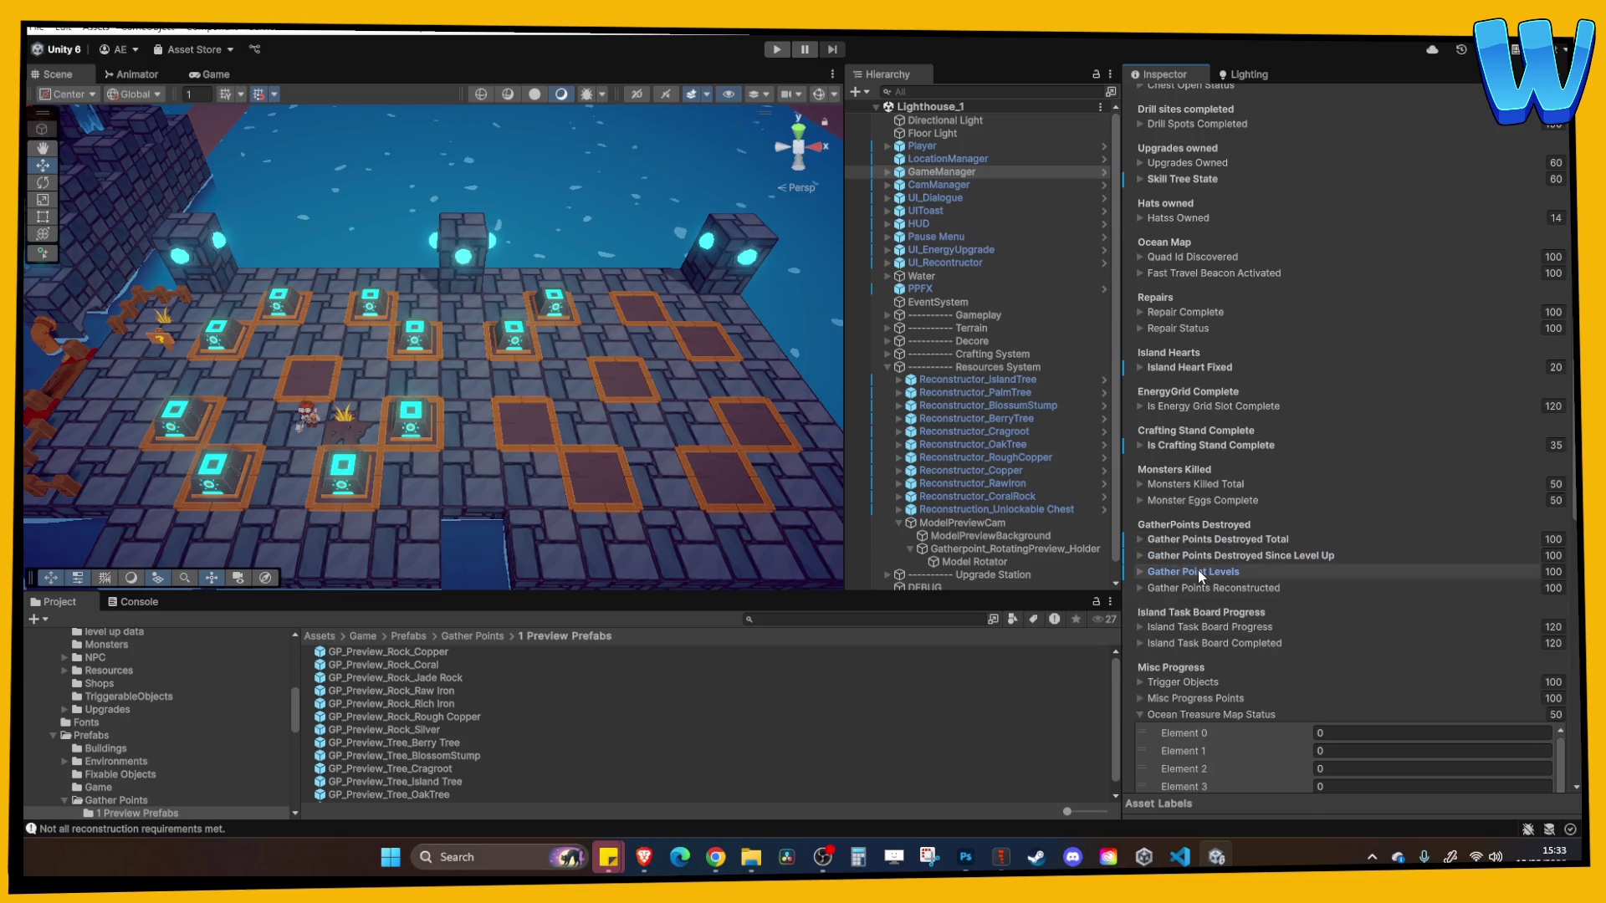
{"action": "left_click", "coordinate": [1198, 570]}
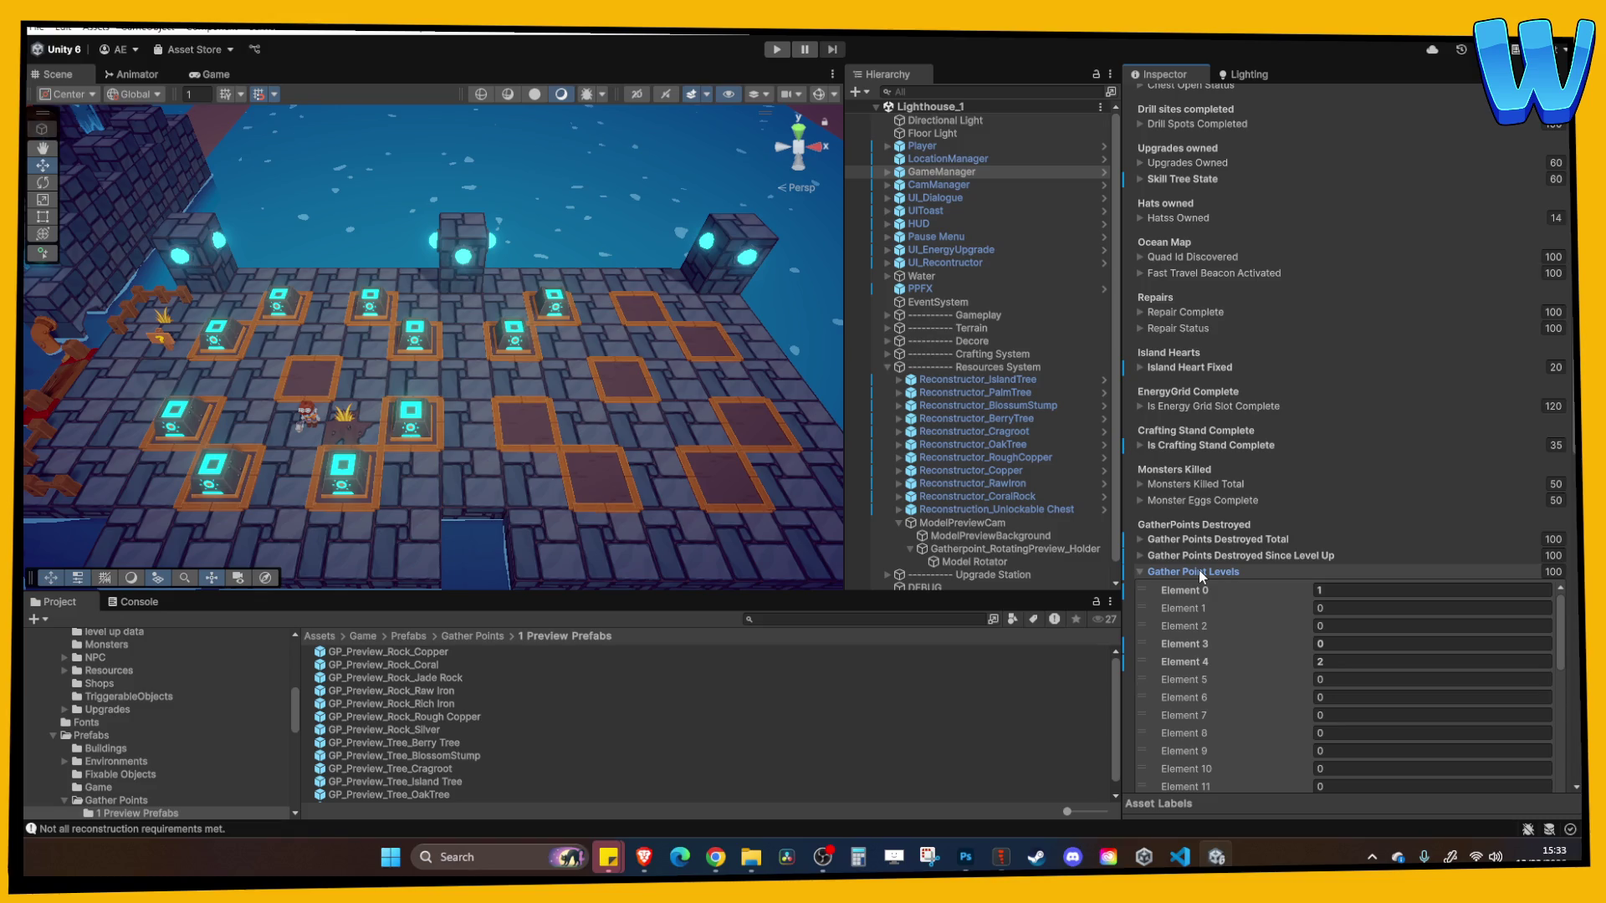
{"action": "left_click", "coordinate": [1197, 570]}
{"action": "left_click", "coordinate": [776, 49]}
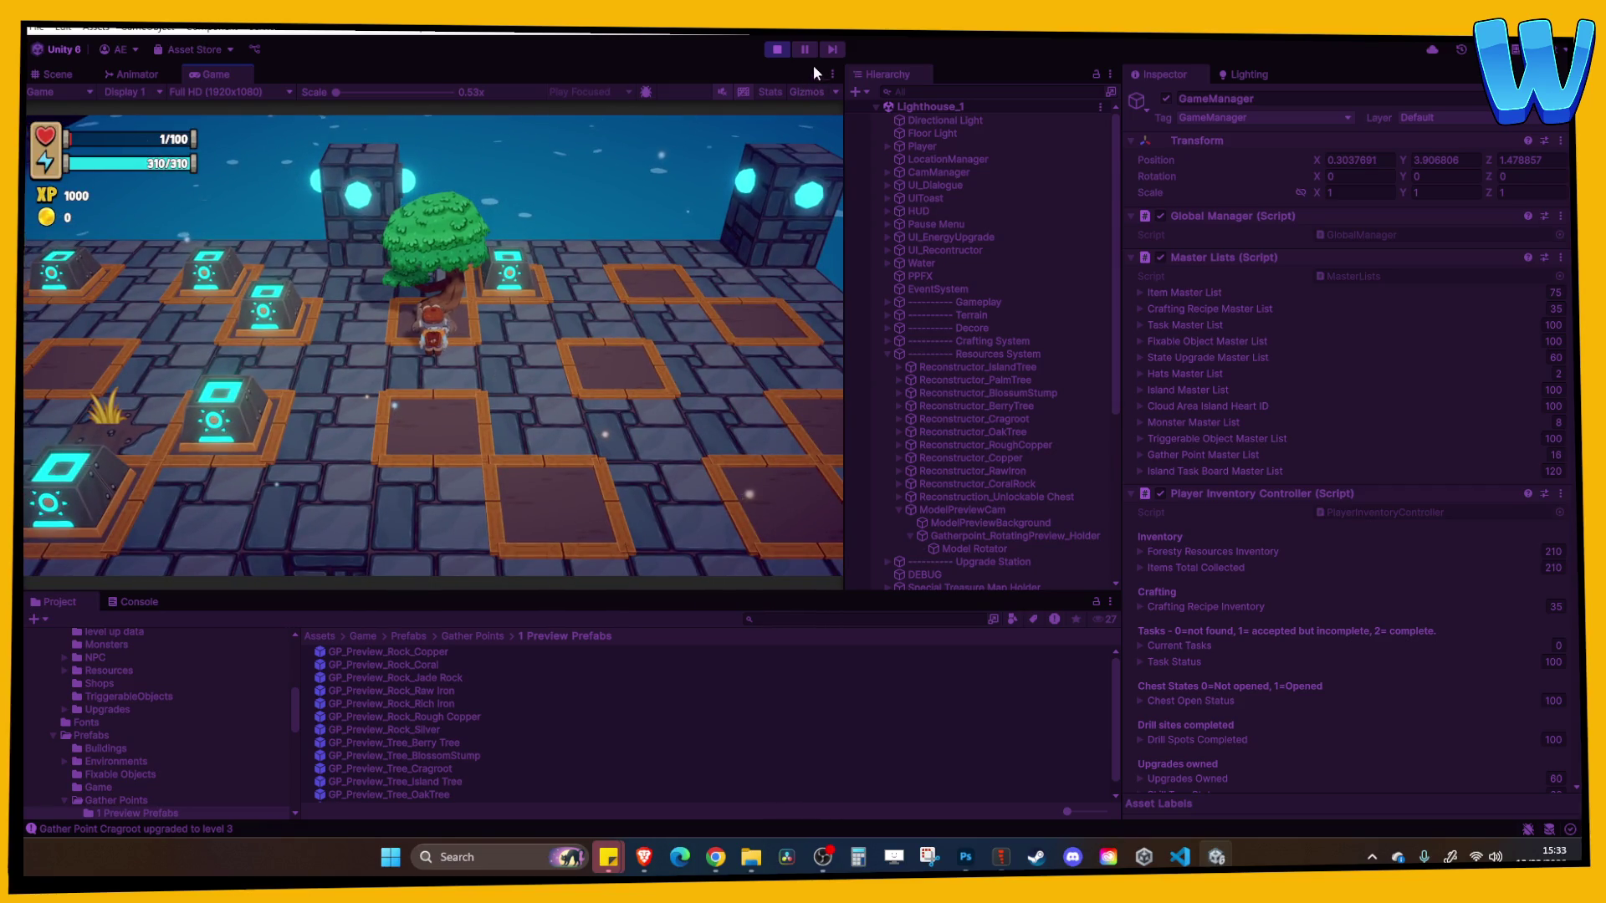
{"action": "left_click", "coordinate": [779, 50]}
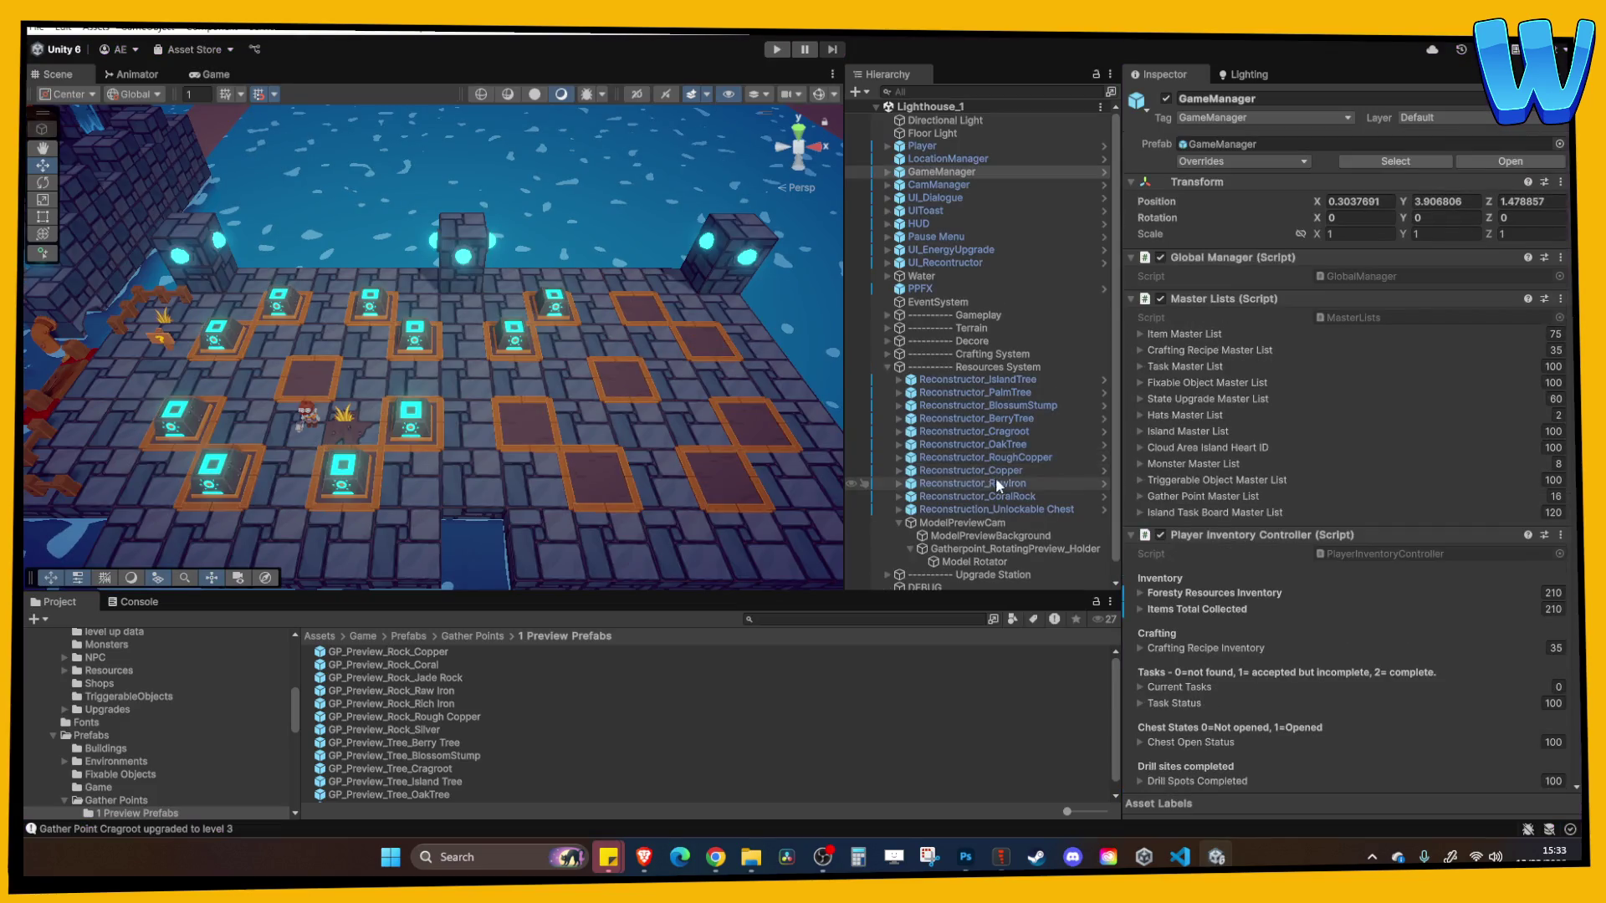
Revert GameManager's Gather Point Levels and Gather Points Destroyed Since Level Up overrides
{"action": "scroll", "coordinate": [1226, 552], "scroll_direction": "down", "scroll_amount": 15}
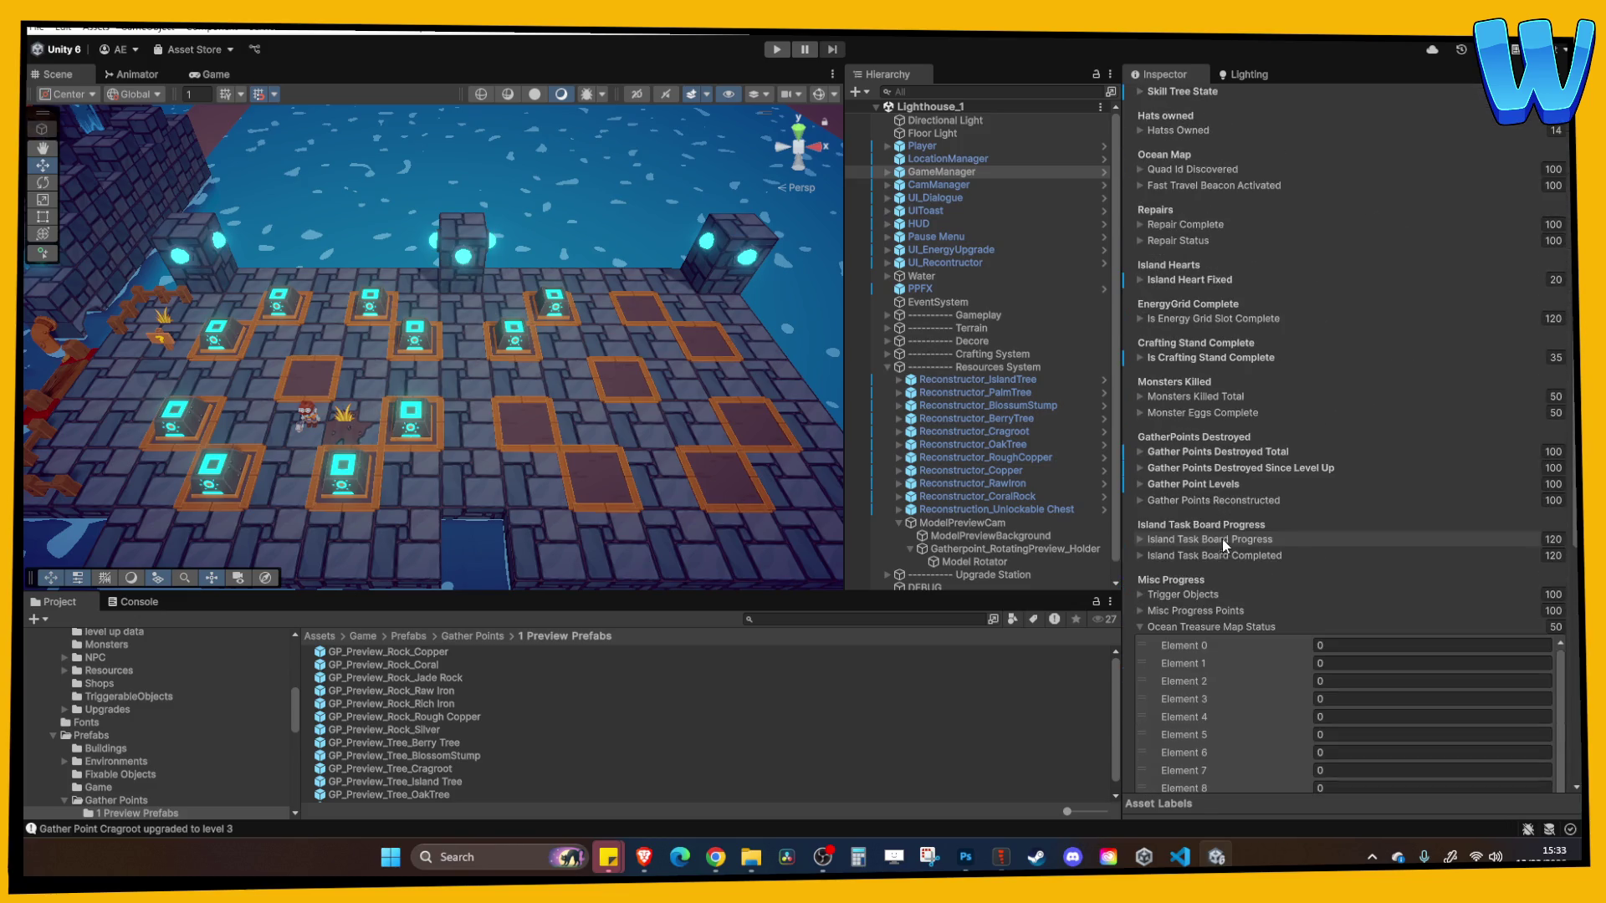
{"action": "right_click", "coordinate": [1193, 489]}
{"action": "left_click", "coordinate": [1212, 533]}
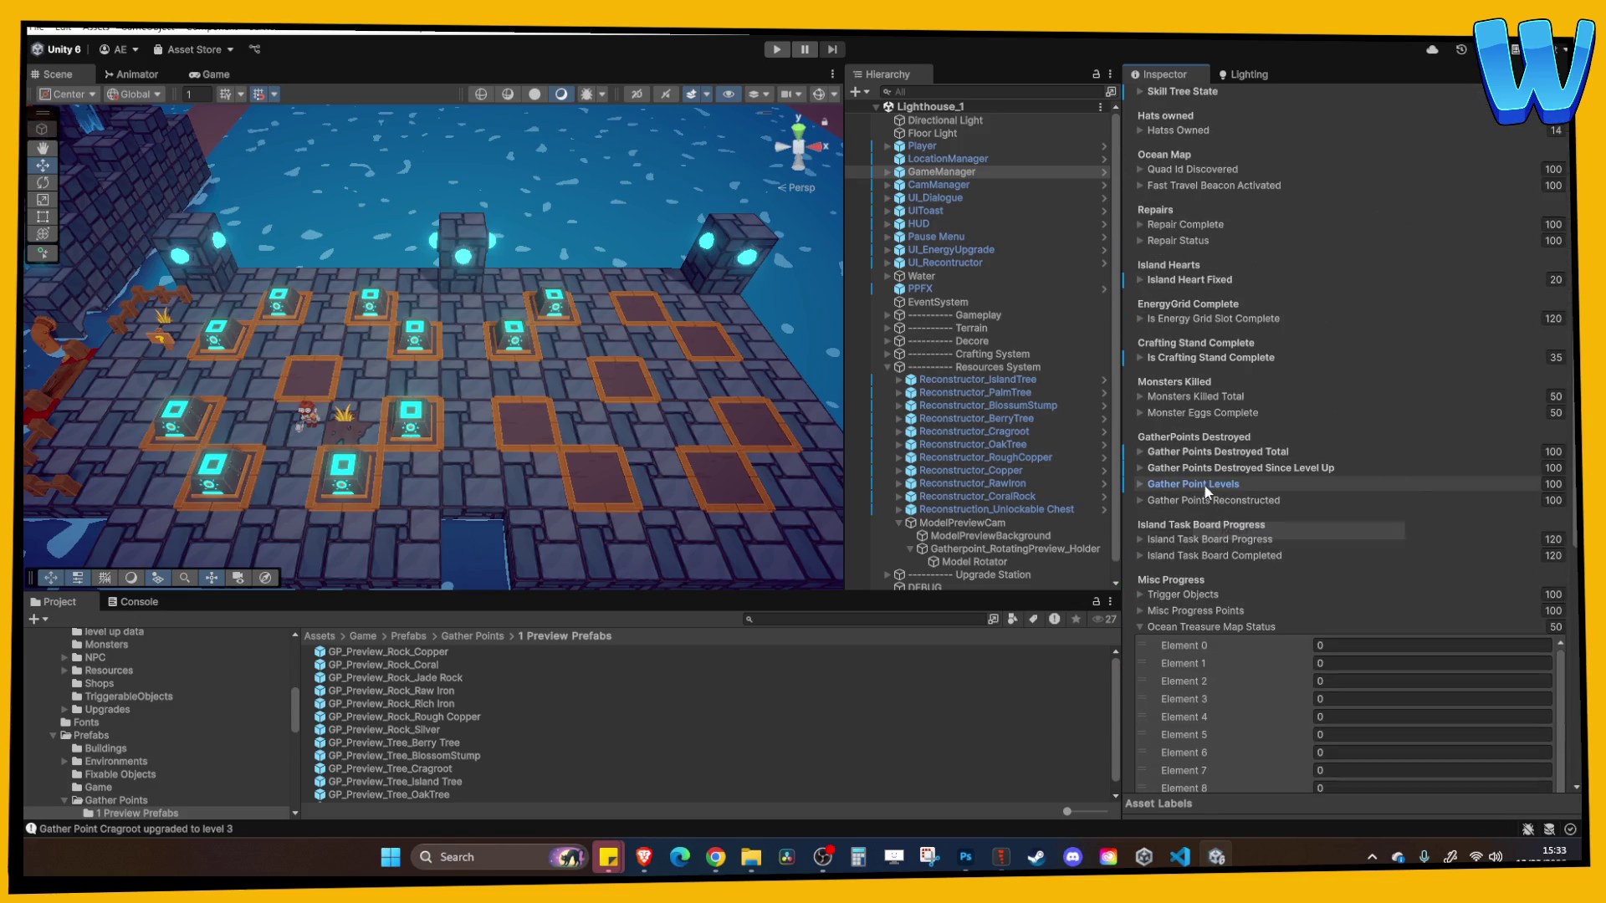
{"action": "right_click", "coordinate": [1201, 469]}
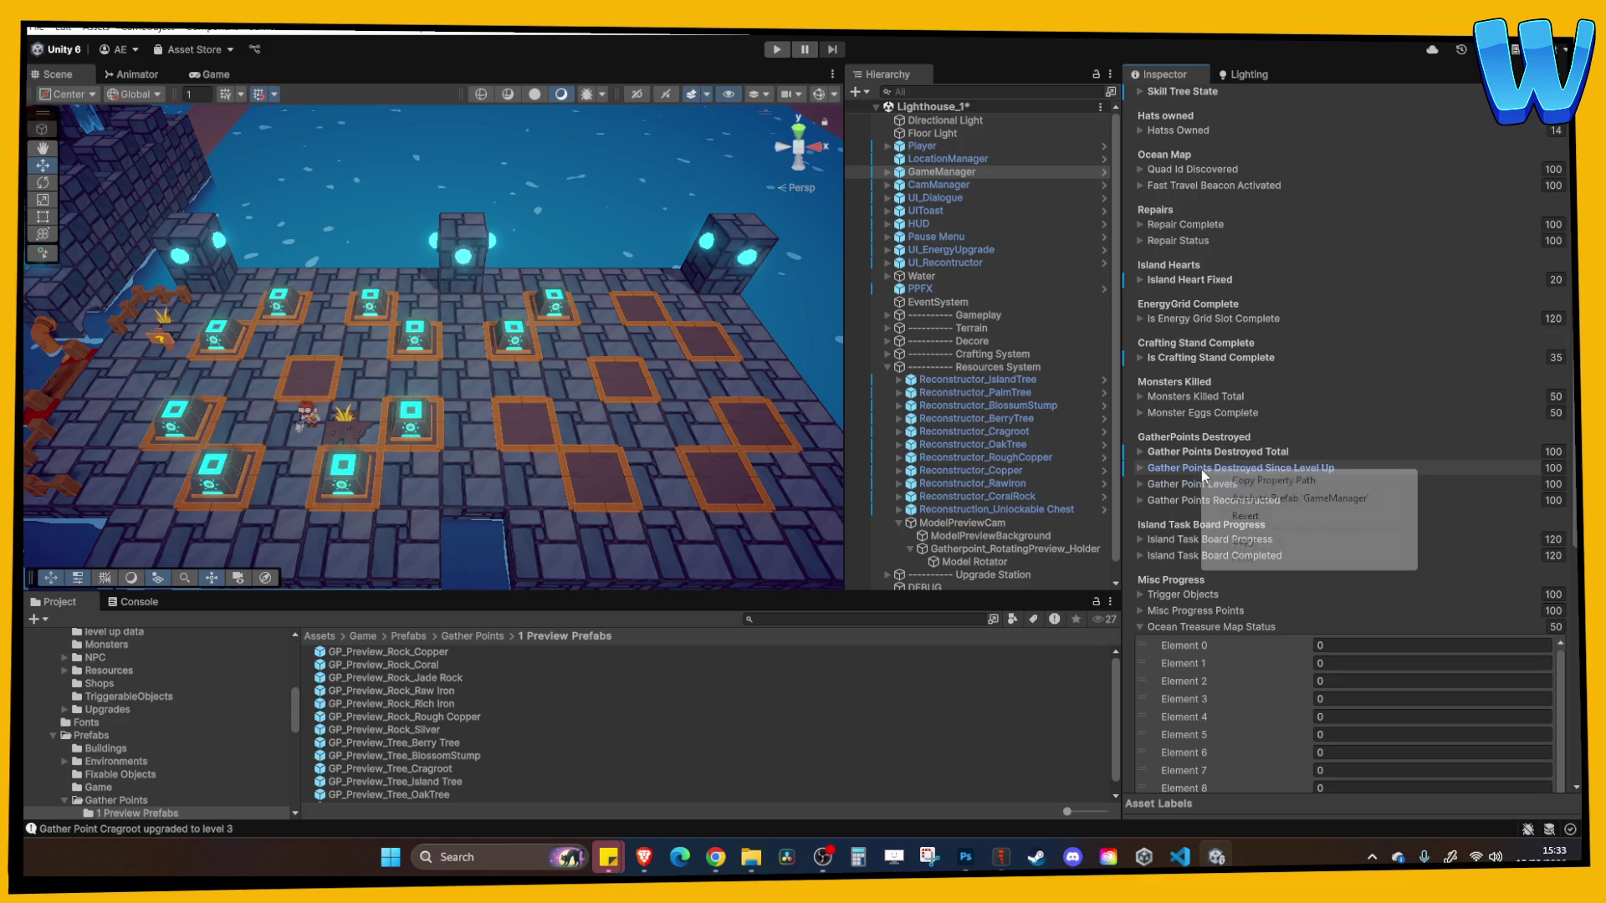
{"action": "left_click", "coordinate": [1214, 513]}
{"action": "left_click", "coordinate": [1218, 451]}
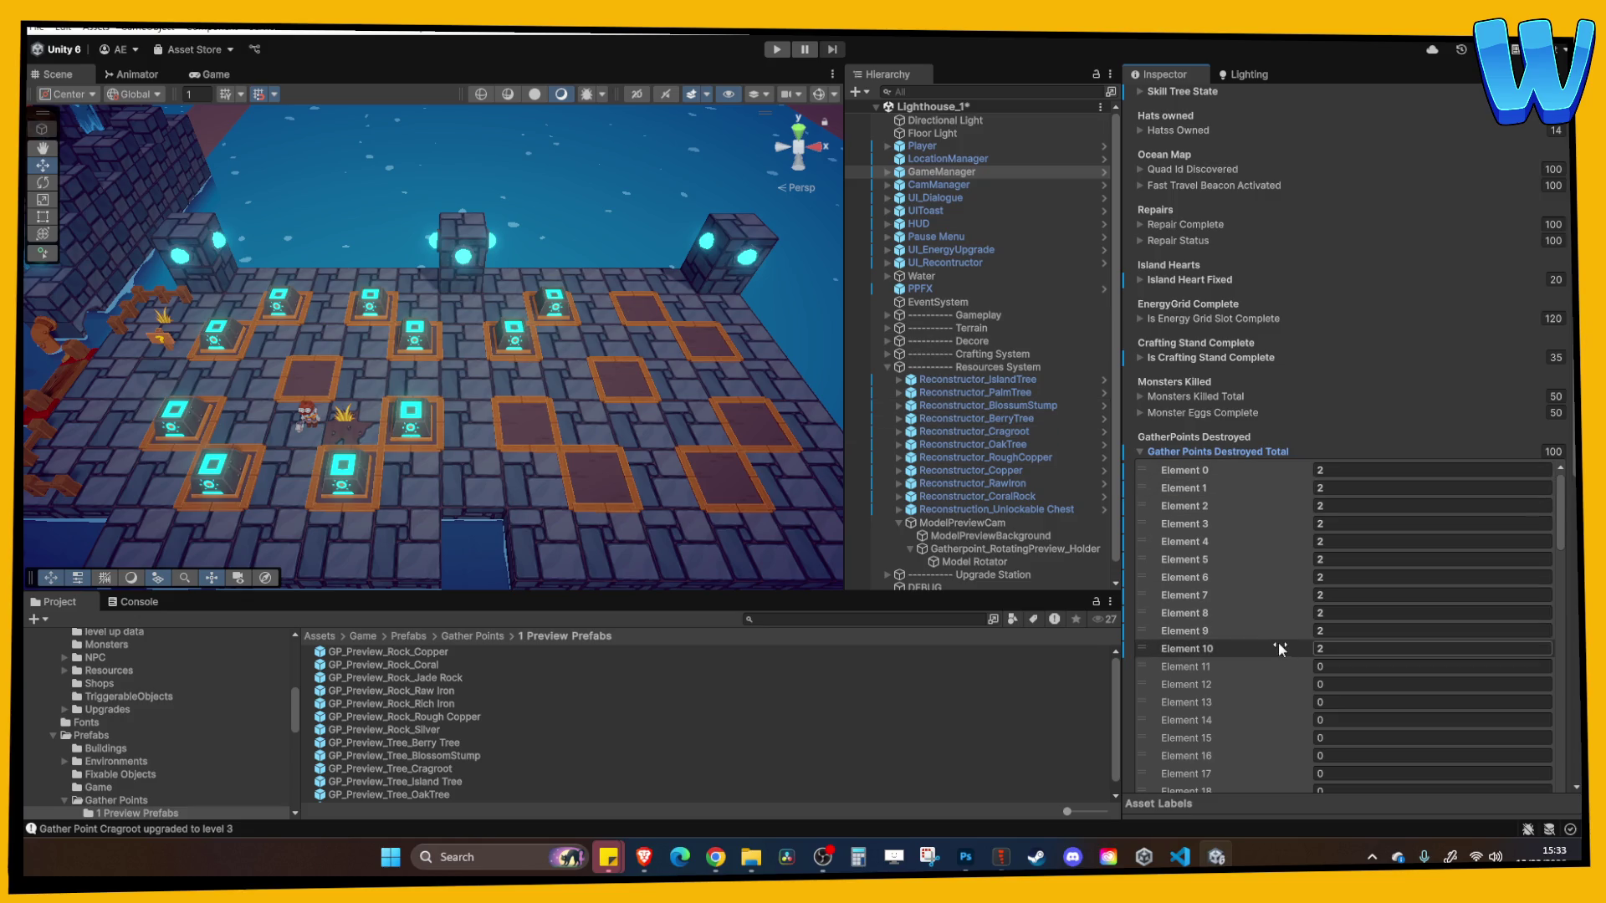
{"action": "left_click", "coordinate": [1214, 449]}
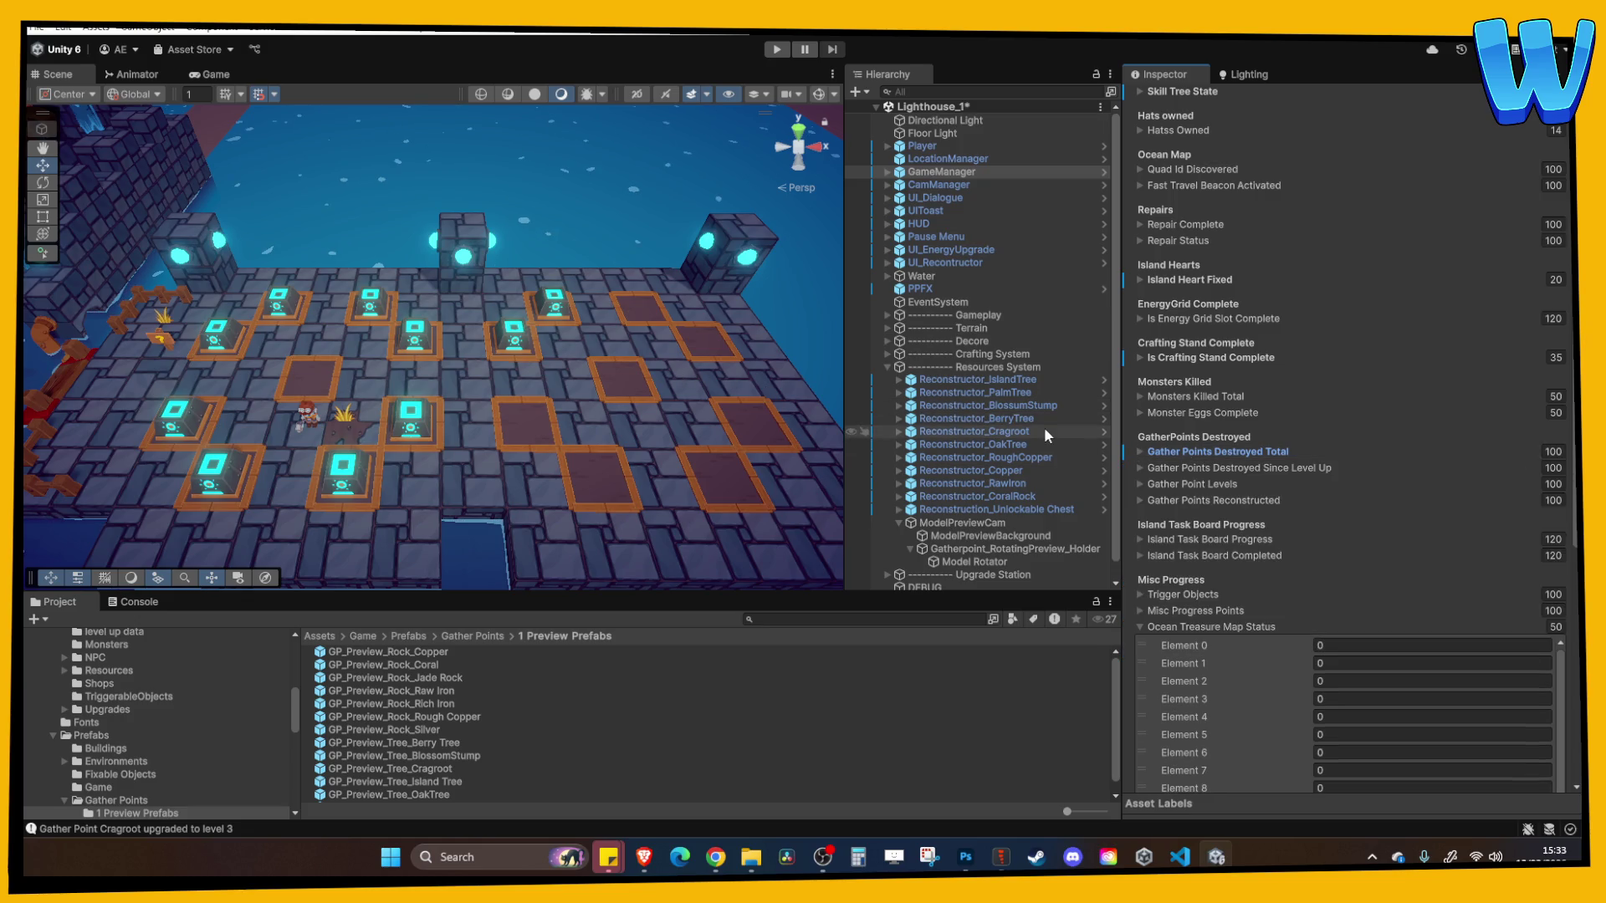
Select the Activator child of Reconstructor_Cragroot
{"action": "left_click", "coordinate": [1002, 432]}
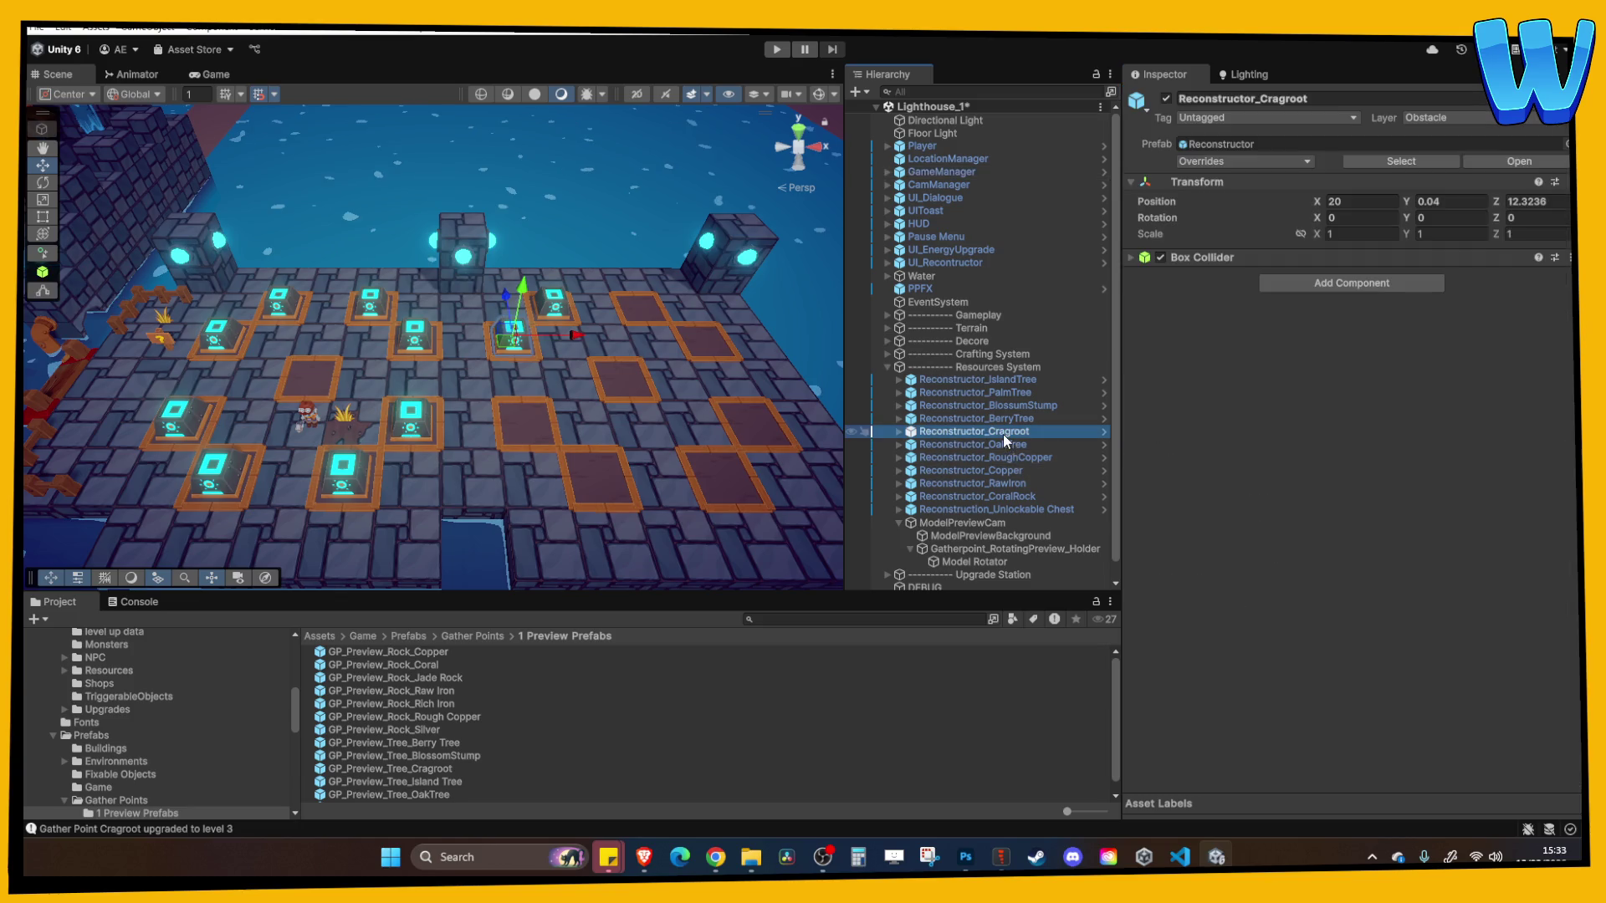
{"action": "left_click", "coordinate": [899, 432]}
{"action": "left_click", "coordinate": [948, 446]}
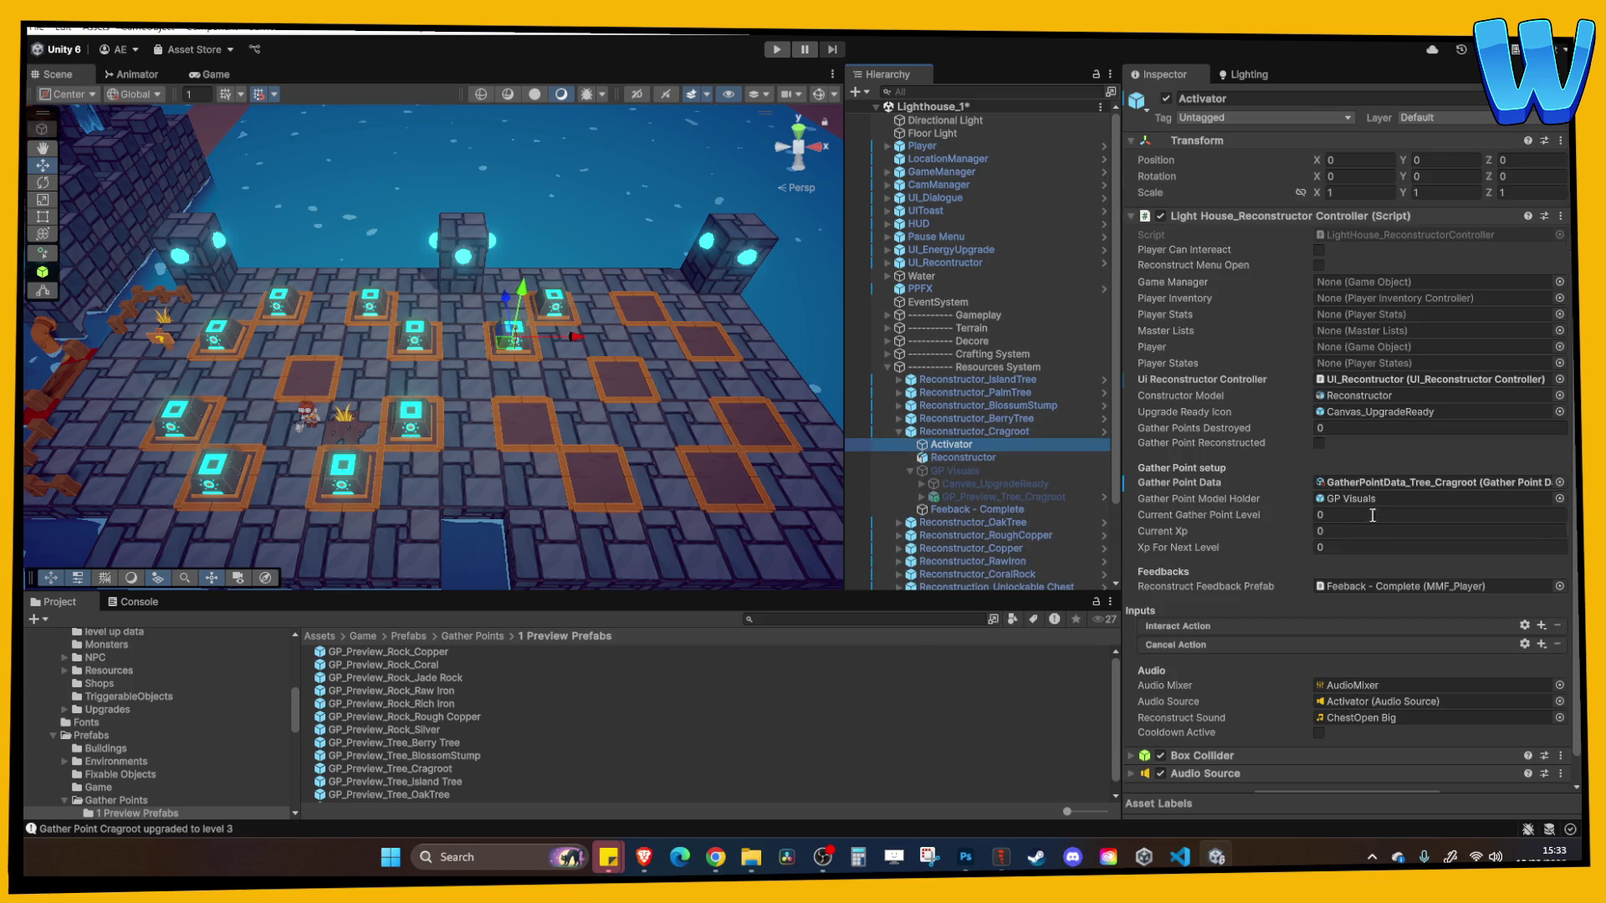
Open GP_Preview_Tree_Cragroot through GatherPointData_Tree_Cragroot for editing
{"action": "left_click", "coordinate": [1387, 488]}
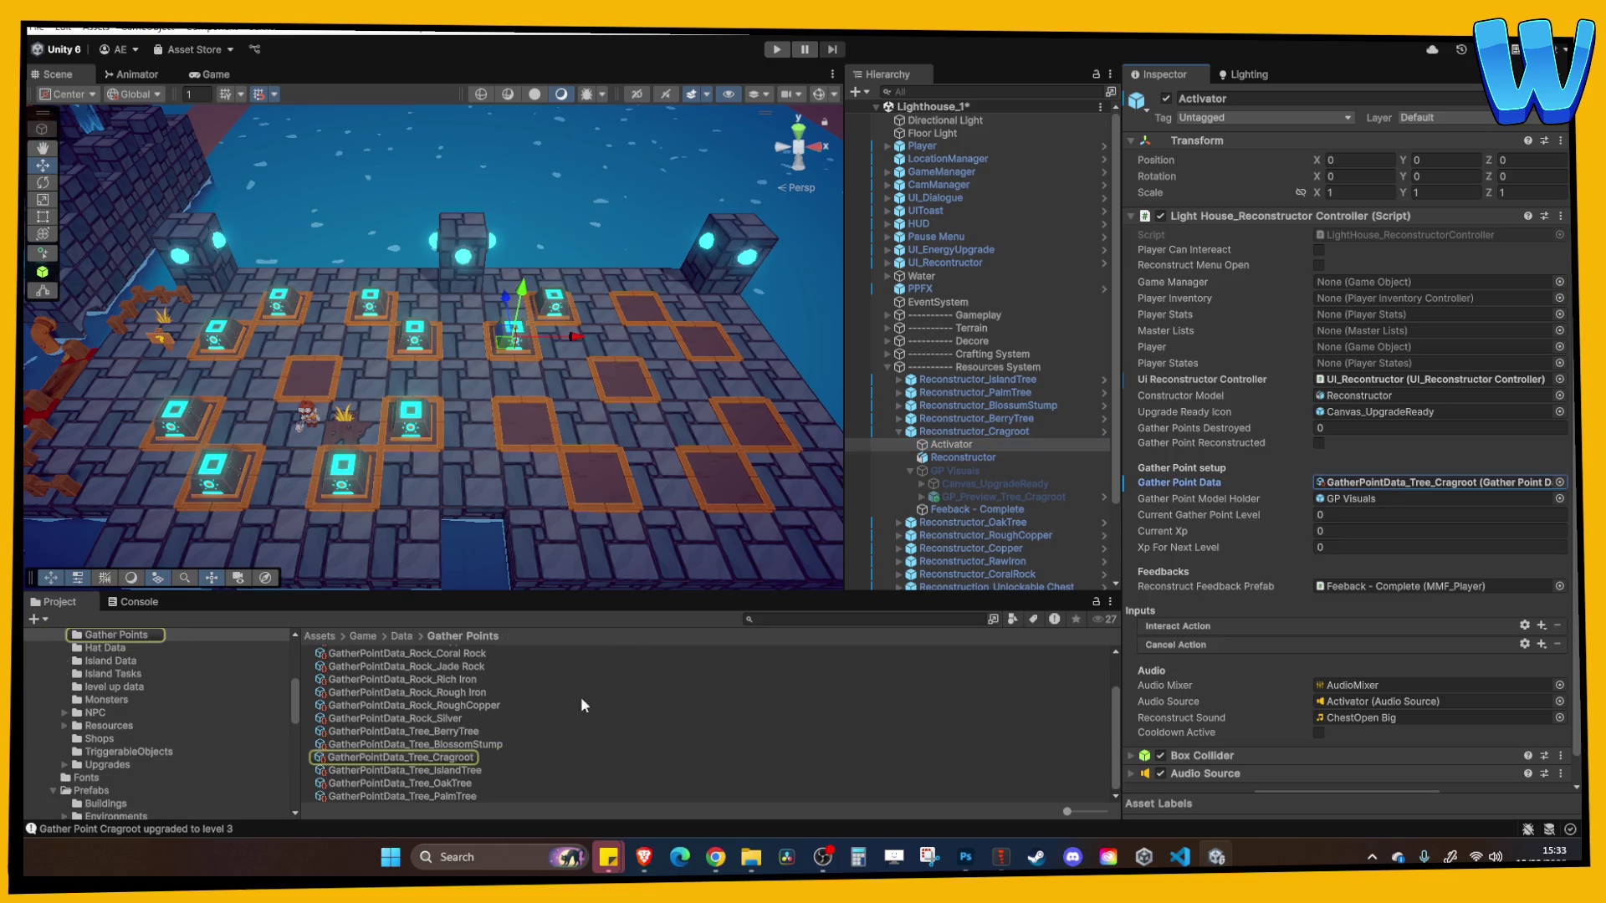
{"action": "left_click", "coordinate": [459, 758]}
{"action": "left_click", "coordinate": [1422, 611]}
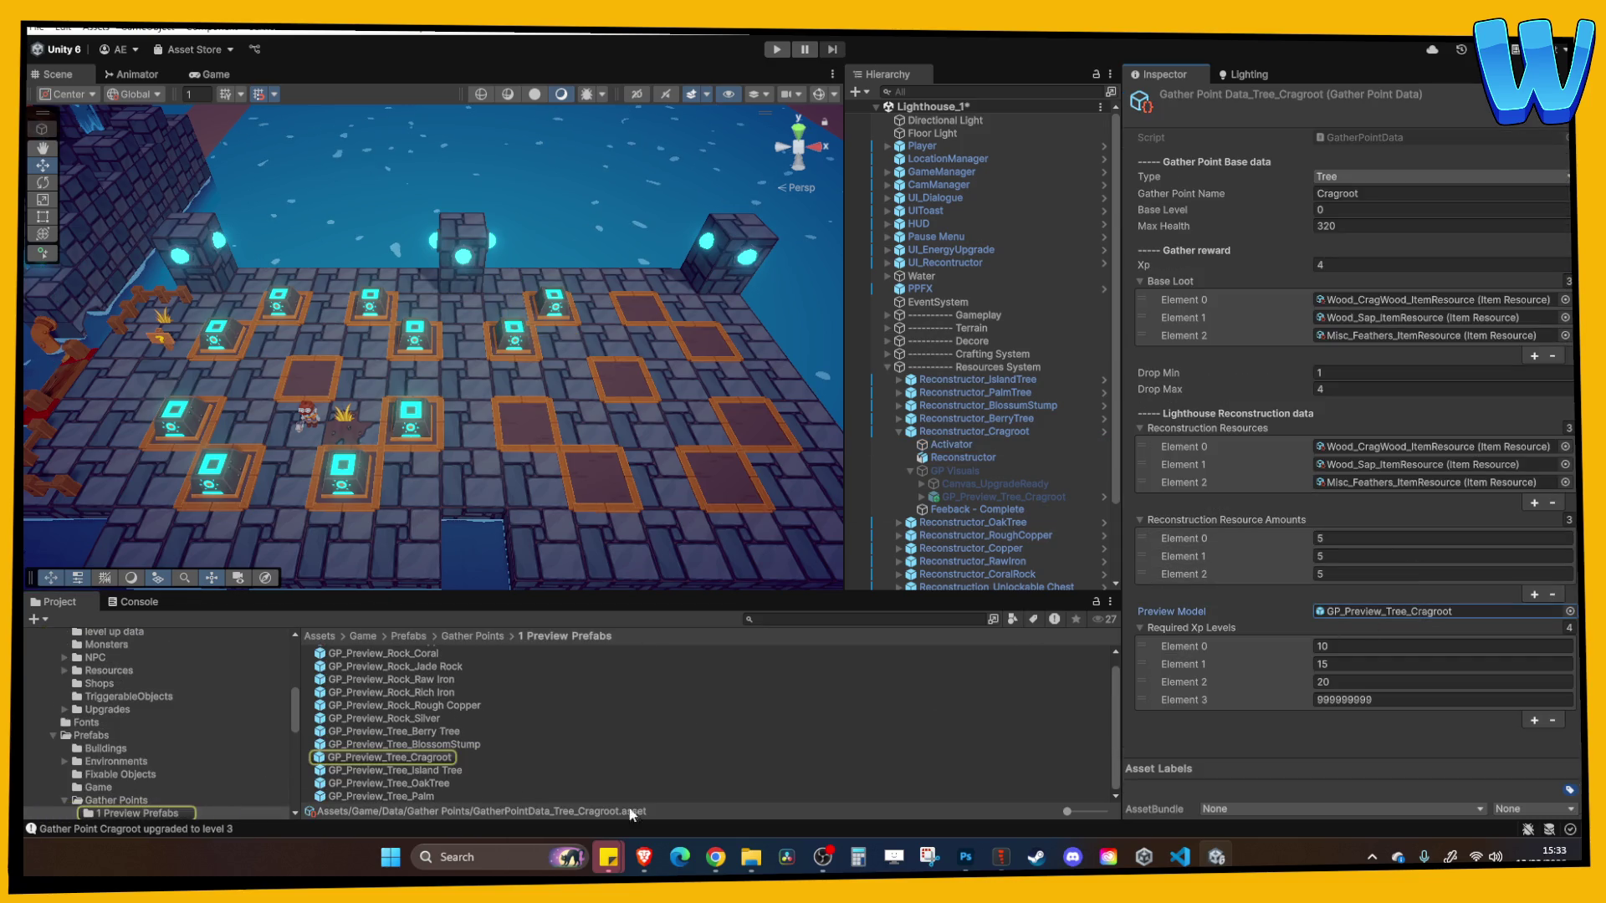
{"action": "double_click", "coordinate": [443, 758]}
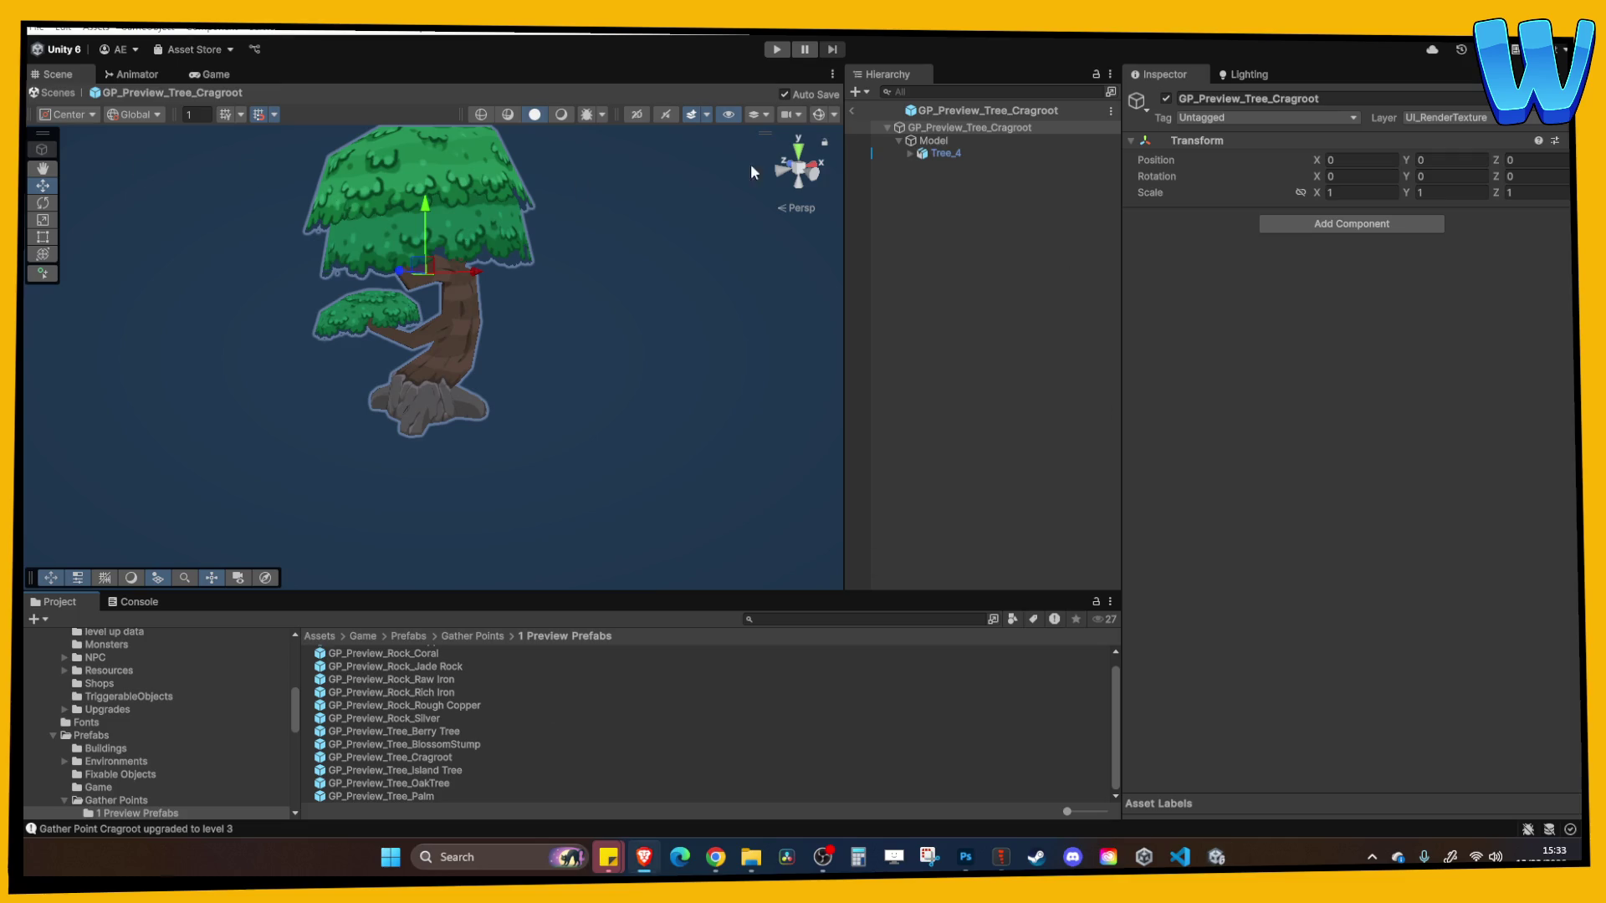
Set Tree_4's Side, Top and Trunk parts to the UI_RenderTexture layer
{"action": "left_click", "coordinate": [973, 139]}
{"action": "left_click", "coordinate": [972, 152]}
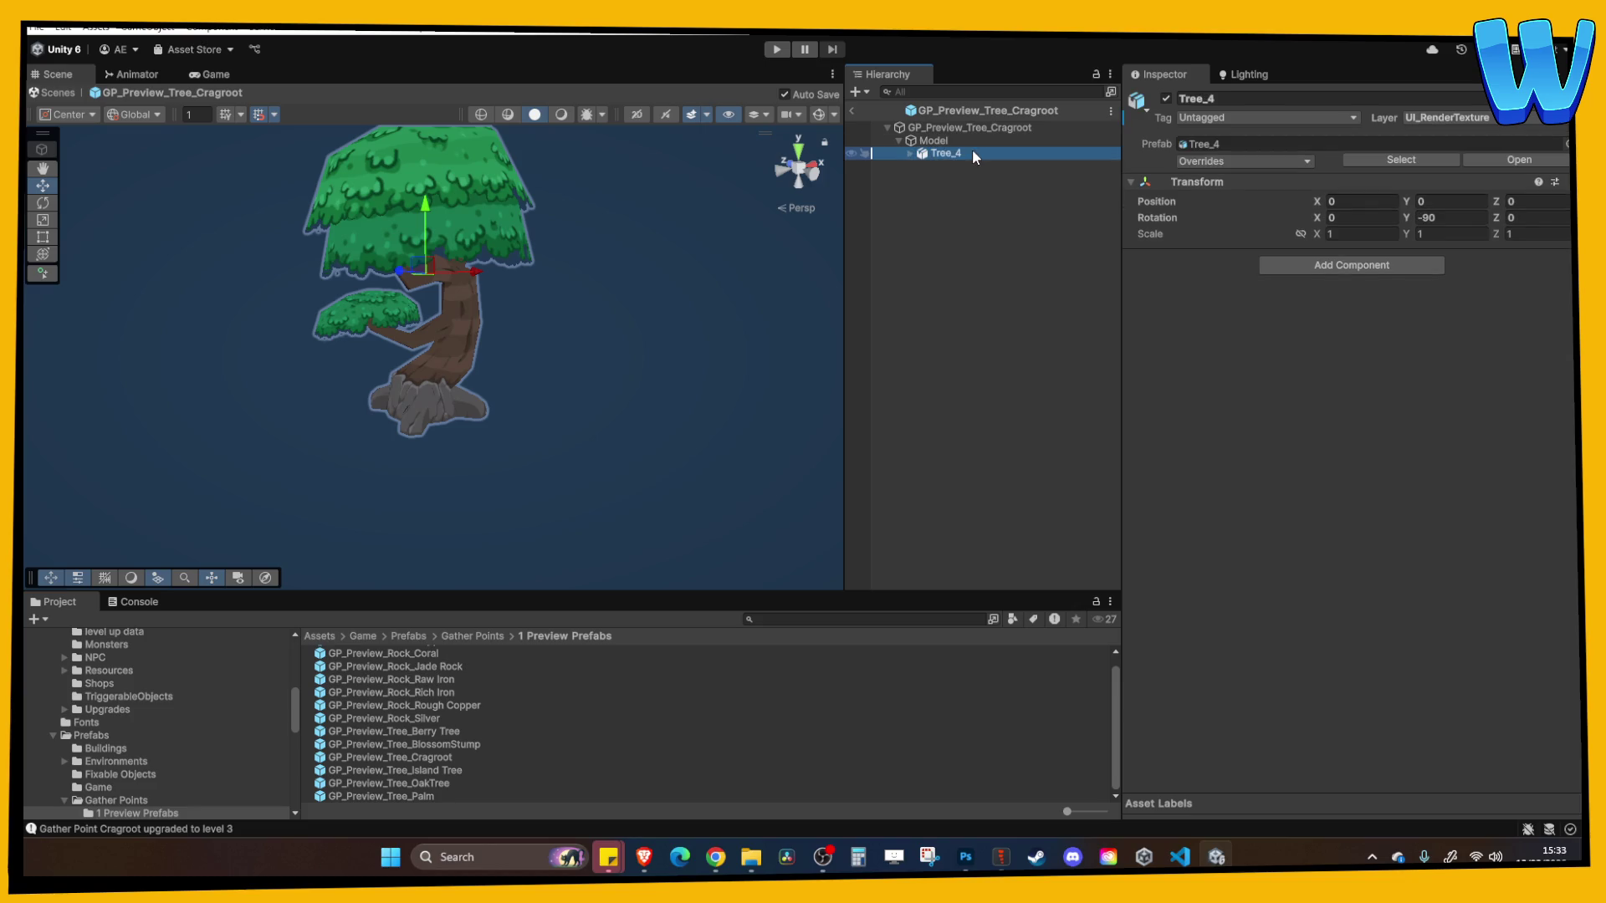
{"action": "left_click", "coordinate": [910, 153]}
{"action": "left_click", "coordinate": [950, 167]}
{"action": "left_click", "coordinate": [950, 153]}
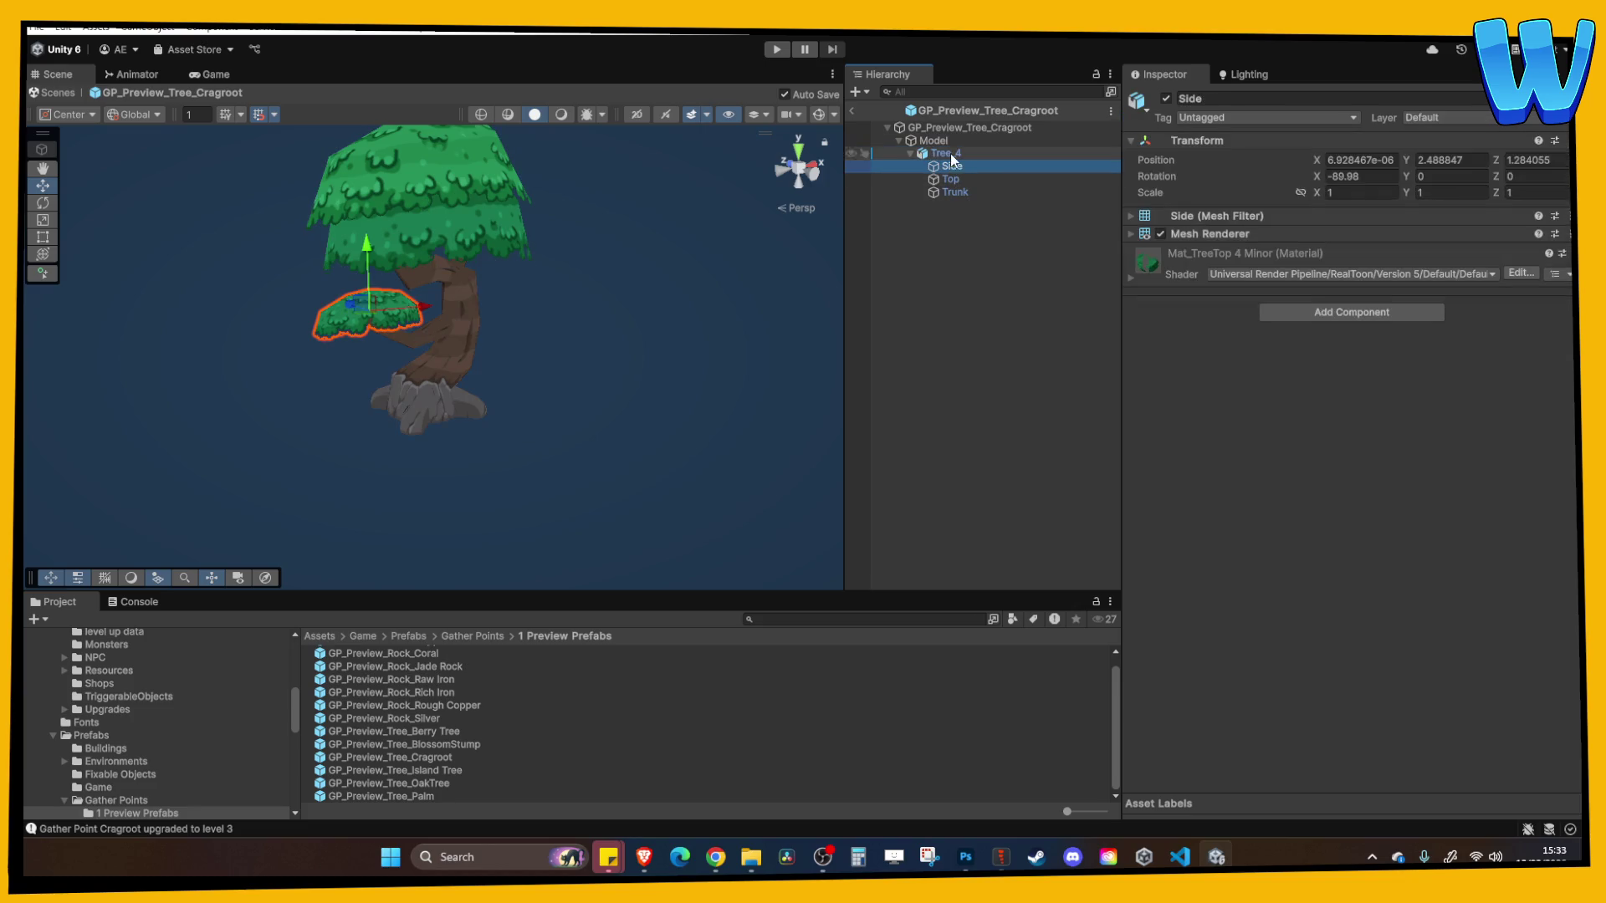
{"action": "left_click", "coordinate": [972, 164]}
{"action": "left_click", "coordinate": [970, 189], "text": "shift"}
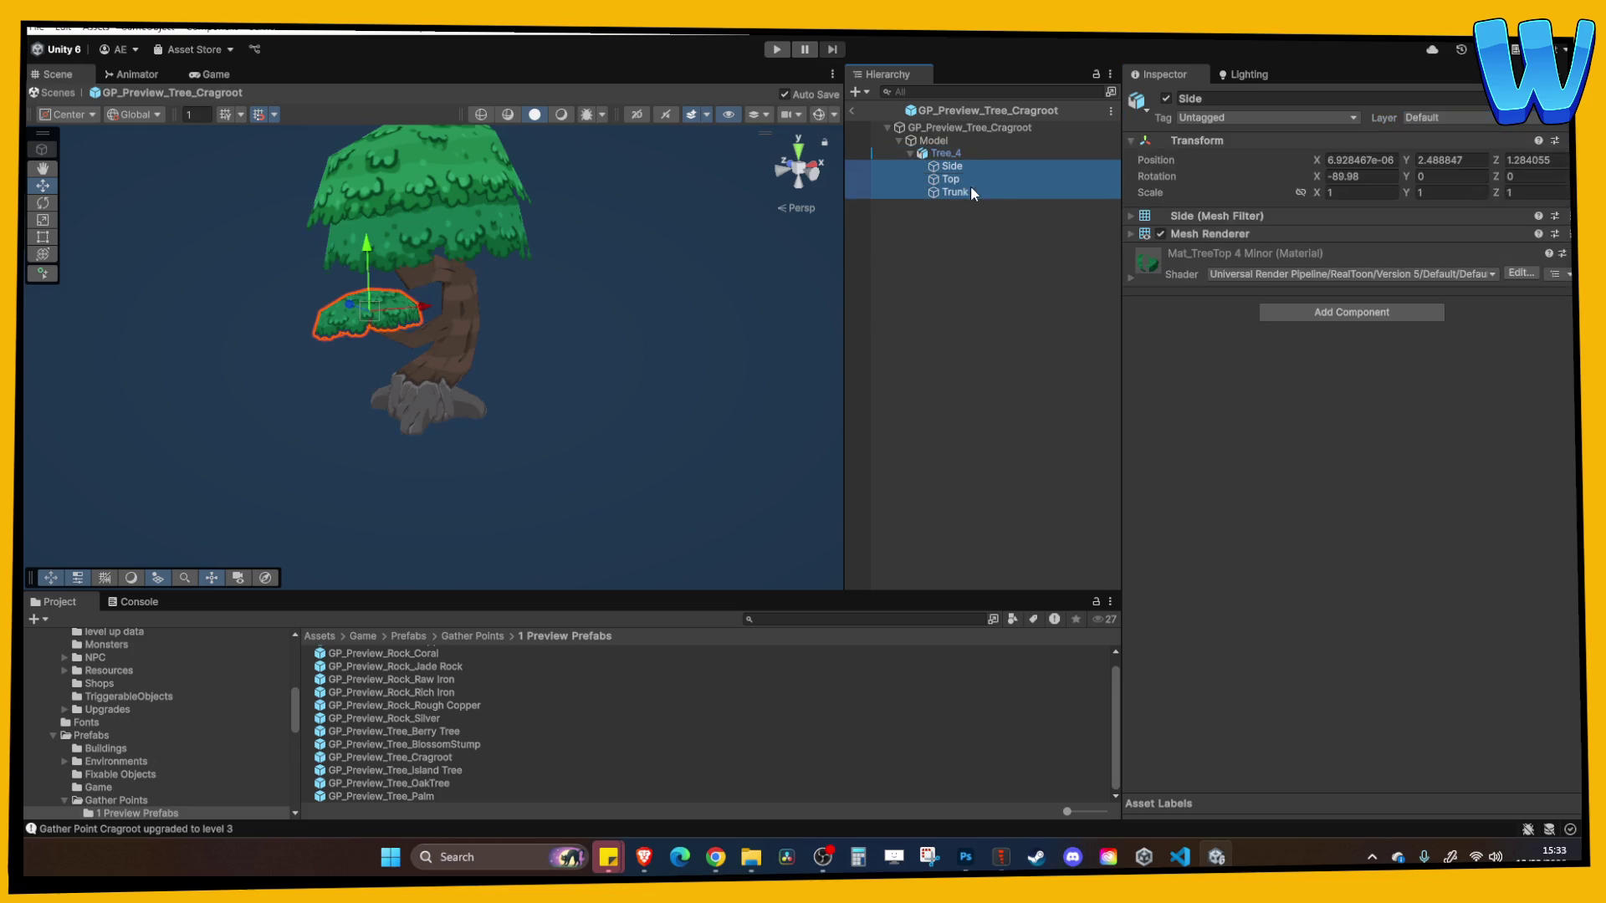
{"action": "left_click", "coordinate": [1410, 120]}
{"action": "left_click", "coordinate": [1460, 333]}
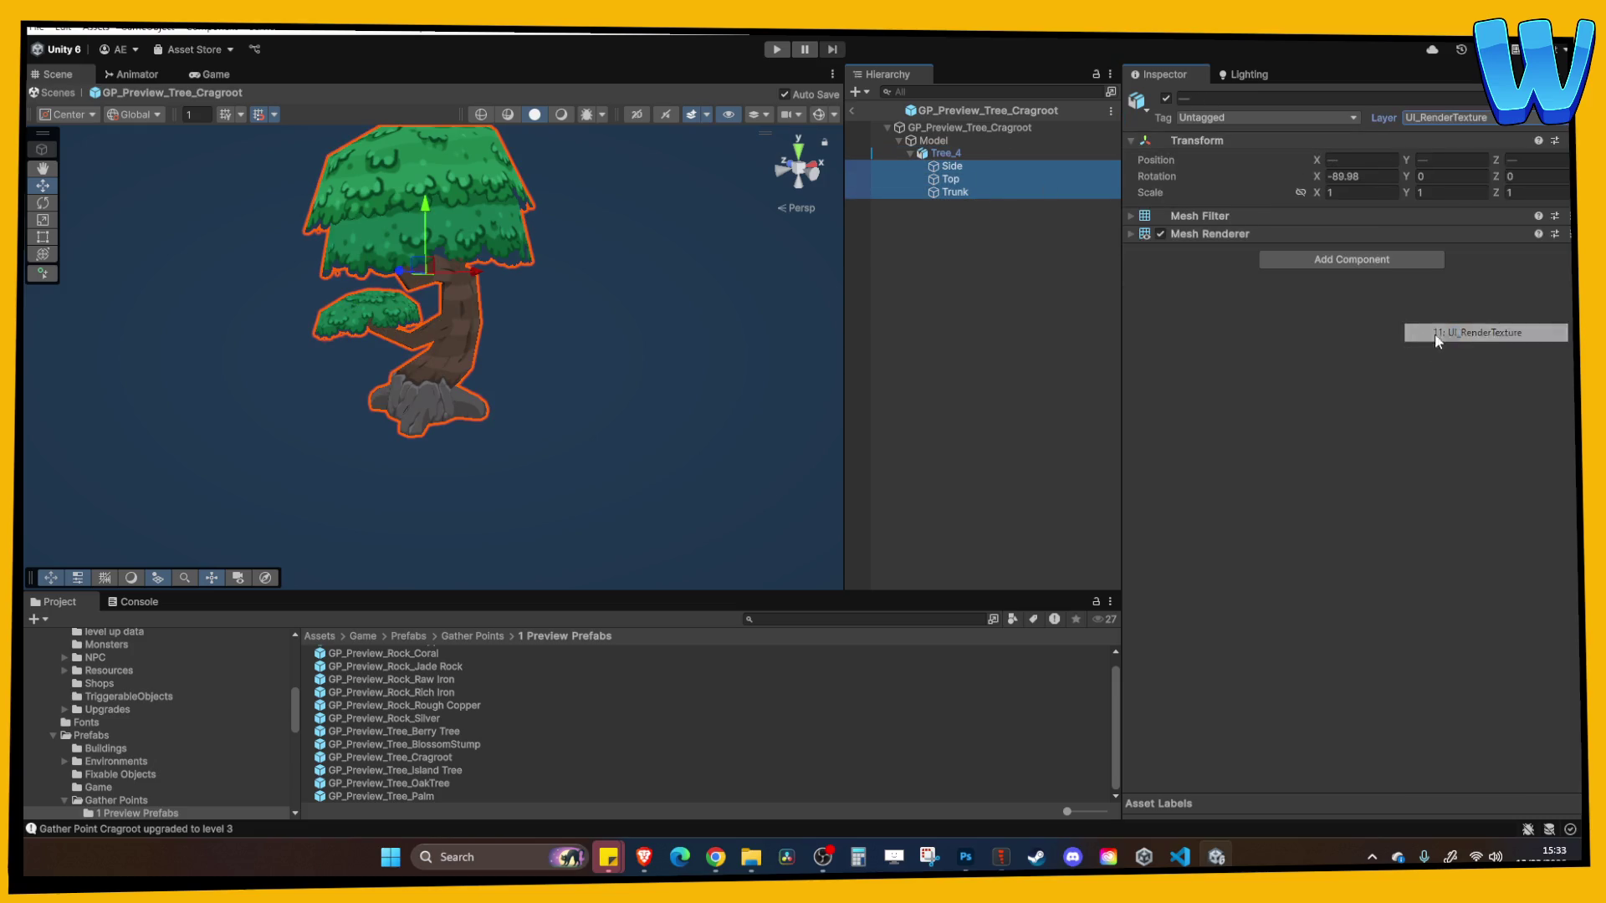
{"action": "left_click", "coordinate": [1052, 313]}
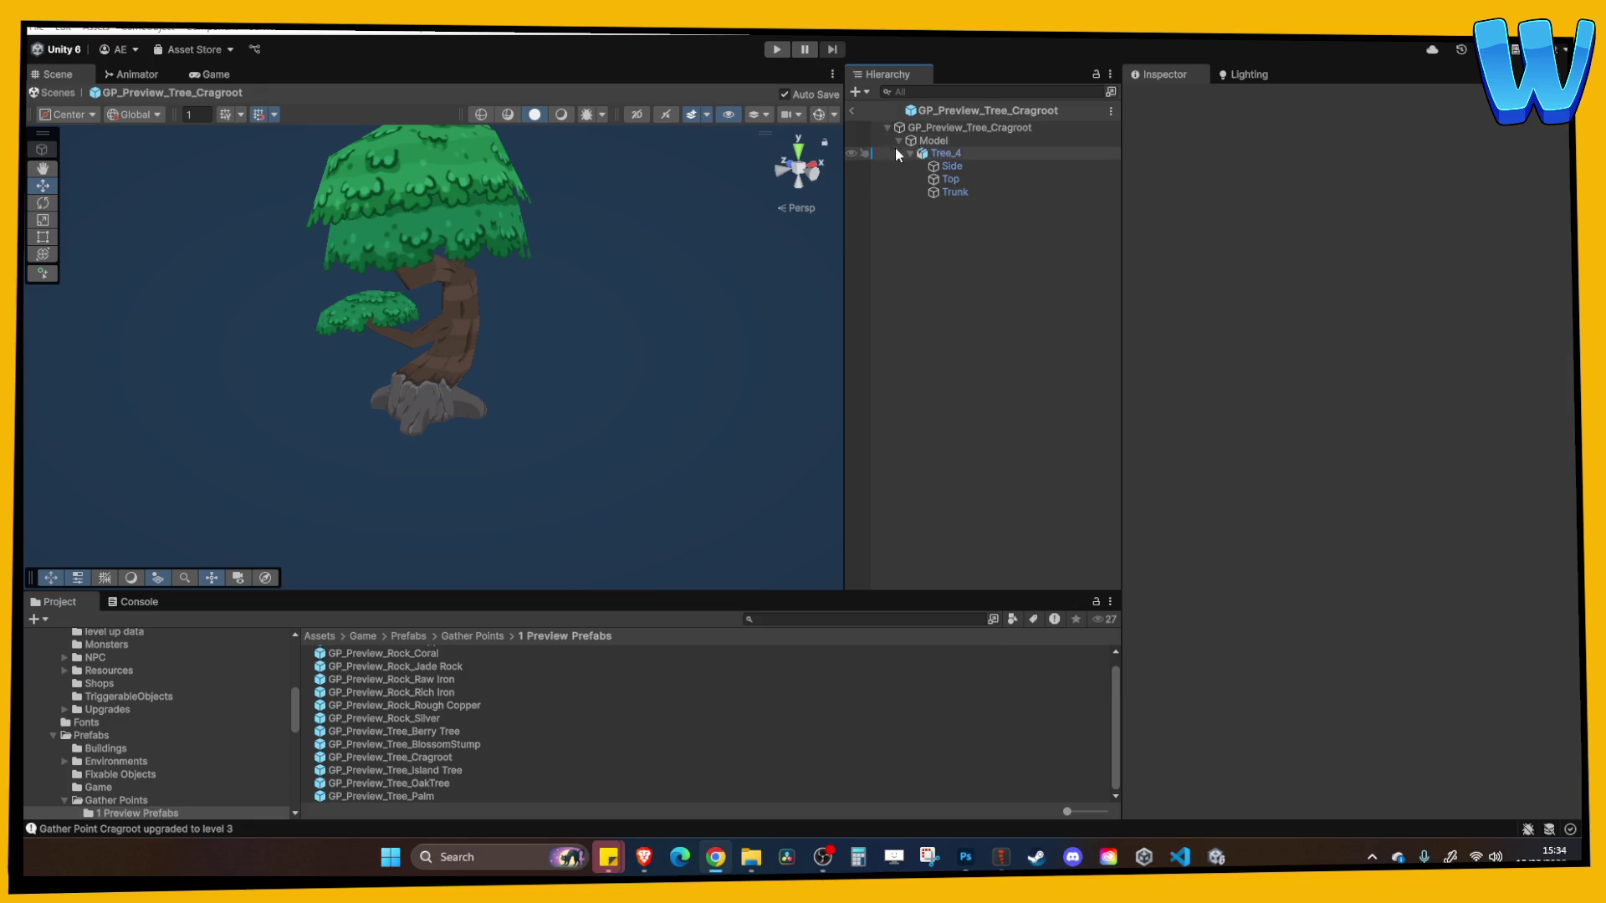
Return to the Lighthouse scene, playtest, and reconstruct the Cragroot, checking its info card
{"action": "left_click", "coordinate": [851, 112]}
{"action": "key", "text": "ctrl+p"}
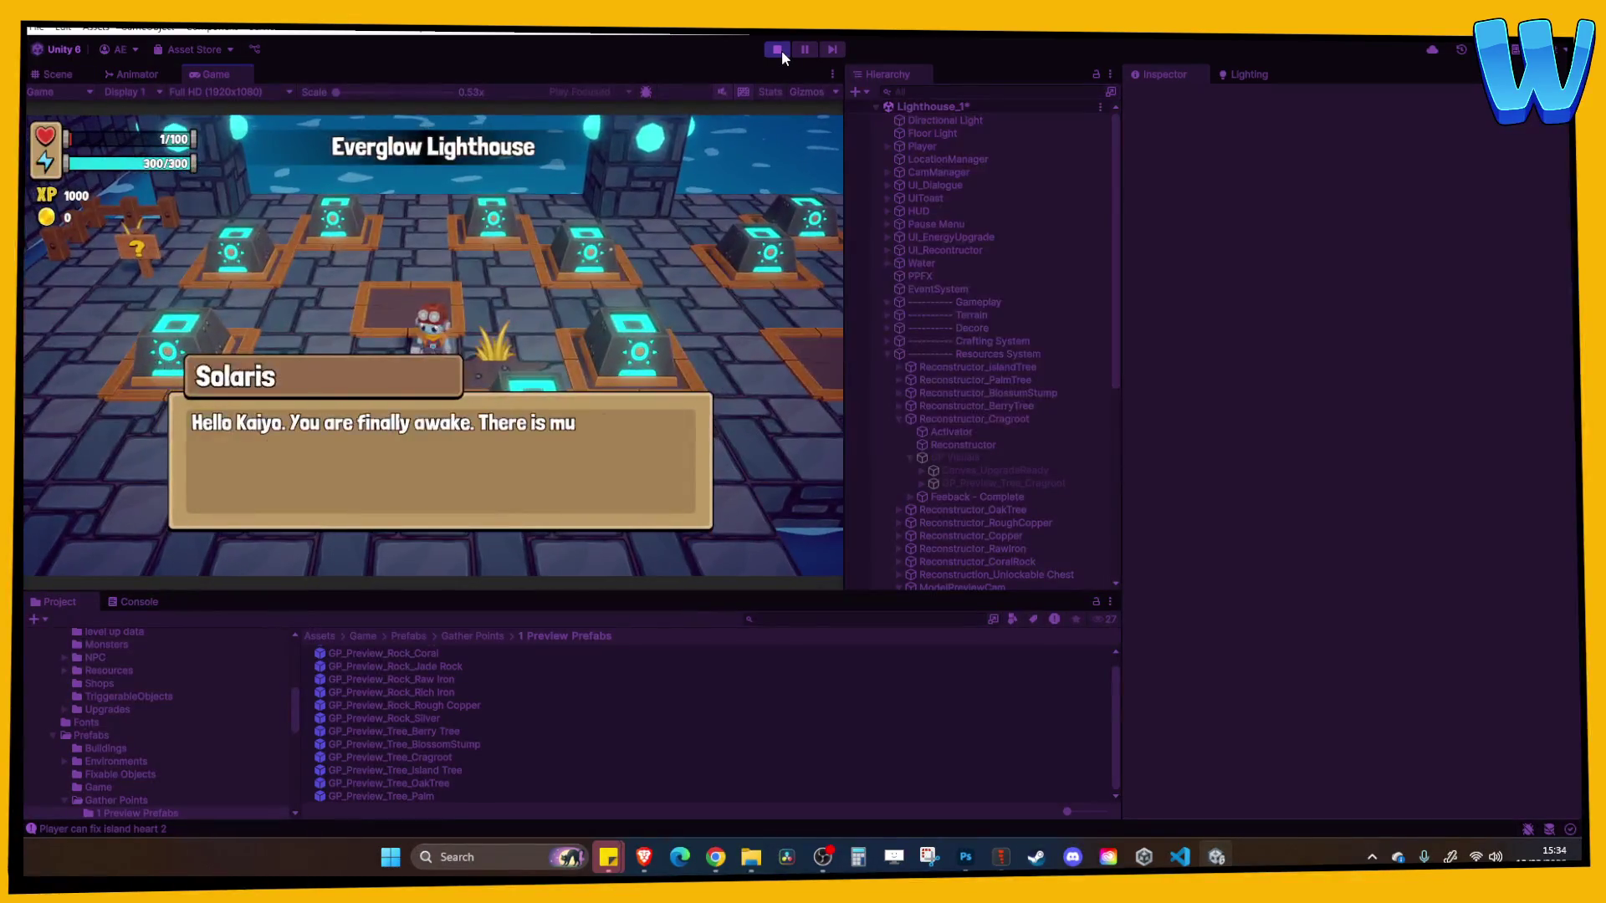
{"action": "key", "text": "space"}
{"action": "key", "text": "space"}
{"action": "key", "text": "space"}
{"action": "key", "text": "space"}
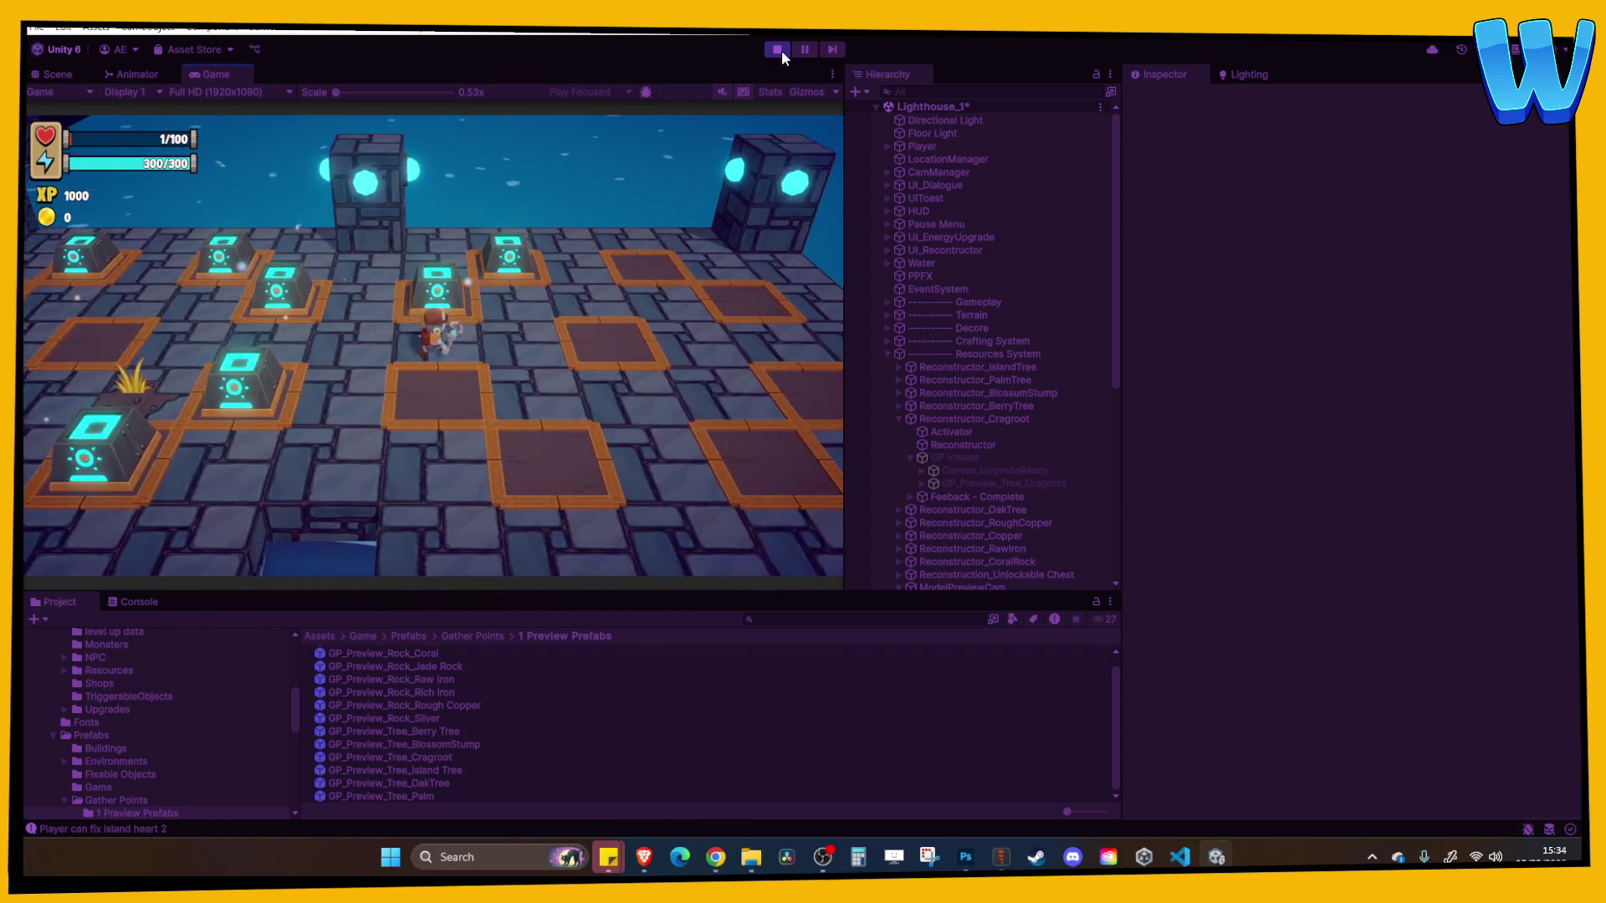
{"action": "key", "text": "e"}
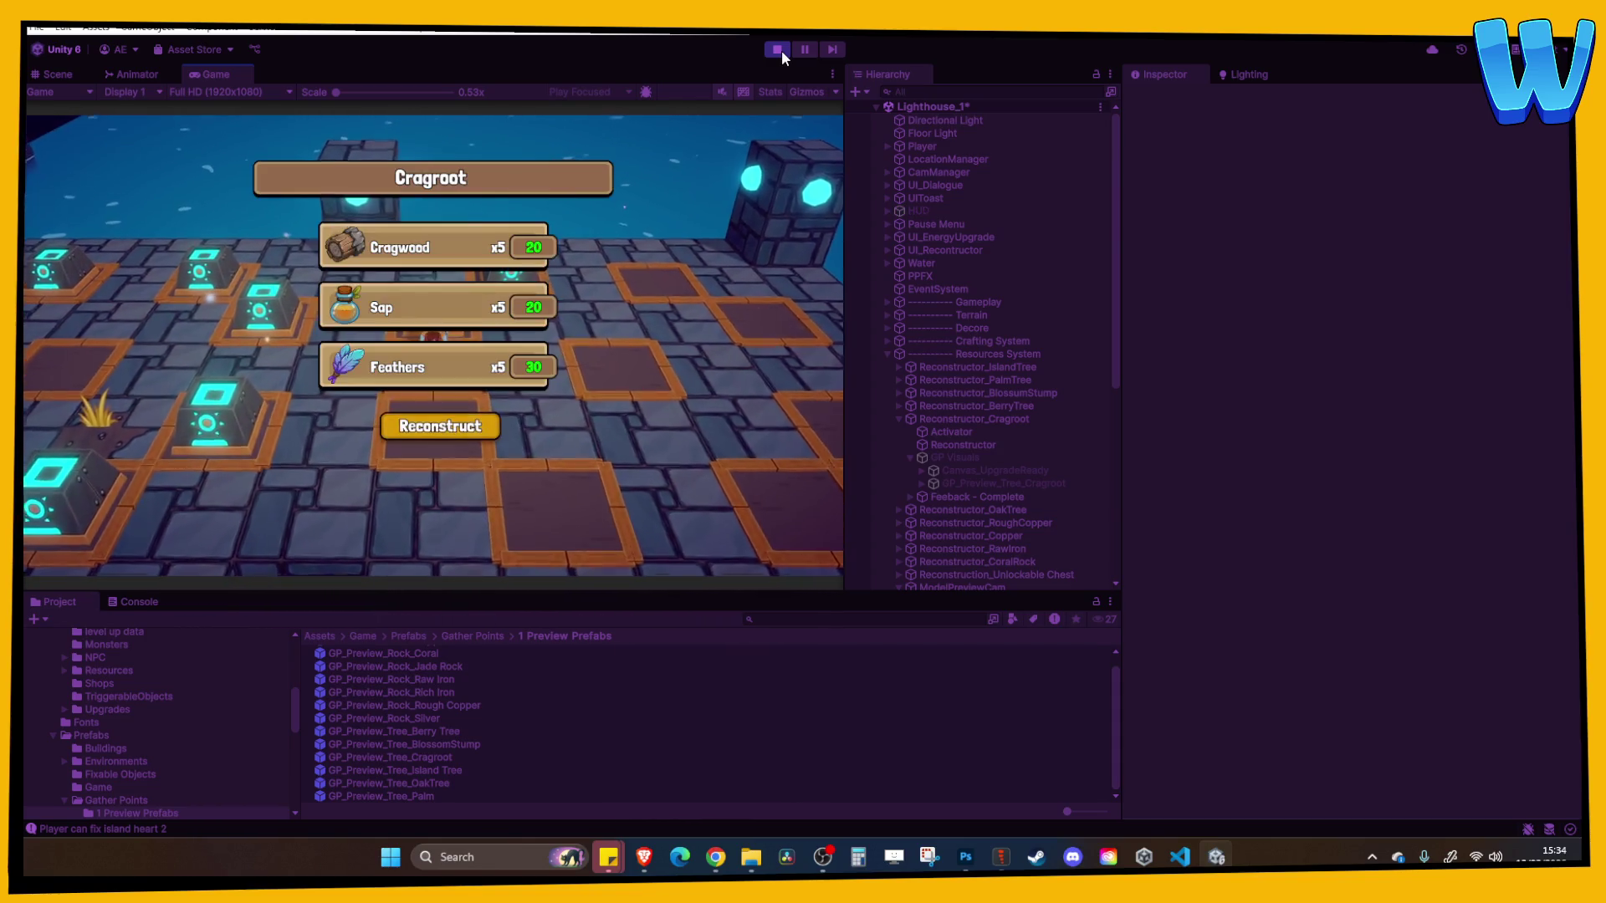
{"action": "key", "text": "space"}
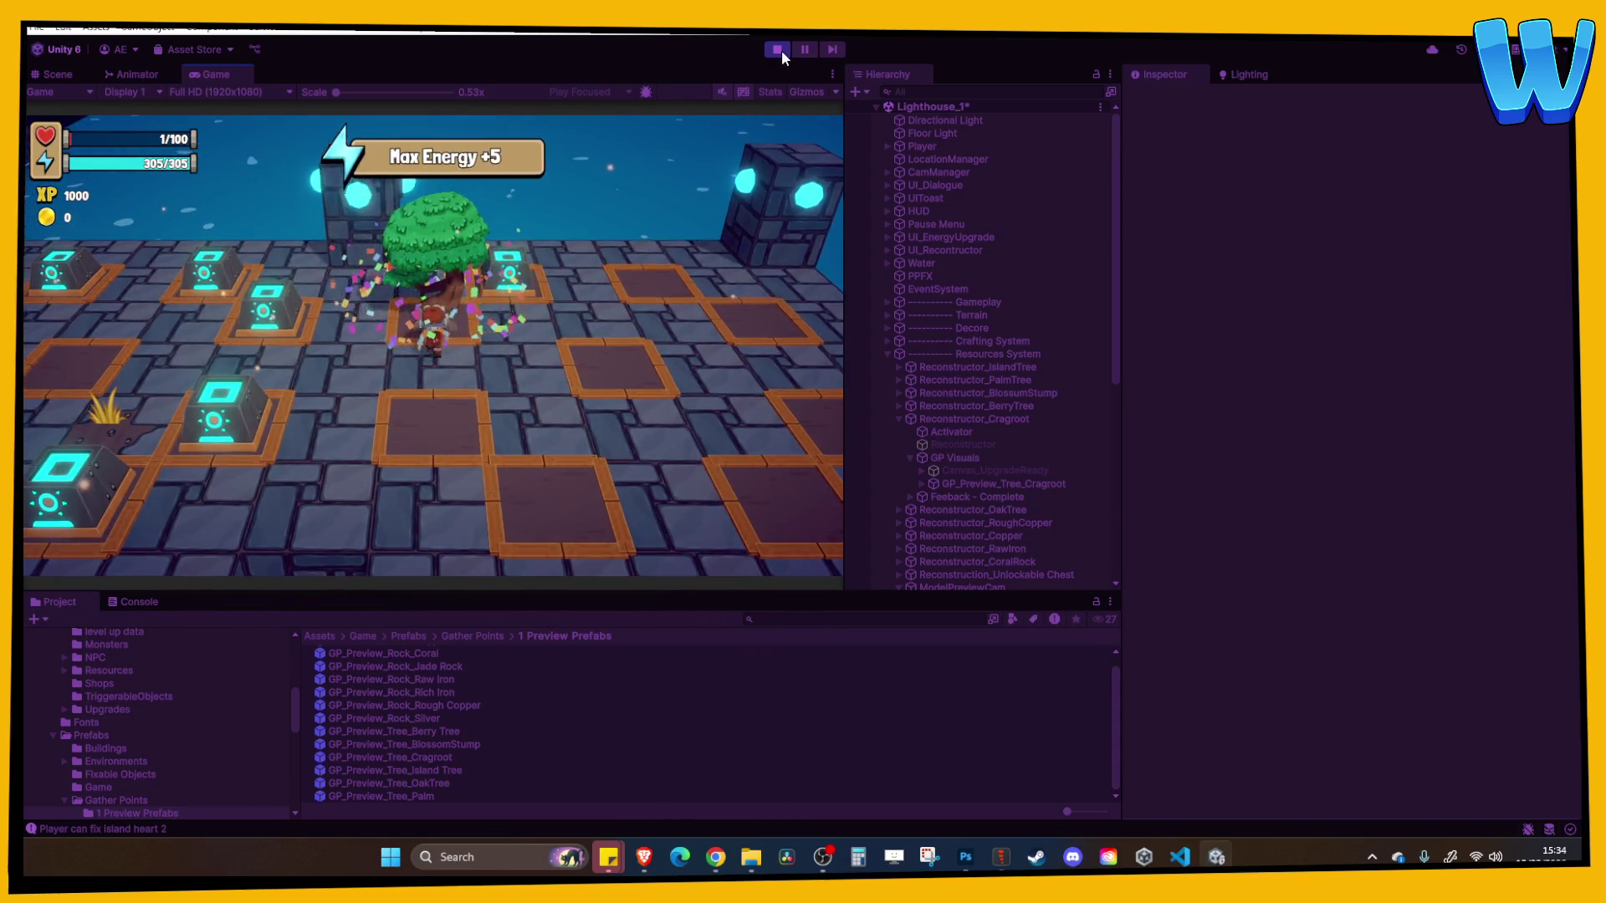
{"action": "key", "text": "space"}
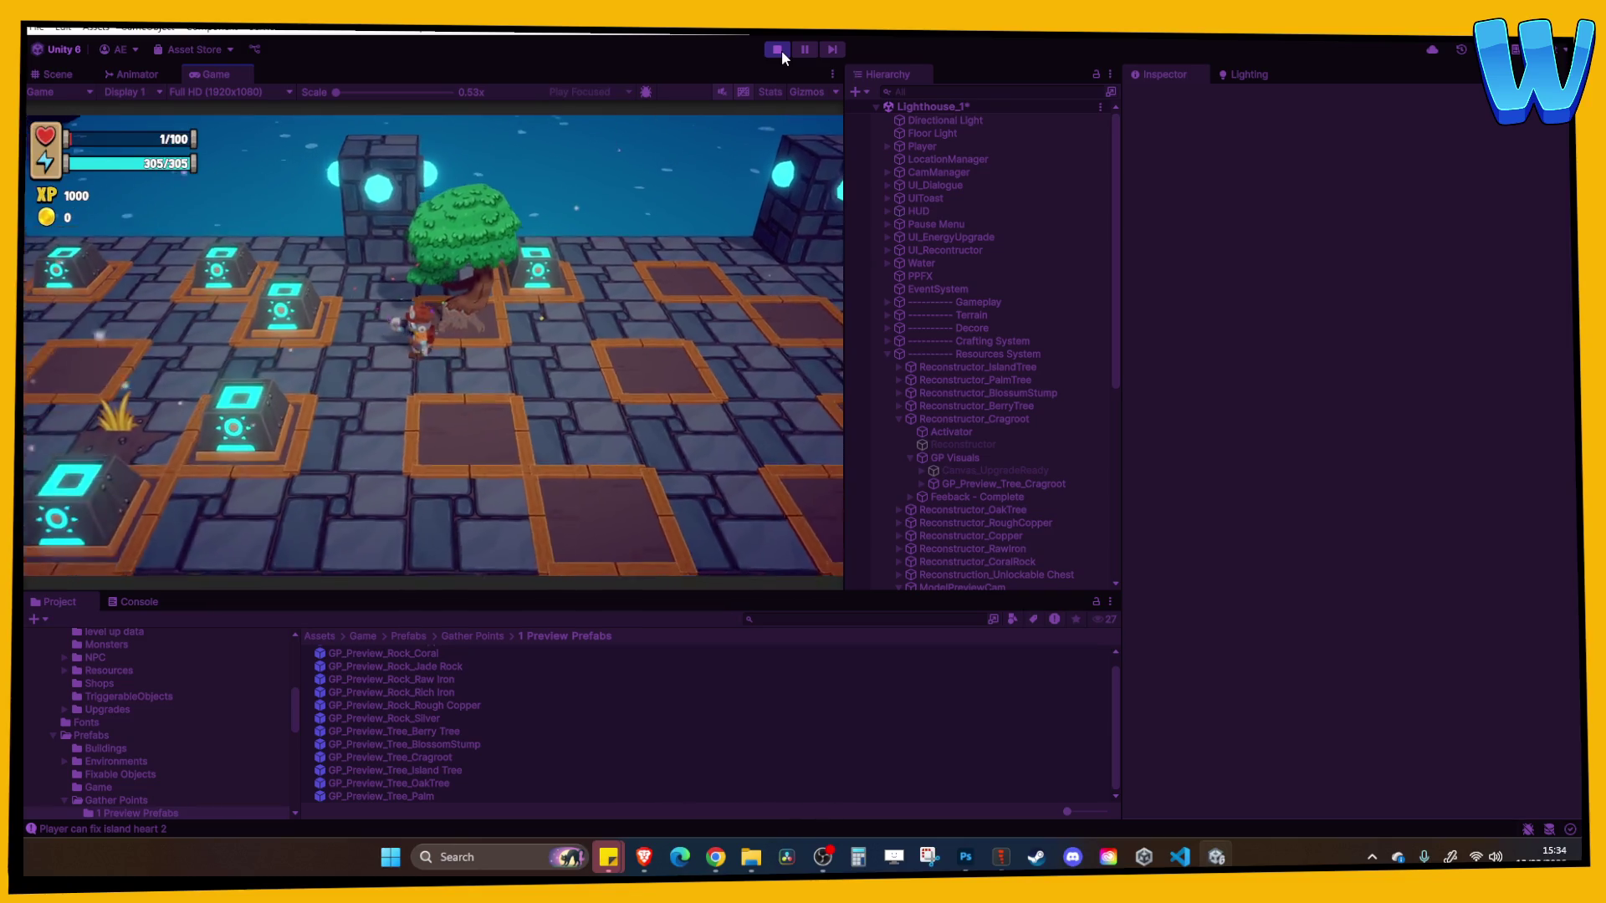
Reconstruct the Berry Tree, view its info card preview, and stop the playtest
{"action": "key", "text": "e"}
{"action": "key", "text": "space"}
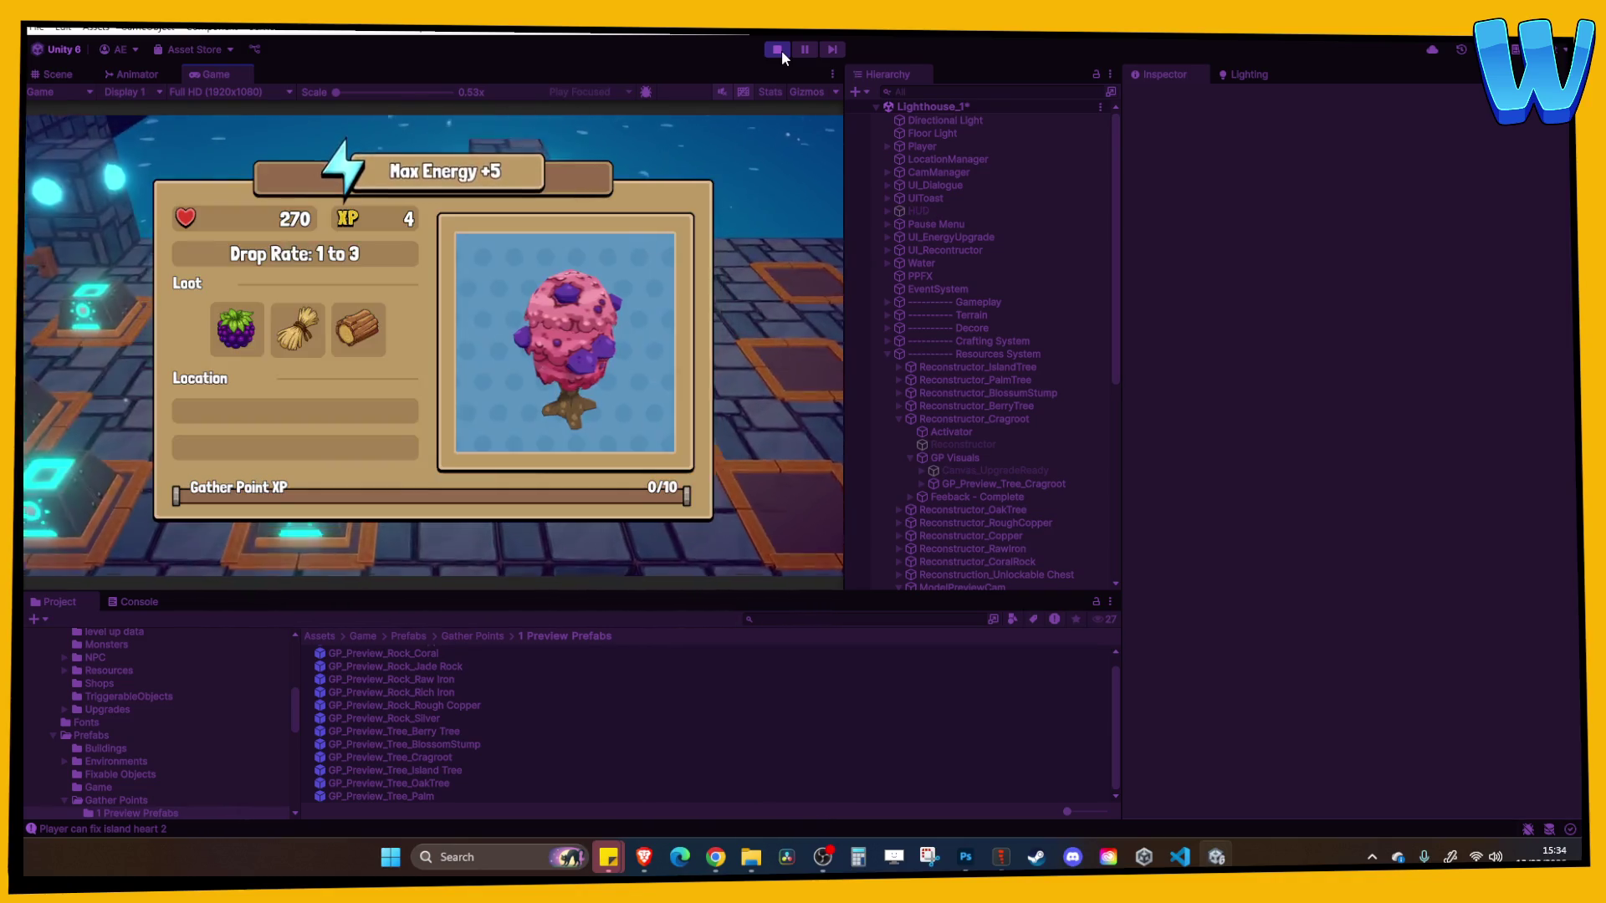
{"action": "key", "text": "space"}
{"action": "key", "text": "space"}
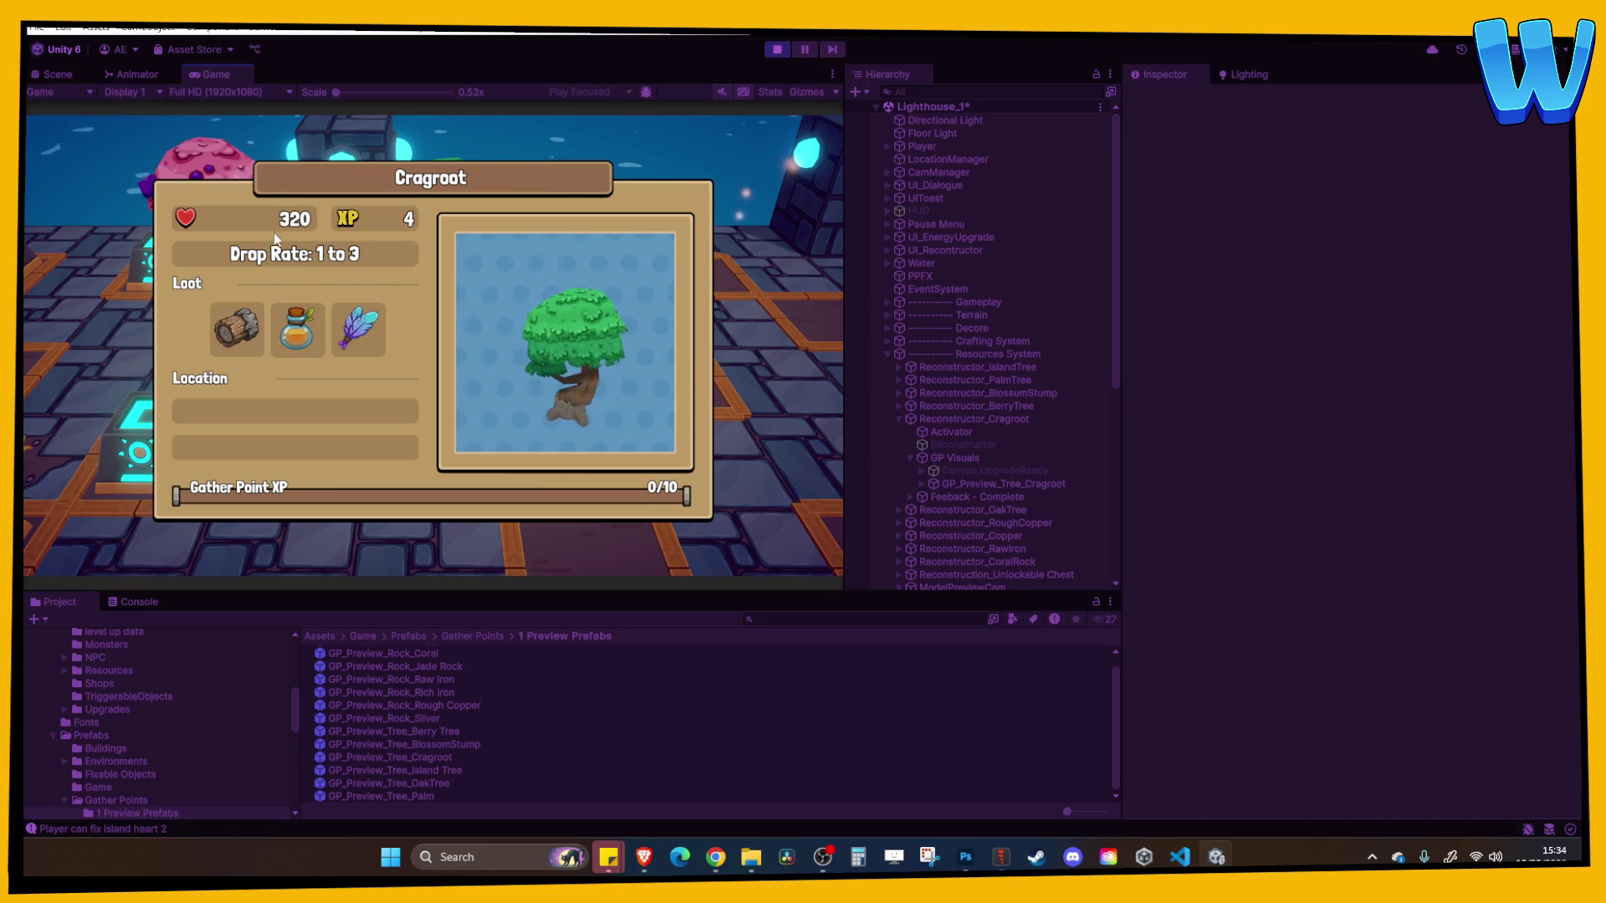
{"action": "left_click", "coordinate": [775, 51]}
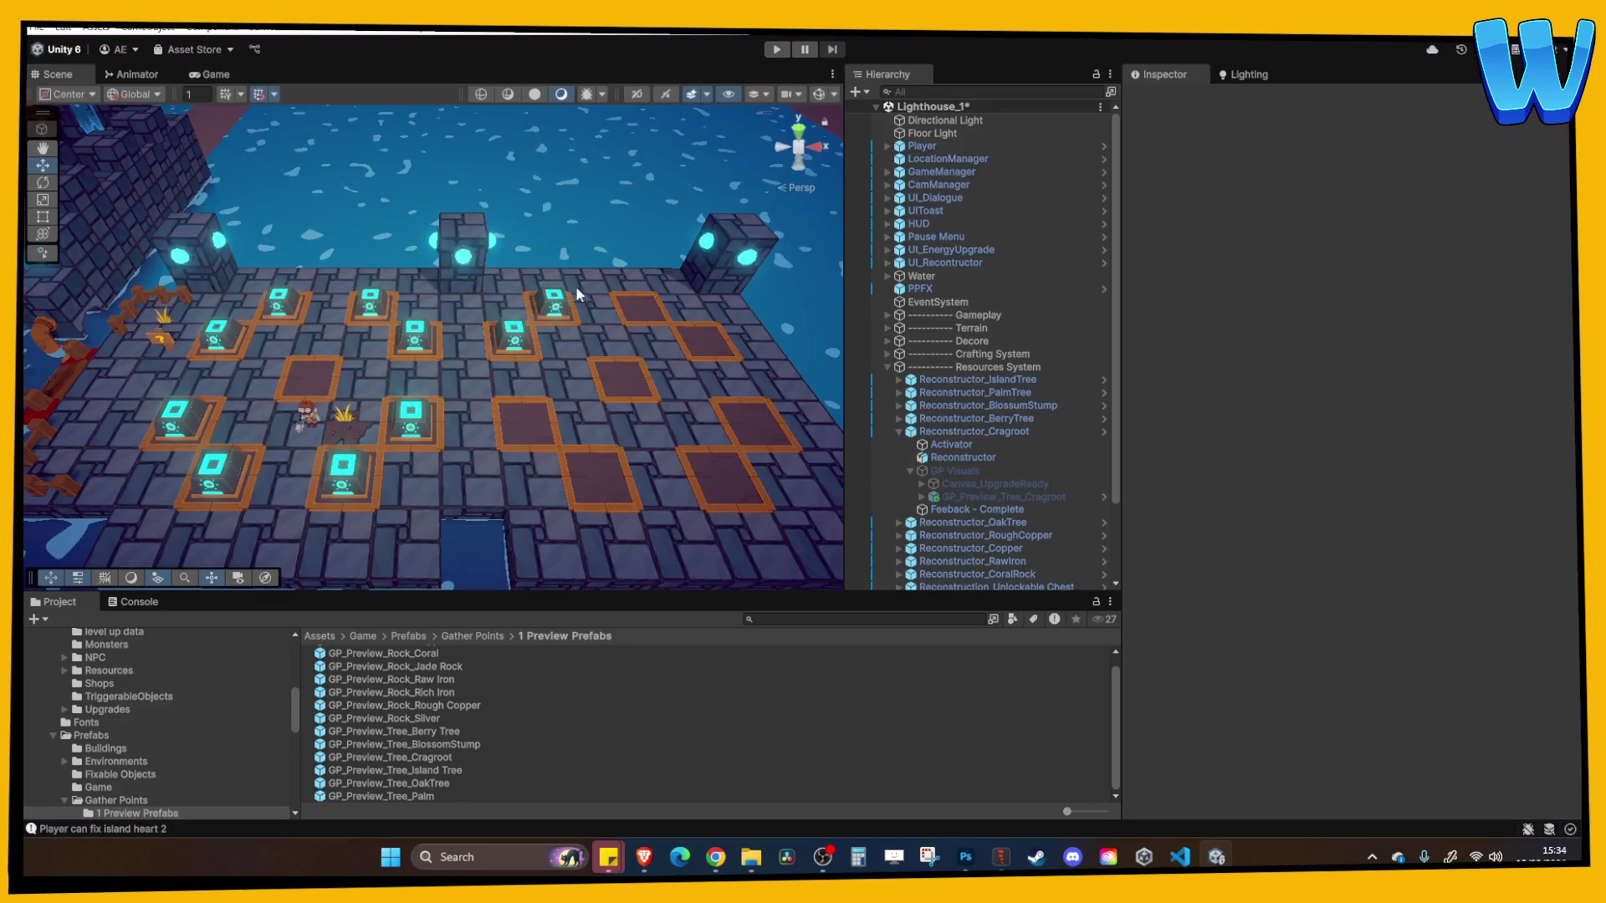
Confirm Reconstructor_OakTree's Activator links to GatherPointData_Tree_OakTree
{"action": "left_click", "coordinate": [558, 295]}
{"action": "left_click", "coordinate": [940, 446]}
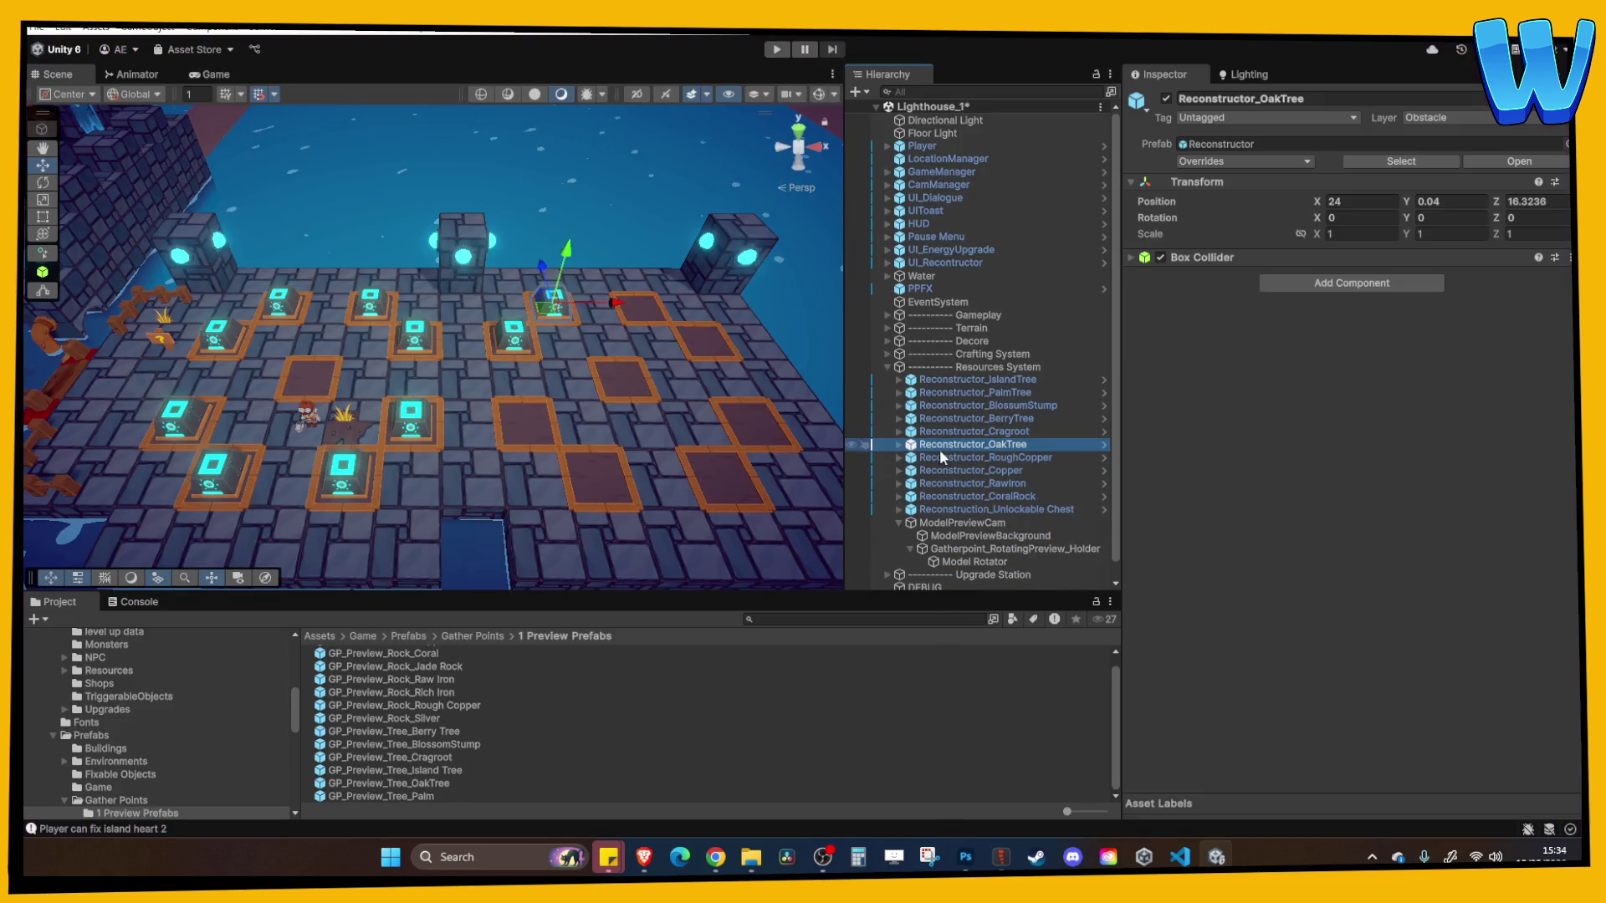
{"action": "left_click", "coordinate": [899, 445]}
{"action": "left_click", "coordinate": [952, 457]}
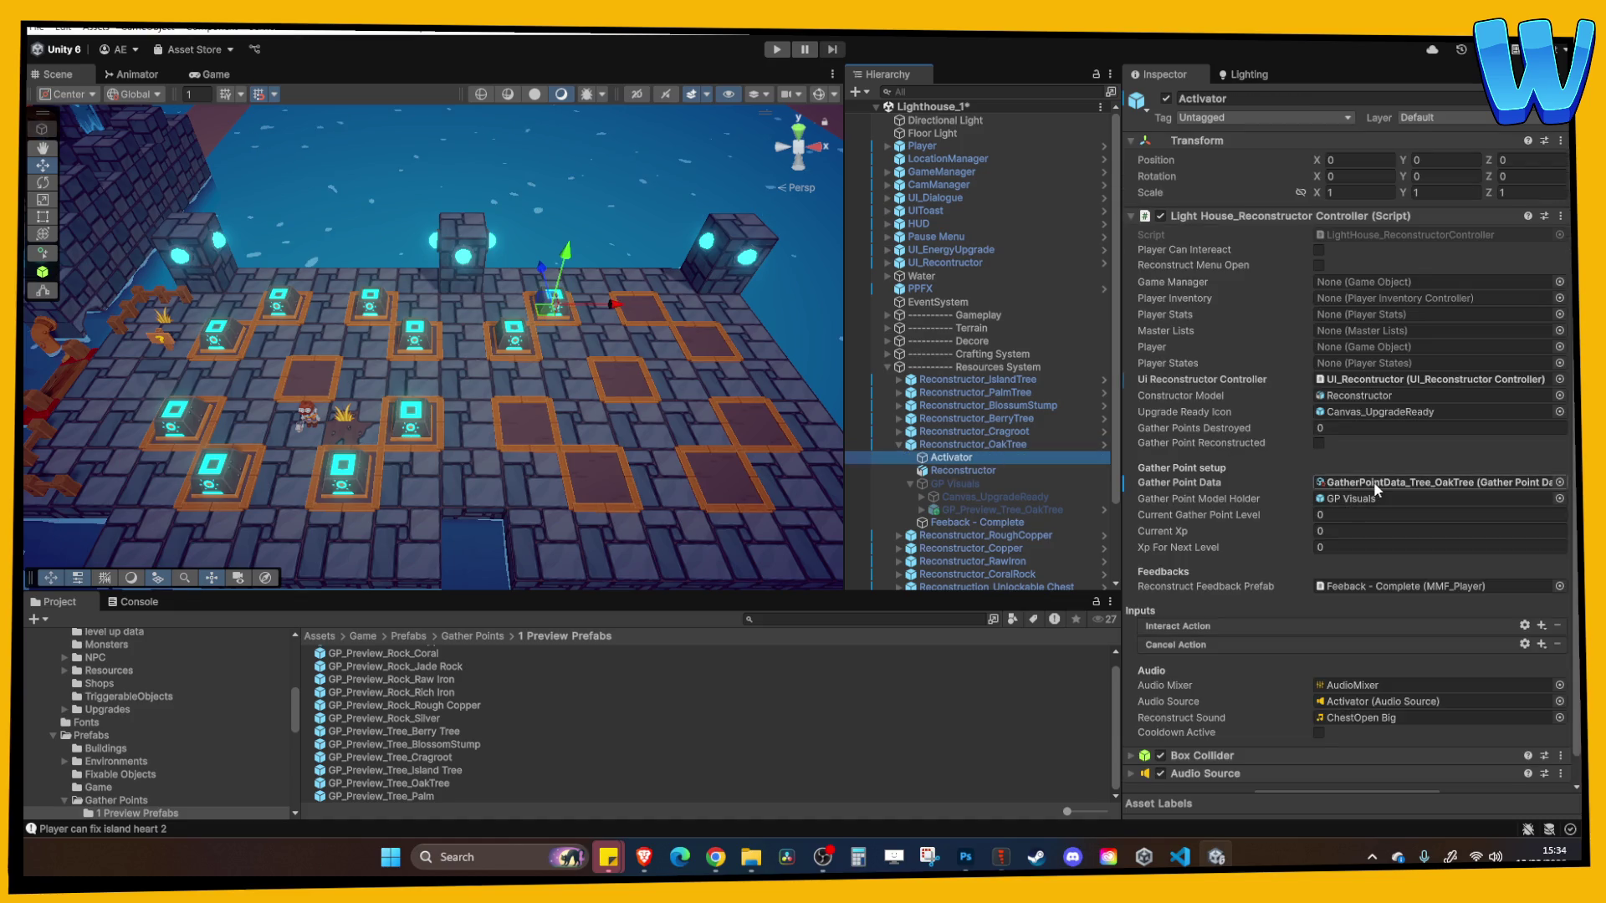
{"action": "left_click", "coordinate": [1373, 482]}
{"action": "left_click_drag", "start_coordinate": [697, 463], "coordinate": [600, 441]}
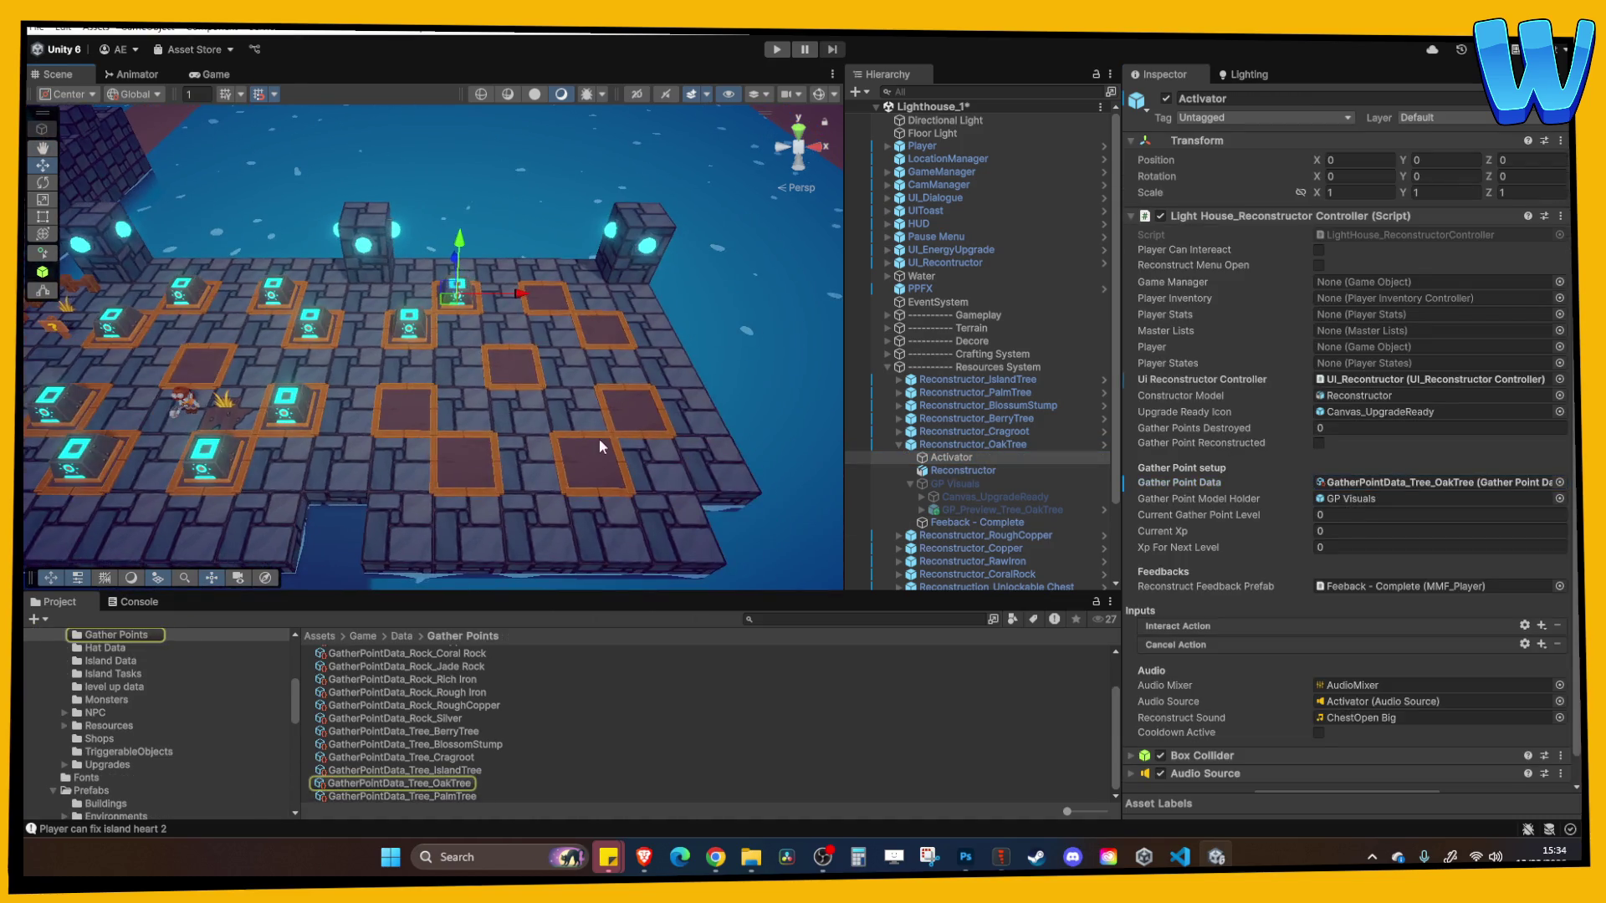
Playtest the Oak Tree reconstruct menu needing x5 Oak Log, Acorn and Fibres, then stop
{"action": "left_click", "coordinate": [787, 51]}
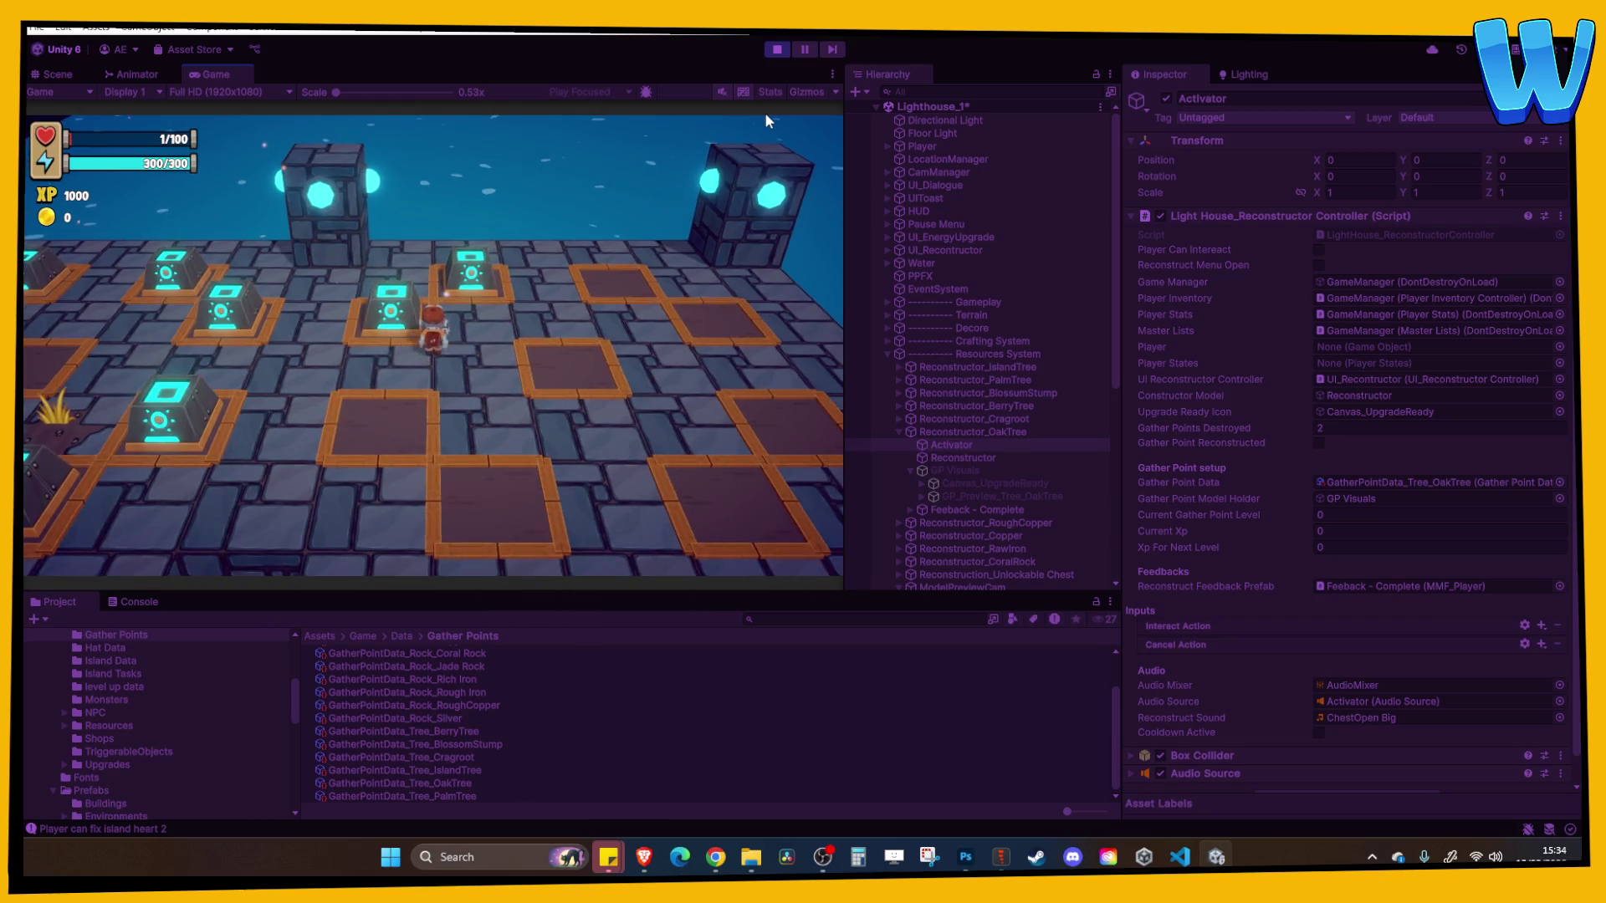
{"action": "key", "text": "e"}
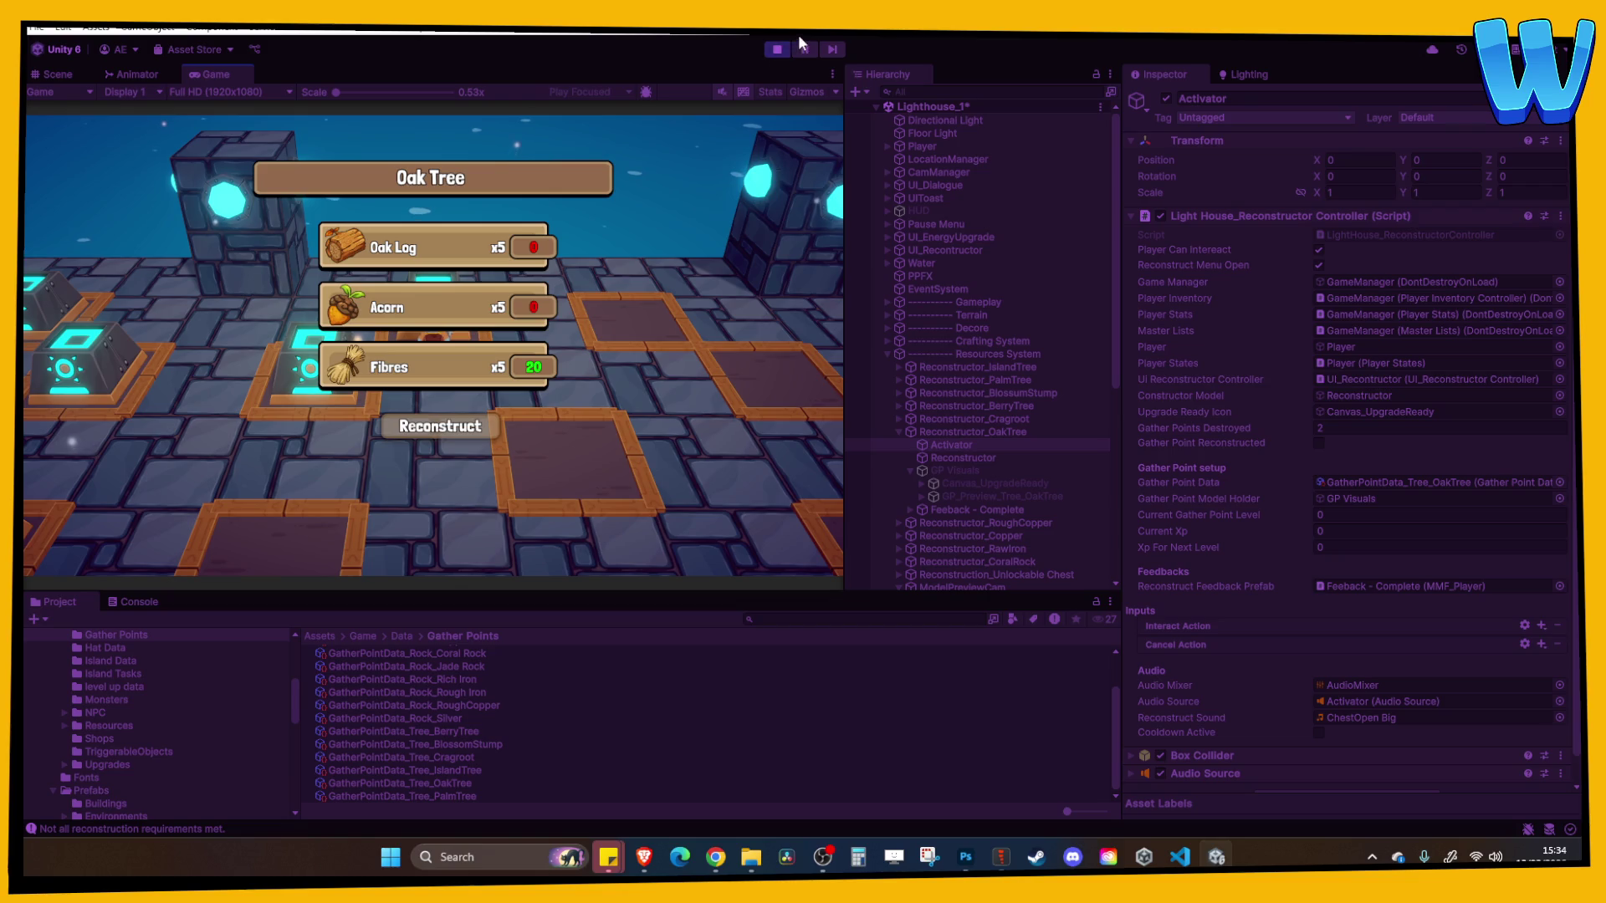
{"action": "left_click", "coordinate": [777, 50]}
{"action": "left_click", "coordinate": [941, 172]}
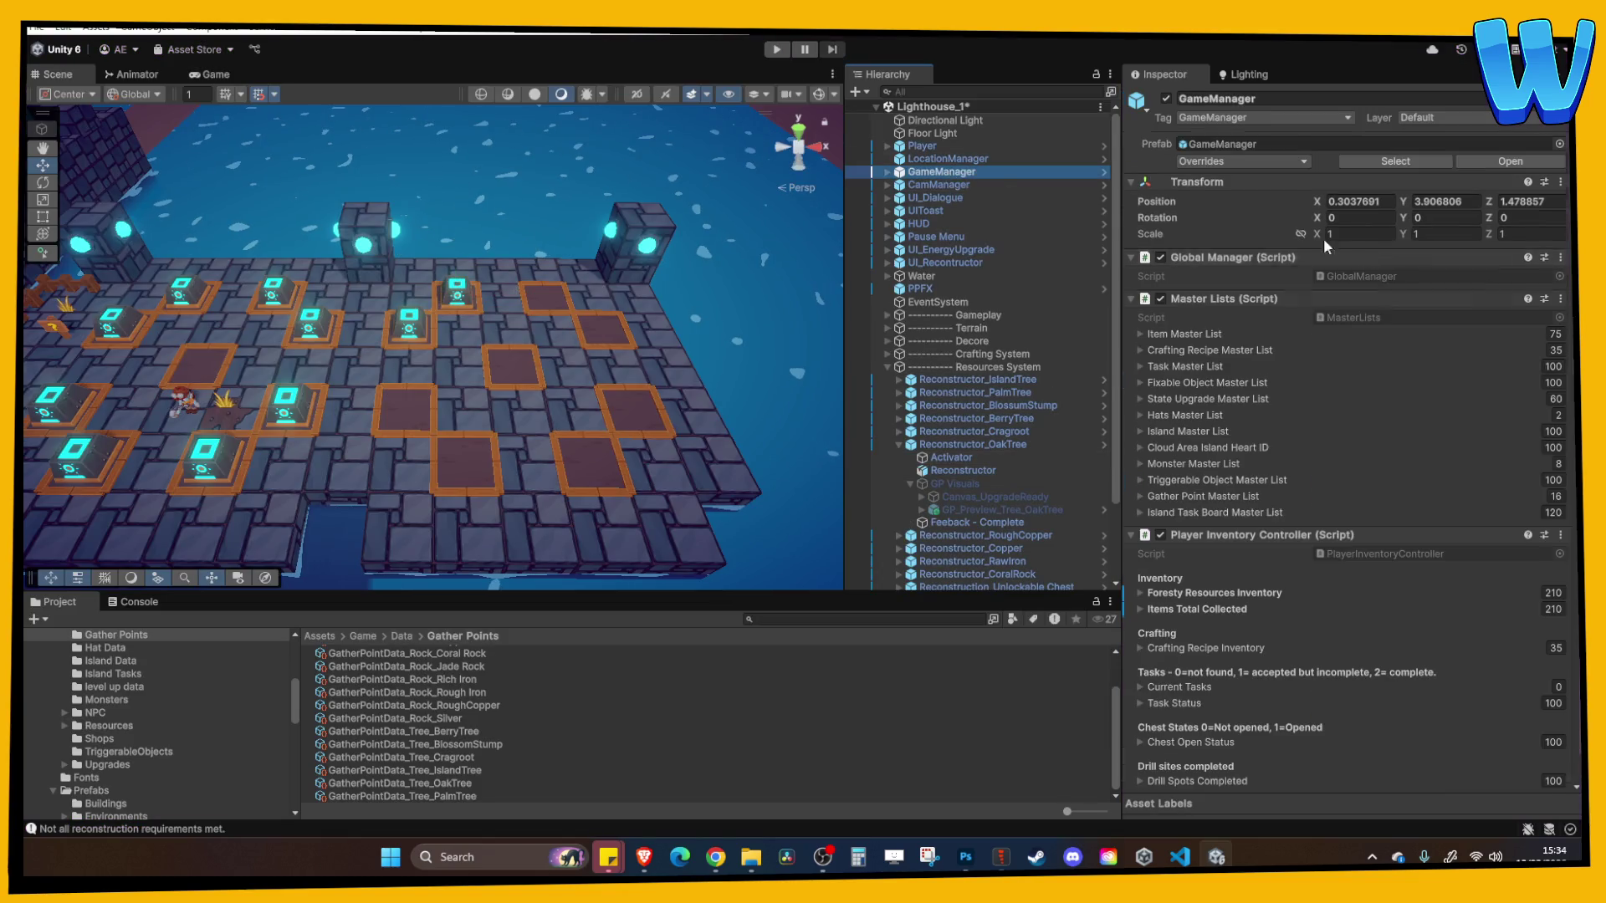
Review the GameManager's Item Master List entries
{"action": "left_click", "coordinate": [1207, 339]}
{"action": "scroll", "coordinate": [1306, 541], "scroll_direction": "down", "scroll_amount": 5}
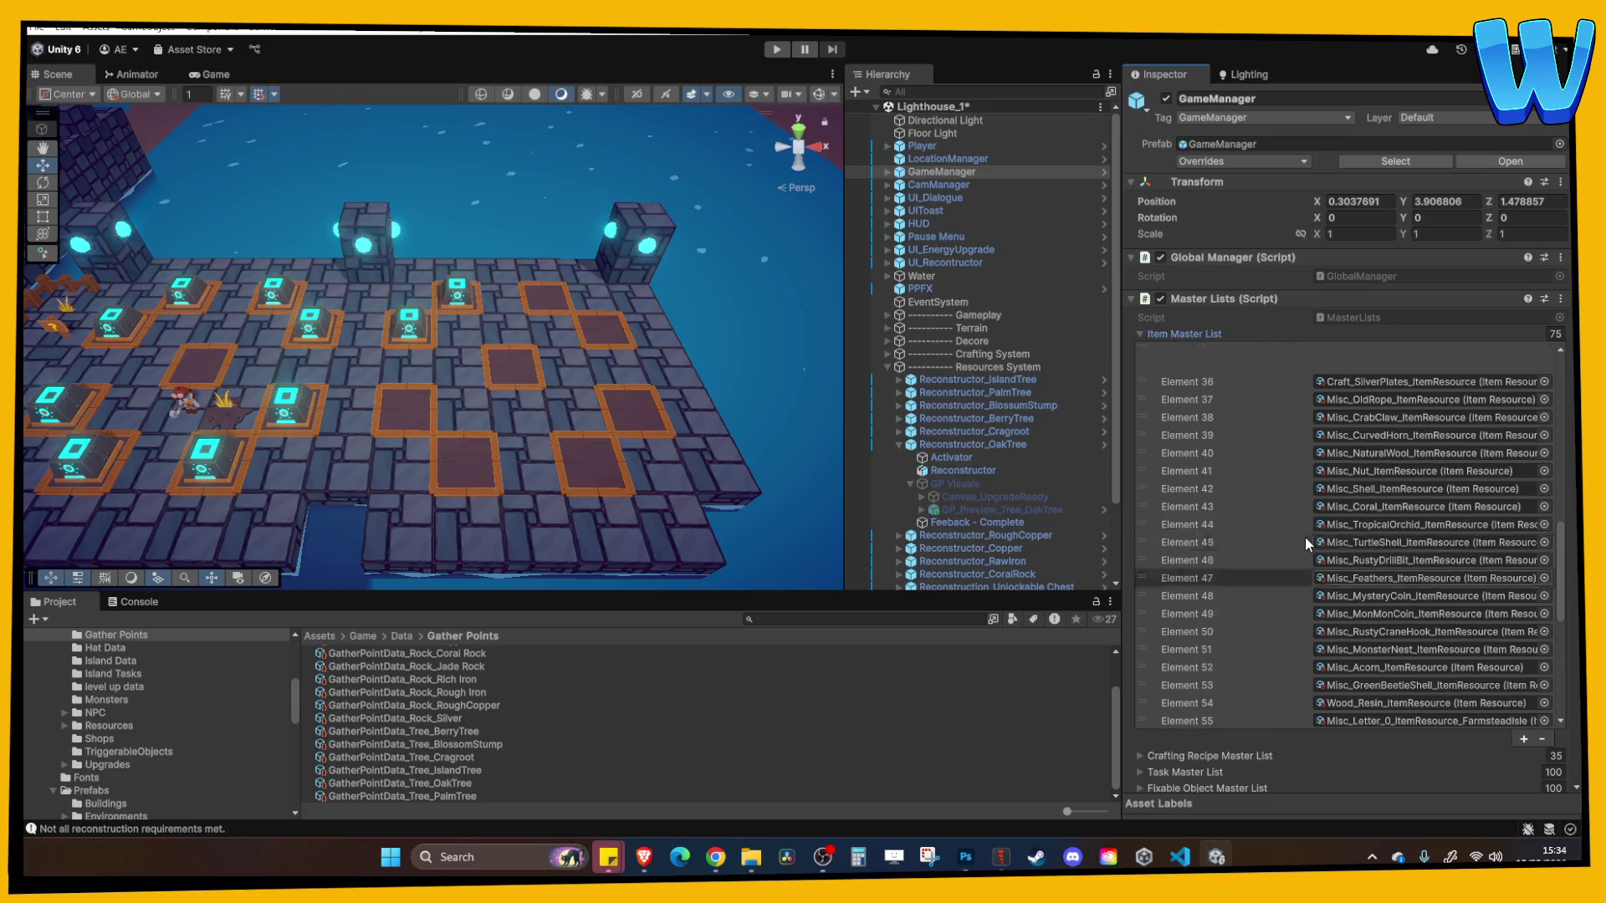
{"action": "scroll", "coordinate": [1286, 473], "scroll_direction": "up", "scroll_amount": 5}
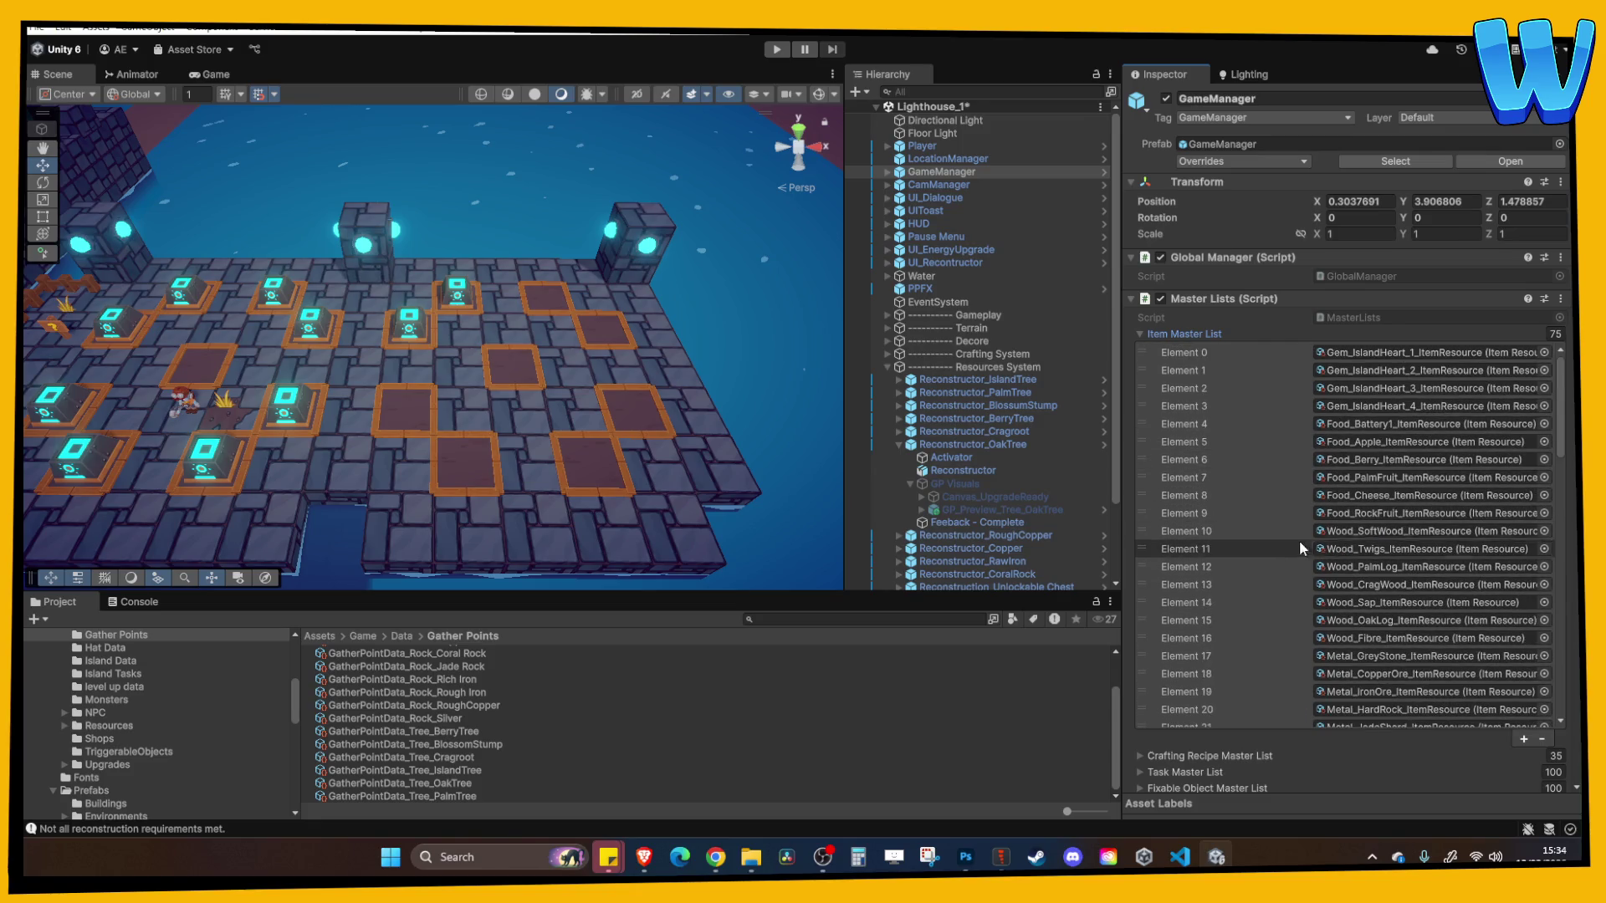
{"action": "scroll", "coordinate": [1219, 600], "scroll_direction": "down", "scroll_amount": 15}
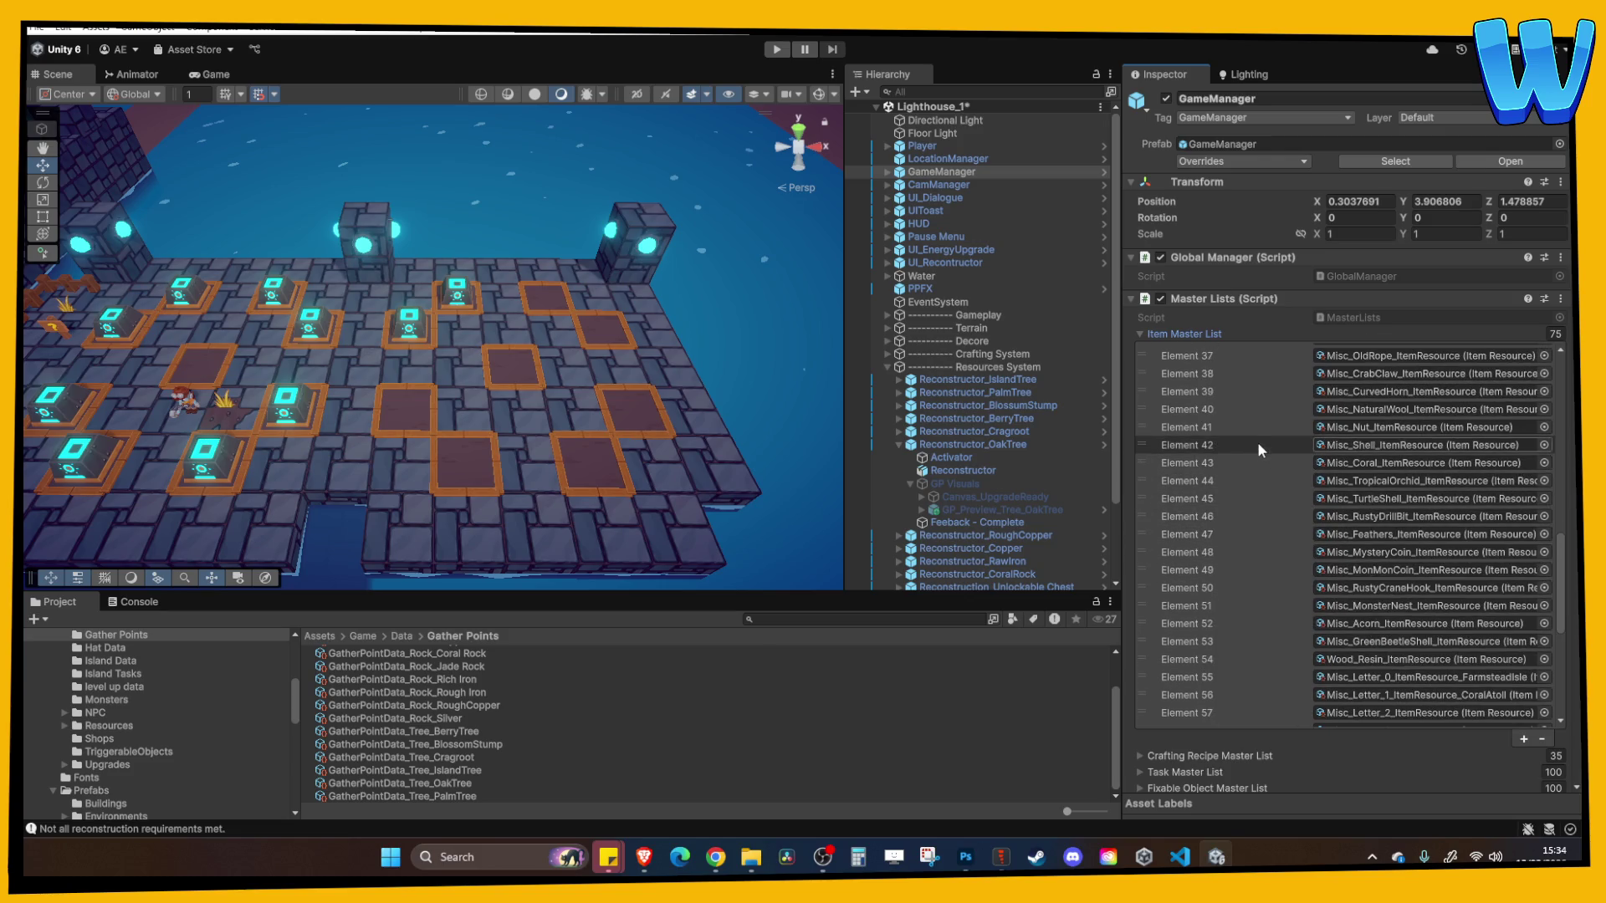
{"action": "scroll", "coordinate": [1256, 439], "scroll_direction": "up", "scroll_amount": 3}
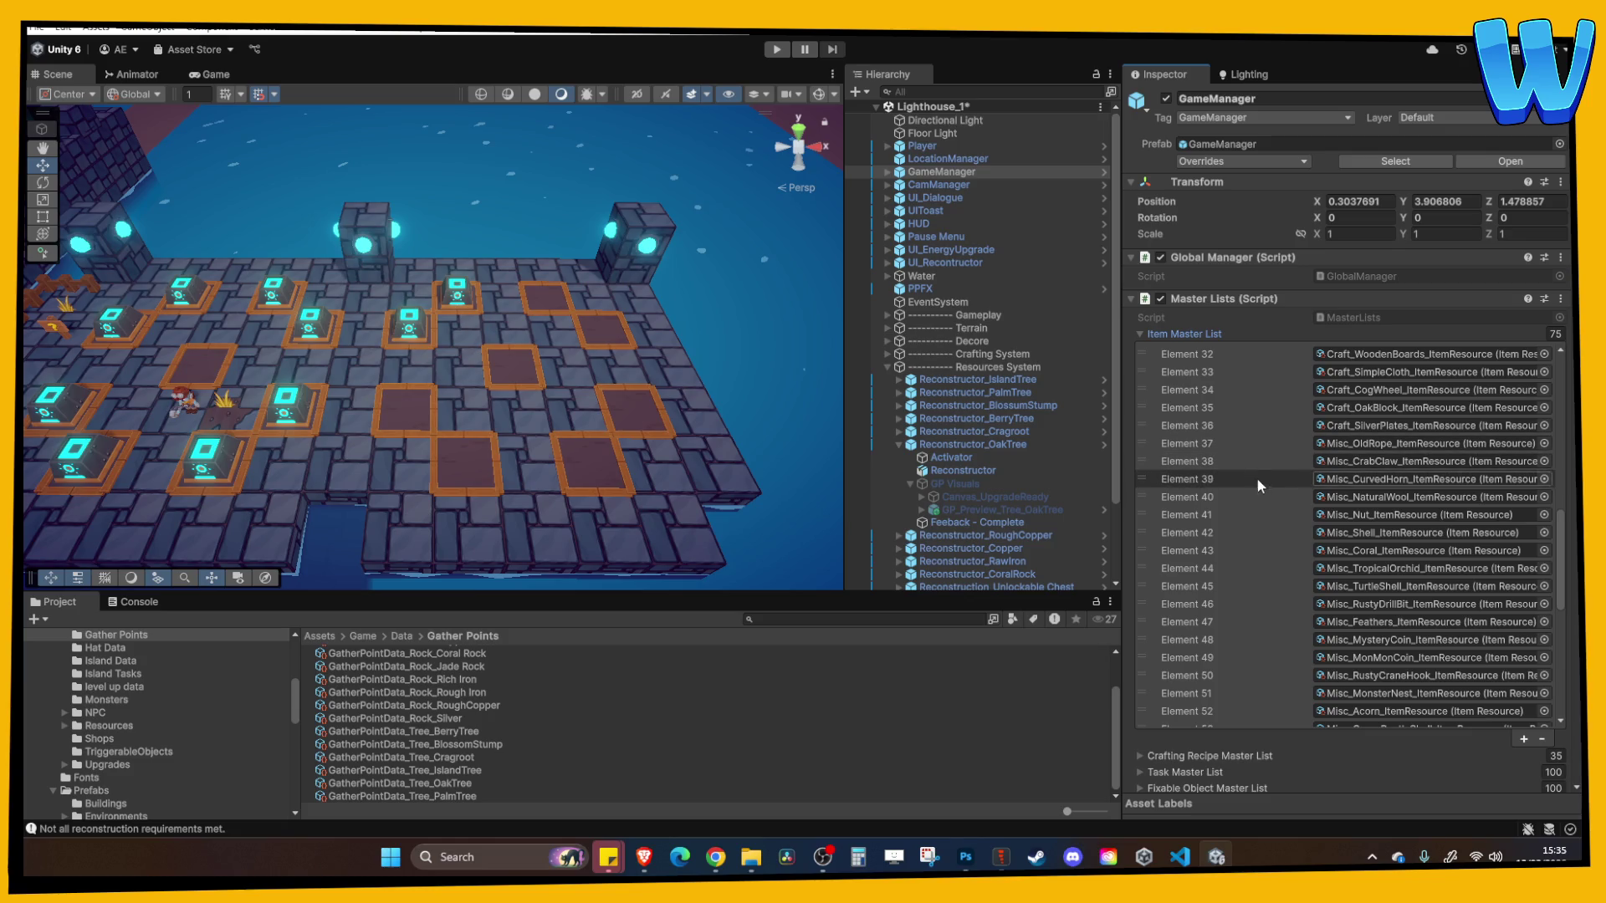
{"action": "scroll", "coordinate": [1260, 519], "scroll_direction": "down", "scroll_amount": 3}
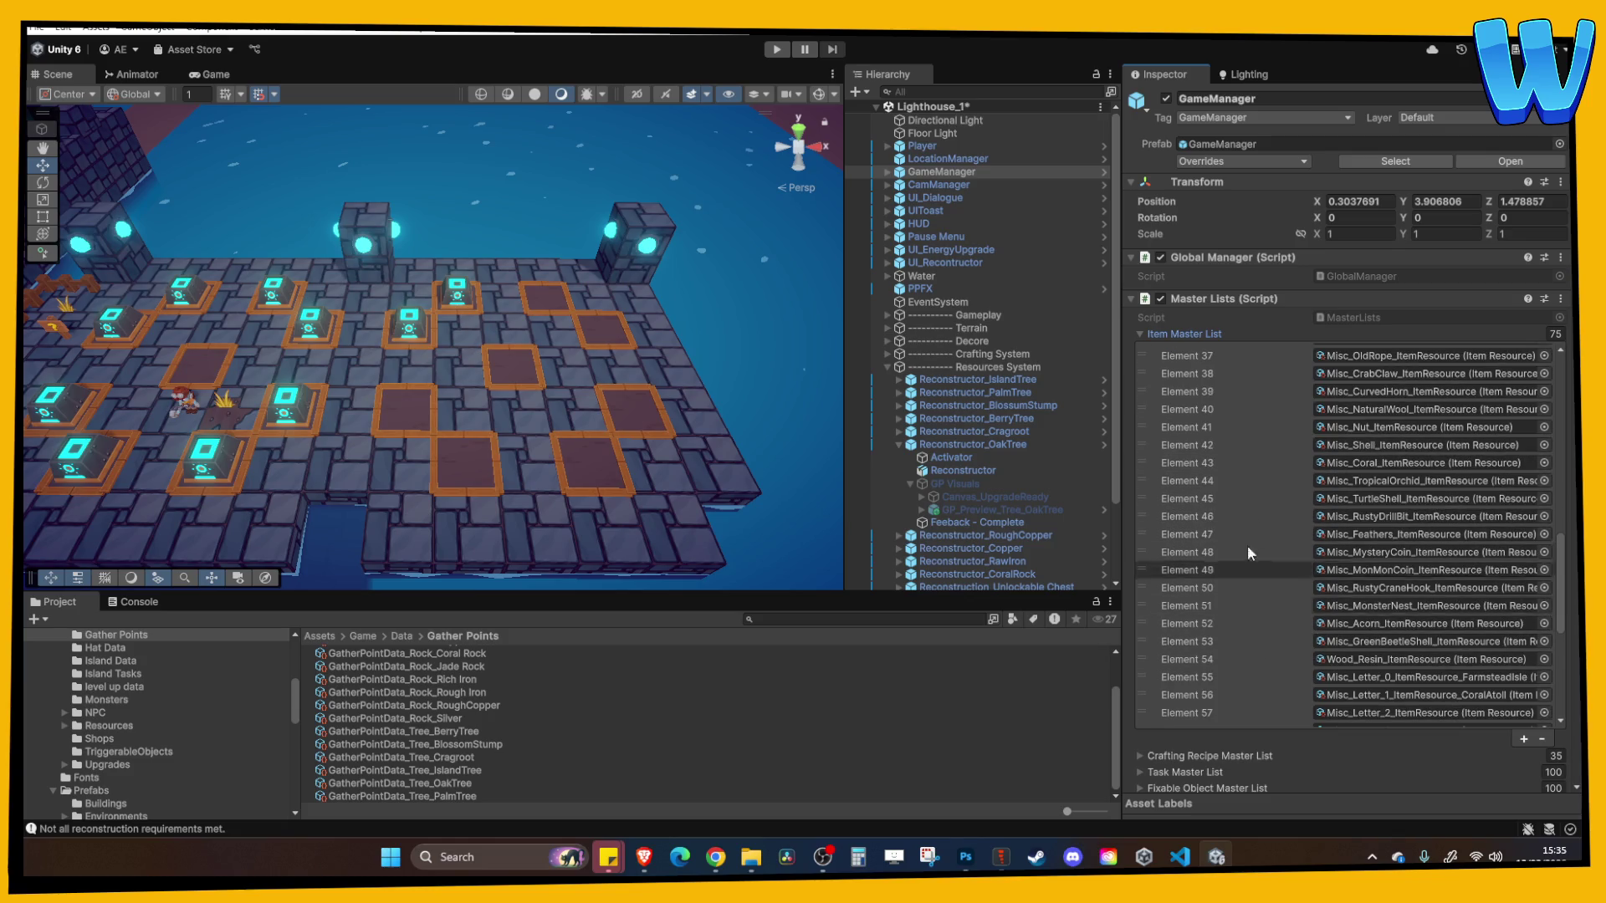
{"action": "left_click", "coordinate": [1193, 340]}
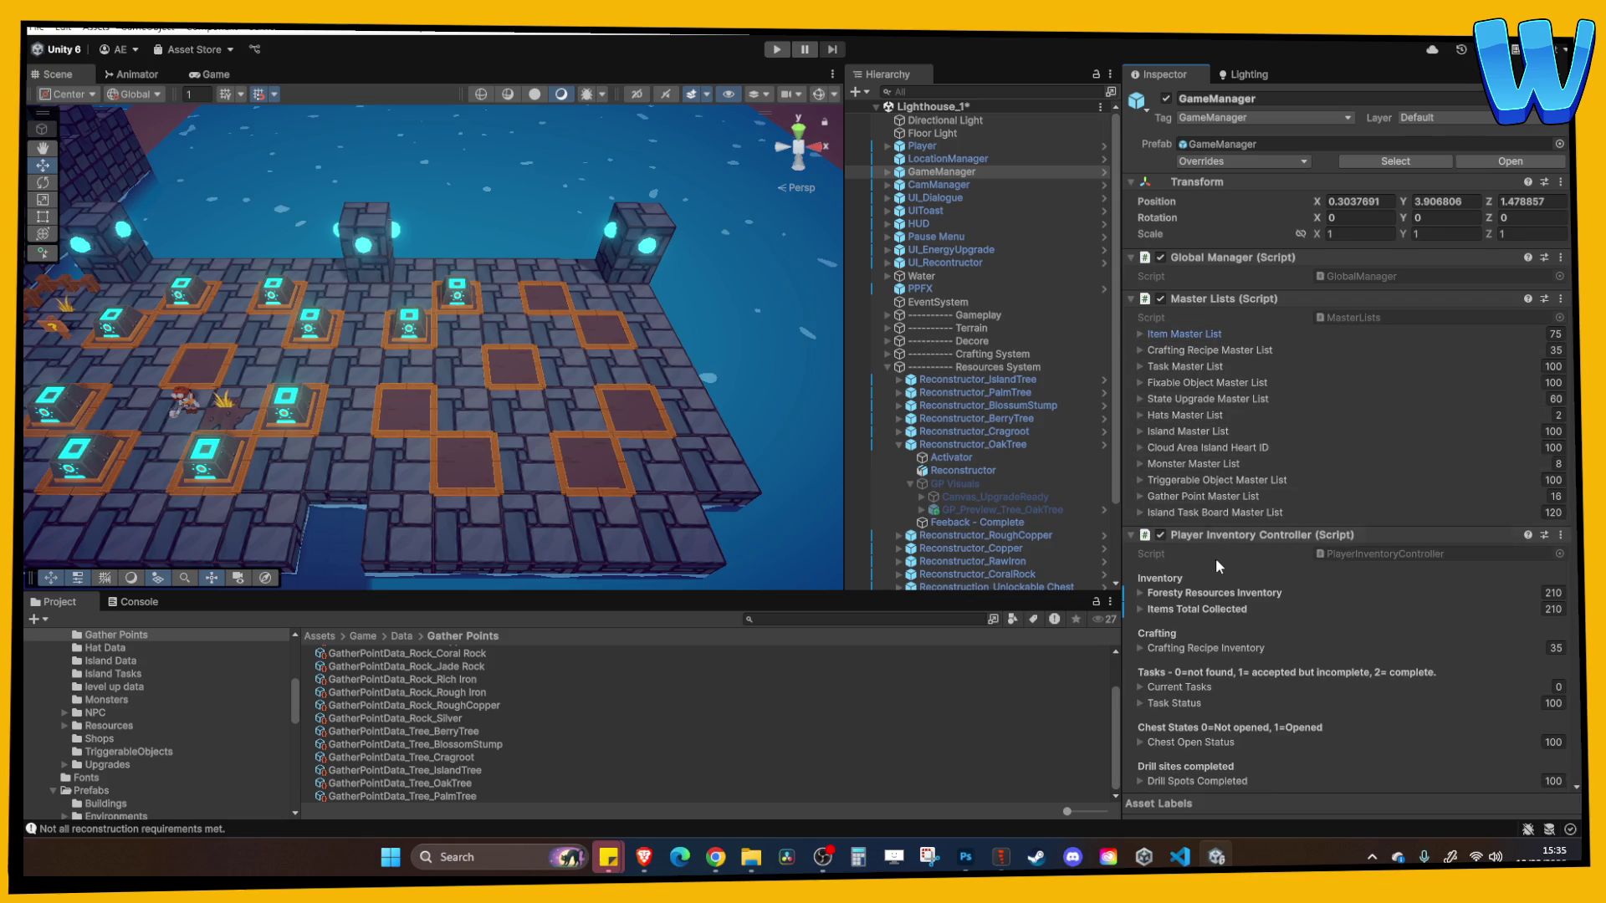
Set Foresty Resources Inventory Element 15 to 20 Oak Logs and start a playtest
{"action": "scroll", "coordinate": [1216, 502], "scroll_direction": "down", "scroll_amount": 3}
{"action": "left_click", "coordinate": [1214, 462]}
{"action": "scroll", "coordinate": [1311, 548], "scroll_direction": "down", "scroll_amount": 15}
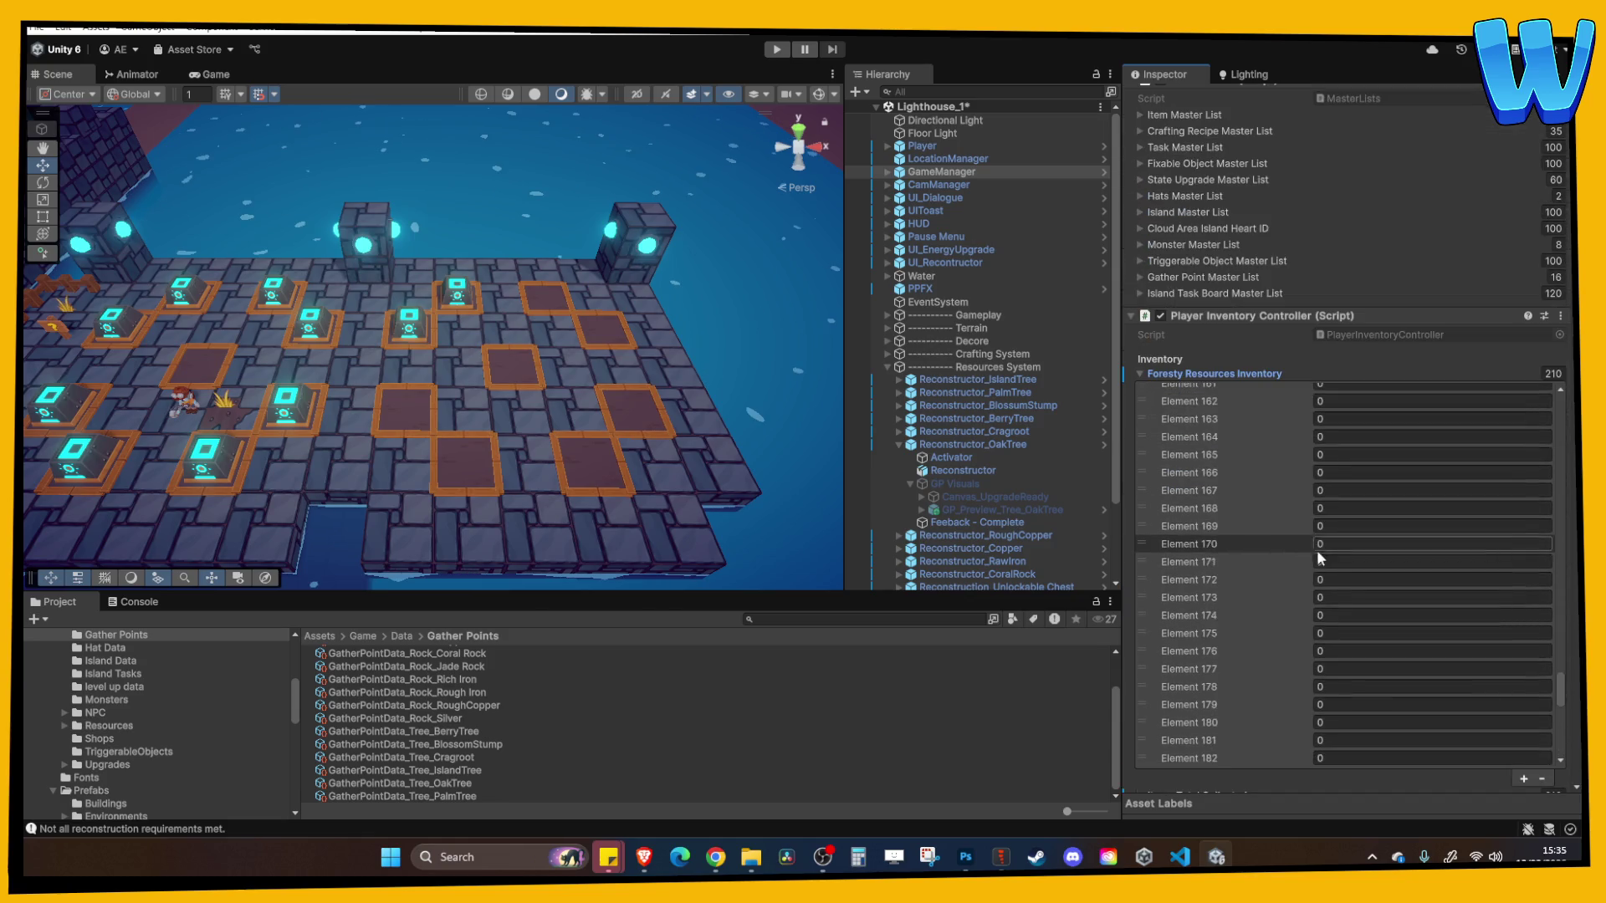
{"action": "scroll", "coordinate": [1366, 562], "scroll_direction": "up", "scroll_amount": 20}
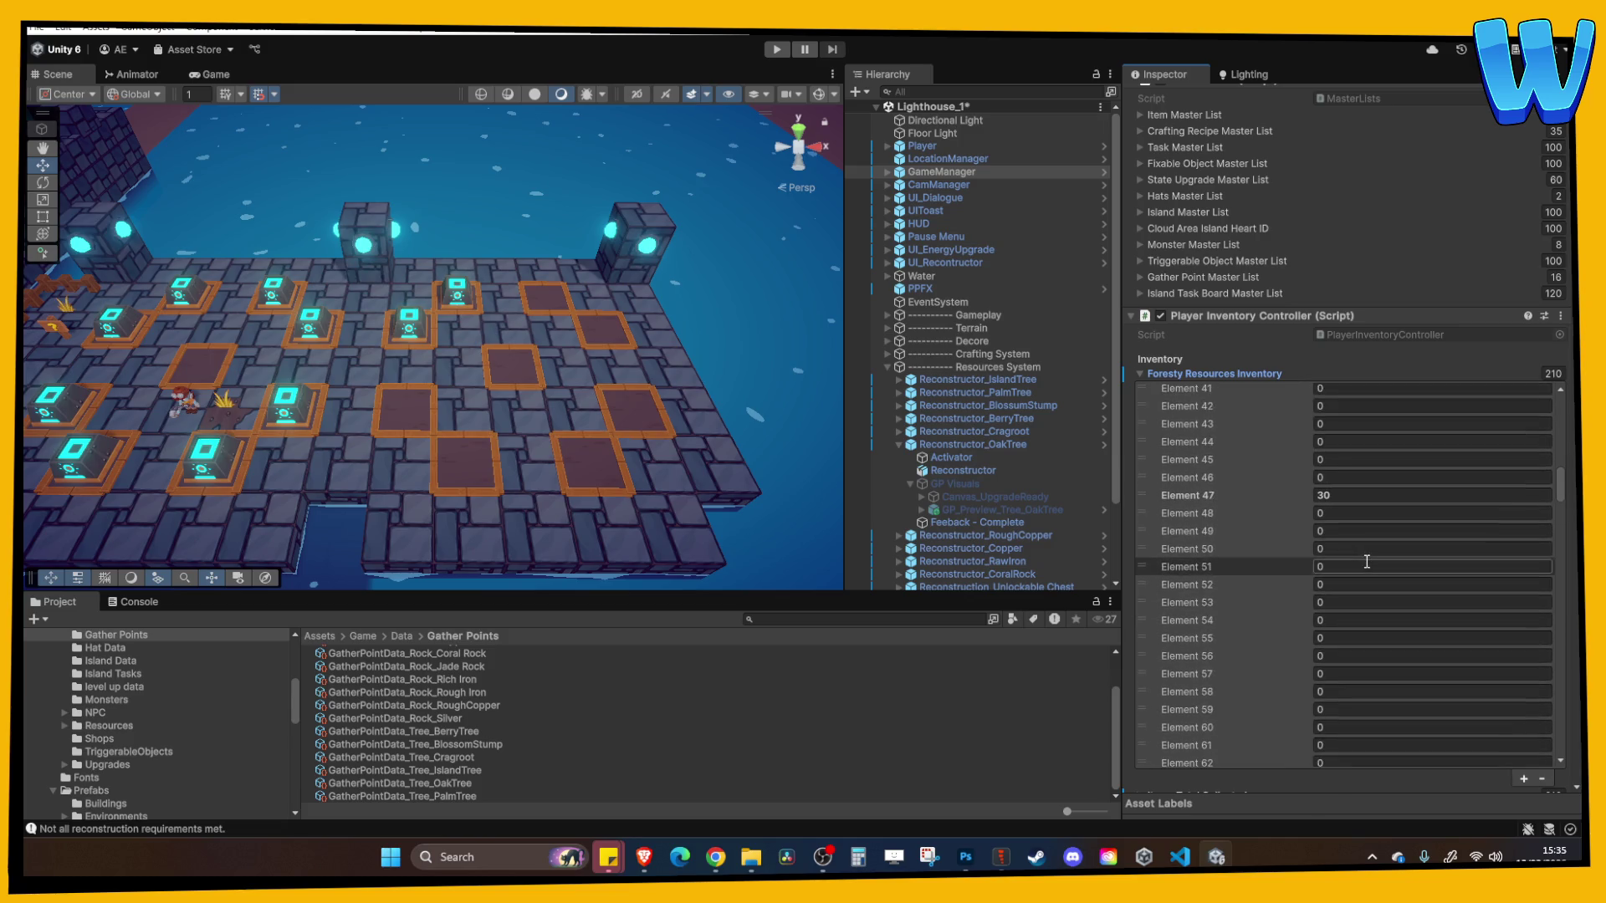
{"action": "scroll", "coordinate": [1365, 562], "scroll_direction": "down", "scroll_amount": 2}
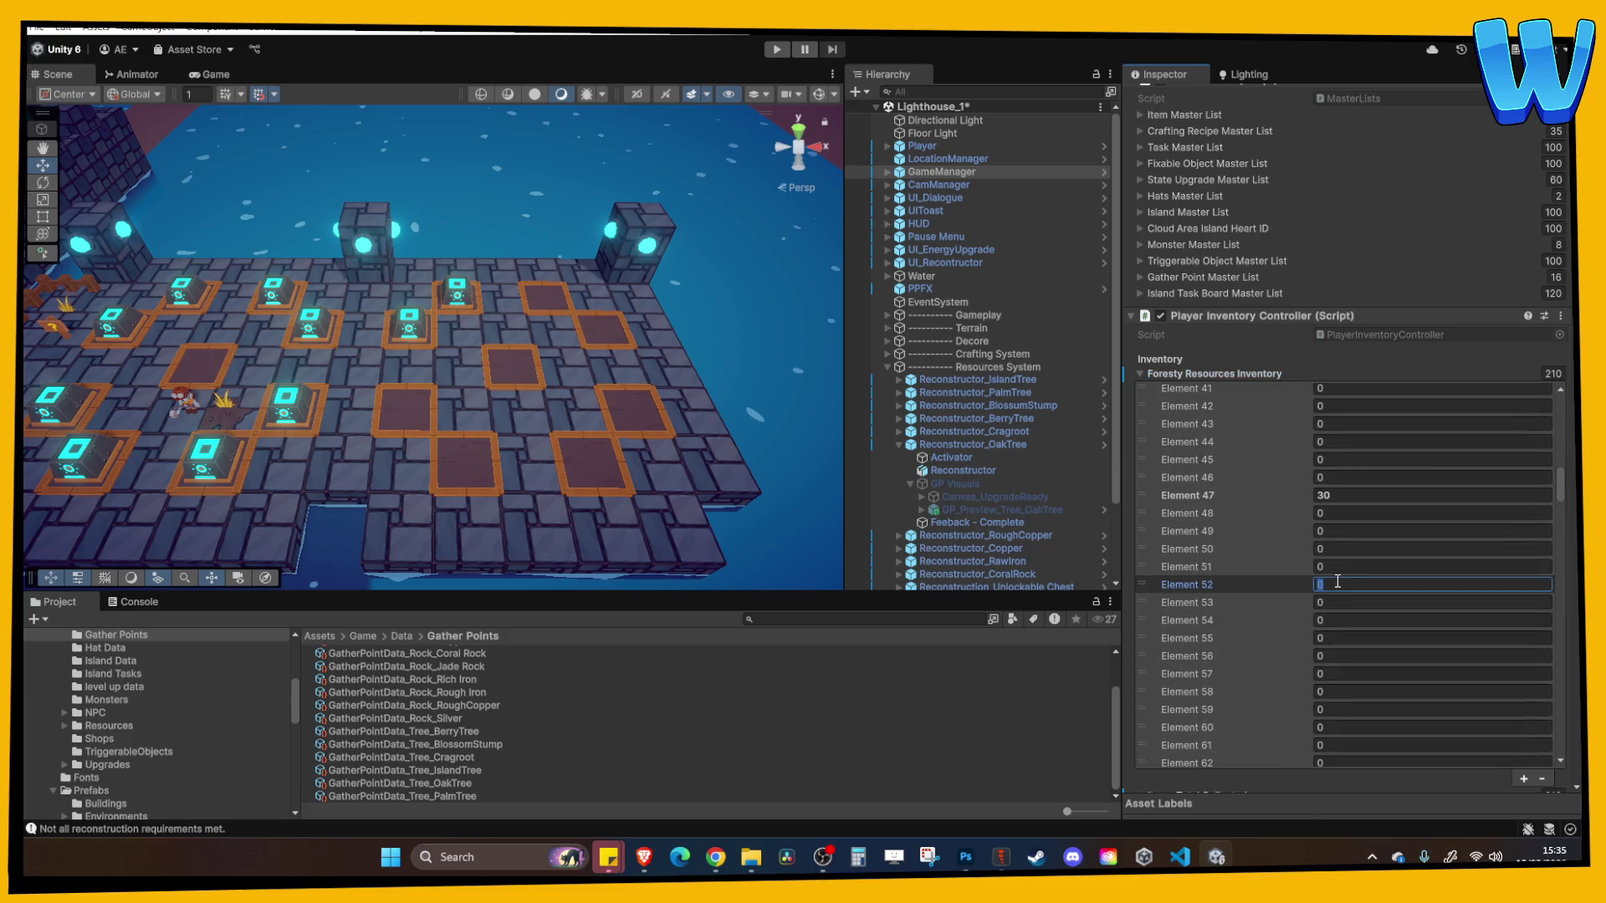
{"action": "scroll", "coordinate": [1337, 581], "scroll_direction": "up", "scroll_amount": 8}
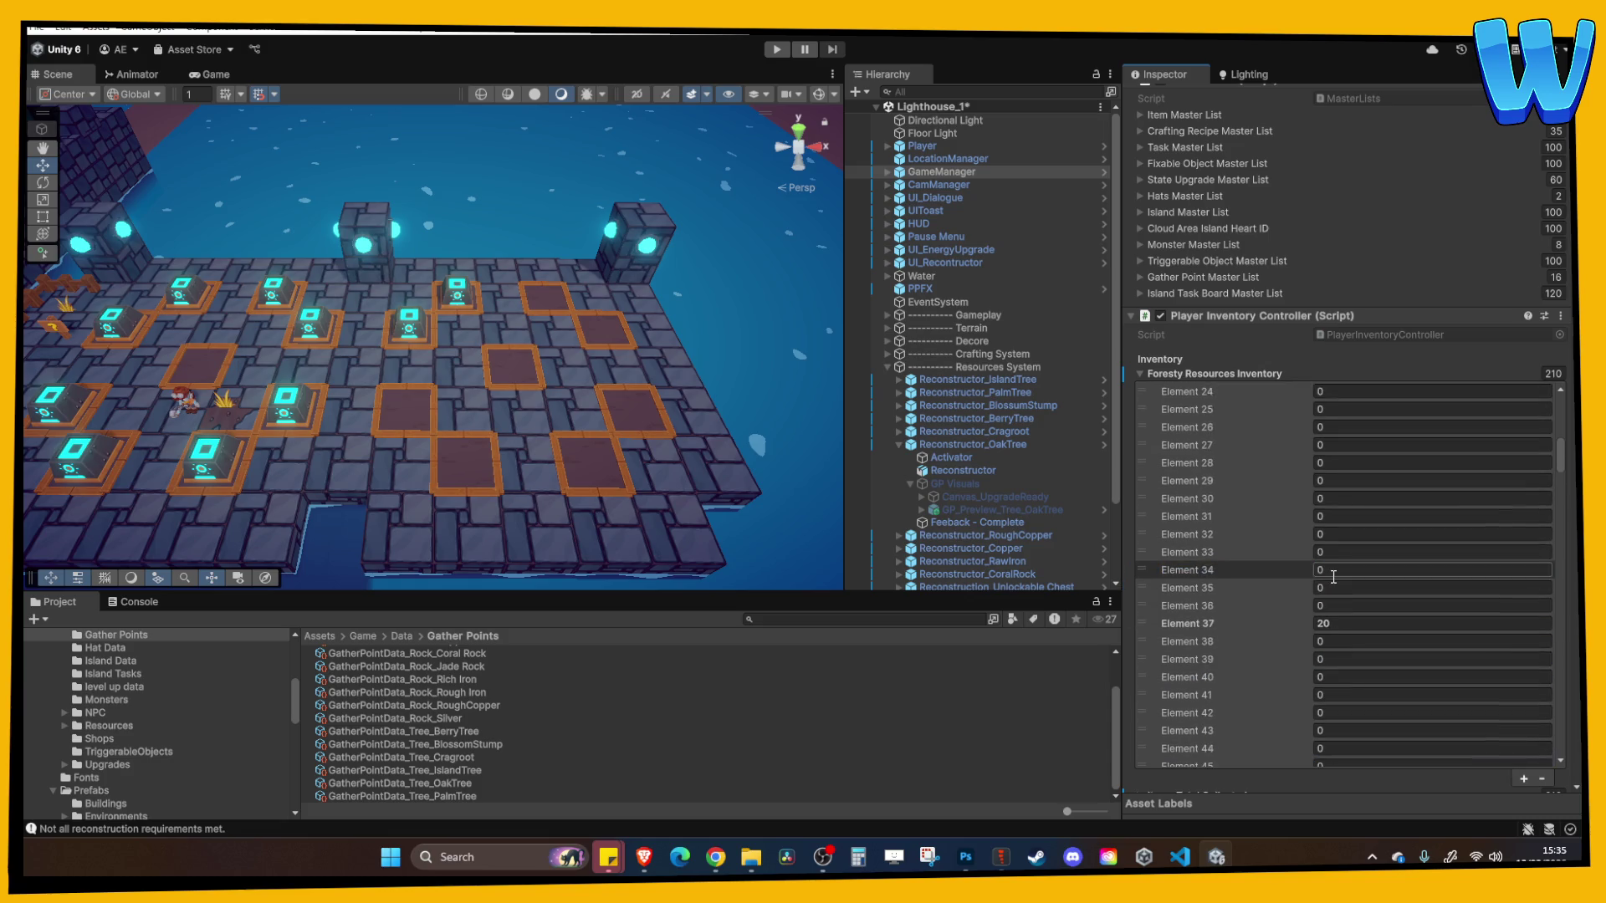
{"action": "left_click", "coordinate": [1327, 494]}
{"action": "type", "text": "20"}
{"action": "key", "text": "Return"}
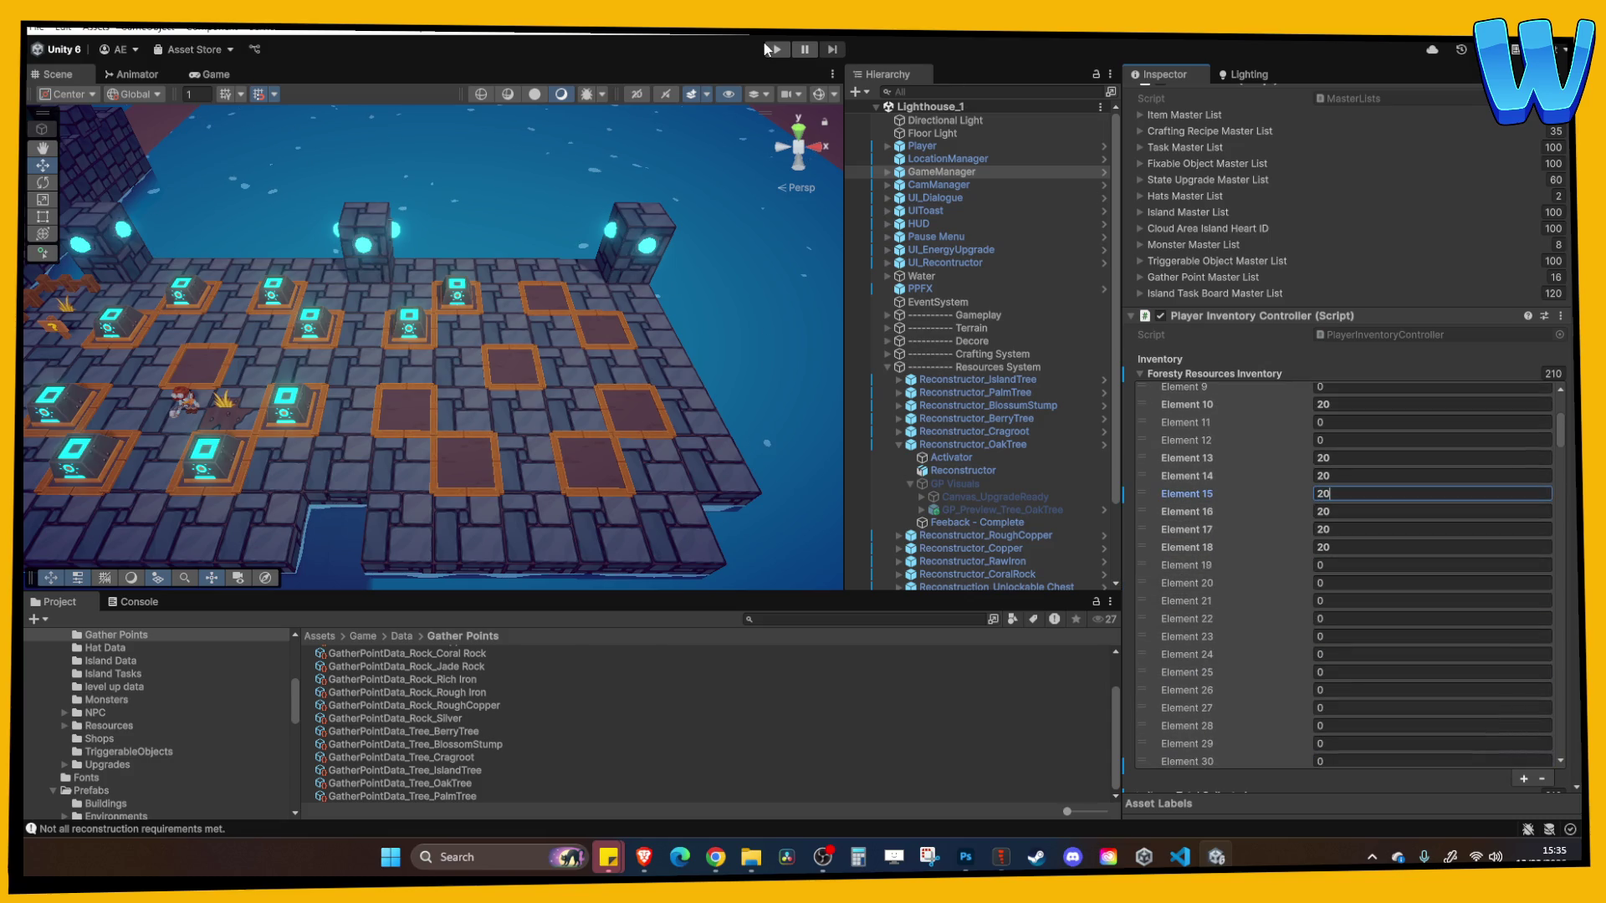
{"action": "left_click", "coordinate": [777, 50]}
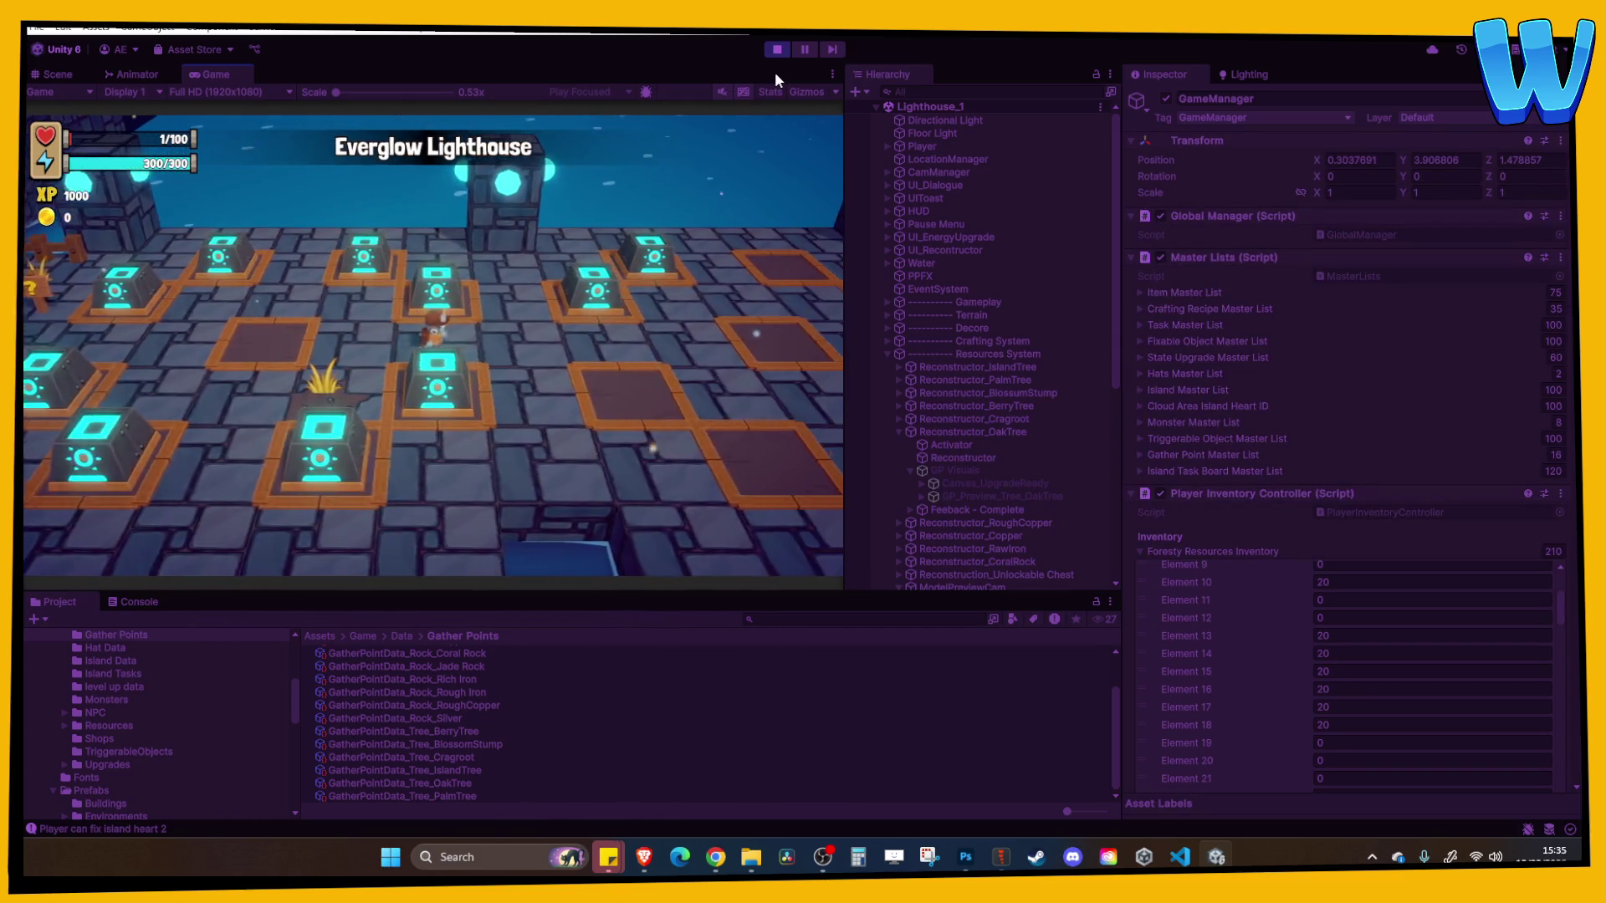
Reconstruct Cragroot and Oak Tree, check Coral Rock's panel (Coral x5, Shell x10, Kelp x5), then stop
{"action": "key", "text": "e"}
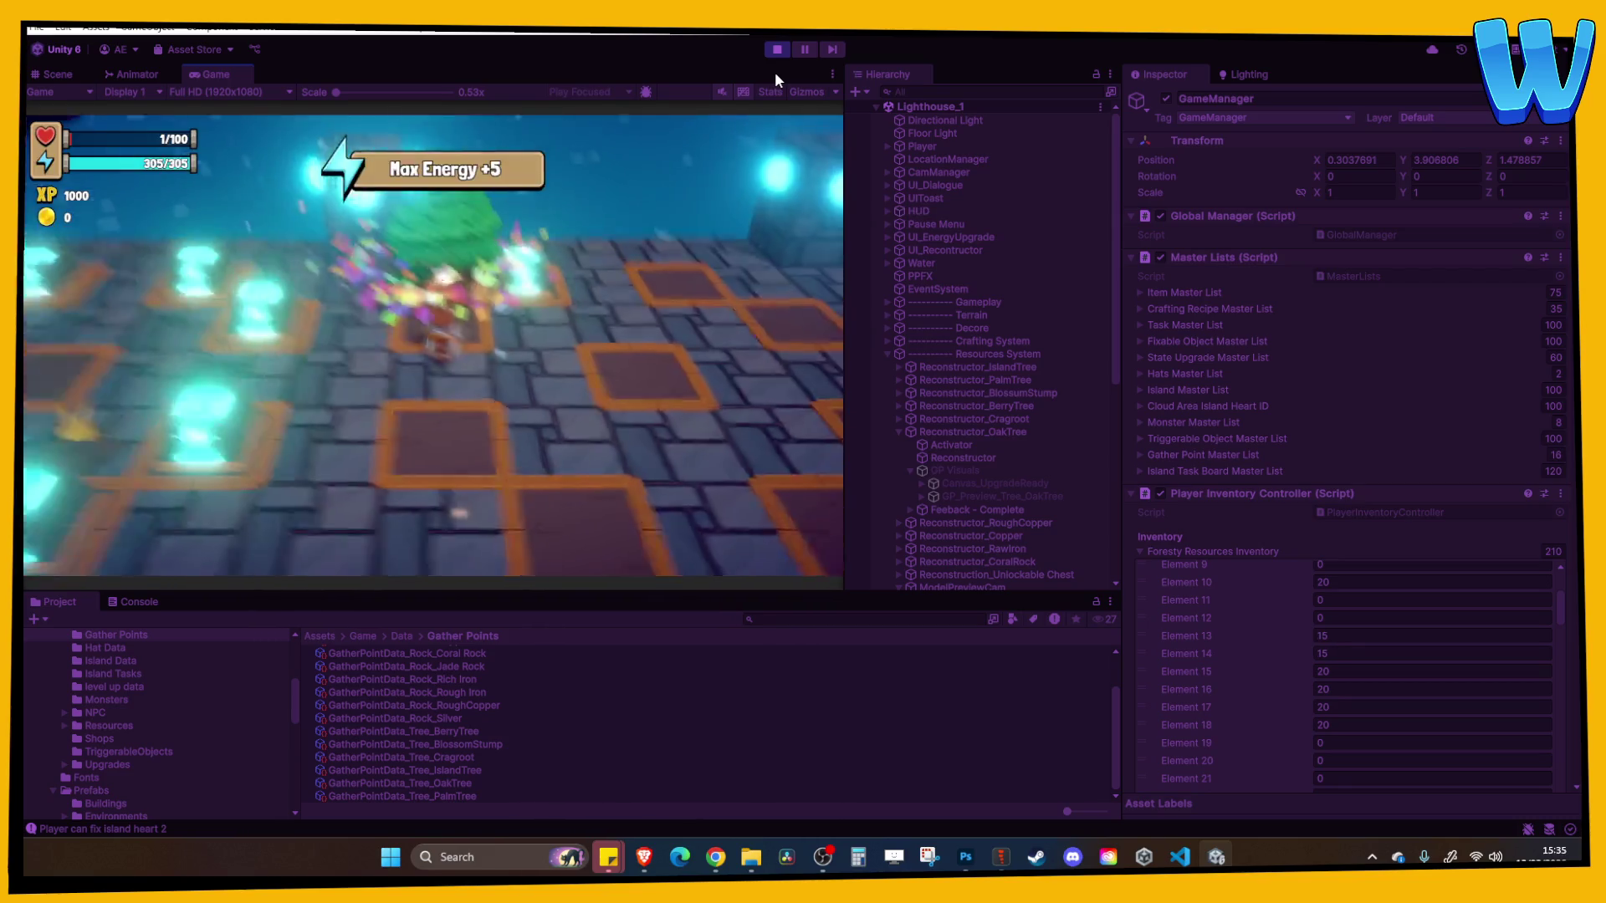
{"action": "key", "text": "e"}
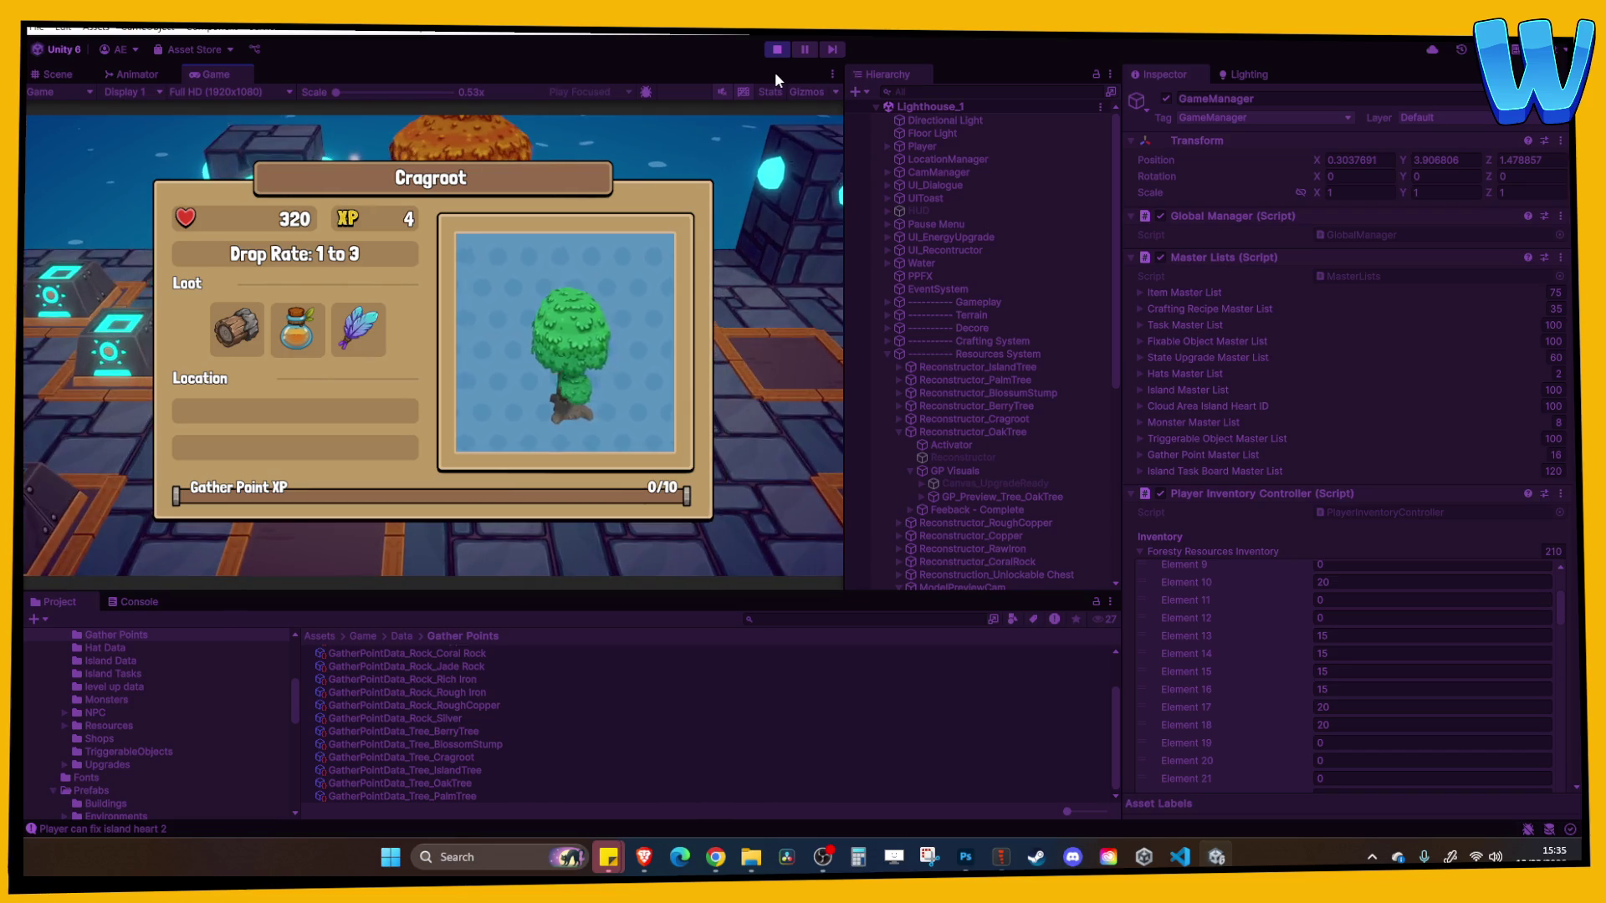
{"action": "key", "text": "s"}
{"action": "key", "text": "a"}
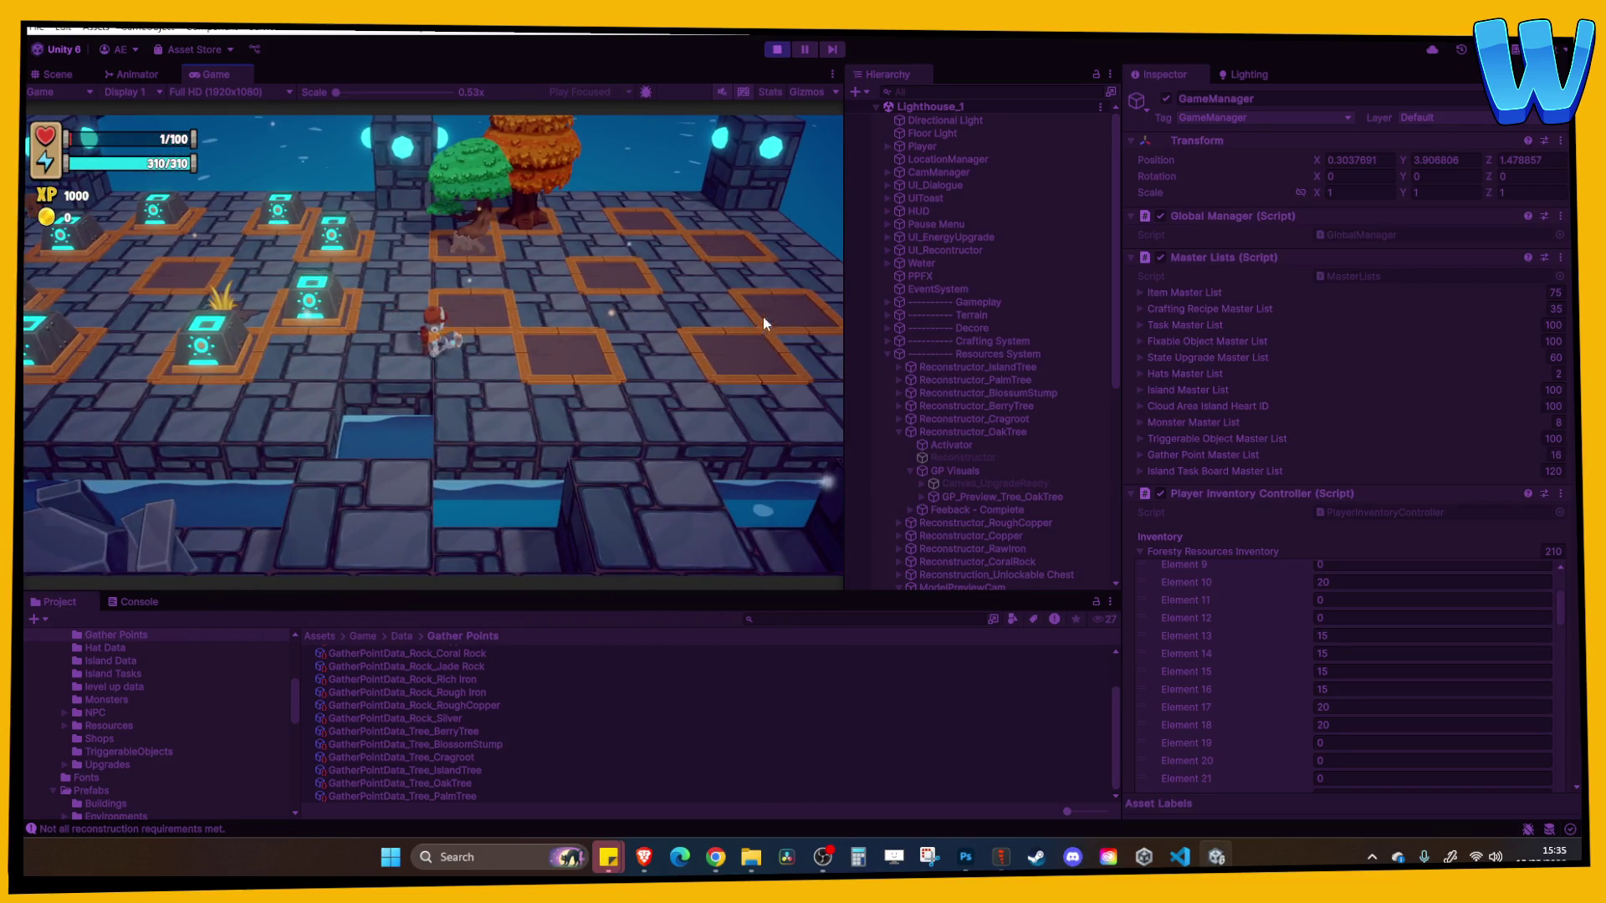
{"action": "left_click", "coordinate": [776, 50]}
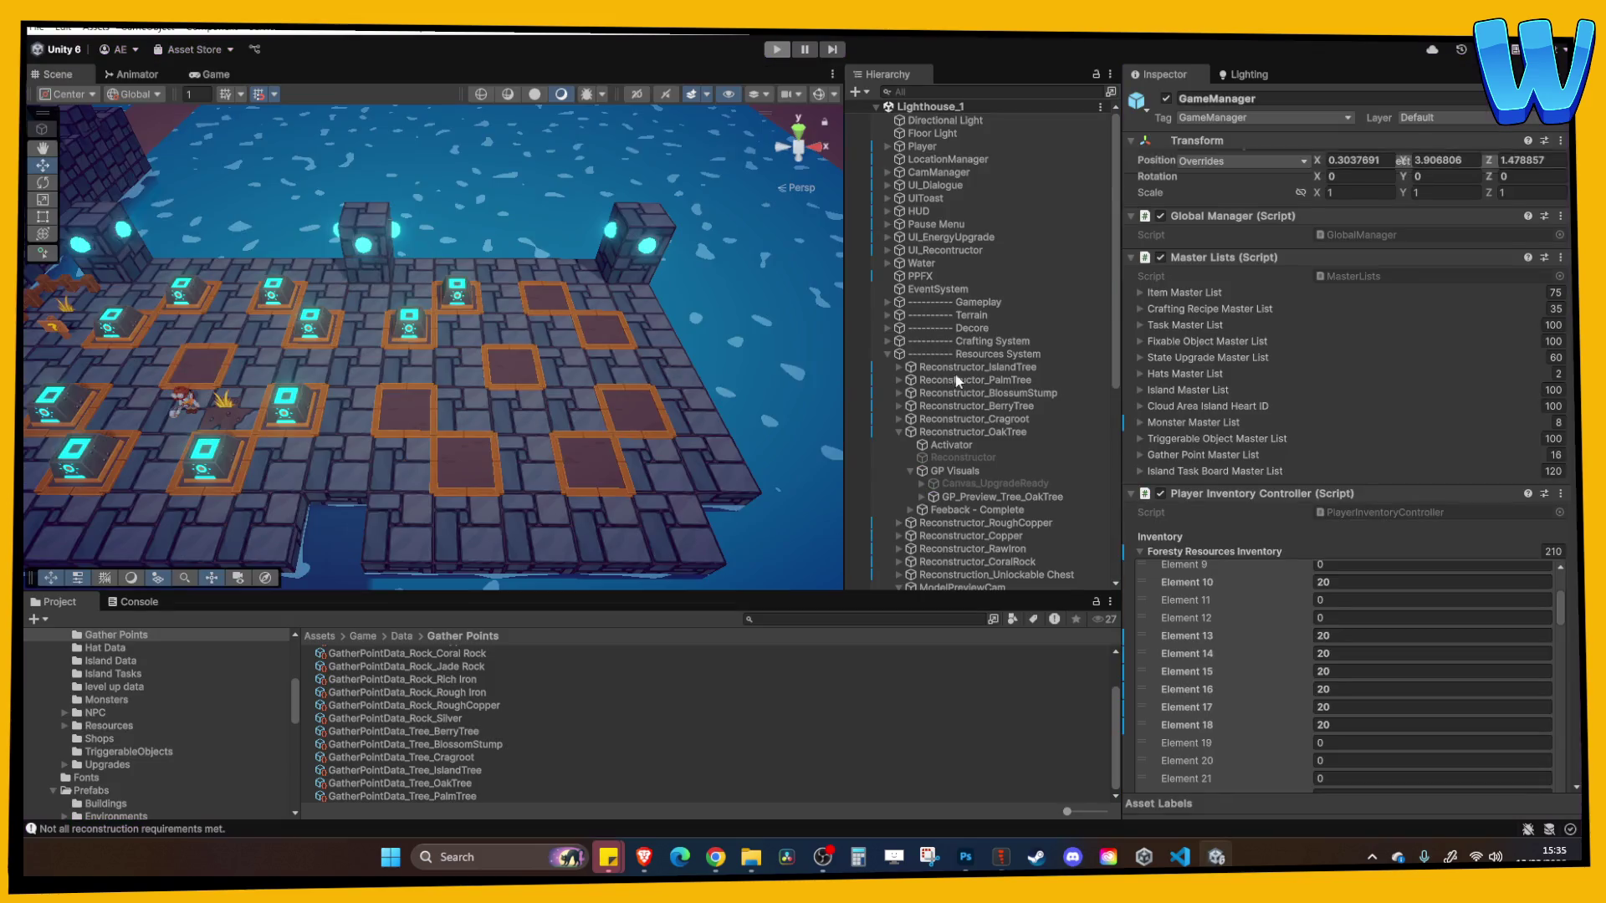
Duplicate Reconstructor_CoralRock to X 20 and name it Reconstructor_RichIron
{"action": "left_click", "coordinate": [976, 379]}
{"action": "left_click", "coordinate": [900, 444]}
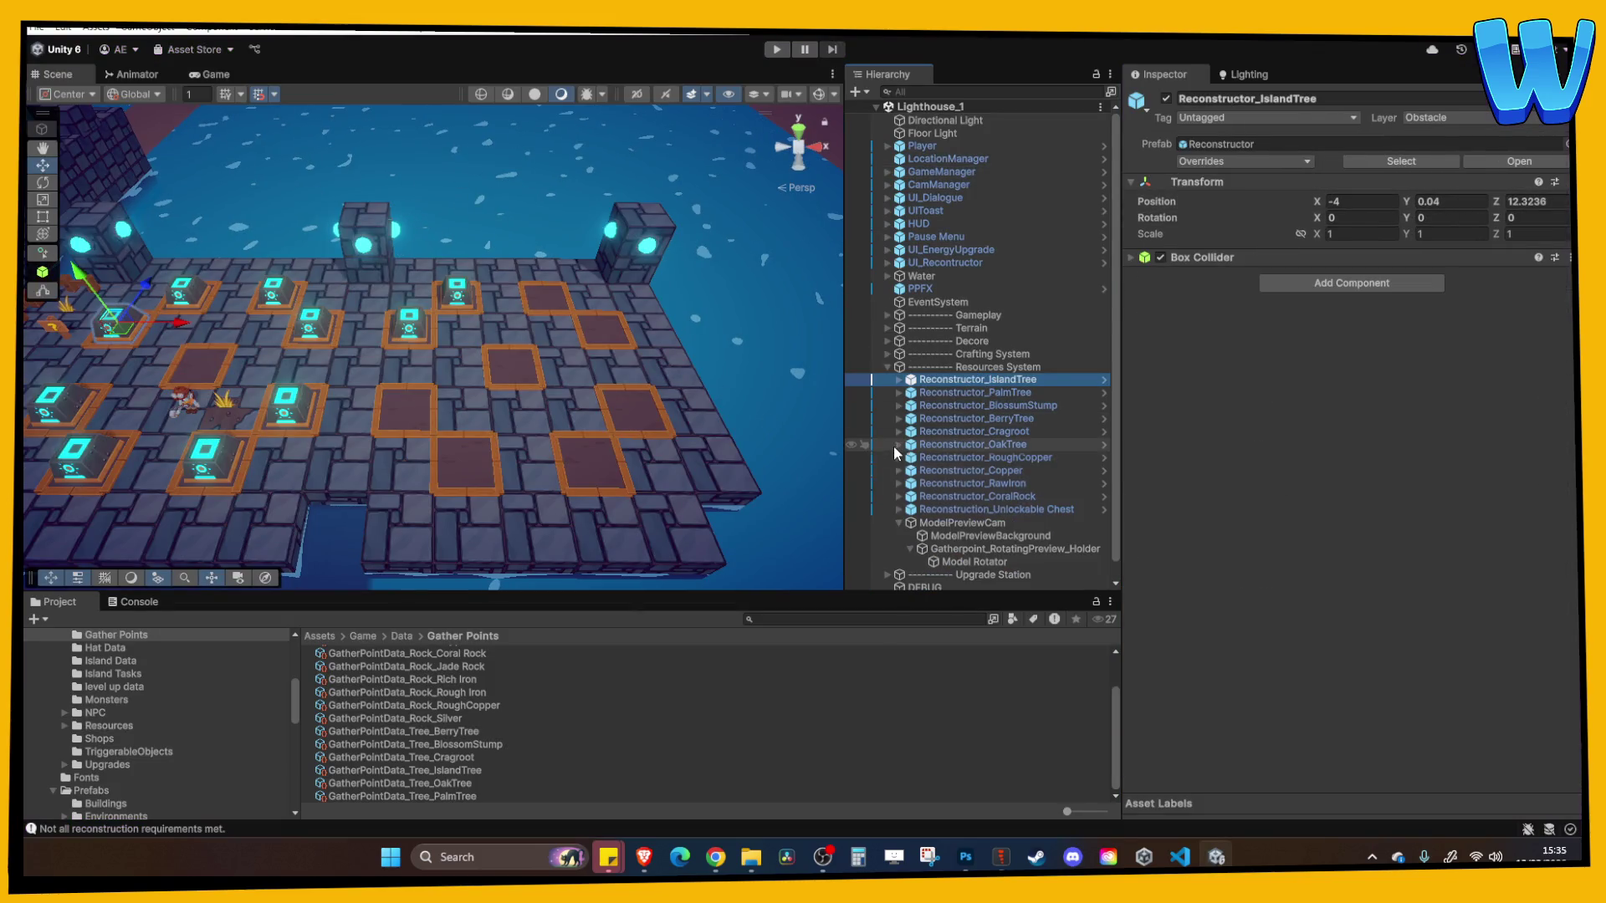
{"action": "left_click", "coordinate": [943, 498]}
{"action": "key", "text": "f"}
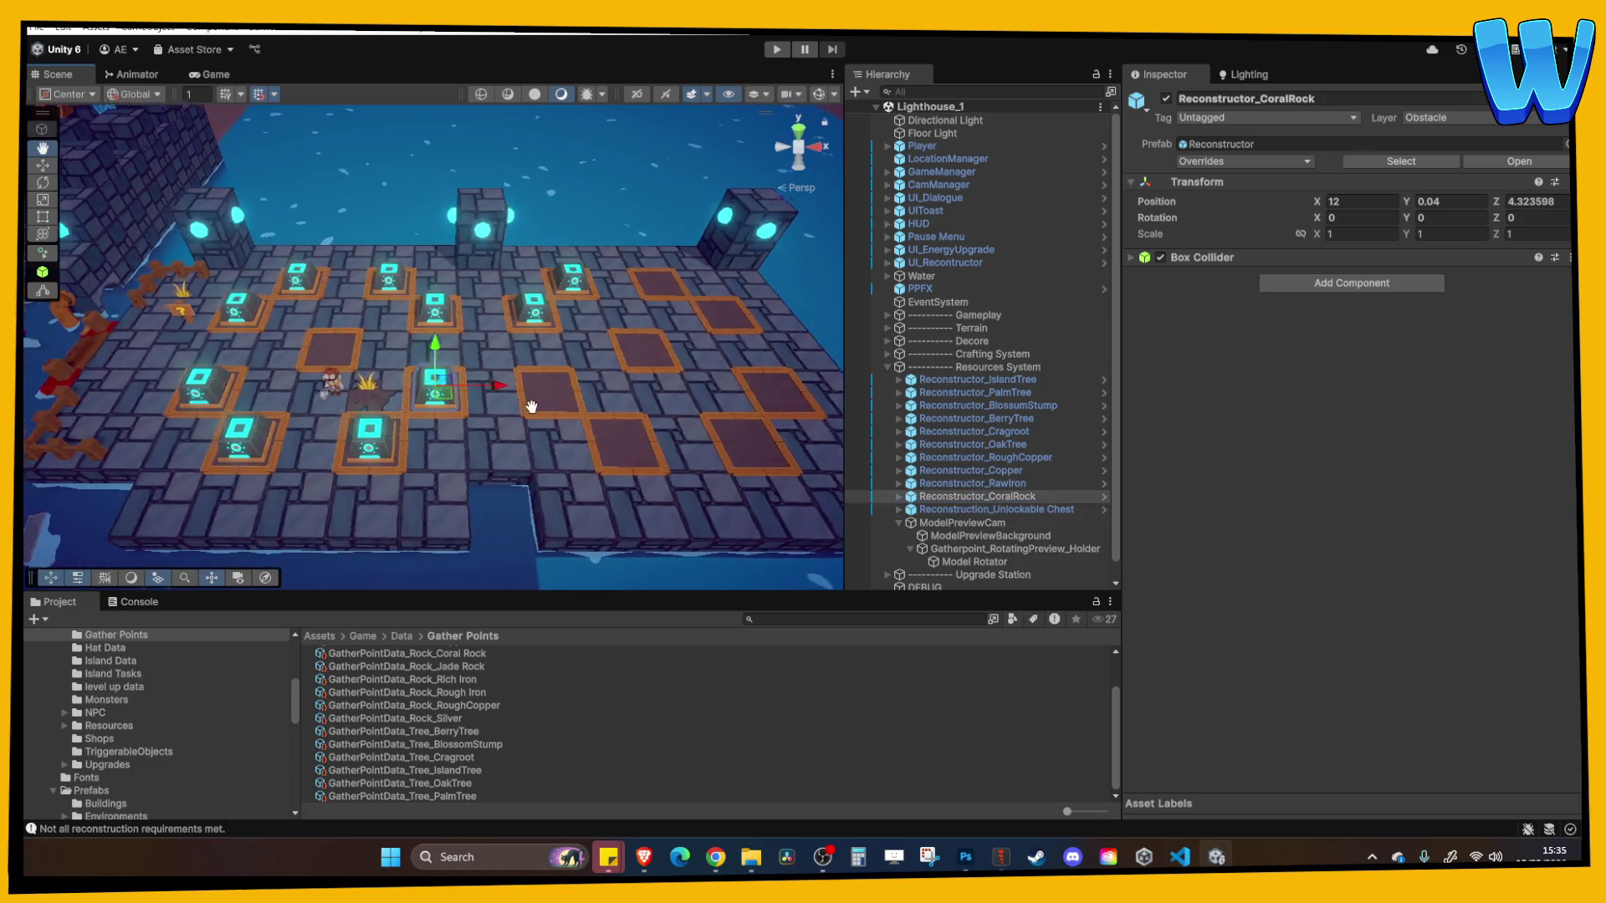
{"action": "key", "text": "ctrl+d"}
{"action": "left_click_drag", "start_coordinate": [514, 392], "coordinate": [629, 392]}
{"action": "left_click", "coordinate": [1018, 511]}
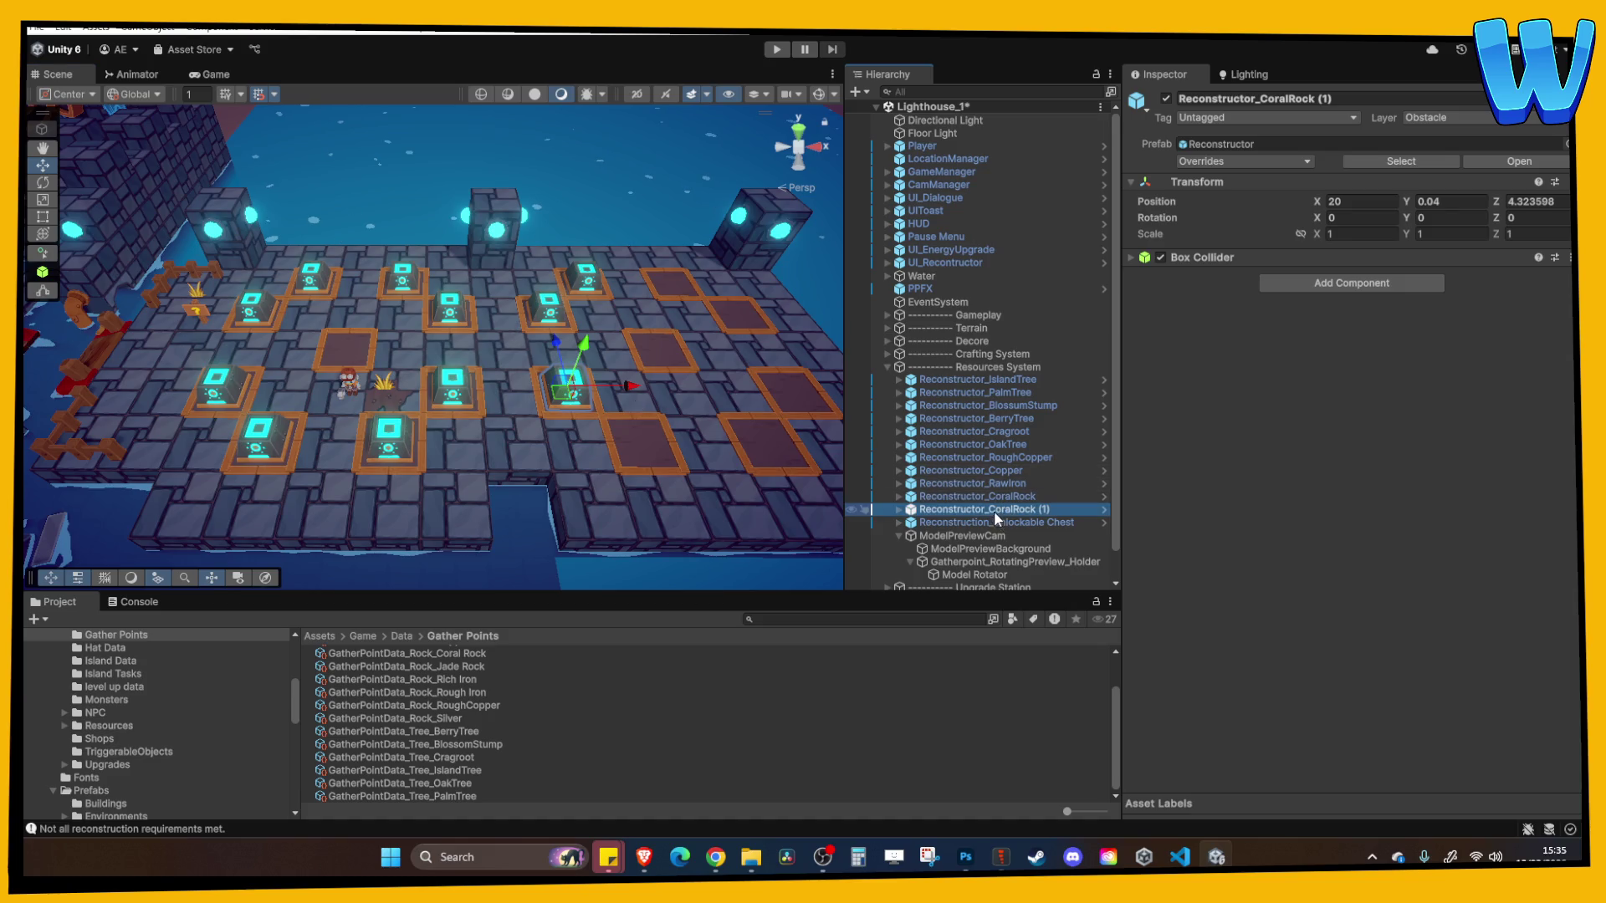
{"action": "key", "text": "BackSpace"}
{"action": "key", "text": "BackSpace"}
{"action": "key", "text": "BackSpace"}
{"action": "type", "text": "Pure"}
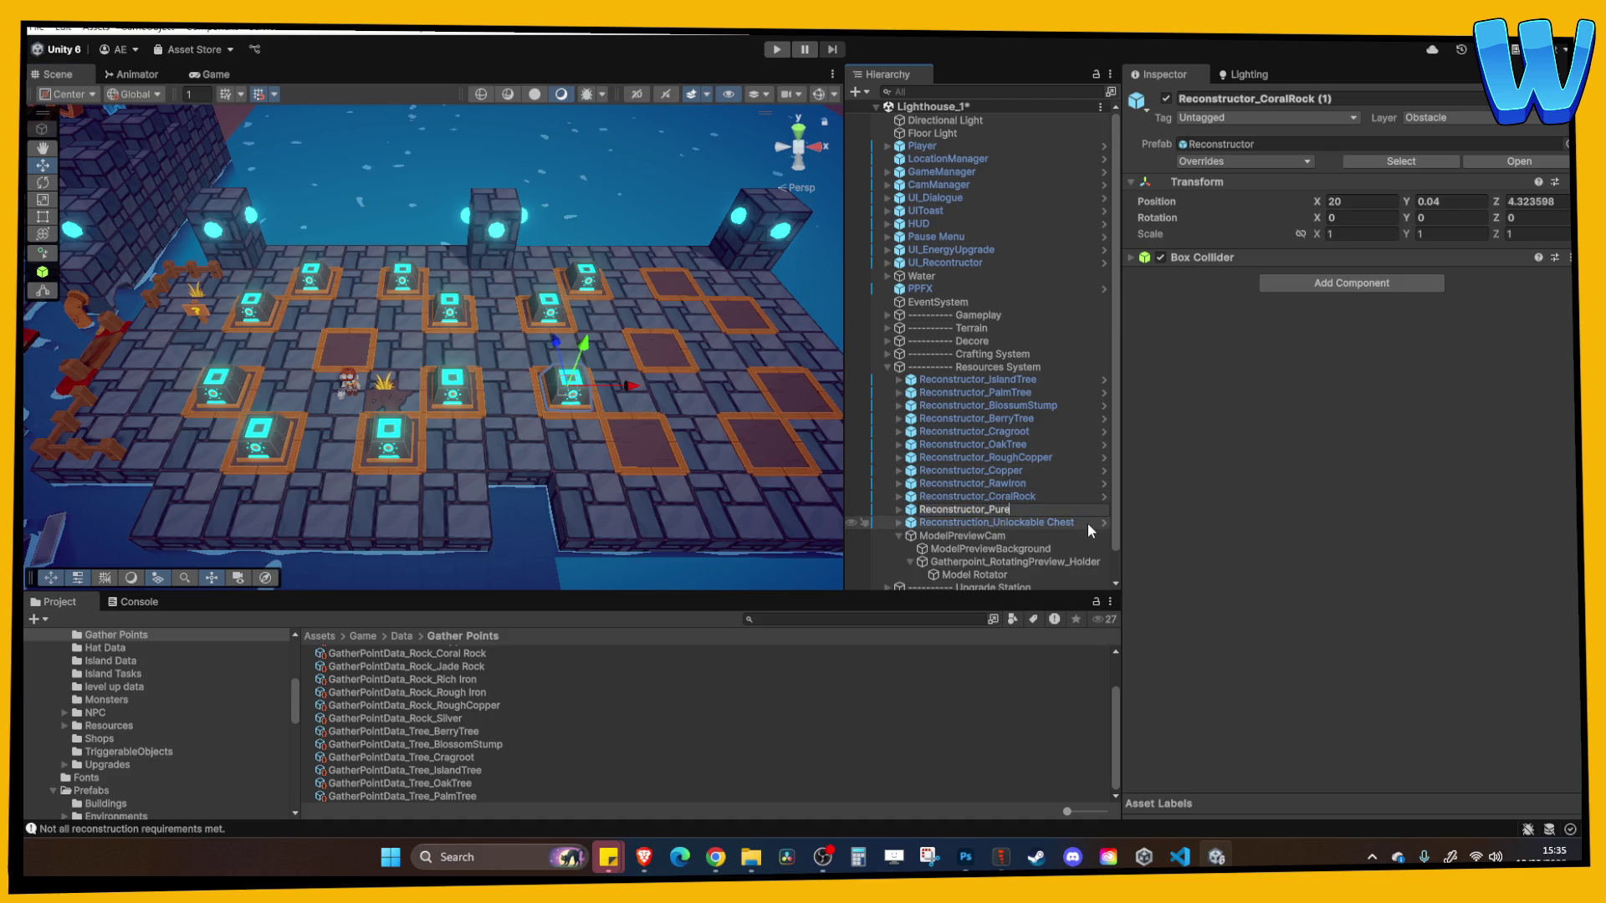
{"action": "key", "text": "BackSpace"}
{"action": "key", "text": "BackSpace"}
{"action": "key", "text": "BackSpace"}
{"action": "key", "text": "BackSpace"}
{"action": "type", "text": "RichIron"}
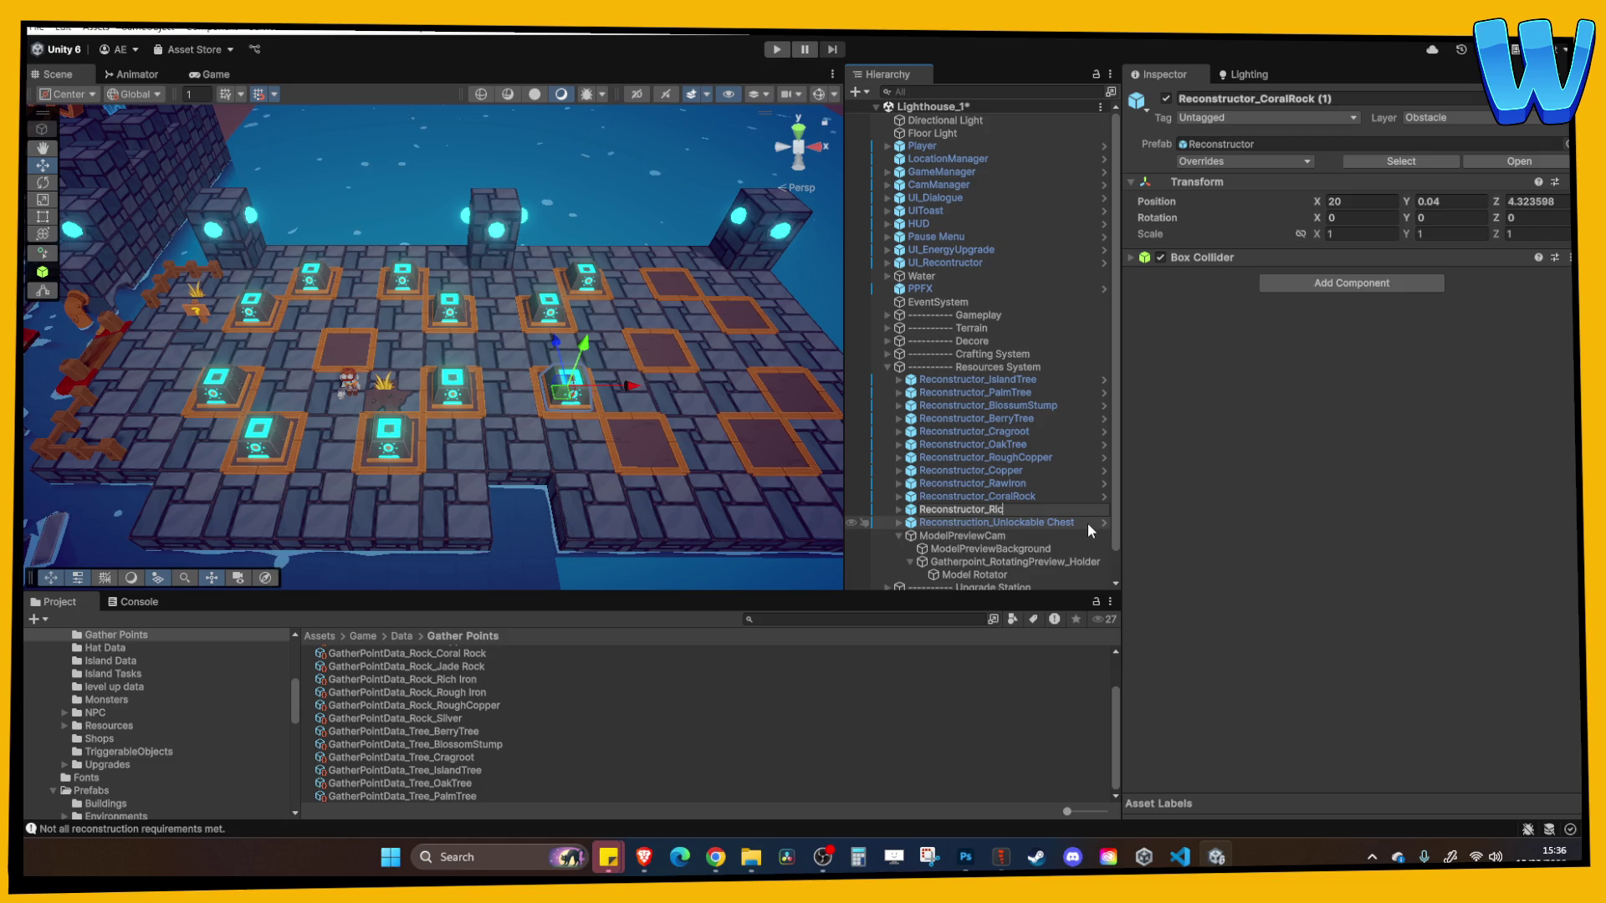
{"action": "key", "text": "Return"}
Duplicate the RichIron node to X 24 and name it Reconstructor_Jade
{"action": "key", "text": "f"}
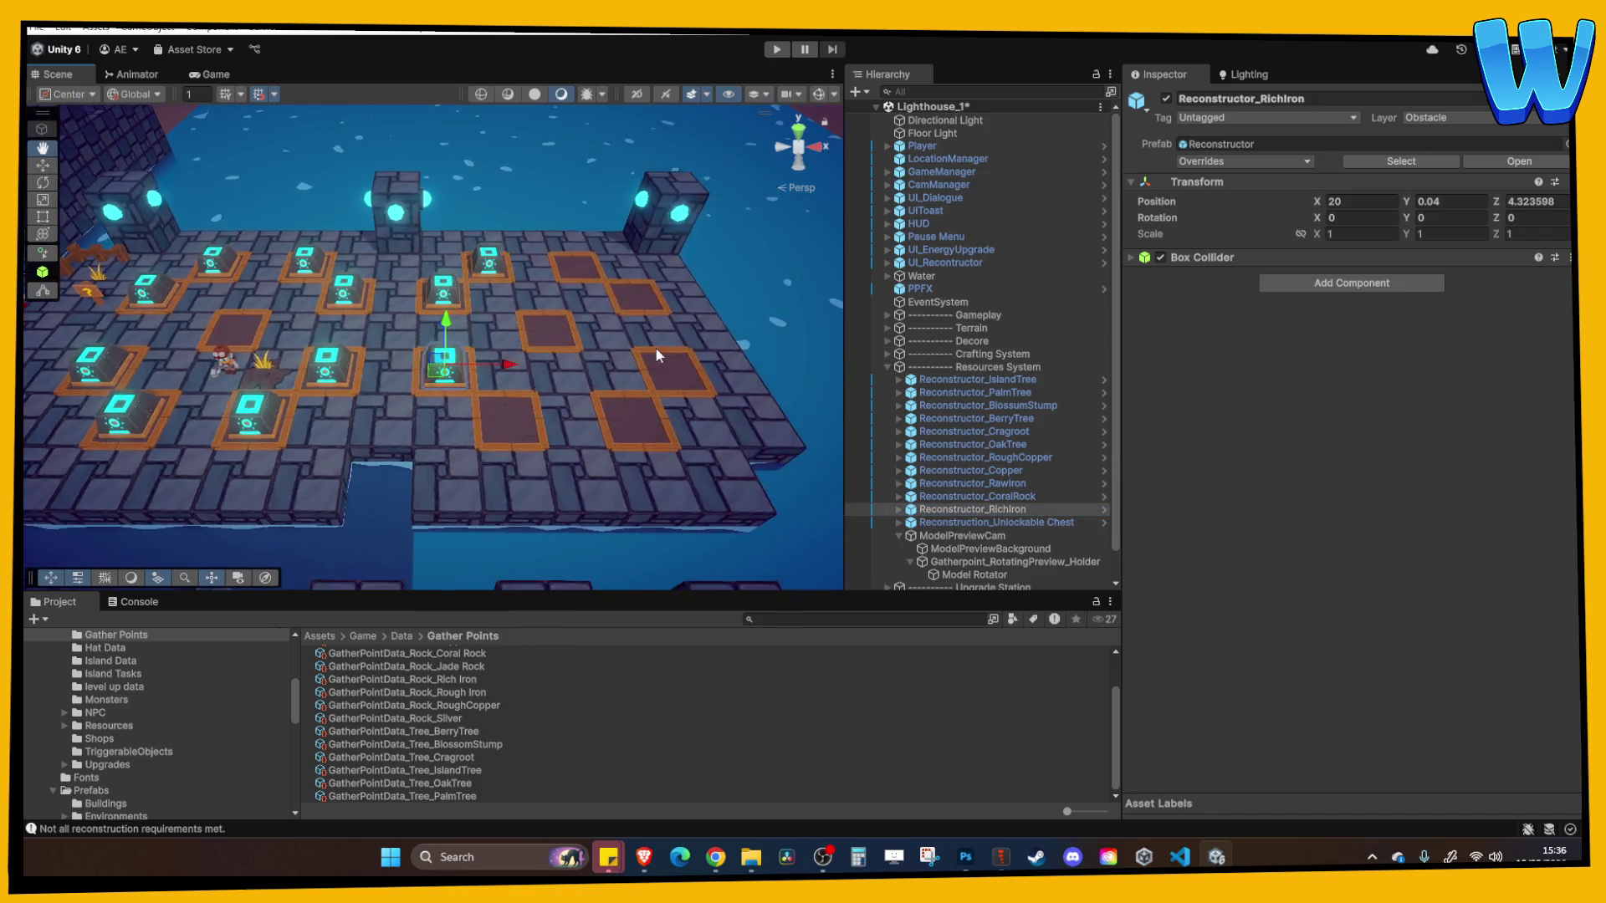
{"action": "key", "text": "ctrl+d"}
{"action": "left_click_drag", "start_coordinate": [510, 368], "coordinate": [567, 380]}
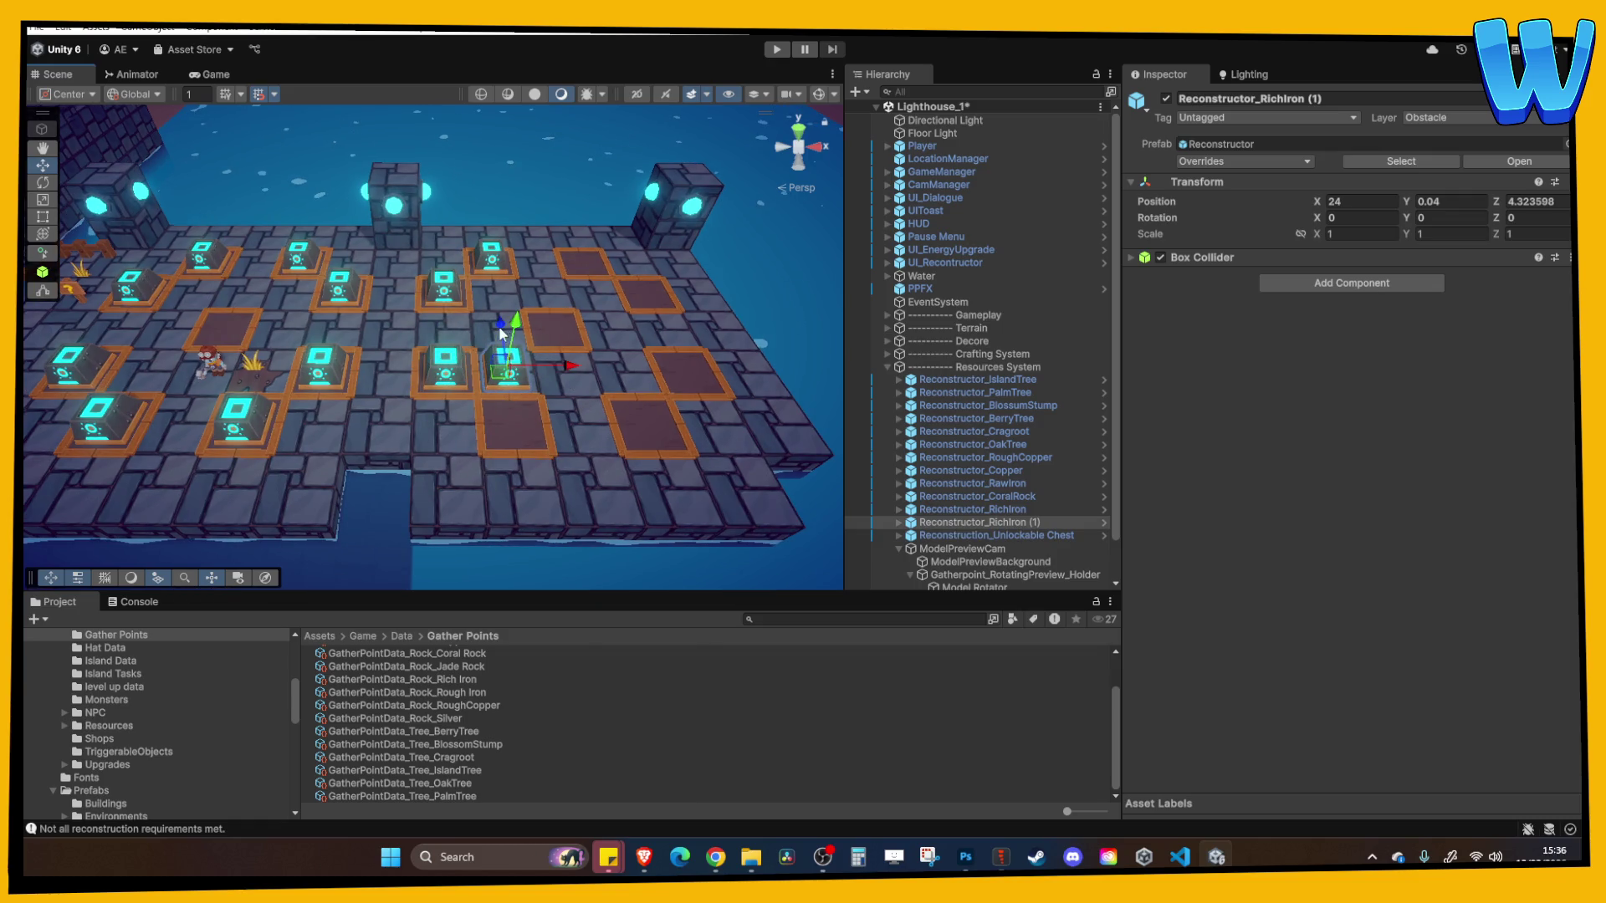
{"action": "double_click", "coordinate": [1025, 524]}
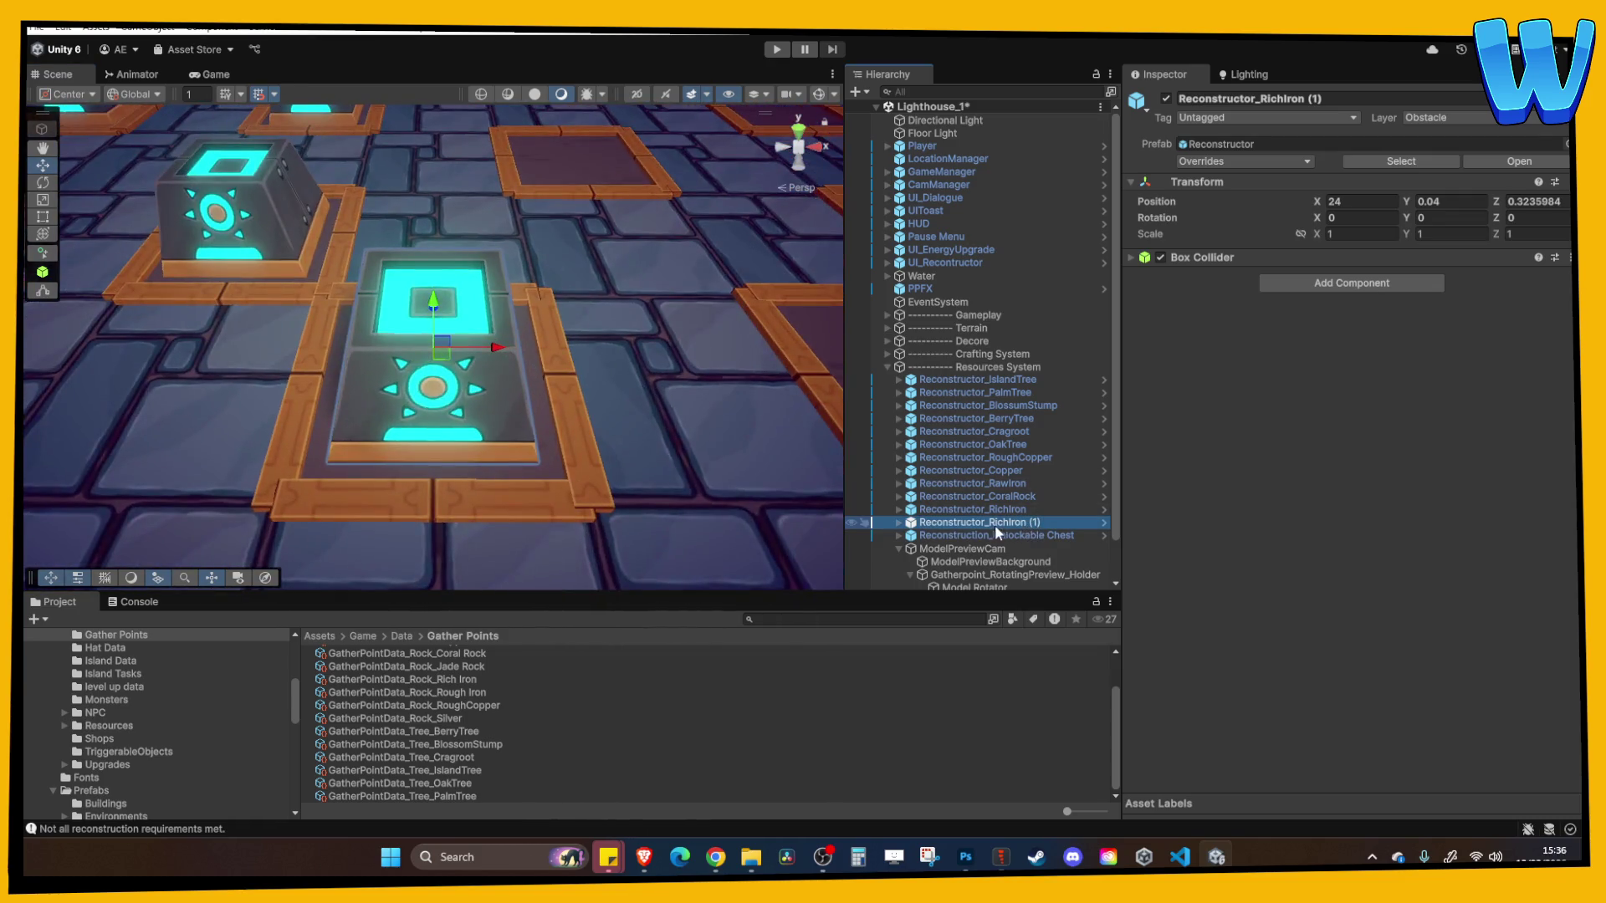
{"action": "left_click", "coordinate": [995, 525]}
{"action": "key", "text": "BackSpace"}
{"action": "key", "text": "BackSpace"}
{"action": "key", "text": "BackSpace"}
{"action": "type", "text": "Jade"}
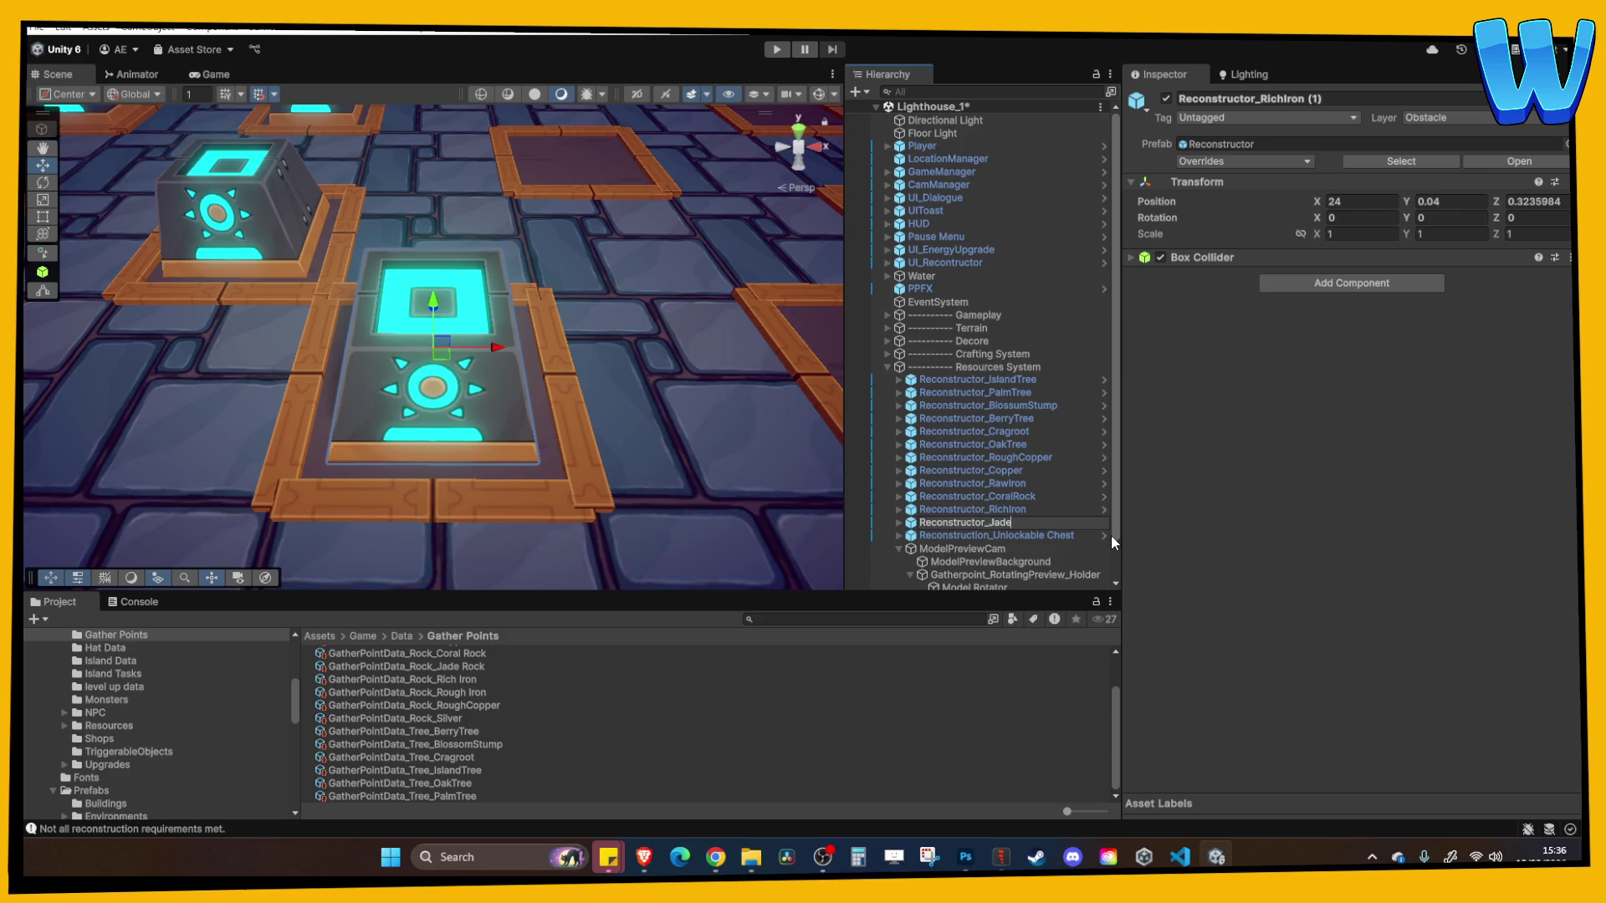
{"action": "key", "text": "Return"}
Duplicate the Jade node to X 32 and name it Reconstructor_SilverStone
{"action": "scroll", "coordinate": [514, 264], "scroll_direction": "down", "scroll_amount": 2}
{"action": "scroll", "coordinate": [514, 264], "scroll_direction": "down", "scroll_amount": 3}
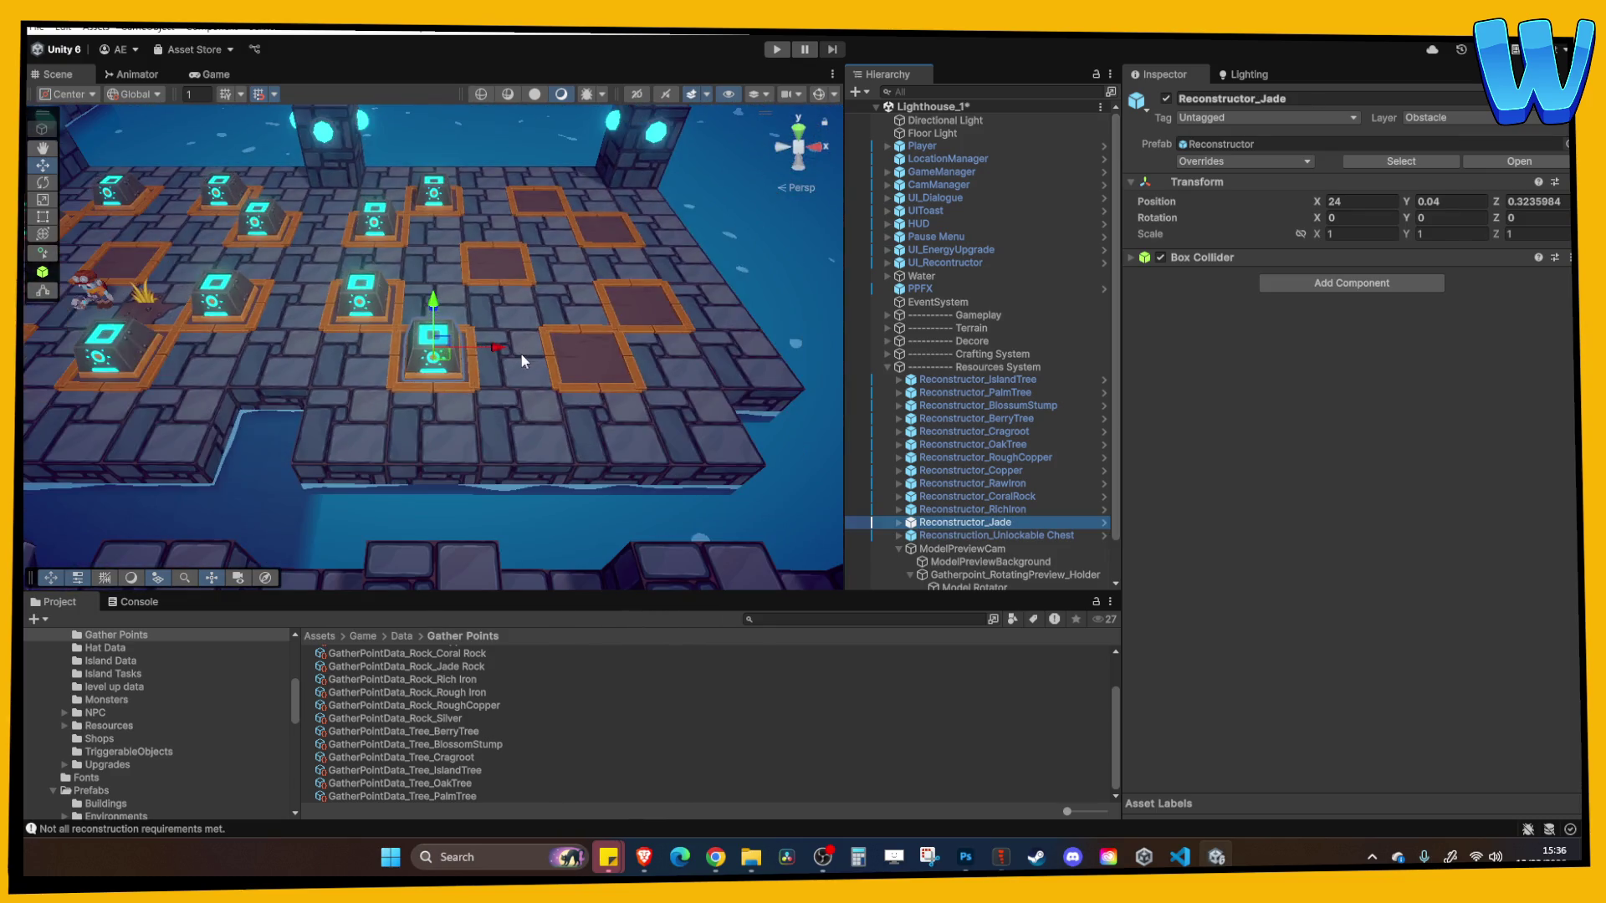
{"action": "key", "text": "ctrl+d"}
{"action": "mouse_move", "coordinate": [494, 348]}
{"action": "left_mouse_down"}
{"action": "mouse_move", "coordinate": [707, 348]}
{"action": "mouse_move", "coordinate": [657, 348]}
{"action": "left_mouse_up"}
{"action": "left_click", "coordinate": [1005, 532]}
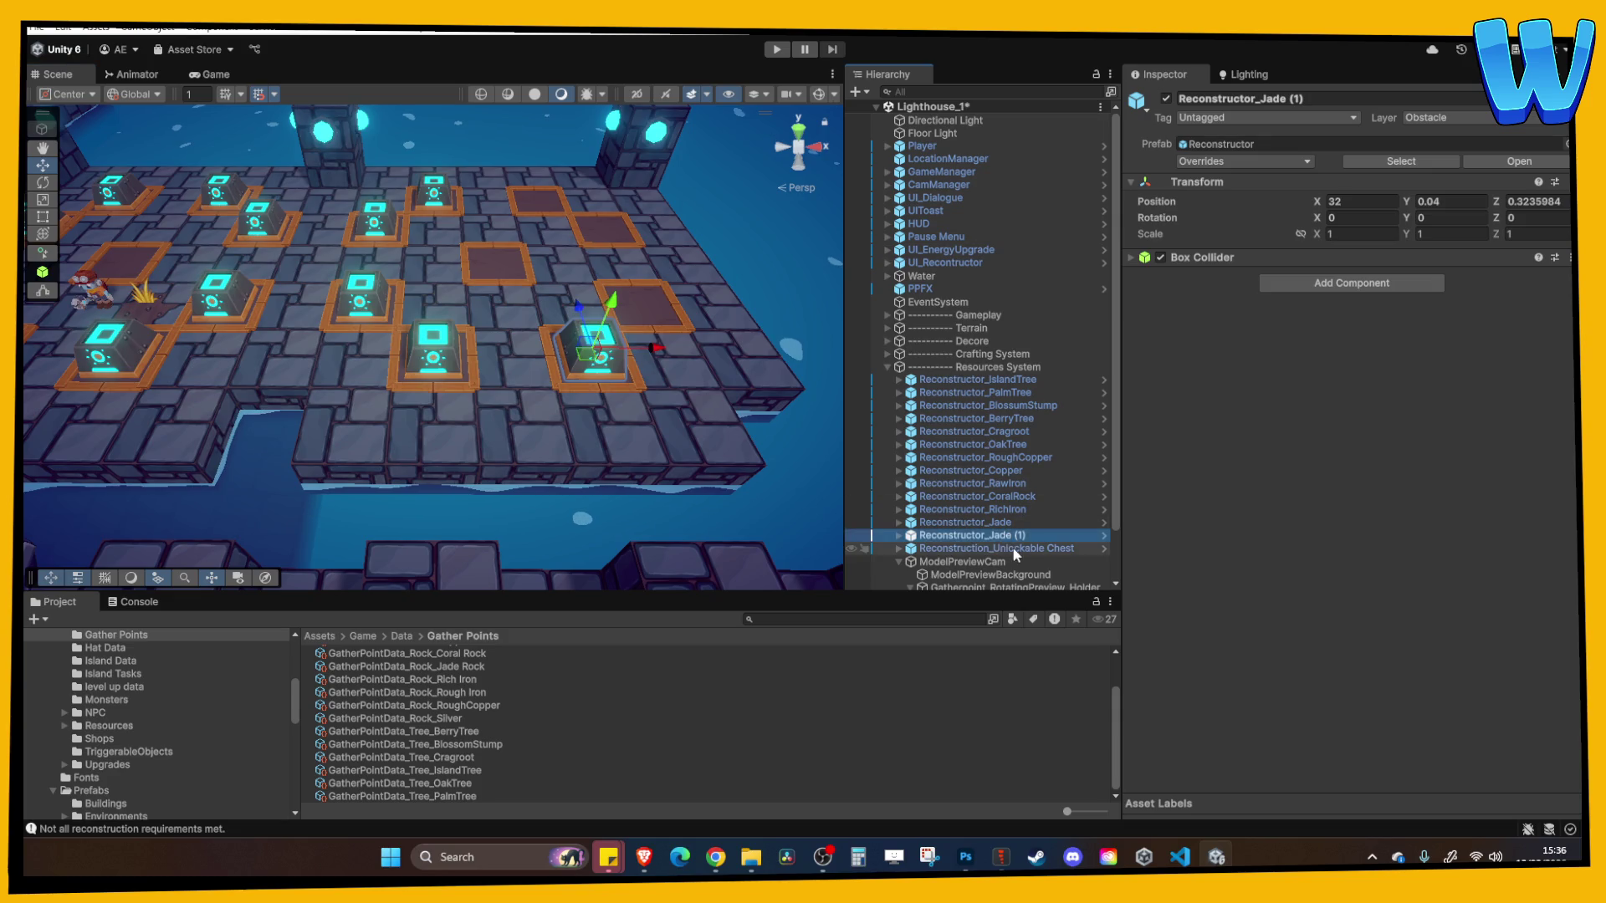
{"action": "left_click_drag", "start_coordinate": [993, 536], "coordinate": [1131, 547]}
{"action": "type", "text": "SilverSton"}
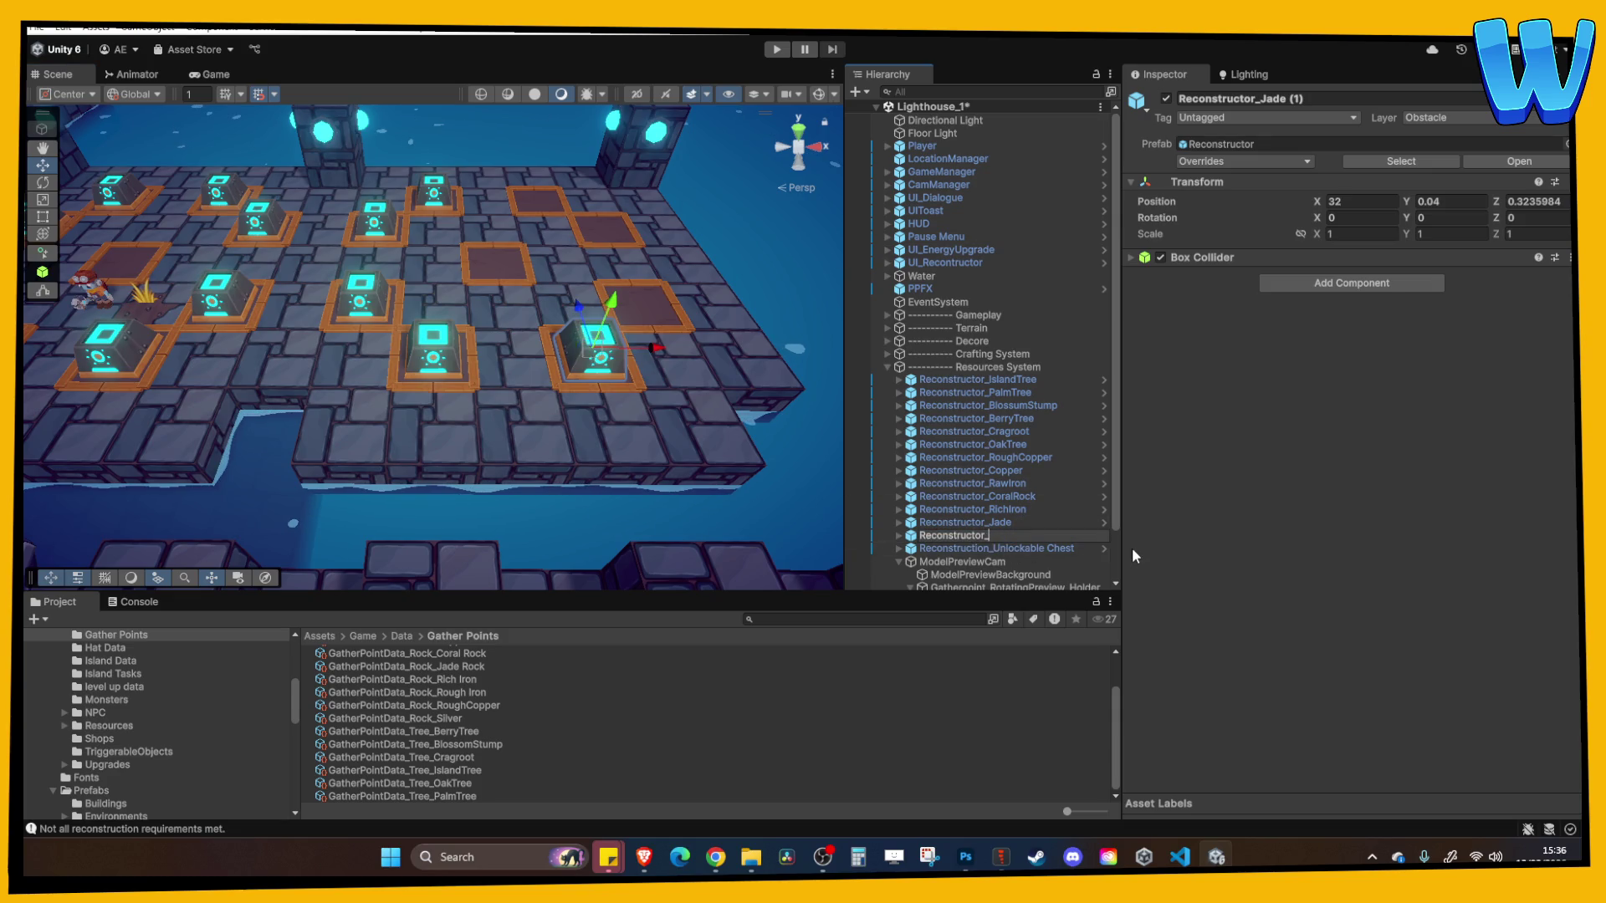
{"action": "type", "text": "e"}
{"action": "key", "text": "Return"}
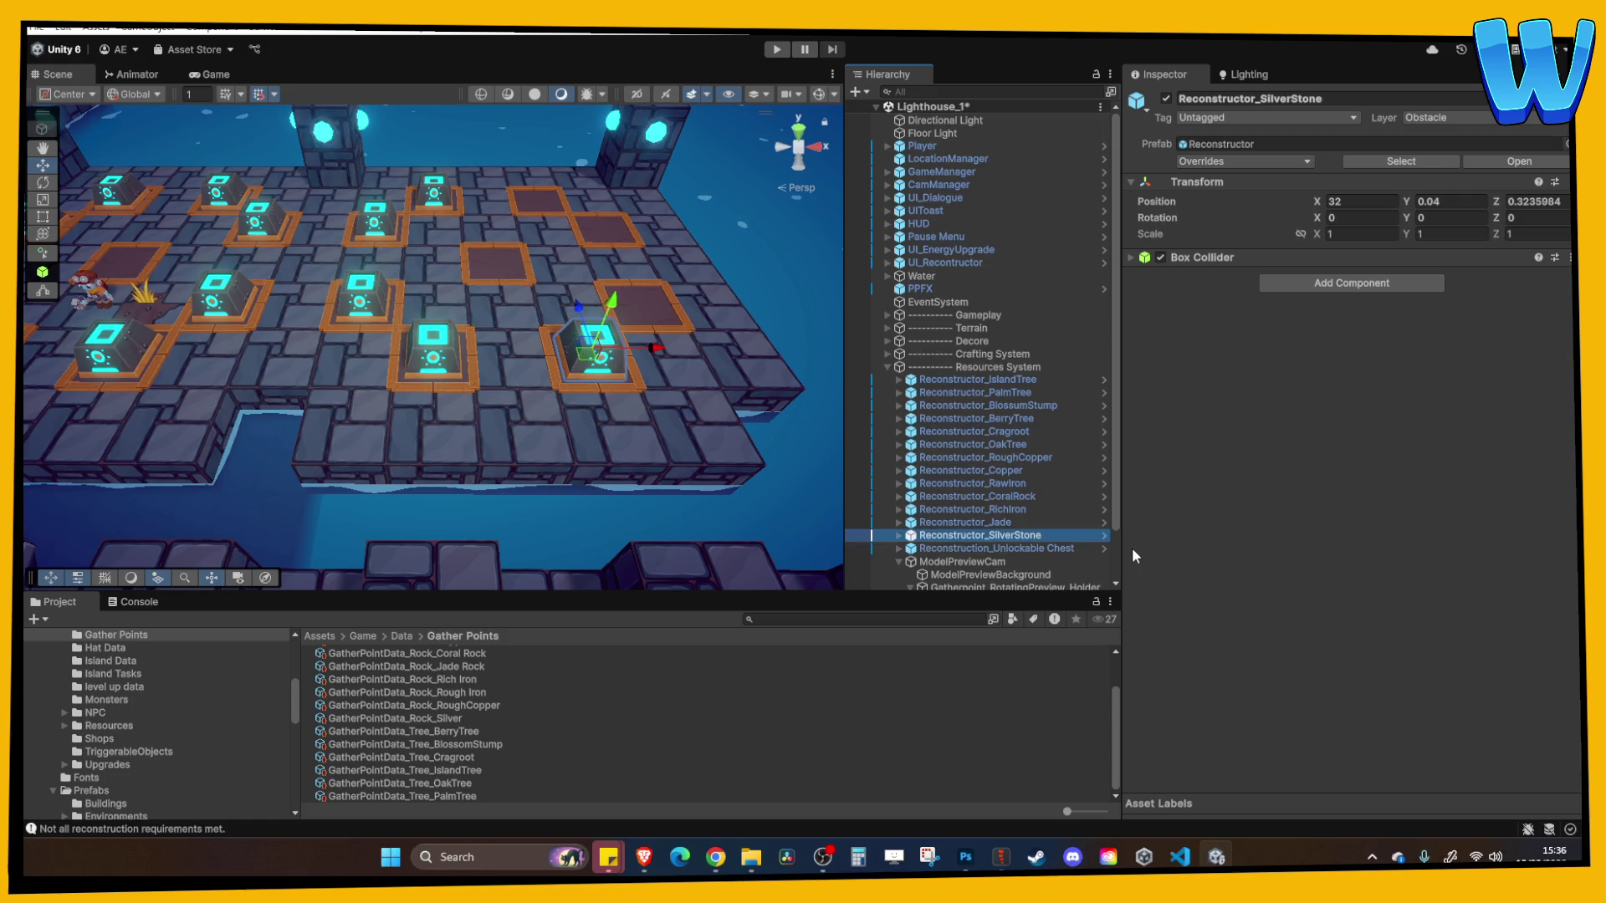
Assign GatherPointData_Rock_Rich Iron to the RichIron Activator's Gather Point Data field
{"action": "left_click", "coordinate": [375, 313]}
{"action": "left_click", "coordinate": [899, 511]}
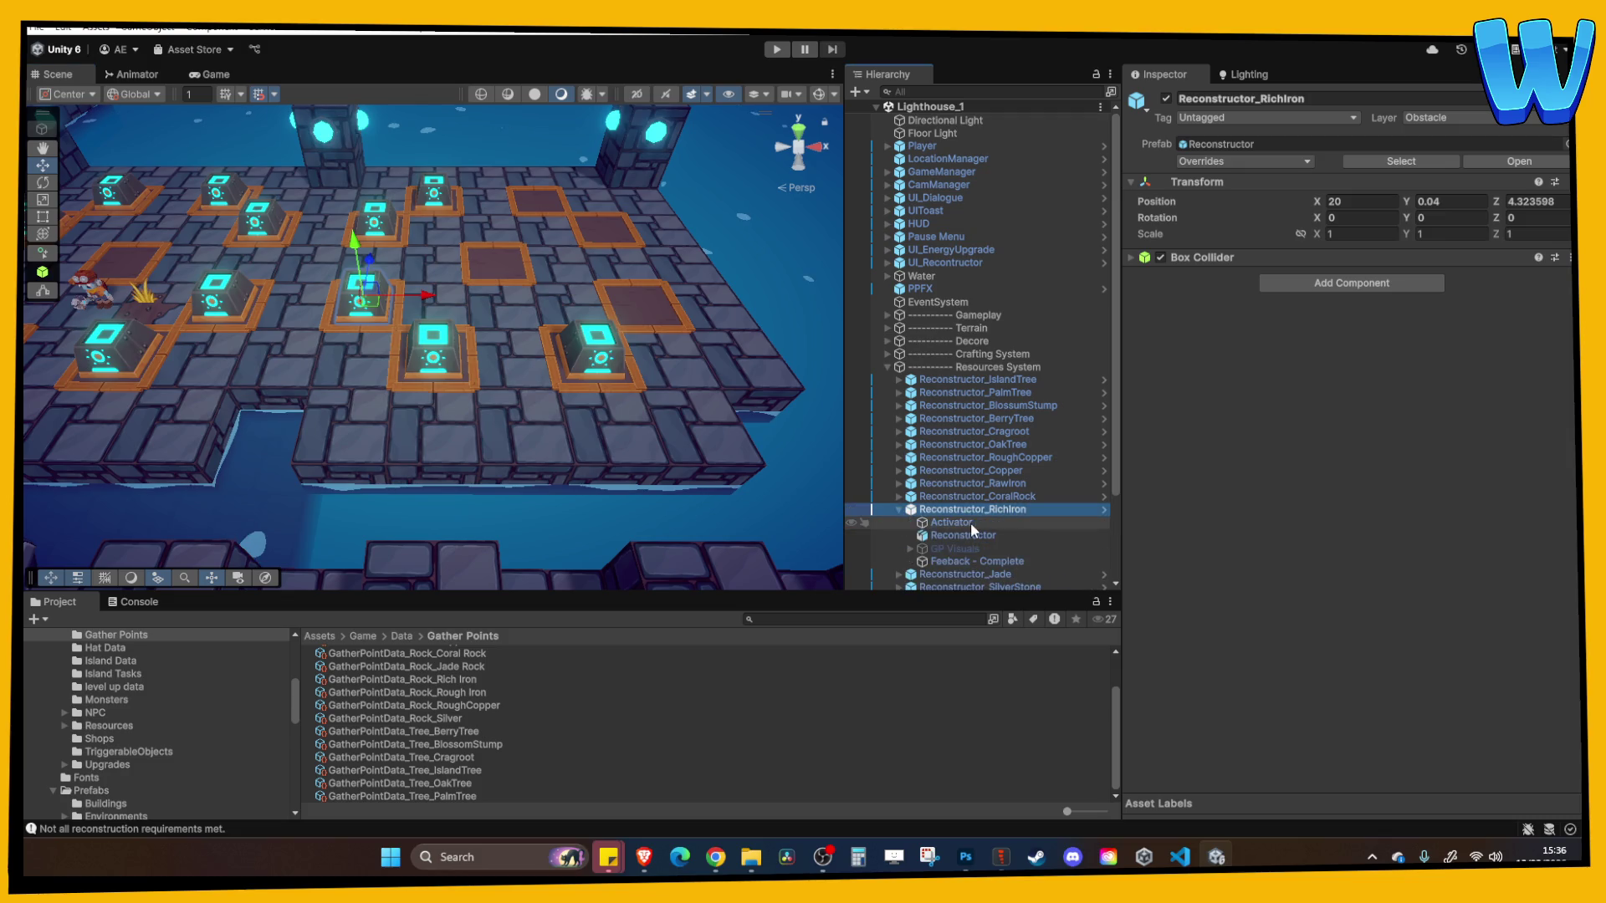
{"action": "left_click", "coordinate": [972, 524]}
{"action": "left_click", "coordinate": [1472, 483]}
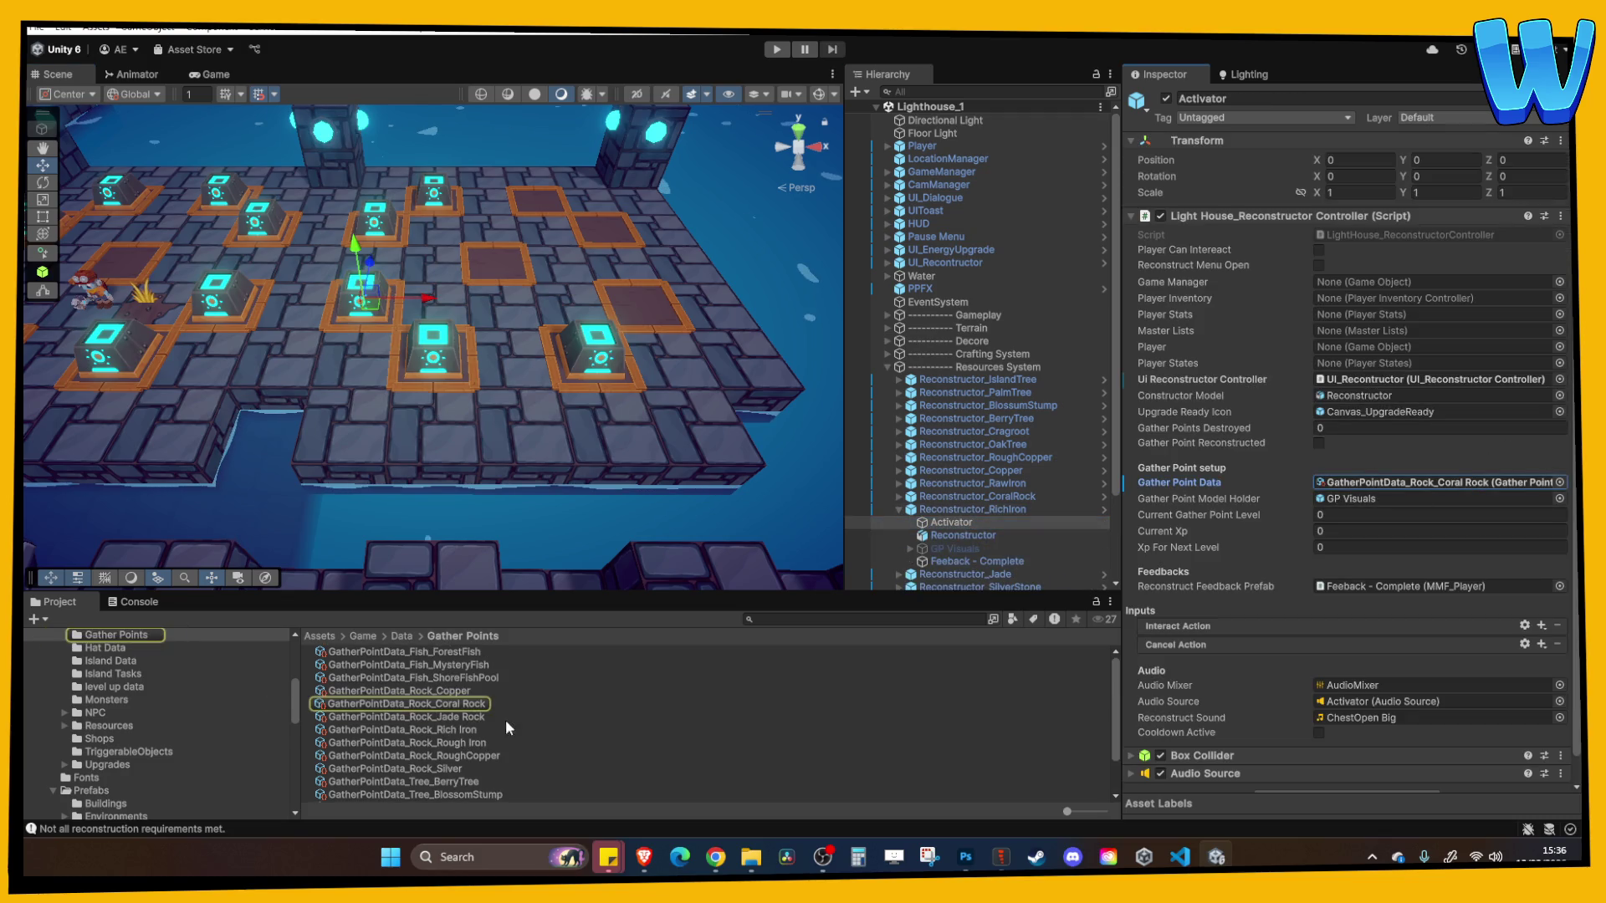
{"action": "mouse_move", "coordinate": [480, 728]}
{"action": "left_mouse_down"}
{"action": "mouse_move", "coordinate": [523, 731]}
{"action": "mouse_move", "coordinate": [1382, 481]}
{"action": "left_mouse_up"}
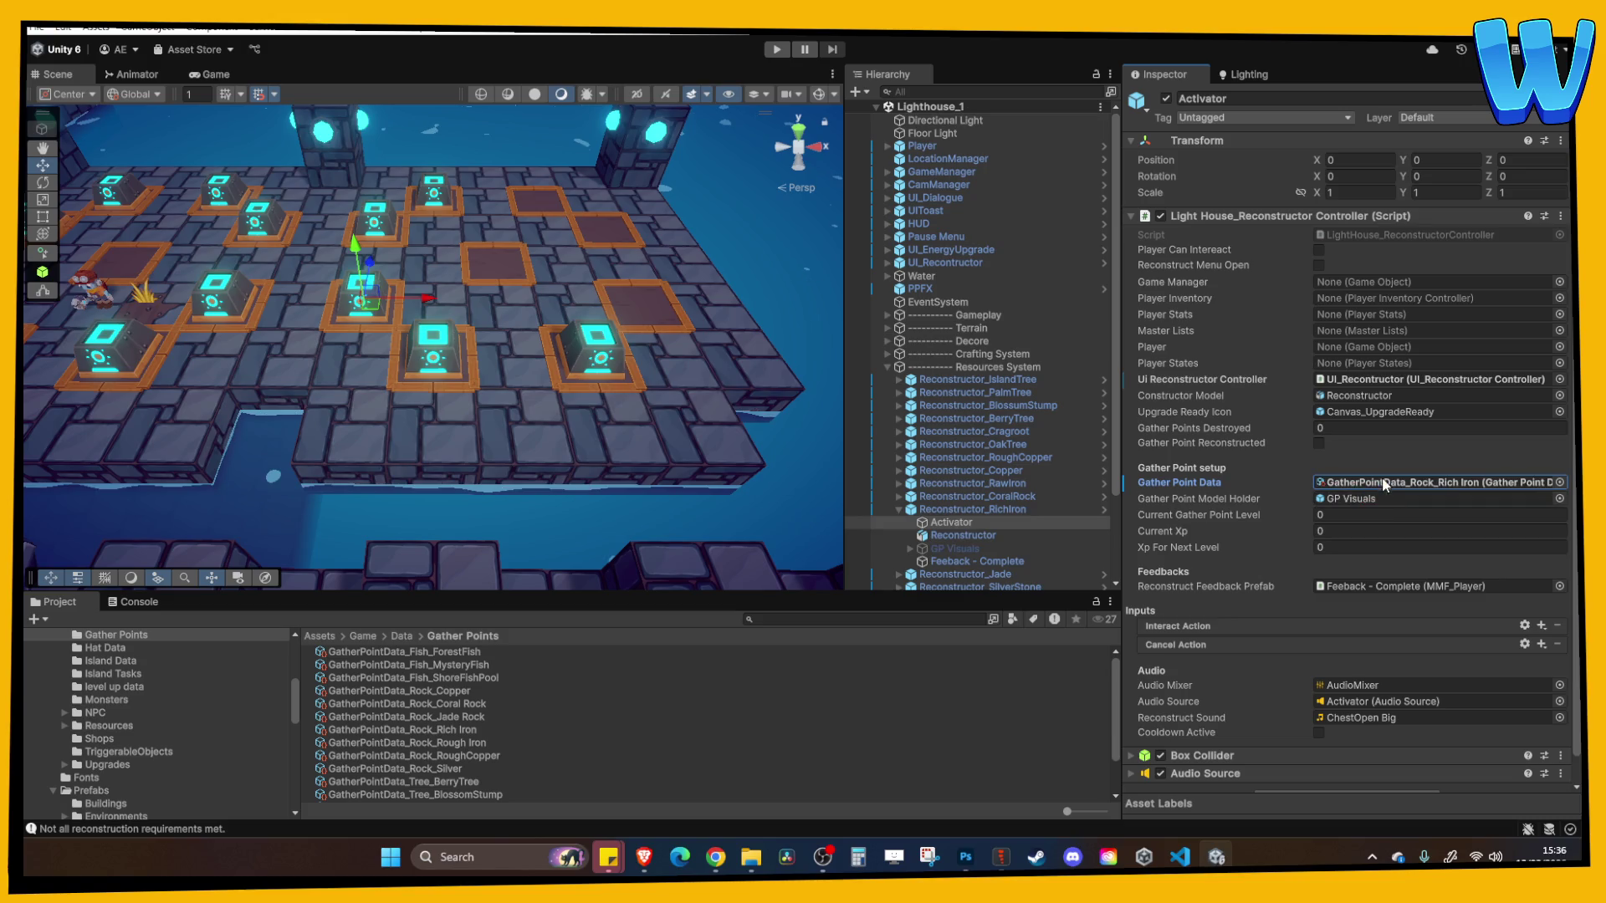
Set the Rich Iron preview prefab's Rich Iron Node and children to UI_RenderTexture layer
{"action": "left_click", "coordinate": [1421, 485]}
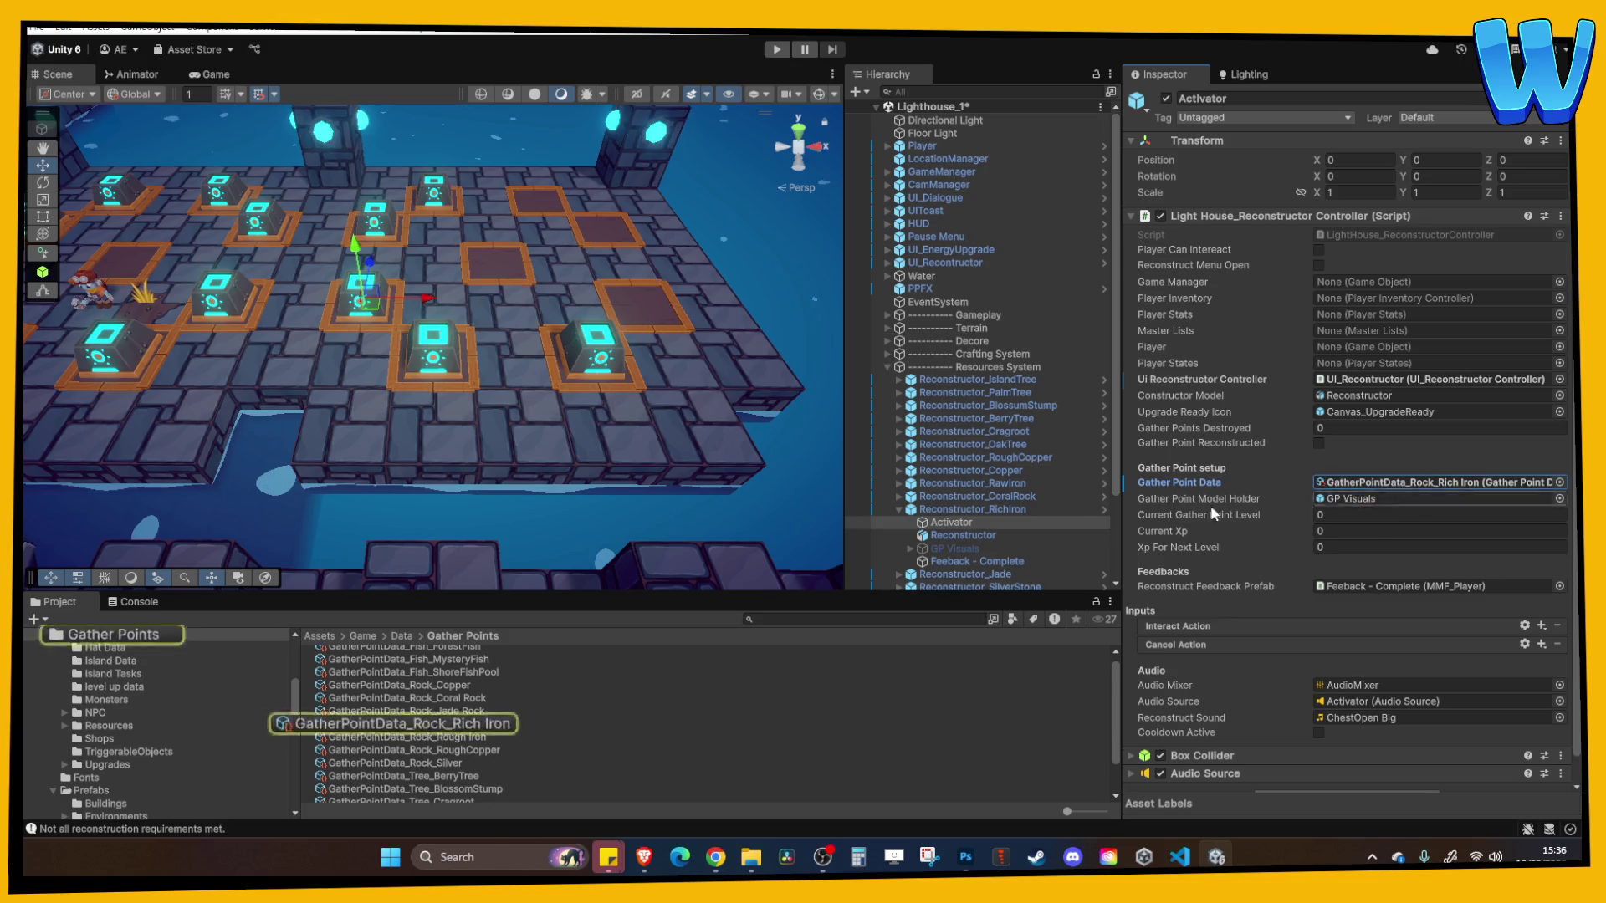
{"action": "double_click", "coordinate": [1422, 485]}
{"action": "left_click", "coordinate": [1365, 618]}
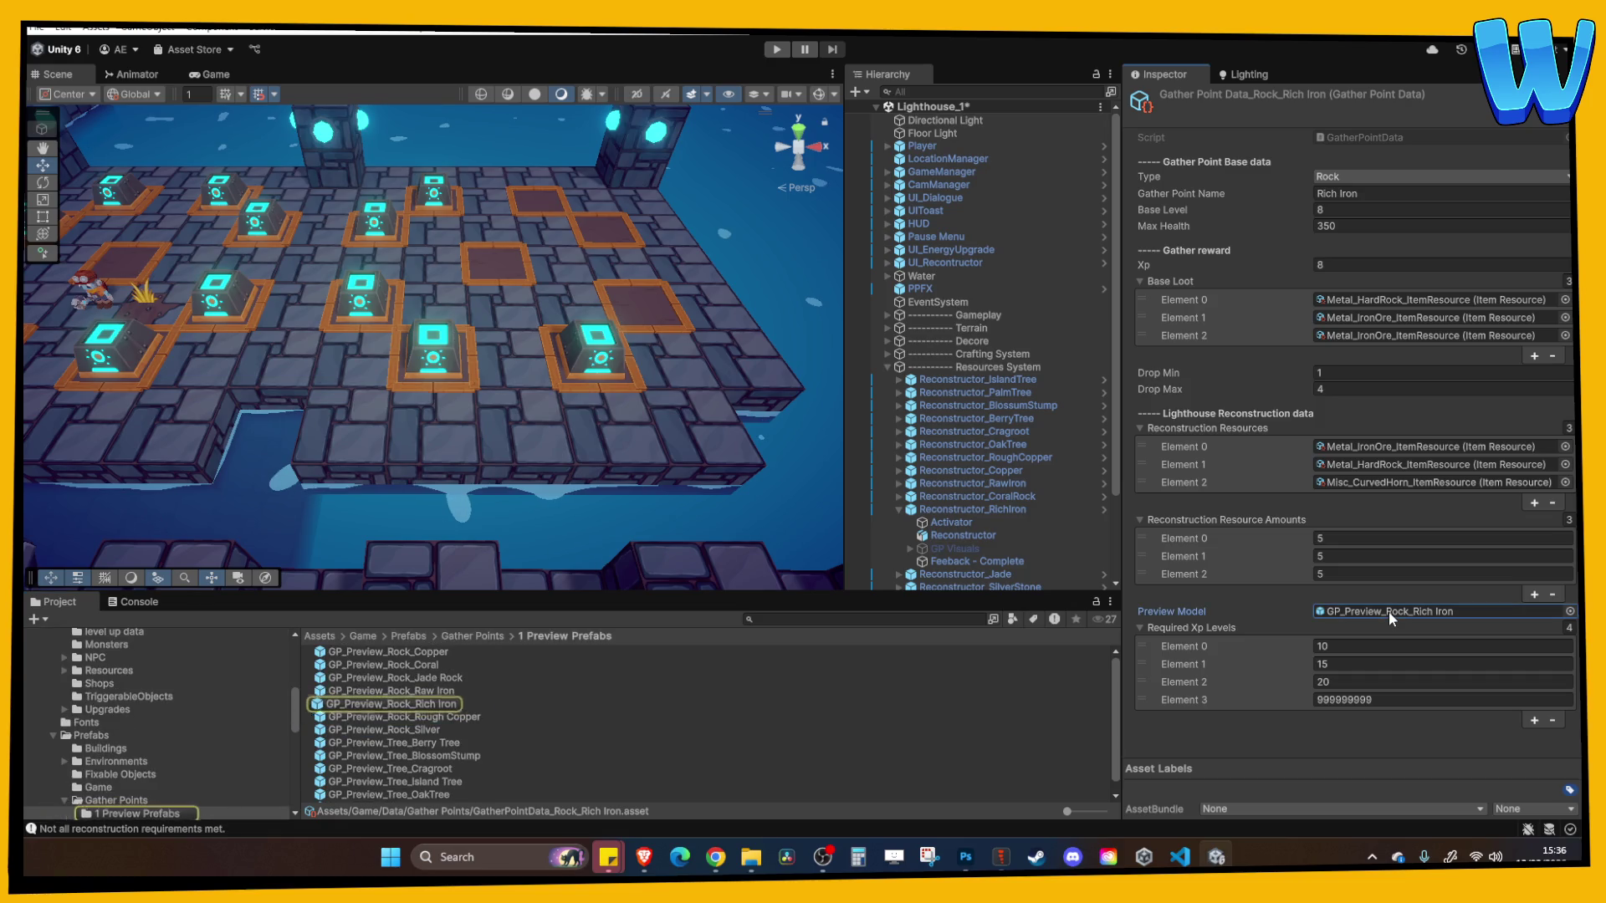
{"action": "double_click", "coordinate": [440, 703]}
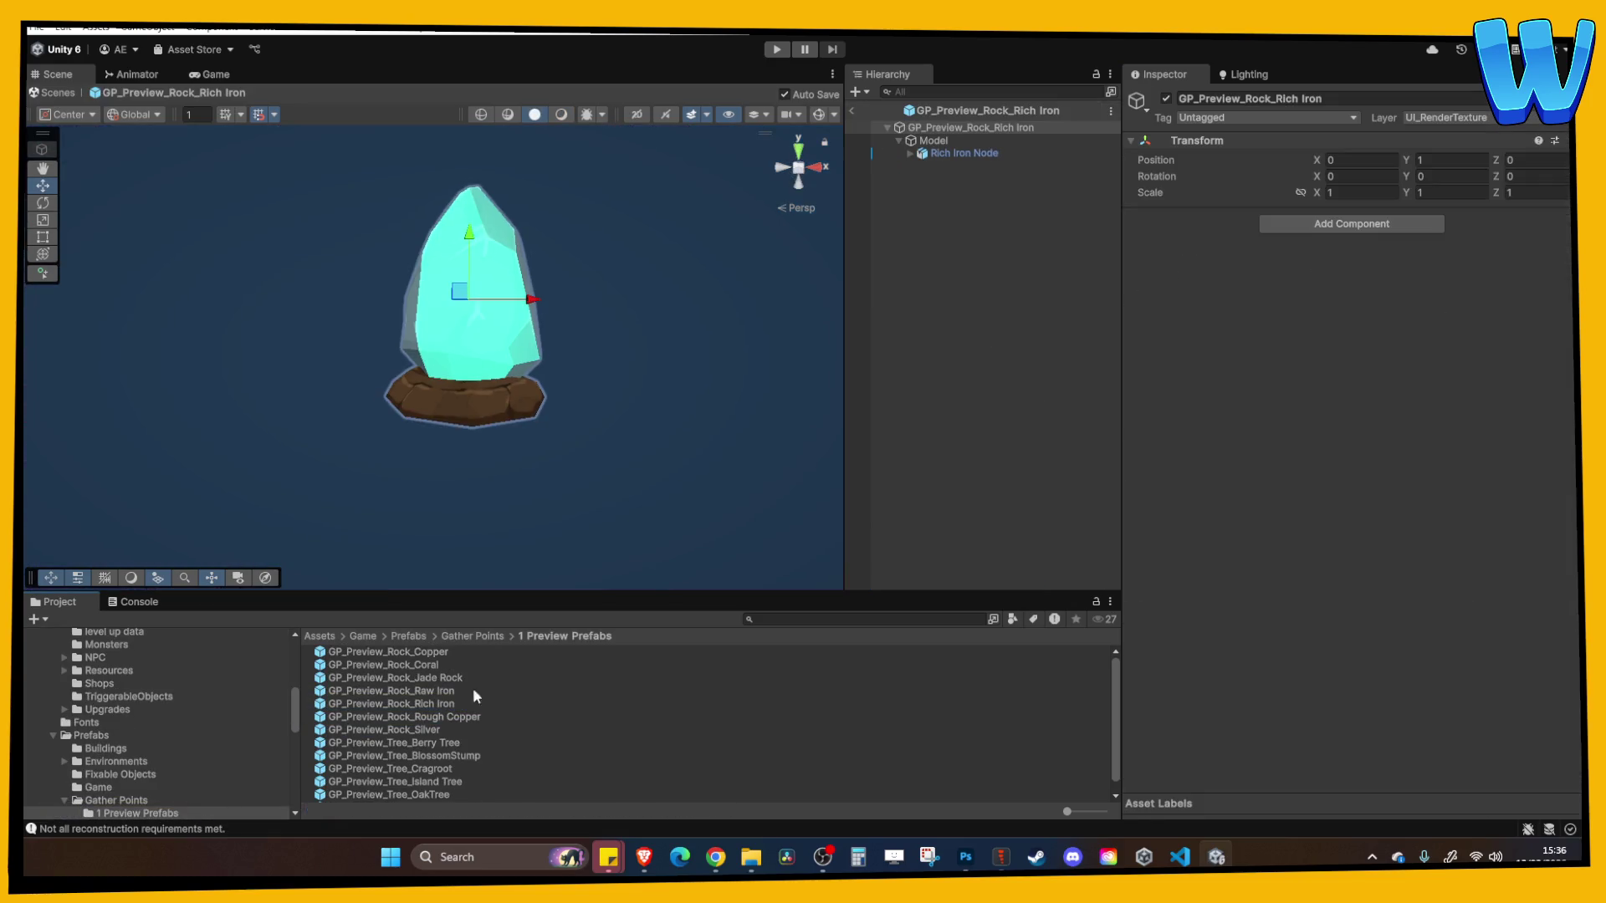
{"action": "left_click", "coordinate": [945, 153]}
{"action": "left_click", "coordinate": [1473, 124]}
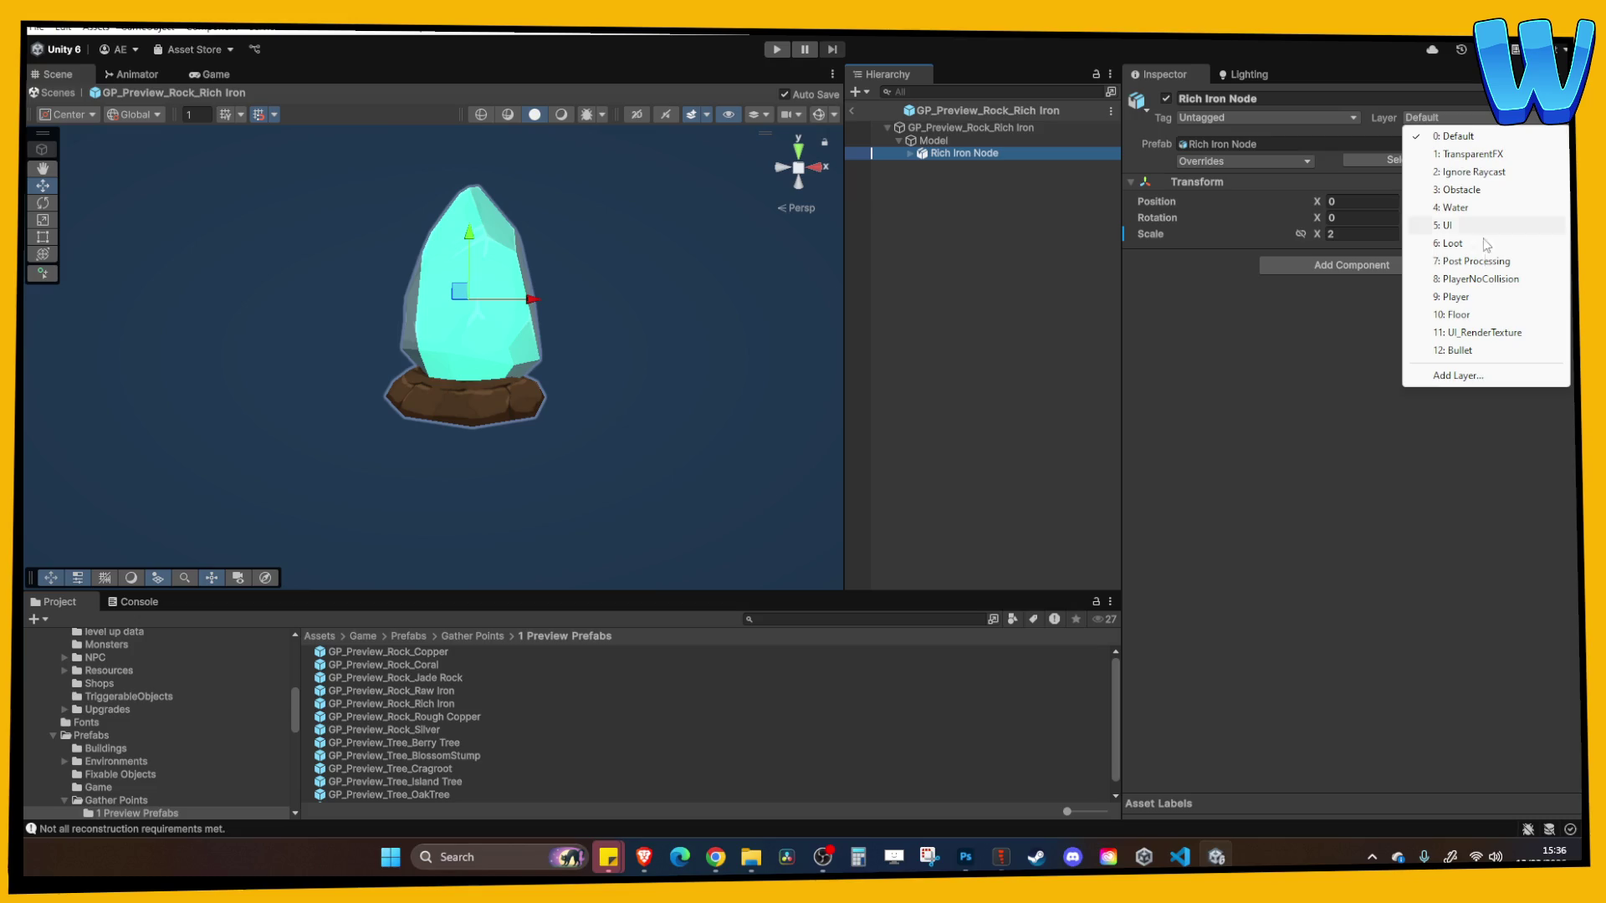
{"action": "left_click", "coordinate": [1486, 333]}
{"action": "left_click", "coordinate": [739, 463]}
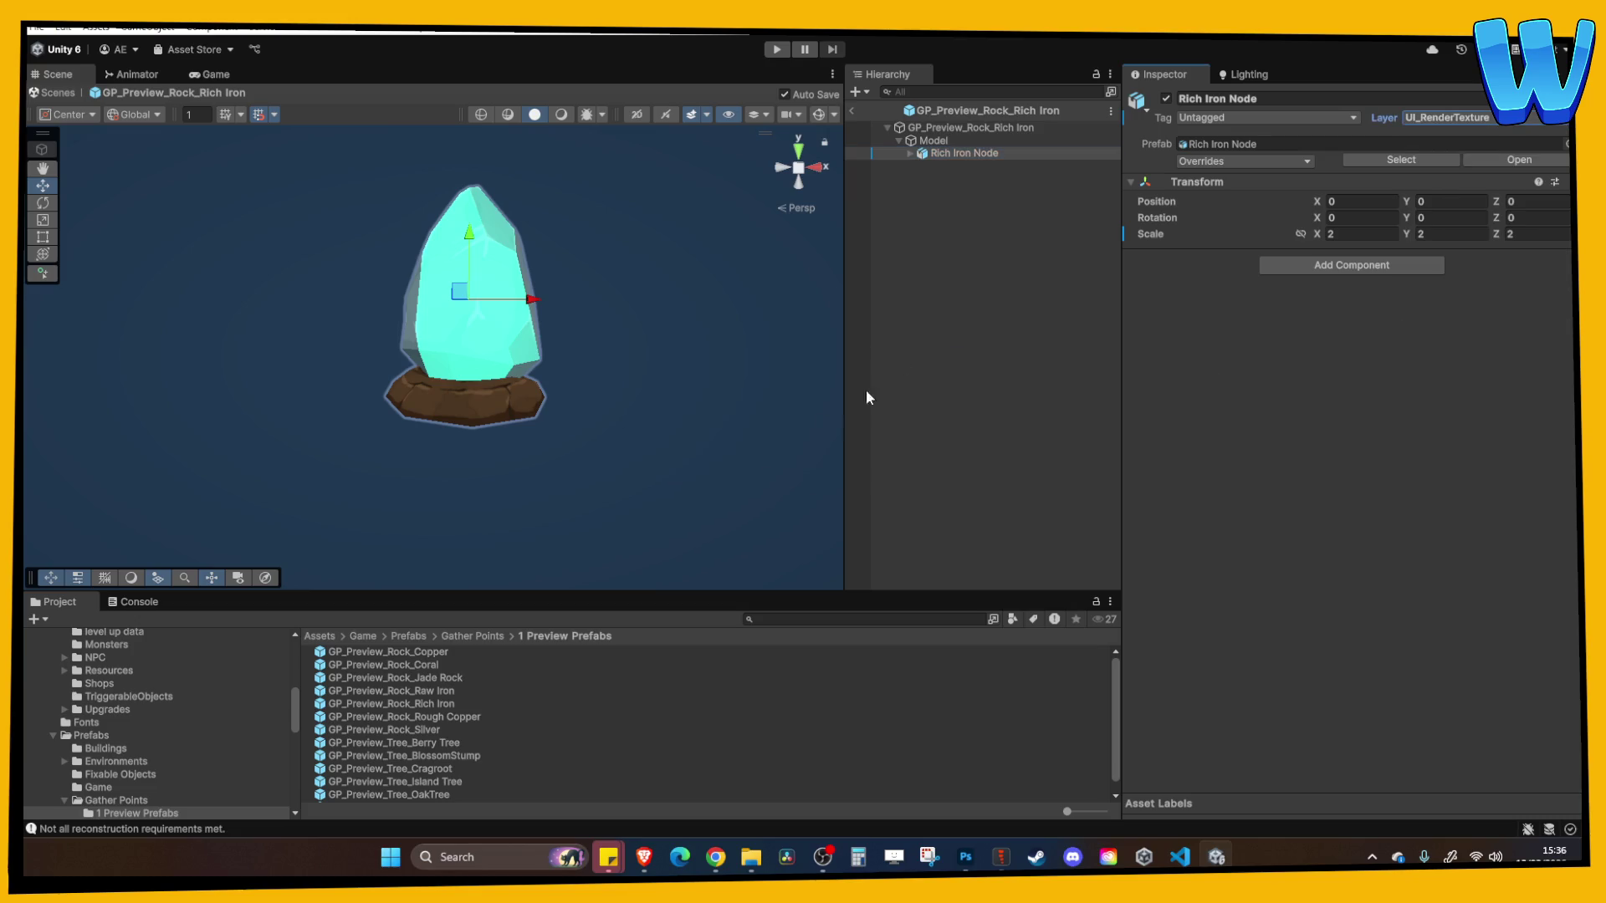
{"action": "left_click", "coordinate": [853, 109]}
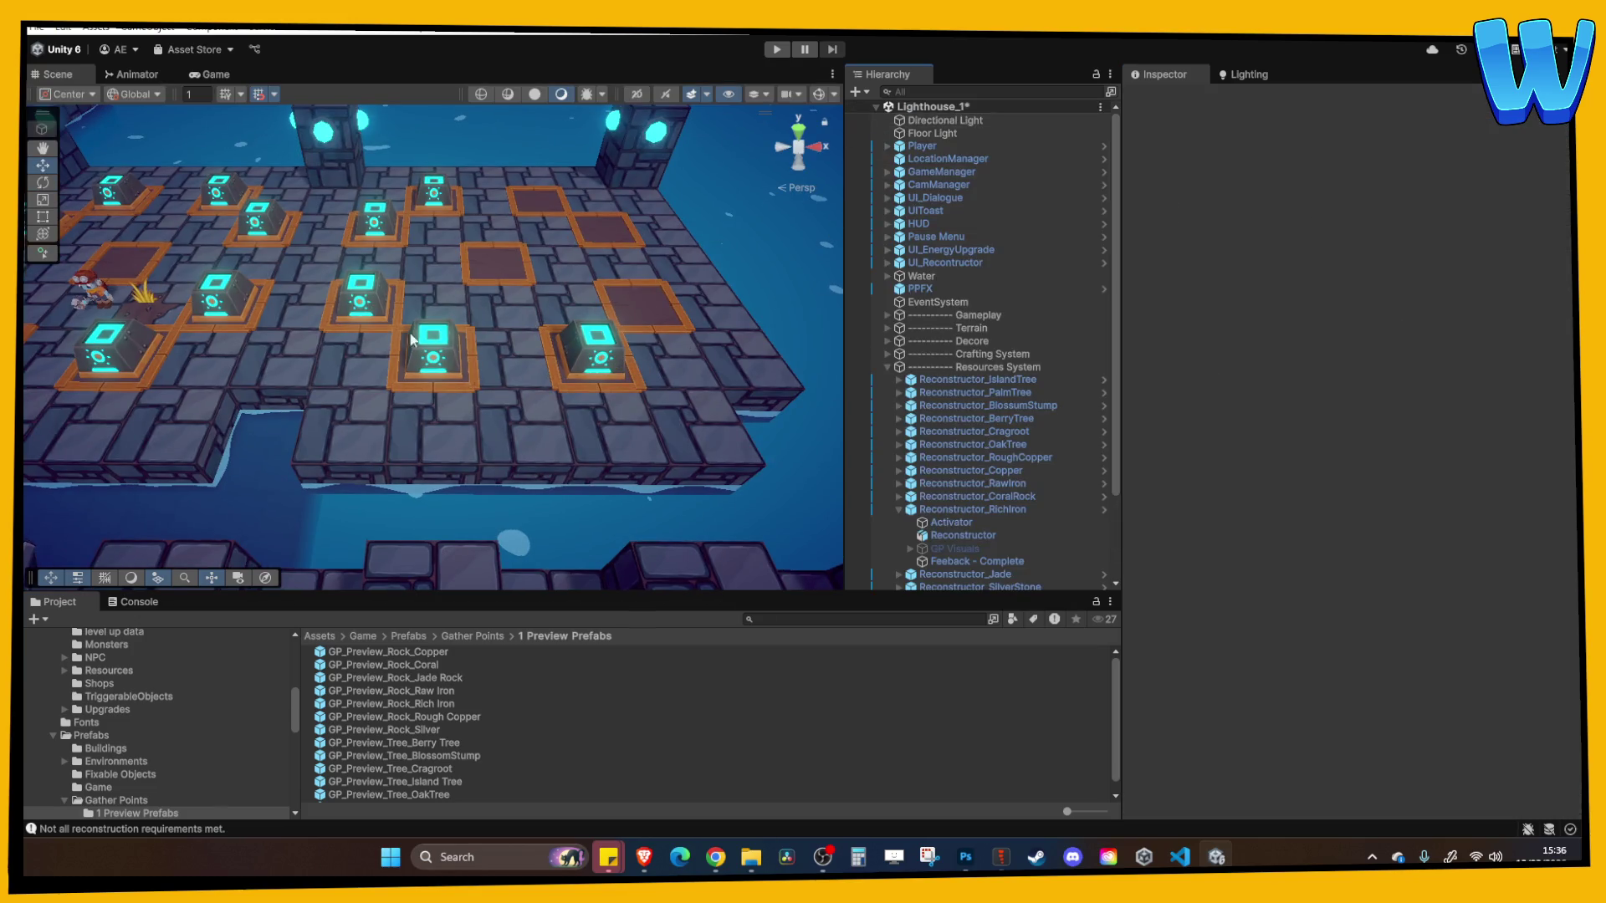
Replace GP_Preview_Rock_Coral under RichIron's GP Visuals with GP_Preview_Rock_Rich Iron
{"action": "key", "text": "f"}
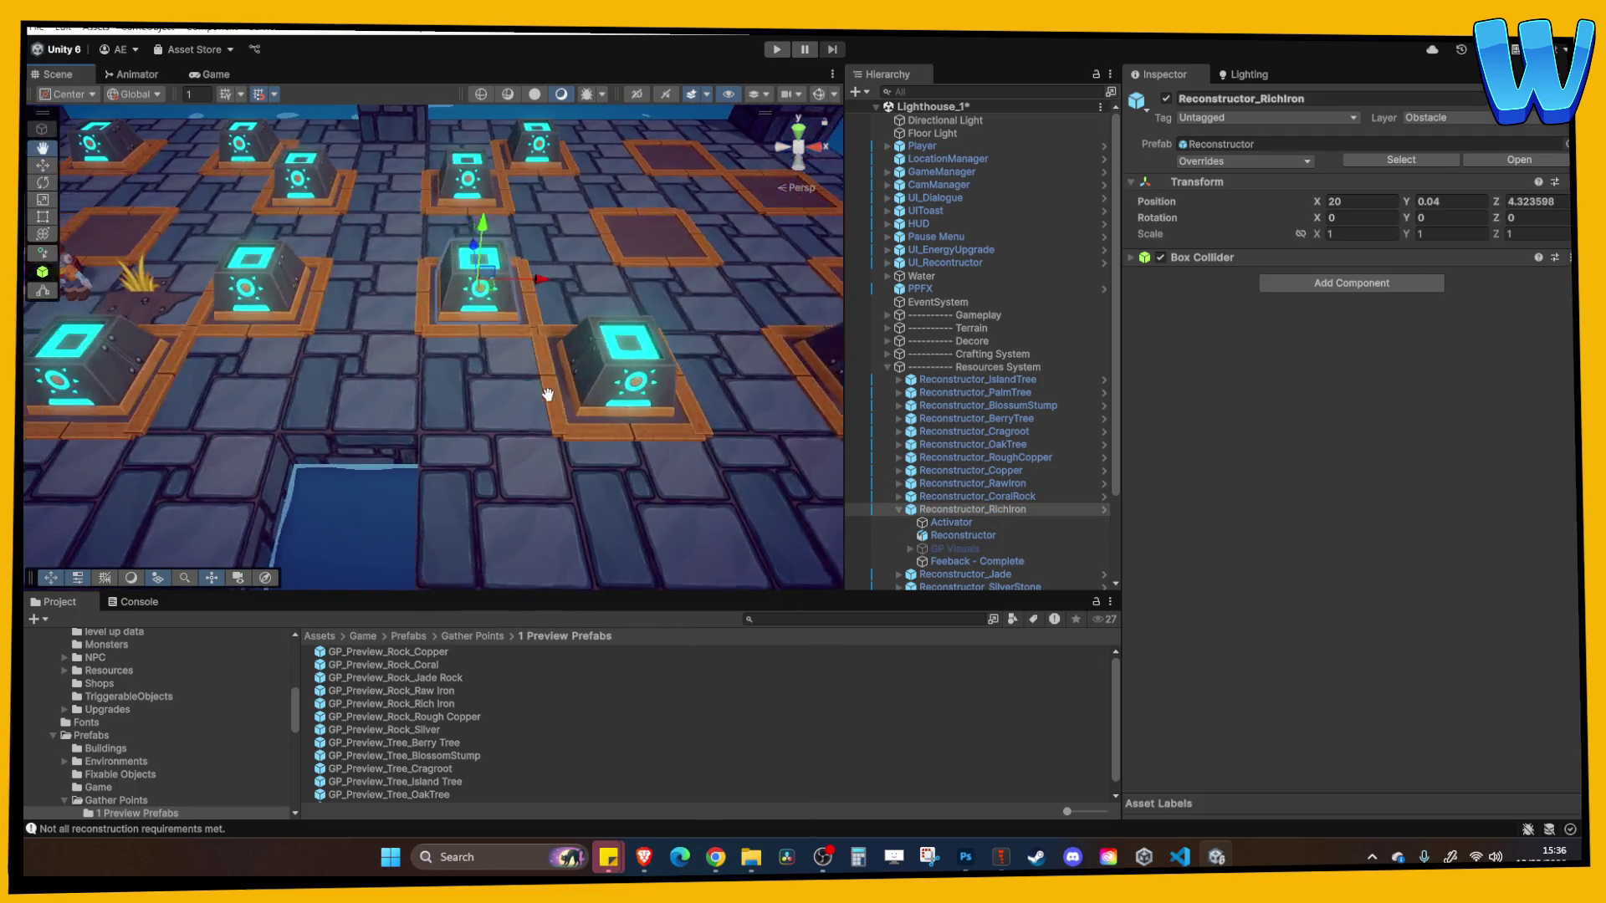
{"action": "left_click", "coordinate": [911, 549]}
{"action": "left_click", "coordinate": [959, 575]}
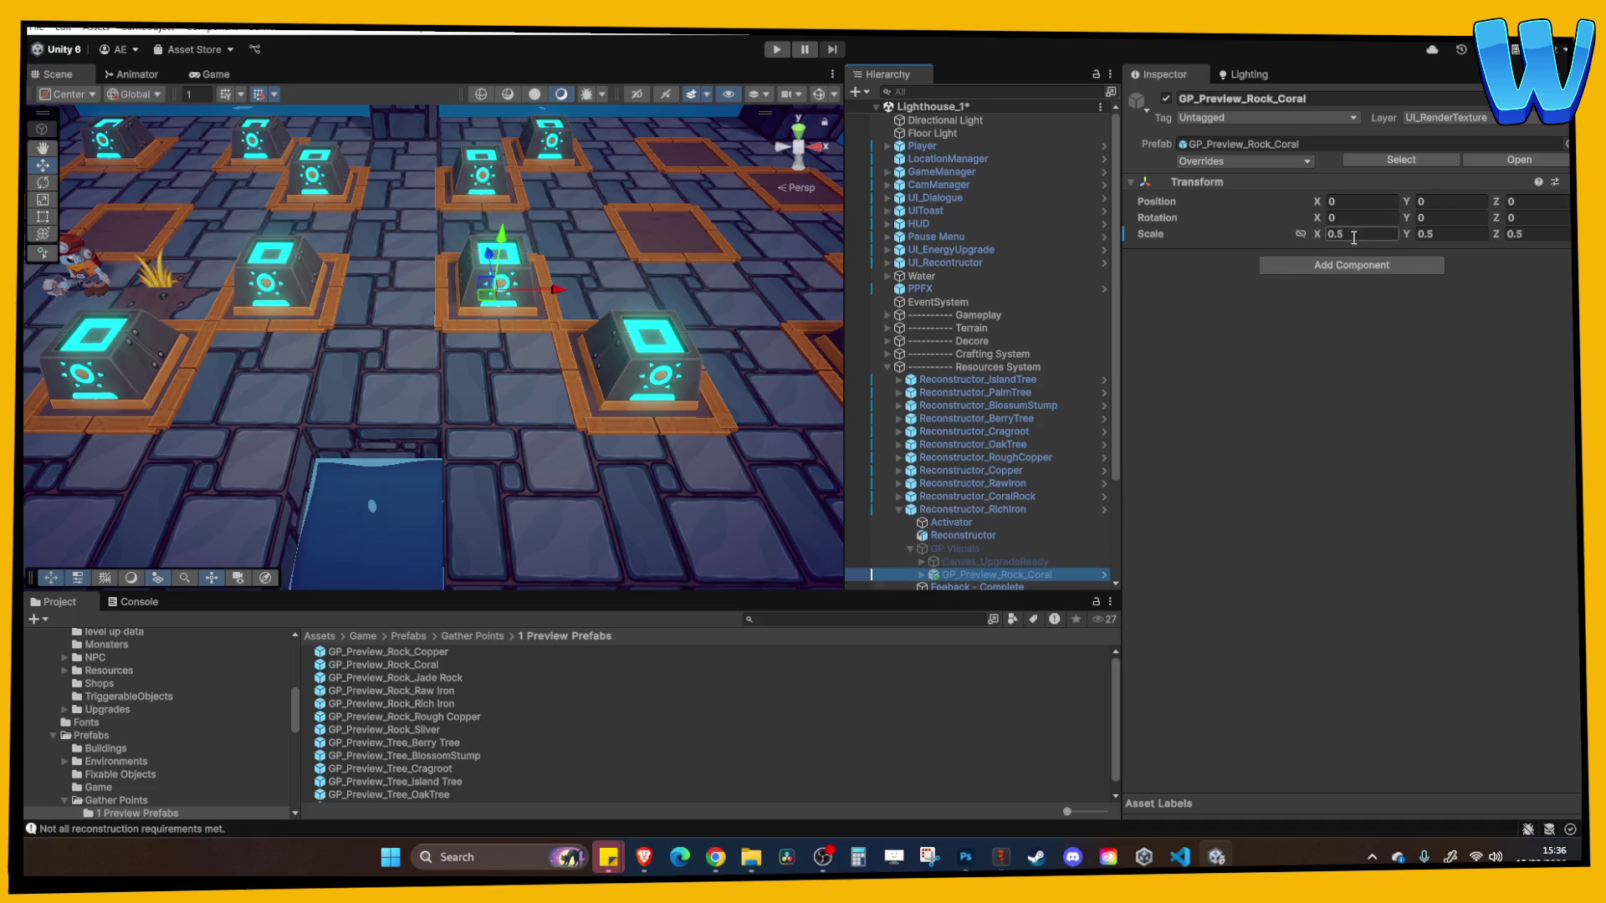
{"action": "left_click_drag", "start_coordinate": [674, 448], "coordinate": [646, 393]}
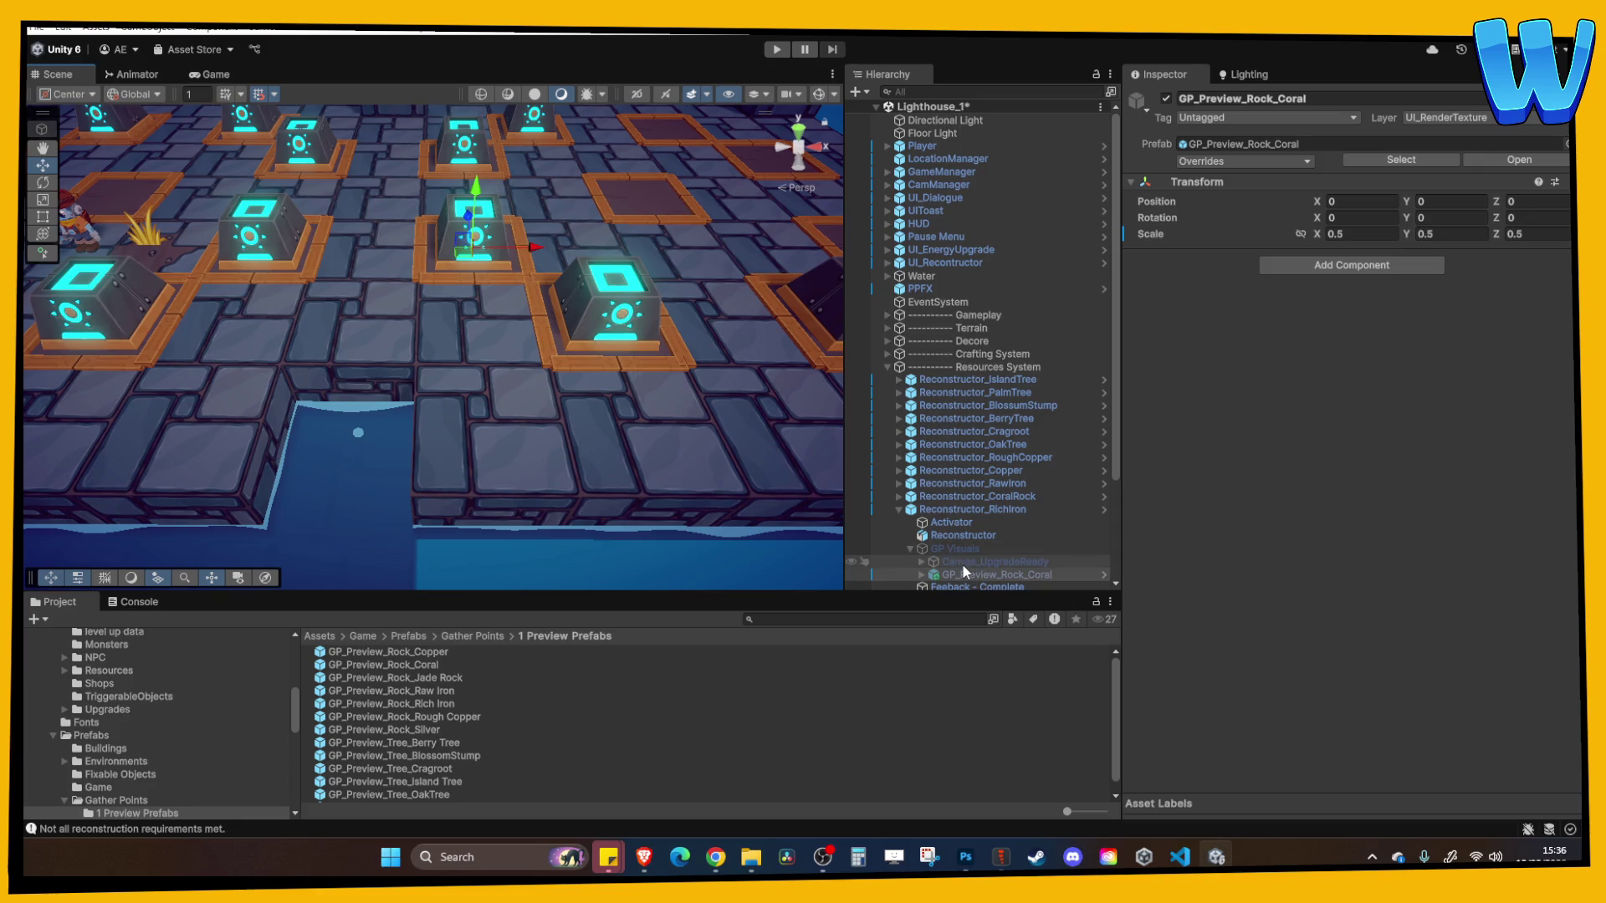
{"action": "scroll", "coordinate": [454, 426], "scroll_direction": "down", "scroll_amount": 2}
{"action": "left_click_drag", "start_coordinate": [454, 426], "coordinate": [495, 510]}
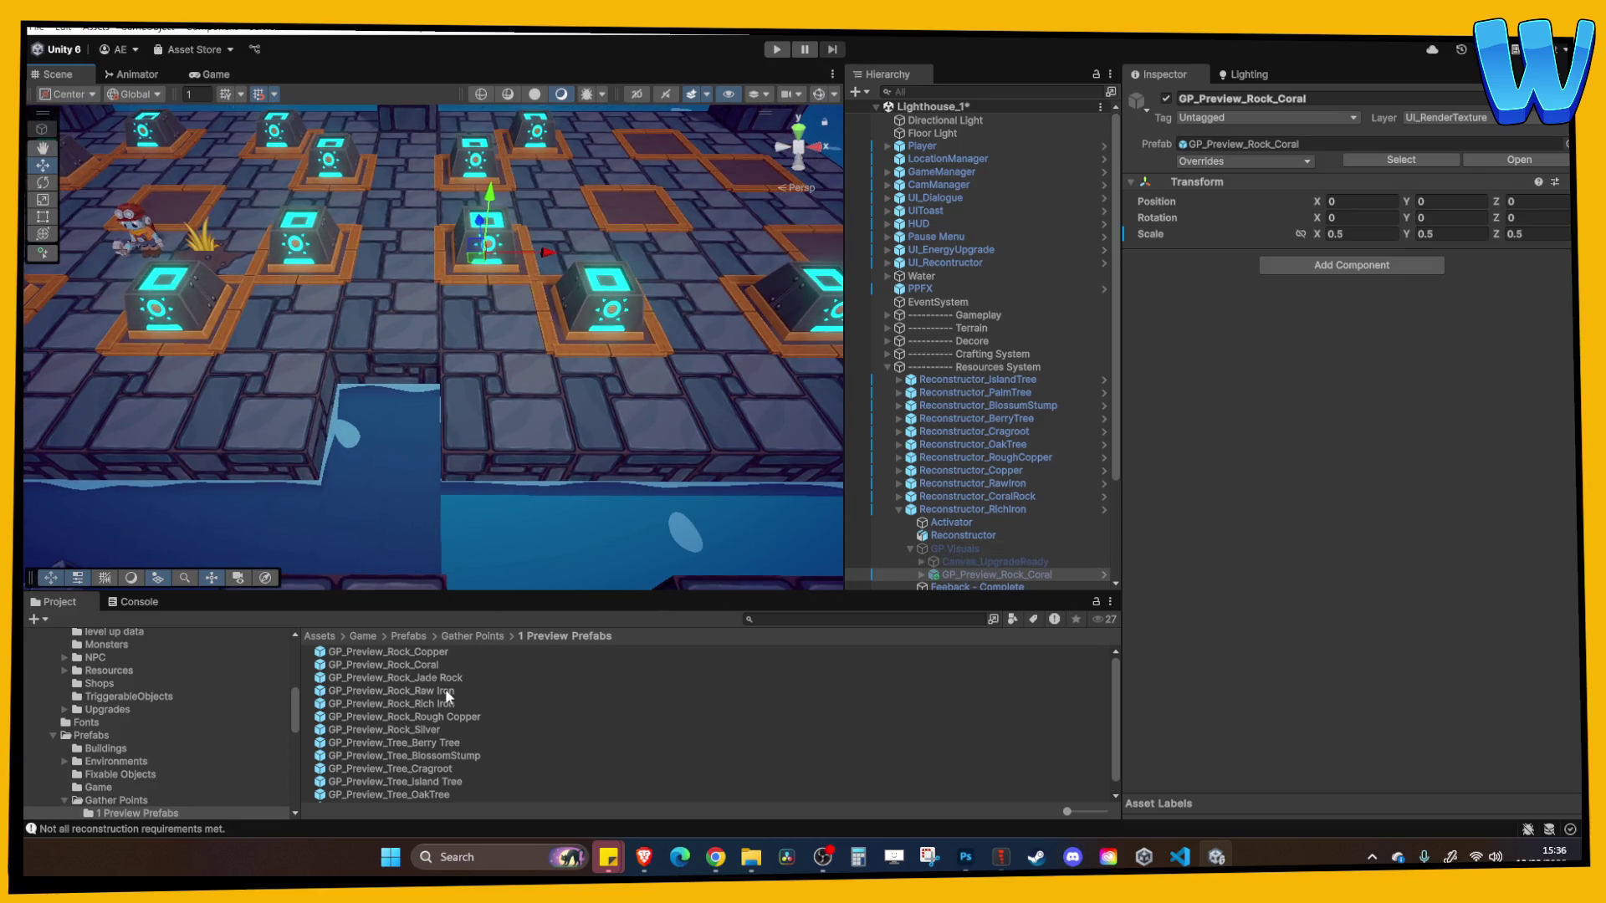
{"action": "right_click", "coordinate": [1016, 574]}
{"action": "left_click", "coordinate": [941, 577]}
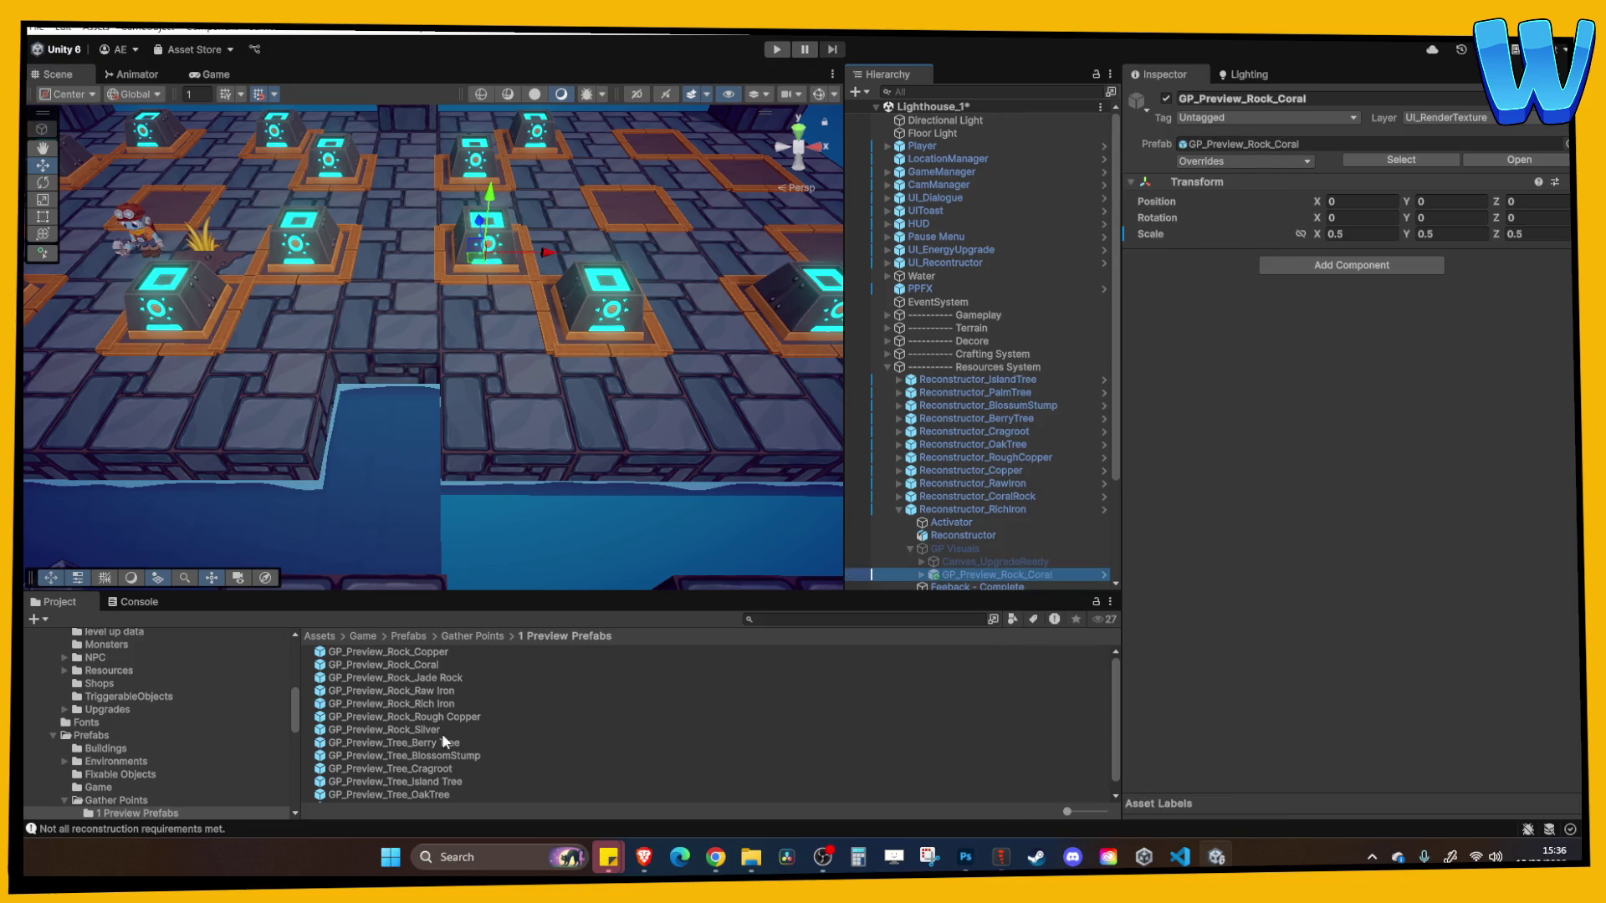
{"action": "scroll", "coordinate": [1063, 562], "scroll_direction": "down", "scroll_amount": 2}
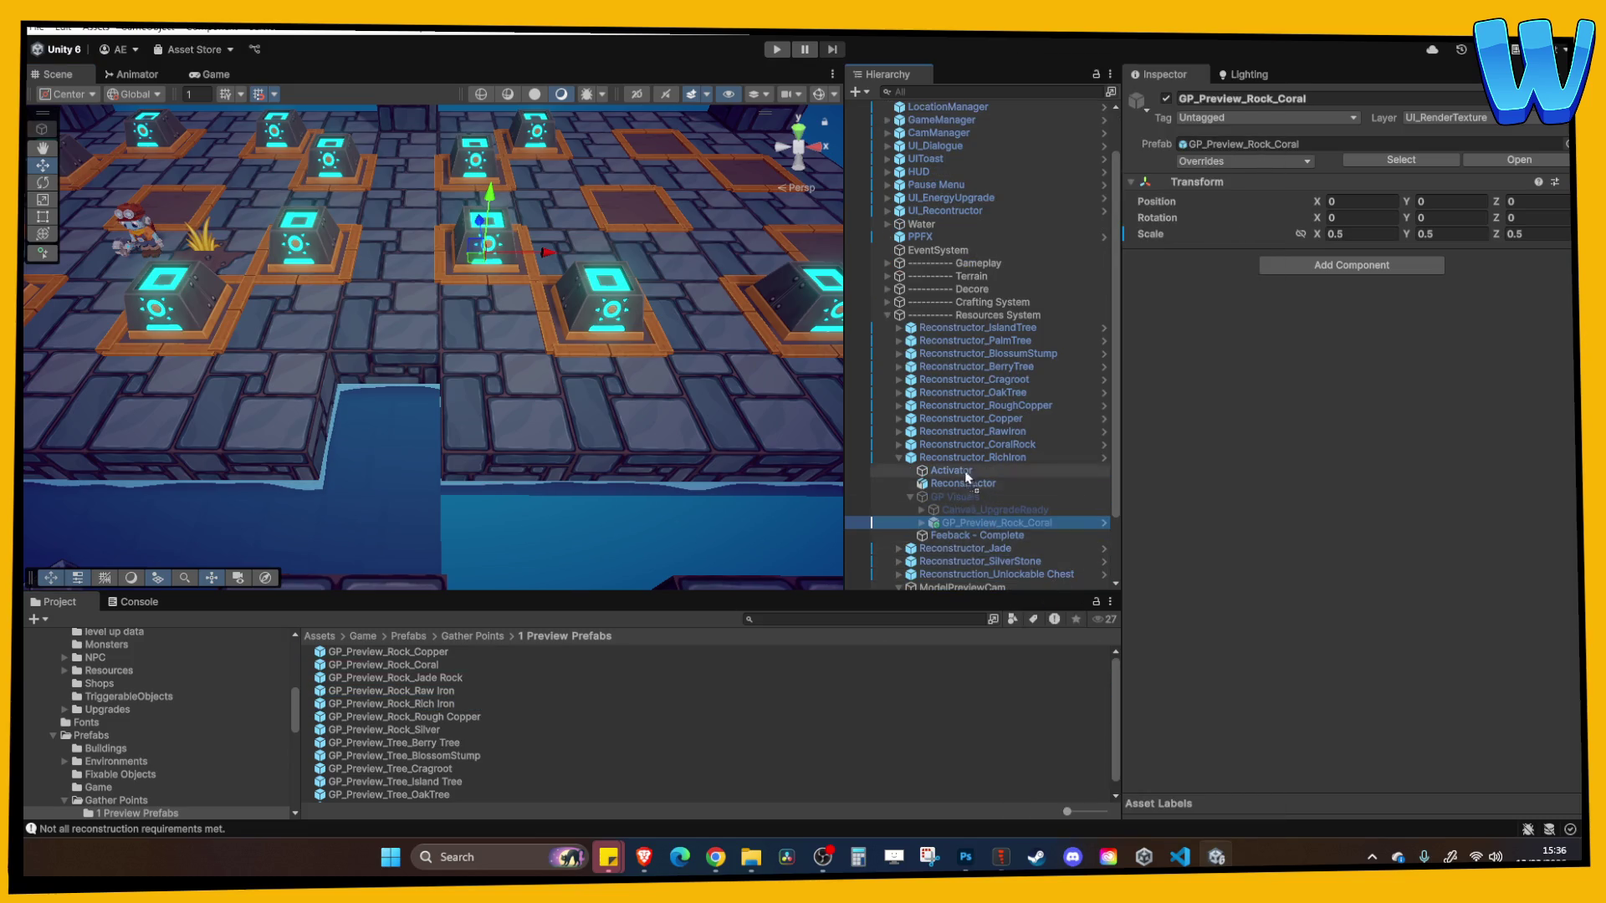
{"action": "left_click_drag", "start_coordinate": [961, 458], "coordinate": [964, 505]}
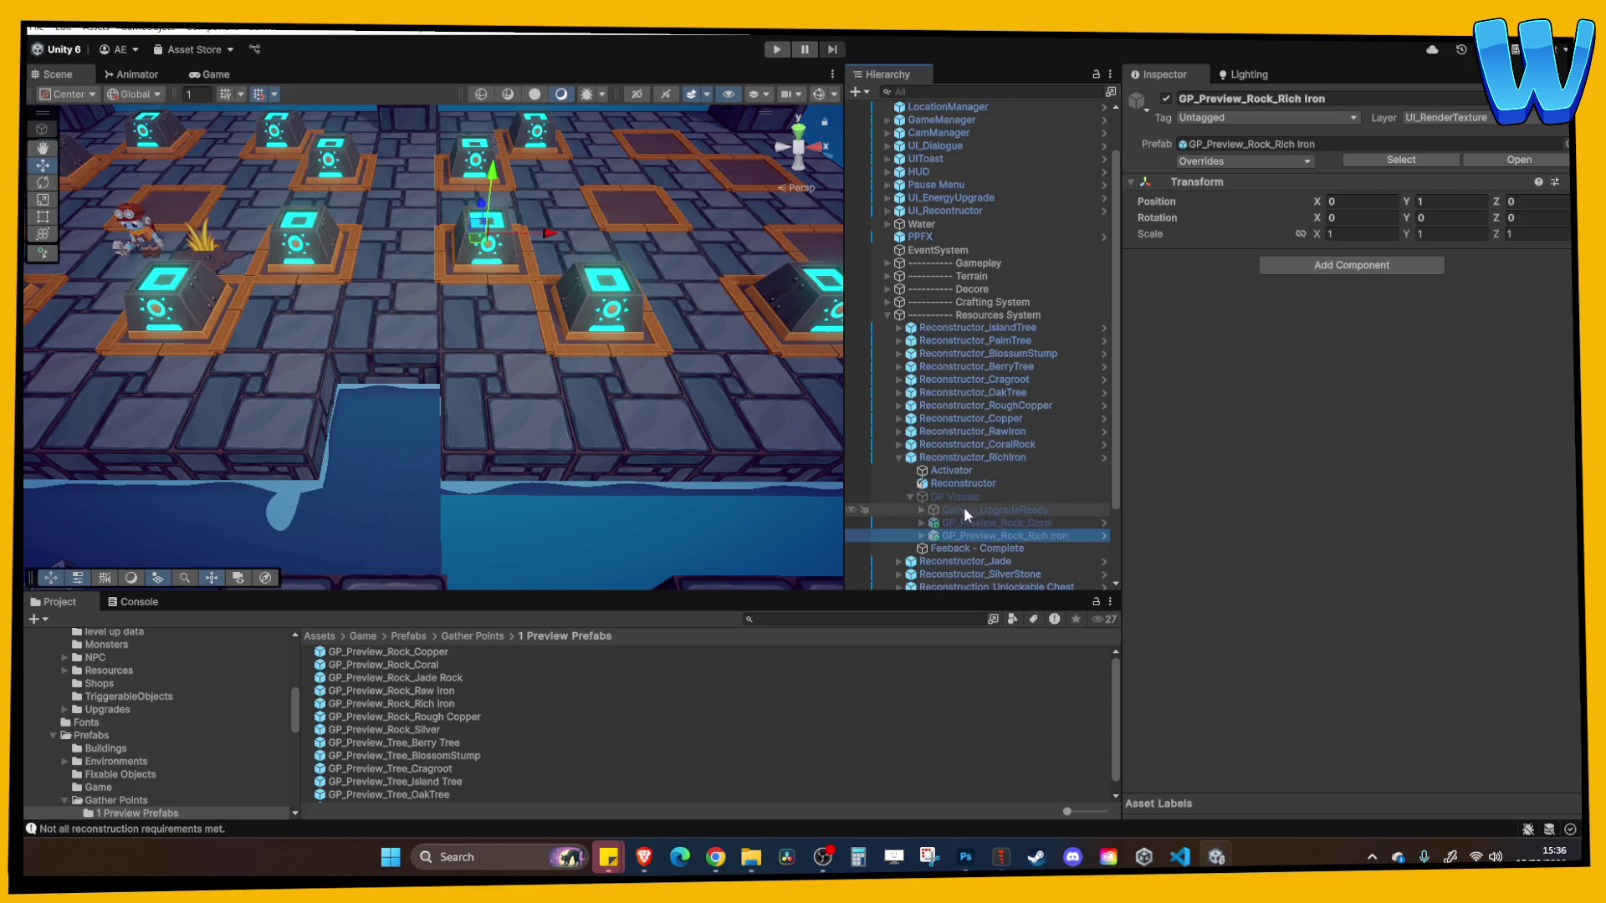
{"action": "left_click", "coordinate": [964, 519]}
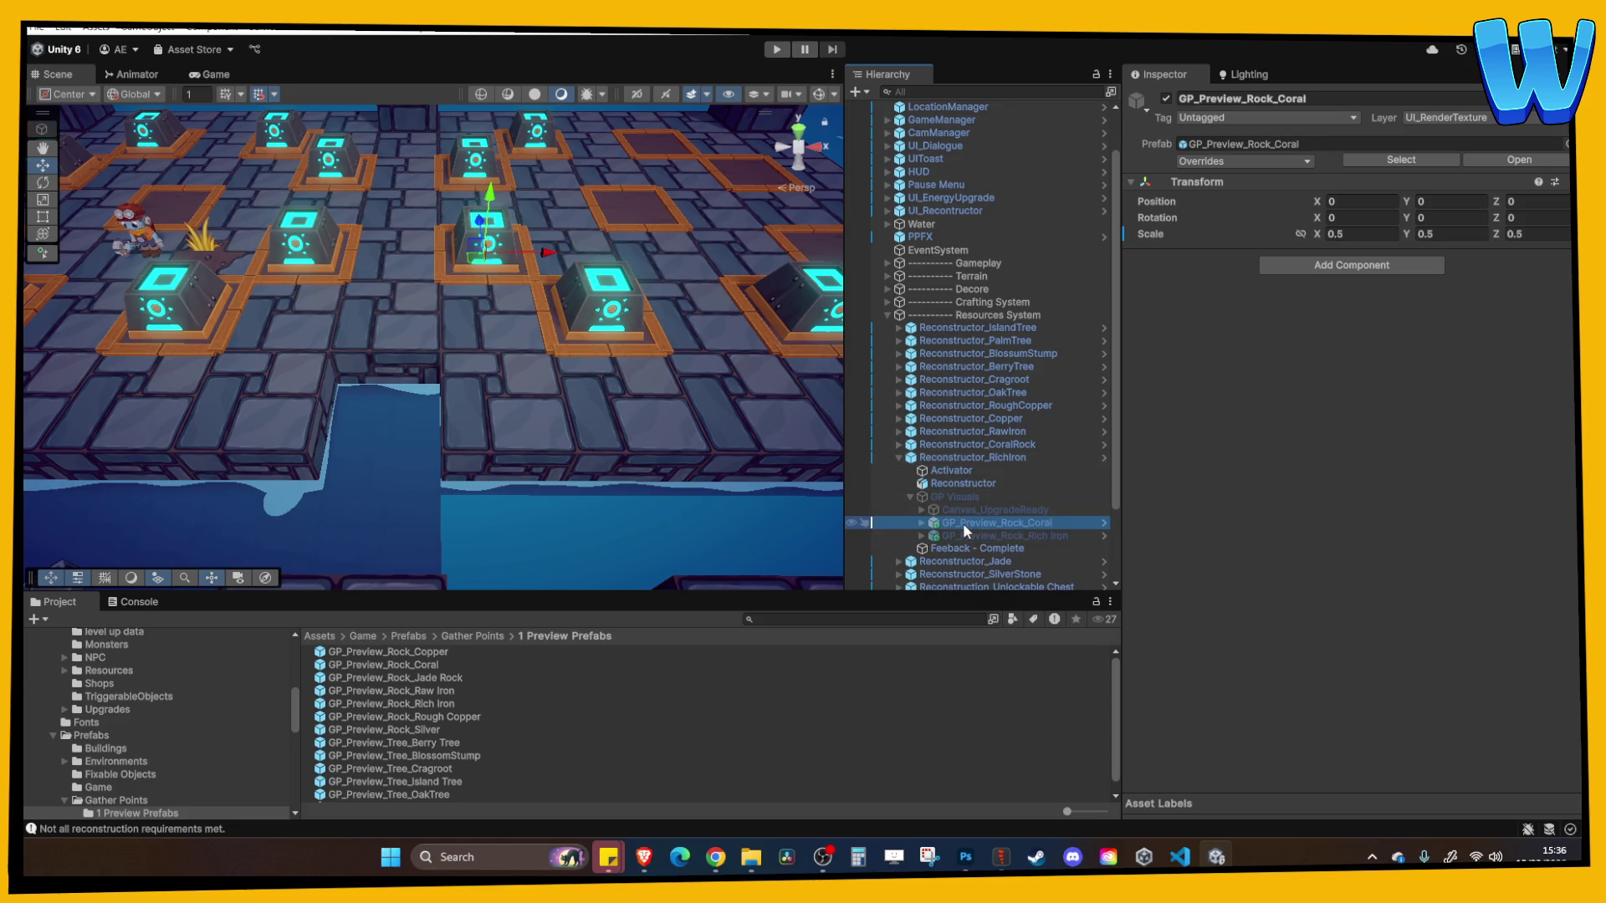
{"action": "key", "text": "Delete"}
Scale the Rich Iron preview model to 0.5 on X and Y
{"action": "left_click", "coordinate": [946, 497]}
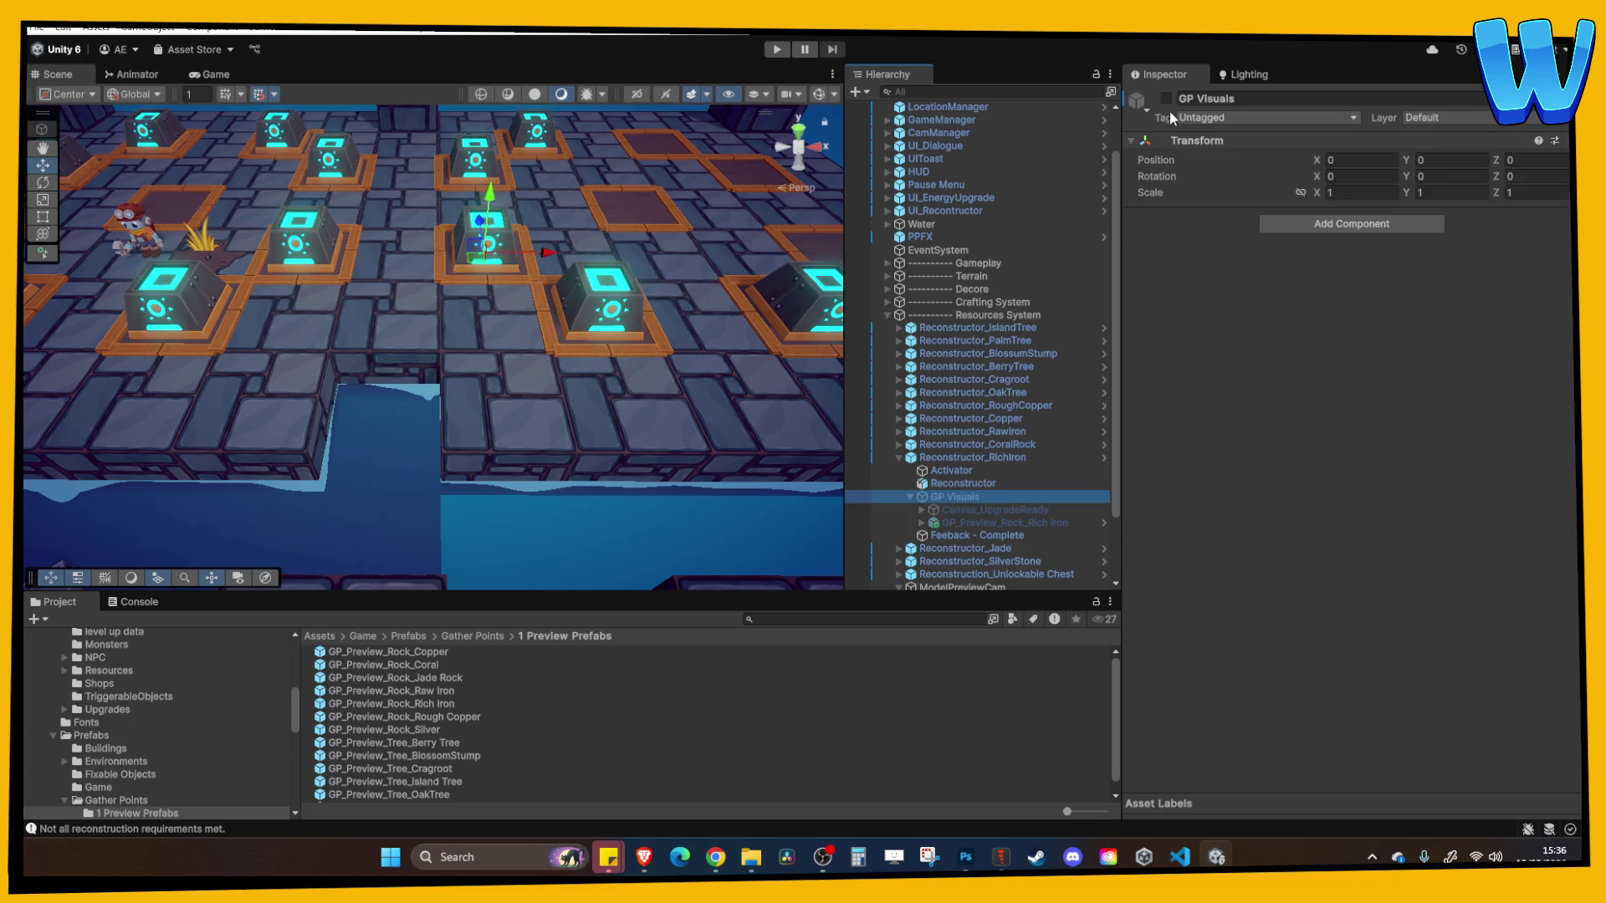
{"action": "left_click", "coordinate": [1166, 99]}
{"action": "mouse_move", "coordinate": [502, 335]}
{"action": "left_mouse_down"}
{"action": "mouse_move", "coordinate": [542, 217]}
{"action": "mouse_move", "coordinate": [571, 338]}
{"action": "mouse_move", "coordinate": [556, 405]}
{"action": "left_mouse_up"}
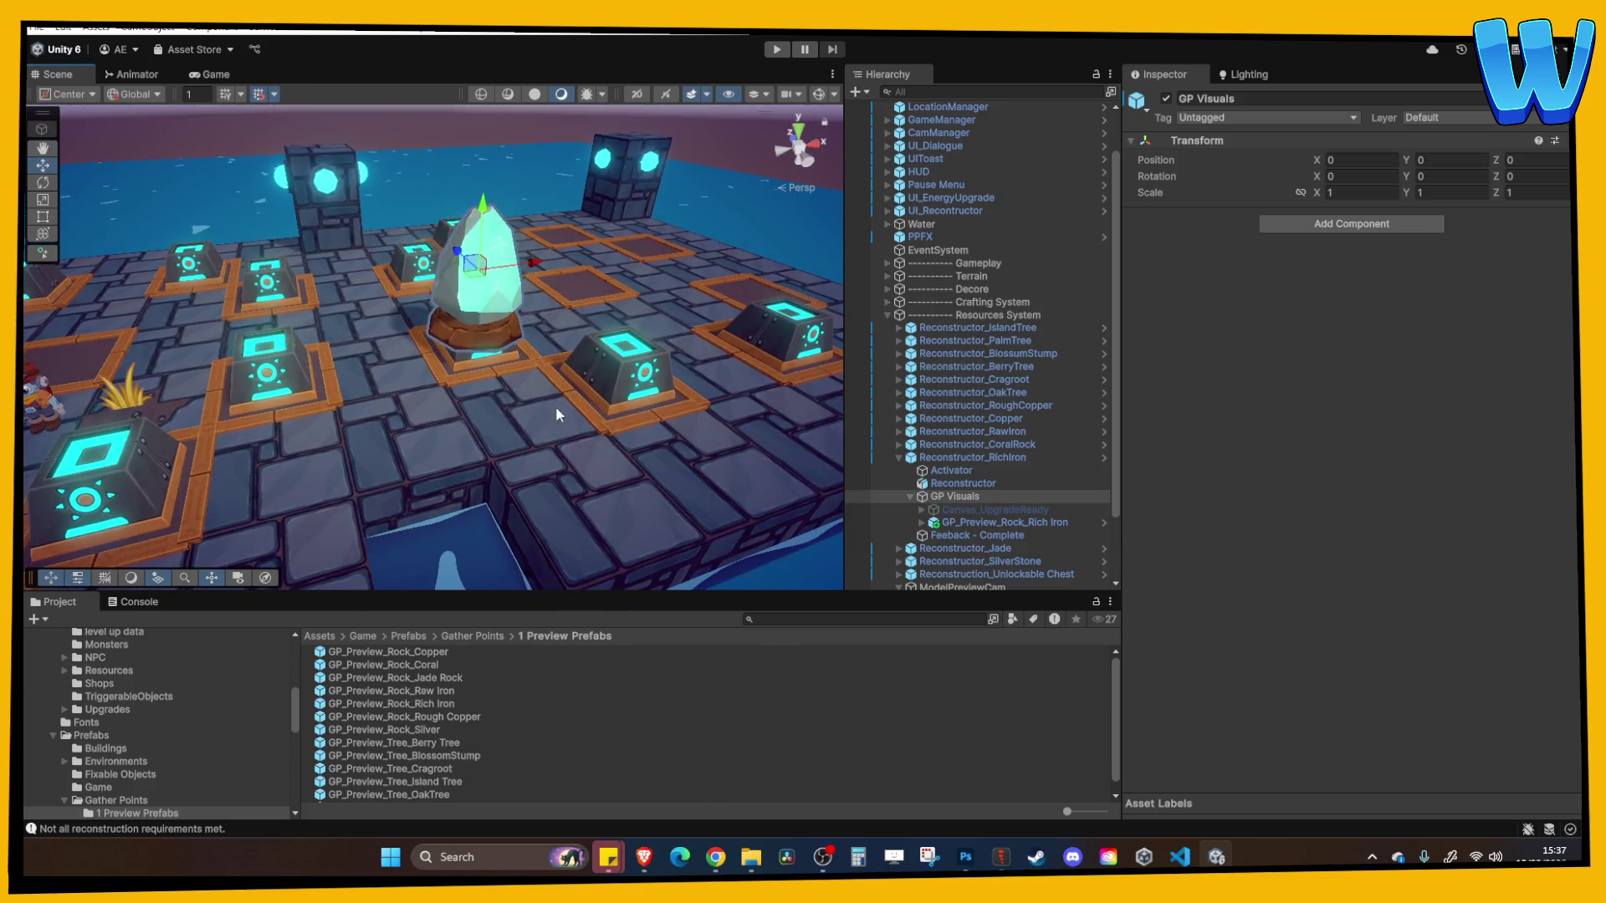
{"action": "left_click", "coordinate": [950, 523]}
{"action": "left_click", "coordinate": [1363, 234]}
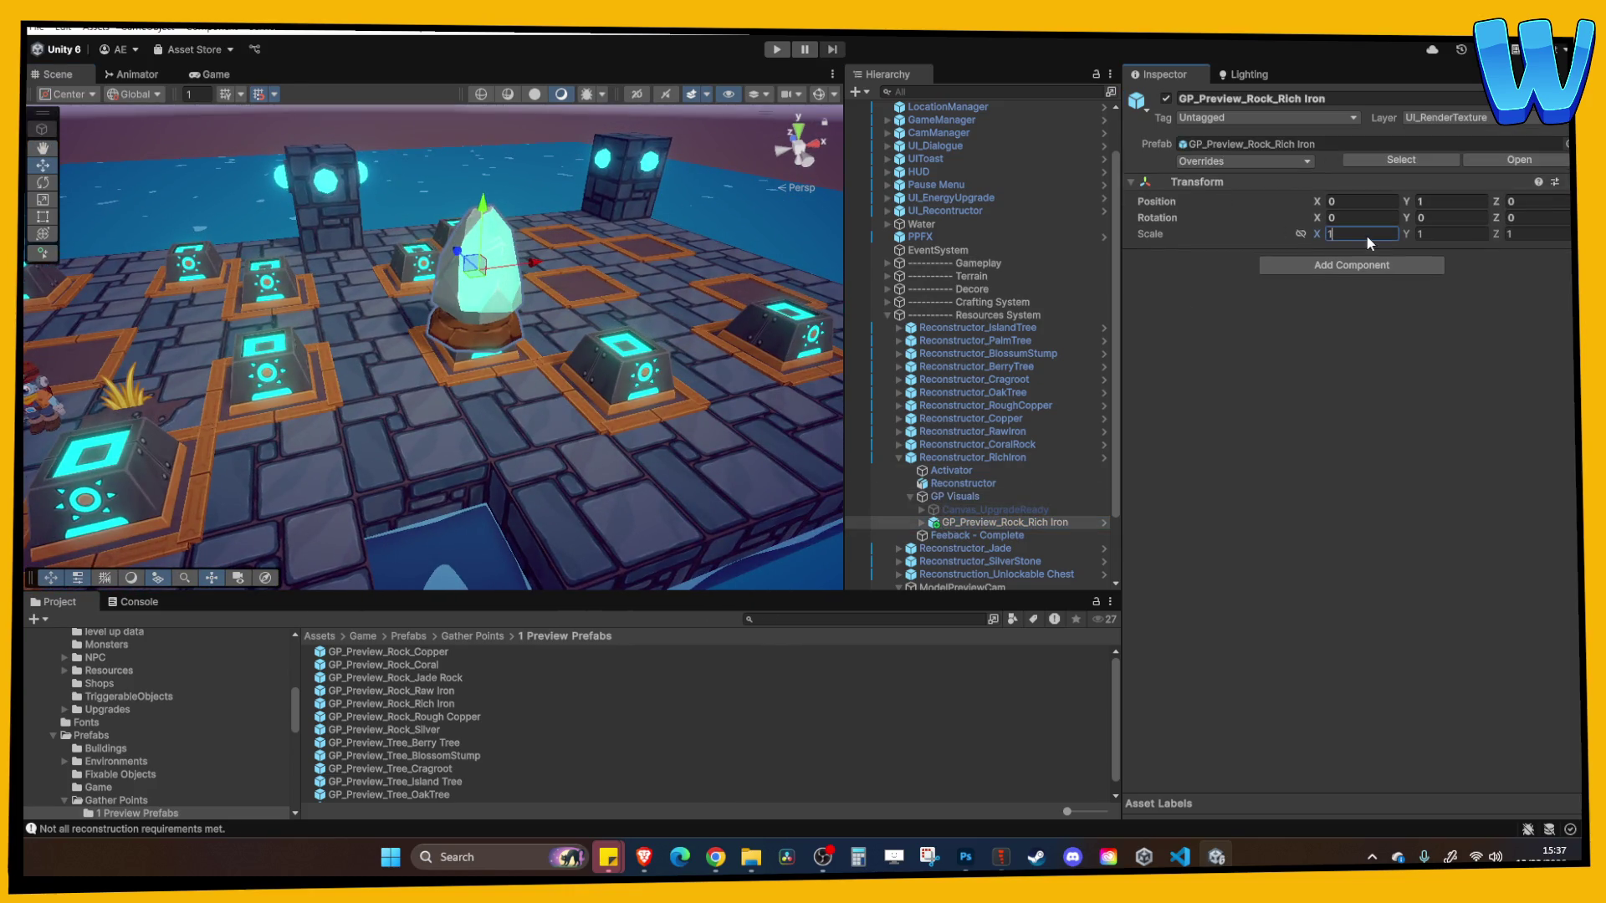
{"action": "type", "text": "0.5"}
{"action": "key", "text": "Tab"}
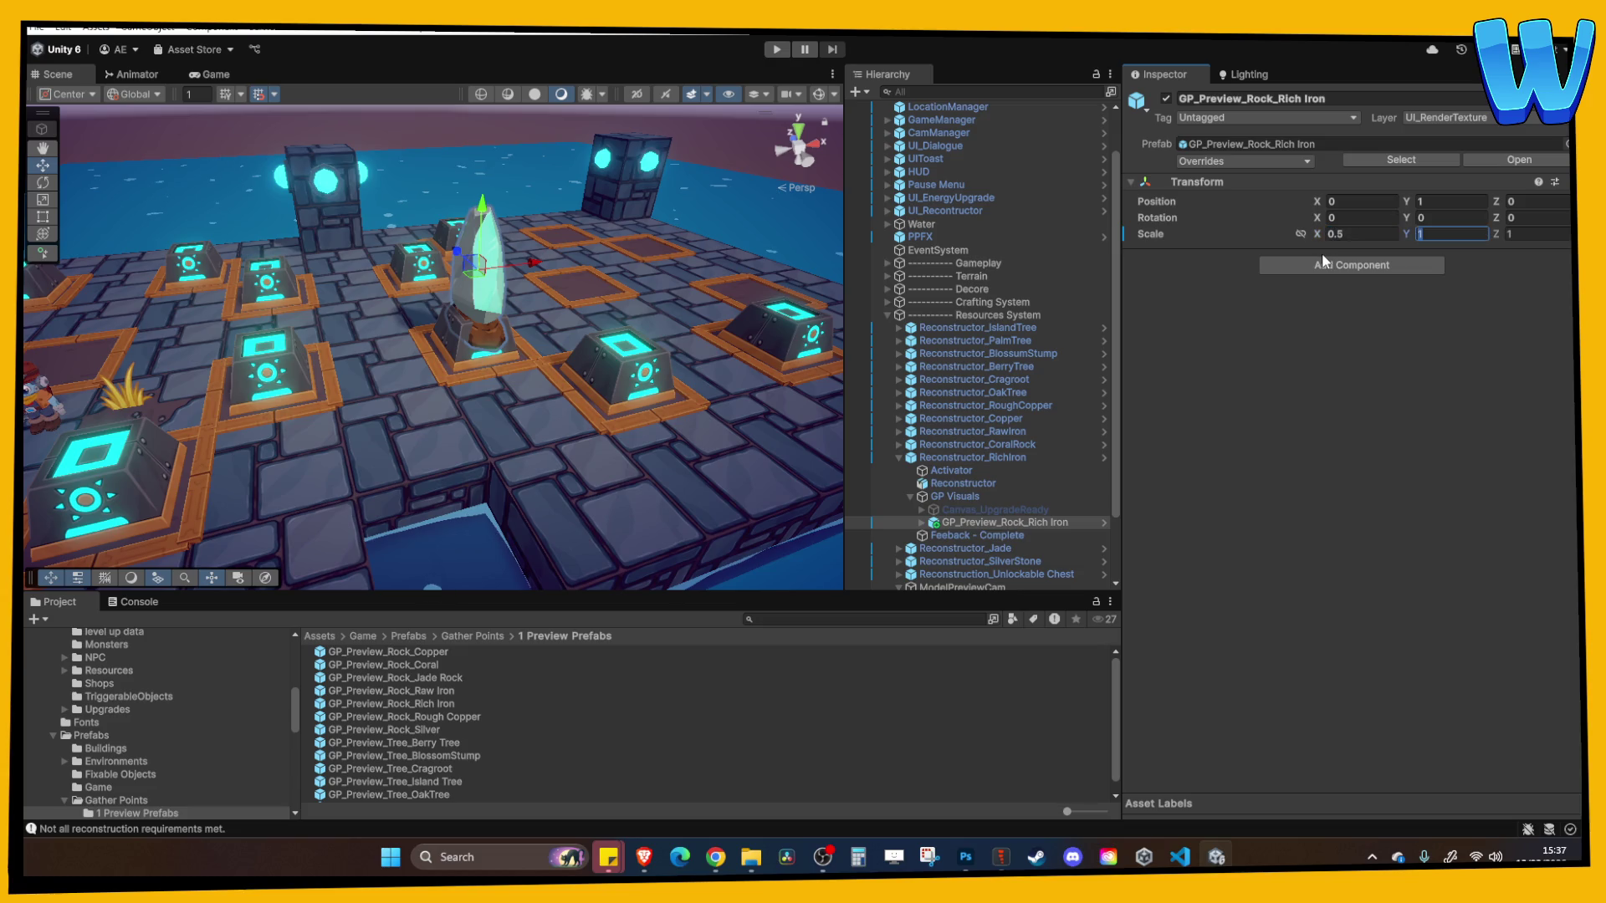
{"action": "type", "text": "0.6"}
{"action": "key", "text": "BackSpace"}
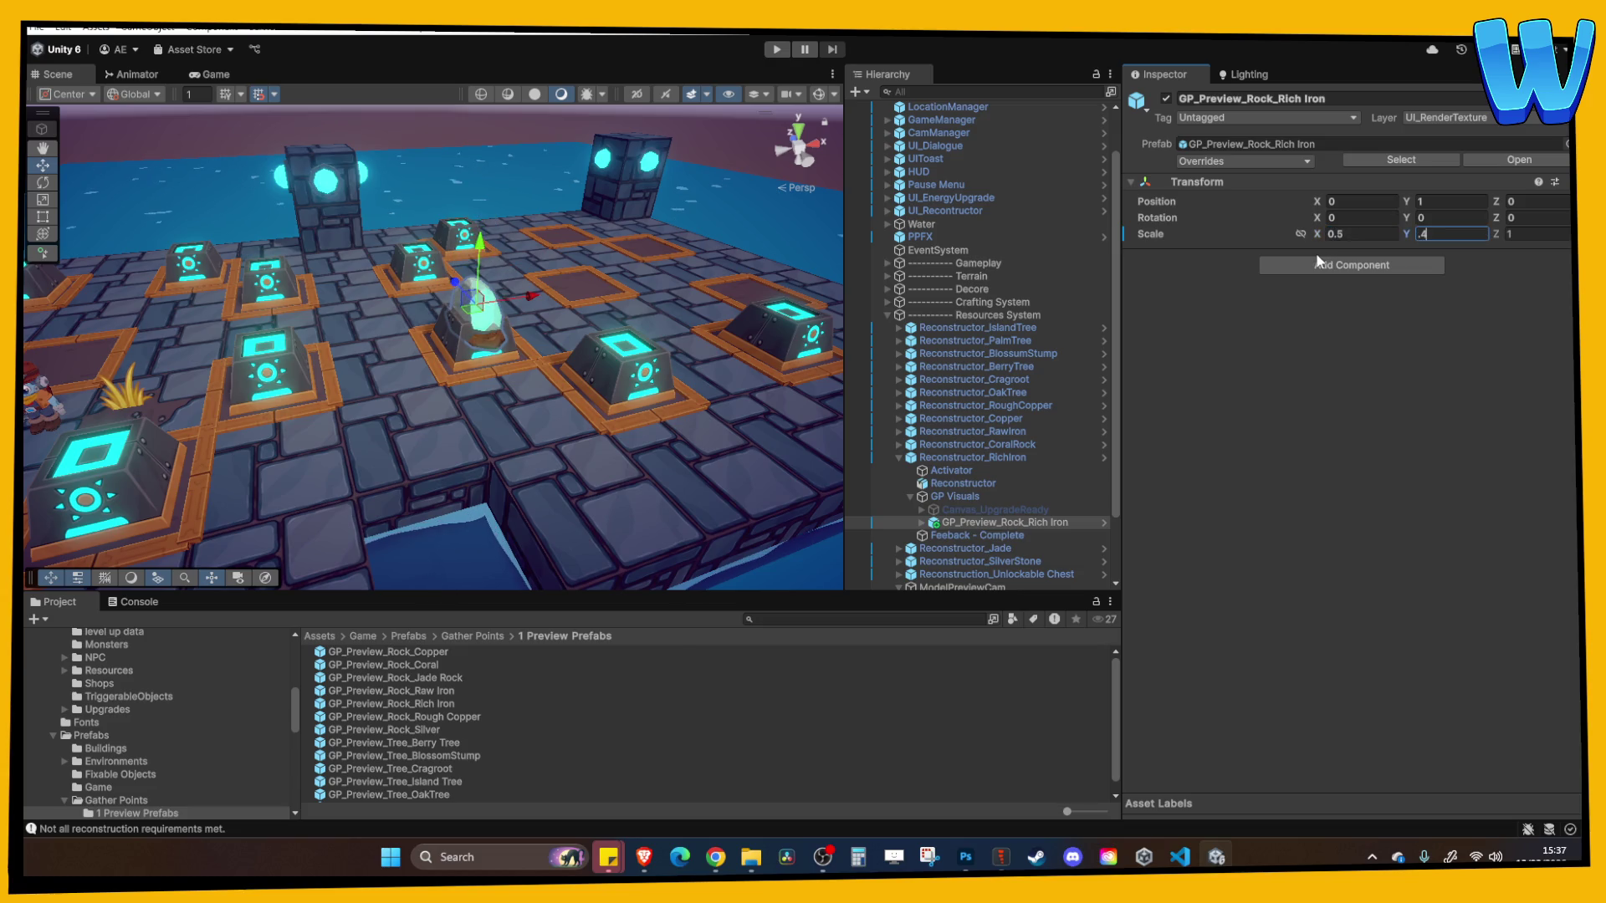
{"action": "type", "text": "5"}
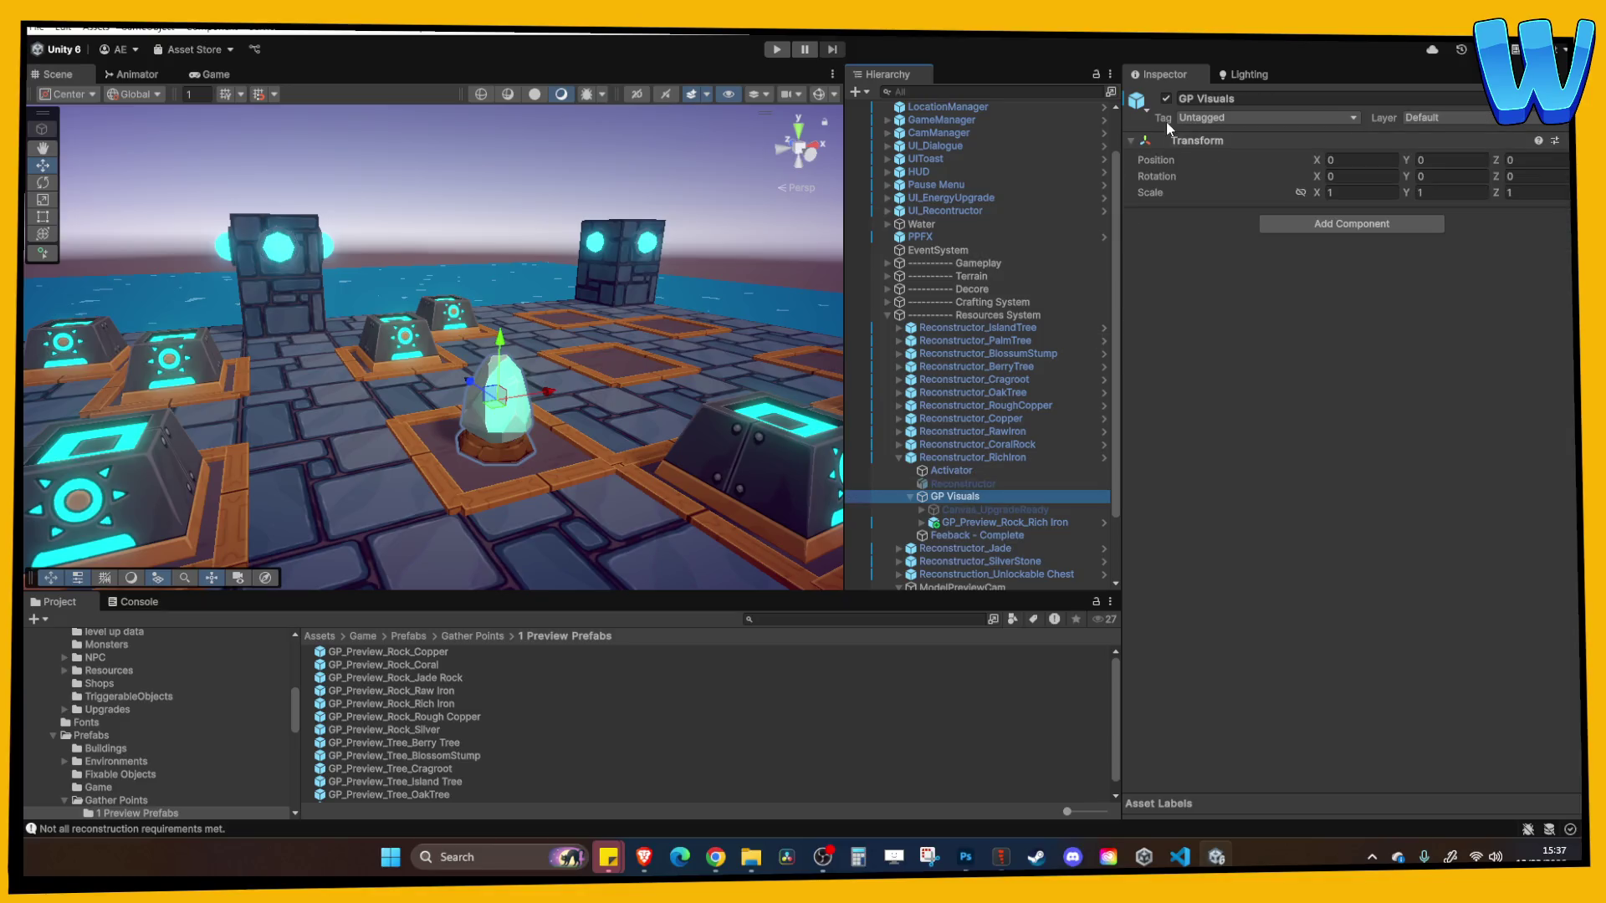
{"action": "left_click", "coordinate": [1167, 98]}
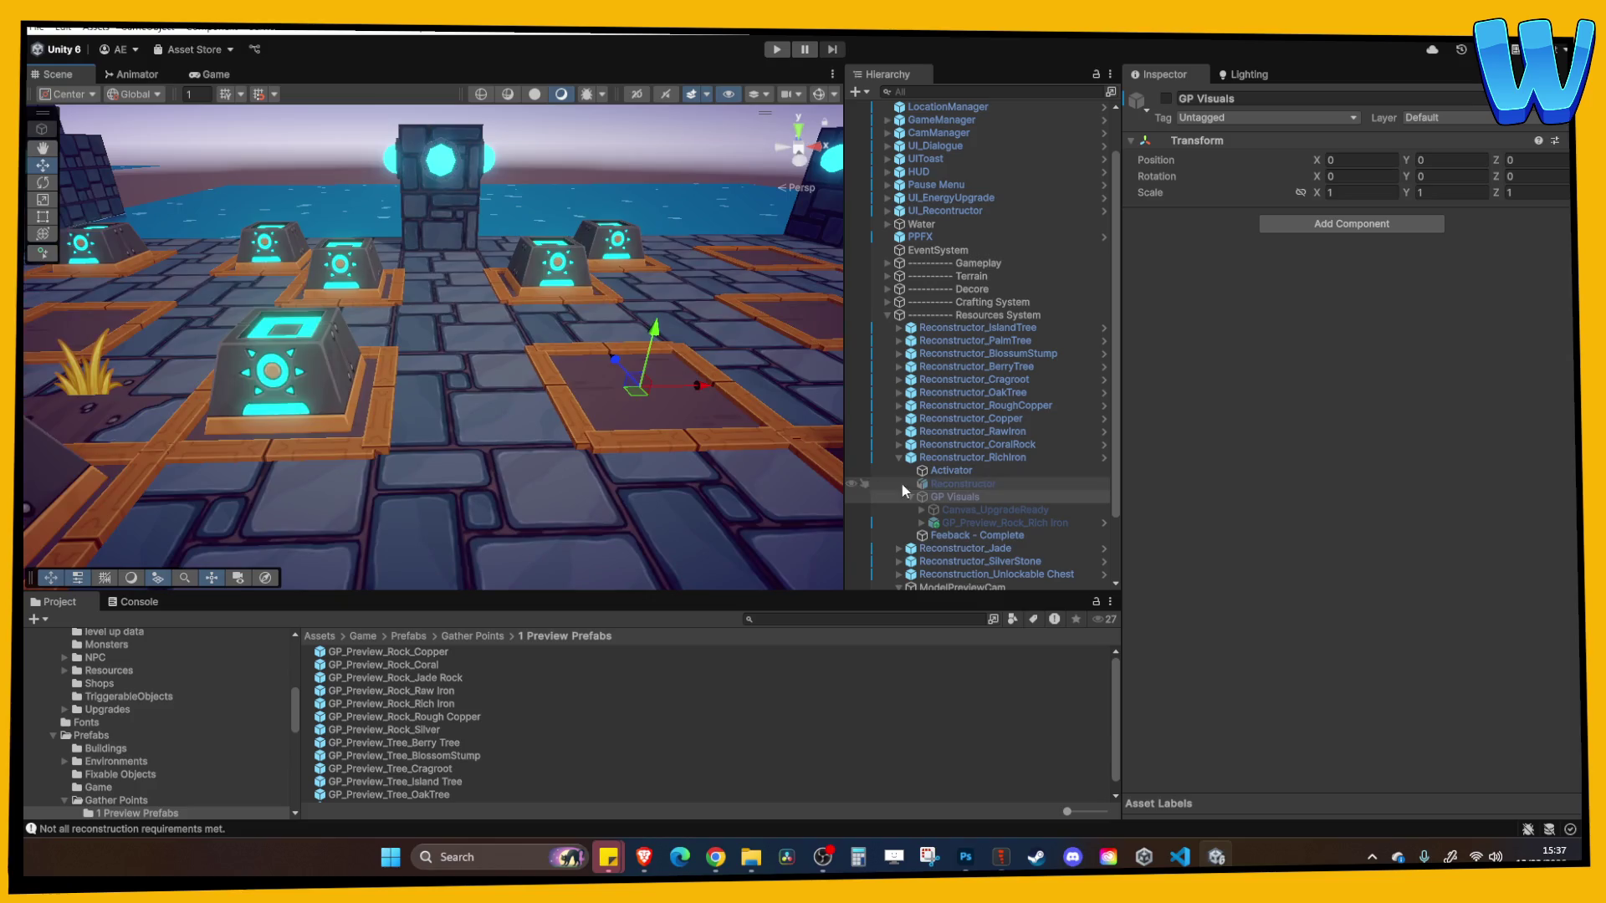
Select the Reconstructor_RichIron node and start a playtest
{"action": "left_click", "coordinate": [936, 482]}
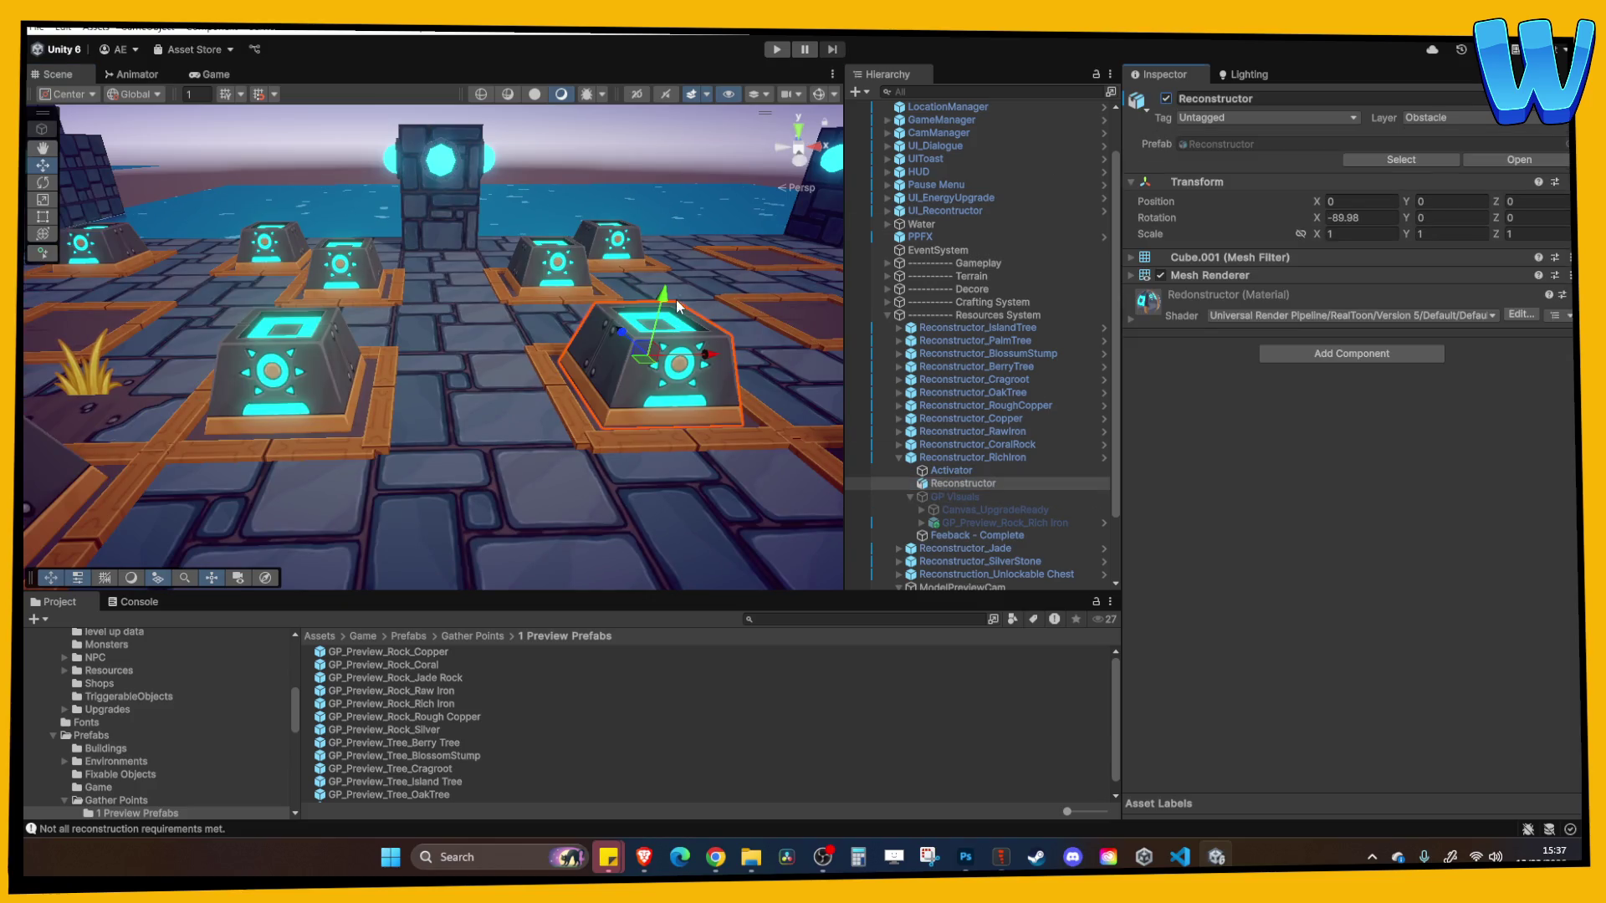
{"action": "left_click_drag", "start_coordinate": [676, 299], "coordinate": [597, 321]}
{"action": "scroll", "coordinate": [650, 329], "scroll_direction": "down", "scroll_amount": 3}
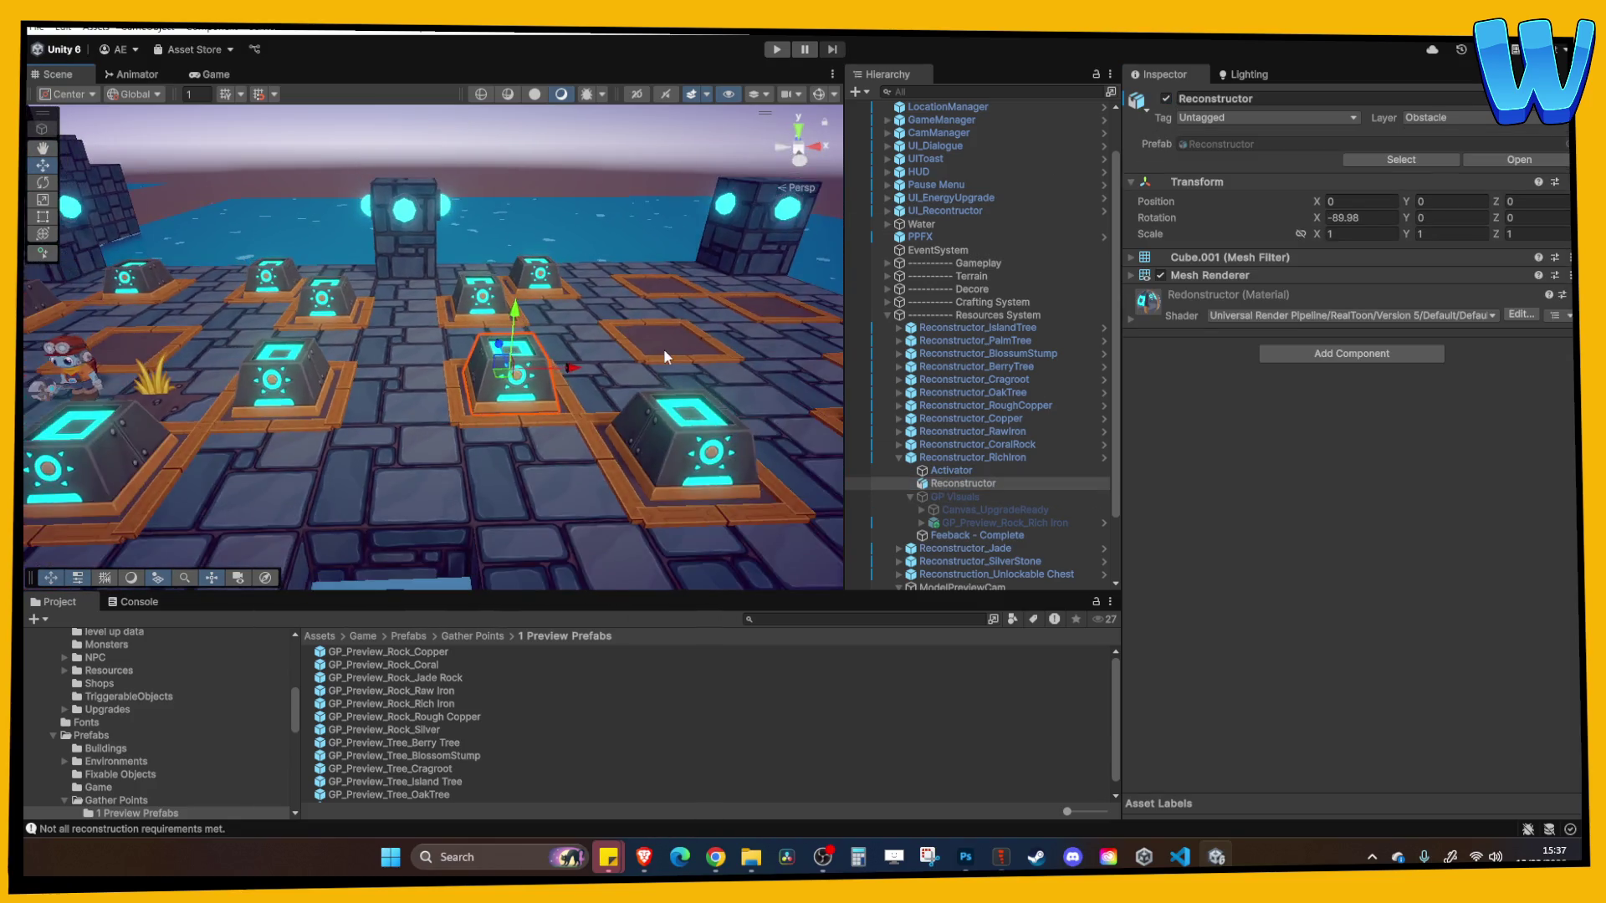
{"action": "left_click", "coordinate": [999, 458]}
{"action": "left_click", "coordinate": [991, 483]}
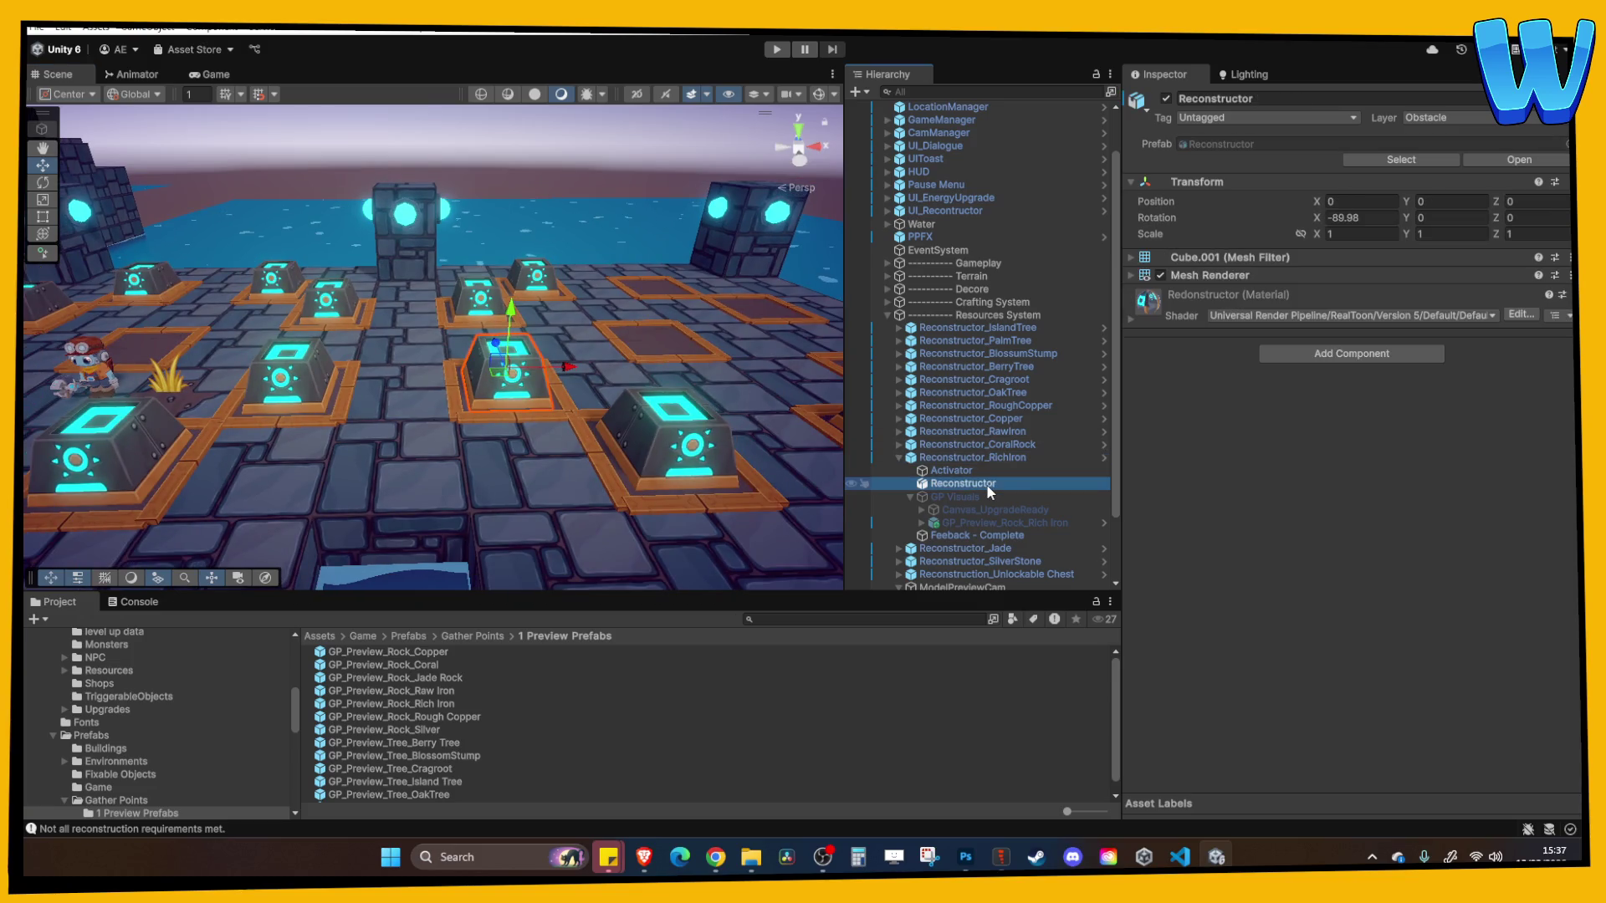
{"action": "left_click", "coordinate": [975, 456]}
{"action": "left_click", "coordinate": [783, 50]}
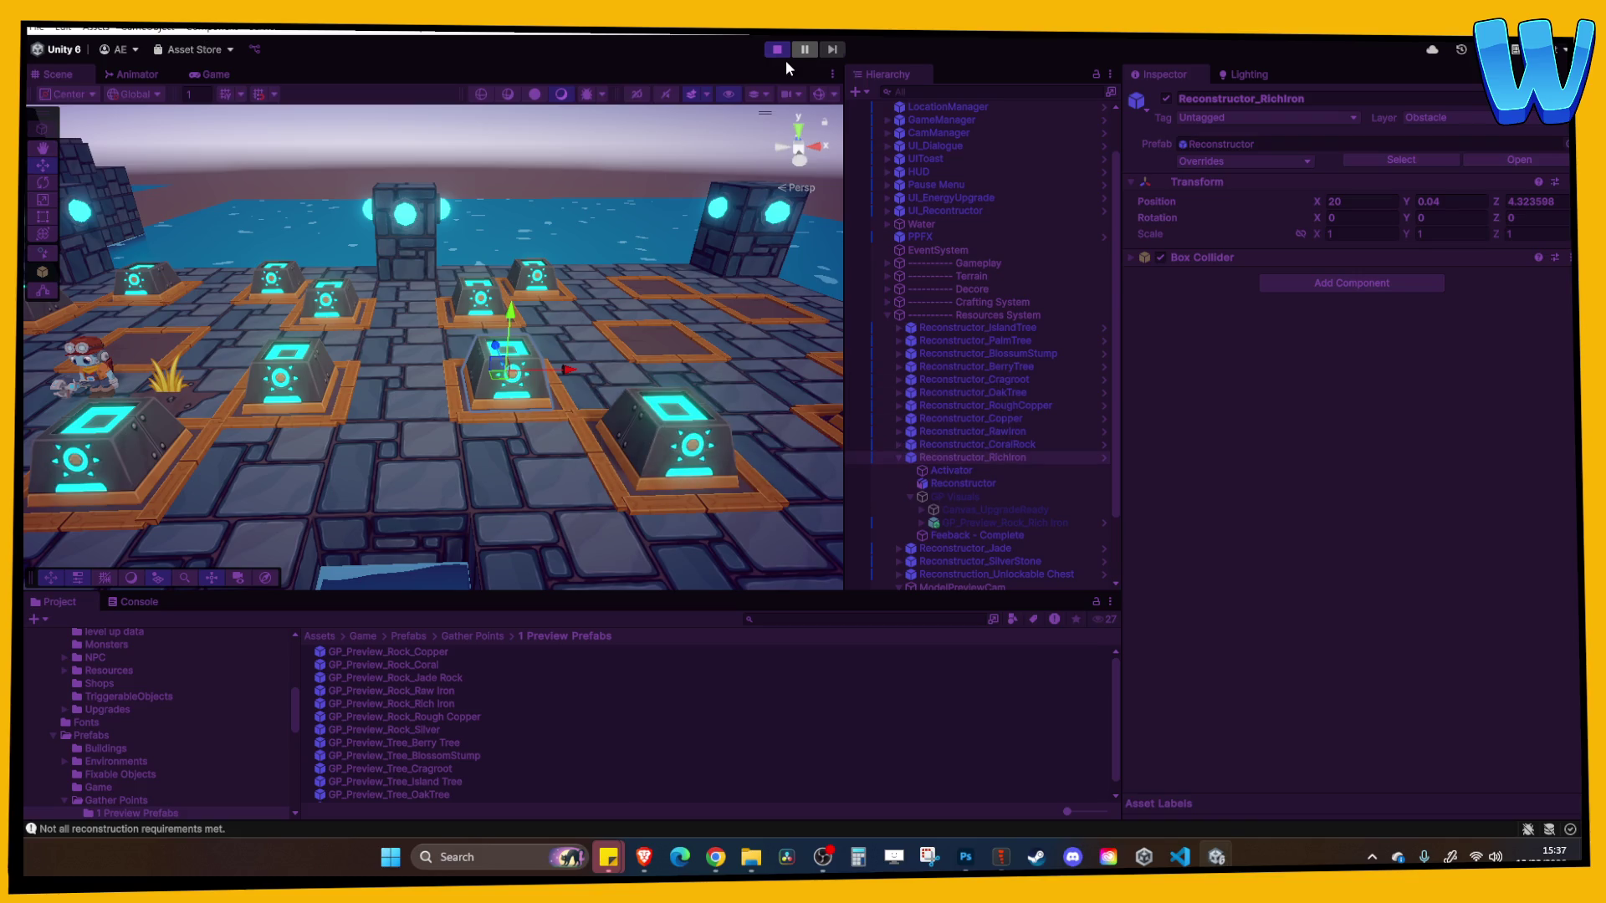
In Play mode, walk the player to the Rich Iron reconstructor to view its panel
{"action": "key", "text": "space"}
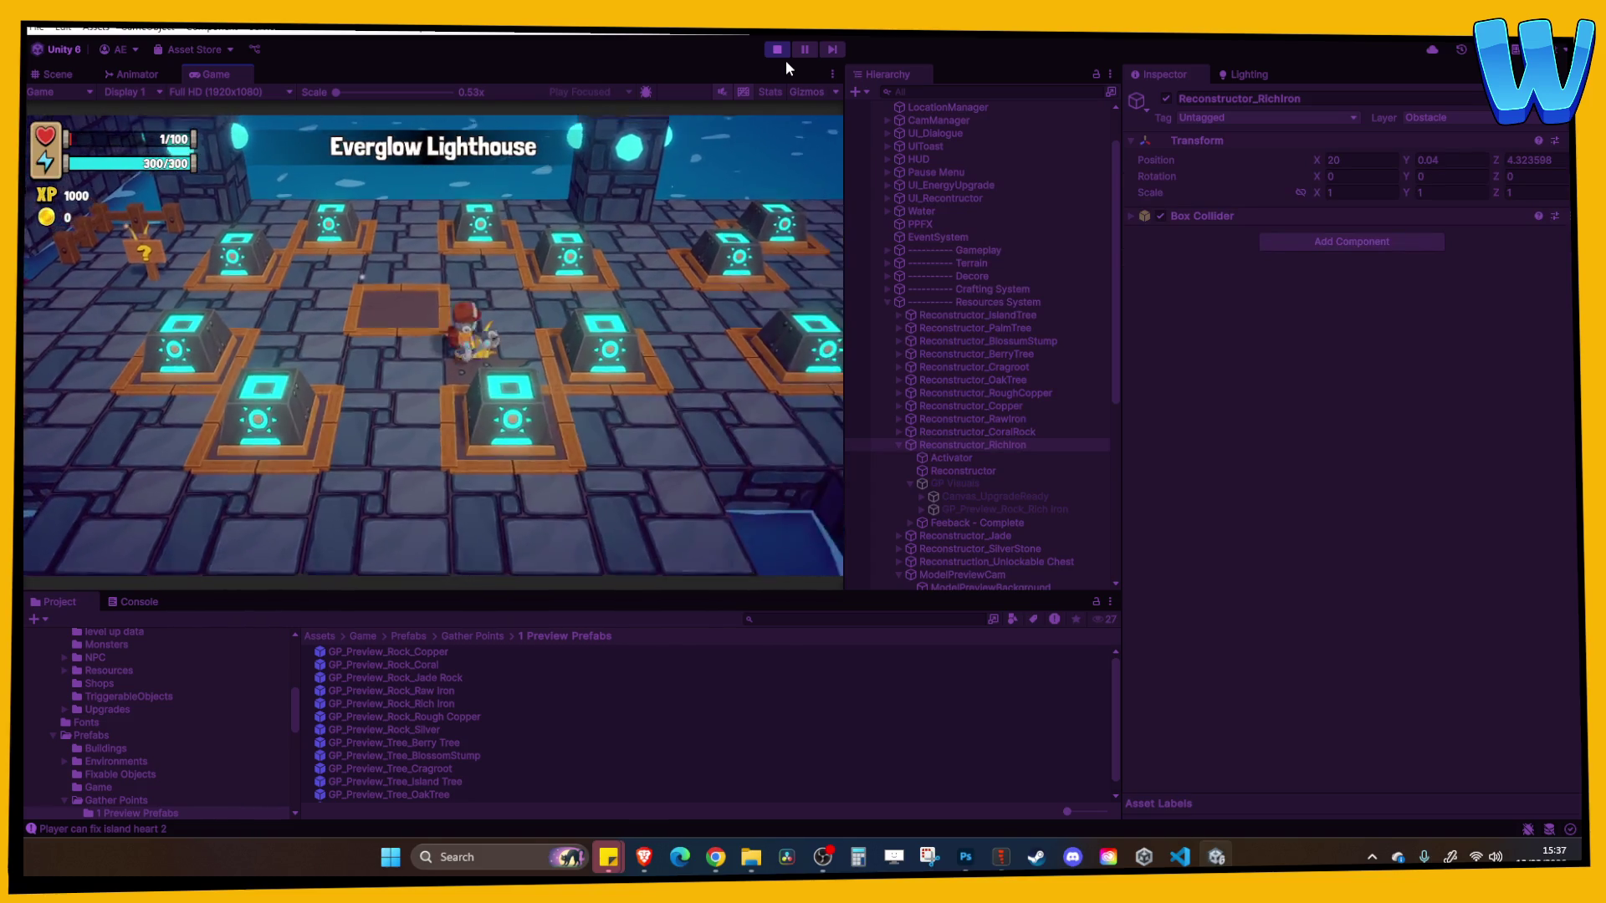
{"action": "key", "text": "d"}
{"action": "key", "text": "w"}
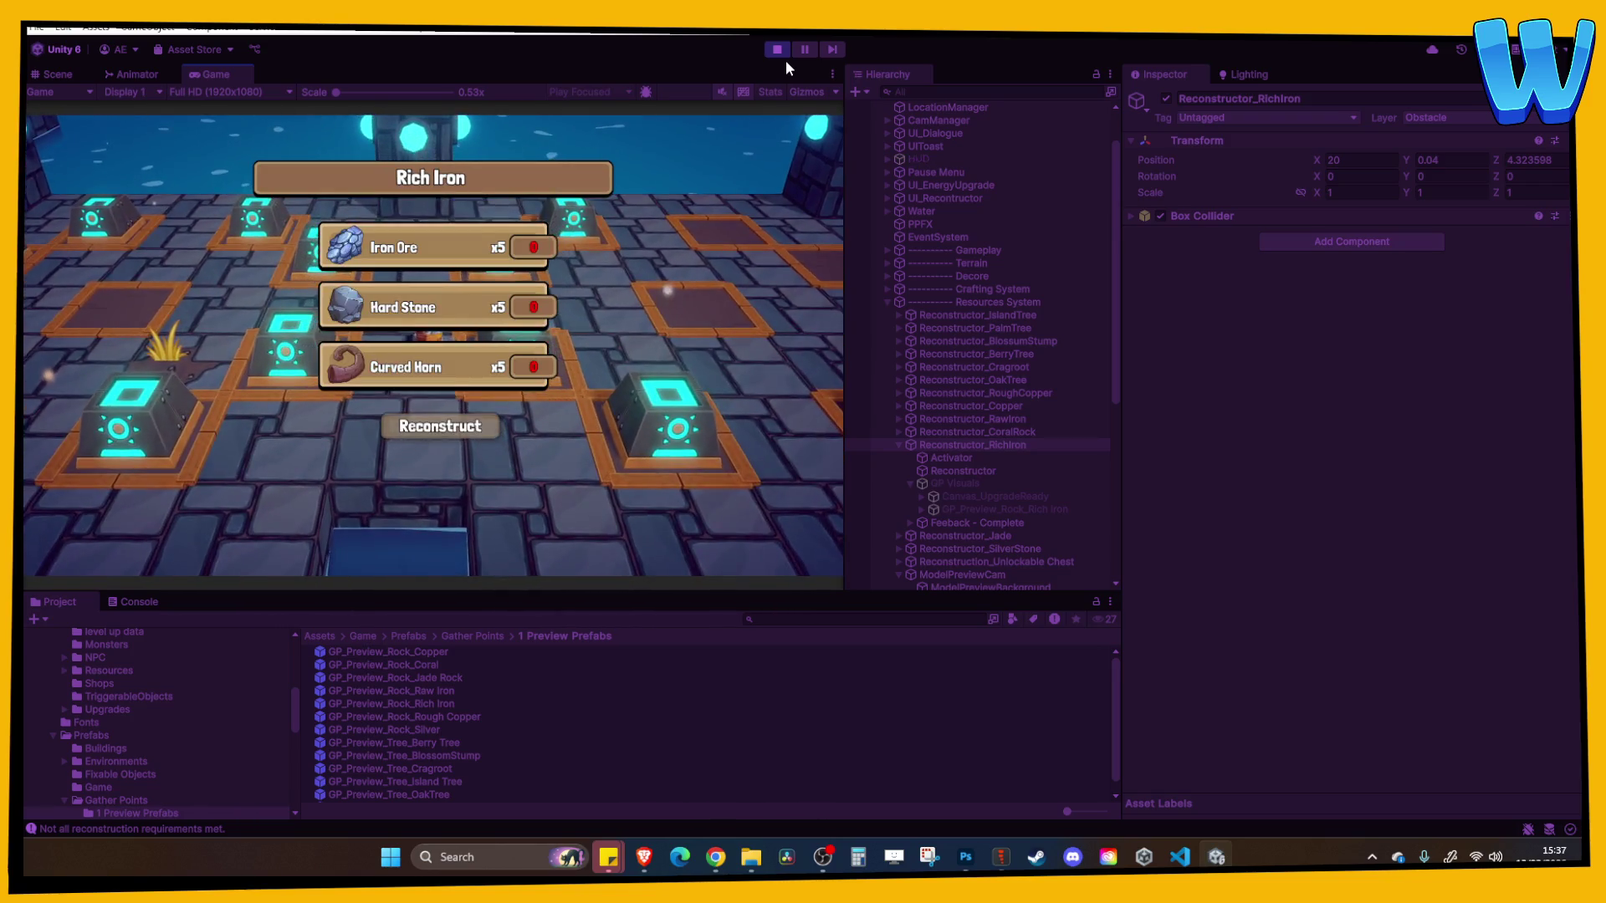
{"action": "key", "text": "s"}
{"action": "key", "text": "w"}
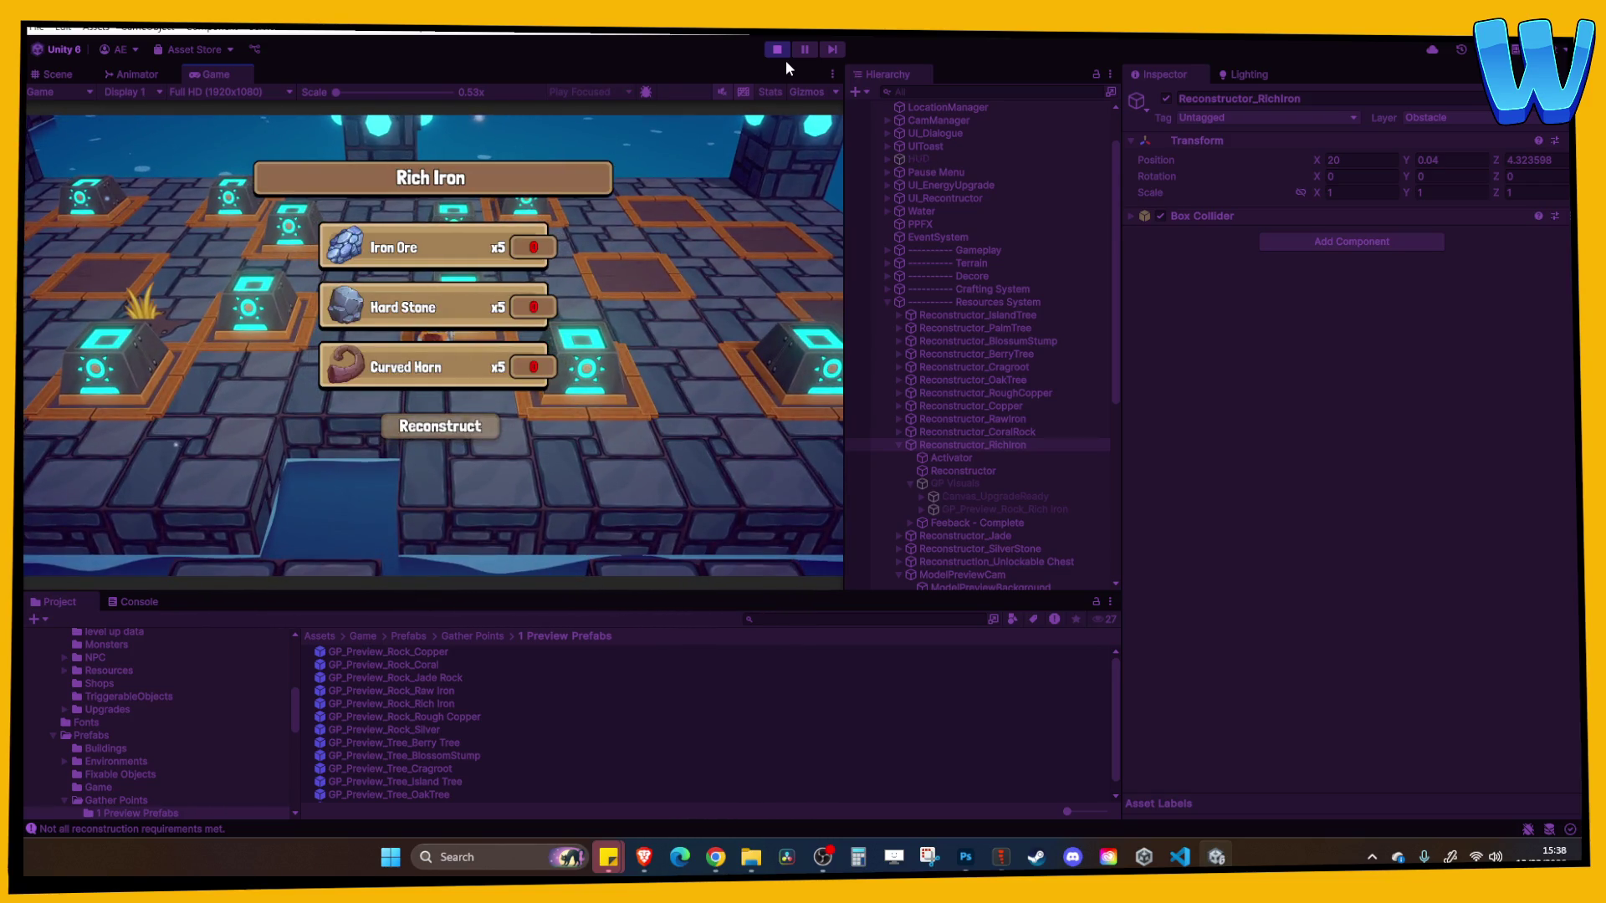
Stop play mode, select GameManager and collapse the Foresty Resources Inventory list
{"action": "left_click", "coordinate": [786, 61]}
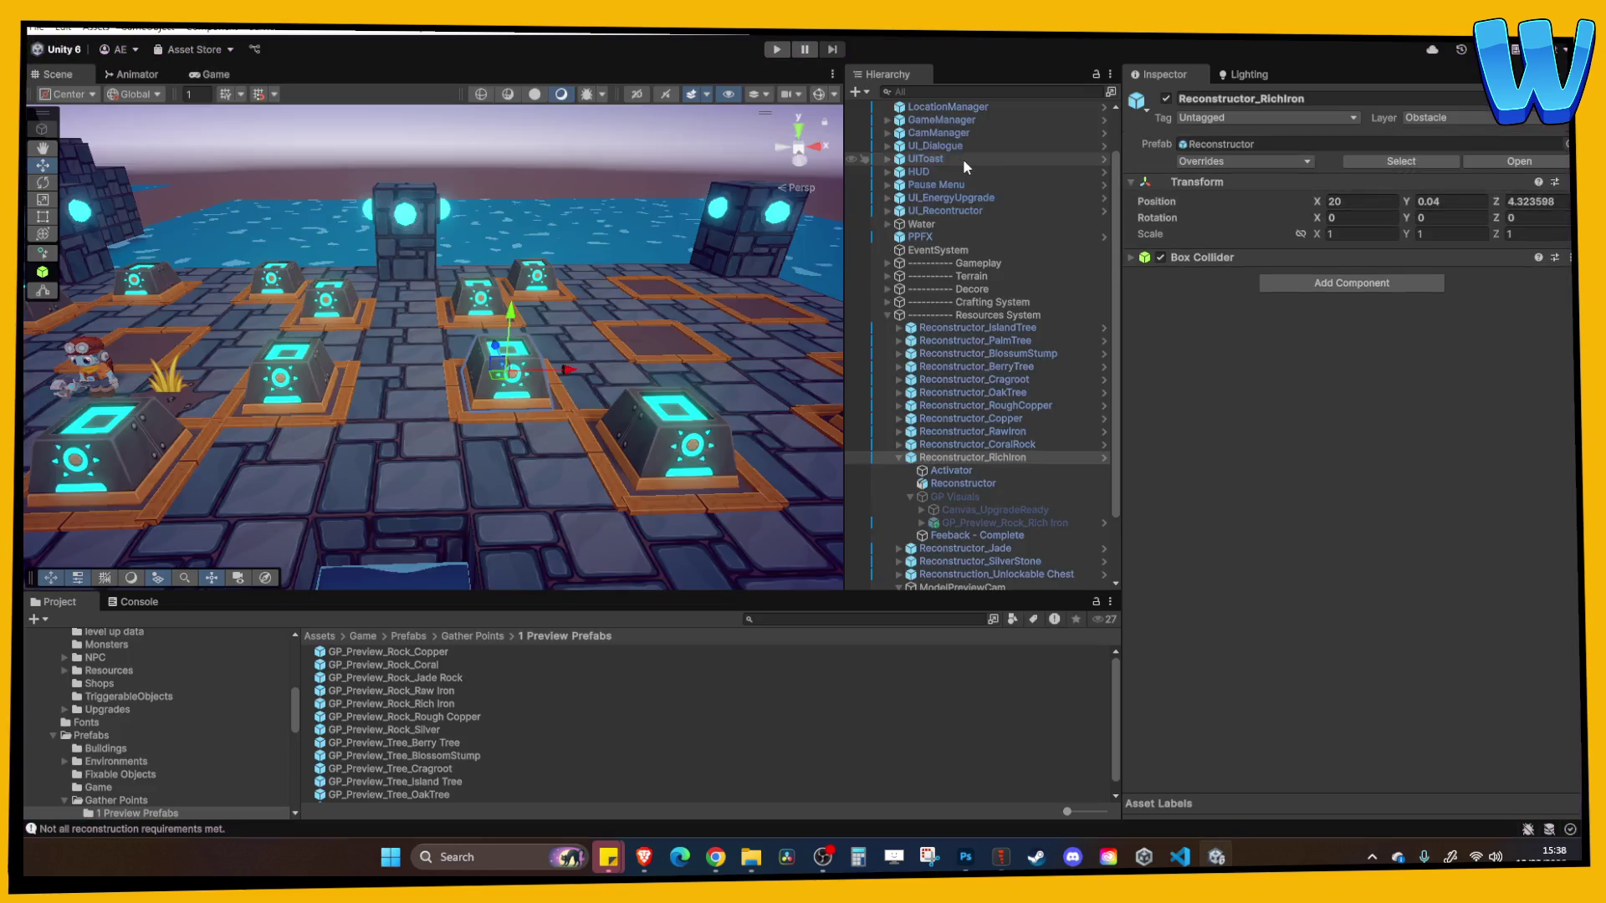
{"action": "left_click", "coordinate": [960, 171]}
{"action": "scroll", "coordinate": [1273, 543], "scroll_direction": "down", "scroll_amount": 2}
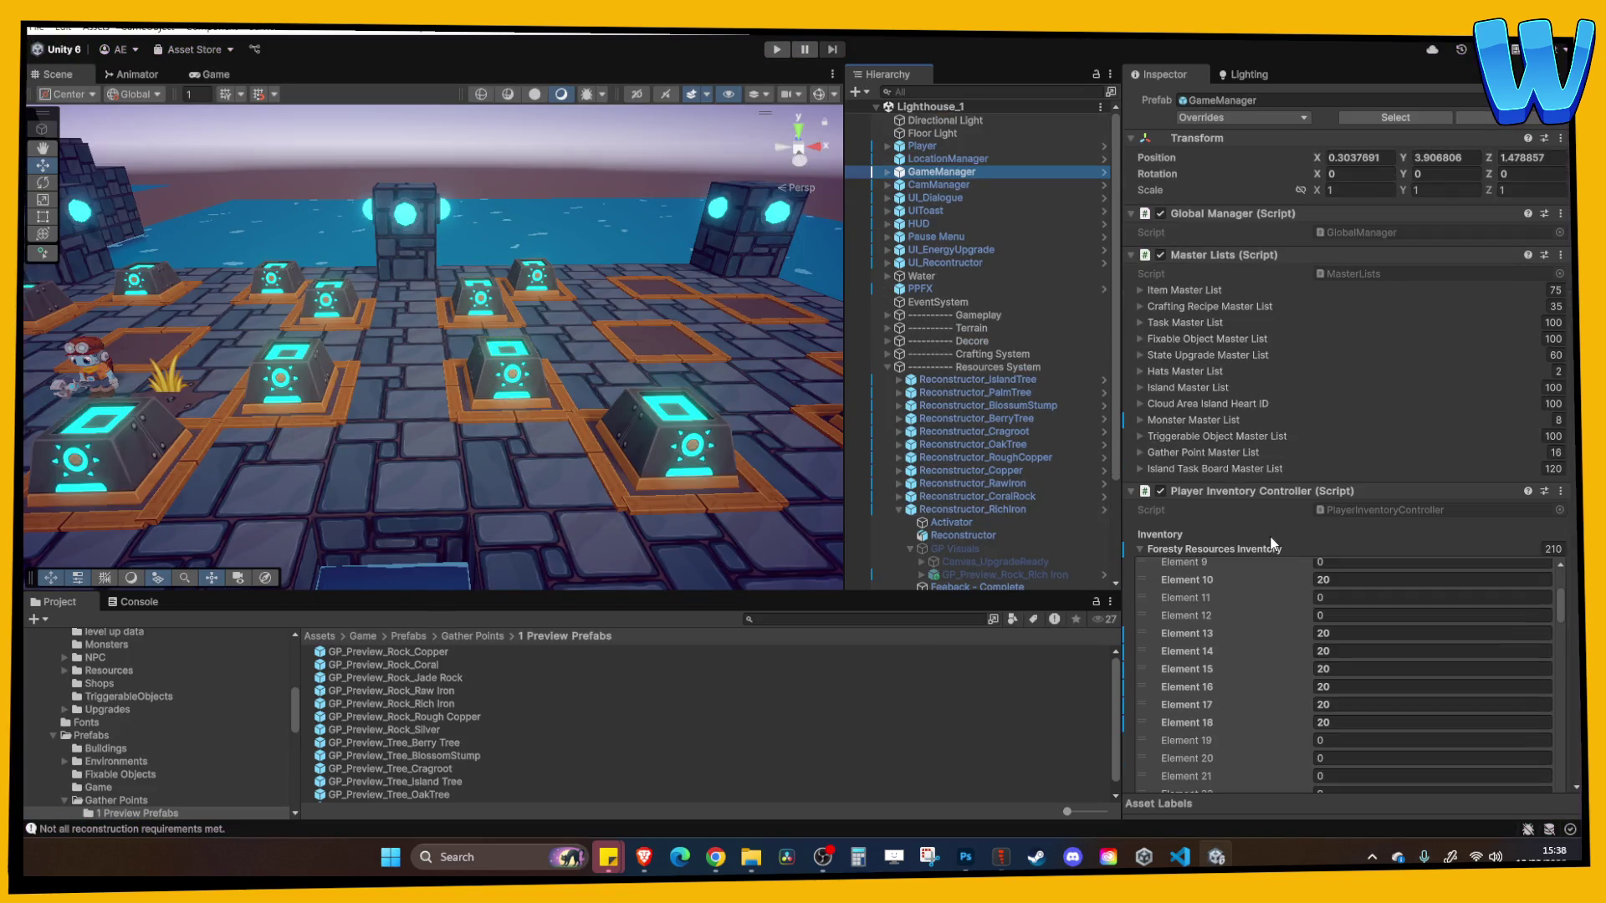
{"action": "left_click", "coordinate": [1229, 548]}
Check the GameManager's Item Master List for the Rich Iron ingredient entries
{"action": "left_click", "coordinate": [1184, 289]}
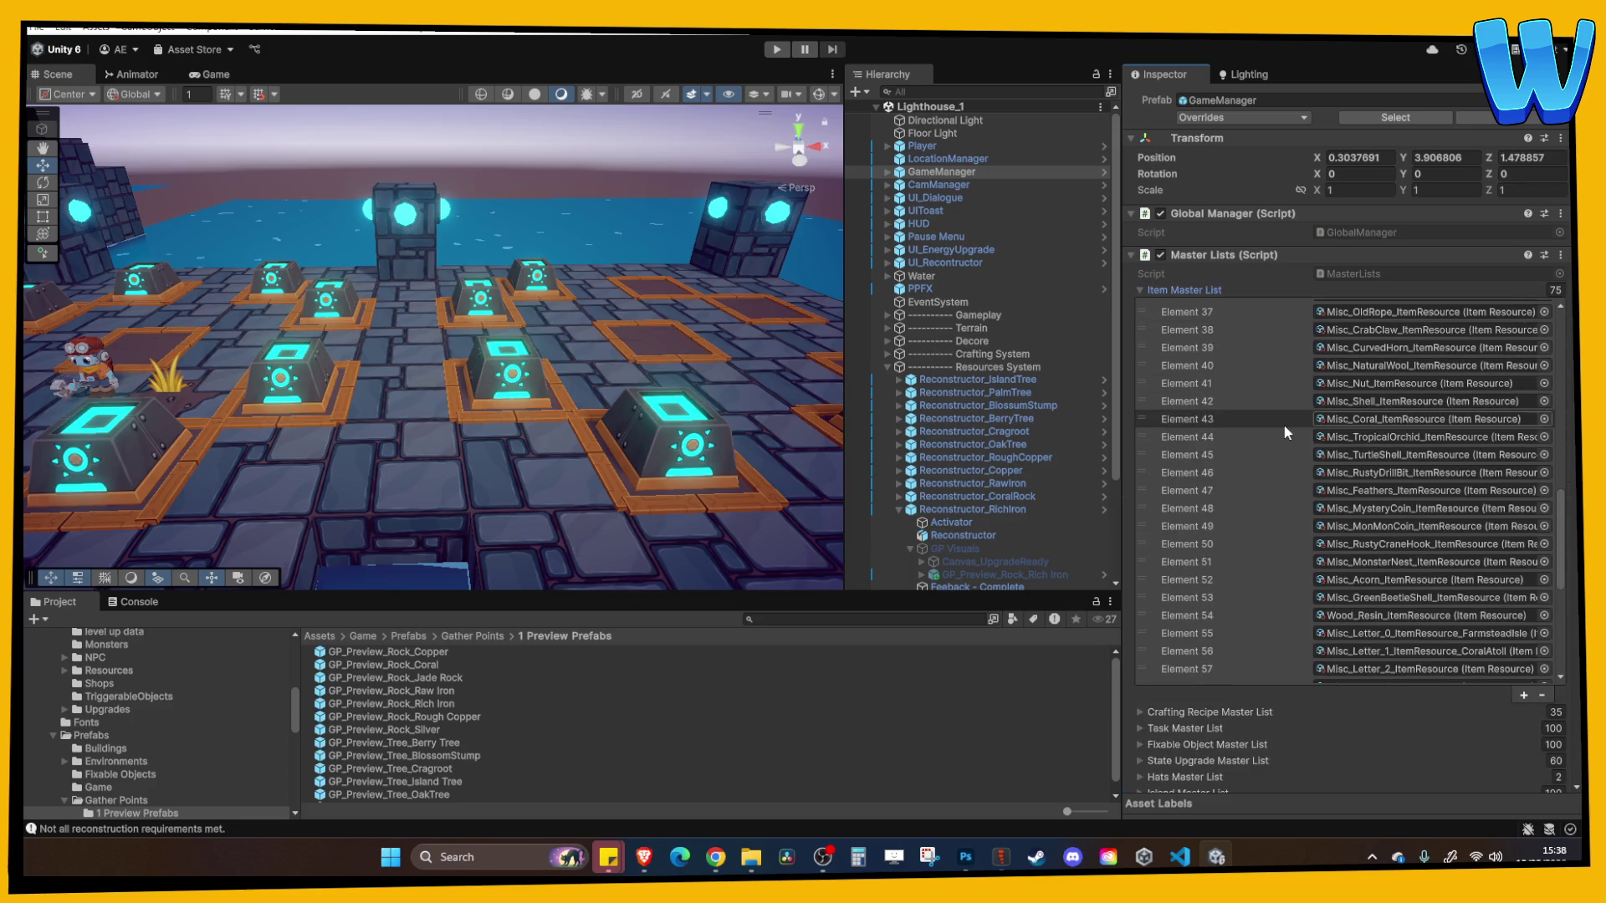
{"action": "scroll", "coordinate": [1271, 444], "scroll_direction": "down", "scroll_amount": 5}
{"action": "scroll", "coordinate": [1273, 447], "scroll_direction": "up", "scroll_amount": 7}
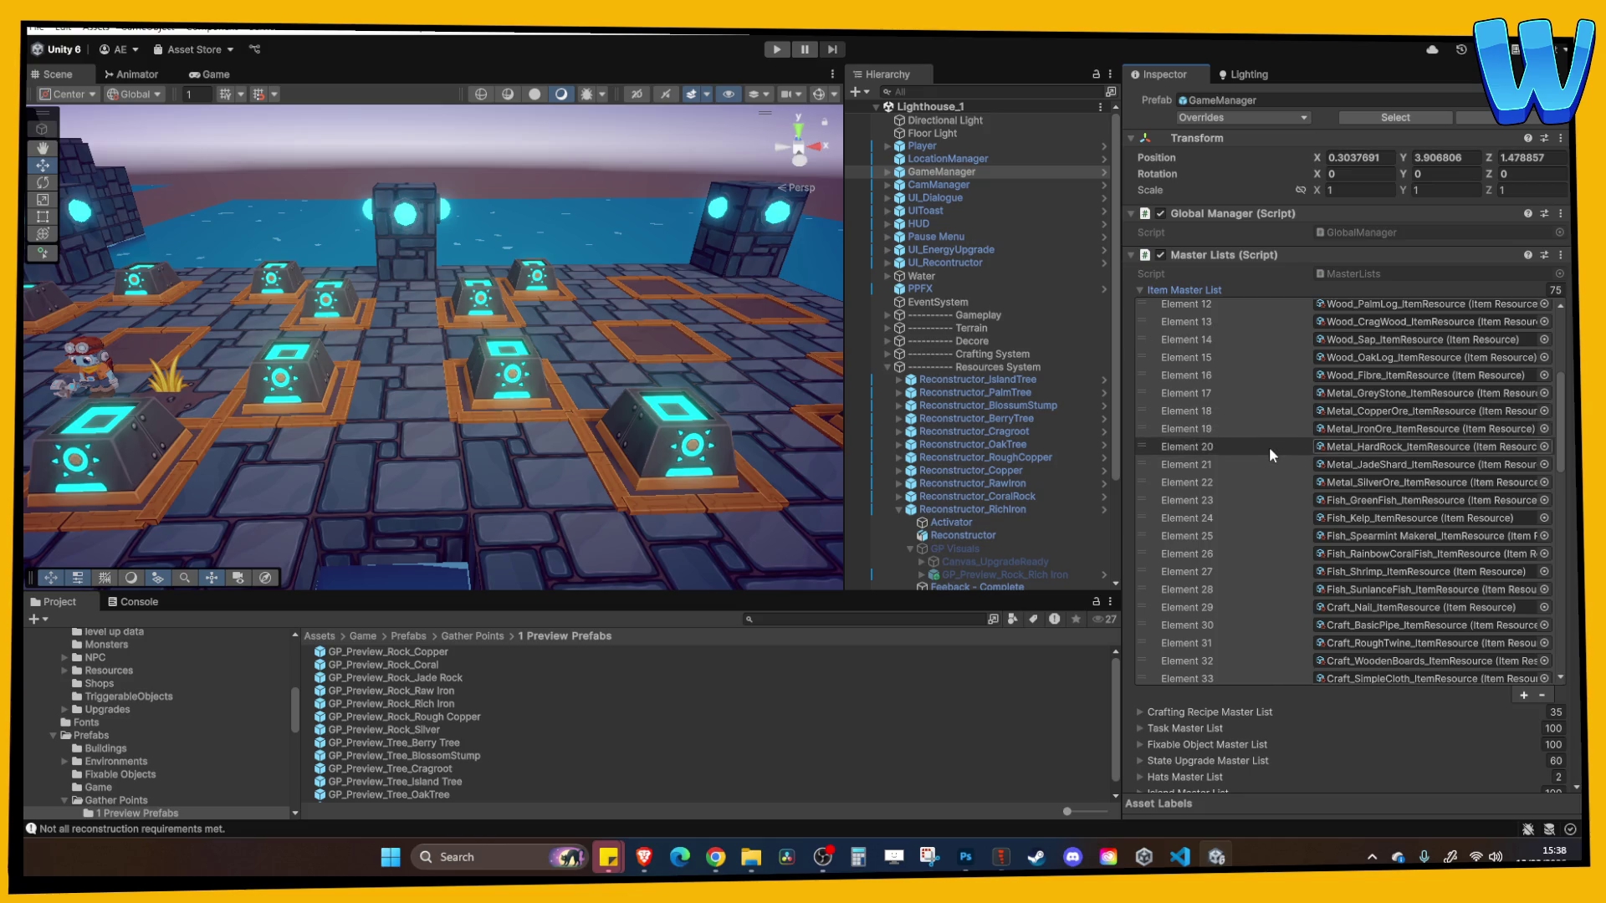
{"action": "left_click", "coordinate": [1210, 288]}
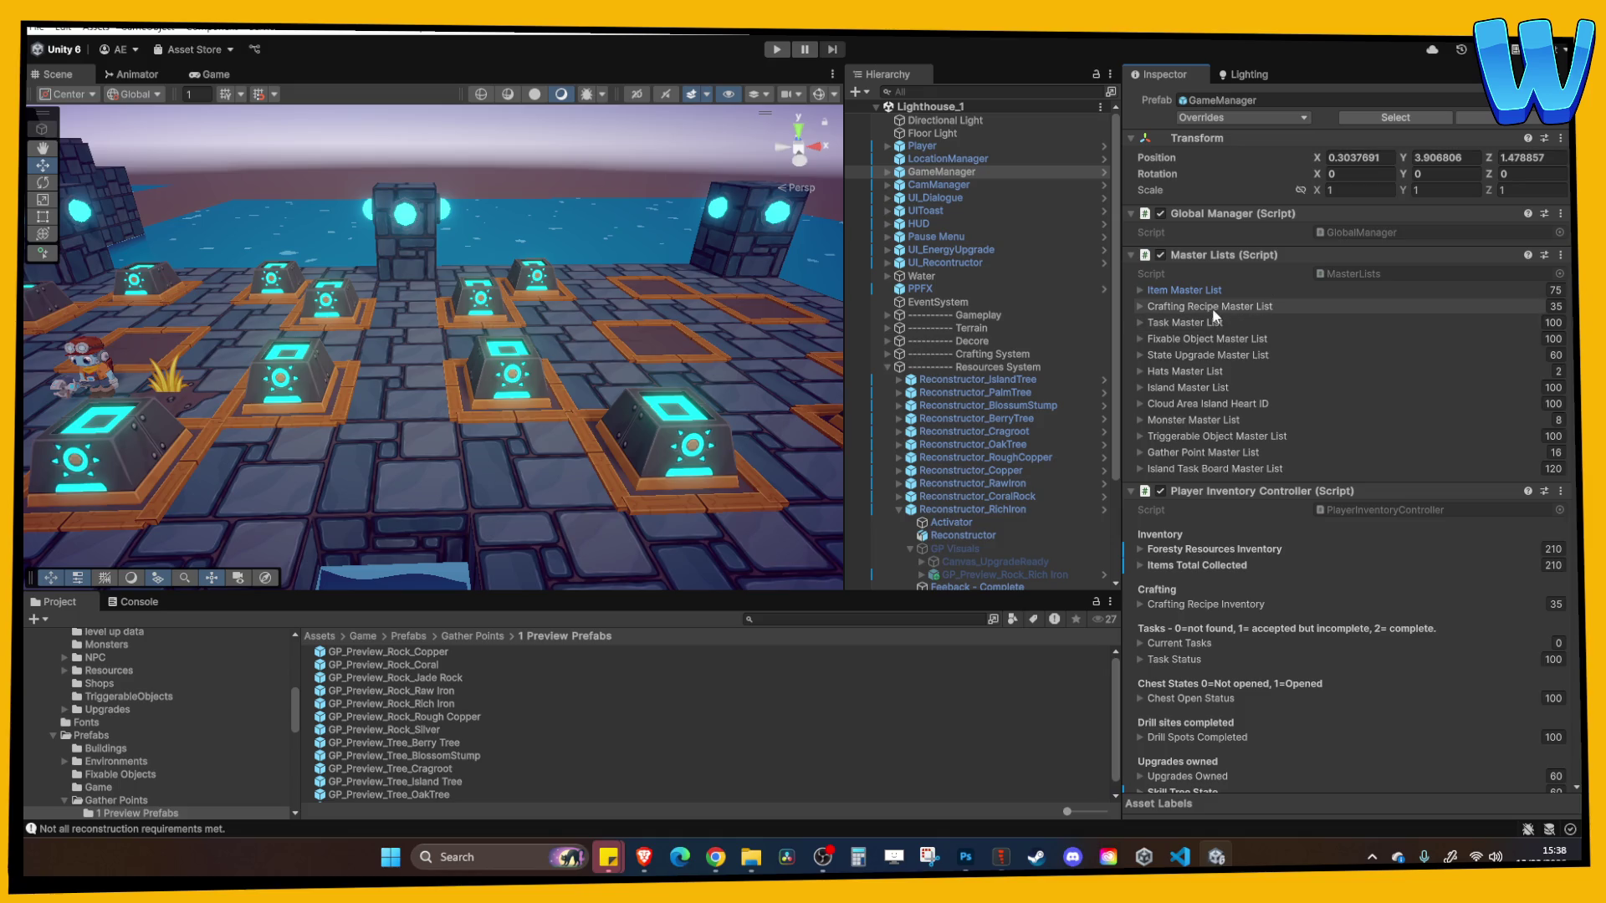
Expand Foresty Resources Inventory and set Elements 19 and 20 to 20
{"action": "left_click", "coordinate": [1216, 550]}
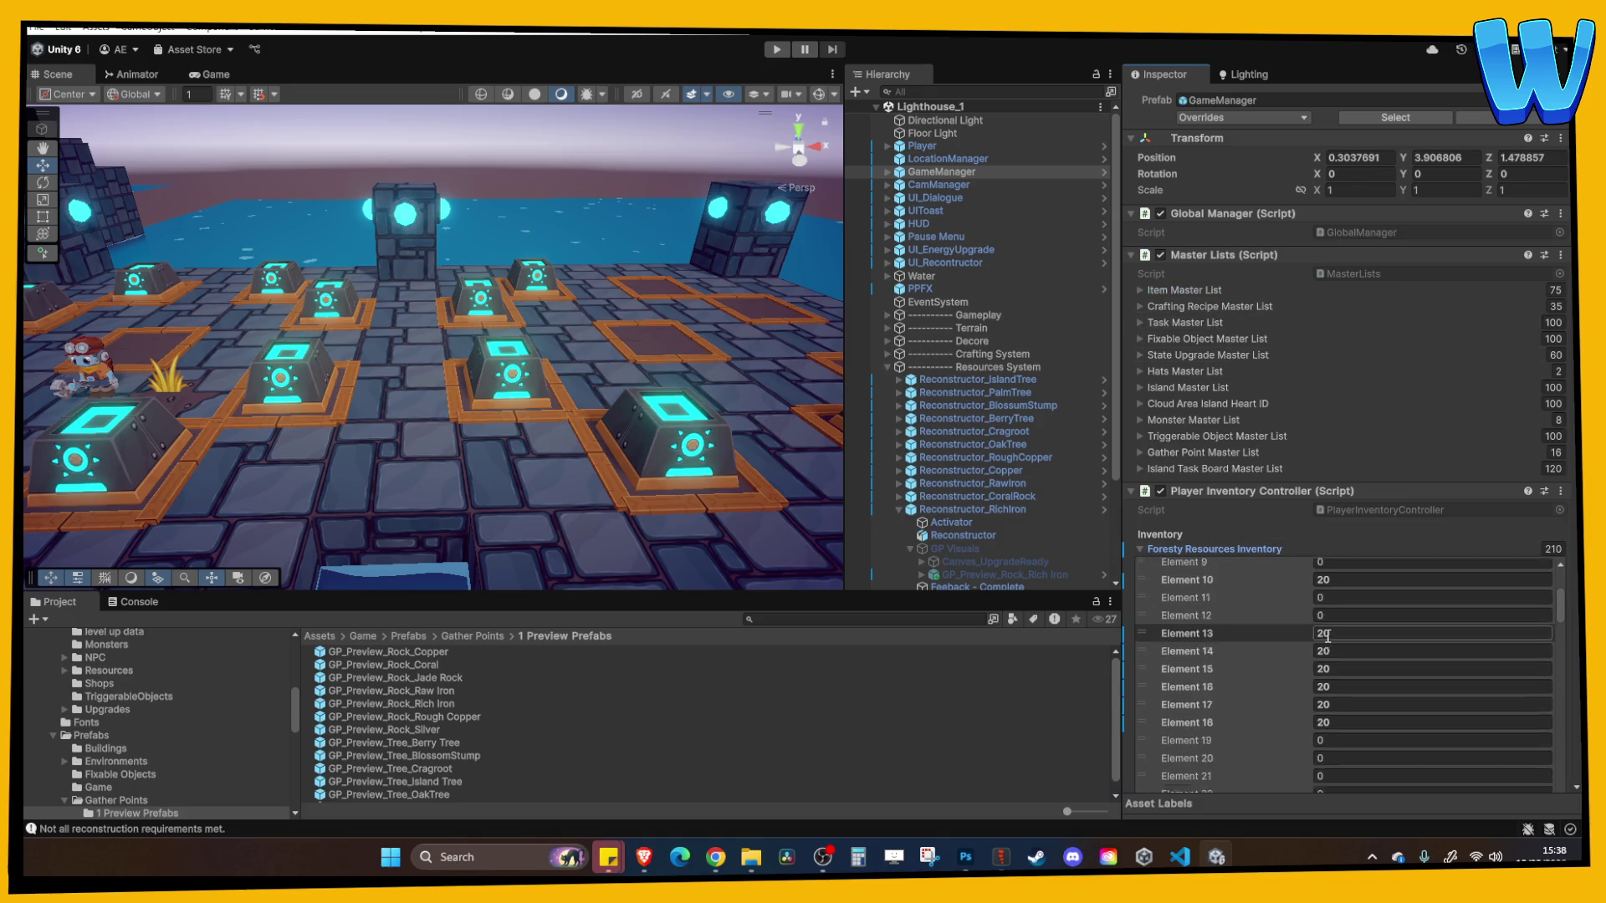
{"action": "scroll", "coordinate": [1327, 636], "scroll_direction": "down", "scroll_amount": 2}
{"action": "type", "text": "20"}
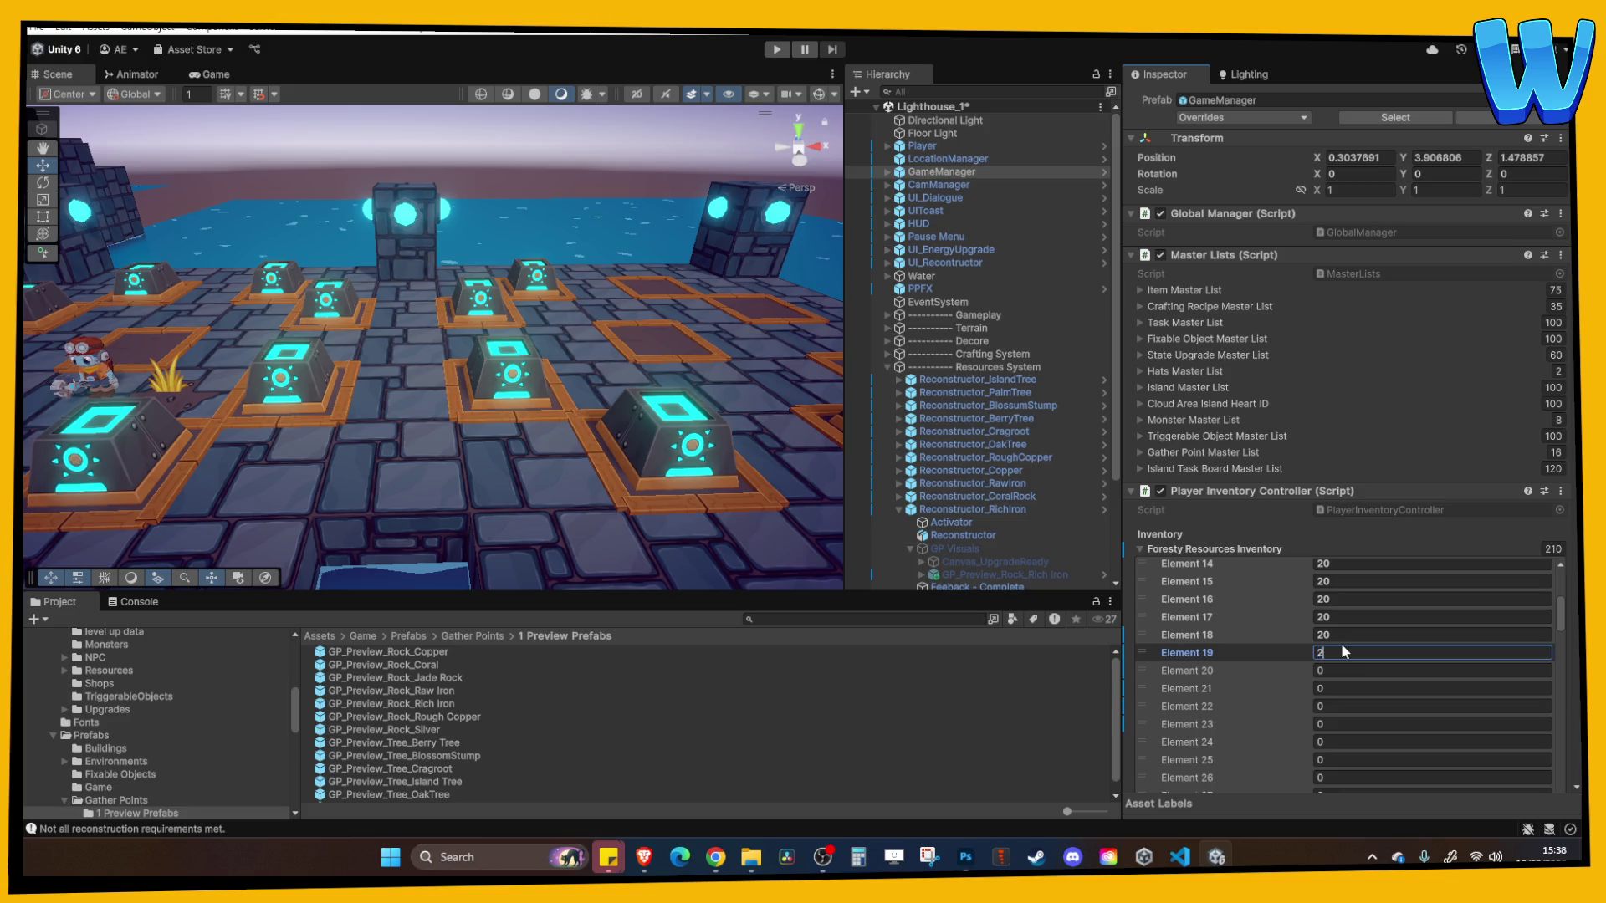
{"action": "key", "text": "Tab"}
{"action": "type", "text": "20"}
Recheck the Item Master List, then start editing Element 39's inventory amount
{"action": "left_click", "coordinate": [1183, 289]}
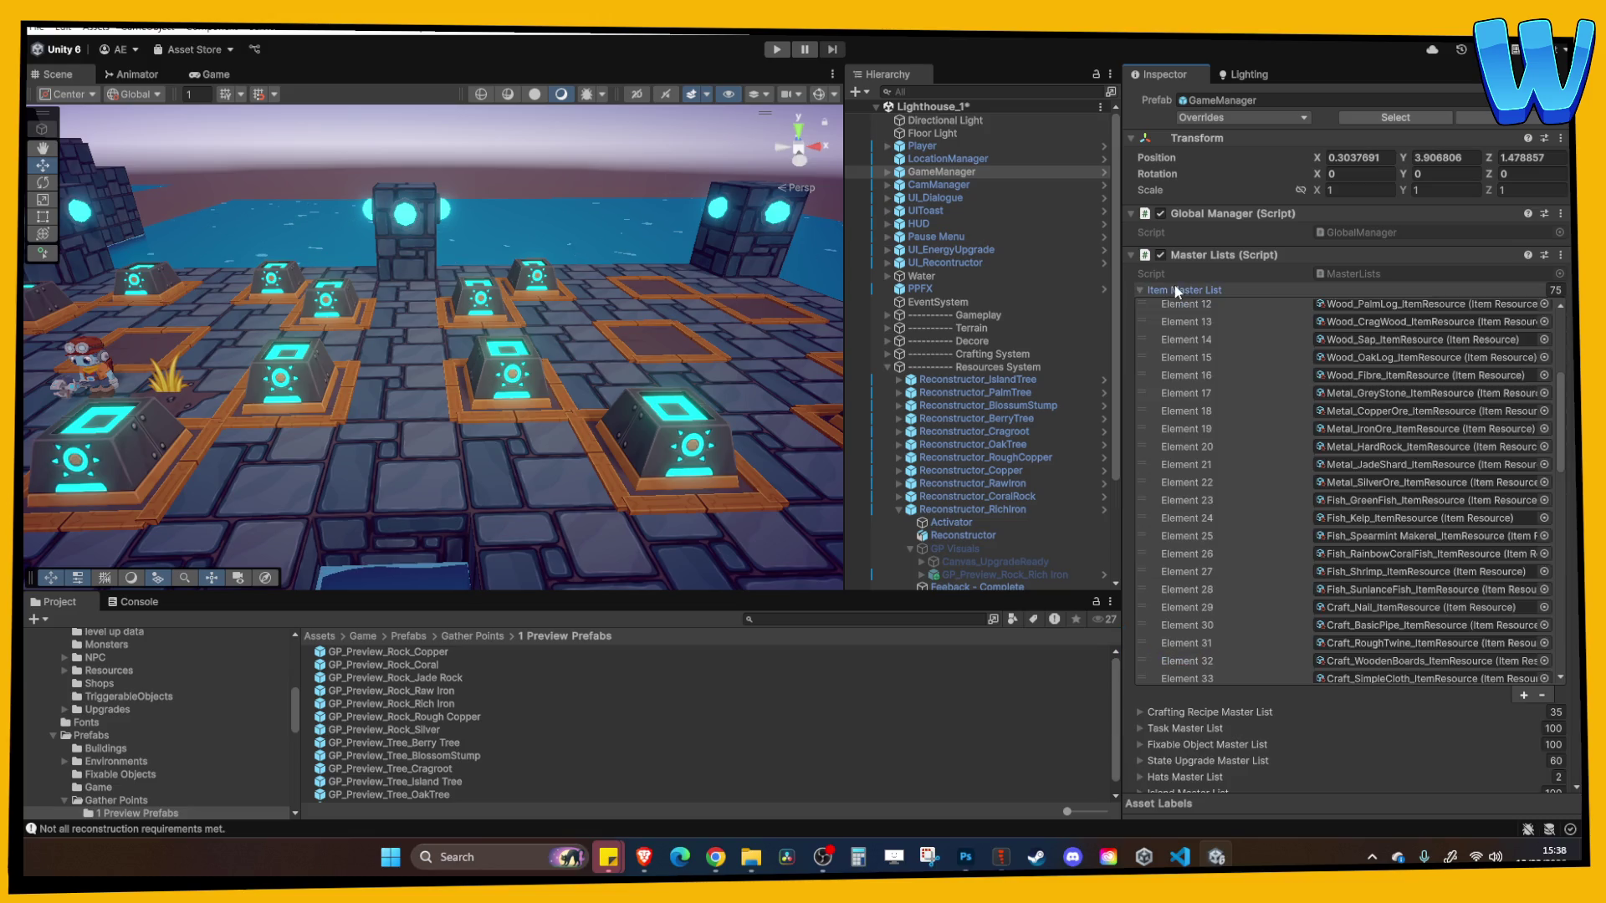
{"action": "scroll", "coordinate": [1323, 533], "scroll_direction": "down", "scroll_amount": 10}
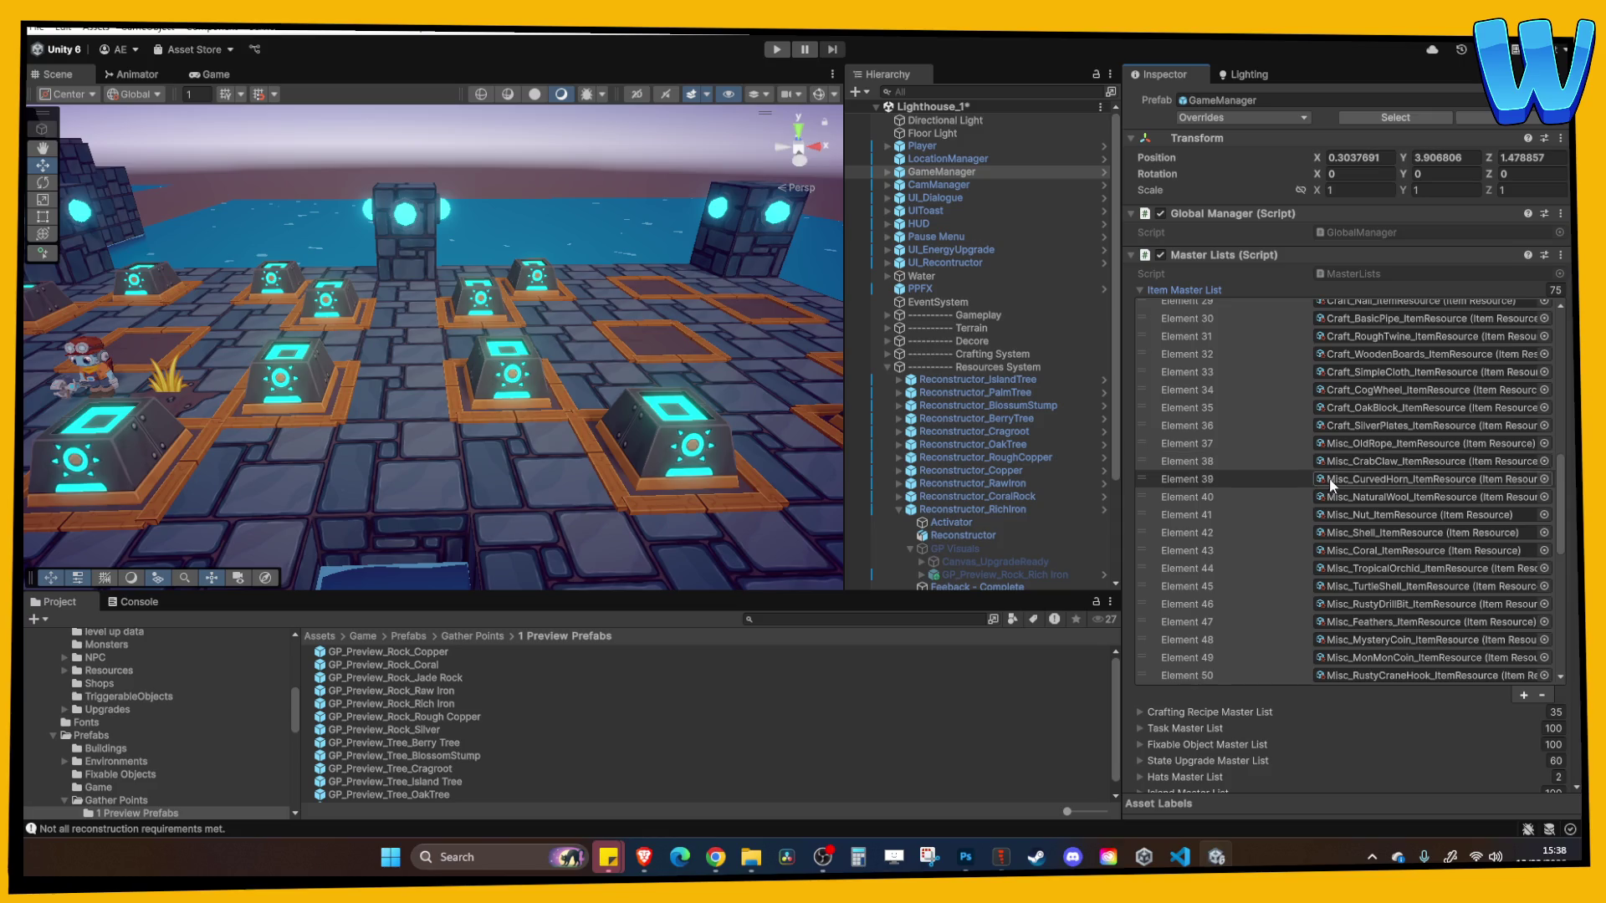
{"action": "scroll", "coordinate": [1260, 476], "scroll_direction": "up", "scroll_amount": 5}
{"action": "left_click", "coordinate": [1188, 291]}
{"action": "scroll", "coordinate": [1283, 639], "scroll_direction": "down", "scroll_amount": 5}
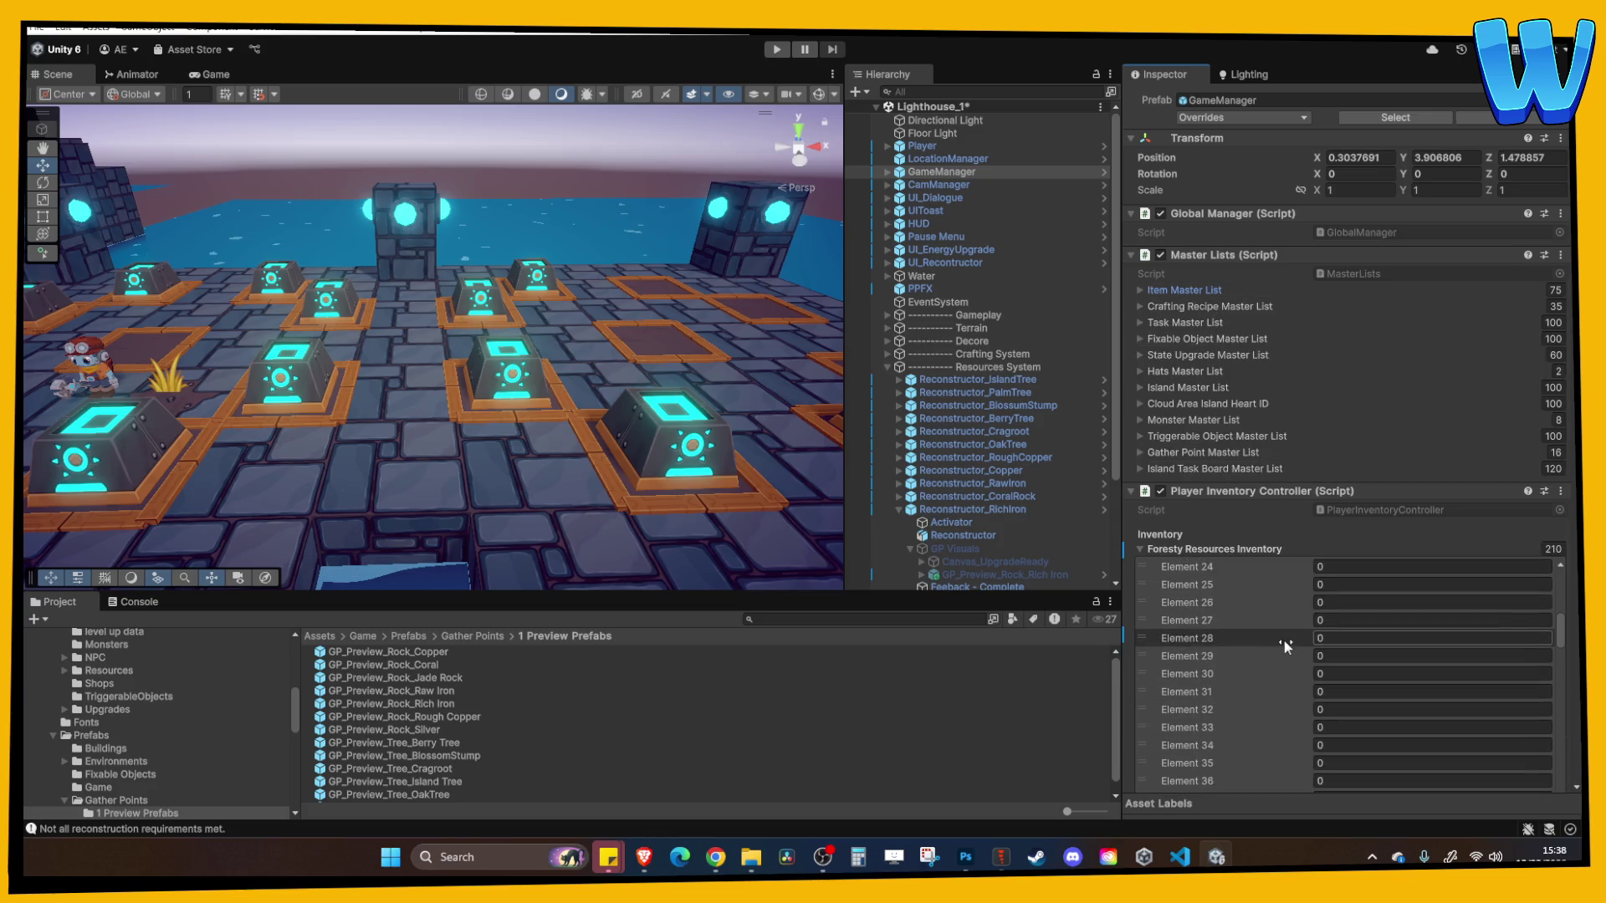
{"action": "scroll", "coordinate": [1326, 736], "scroll_direction": "down", "scroll_amount": 3}
{"action": "left_click", "coordinate": [1327, 741]}
Set Element 39 to 20, then playtest rebuilding Rich Iron (350 health, 8 XP) and stop
{"action": "type", "text": "20"}
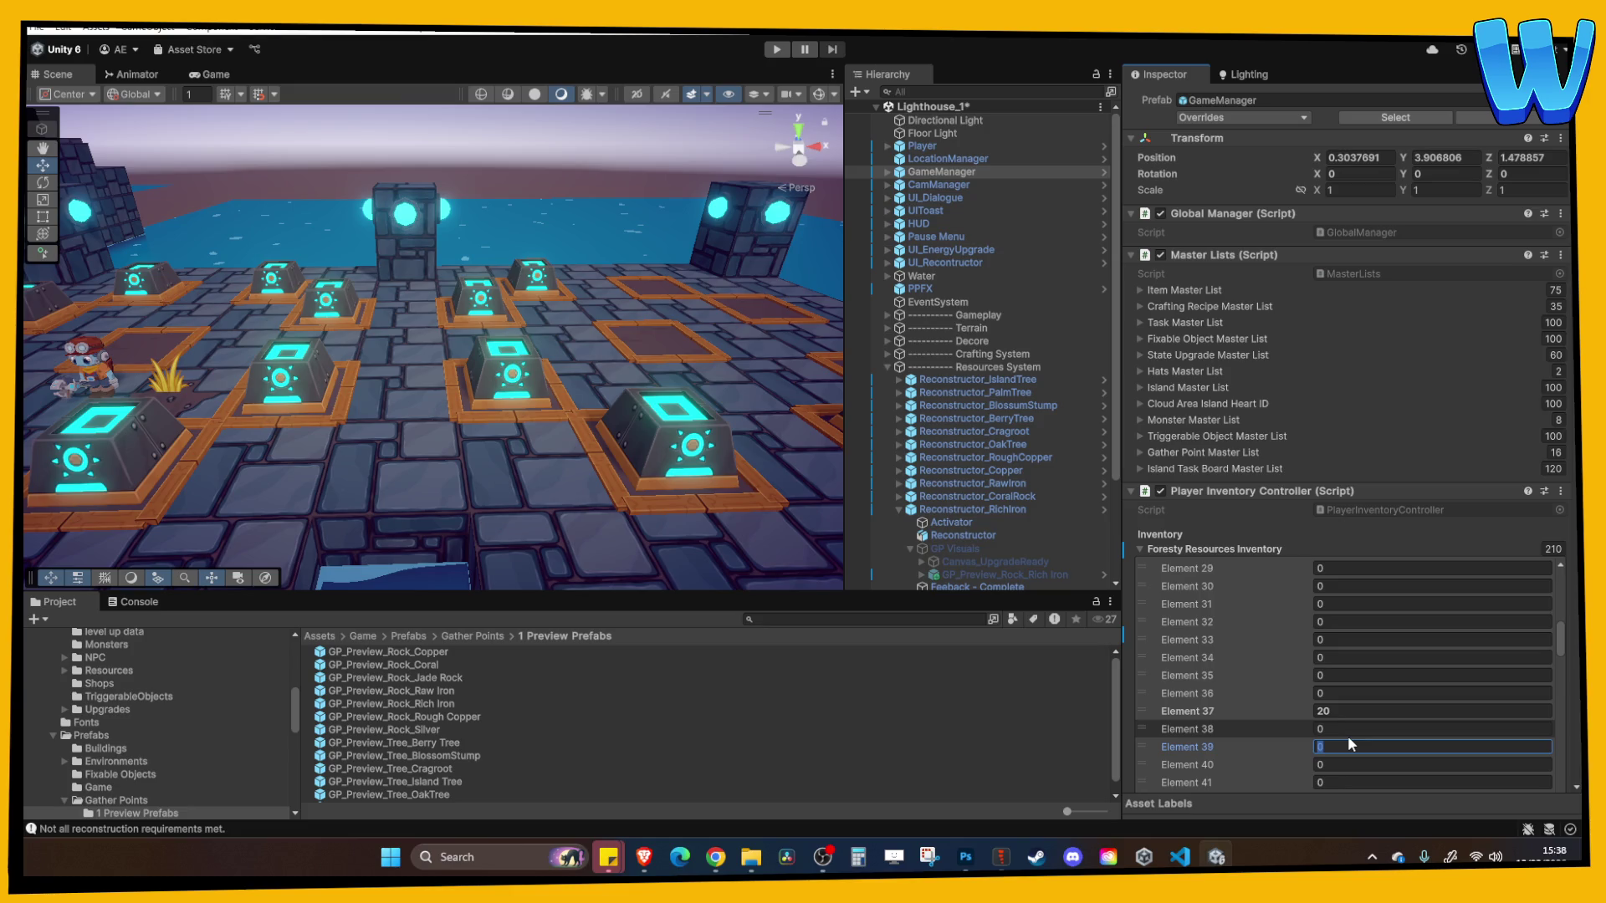
{"action": "left_click", "coordinate": [777, 50]}
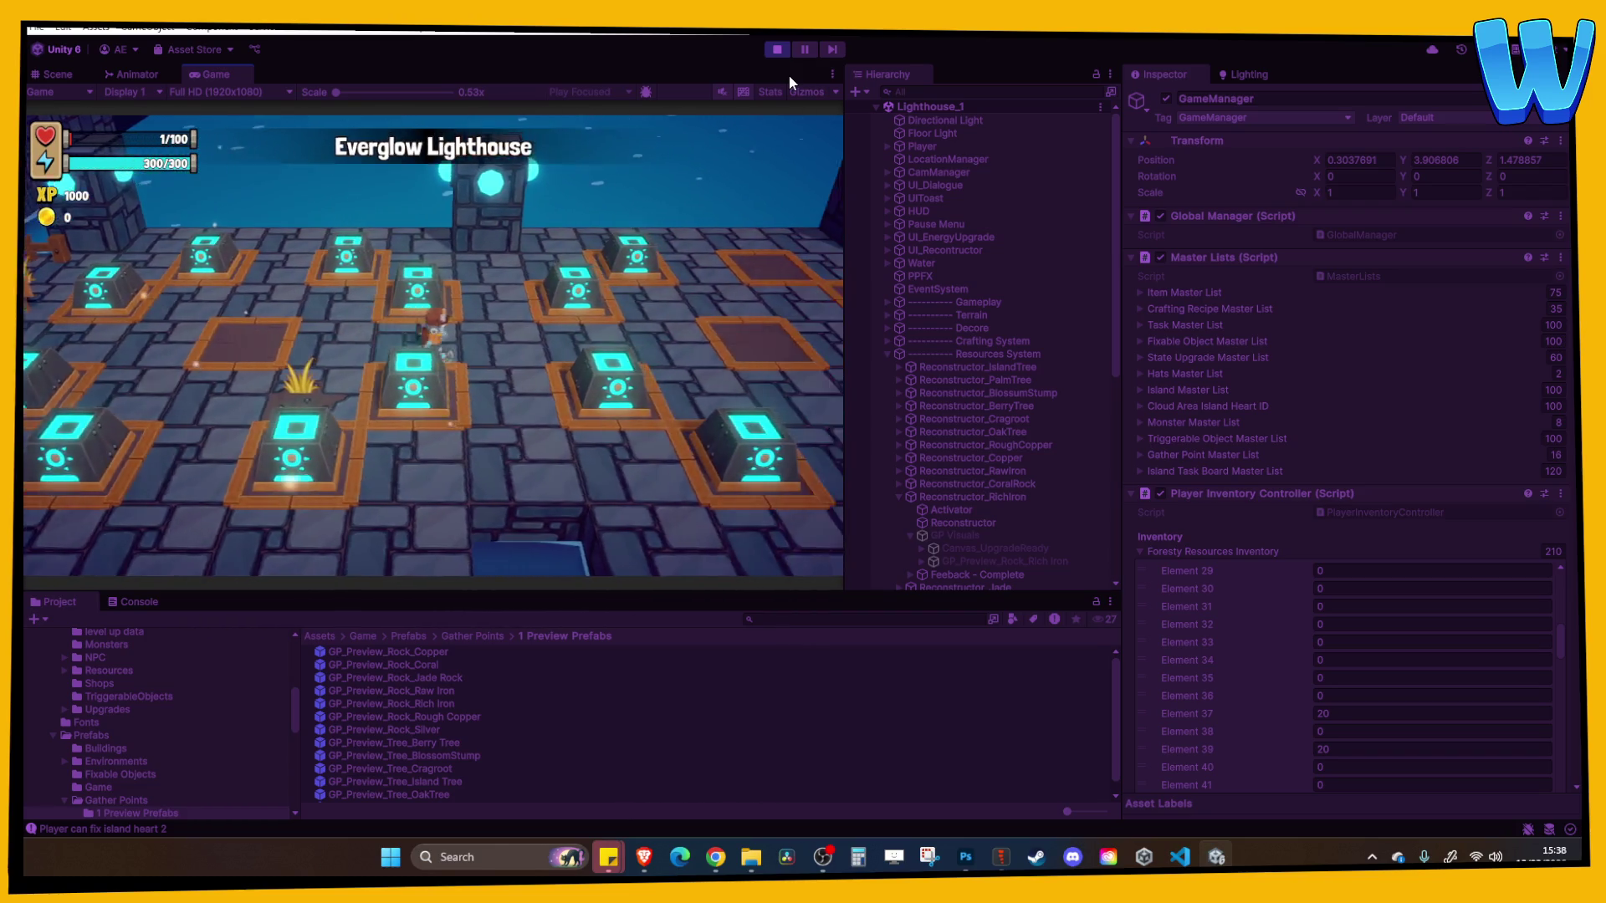
{"action": "key", "text": "e"}
{"action": "key", "text": "e"}
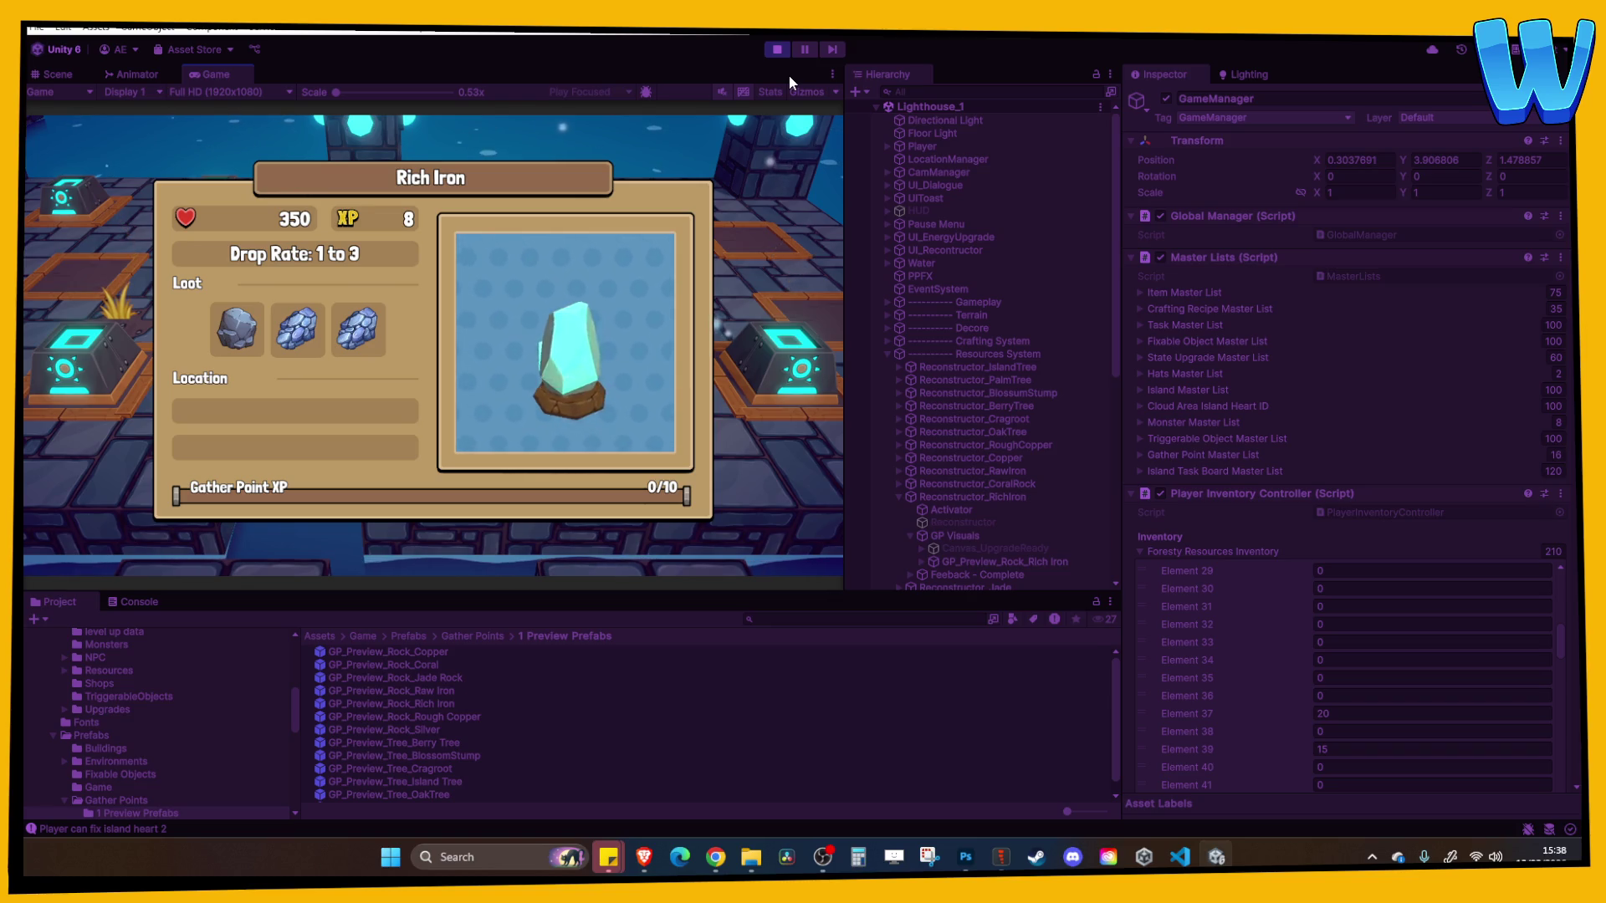
{"action": "key", "text": "Escape"}
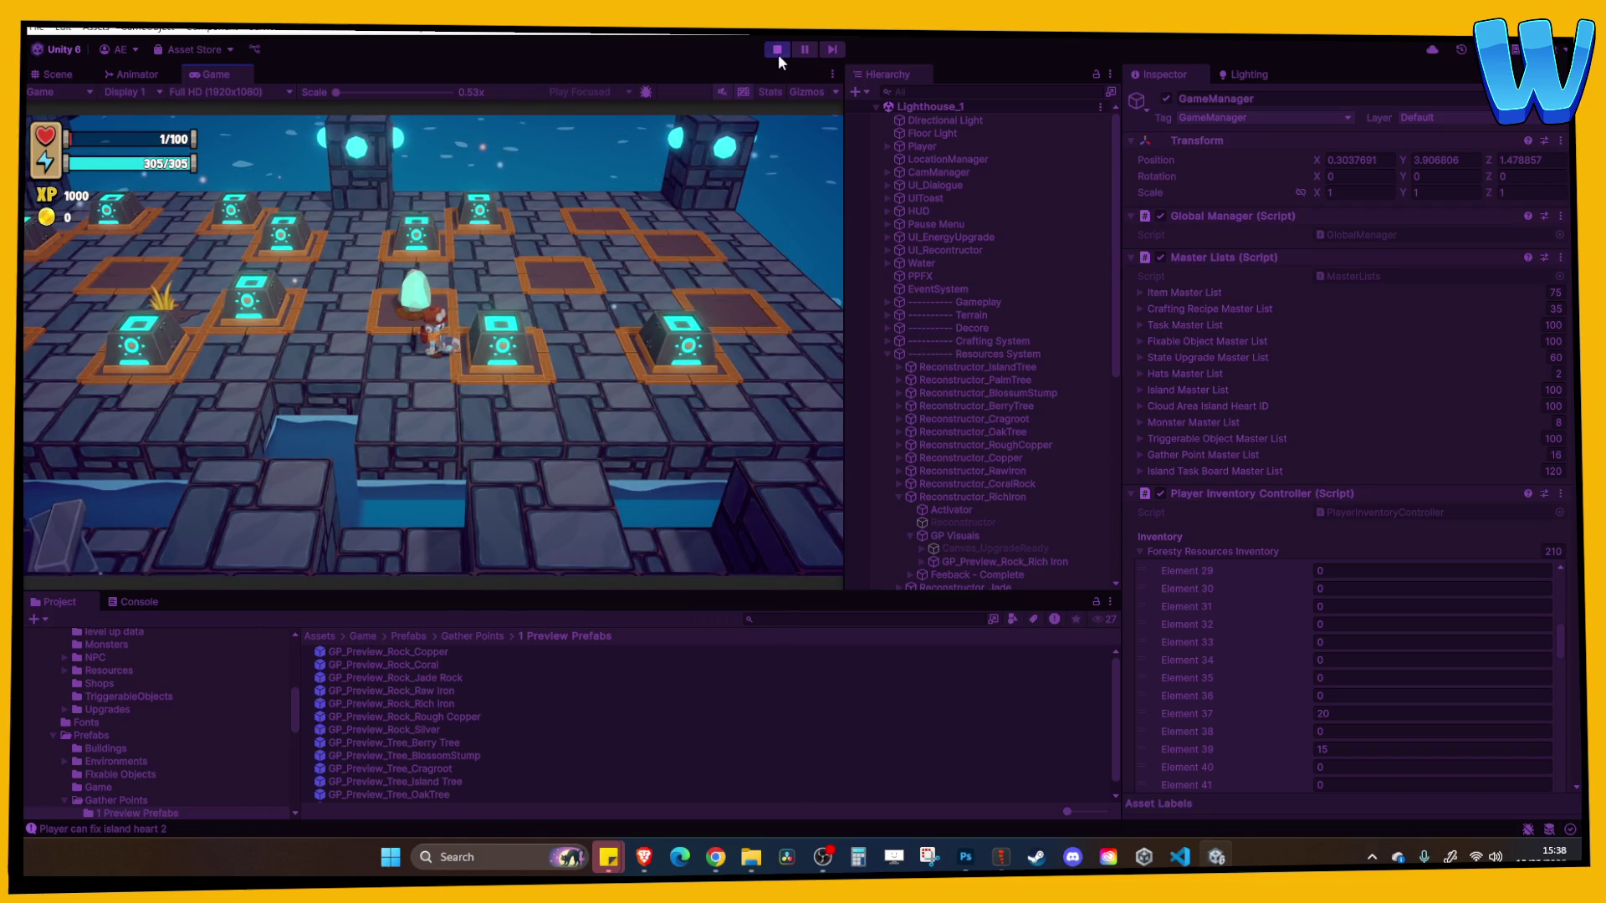
{"action": "left_click", "coordinate": [774, 52]}
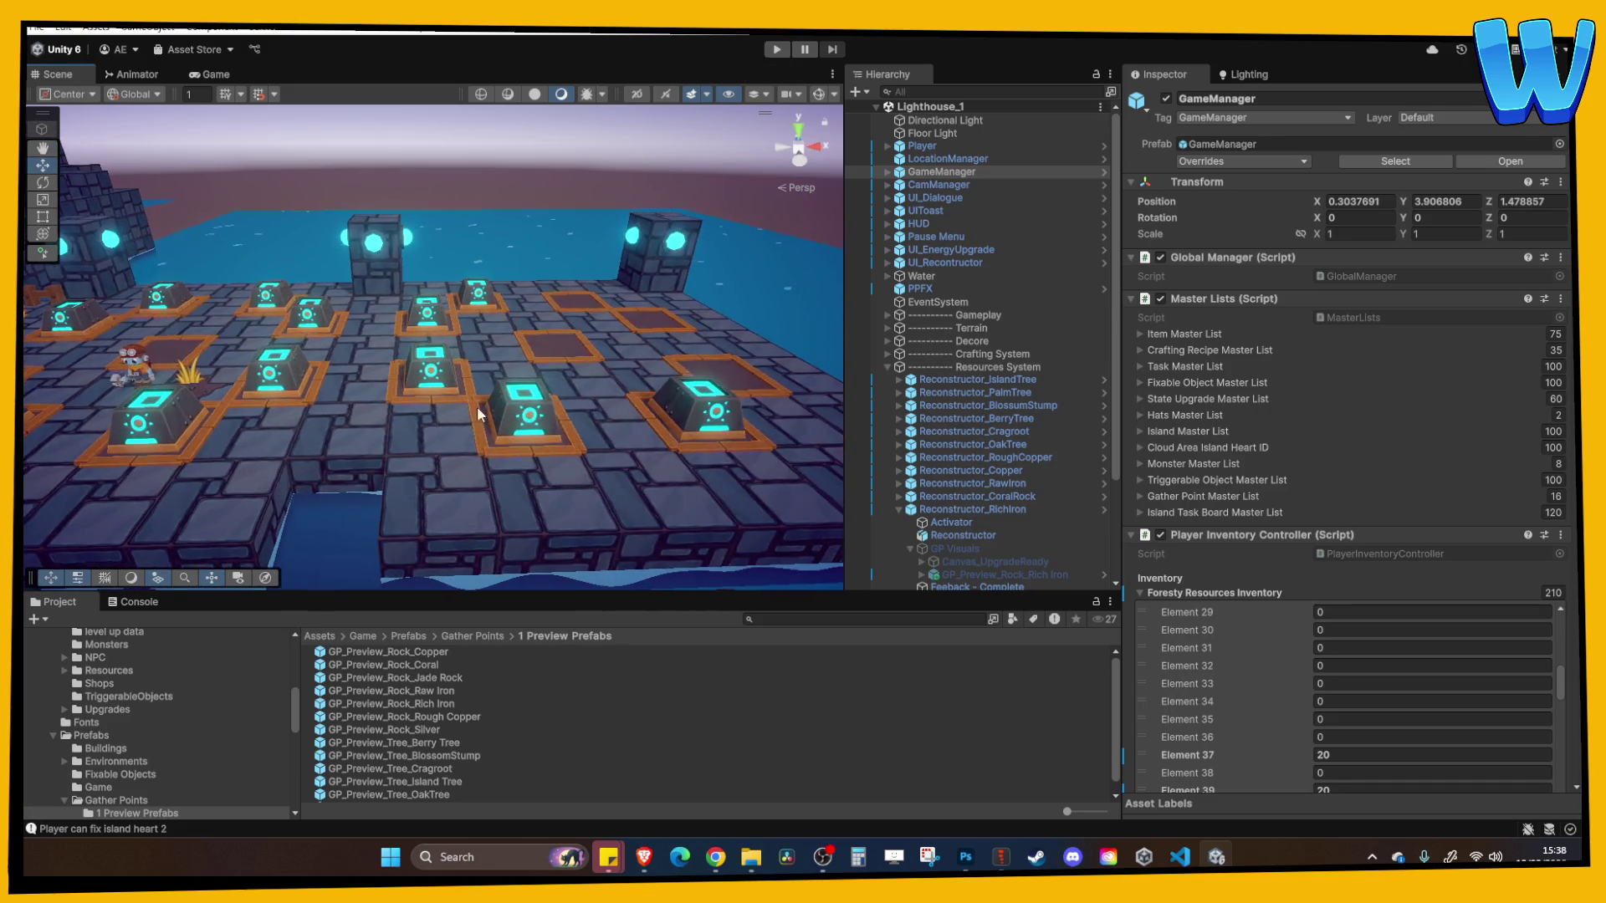
Select the Activator under Reconstructor_Jade in the Hierarchy
{"action": "left_click", "coordinate": [534, 411]}
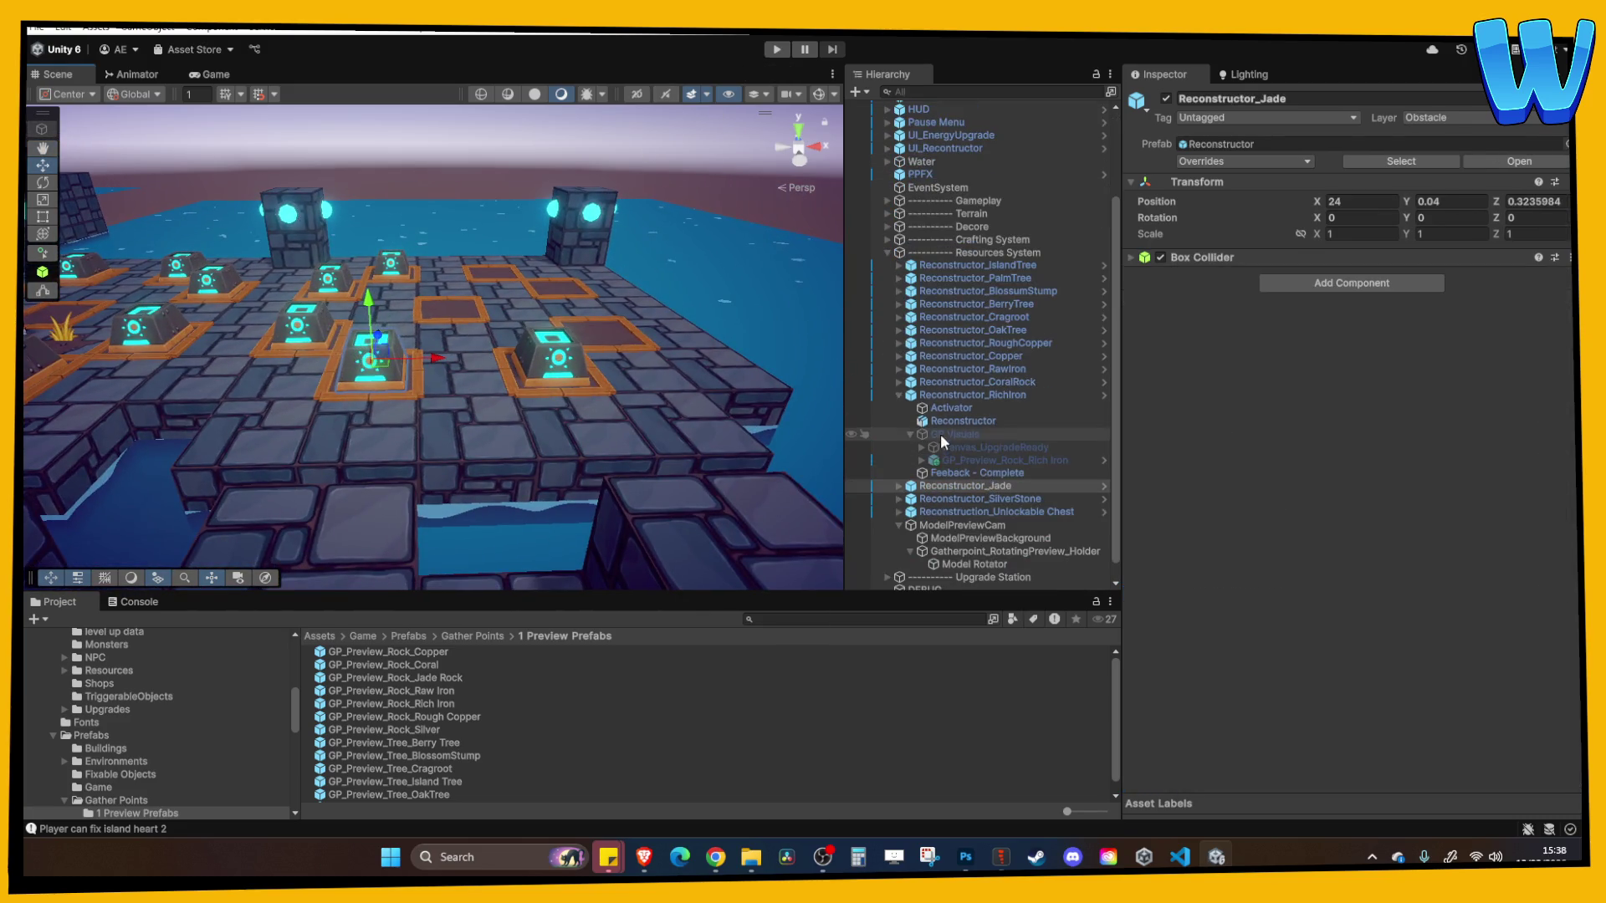
{"action": "left_click", "coordinate": [896, 394]}
{"action": "left_click", "coordinate": [899, 467]}
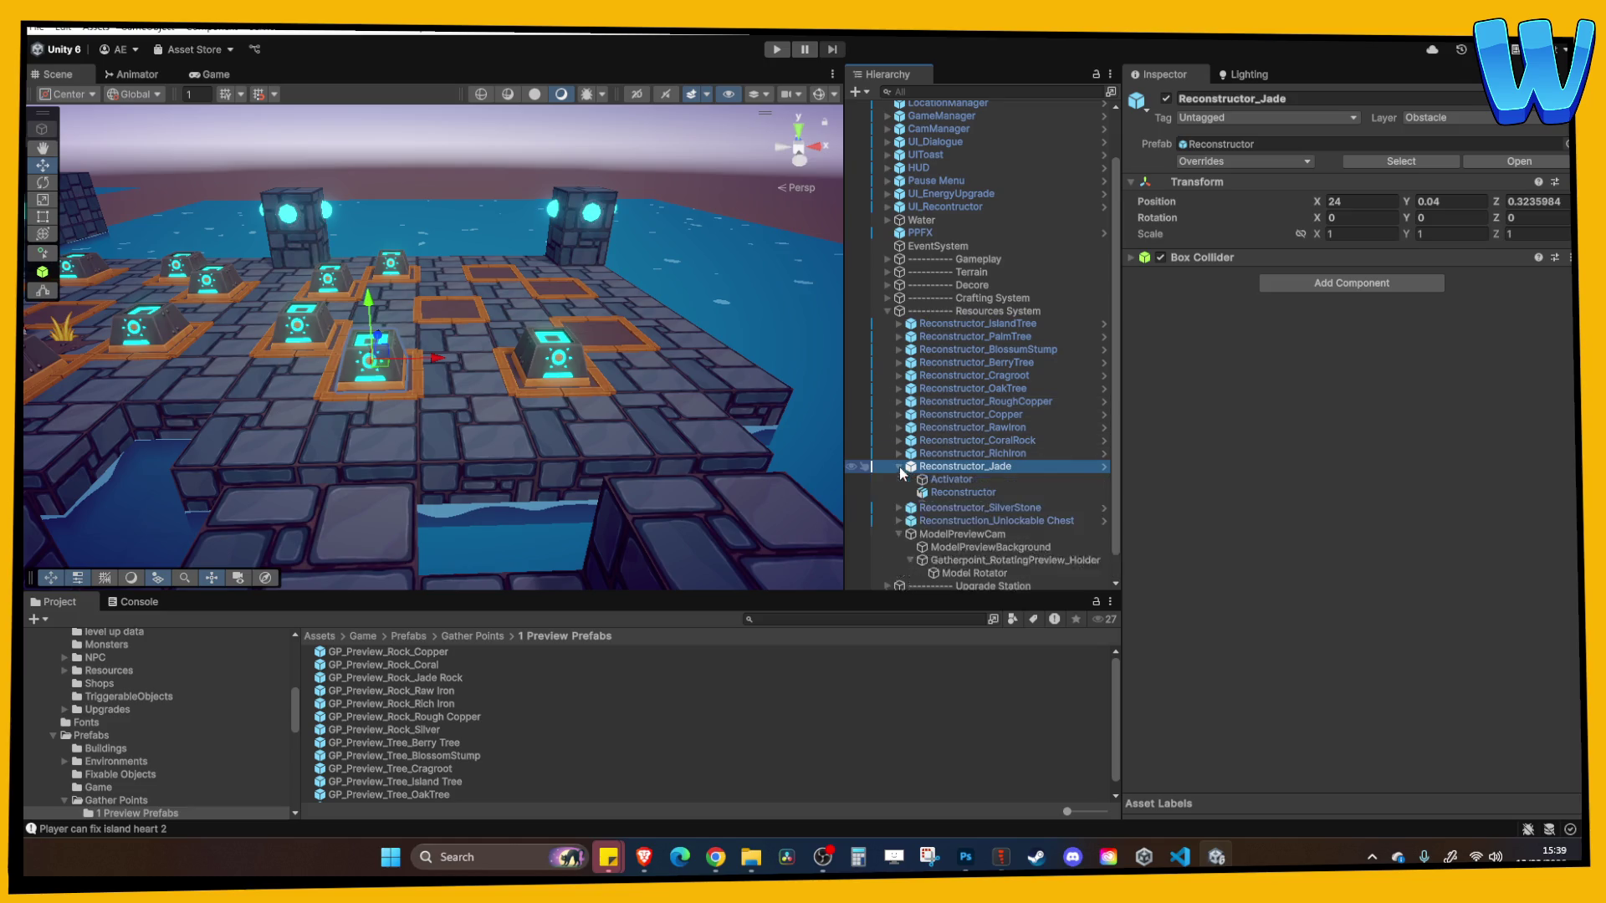
{"action": "left_click", "coordinate": [950, 479]}
{"action": "left_click", "coordinate": [1380, 483]}
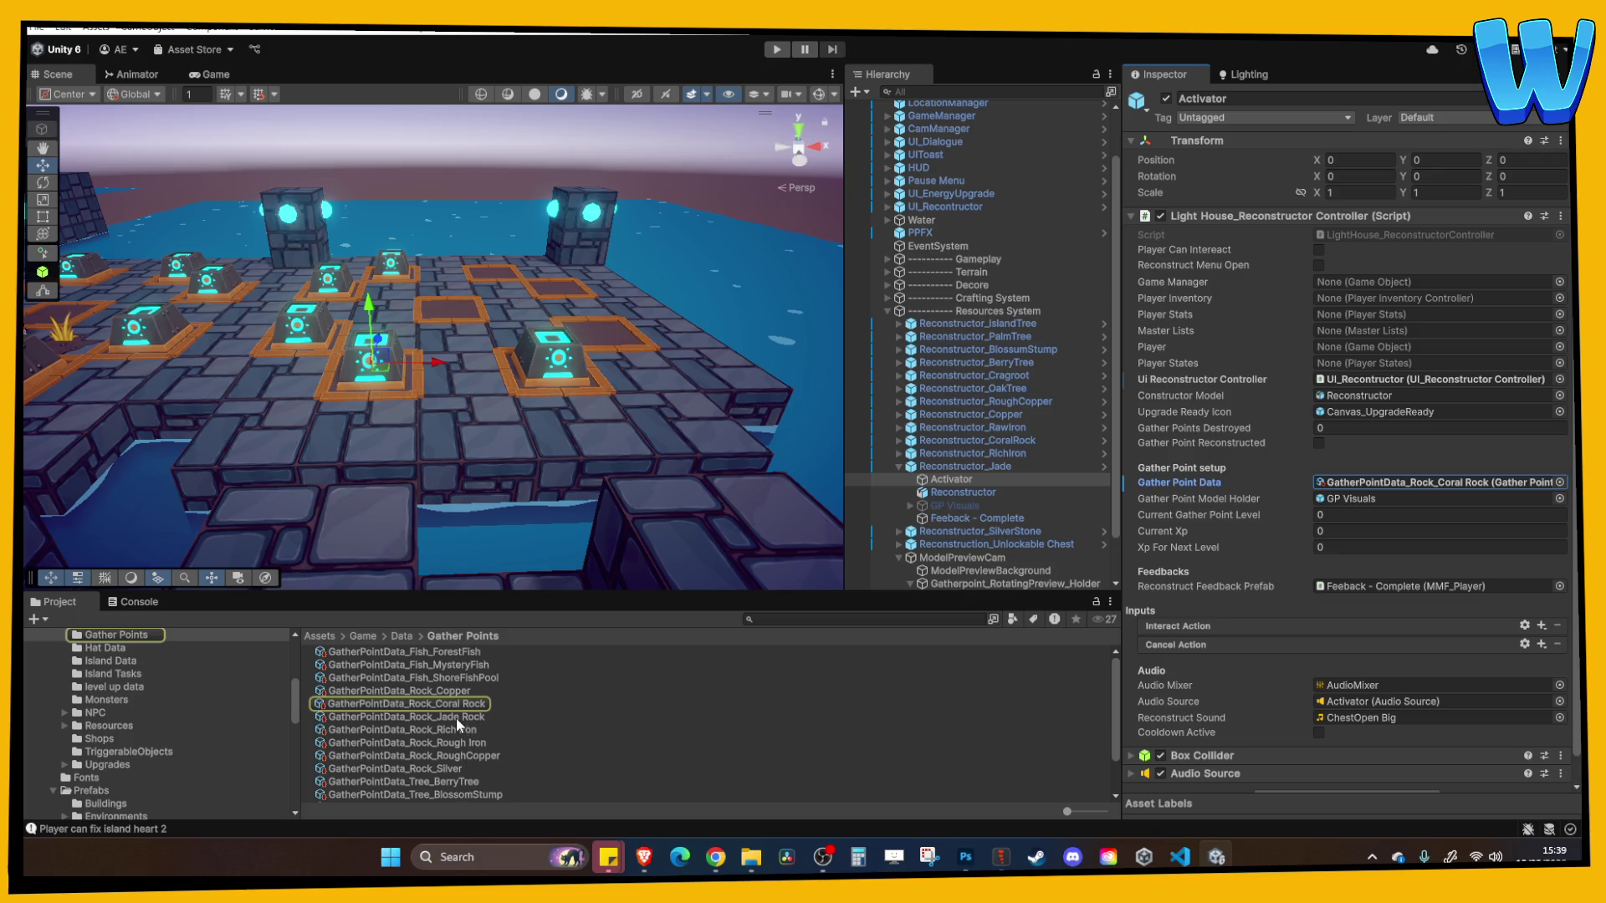
Assign GatherPointData_Rock_Jade Rock as its Gather Point Data and open that asset (450 health, 8 XP)
{"action": "left_click_drag", "start_coordinate": [454, 718], "coordinate": [1220, 626]}
{"action": "left_click_drag", "start_coordinate": [1352, 488], "coordinate": [1353, 483]}
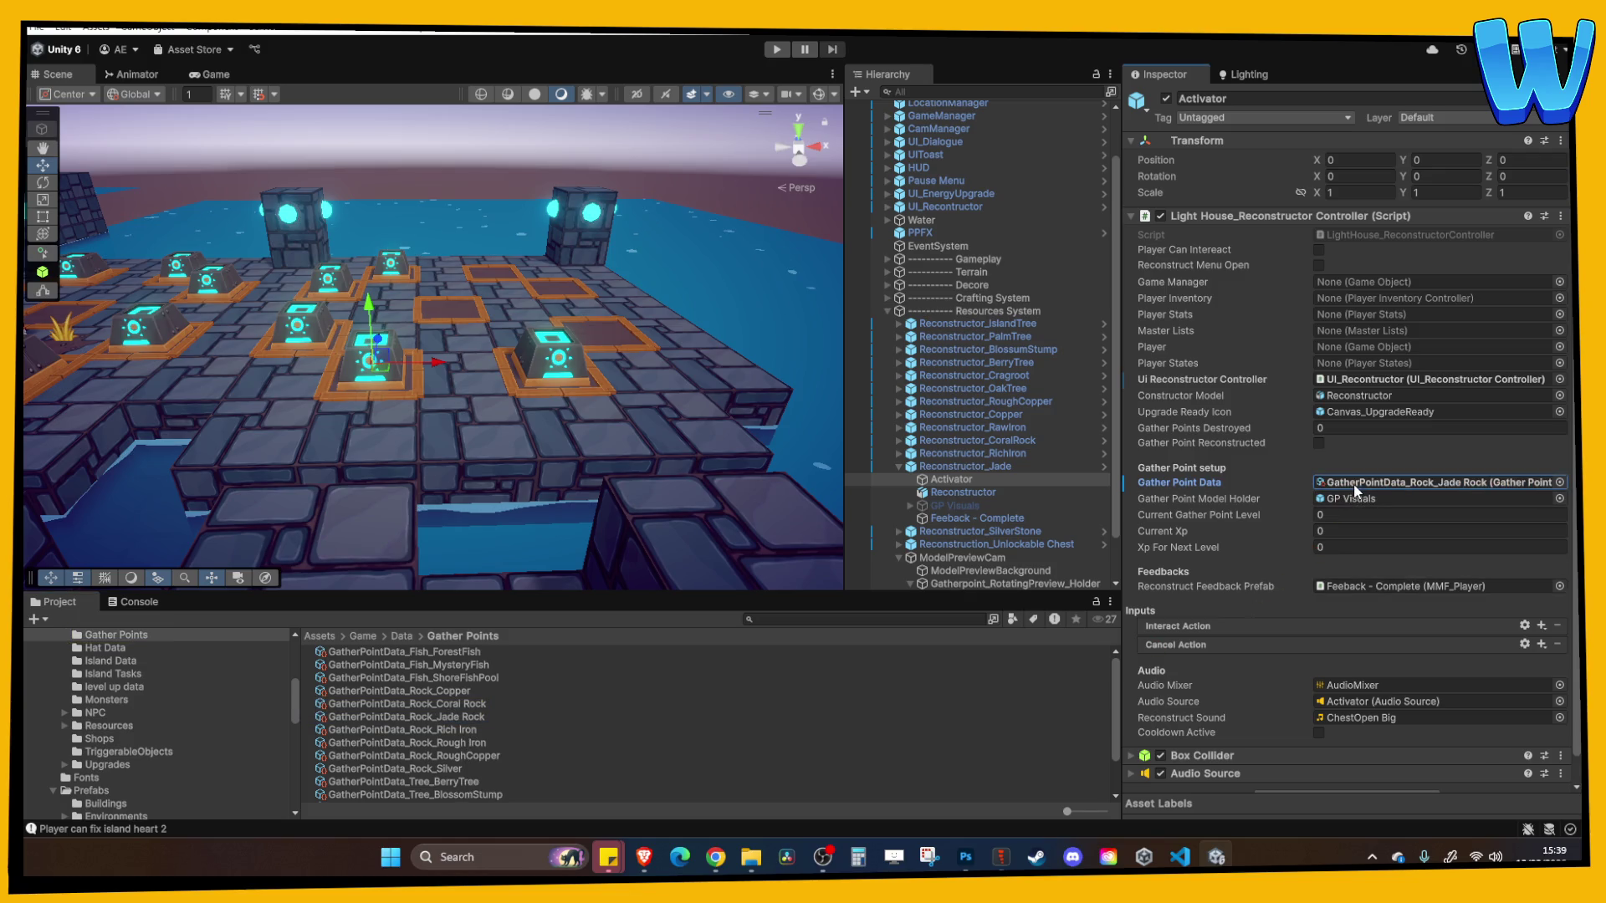
{"action": "left_click", "coordinate": [1355, 498]}
{"action": "left_click", "coordinate": [1373, 481]}
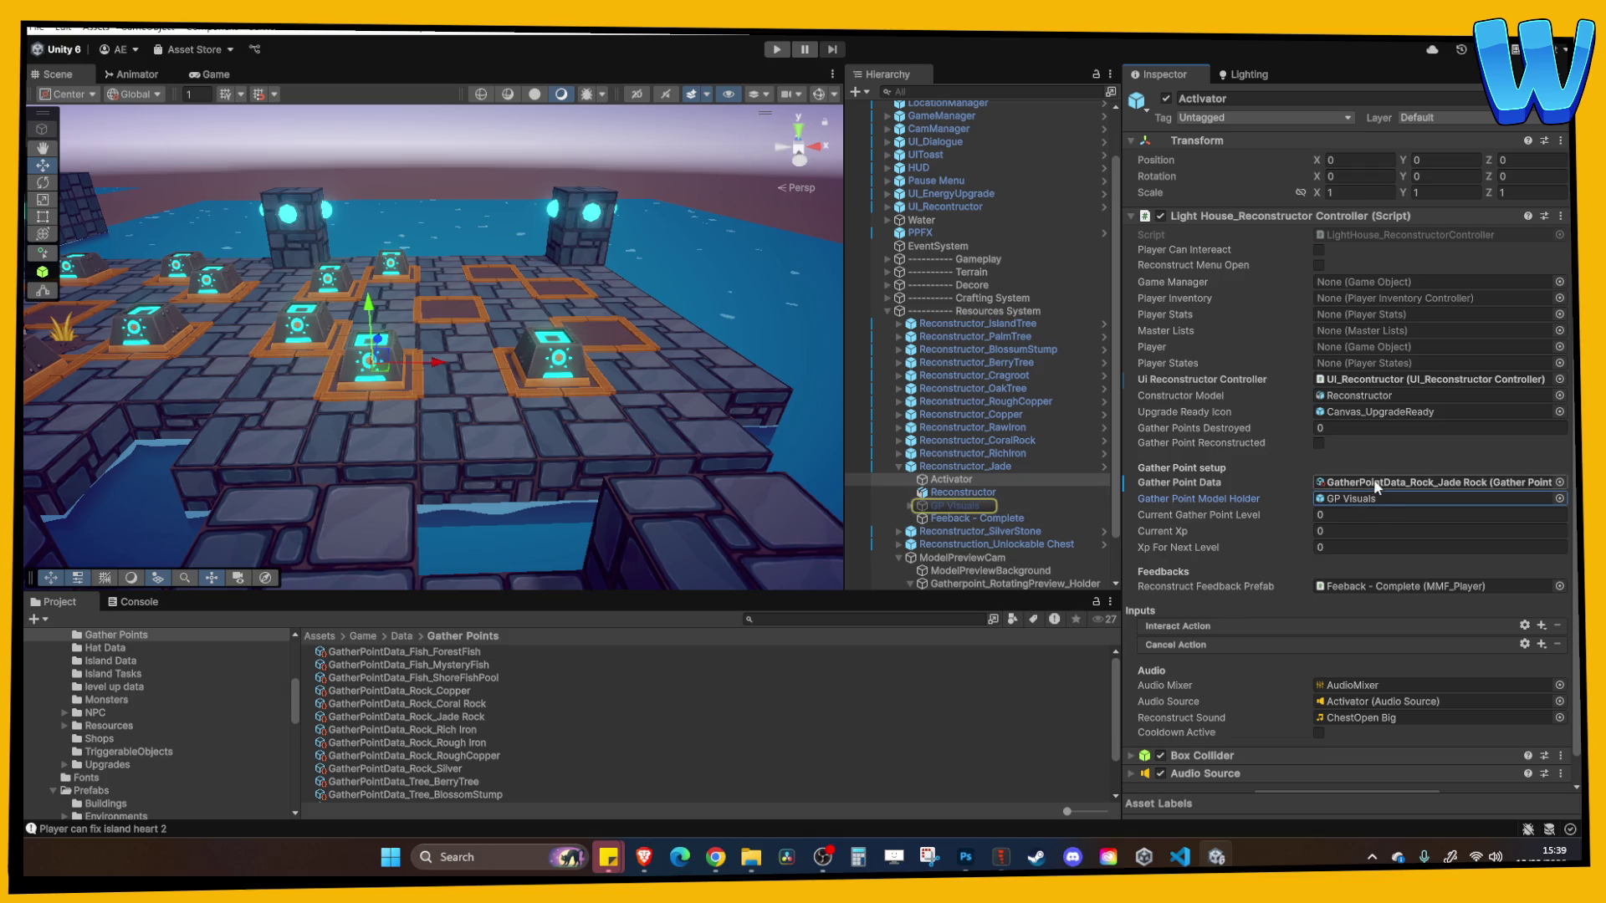
{"action": "left_click", "coordinate": [429, 716]}
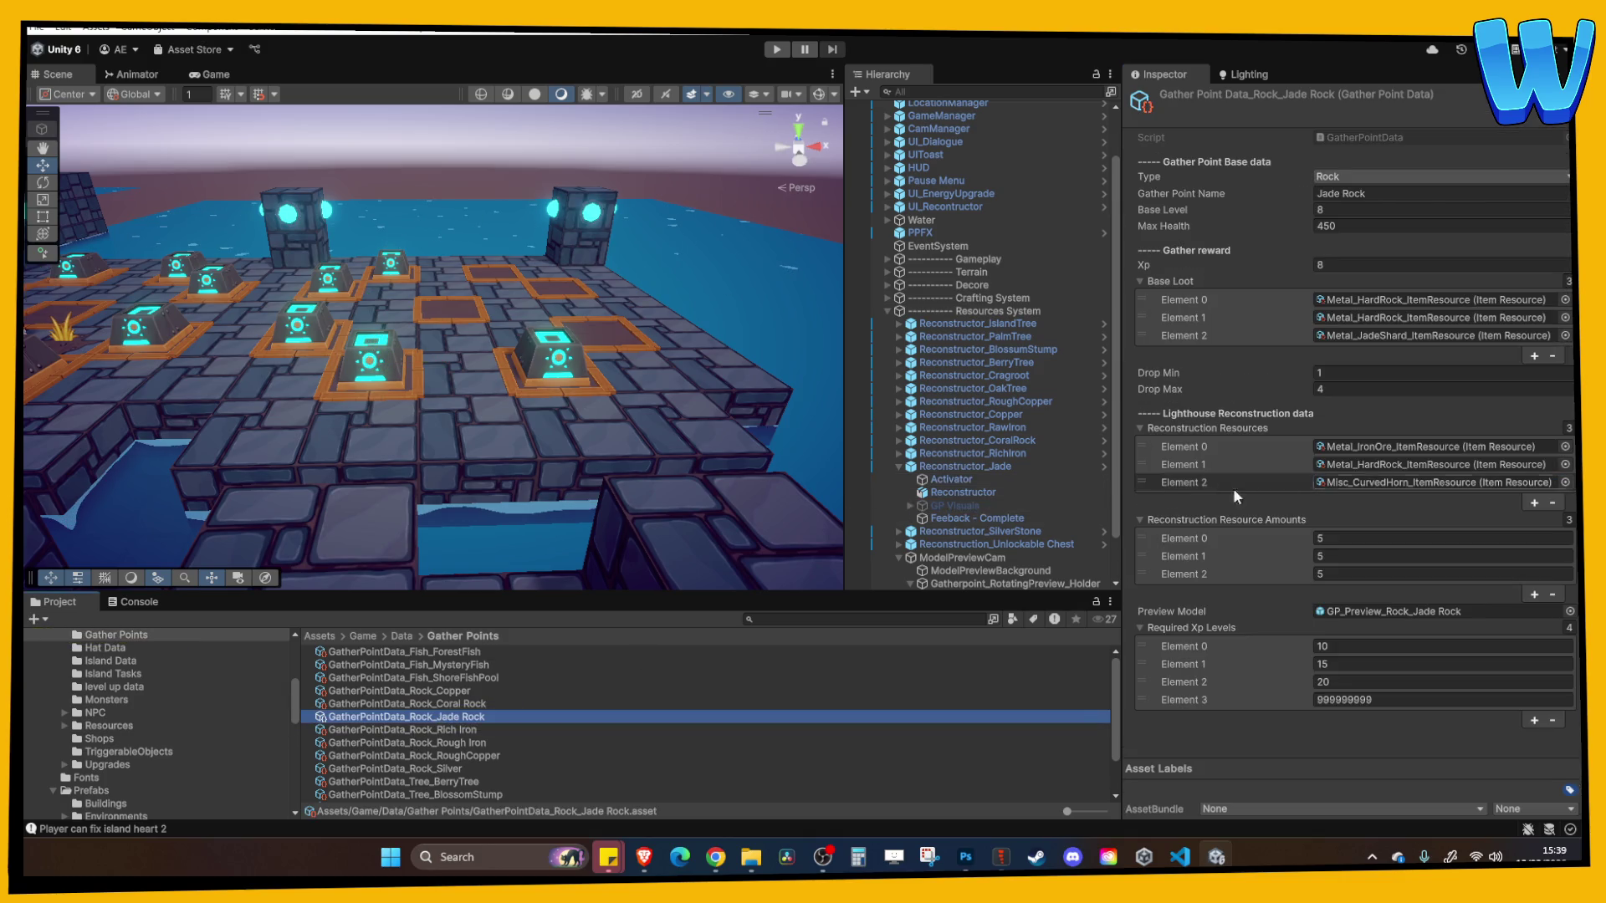
In the Jade Rock preview prefab, set JadeRock and its children to the UI_RenderTexture layer
{"action": "double_click", "coordinate": [1348, 610]}
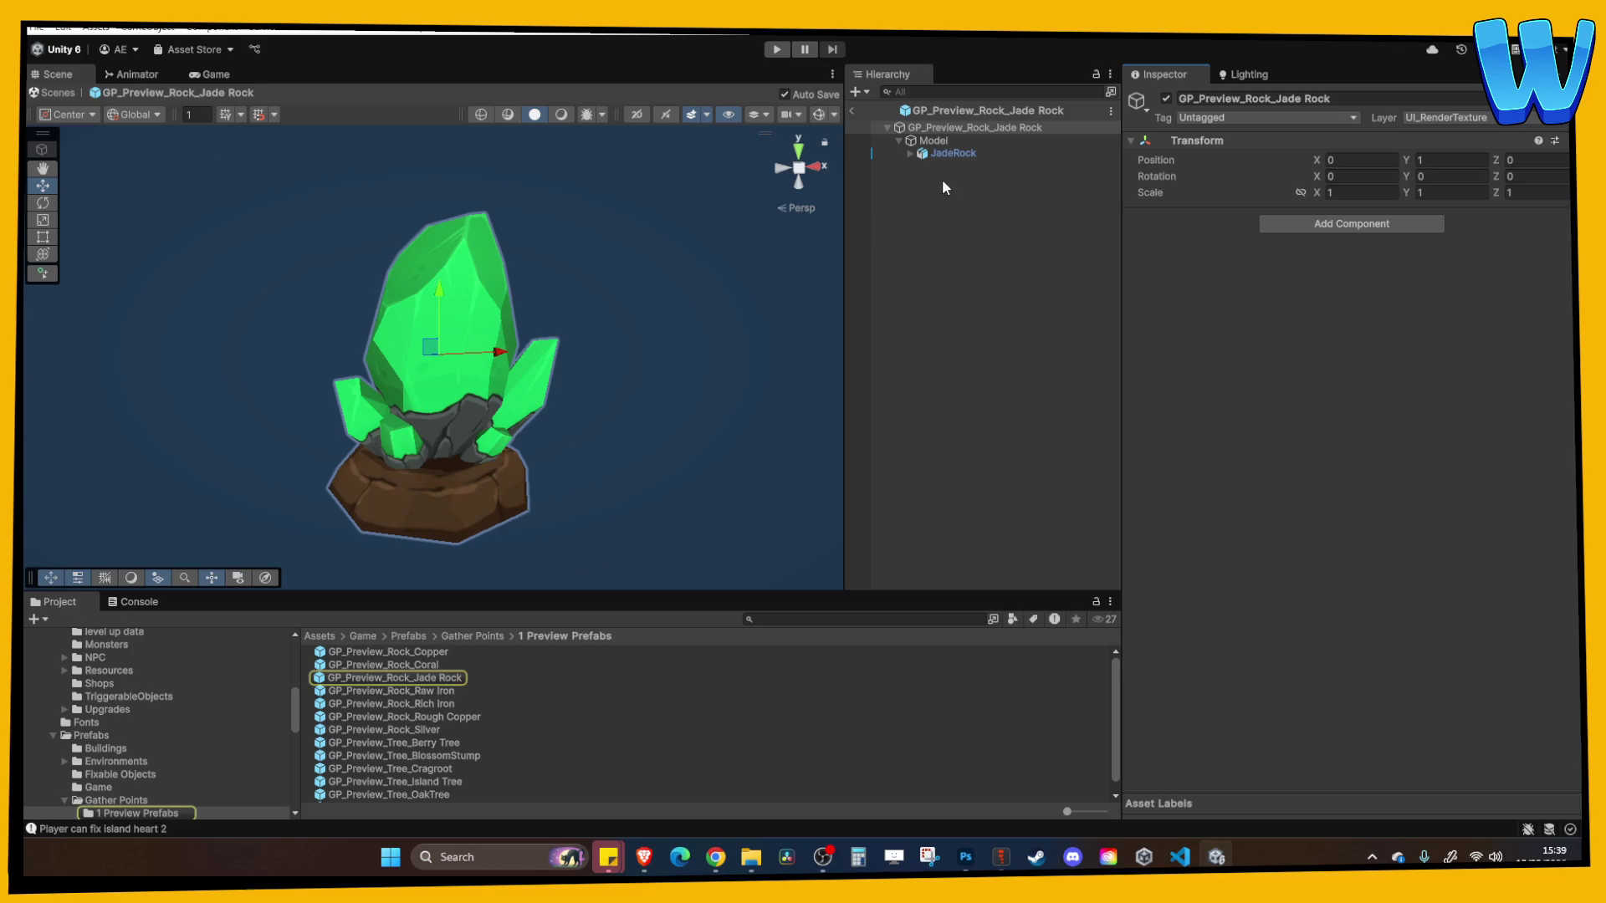
{"action": "left_click", "coordinate": [945, 153]}
{"action": "left_click", "coordinate": [947, 141]}
{"action": "left_click", "coordinate": [962, 153]}
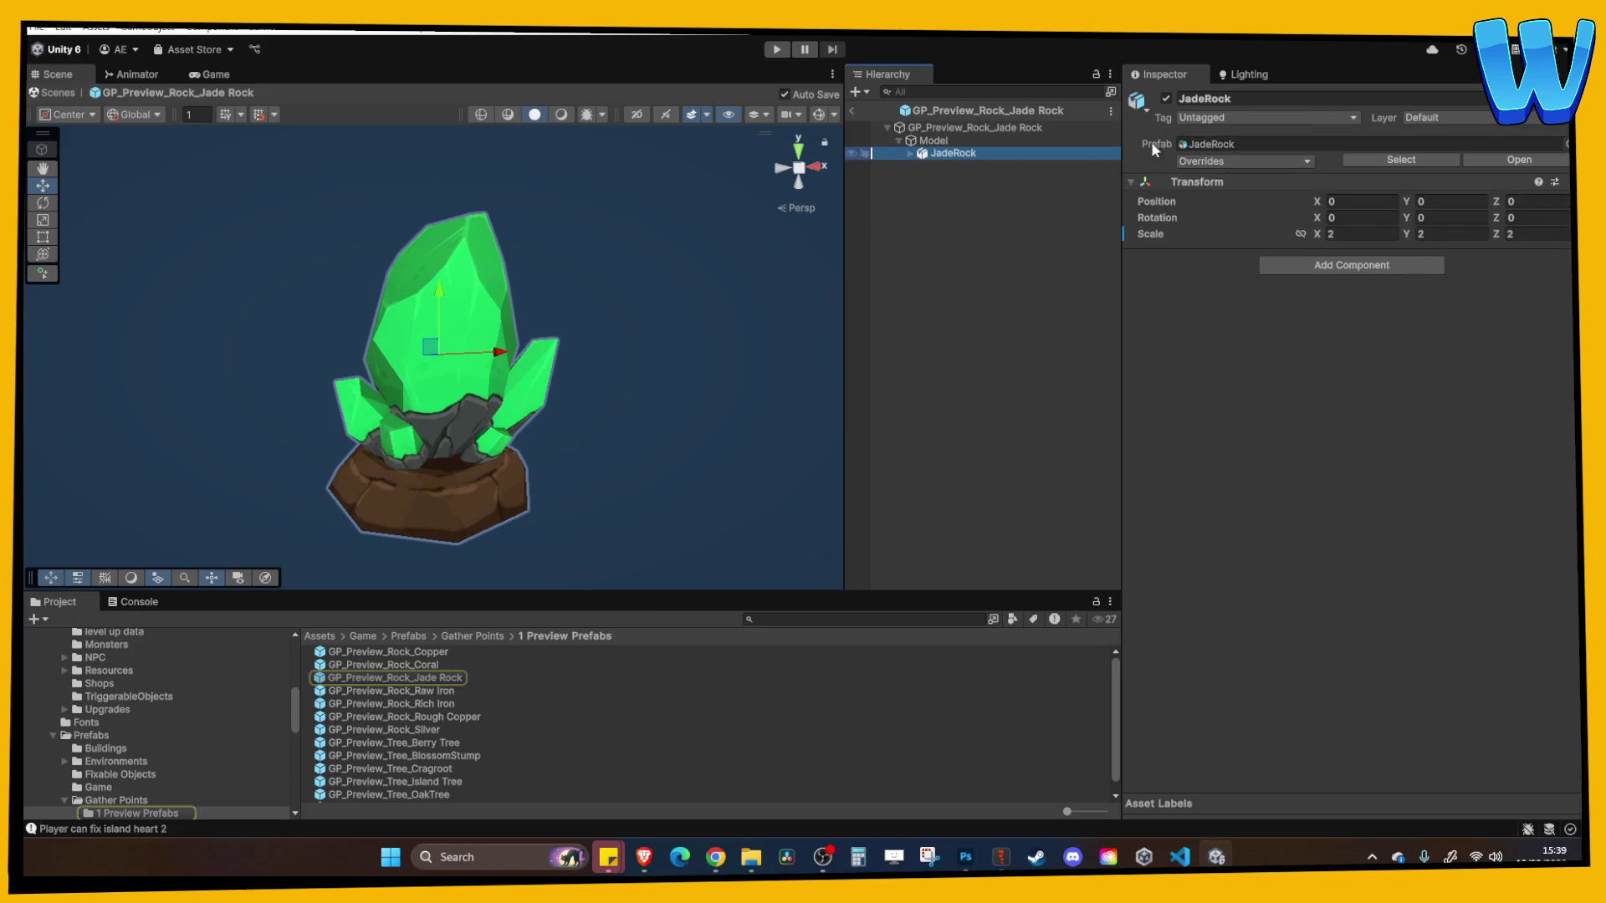
{"action": "left_click", "coordinate": [1447, 117]}
{"action": "left_click", "coordinate": [1438, 321]}
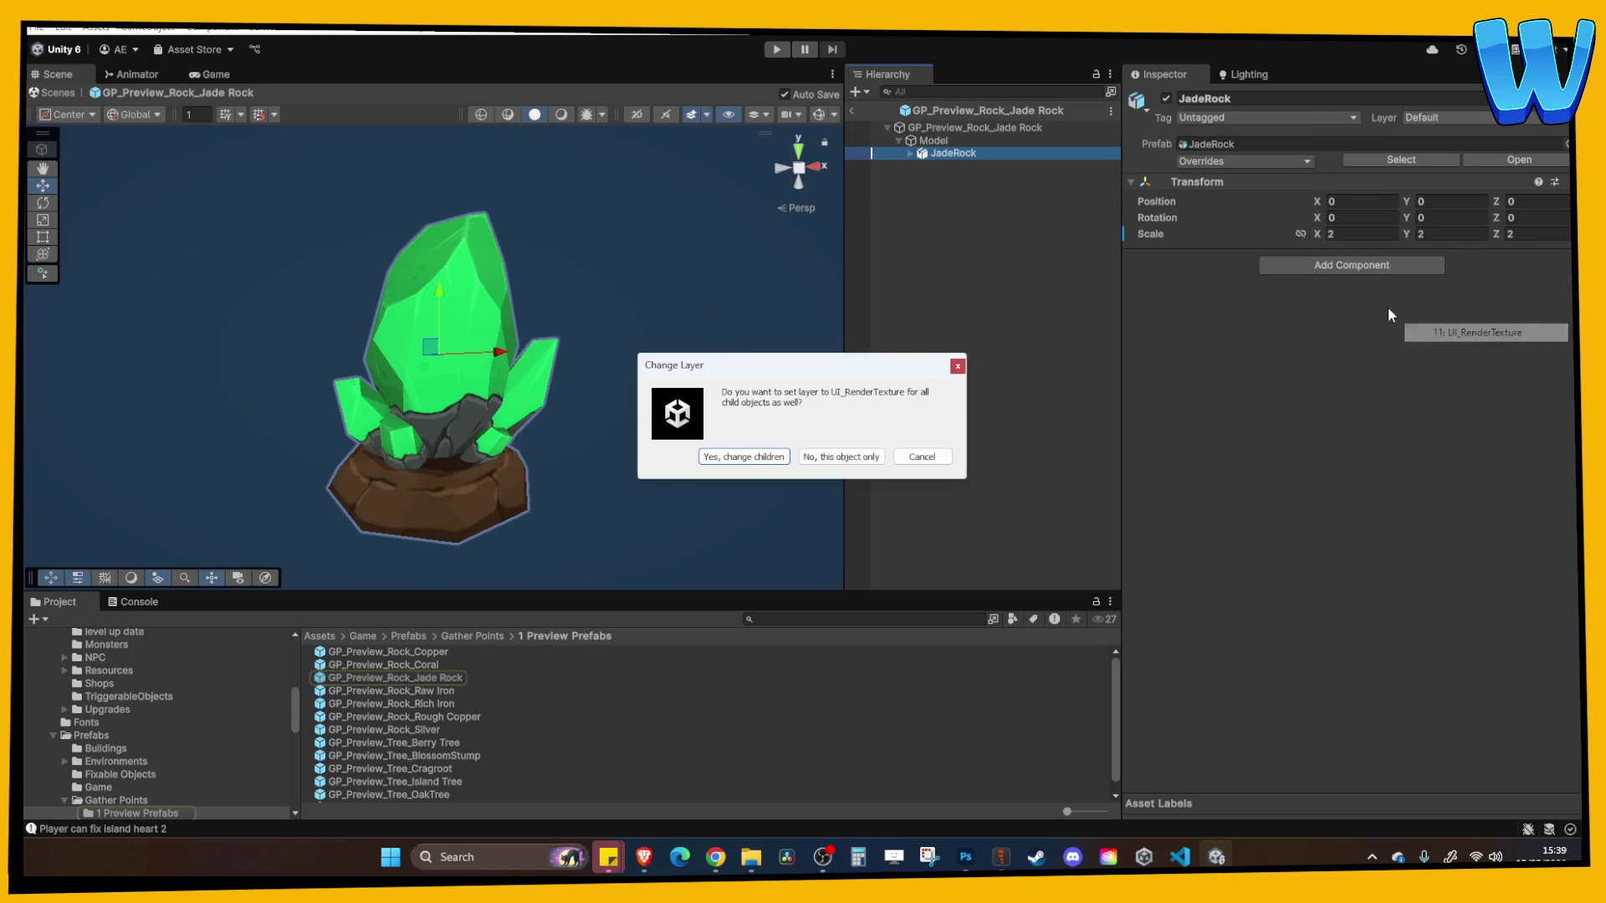
{"action": "left_click", "coordinate": [759, 455]}
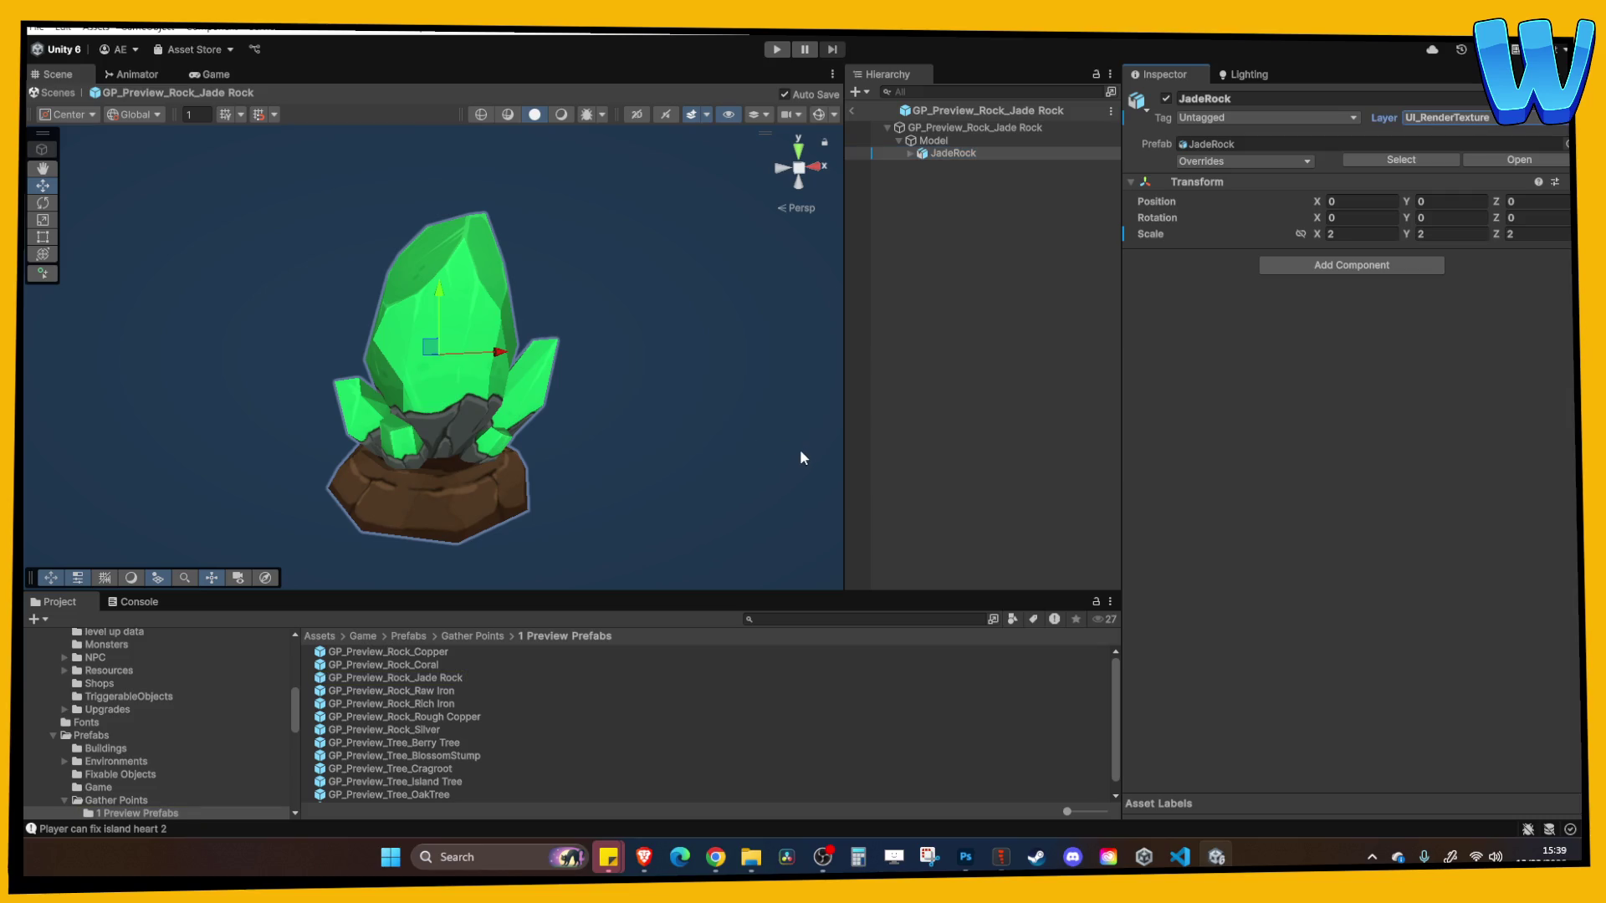
Exit Prefab Mode back to the Lighthouse scene
{"action": "scroll", "coordinate": [585, 240], "scroll_direction": "up", "scroll_amount": 3}
{"action": "scroll", "coordinate": [627, 312], "scroll_direction": "down", "scroll_amount": 3}
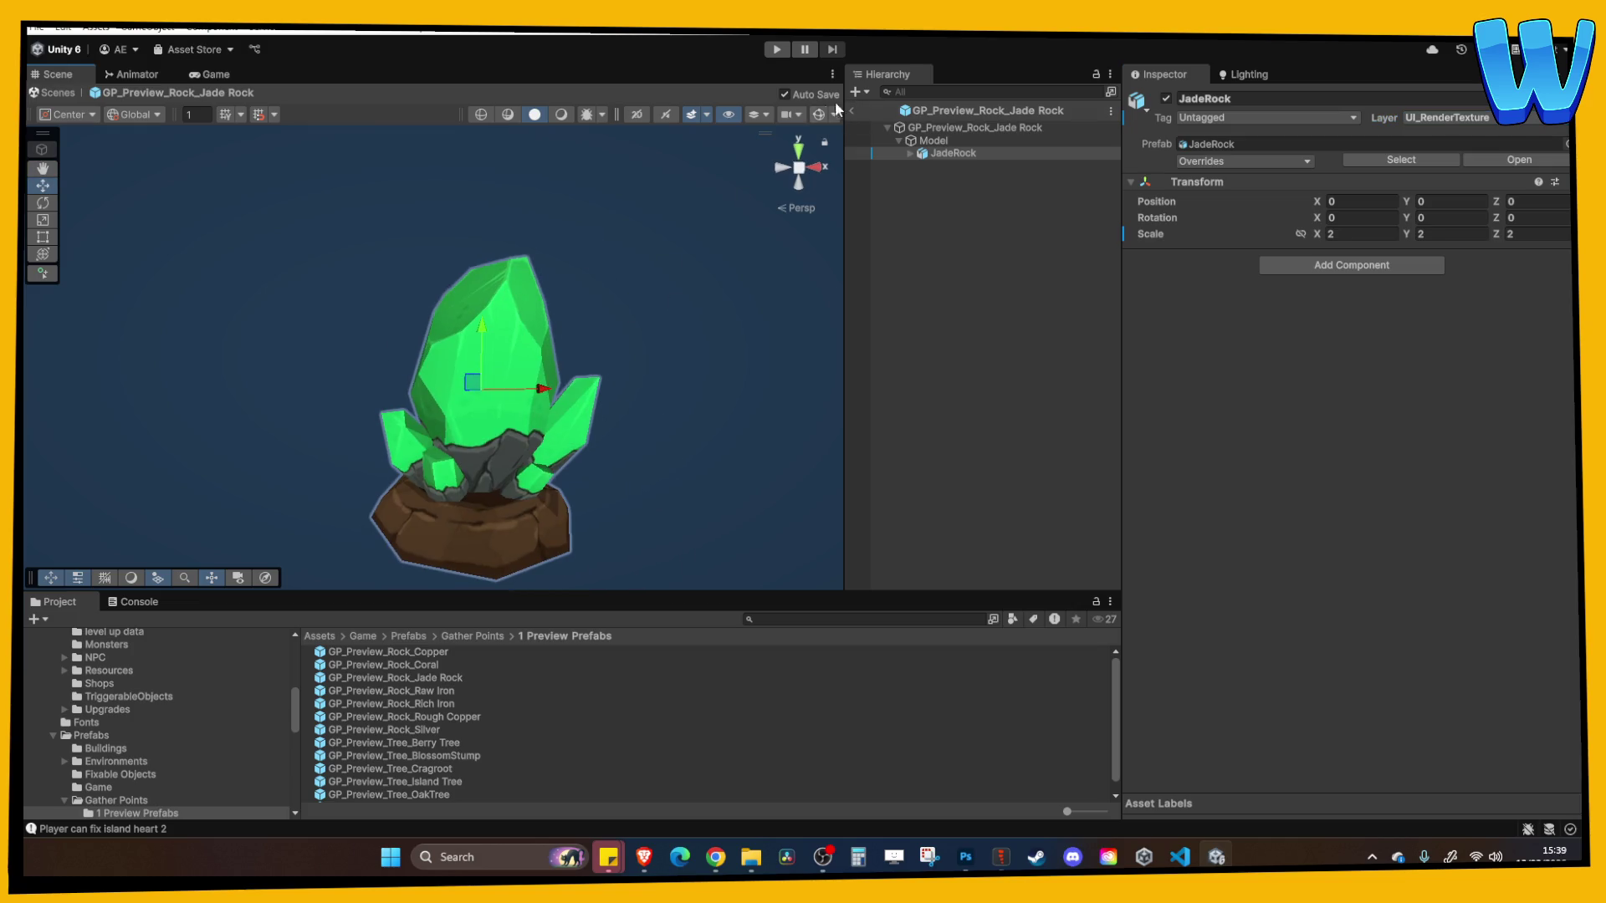
{"action": "left_click", "coordinate": [851, 109]}
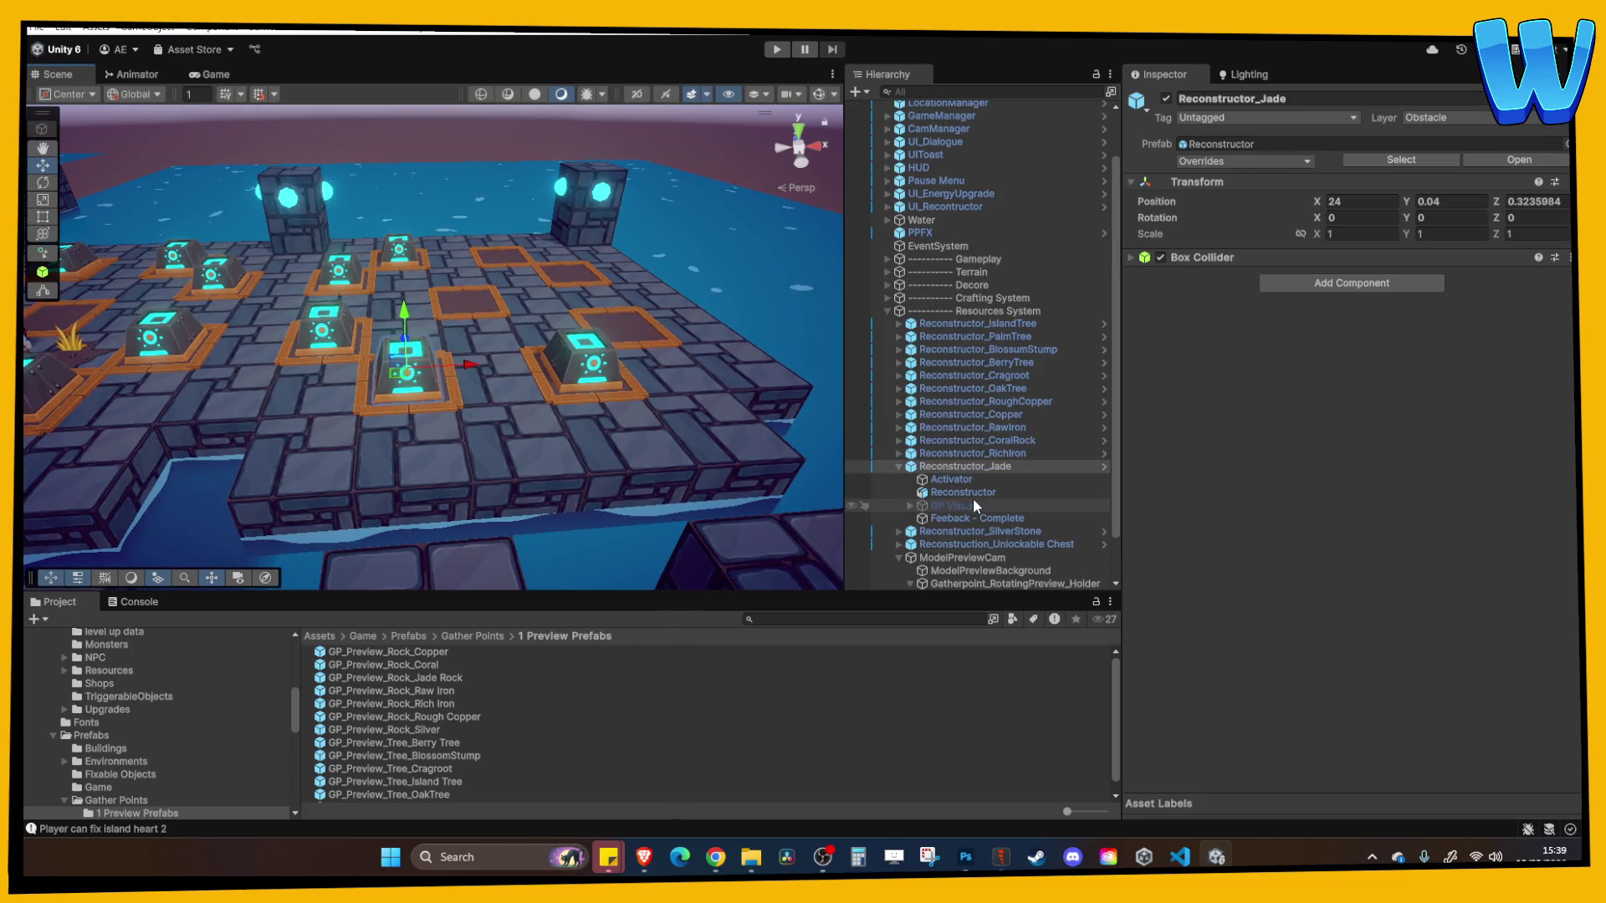
Drop GP_Preview_Rock_Jade Rock into Reconstructor_Jade's GP Visuals, next to GP_Preview_Rock_Coral
{"action": "left_click", "coordinate": [971, 500]}
{"action": "left_click", "coordinate": [909, 505]}
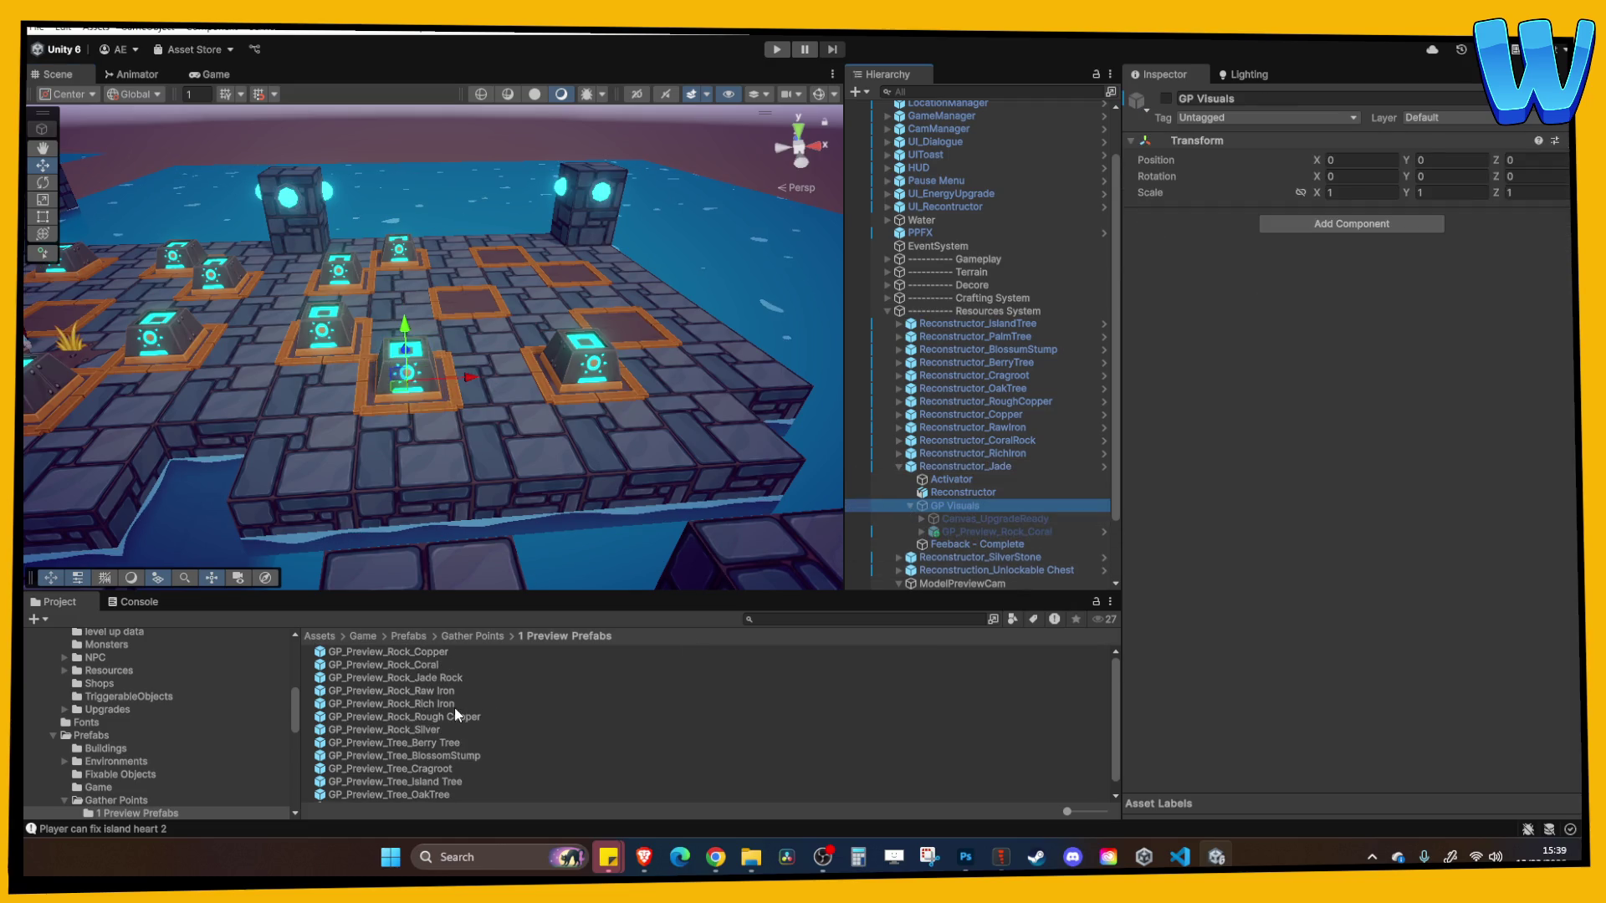
{"action": "scroll", "coordinate": [967, 480], "scroll_direction": "down", "scroll_amount": 1}
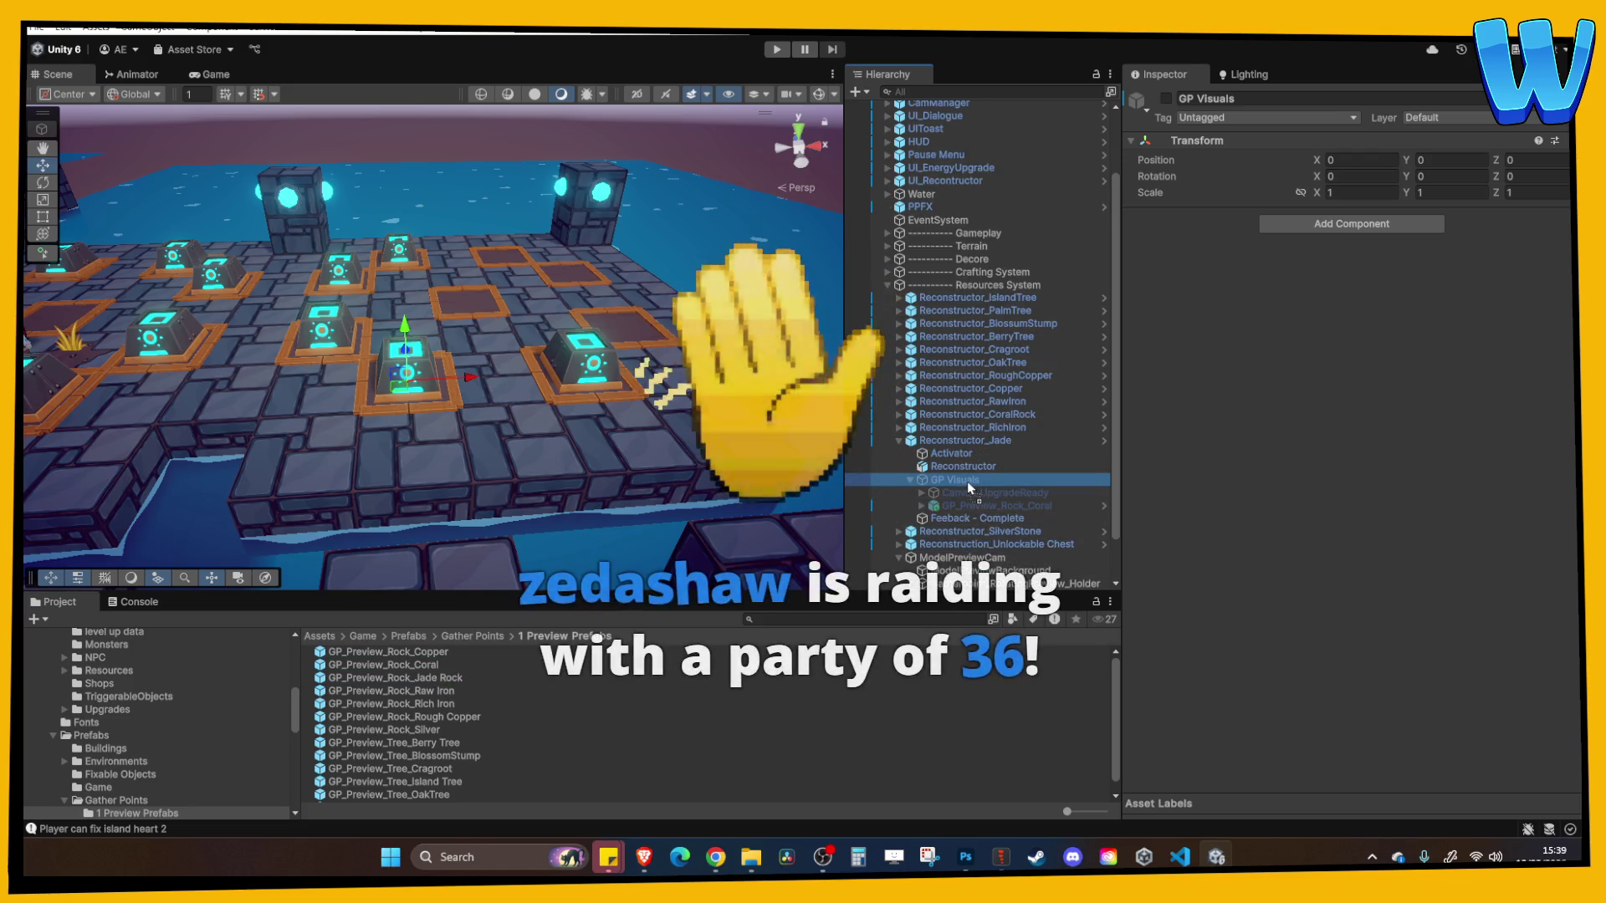
{"action": "left_click_drag", "start_coordinate": [967, 480], "coordinate": [966, 479]}
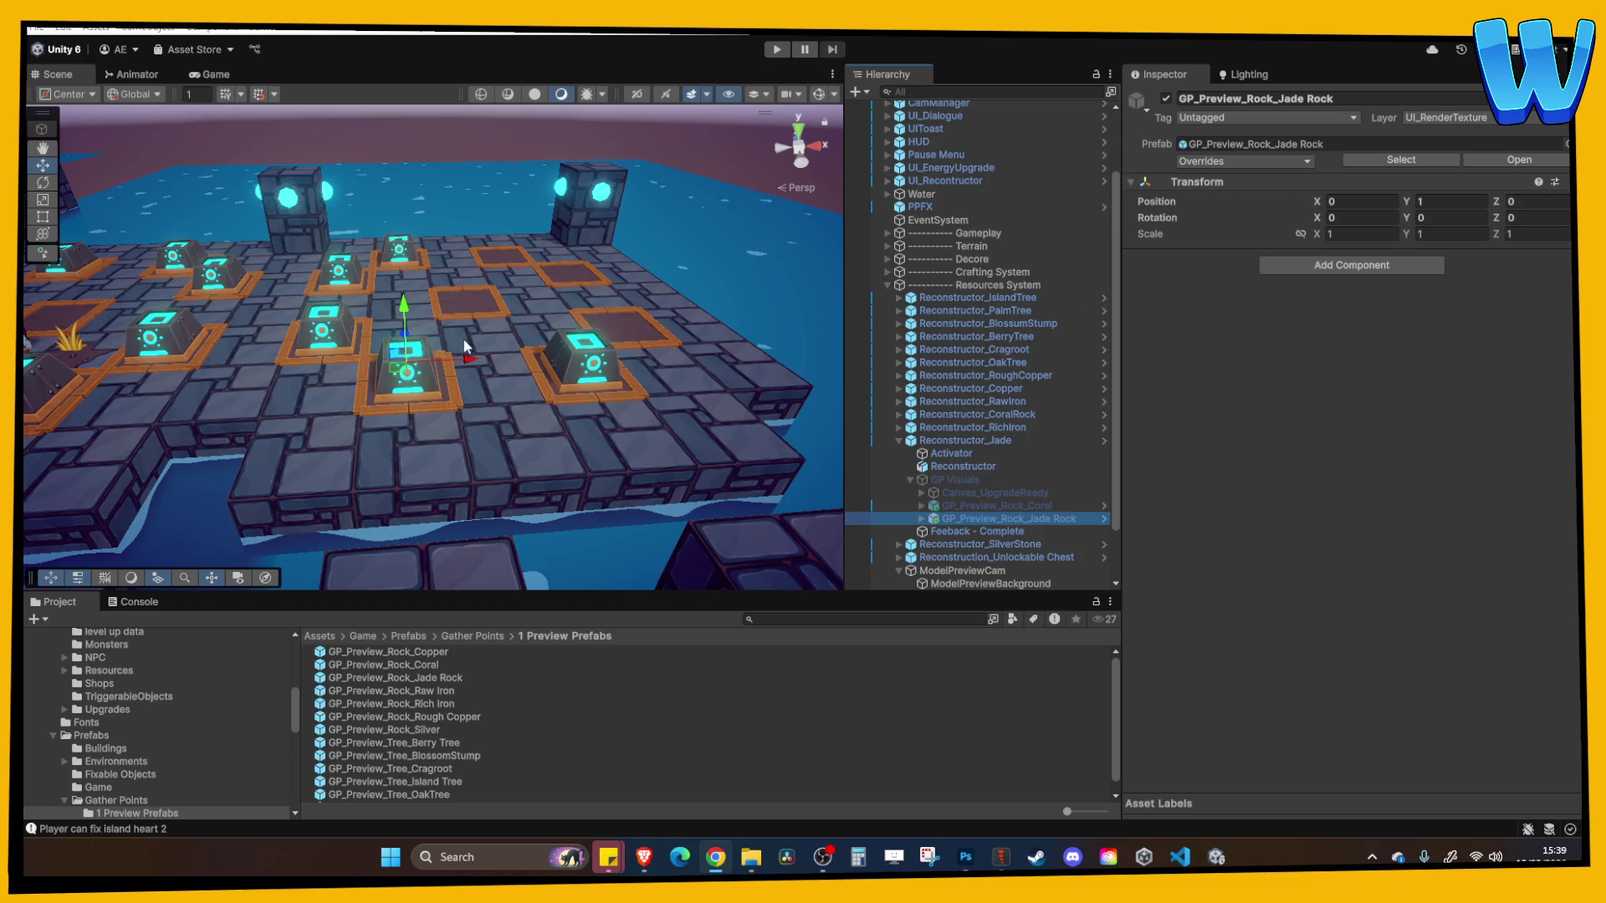
{"action": "mouse_move", "coordinate": [498, 328]}
{"action": "left_mouse_down"}
{"action": "mouse_move", "coordinate": [467, 352]}
{"action": "mouse_move", "coordinate": [535, 353]}
{"action": "mouse_move", "coordinate": [689, 413]}
{"action": "left_mouse_up"}
Delete the Coral preview, show GP Visuals, and scale the Jade Rock preview uniformly to 0.5
{"action": "left_click", "coordinate": [980, 506]}
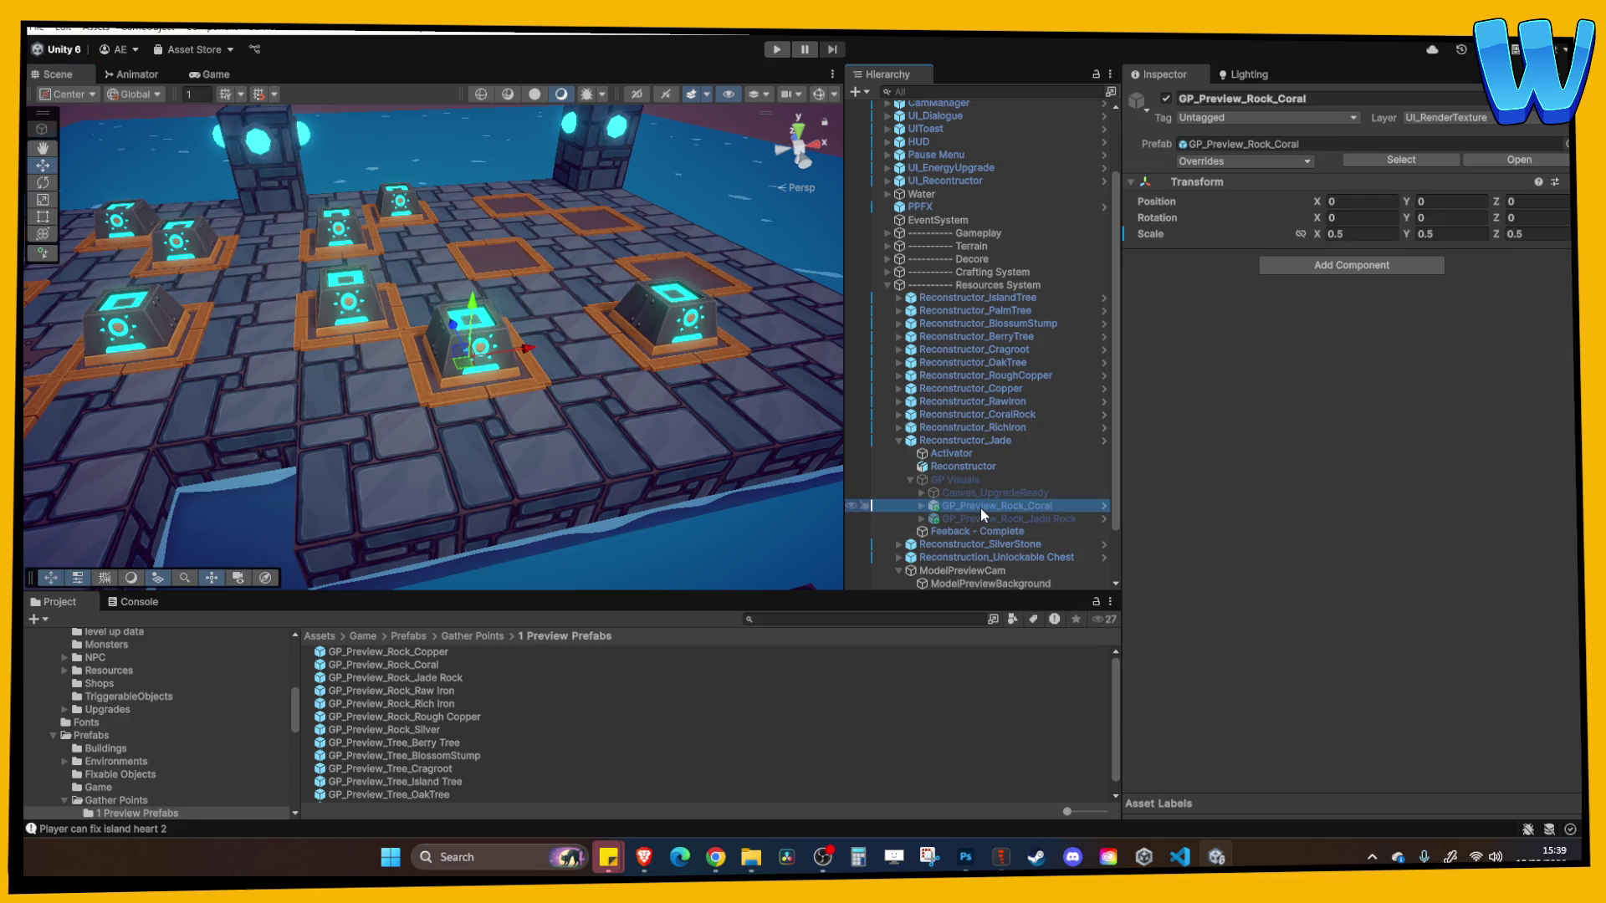
{"action": "key", "text": "Delete"}
{"action": "left_click", "coordinate": [960, 479]}
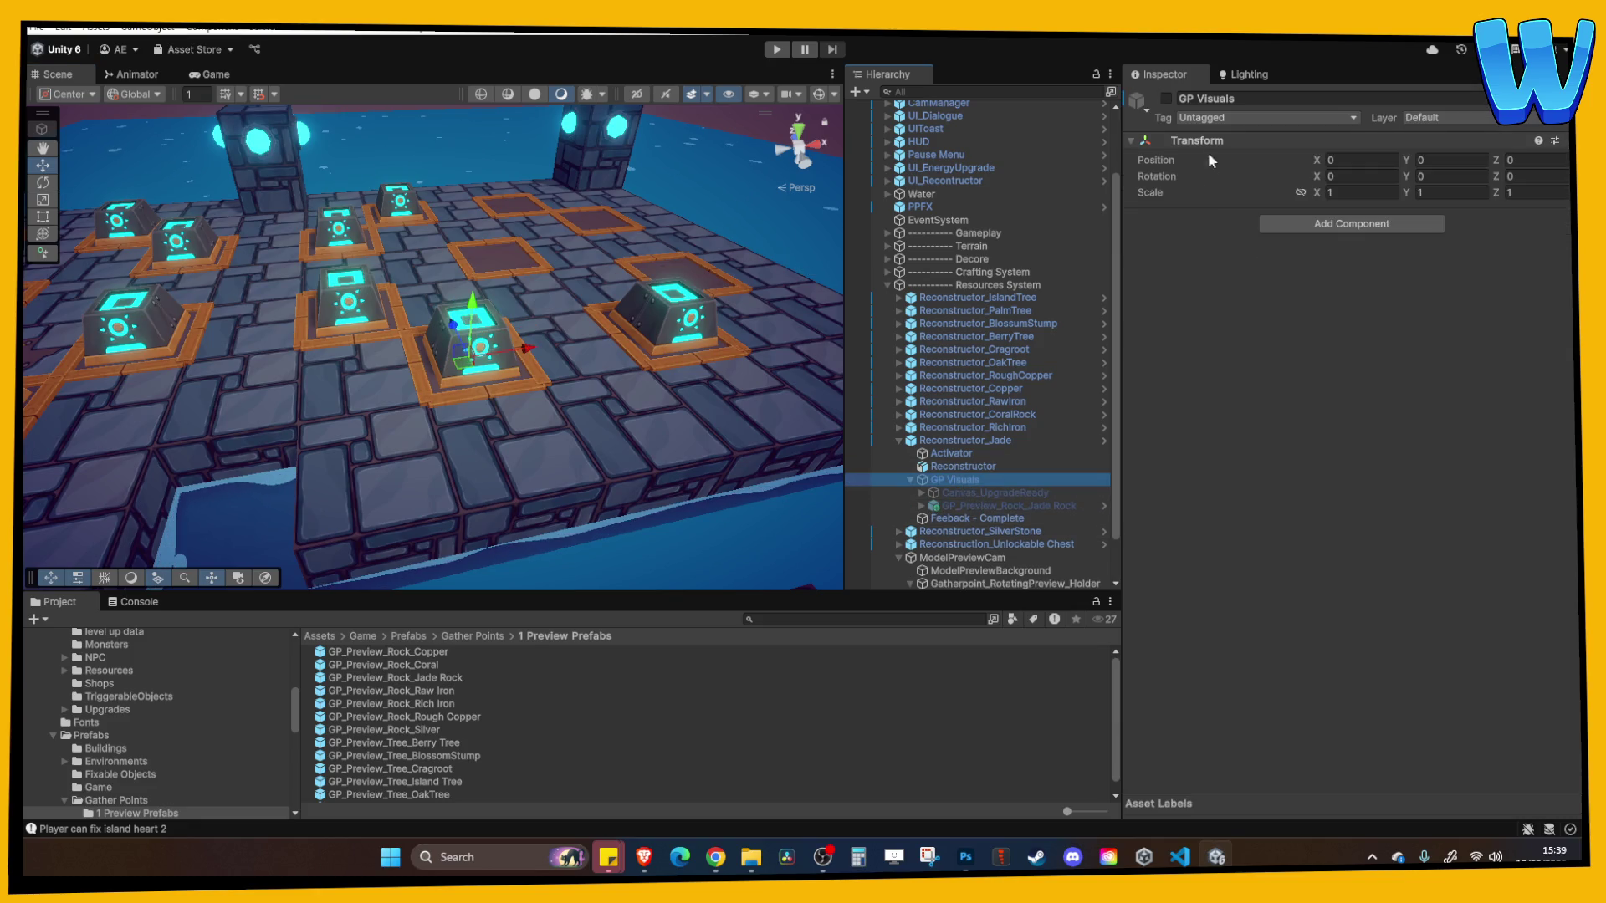
{"action": "left_click", "coordinate": [1165, 98]}
{"action": "left_click", "coordinate": [999, 505]}
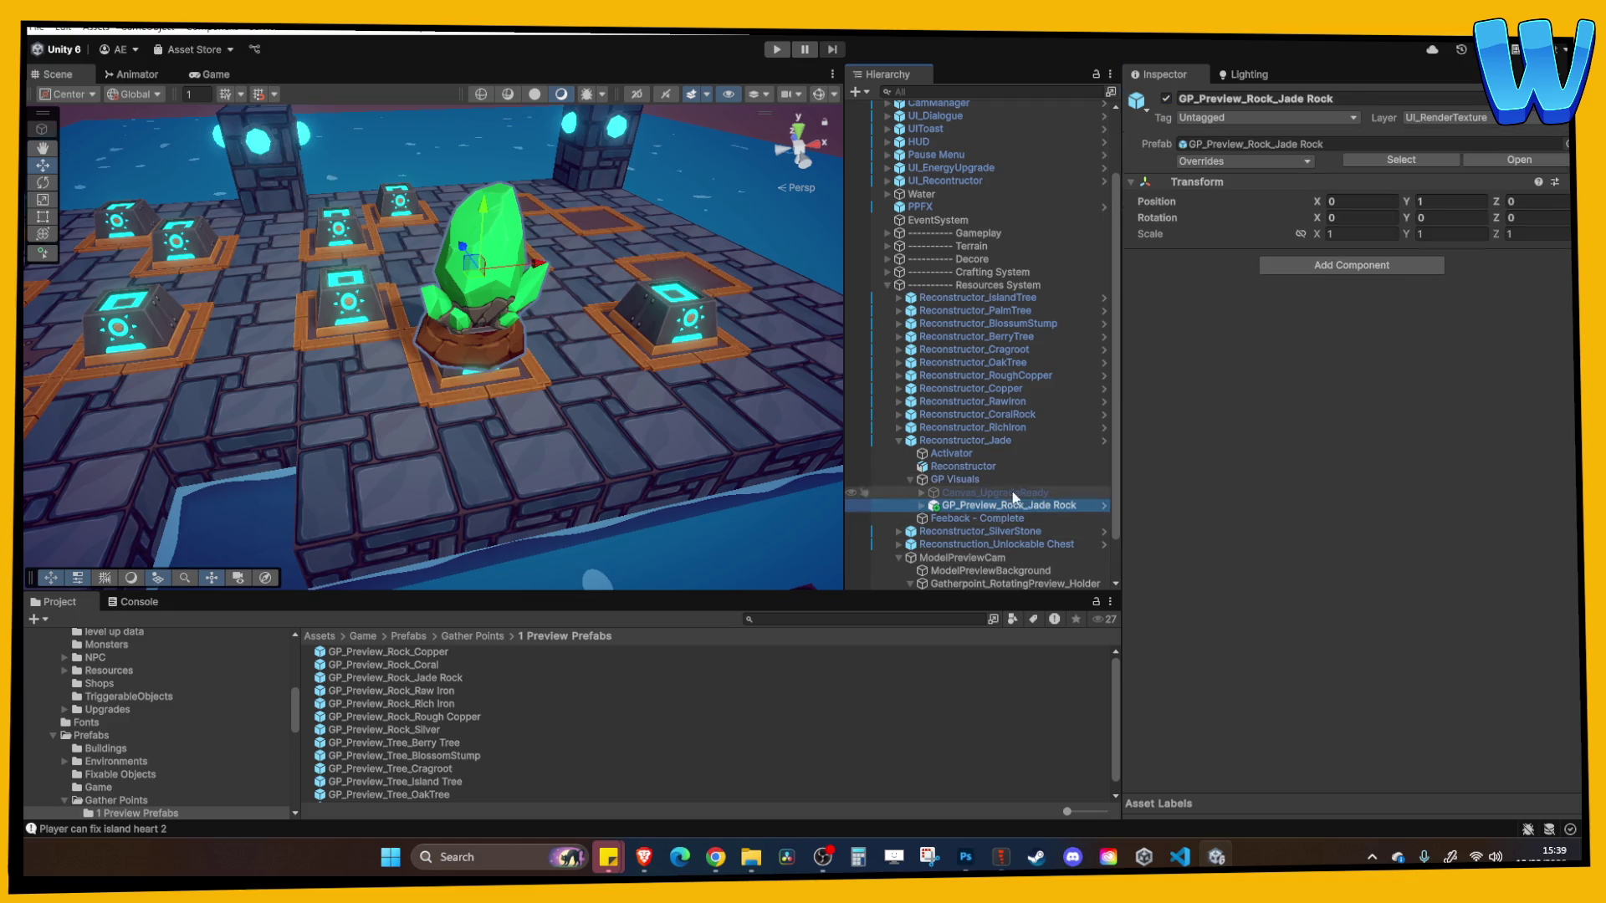
{"action": "left_click", "coordinate": [1300, 234]}
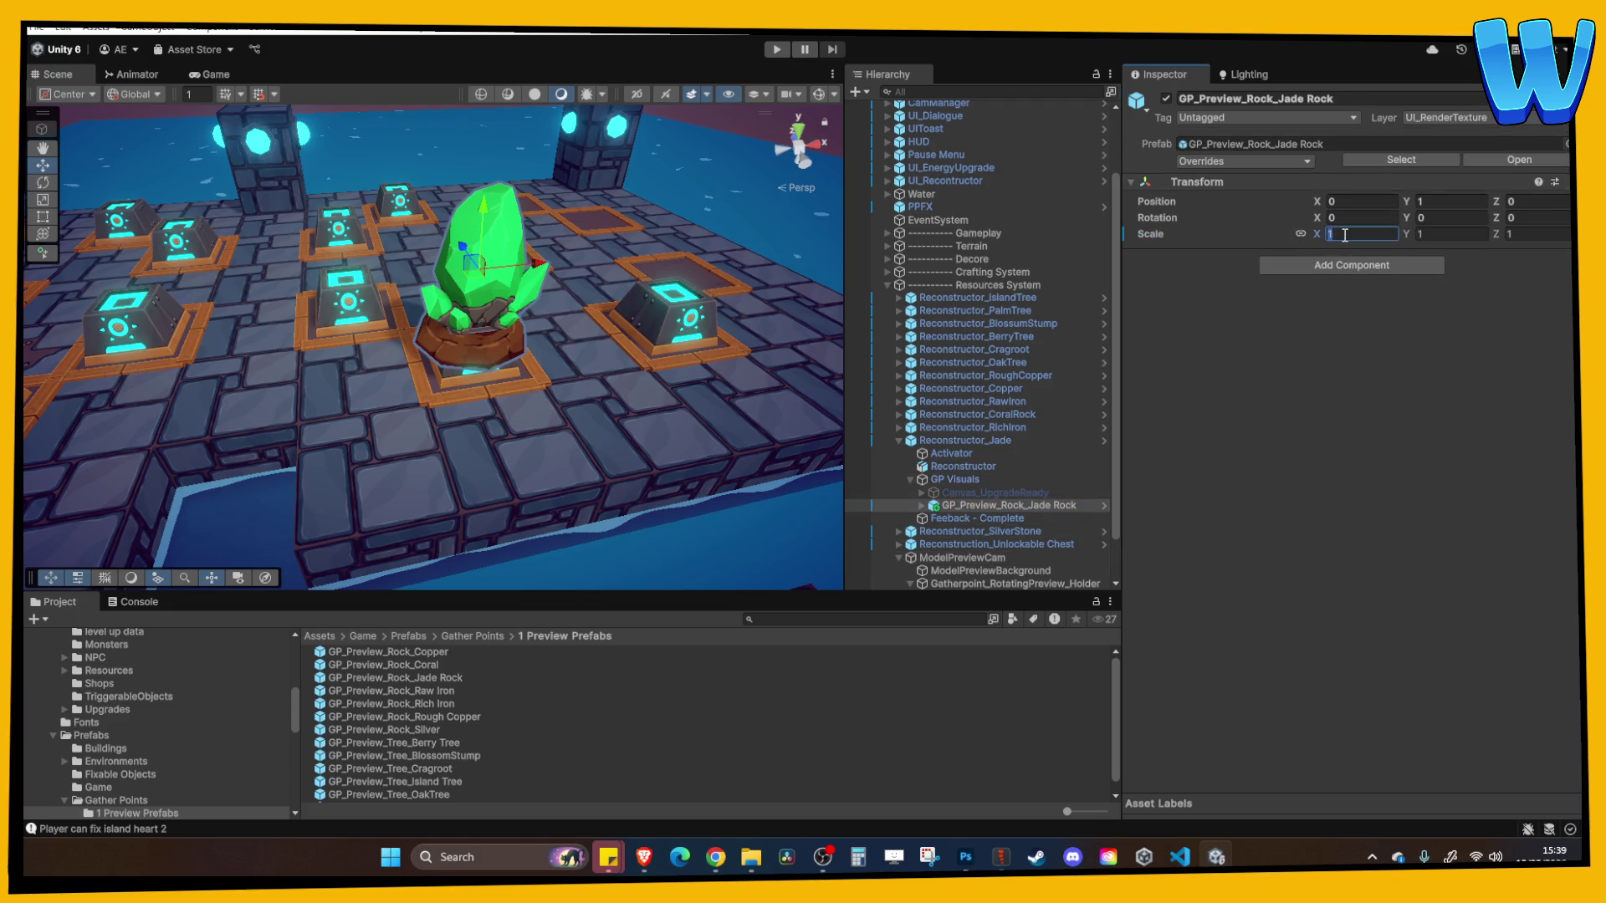
{"action": "type", "text": "0.5"}
{"action": "scroll", "coordinate": [646, 358], "scroll_direction": "up", "scroll_amount": 3}
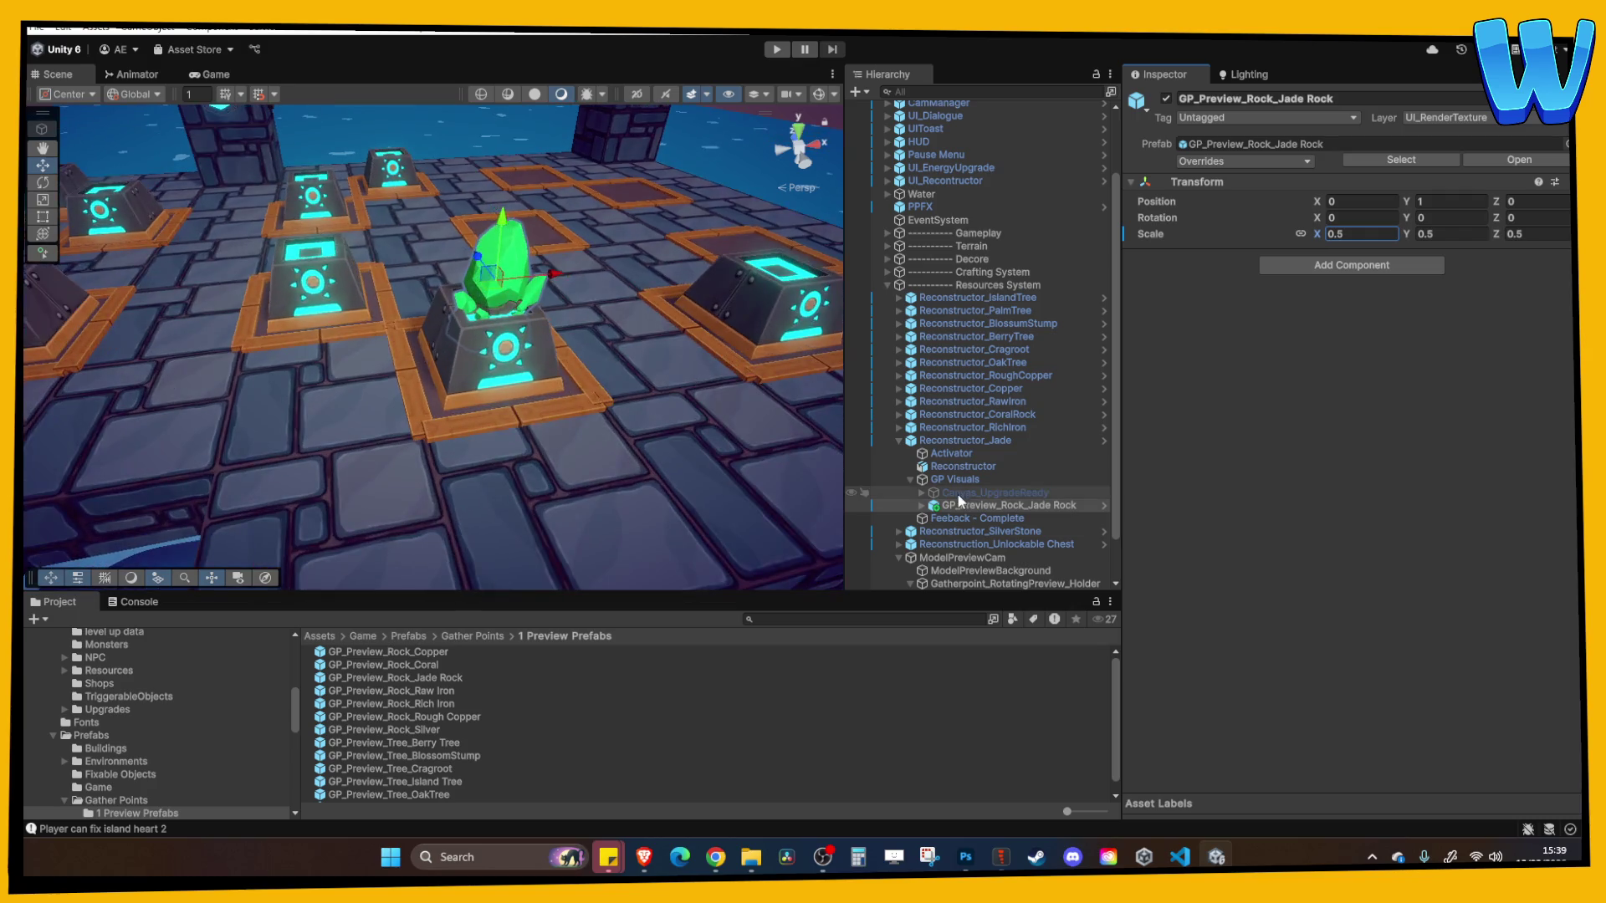
Hide the Reconstructor pedestal and lower the Jade Rock preview to Y -0.05
{"action": "left_click", "coordinate": [963, 466]}
{"action": "left_click", "coordinate": [1166, 98]}
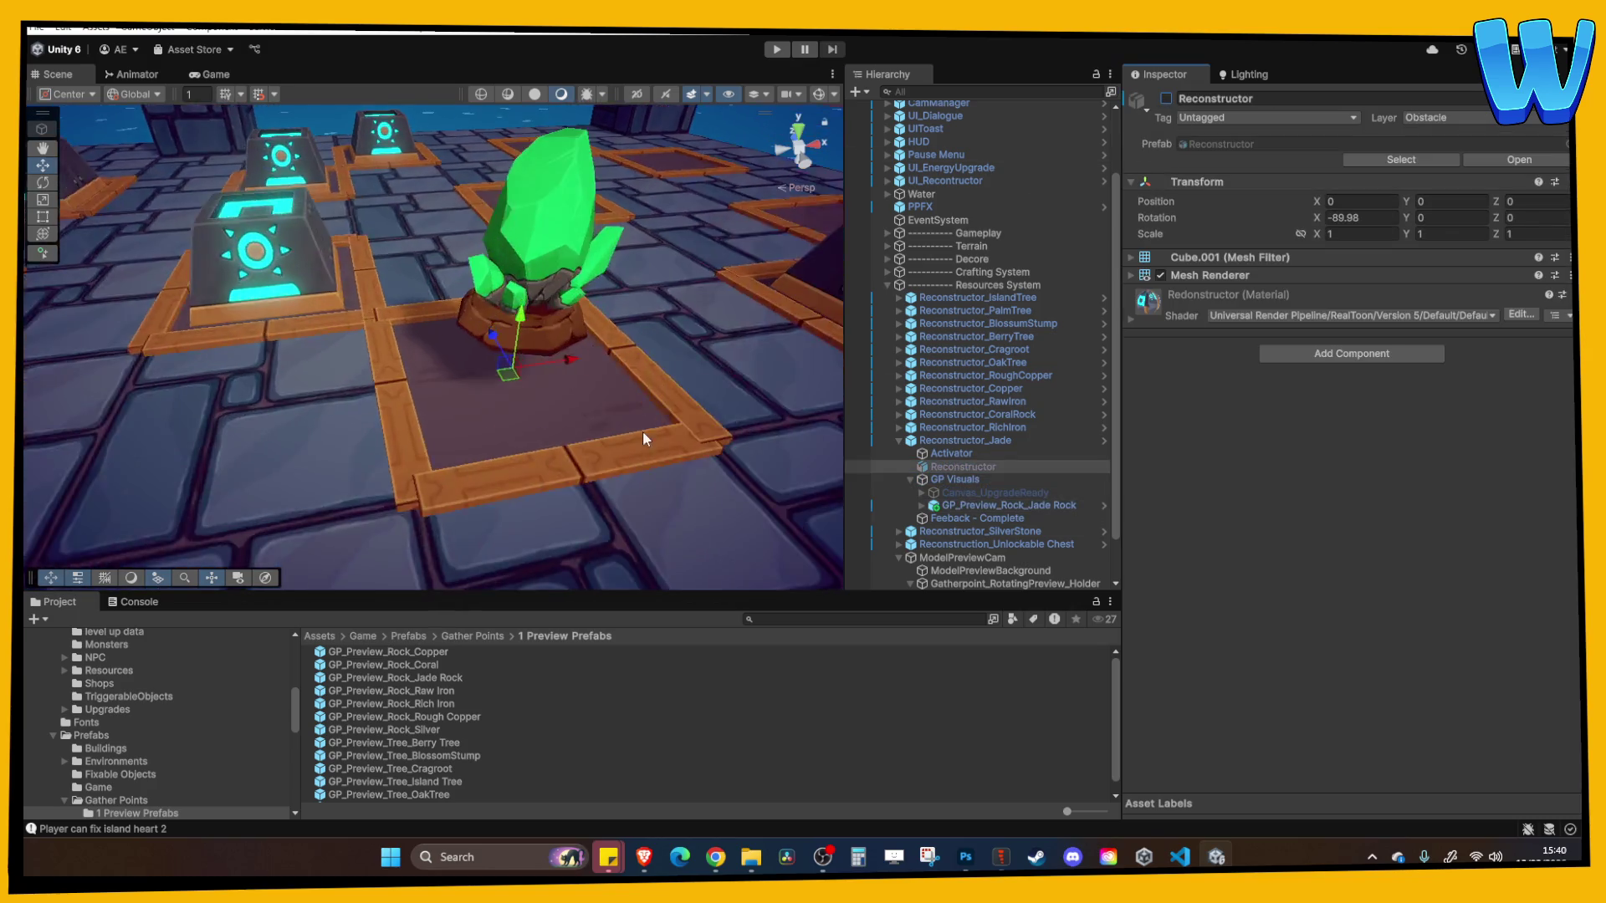
{"action": "scroll", "coordinate": [642, 430], "scroll_direction": "up", "scroll_amount": 5}
{"action": "left_click", "coordinate": [986, 506]}
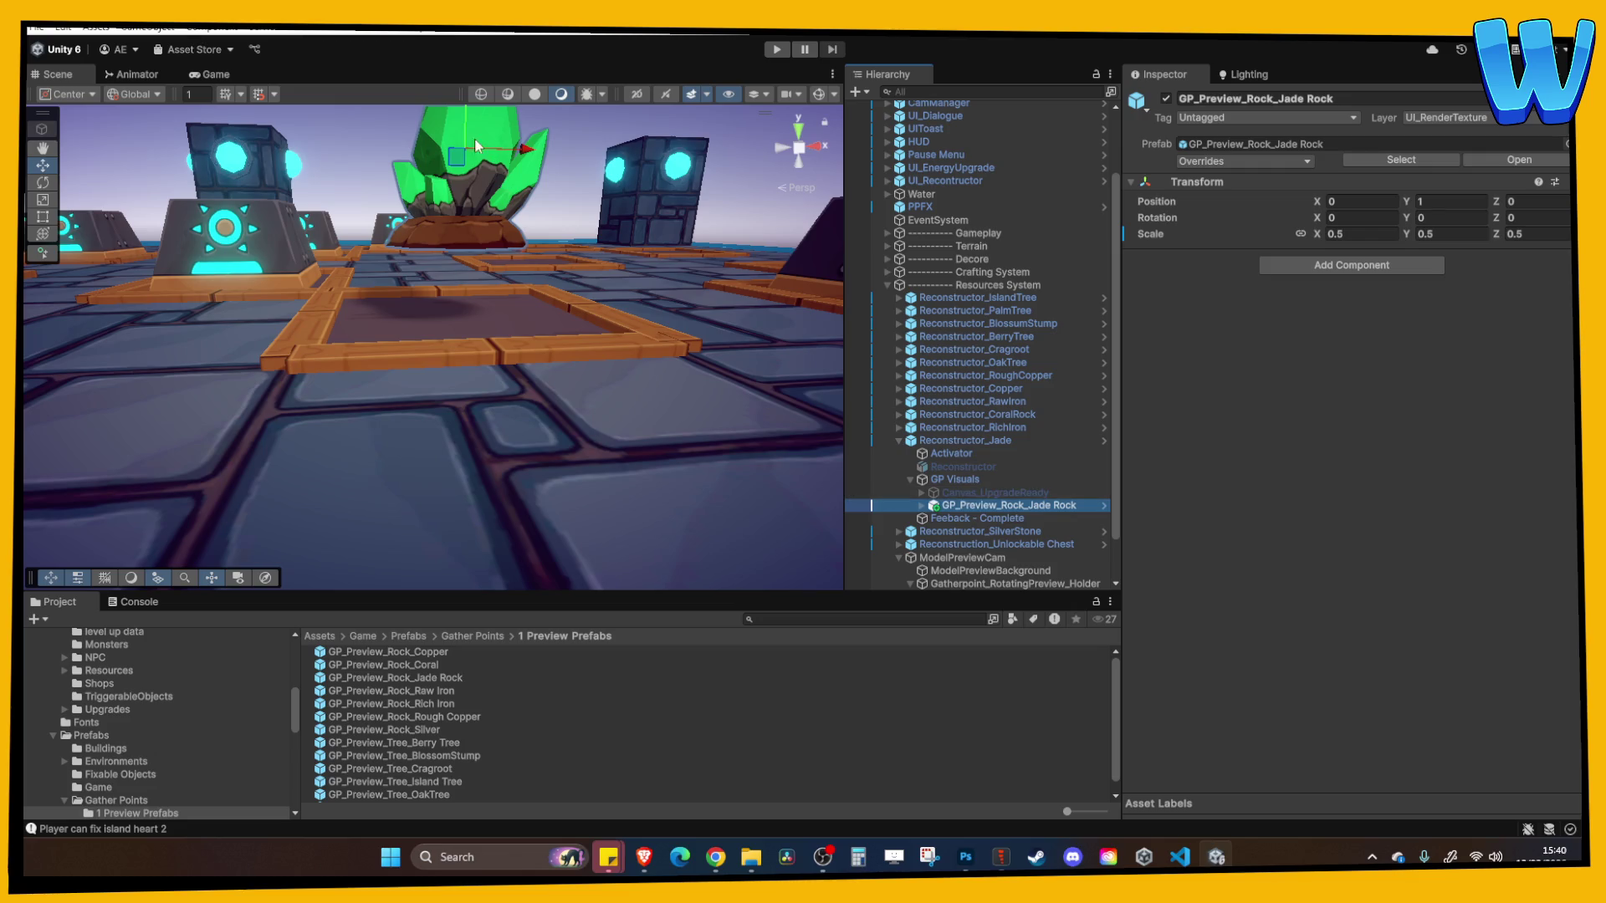
{"action": "left_click_drag", "start_coordinate": [475, 139], "coordinate": [478, 209]}
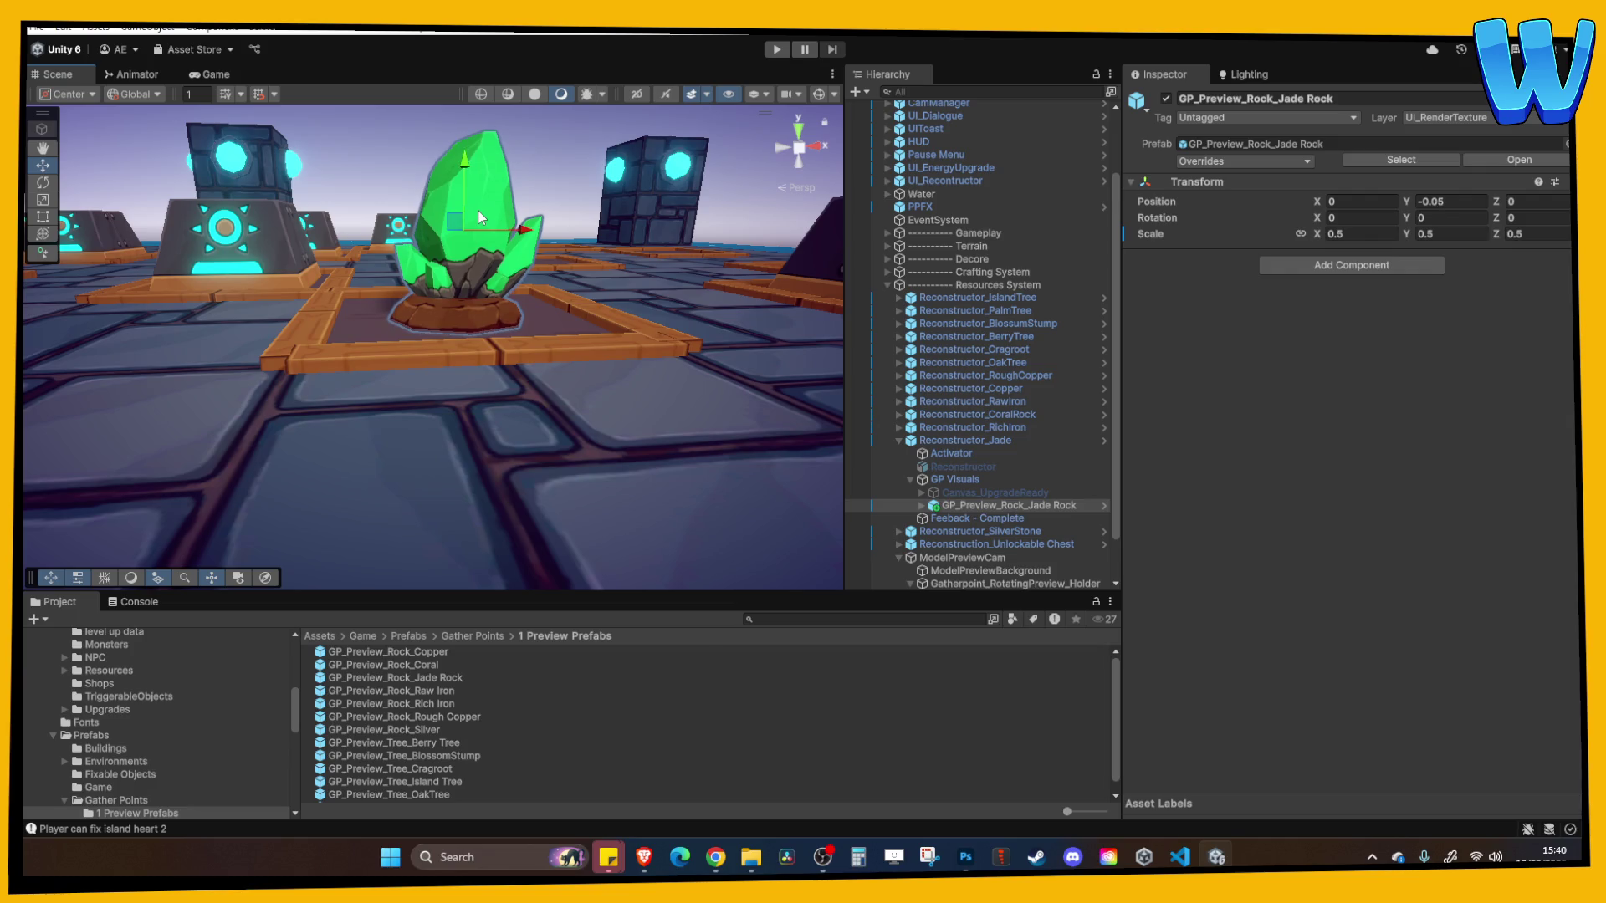
Disable GP Visuals and re-enable the Reconstructor pedestal
{"action": "left_click", "coordinate": [970, 480]}
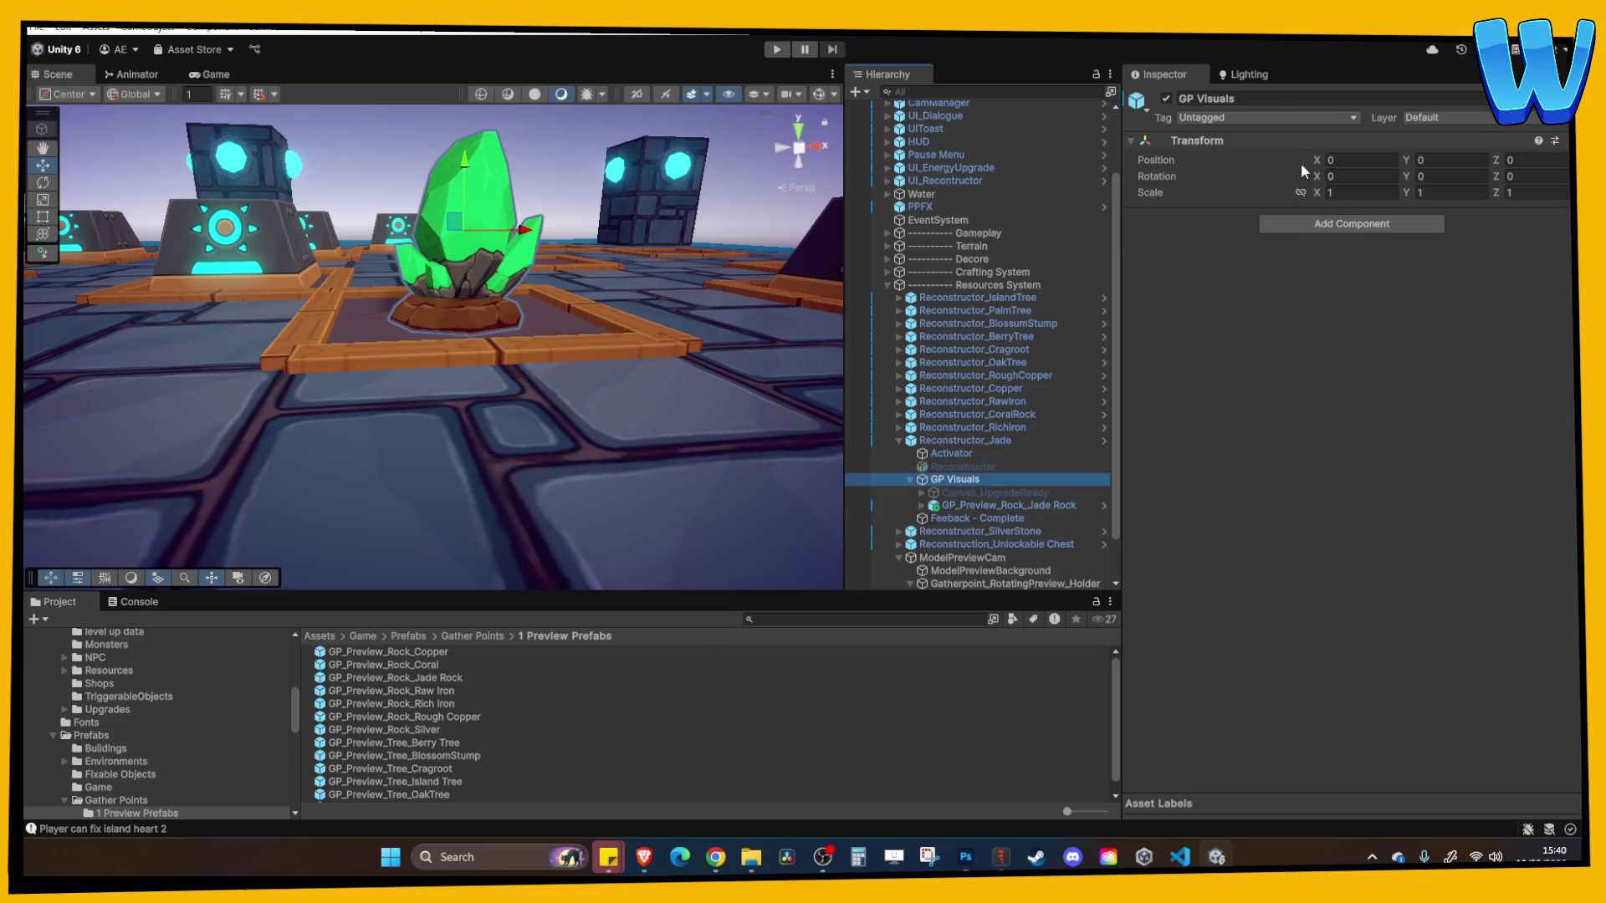
{"action": "left_click", "coordinate": [1166, 98]}
{"action": "left_click", "coordinate": [971, 466]}
{"action": "left_click", "coordinate": [1166, 99]}
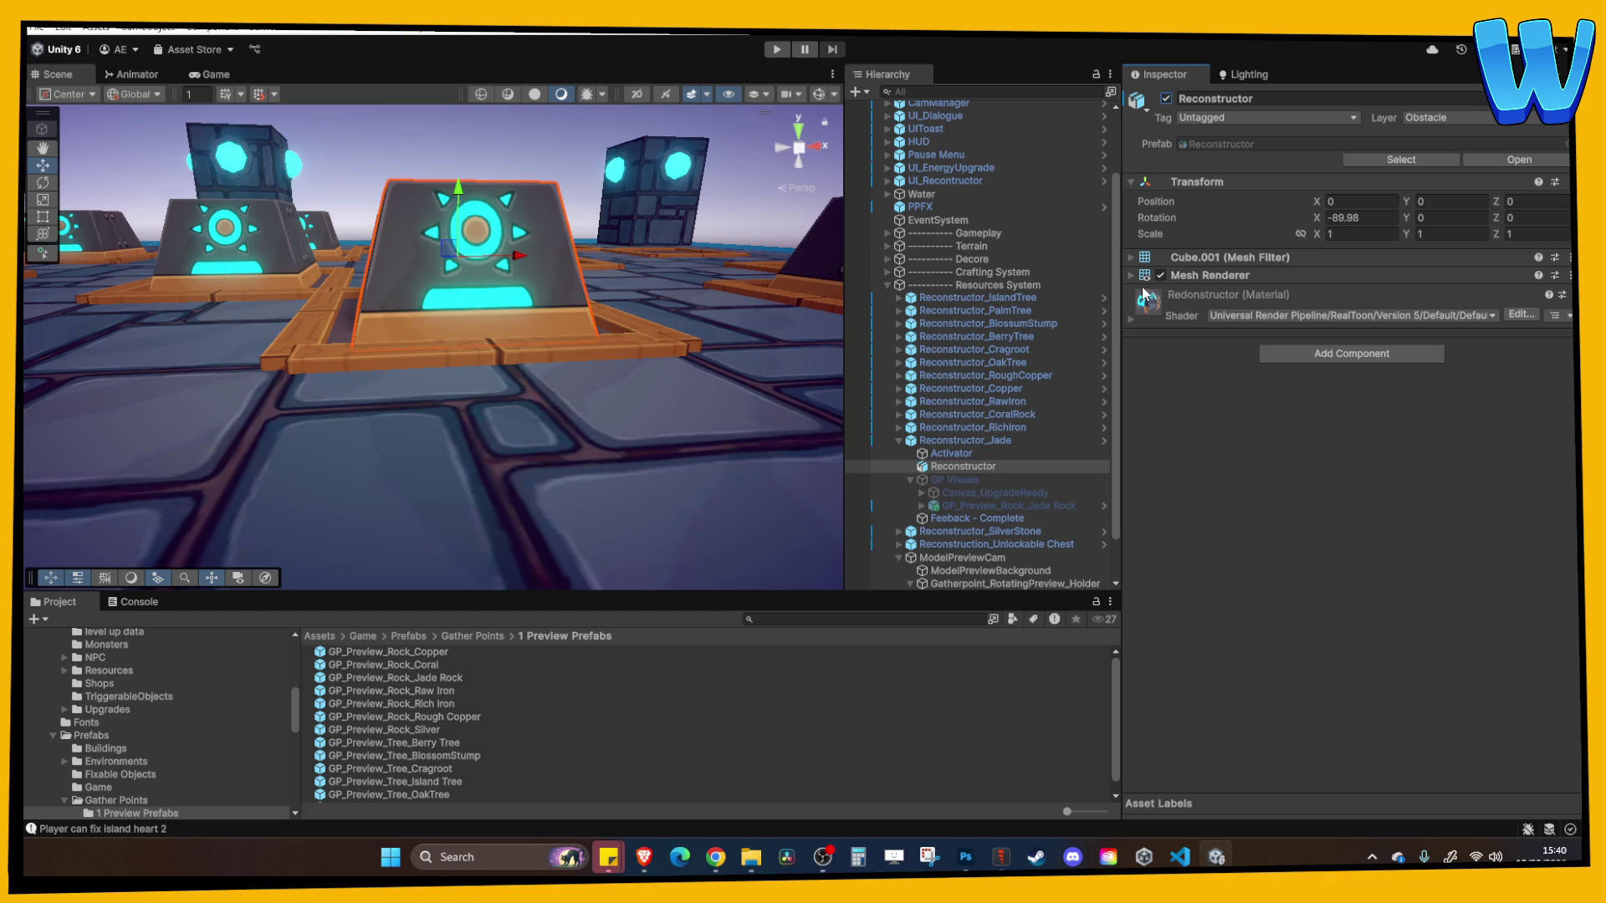
Look around the island's grid of reconstructor pads and select Reconstructor_Jade
{"action": "scroll", "coordinate": [687, 250], "scroll_direction": "down", "scroll_amount": 10}
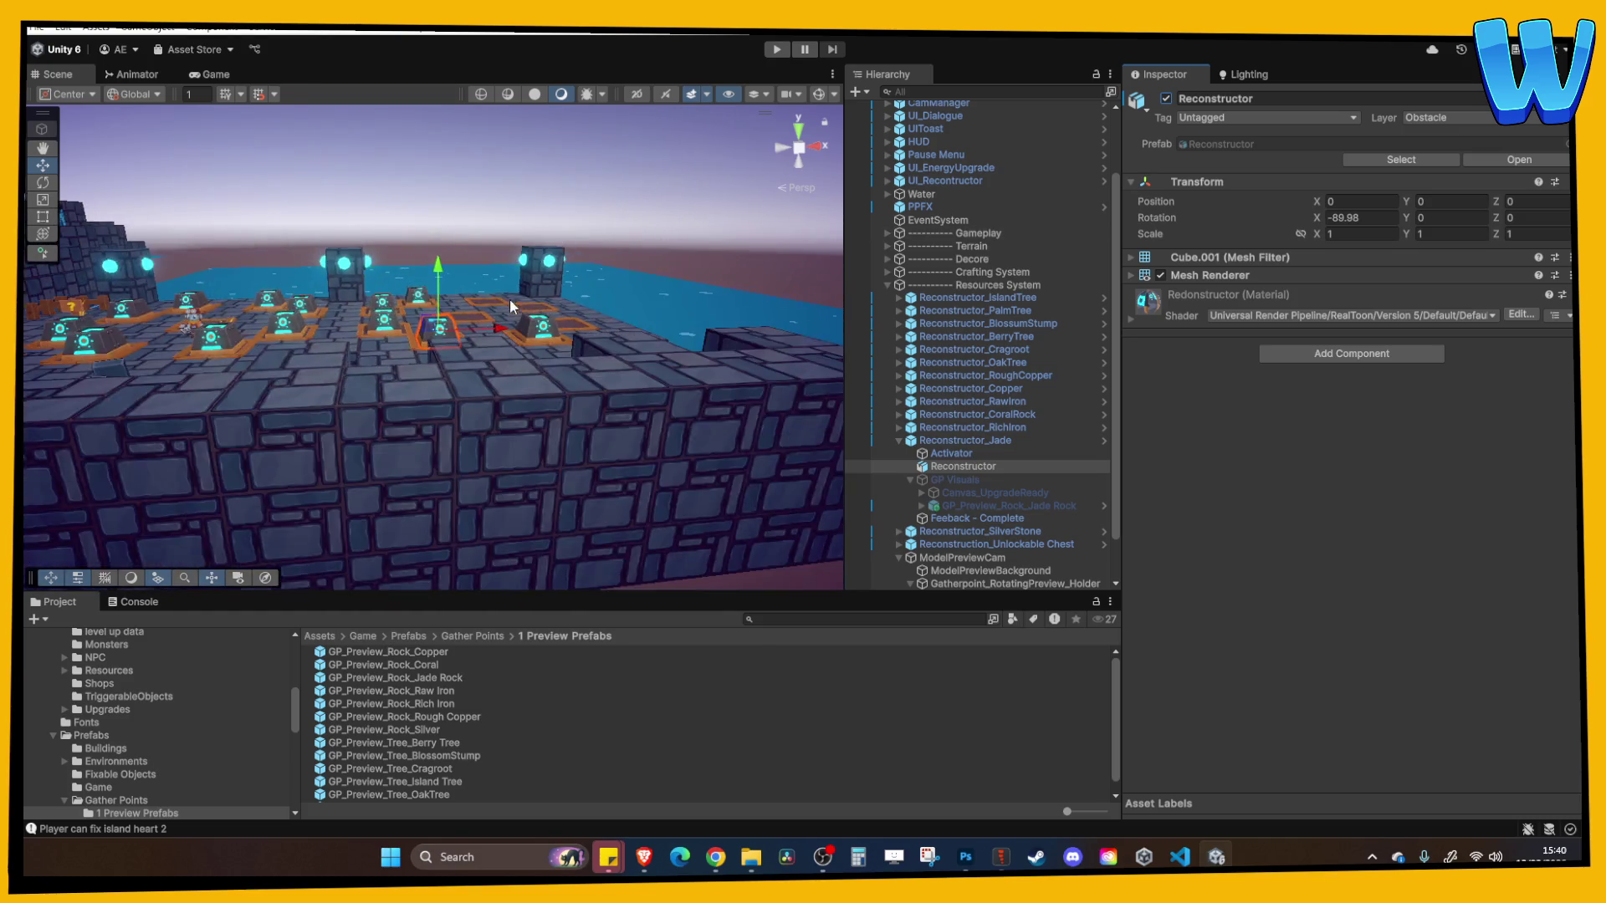
{"action": "scroll", "coordinate": [510, 512], "scroll_direction": "up", "scroll_amount": 2}
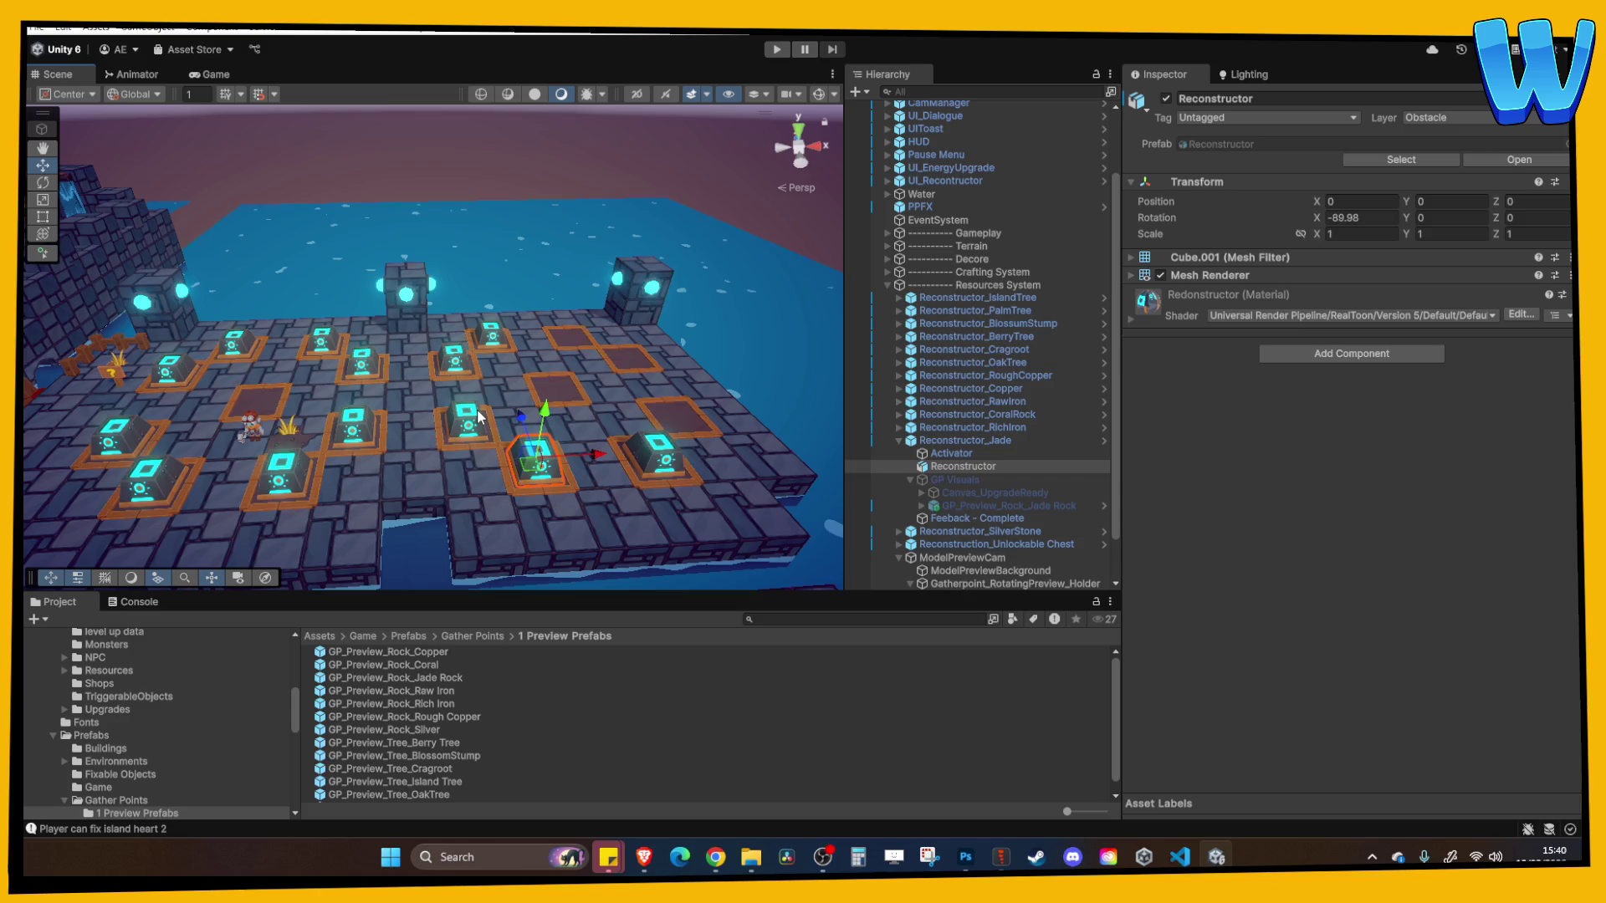
{"action": "mouse_move", "coordinate": [479, 416]}
{"action": "left_mouse_down"}
{"action": "mouse_move", "coordinate": [434, 443]}
{"action": "mouse_move", "coordinate": [418, 421]}
{"action": "left_mouse_up"}
{"action": "scroll", "coordinate": [468, 451], "scroll_direction": "up", "scroll_amount": 8}
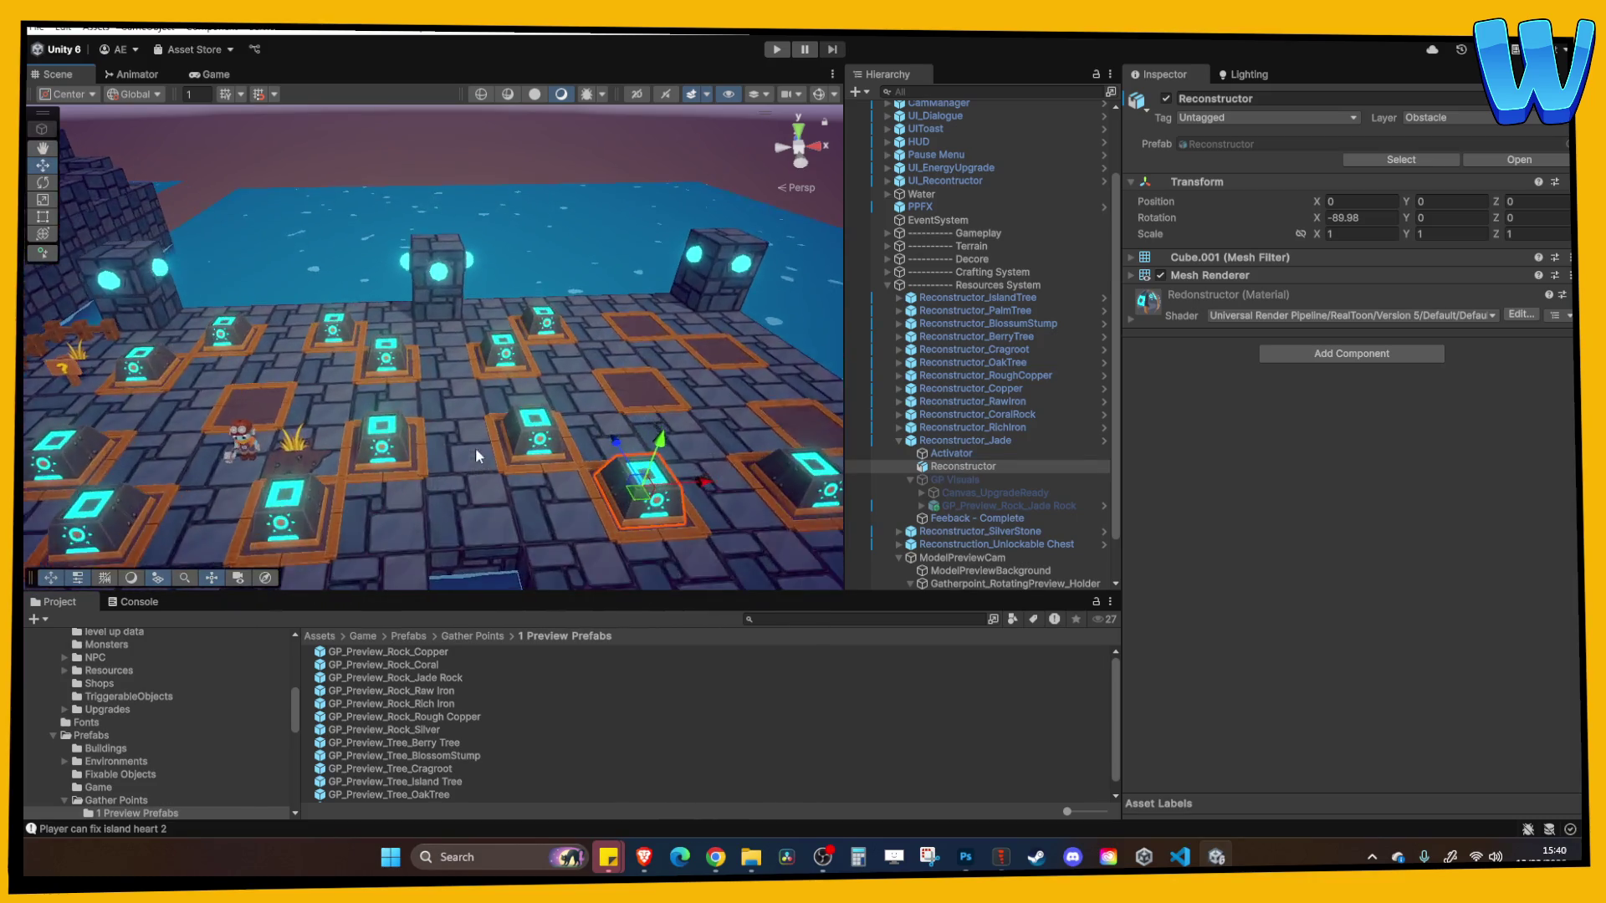
{"action": "mouse_move", "coordinate": [514, 472]}
{"action": "left_mouse_down"}
{"action": "mouse_move", "coordinate": [424, 445]}
{"action": "mouse_move", "coordinate": [466, 455]}
{"action": "left_mouse_up"}
{"action": "left_click_drag", "start_coordinate": [466, 455], "coordinate": [528, 445]}
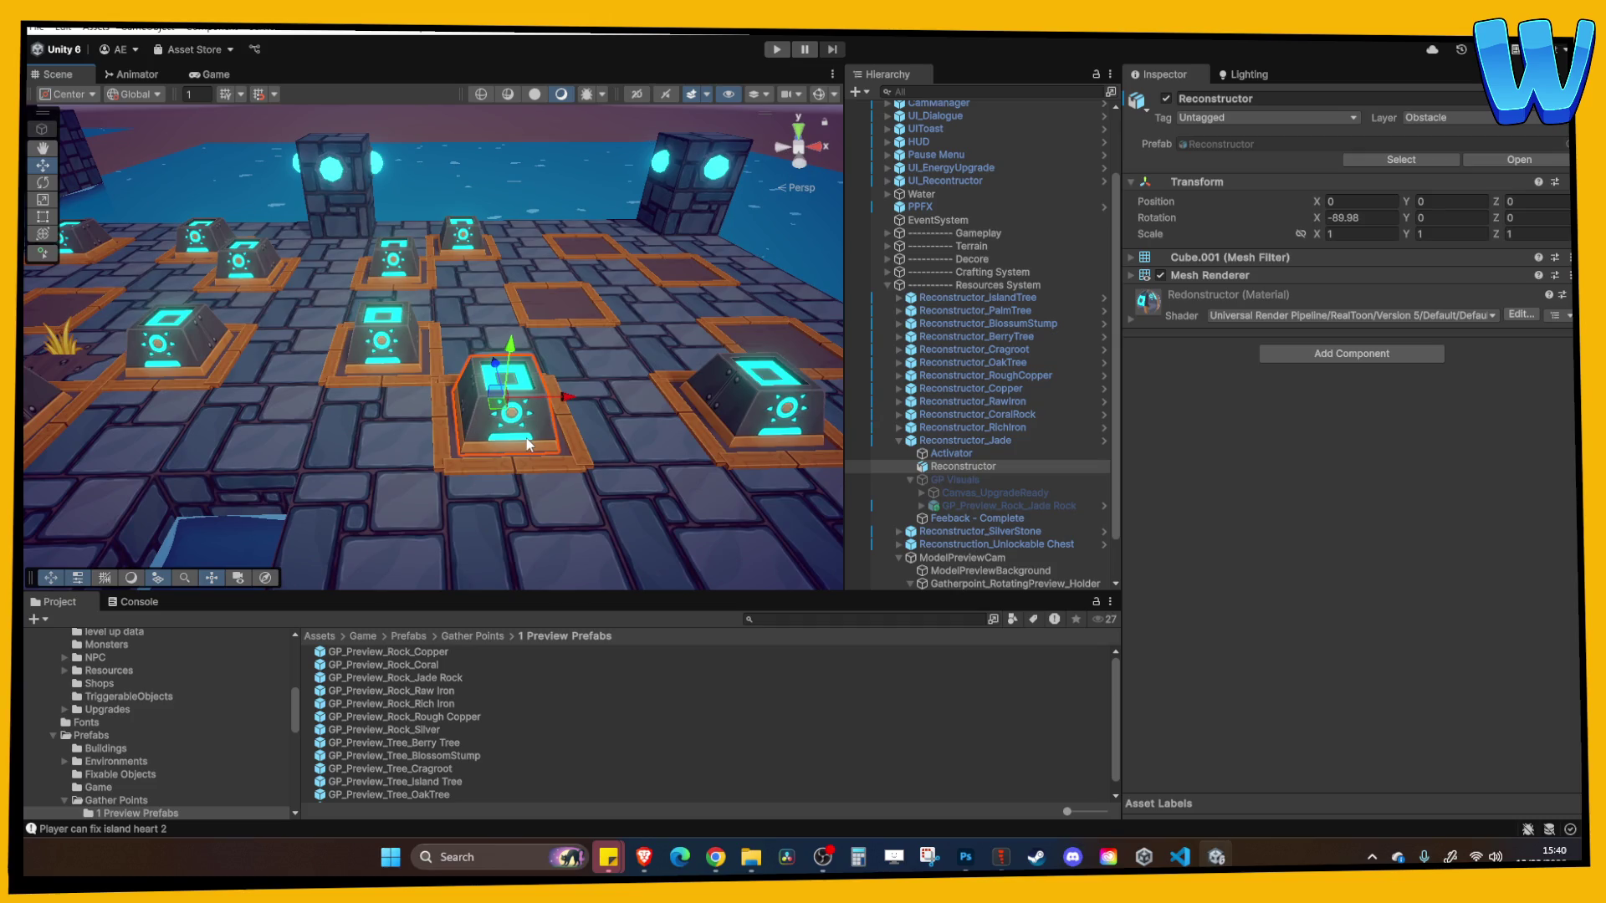
{"action": "left_click_drag", "start_coordinate": [549, 428], "coordinate": [636, 428]}
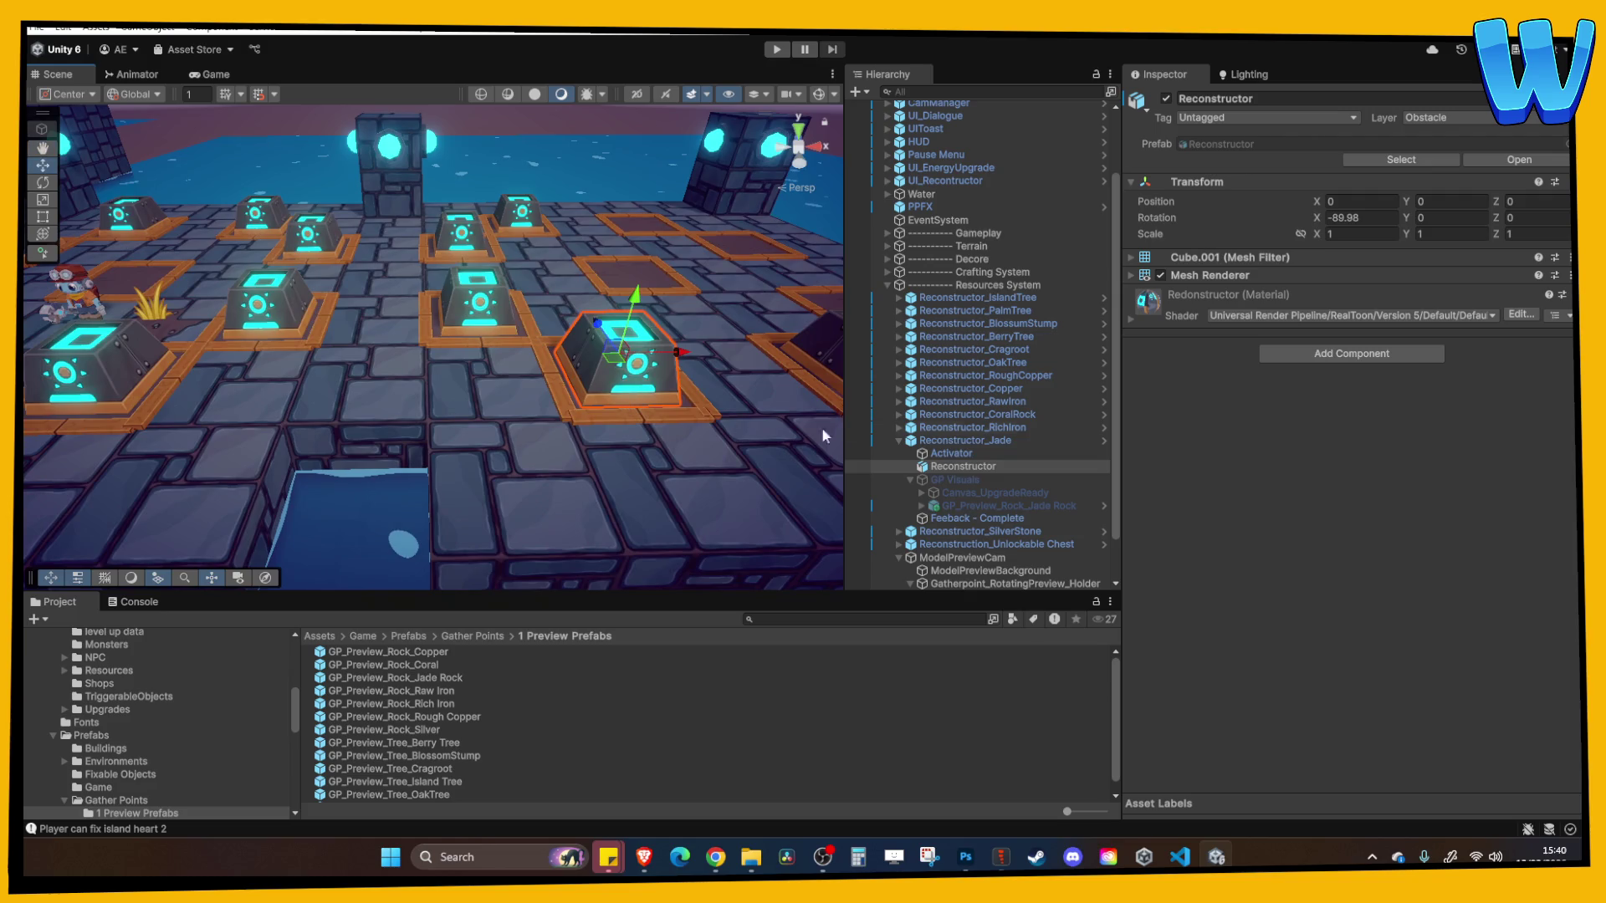
{"action": "left_click", "coordinate": [954, 440]}
Inspect the Jade Activator's GatherPointData_Rock_Jade asset, then run and stop a quick play test
{"action": "left_click", "coordinate": [987, 454]}
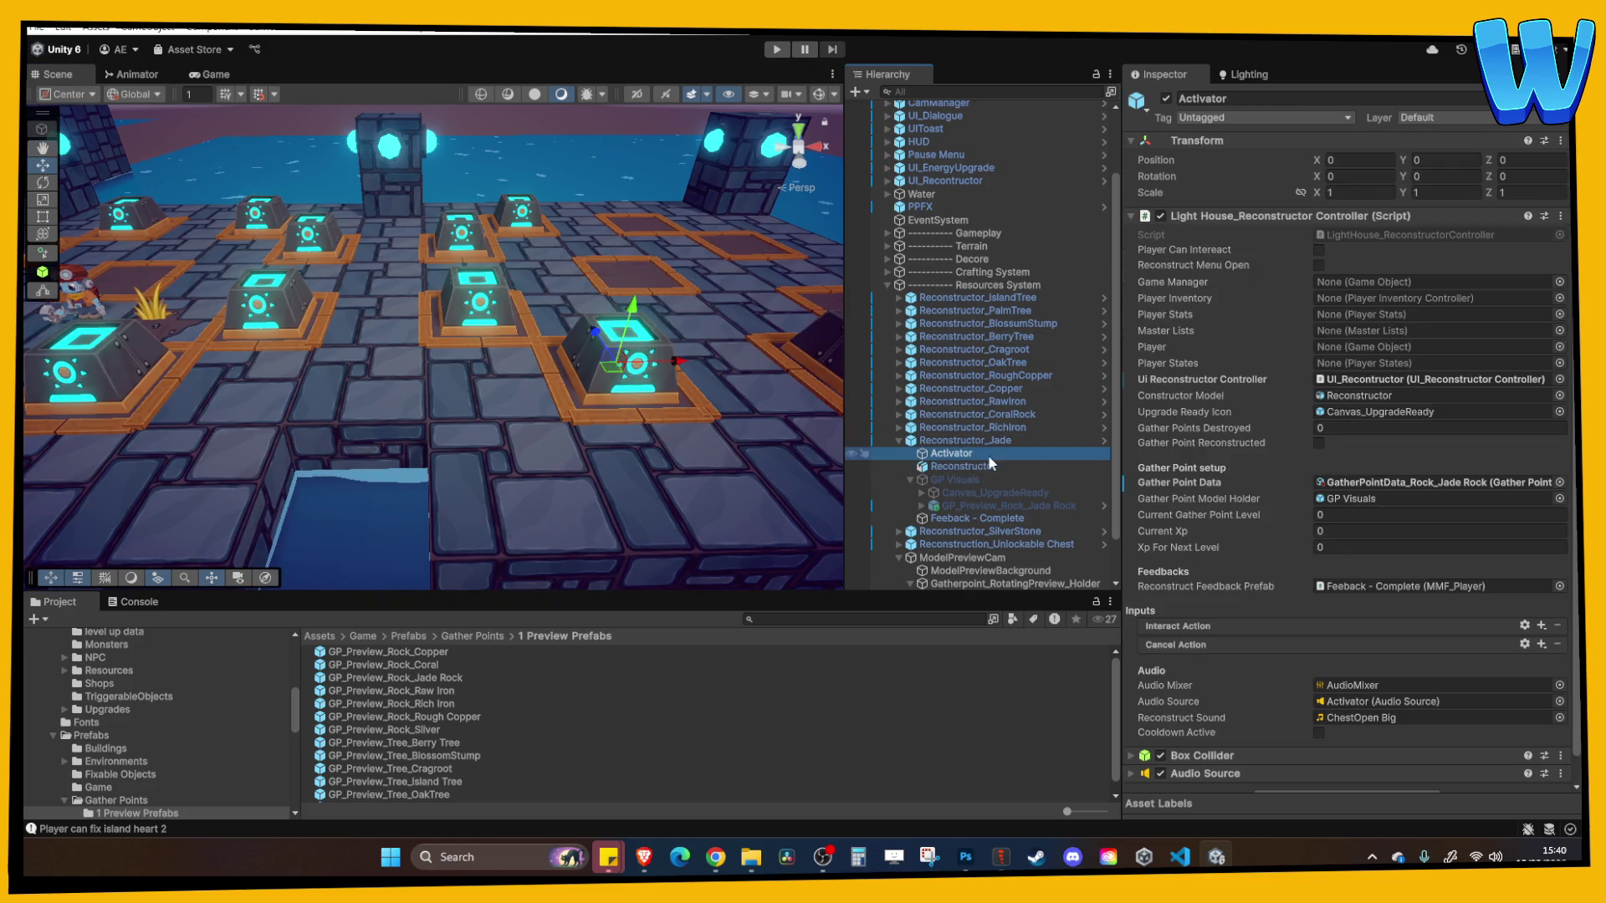
{"action": "left_click", "coordinate": [1365, 484]}
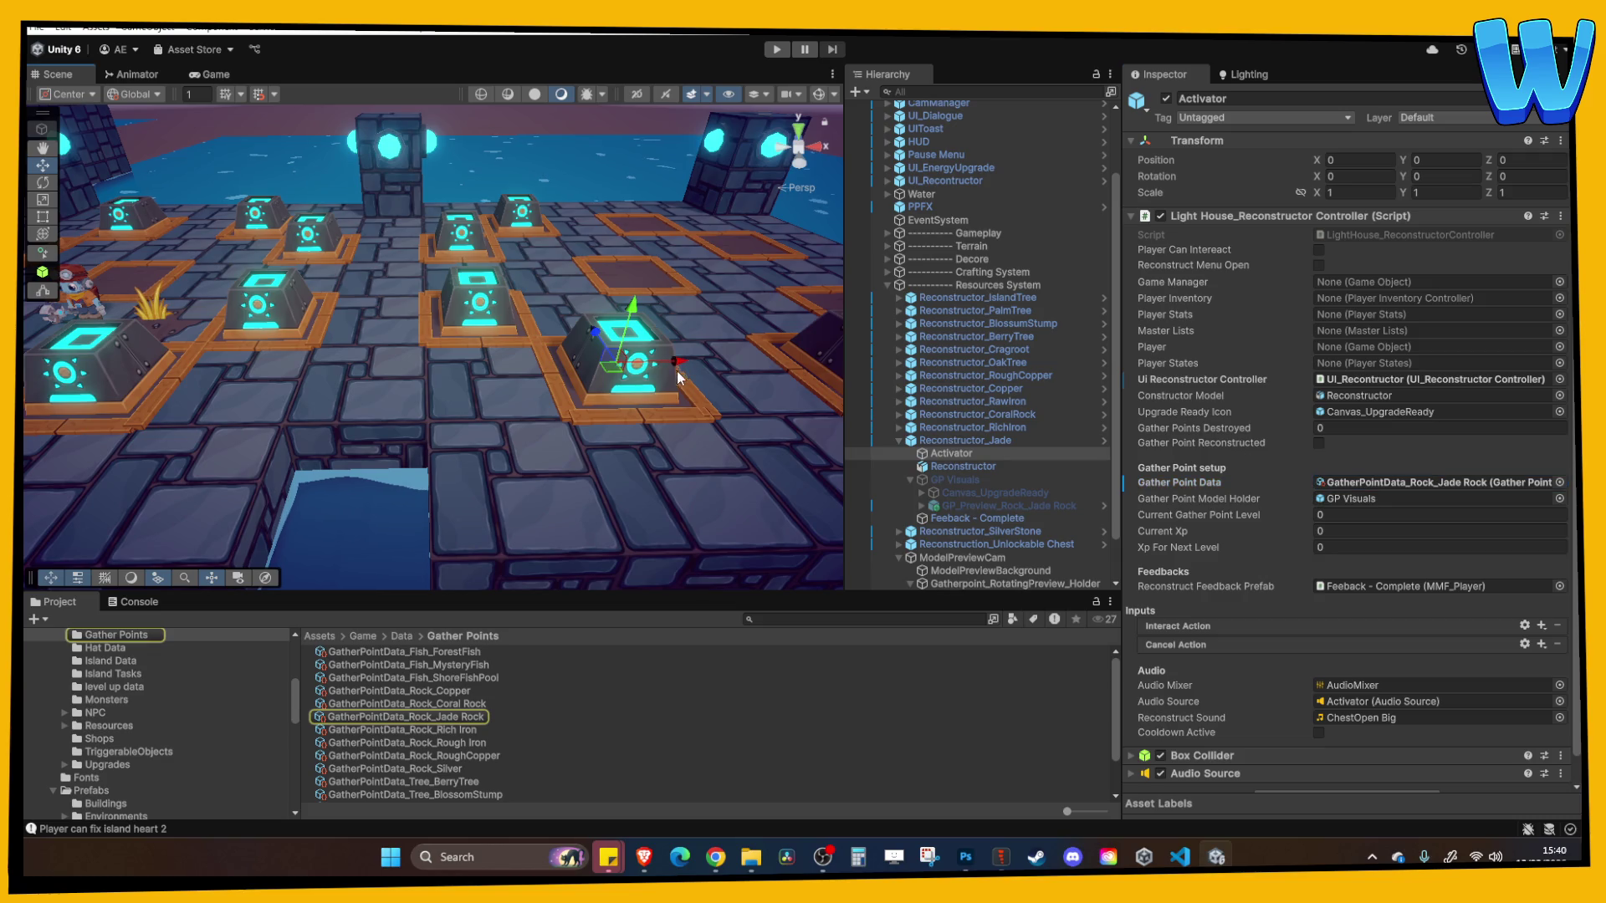
{"action": "left_click", "coordinate": [778, 50]}
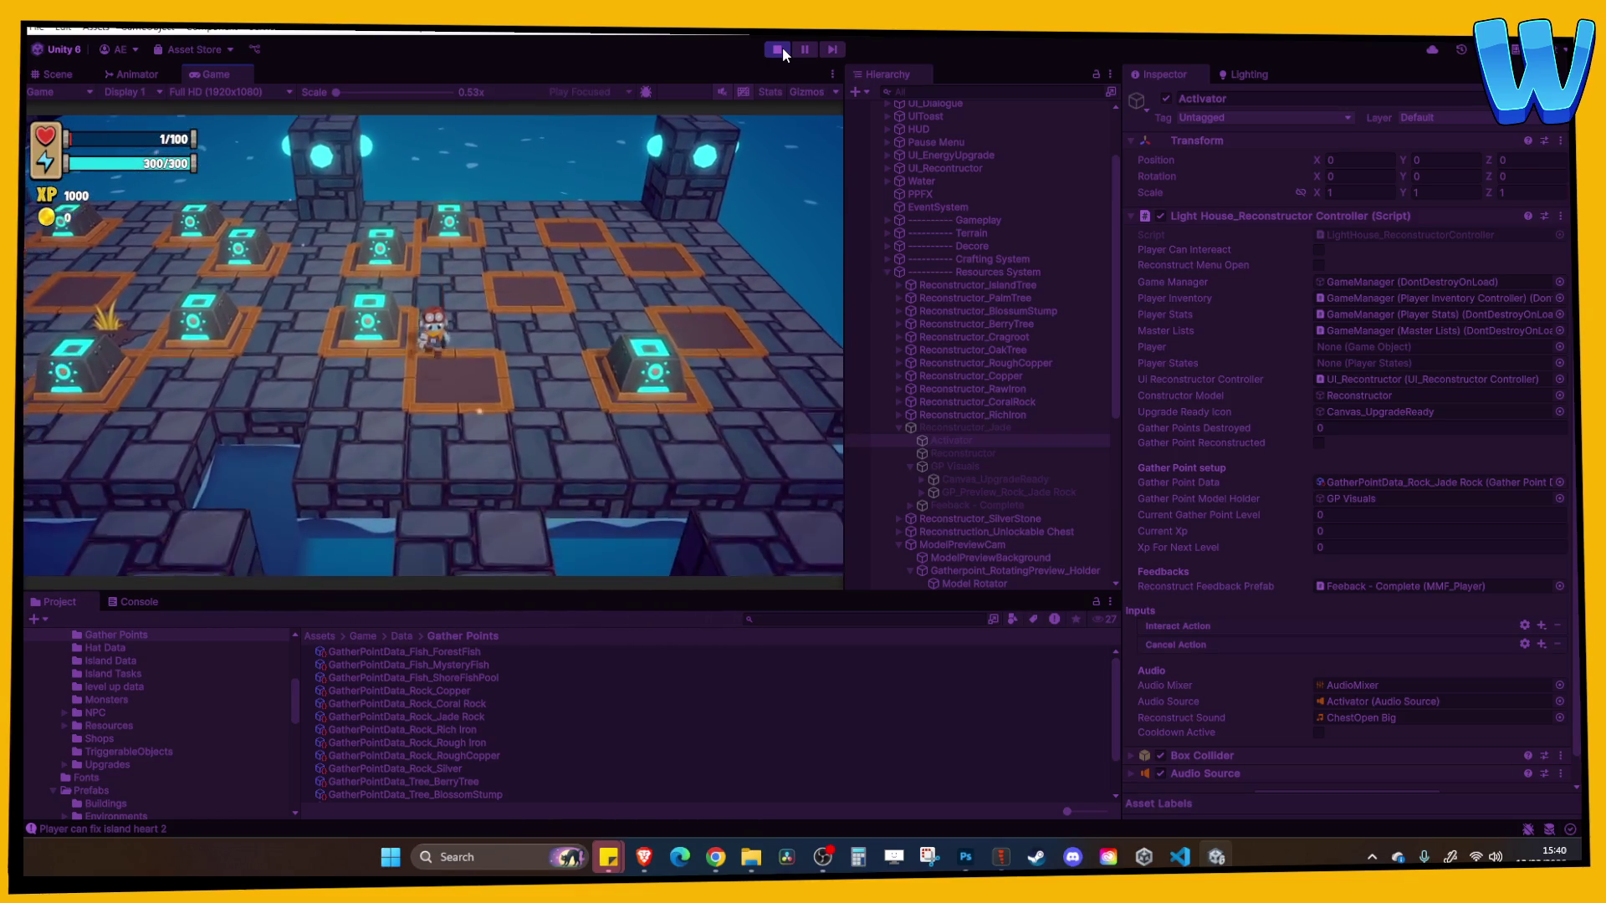
{"action": "left_click", "coordinate": [777, 49]}
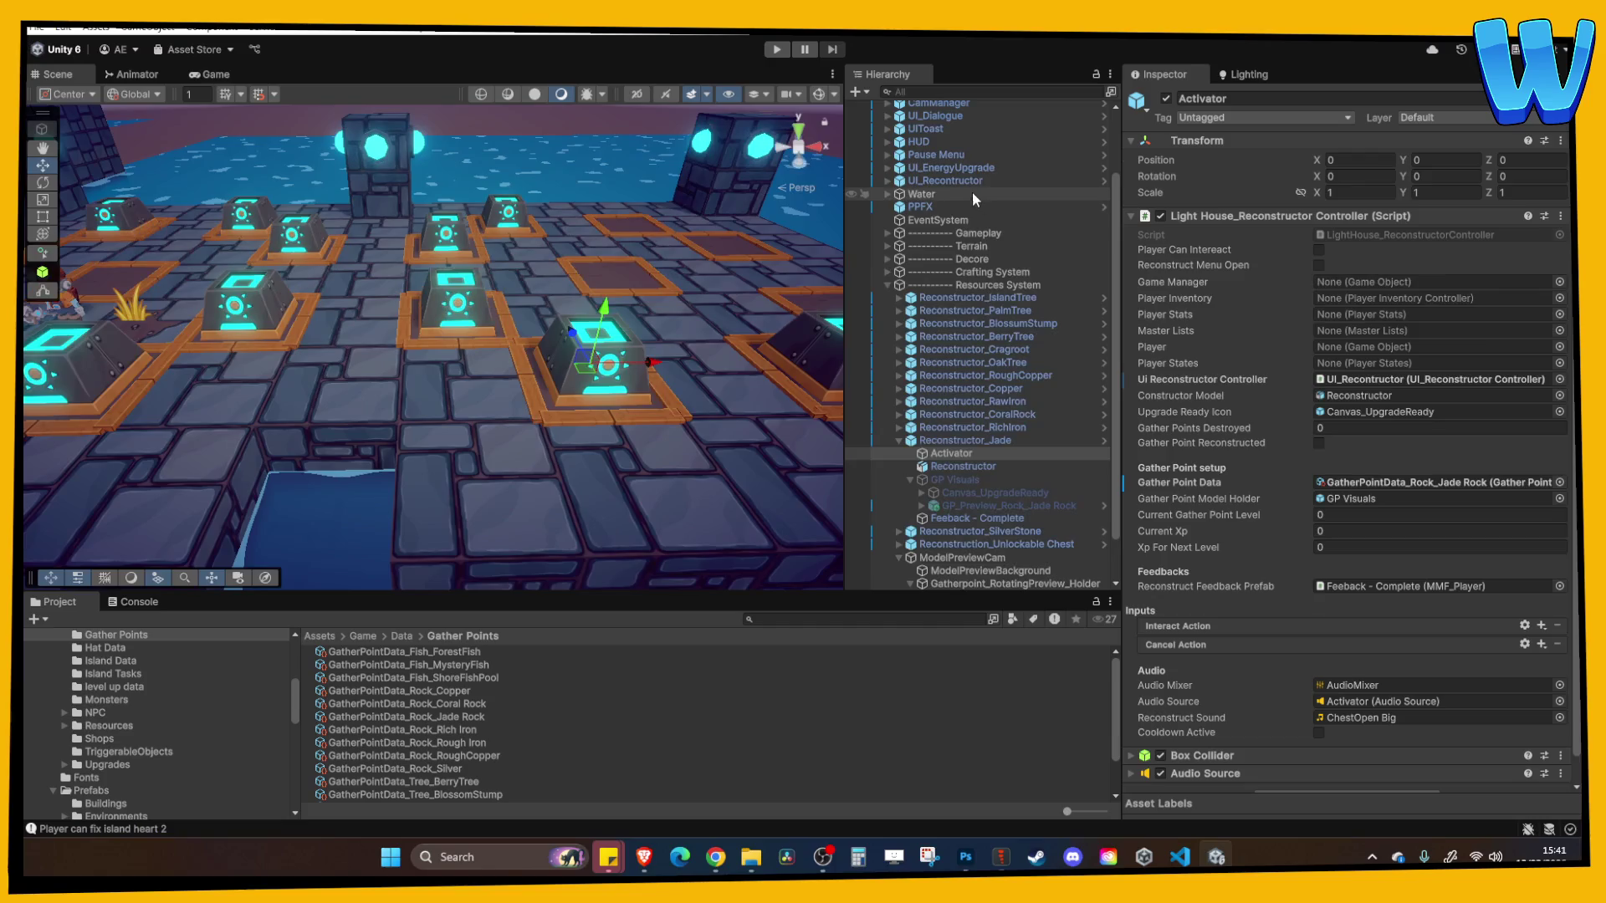
Set Element 11 (Jade Rock) of GameManager's Gather Points Destroyed Total to 2
{"action": "double_click", "coordinate": [941, 171]}
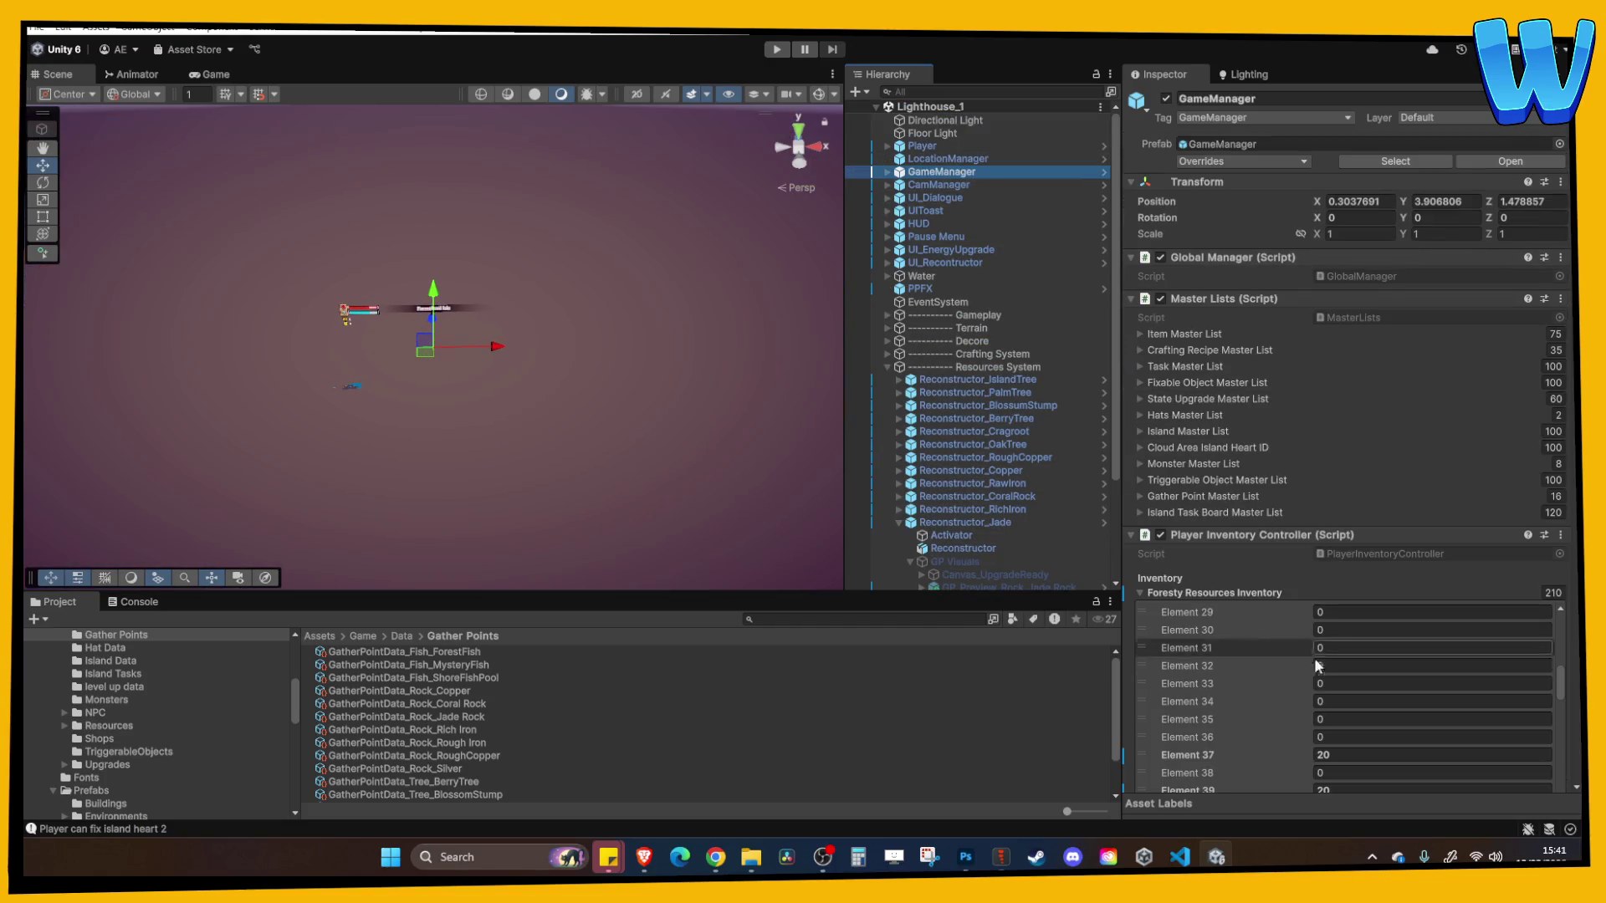
{"action": "left_click", "coordinate": [1243, 591]}
{"action": "scroll", "coordinate": [1258, 606], "scroll_direction": "down", "scroll_amount": 10}
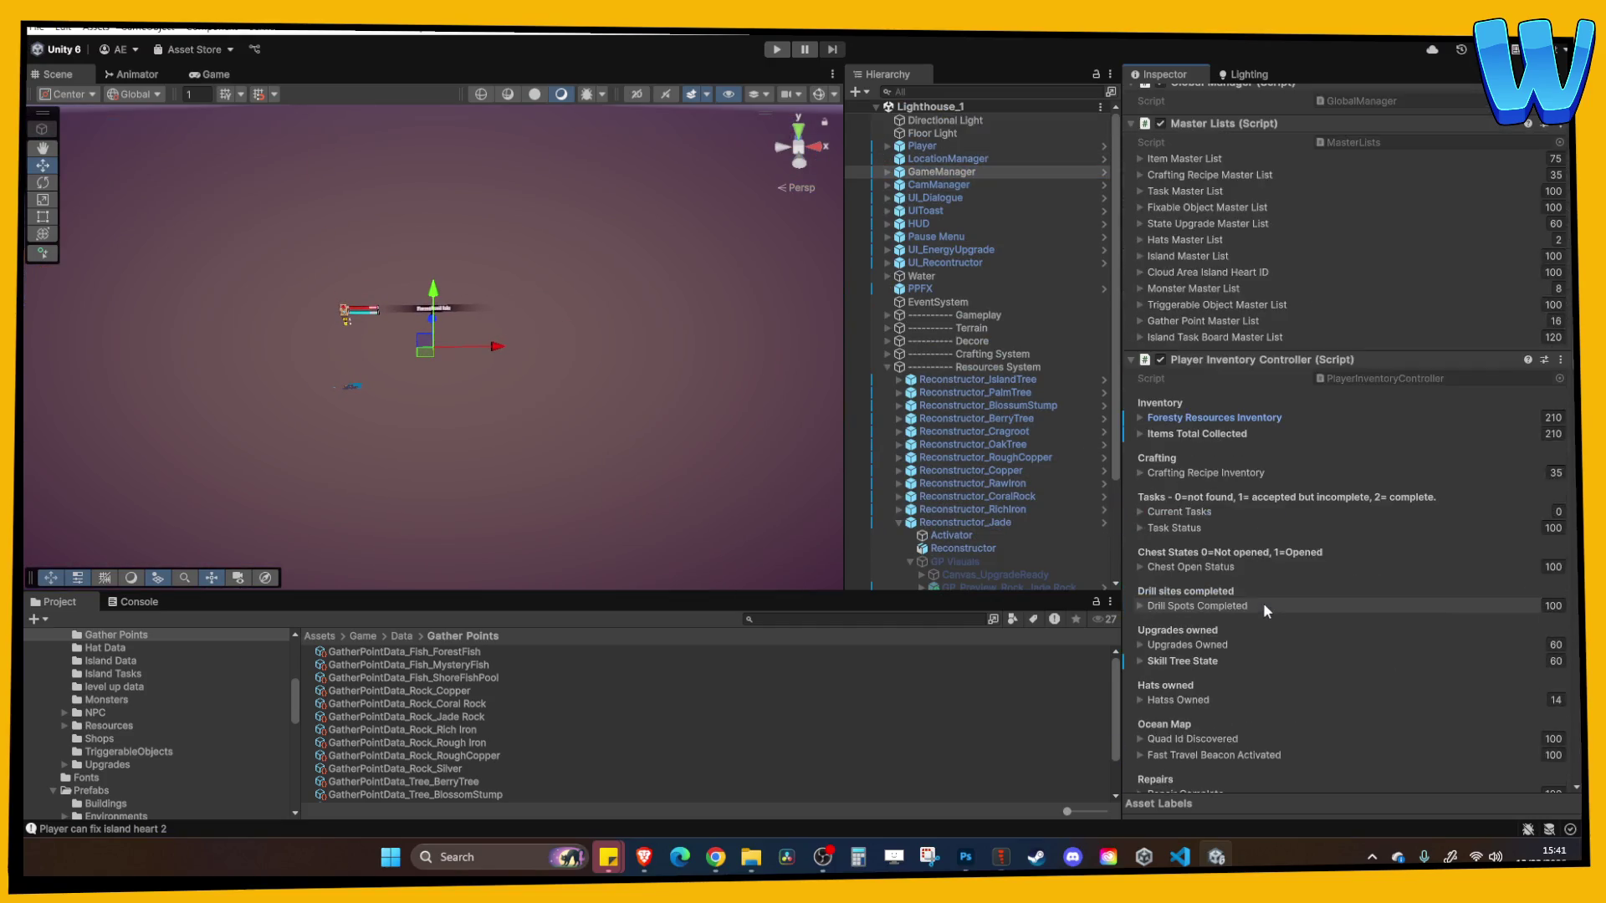
{"action": "scroll", "coordinate": [1253, 620], "scroll_direction": "down", "scroll_amount": 5}
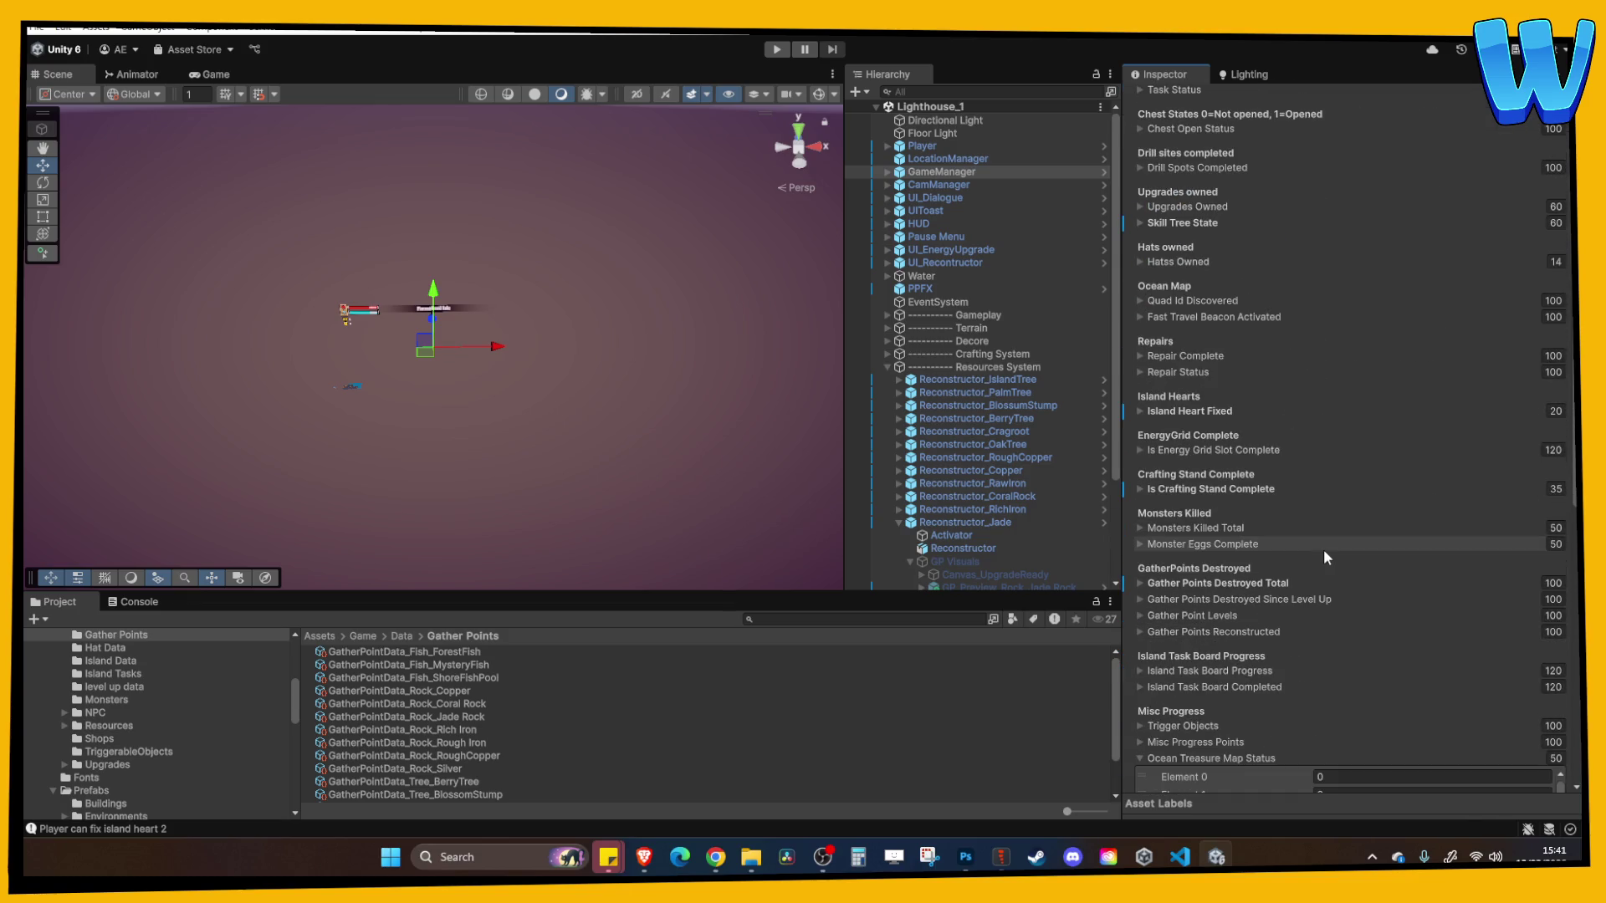
{"action": "left_click", "coordinate": [1269, 583]}
{"action": "scroll", "coordinate": [1347, 736], "scroll_direction": "down", "scroll_amount": 2}
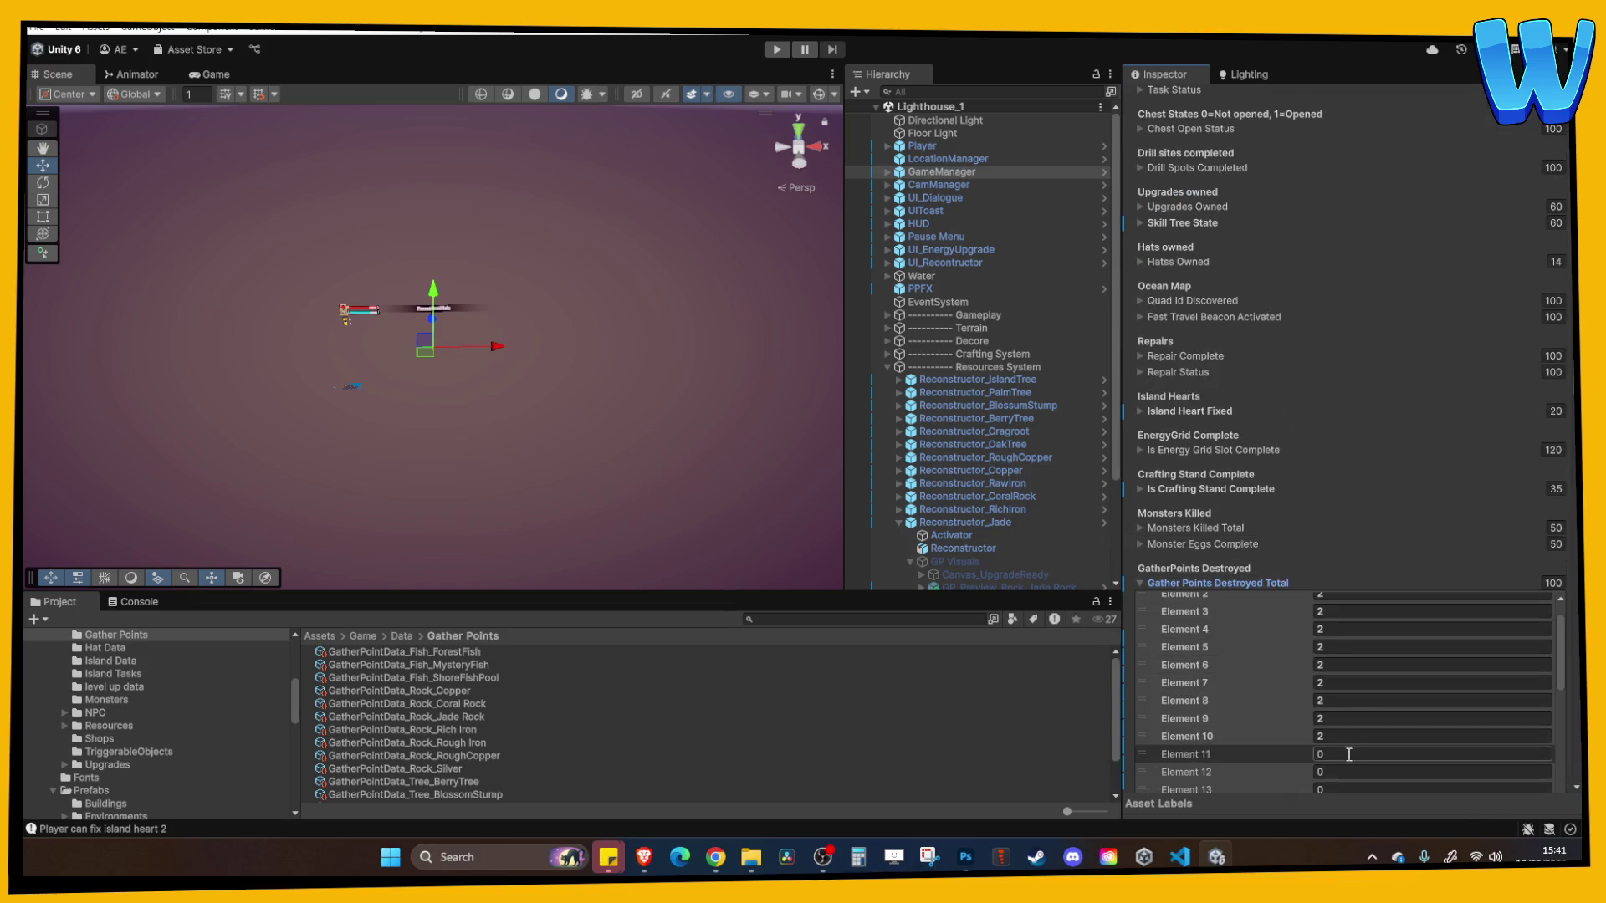
{"action": "type", "text": "2"}
{"action": "left_click", "coordinate": [1347, 772]}
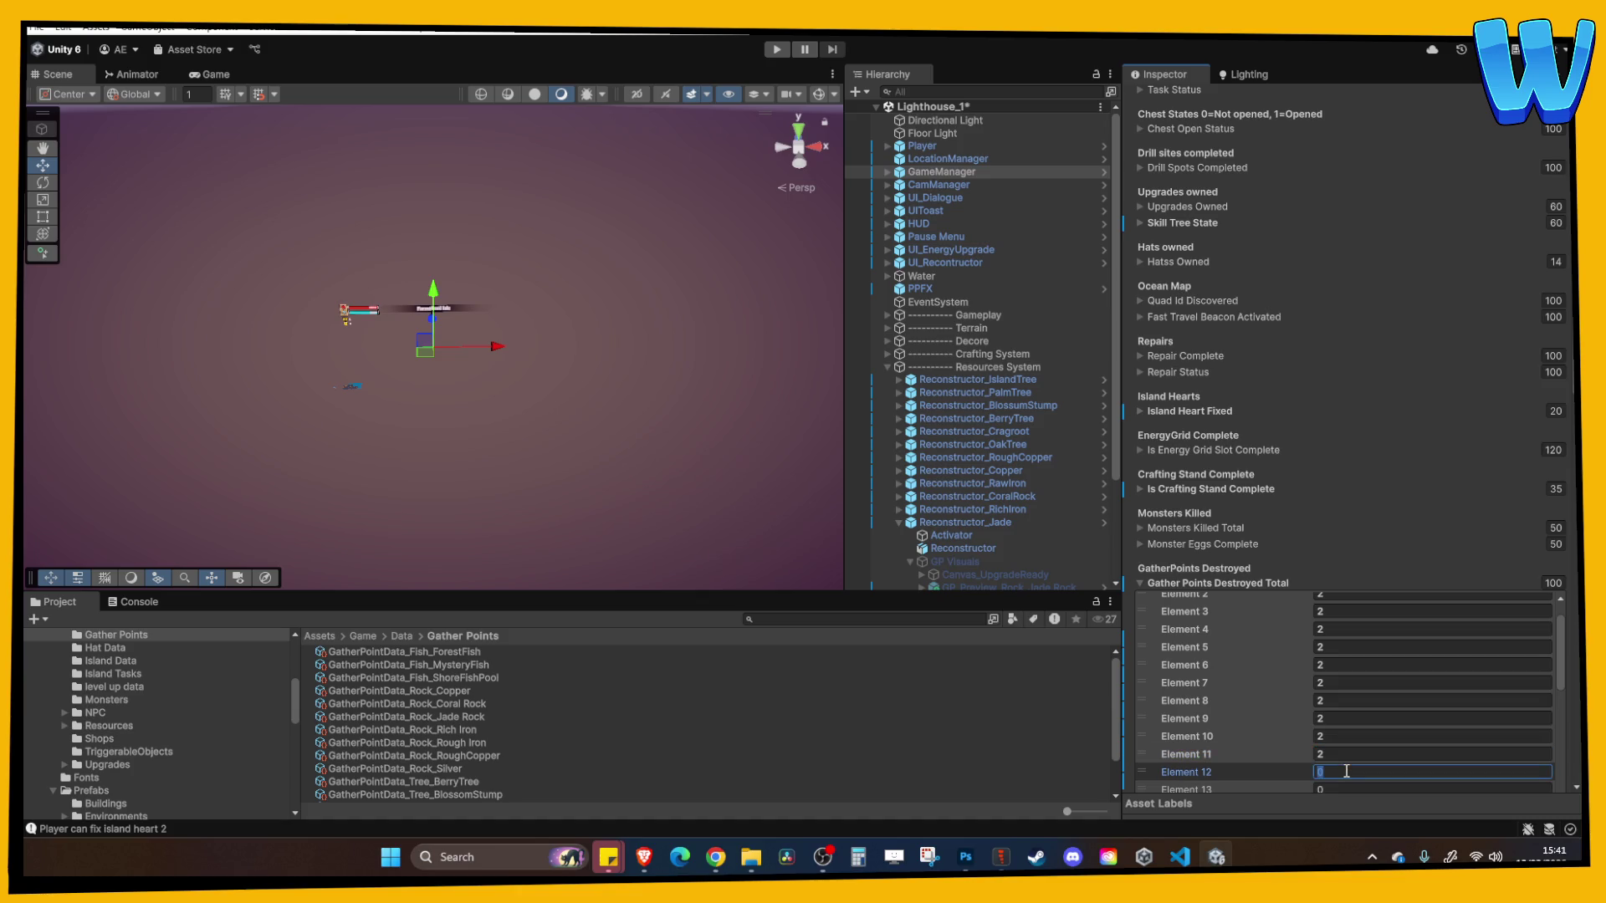
{"action": "type", "text": "2"}
Check the 16 entries in the Gather Point Master List, then reselect Reconstructor_Jade
{"action": "scroll", "coordinate": [1338, 719], "scroll_direction": "up", "scroll_amount": 15}
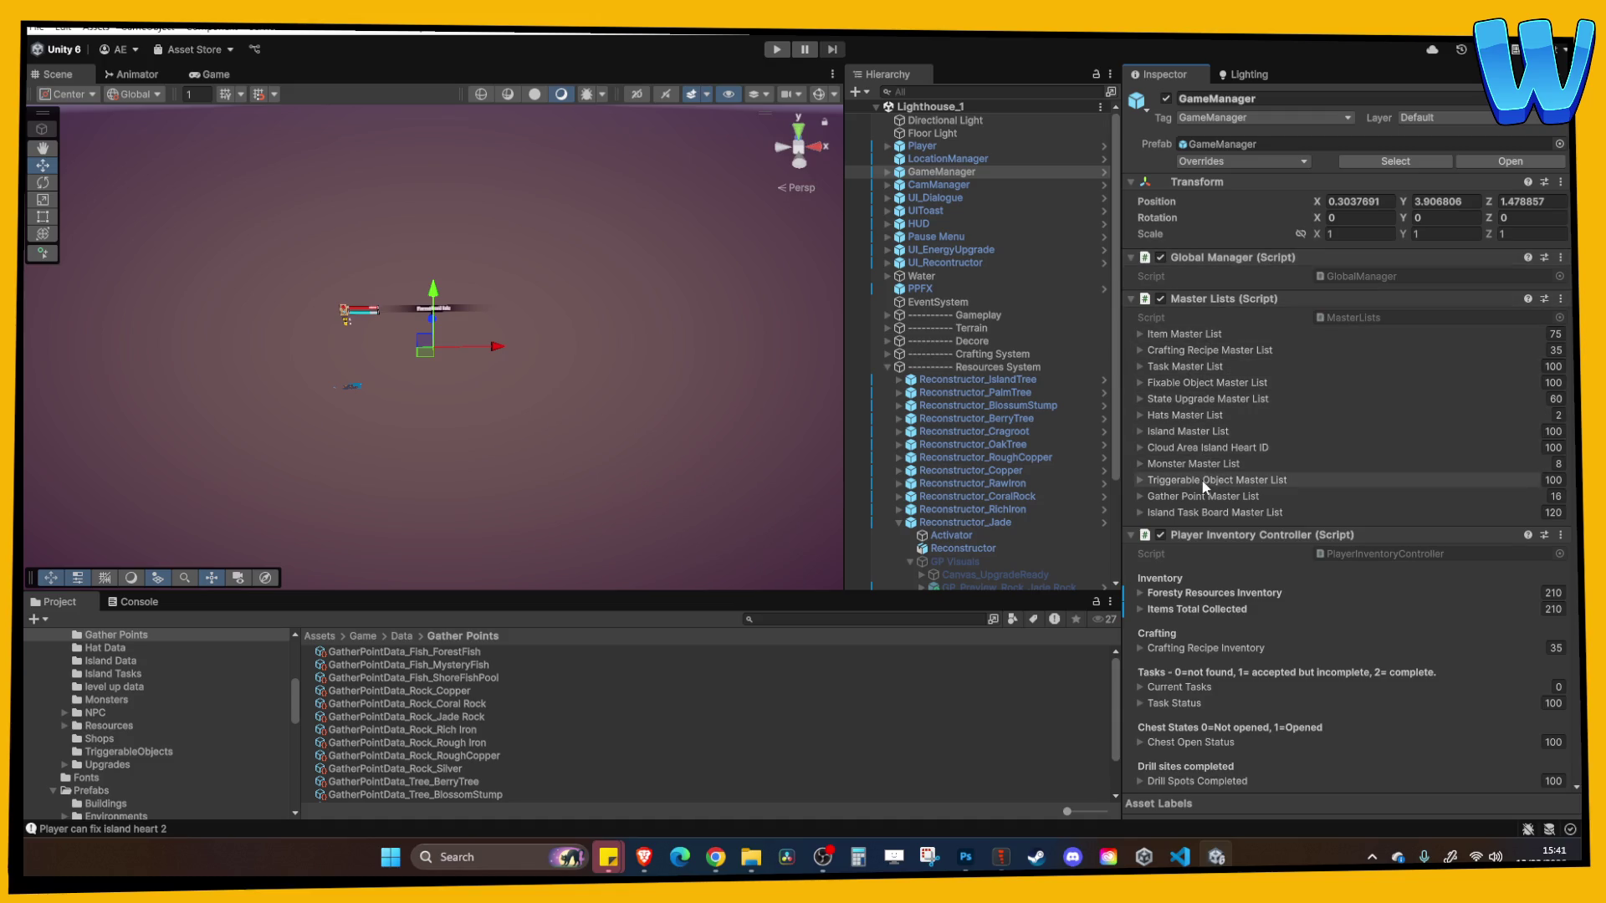
{"action": "left_click", "coordinate": [1200, 496]}
{"action": "scroll", "coordinate": [1301, 562], "scroll_direction": "down", "scroll_amount": 3}
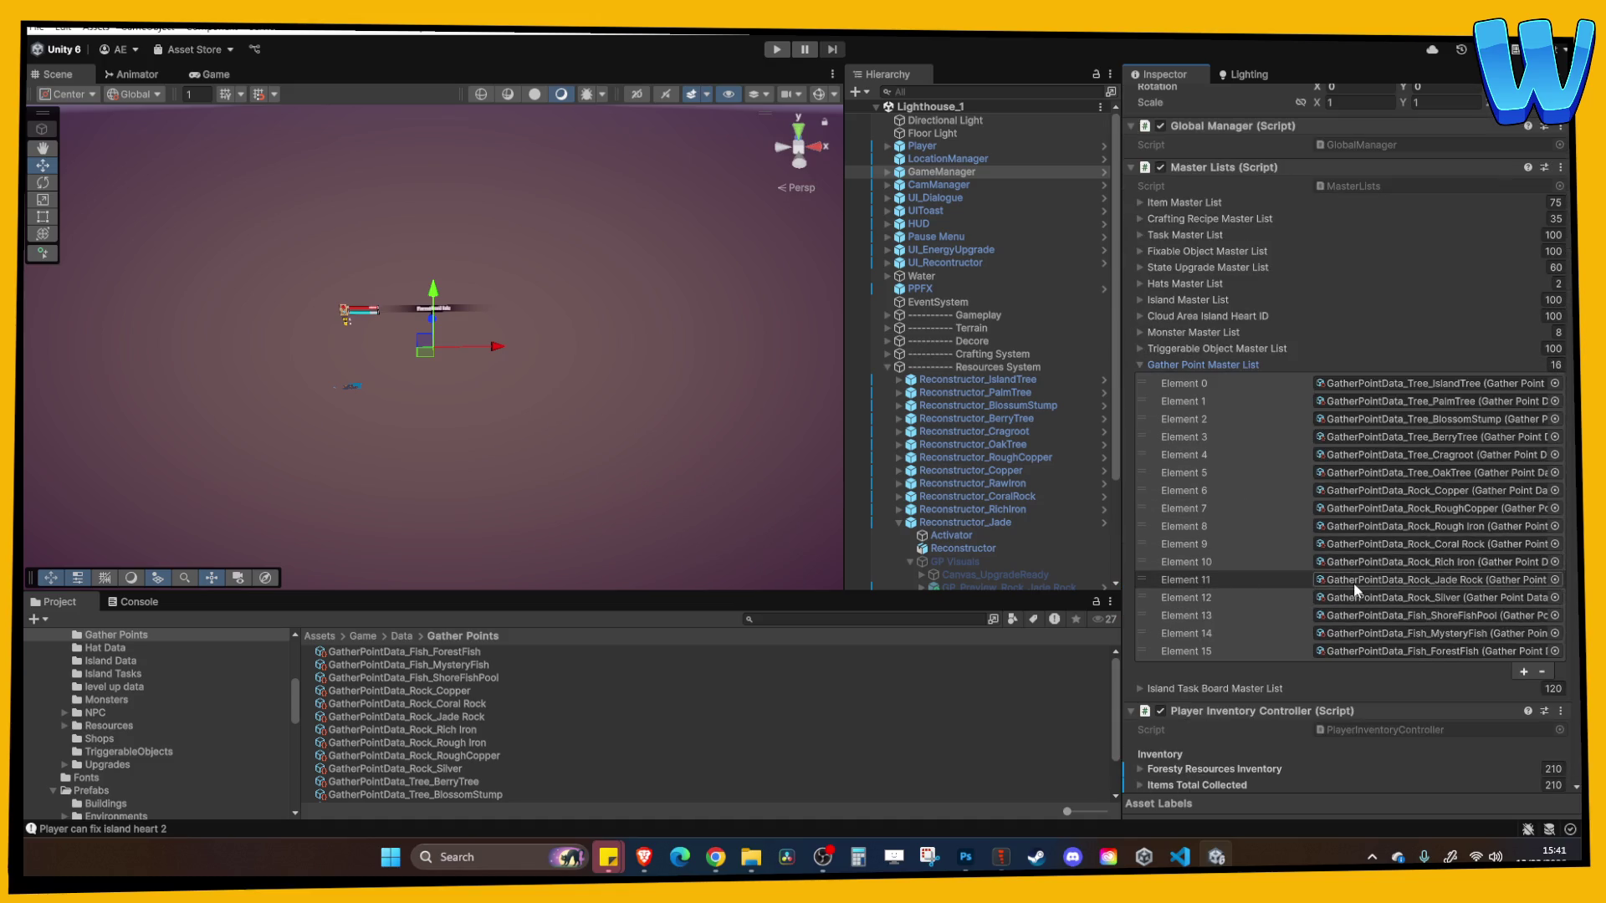
{"action": "left_click", "coordinate": [1190, 364]}
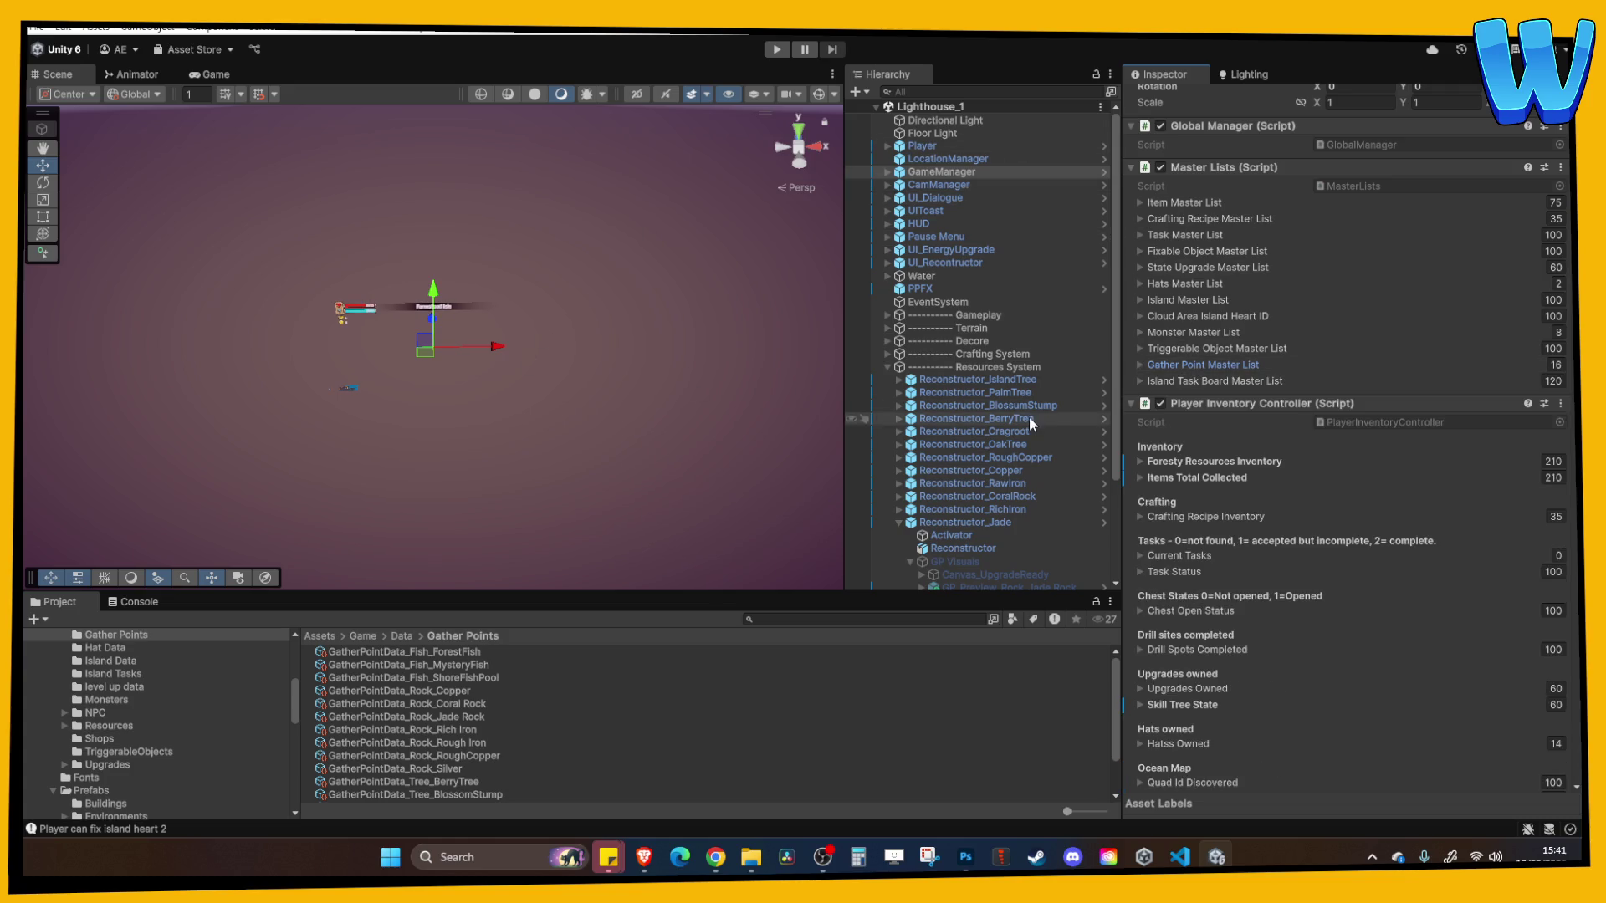
{"action": "double_click", "coordinate": [1002, 521]}
{"action": "scroll", "coordinate": [513, 318], "scroll_direction": "down", "scroll_amount": 3}
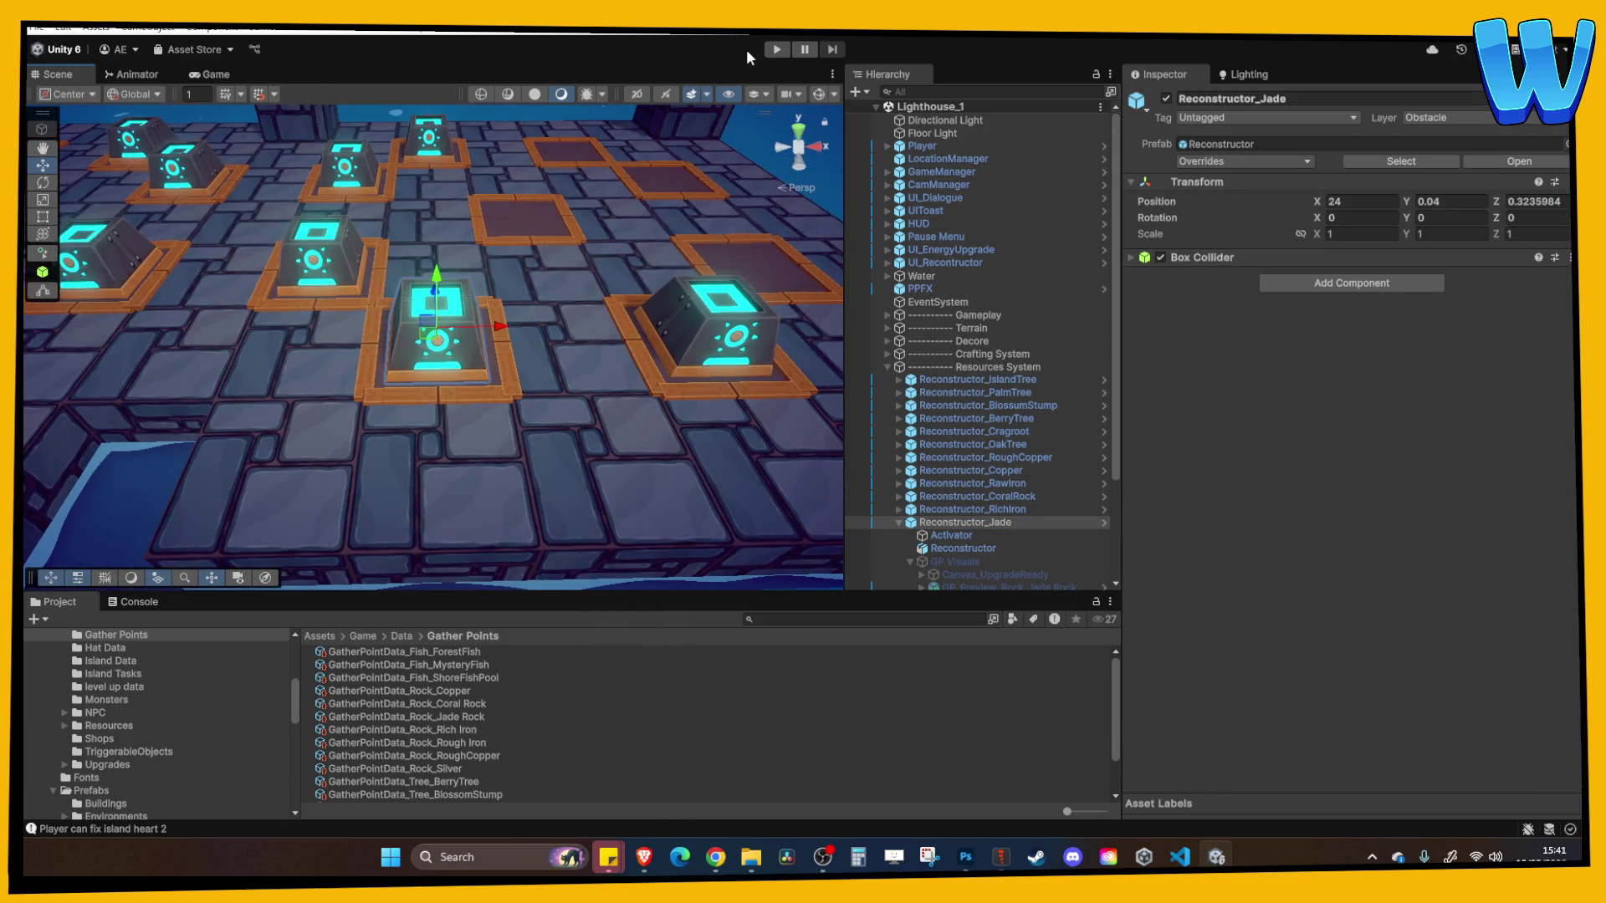
Start Play mode, walk to the Jade pad and reconstruct the Jade Rock
{"action": "left_click", "coordinate": [898, 523]}
{"action": "left_click", "coordinate": [899, 524]}
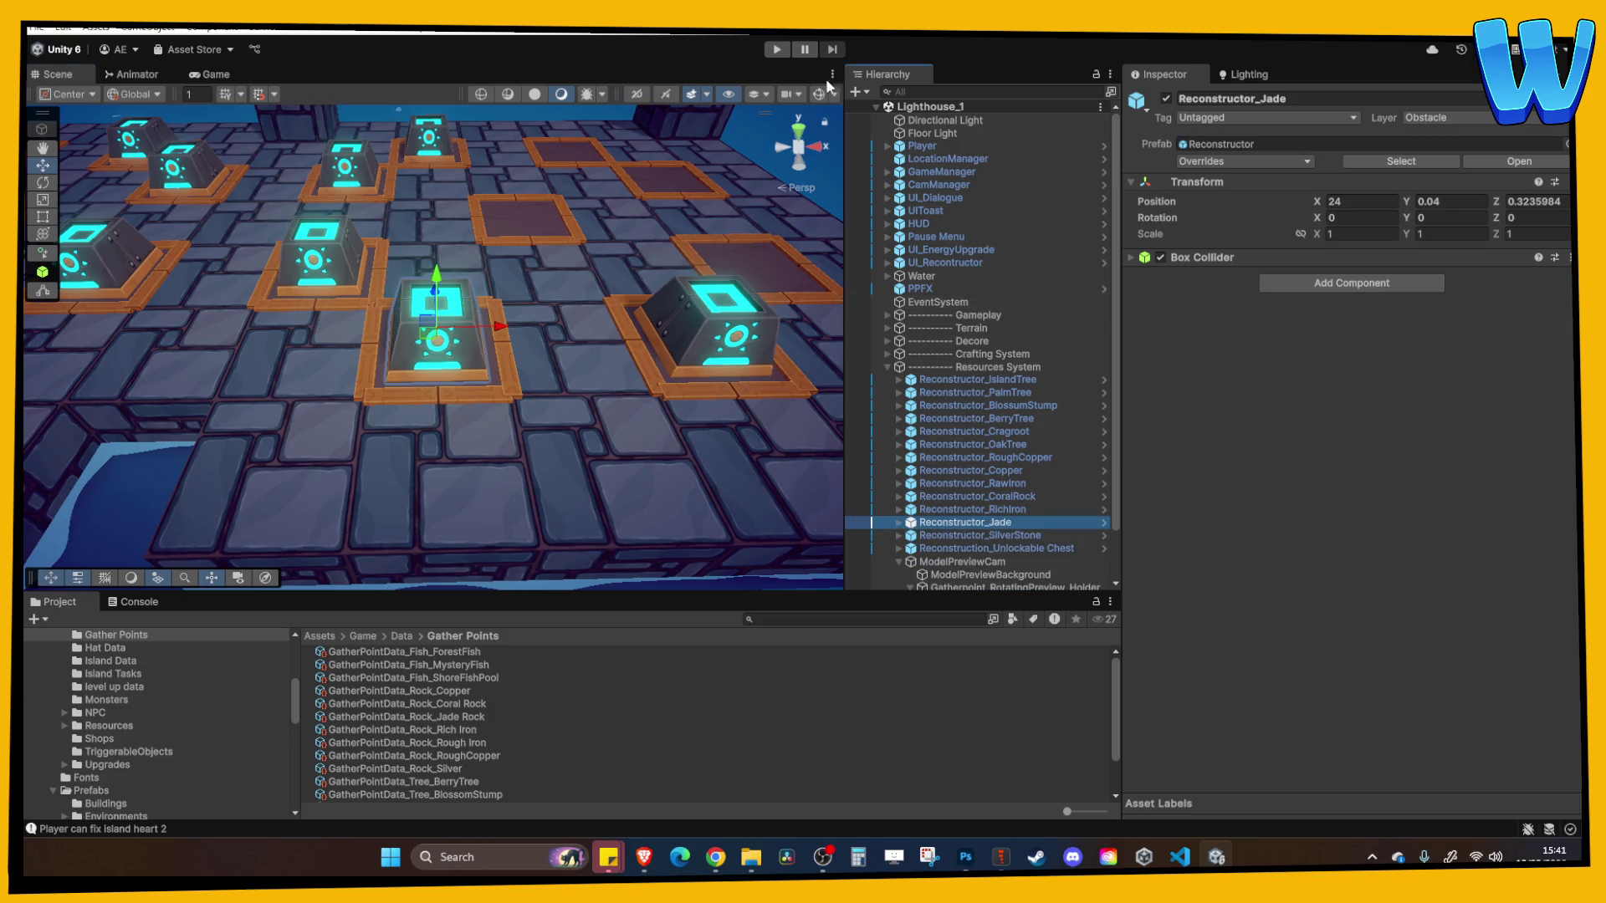
{"action": "left_click", "coordinate": [777, 50]}
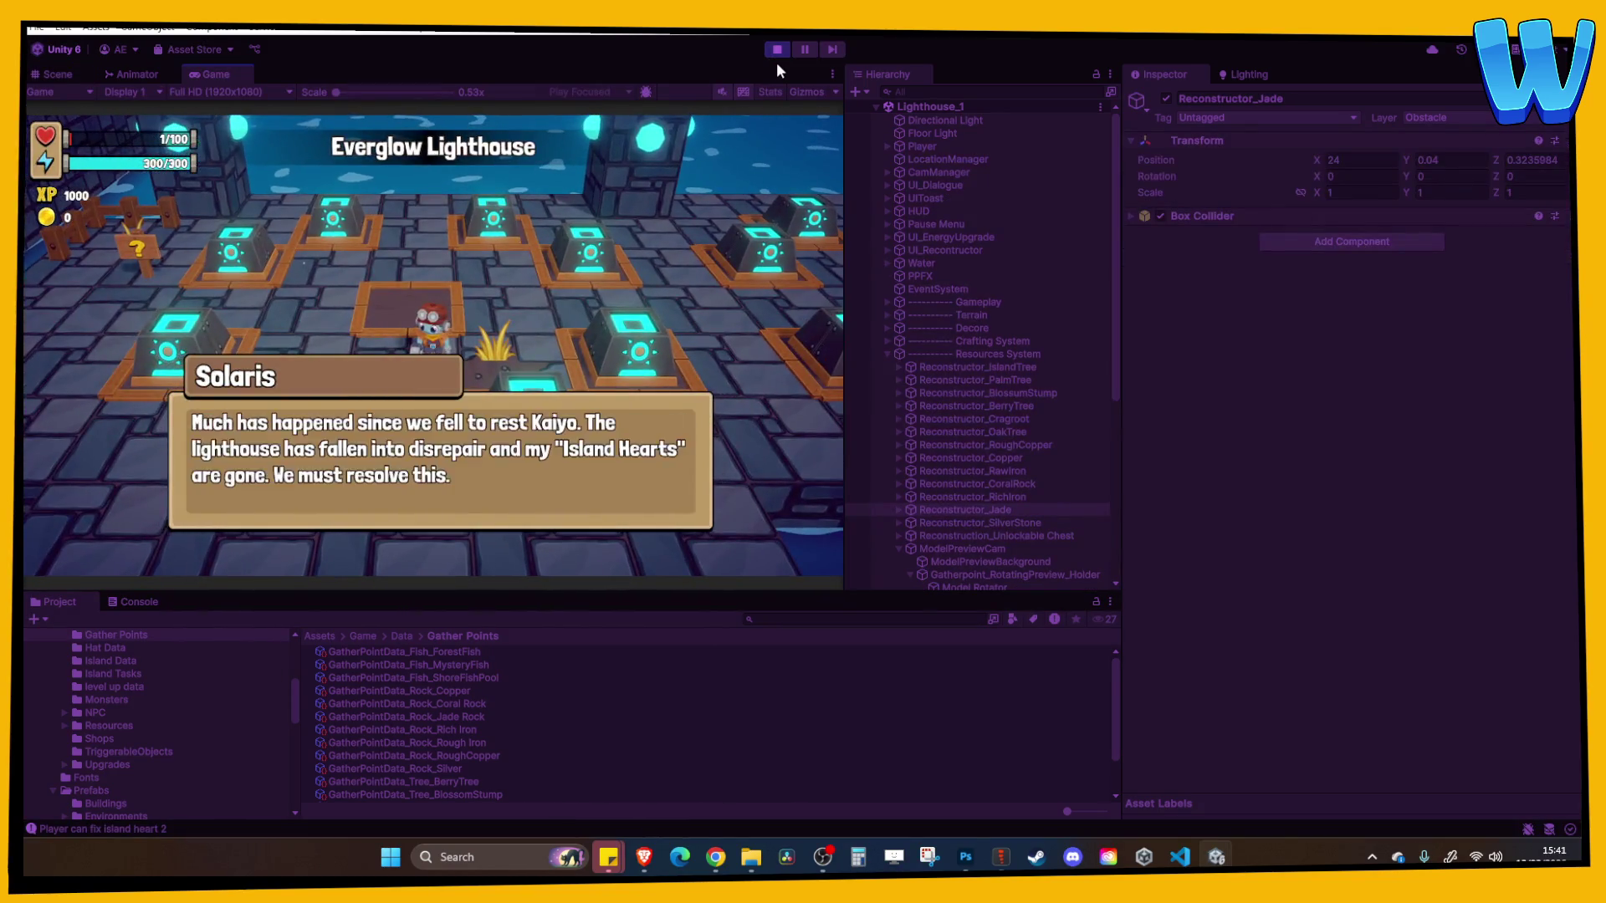
{"action": "key", "text": "d"}
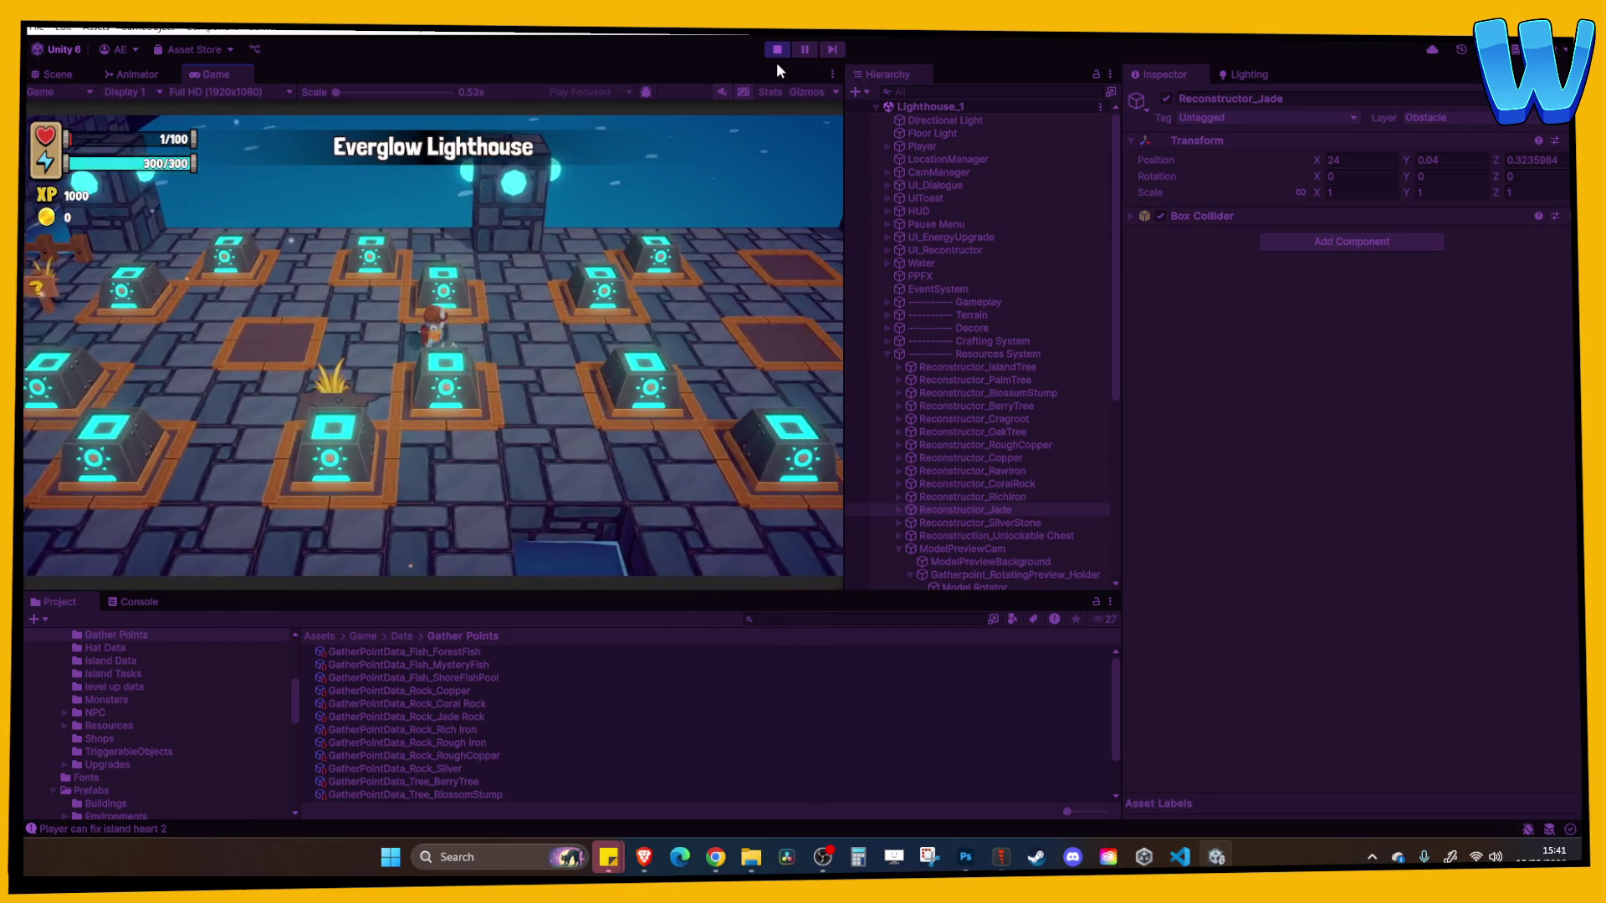
{"action": "key", "text": "s"}
{"action": "key", "text": "e"}
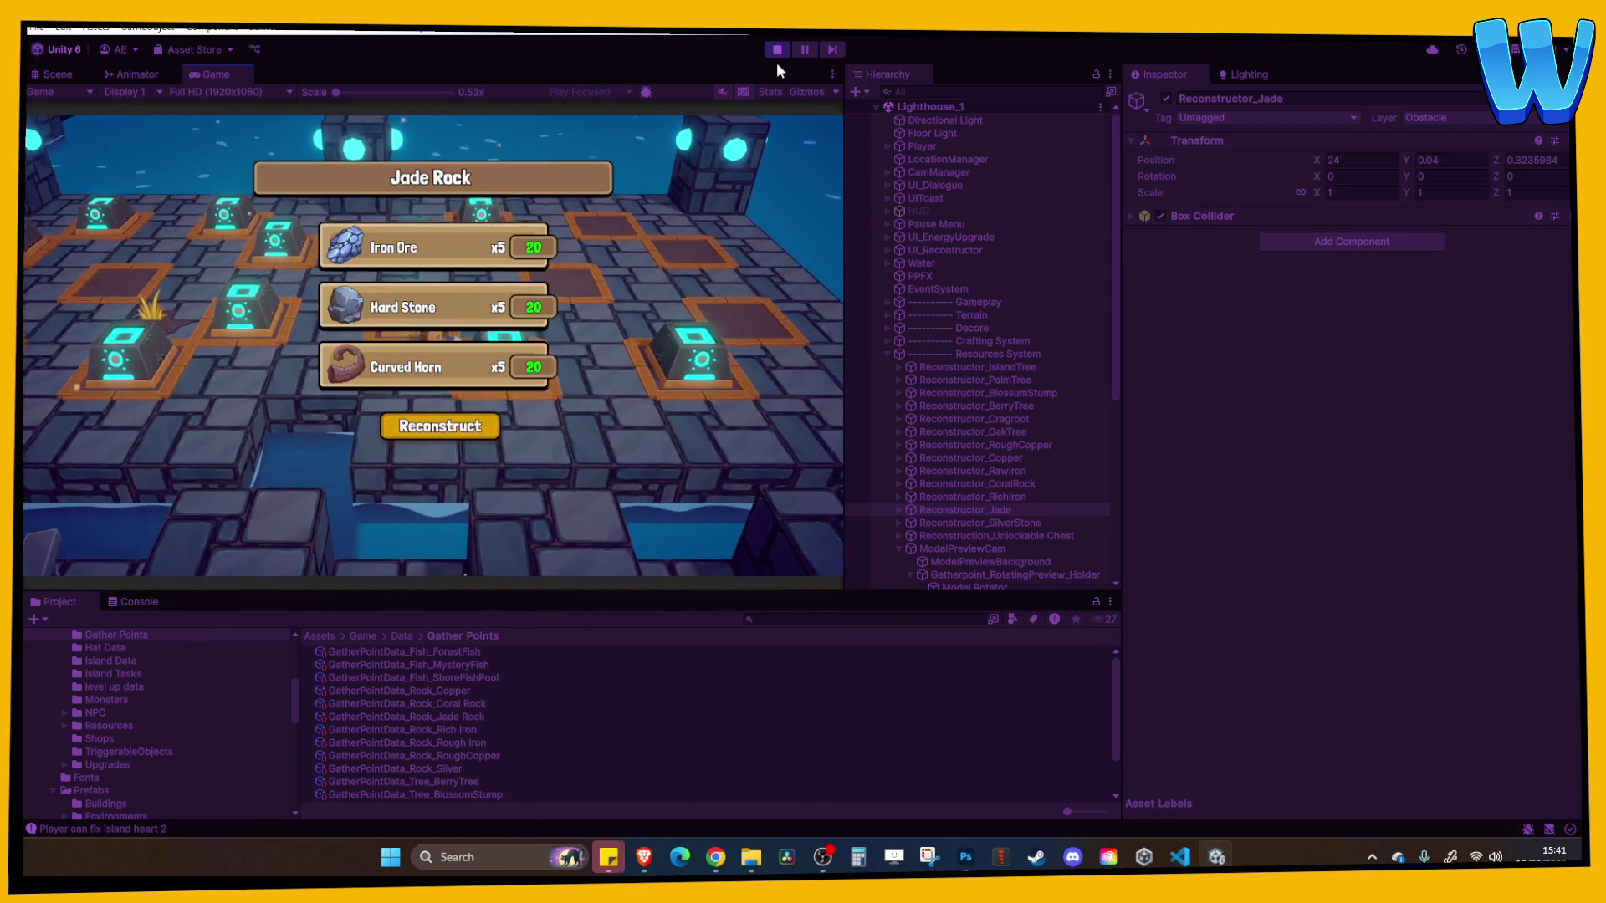
{"action": "key", "text": "e"}
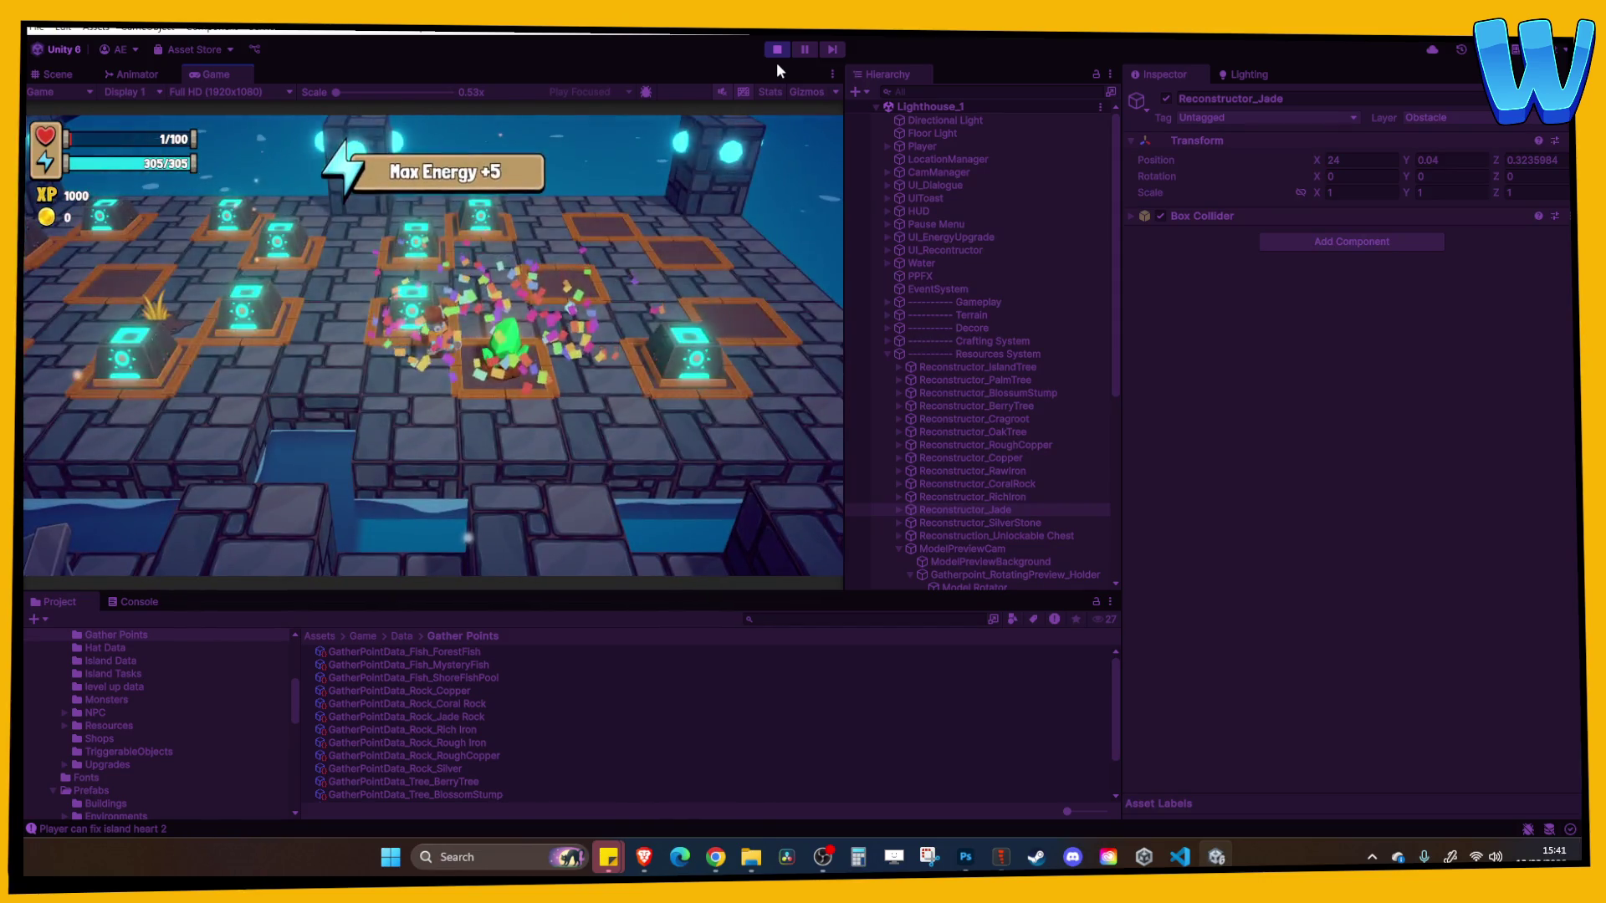
View the Jade Rock info panel, check the Coral Rock pad, then stop playing
{"action": "key", "text": "e"}
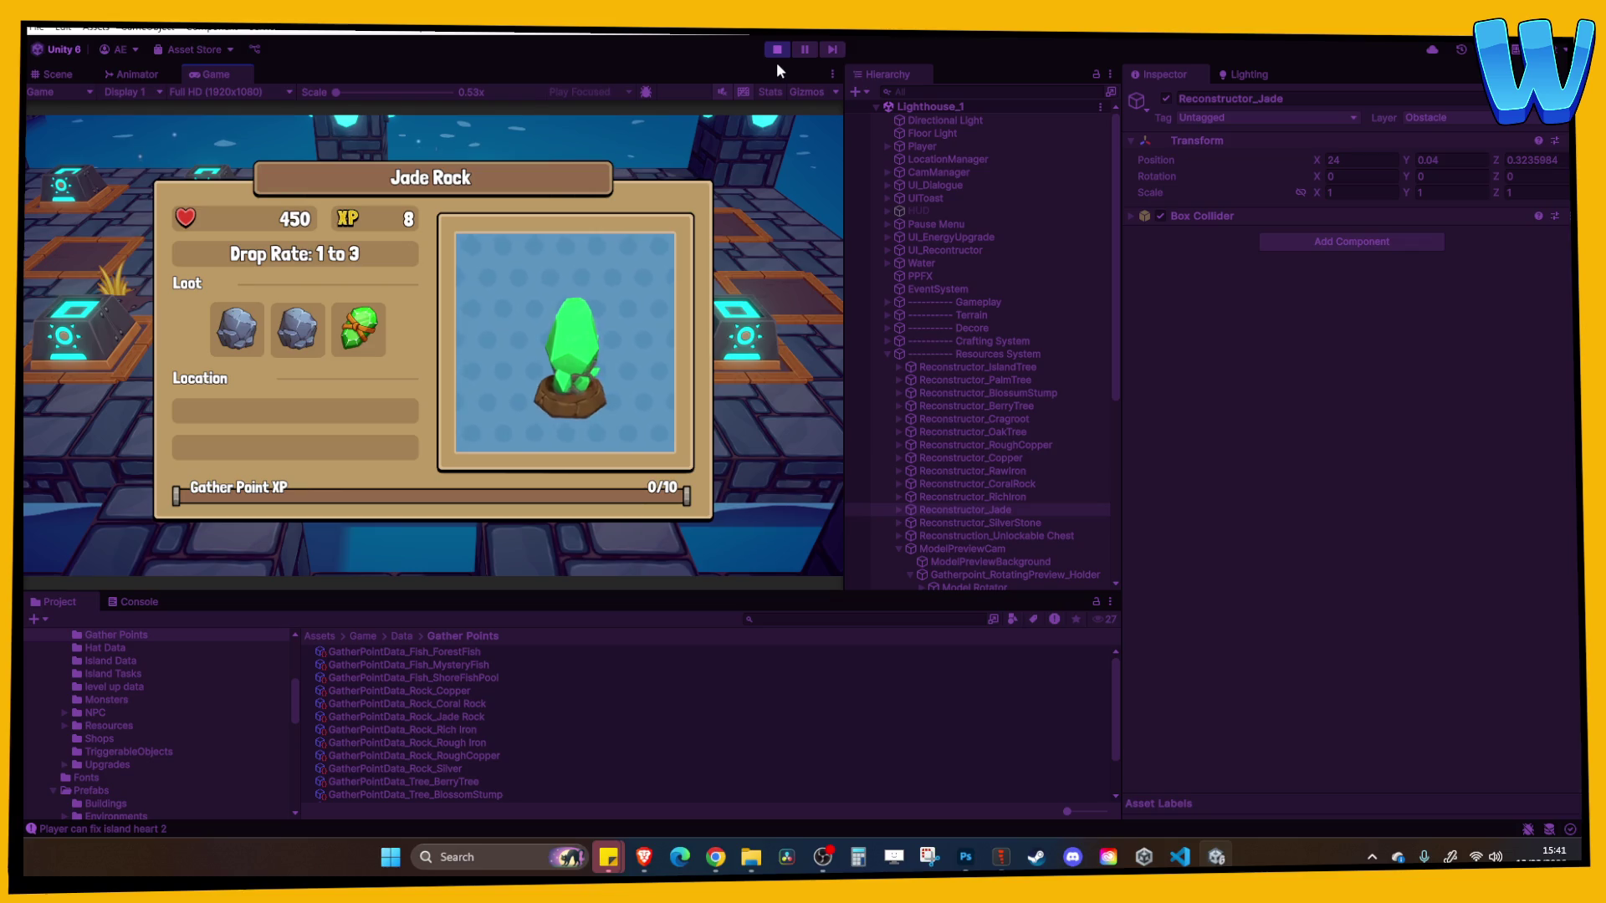
{"action": "key", "text": "e"}
{"action": "key", "text": "d"}
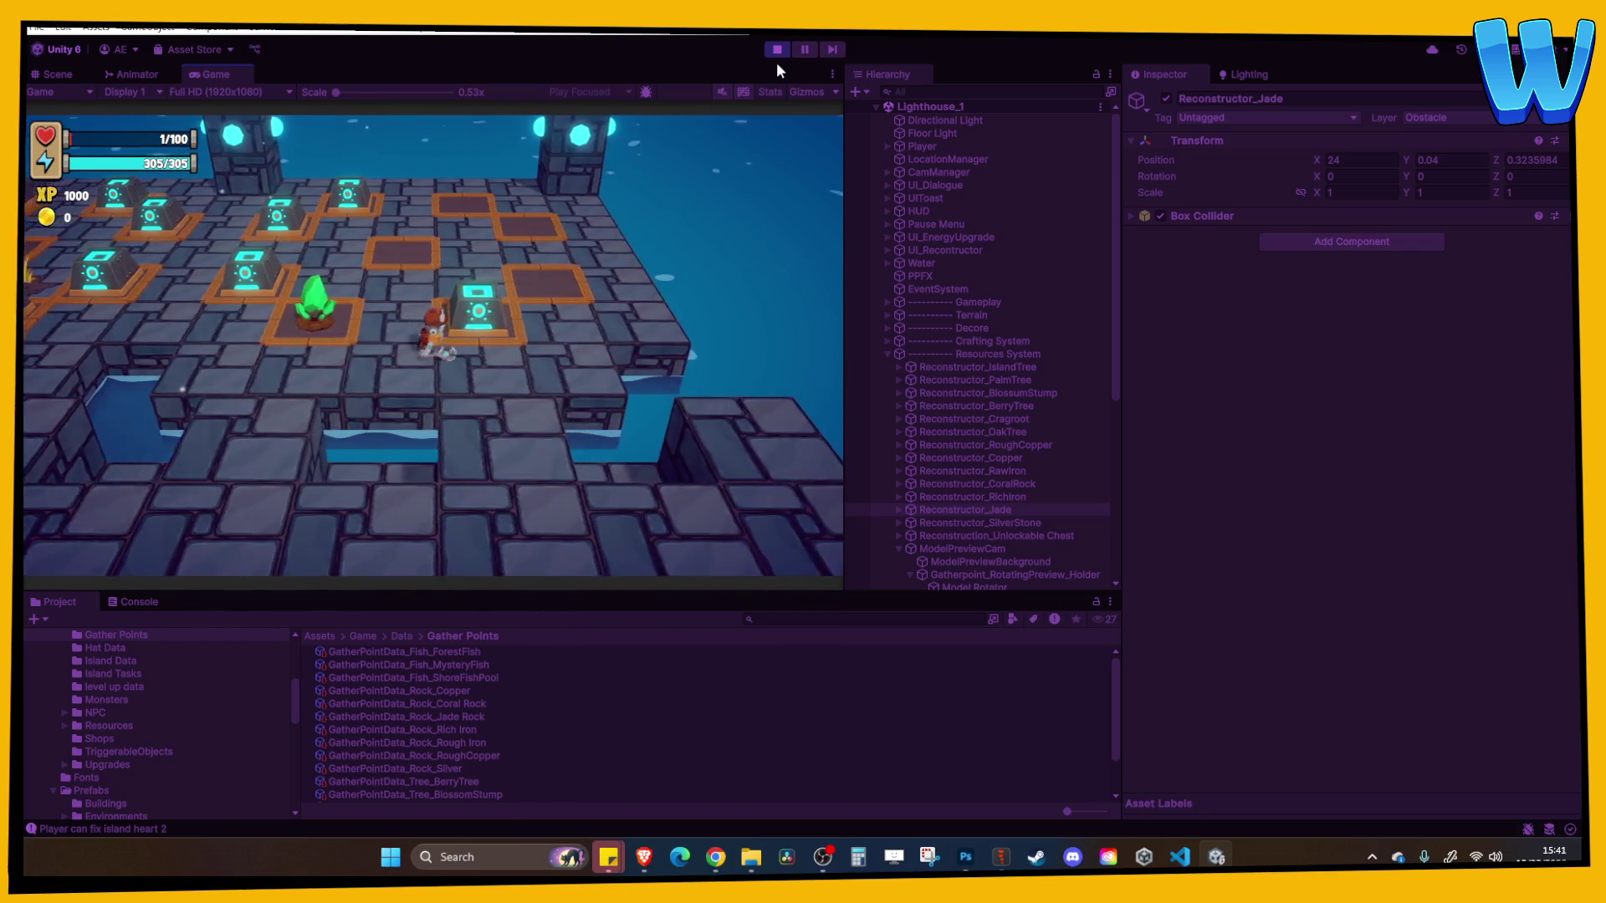
{"action": "key", "text": "e"}
{"action": "key", "text": "e"}
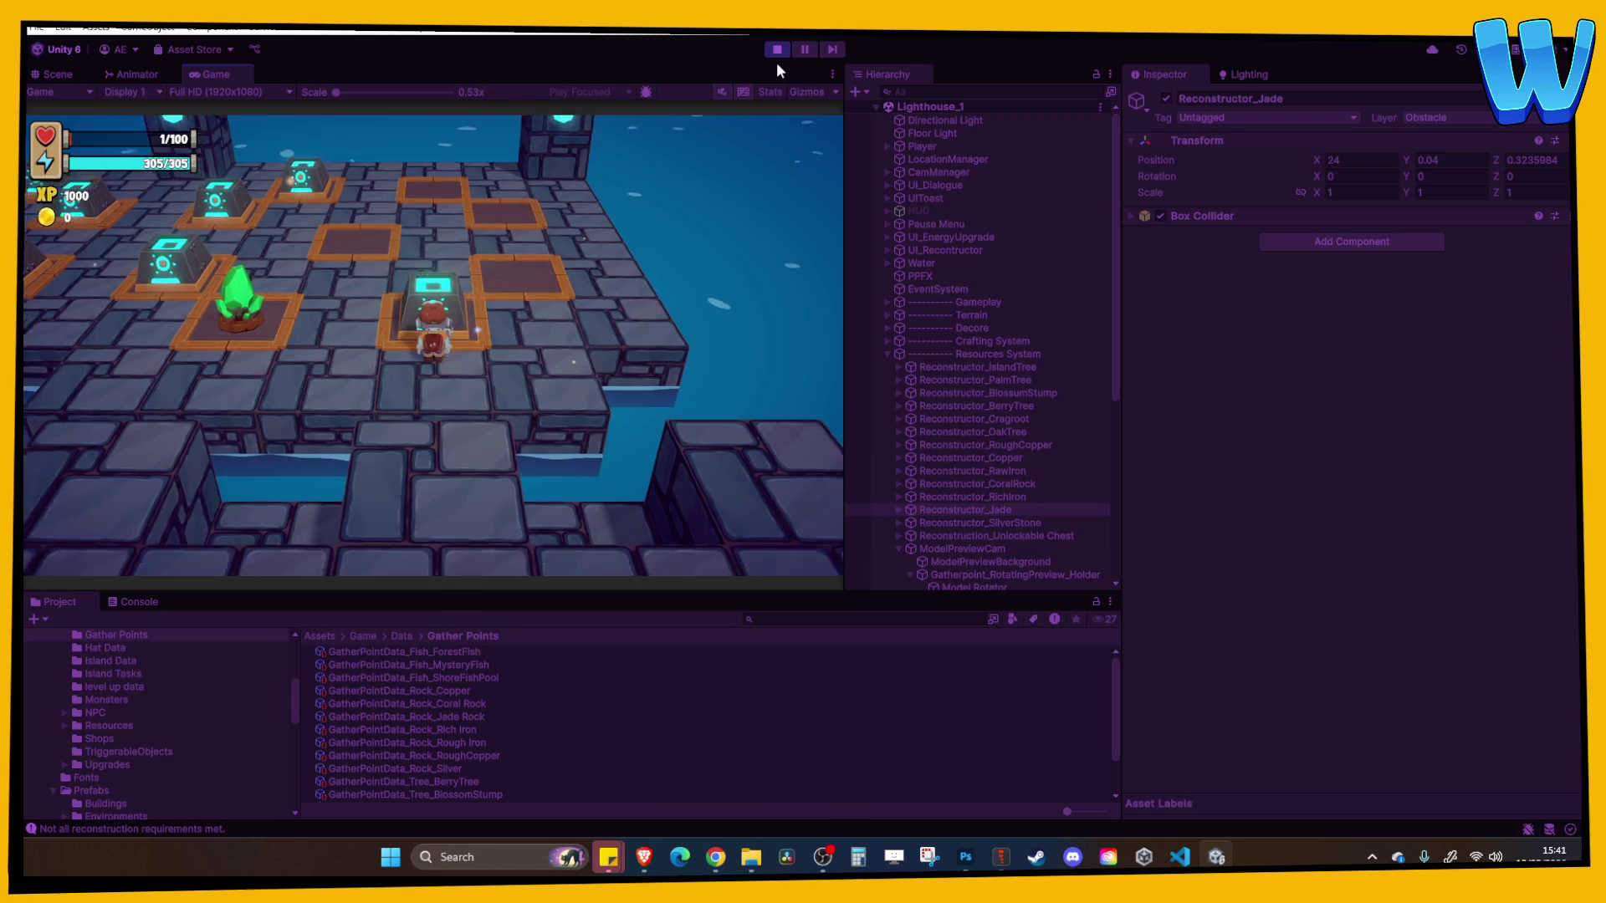
{"action": "left_click", "coordinate": [777, 50]}
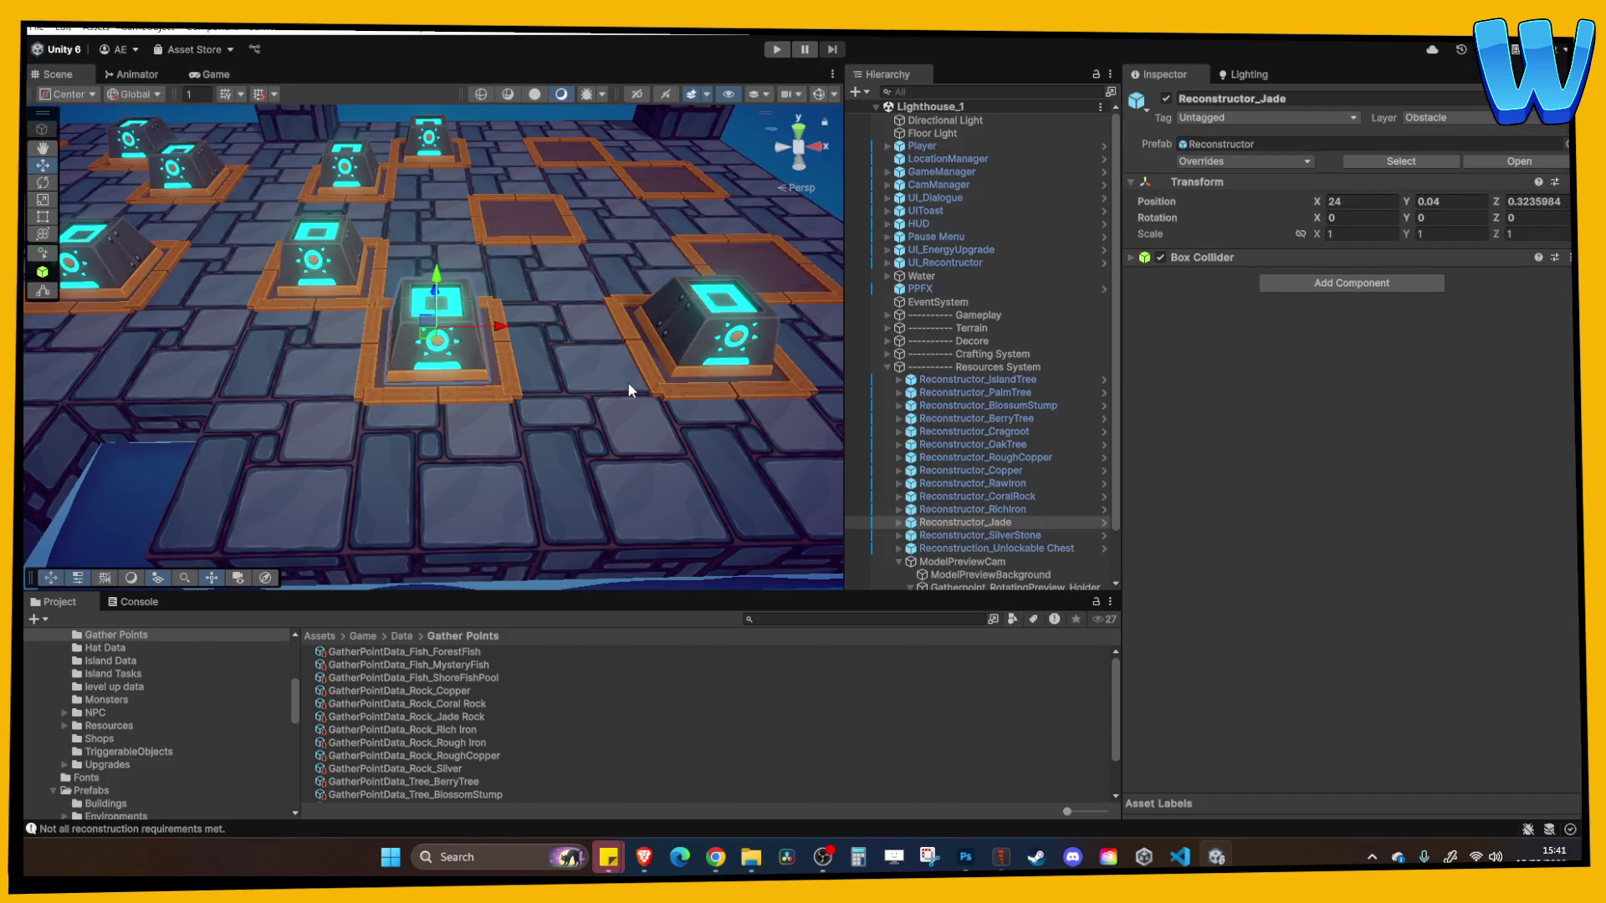
Assign GatherPointData_Rock_Silver to the SilverStone Activator's Gather Point Data field
{"action": "left_click", "coordinate": [1024, 535]}
{"action": "mouse_move", "coordinate": [568, 418]}
{"action": "left_mouse_down"}
{"action": "mouse_move", "coordinate": [423, 372]}
{"action": "mouse_move", "coordinate": [456, 412]}
{"action": "left_mouse_up"}
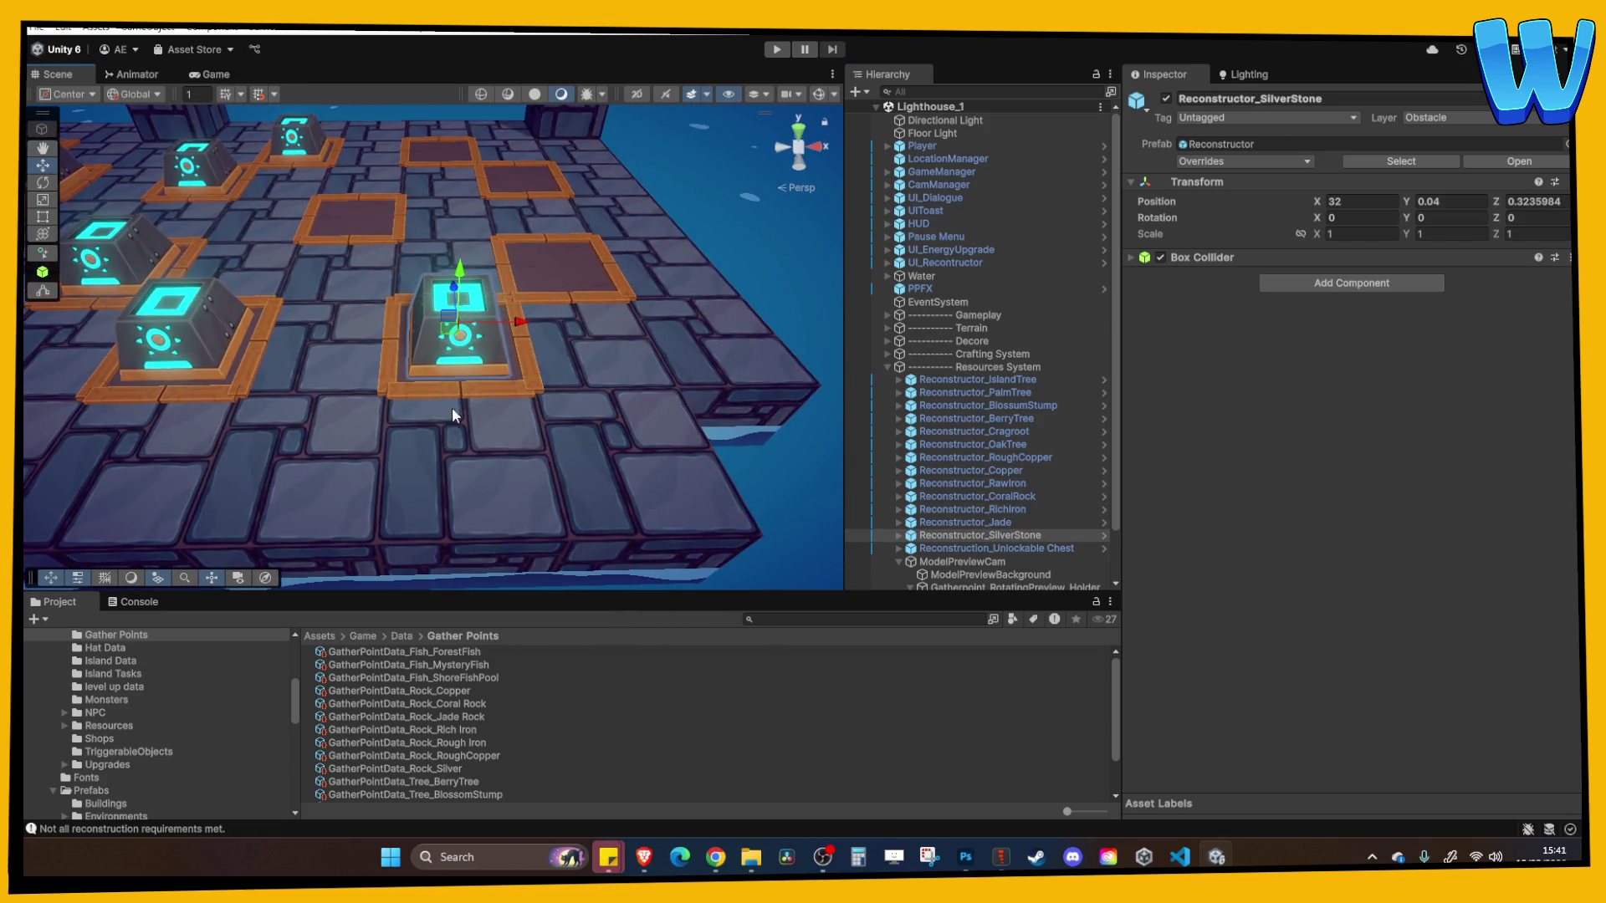
{"action": "left_click", "coordinate": [901, 537]}
{"action": "left_click", "coordinate": [900, 536]}
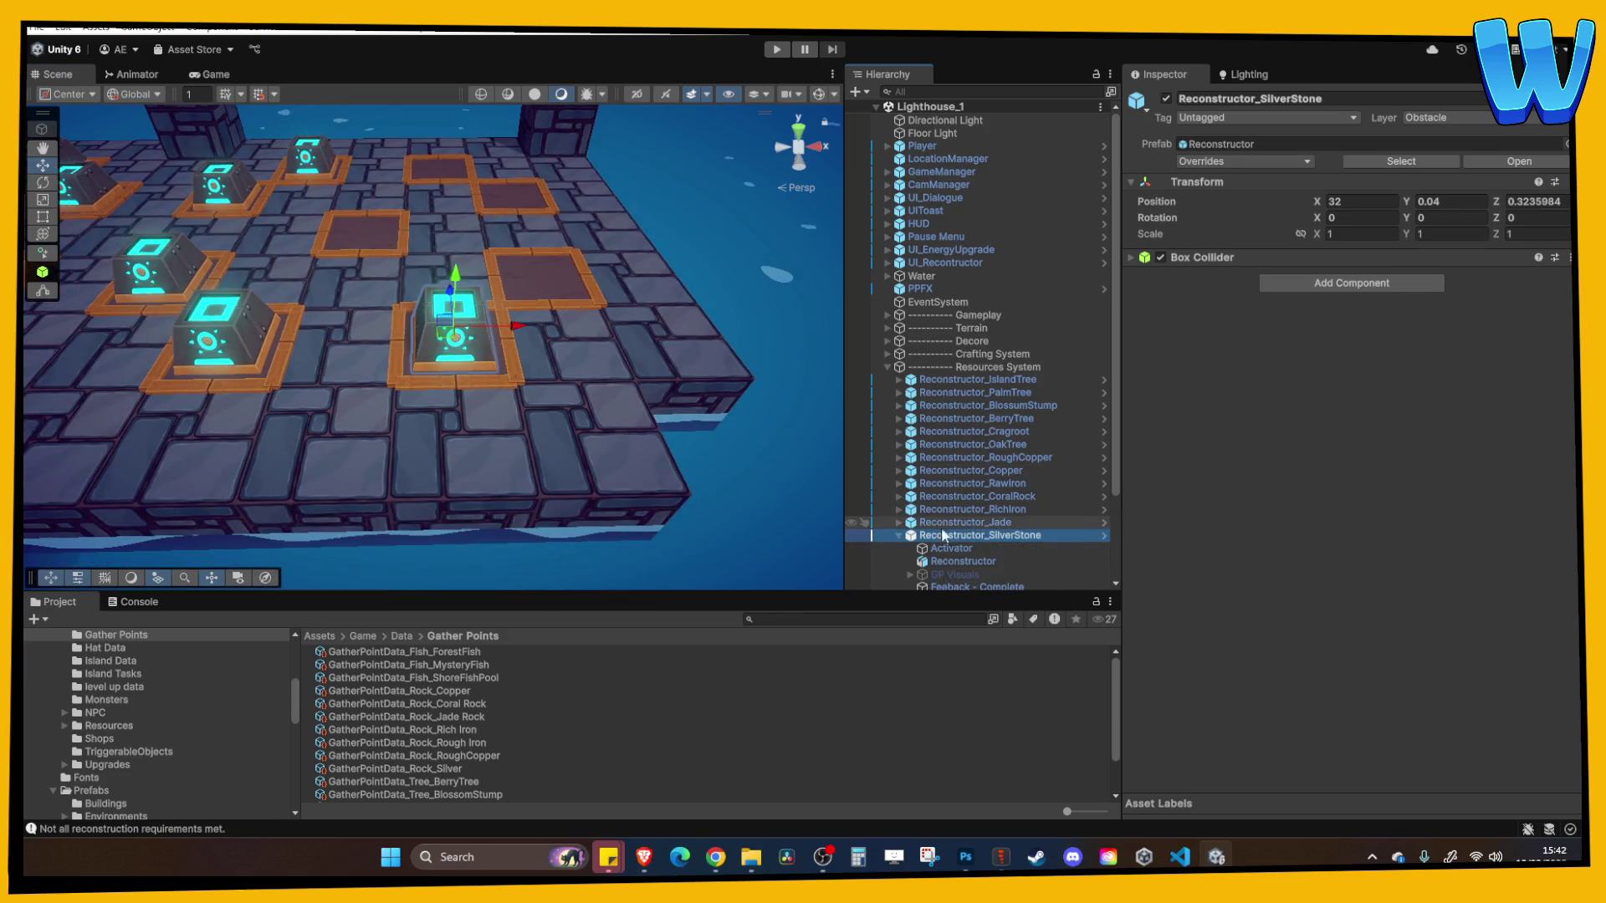
{"action": "left_click", "coordinate": [941, 551]}
{"action": "left_click", "coordinate": [1397, 482]}
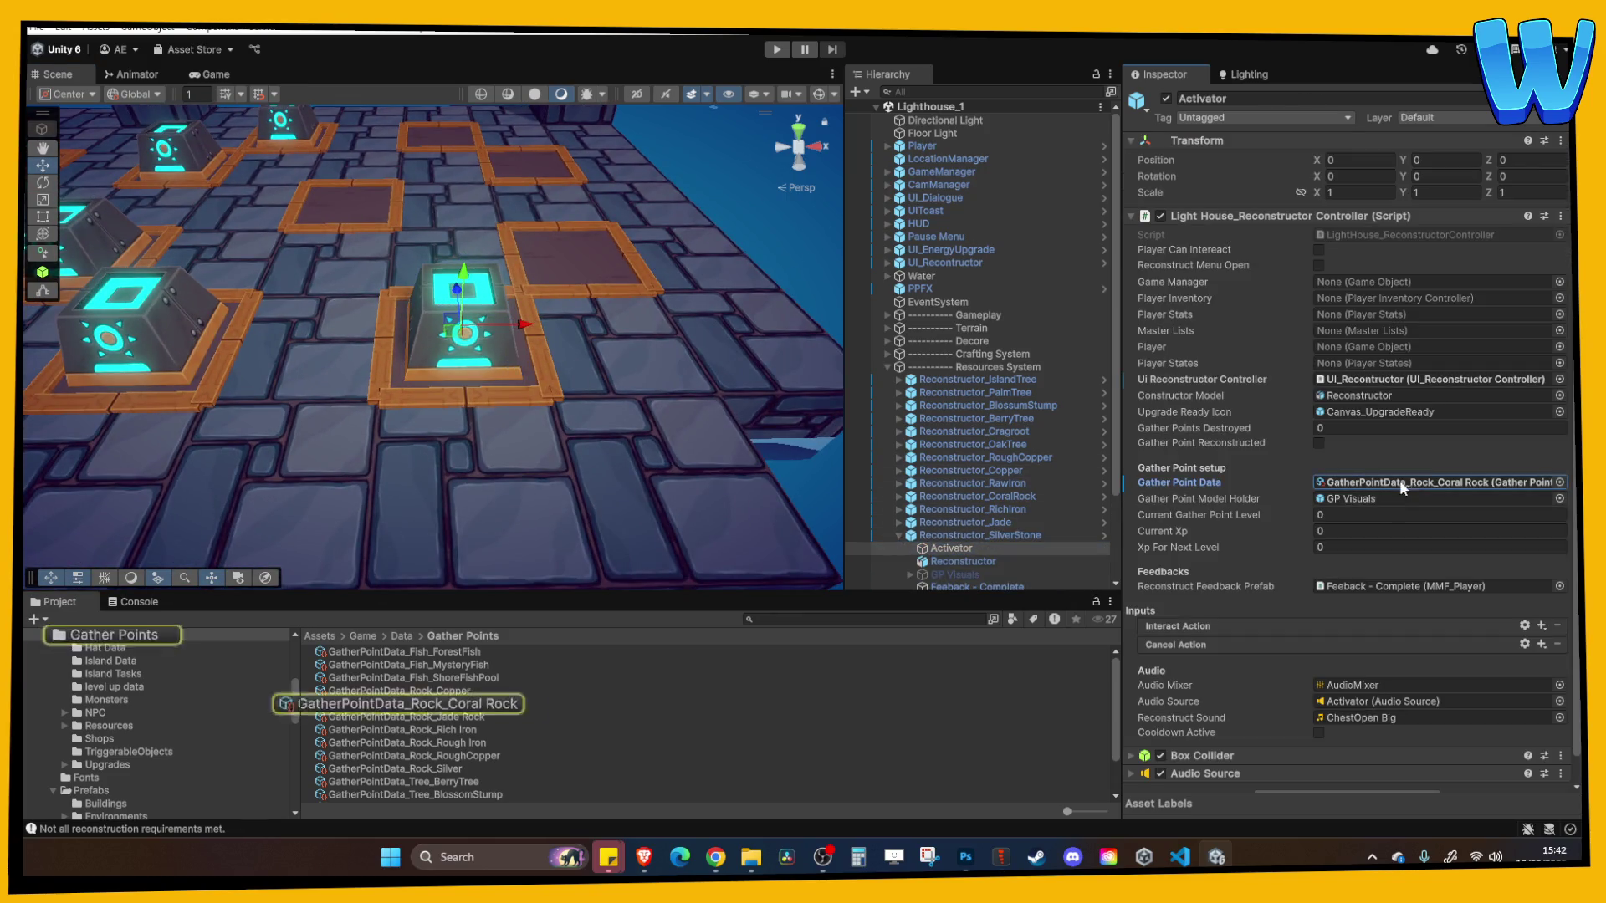
{"action": "mouse_move", "coordinate": [460, 769]}
{"action": "left_mouse_down"}
{"action": "mouse_move", "coordinate": [962, 602]}
{"action": "mouse_move", "coordinate": [1423, 483]}
{"action": "left_mouse_up"}
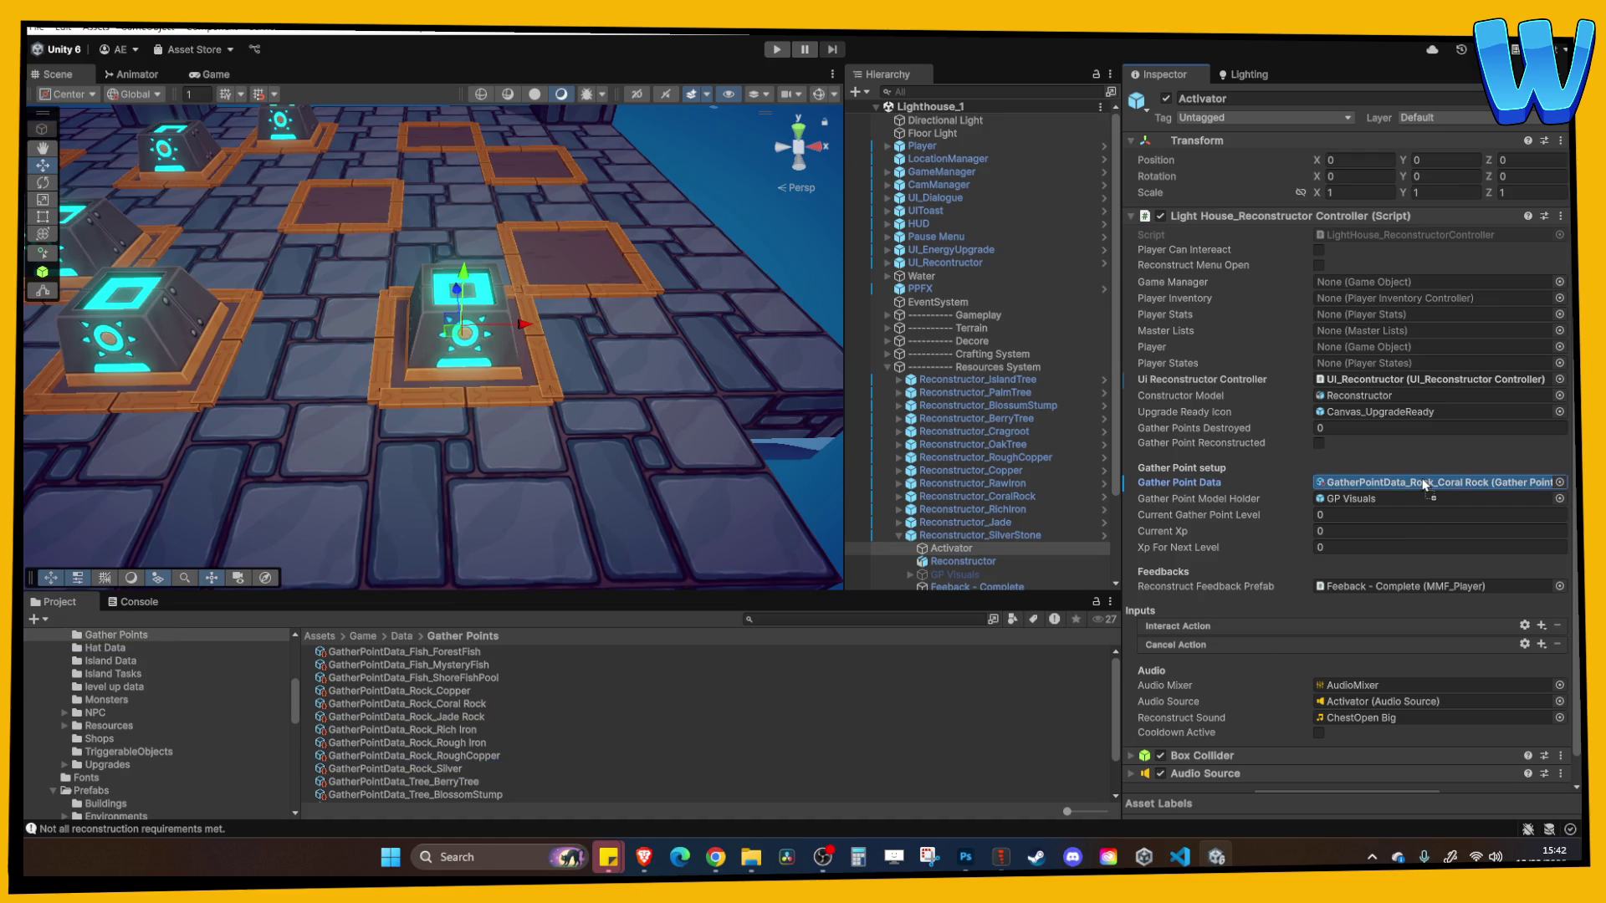
{"action": "left_click", "coordinate": [1423, 483]}
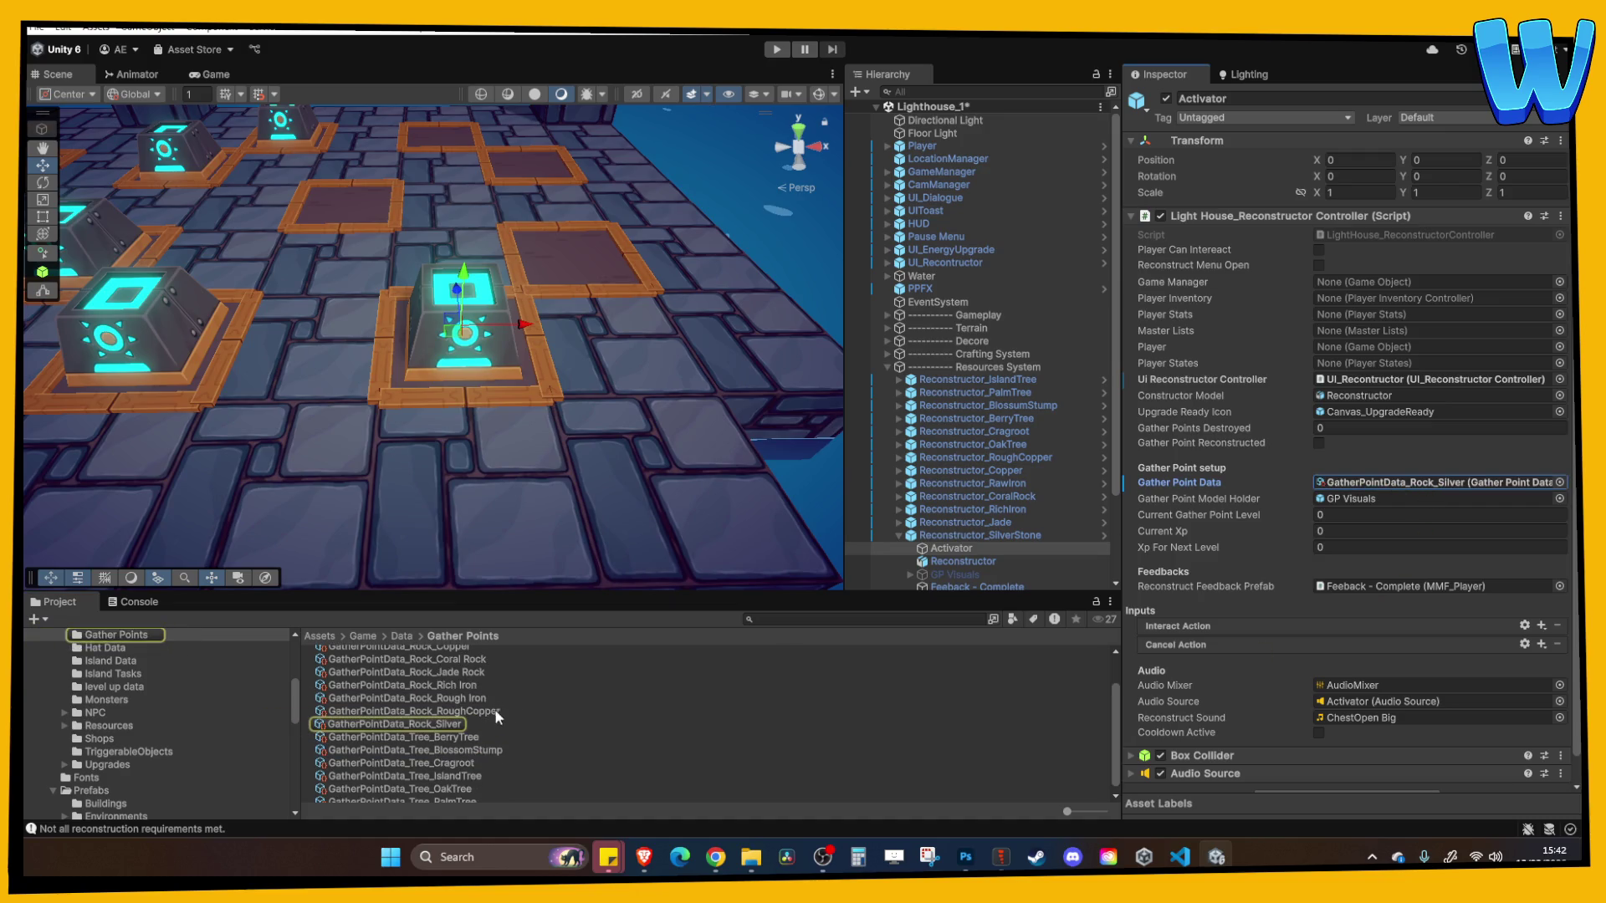
In GP_Preview_Rock_Silver, put the Base.001 and Icosphere.001 meshes on the UI_RenderTexture layer
{"action": "left_click", "coordinate": [441, 726]}
{"action": "double_click", "coordinate": [1396, 610]}
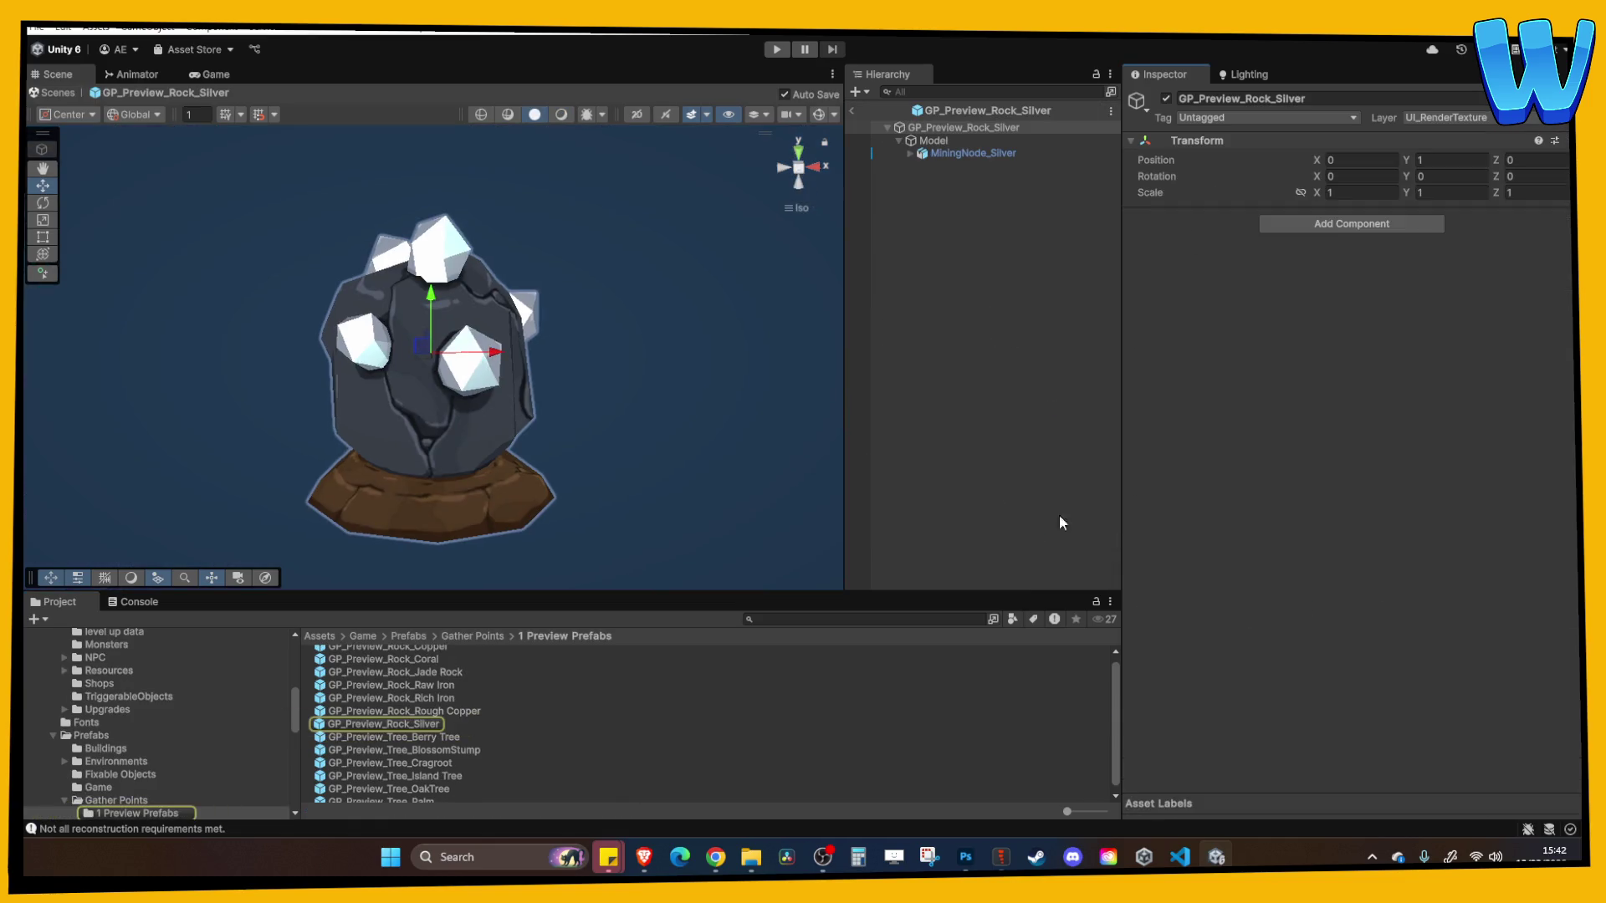
{"action": "left_click", "coordinate": [939, 155]}
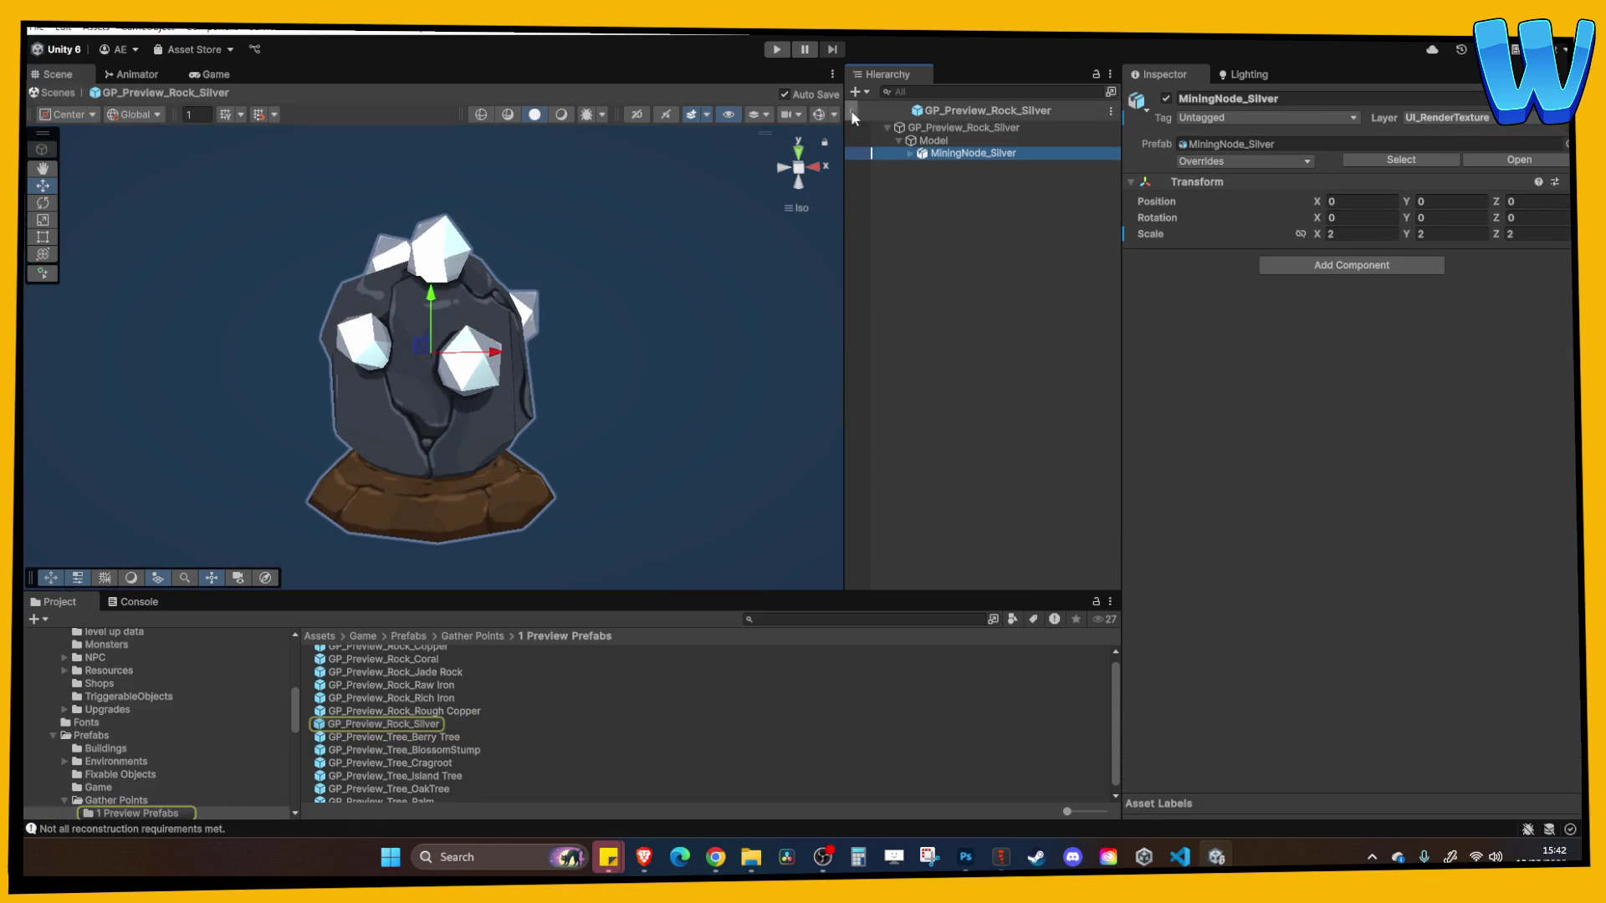
{"action": "left_click", "coordinate": [910, 154]}
{"action": "left_click", "coordinate": [966, 167]}
{"action": "left_click", "coordinate": [970, 178]}
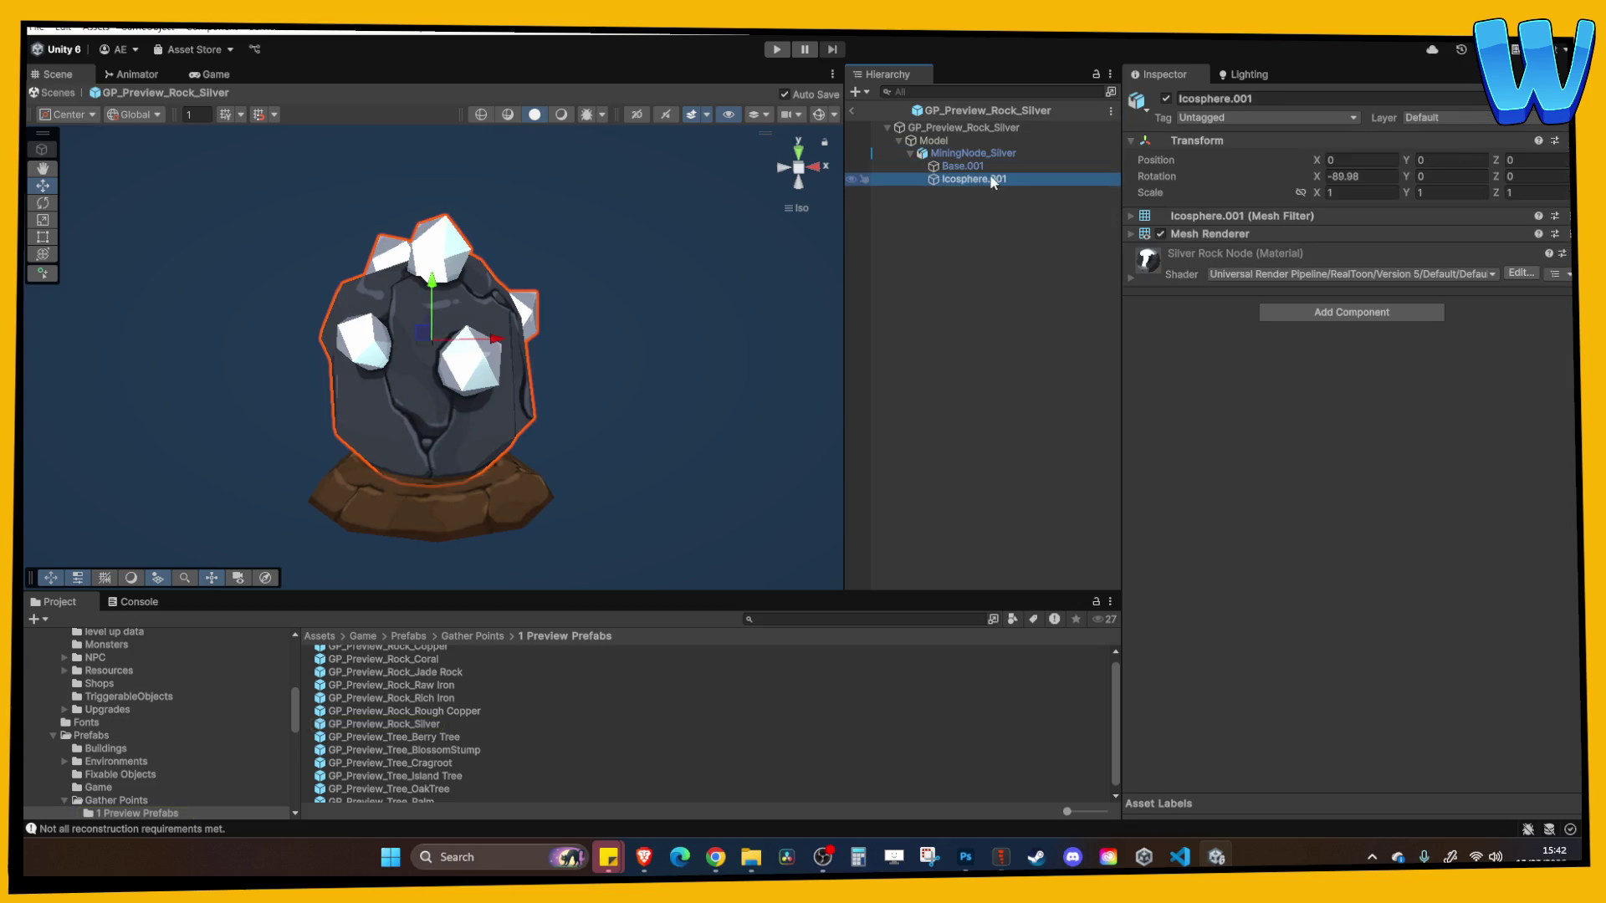
{"action": "left_click", "coordinate": [971, 166]}
{"action": "left_click", "coordinate": [972, 179], "text": "shift"}
{"action": "left_click", "coordinate": [1421, 118]}
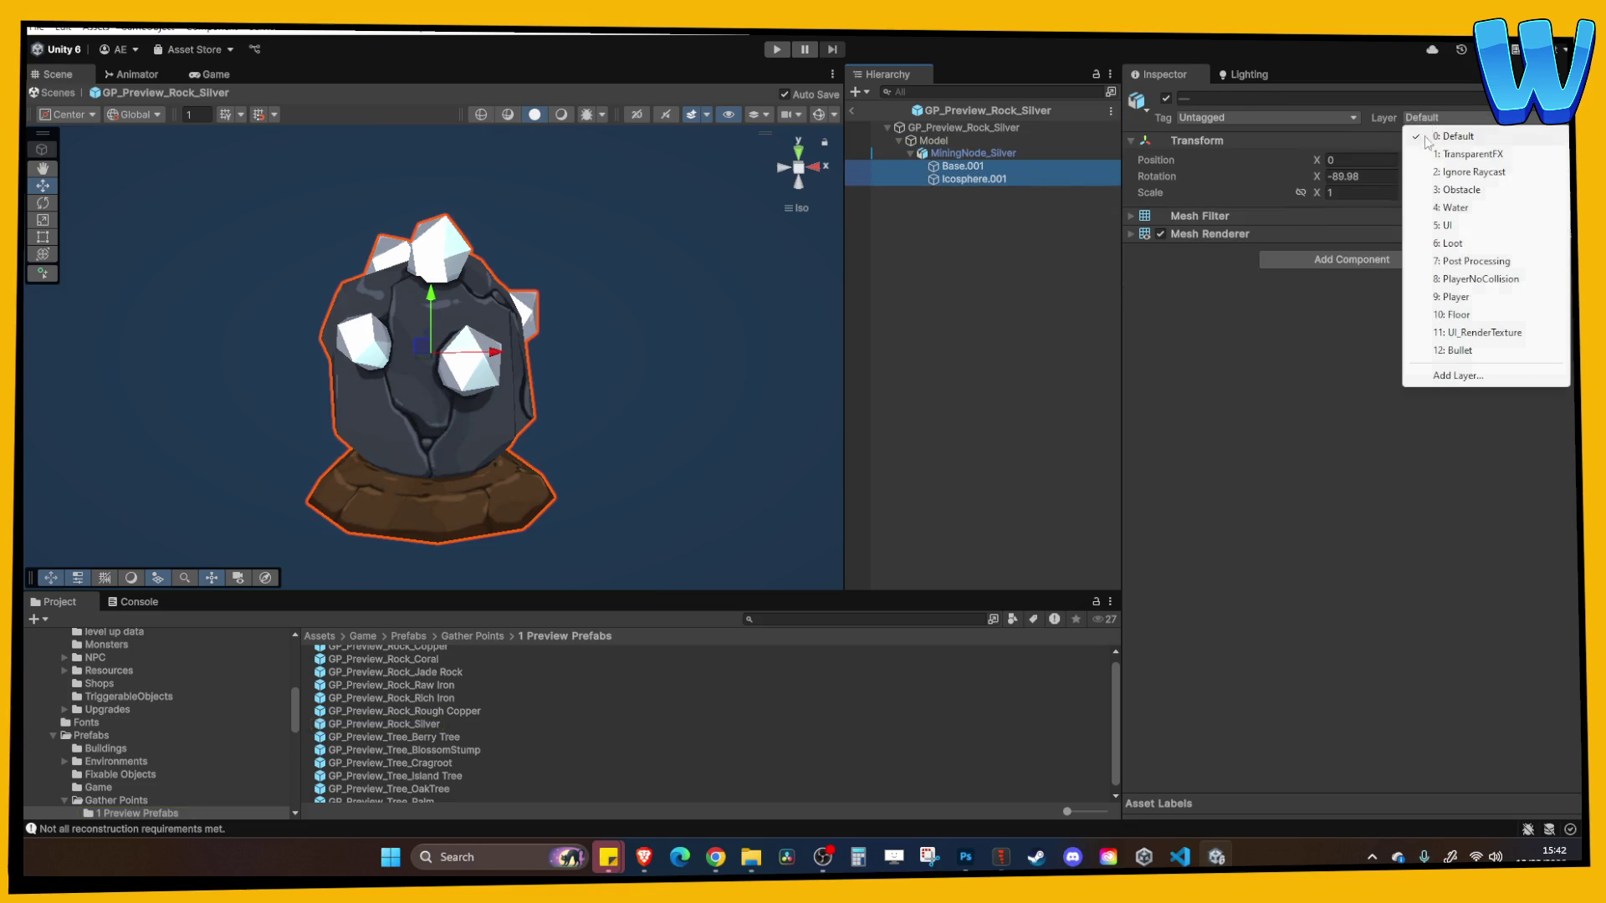
{"action": "left_click", "coordinate": [1471, 333]}
Back in the Lighthouse scene, place GP_Preview_Rock_Silver under SilverStone's GP Visuals
{"action": "left_click", "coordinate": [854, 111]}
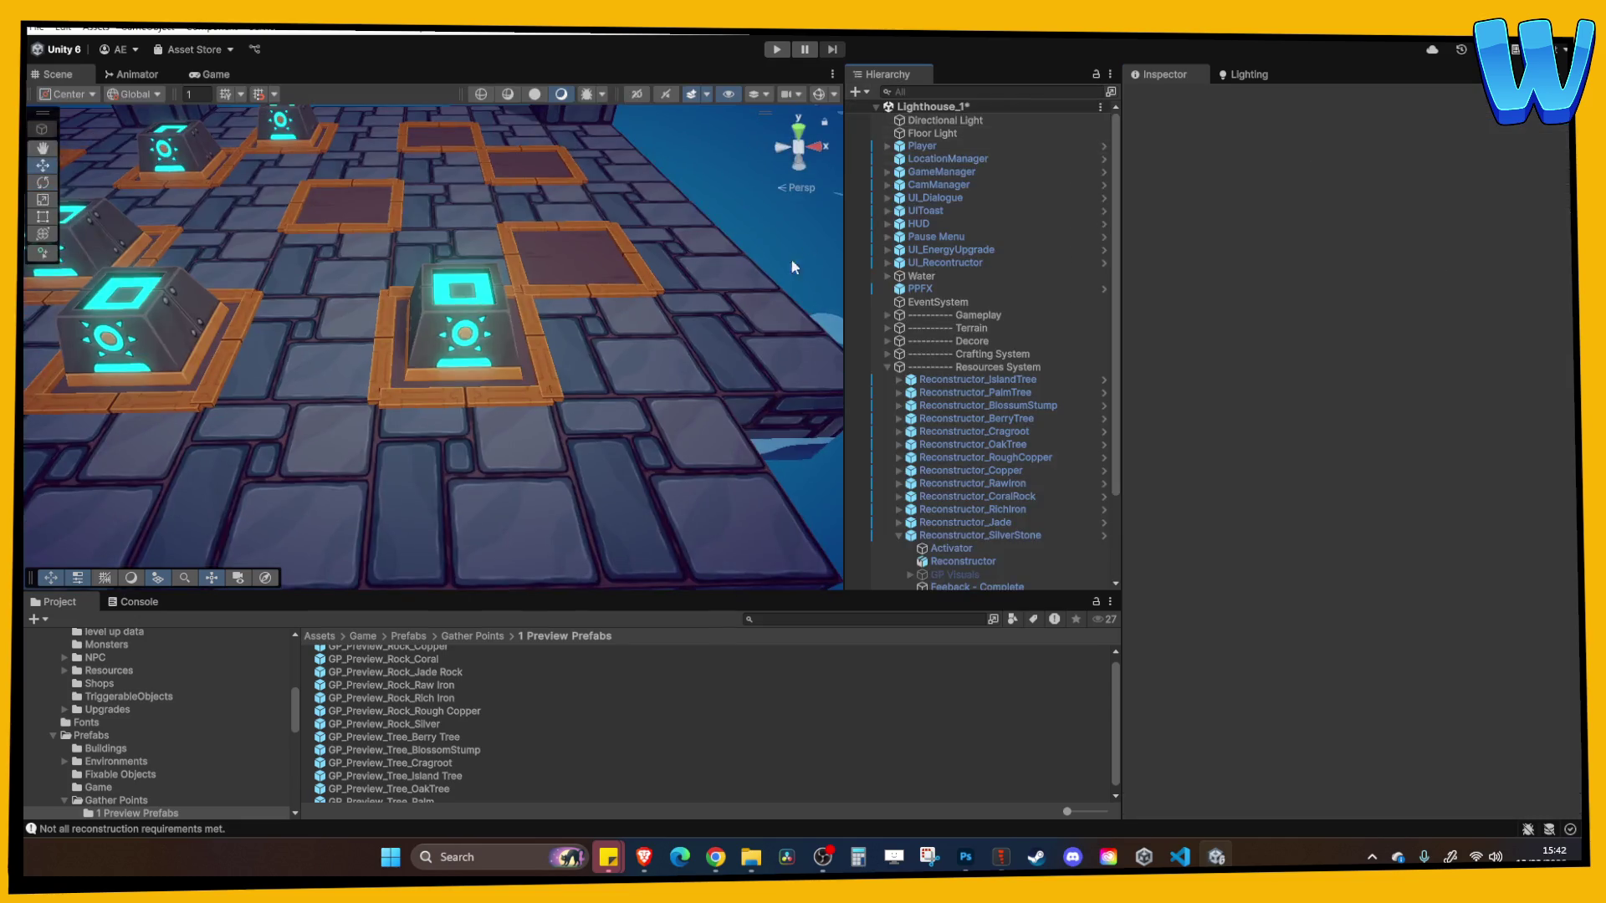
{"action": "left_click", "coordinate": [483, 370]}
{"action": "scroll", "coordinate": [586, 488], "scroll_direction": "down", "scroll_amount": 3}
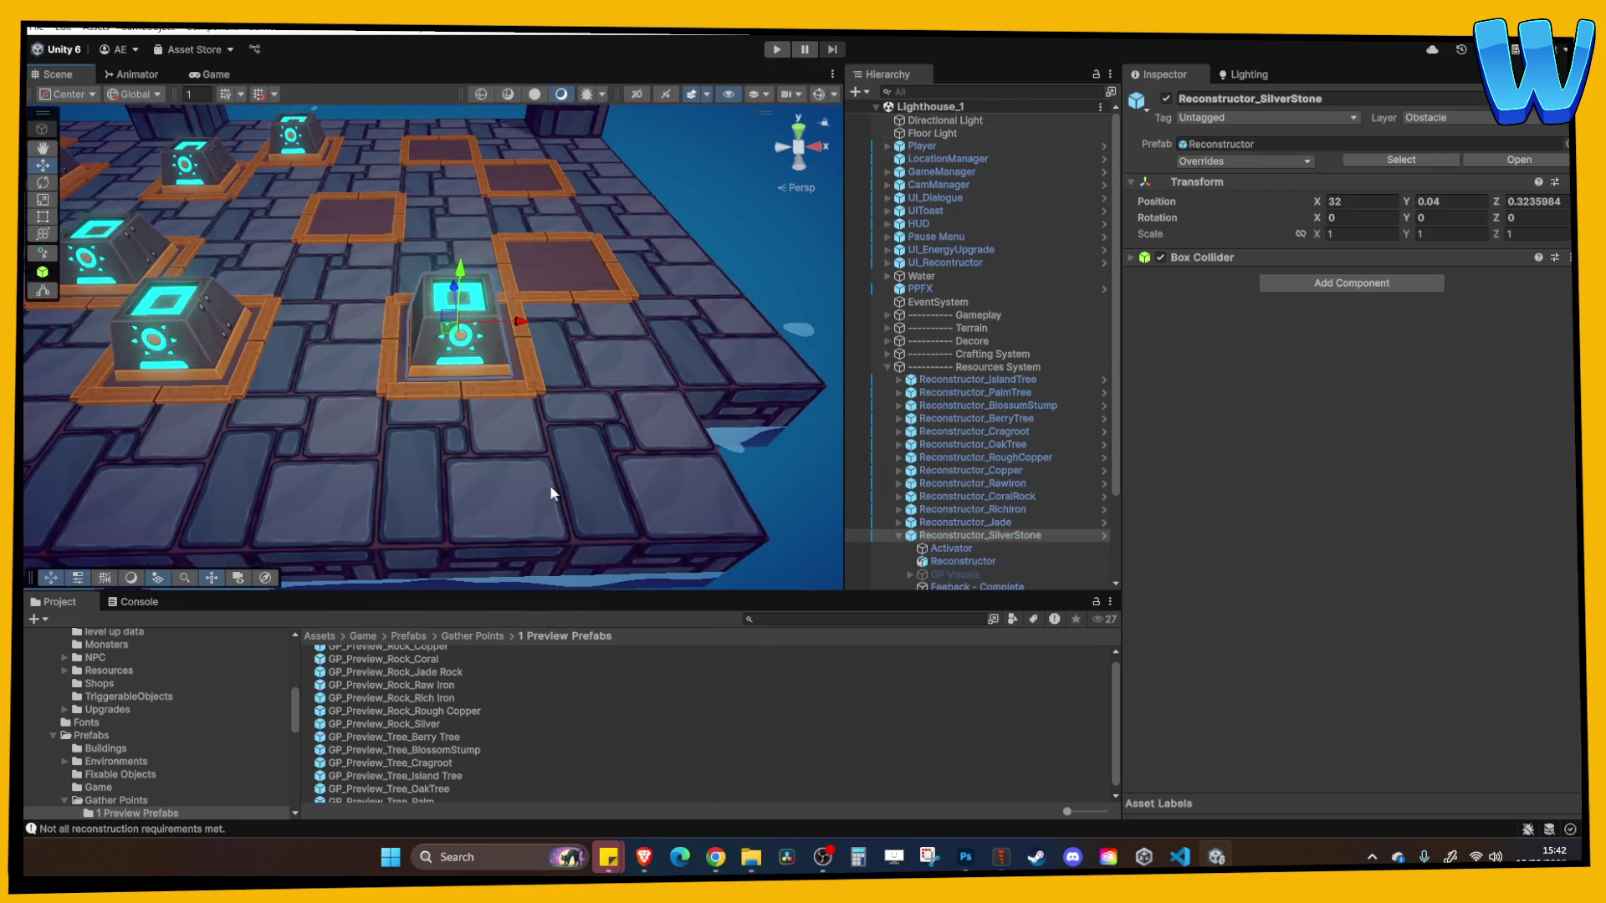
{"action": "scroll", "coordinate": [994, 539], "scroll_direction": "down", "scroll_amount": 3}
{"action": "left_click", "coordinate": [910, 467]}
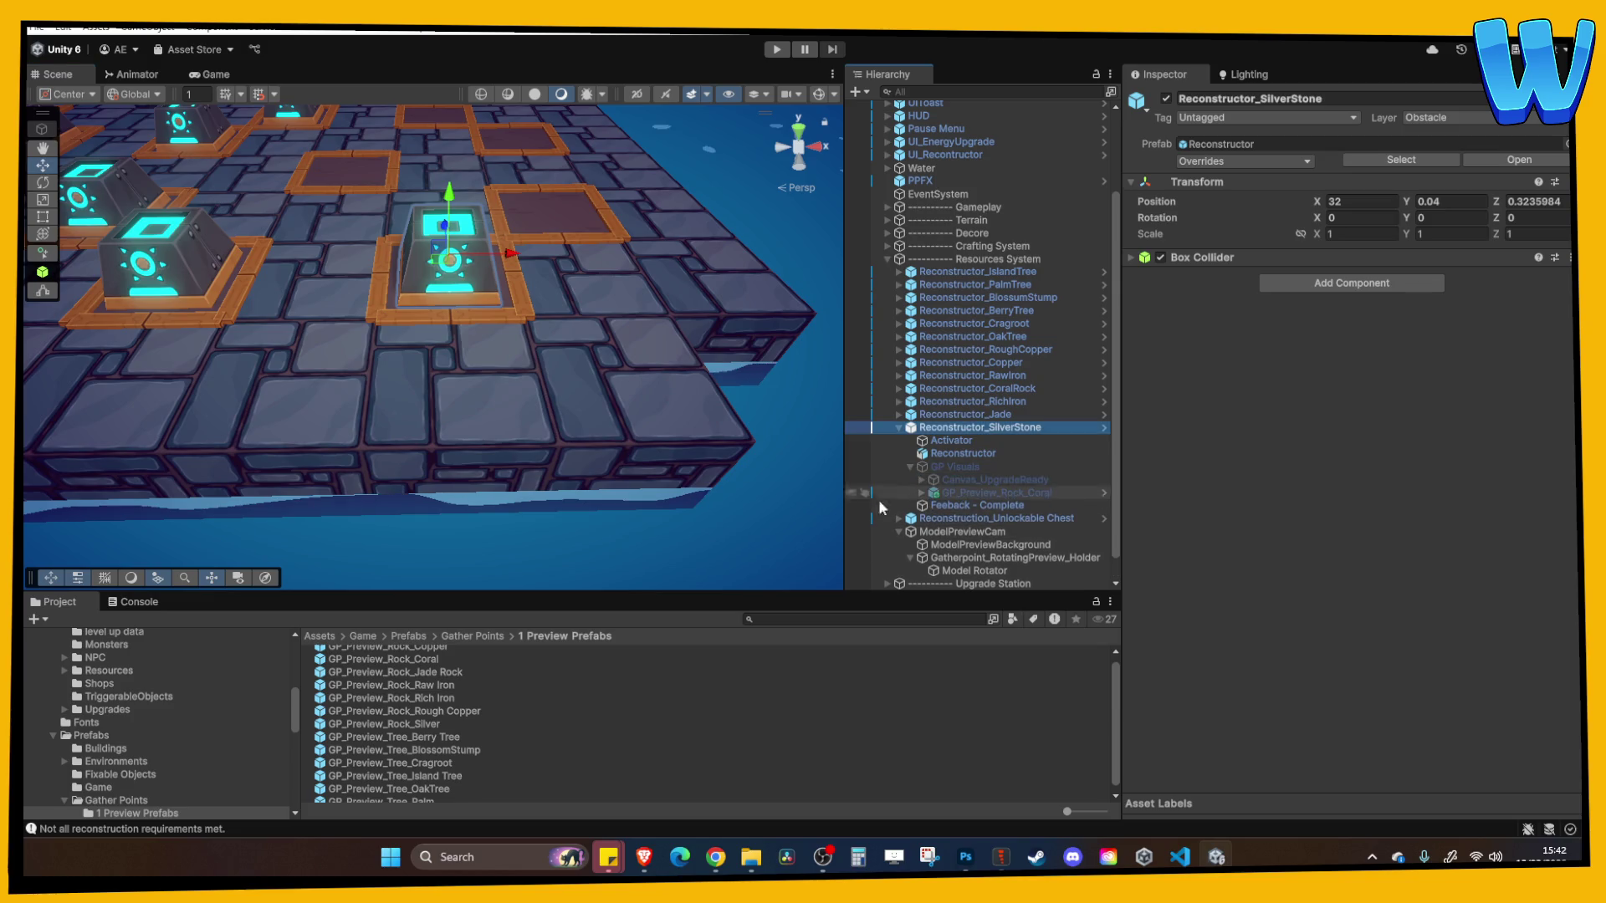
{"action": "scroll", "coordinate": [450, 771], "scroll_direction": "up", "scroll_amount": 1}
{"action": "mouse_move", "coordinate": [393, 728]}
{"action": "left_mouse_down"}
{"action": "mouse_move", "coordinate": [468, 720]}
{"action": "mouse_move", "coordinate": [939, 465]}
{"action": "mouse_move", "coordinate": [942, 500]}
{"action": "mouse_move", "coordinate": [971, 454]}
{"action": "left_mouse_up"}
{"action": "key", "text": "f"}
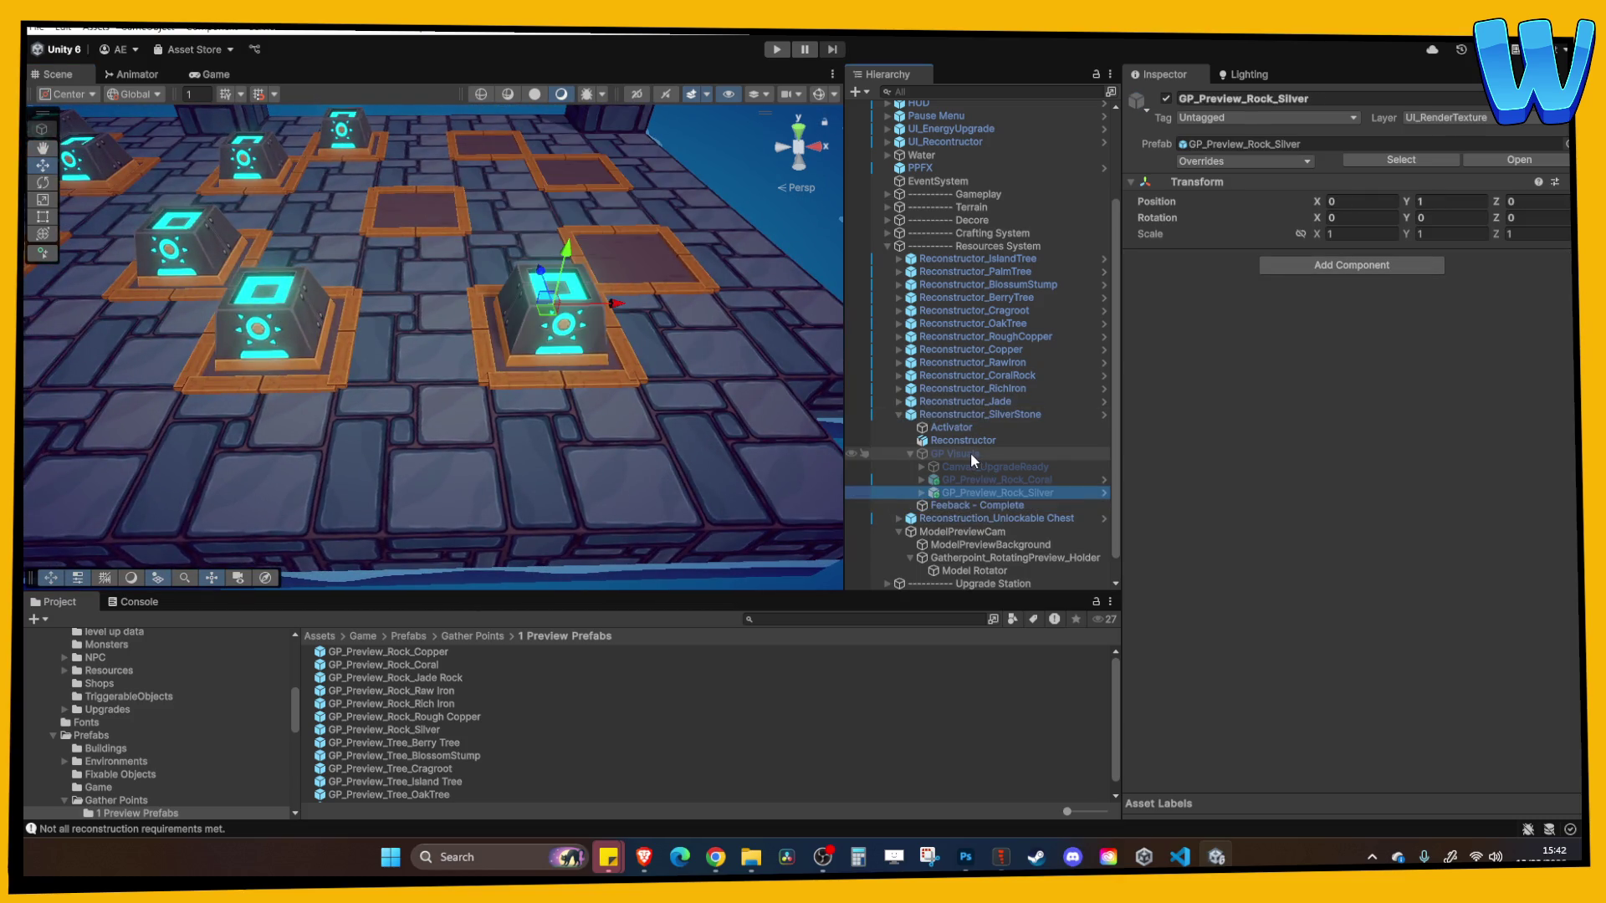
Set the silver rock preview's scale to 0.5 and select the old coral preview
{"action": "left_click", "coordinate": [1358, 233]}
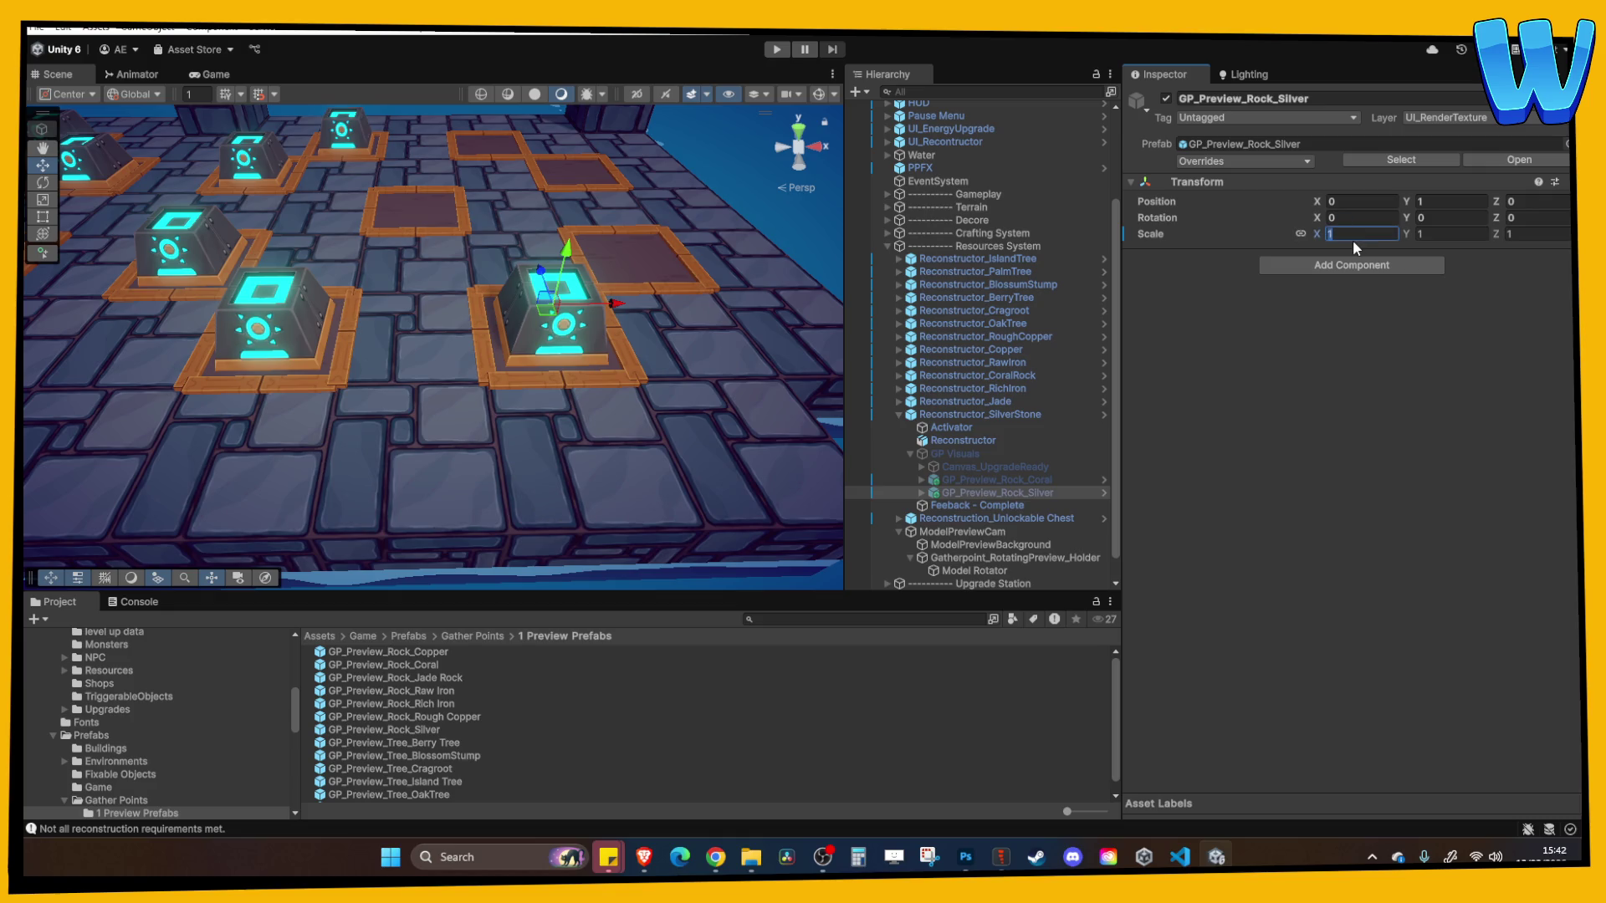
{"action": "type", "text": "0.5"}
{"action": "key", "text": "Return"}
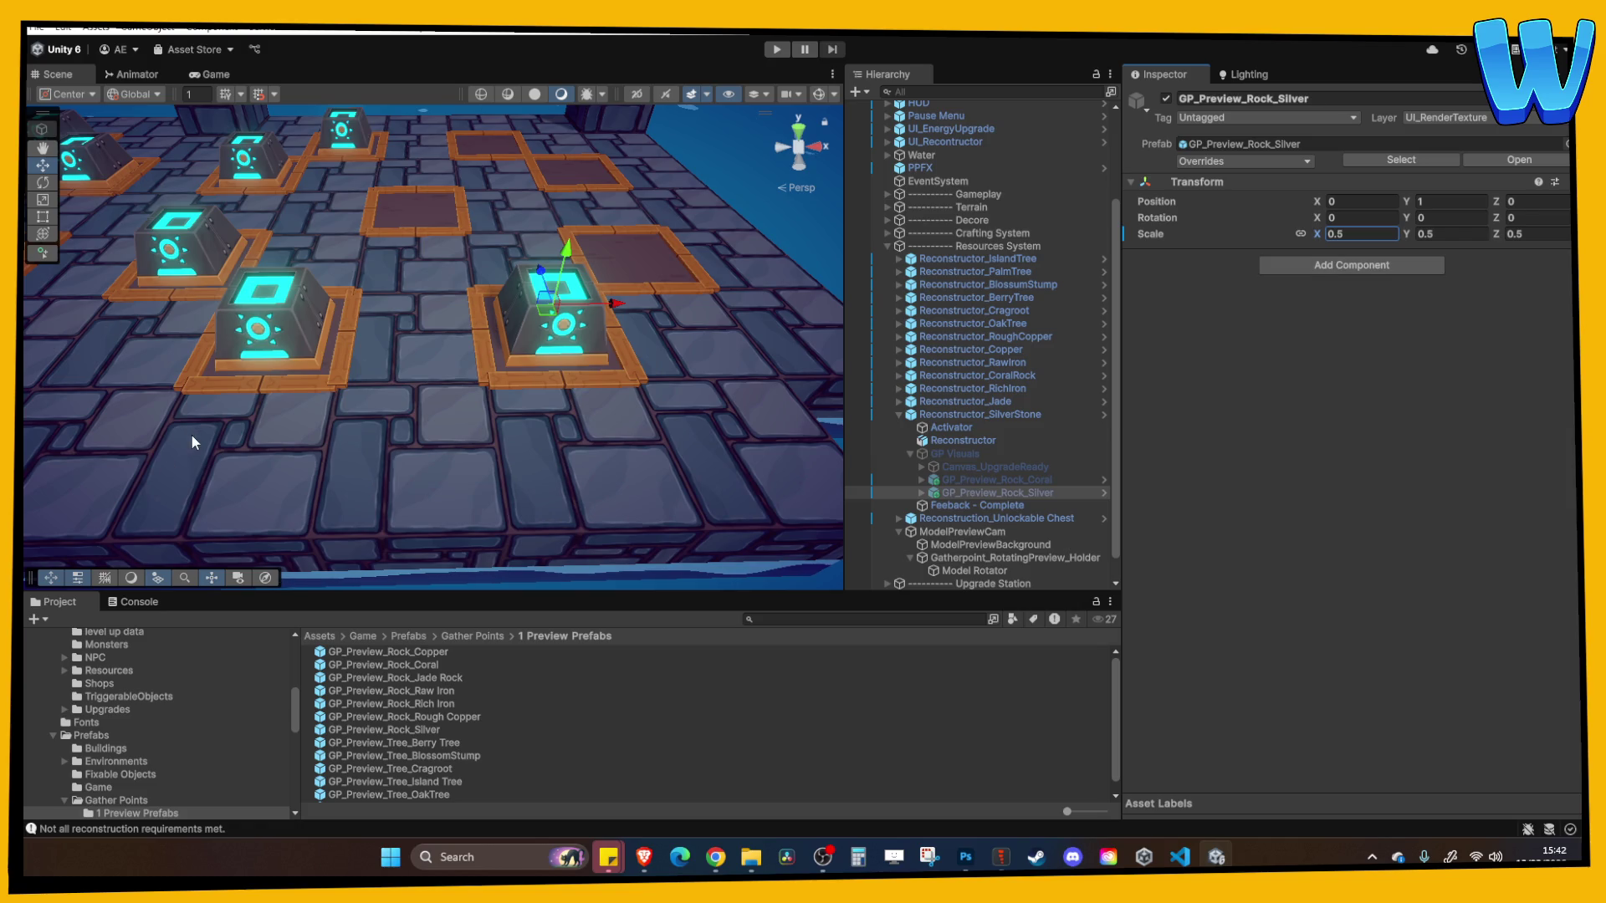
{"action": "left_click_drag", "start_coordinate": [293, 478], "coordinate": [322, 475]}
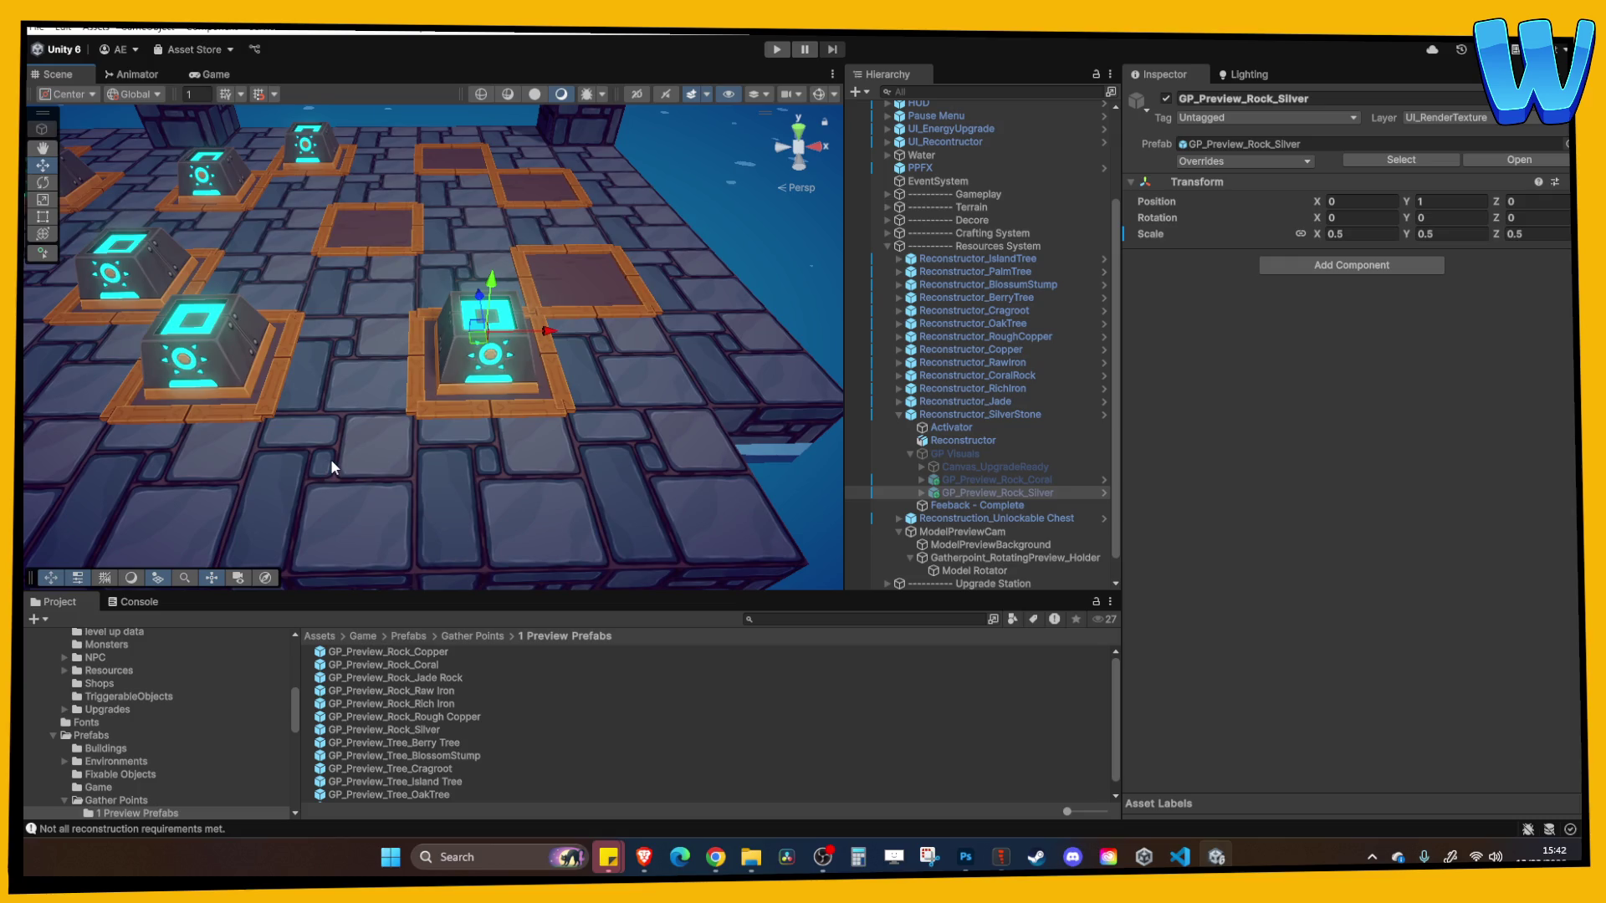
{"action": "scroll", "coordinate": [331, 466], "scroll_direction": "up", "scroll_amount": 3}
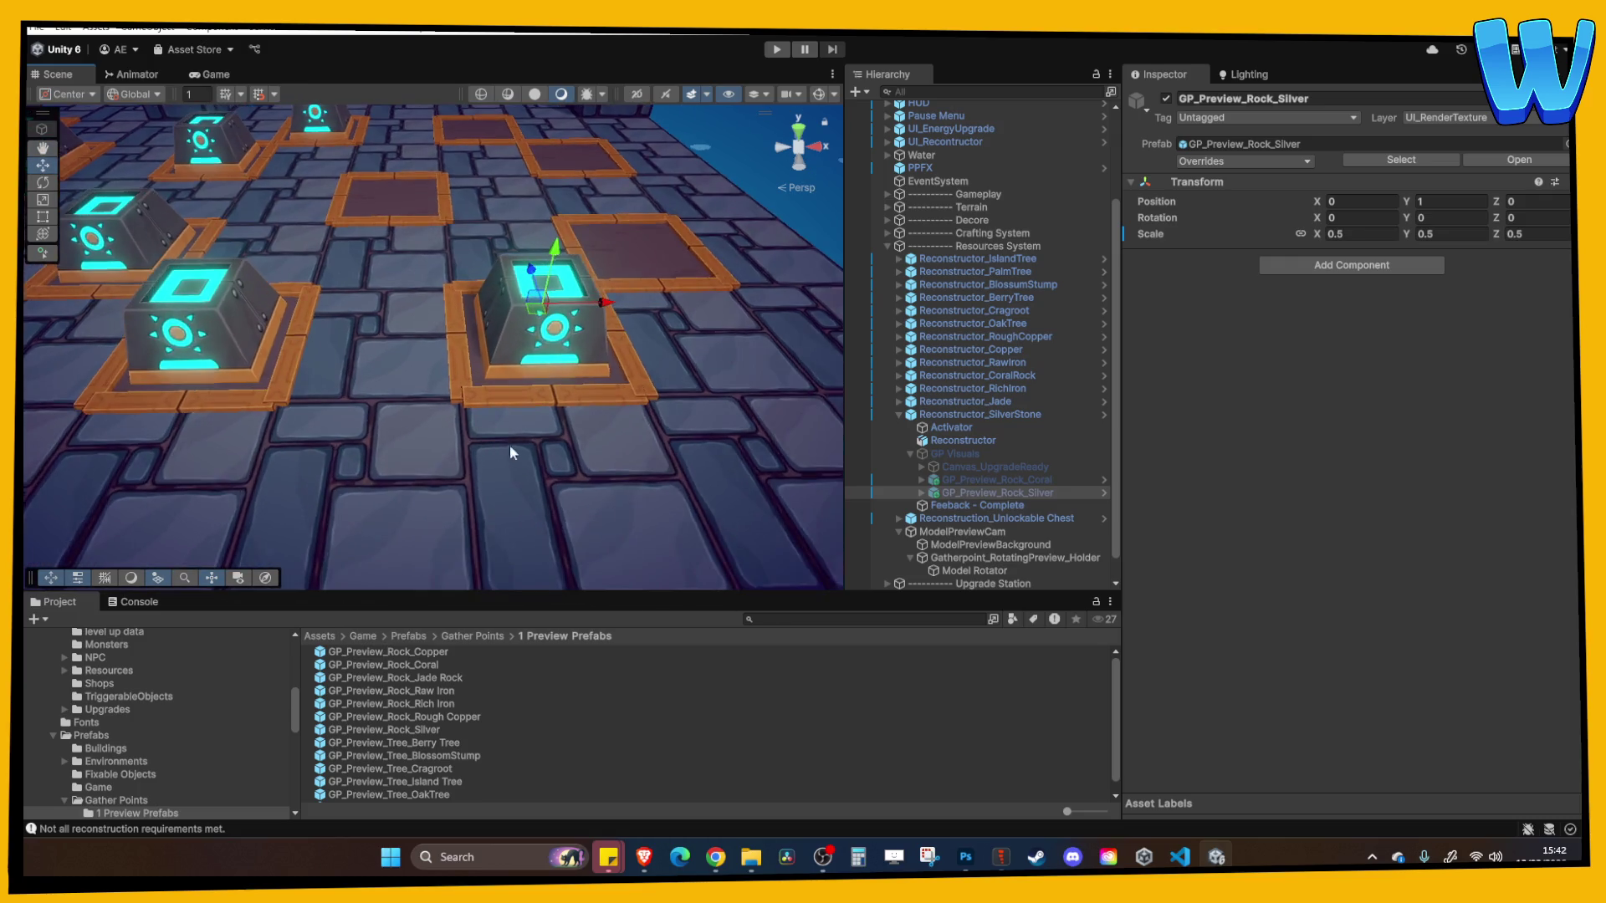
{"action": "left_click", "coordinate": [968, 478]}
Delete the coral rock preview, enable GP Visuals and disable the Reconstructor mesh
{"action": "key", "text": "Delete"}
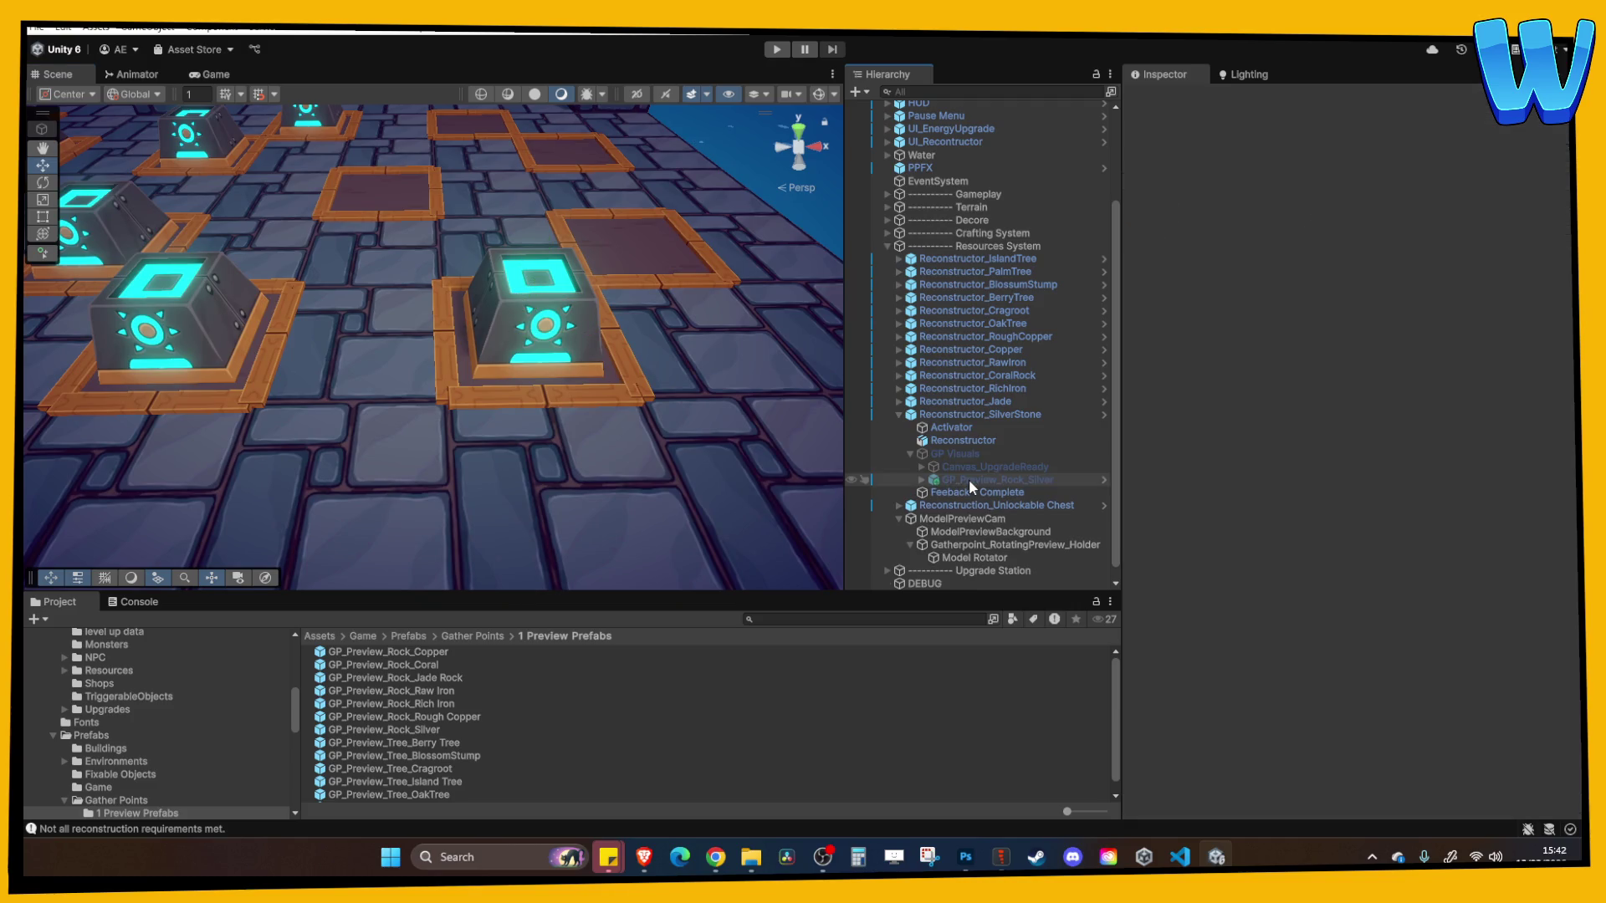
{"action": "left_click", "coordinate": [958, 453]}
{"action": "left_click", "coordinate": [971, 481]}
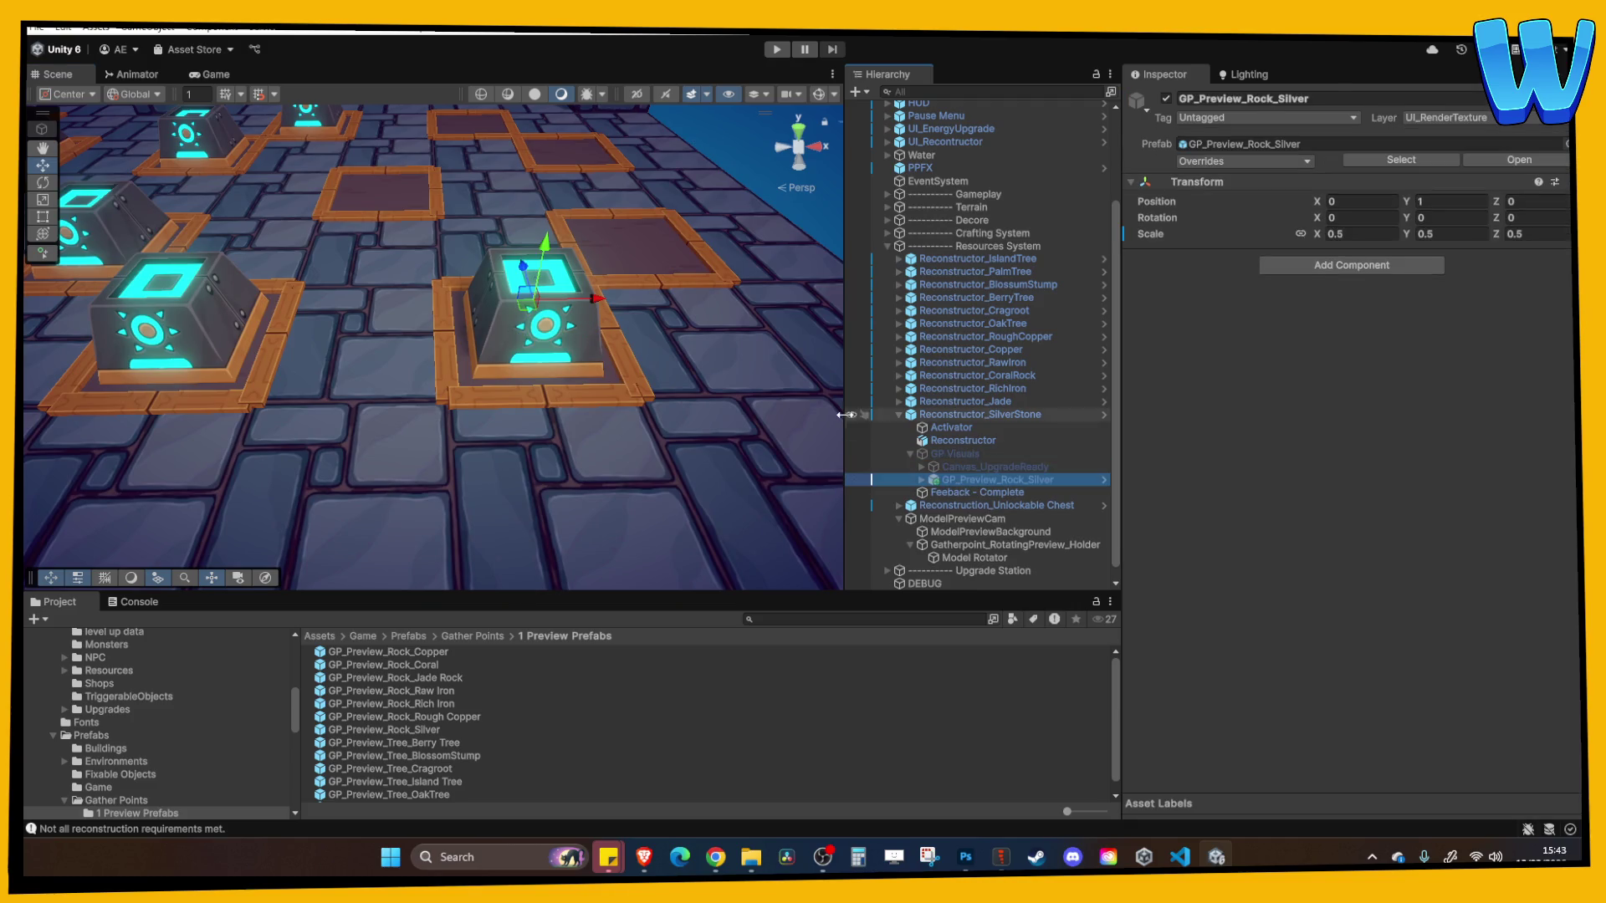
{"action": "left_click", "coordinate": [953, 453]}
{"action": "left_click", "coordinate": [1166, 99]}
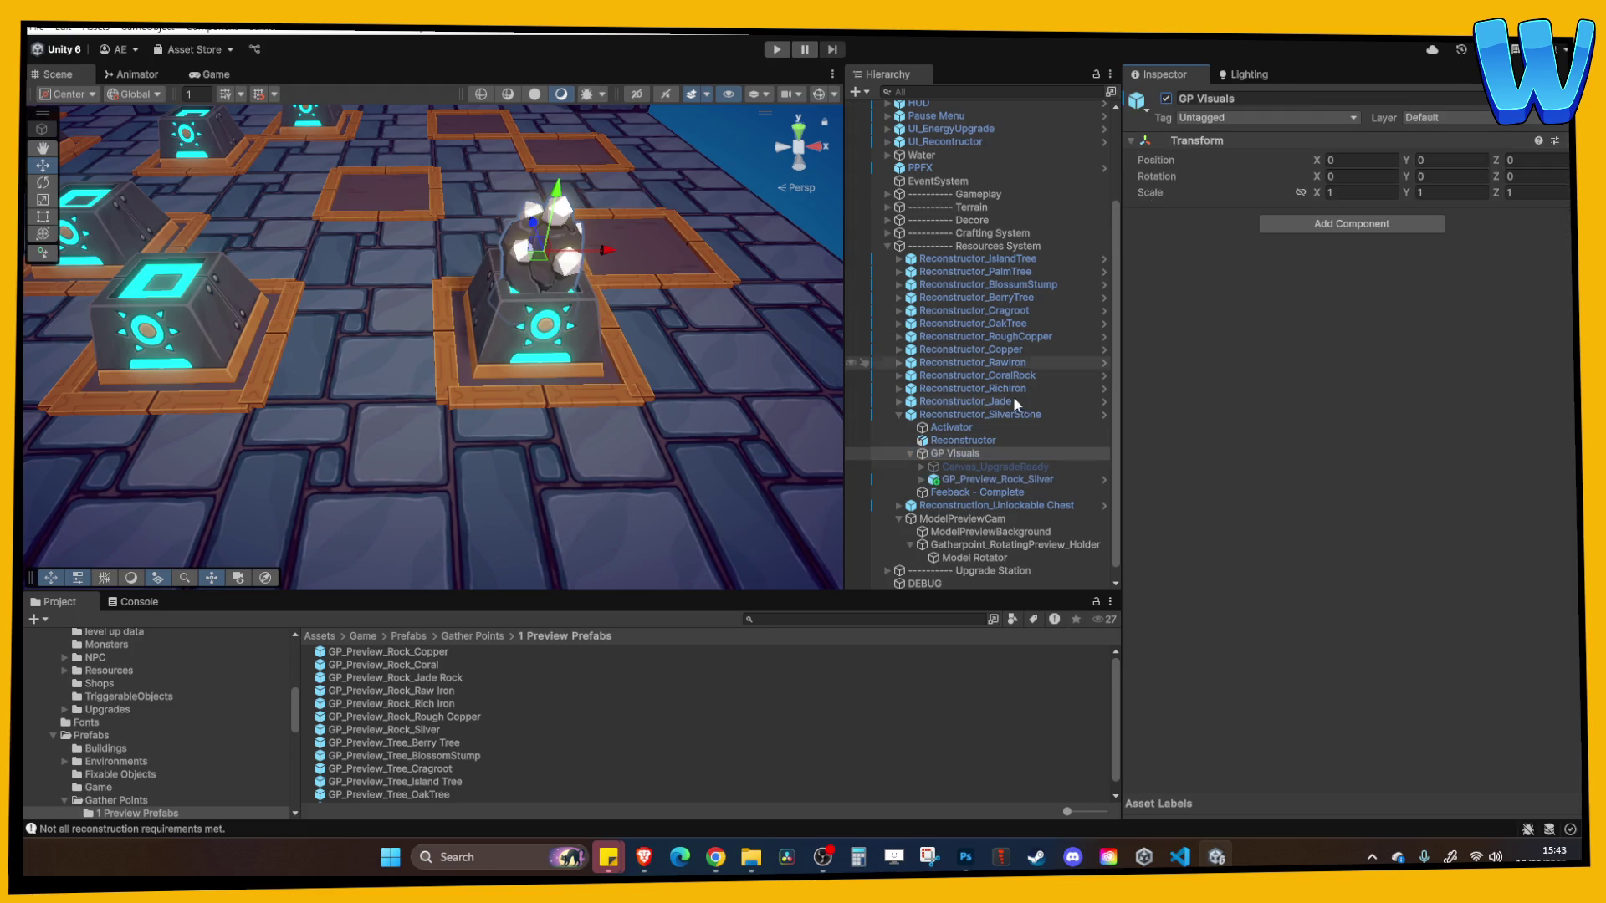
{"action": "left_click", "coordinate": [986, 441]}
{"action": "left_click", "coordinate": [1166, 98]}
Lower the silver rock preview to Y -0.05, scale it to 0.6, and hide GP Visuals
{"action": "mouse_move", "coordinate": [790, 303]}
{"action": "left_mouse_down"}
{"action": "mouse_move", "coordinate": [728, 318]}
{"action": "mouse_move", "coordinate": [647, 296]}
{"action": "left_mouse_up"}
{"action": "left_click", "coordinate": [996, 479]}
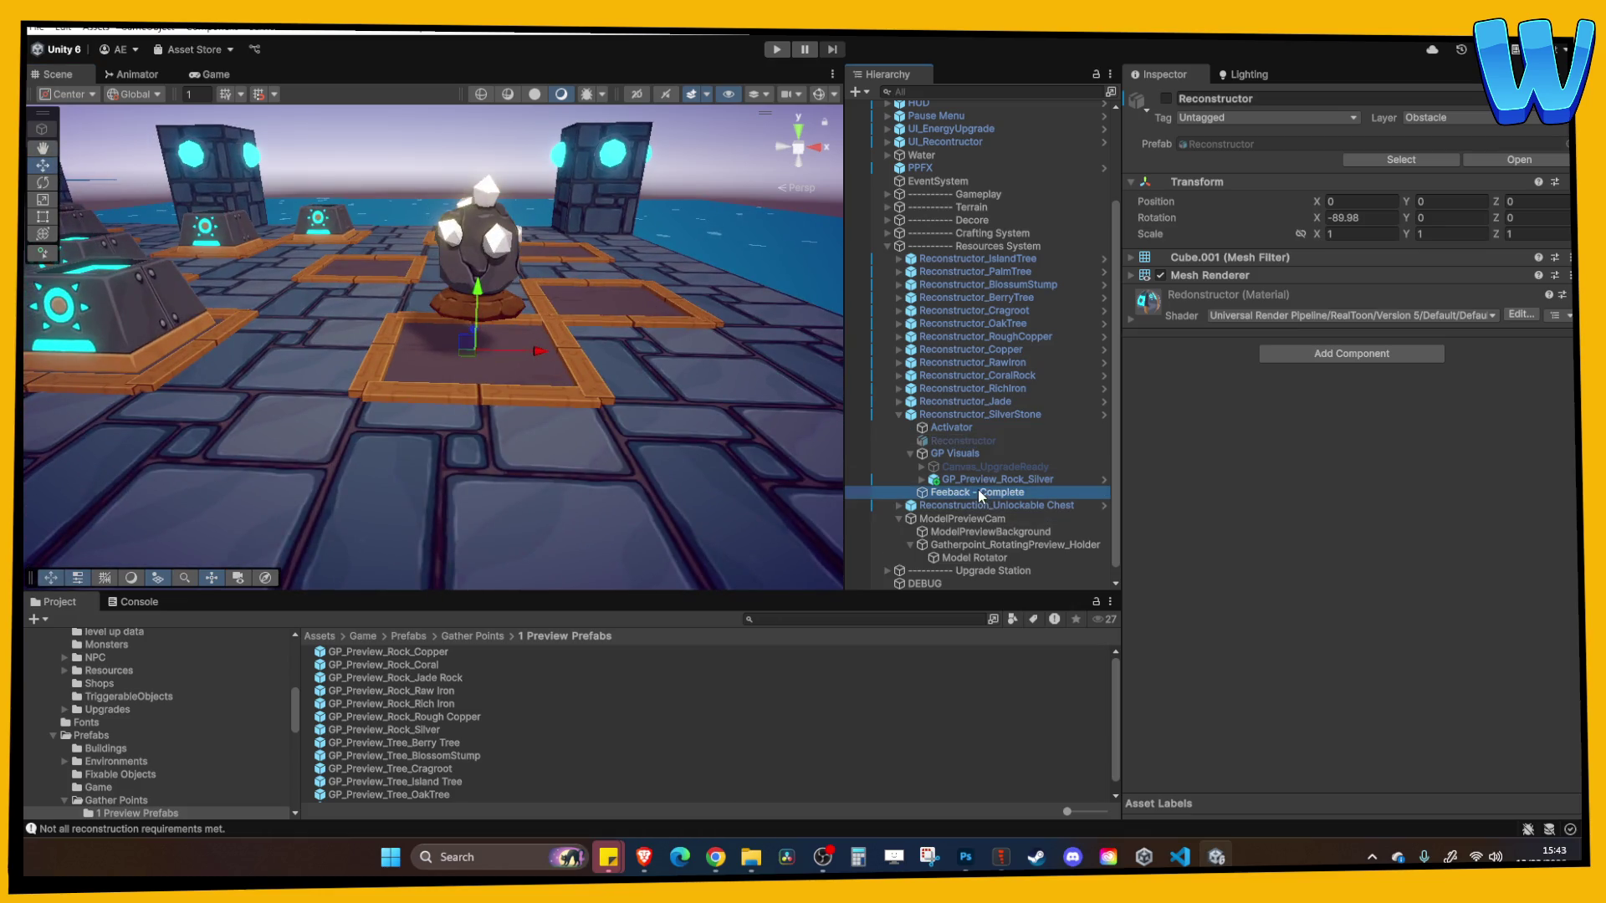
{"action": "key", "text": "w"}
{"action": "left_click_drag", "start_coordinate": [489, 181], "coordinate": [489, 238]}
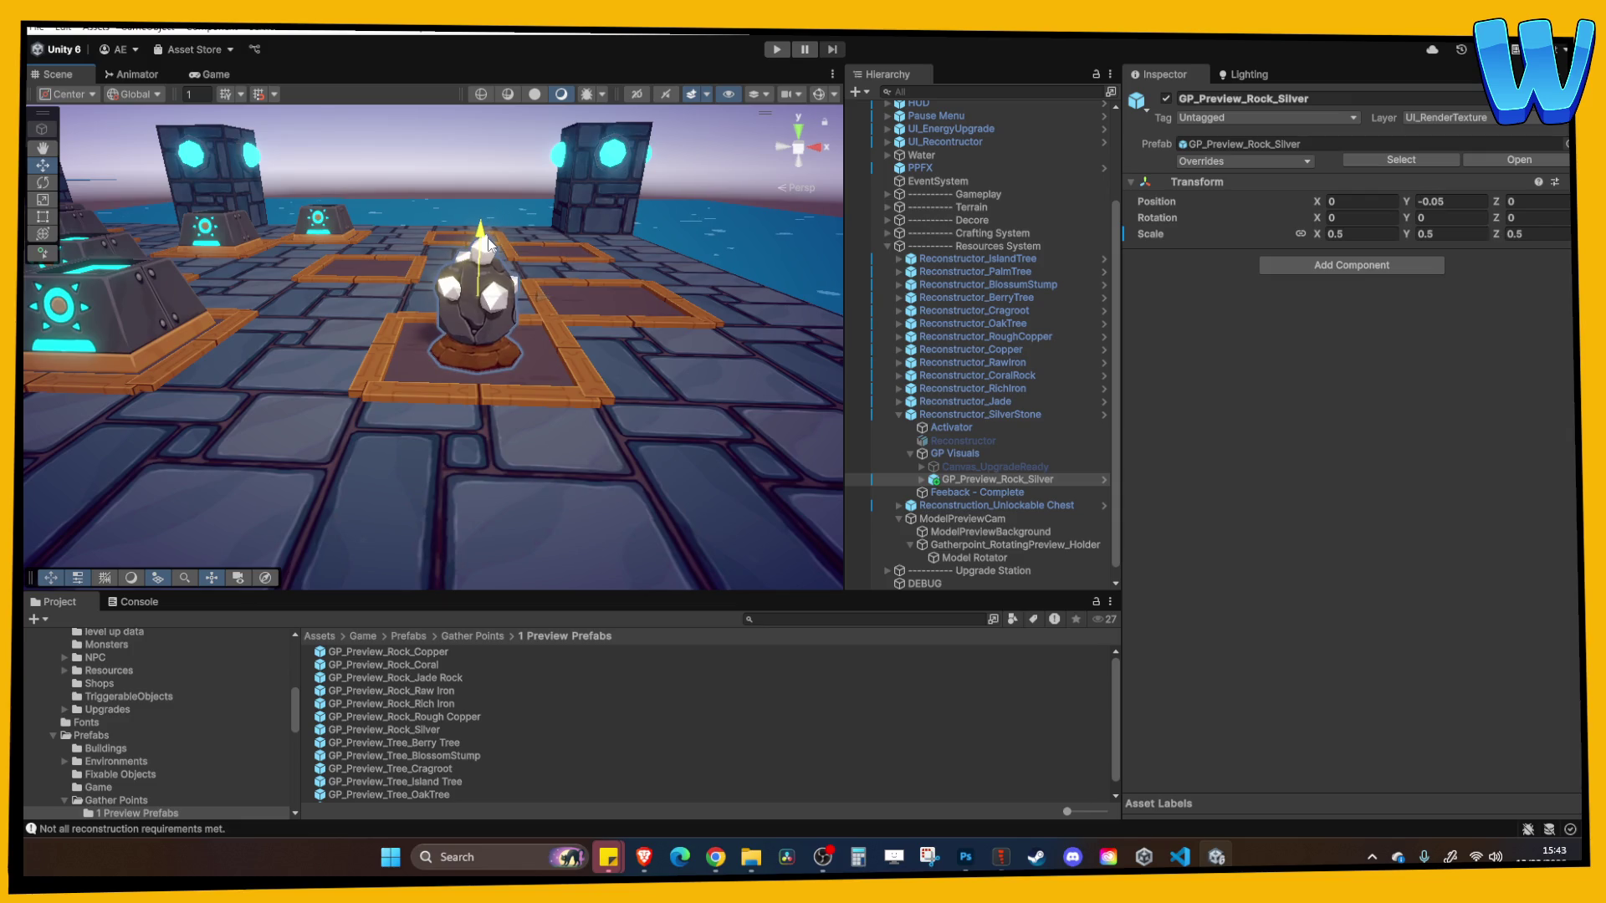
{"action": "left_click", "coordinate": [1386, 236]}
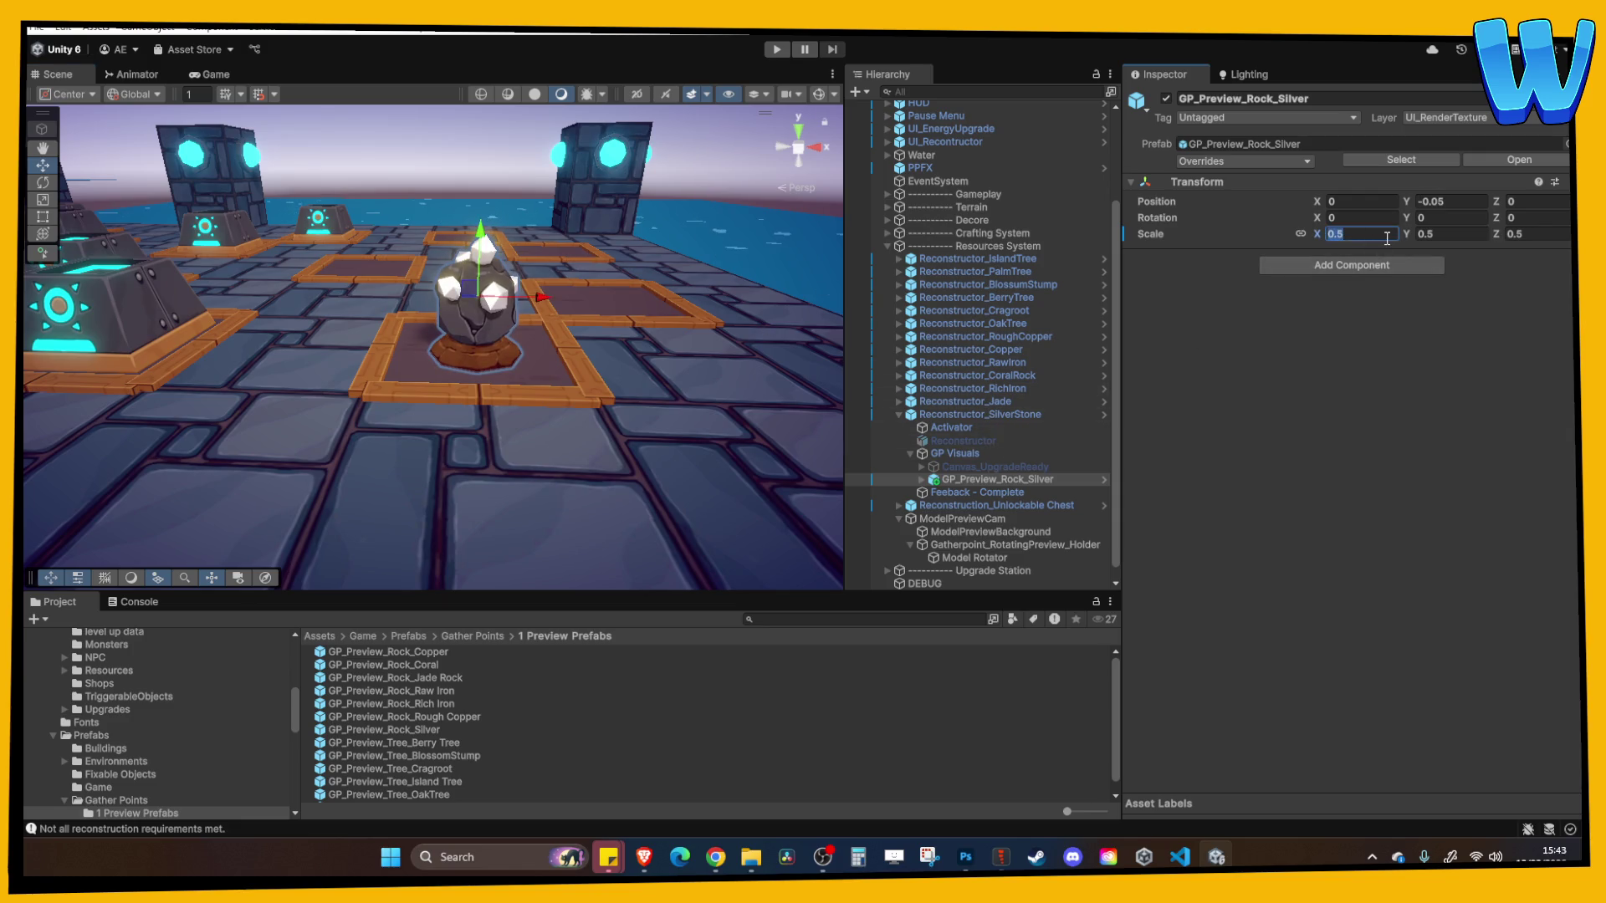
{"action": "type", "text": ".6"}
{"action": "mouse_move", "coordinate": [389, 316]}
{"action": "left_mouse_down"}
{"action": "mouse_move", "coordinate": [412, 256]}
{"action": "mouse_move", "coordinate": [645, 454]}
{"action": "left_mouse_up"}
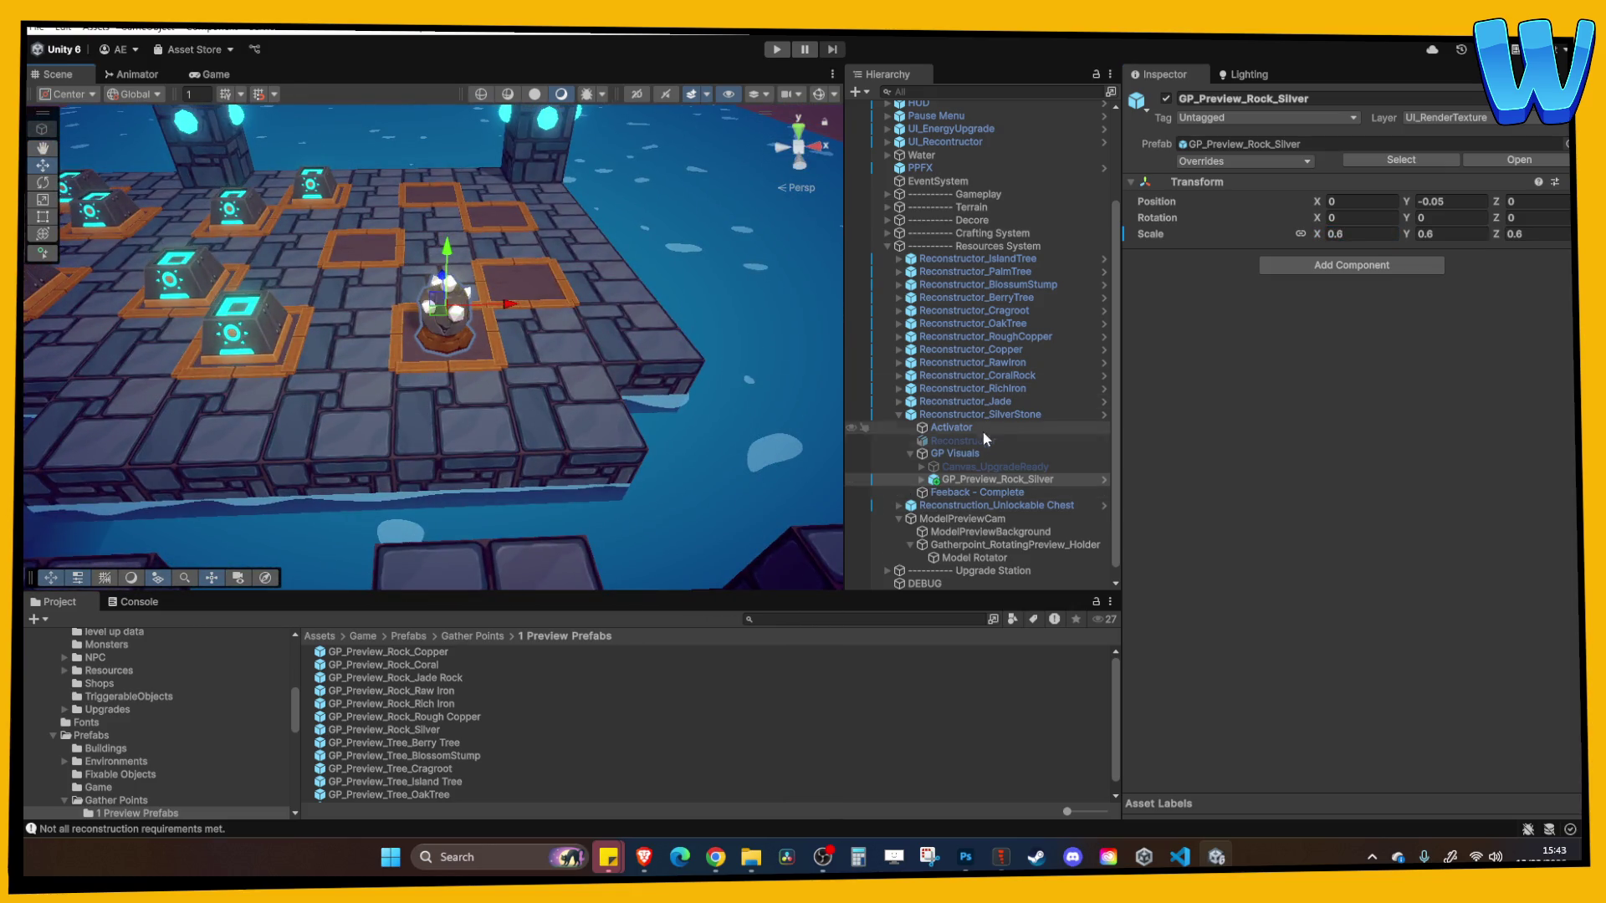
{"action": "left_click", "coordinate": [953, 454]}
{"action": "left_click", "coordinate": [1165, 99]}
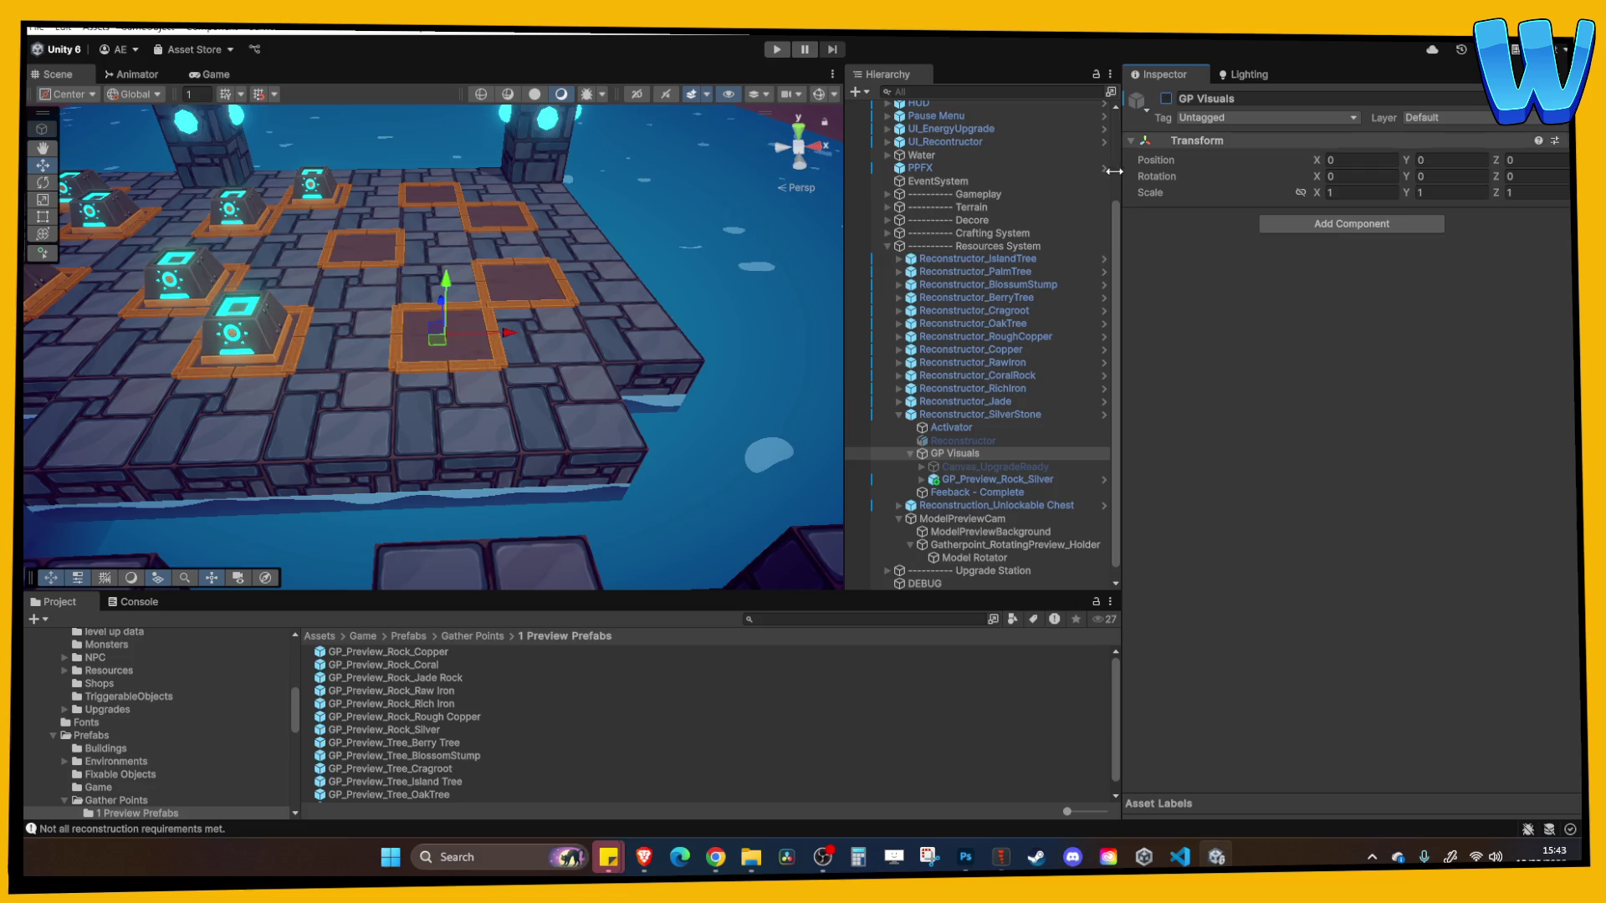
{"action": "left_click", "coordinate": [893, 411]}
Set the Jade rock preview's scale to 0.6
{"action": "left_click", "coordinate": [895, 402]}
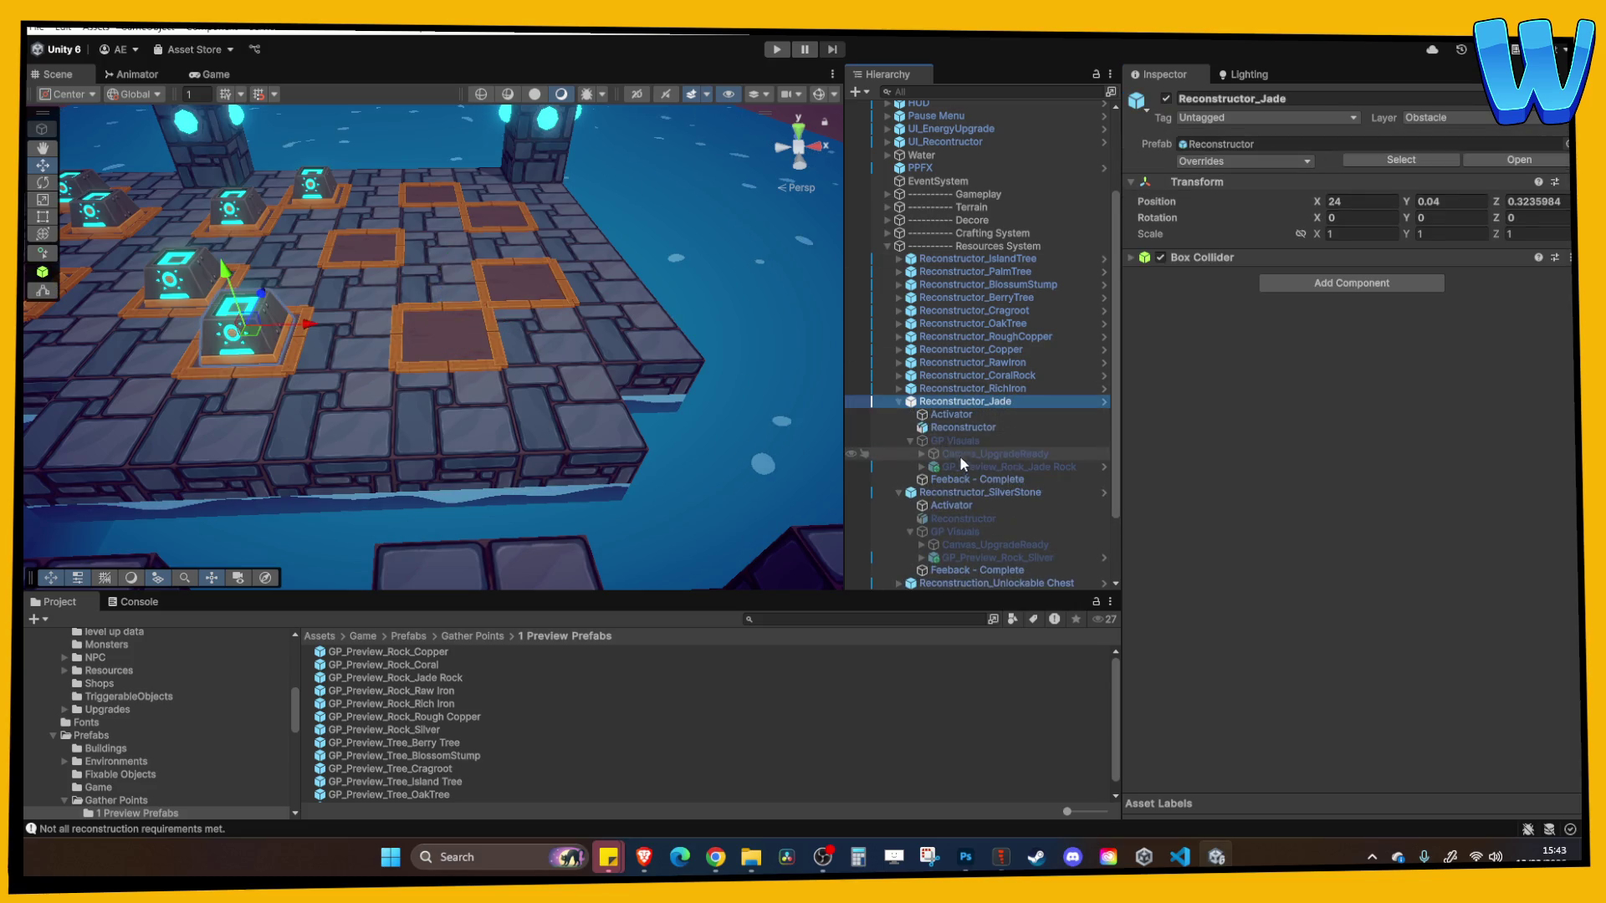
{"action": "left_click", "coordinate": [962, 465]}
{"action": "left_click", "coordinate": [1352, 231]}
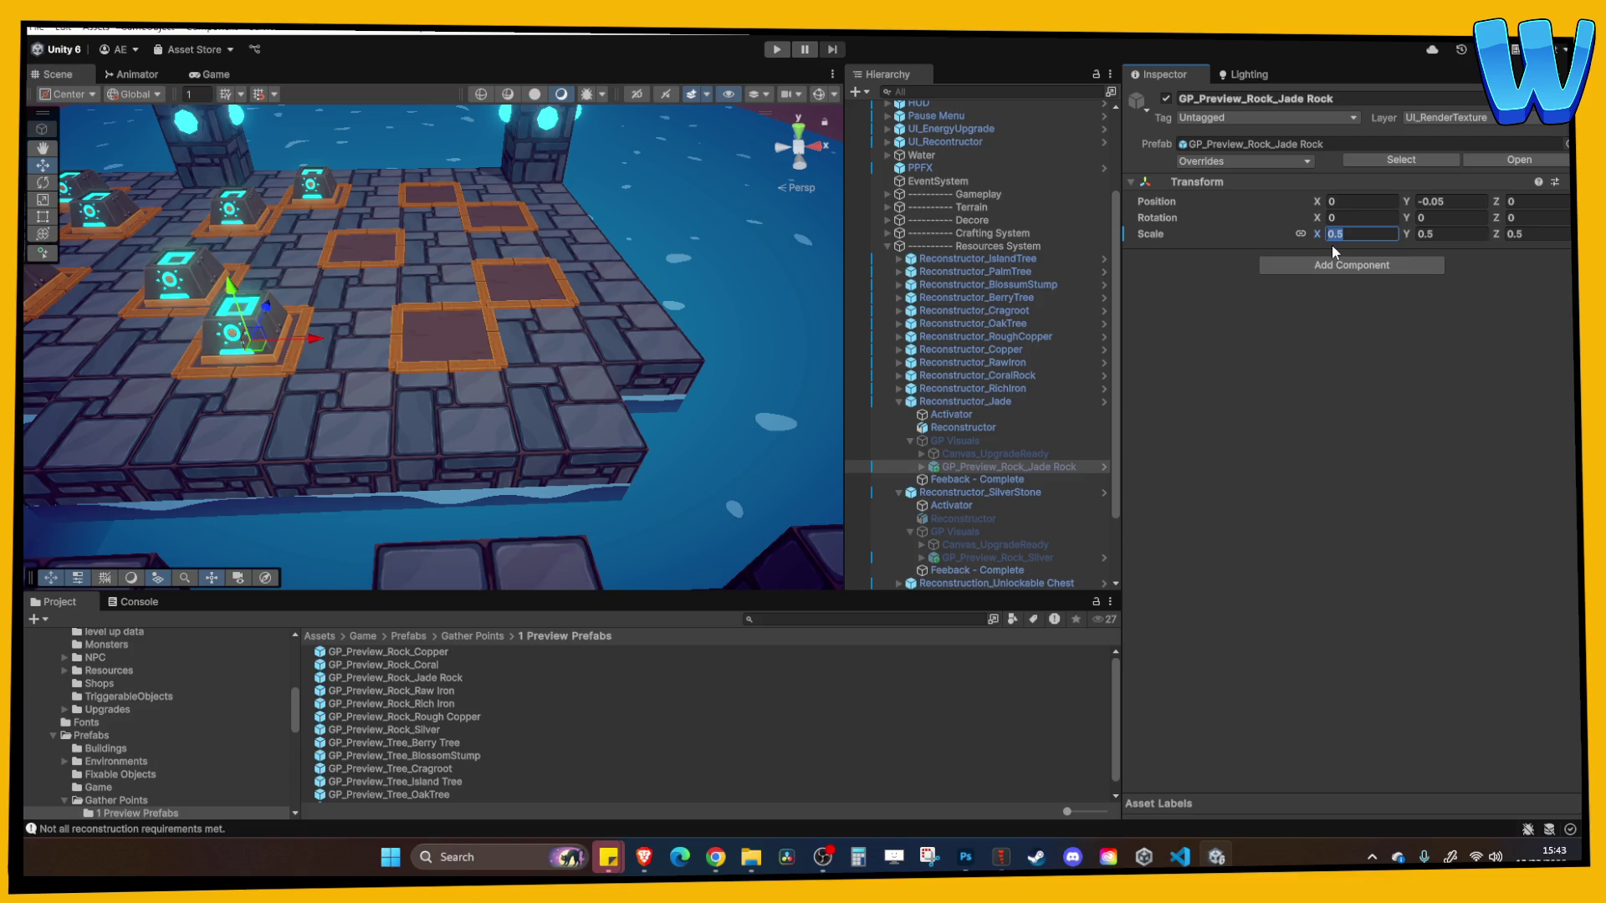
{"action": "key", "text": "BackSpace"}
{"action": "type", "text": ".6"}
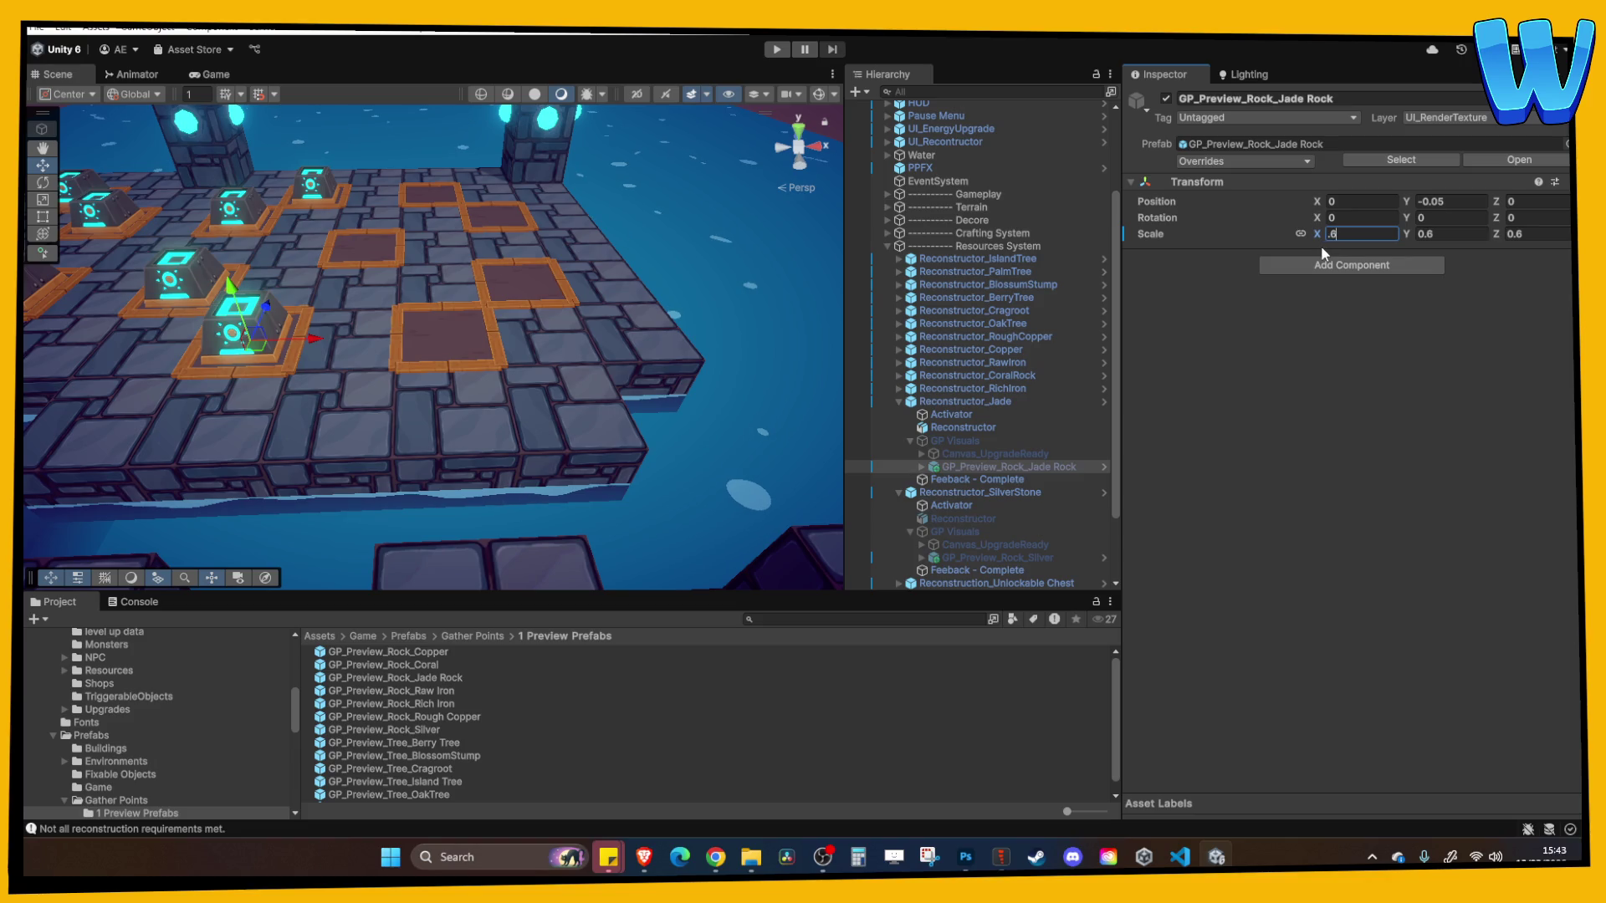
Set the Rich Iron rock preview's X, Y and Z scale to 0.6
{"action": "left_click", "coordinate": [897, 402]}
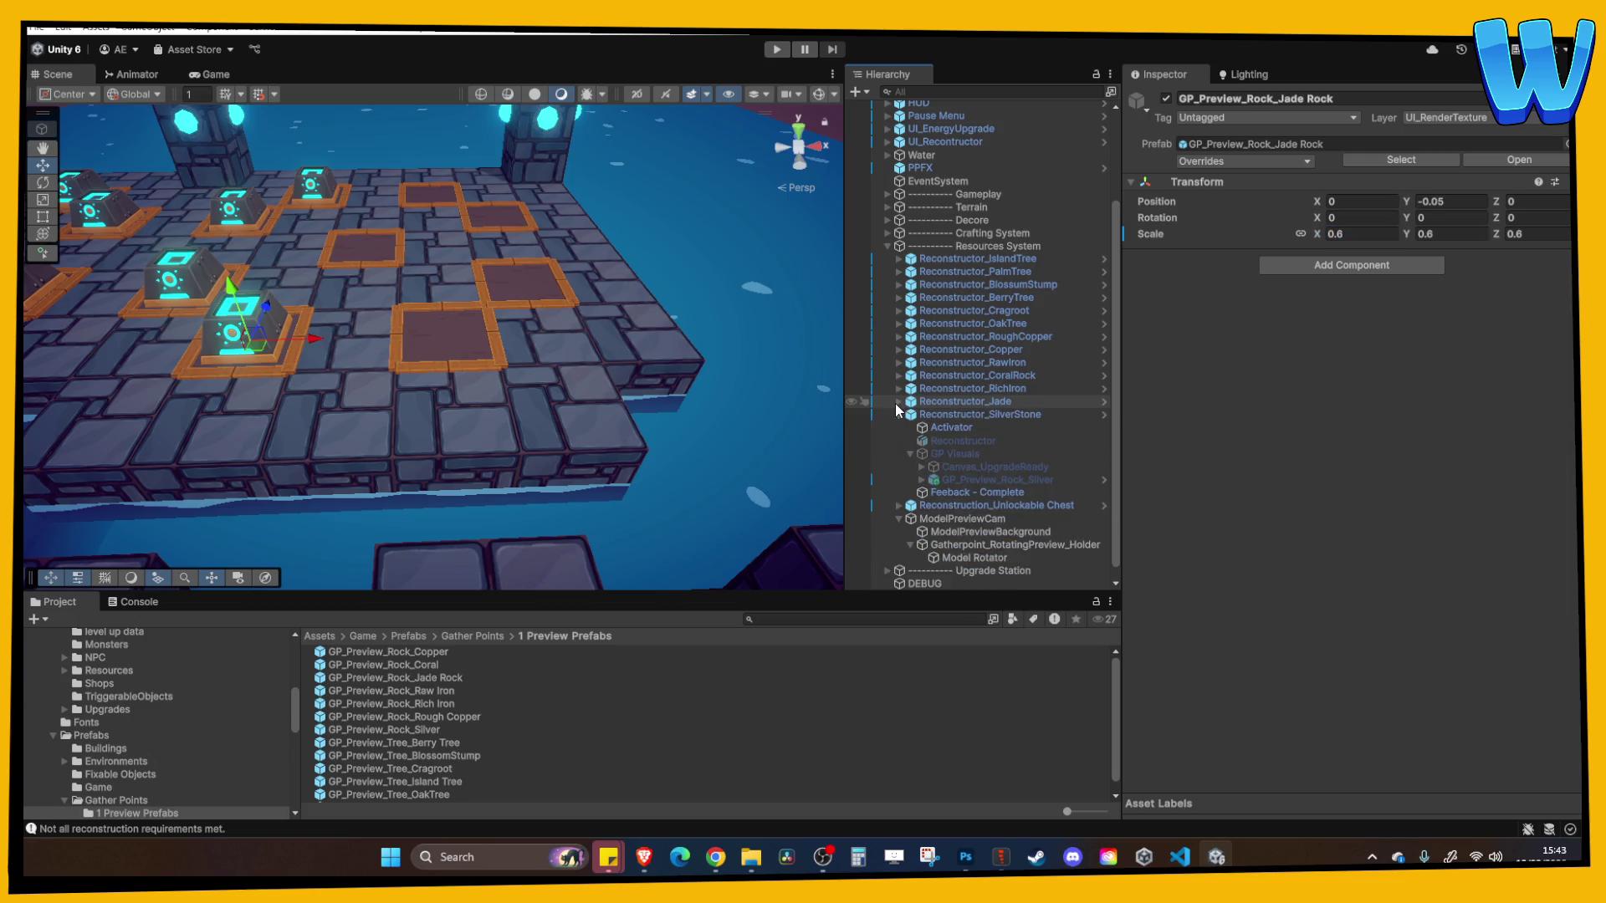
{"action": "left_click", "coordinate": [898, 390]}
{"action": "left_click", "coordinate": [966, 453]}
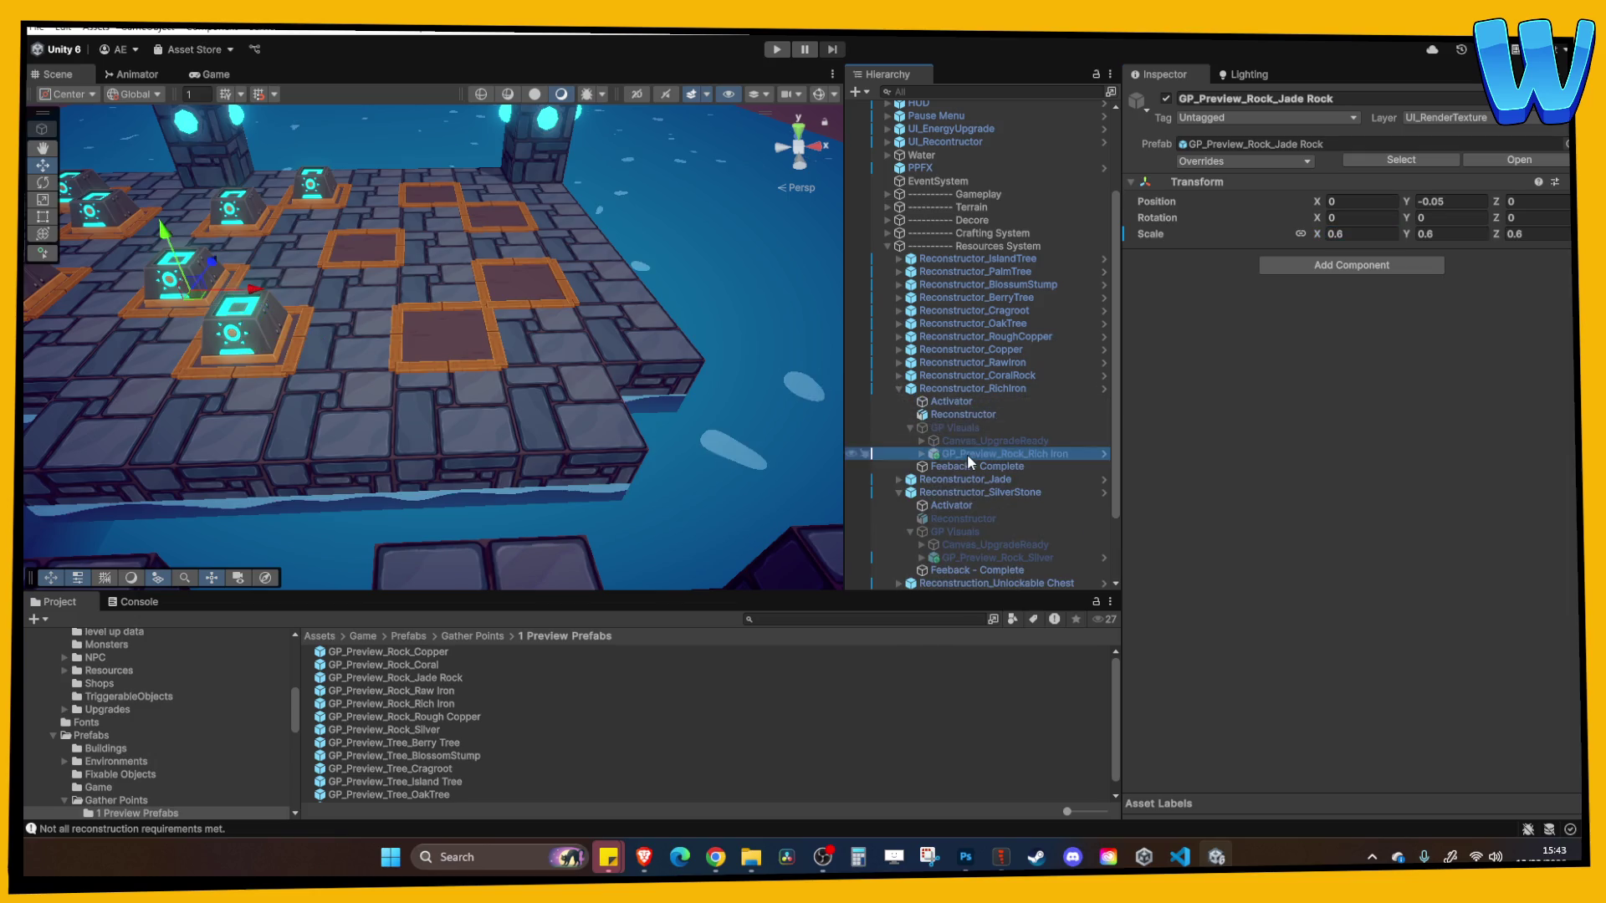
{"action": "left_click", "coordinate": [1353, 235]}
{"action": "key", "text": "BackSpace"}
{"action": "type", "text": ".6"}
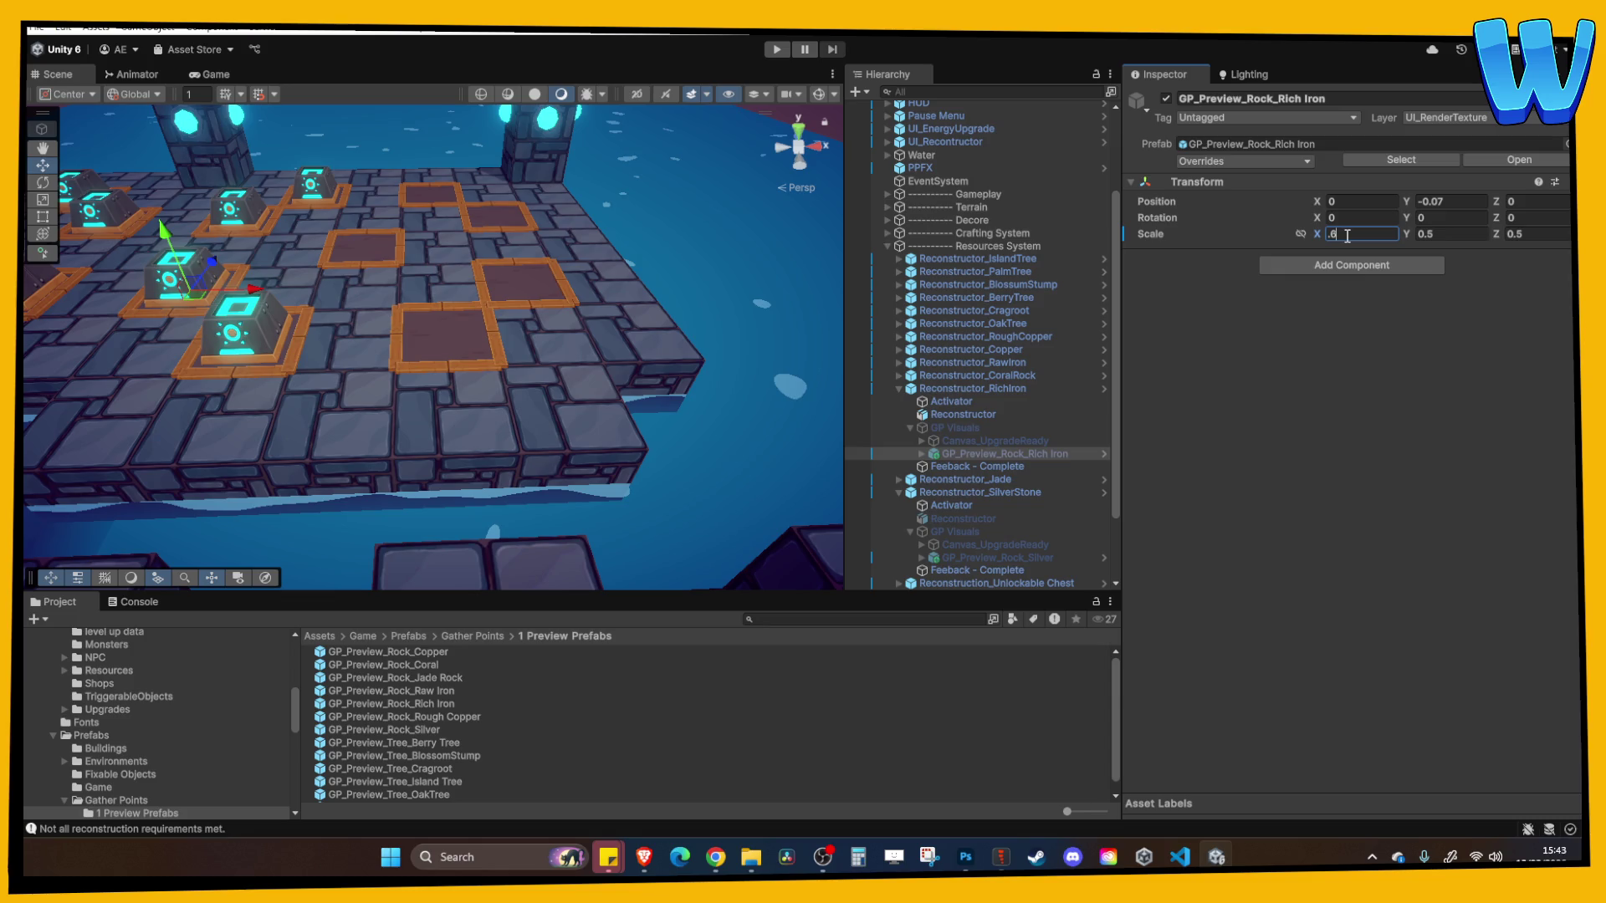
{"action": "key", "text": "Tab"}
{"action": "type", "text": ".6"}
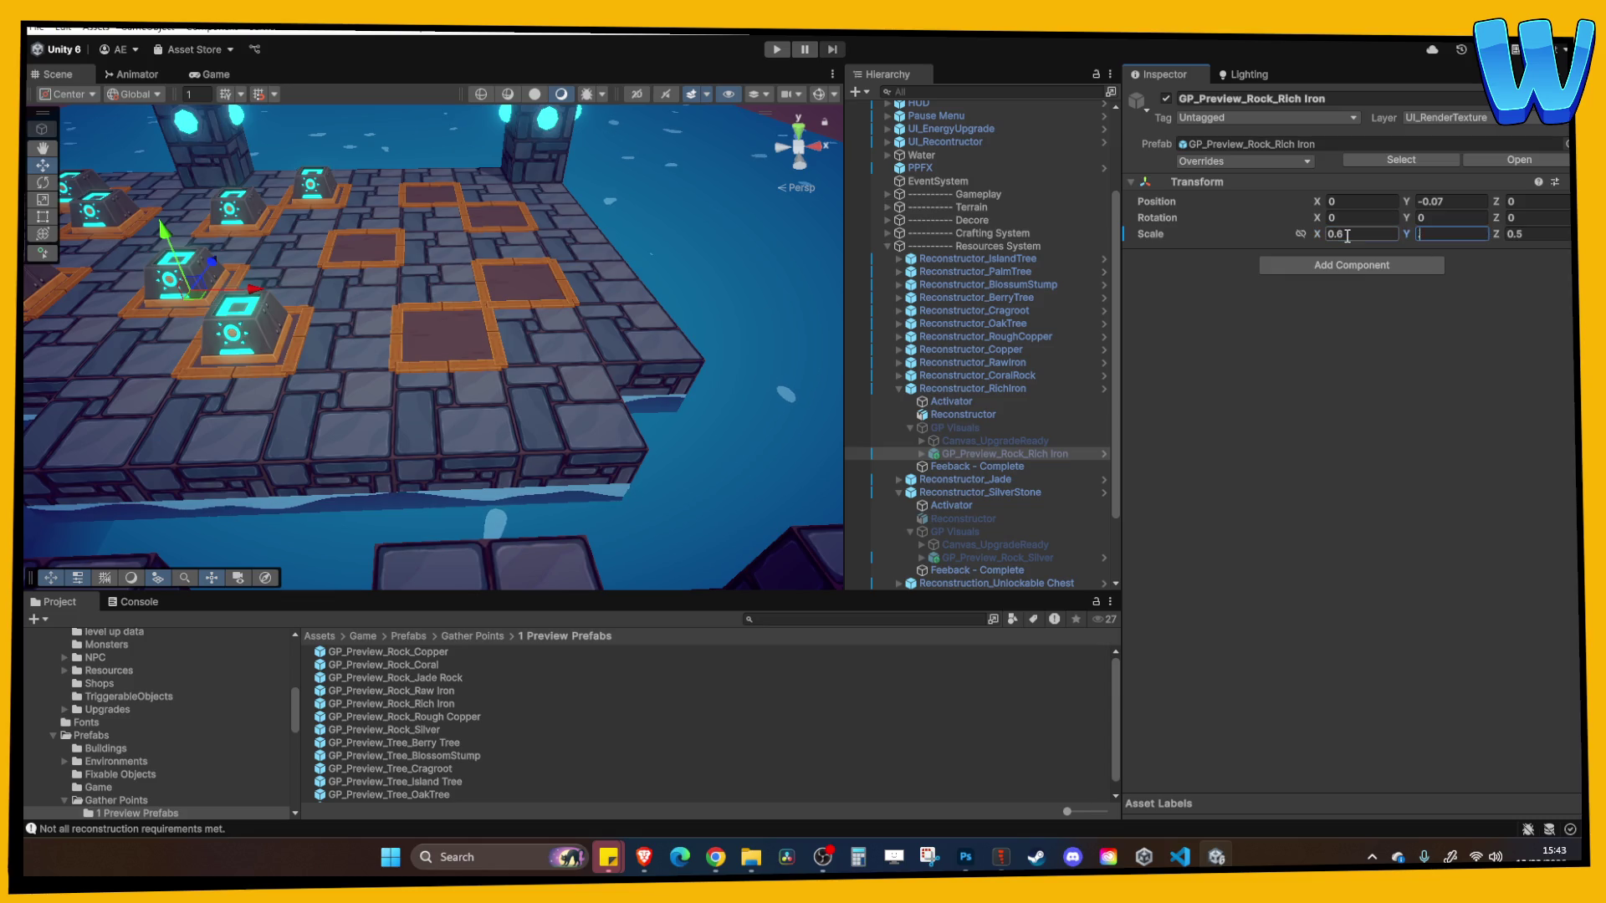
{"action": "key", "text": "Tab"}
{"action": "type", "text": "0.6"}
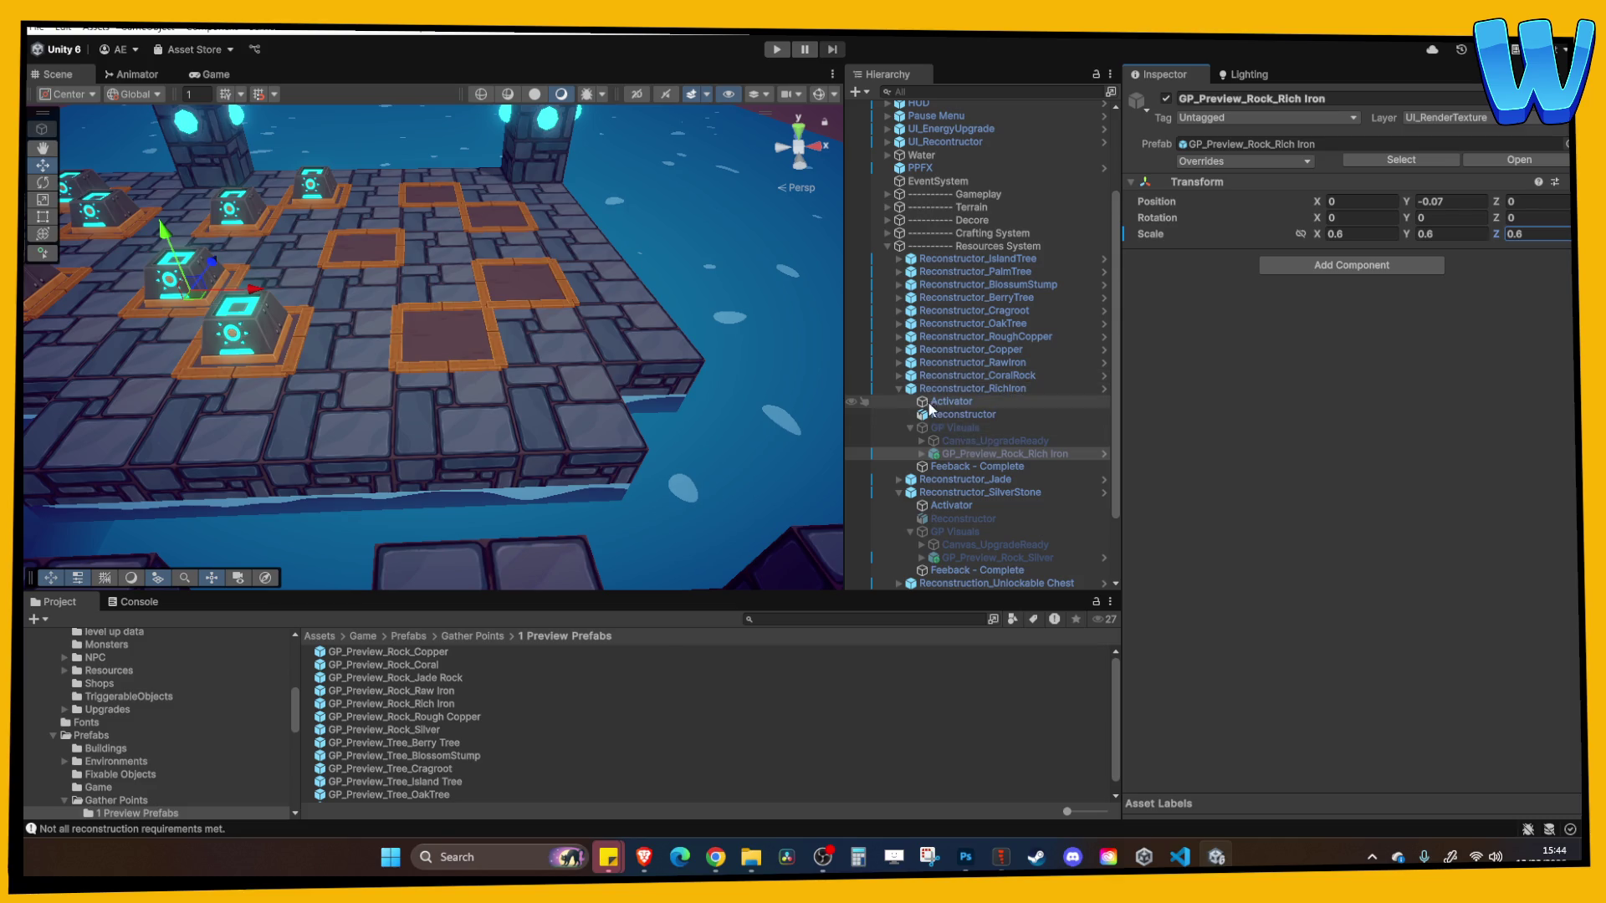
Set the Coral Rock preview's scale to 0.6
{"action": "left_click", "coordinate": [898, 389]}
{"action": "left_click", "coordinate": [898, 375]}
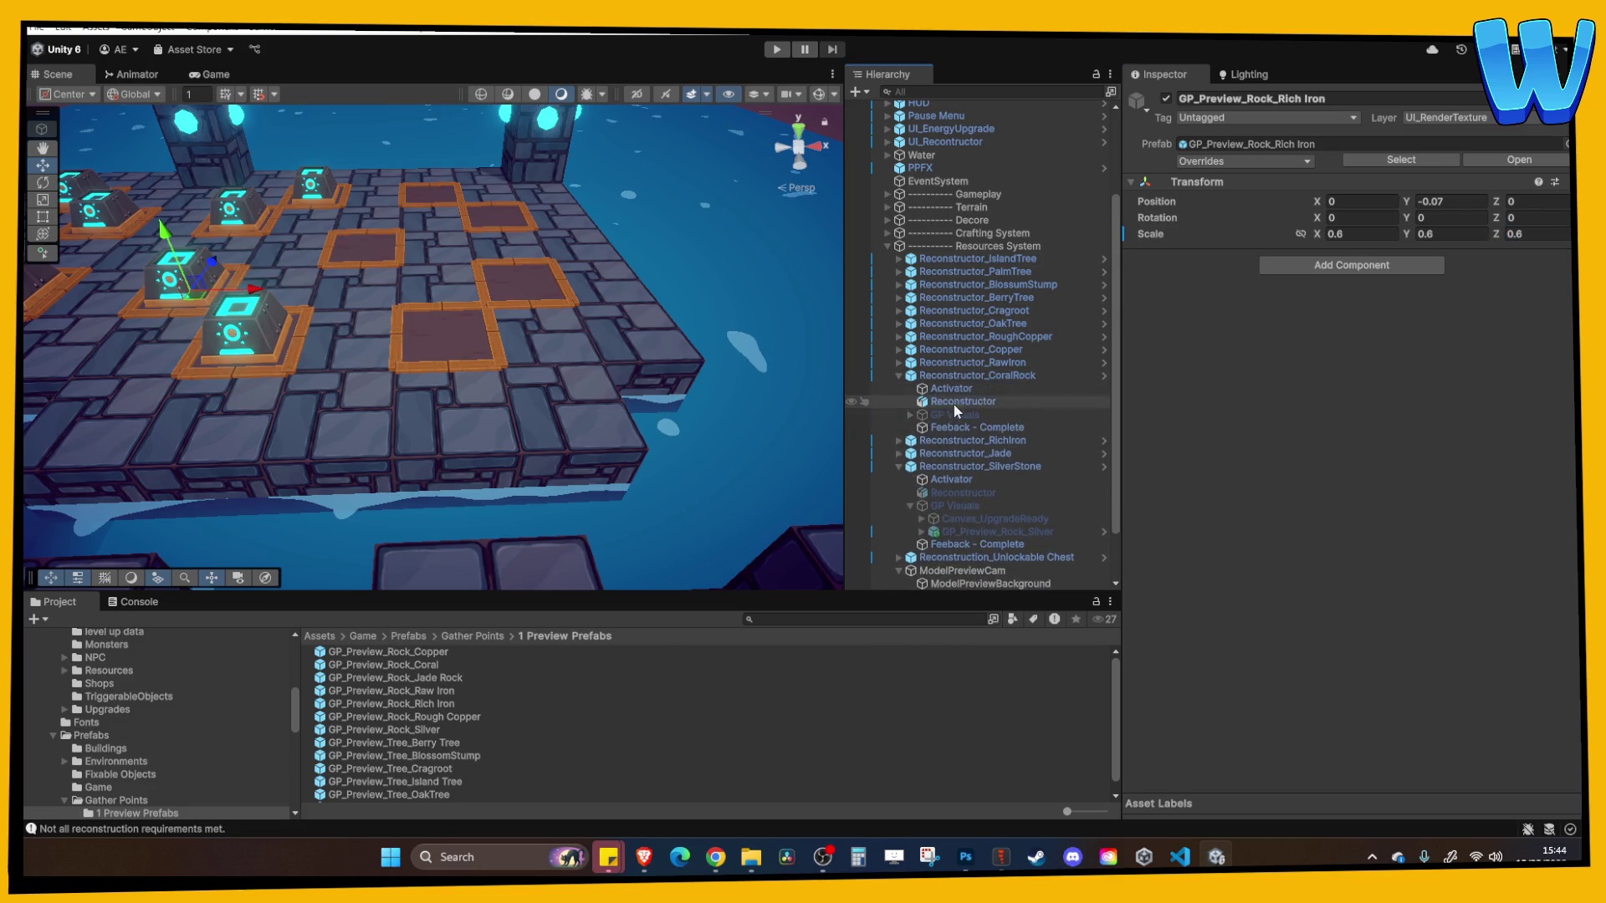
{"action": "left_click", "coordinate": [957, 415]}
{"action": "left_click", "coordinate": [911, 415]}
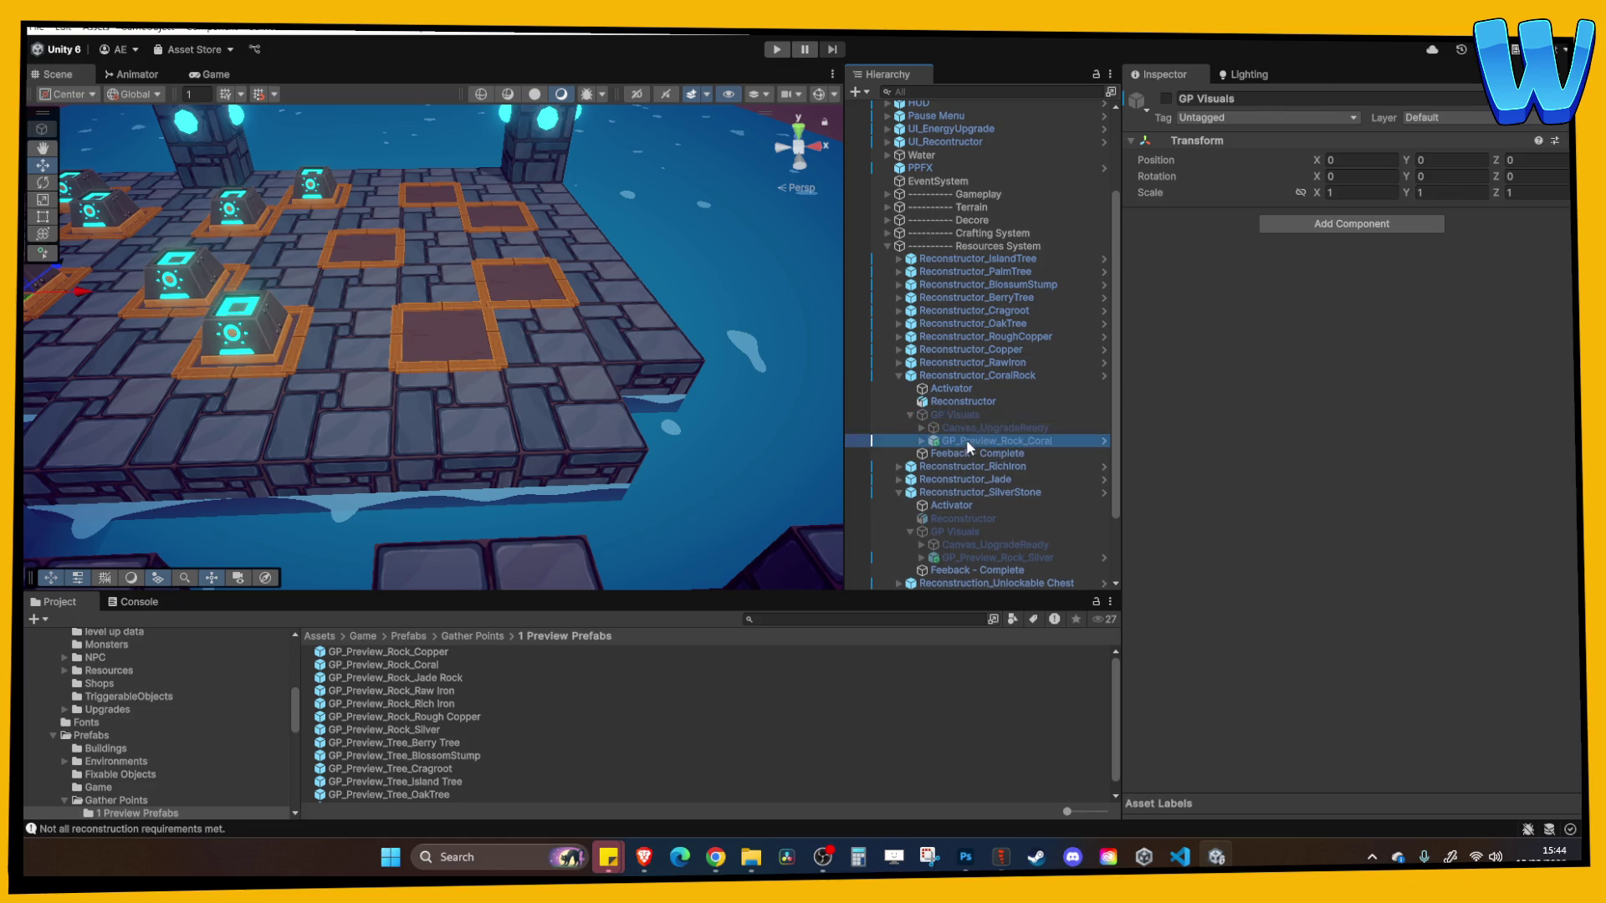
{"action": "left_click", "coordinate": [966, 439]}
{"action": "left_click", "coordinate": [1335, 234]}
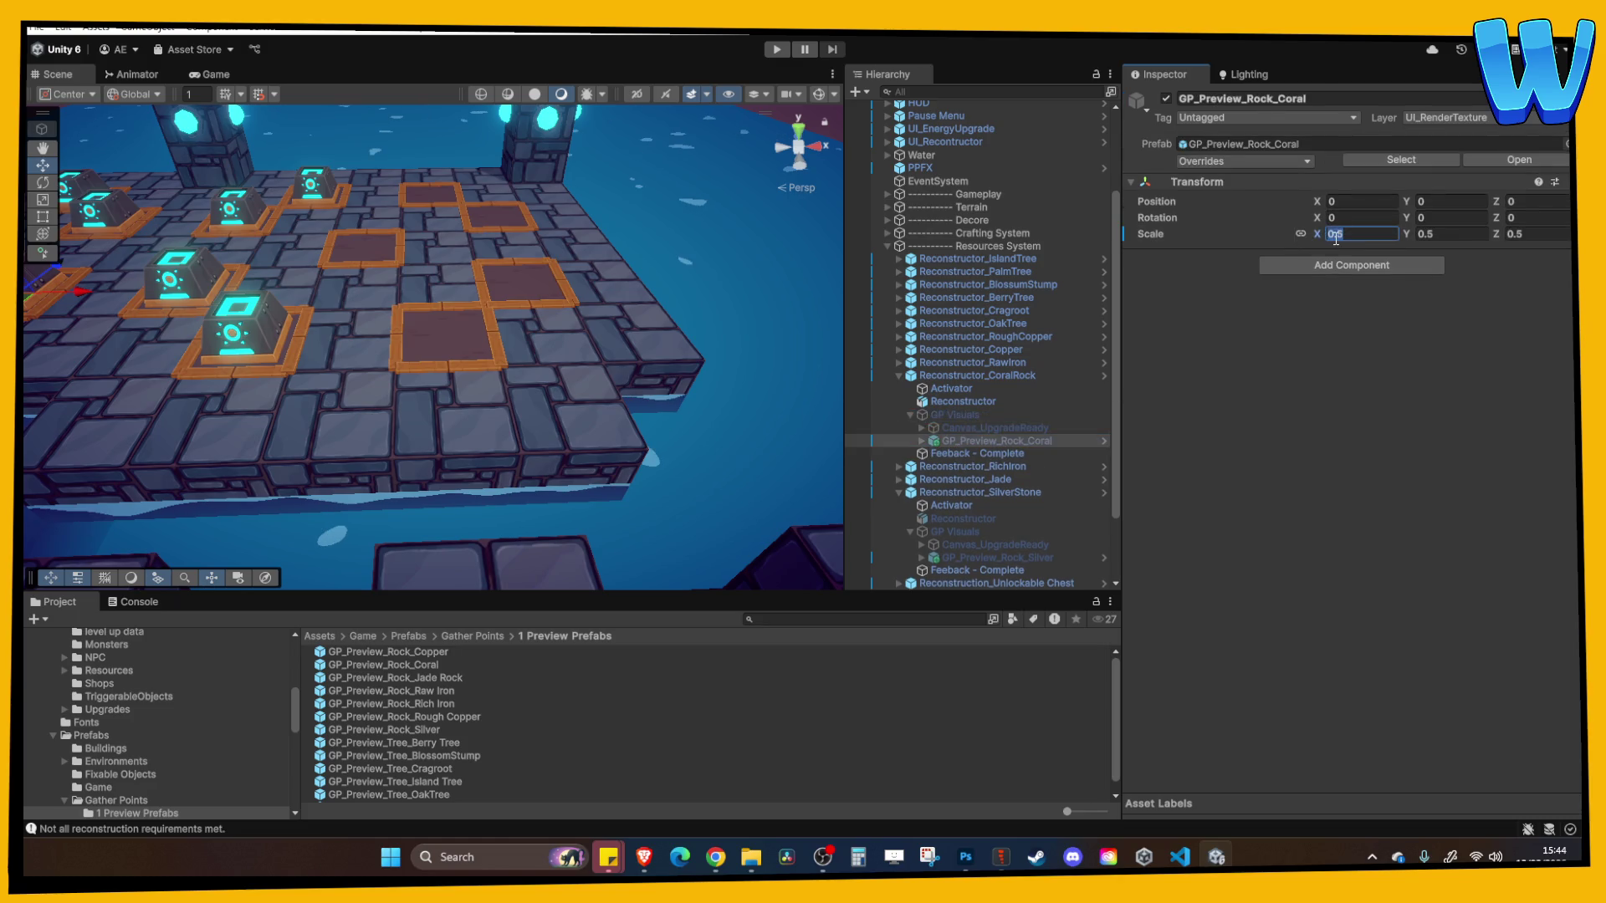
{"action": "type", "text": "0.6"}
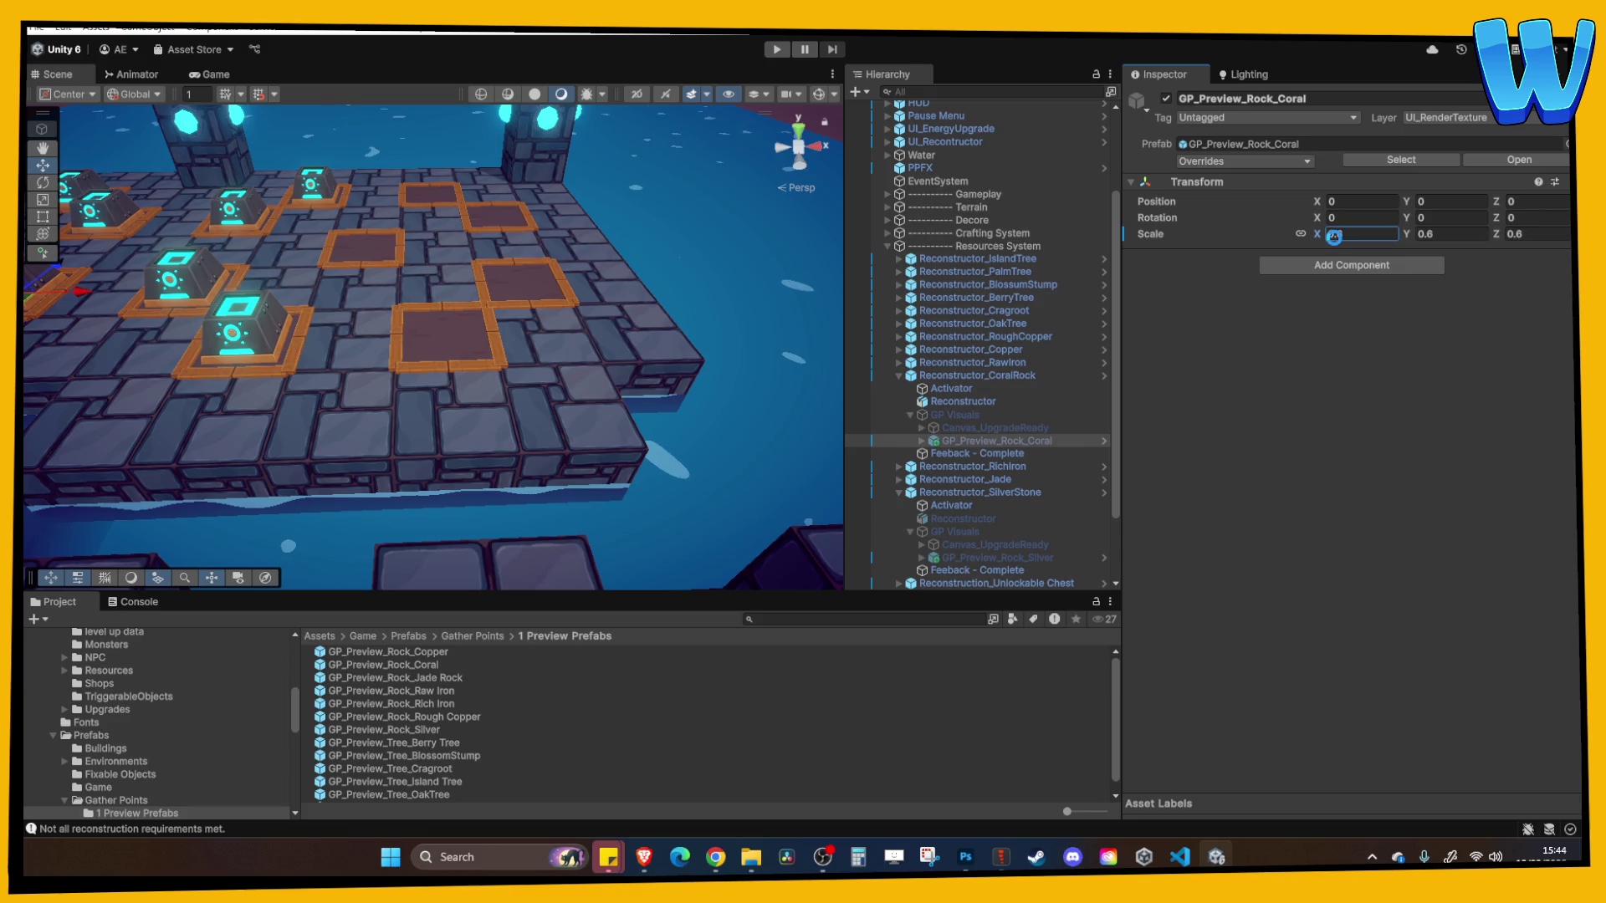
Set the Raw Iron rock preview's scale to 0.6
{"action": "left_click", "coordinate": [894, 375]}
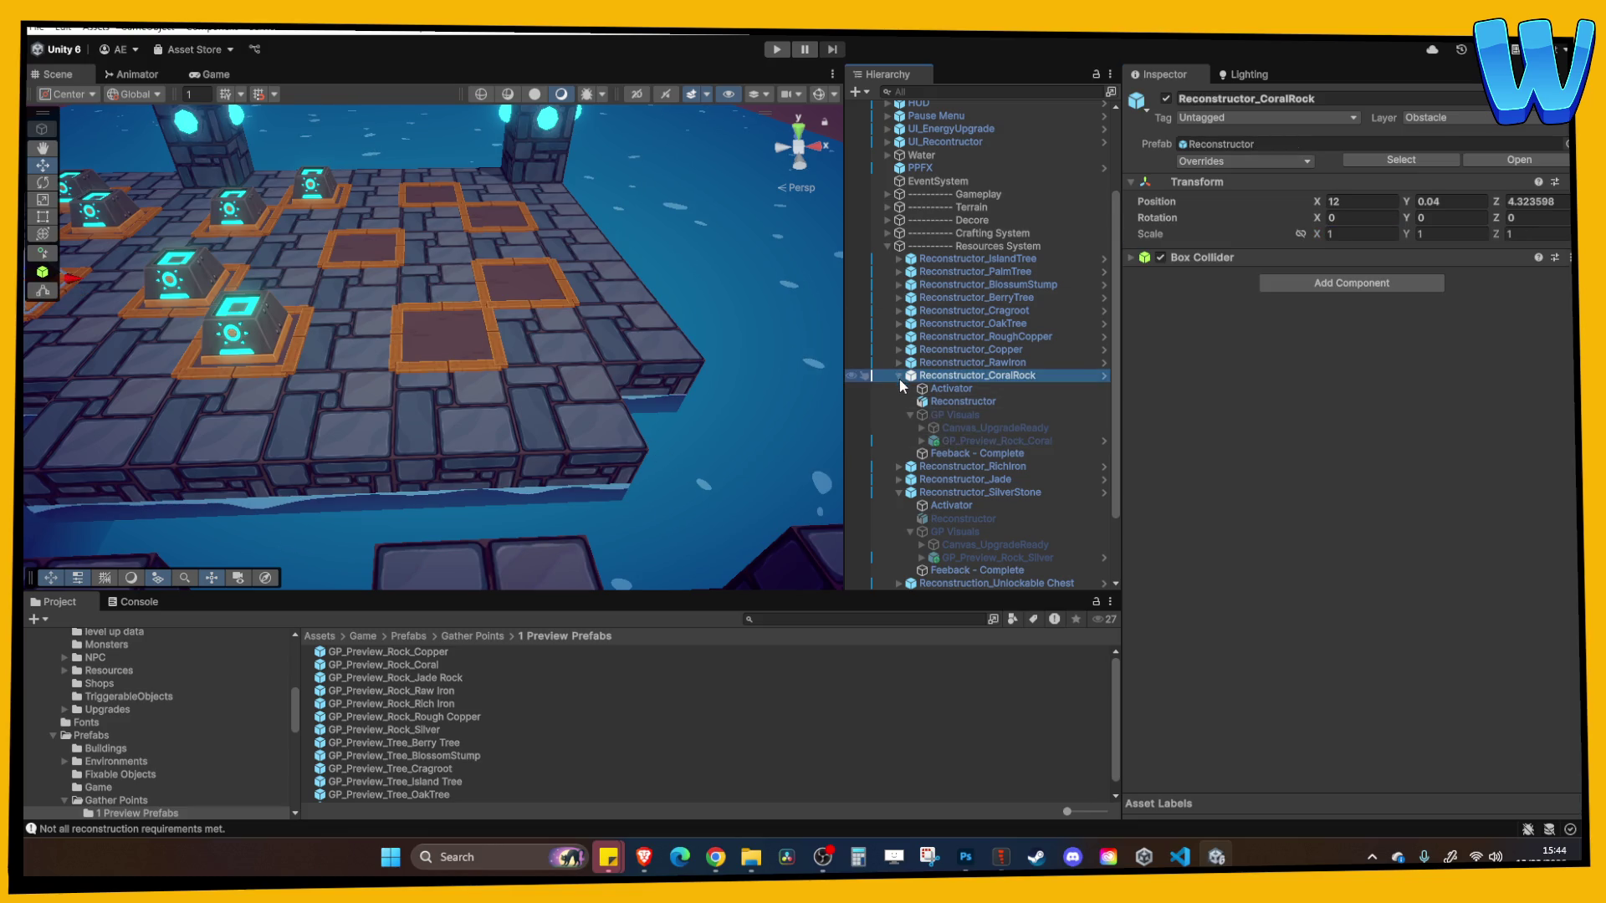
{"action": "left_click", "coordinate": [899, 375]}
{"action": "left_click", "coordinate": [899, 362]}
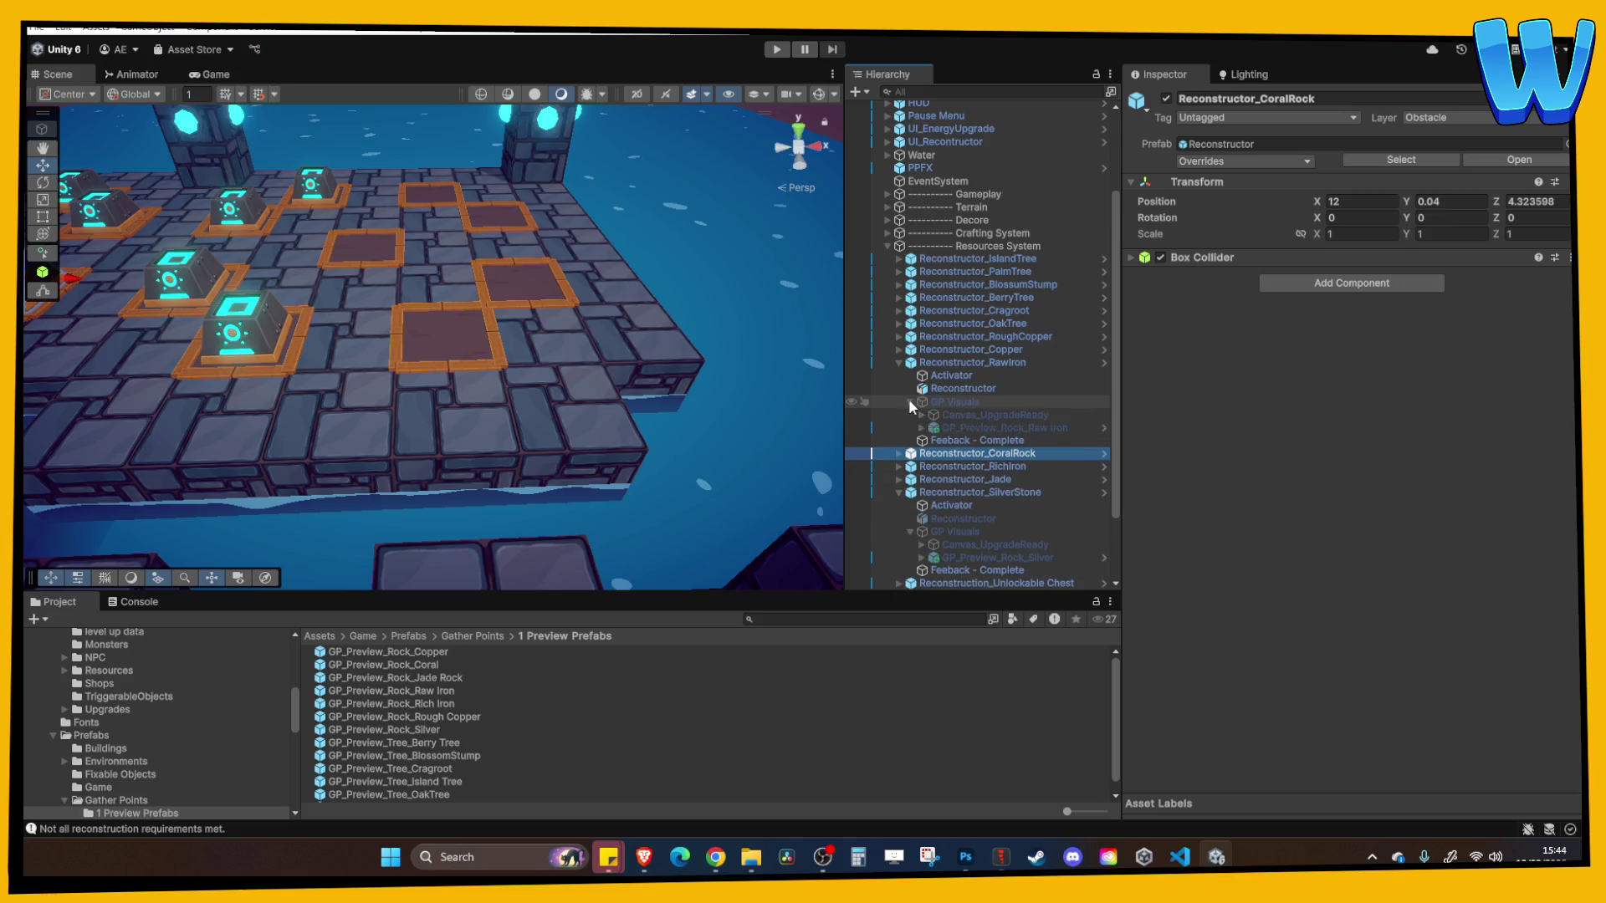
{"action": "left_click", "coordinate": [969, 427]}
{"action": "left_click", "coordinate": [1352, 234]}
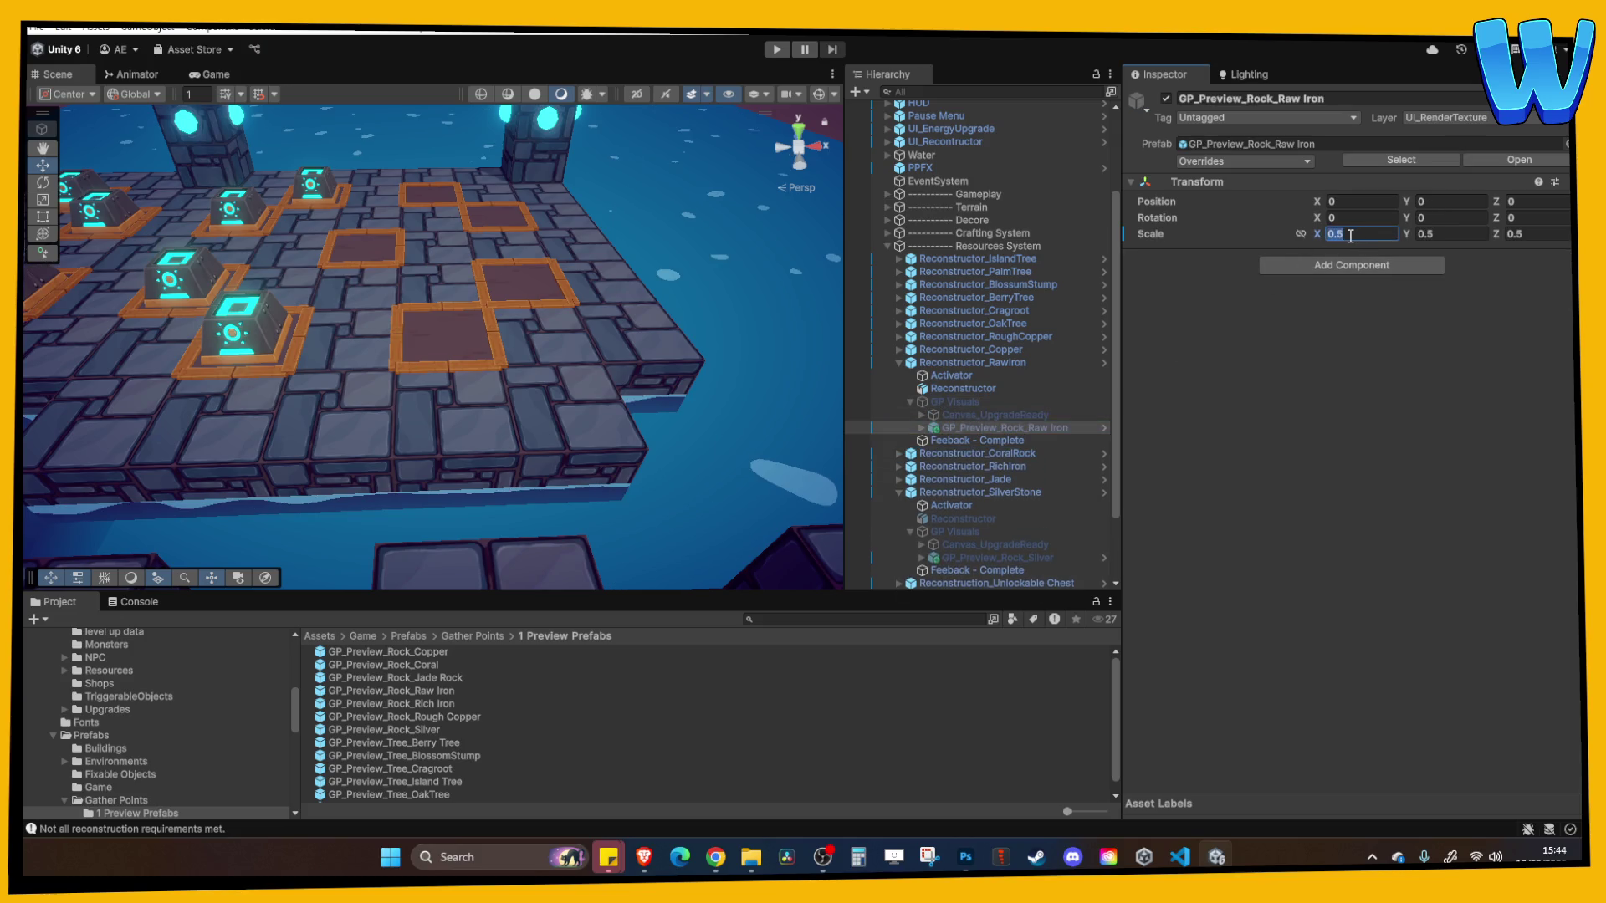
{"action": "type", "text": "0.6"}
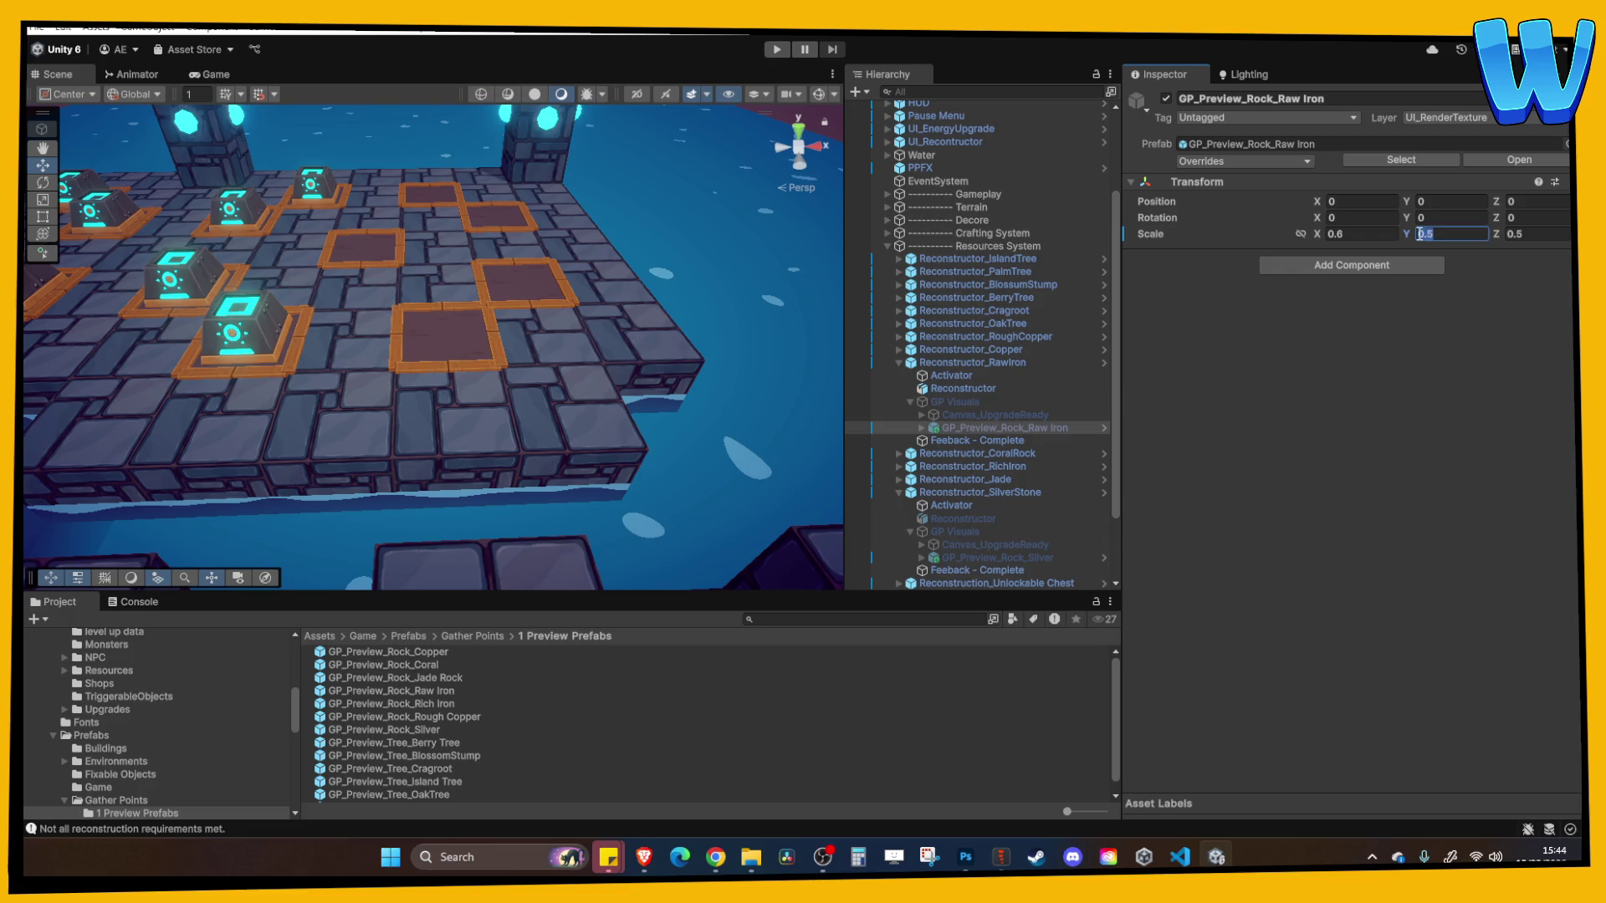
{"action": "type", "text": "0.6"}
{"action": "key", "text": "Tab"}
{"action": "type", "text": "0.6"}
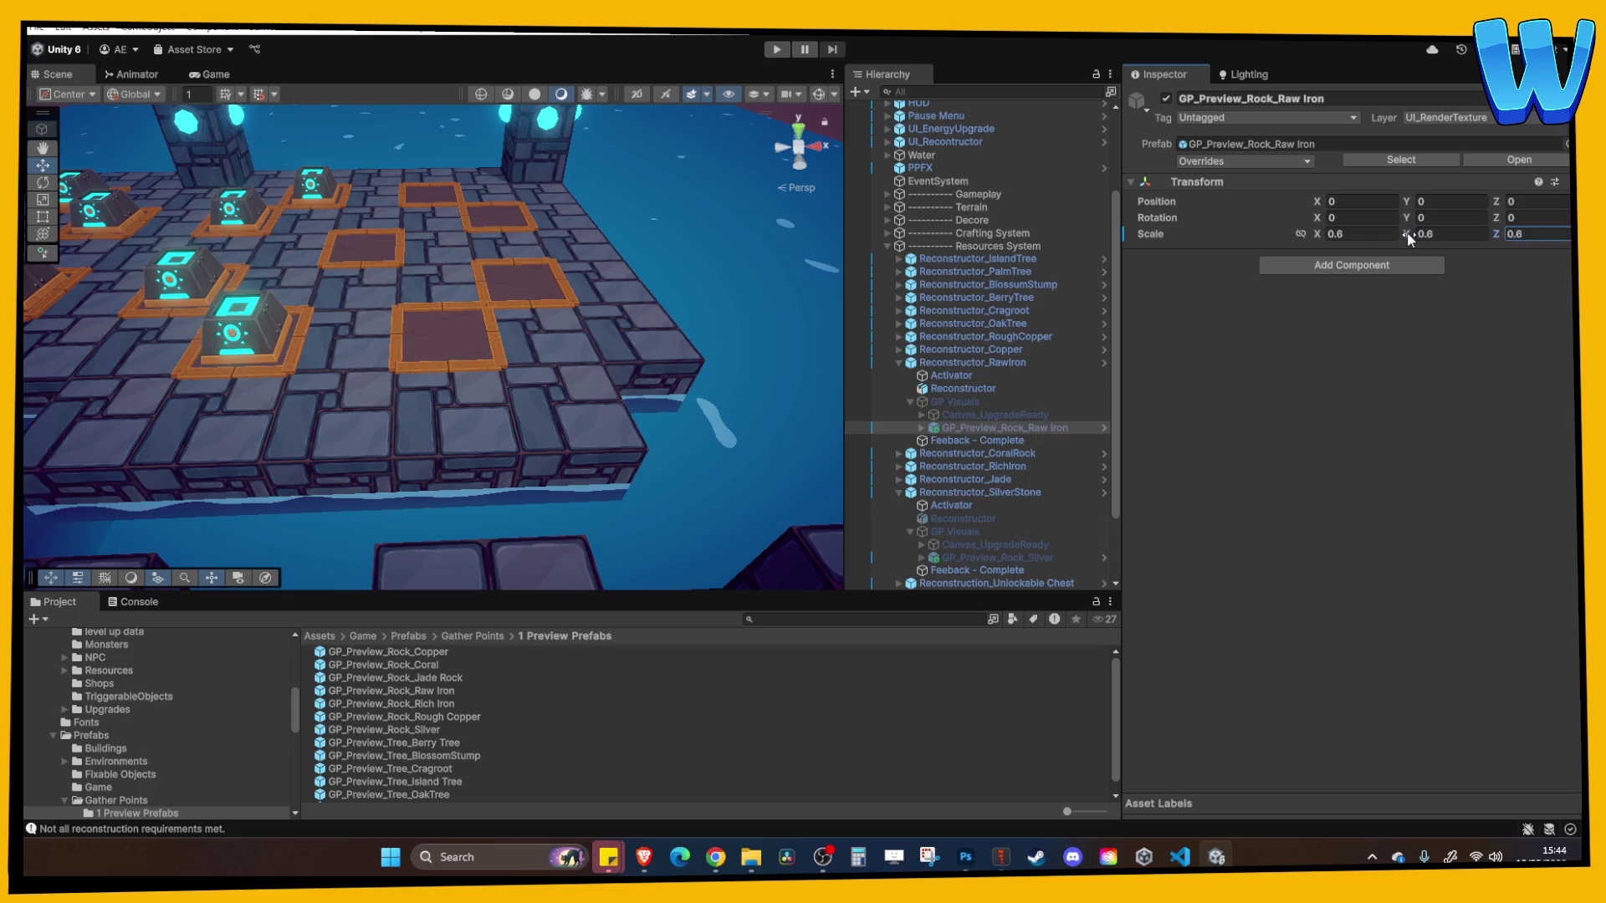
Set the Copper rock preview's scale to 0.6
{"action": "left_click", "coordinate": [892, 363]}
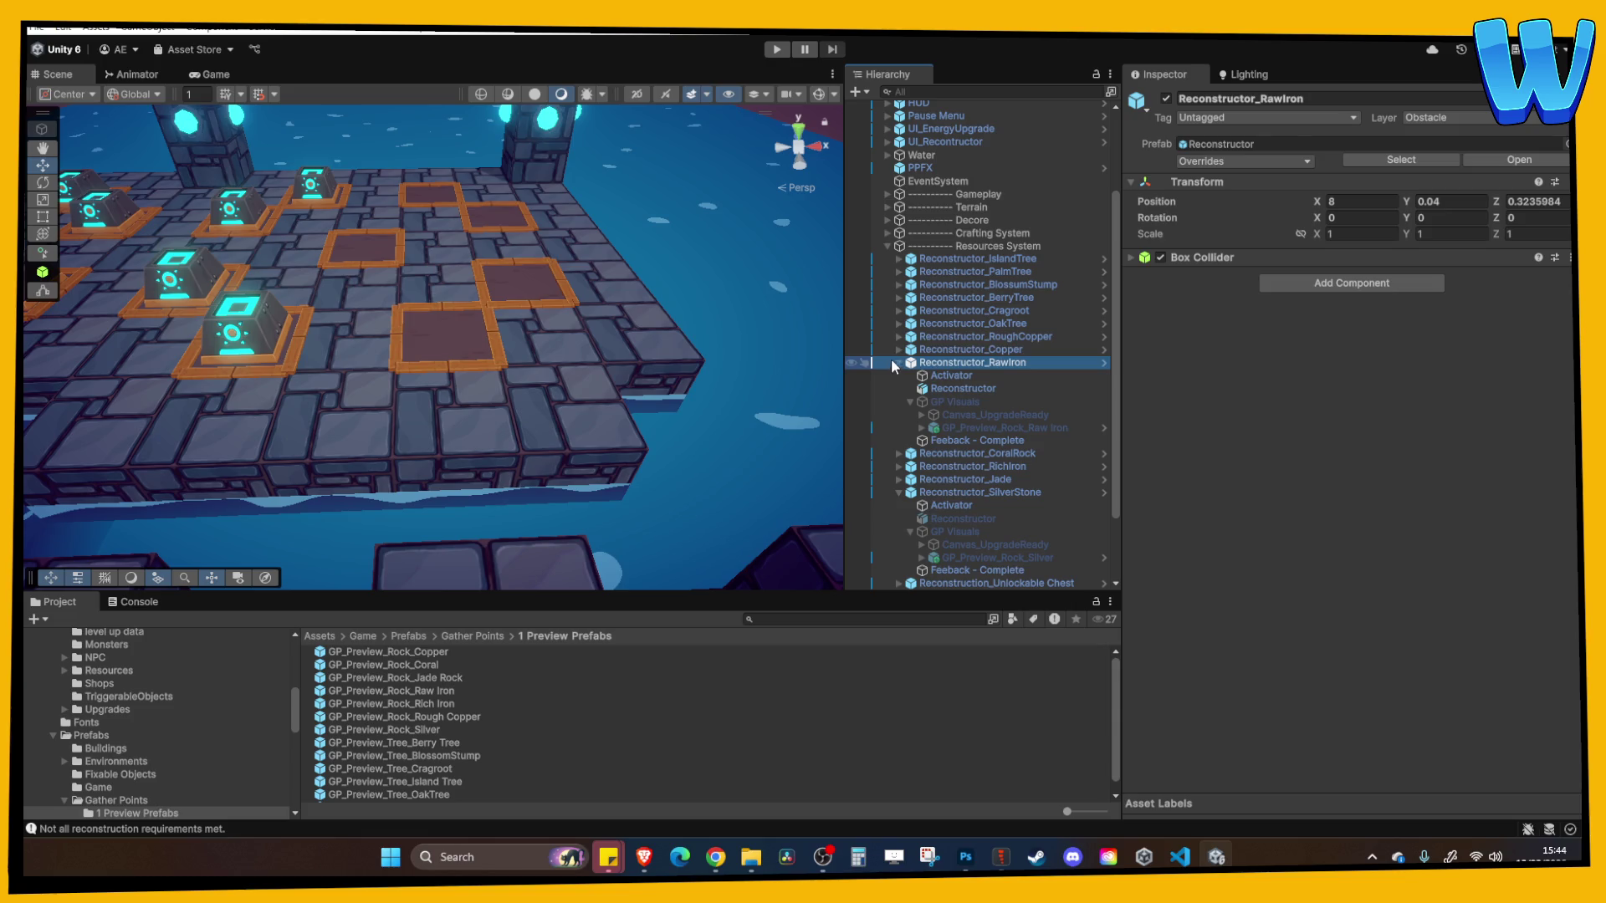
{"action": "left_click", "coordinate": [897, 350]}
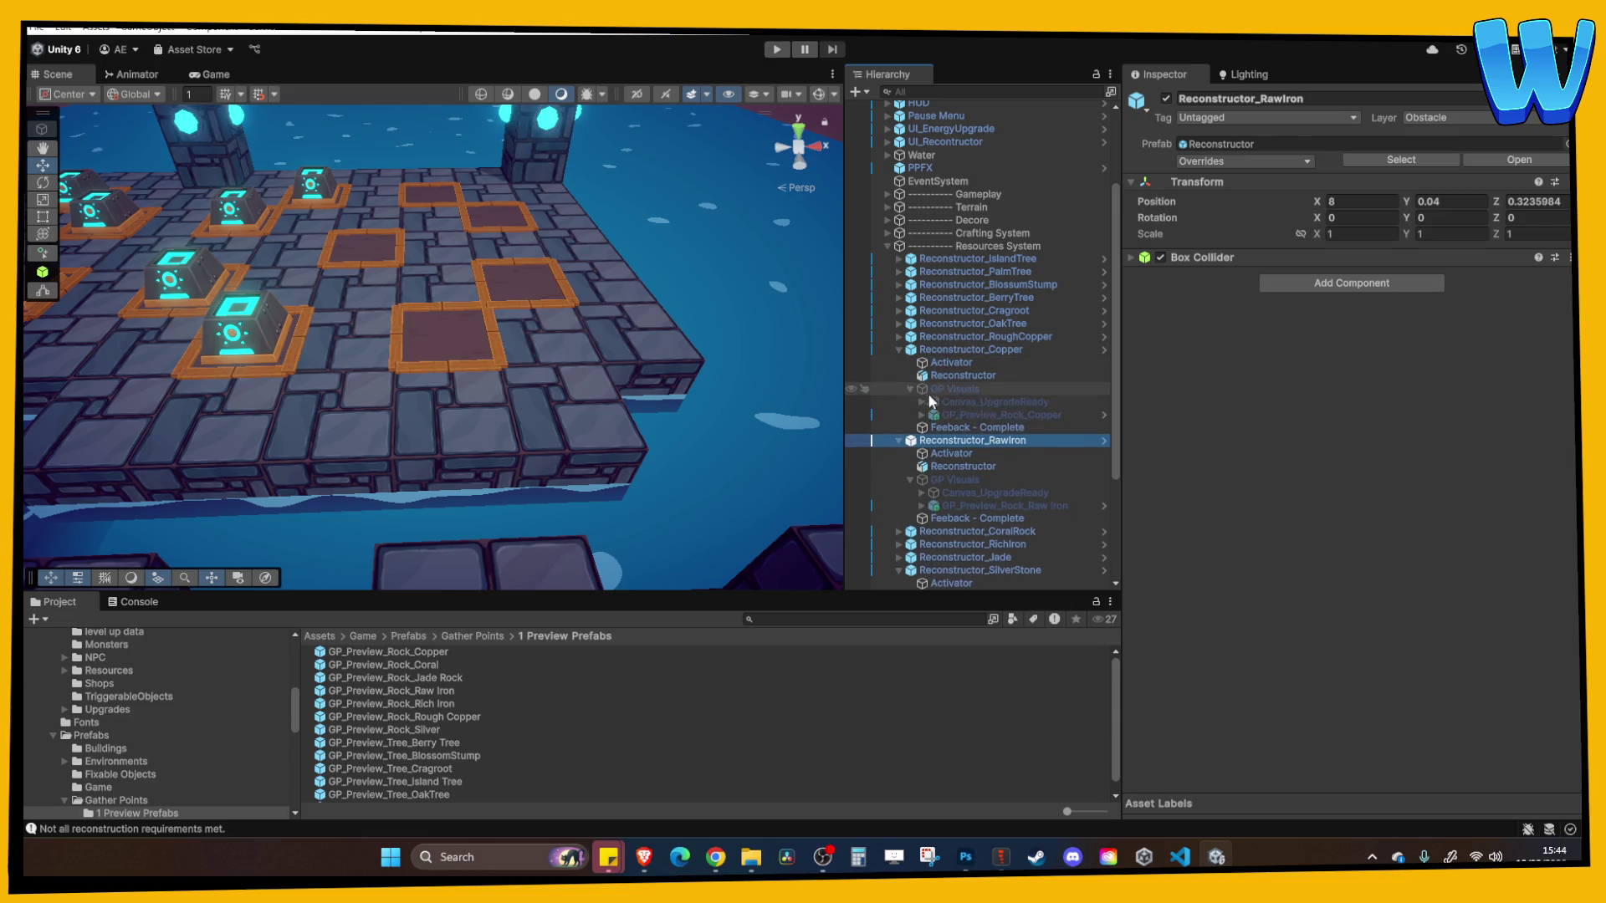
{"action": "left_click", "coordinate": [961, 416]}
{"action": "left_click", "coordinate": [1344, 233]}
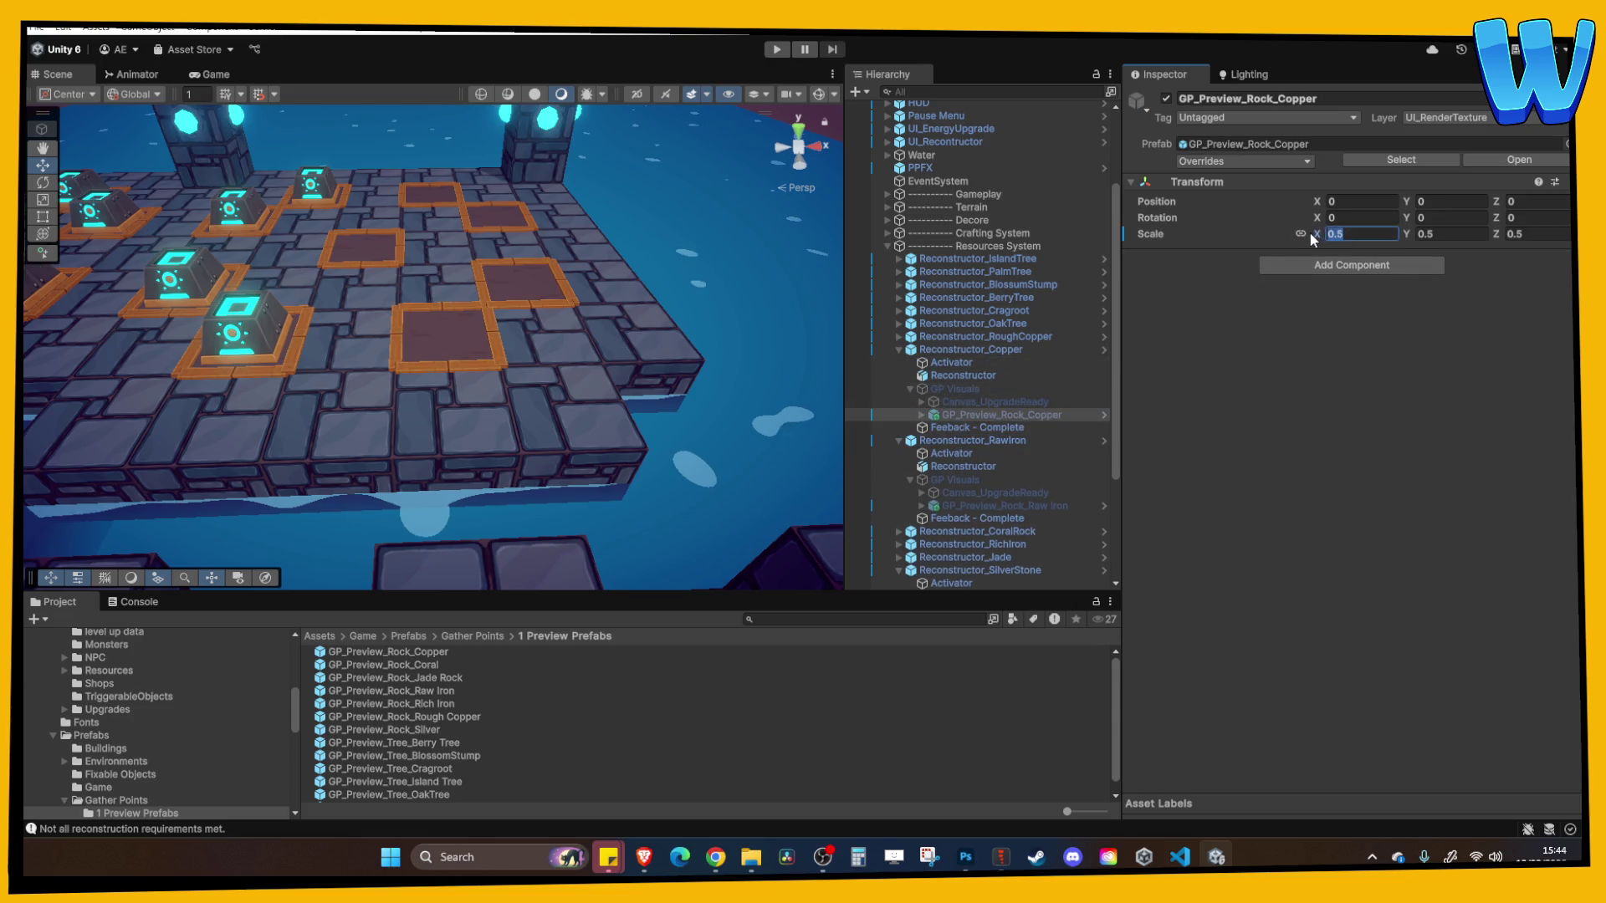
{"action": "type", "text": "0.6"}
{"action": "key", "text": "Return"}
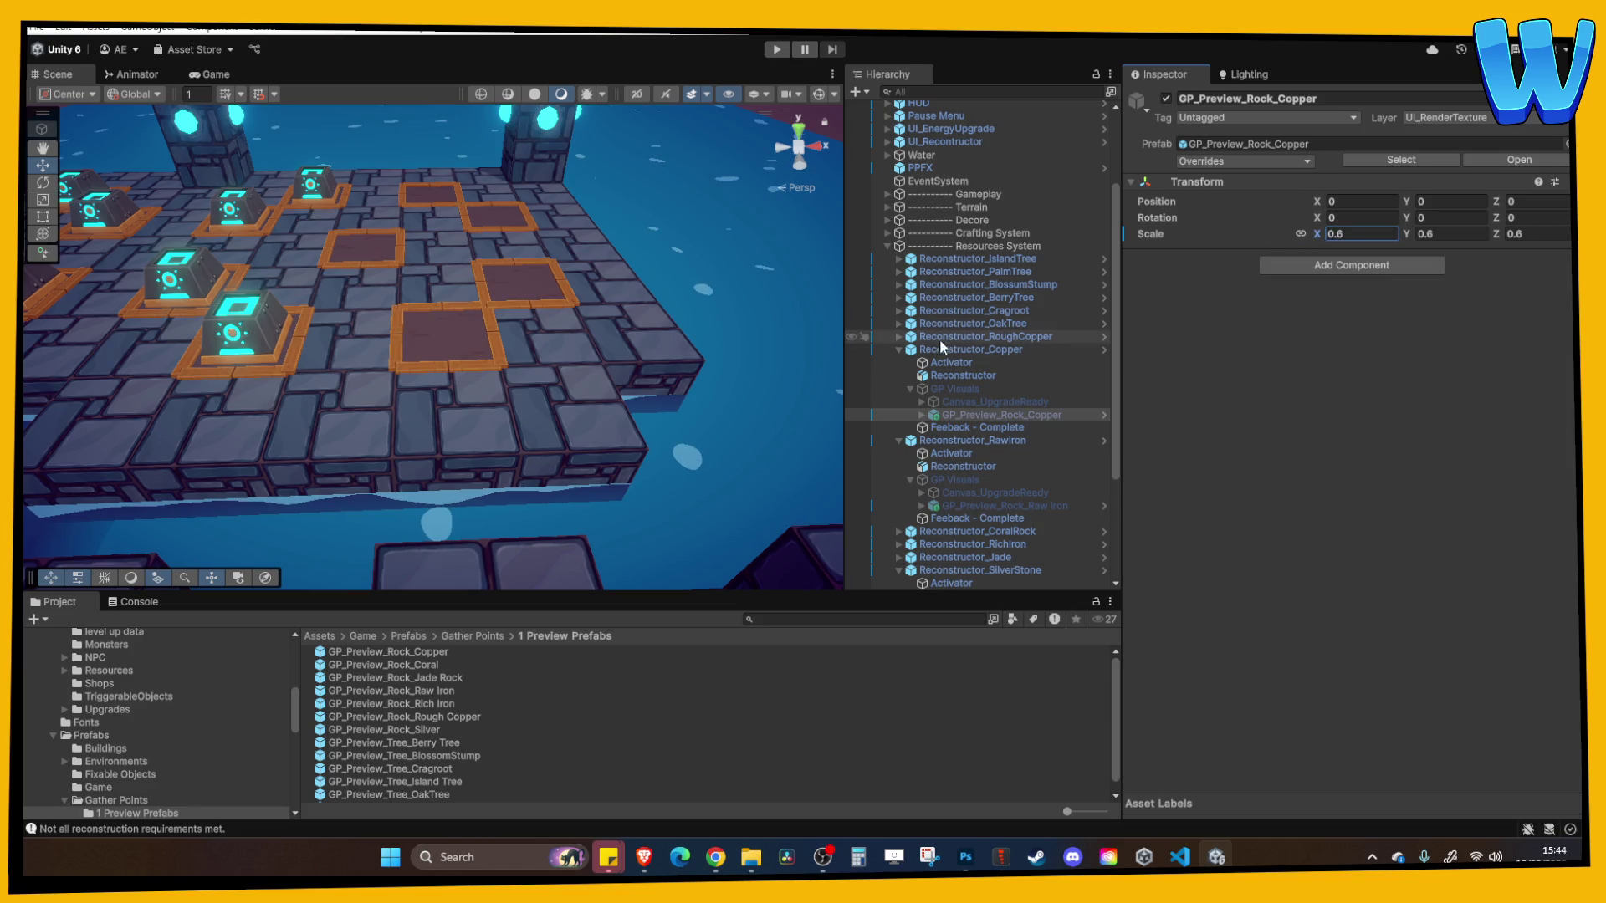
Set the Rough Copper rock preview's X, Y and Z scale to 0.6
{"action": "left_click", "coordinate": [899, 337]}
{"action": "left_click", "coordinate": [958, 376]}
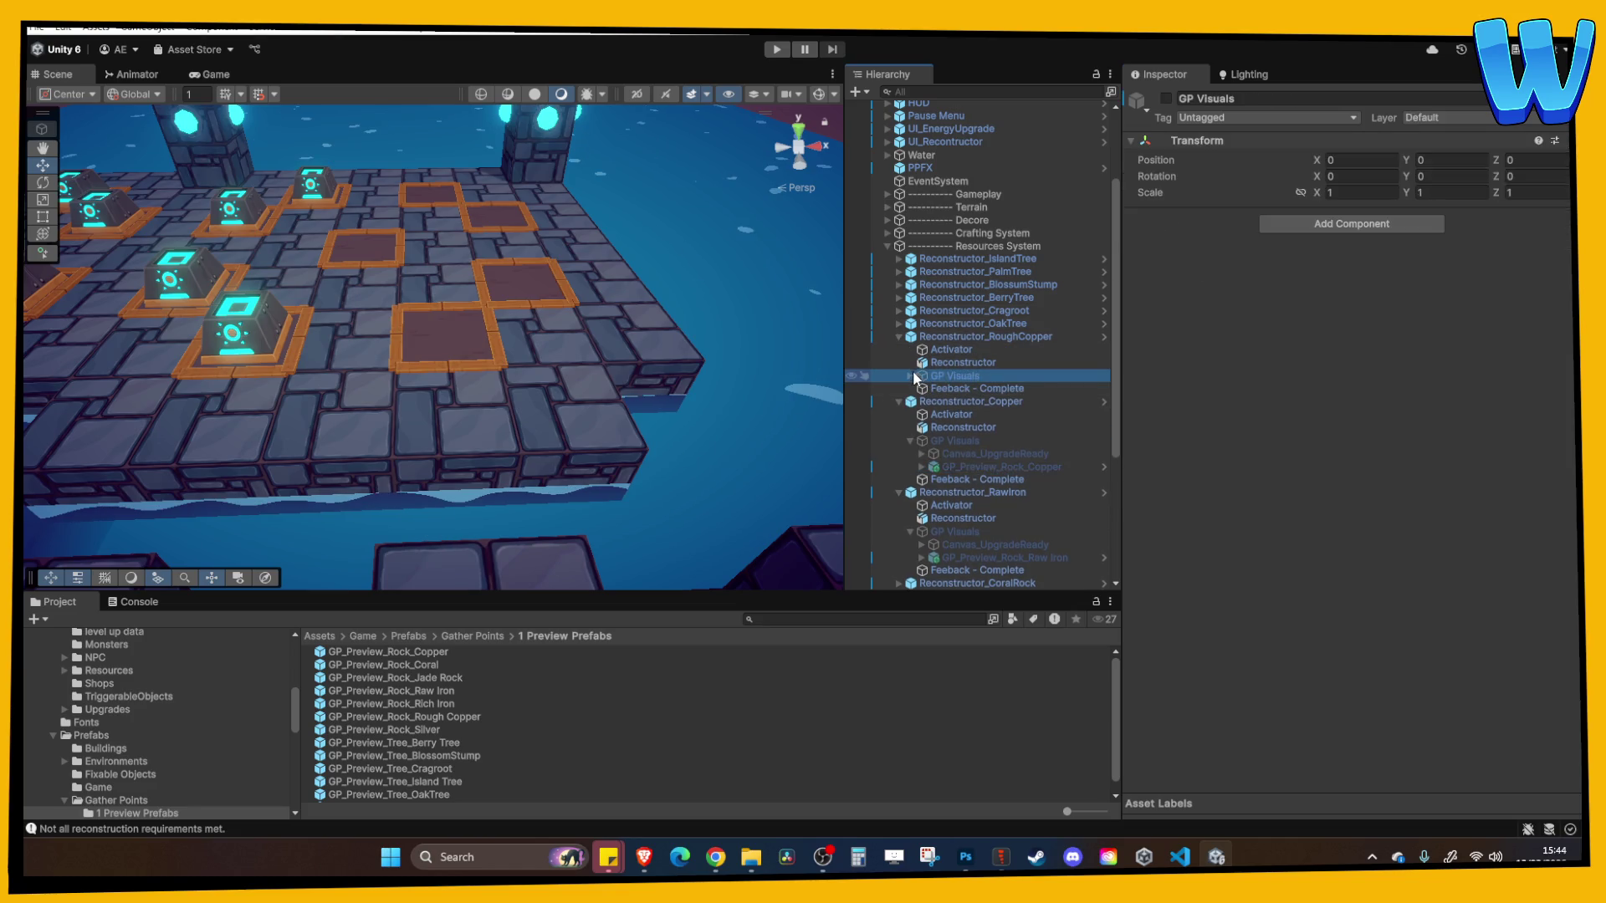
{"action": "left_click", "coordinate": [961, 401]}
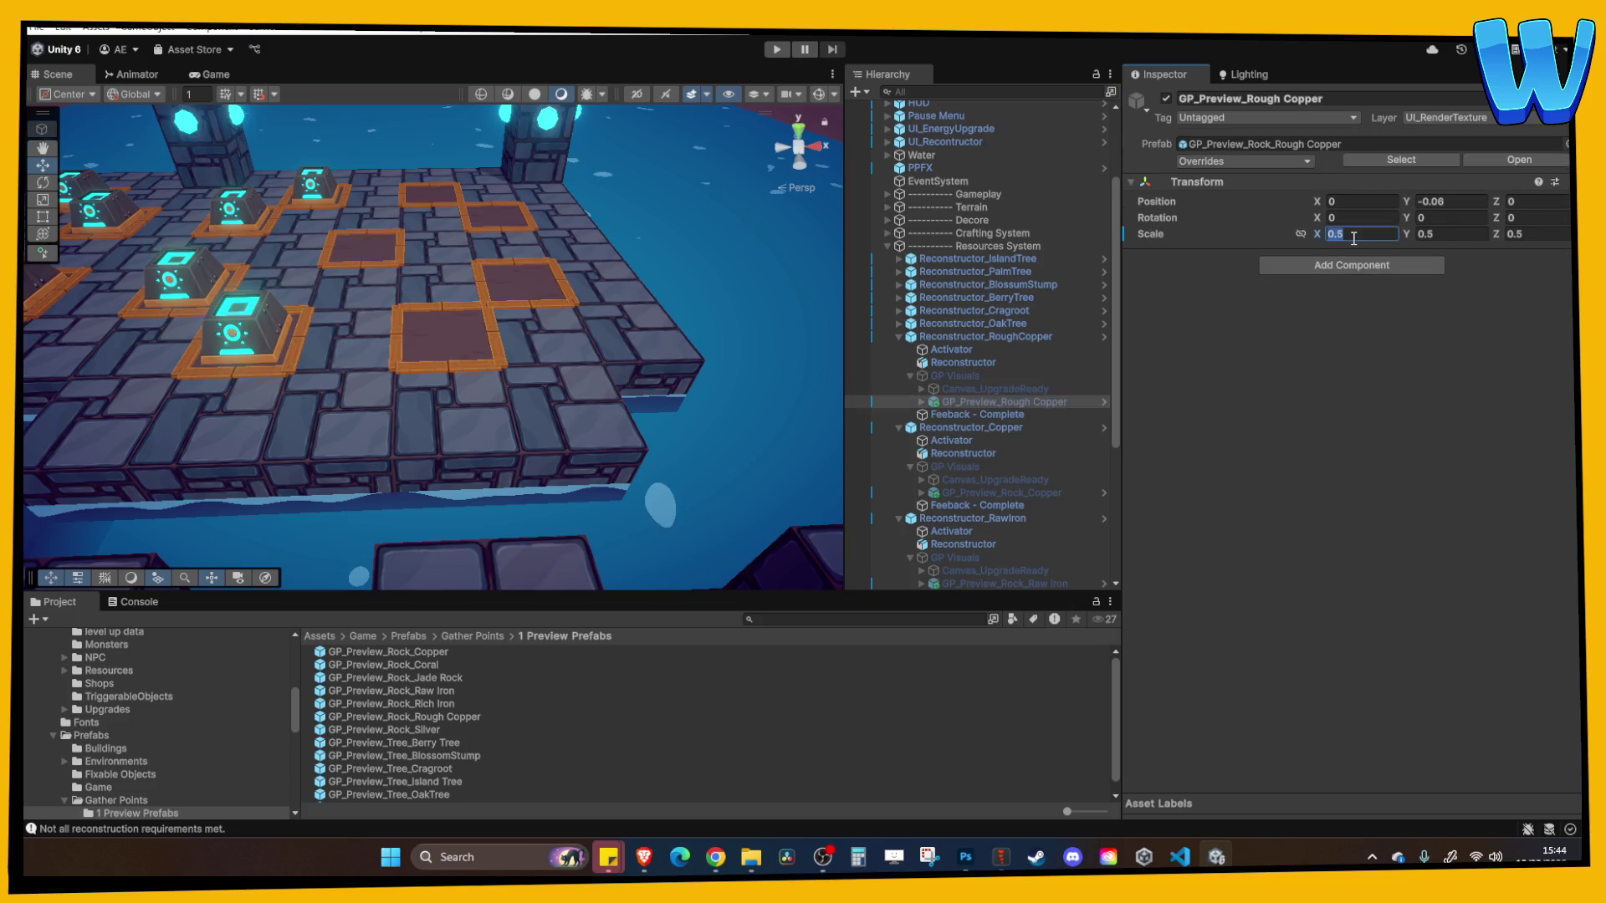
{"action": "type", "text": "0.6"}
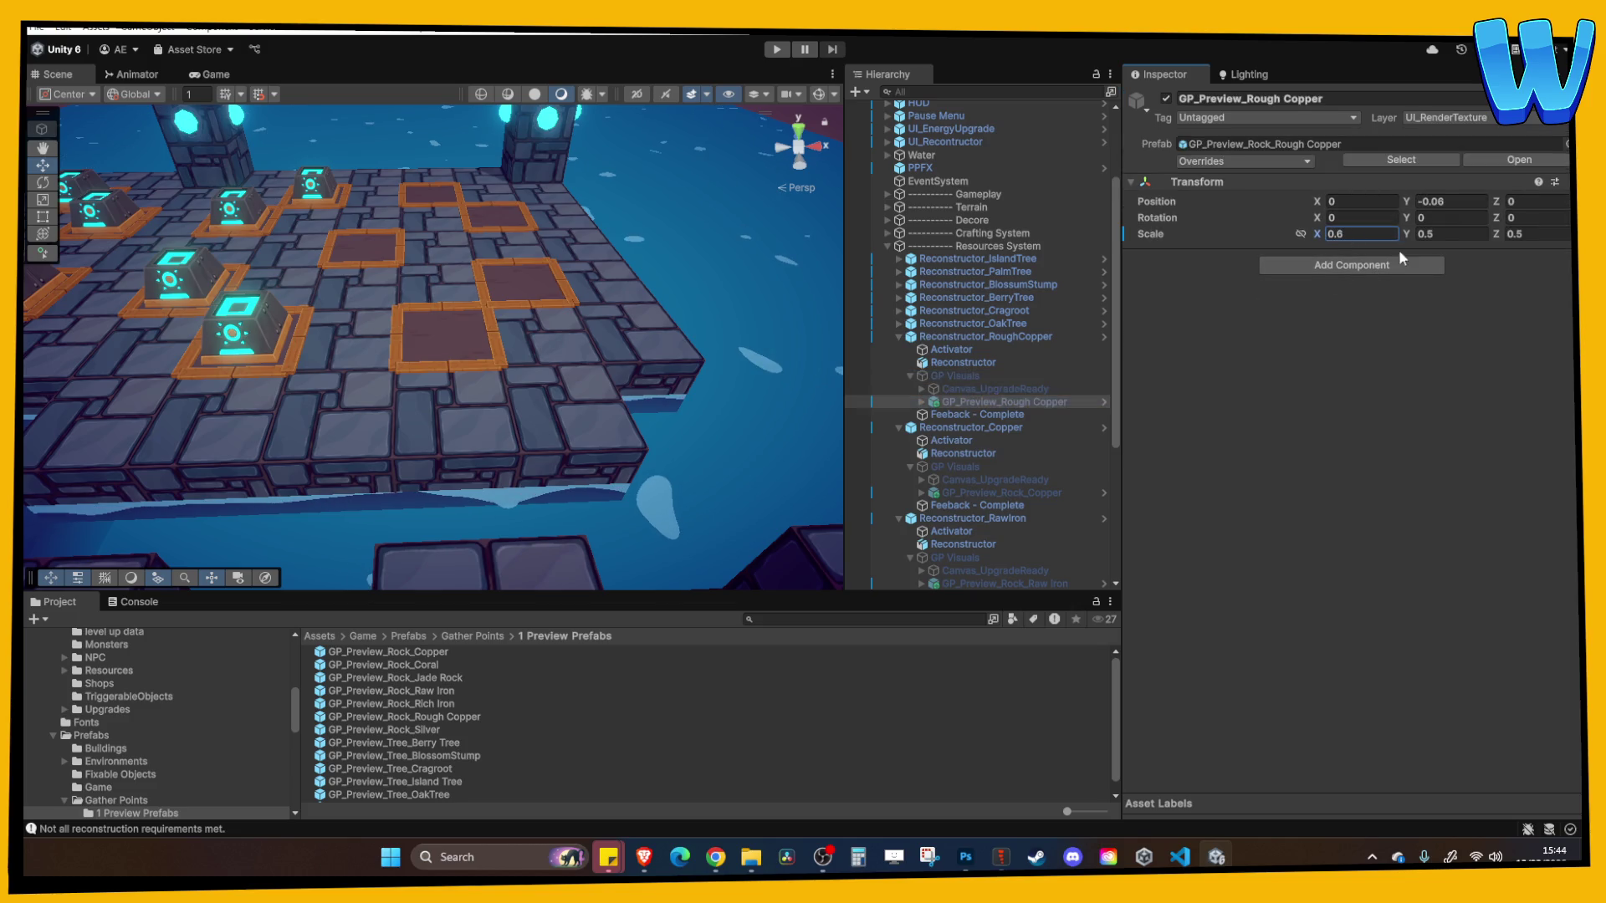
{"action": "left_click", "coordinate": [1437, 233]}
{"action": "type", "text": "0.6"}
{"action": "key", "text": "Tab"}
{"action": "type", "text": "0.6"}
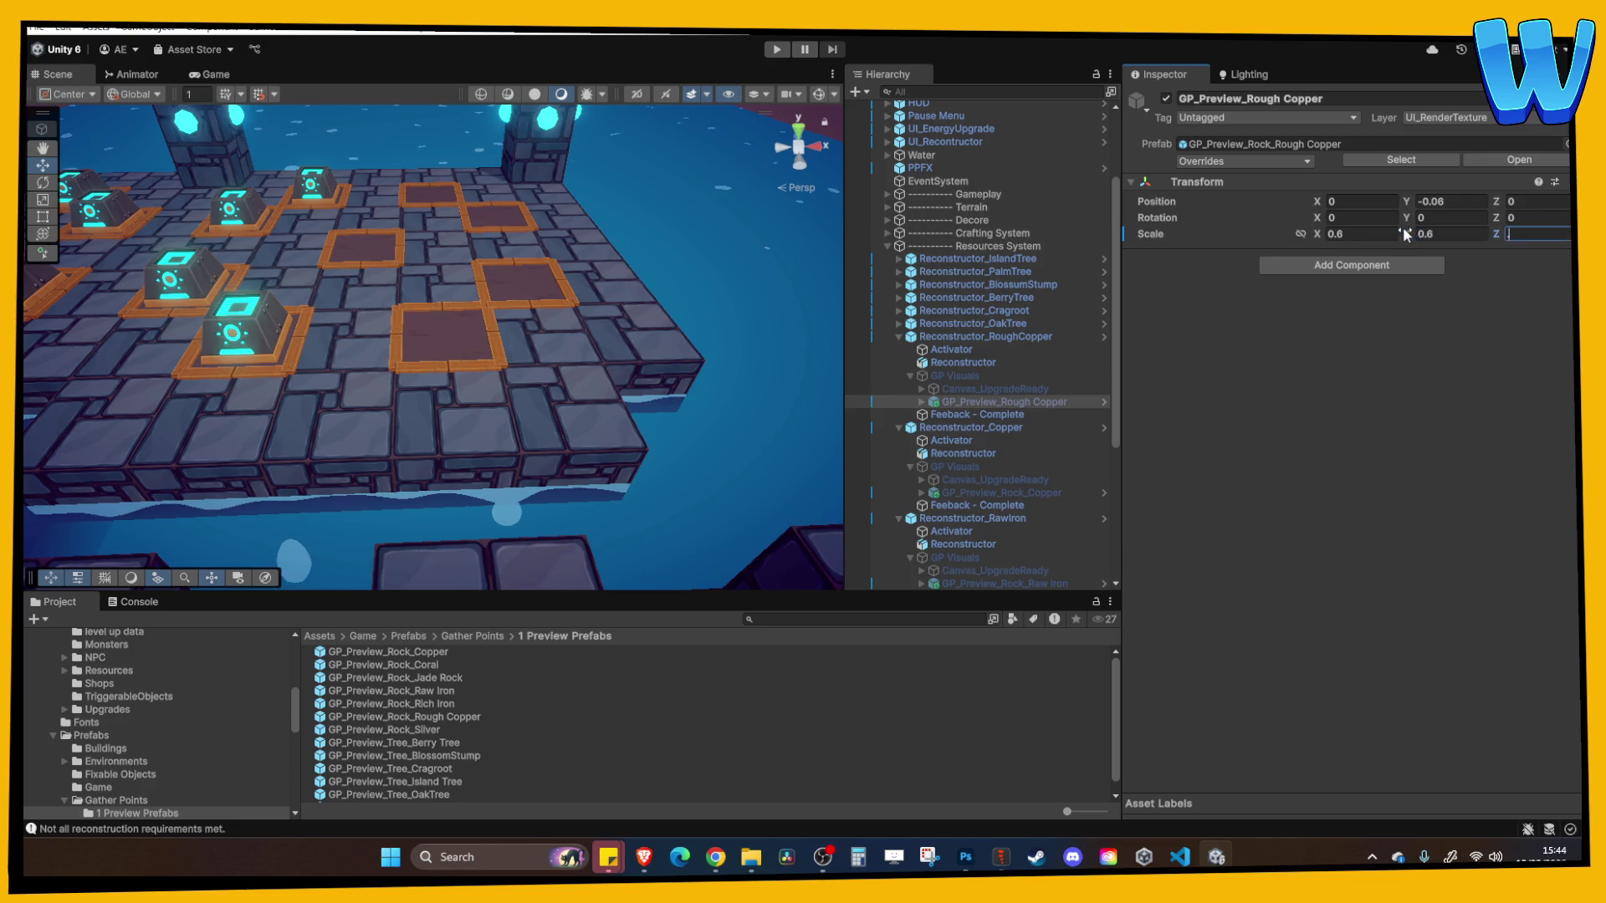
{"action": "left_click", "coordinate": [898, 336]}
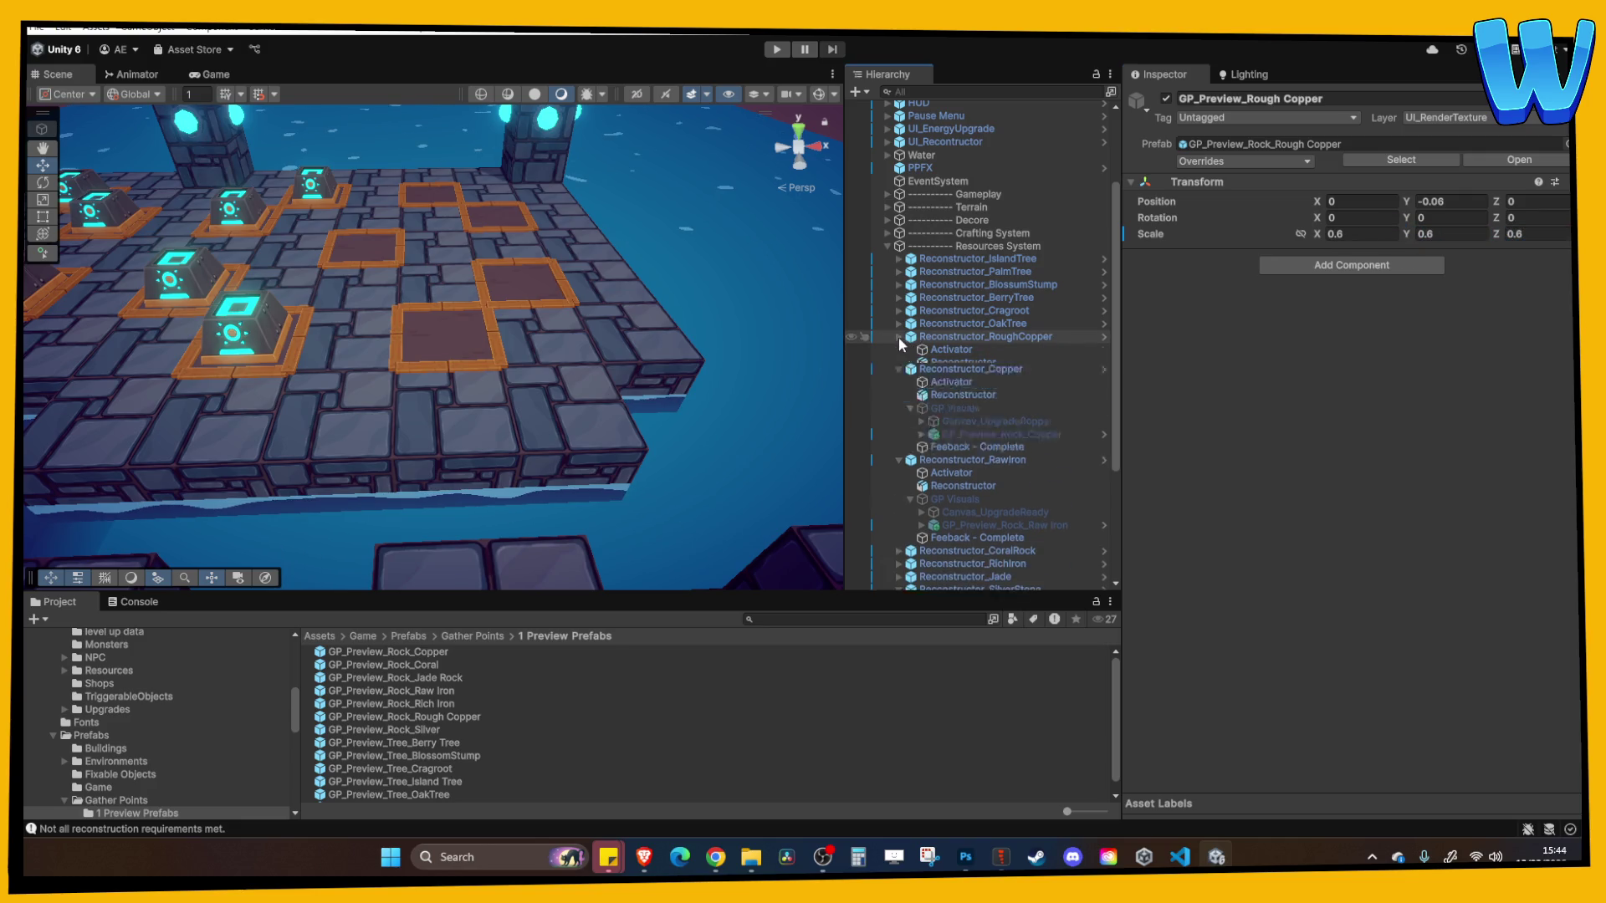
{"action": "left_click", "coordinate": [898, 349]}
{"action": "left_click", "coordinate": [900, 362]}
{"action": "left_click", "coordinate": [899, 414]}
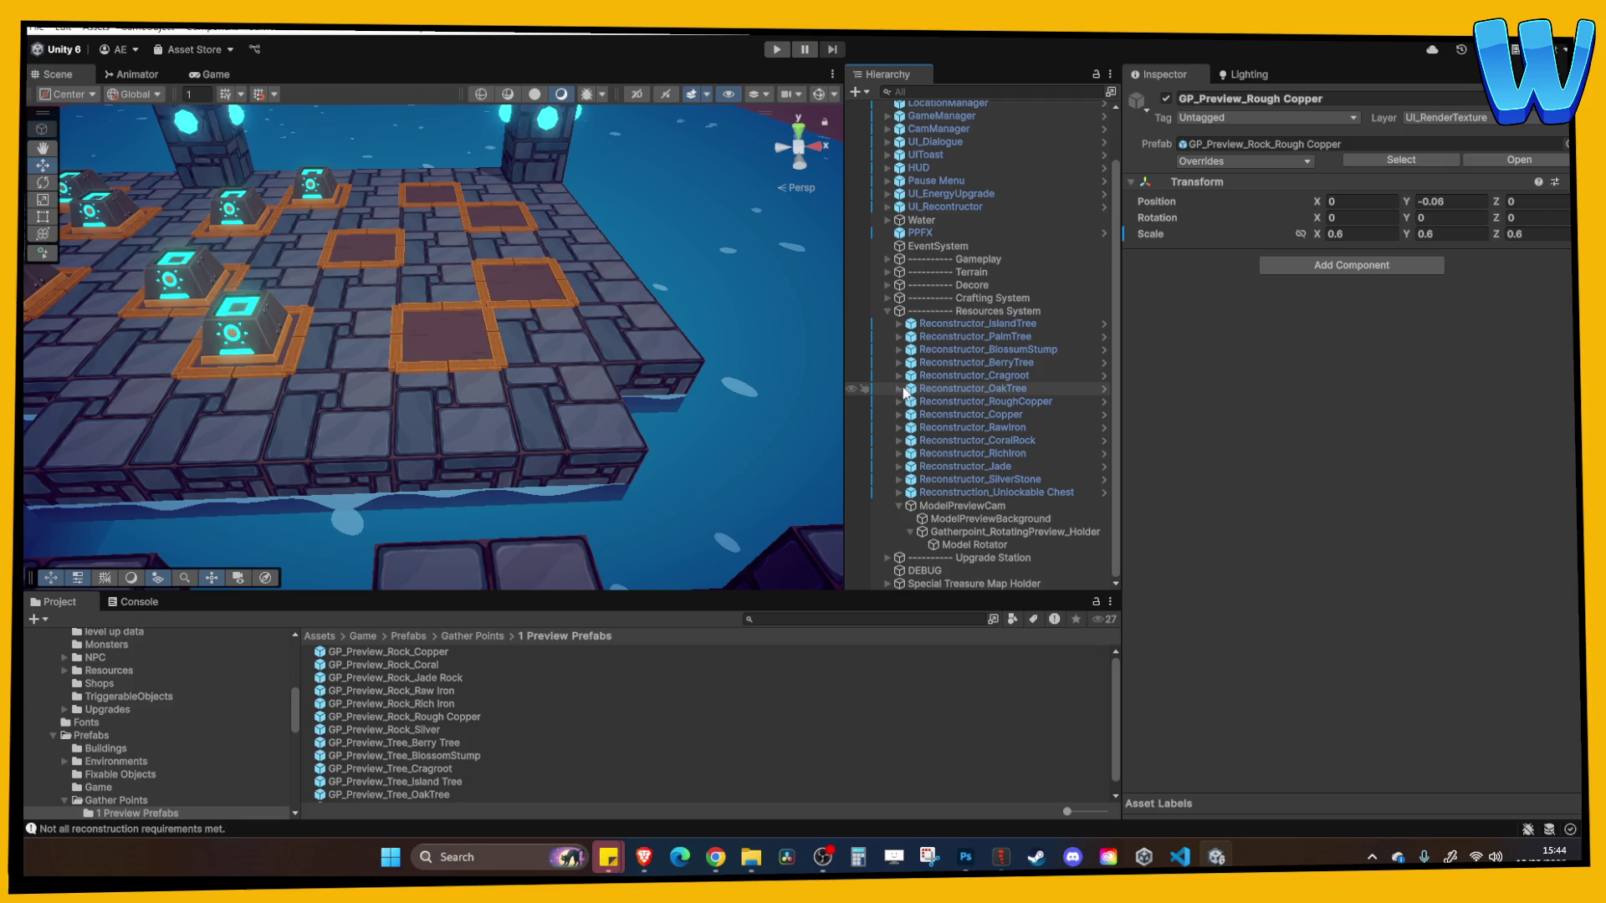
Play-test the Silver Seam reconstruct panel, toggling the Stats overlay on and off
{"action": "left_click", "coordinate": [777, 49]}
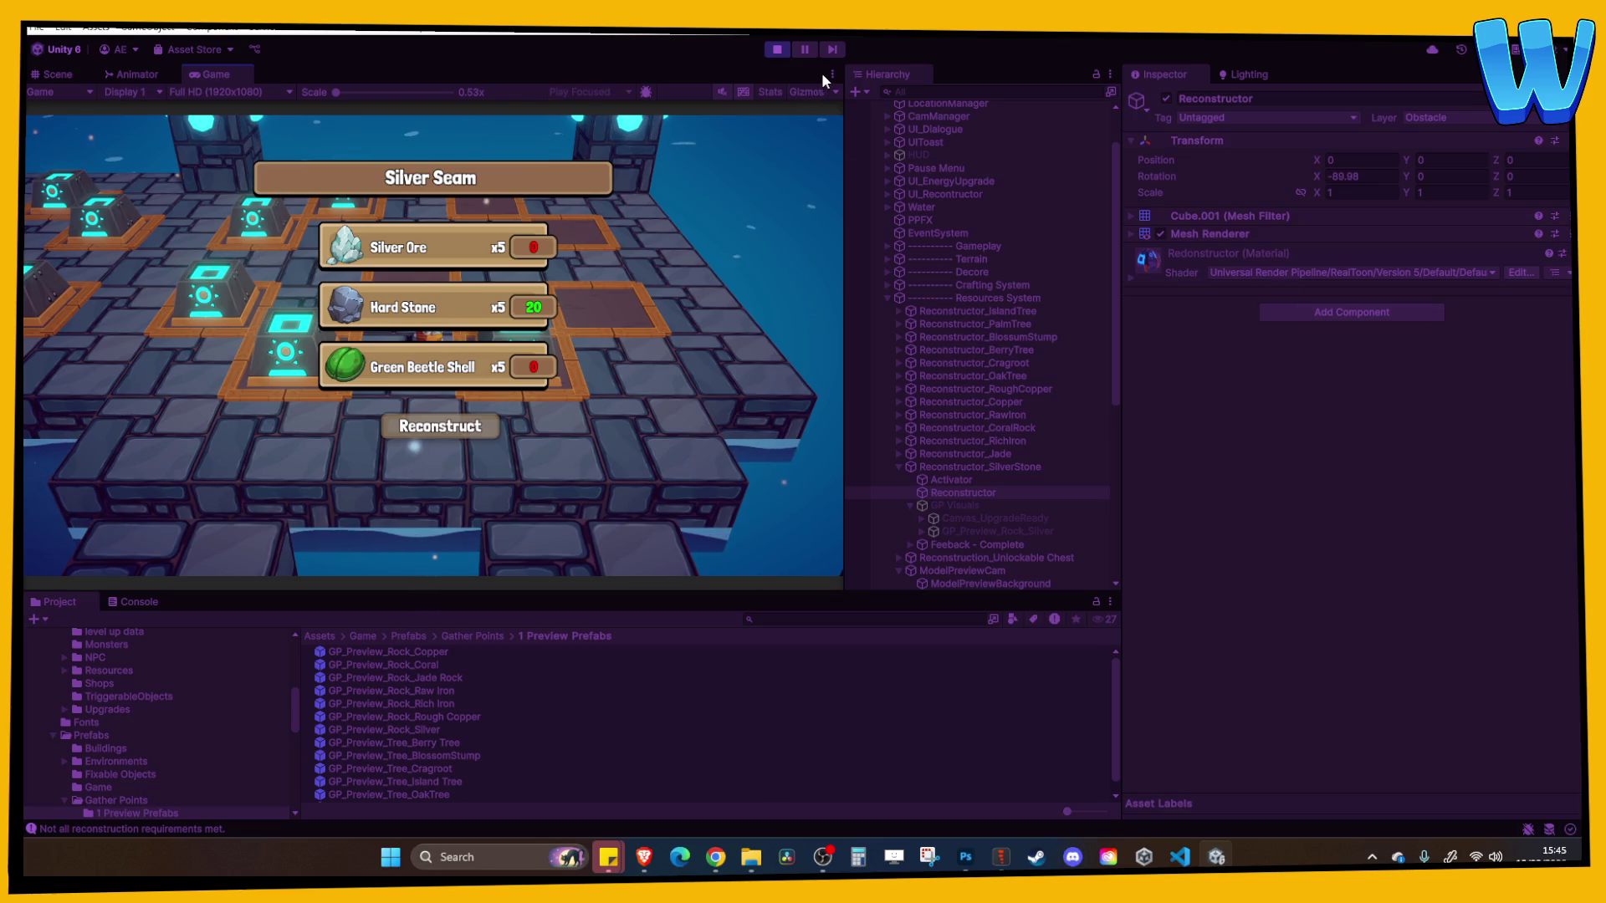
{"action": "left_click", "coordinate": [769, 92]}
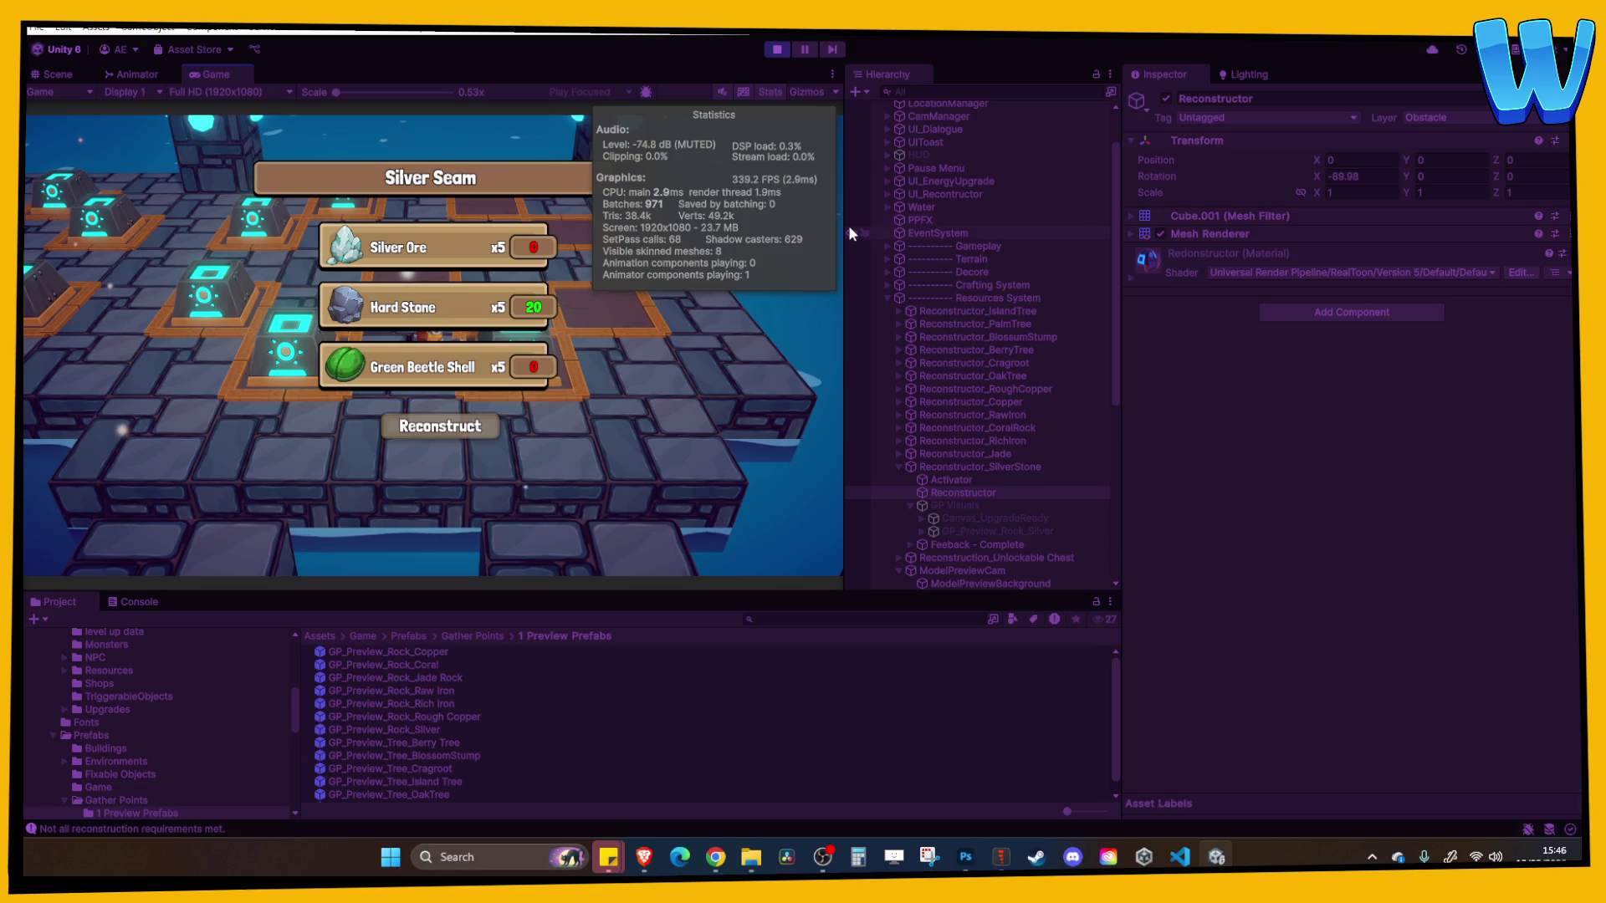
{"action": "left_click", "coordinate": [762, 92]}
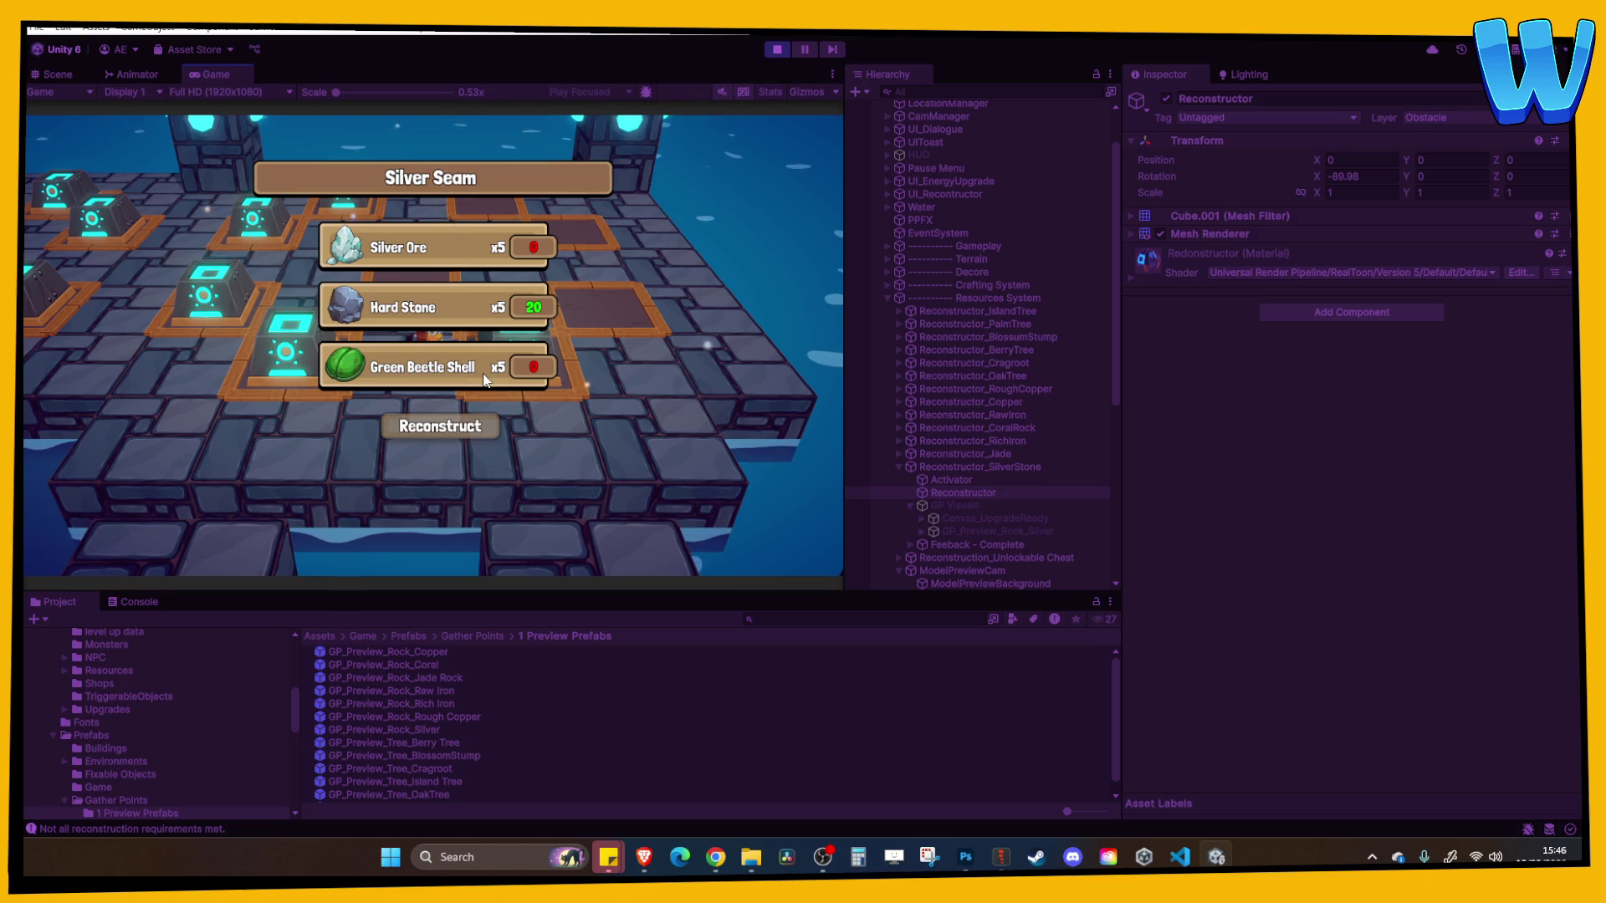
{"action": "left_click", "coordinate": [774, 49]}
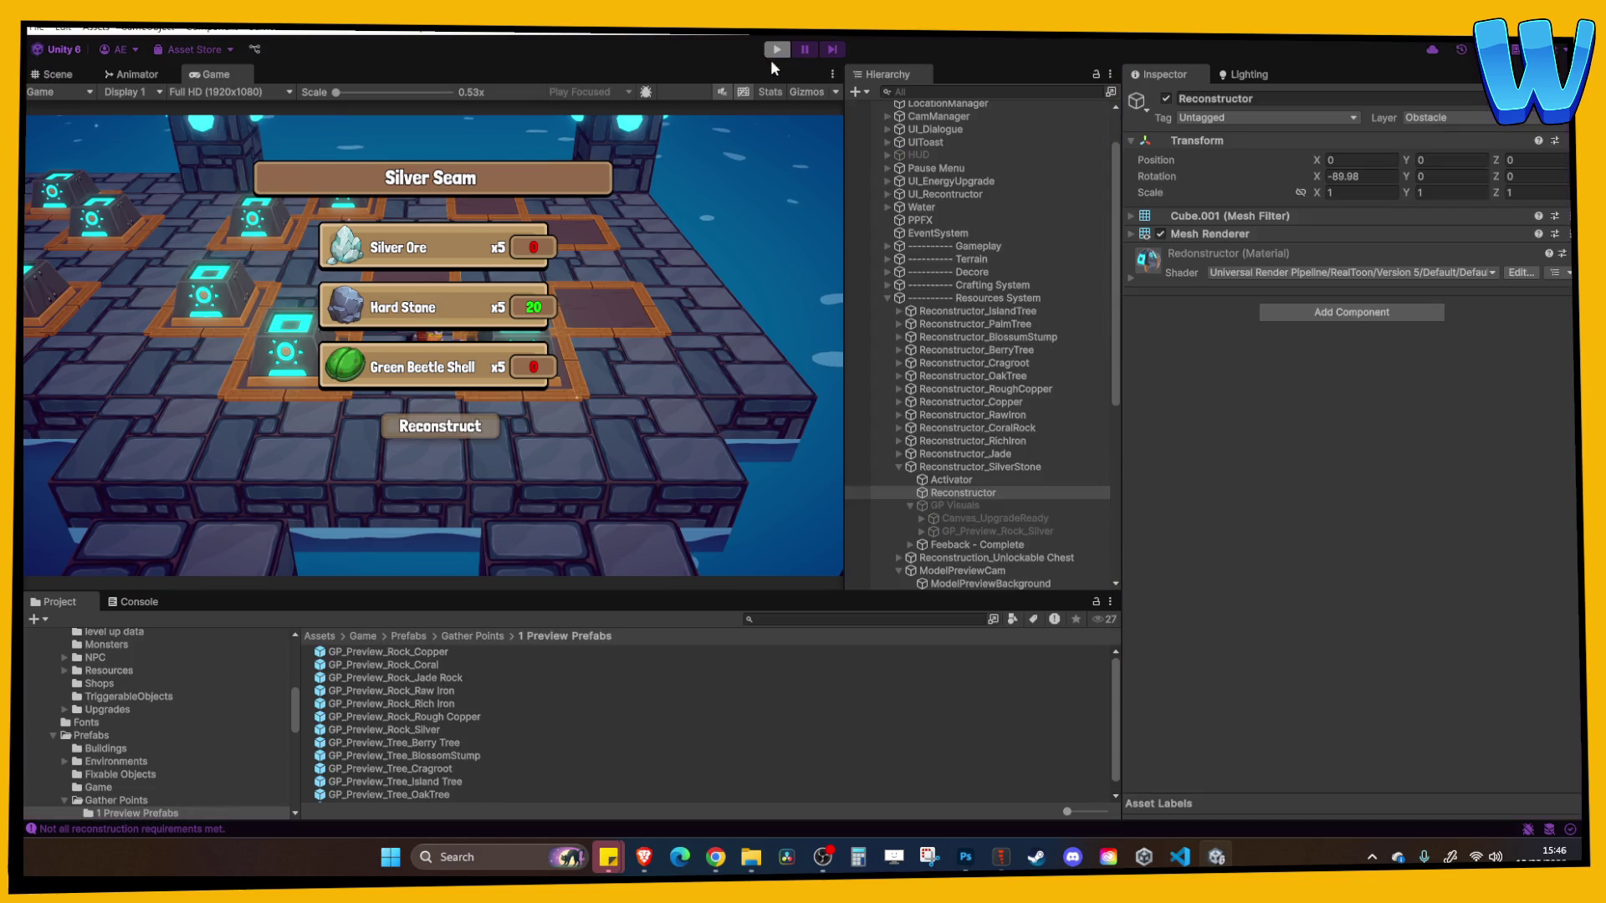
Select the GameManager and browse, then collapse, its Item Master List entries
{"action": "scroll", "coordinate": [962, 184], "scroll_direction": "up", "scroll_amount": 2}
{"action": "left_click", "coordinate": [957, 170]}
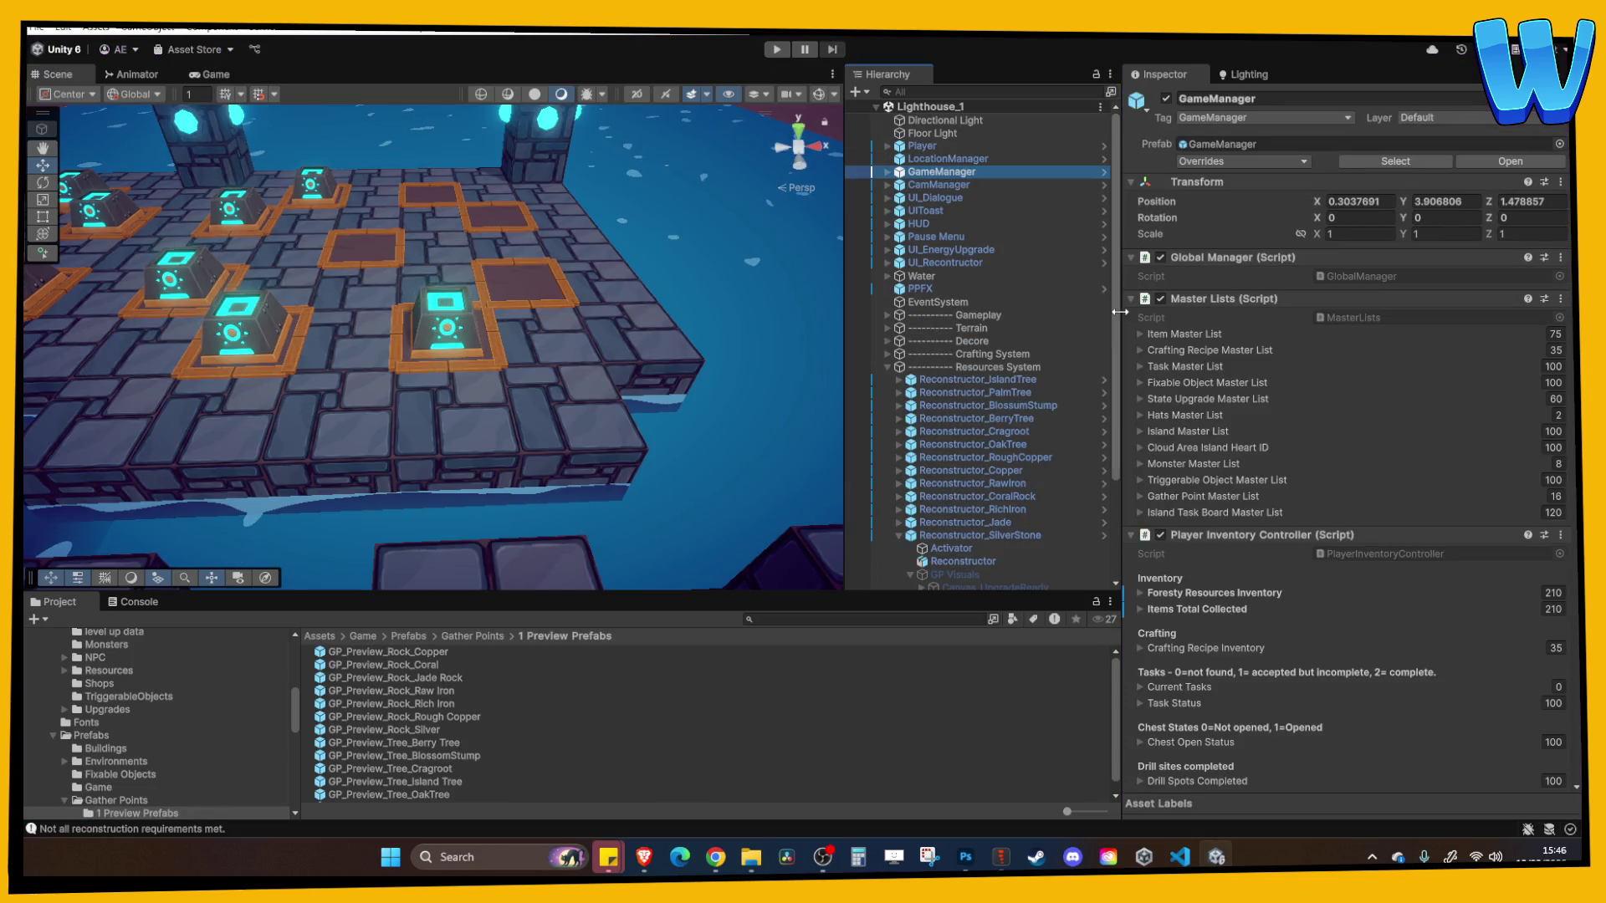
{"action": "scroll", "coordinate": [1238, 501], "scroll_direction": "down", "scroll_amount": 3}
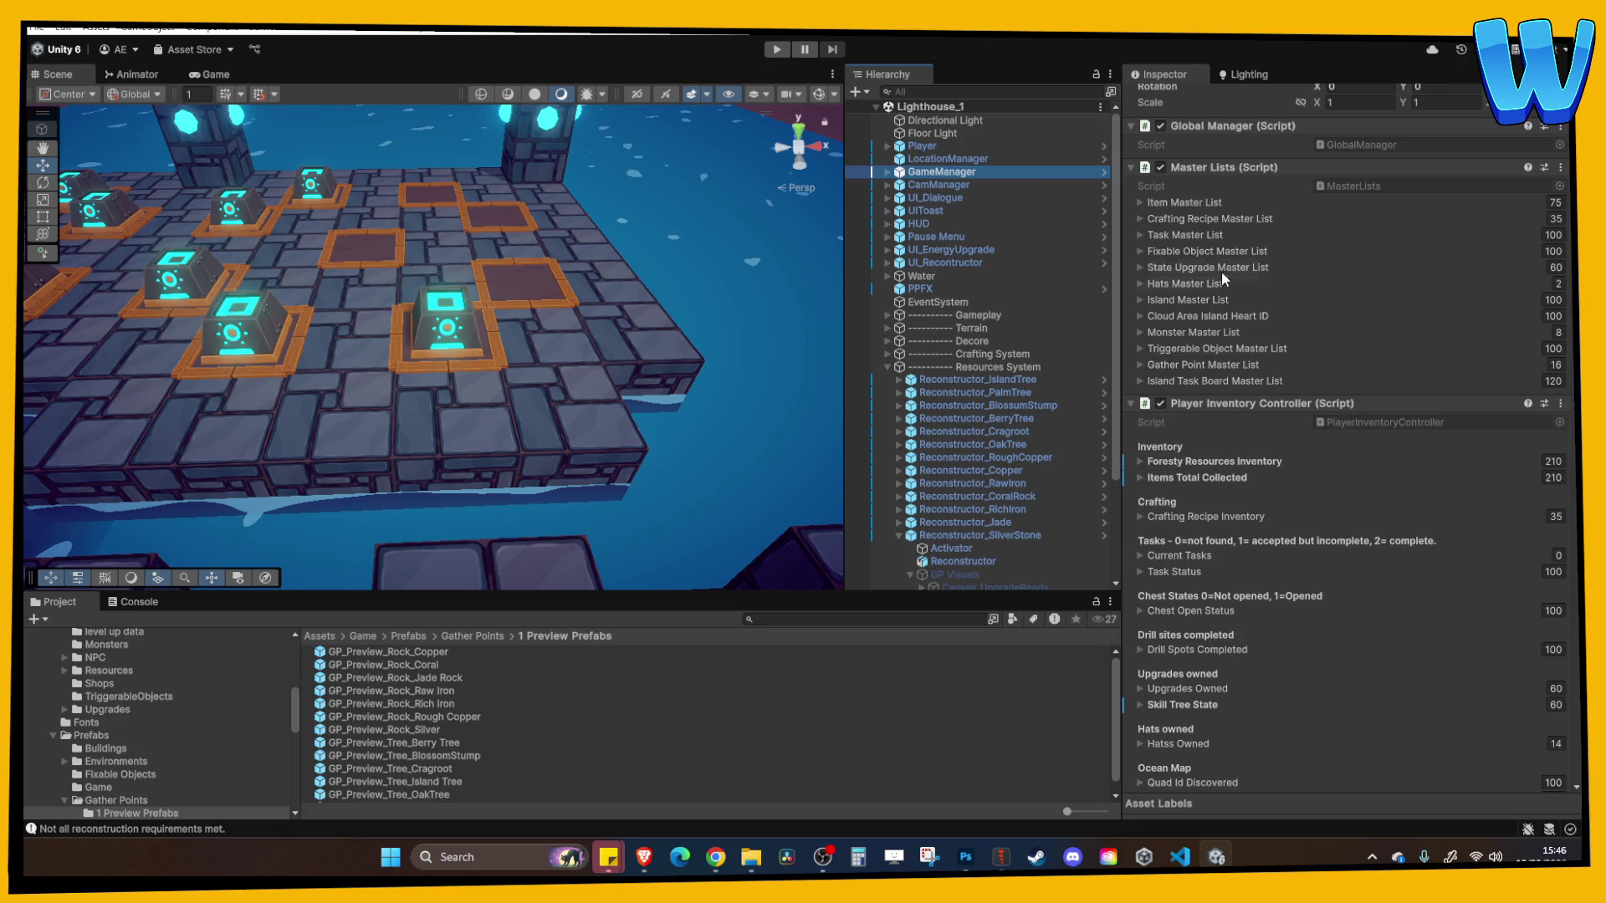
{"action": "left_click", "coordinate": [1197, 203]}
{"action": "scroll", "coordinate": [1280, 361], "scroll_direction": "down", "scroll_amount": 6}
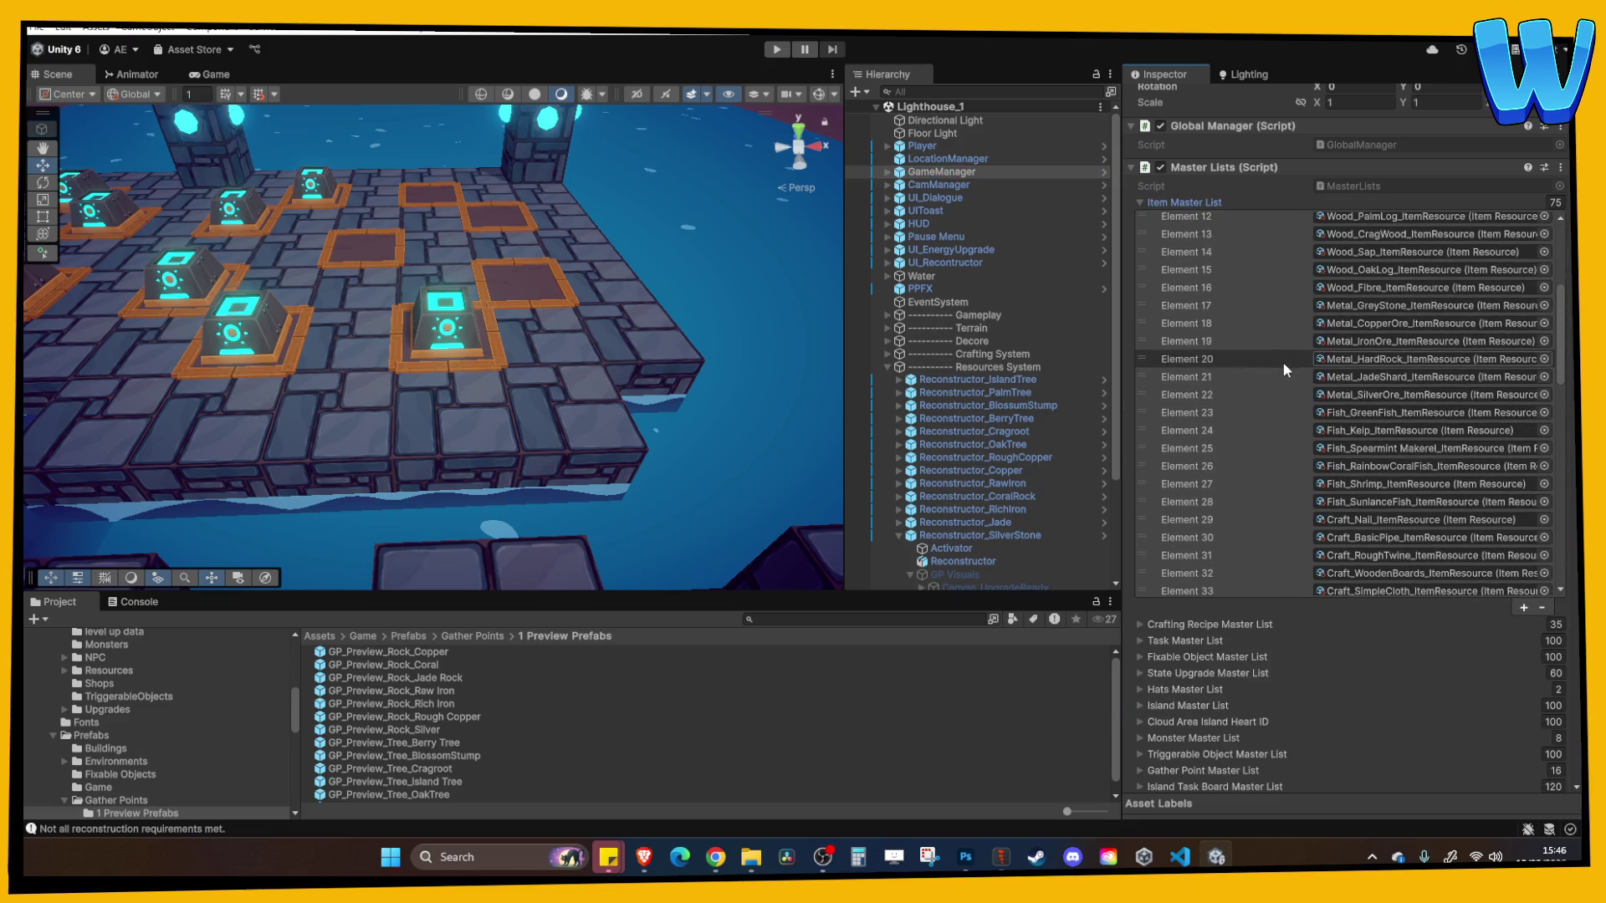
{"action": "scroll", "coordinate": [1282, 361], "scroll_direction": "up", "scroll_amount": 3}
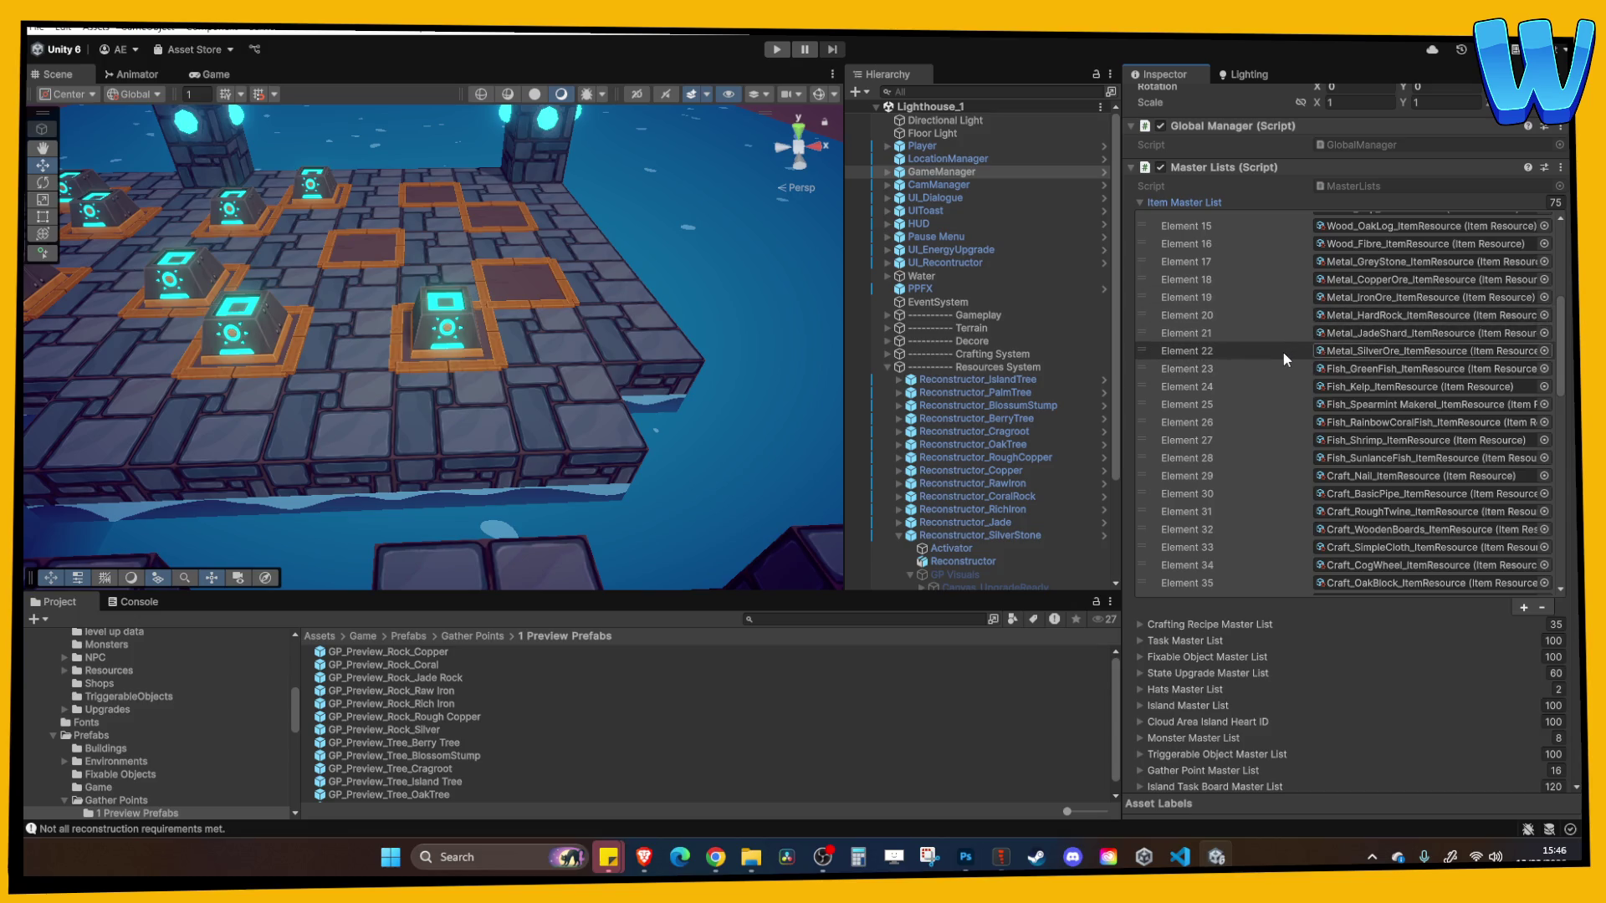
{"action": "scroll", "coordinate": [1285, 358], "scroll_direction": "down", "scroll_amount": 12}
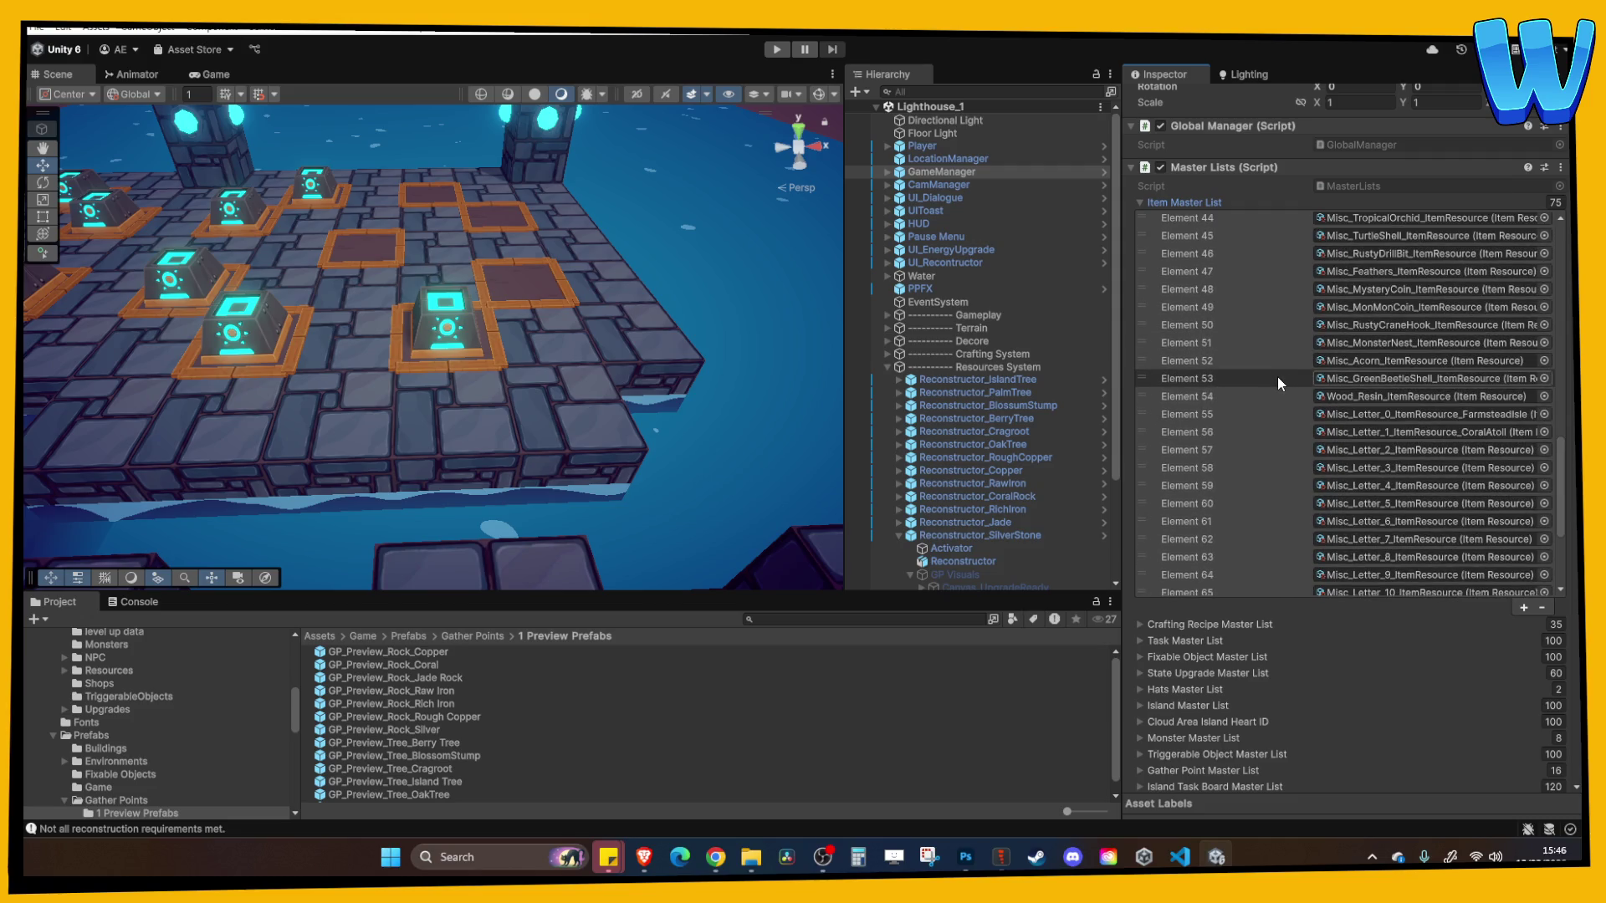
{"action": "left_click", "coordinate": [1244, 219]}
{"action": "left_click", "coordinate": [1216, 202]}
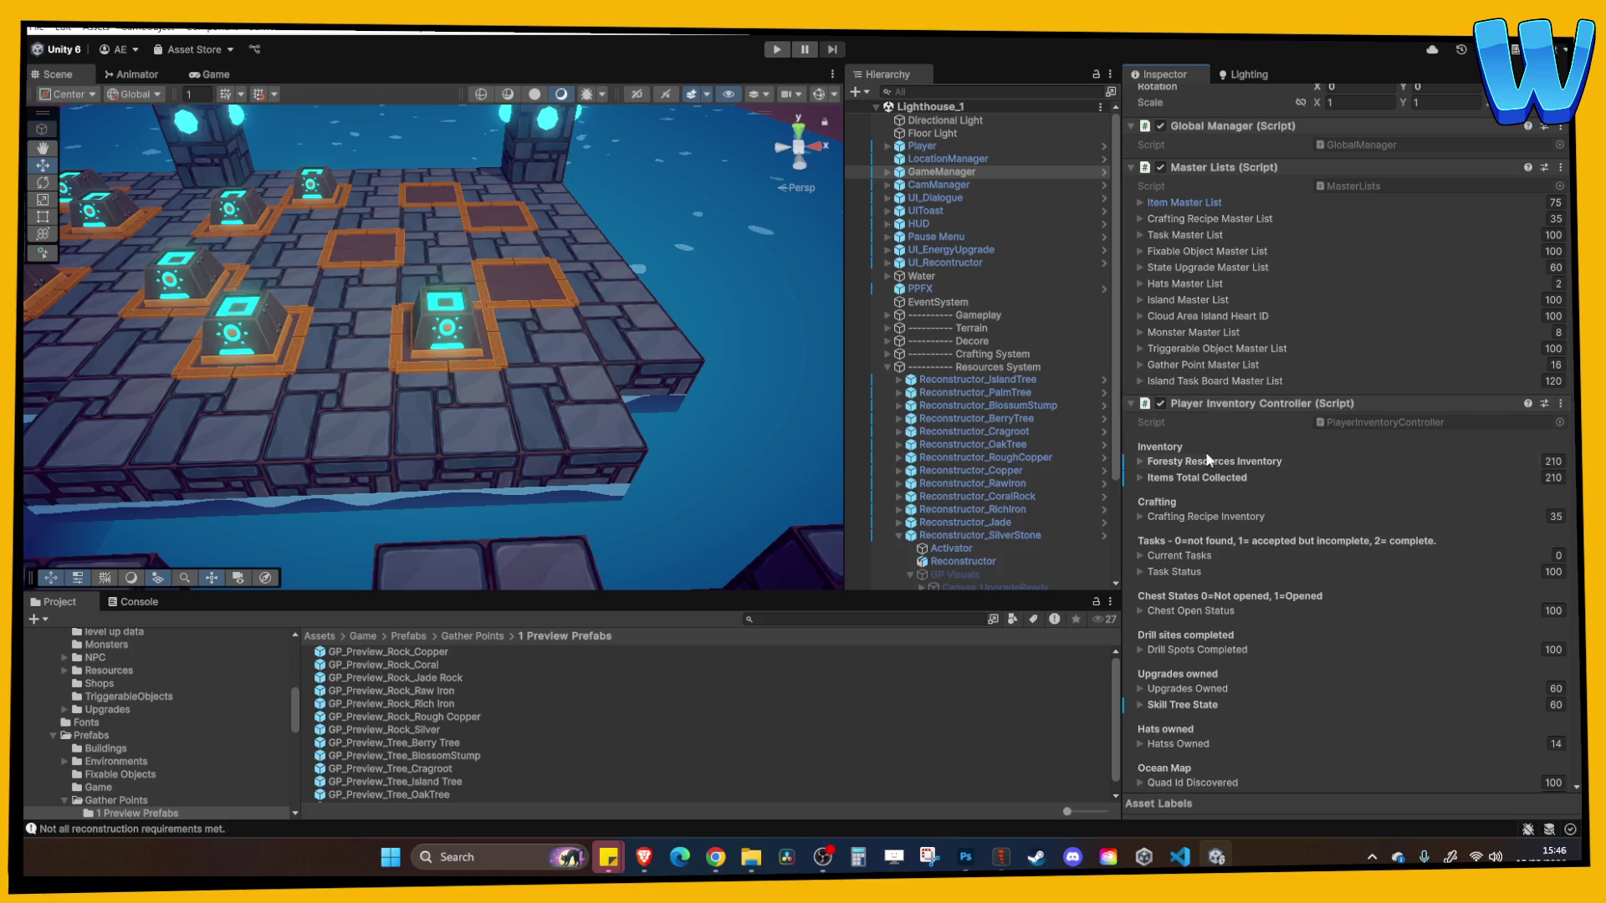
{"action": "left_click", "coordinate": [1246, 461]}
Set Foresty Resources Inventory Element 53 to 20 and start a play test
{"action": "scroll", "coordinate": [1276, 633], "scroll_direction": "down", "scroll_amount": 1}
{"action": "scroll", "coordinate": [1288, 652], "scroll_direction": "down", "scroll_amount": 4}
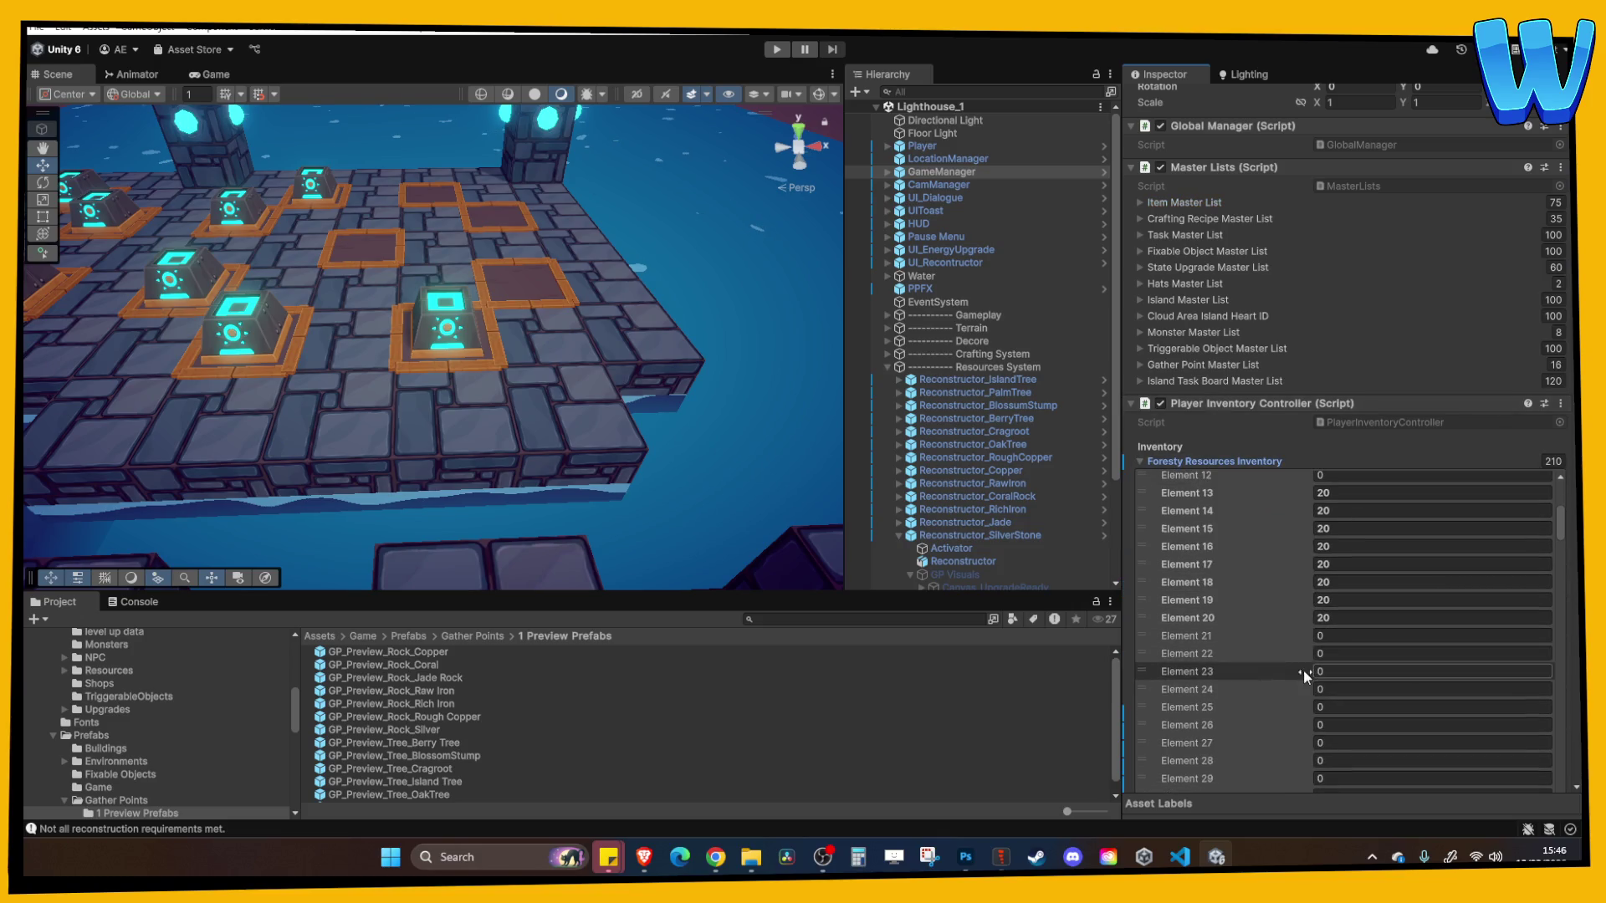
{"action": "left_click", "coordinate": [1344, 651]}
{"action": "scroll", "coordinate": [1344, 649], "scroll_direction": "down", "scroll_amount": 10}
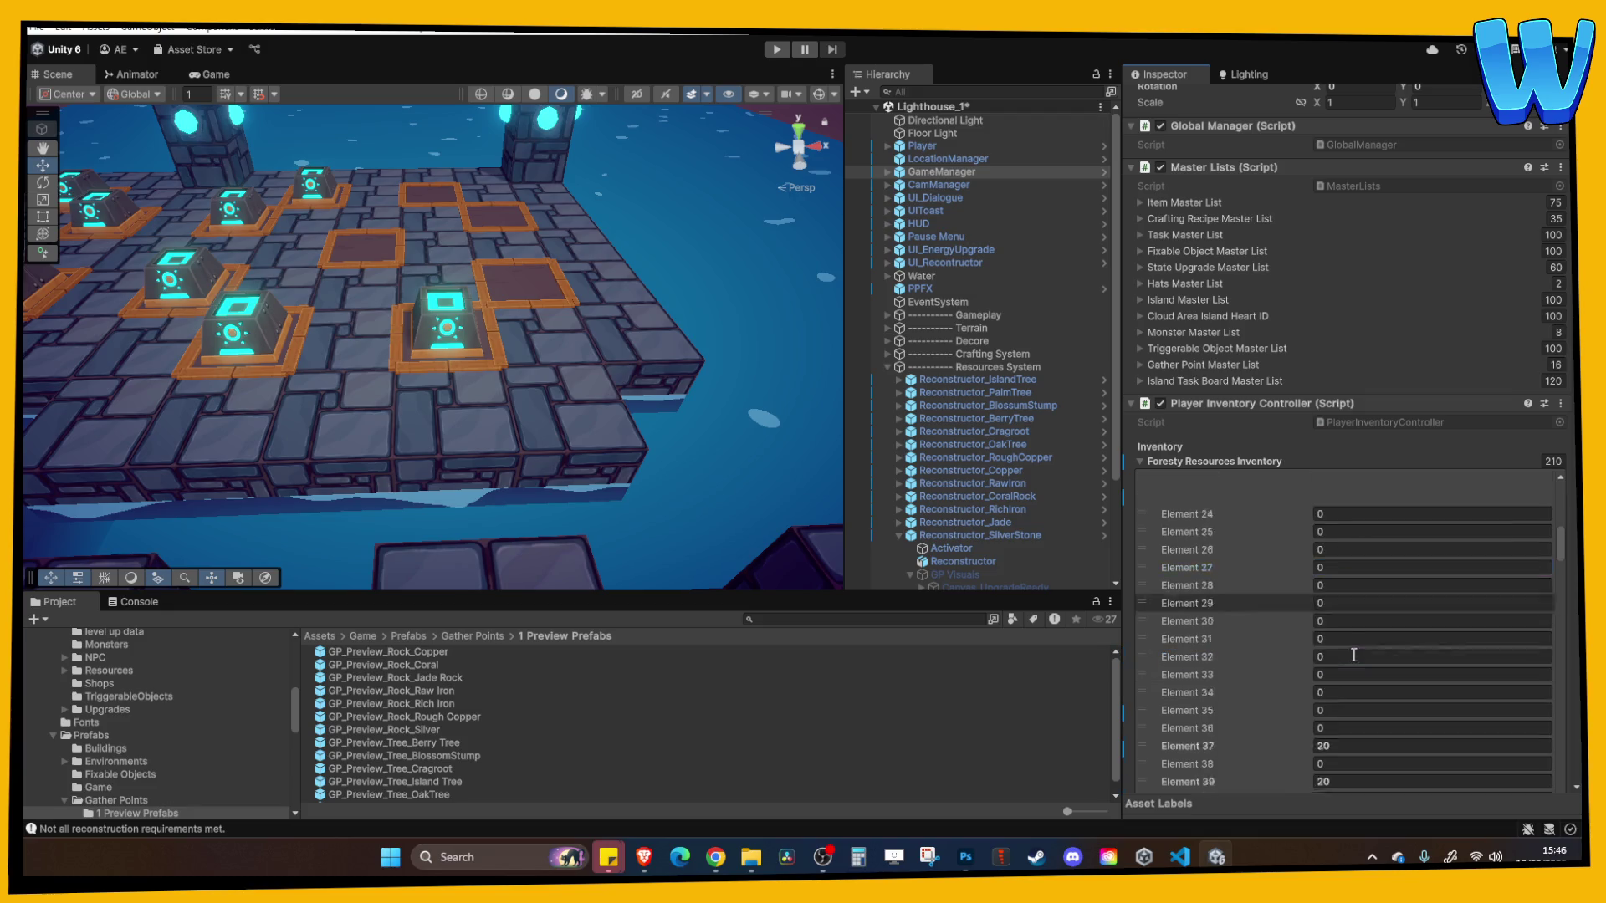
{"action": "left_click", "coordinate": [1338, 768]}
{"action": "type", "text": "20"}
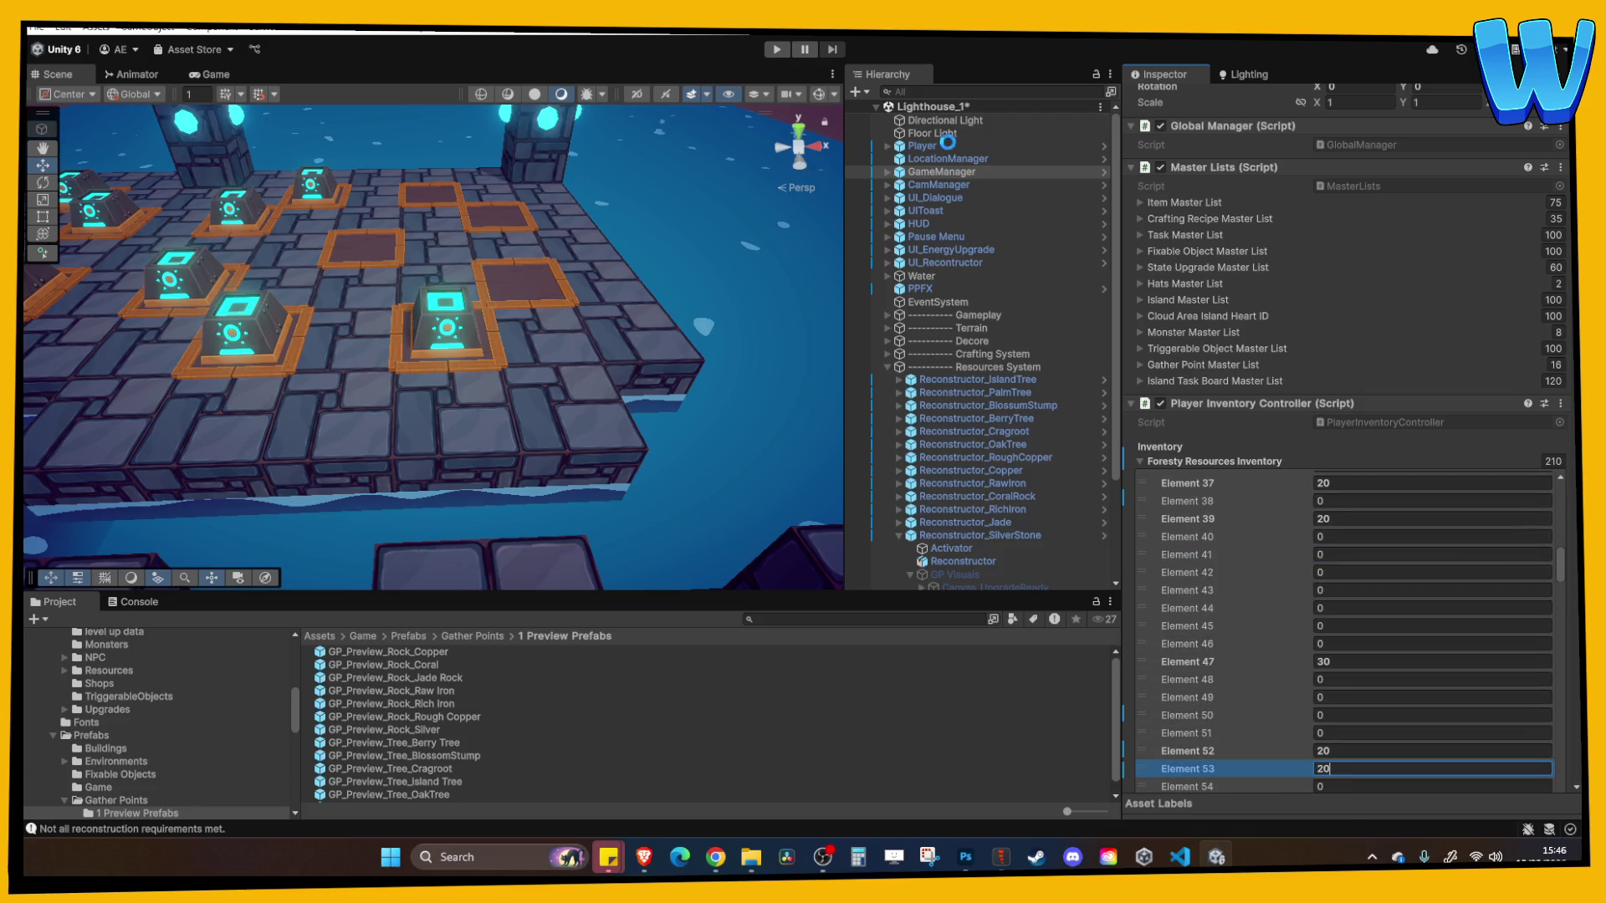
{"action": "left_click", "coordinate": [777, 50]}
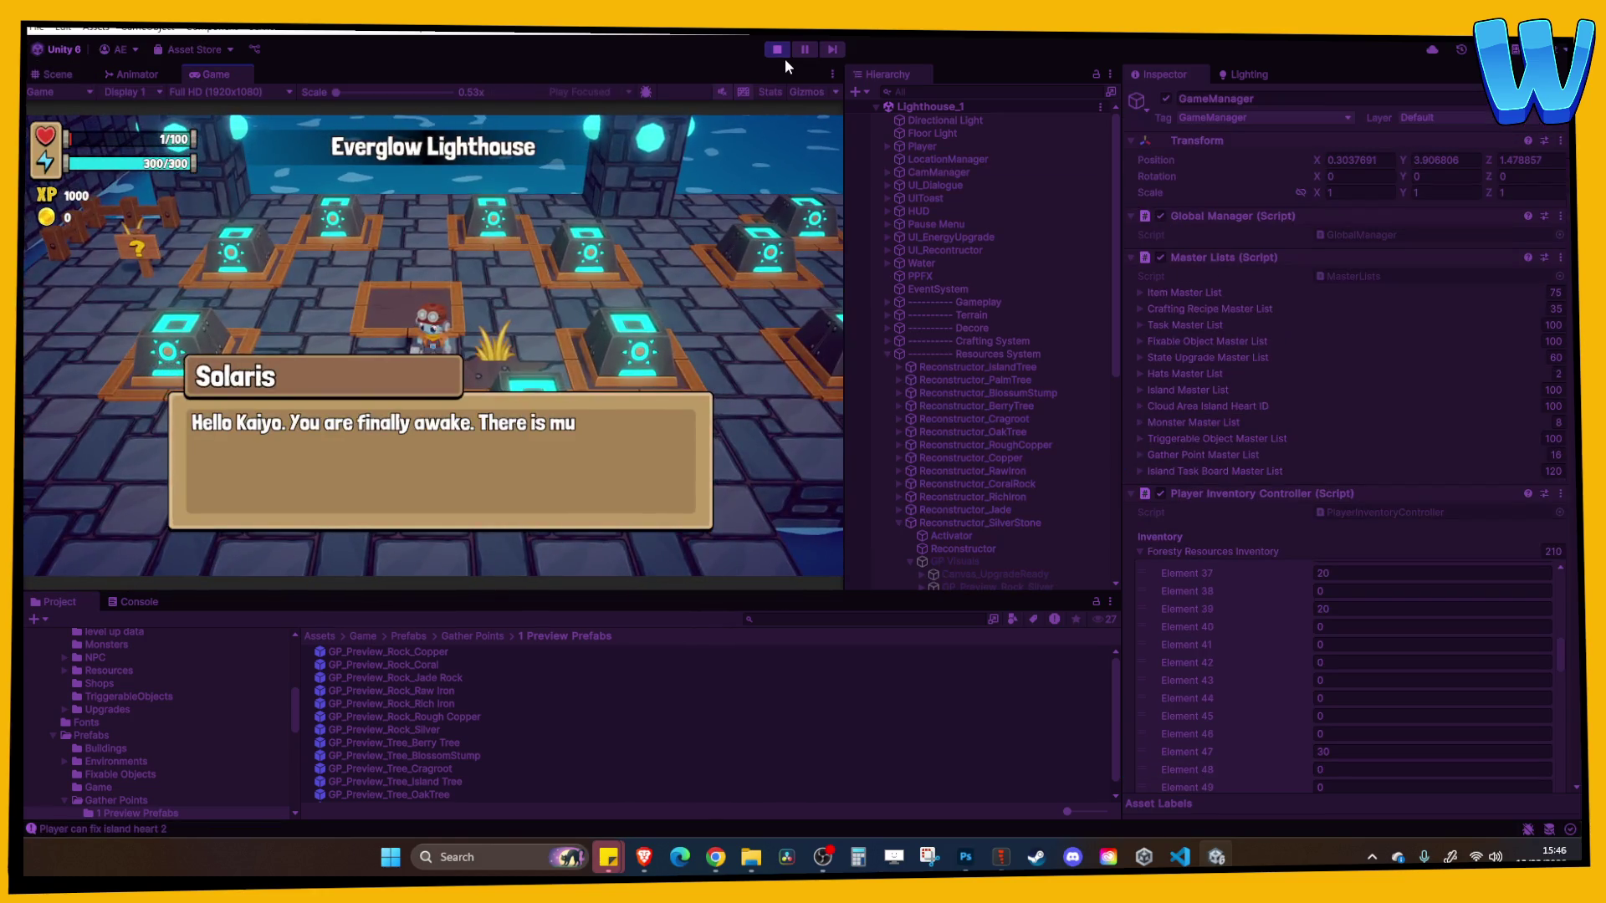
Dismiss the opening dialogue, walk to the Silver Seam node and reconstruct it
{"action": "key", "text": "space"}
{"action": "key", "text": "space"}
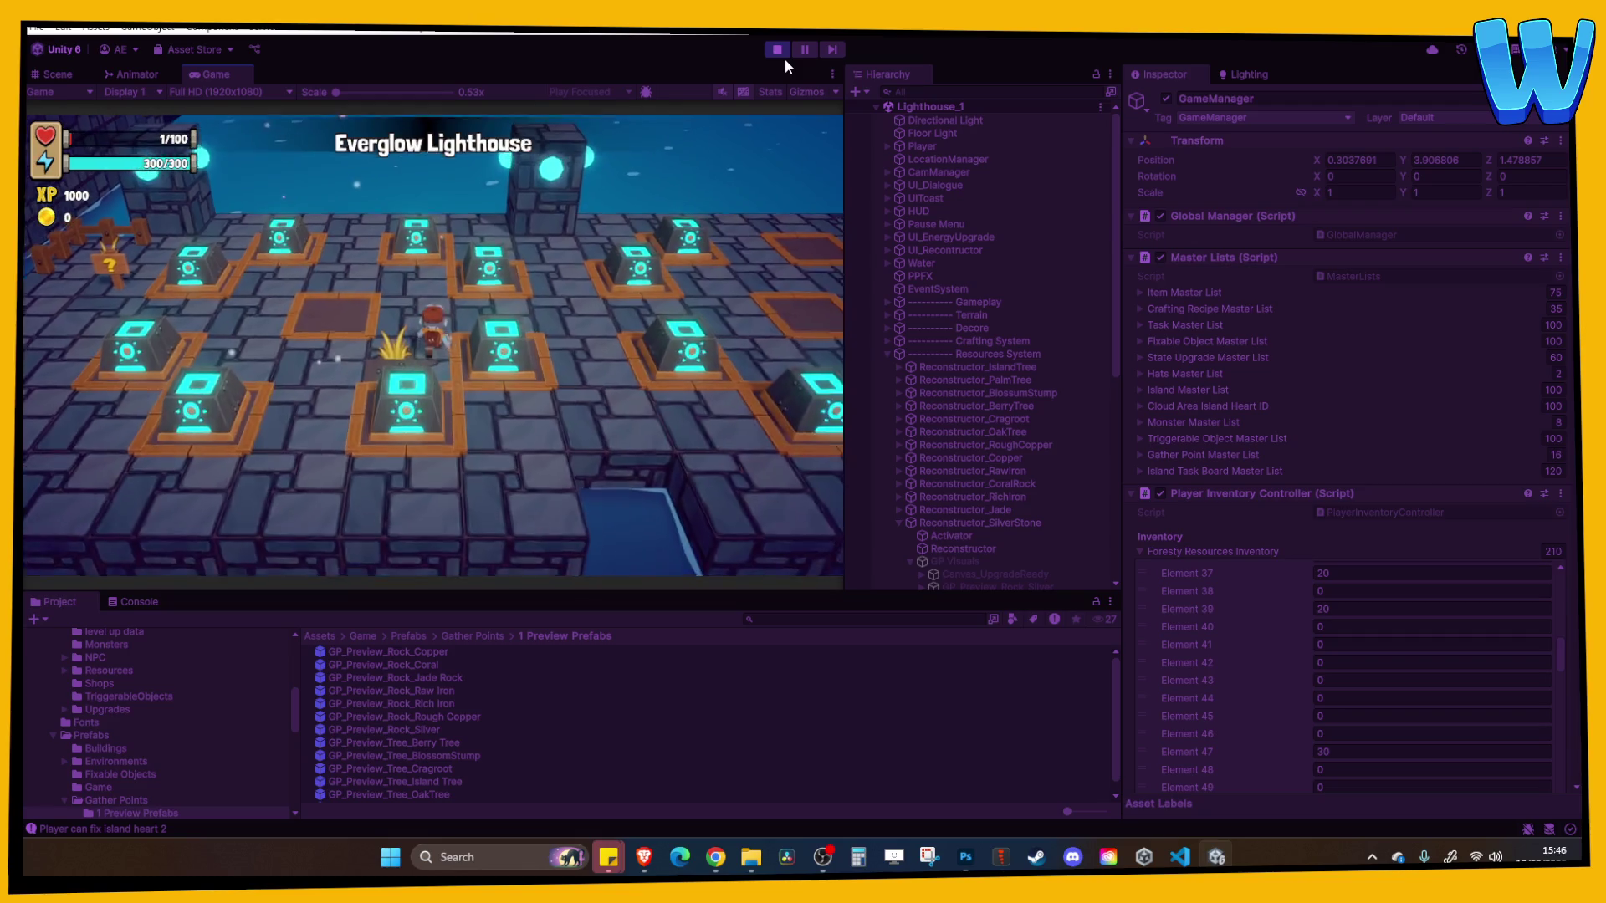
{"action": "key", "text": "d"}
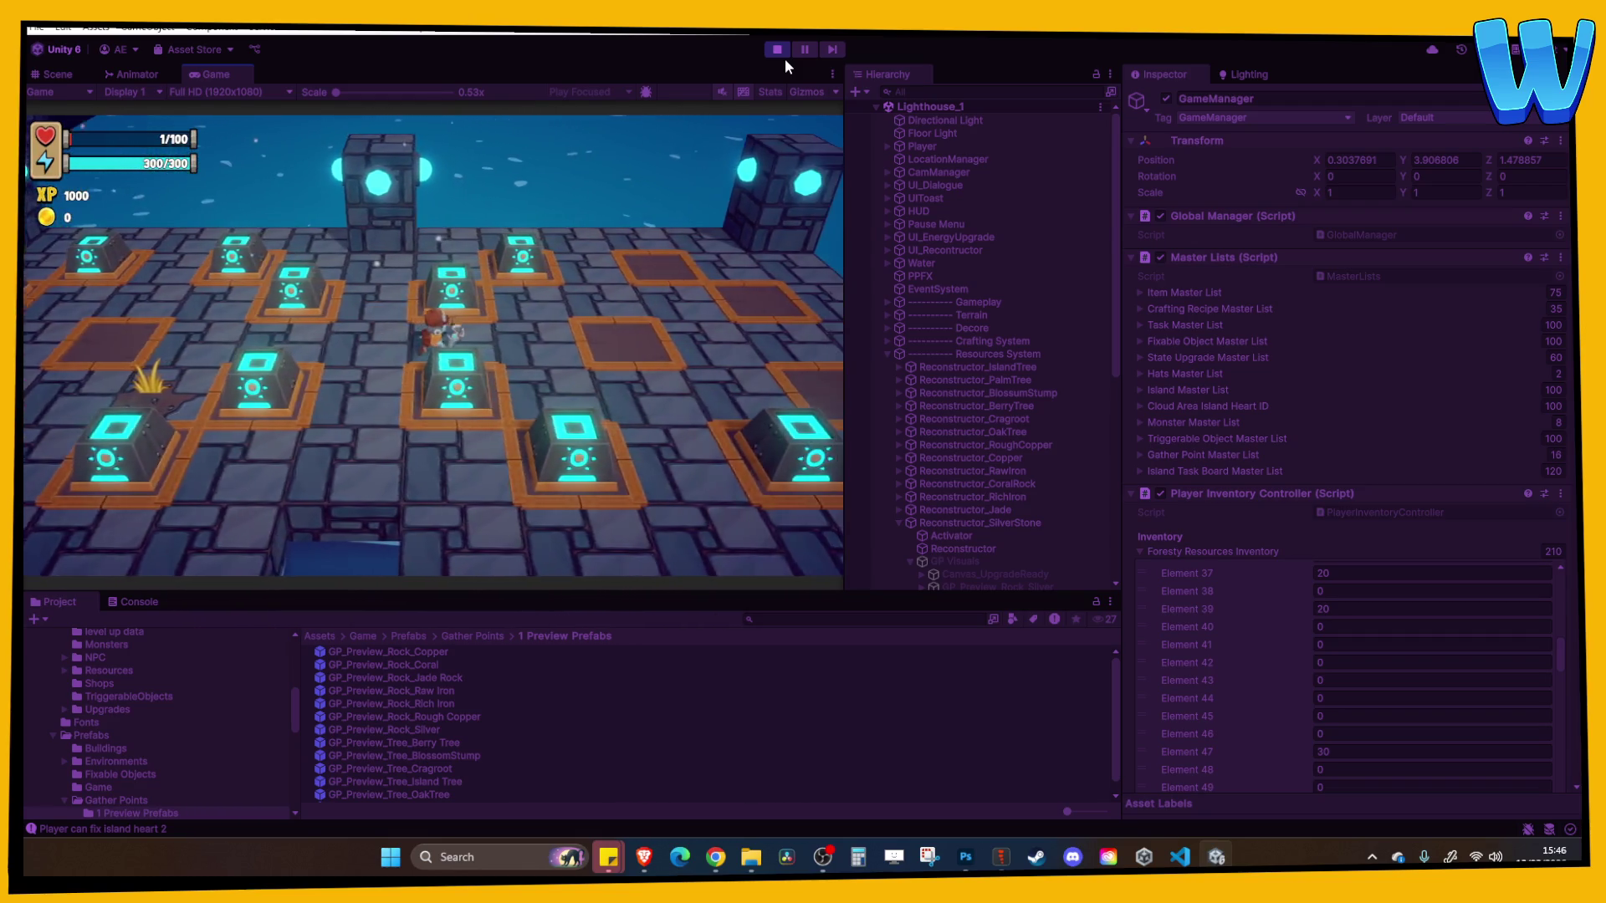
{"action": "key", "text": "d"}
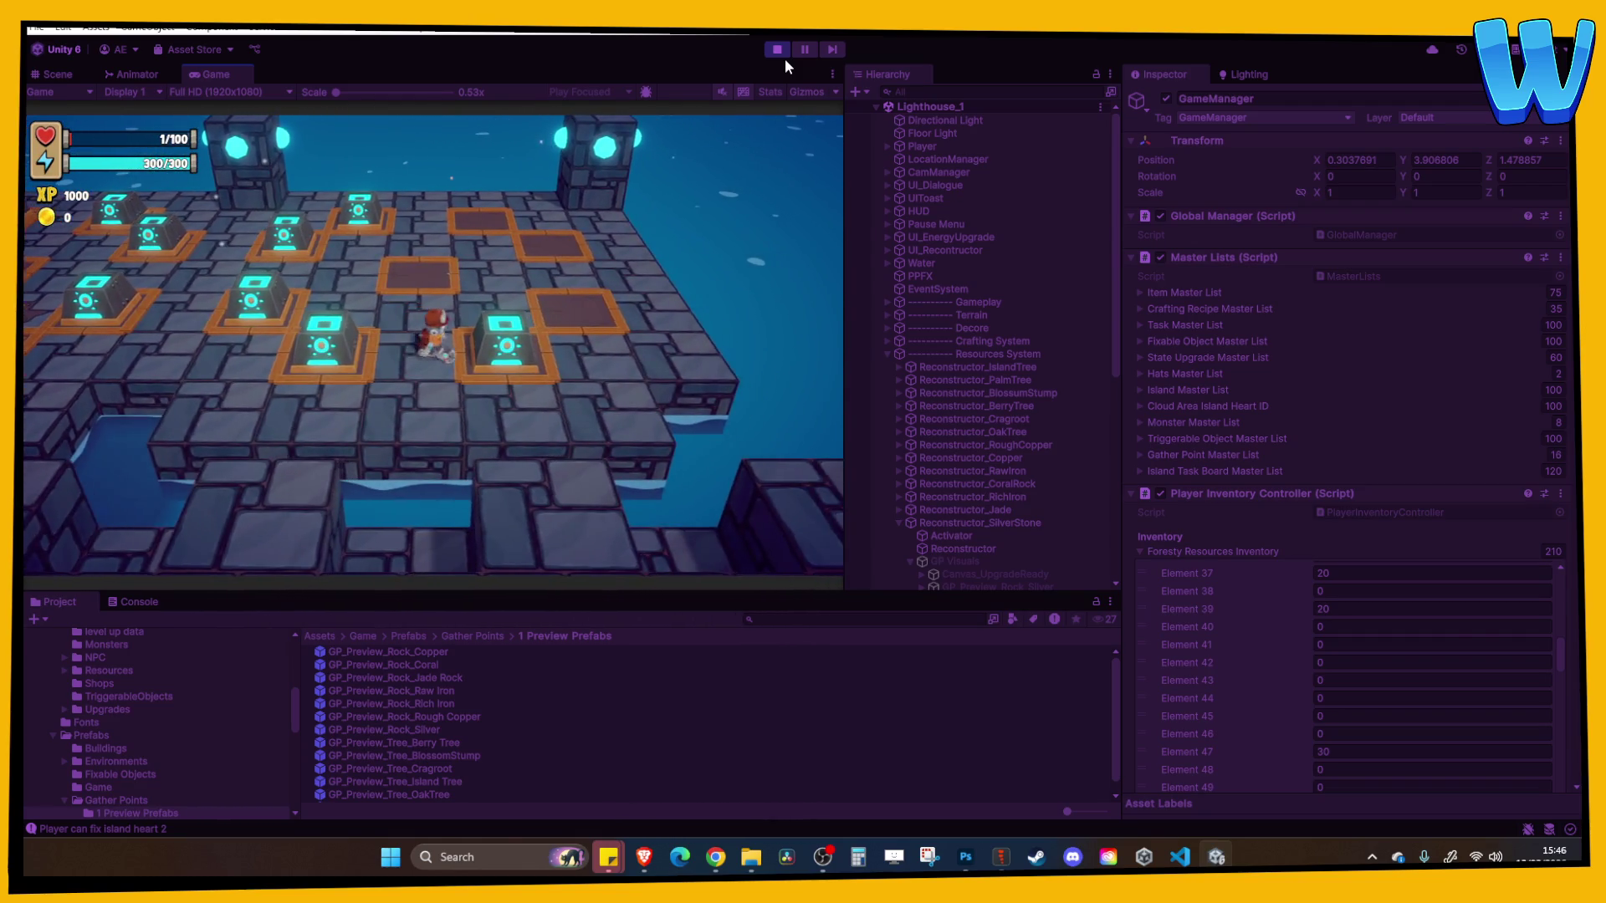
{"action": "key", "text": "s"}
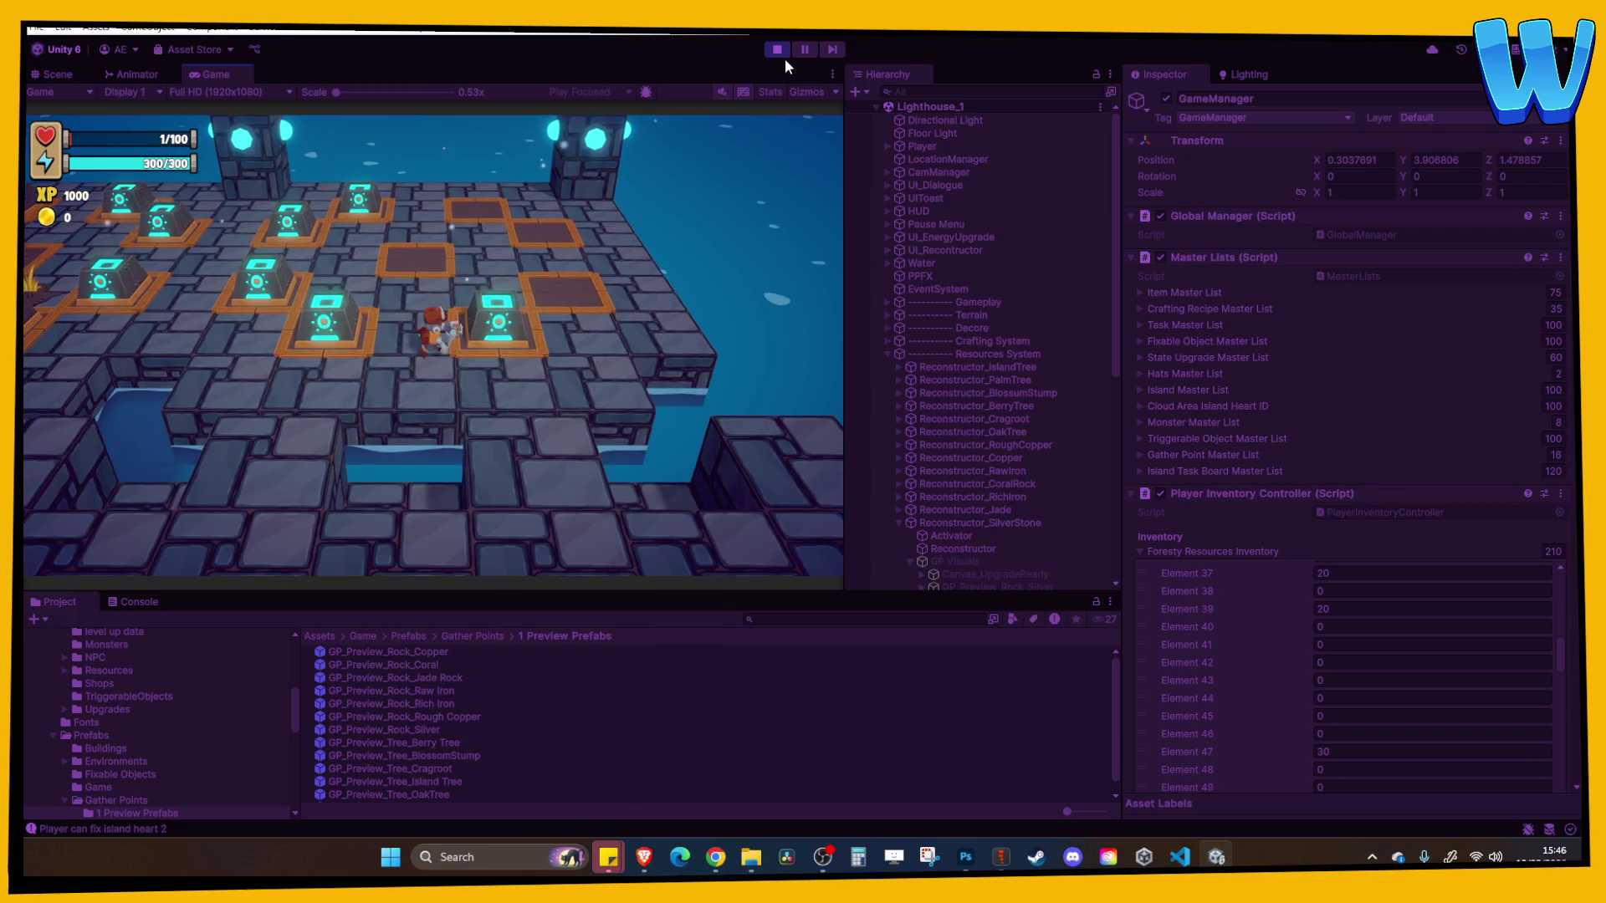
{"action": "key", "text": "e"}
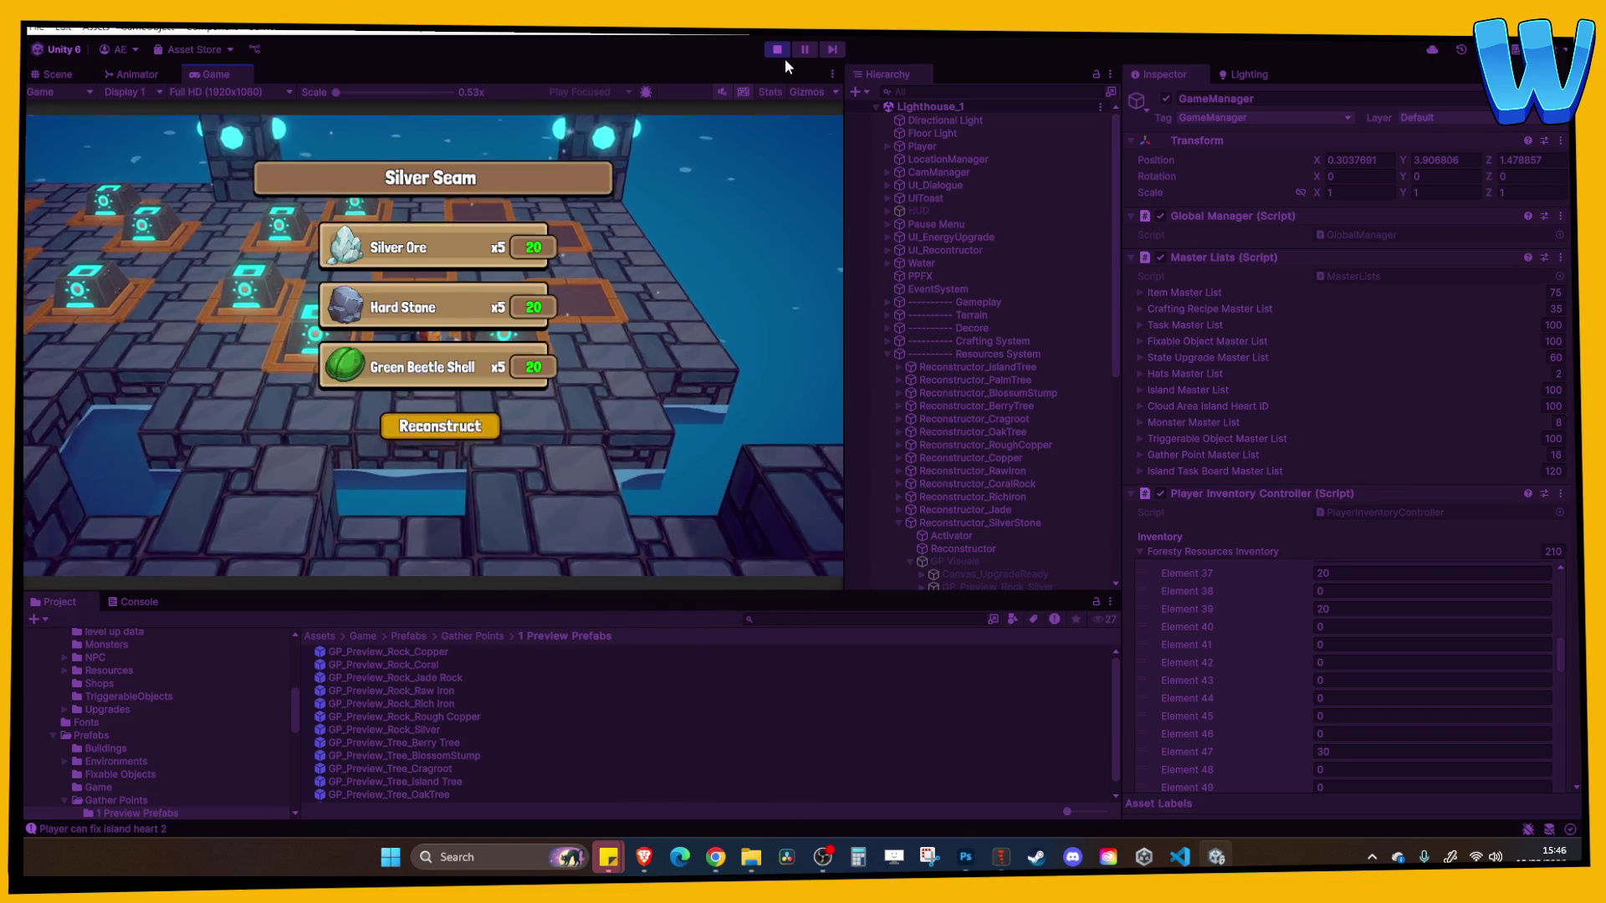
{"action": "key", "text": "e"}
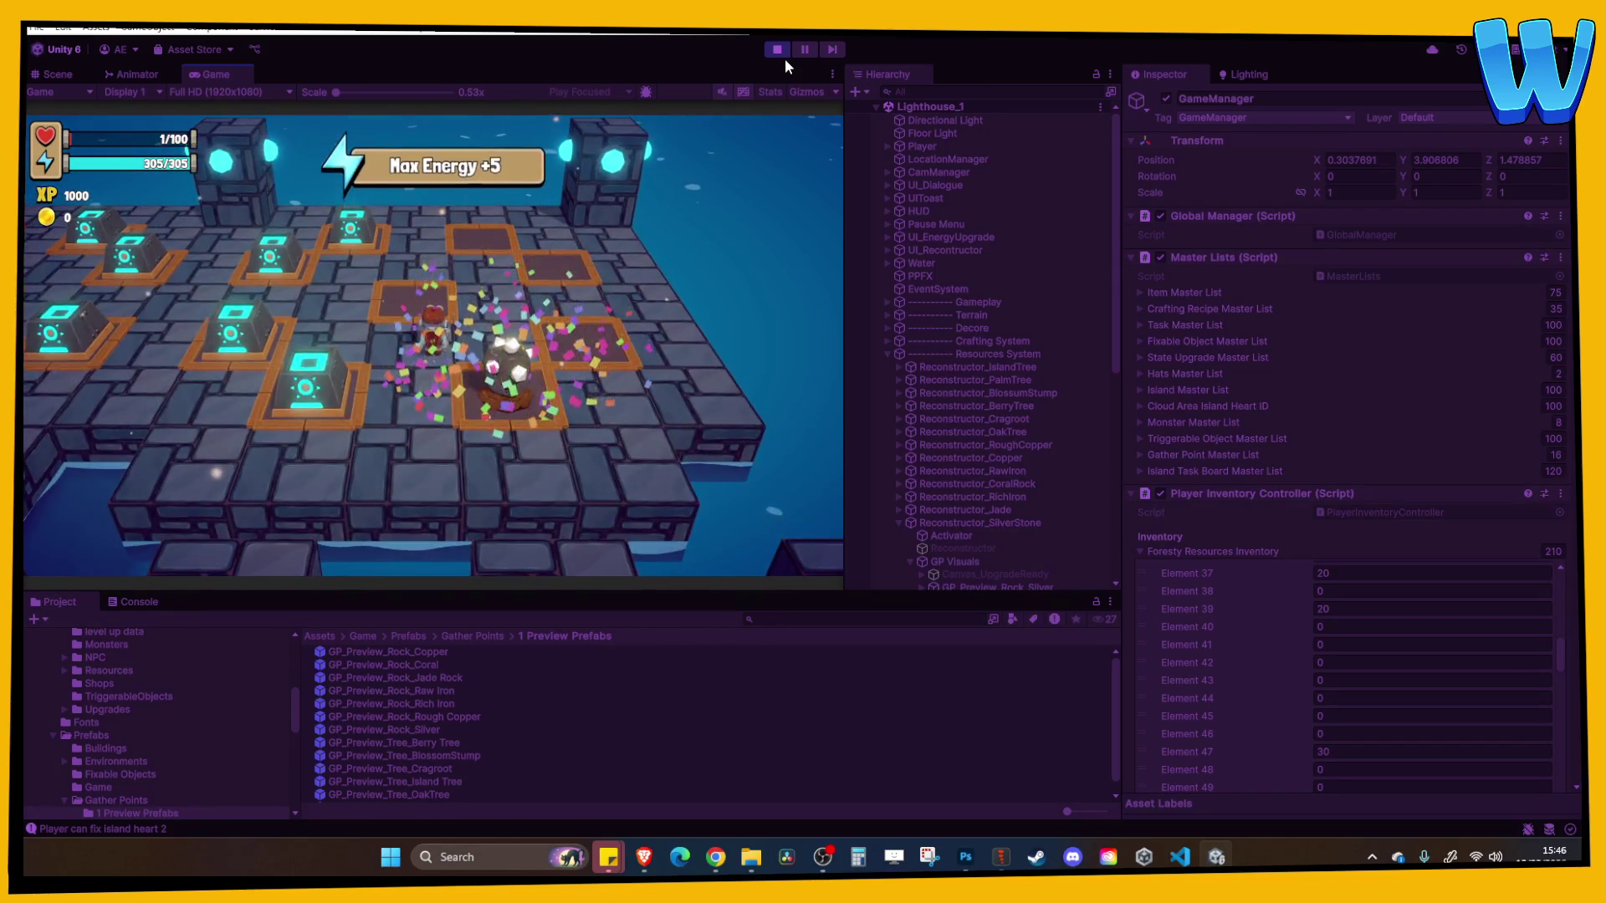
{"action": "key", "text": "e"}
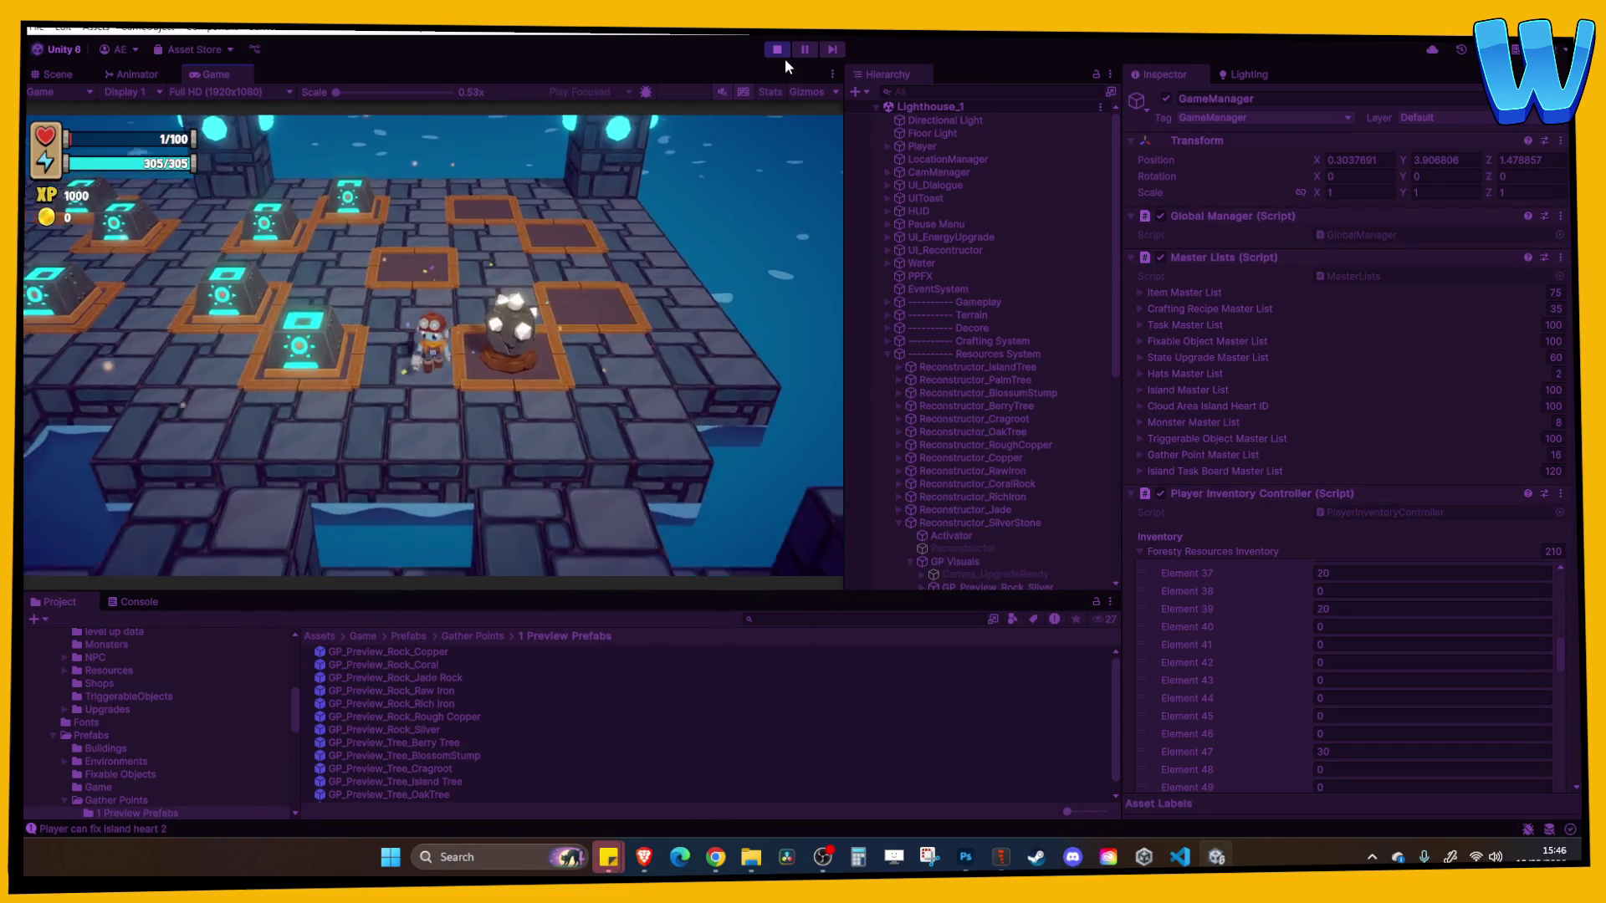
{"action": "key", "text": "d"}
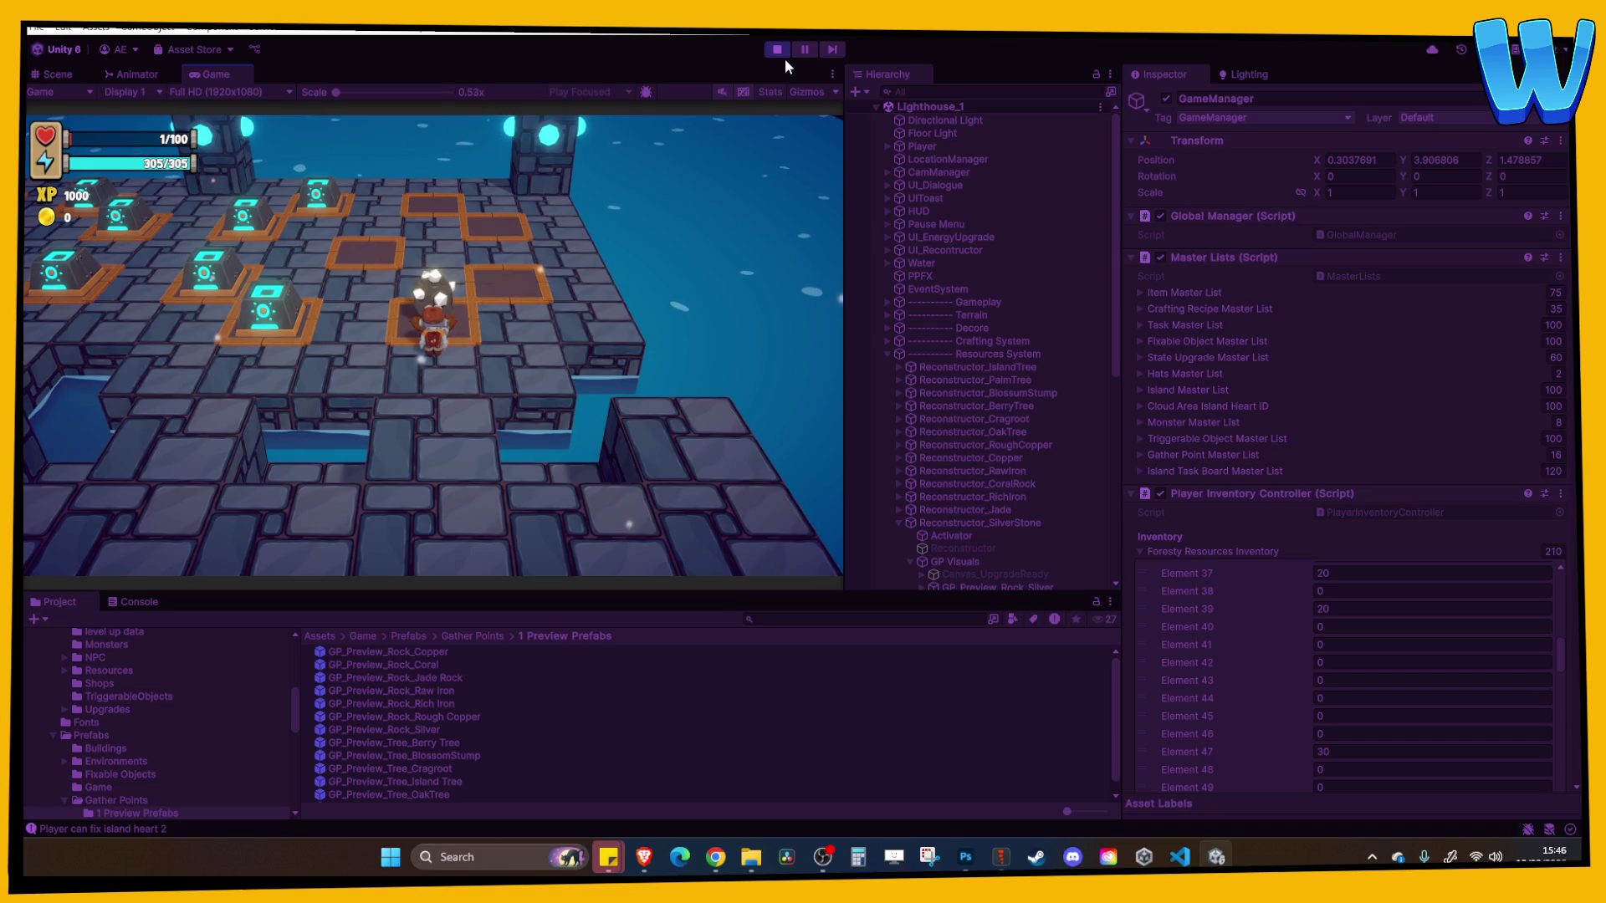
Rebuild the Rich Iron, Raw Iron, Copper Ore and Cragroot nodes on their pads
{"action": "key", "text": "a"}
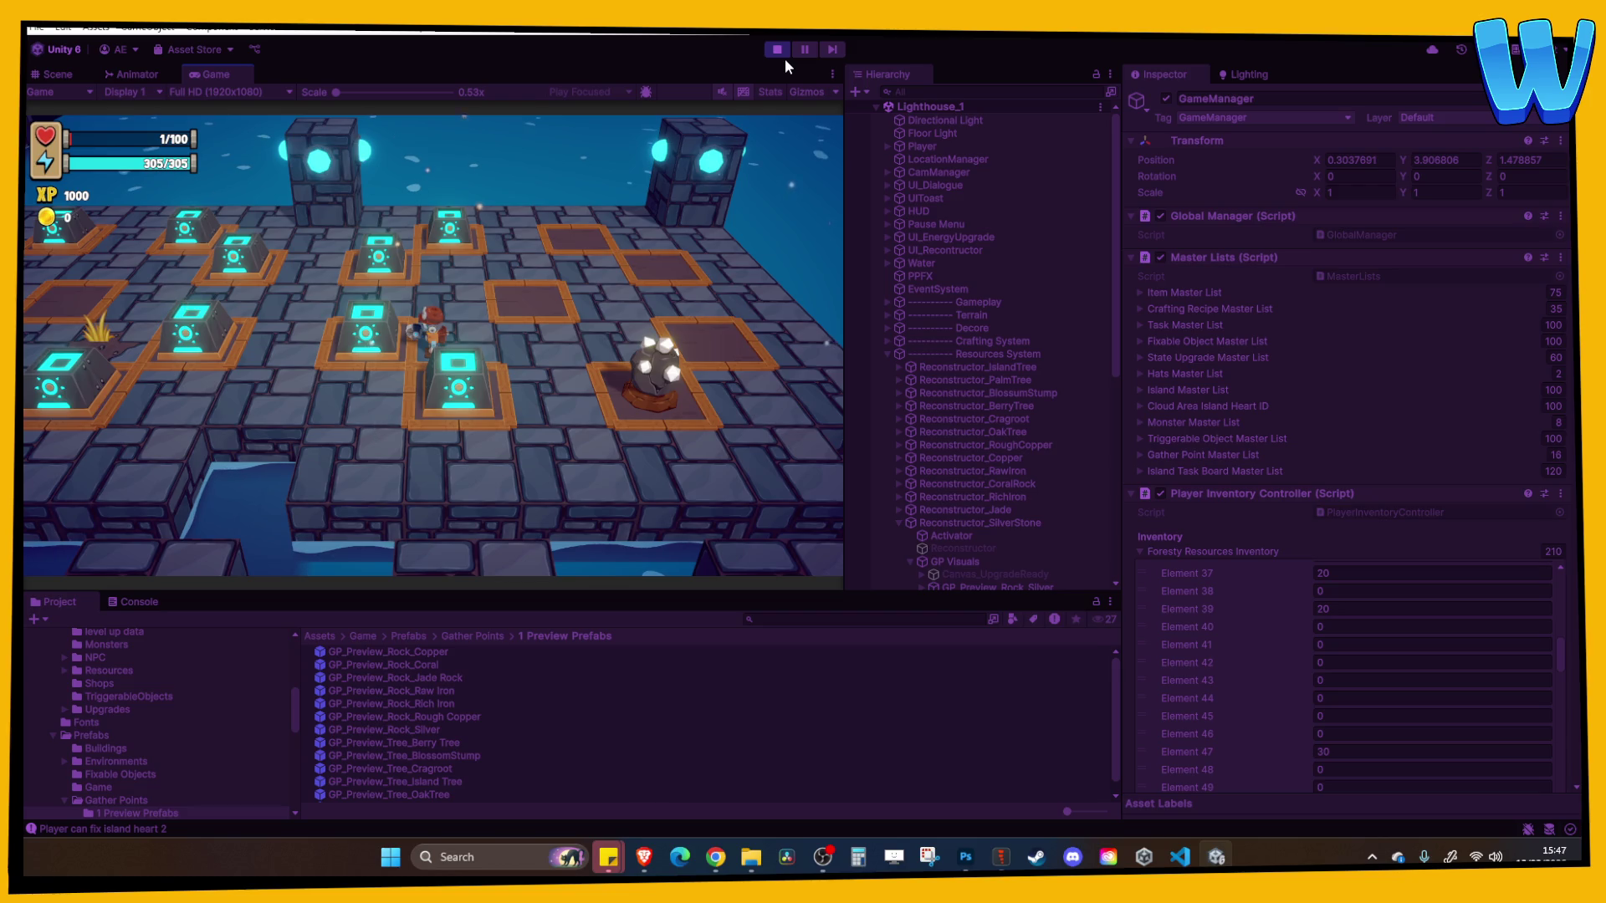
{"action": "key", "text": "e"}
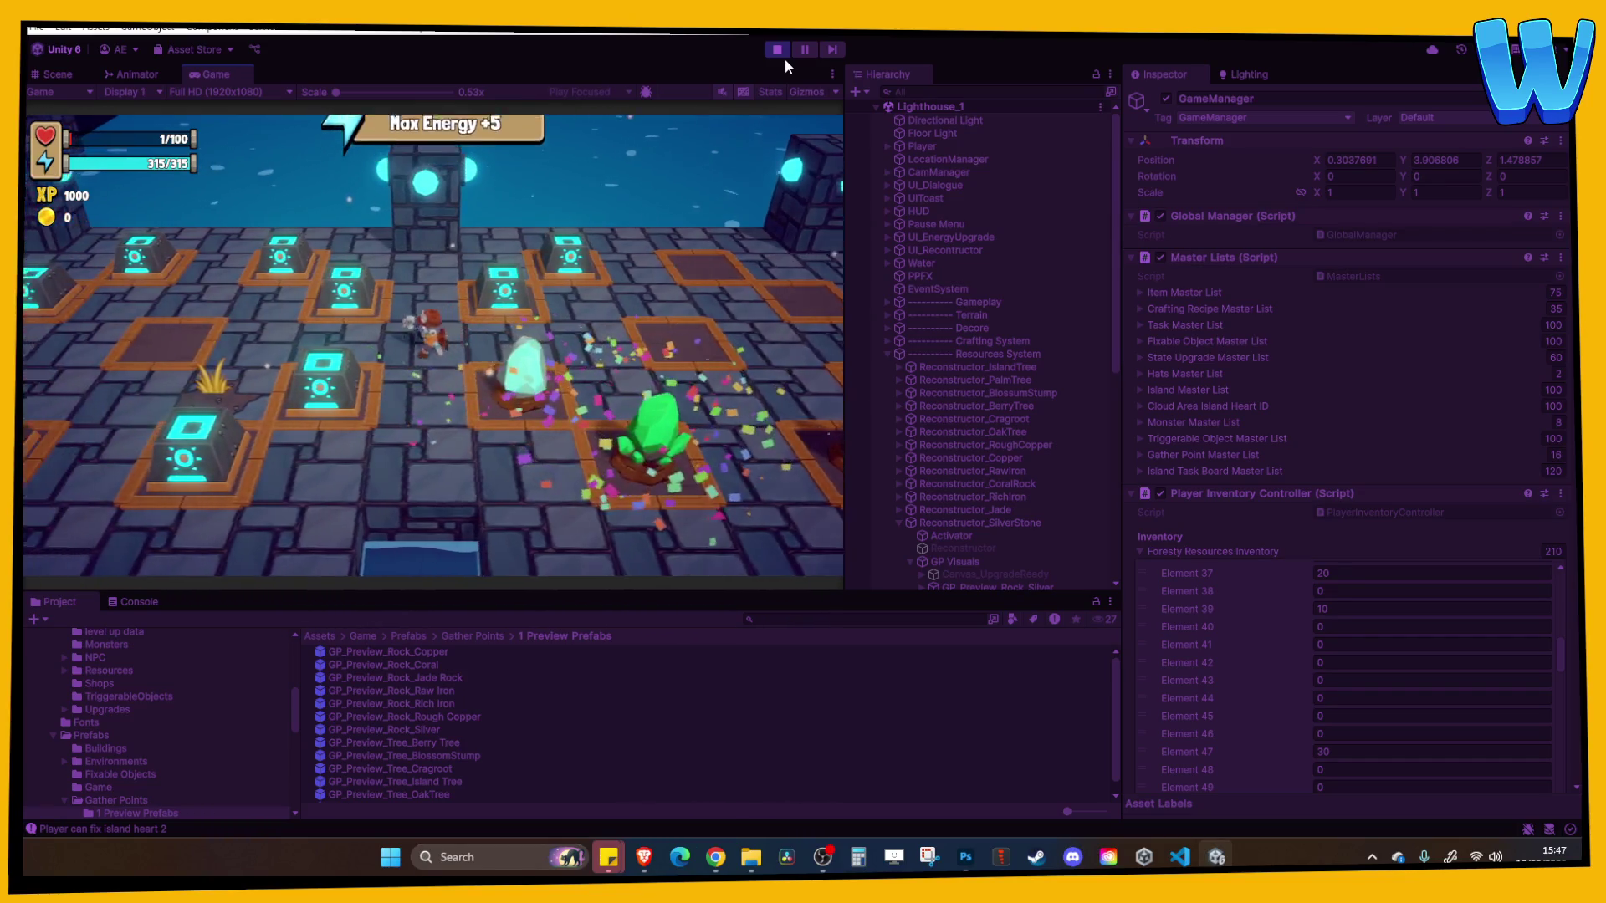
{"action": "key", "text": "a"}
{"action": "key", "text": "s"}
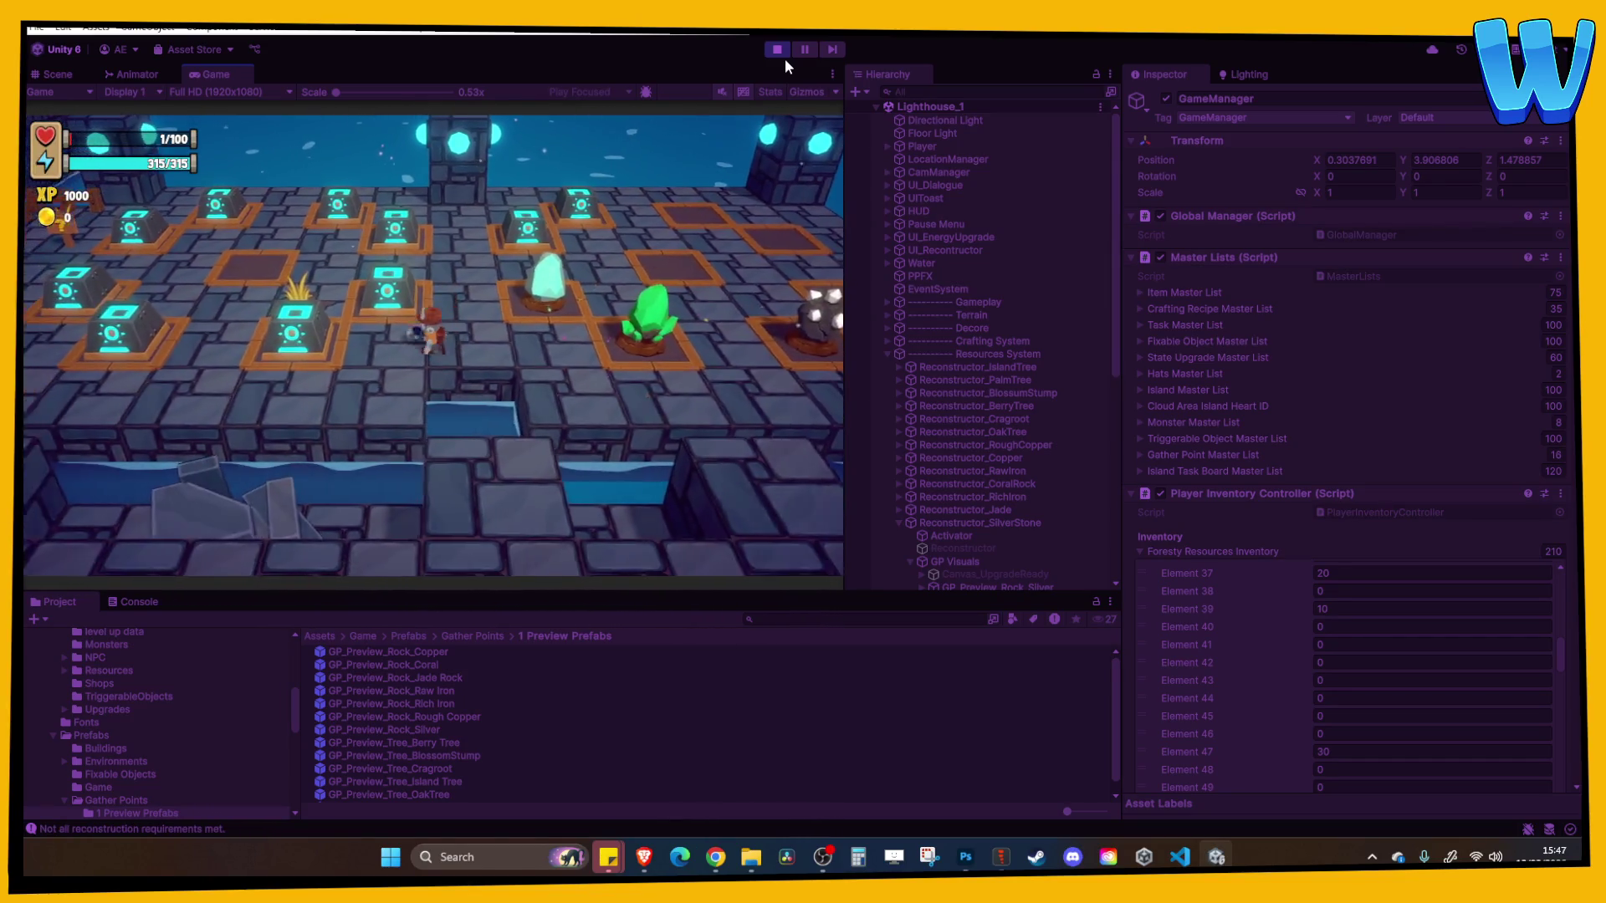
{"action": "key", "text": "e"}
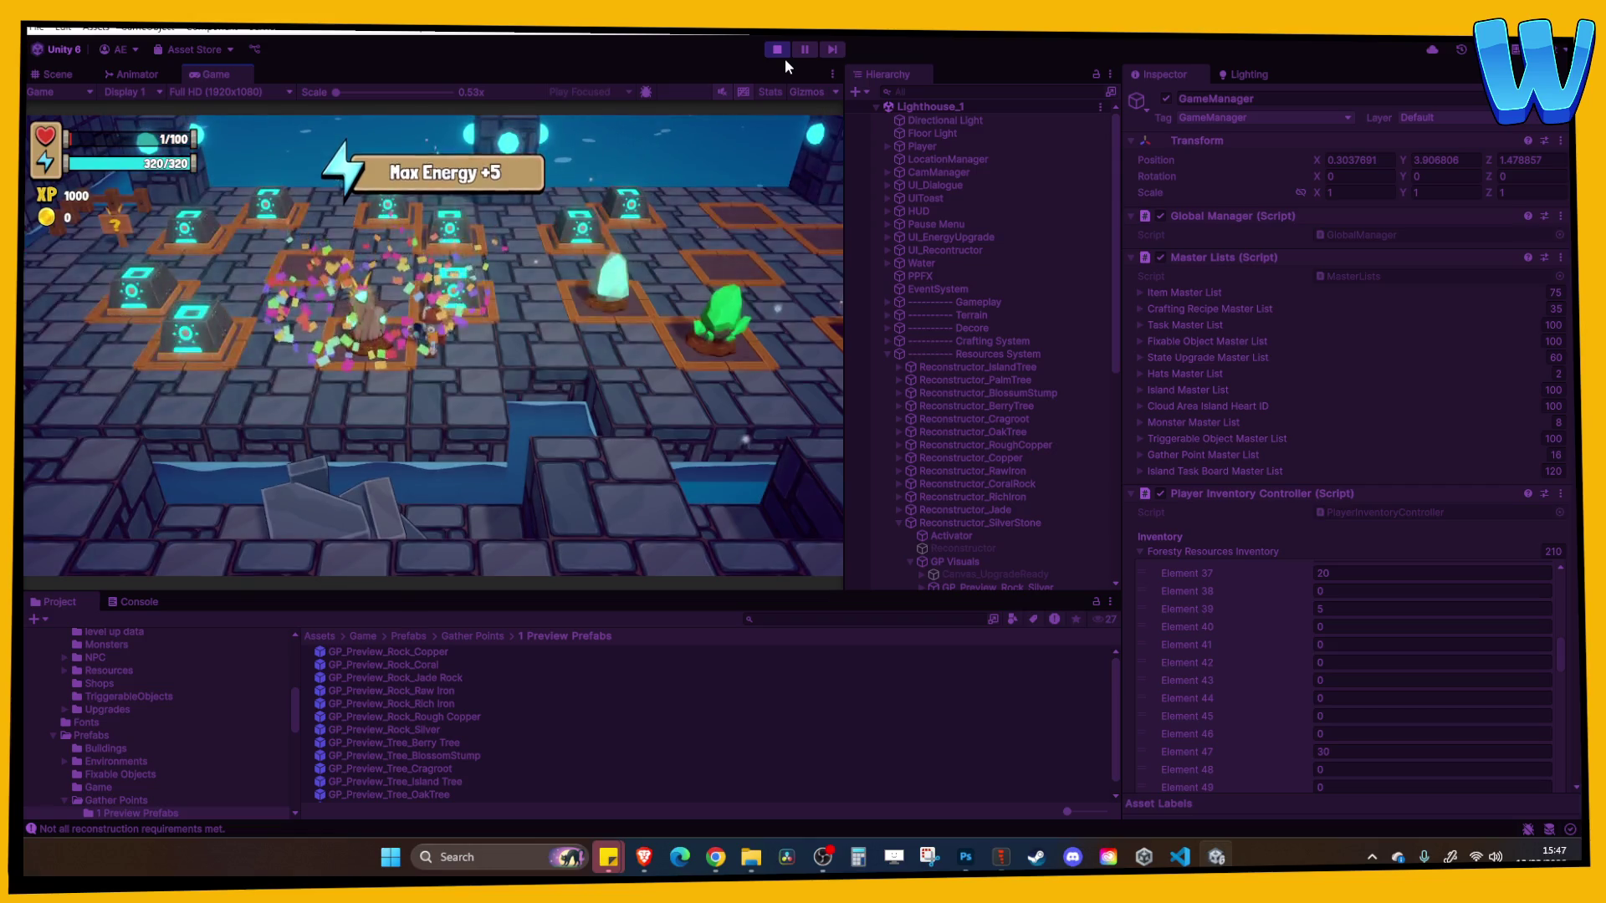
{"action": "key", "text": "a"}
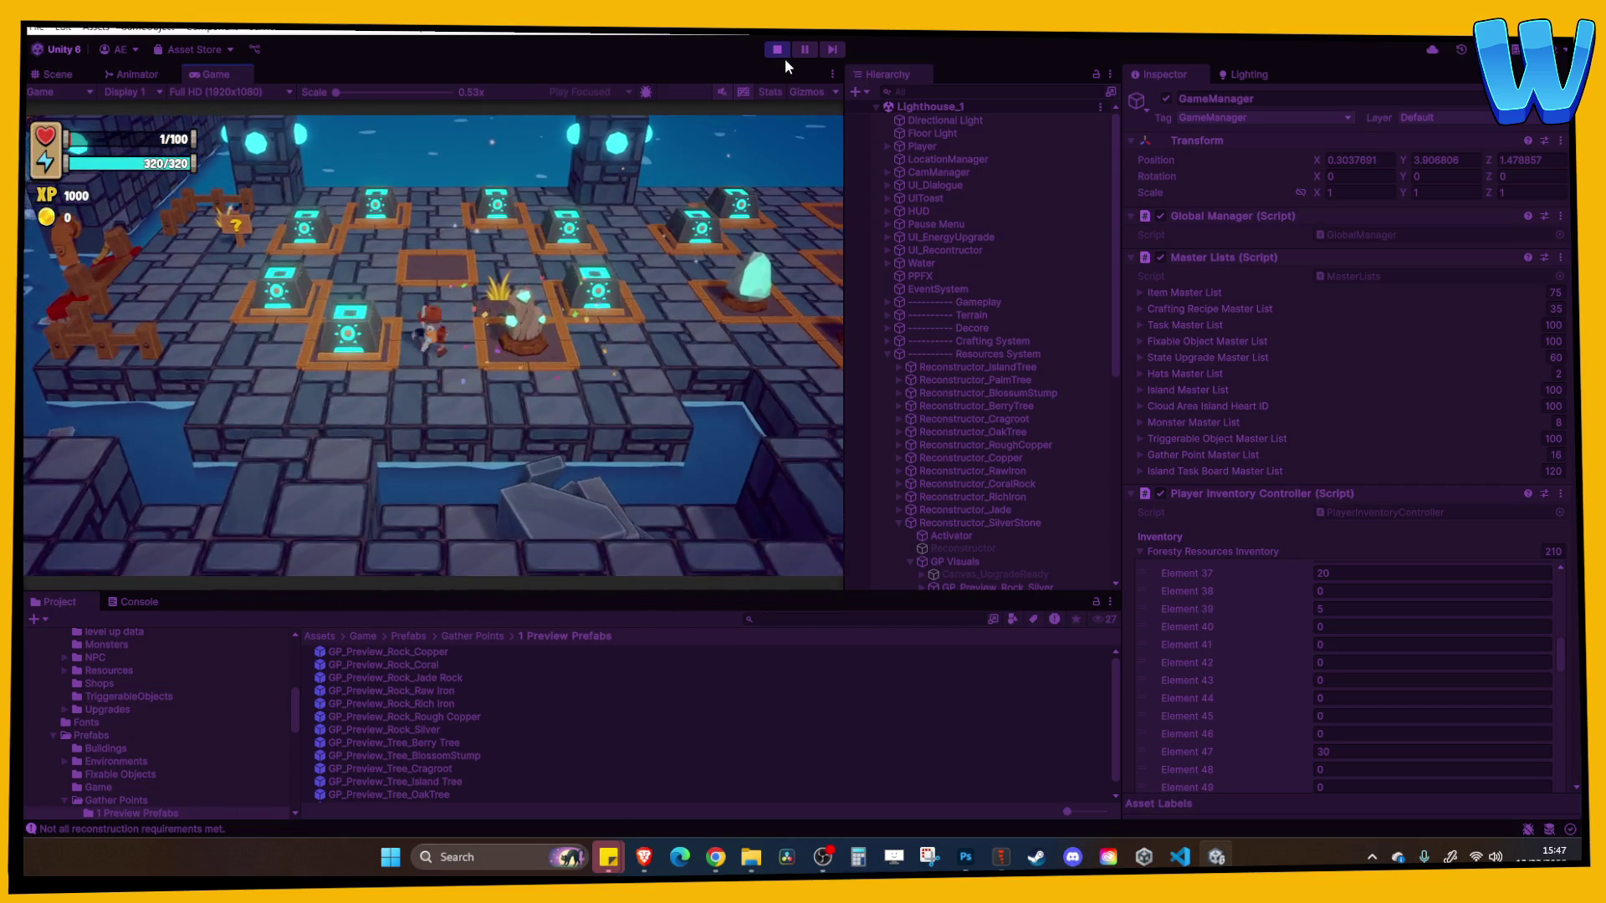
{"action": "key", "text": "w"}
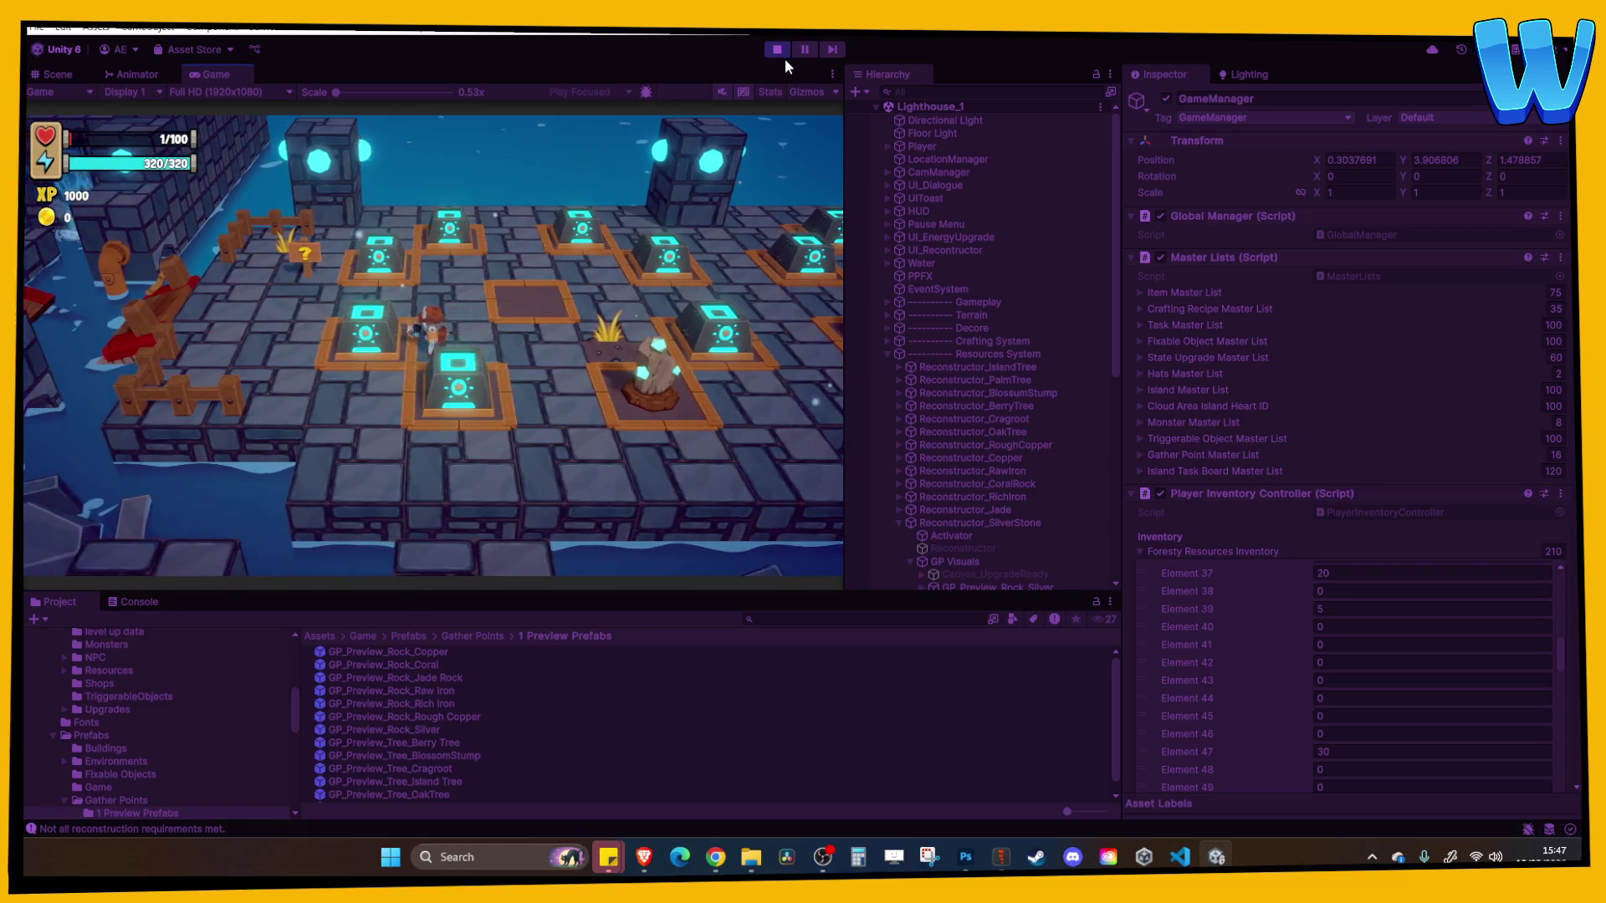
{"action": "key", "text": "d"}
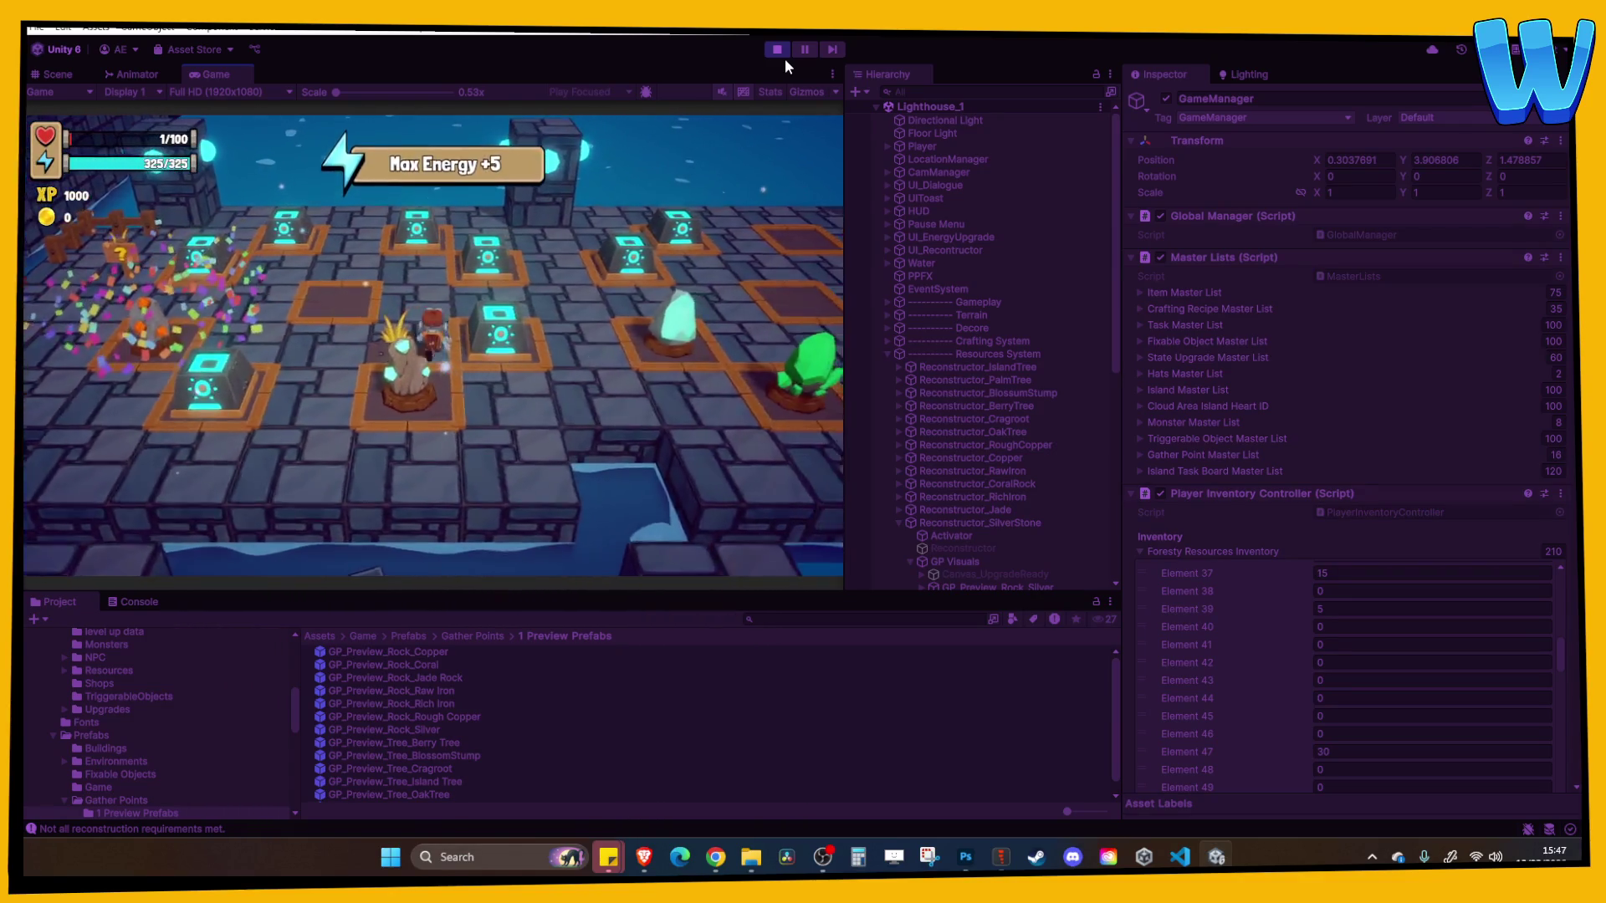
{"action": "key", "text": "d"}
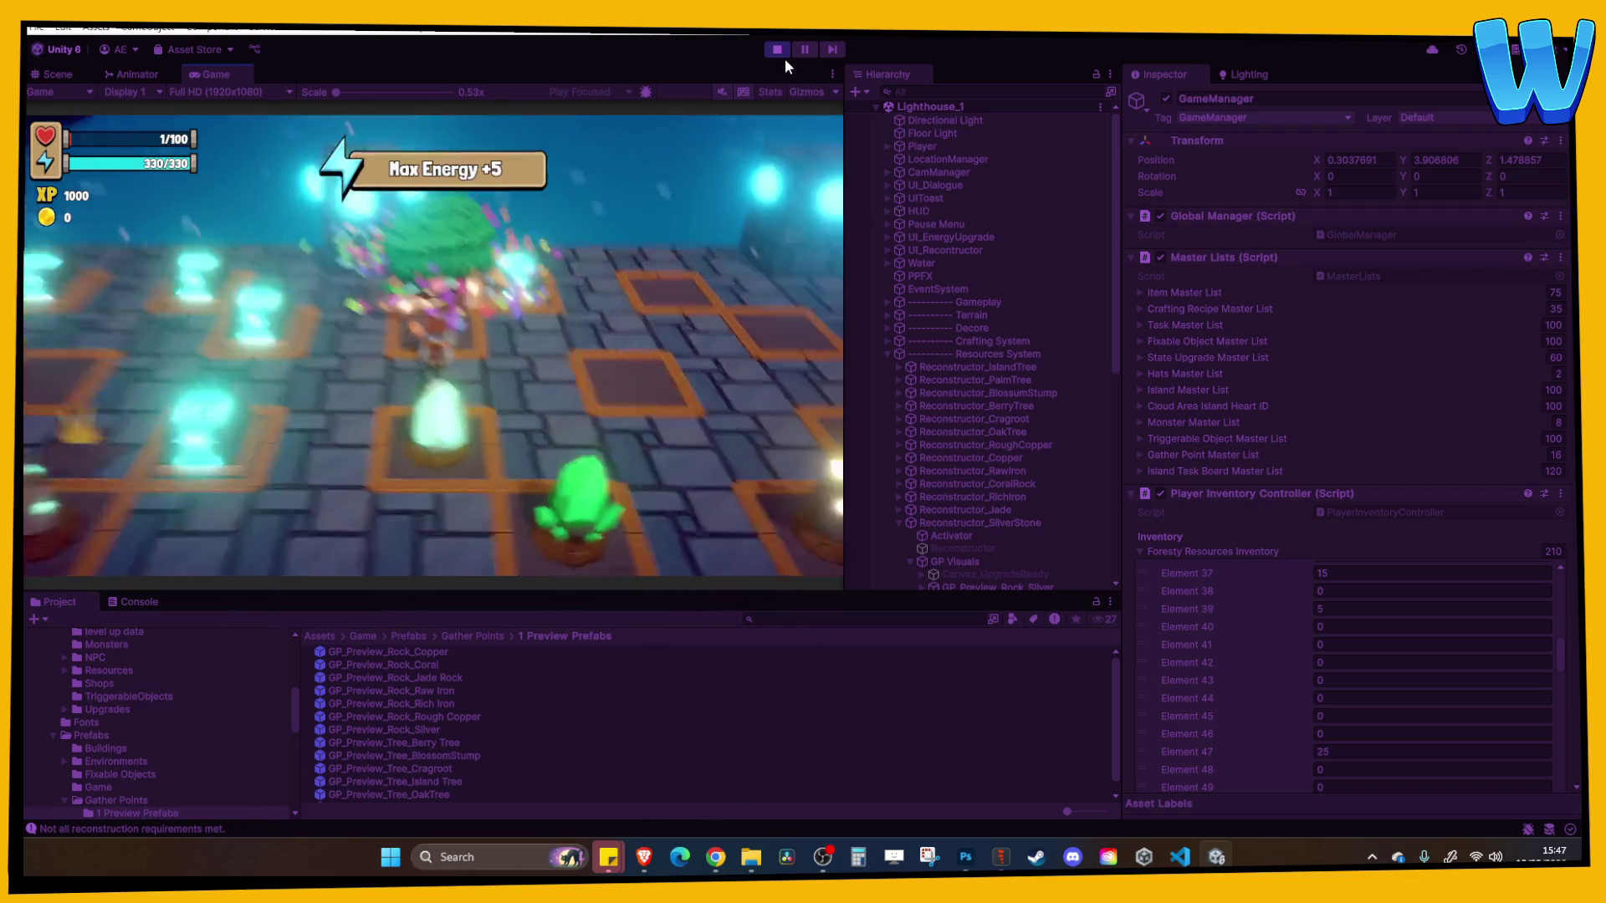
Walk past the rebuilt trees and Island Tree pad, then rebuild the Berry Tree
{"action": "key", "text": "d"}
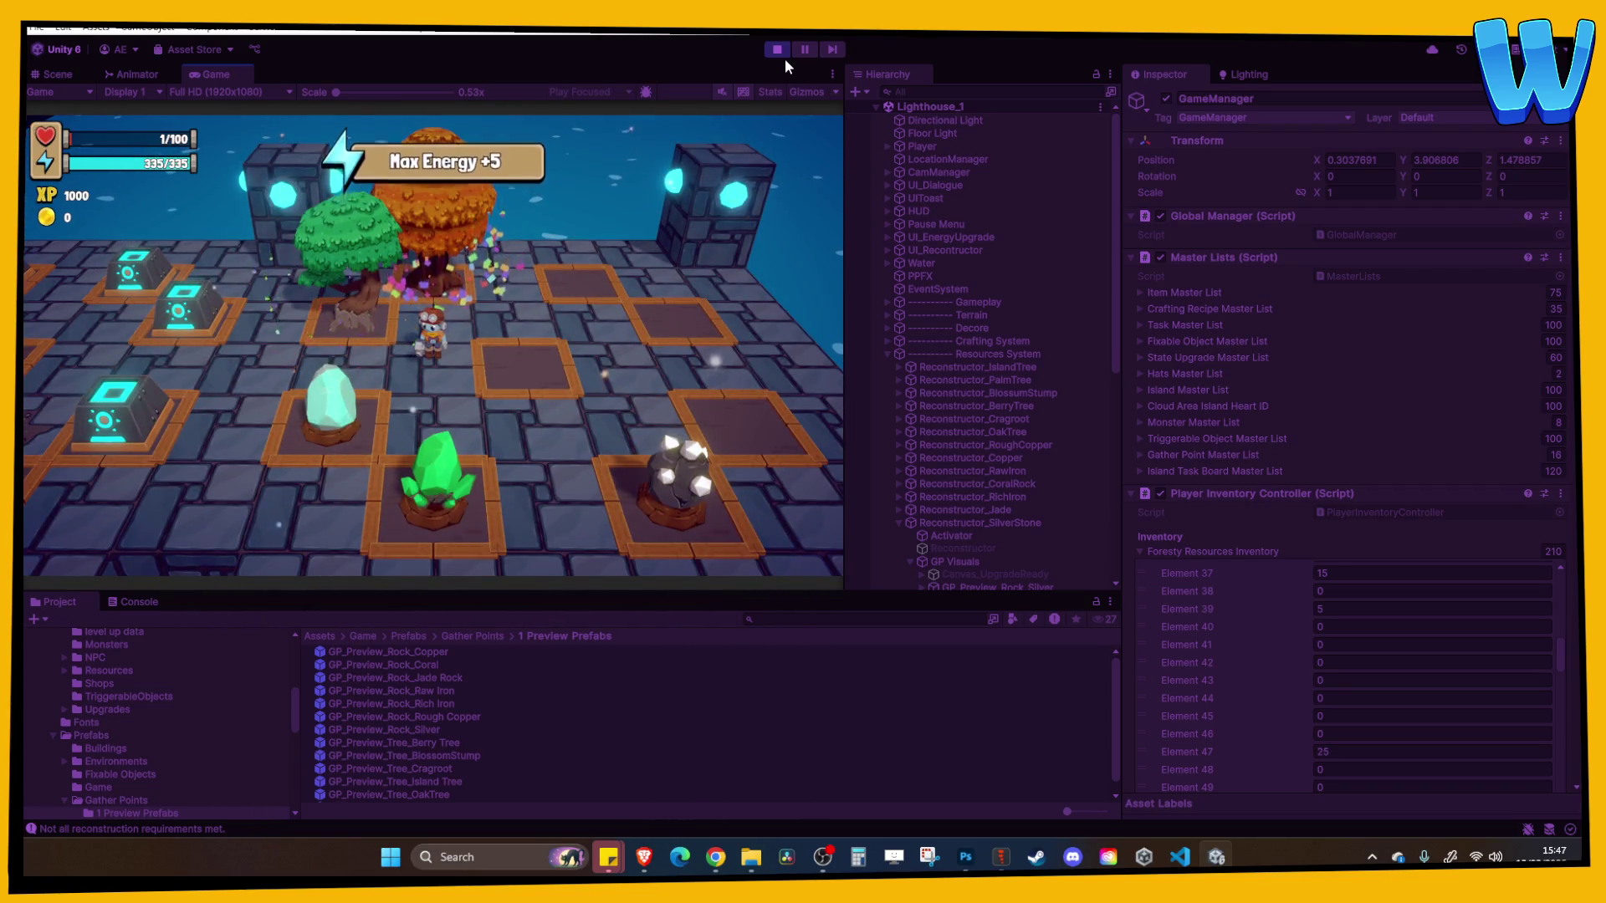
{"action": "key", "text": "a"}
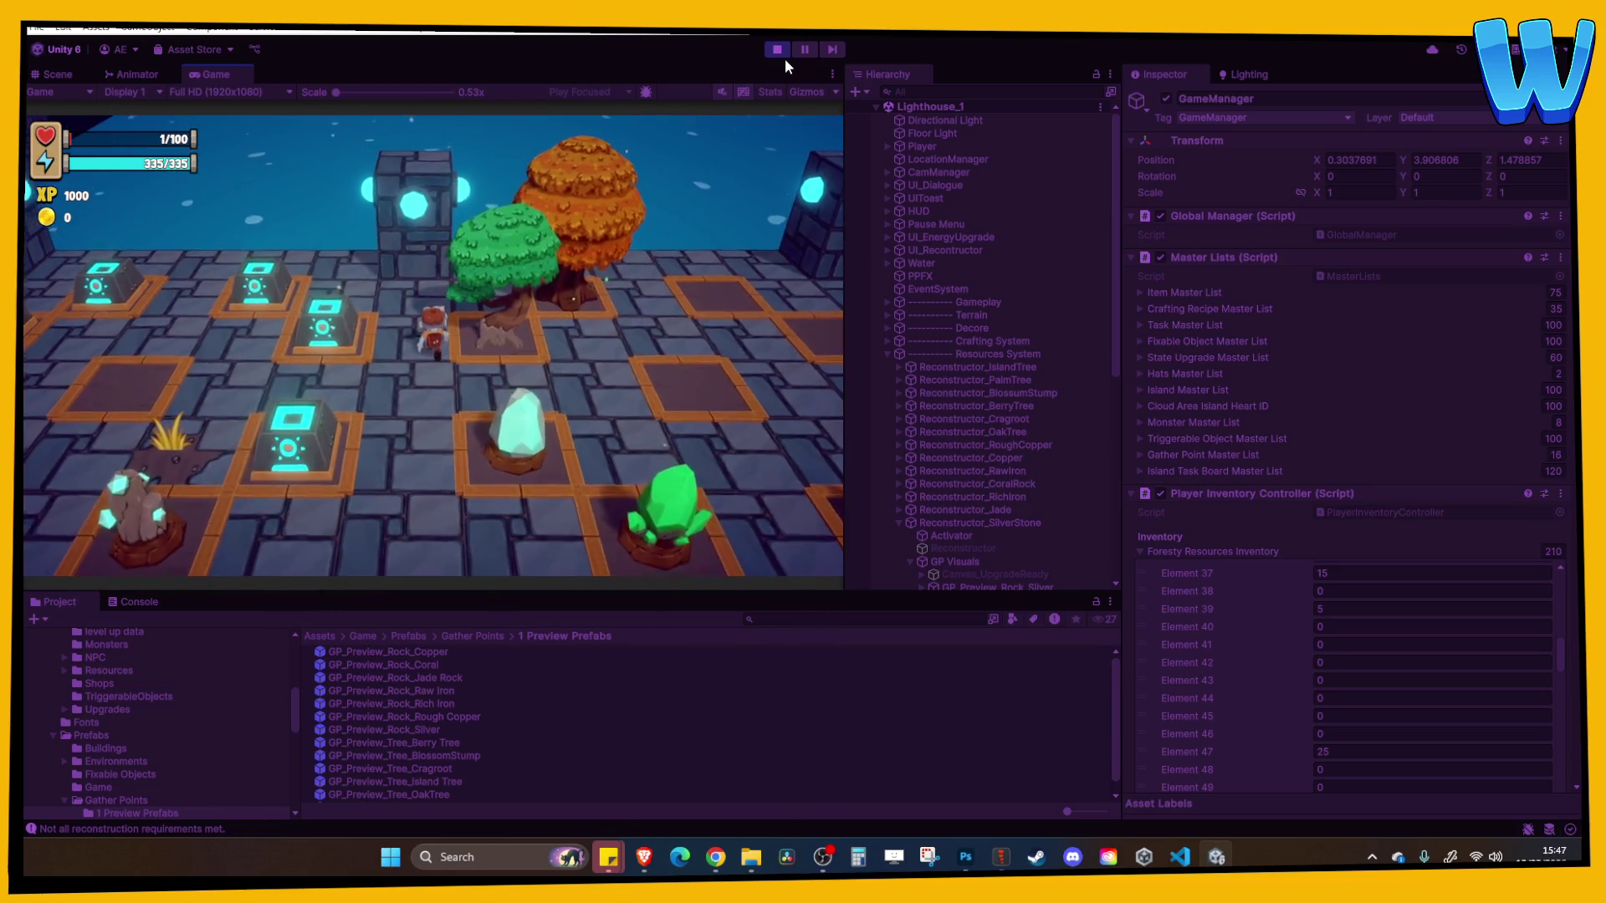
{"action": "key", "text": "w"}
{"action": "key", "text": "a"}
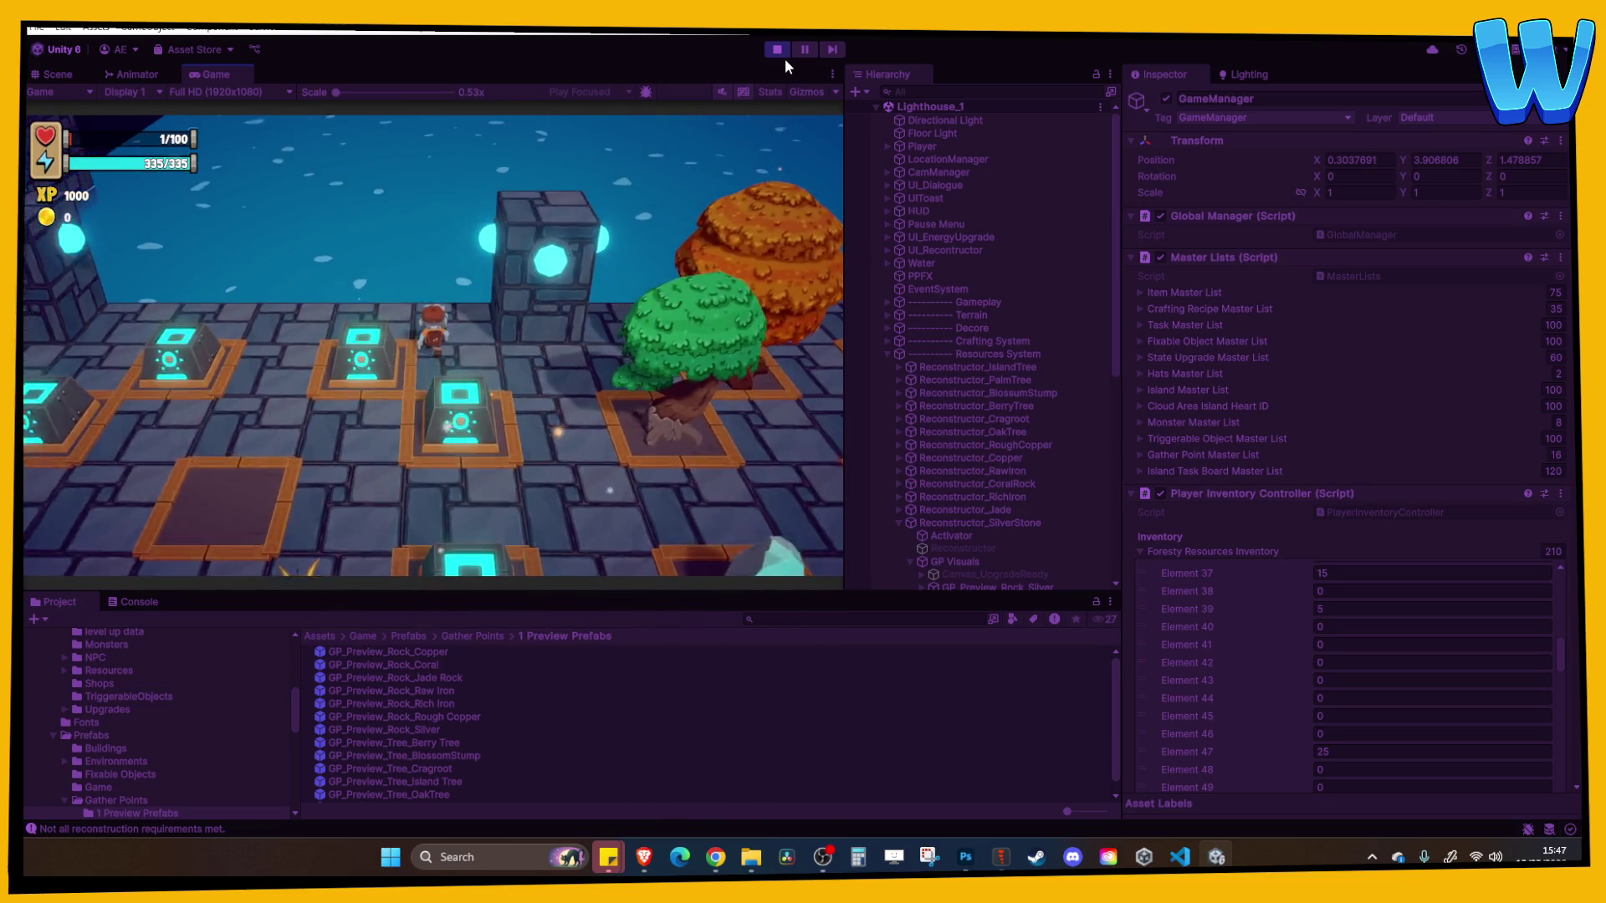
{"action": "key", "text": "s"}
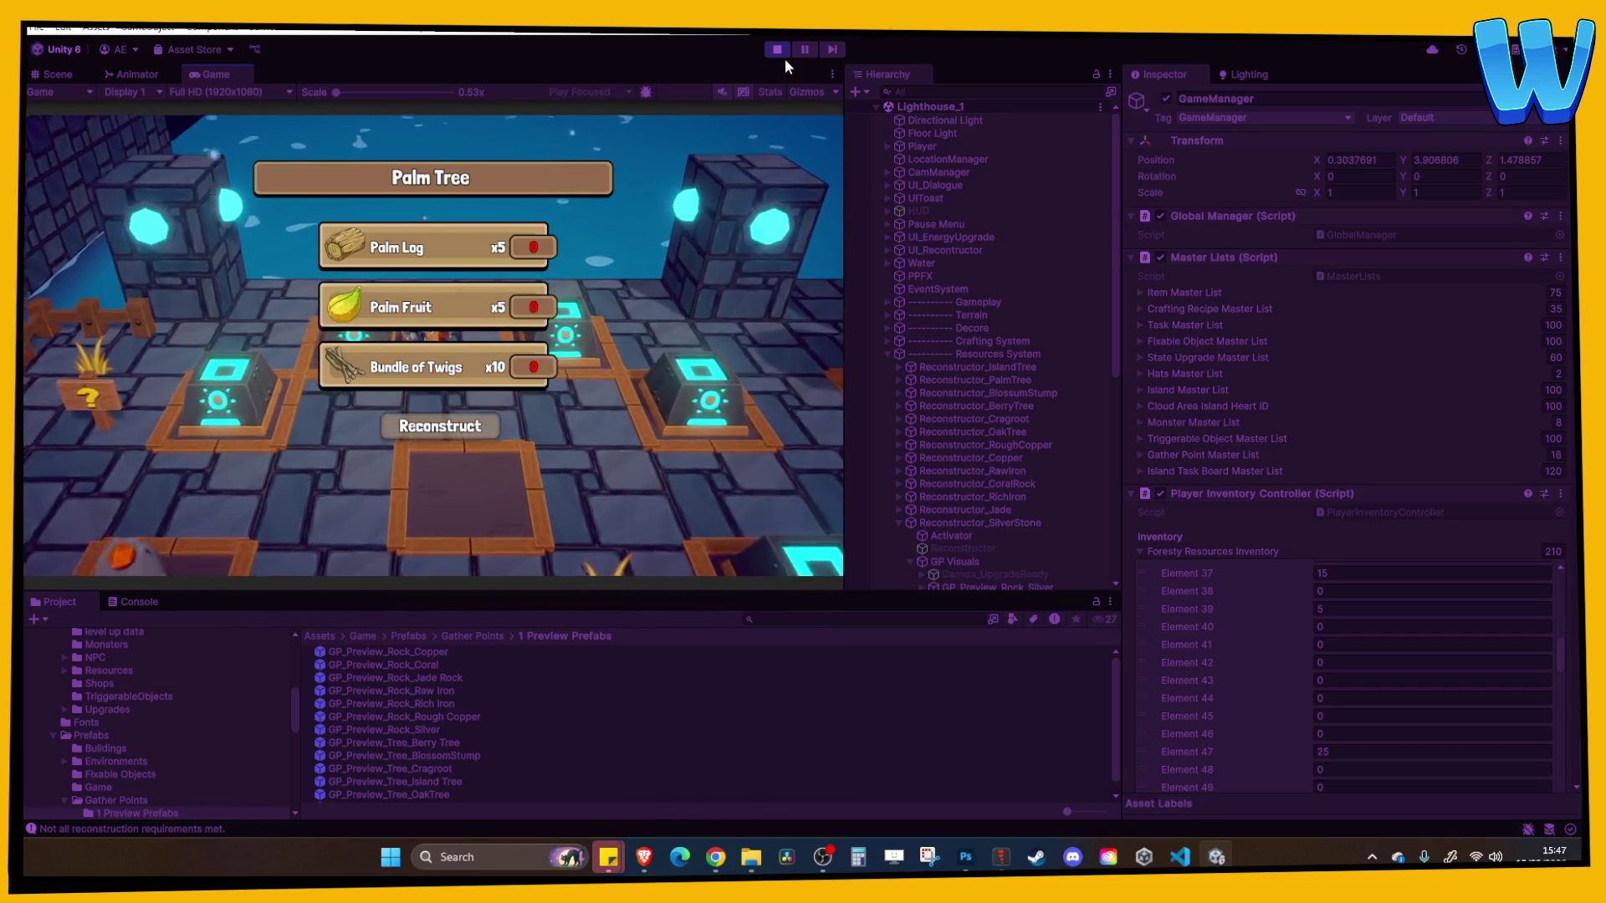
{"action": "key", "text": "a"}
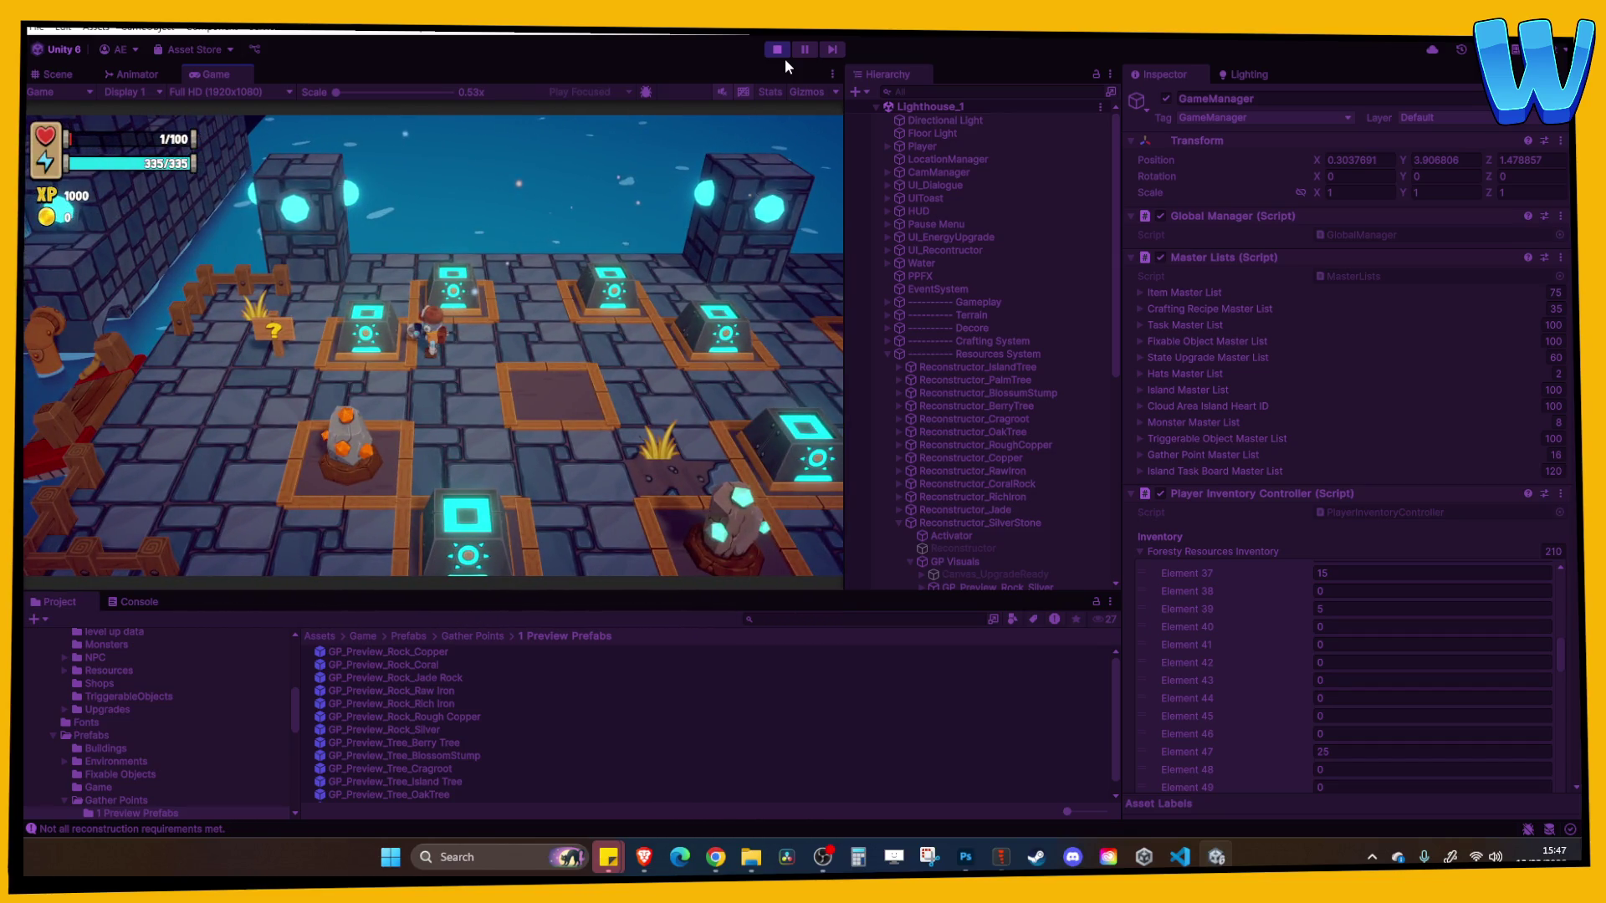
{"action": "key", "text": "d"}
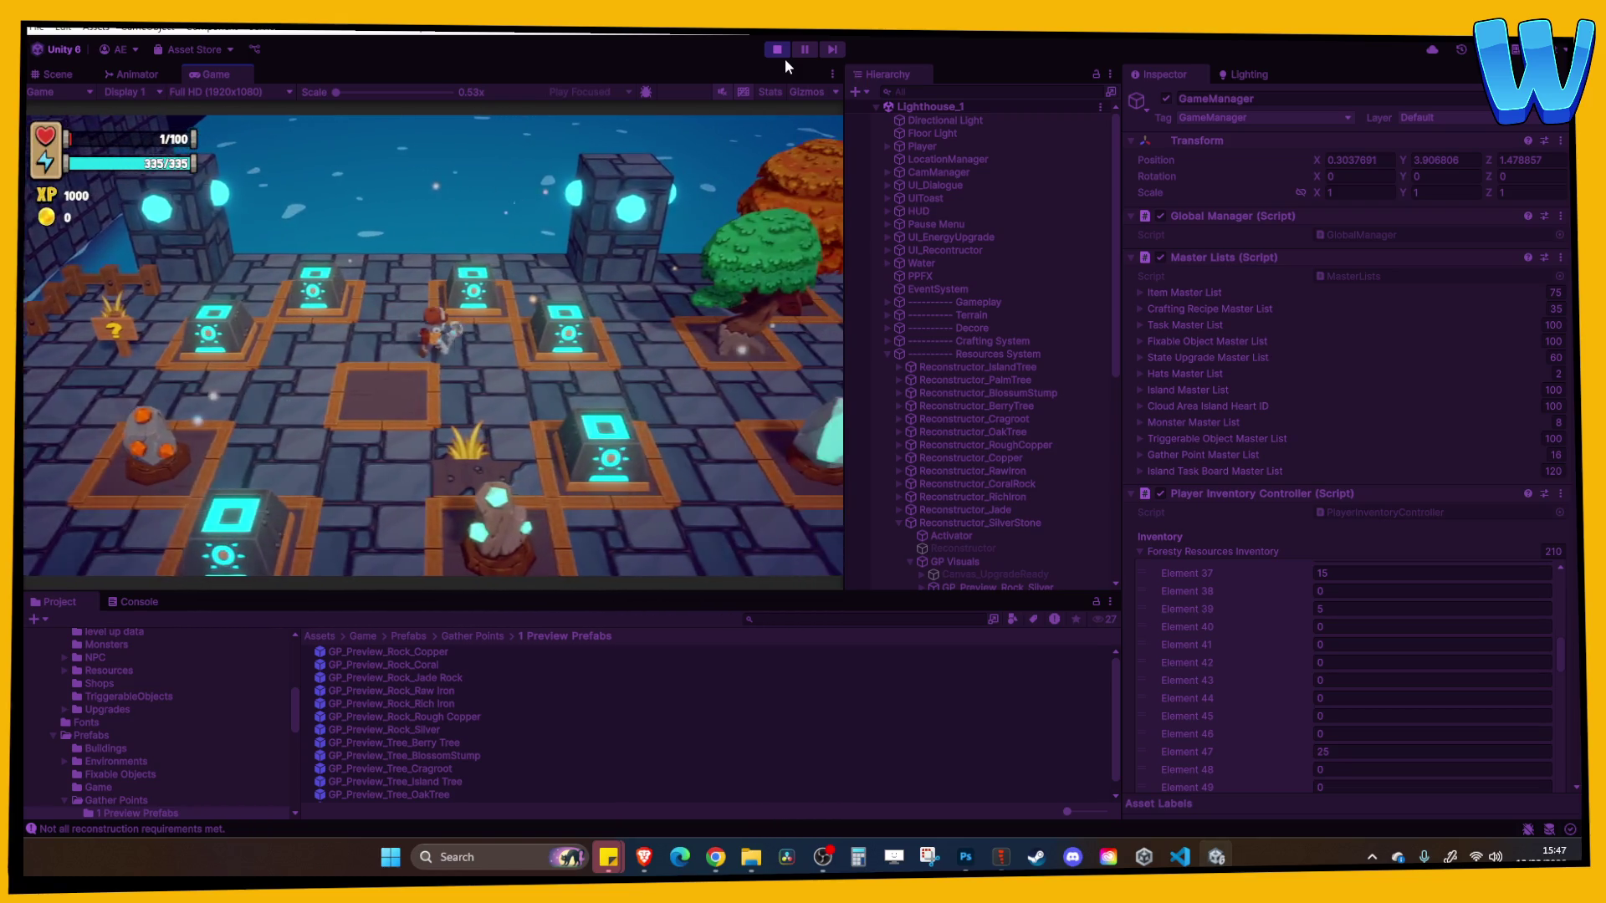
{"action": "key", "text": "w"}
{"action": "key", "text": "e"}
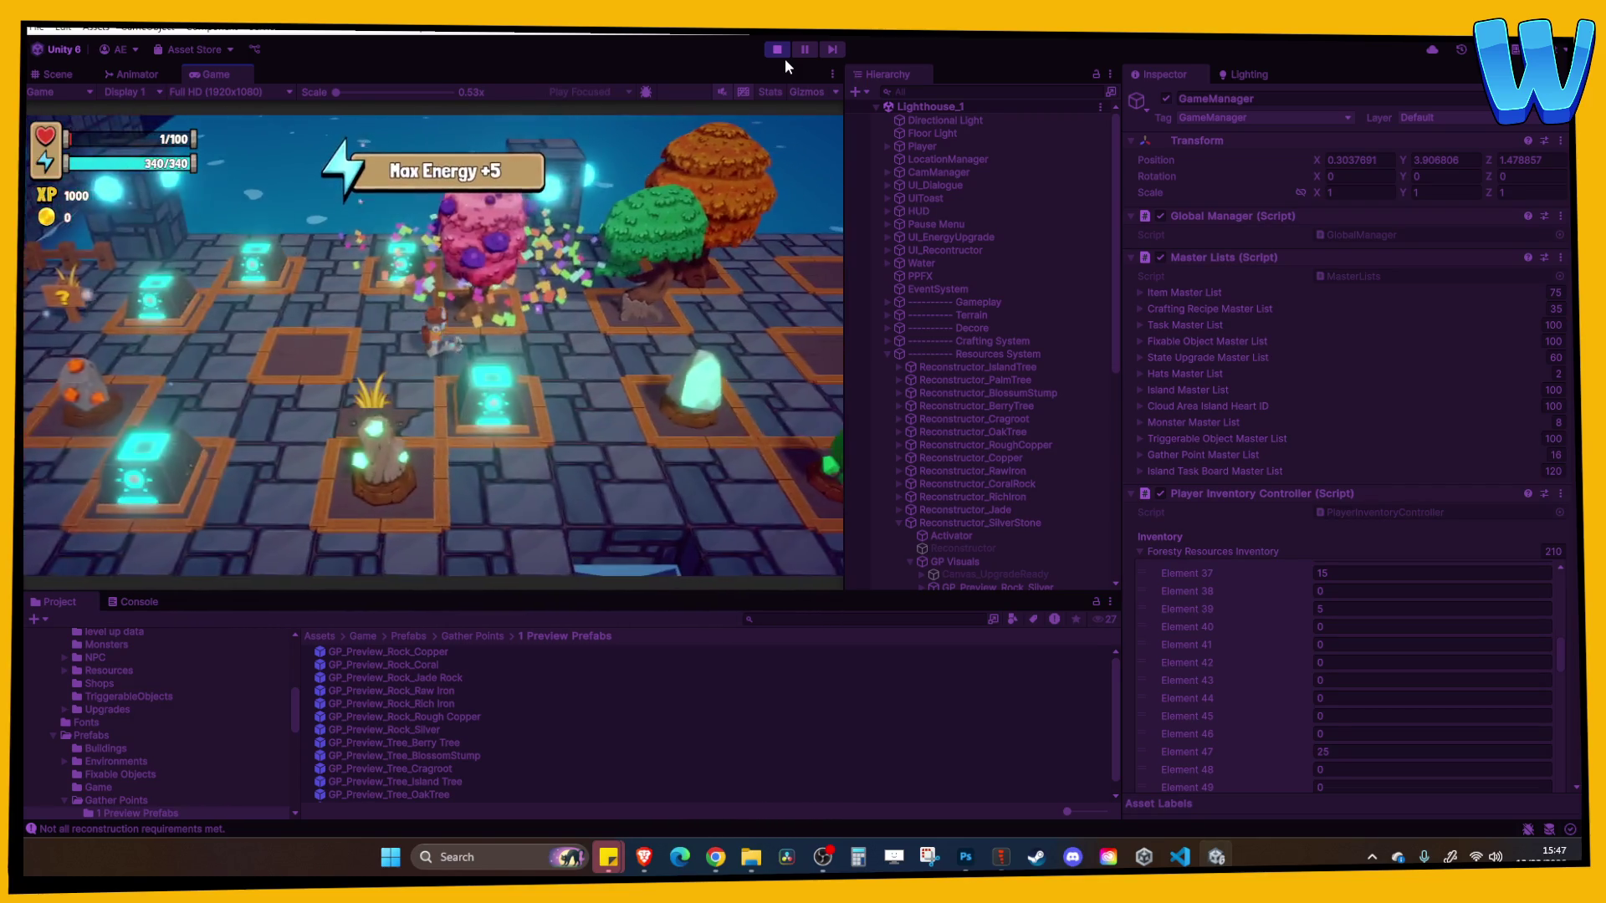
Walk the character left and then right across the board past the Raw Iron node
{"action": "key", "text": "d"}
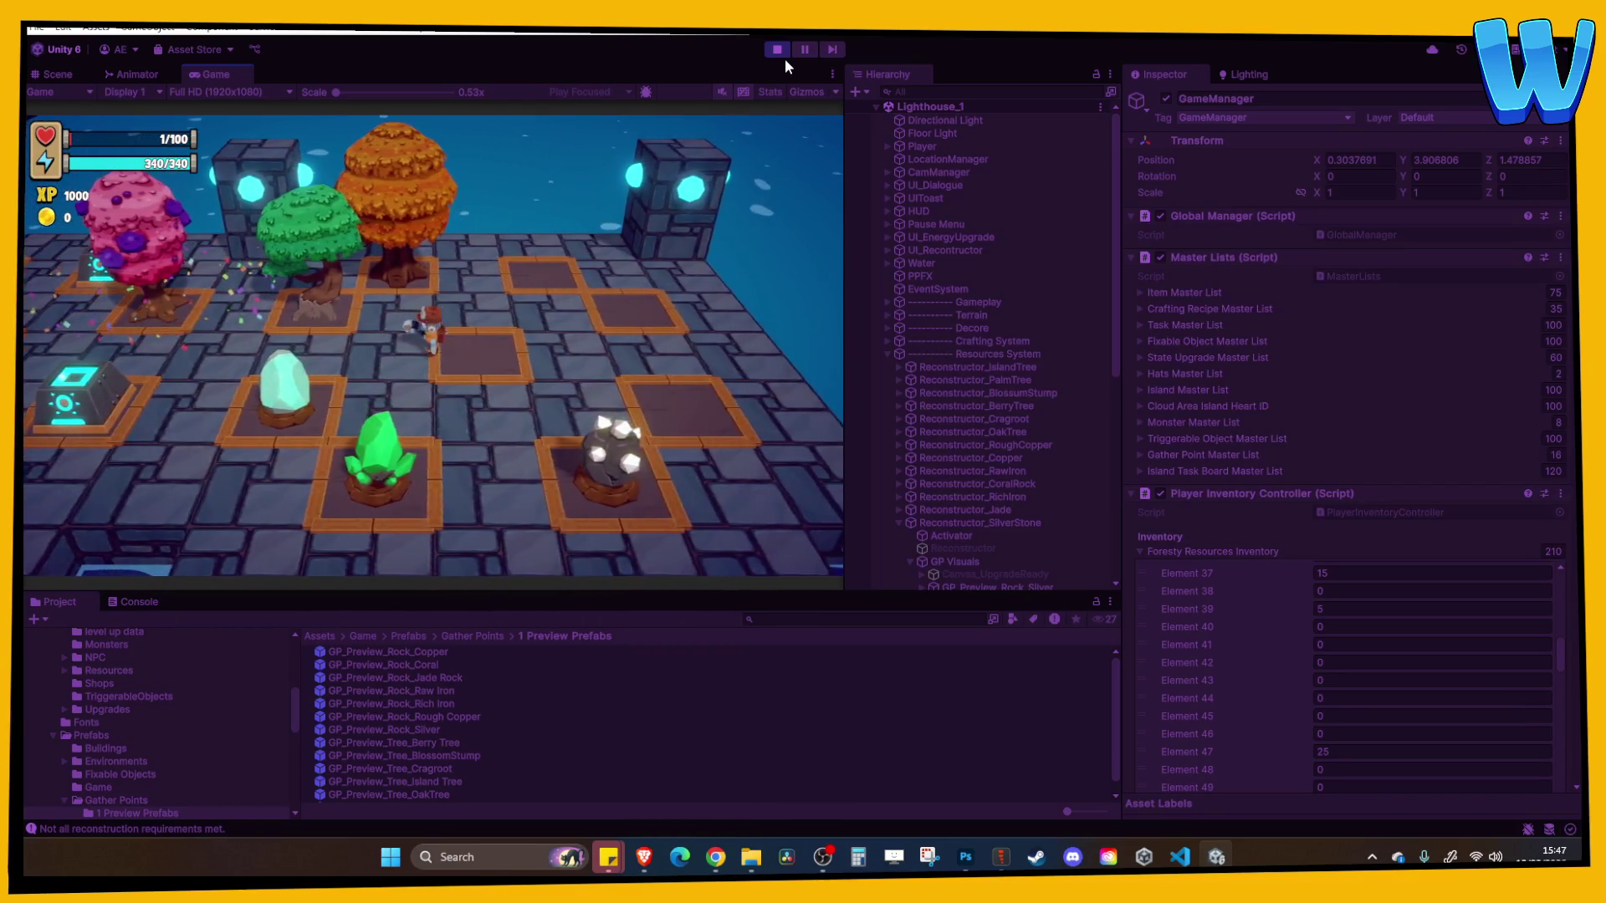
{"action": "key", "text": "a"}
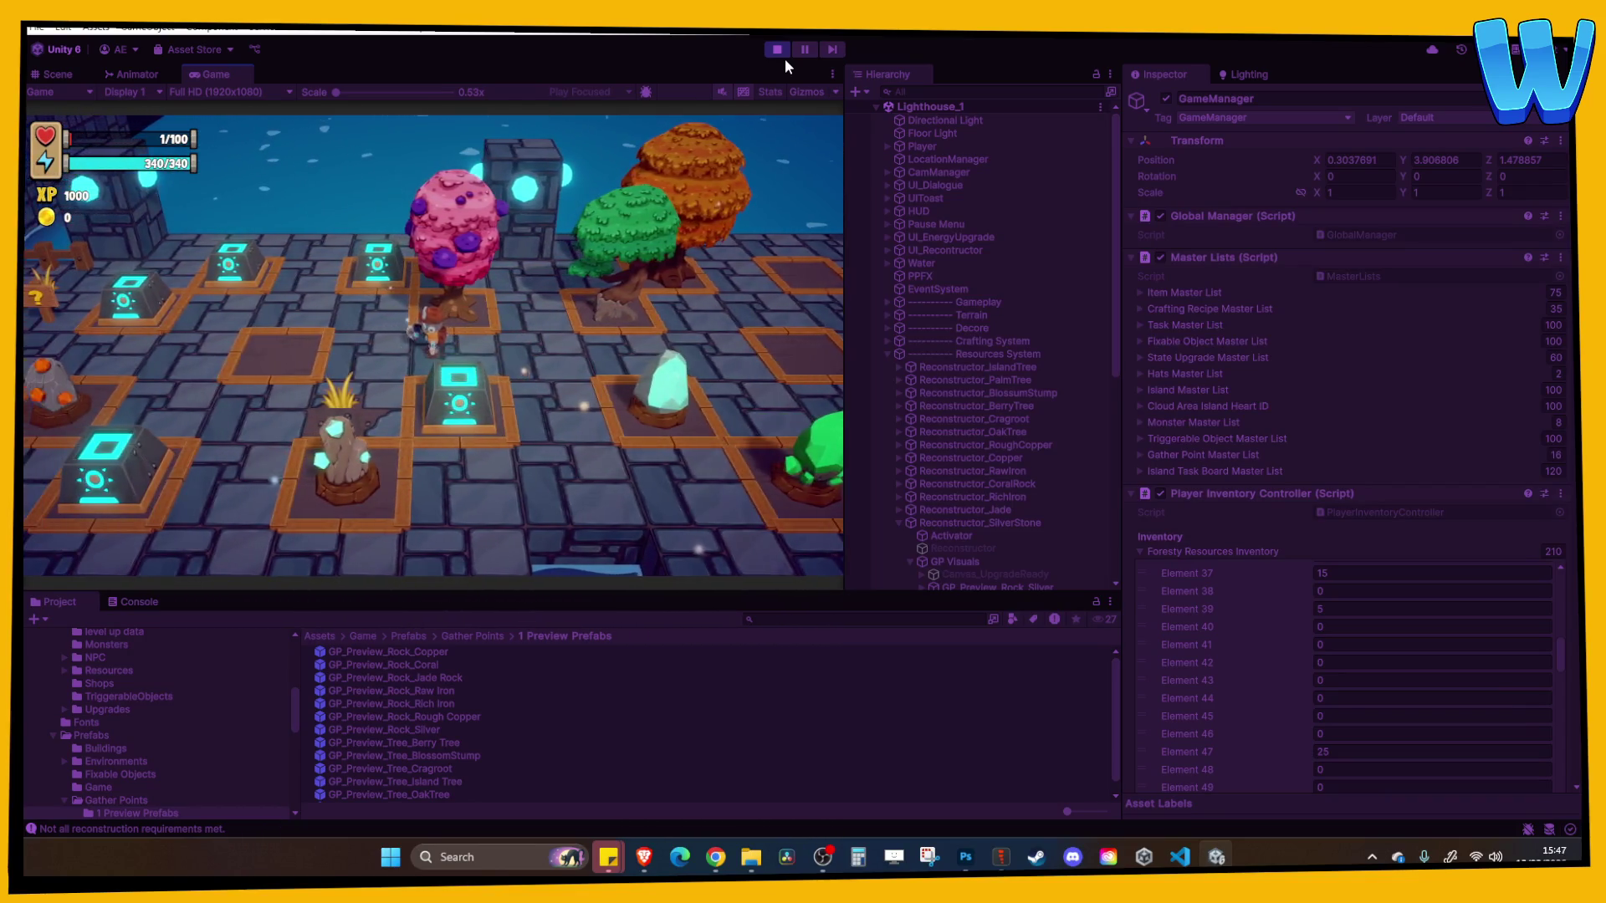
{"action": "key", "text": "a"}
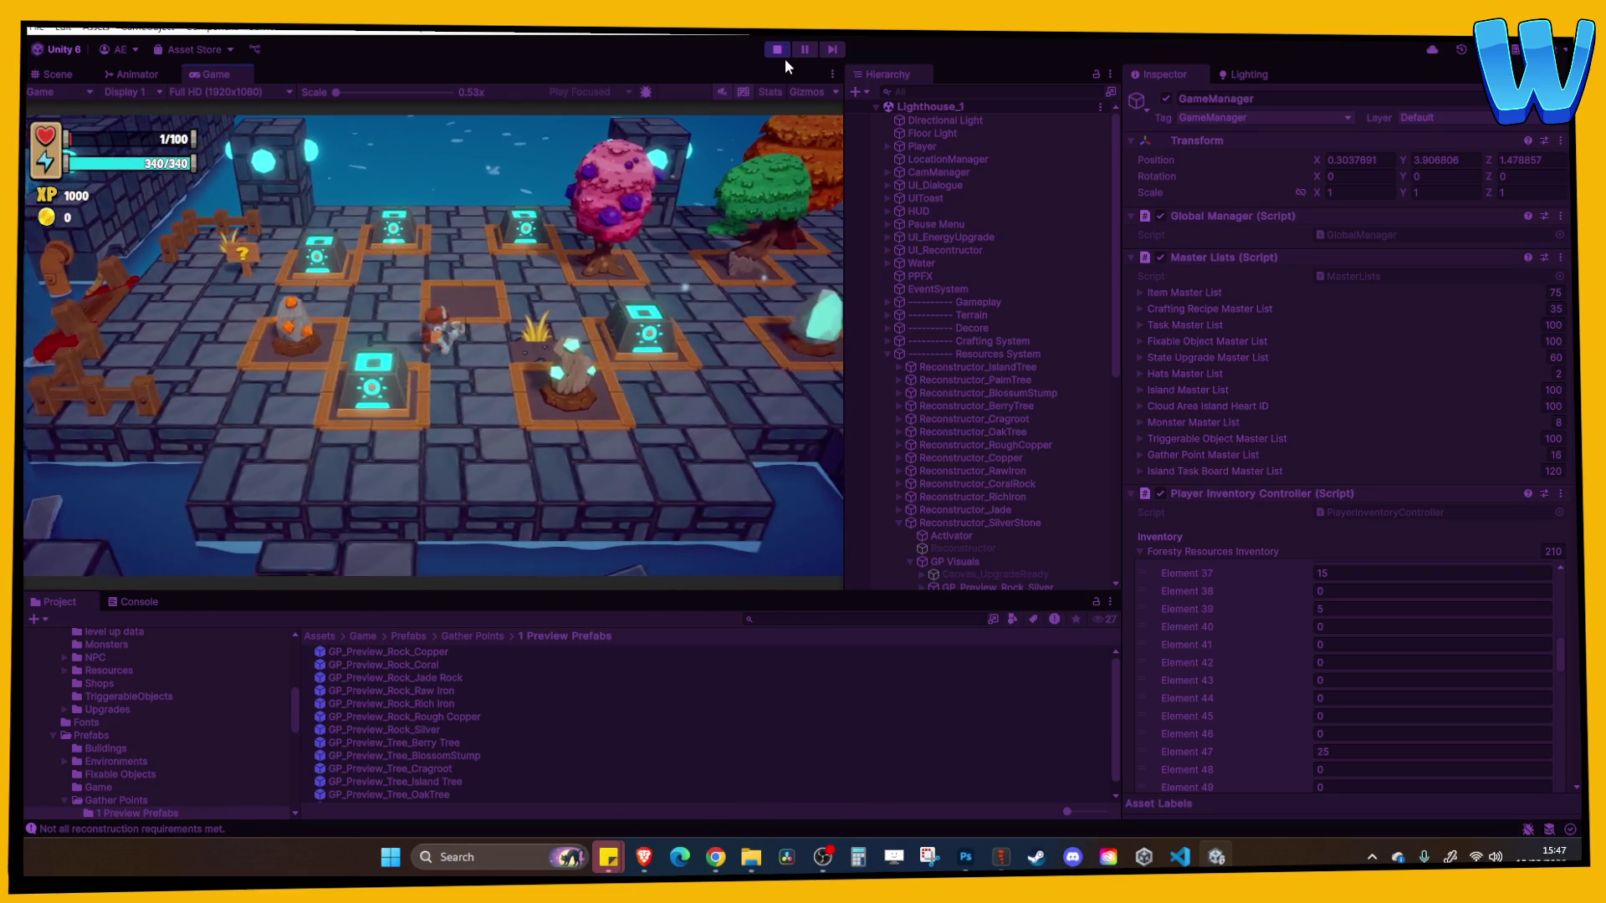
{"action": "key", "text": "d"}
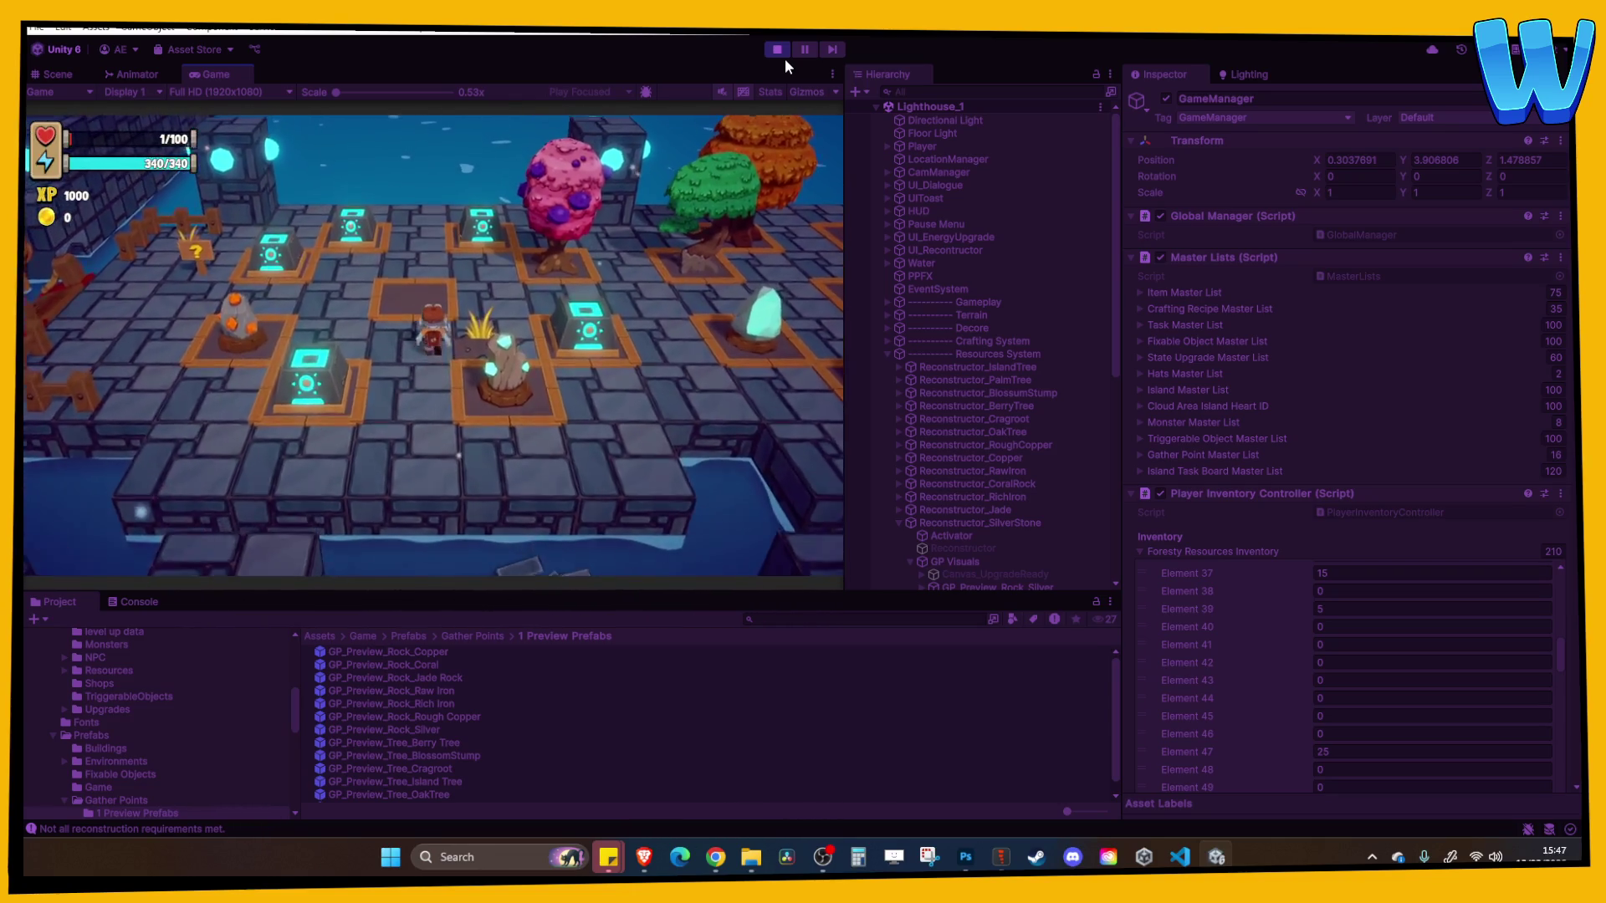
{"action": "key", "text": "d"}
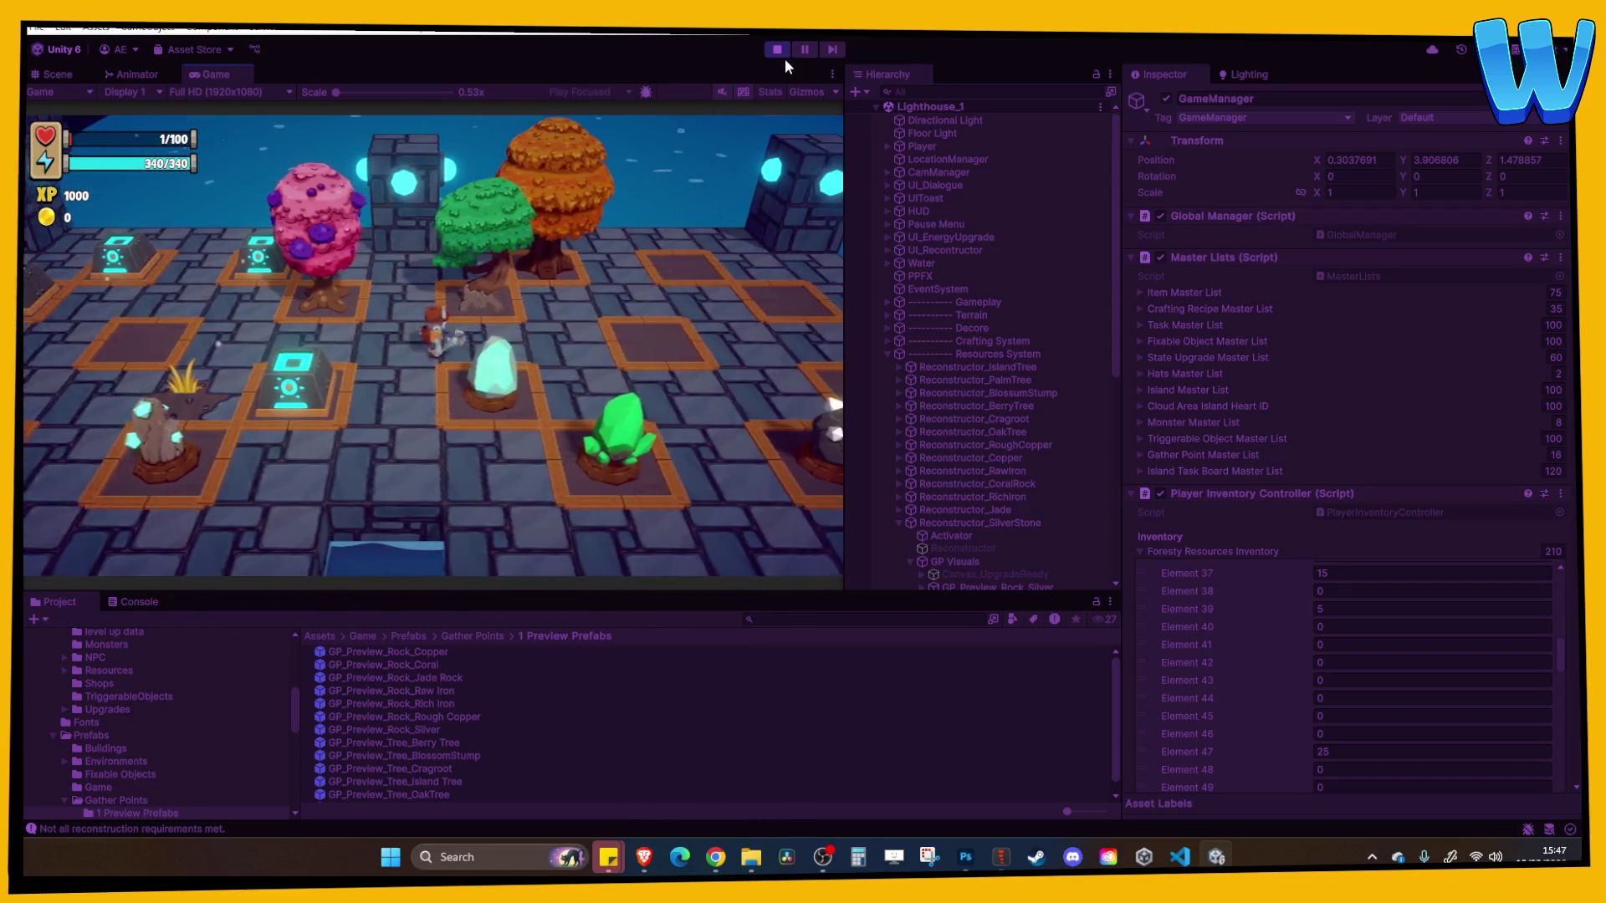
{"action": "key", "text": "d"}
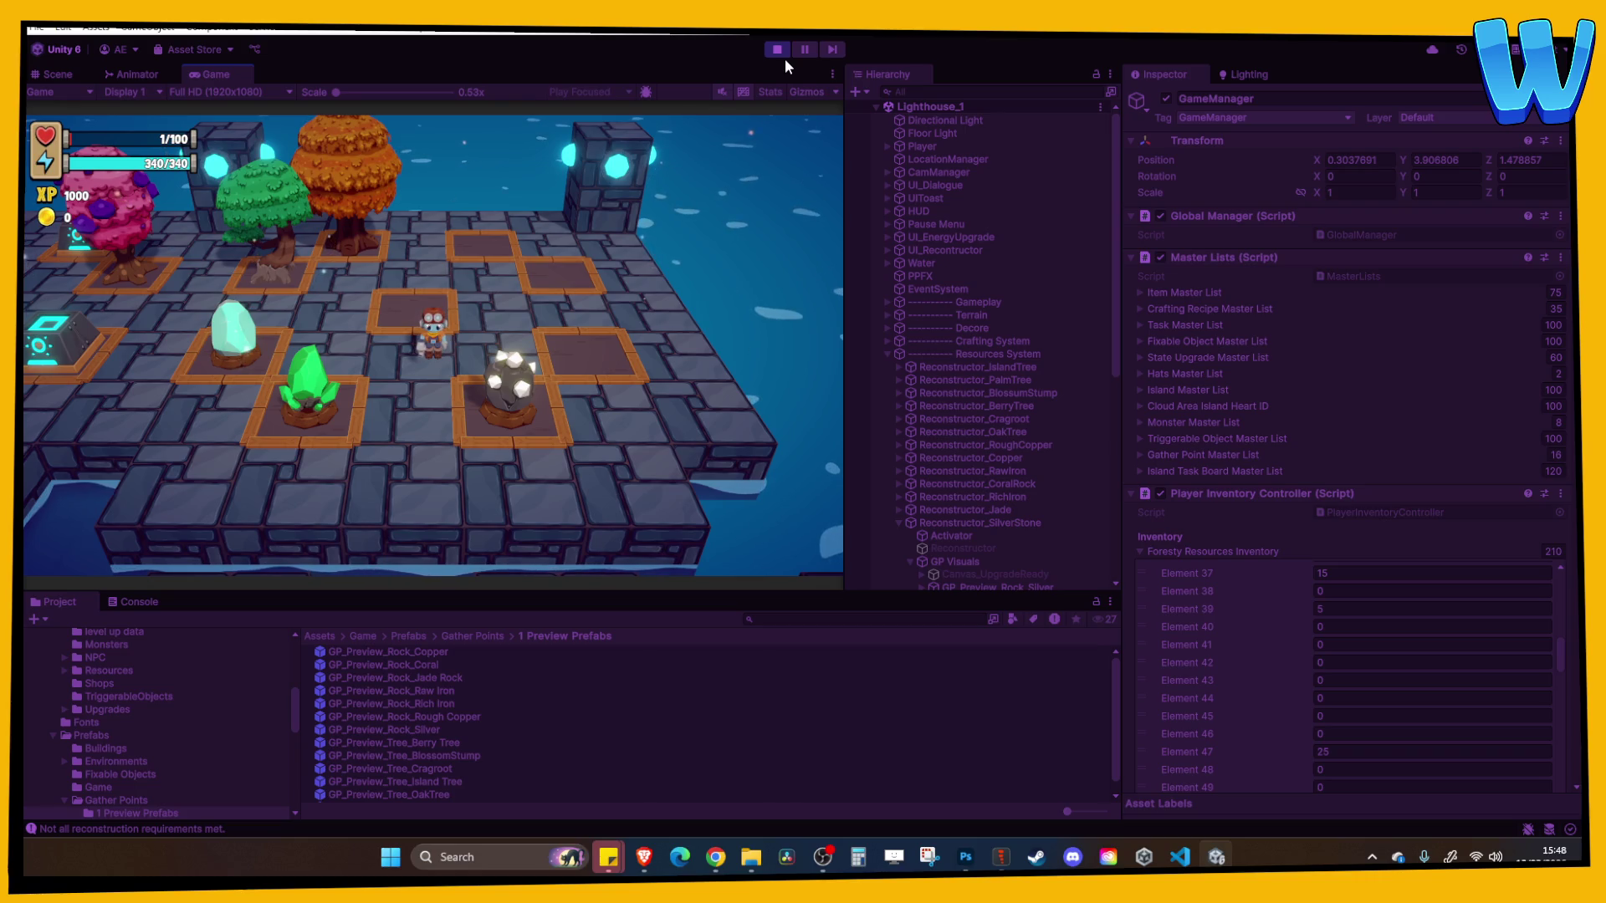
Walk the character left, down-left and up-left around the pads, then stop
{"action": "key", "text": "a"}
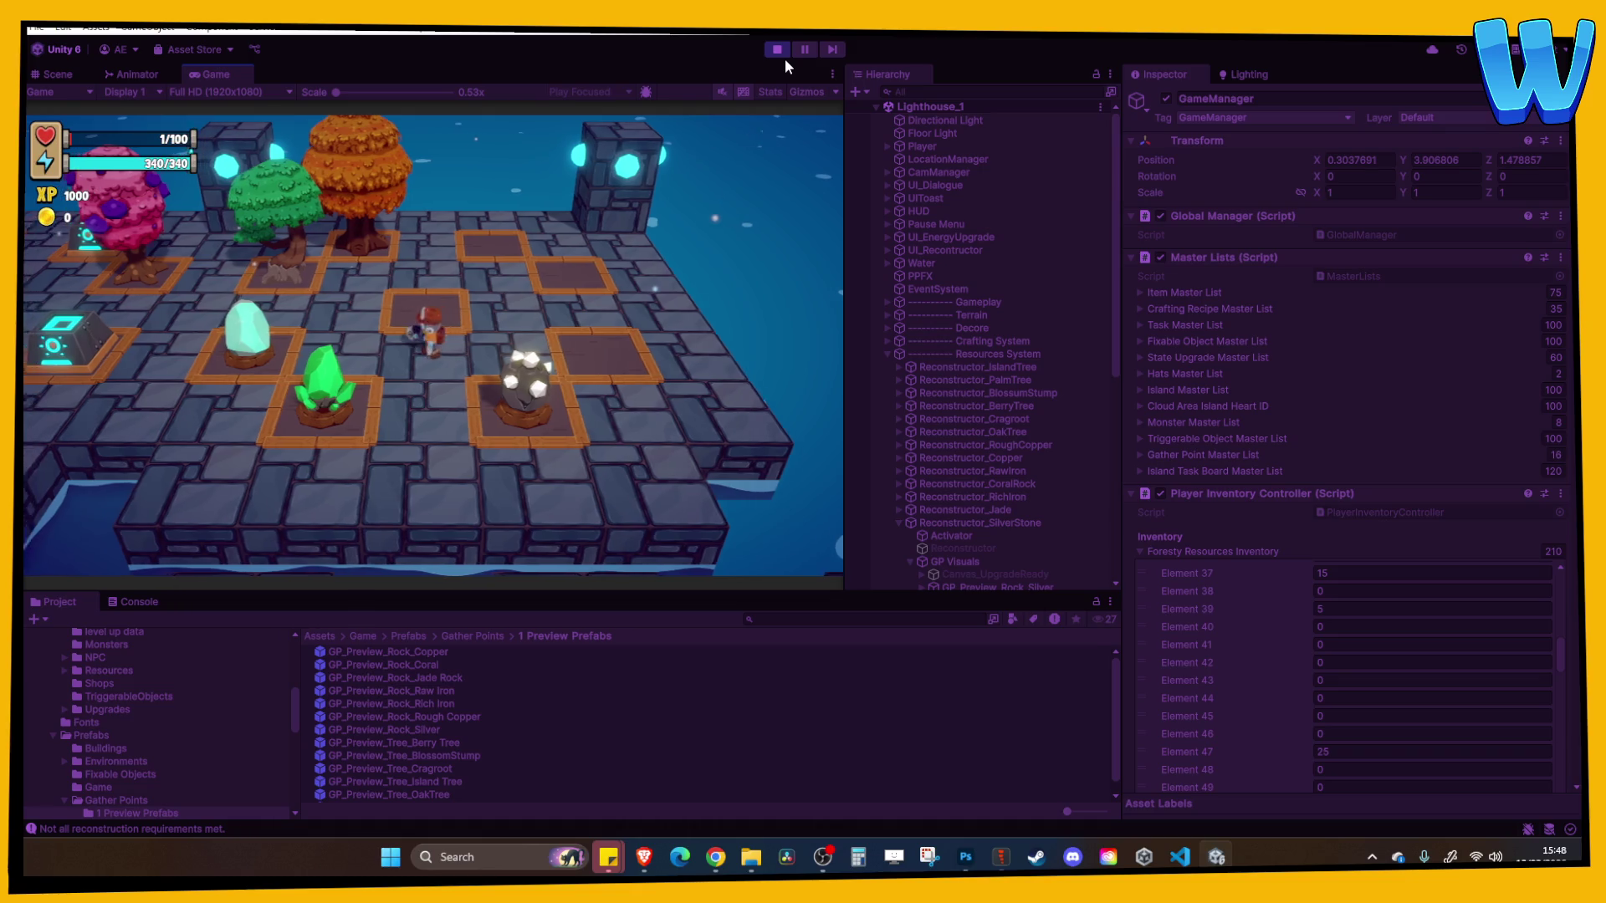
{"action": "key", "text": "a"}
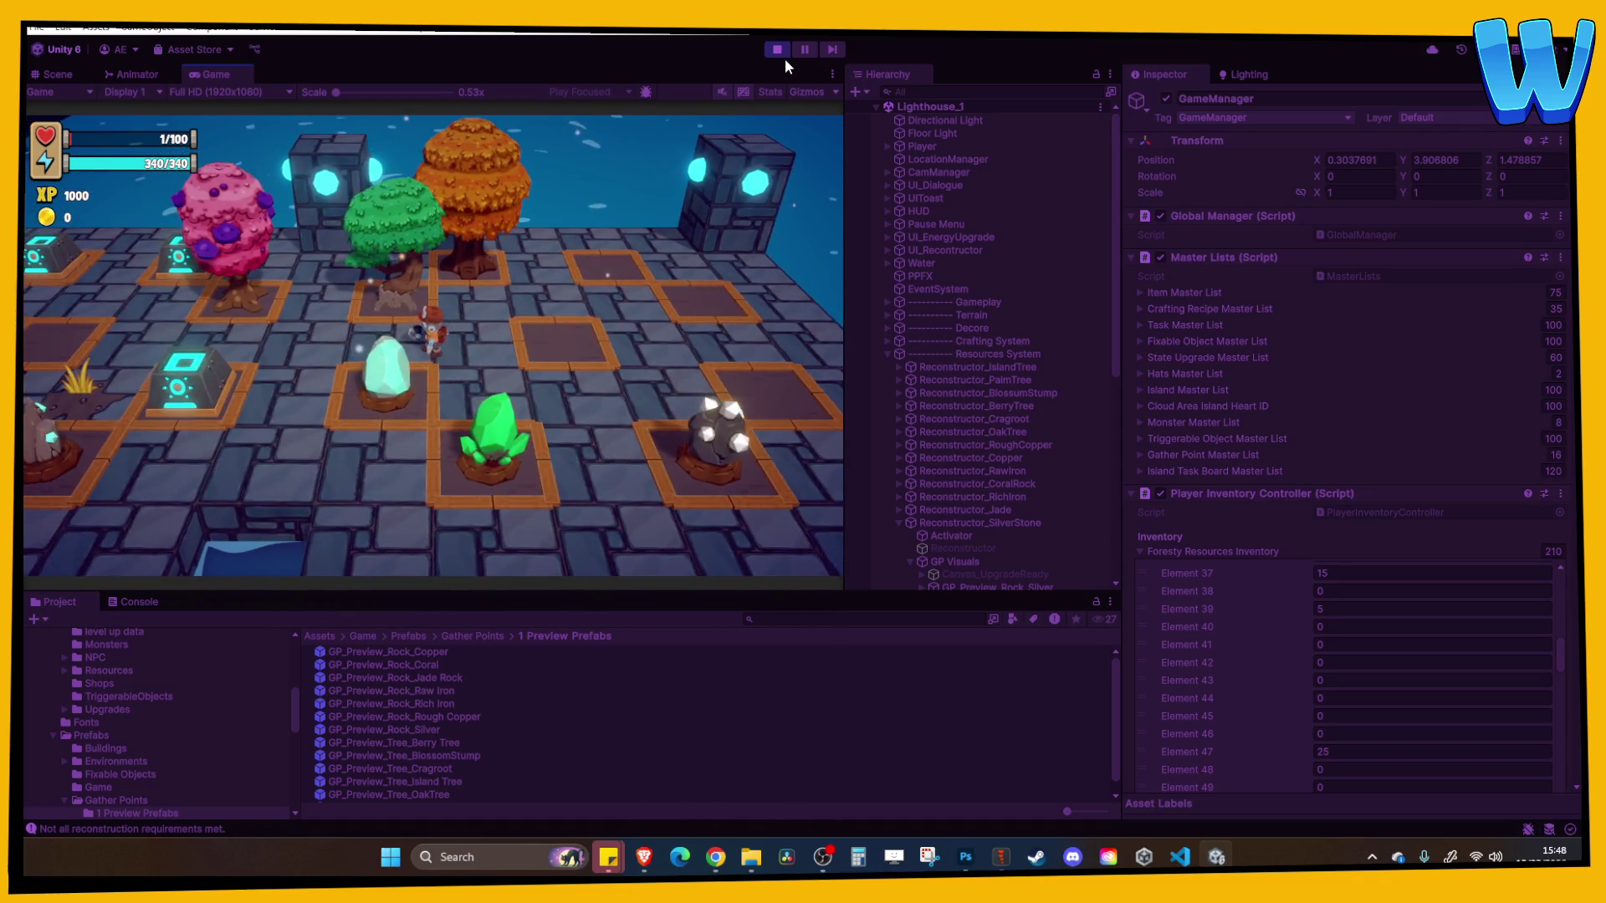
{"action": "key", "text": "a"}
{"action": "key", "text": "s"}
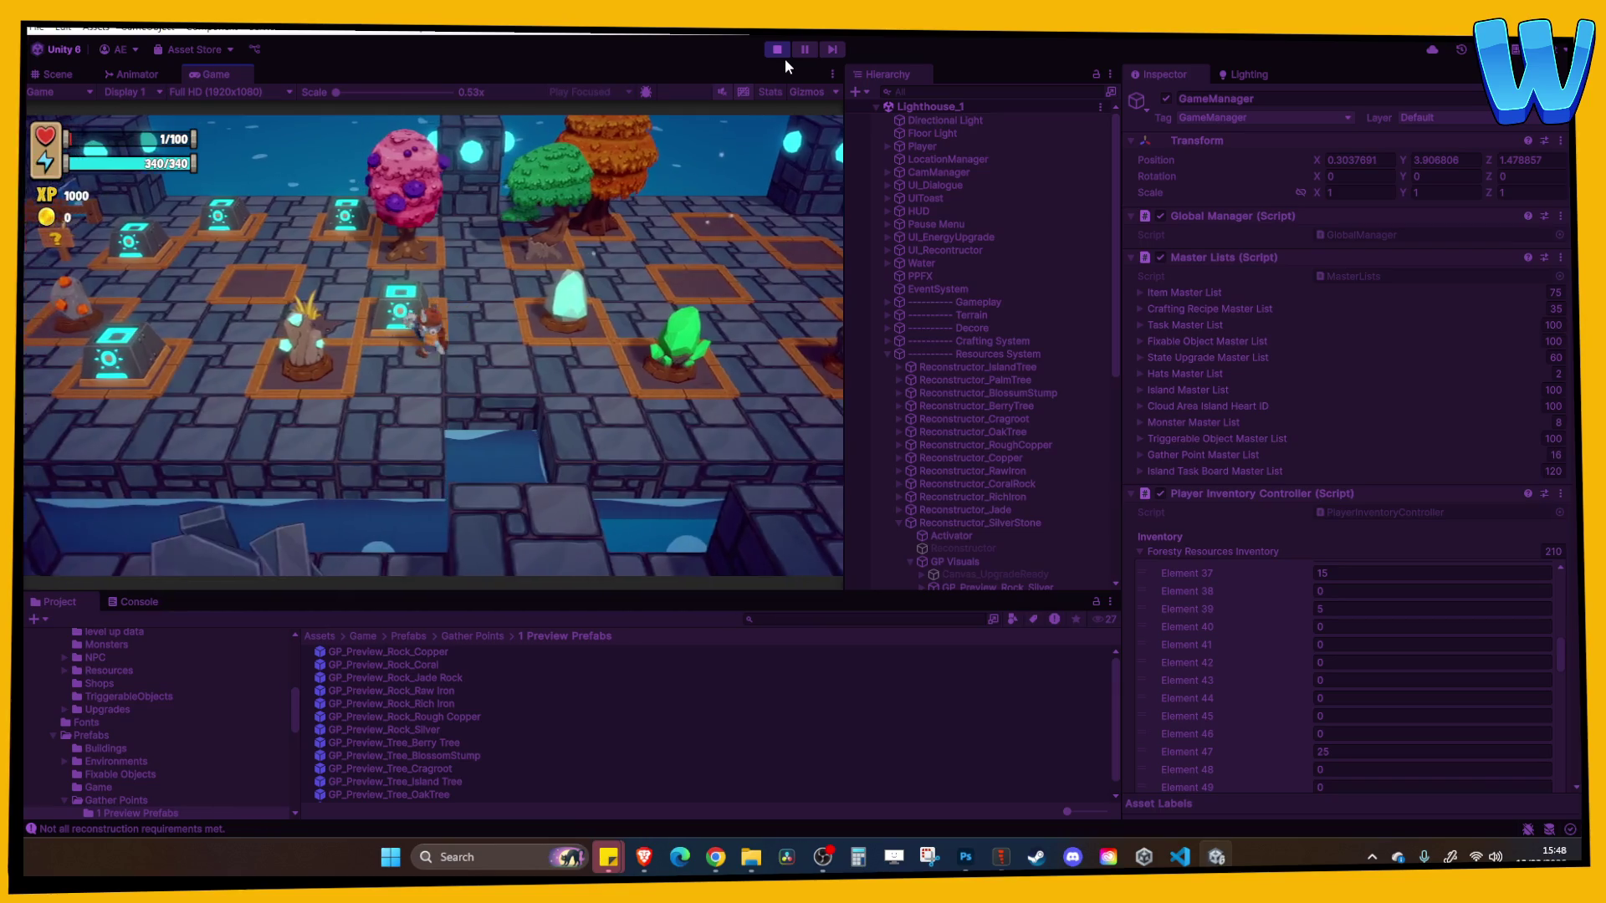
{"action": "key", "text": "a"}
{"action": "key", "text": "w"}
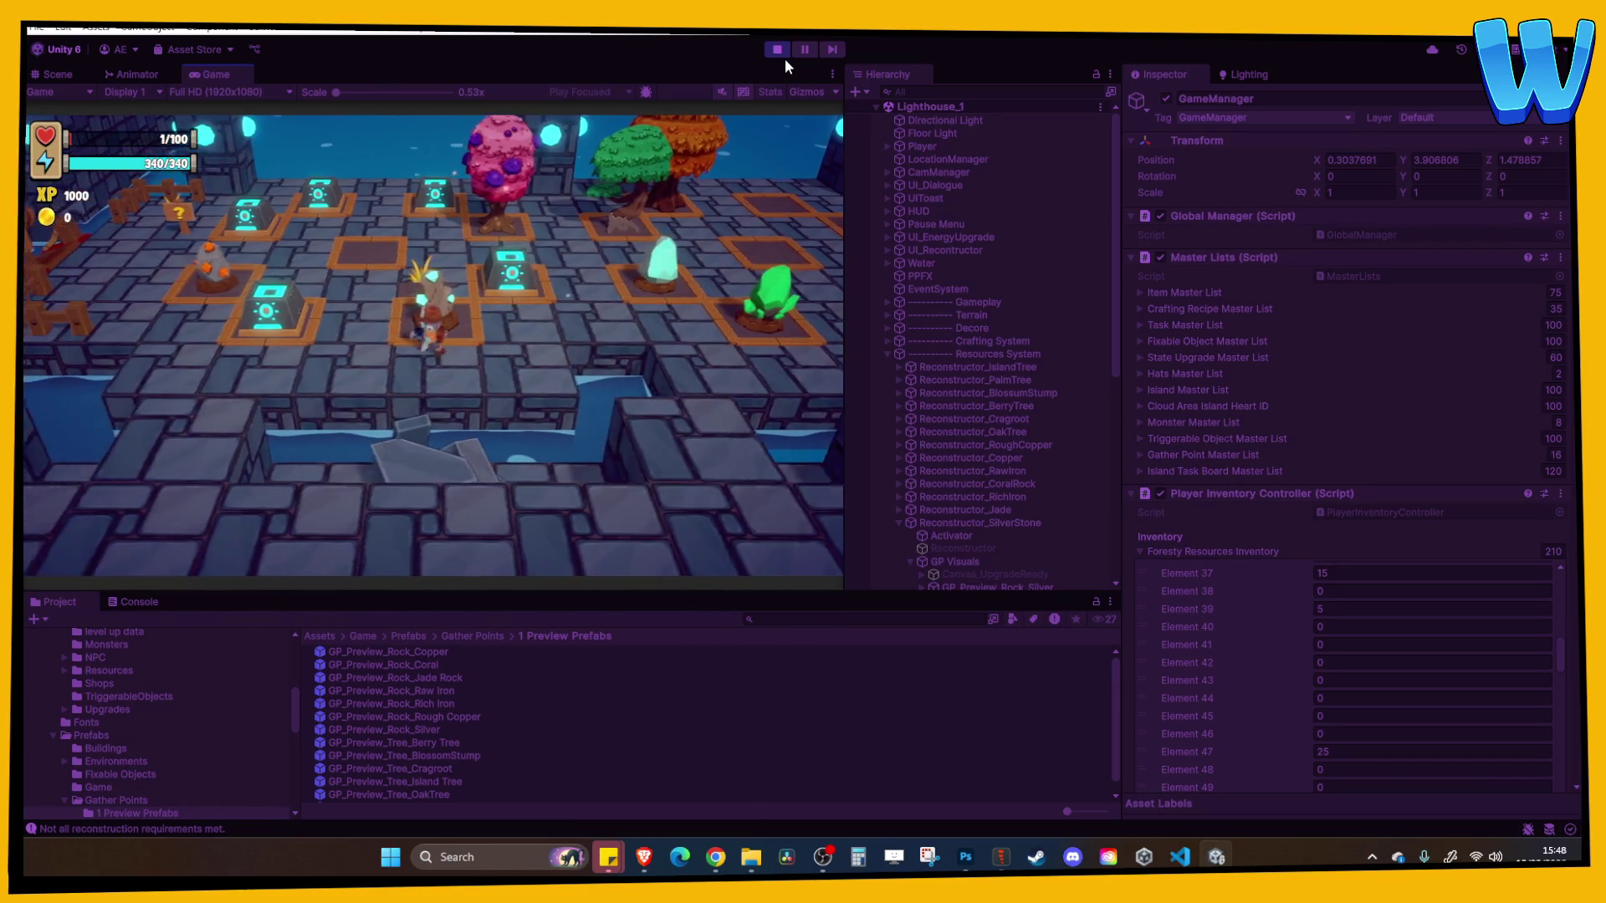
{"action": "key", "text": "w"}
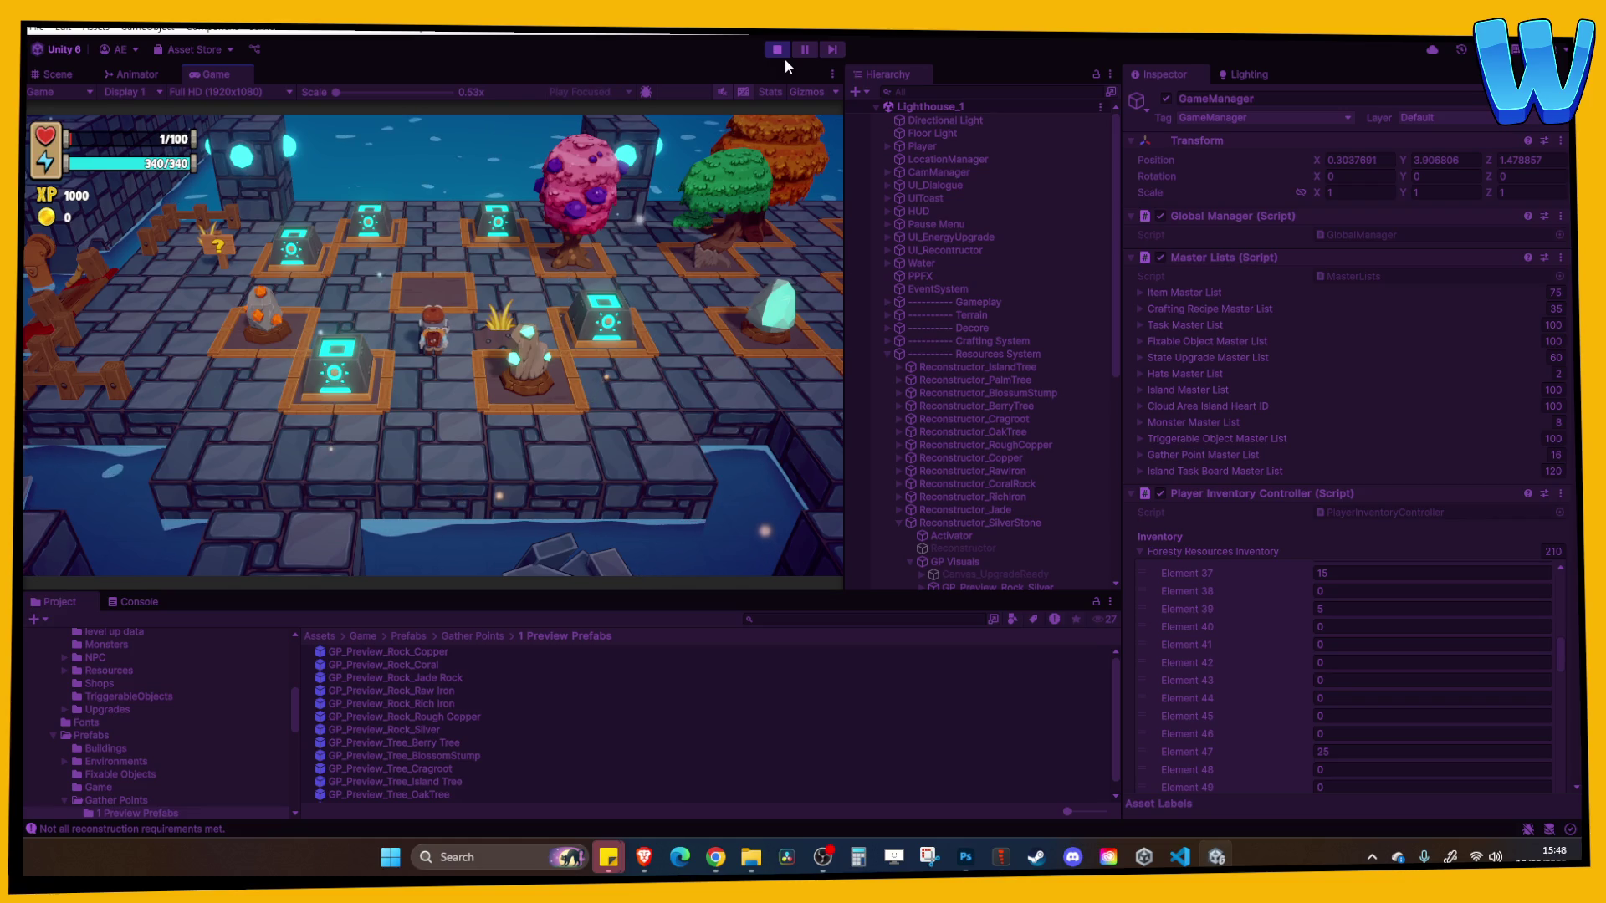
Walk across the board once more, then stop the play test
{"action": "key", "text": "s"}
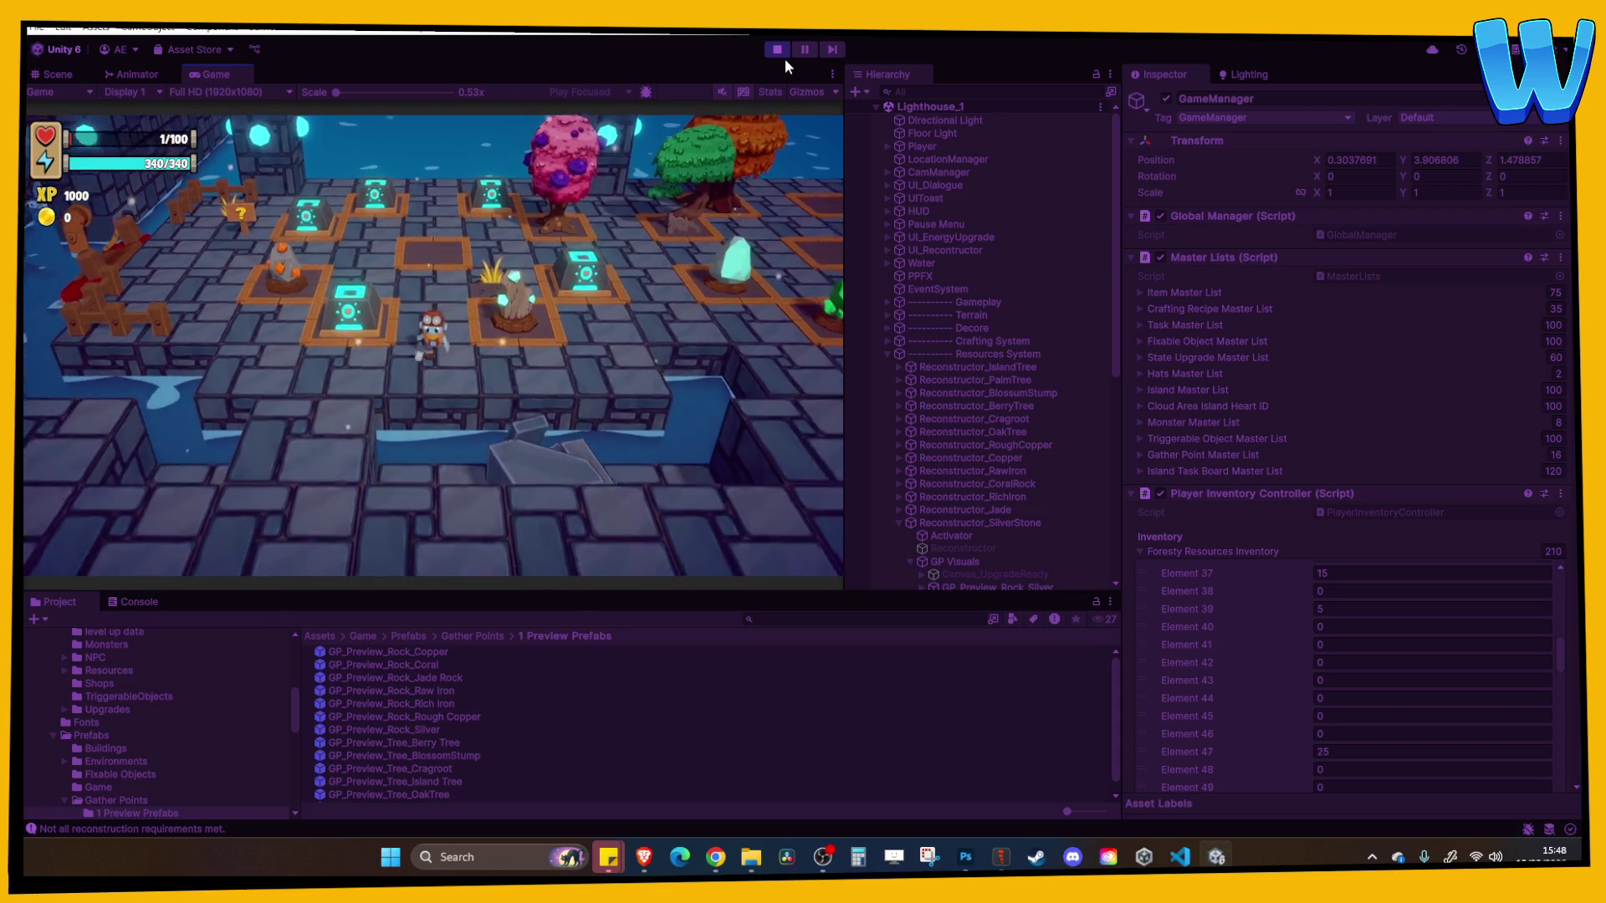
{"action": "key", "text": "d"}
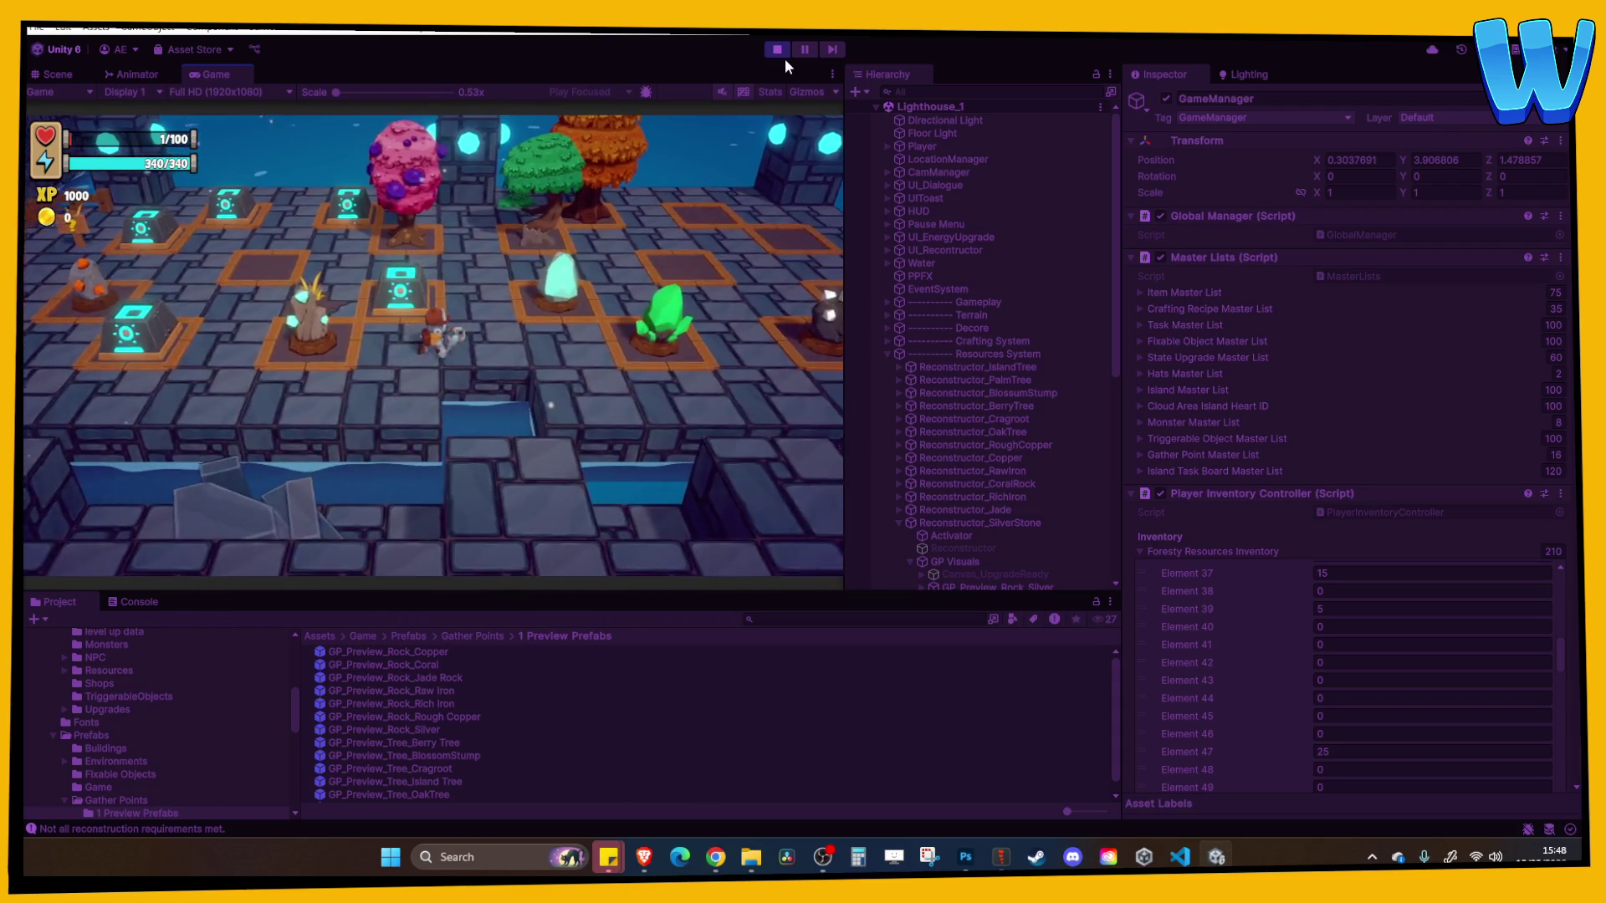
{"action": "key", "text": "w"}
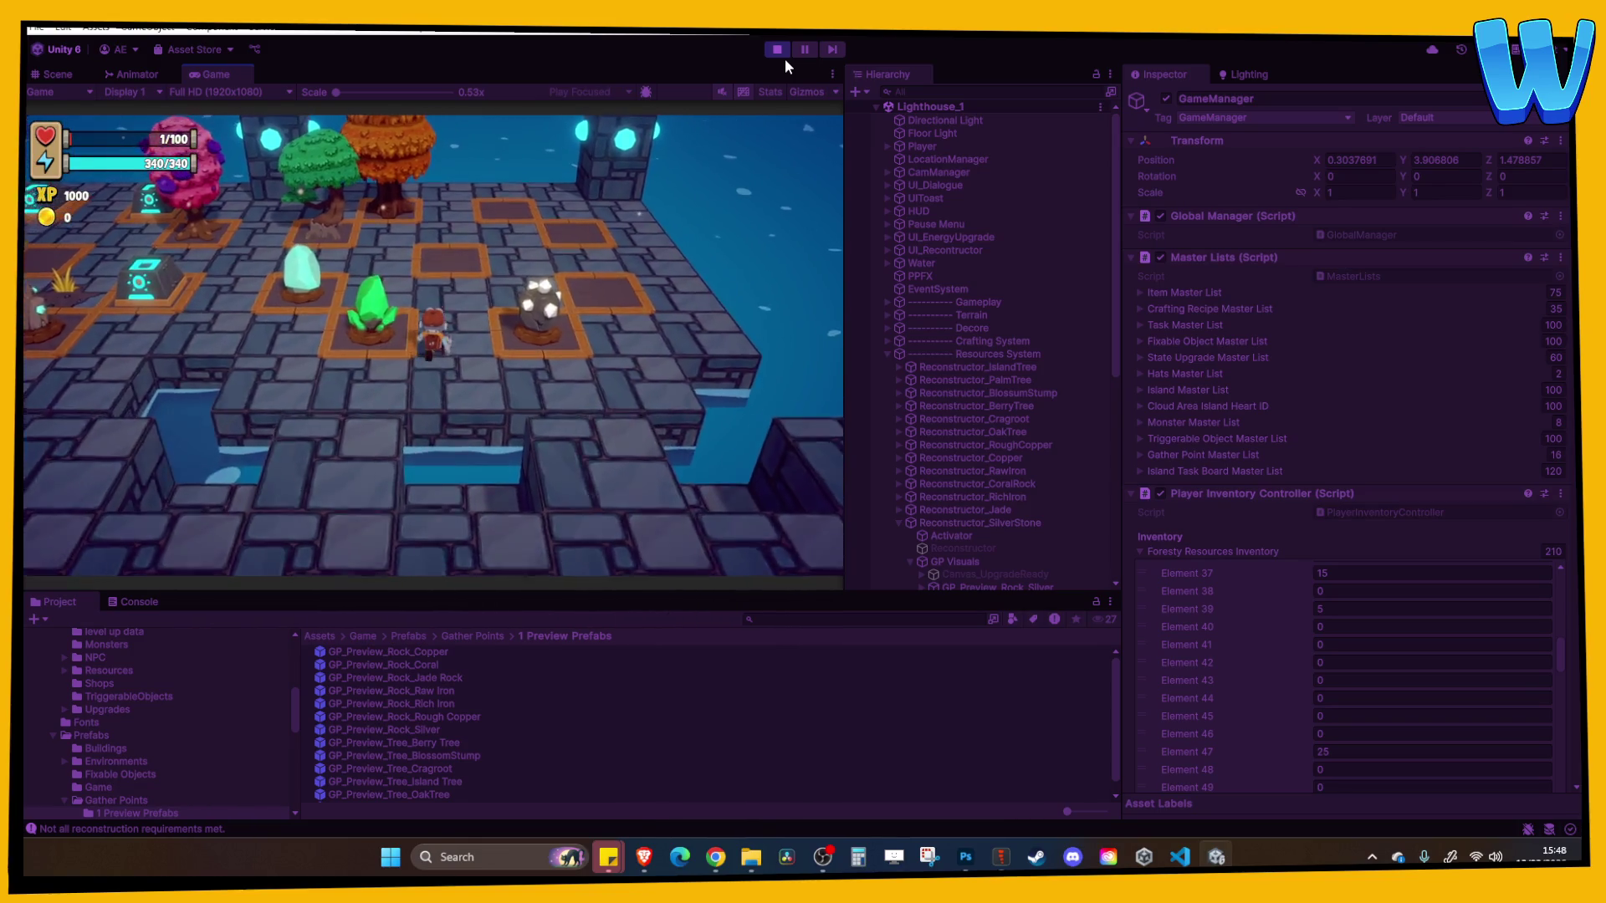
{"action": "key", "text": "a"}
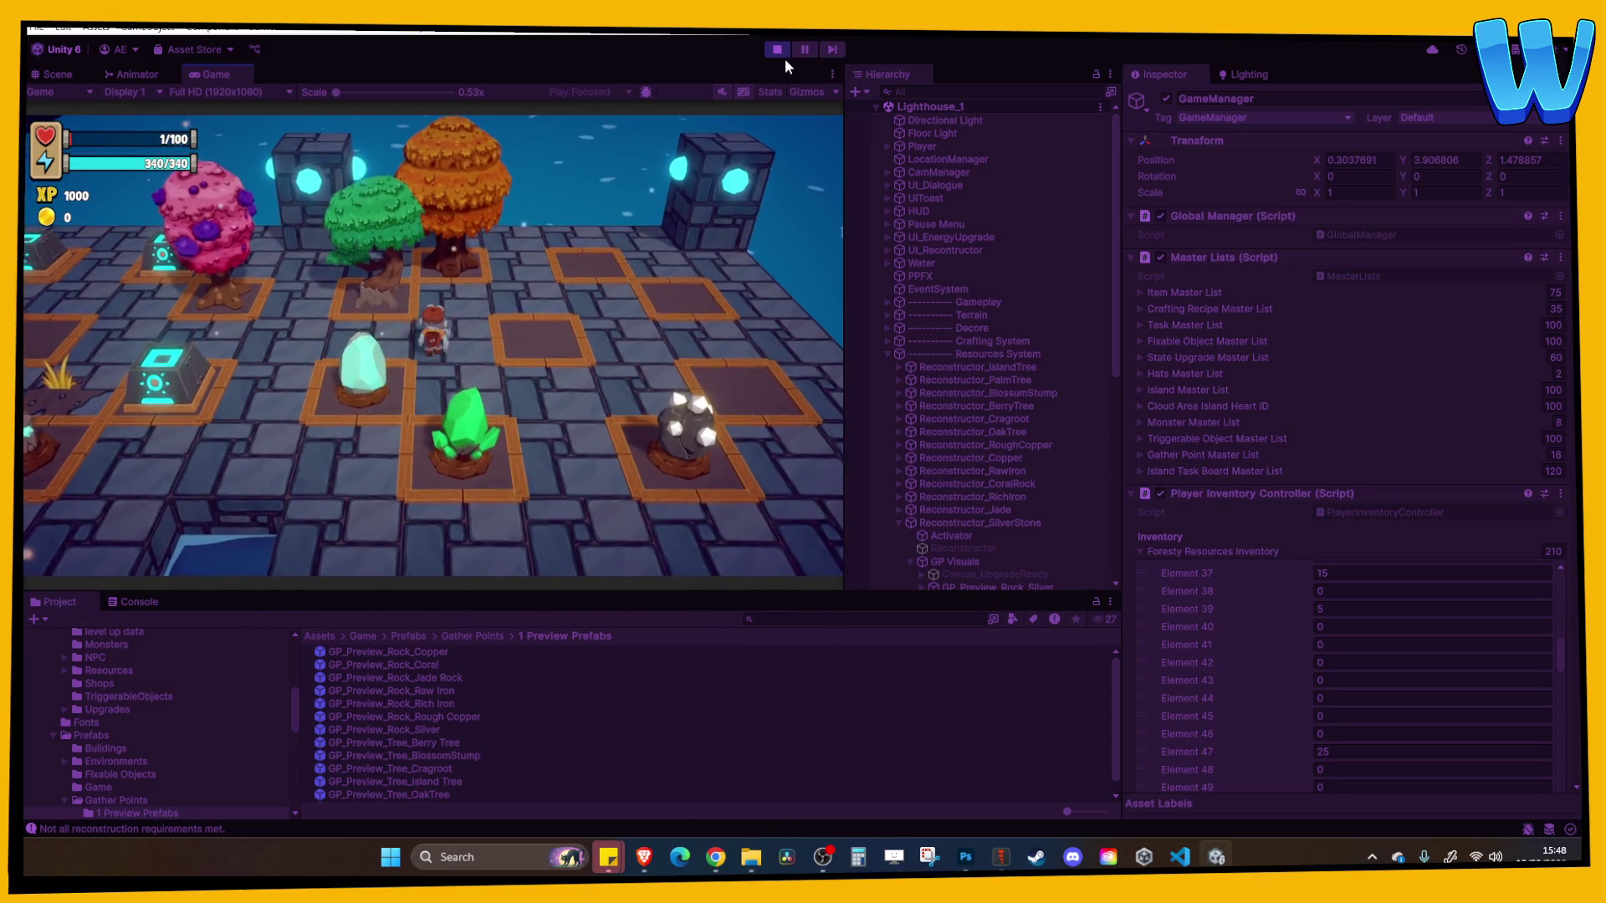
{"action": "key", "text": "a"}
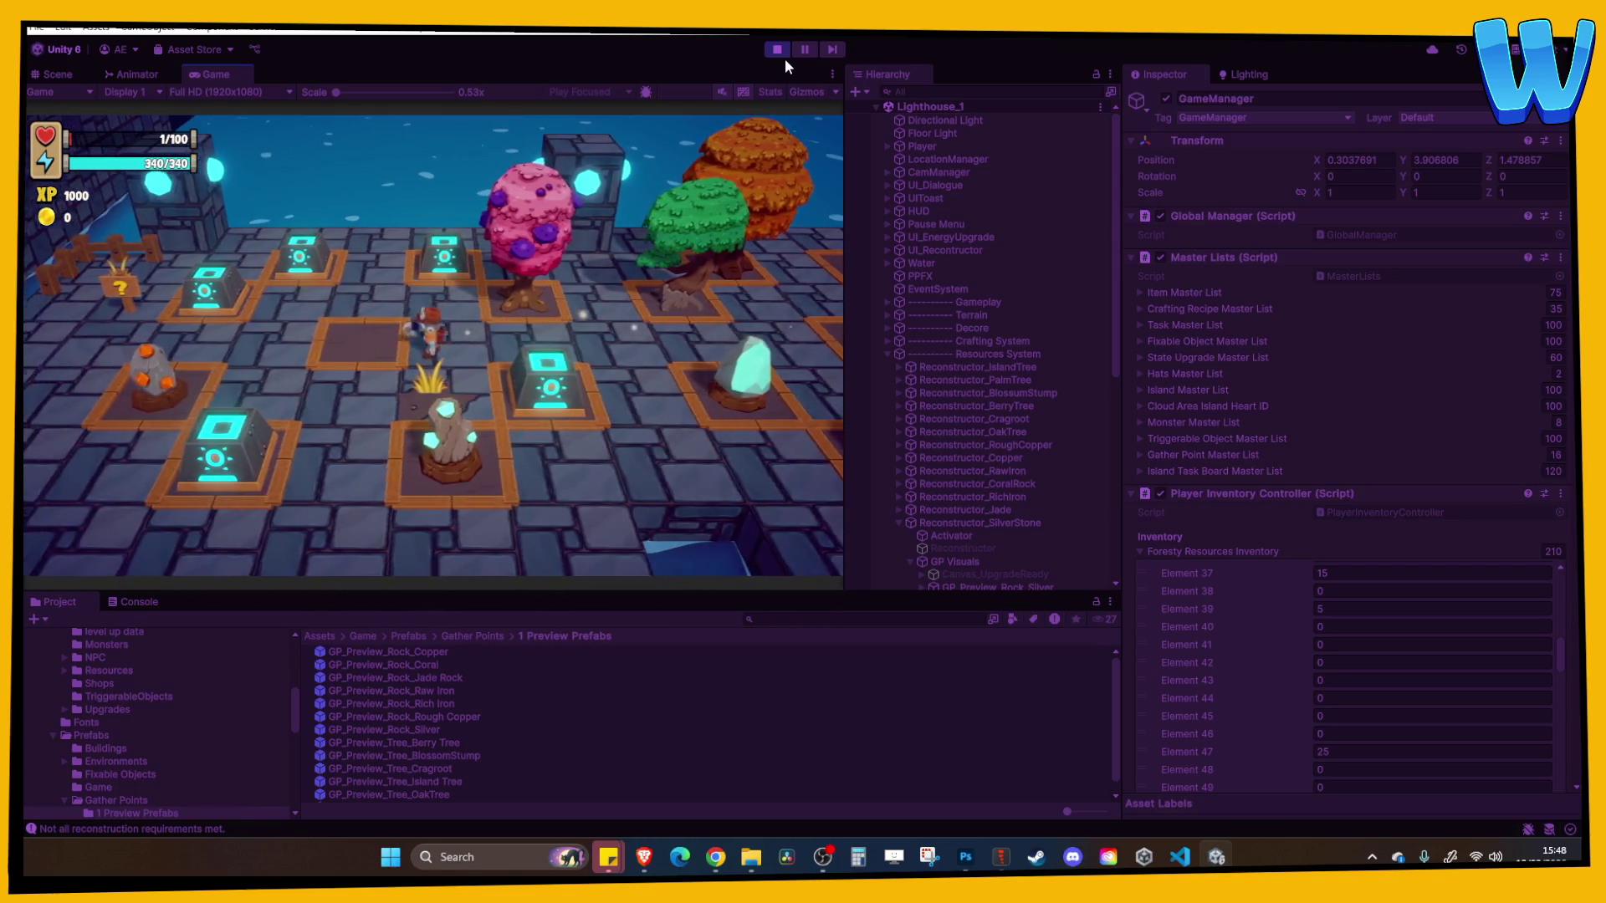
{"action": "key", "text": "a"}
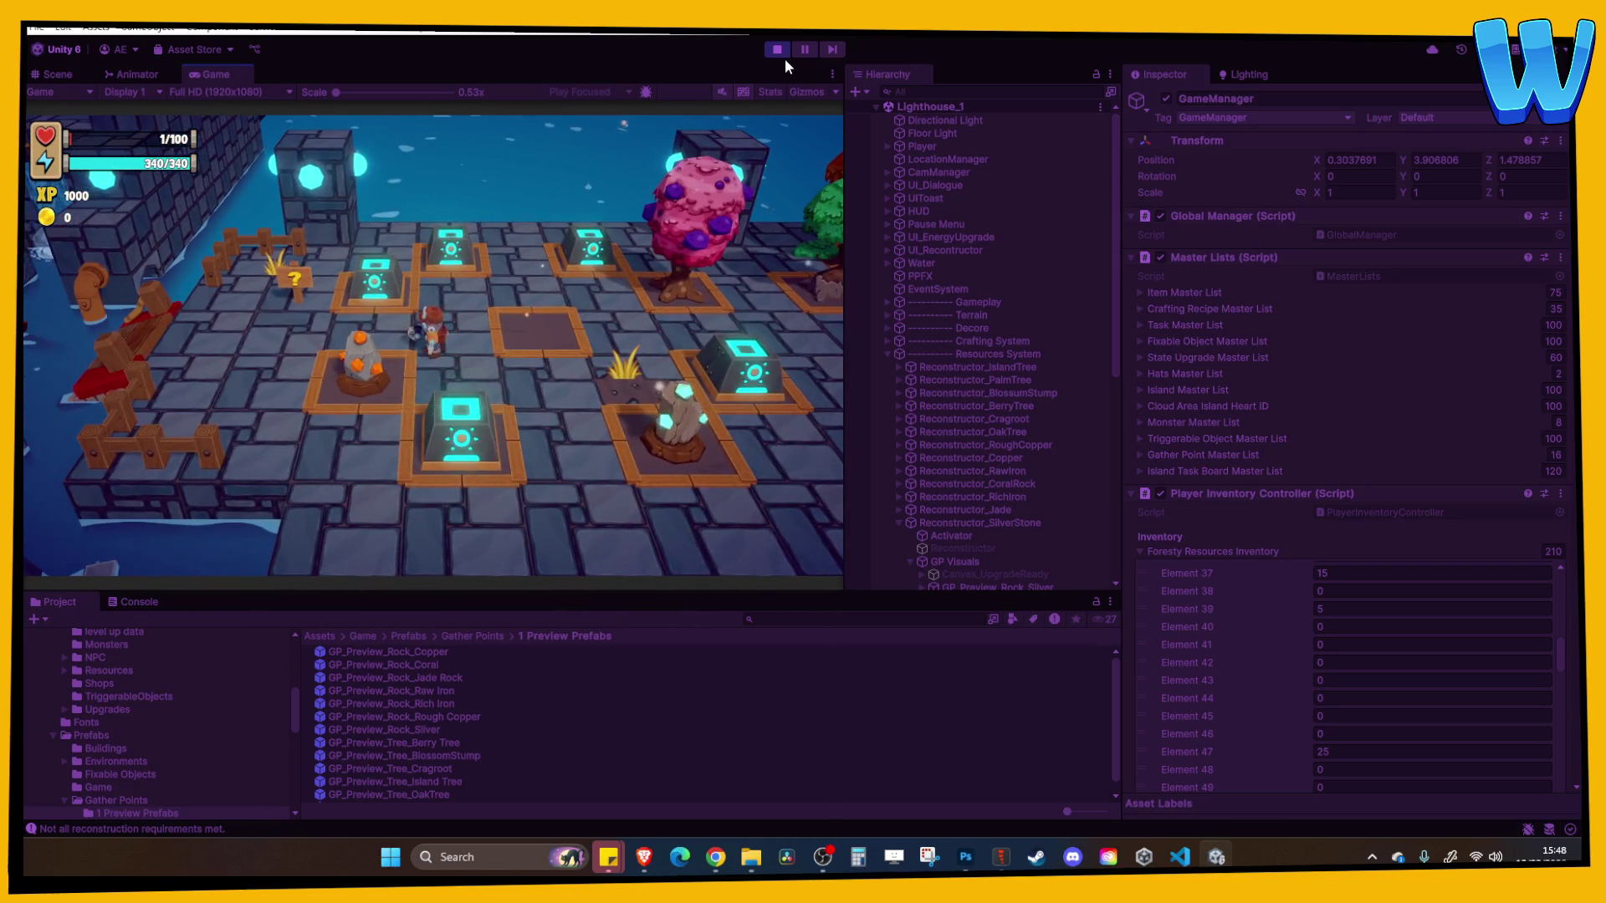
{"action": "key", "text": "d"}
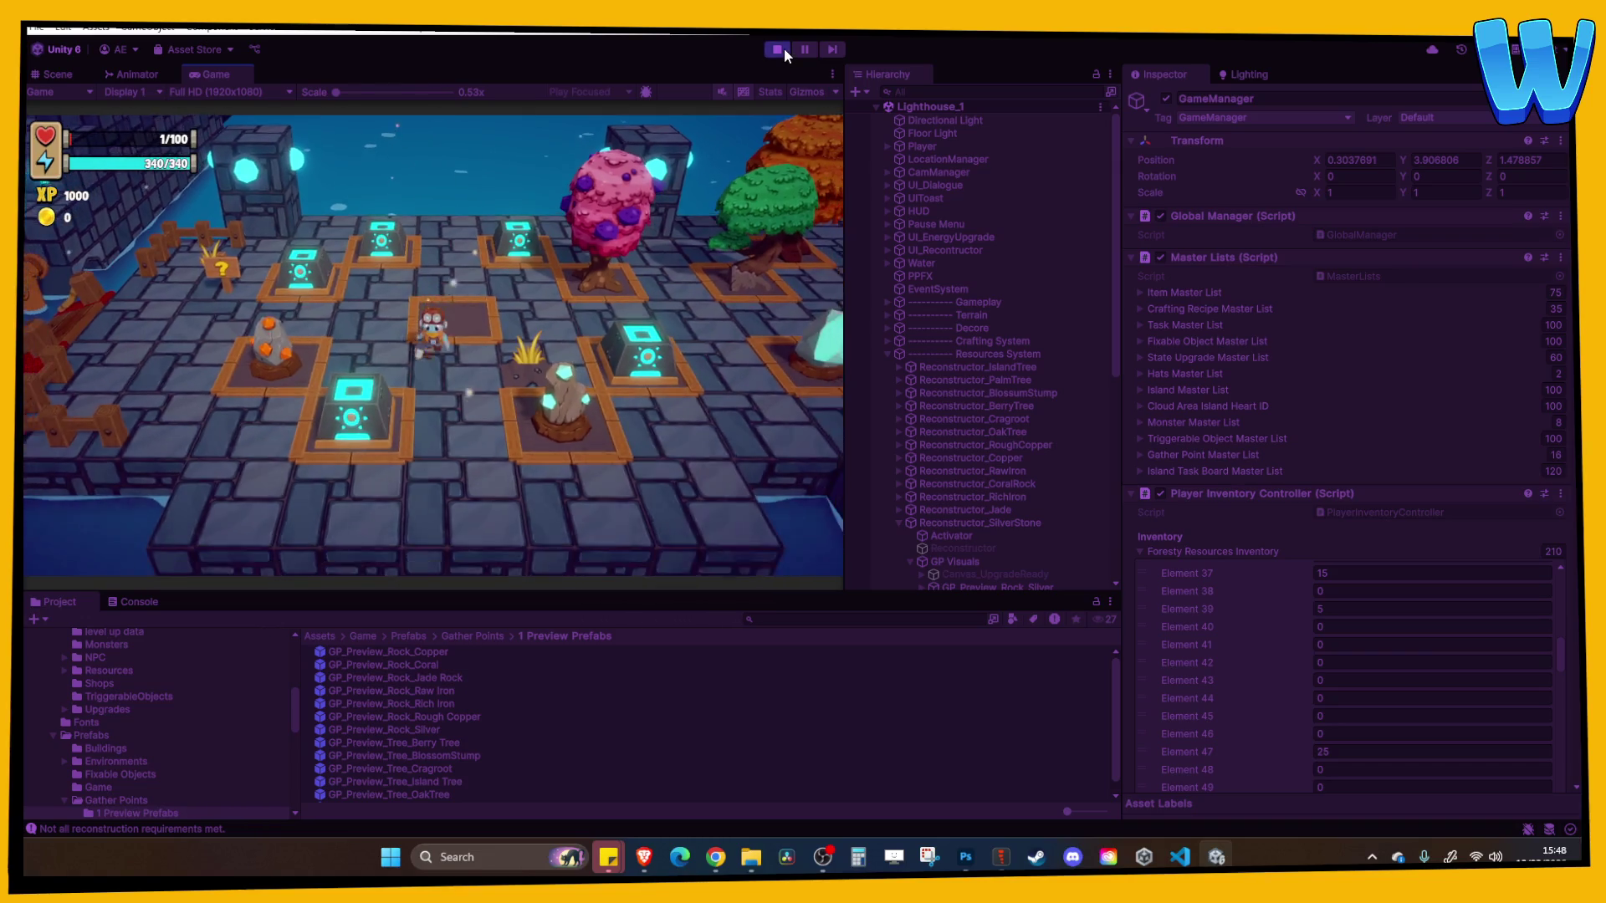
{"action": "left_click", "coordinate": [777, 49]}
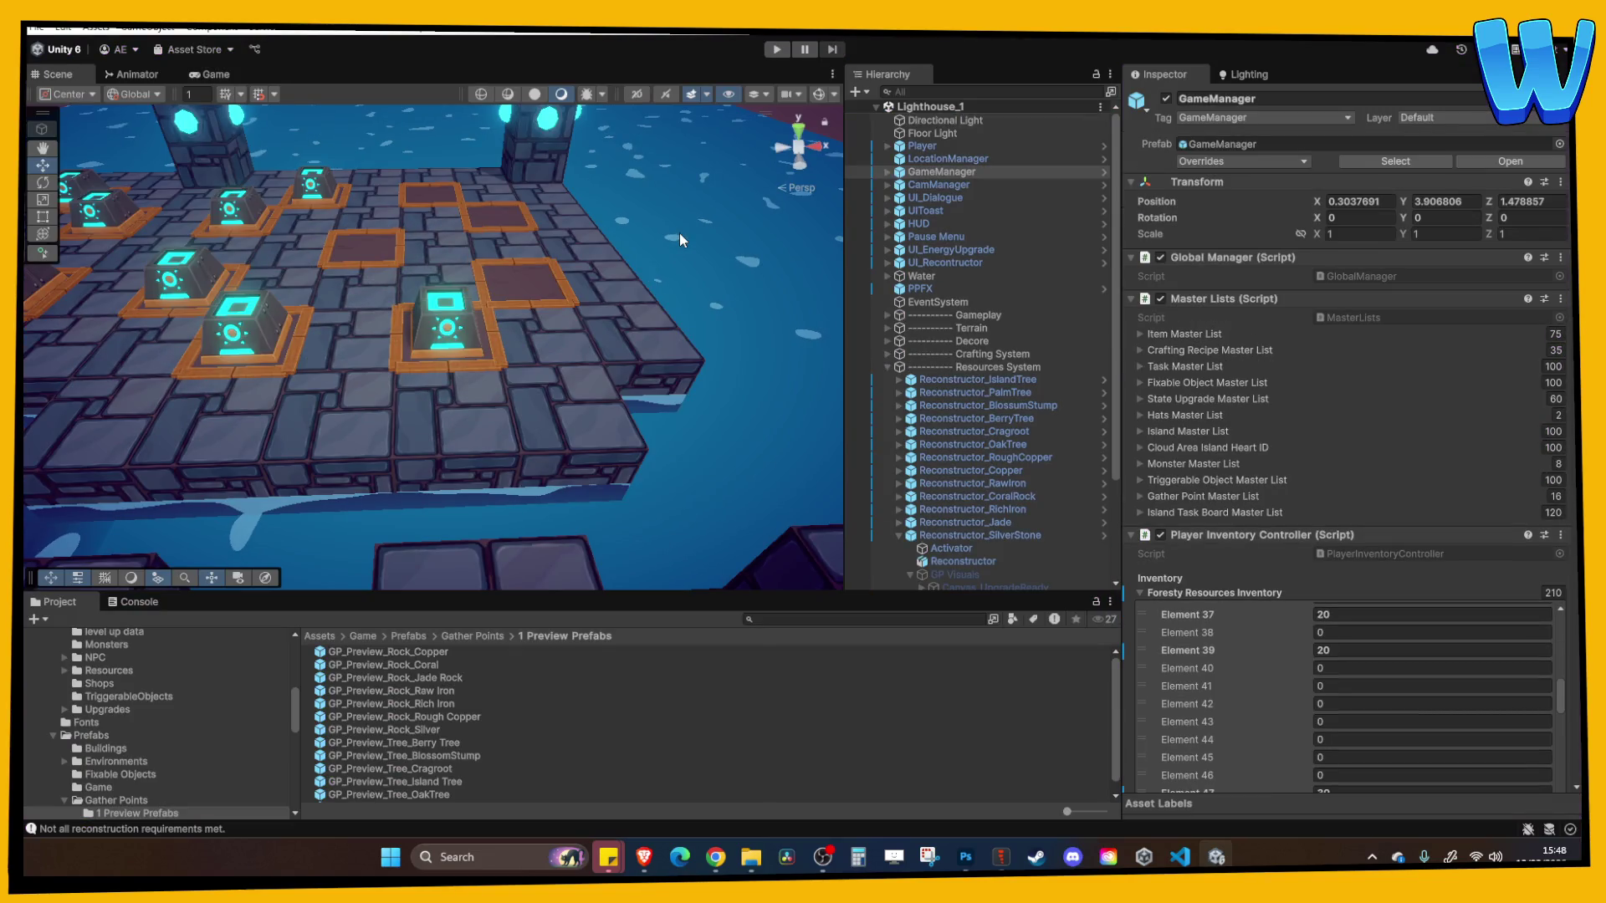
{"action": "mouse_move", "coordinate": [631, 272]}
{"action": "left_mouse_down"}
{"action": "mouse_move", "coordinate": [418, 308]}
{"action": "mouse_move", "coordinate": [545, 348]}
{"action": "mouse_move", "coordinate": [560, 343]}
{"action": "mouse_move", "coordinate": [302, 329]}
{"action": "mouse_move", "coordinate": [469, 321]}
{"action": "mouse_move", "coordinate": [347, 366]}
{"action": "mouse_move", "coordinate": [516, 424]}
{"action": "mouse_move", "coordinate": [459, 335]}
{"action": "mouse_move", "coordinate": [379, 379]}
{"action": "left_mouse_up"}
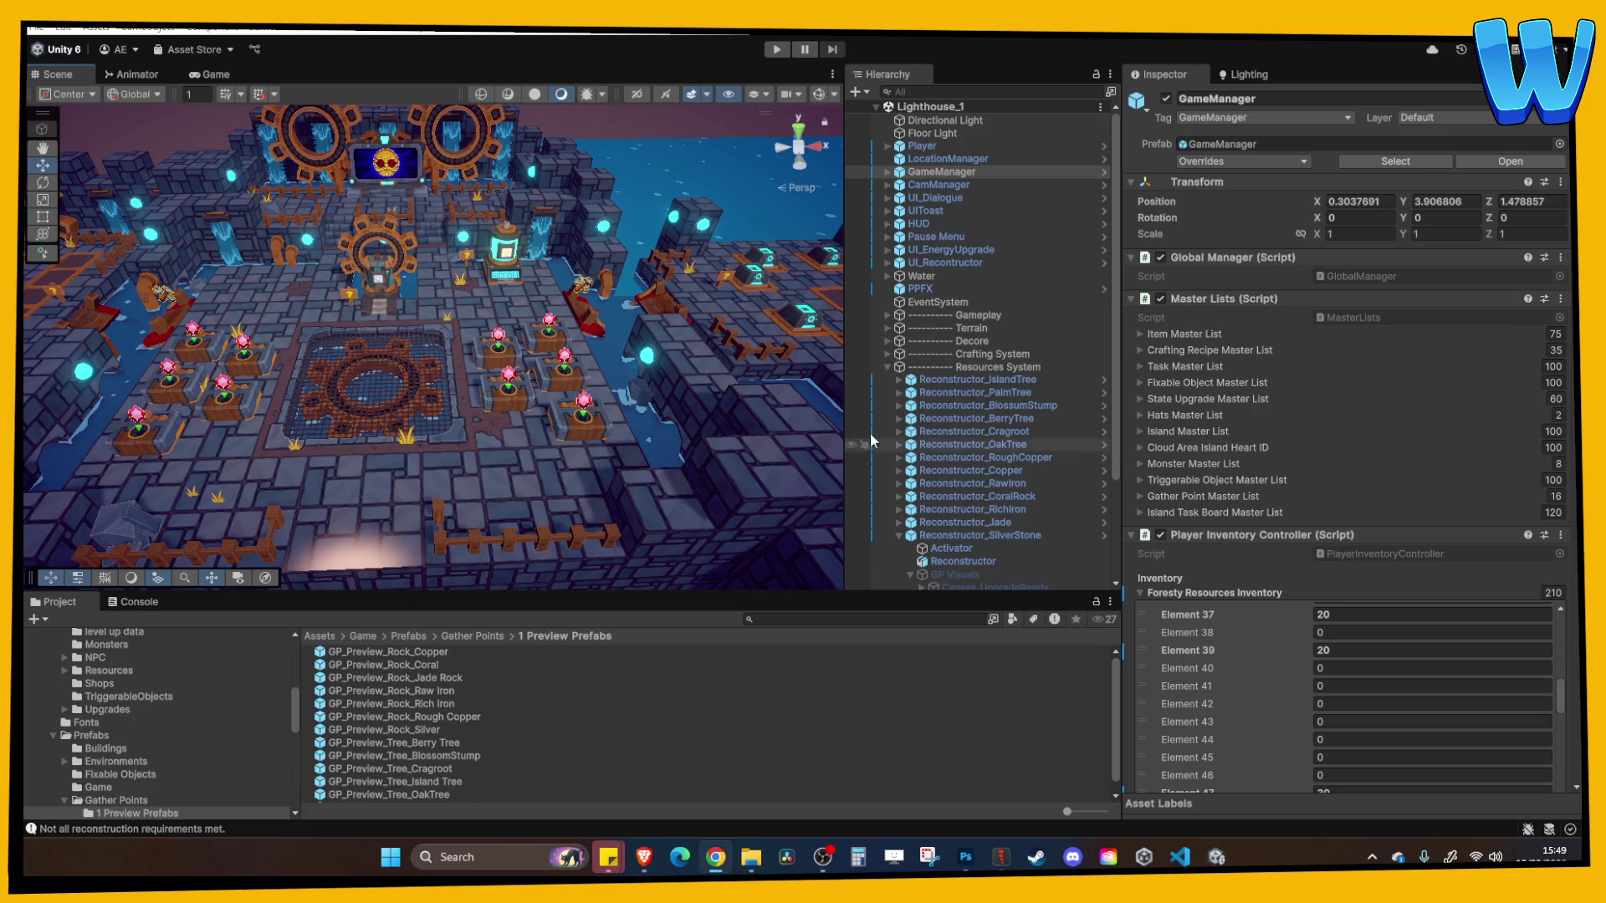
{"action": "mouse_move", "coordinate": [653, 410]}
{"action": "left_mouse_down"}
{"action": "mouse_move", "coordinate": [713, 360]}
{"action": "mouse_move", "coordinate": [569, 378]}
{"action": "mouse_move", "coordinate": [604, 383]}
{"action": "mouse_move", "coordinate": [589, 385]}
{"action": "mouse_move", "coordinate": [539, 343]}
{"action": "mouse_move", "coordinate": [419, 378]}
{"action": "mouse_move", "coordinate": [355, 364]}
{"action": "left_mouse_up"}
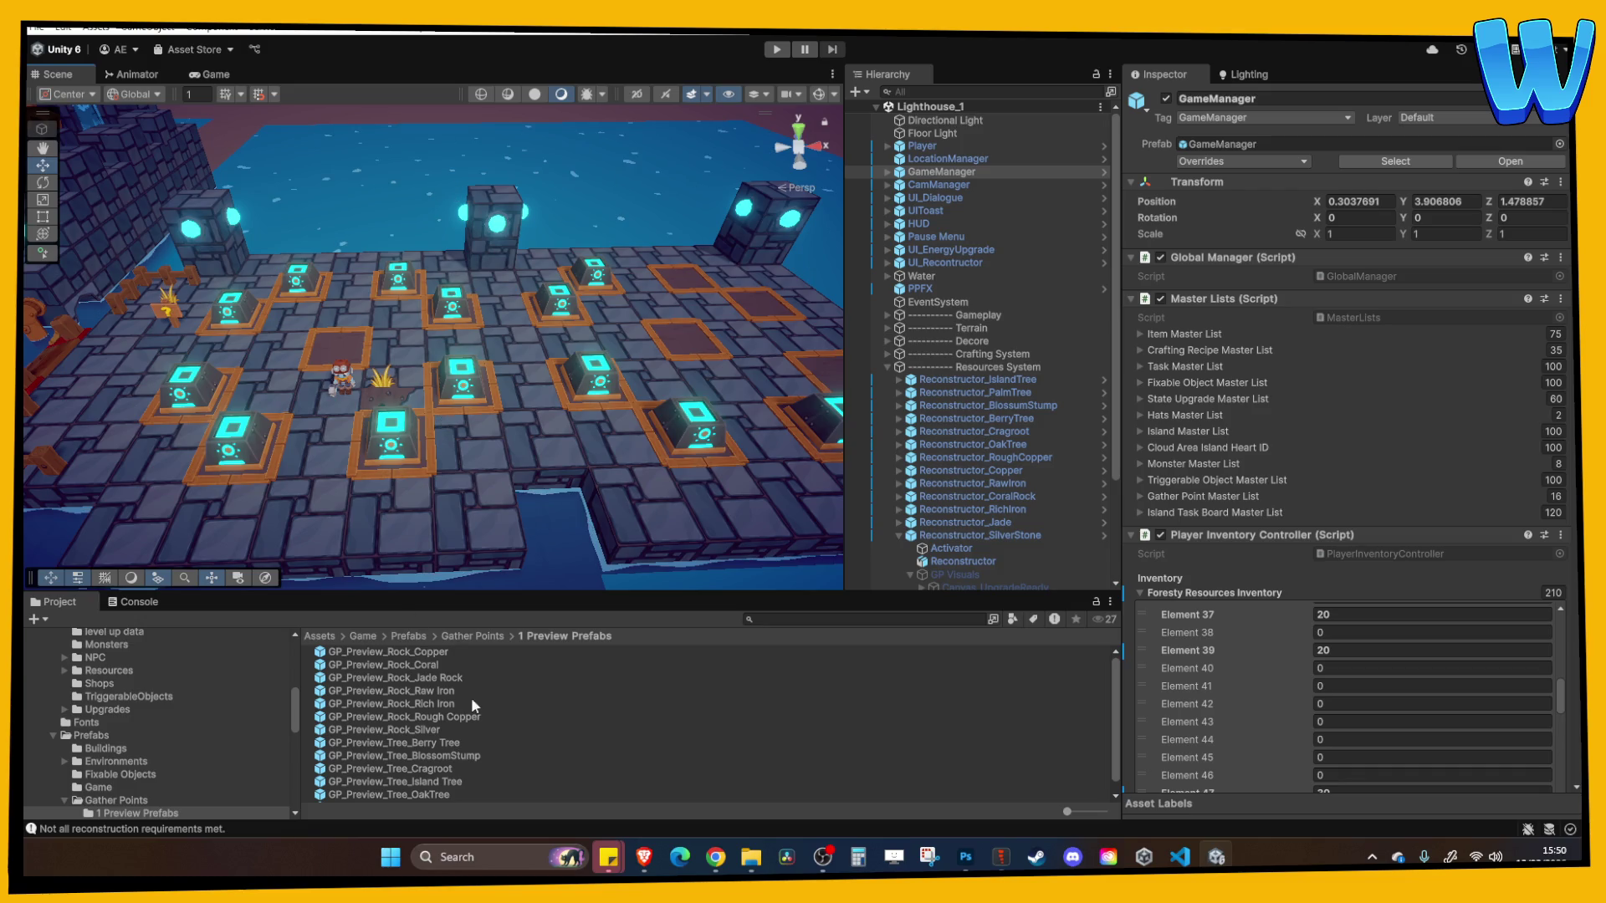
Frame the reconstructor pads, collapse Gather Points, and pick Island_8_Timber Tide Cove in Scenes
{"action": "key", "text": "f"}
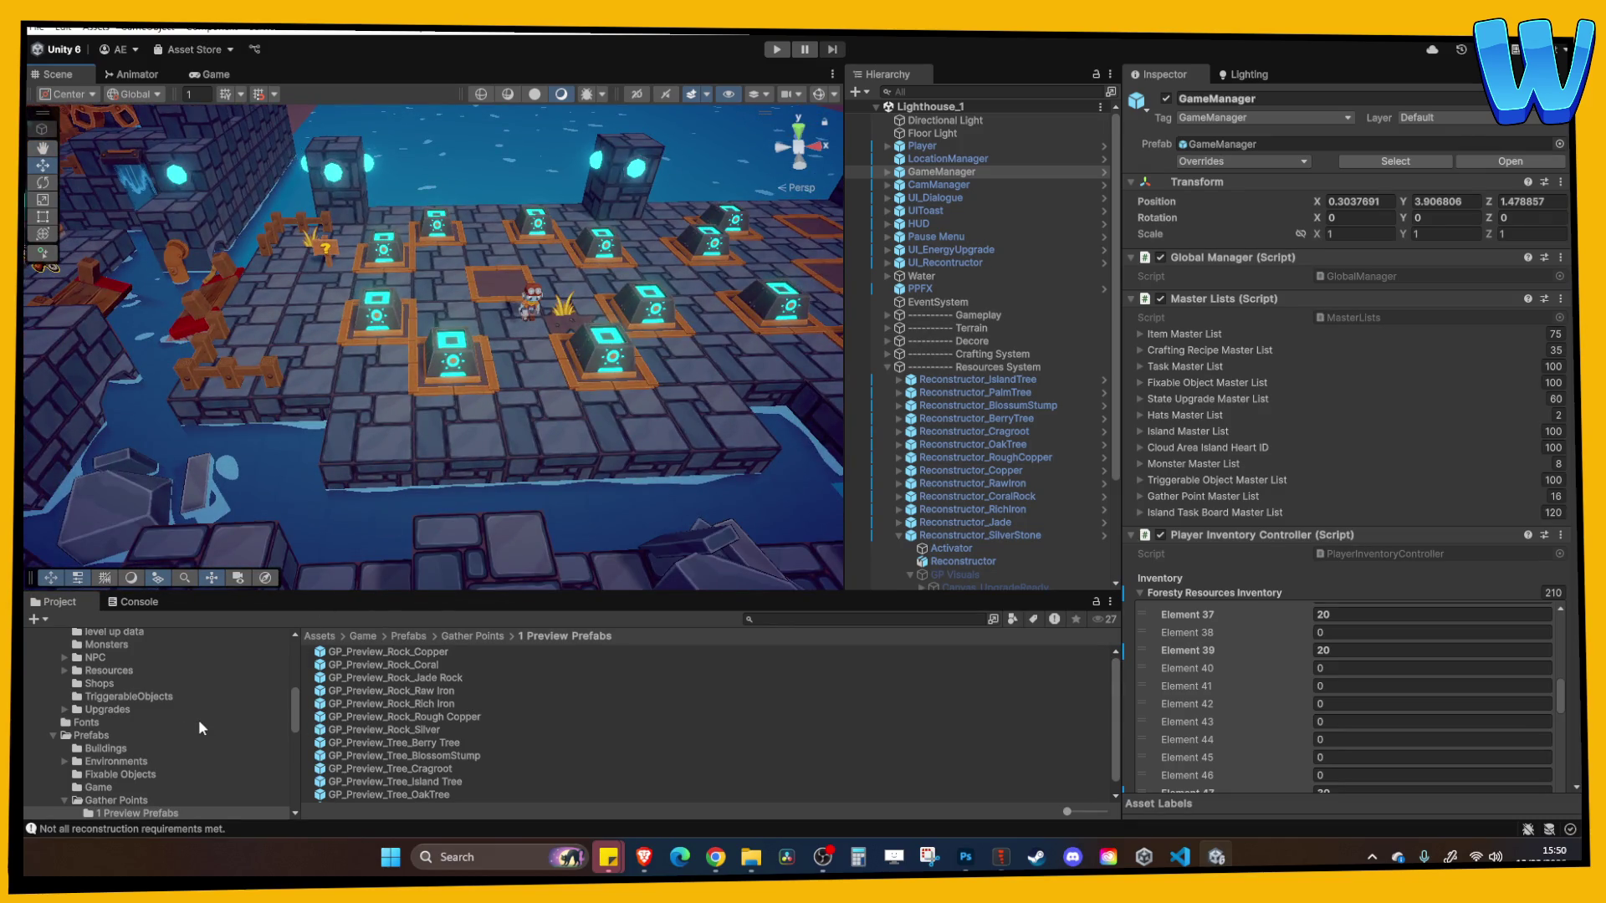
{"action": "scroll", "coordinate": [193, 723], "scroll_direction": "down", "scroll_amount": 4}
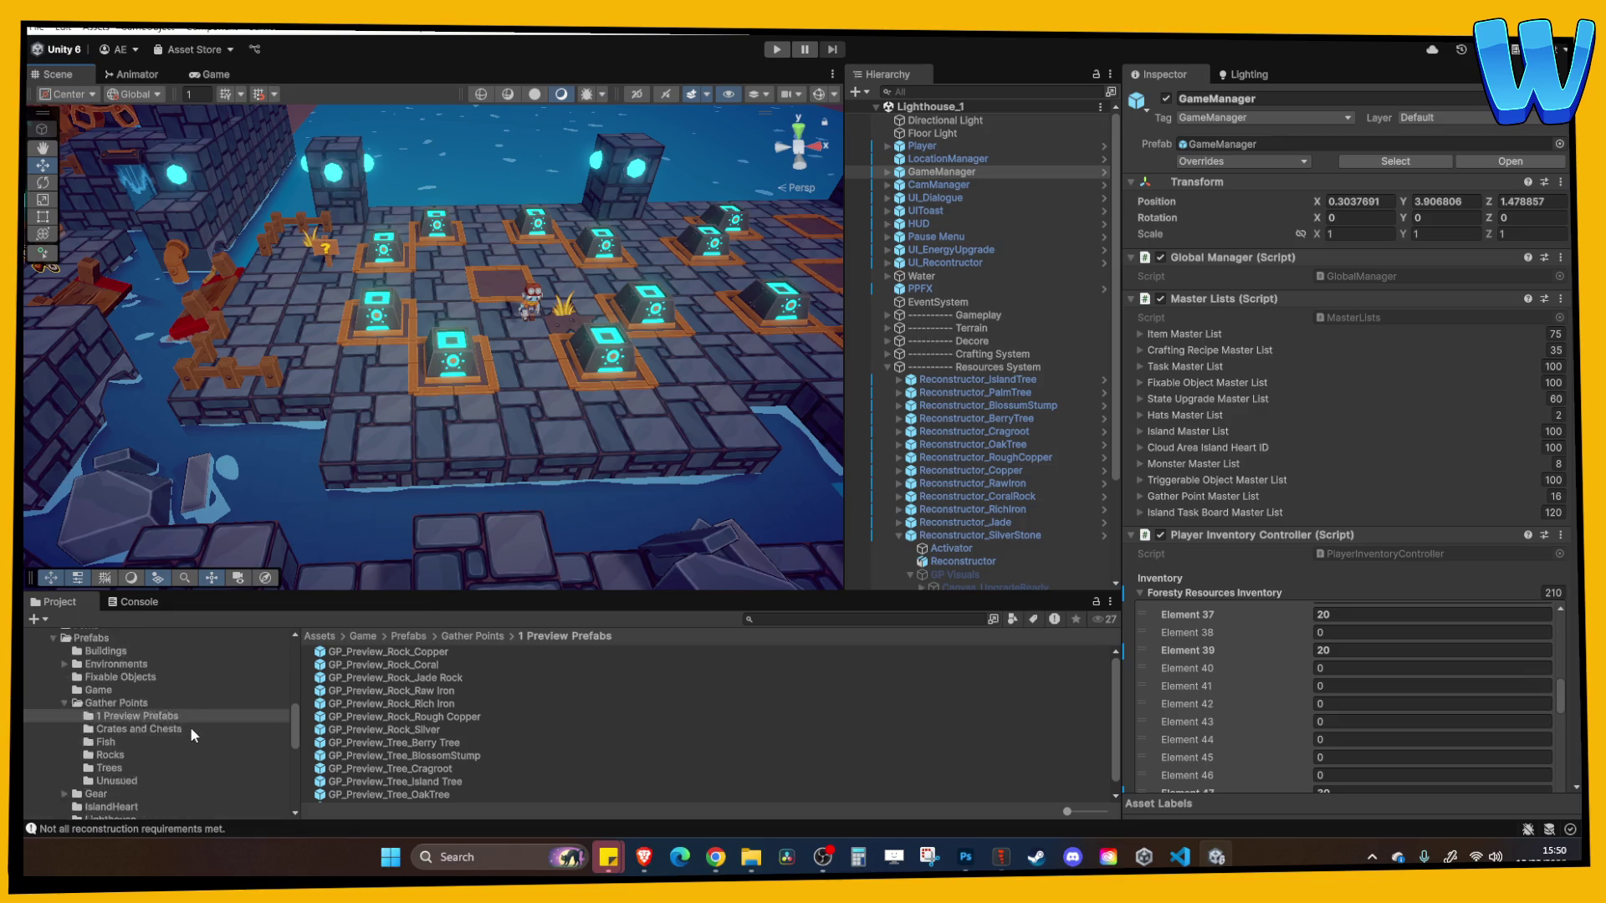
{"action": "left_click", "coordinate": [100, 702]}
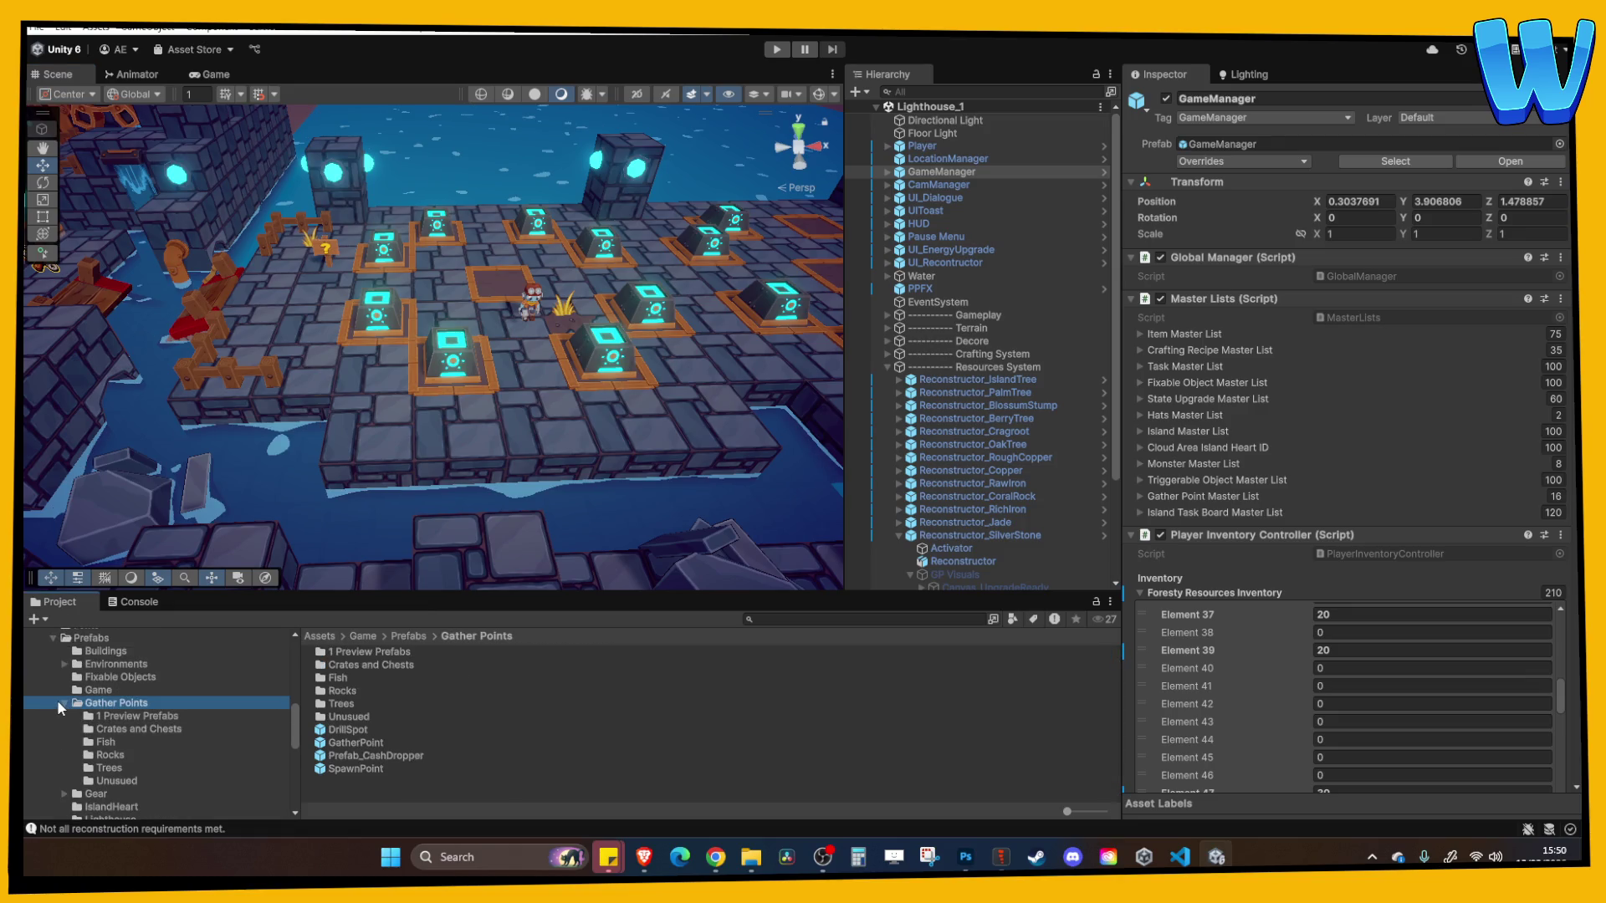
{"action": "left_click", "coordinate": [66, 702]}
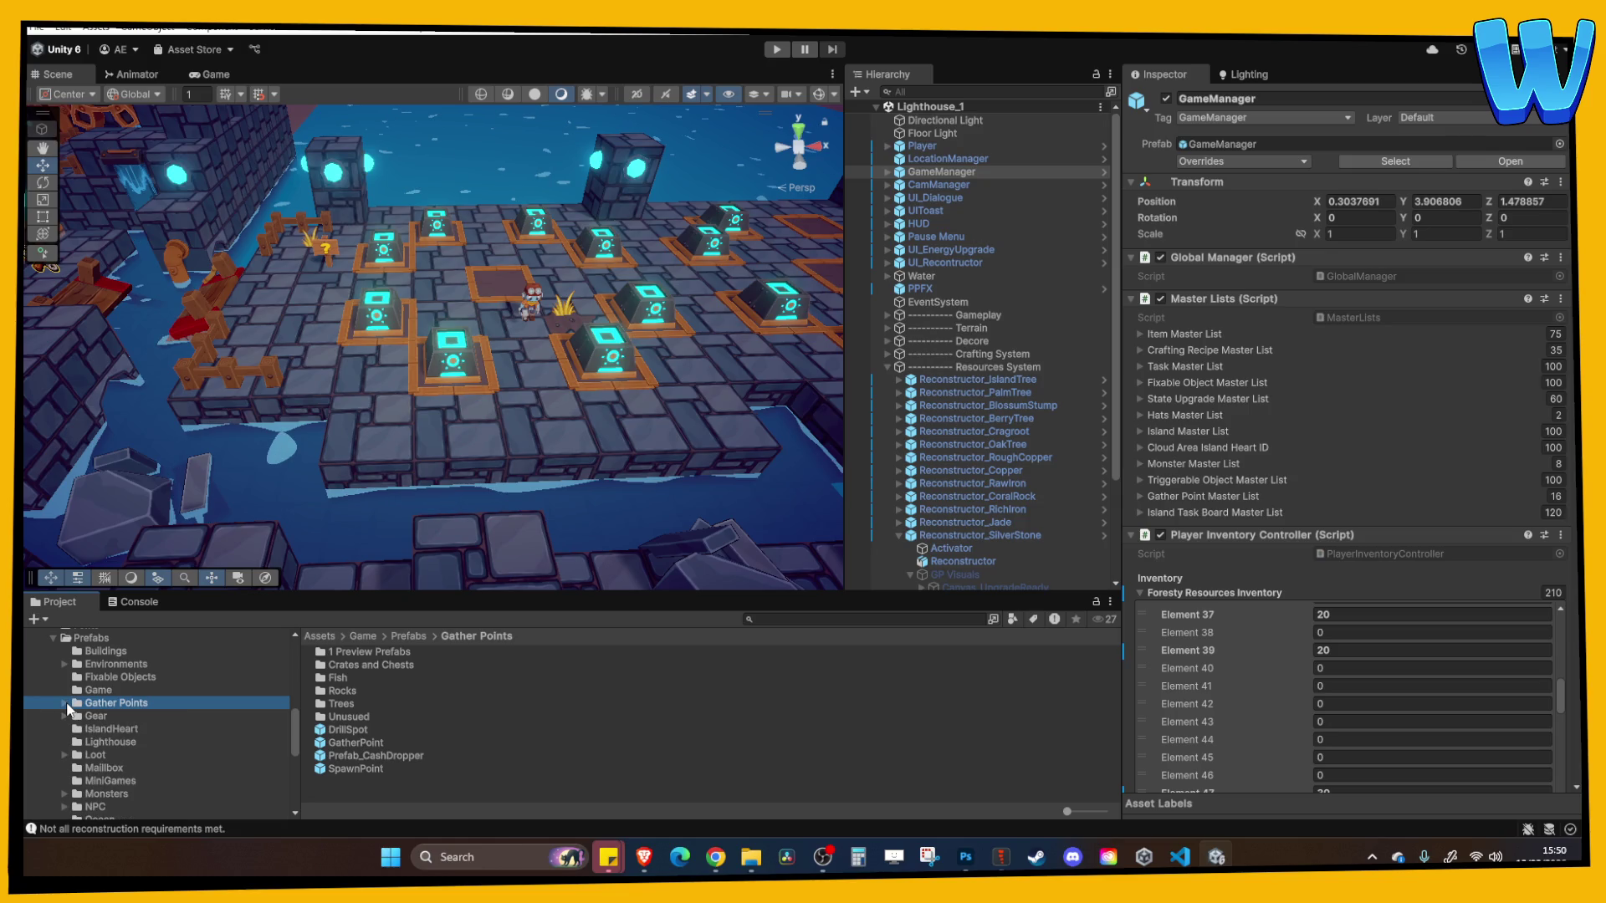
{"action": "scroll", "coordinate": [93, 726], "scroll_direction": "down", "scroll_amount": 6}
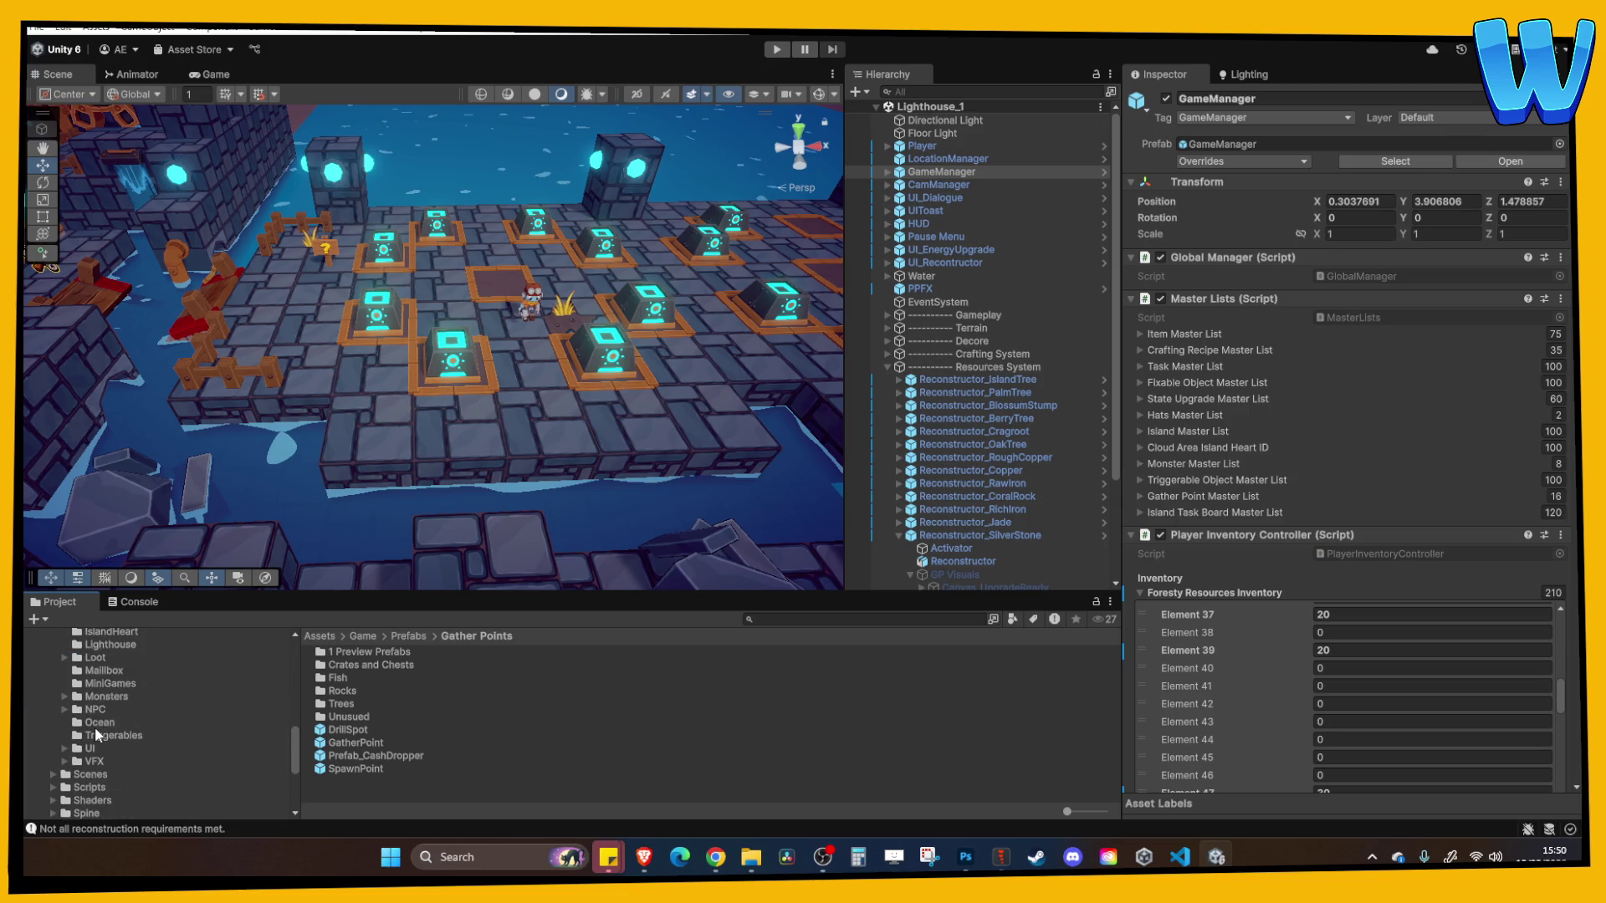
{"action": "left_click", "coordinate": [92, 726]}
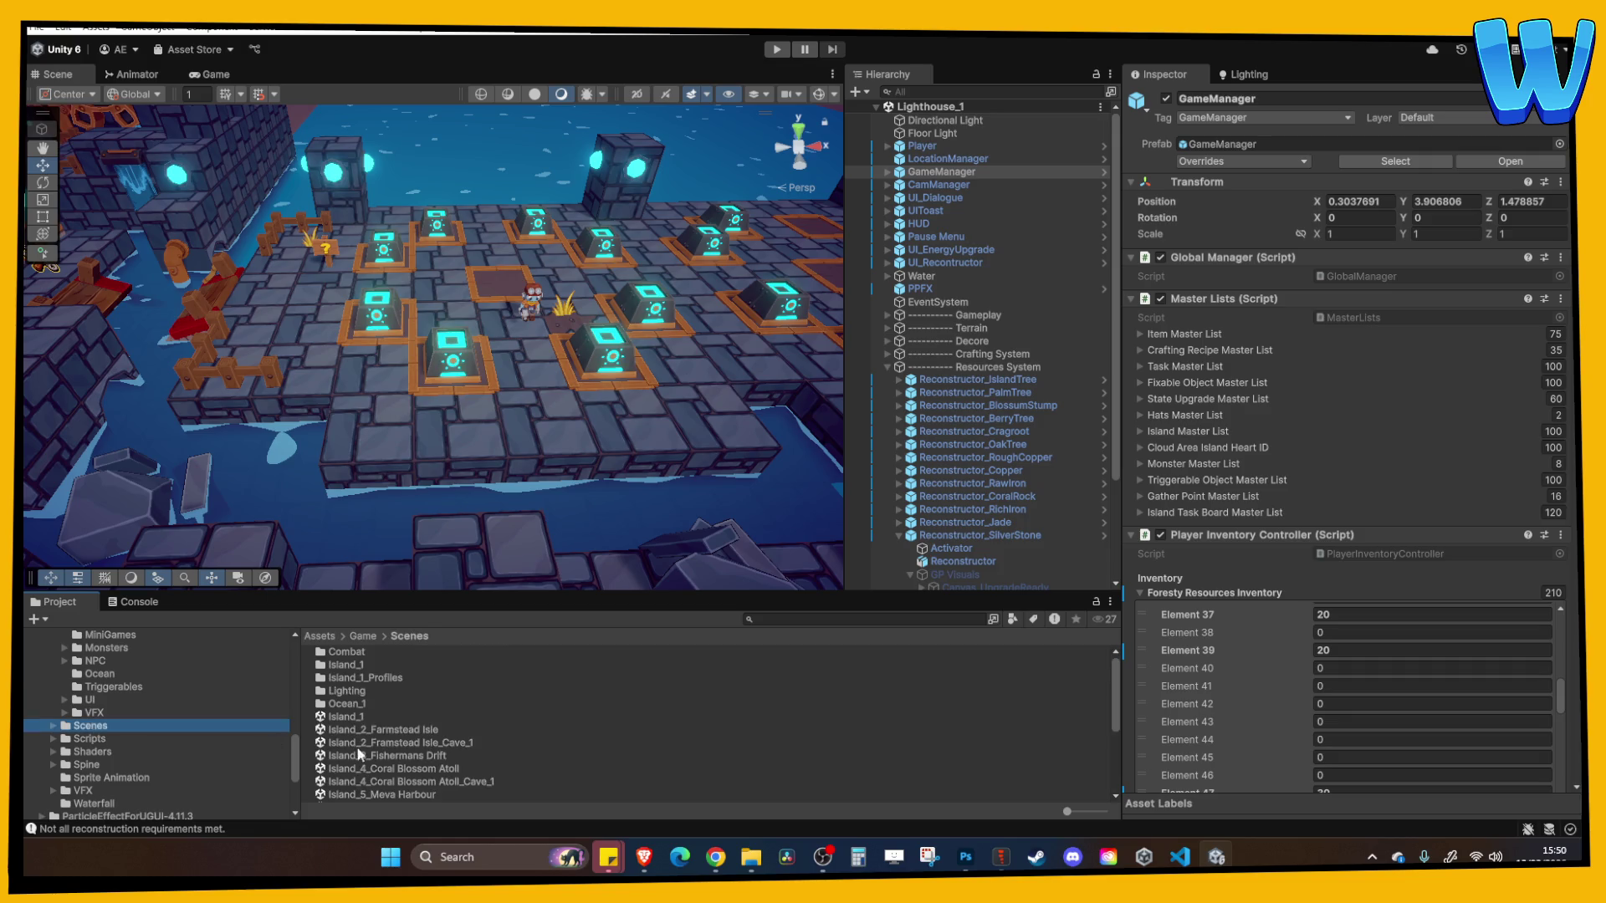
{"action": "scroll", "coordinate": [410, 758], "scroll_direction": "down", "scroll_amount": 4}
{"action": "scroll", "coordinate": [405, 747], "scroll_direction": "up", "scroll_amount": 2}
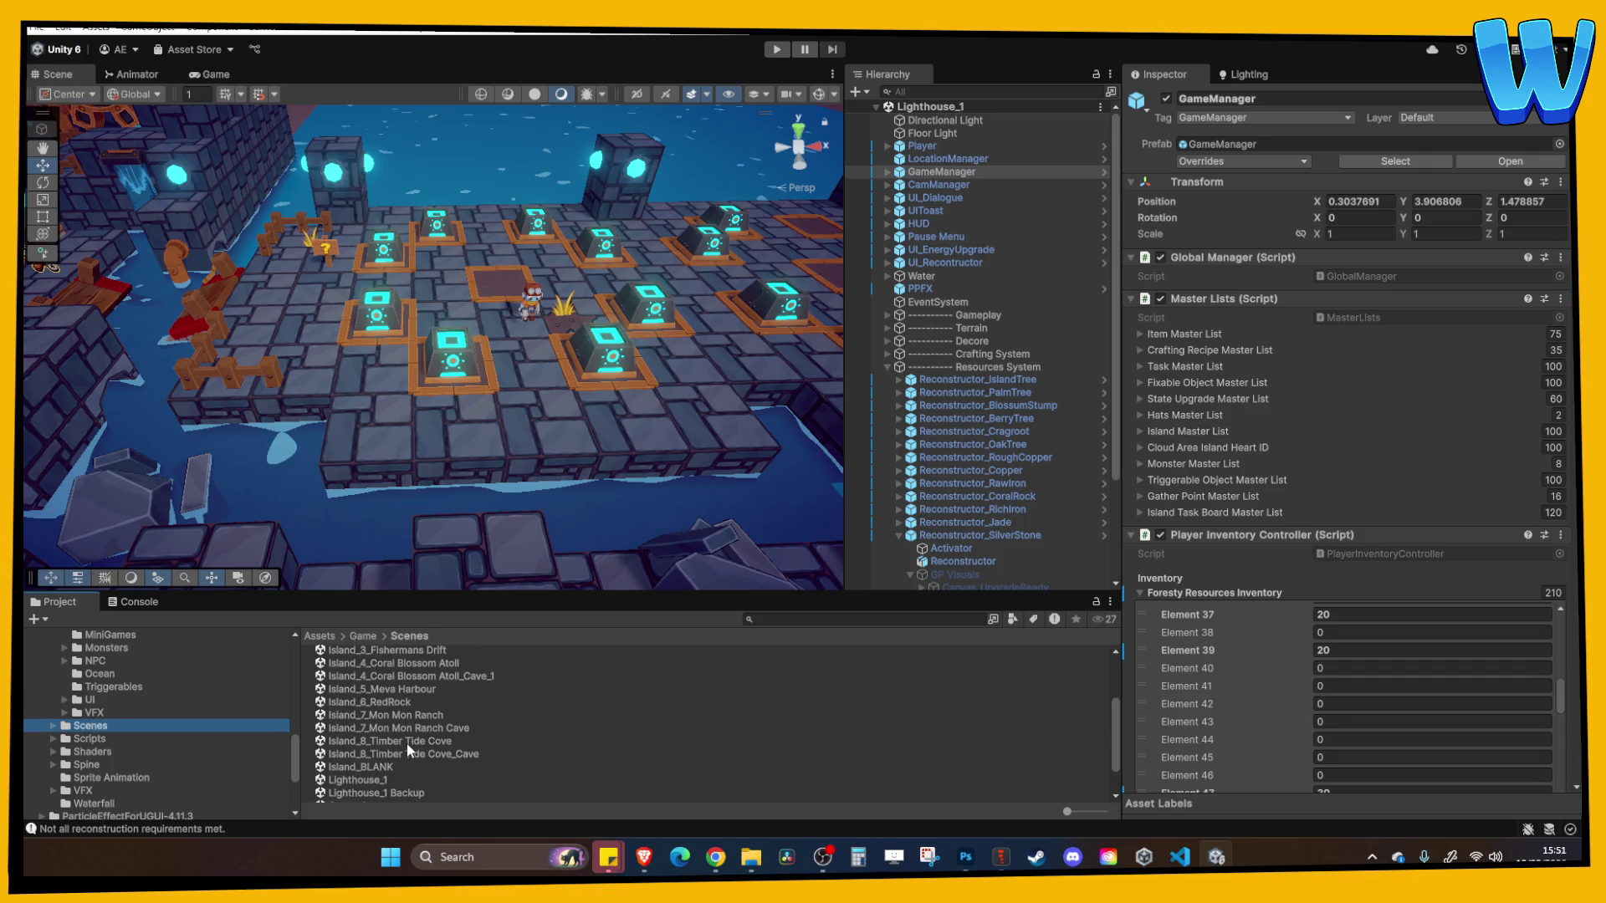
{"action": "left_click", "coordinate": [407, 743]}
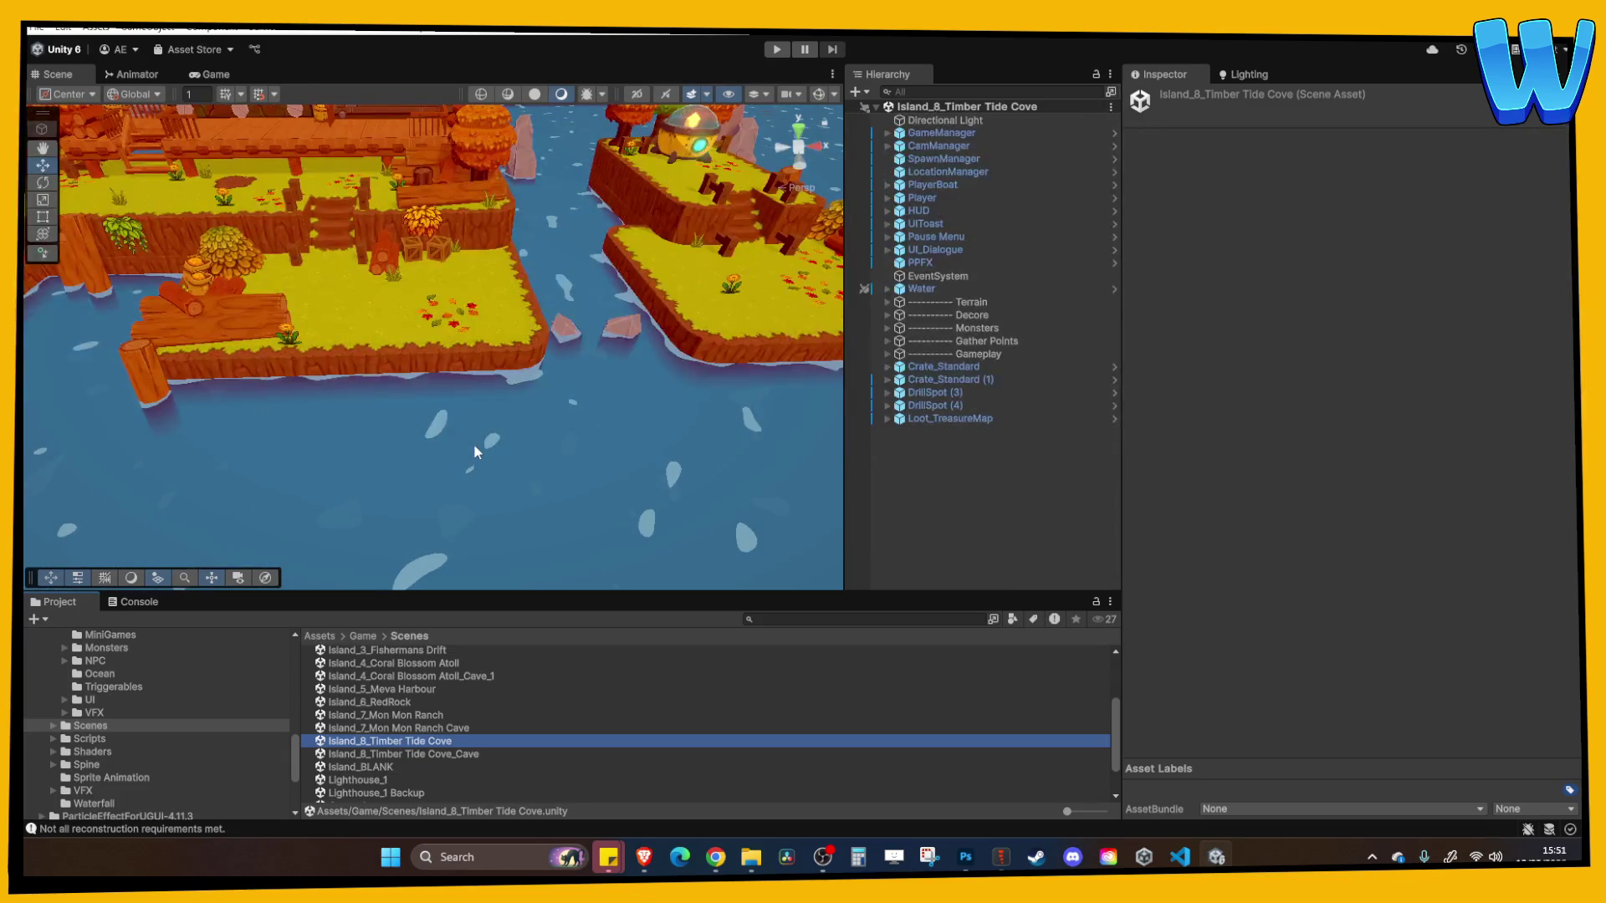
Zoom into the island, select a grass tile, and orbit the view around it
{"action": "scroll", "coordinate": [473, 443], "scroll_direction": "up", "scroll_amount": 5}
{"action": "scroll", "coordinate": [308, 397], "scroll_direction": "down", "scroll_amount": 5}
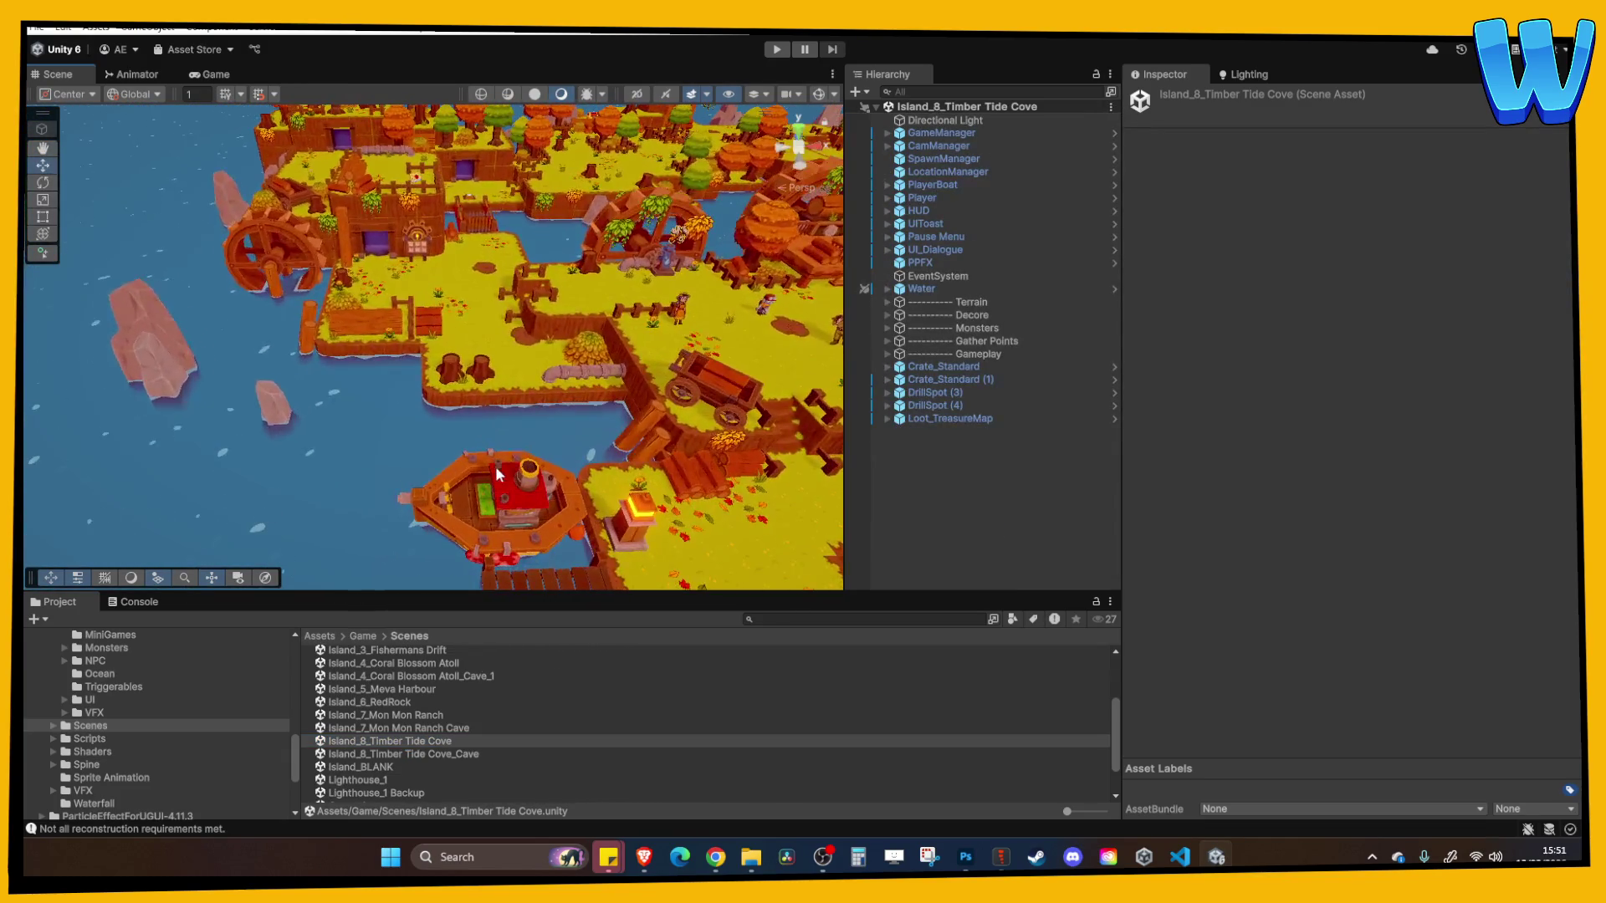
{"action": "scroll", "coordinate": [457, 356], "scroll_direction": "up", "scroll_amount": 5}
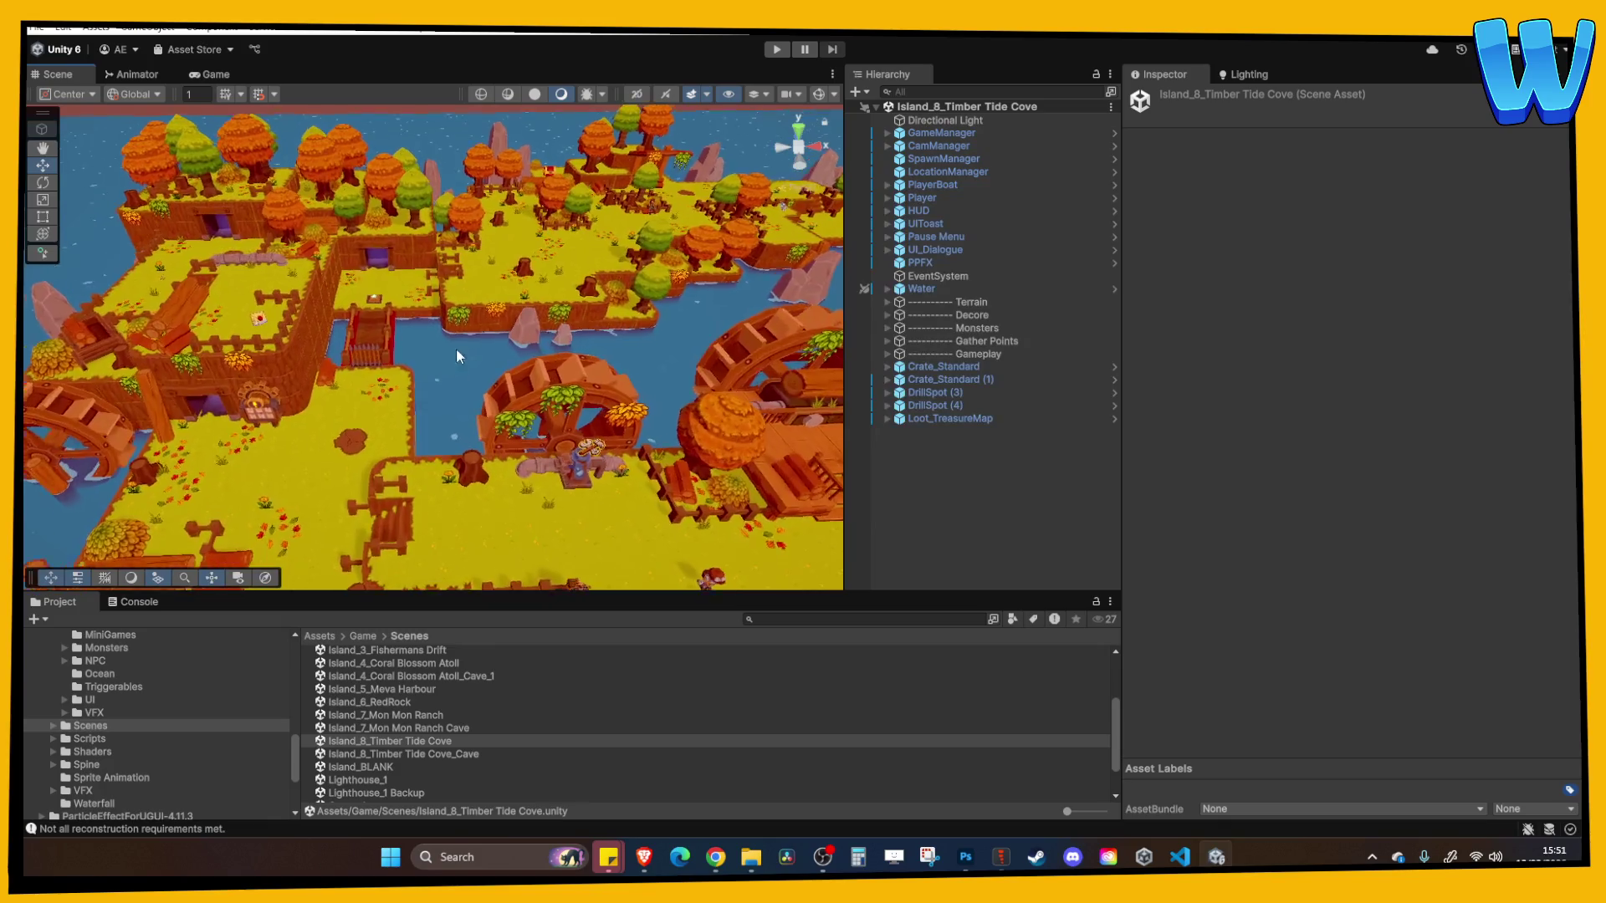
{"action": "scroll", "coordinate": [458, 356], "scroll_direction": "up", "scroll_amount": 3}
{"action": "left_click", "coordinate": [437, 346]}
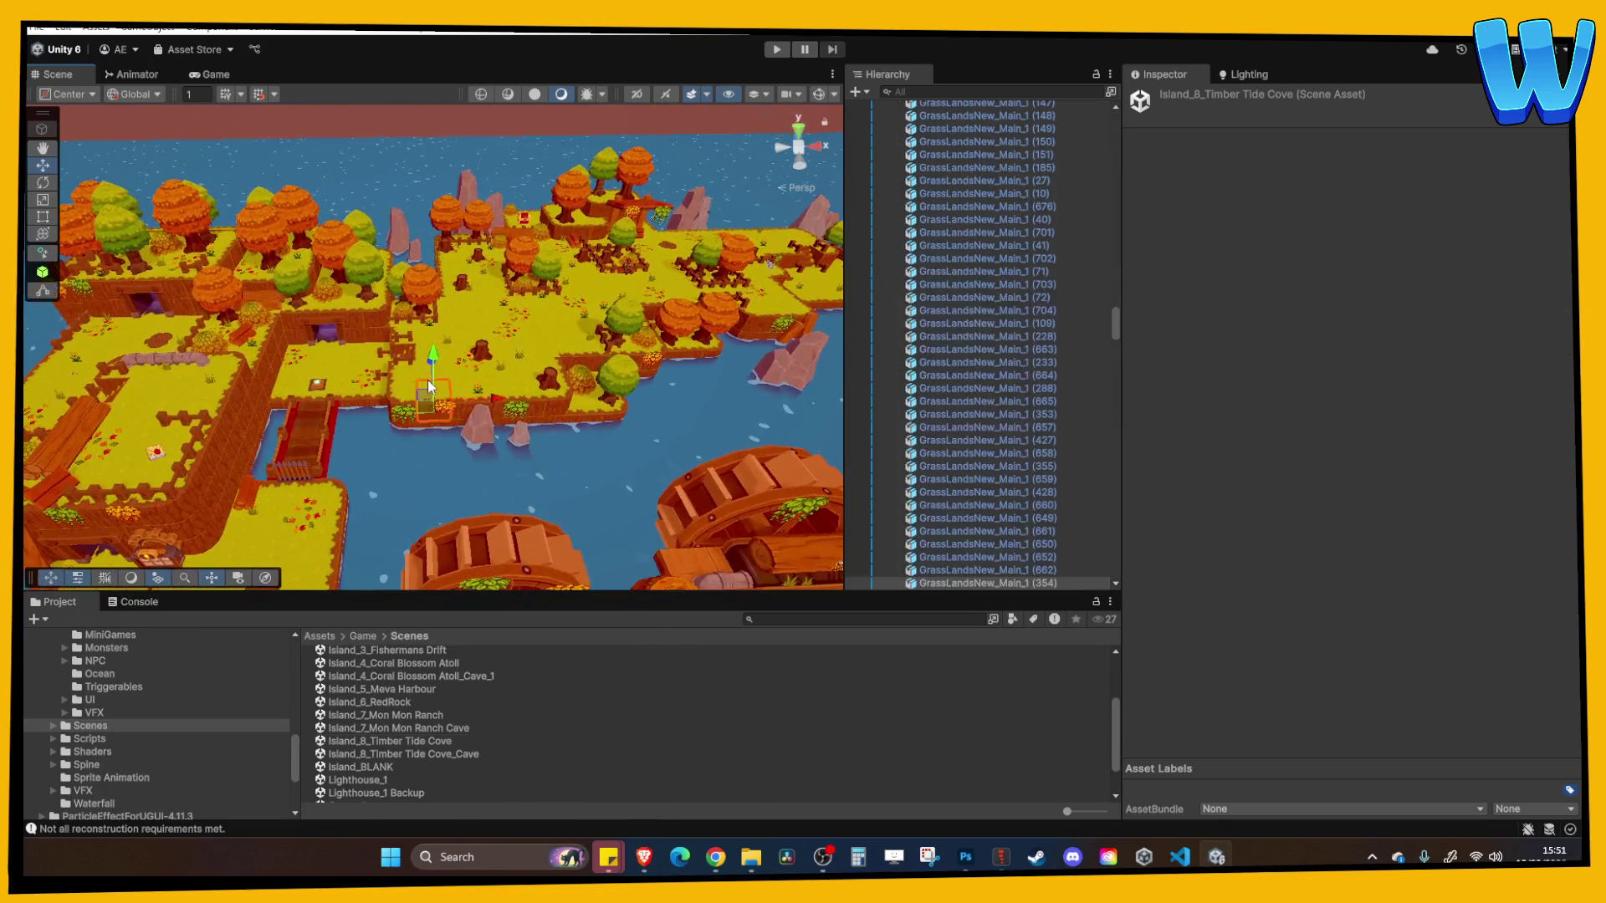
{"action": "scroll", "coordinate": [435, 345], "scroll_direction": "up", "scroll_amount": 5}
{"action": "scroll", "coordinate": [435, 344], "scroll_direction": "down", "scroll_amount": 5}
{"action": "mouse_move", "coordinate": [435, 345]}
{"action": "left_mouse_down"}
{"action": "mouse_move", "coordinate": [483, 455]}
{"action": "mouse_move", "coordinate": [595, 365]}
{"action": "mouse_move", "coordinate": [582, 380]}
{"action": "mouse_move", "coordinate": [474, 370]}
{"action": "mouse_move", "coordinate": [462, 398]}
{"action": "mouse_move", "coordinate": [420, 394]}
{"action": "left_mouse_up"}
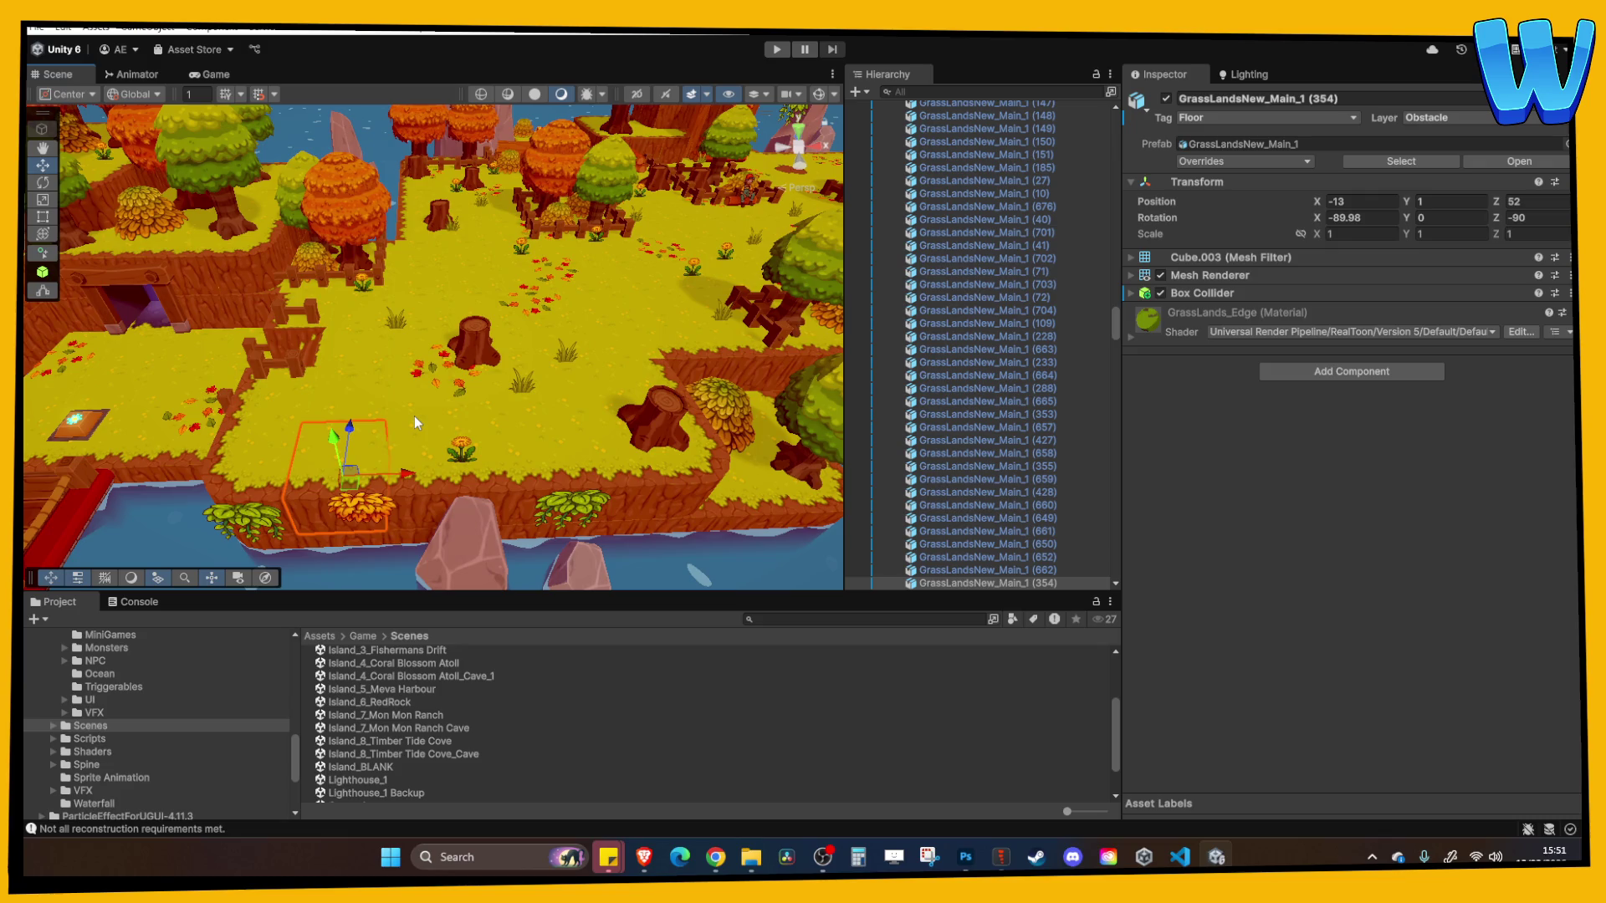
Orbit past the bridge and cave entrance over to the water and waterwheel area
{"action": "mouse_move", "coordinate": [416, 422]}
{"action": "left_mouse_down"}
{"action": "mouse_move", "coordinate": [430, 398]}
{"action": "mouse_move", "coordinate": [406, 386]}
{"action": "mouse_move", "coordinate": [442, 337]}
{"action": "mouse_move", "coordinate": [459, 478]}
{"action": "mouse_move", "coordinate": [322, 430]}
{"action": "mouse_move", "coordinate": [485, 425]}
{"action": "left_mouse_up"}
{"action": "scroll", "coordinate": [485, 425], "scroll_direction": "up", "scroll_amount": 2}
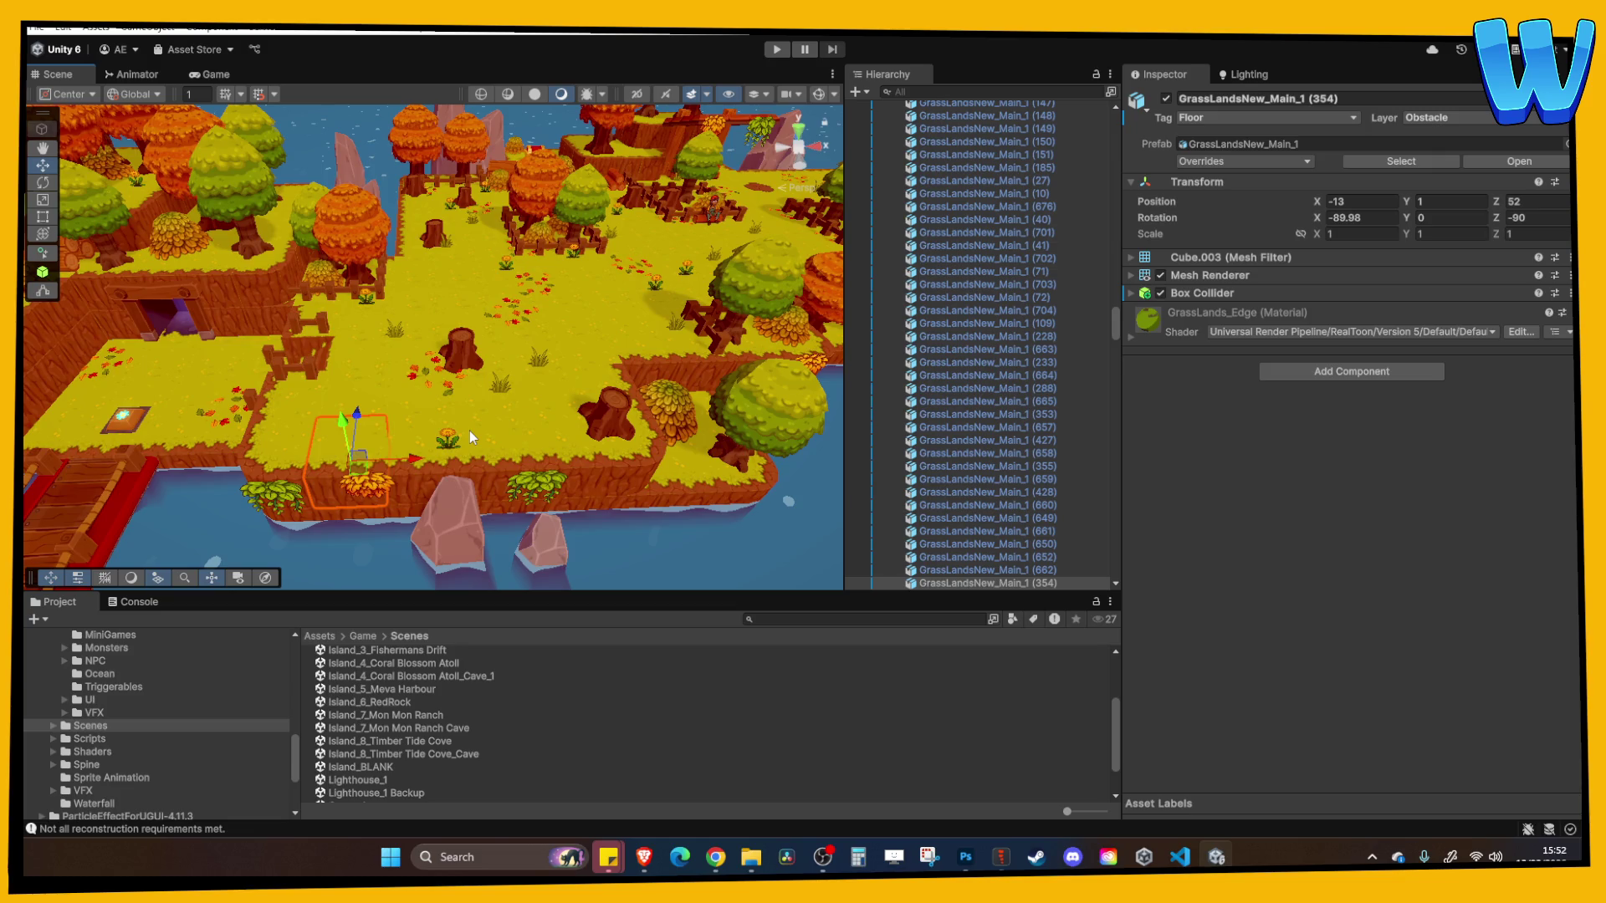
{"action": "mouse_move", "coordinate": [469, 430]}
{"action": "left_mouse_down"}
{"action": "mouse_move", "coordinate": [424, 310]}
{"action": "mouse_move", "coordinate": [514, 359]}
{"action": "mouse_move", "coordinate": [472, 362]}
{"action": "mouse_move", "coordinate": [428, 407]}
{"action": "left_mouse_up"}
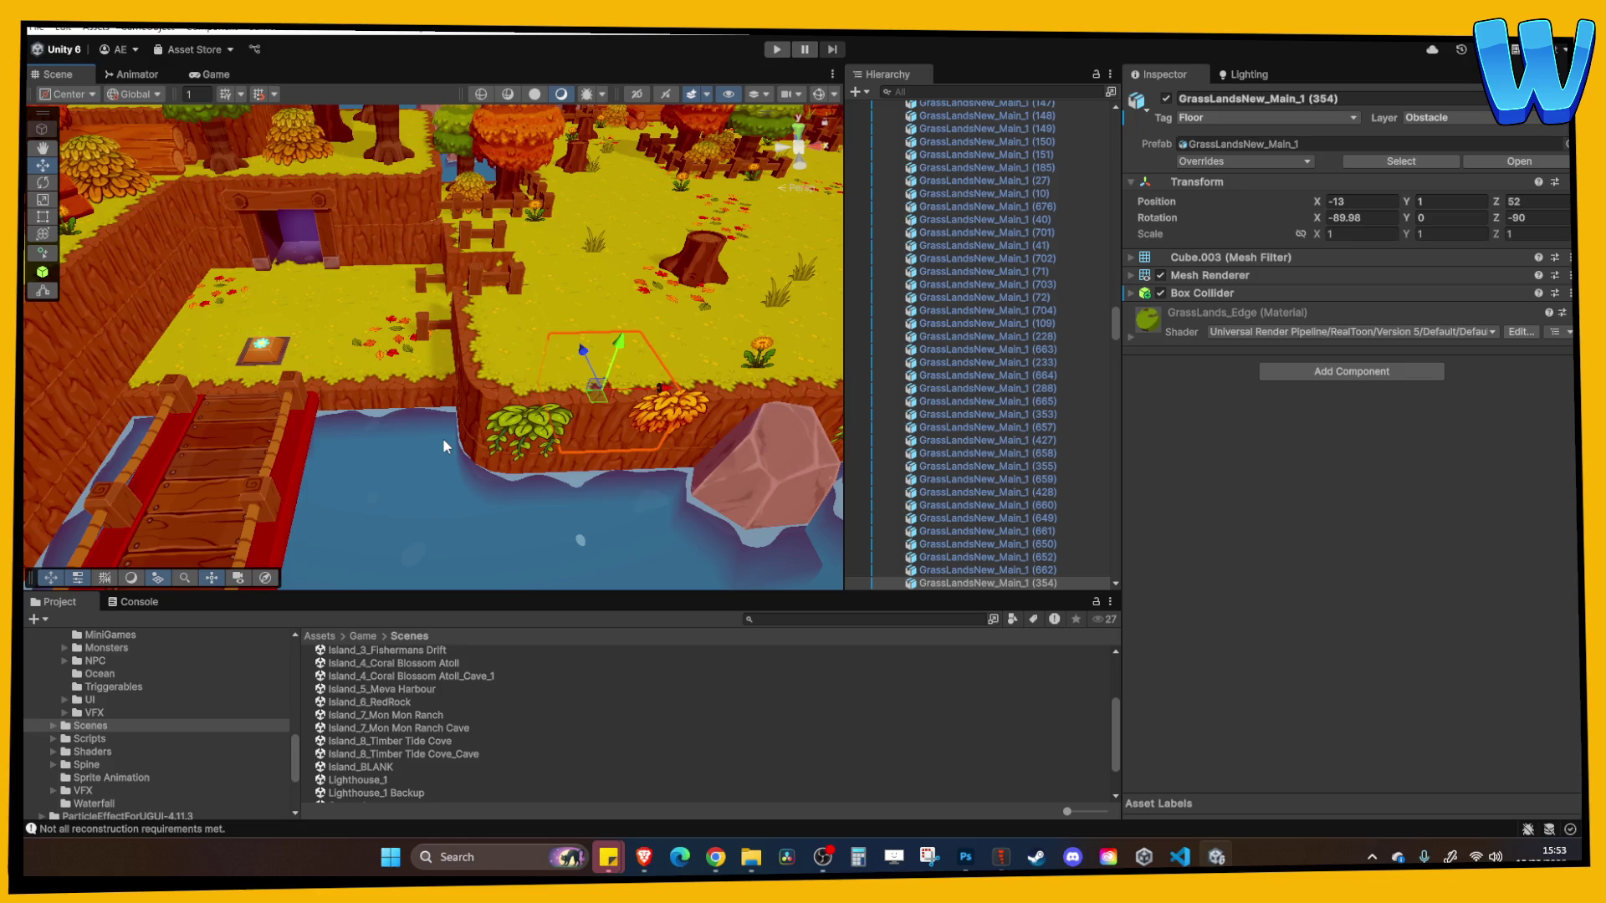
{"action": "scroll", "coordinate": [363, 358], "scroll_direction": "down", "scroll_amount": 10}
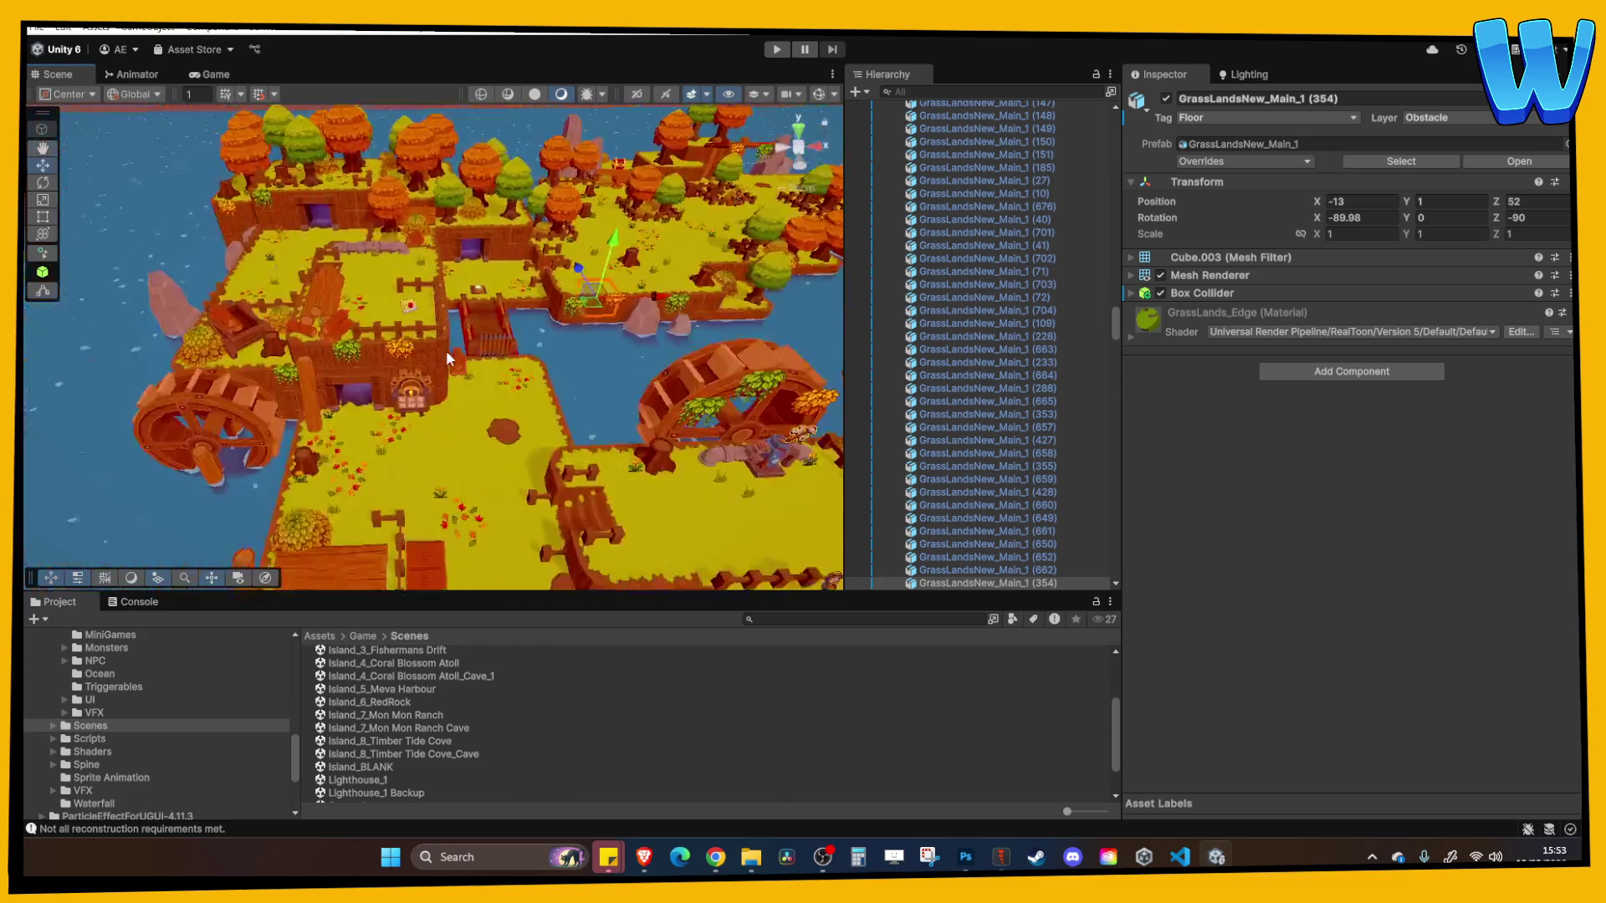
{"action": "scroll", "coordinate": [455, 465], "scroll_direction": "up", "scroll_amount": 10}
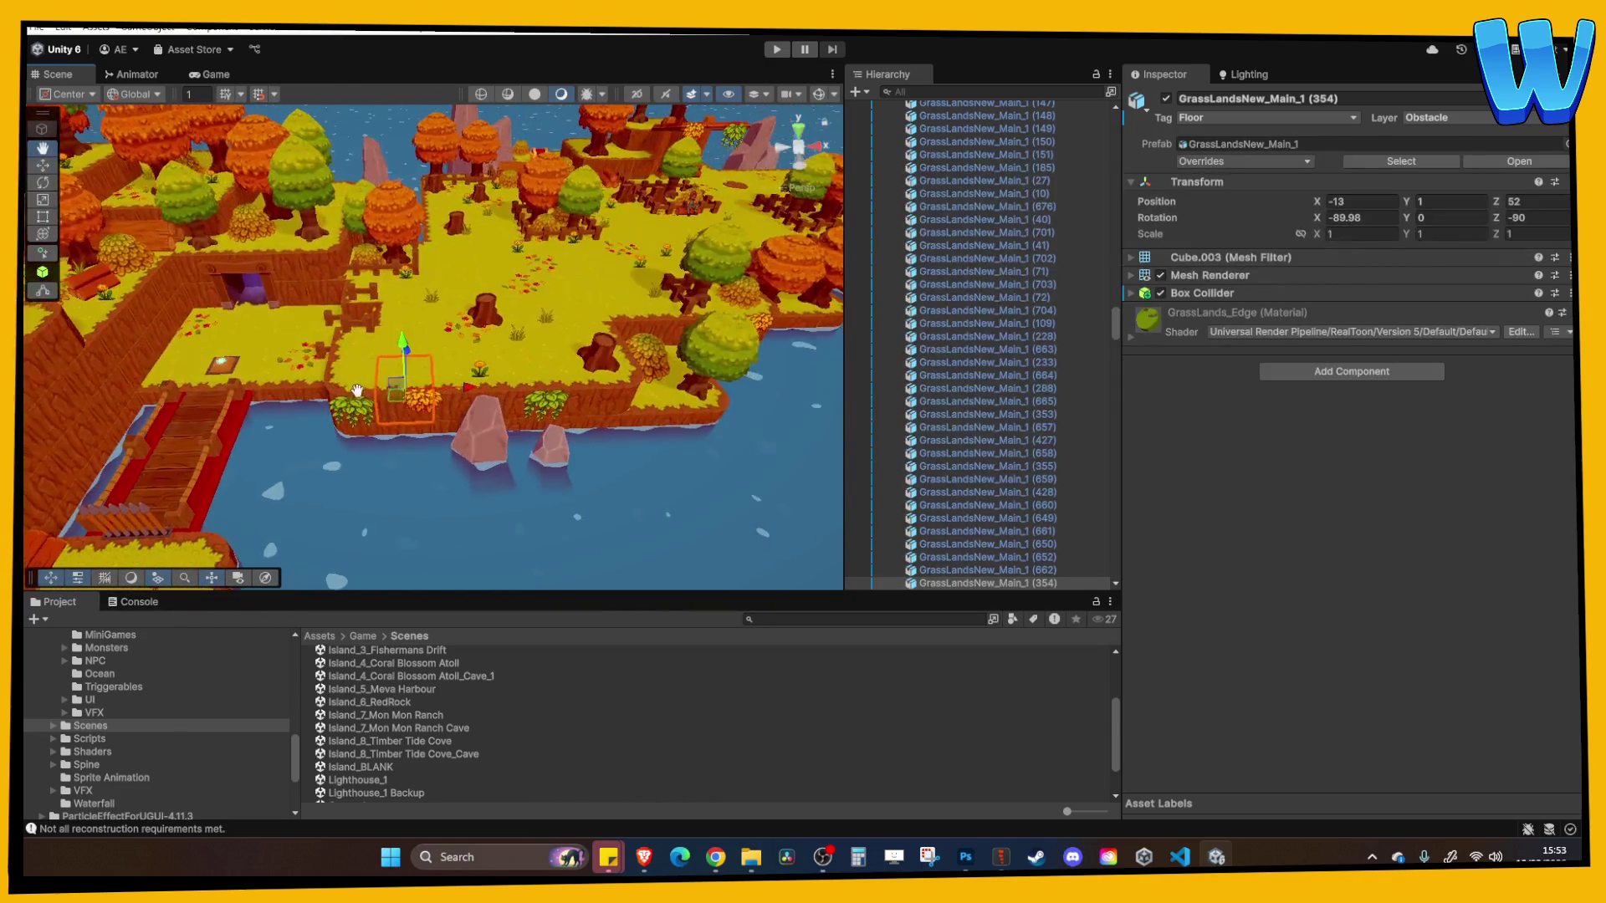
{"action": "key", "text": "Right"}
{"action": "key", "text": "Up"}
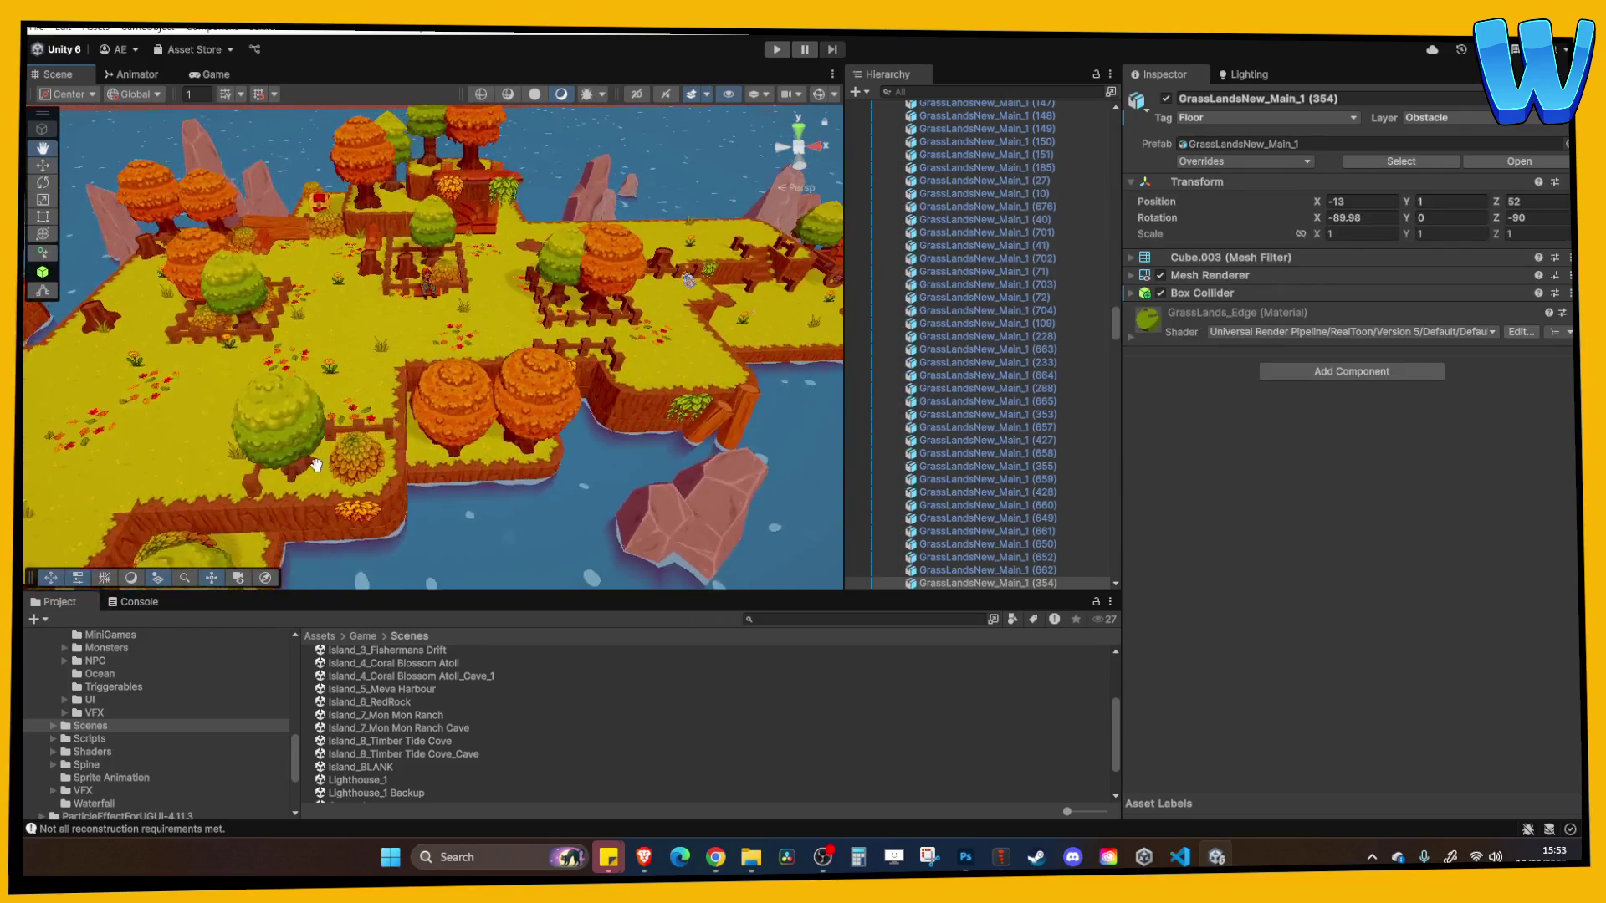
{"action": "key", "text": "w"}
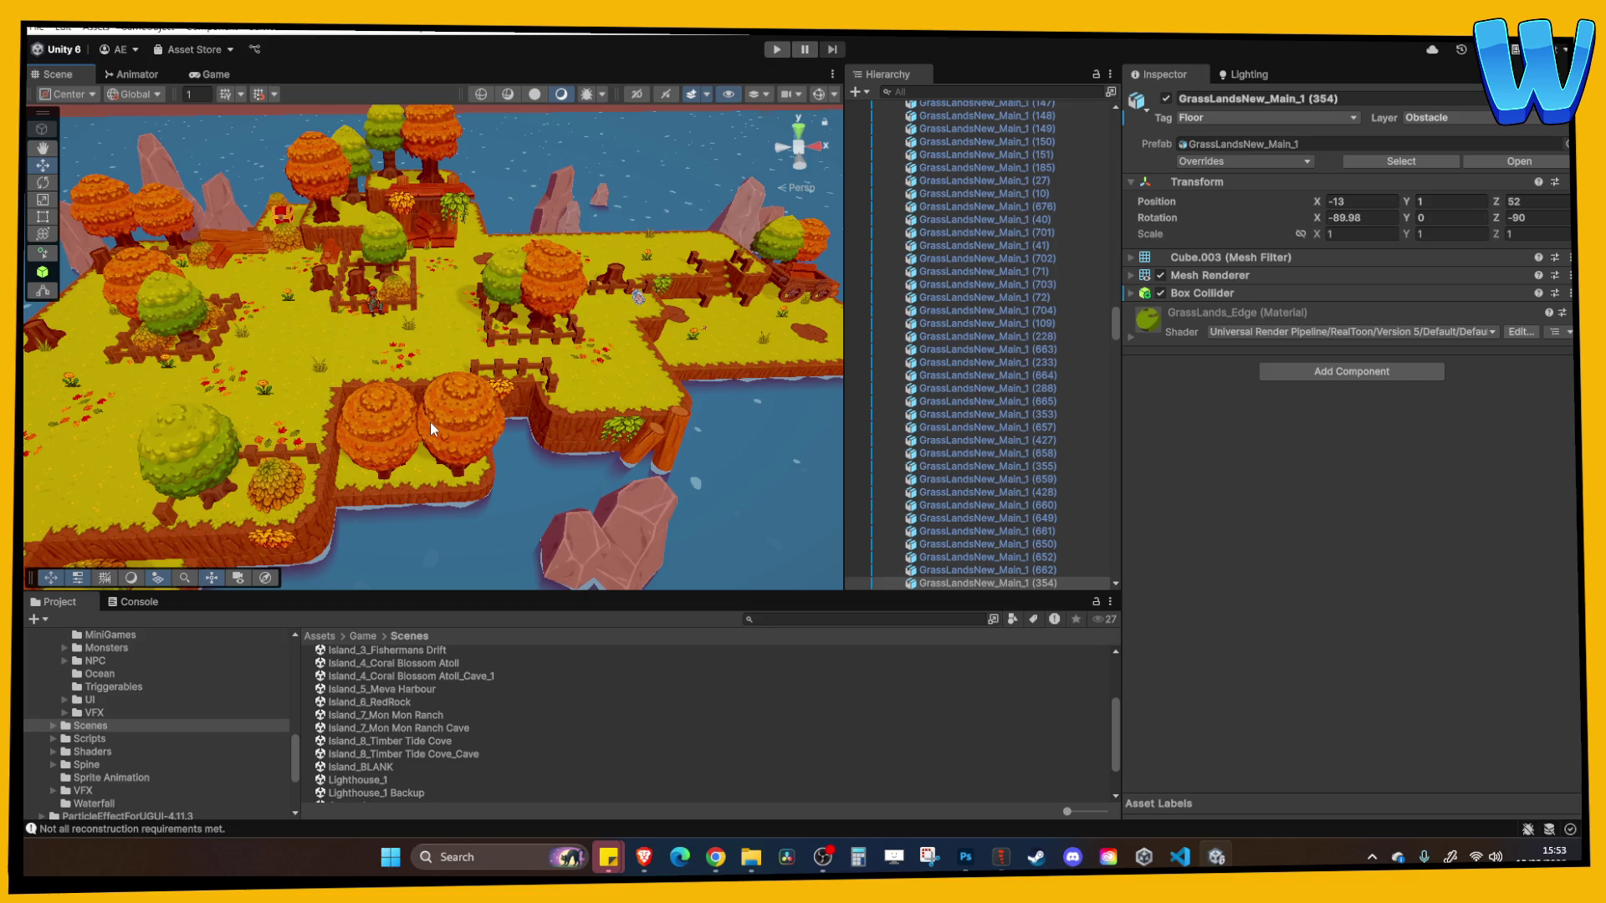
{"action": "key", "text": "f"}
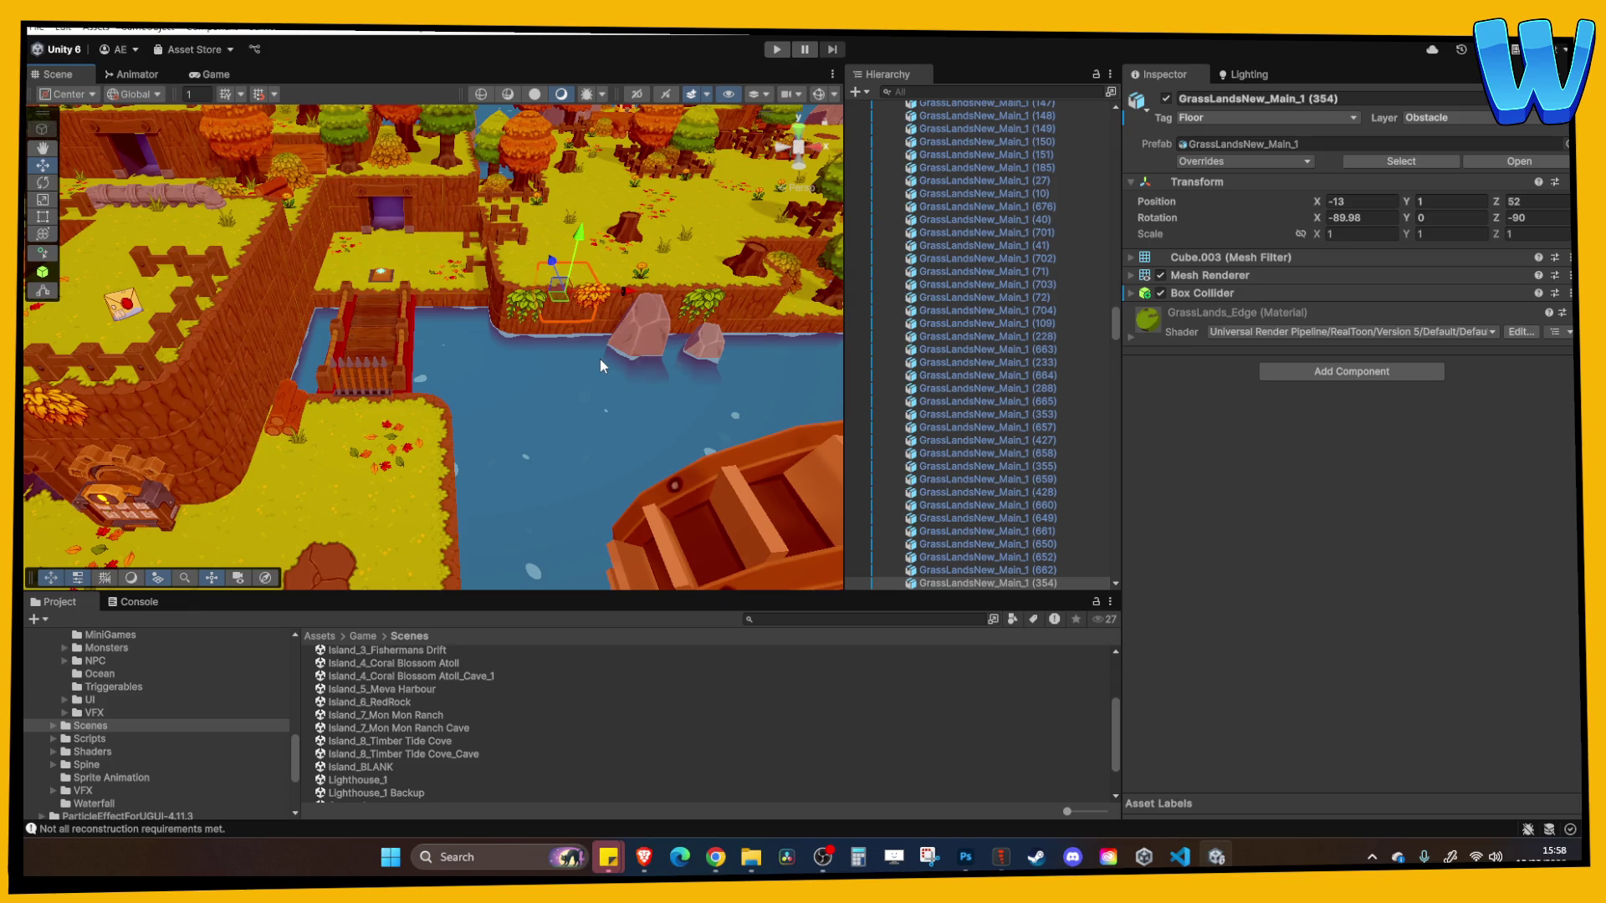
Pan to the fenced areas and select LeafPile_2 (15) inside one of them
{"action": "scroll", "coordinate": [600, 365], "scroll_direction": "down", "scroll_amount": 10}
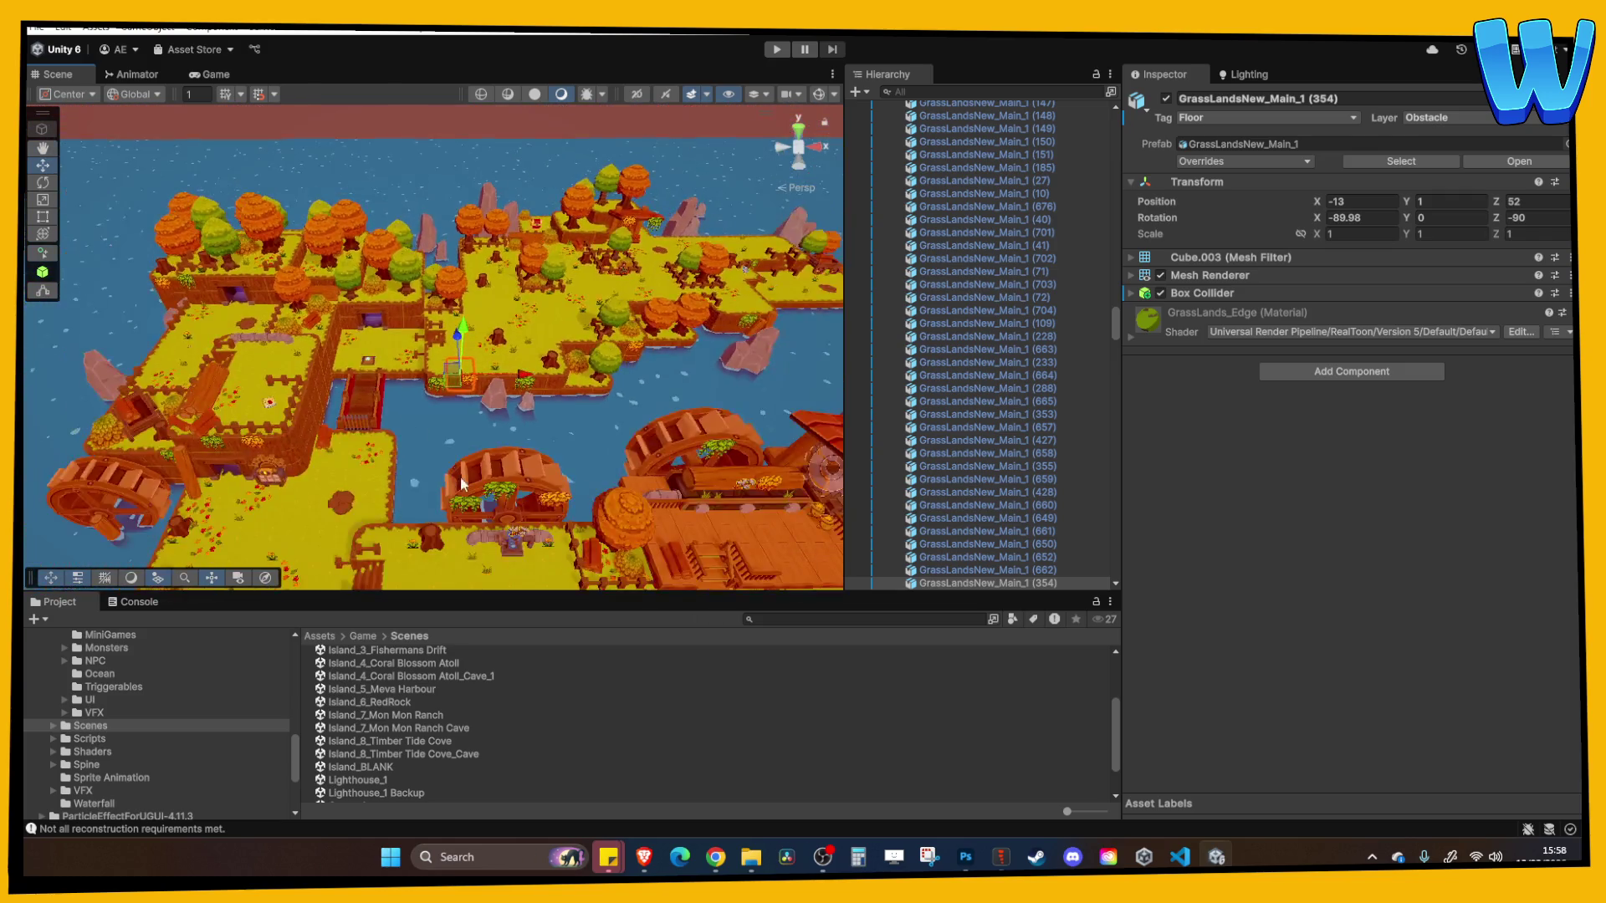
{"action": "mouse_move", "coordinate": [462, 483]}
{"action": "left_mouse_down"}
{"action": "mouse_move", "coordinate": [472, 333]}
{"action": "mouse_move", "coordinate": [420, 325]}
{"action": "mouse_move", "coordinate": [481, 396]}
{"action": "left_mouse_up"}
{"action": "scroll", "coordinate": [481, 396], "scroll_direction": "up", "scroll_amount": 5}
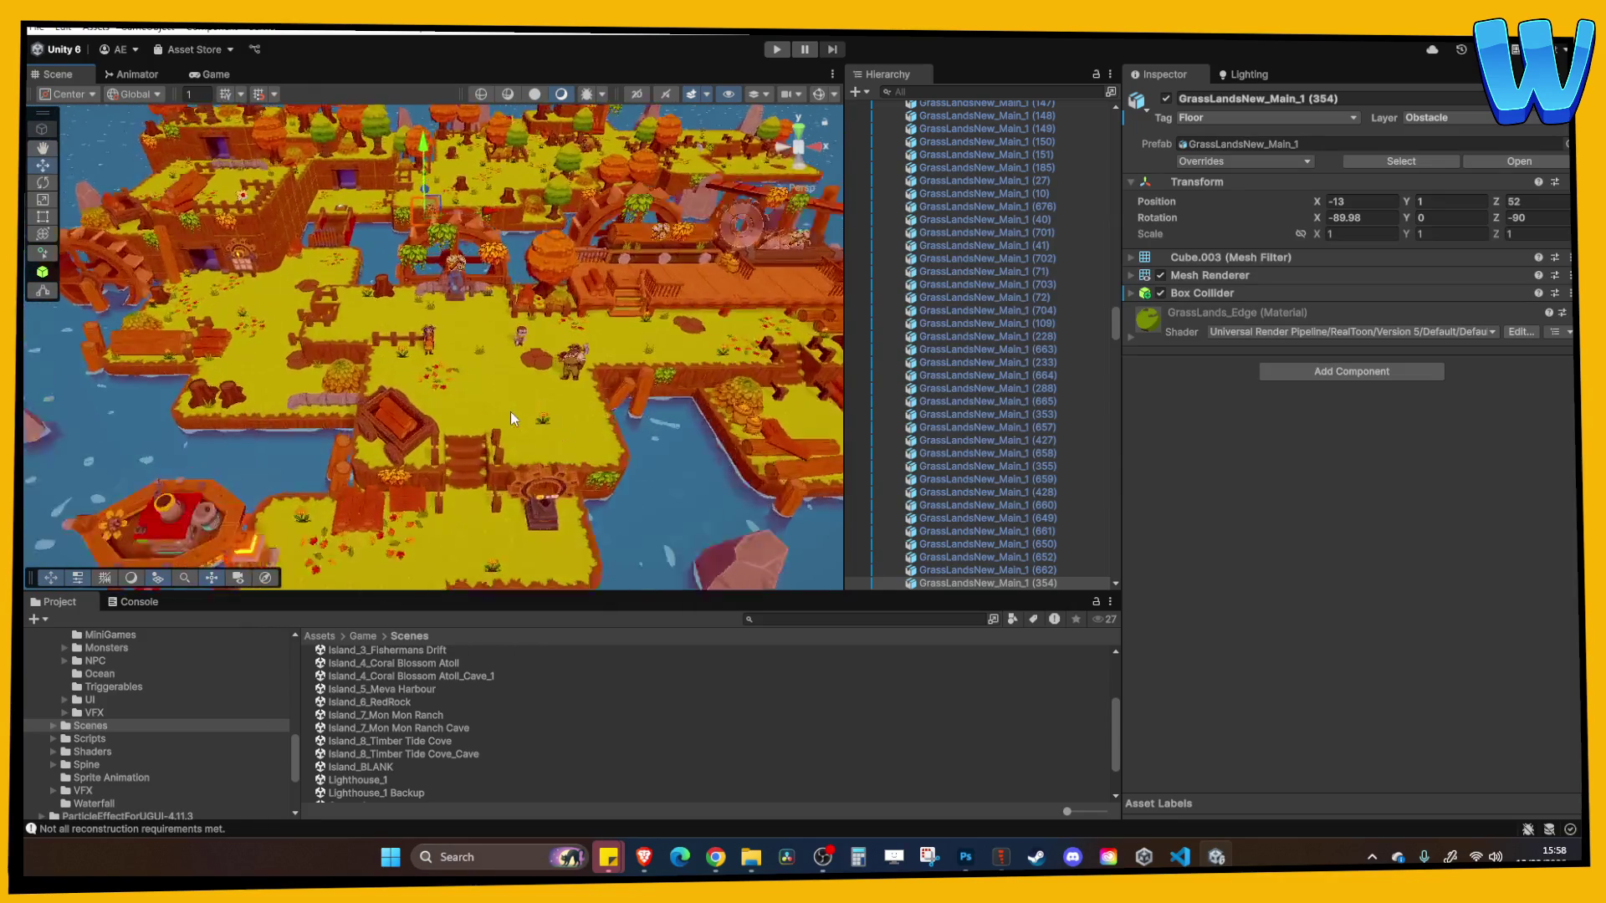
{"action": "scroll", "coordinate": [518, 412], "scroll_direction": "down", "scroll_amount": 3}
{"action": "scroll", "coordinate": [518, 401], "scroll_direction": "up", "scroll_amount": 3}
{"action": "scroll", "coordinate": [500, 388], "scroll_direction": "down", "scroll_amount": 10}
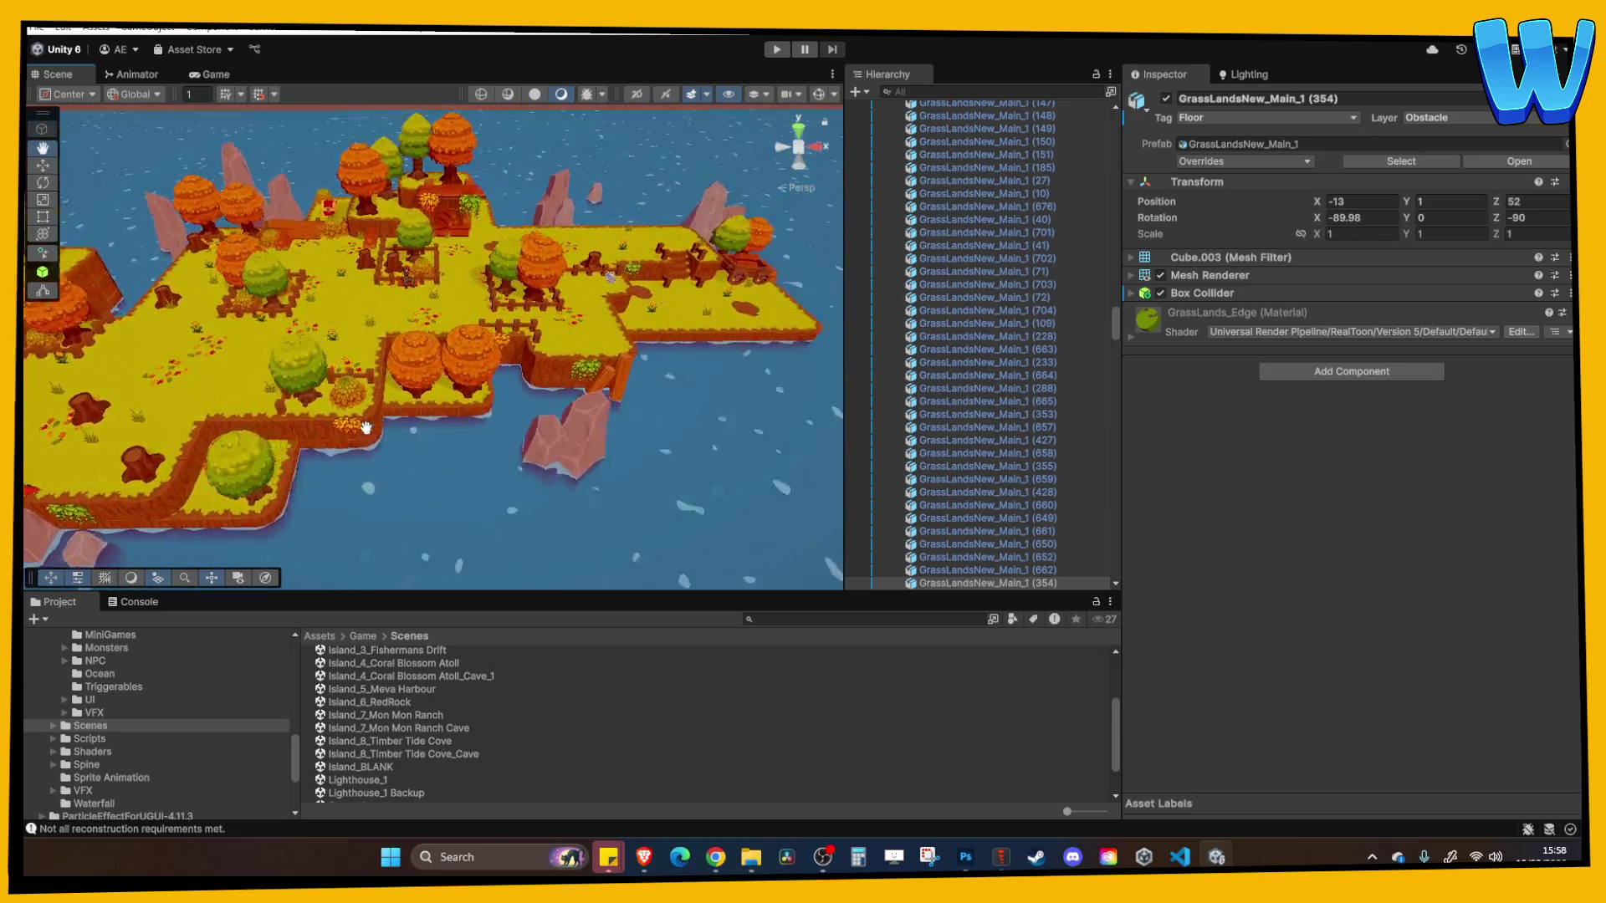
{"action": "scroll", "coordinate": [365, 427], "scroll_direction": "down", "scroll_amount": 3}
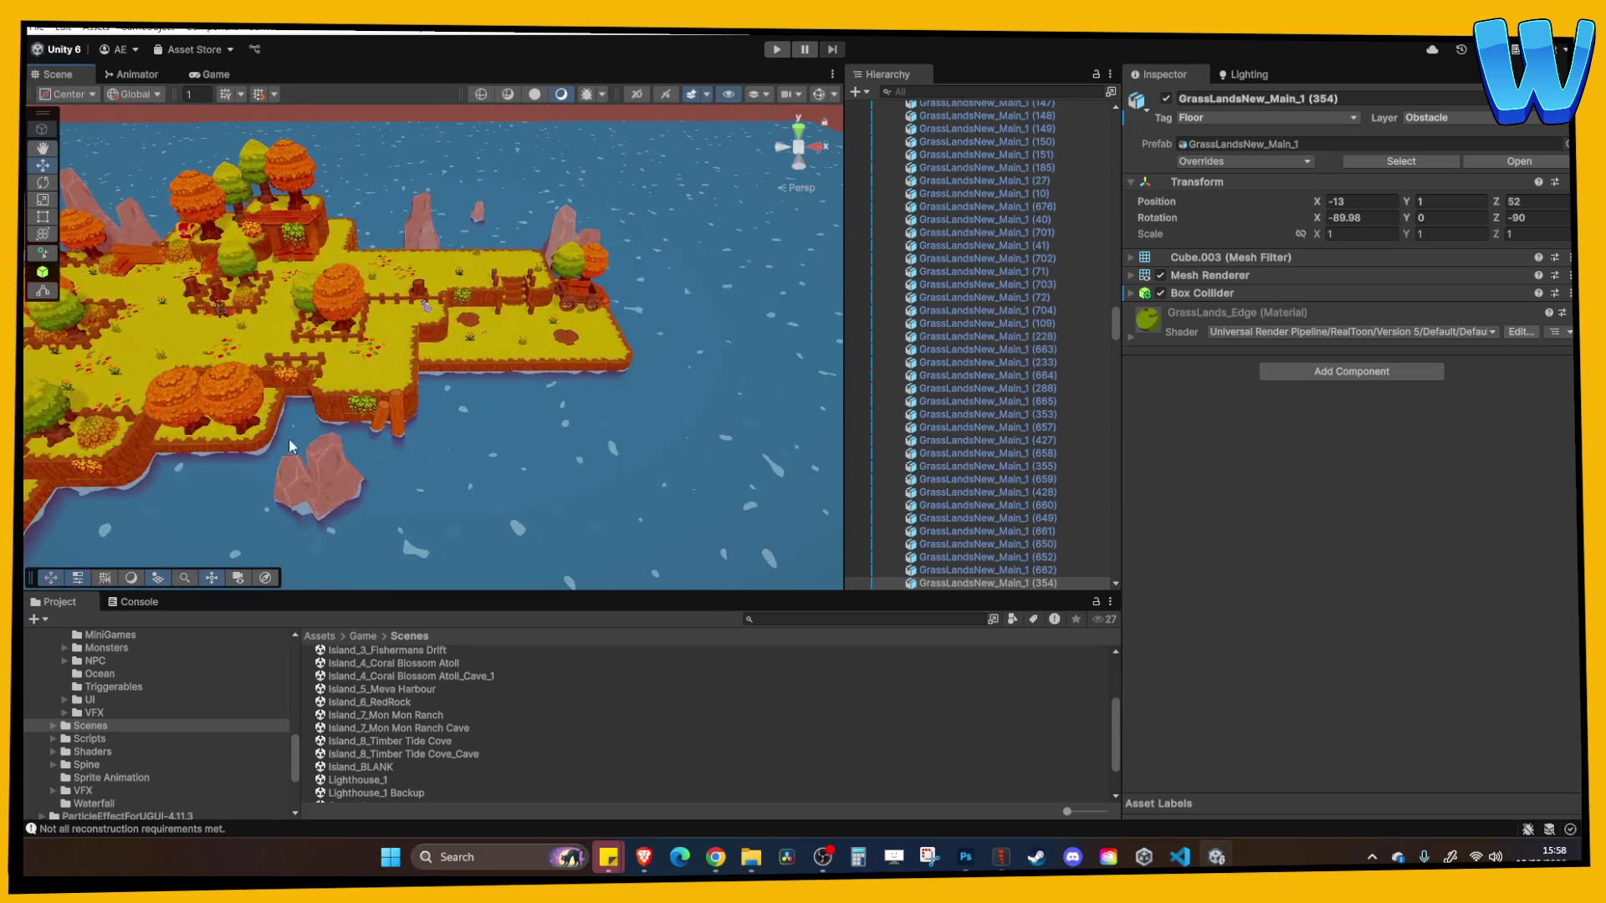
{"action": "scroll", "coordinate": [319, 420], "scroll_direction": "up", "scroll_amount": 5}
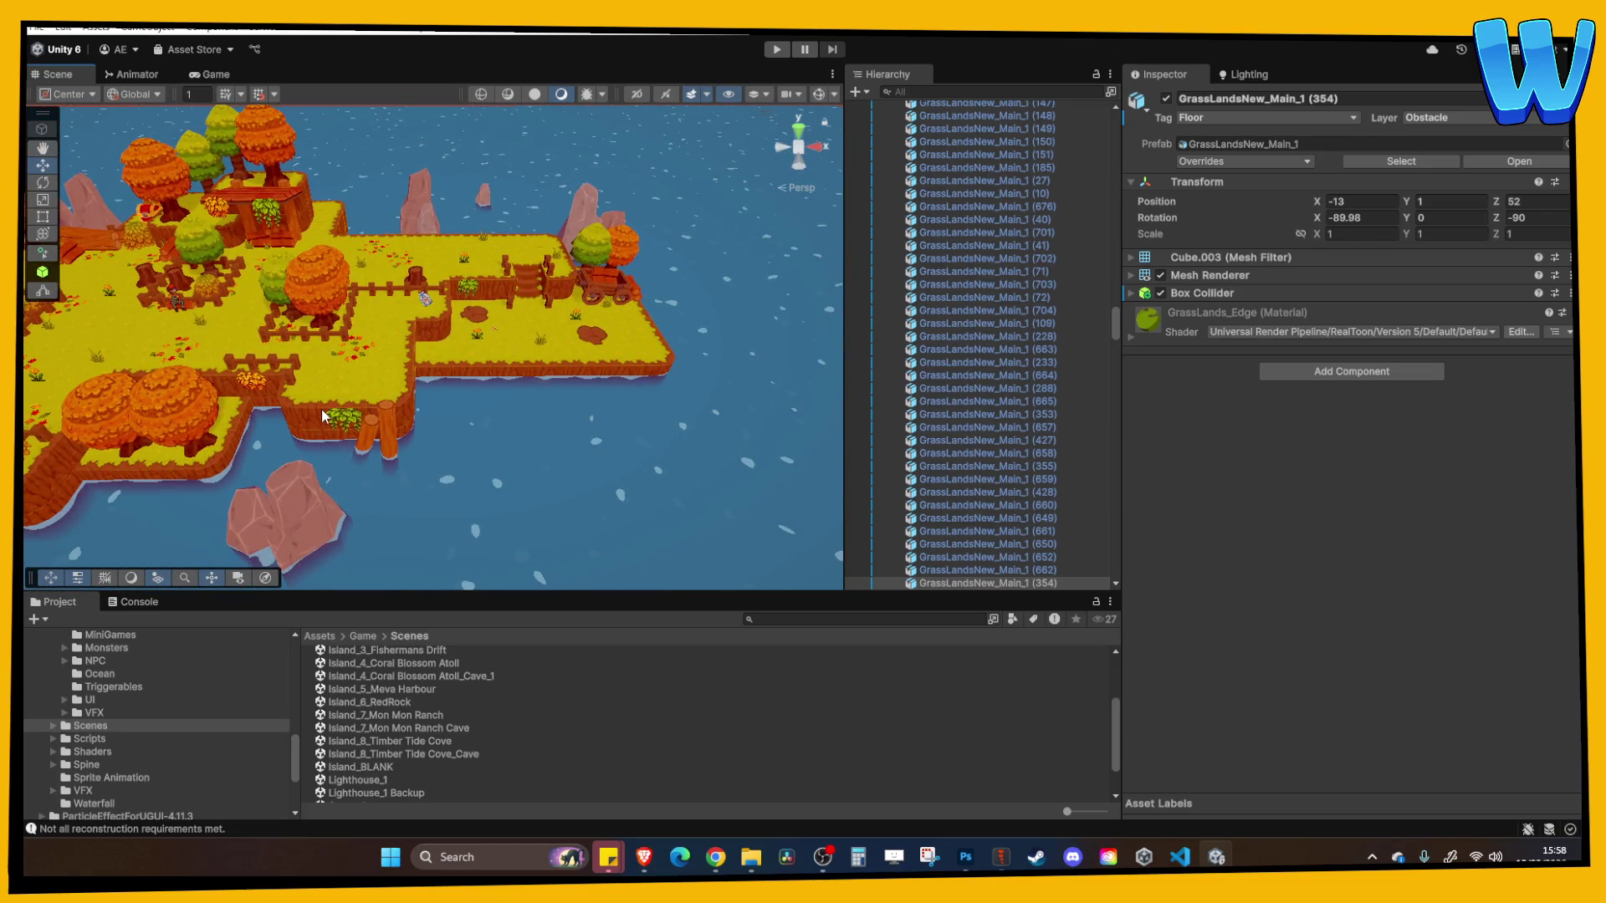
{"action": "scroll", "coordinate": [324, 349], "scroll_direction": "up", "scroll_amount": 6}
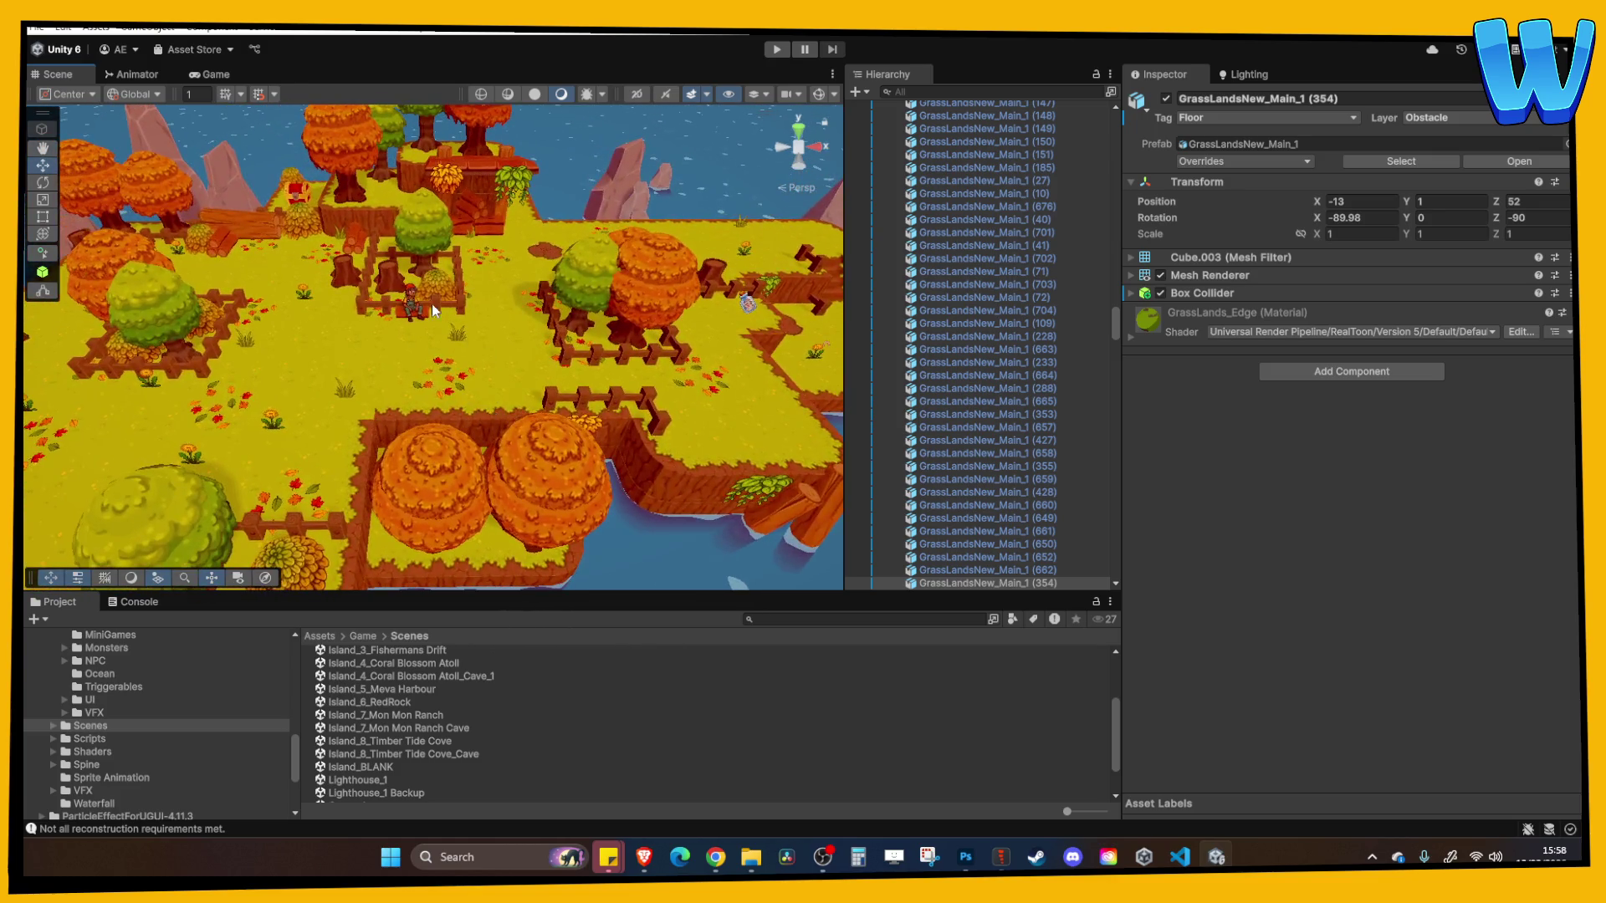
{"action": "left_click", "coordinate": [434, 306]}
Select the Fallen Leaves (40) patch on the grass to inspect its properties
{"action": "scroll", "coordinate": [433, 306], "scroll_direction": "up", "scroll_amount": 3}
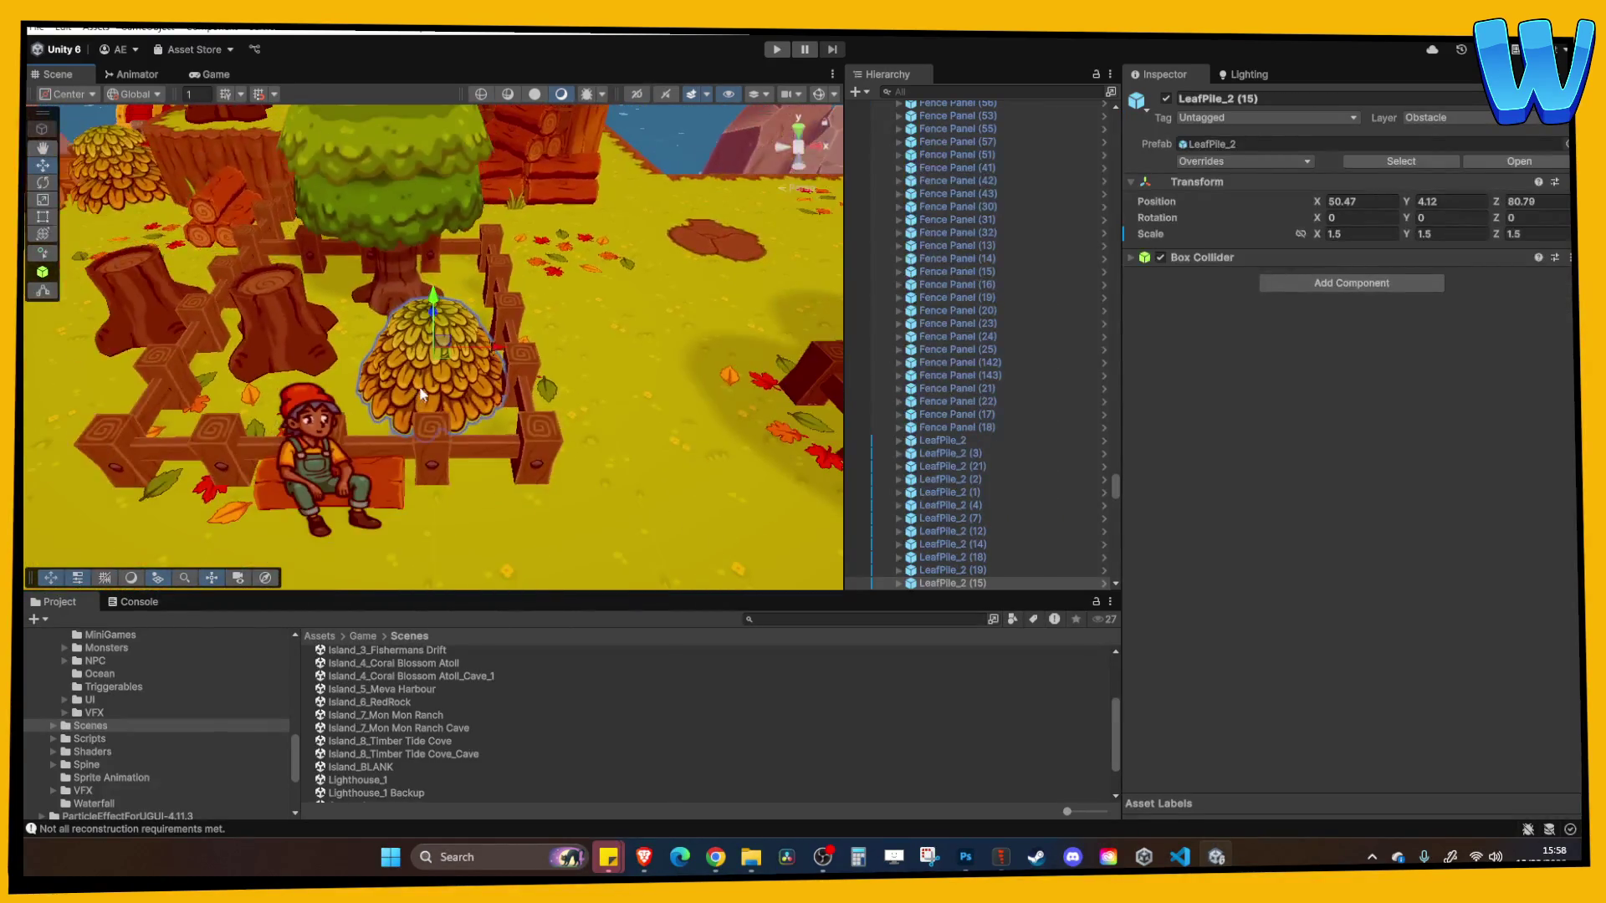
{"action": "scroll", "coordinate": [414, 409], "scroll_direction": "down", "scroll_amount": 5}
{"action": "scroll", "coordinate": [482, 293], "scroll_direction": "up", "scroll_amount": 4}
{"action": "scroll", "coordinate": [482, 294], "scroll_direction": "down", "scroll_amount": 3}
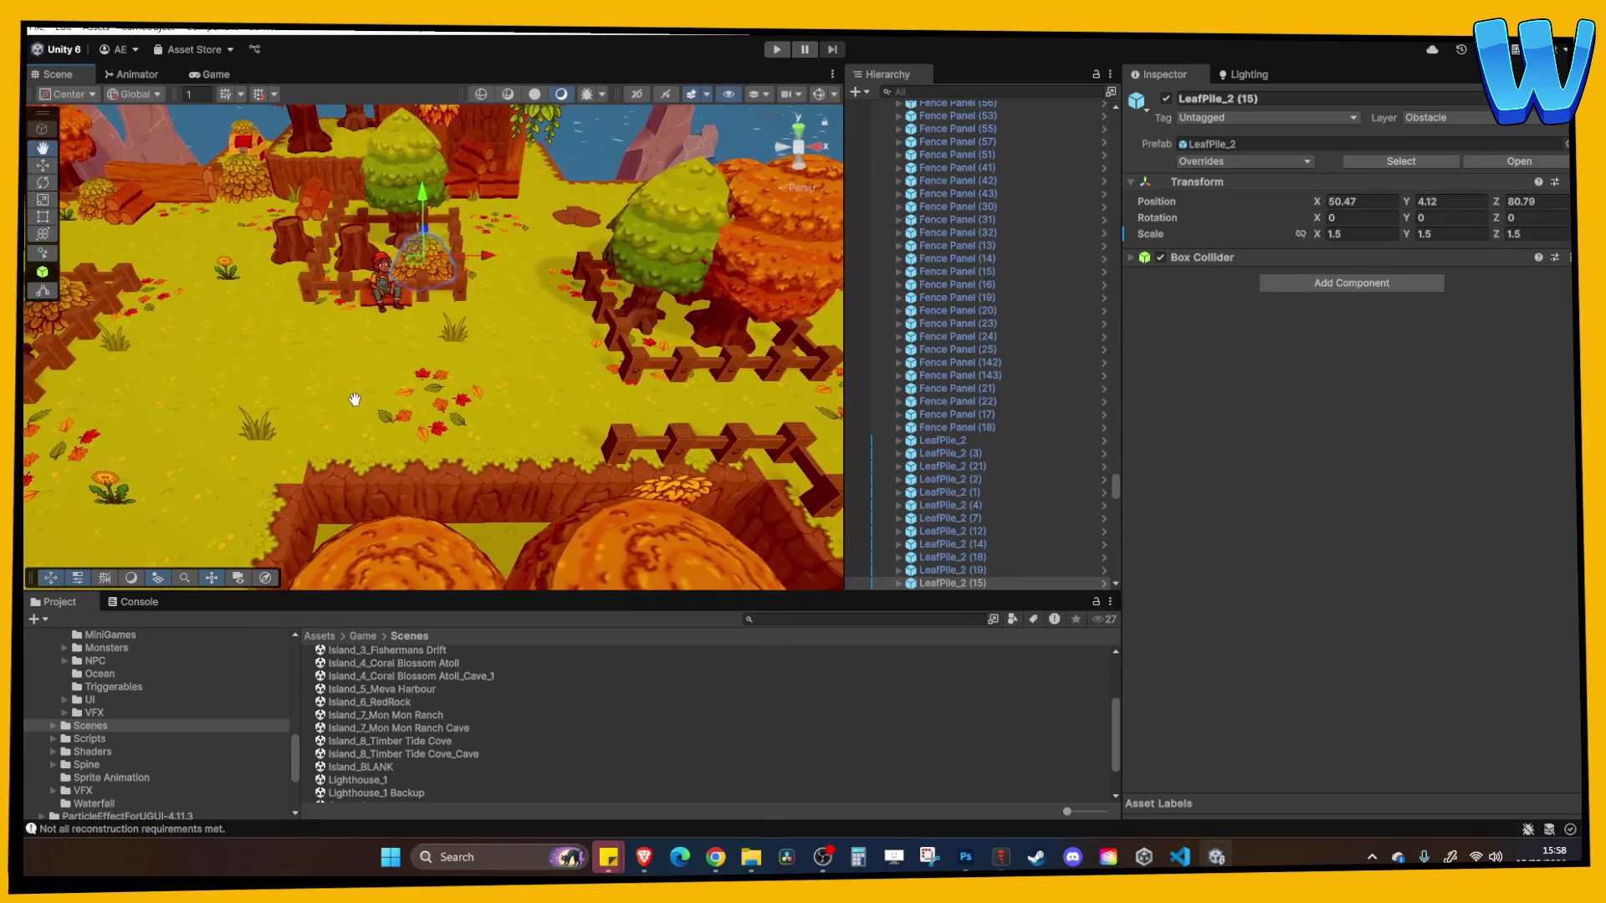
{"action": "left_click", "coordinate": [633, 384]}
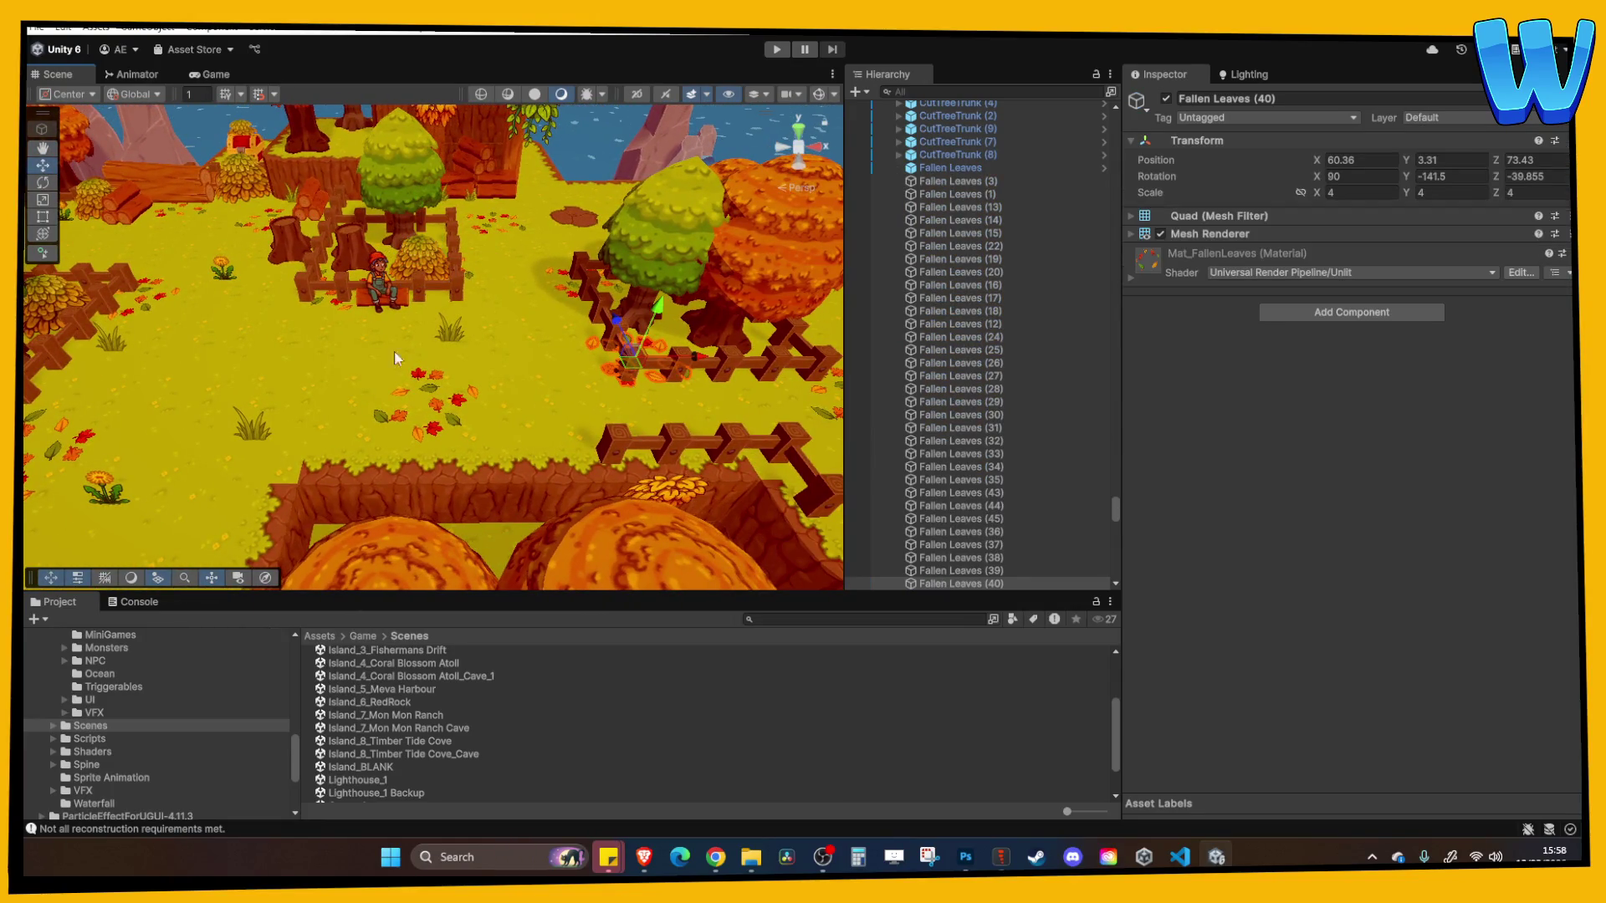
{"action": "scroll", "coordinate": [394, 351], "scroll_direction": "down", "scroll_amount": 5}
{"action": "scroll", "coordinate": [393, 328], "scroll_direction": "up", "scroll_amount": 3}
{"action": "scroll", "coordinate": [410, 309], "scroll_direction": "down", "scroll_amount": 3}
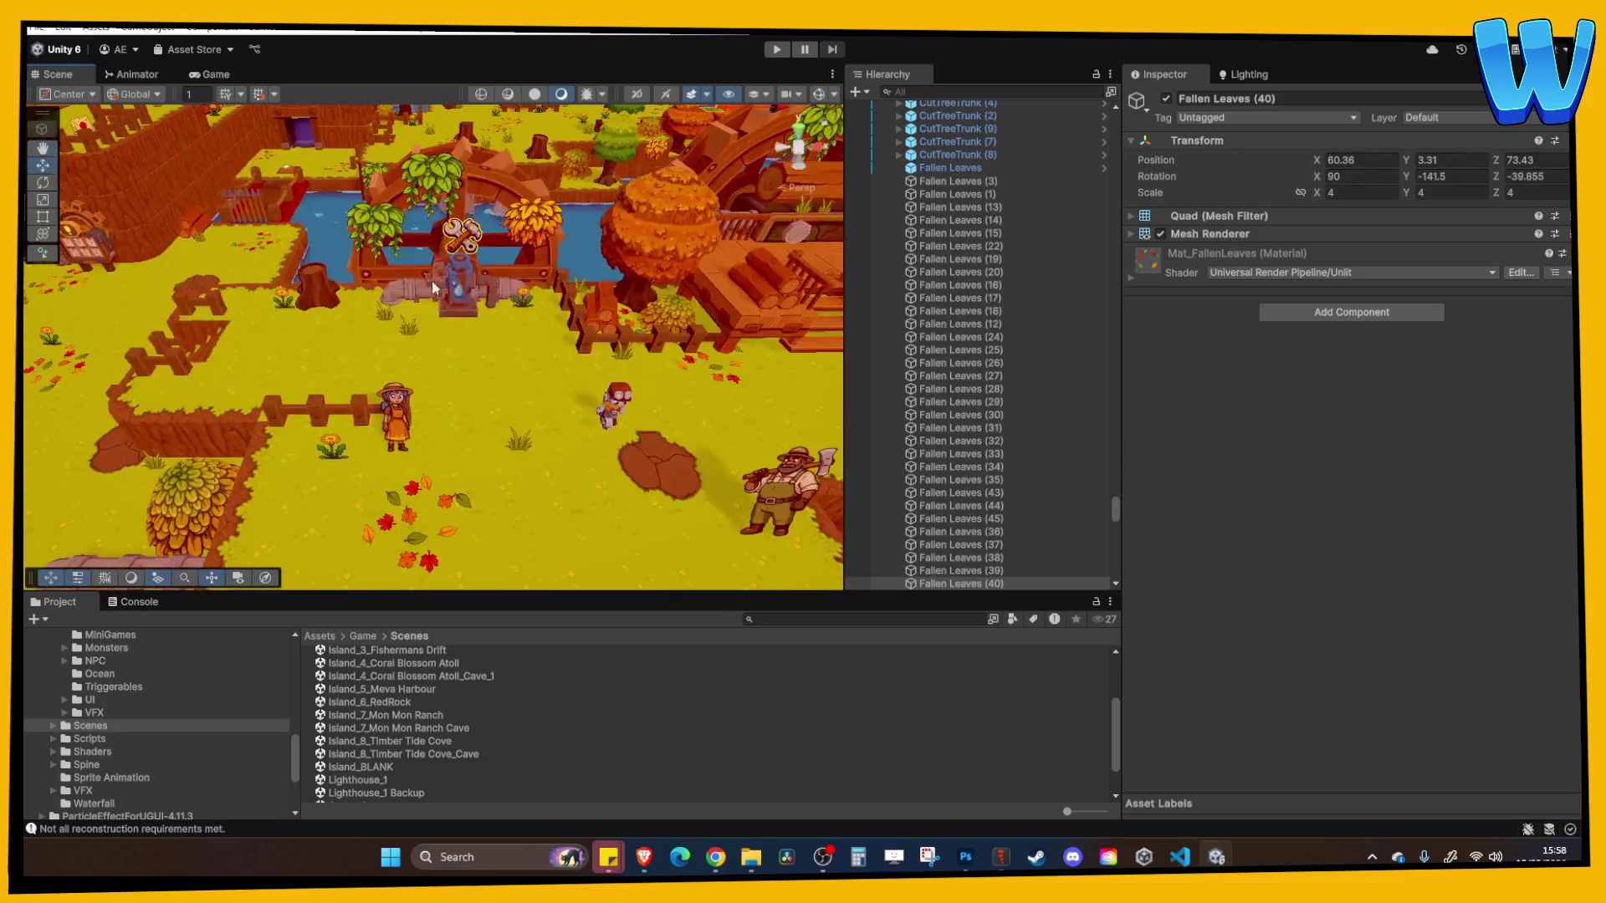
{"action": "scroll", "coordinate": [483, 276], "scroll_direction": "up", "scroll_amount": 4}
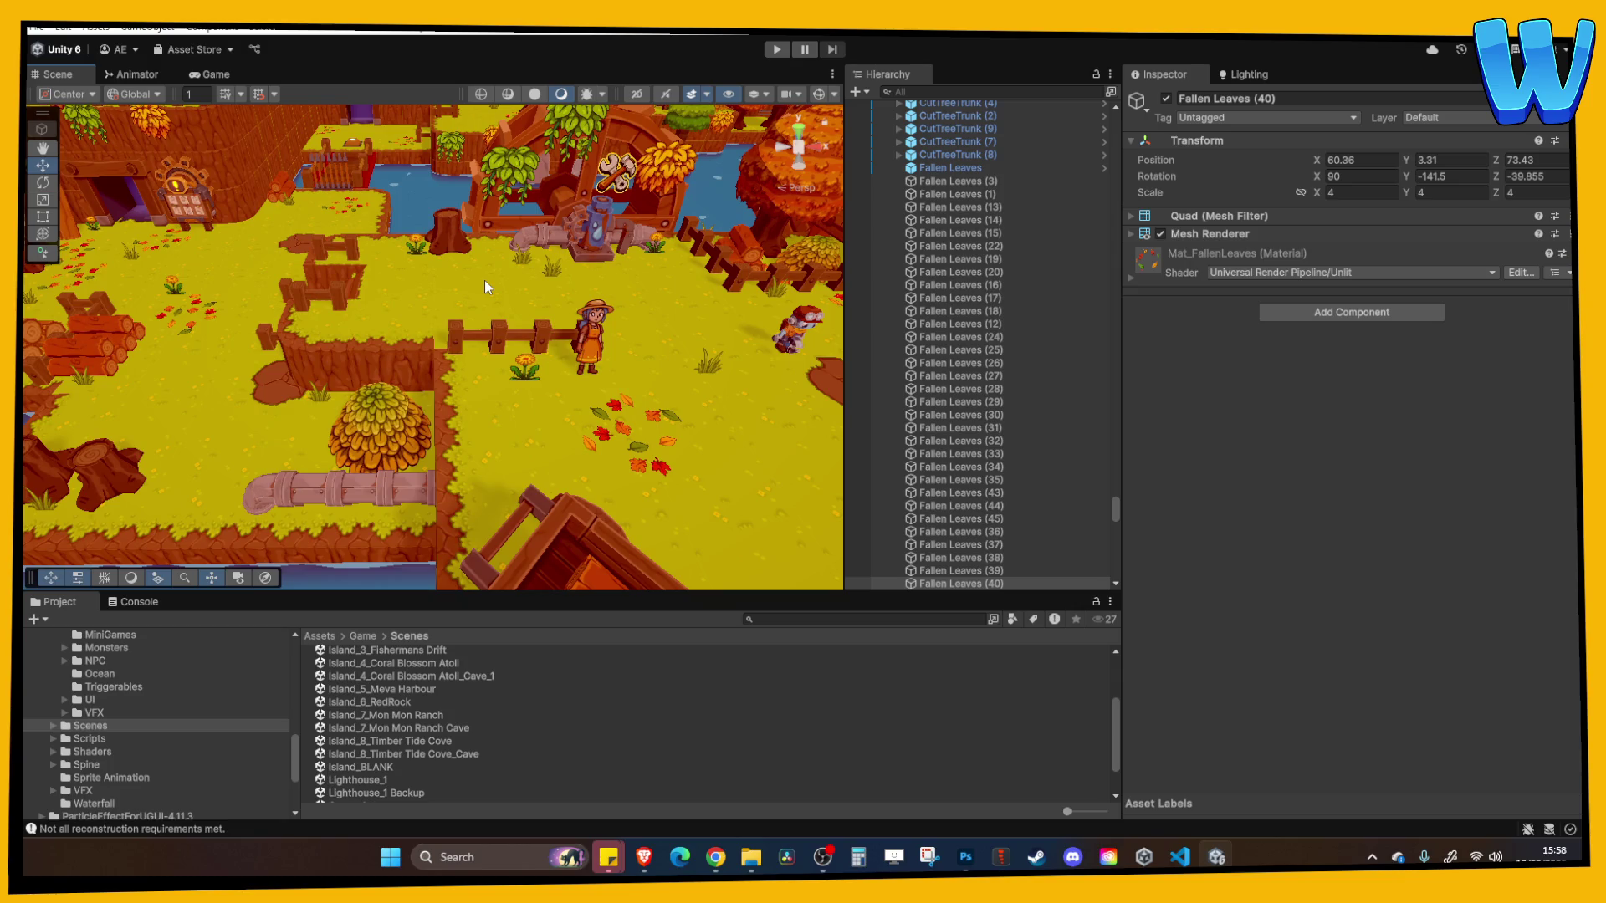
{"action": "scroll", "coordinate": [484, 279], "scroll_direction": "down", "scroll_amount": 4}
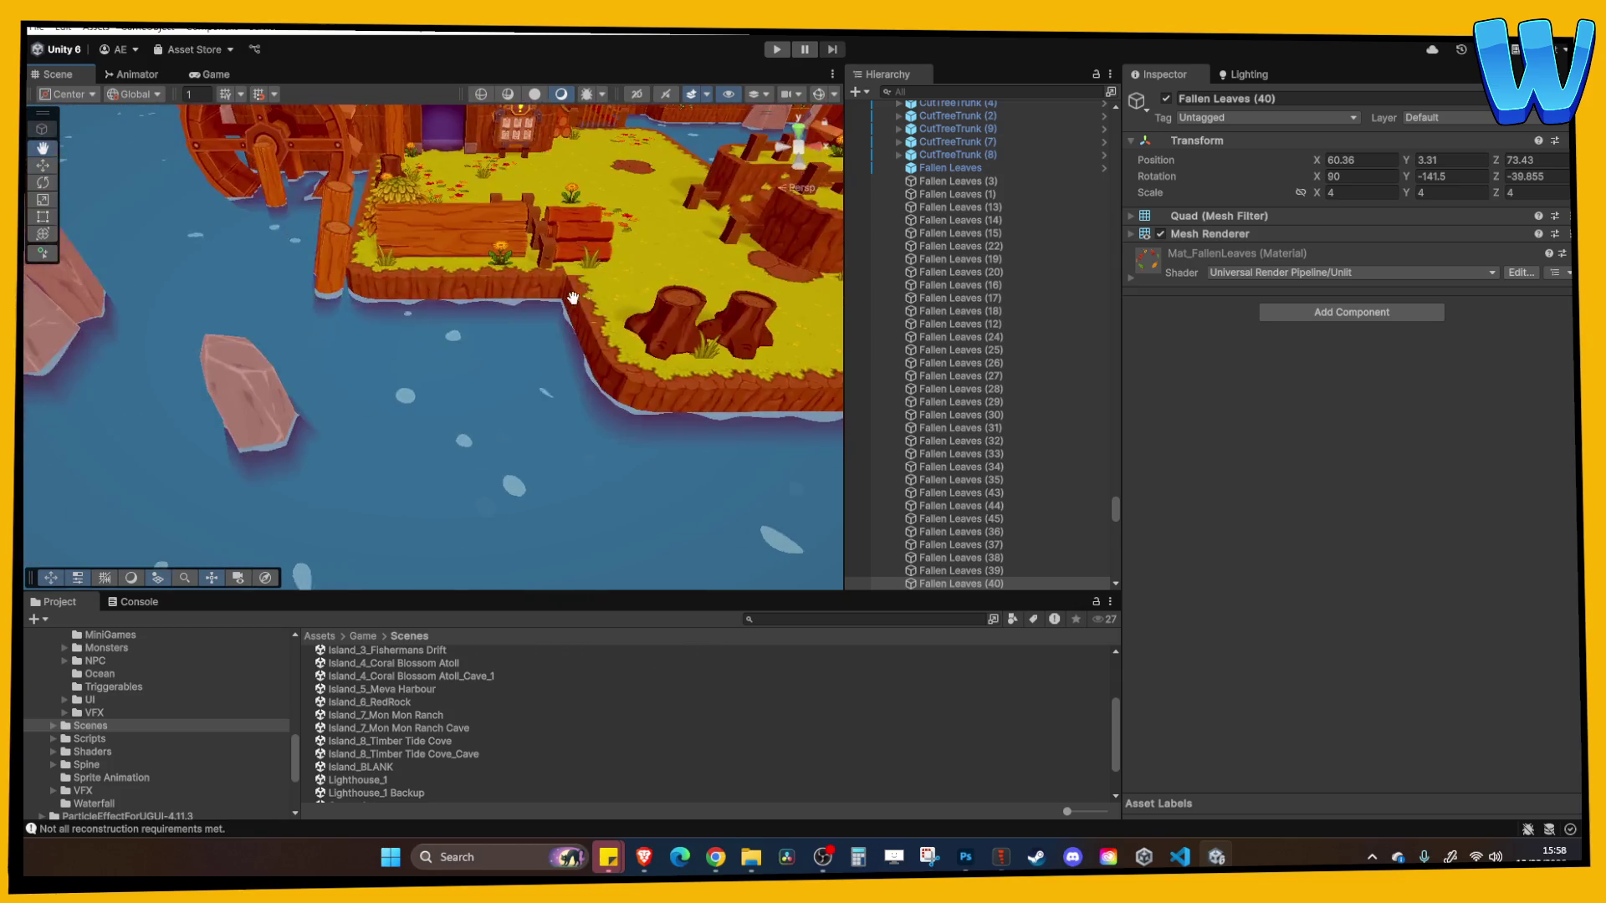
{"action": "scroll", "coordinate": [489, 374], "scroll_direction": "up", "scroll_amount": 3}
{"action": "scroll", "coordinate": [484, 334], "scroll_direction": "down", "scroll_amount": 3}
{"action": "scroll", "coordinate": [480, 374], "scroll_direction": "up", "scroll_amount": 3}
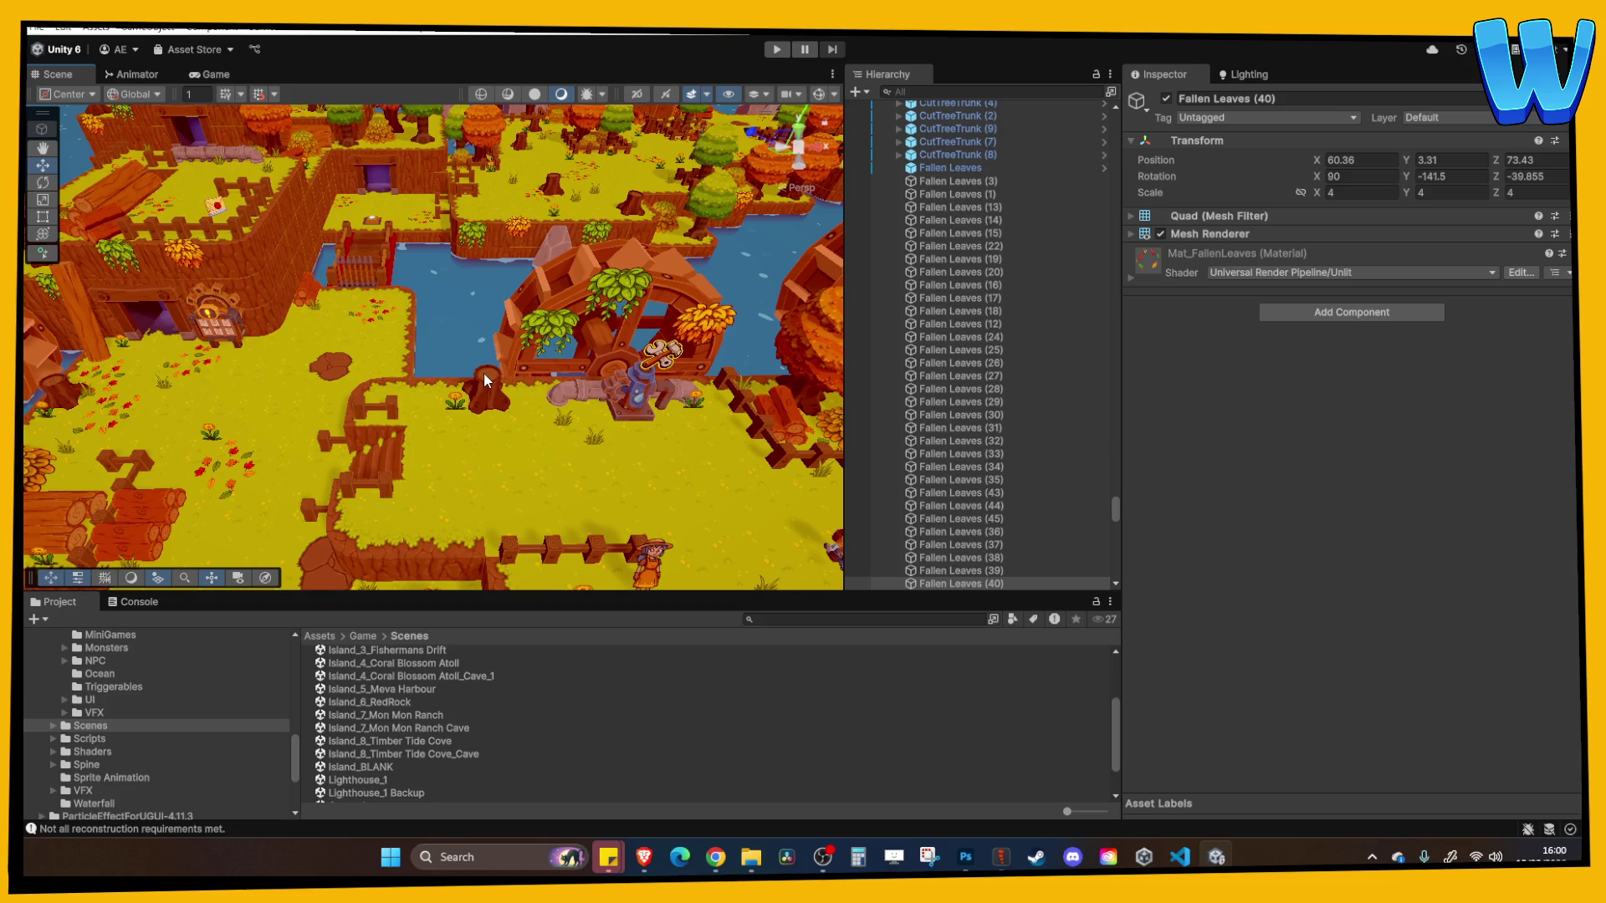
Pan the island, select grass tile GrassLandsNew_Main_1 (152), and orbit to a new angle
{"action": "mouse_move", "coordinate": [488, 288]}
{"action": "left_mouse_down"}
{"action": "mouse_move", "coordinate": [474, 309]}
{"action": "mouse_move", "coordinate": [486, 275]}
{"action": "left_mouse_up"}
{"action": "scroll", "coordinate": [414, 324], "scroll_direction": "down", "scroll_amount": 3}
{"action": "scroll", "coordinate": [414, 324], "scroll_direction": "up", "scroll_amount": 5}
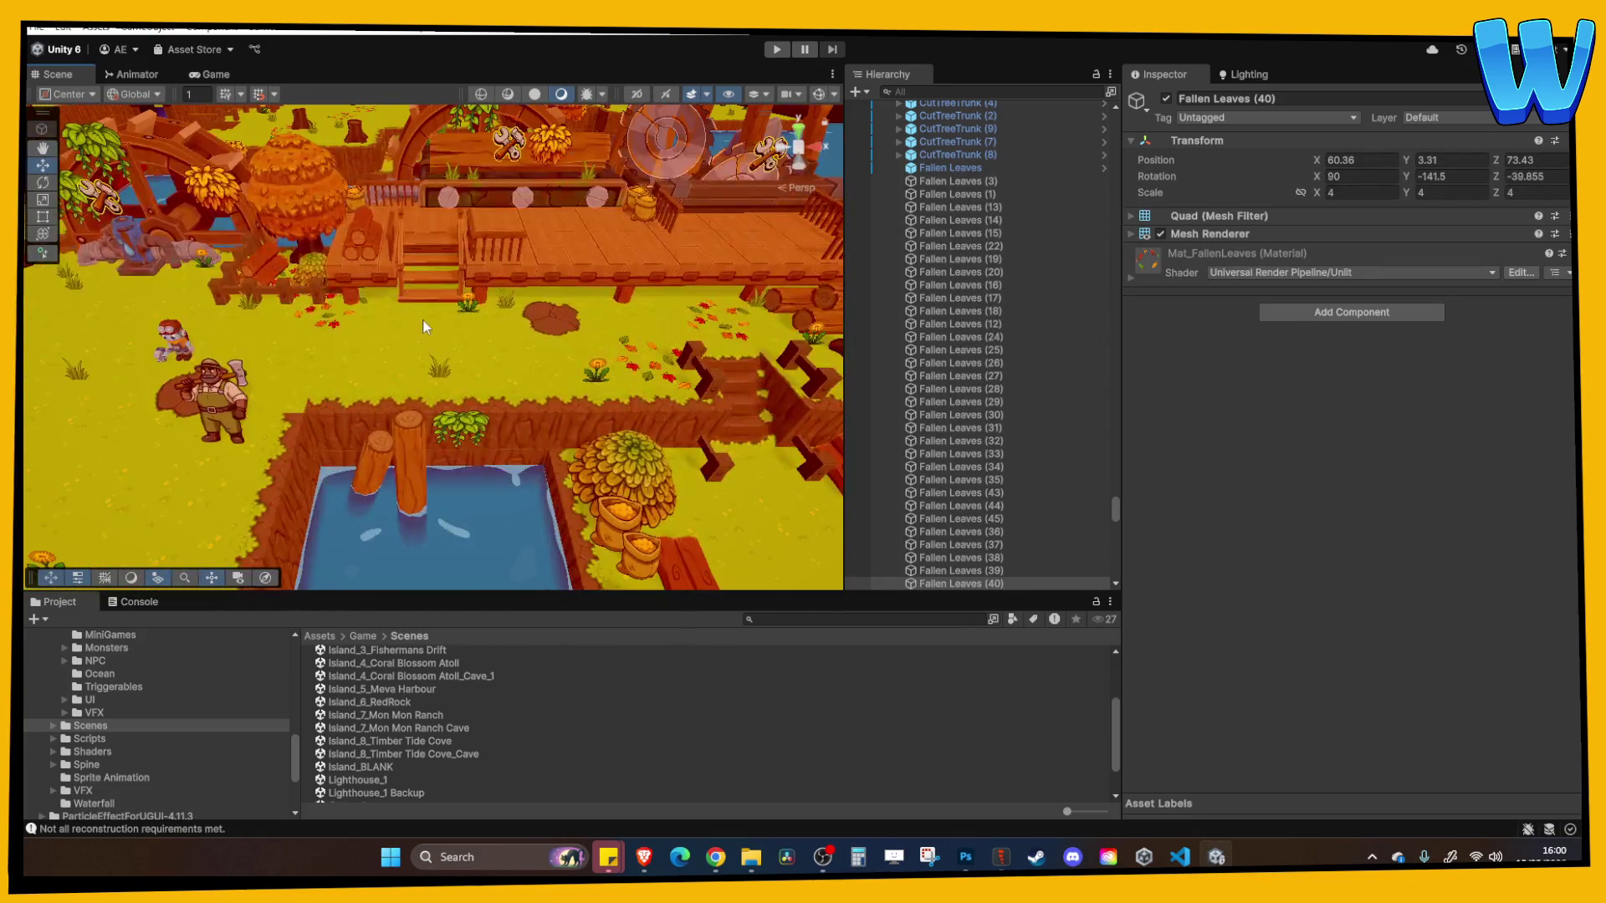
{"action": "left_click", "coordinate": [425, 318]}
{"action": "scroll", "coordinate": [425, 318], "scroll_direction": "down", "scroll_amount": 2}
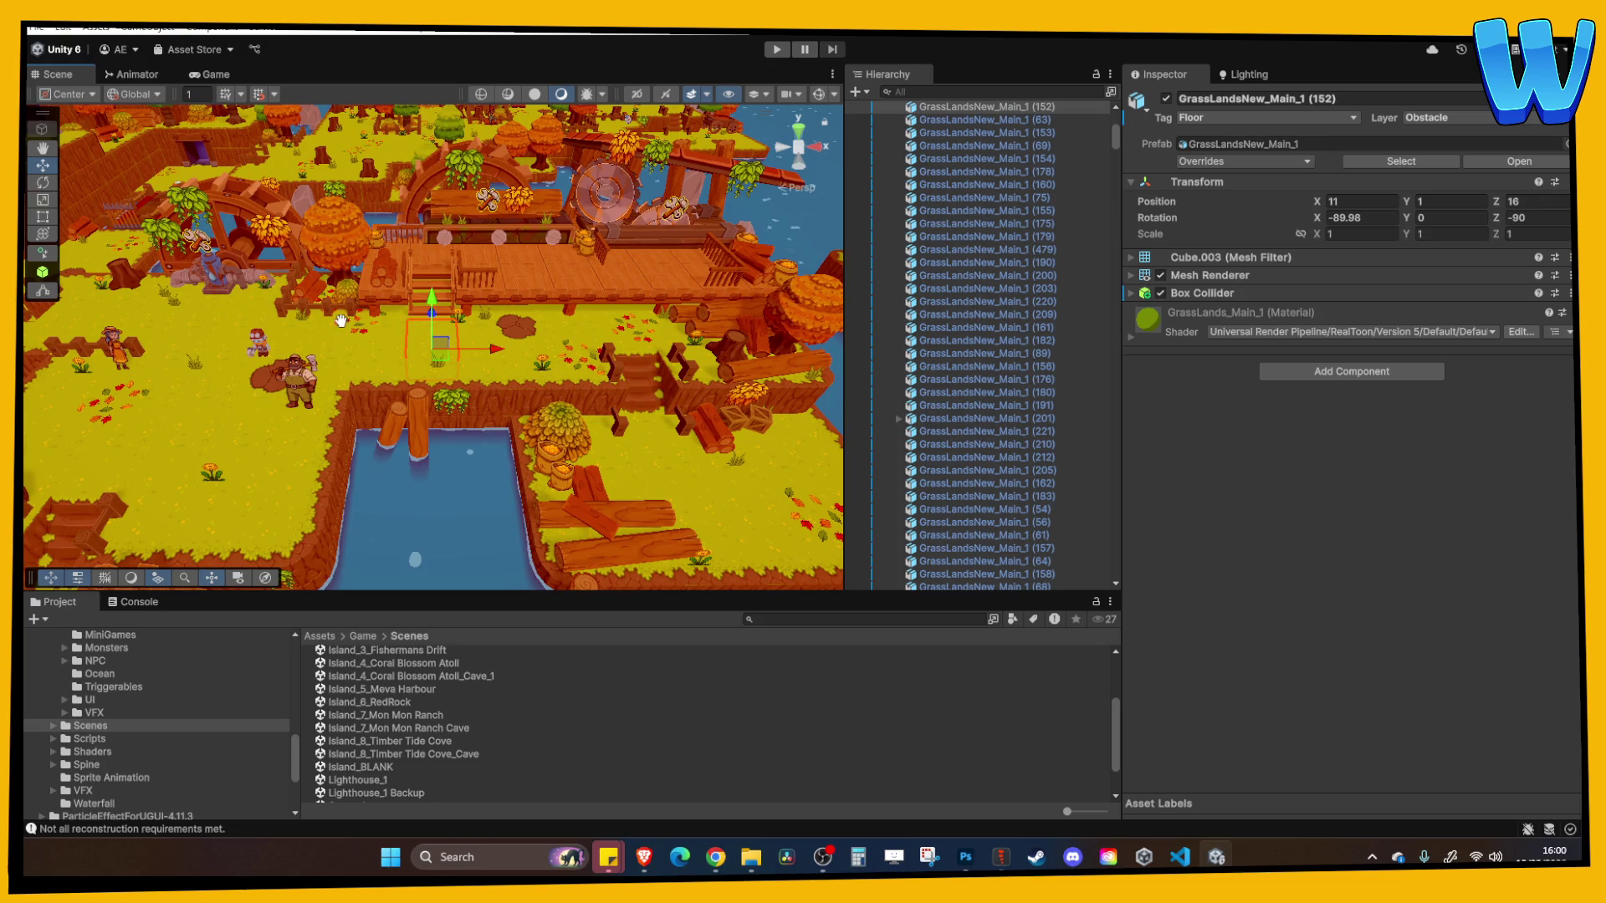
{"action": "mouse_move", "coordinate": [427, 322]}
{"action": "left_mouse_down"}
{"action": "mouse_move", "coordinate": [489, 321]}
{"action": "mouse_move", "coordinate": [376, 318]}
{"action": "left_mouse_up"}
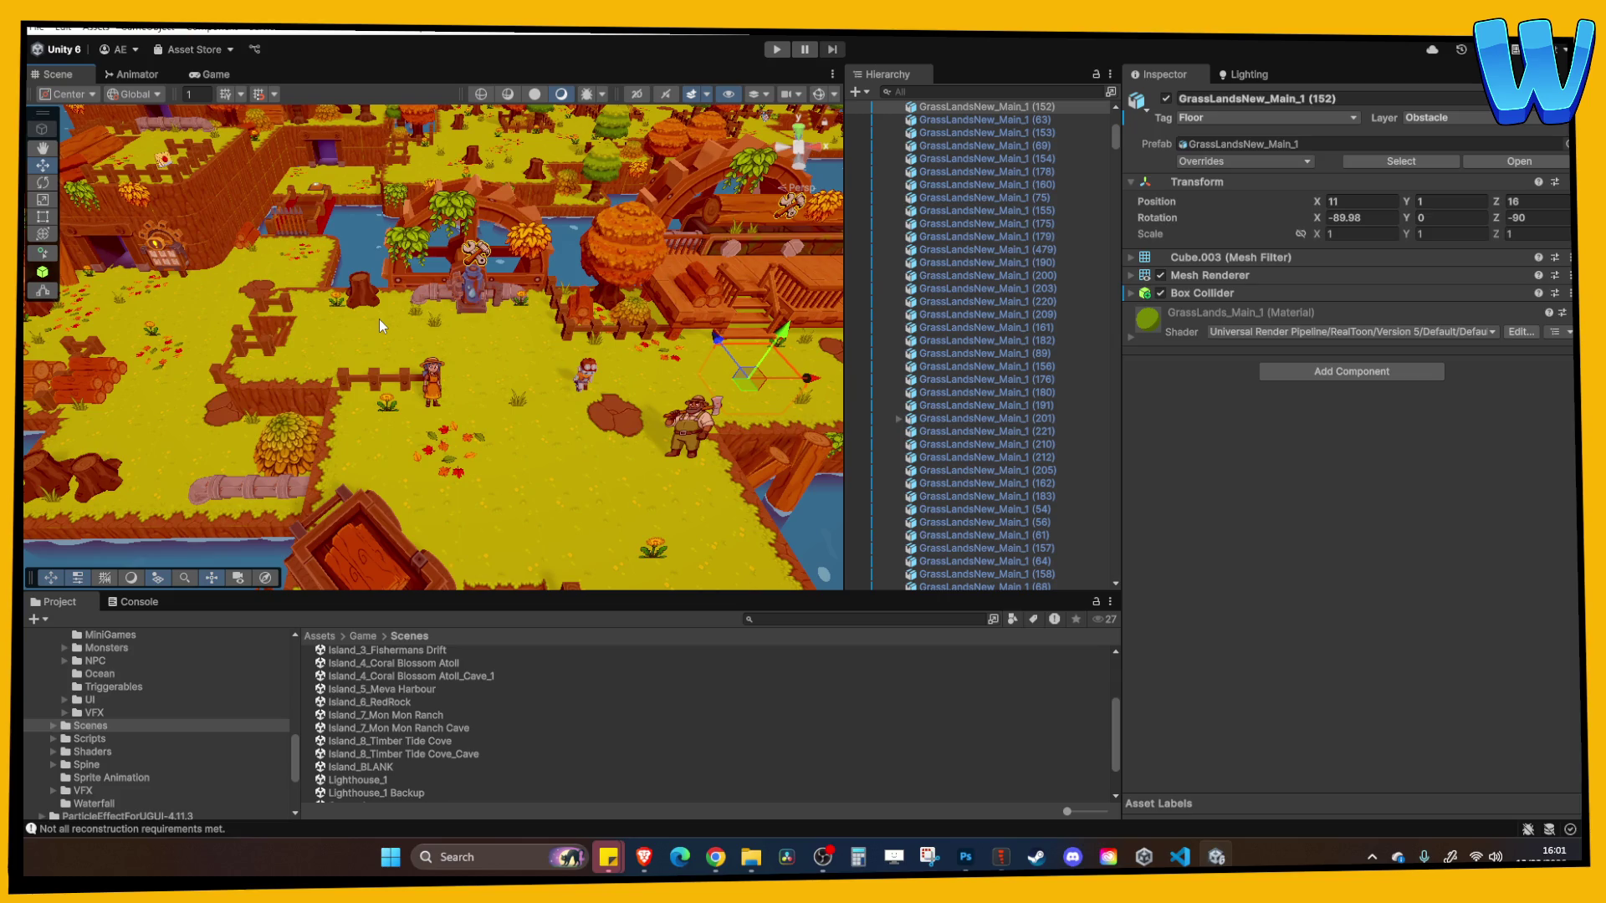
Pan over to the river section with the two rocks beside the grassy bank
{"action": "scroll", "coordinate": [378, 319], "scroll_direction": "down", "scroll_amount": 5}
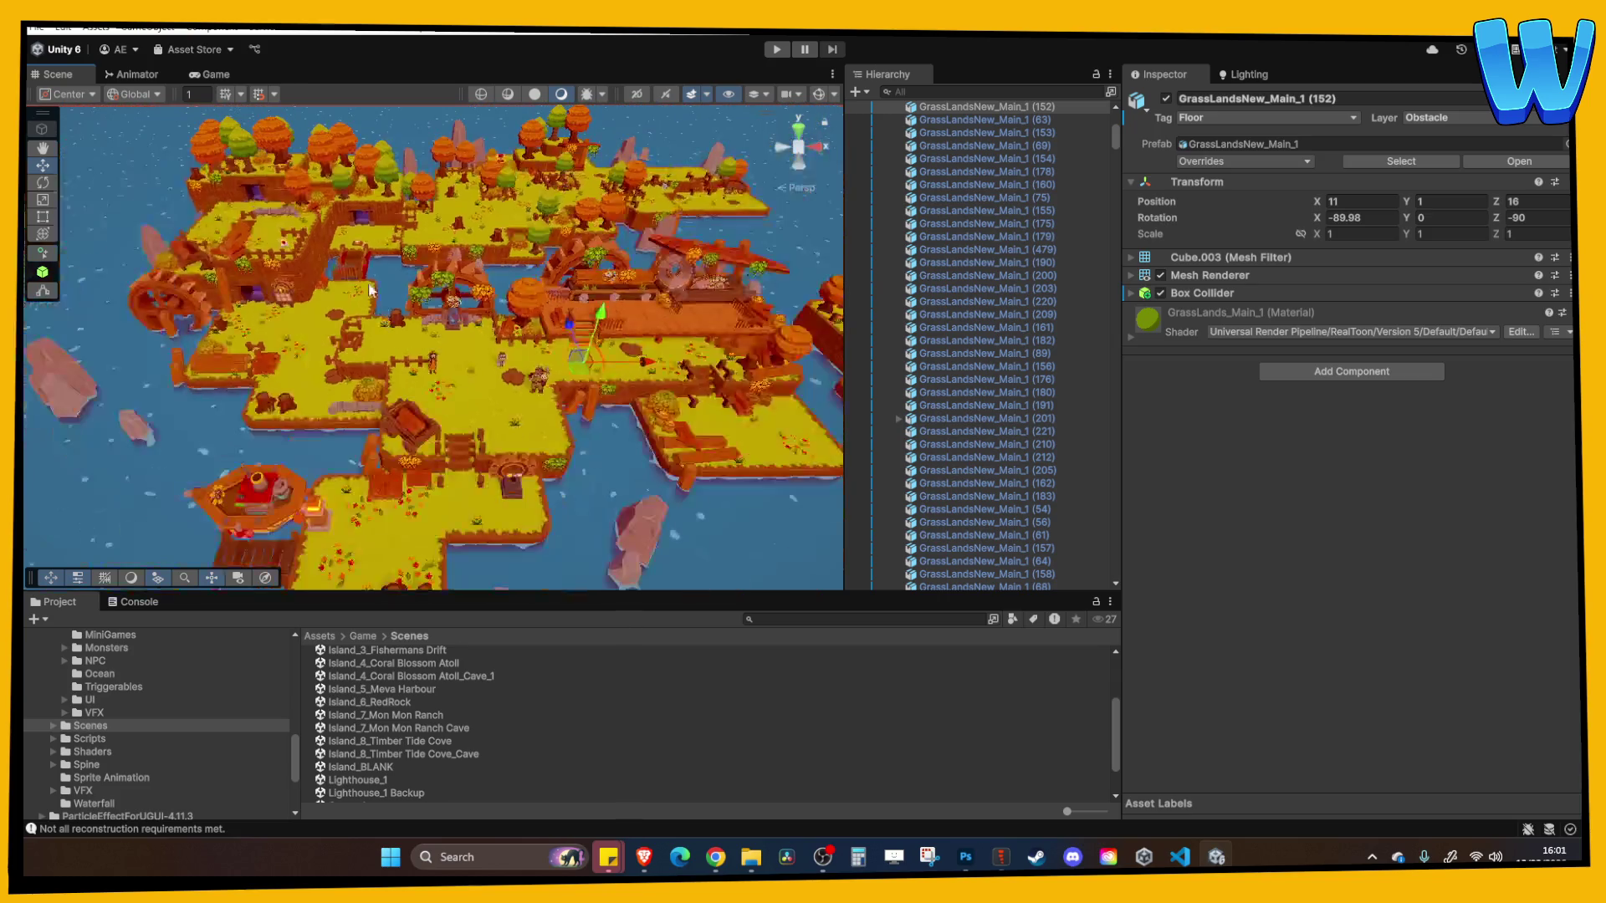
{"action": "scroll", "coordinate": [408, 323], "scroll_direction": "up", "scroll_amount": 3}
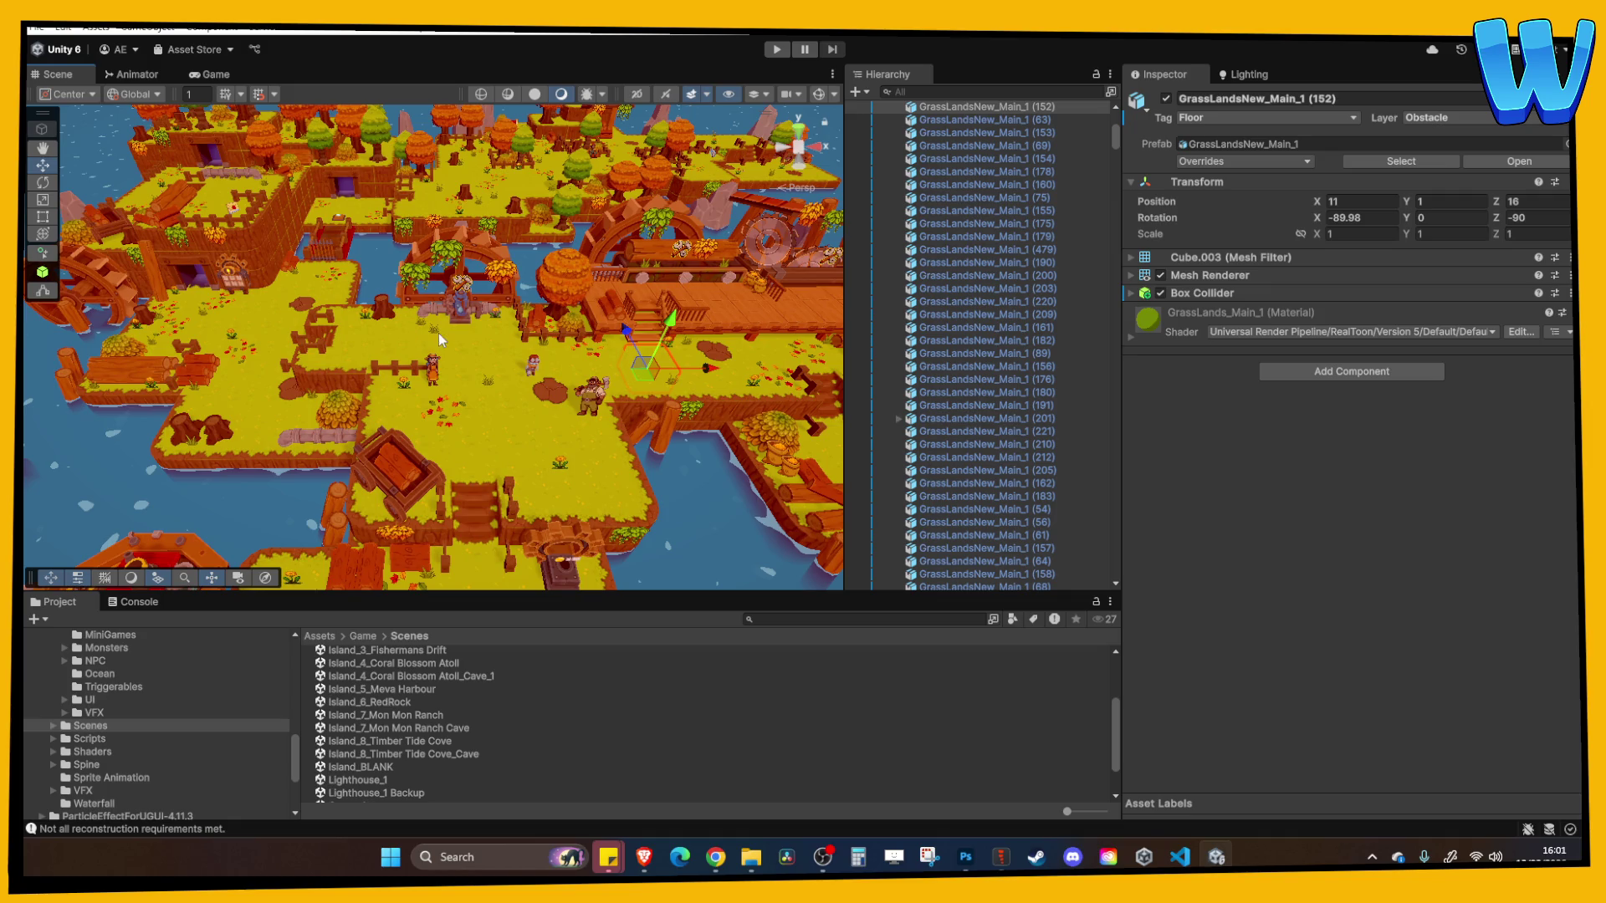
{"action": "mouse_move", "coordinate": [439, 333]}
{"action": "left_mouse_down"}
{"action": "mouse_move", "coordinate": [429, 395]}
{"action": "mouse_move", "coordinate": [518, 295]}
{"action": "left_mouse_up"}
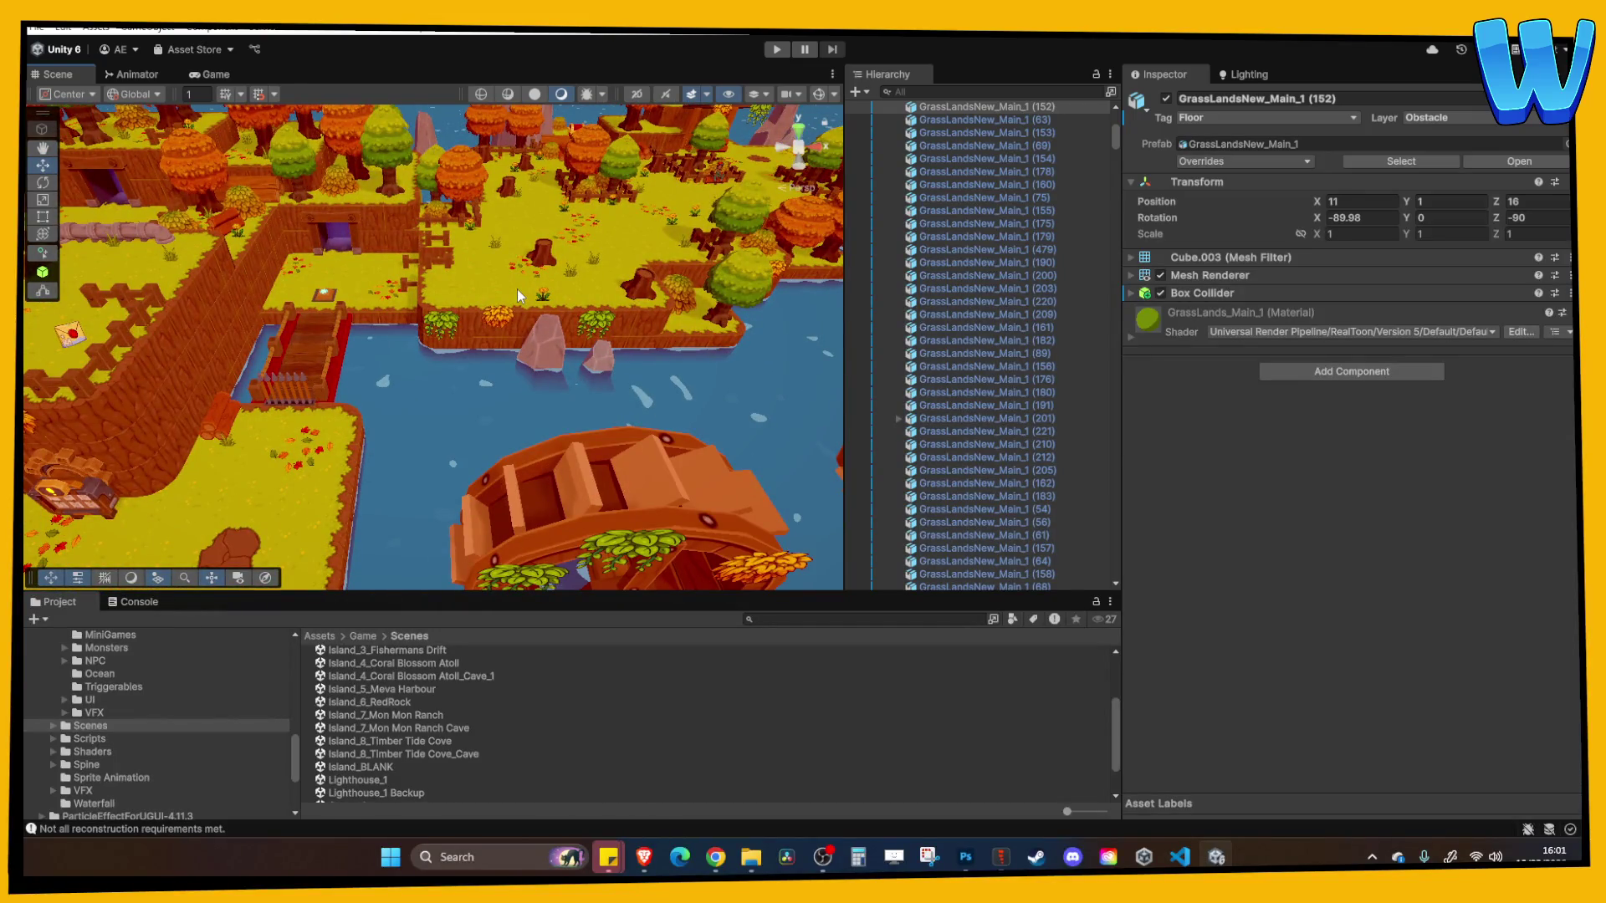
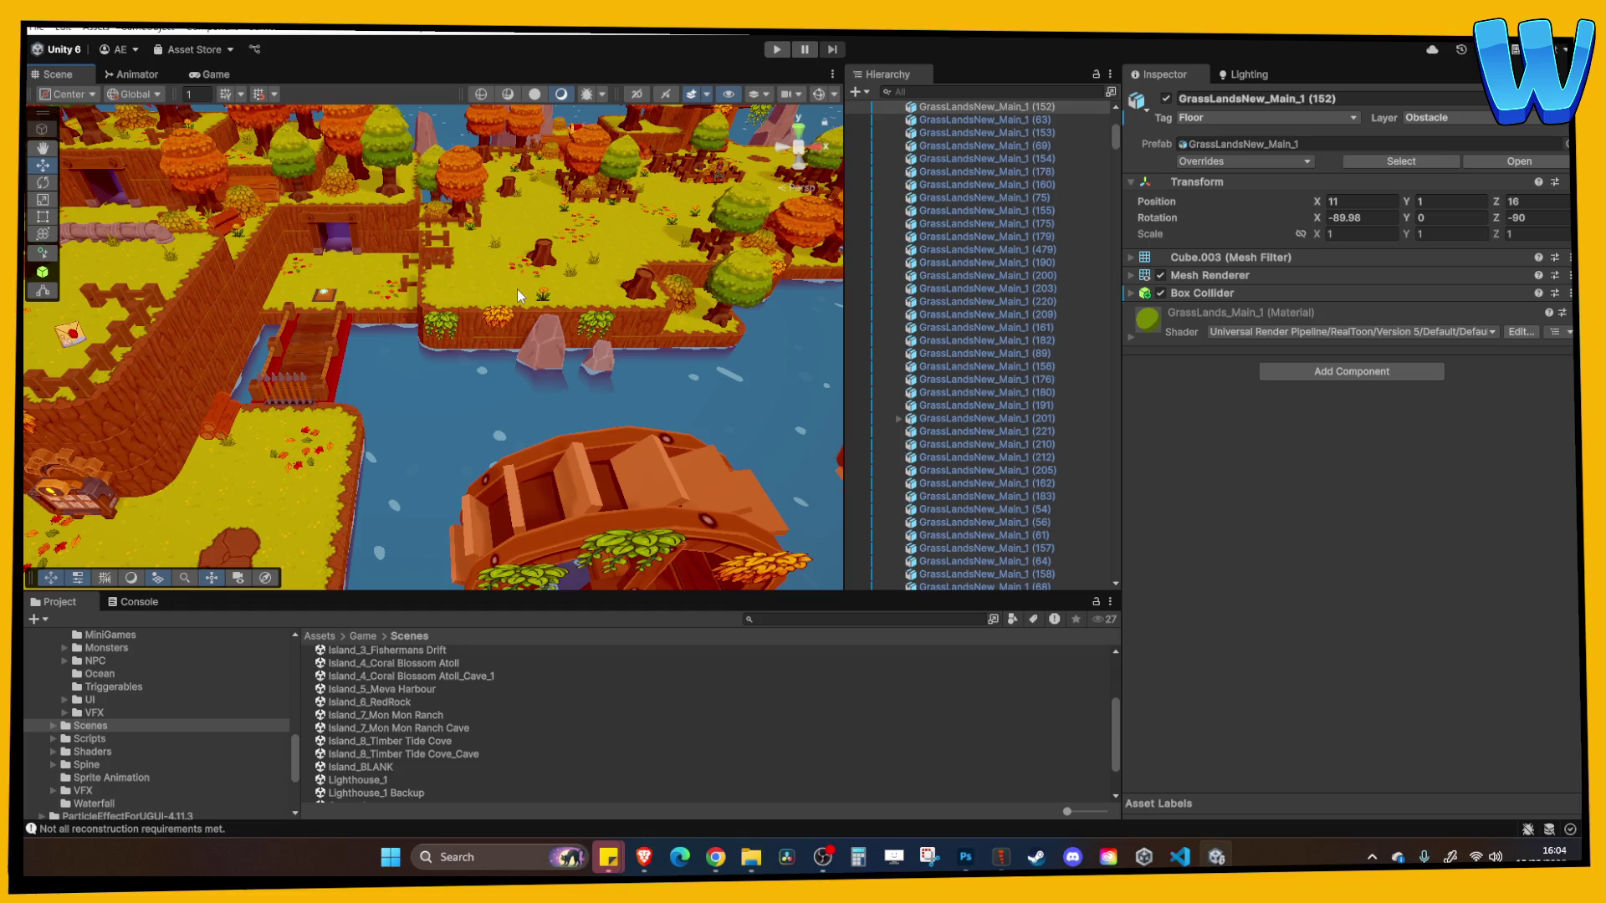
Zoom in and out over the autumn islands, then switch to Visual Studio Code
{"action": "scroll", "coordinate": [495, 294], "scroll_direction": "down", "scroll_amount": 5}
{"action": "scroll", "coordinate": [469, 373], "scroll_direction": "up", "scroll_amount": 8}
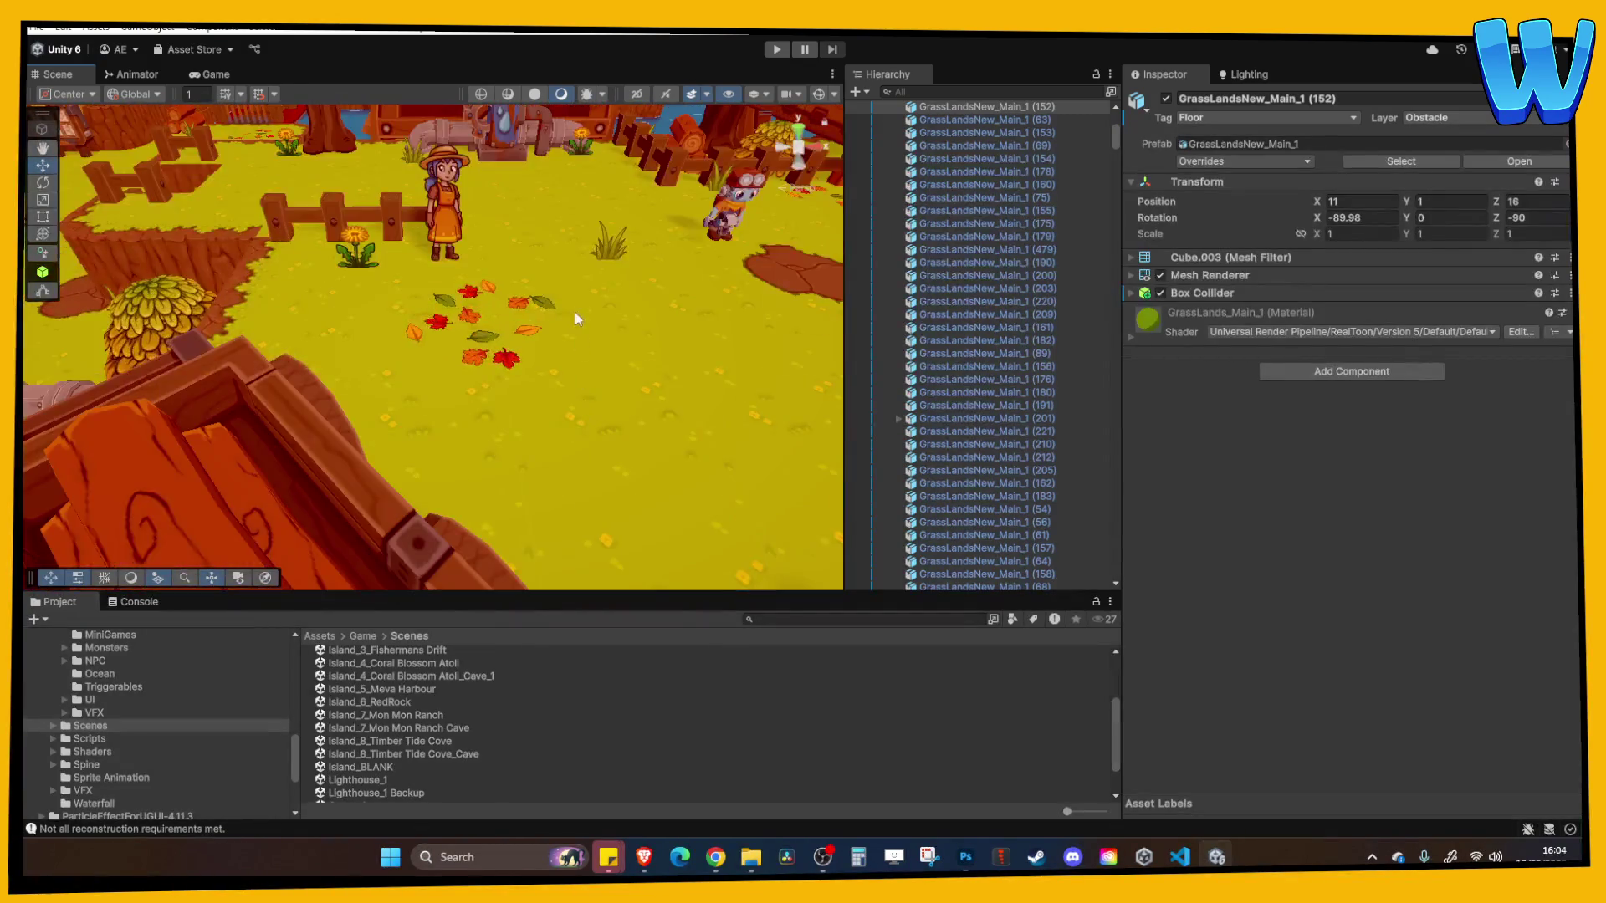
{"action": "scroll", "coordinate": [575, 315], "scroll_direction": "down", "scroll_amount": 5}
{"action": "scroll", "coordinate": [565, 390], "scroll_direction": "up", "scroll_amount": 8}
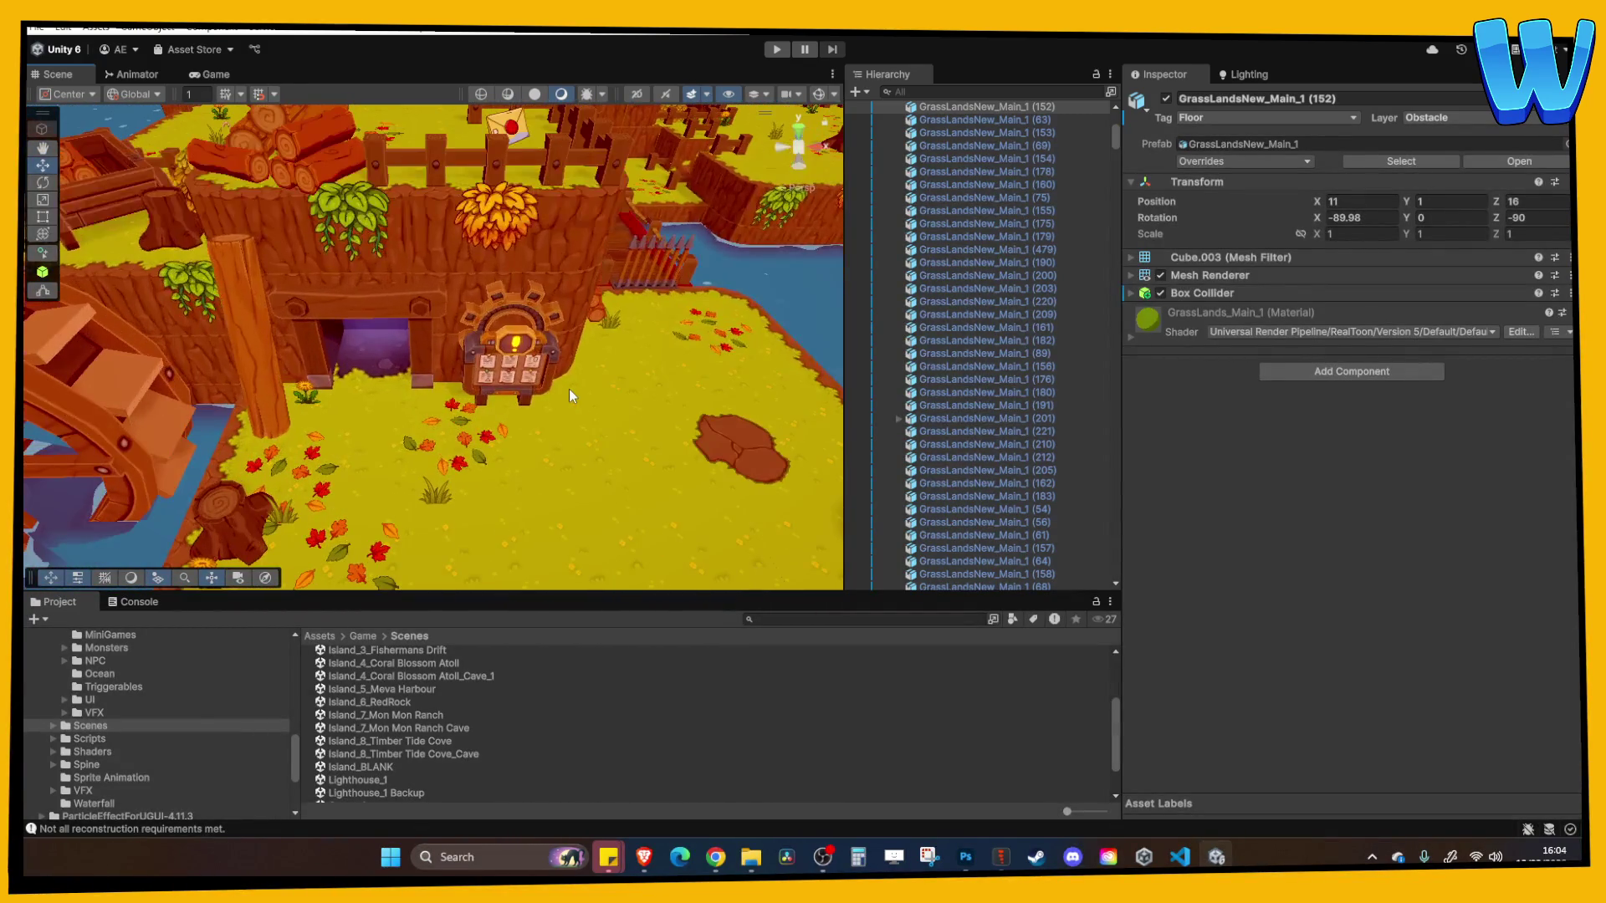
{"action": "scroll", "coordinate": [555, 360], "scroll_direction": "down", "scroll_amount": 5}
{"action": "scroll", "coordinate": [551, 362], "scroll_direction": "up", "scroll_amount": 4}
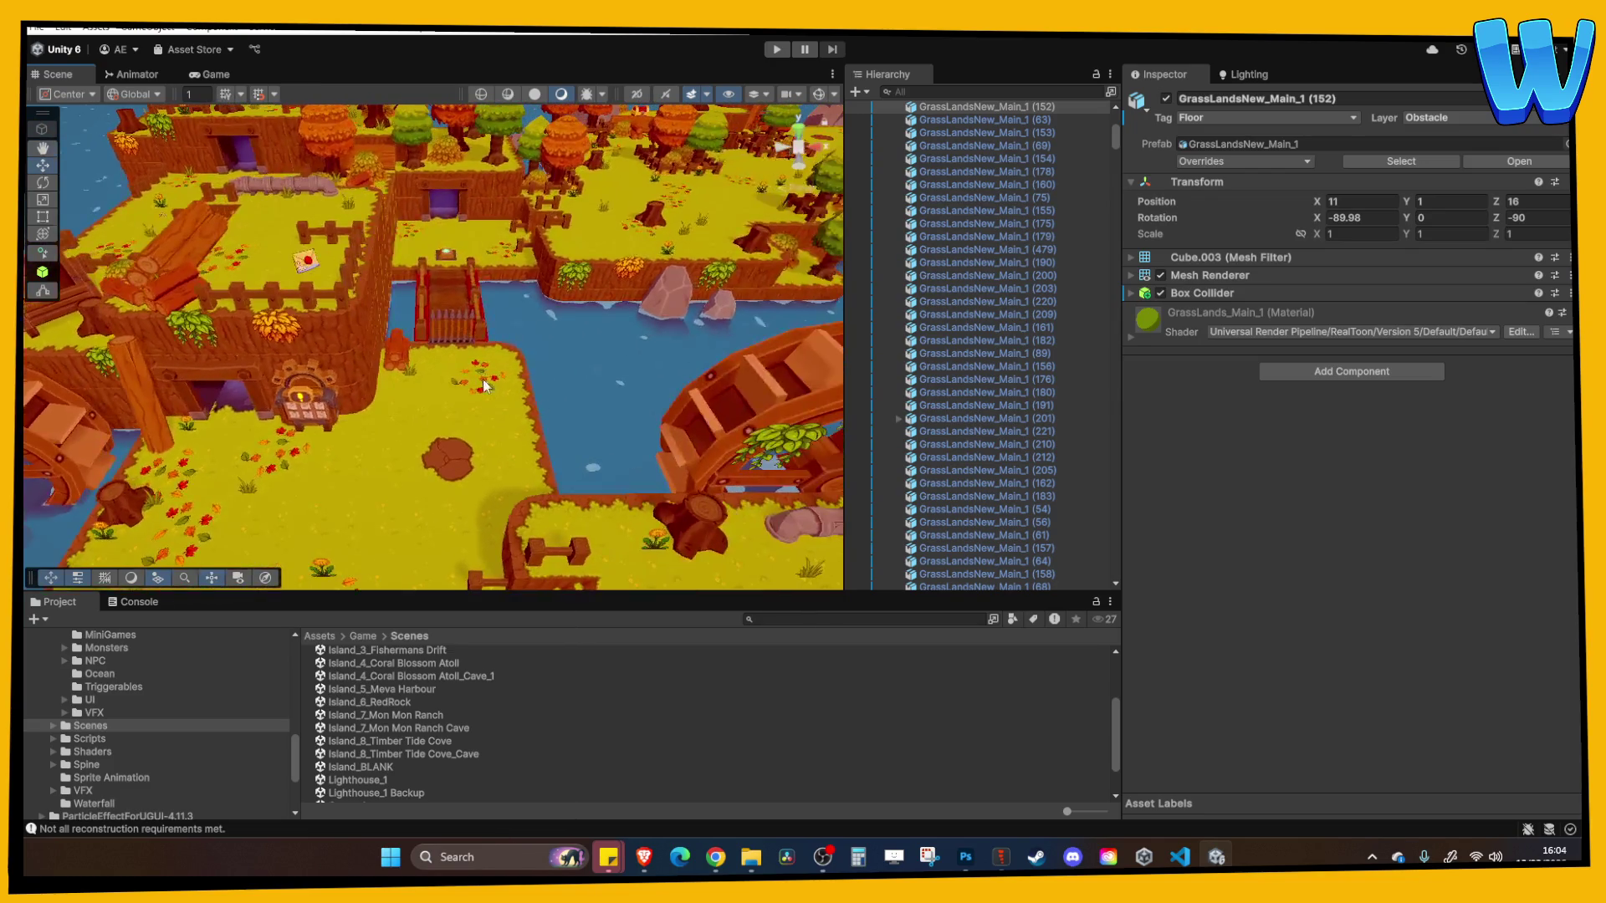
{"action": "scroll", "coordinate": [512, 383], "scroll_direction": "down", "scroll_amount": 5}
{"action": "scroll", "coordinate": [511, 383], "scroll_direction": "up", "scroll_amount": 5}
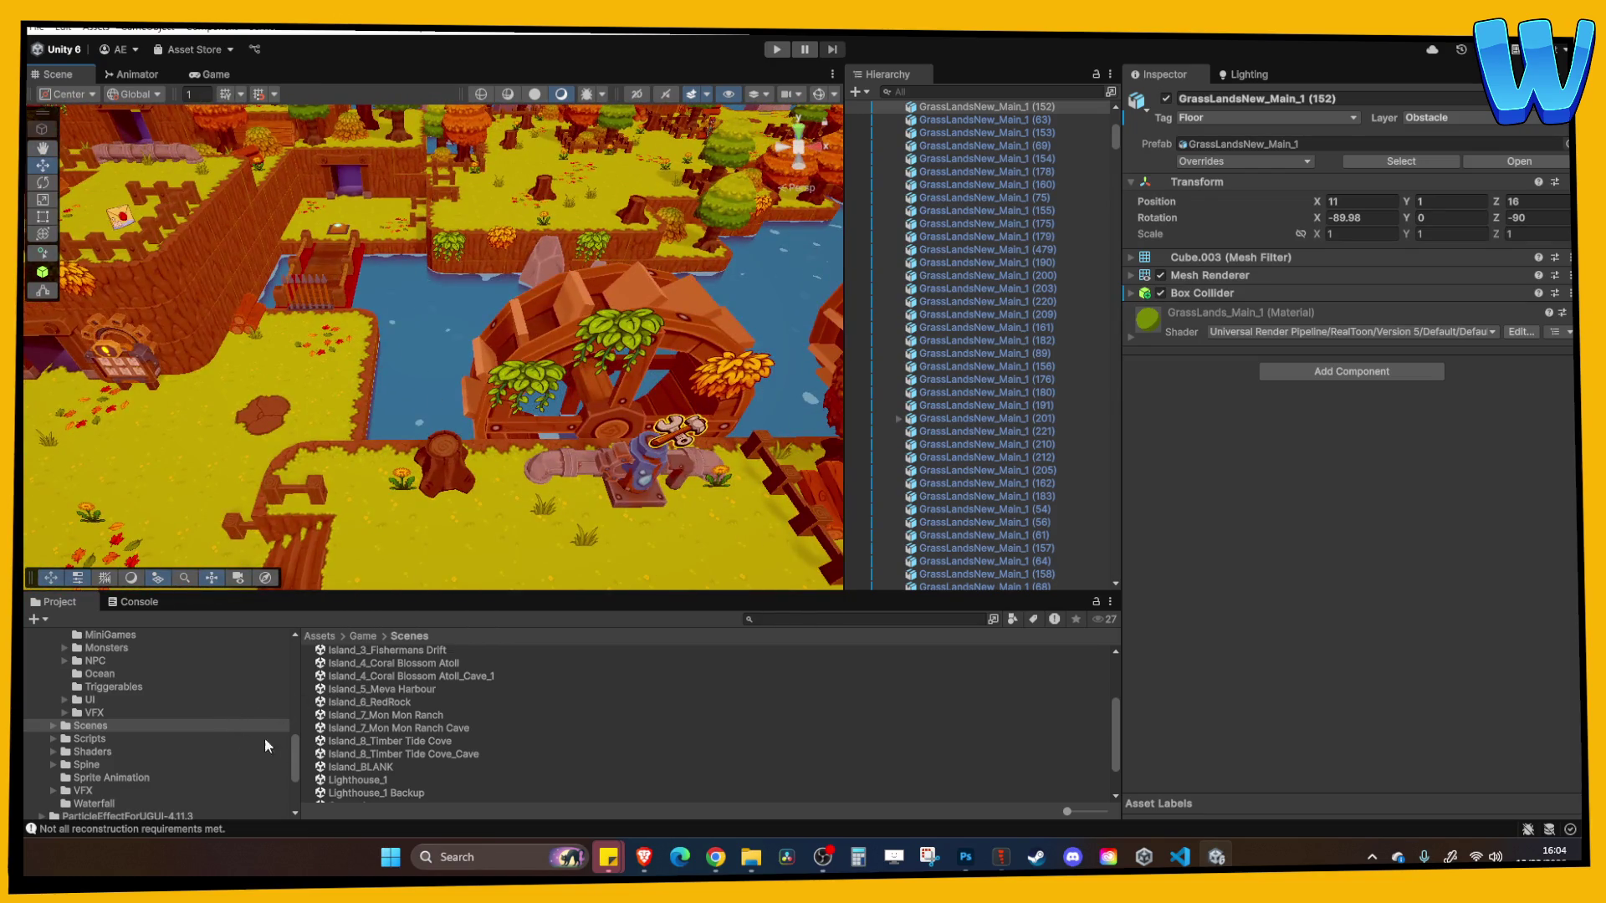
{"action": "left_click", "coordinate": [1179, 856]}
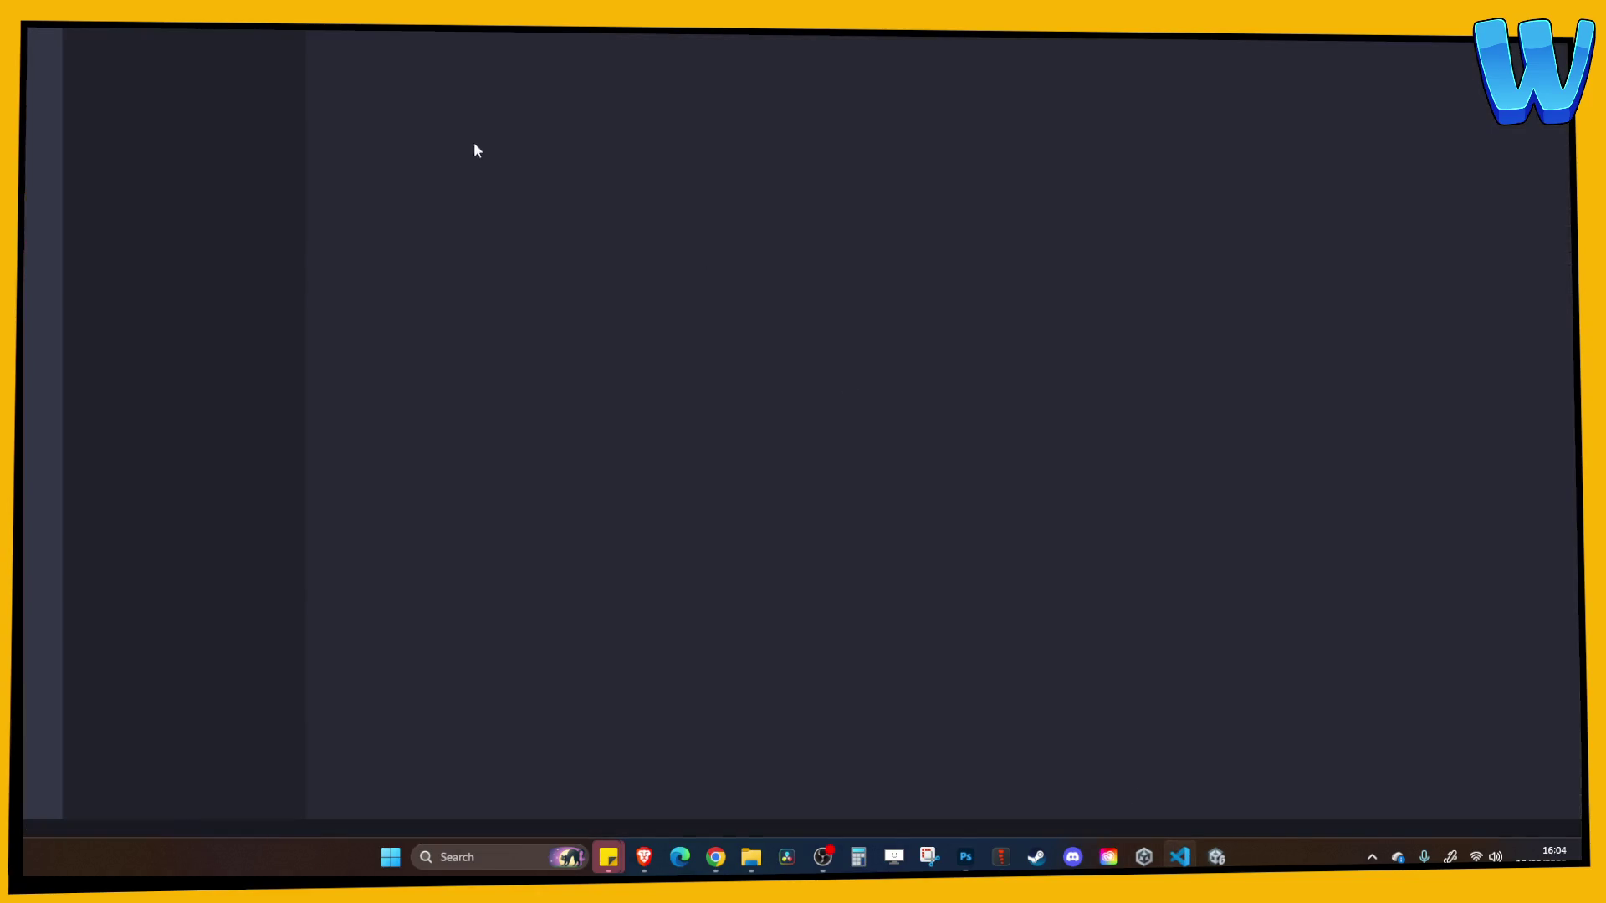
In Source Control, start the commit message with '* New NPCs animated and added to Meva Harbour'
{"action": "left_click", "coordinate": [43, 126]}
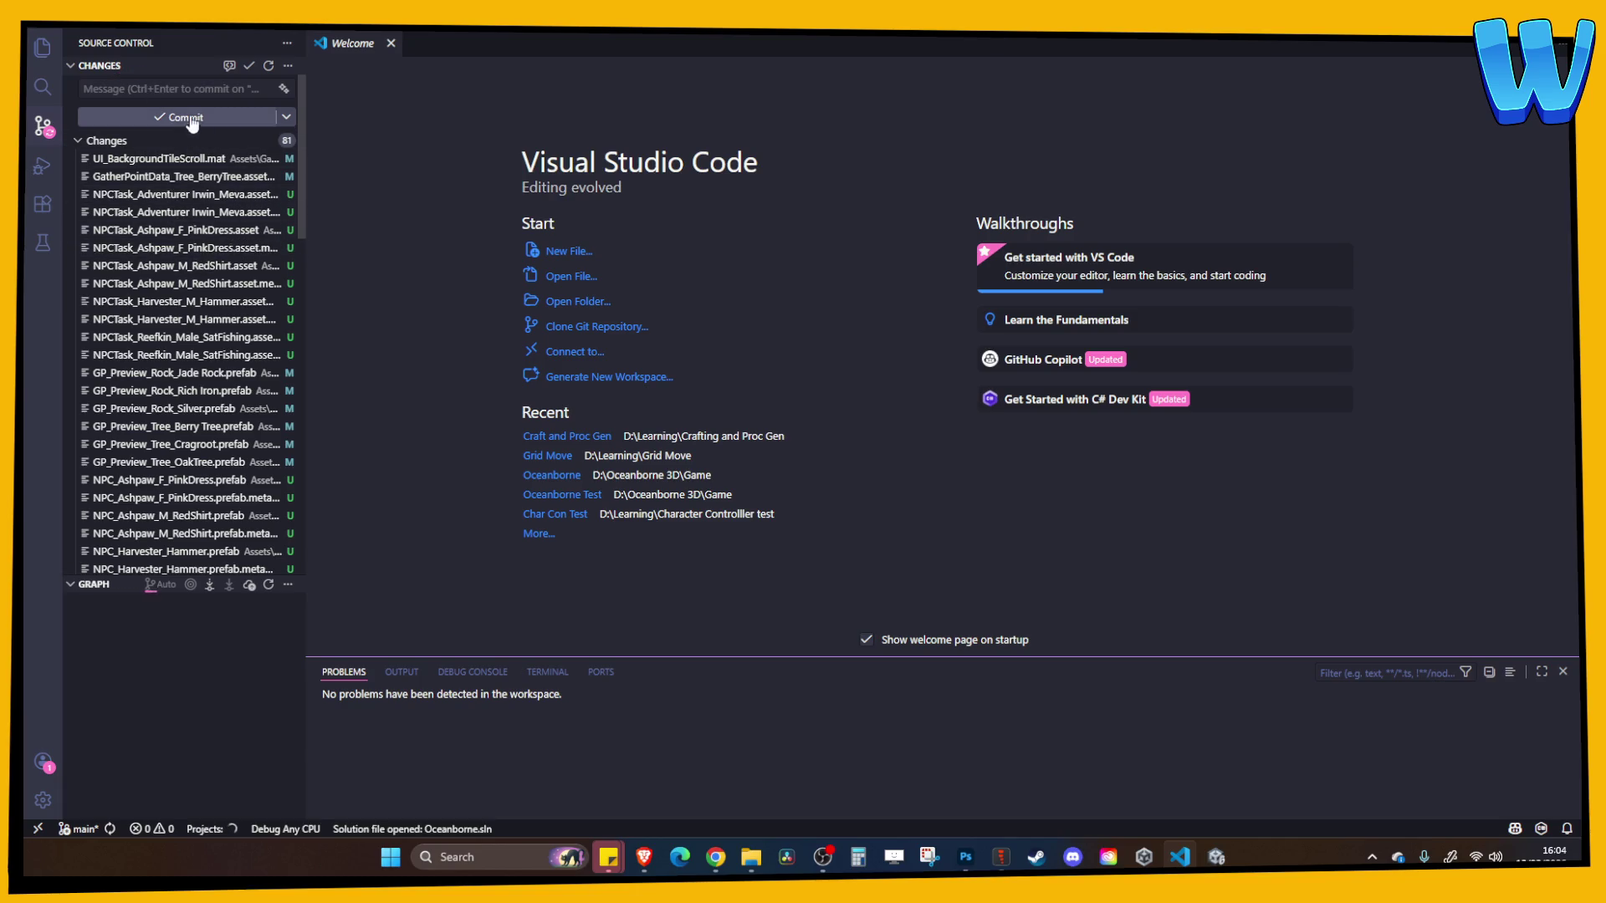
{"action": "left_click", "coordinate": [181, 88]}
{"action": "type", "text": "* New"}
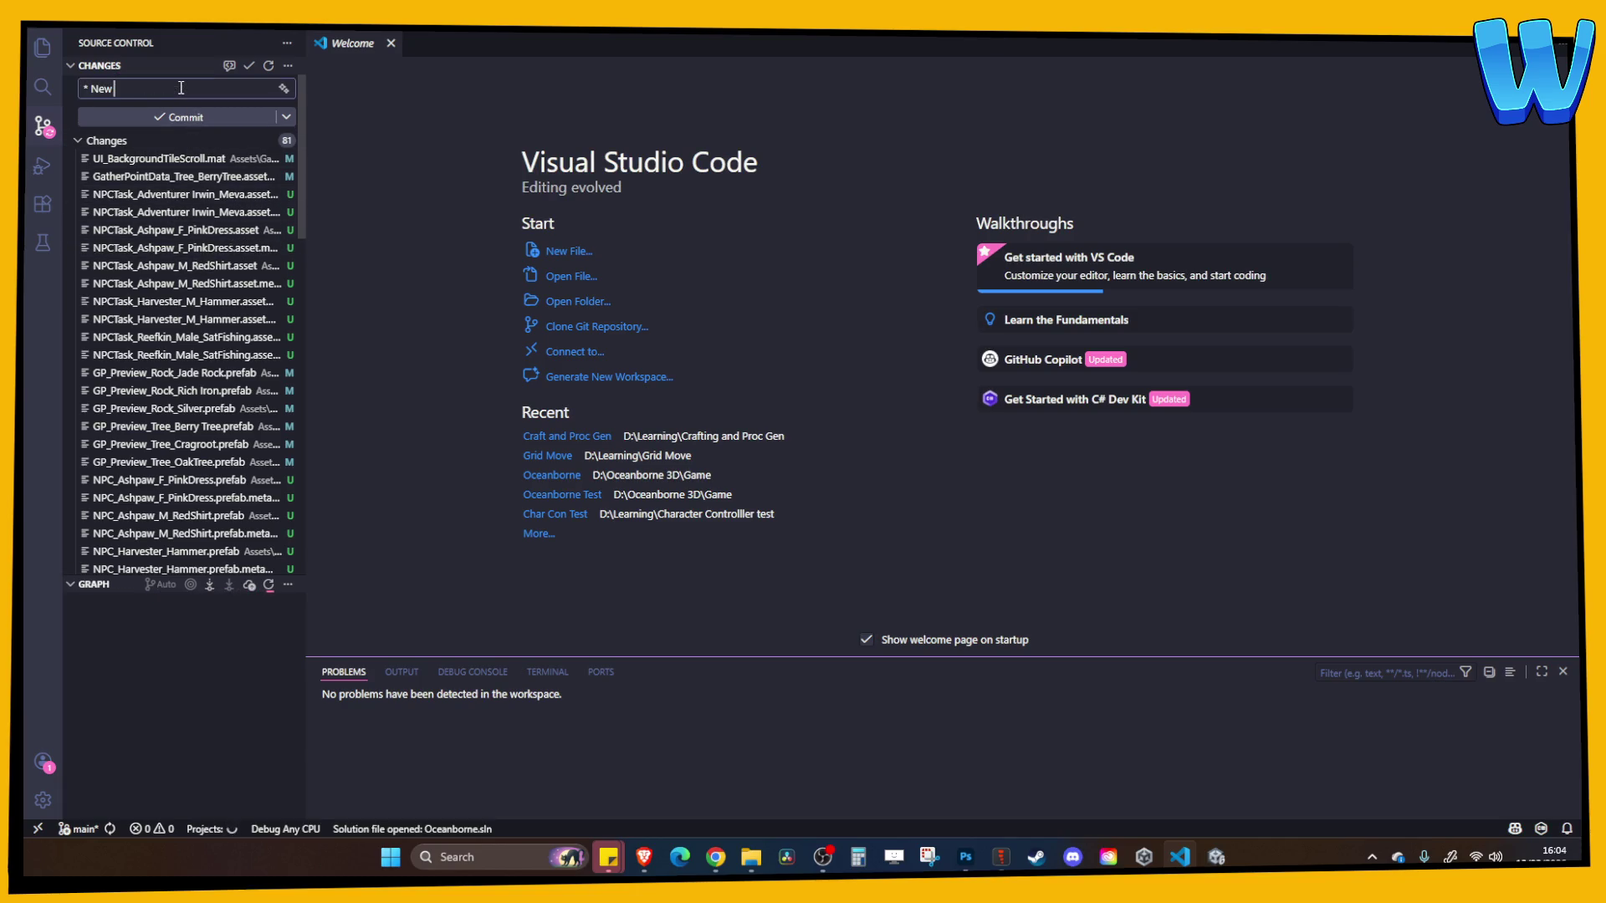
{"action": "type", "text": " NPCs an"}
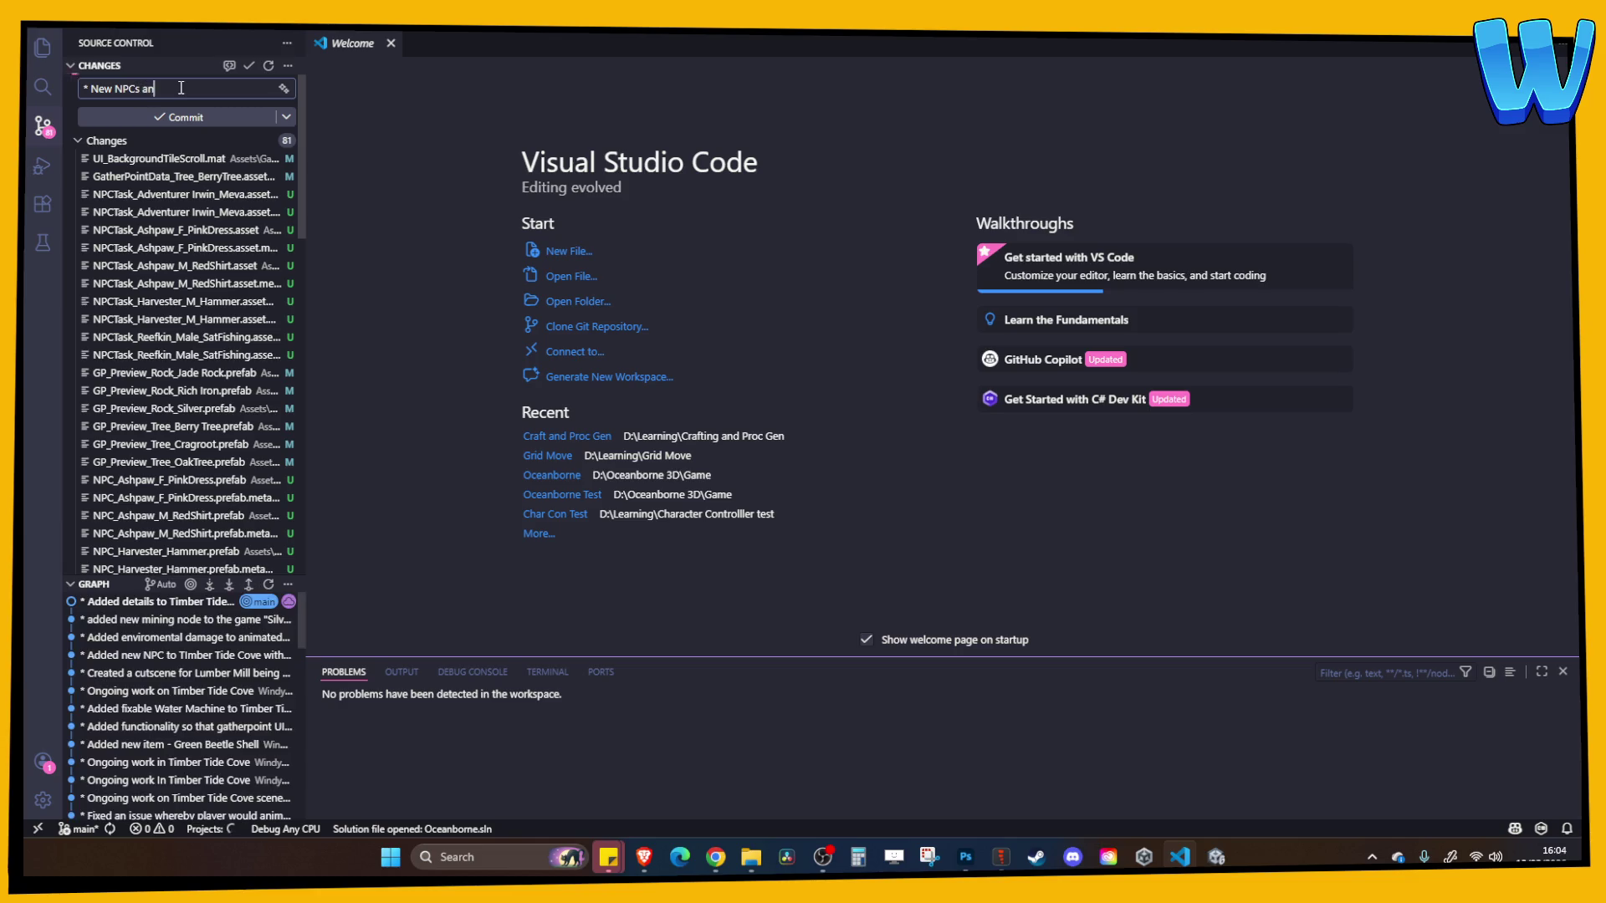
{"action": "type", "text": "imated and added to M"}
{"action": "type", "text": "eva Harbour"}
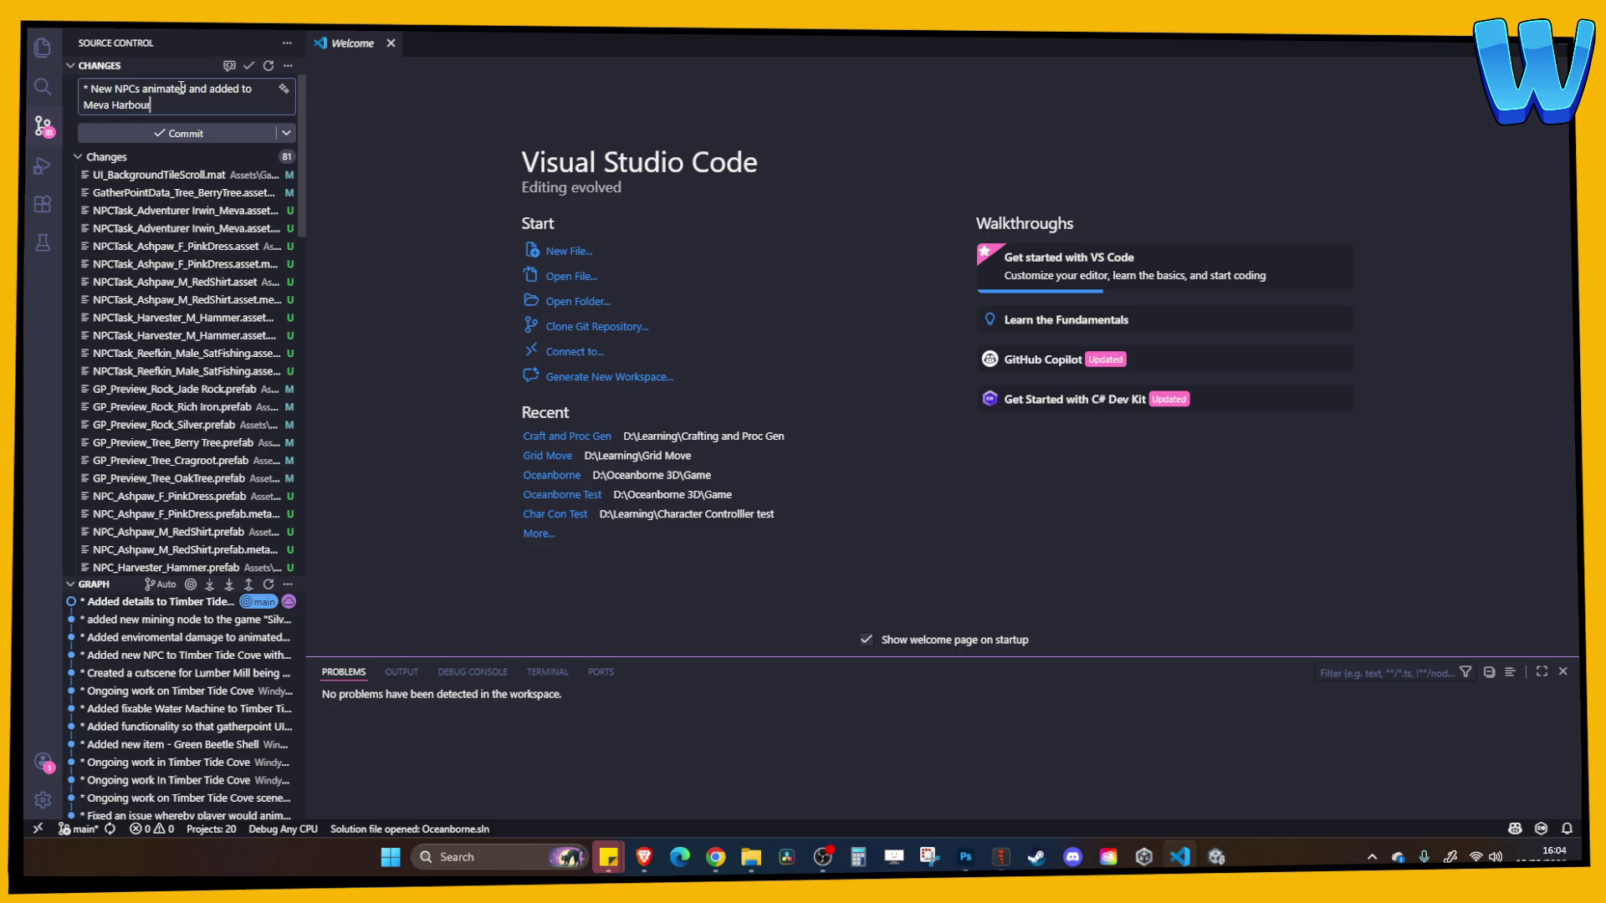
{"action": "key", "text": "Return"}
Add bullets about lighthouse Reconstruction gather points and Lighthouse Crafting System recipes
{"action": "type", "text": "*"}
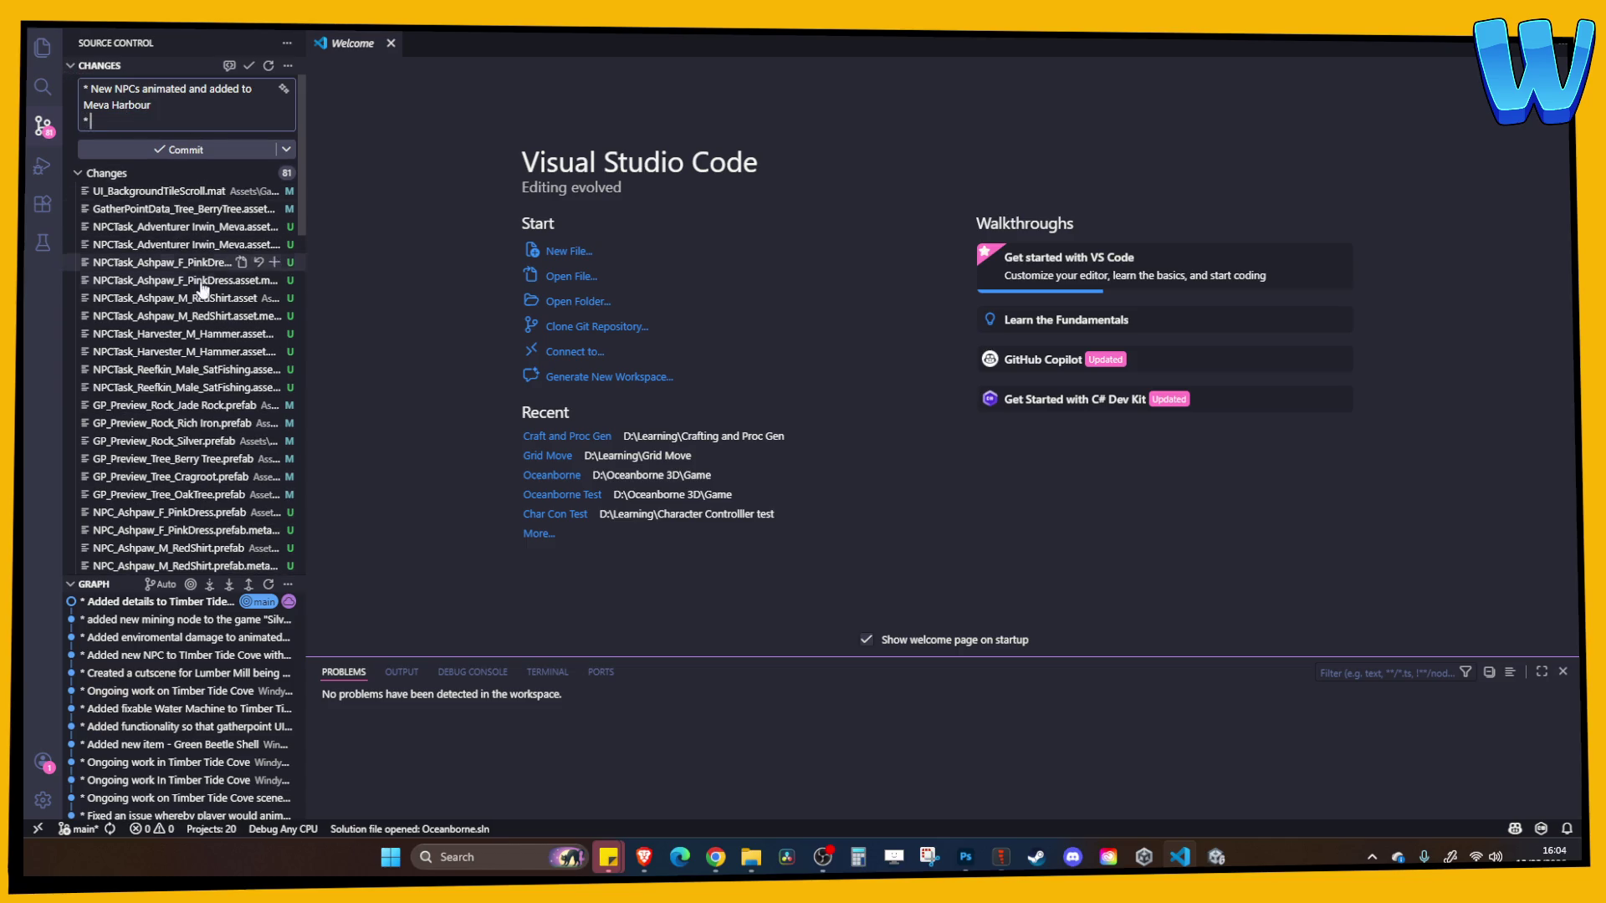
{"action": "scroll", "coordinate": [194, 412], "scroll_direction": "down", "scroll_amount": 1}
{"action": "scroll", "coordinate": [184, 250], "scroll_direction": "up", "scroll_amount": 1}
{"action": "type", "text": "Ad"}
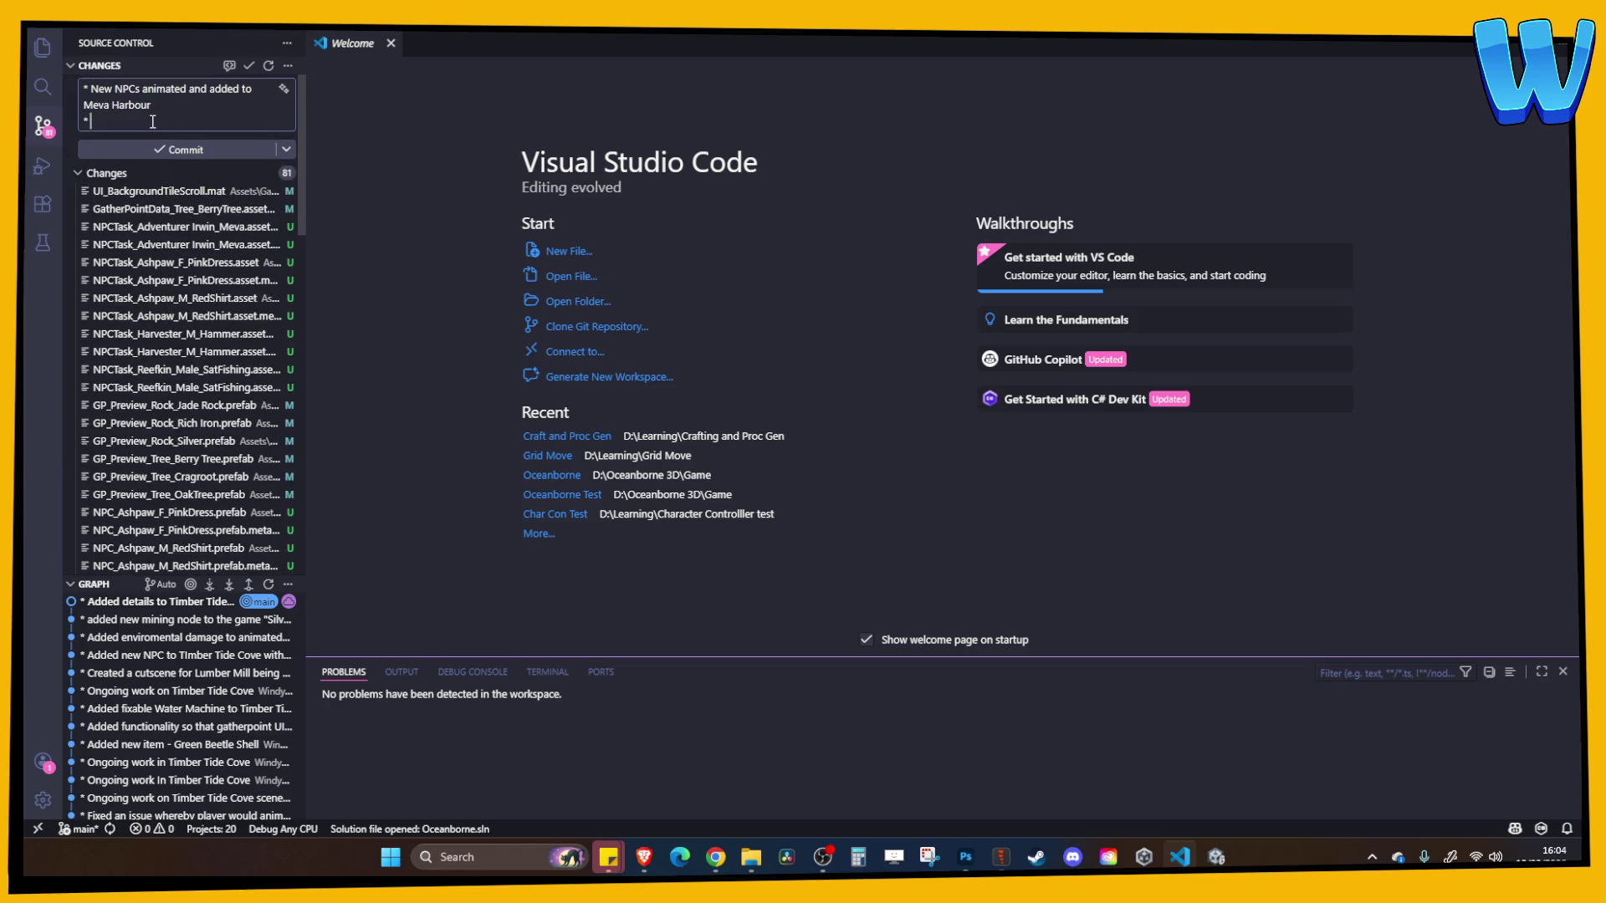
{"action": "type", "text": "ded all curren"}
{"action": "type", "text": "t gather poi"}
{"action": "type", "text": "nts to lighthou"}
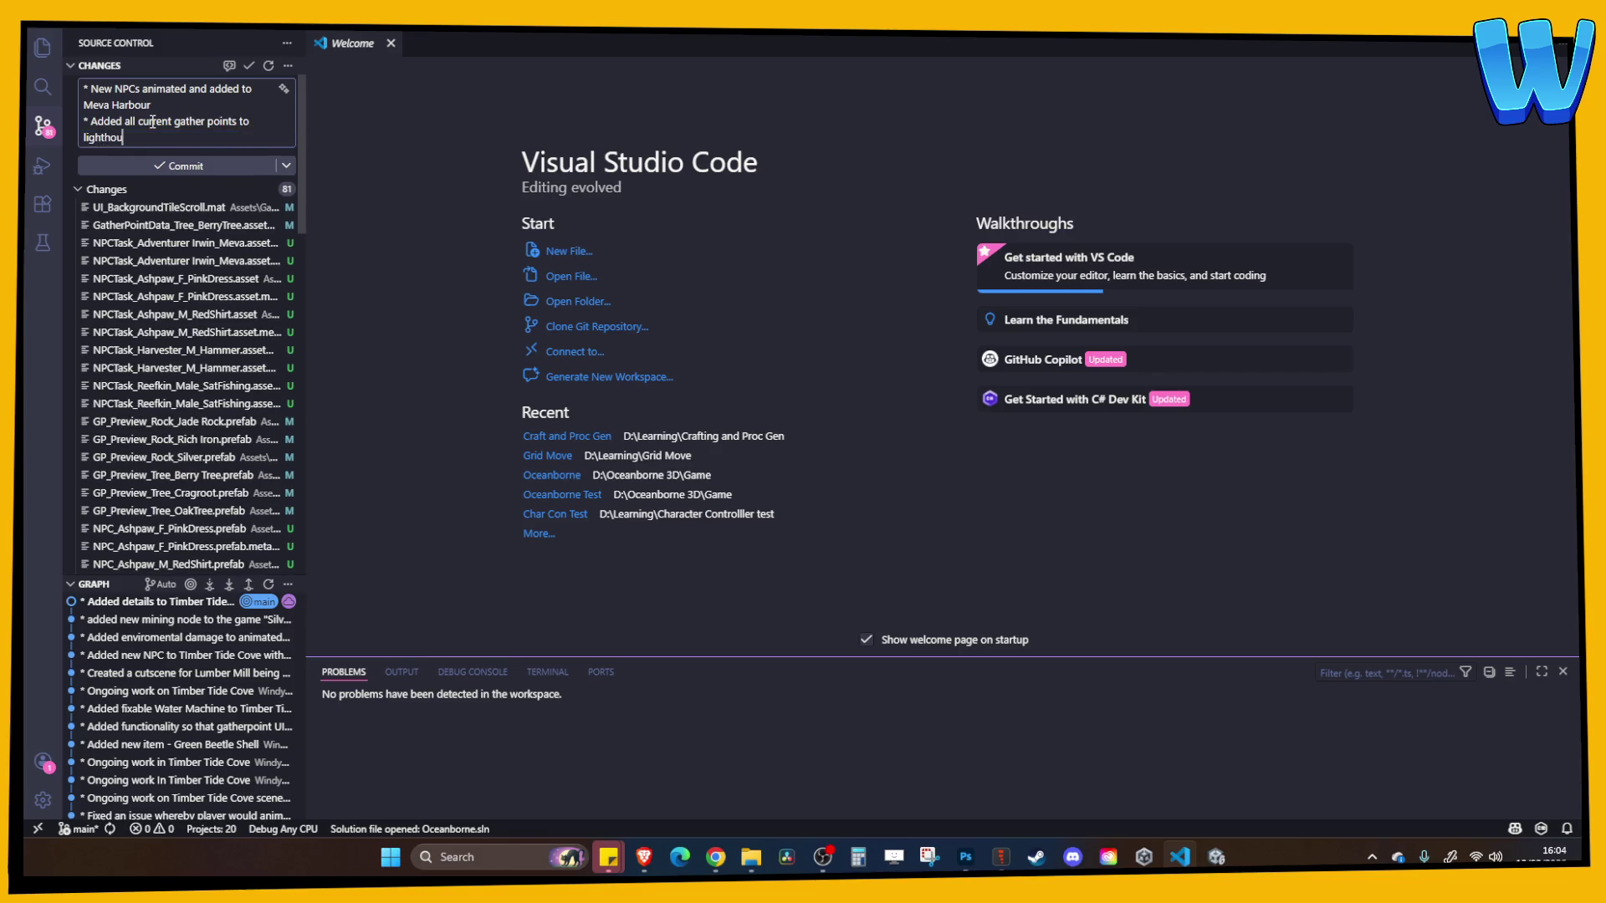
{"action": "type", "text": "se Reconstruction sy"}
{"action": "type", "text": "stem"}
{"action": "key", "text": "Return"}
{"action": "type", "text": "* add"}
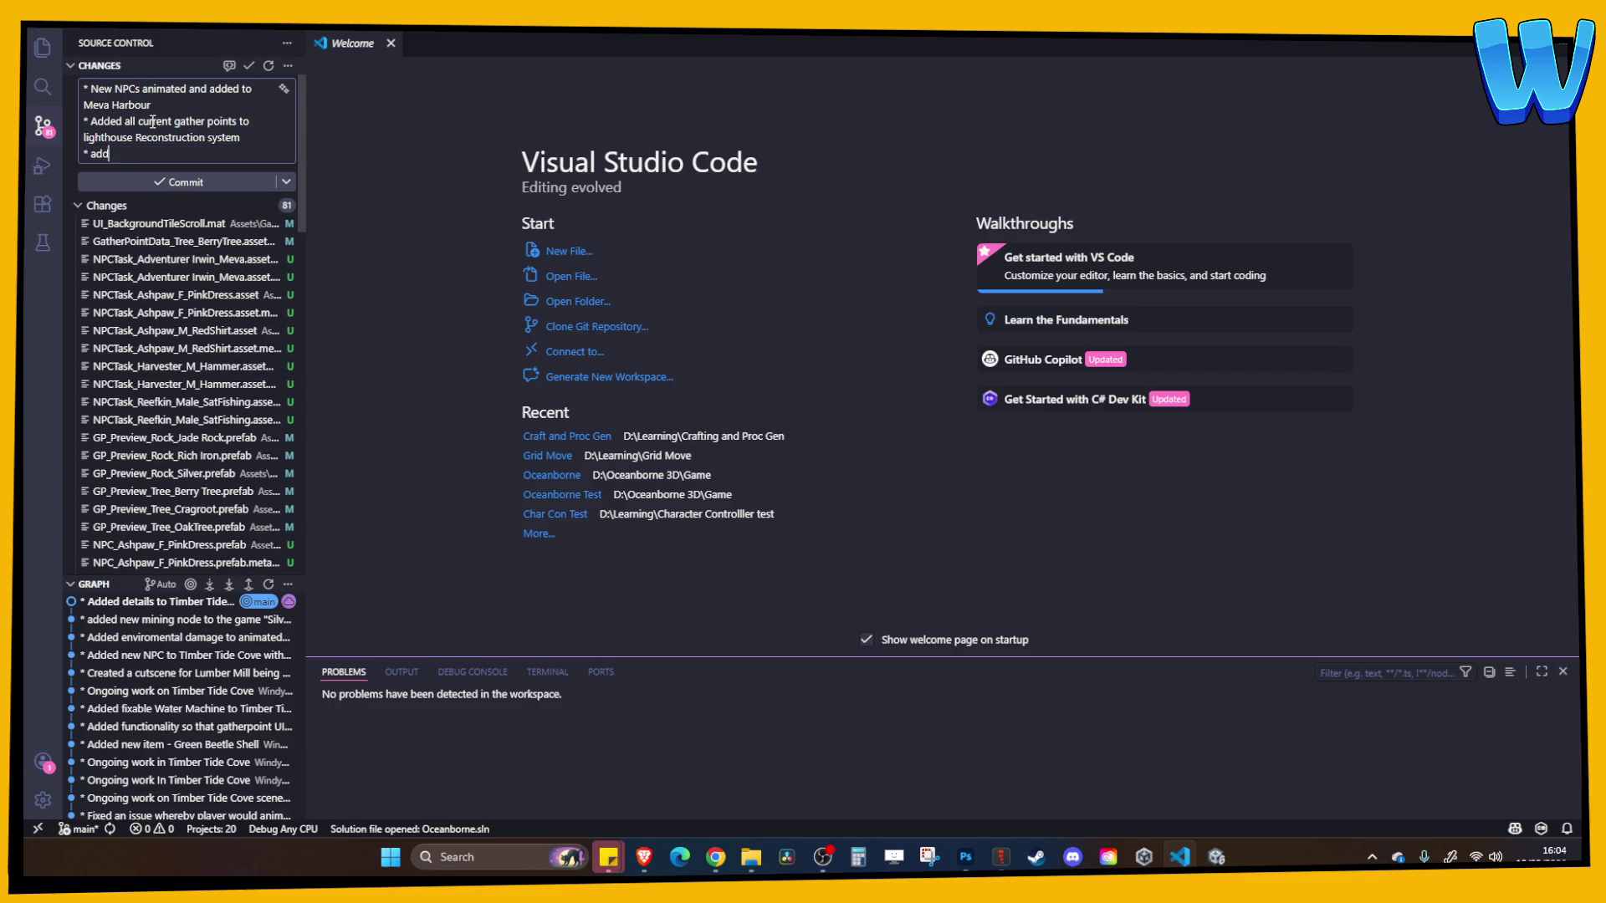
{"action": "type", "text": "ed all current Craf"}
{"action": "type", "text": "ting recipes"}
{"action": "type", "text": " to Light"}
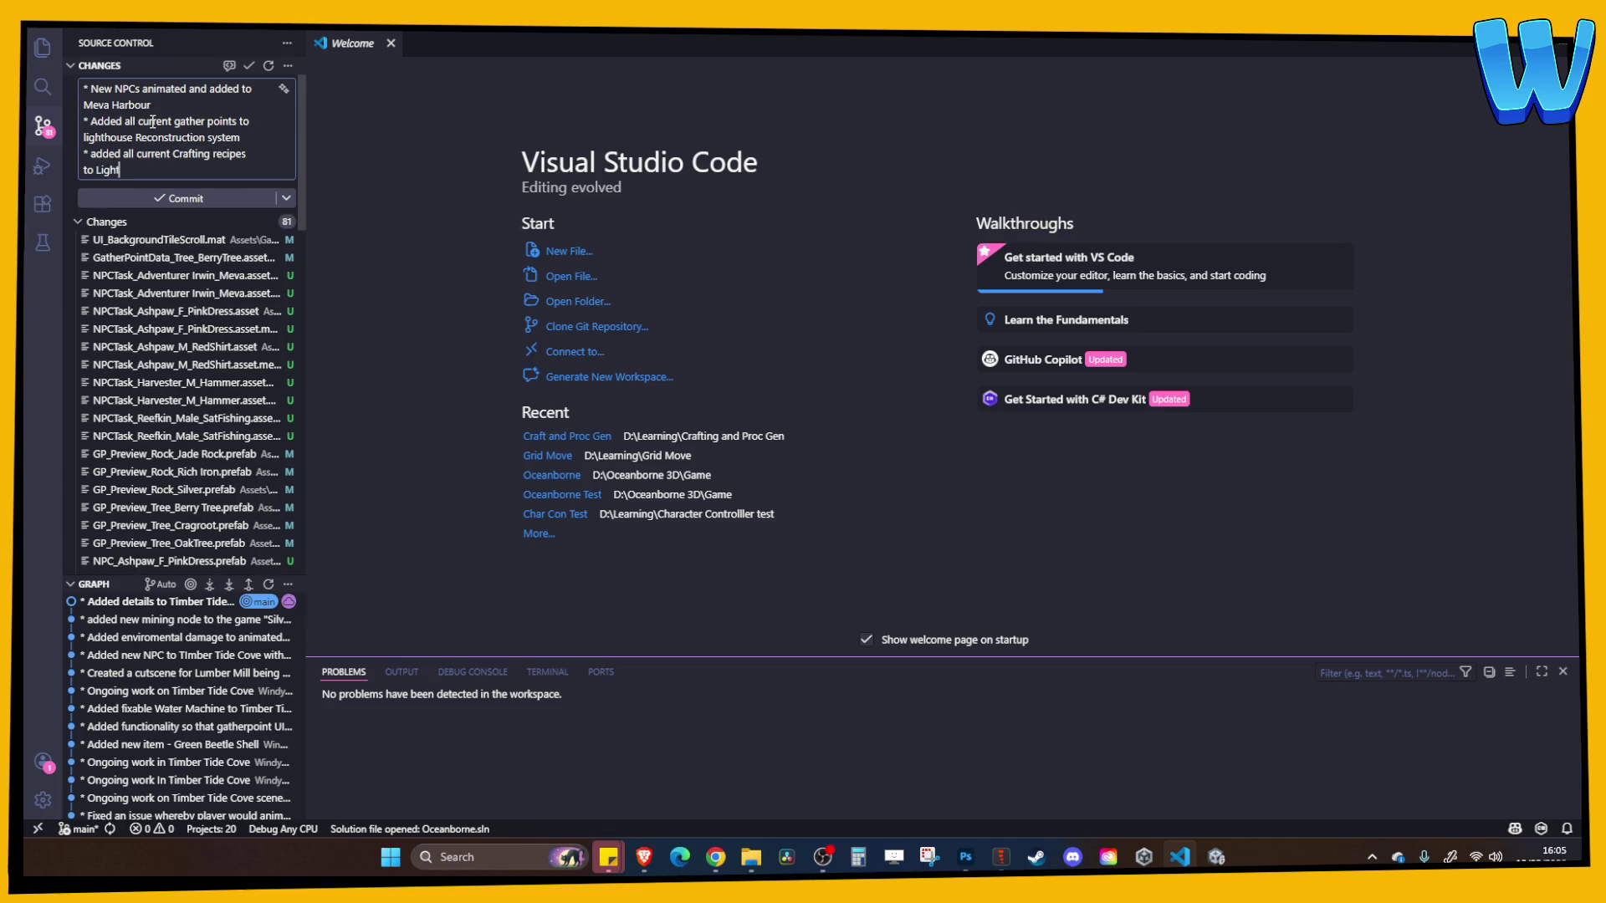
{"action": "type", "text": "house Crafting Sy"}
{"action": "type", "text": "stem"}
{"action": "key", "text": "Return"}
Add another bullet marker and scroll through the list of changed files
{"action": "type", "text": "*"}
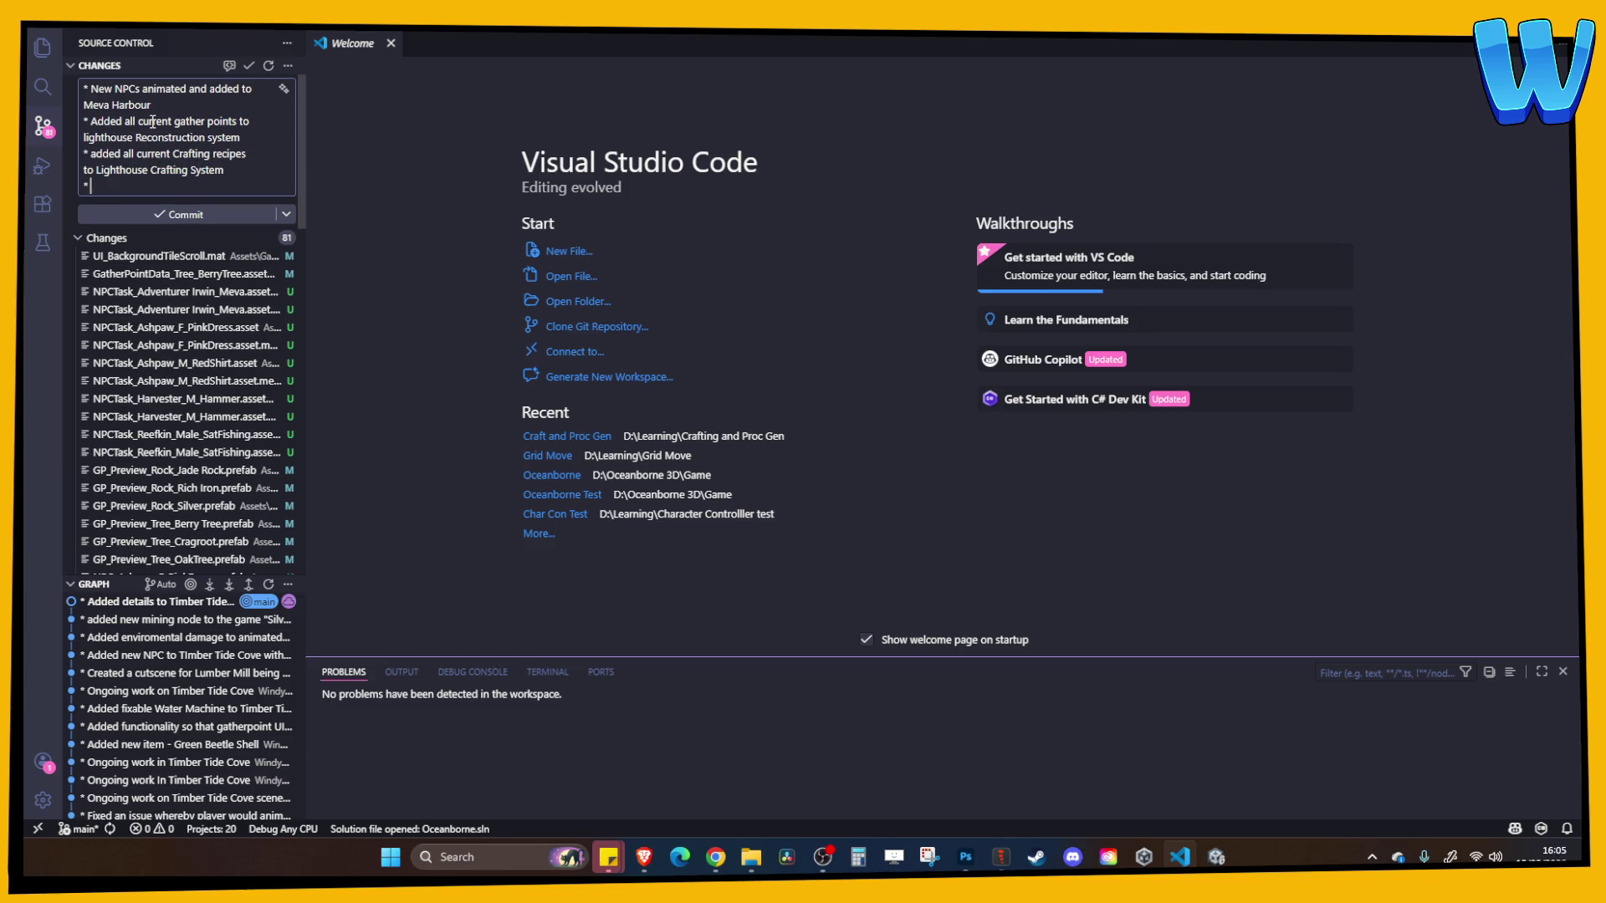
{"action": "scroll", "coordinate": [205, 412], "scroll_direction": "down", "scroll_amount": 3}
{"action": "scroll", "coordinate": [192, 414], "scroll_direction": "down", "scroll_amount": 3}
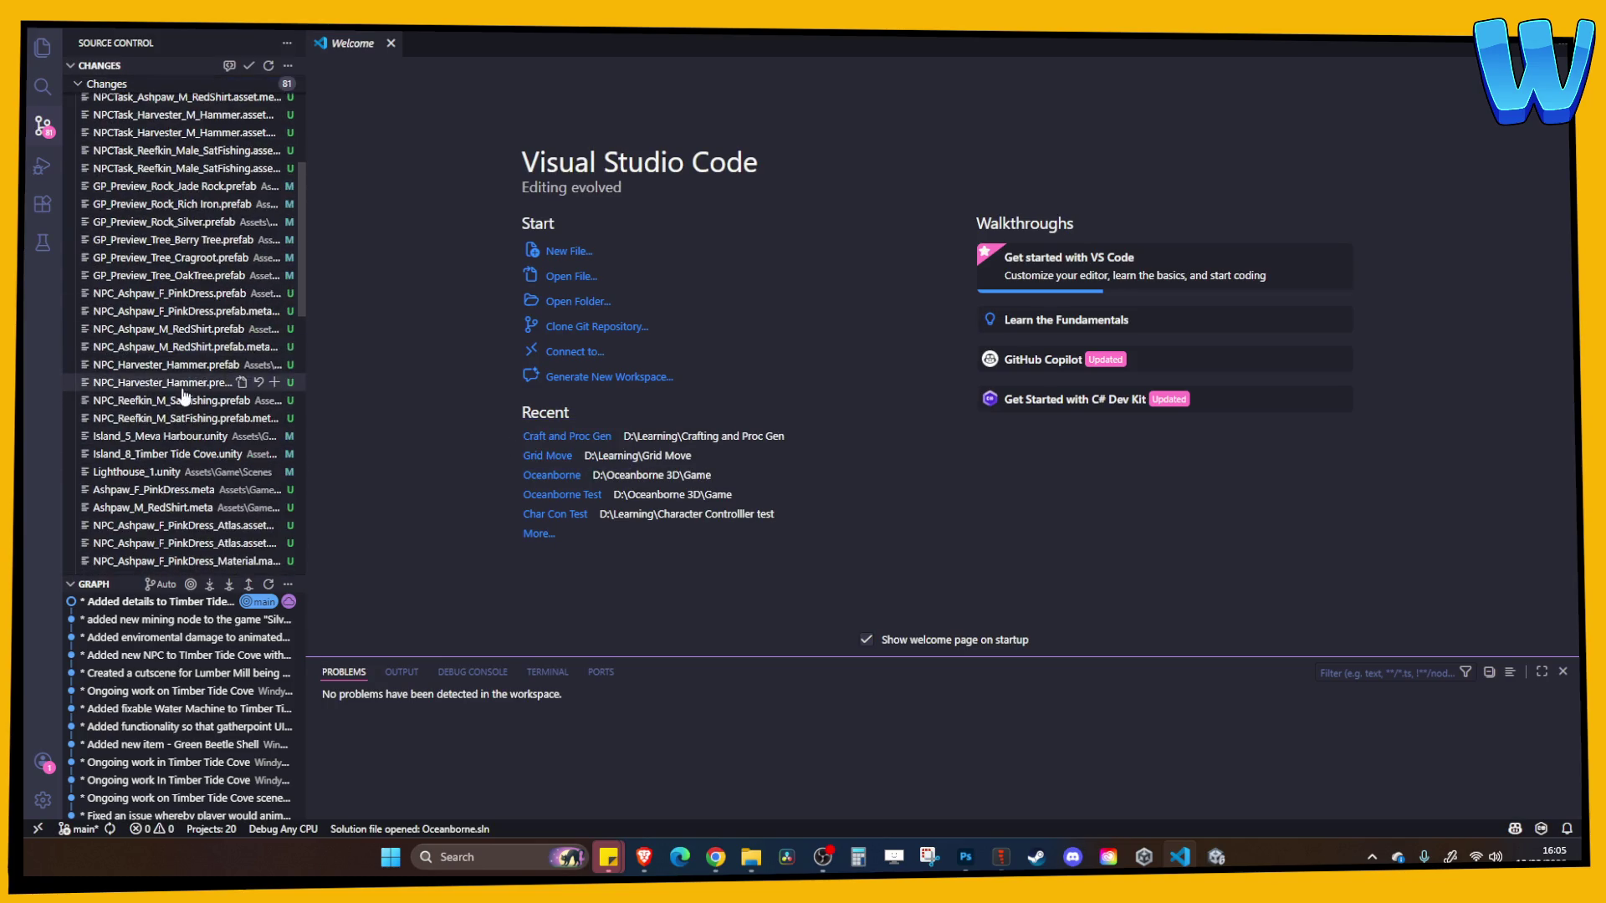
{"action": "scroll", "coordinate": [182, 419], "scroll_direction": "down", "scroll_amount": 2}
{"action": "scroll", "coordinate": [177, 412], "scroll_direction": "down", "scroll_amount": 2}
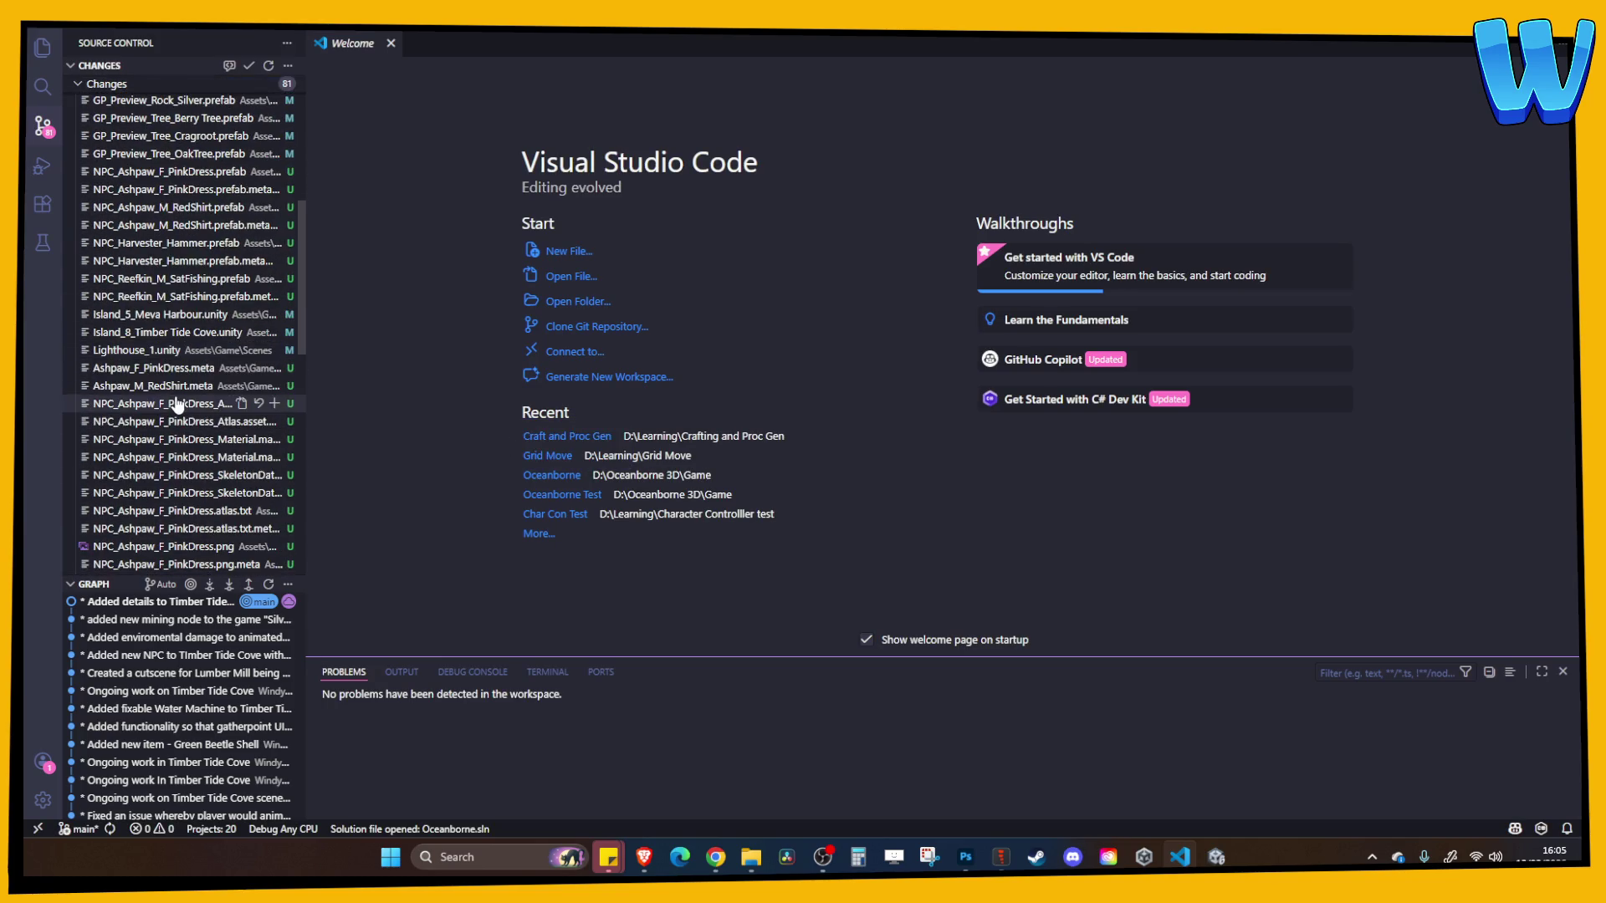
{"action": "scroll", "coordinate": [180, 414], "scroll_direction": "down", "scroll_amount": 10}
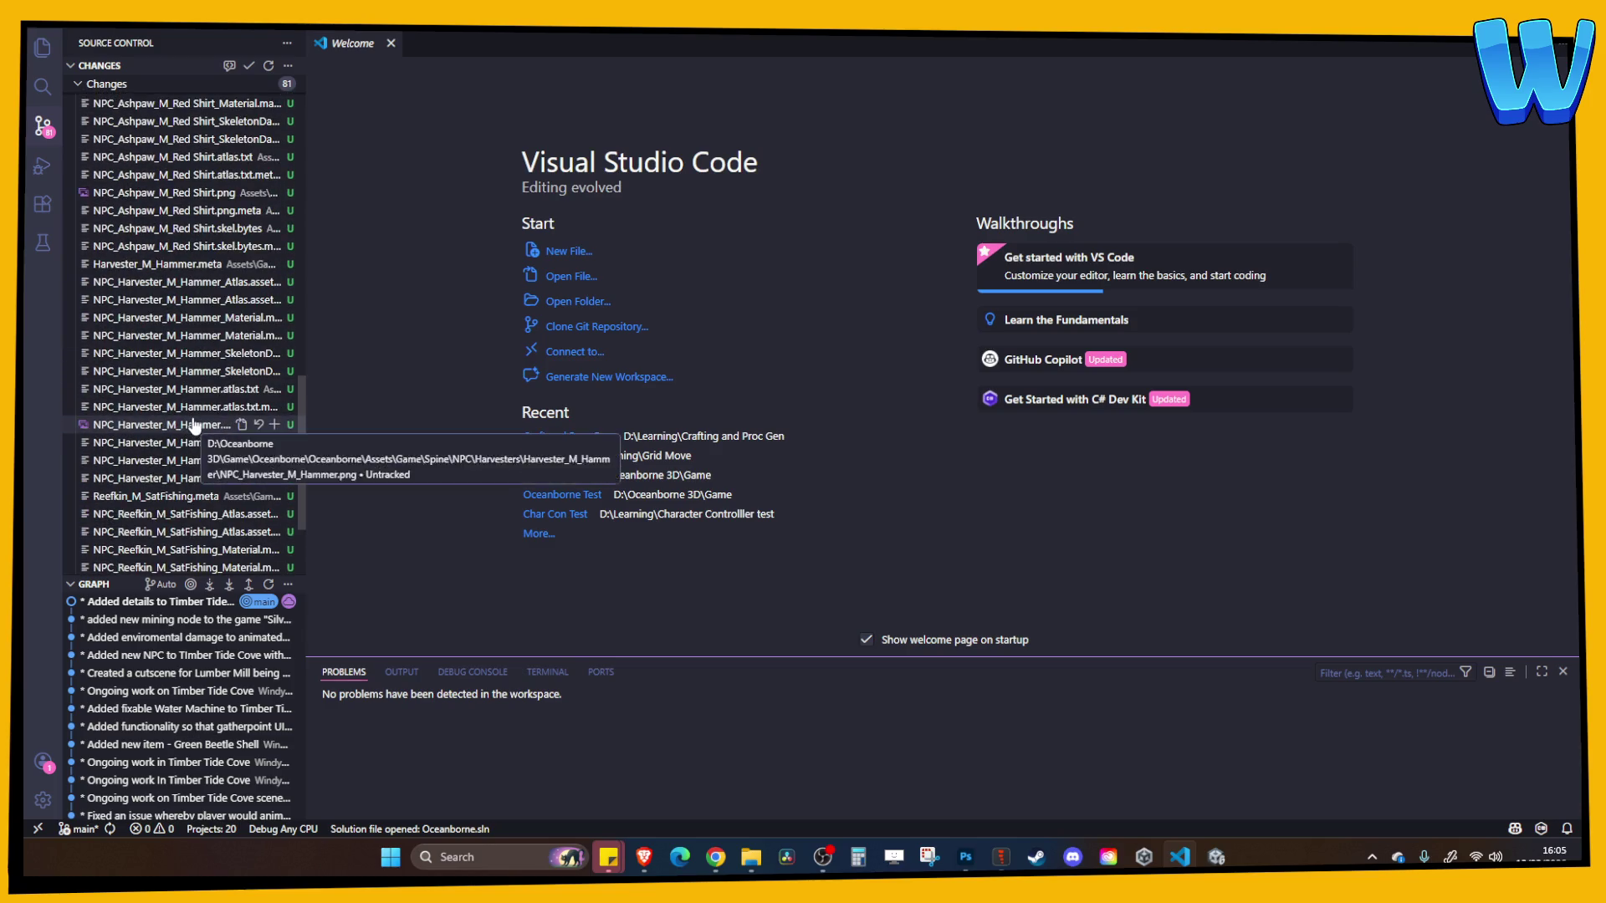
{"action": "scroll", "coordinate": [193, 428], "scroll_direction": "down", "scroll_amount": 4}
{"action": "scroll", "coordinate": [196, 435], "scroll_direction": "up", "scroll_amount": 15}
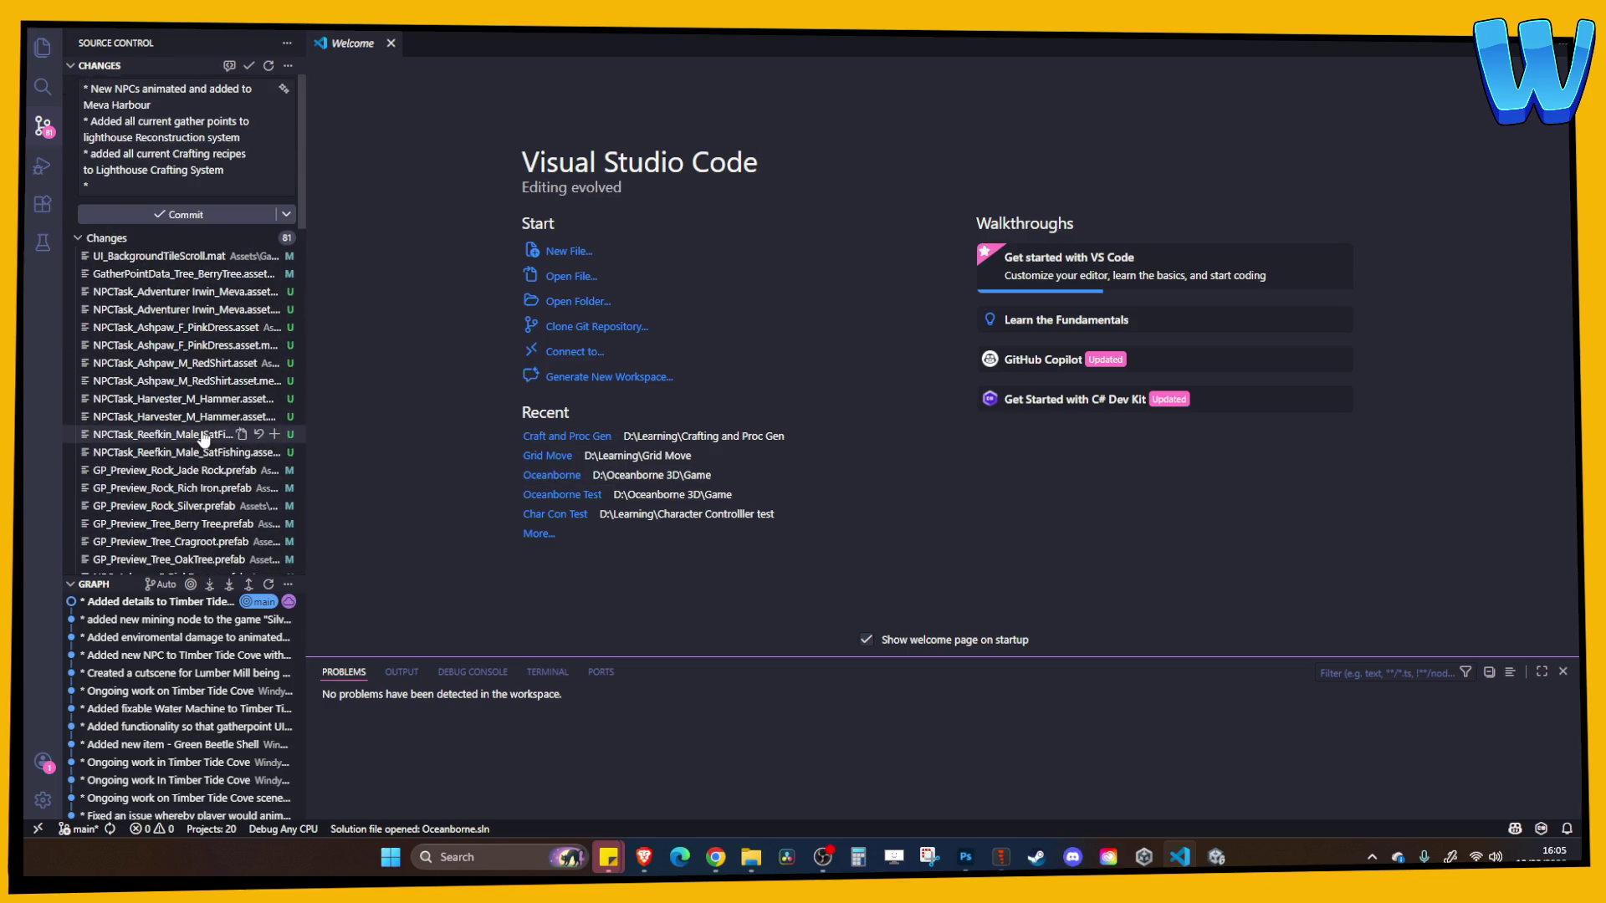
Delete the empty last line of the message and commit all changes
{"action": "left_click", "coordinate": [125, 193]}
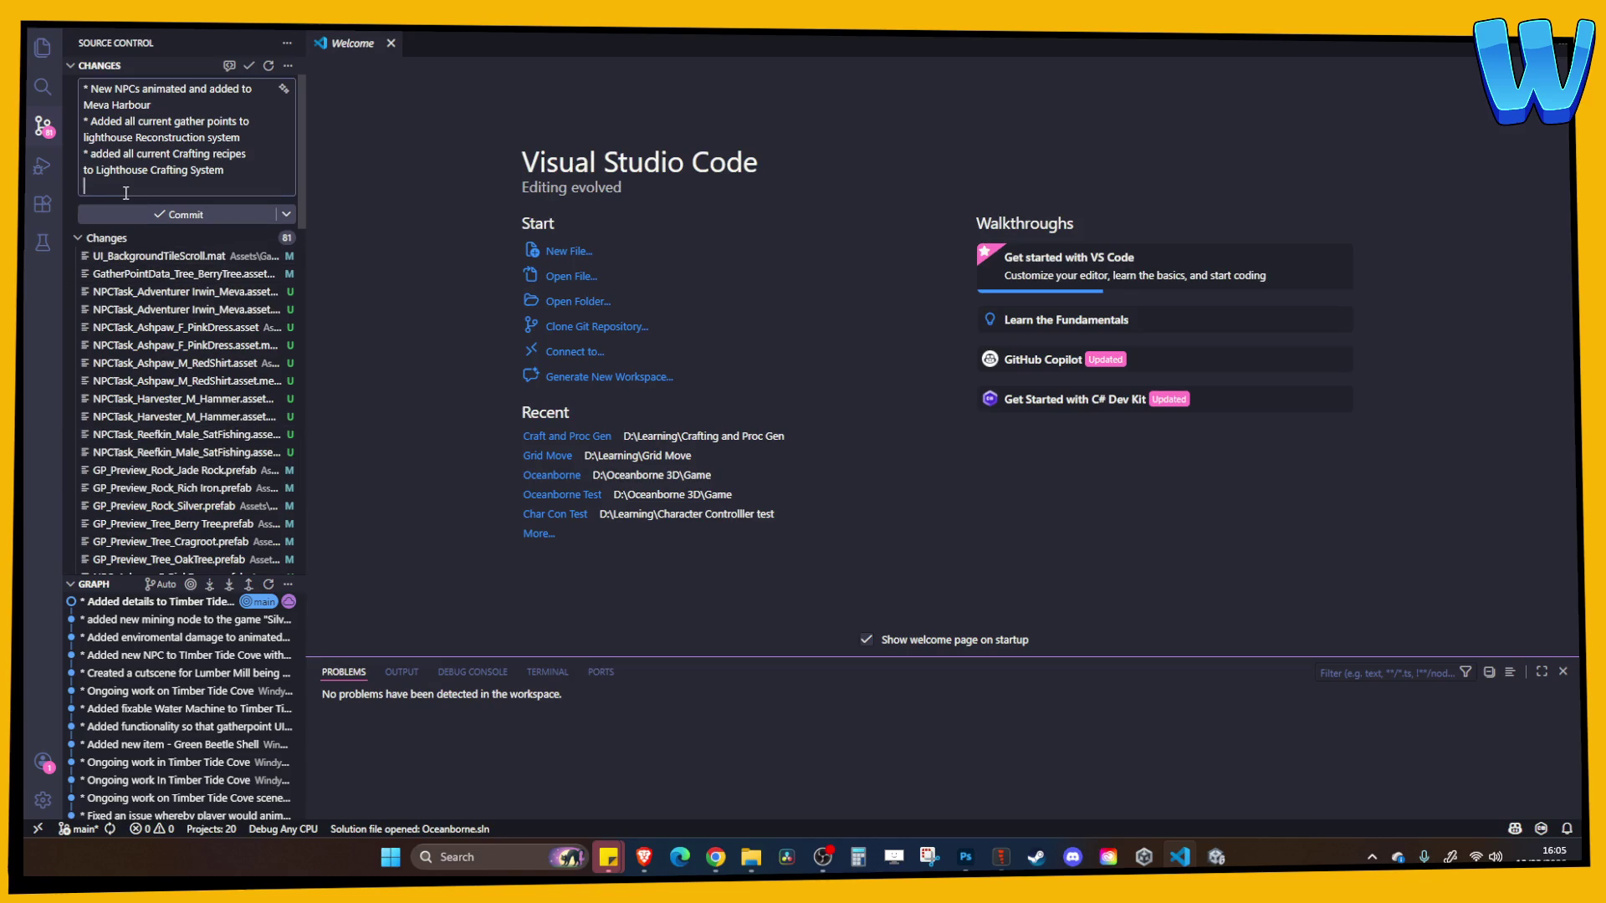
{"action": "key", "text": "BackSpace"}
{"action": "left_click", "coordinate": [163, 204]}
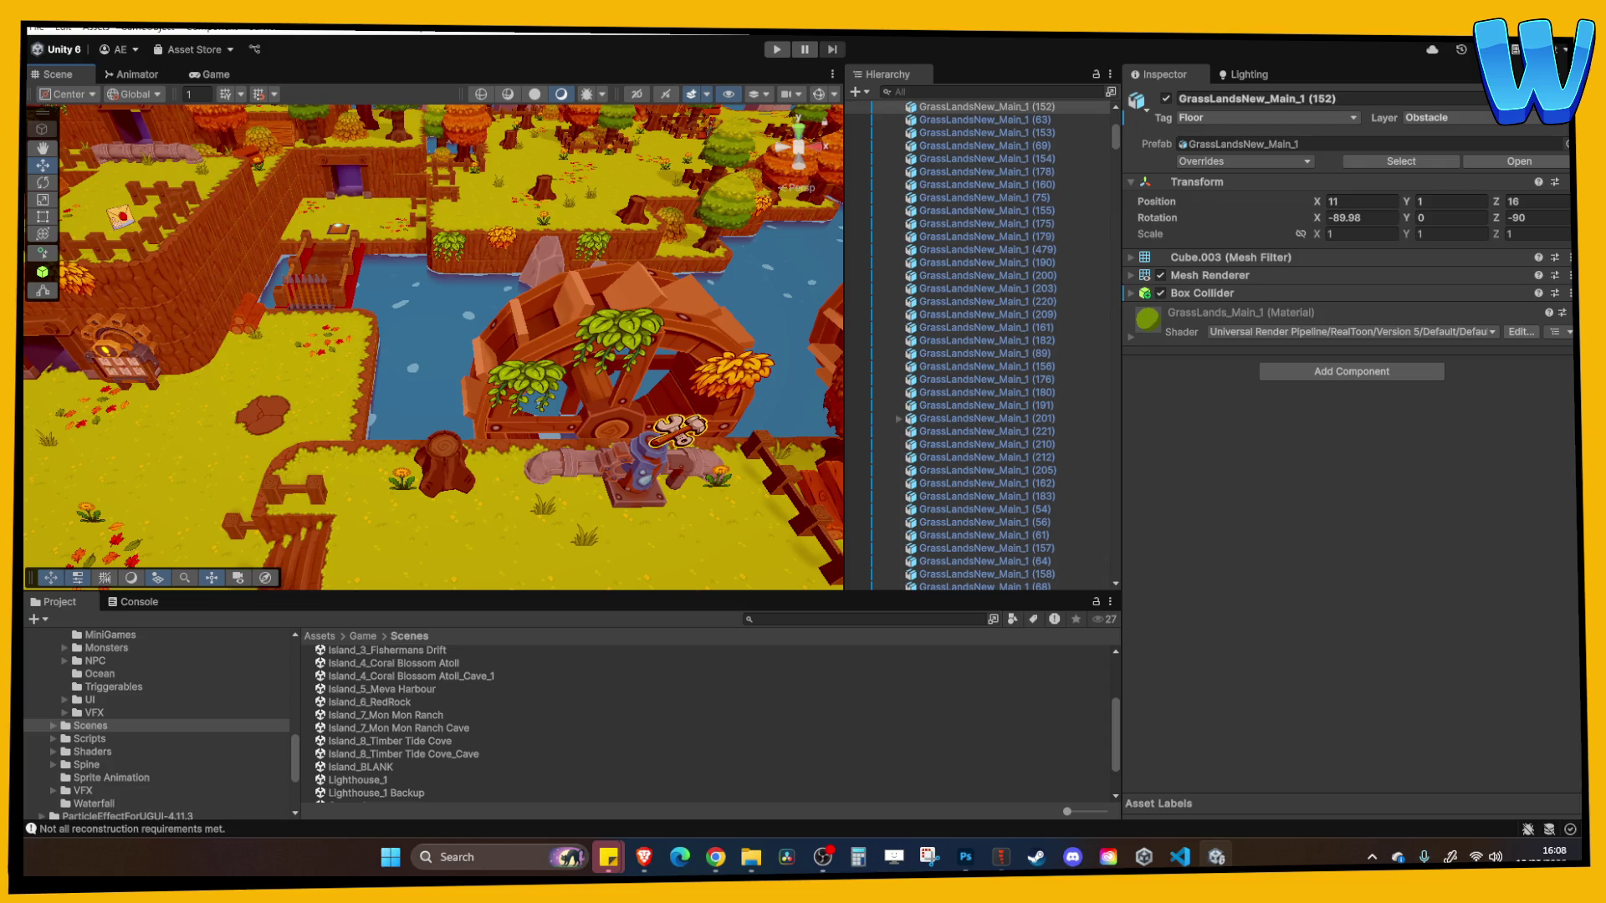
Zoom the Scene view out to show the entire autumn island map
{"action": "scroll", "coordinate": [478, 363], "scroll_direction": "down", "scroll_amount": 10}
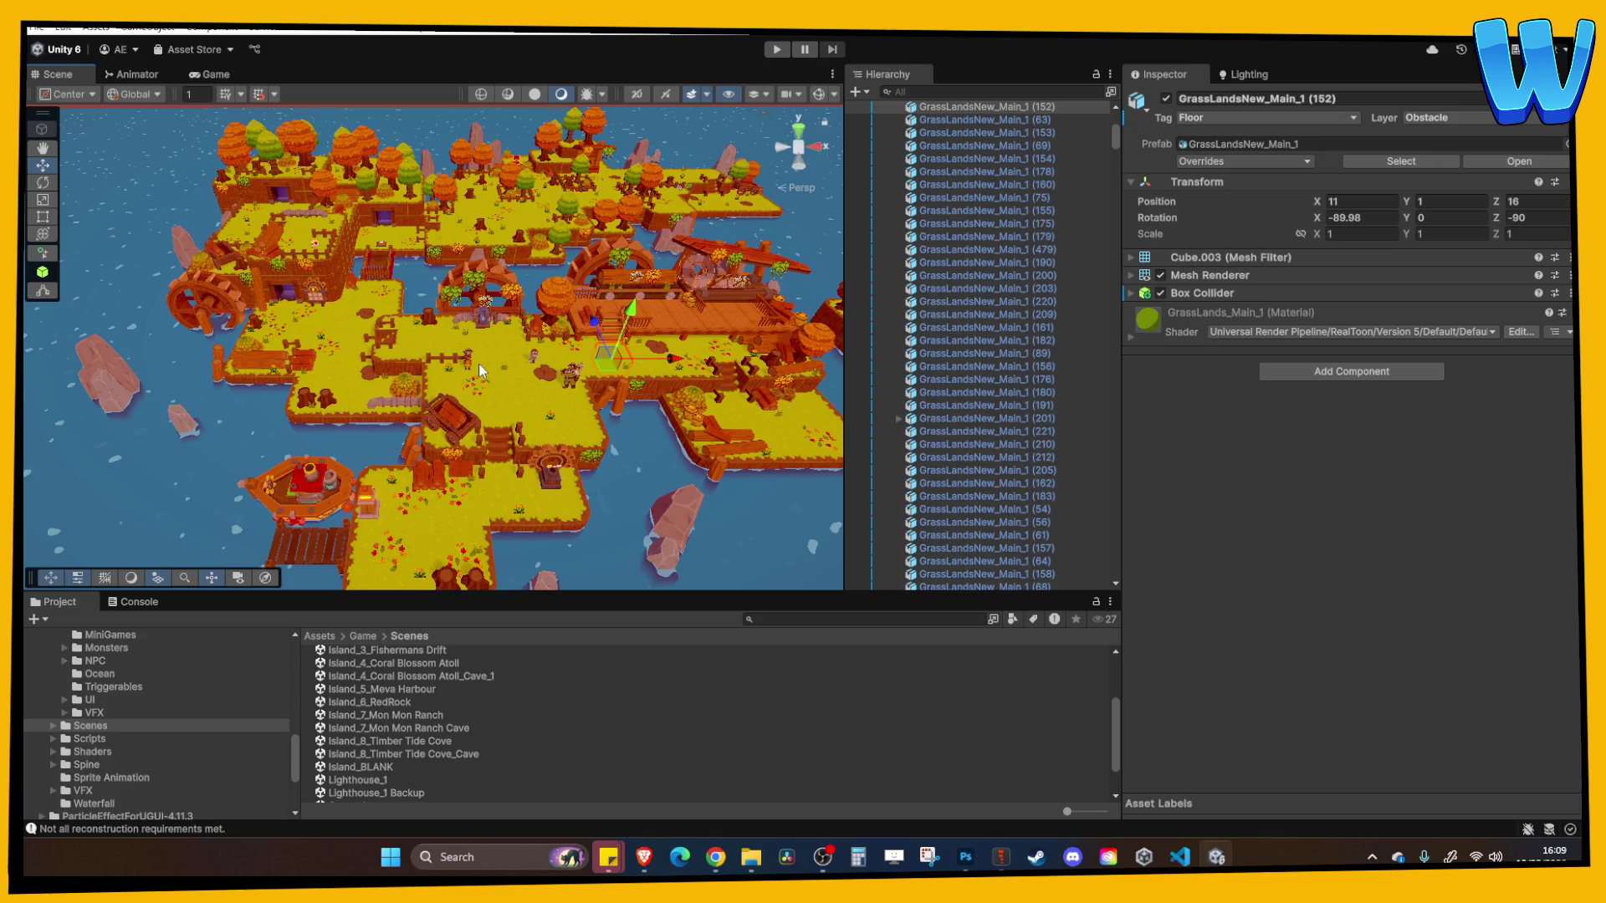
Find the task board near the yellow farm area, select it and frame it with F
{"action": "left_click_drag", "start_coordinate": [479, 363], "coordinate": [477, 400]}
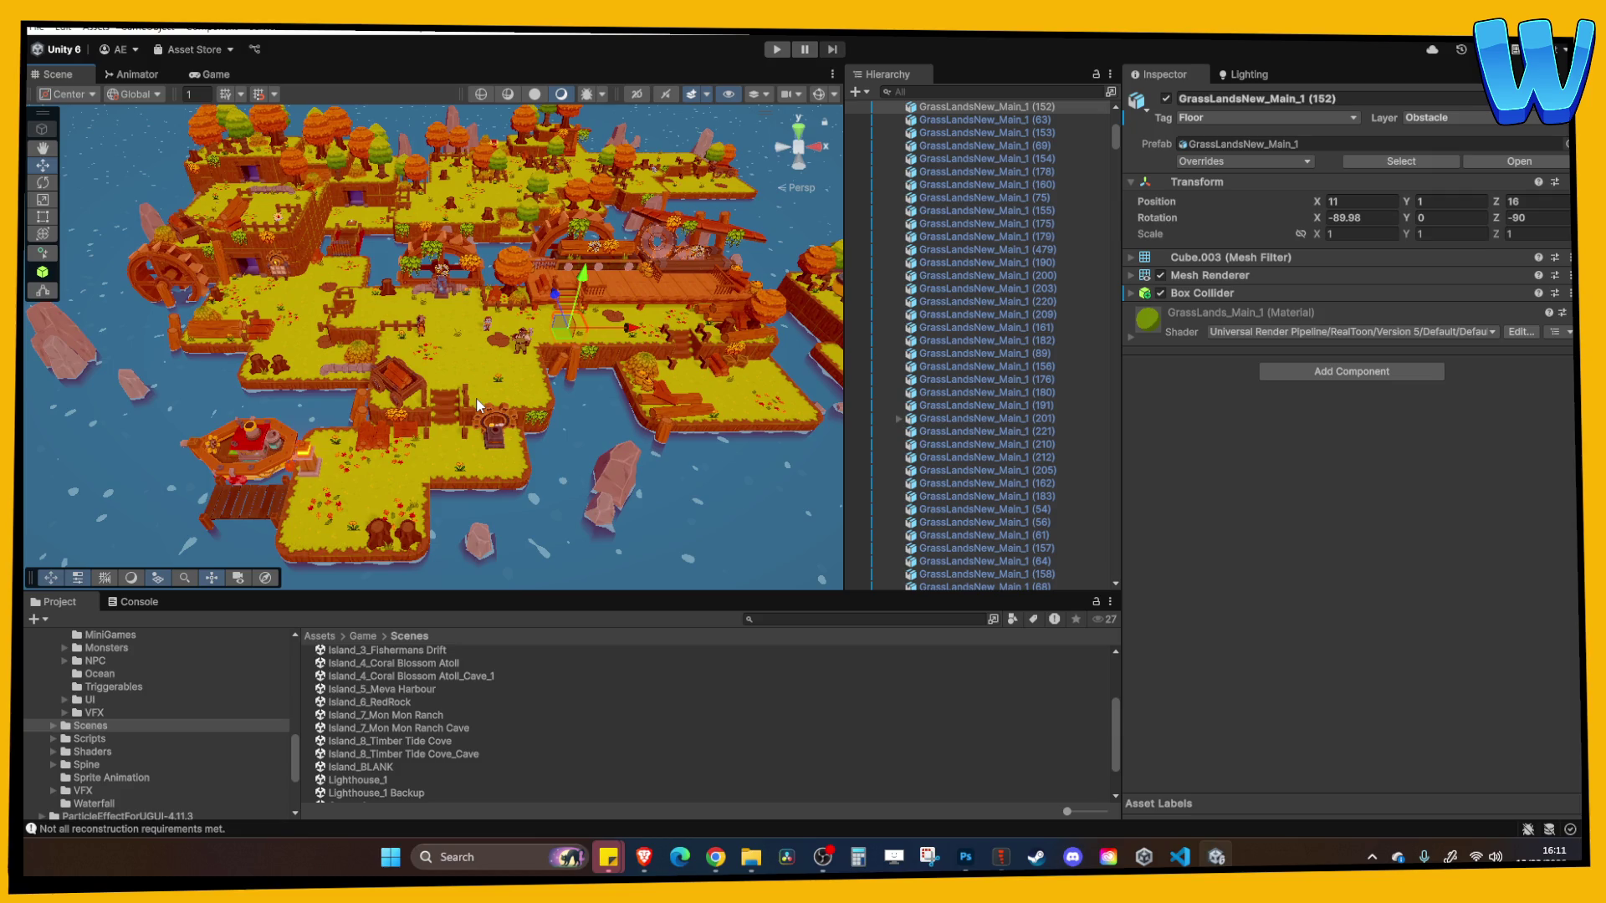
{"action": "scroll", "coordinate": [481, 403], "scroll_direction": "up", "scroll_amount": 5}
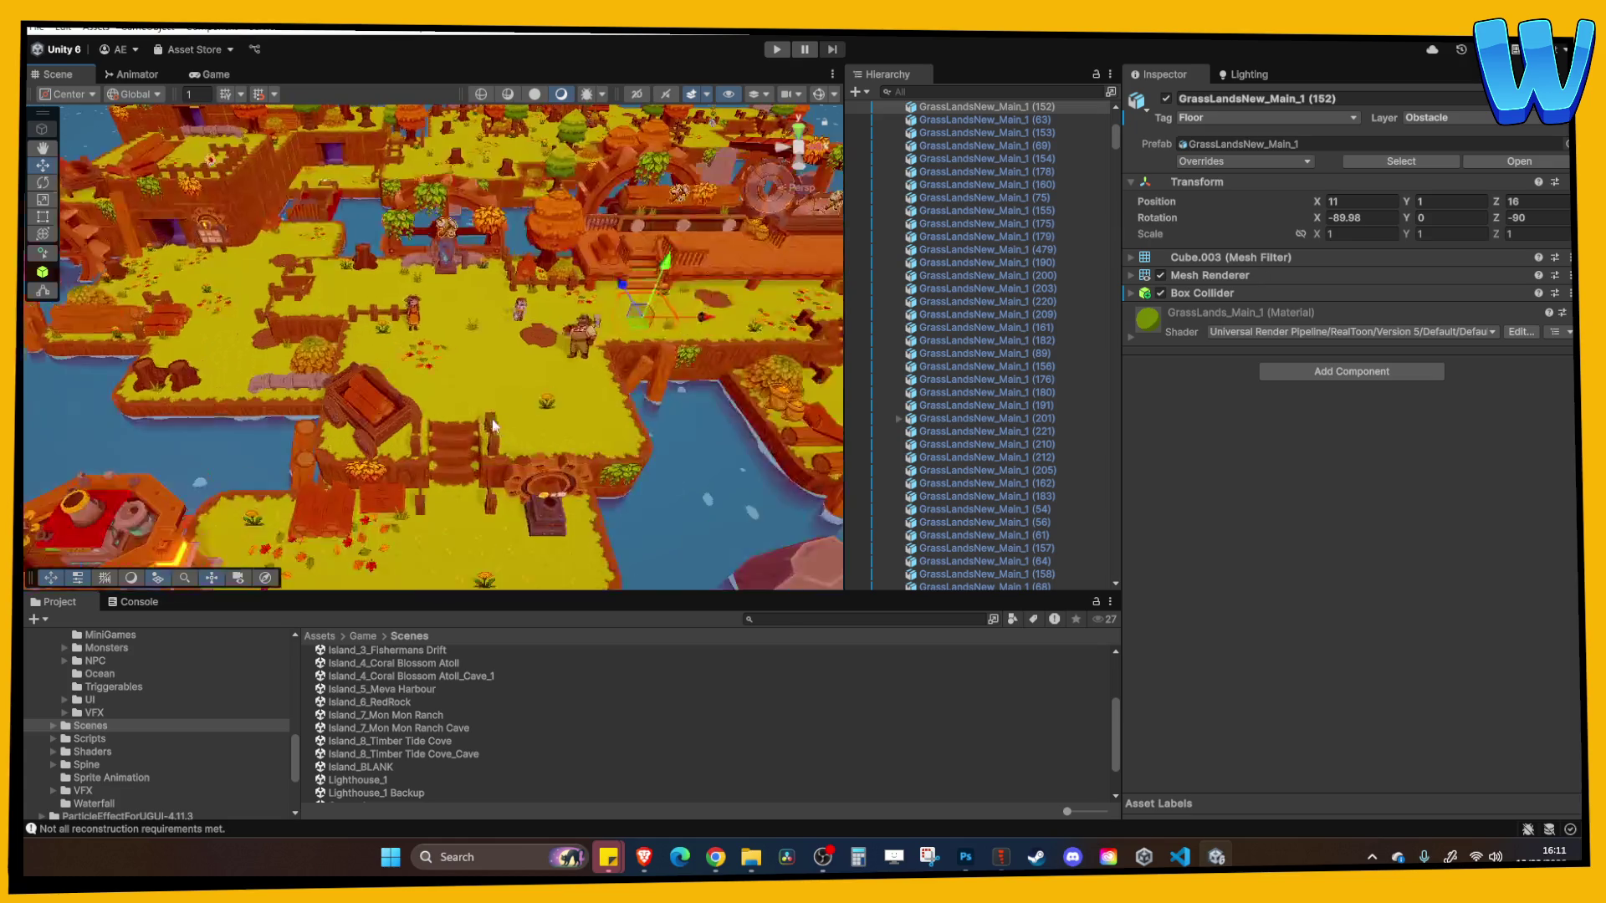
{"action": "scroll", "coordinate": [490, 394], "scroll_direction": "up", "scroll_amount": 3}
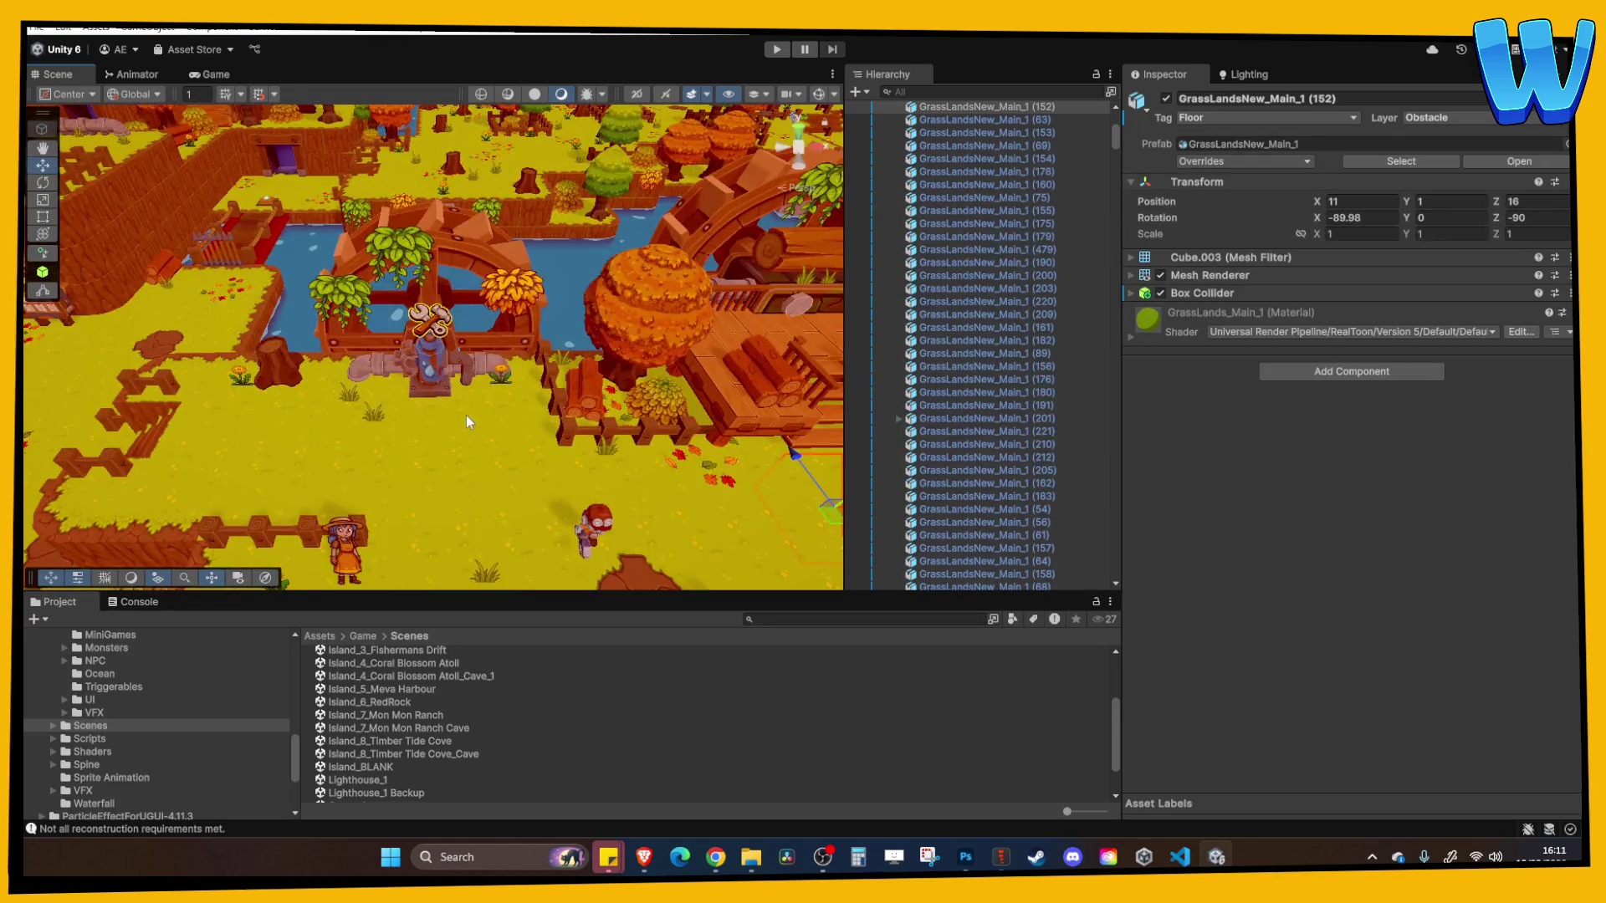
{"action": "scroll", "coordinate": [465, 415], "scroll_direction": "down", "scroll_amount": 5}
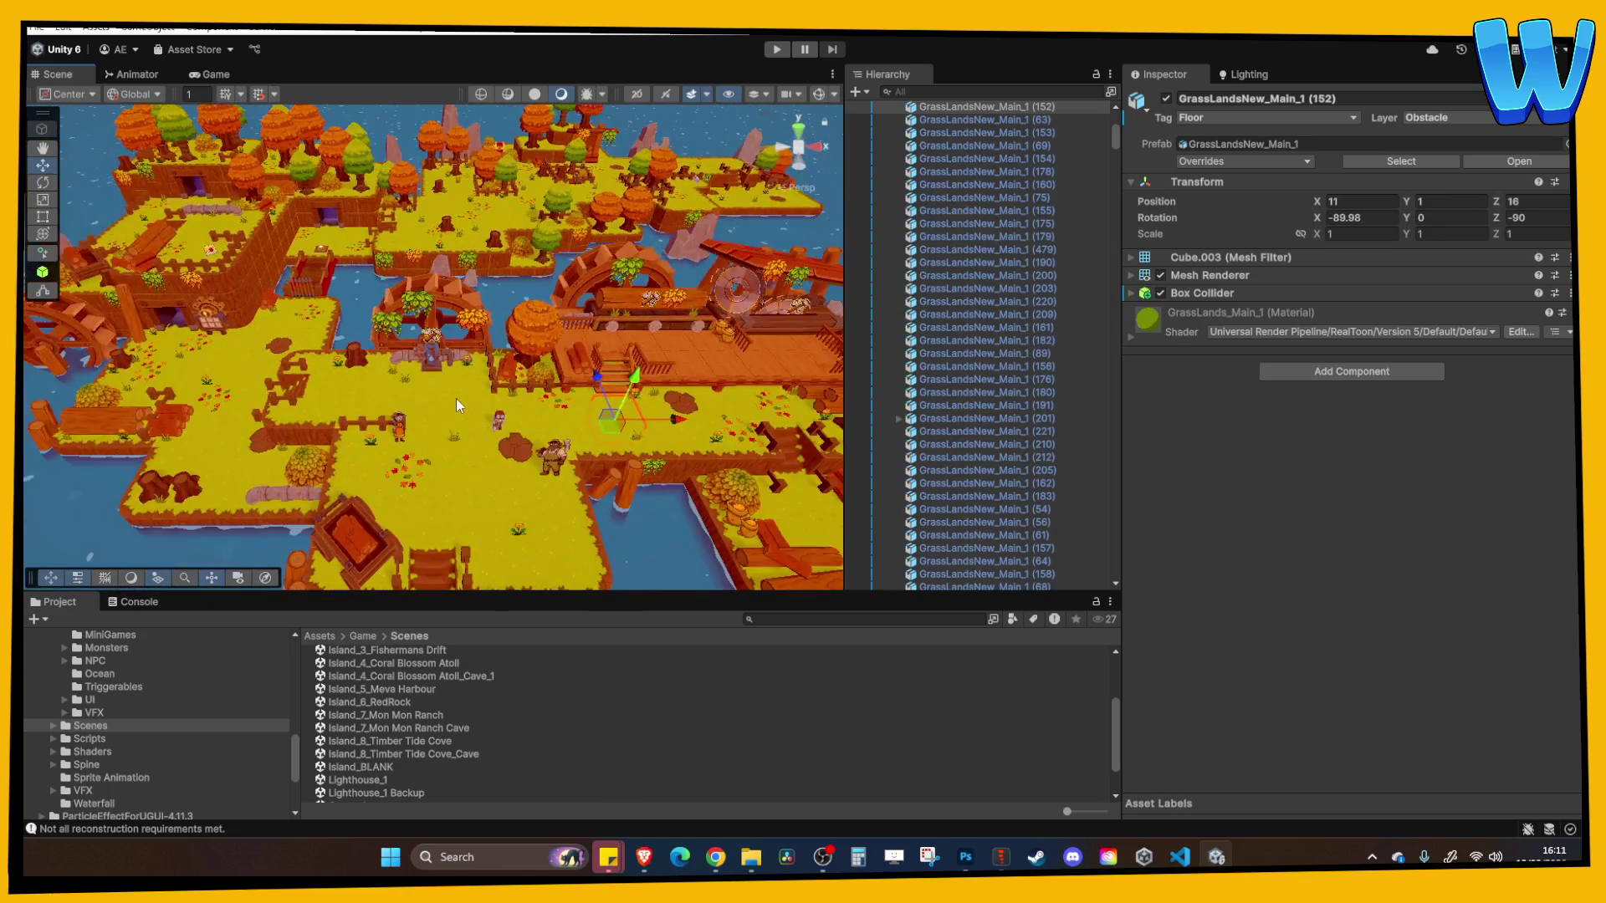
{"action": "left_click", "coordinate": [559, 409]}
{"action": "left_click_drag", "start_coordinate": [560, 409], "coordinate": [424, 386]}
{"action": "left_click", "coordinate": [424, 386]}
{"action": "key", "text": "f"}
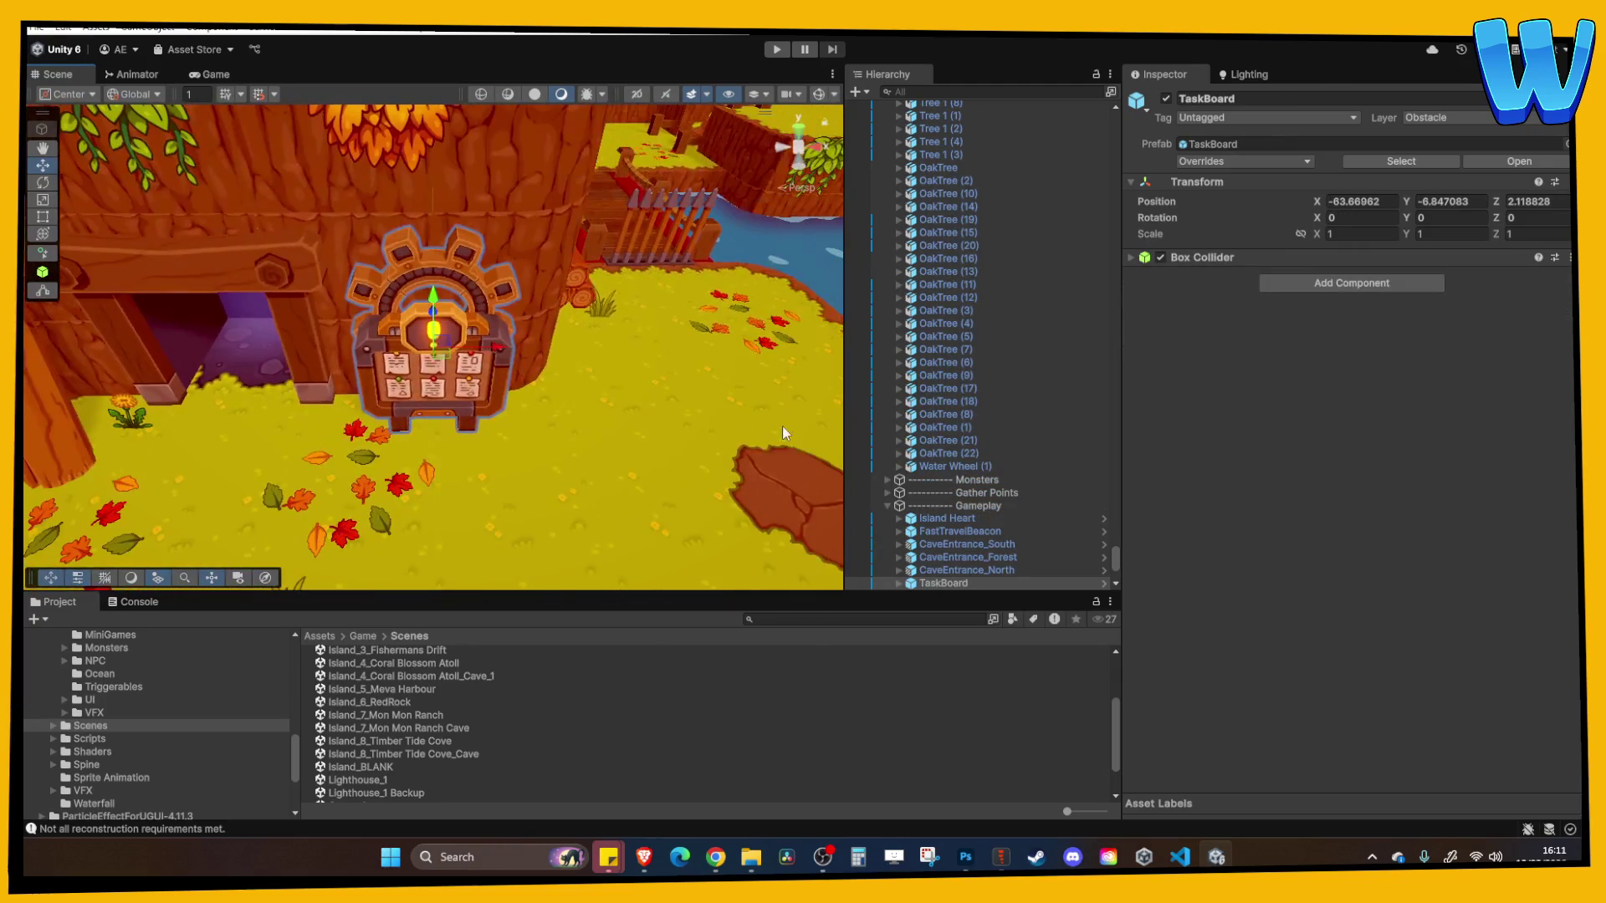
{"action": "left_click", "coordinate": [932, 390]}
Expand TaskBoard and select its Activator child to show the Task Board Manager script
{"action": "key", "text": "Right"}
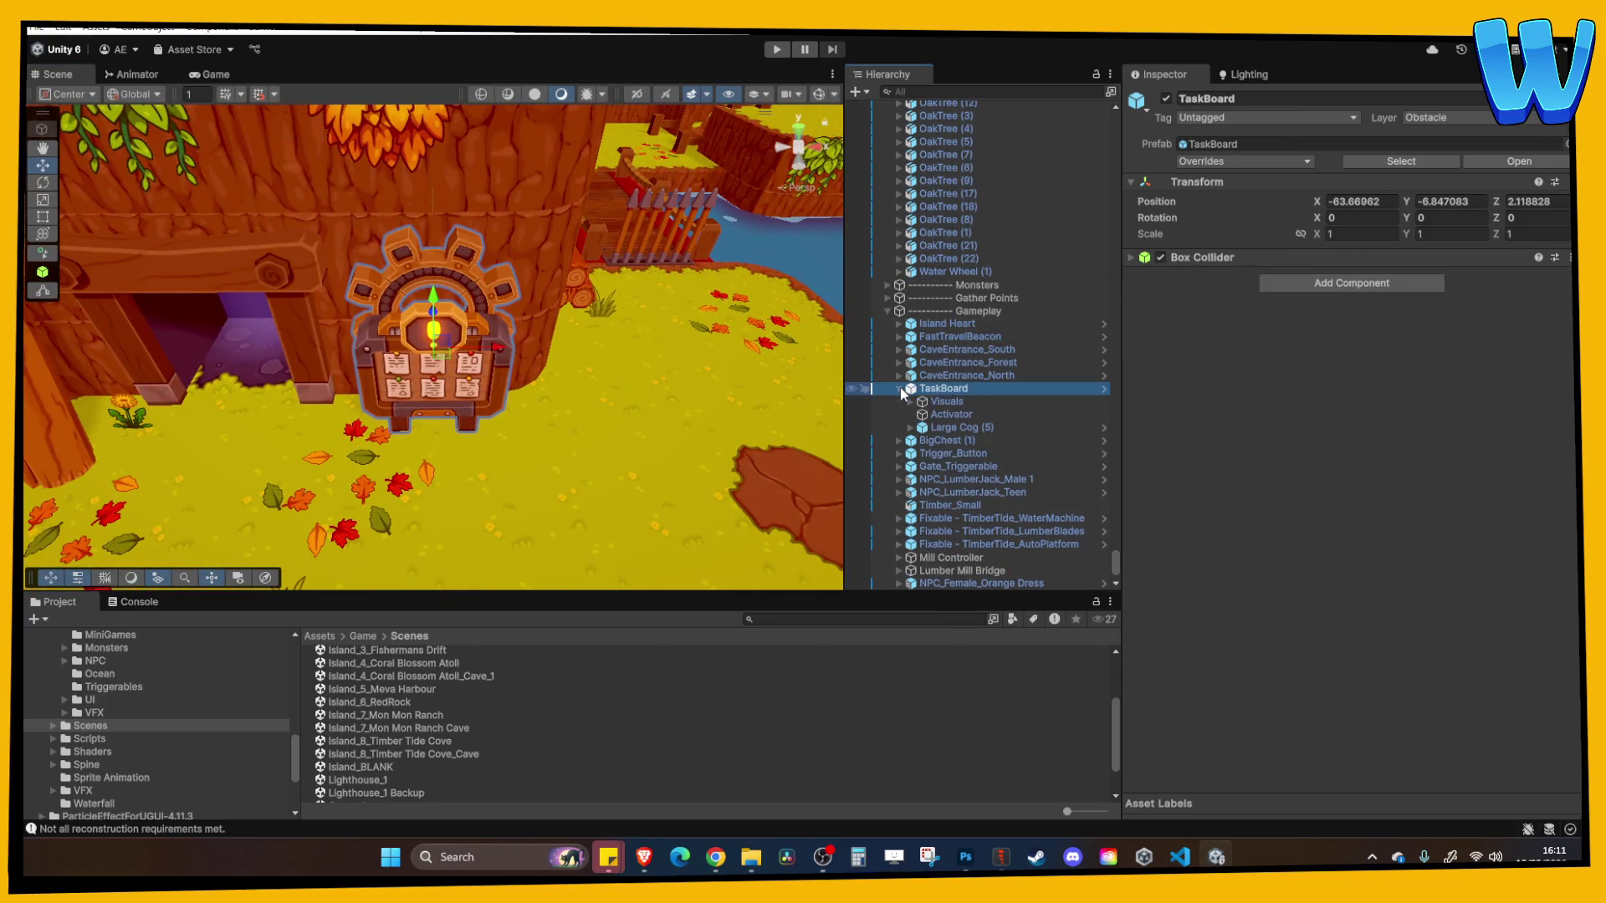
{"action": "left_click", "coordinate": [940, 402]}
{"action": "left_click", "coordinate": [944, 411]}
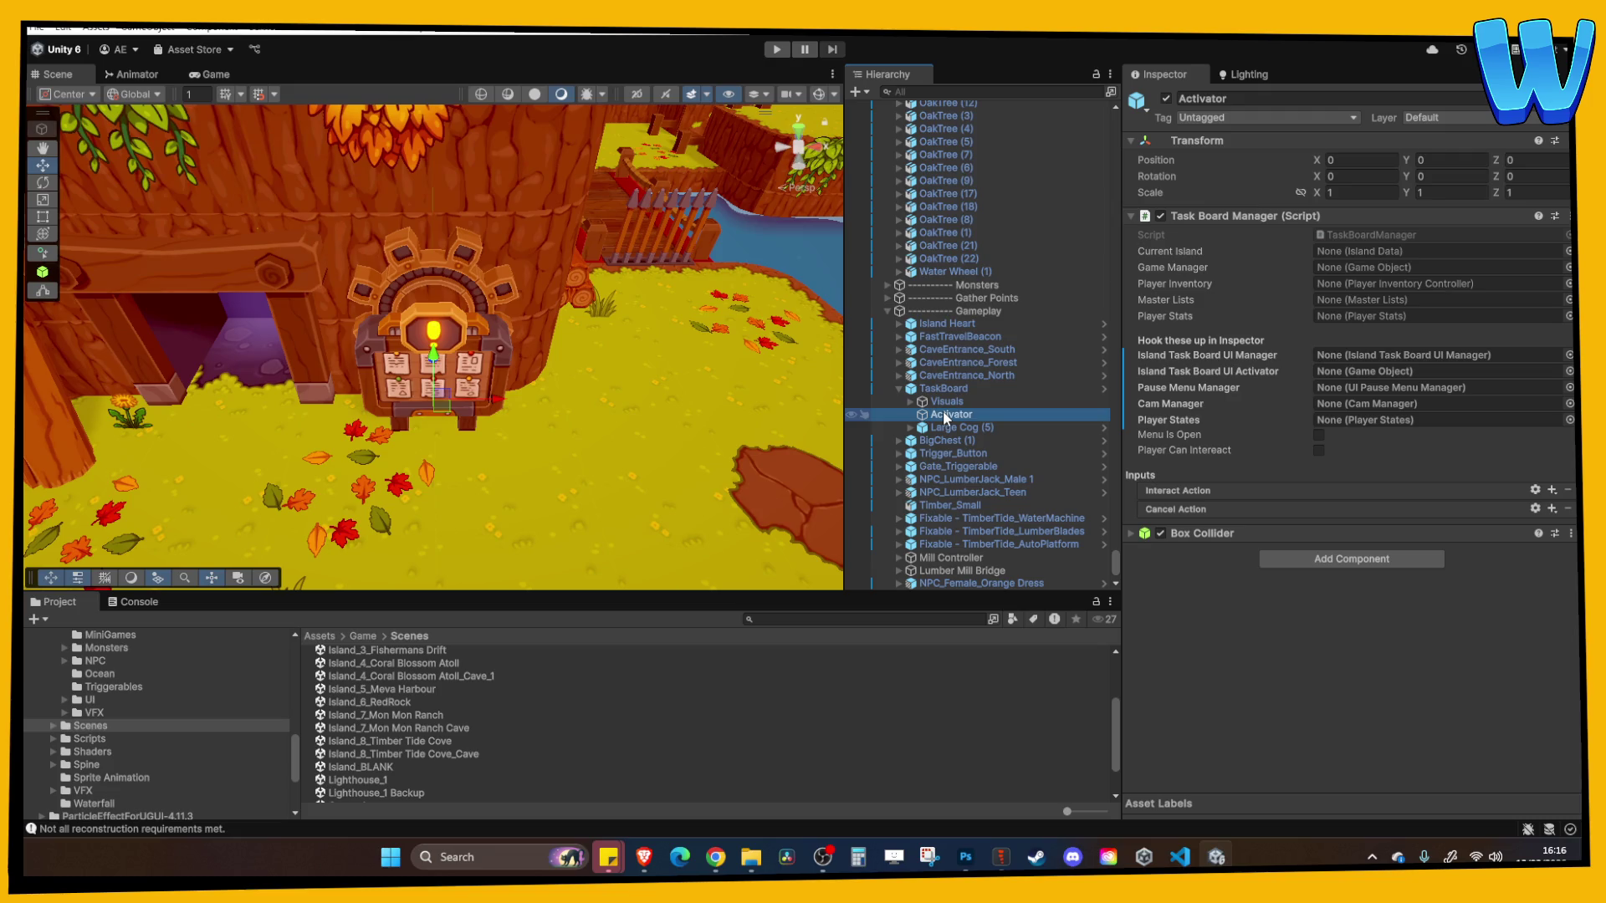
Frame the Activator, then pan and zoom the view toward the bridge and river
{"action": "double_click", "coordinate": [942, 410]}
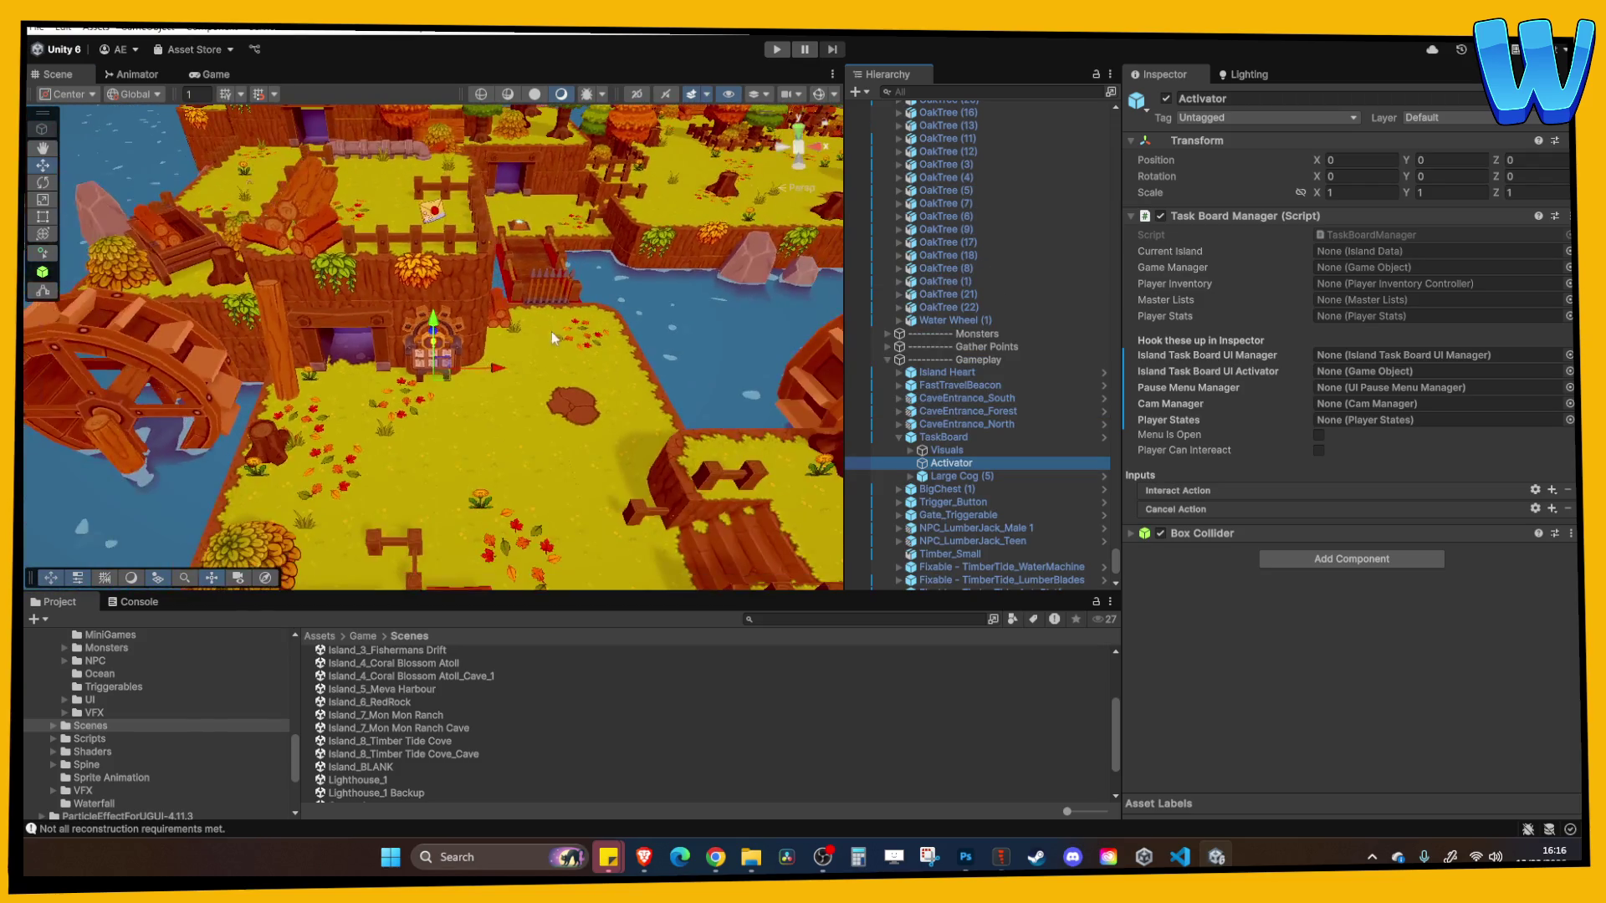
{"action": "mouse_move", "coordinate": [551, 331]}
{"action": "left_mouse_down"}
{"action": "mouse_move", "coordinate": [416, 373]}
{"action": "mouse_move", "coordinate": [357, 484]}
{"action": "left_mouse_up"}
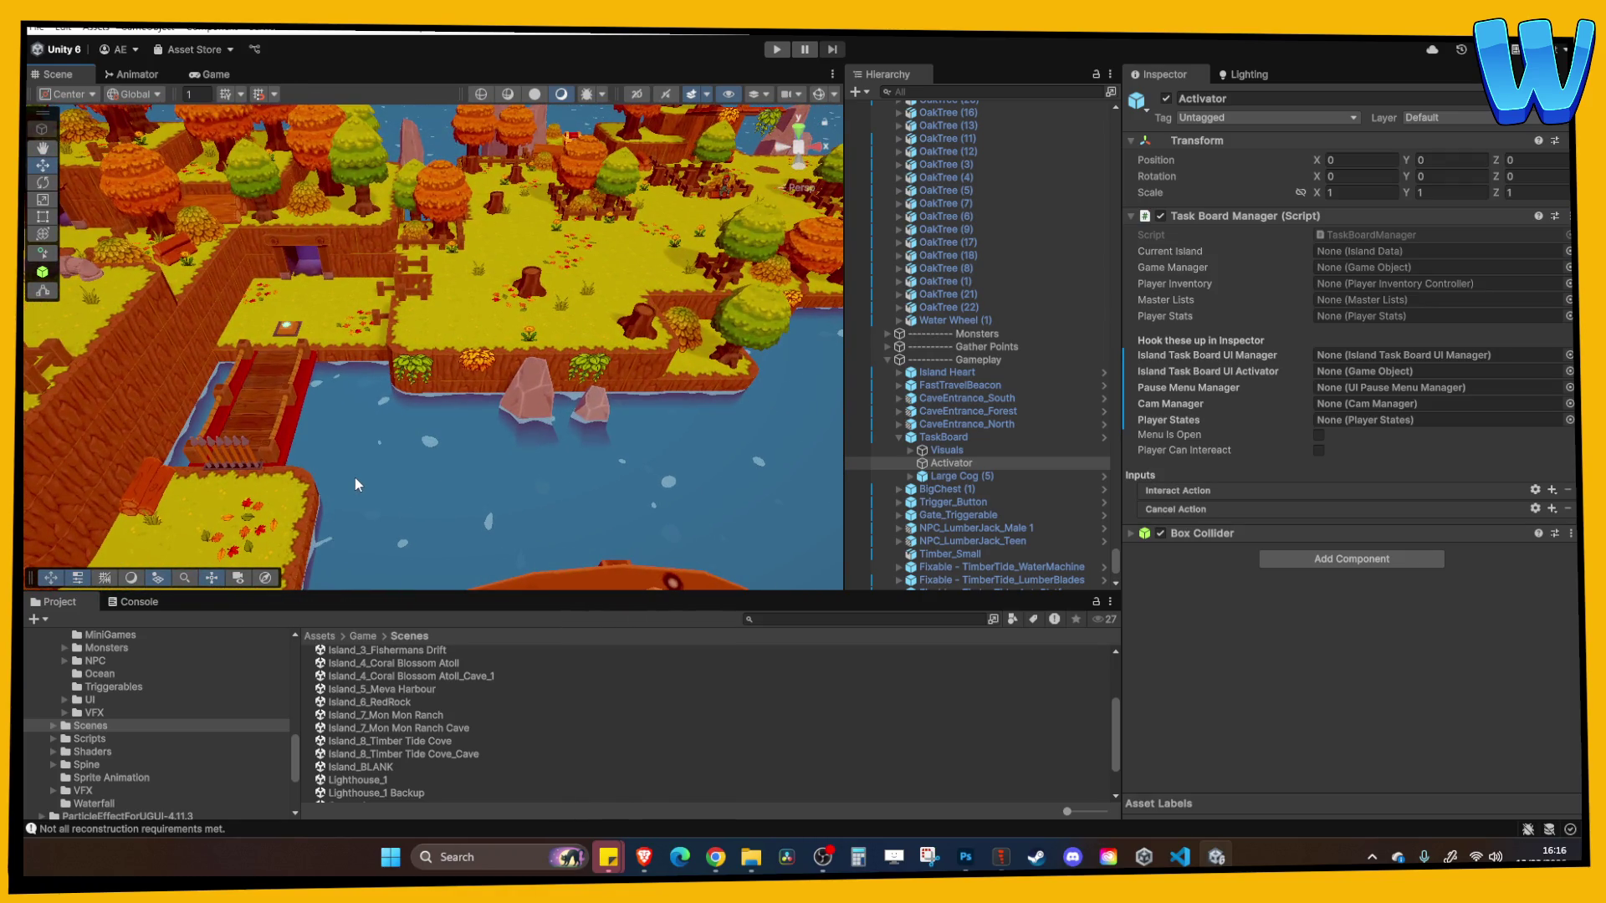
{"action": "scroll", "coordinate": [358, 478], "scroll_direction": "down", "scroll_amount": 3}
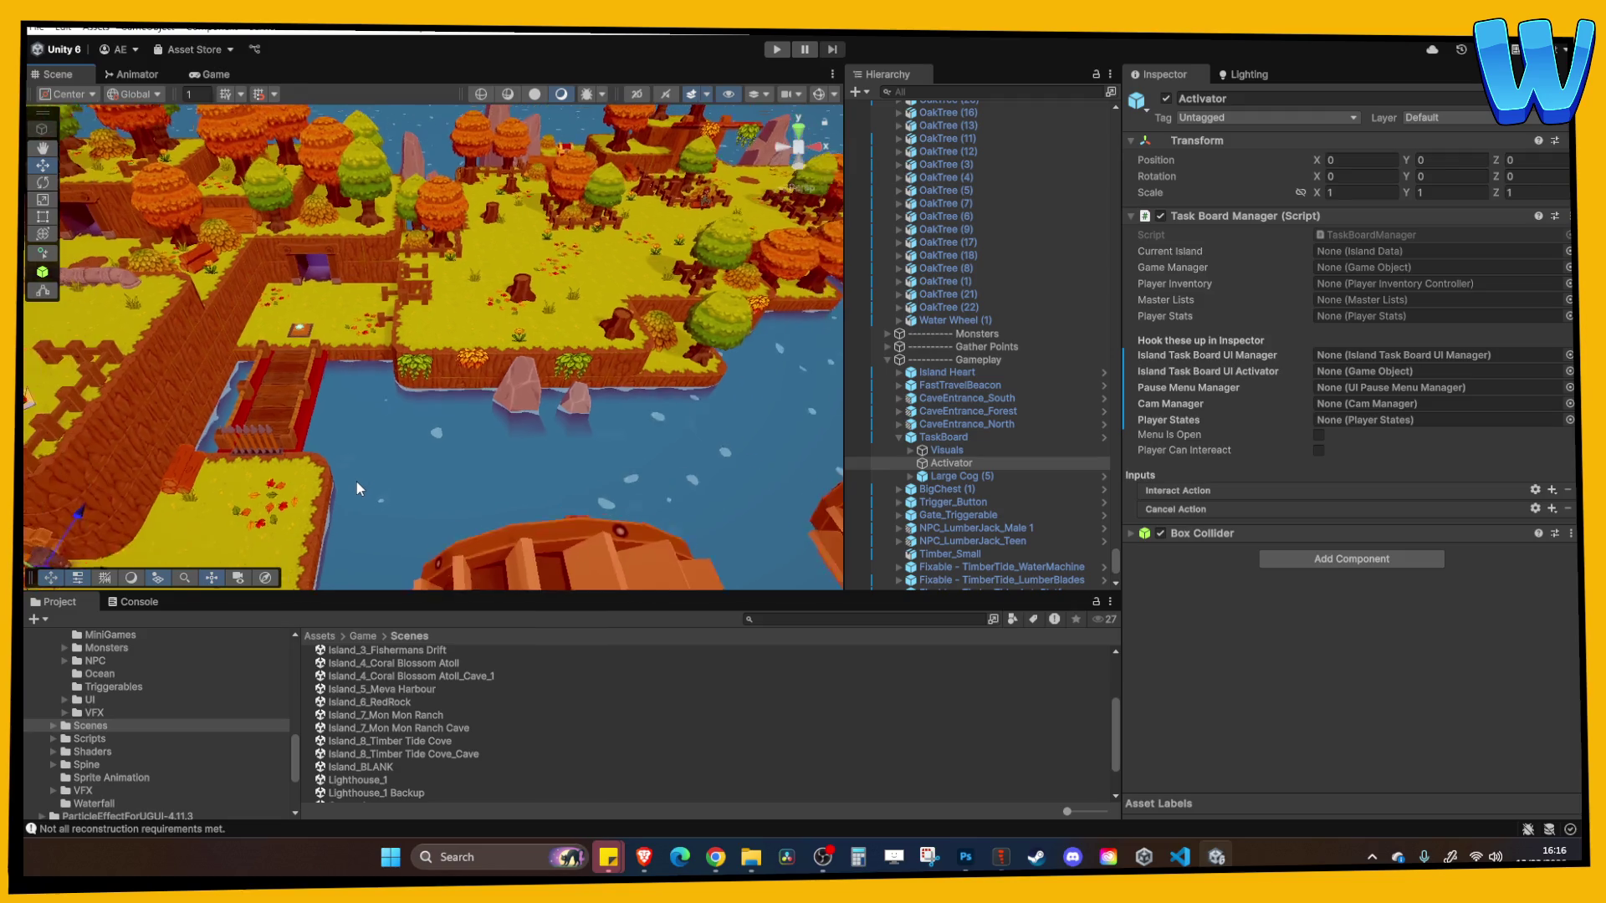
{"action": "left_click_drag", "start_coordinate": [356, 482], "coordinate": [498, 445]}
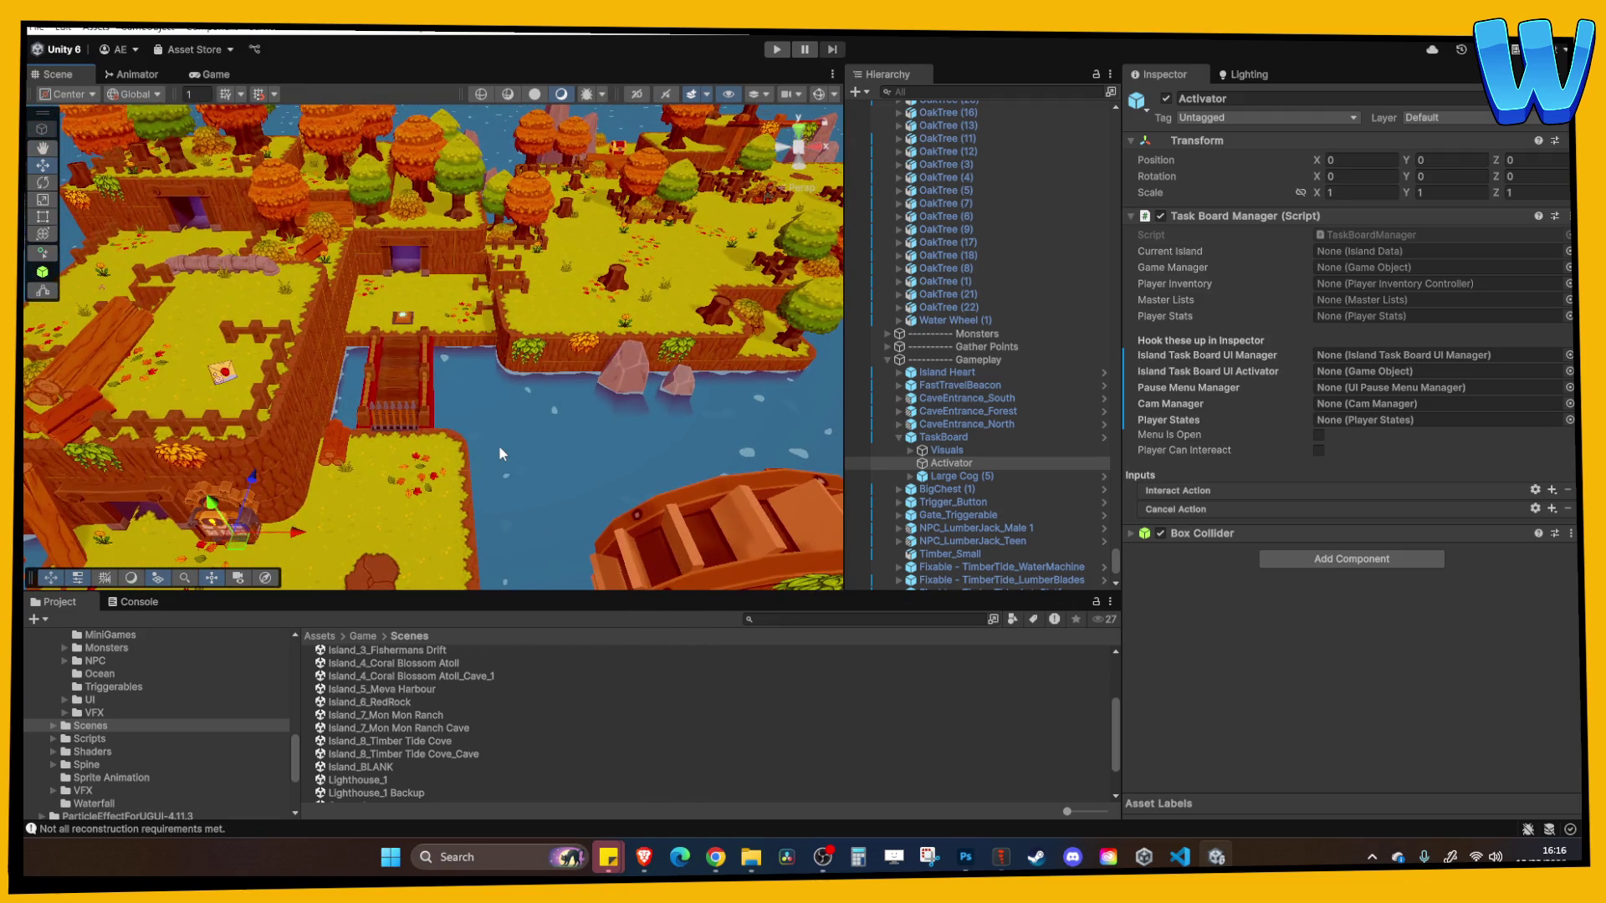
{"action": "mouse_move", "coordinate": [499, 445]}
{"action": "left_mouse_down"}
{"action": "mouse_move", "coordinate": [460, 452]}
{"action": "mouse_move", "coordinate": [640, 413]}
{"action": "left_mouse_up"}
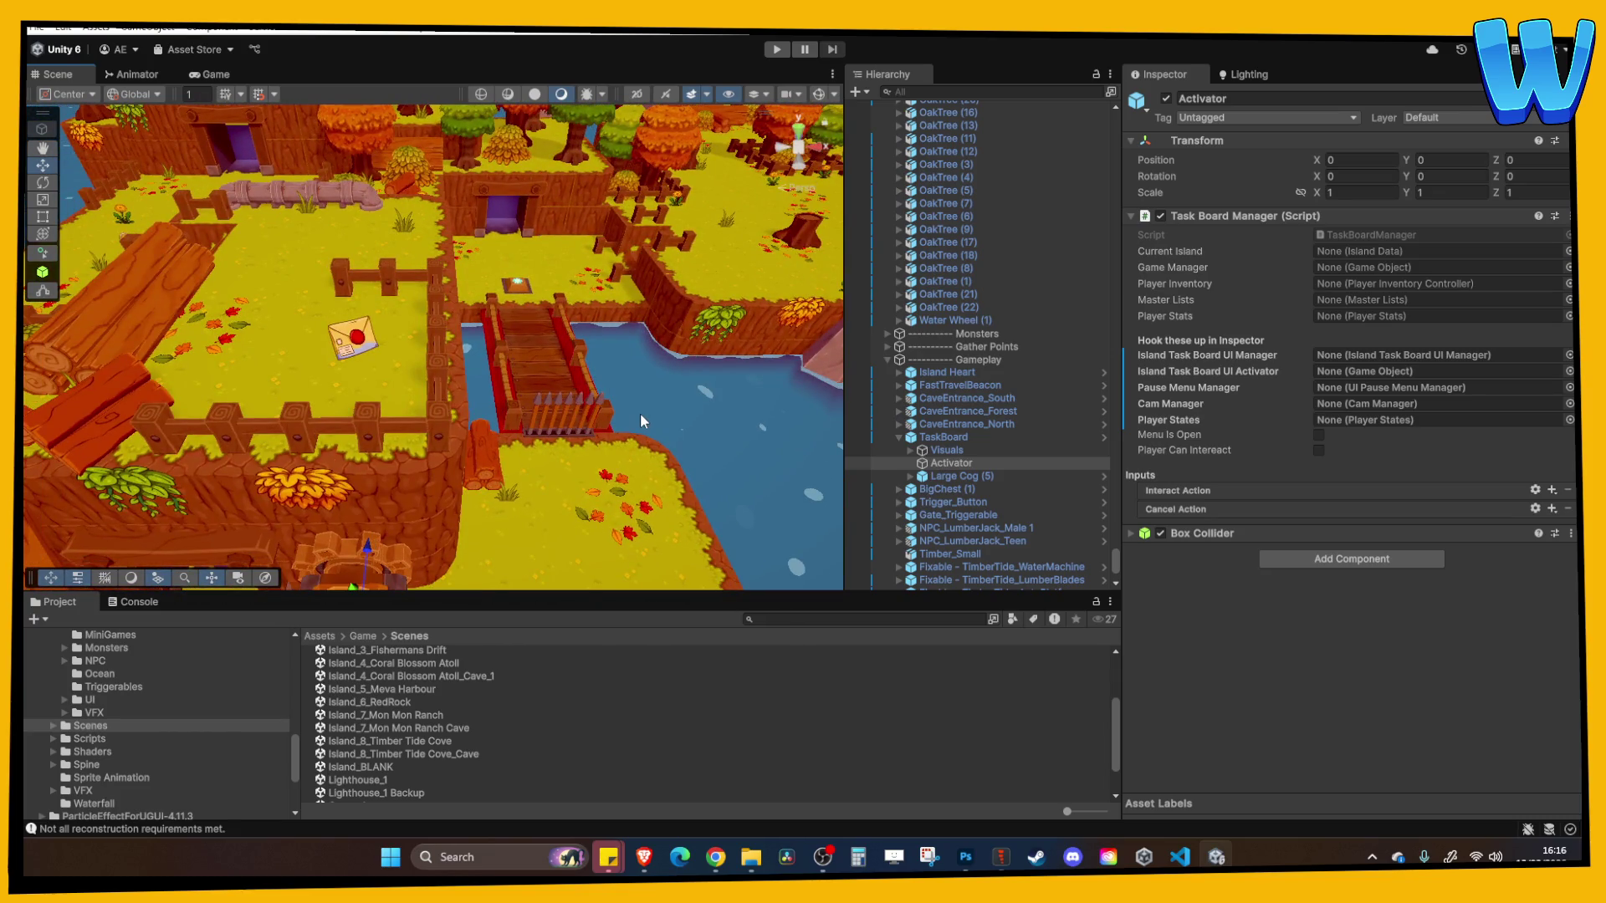